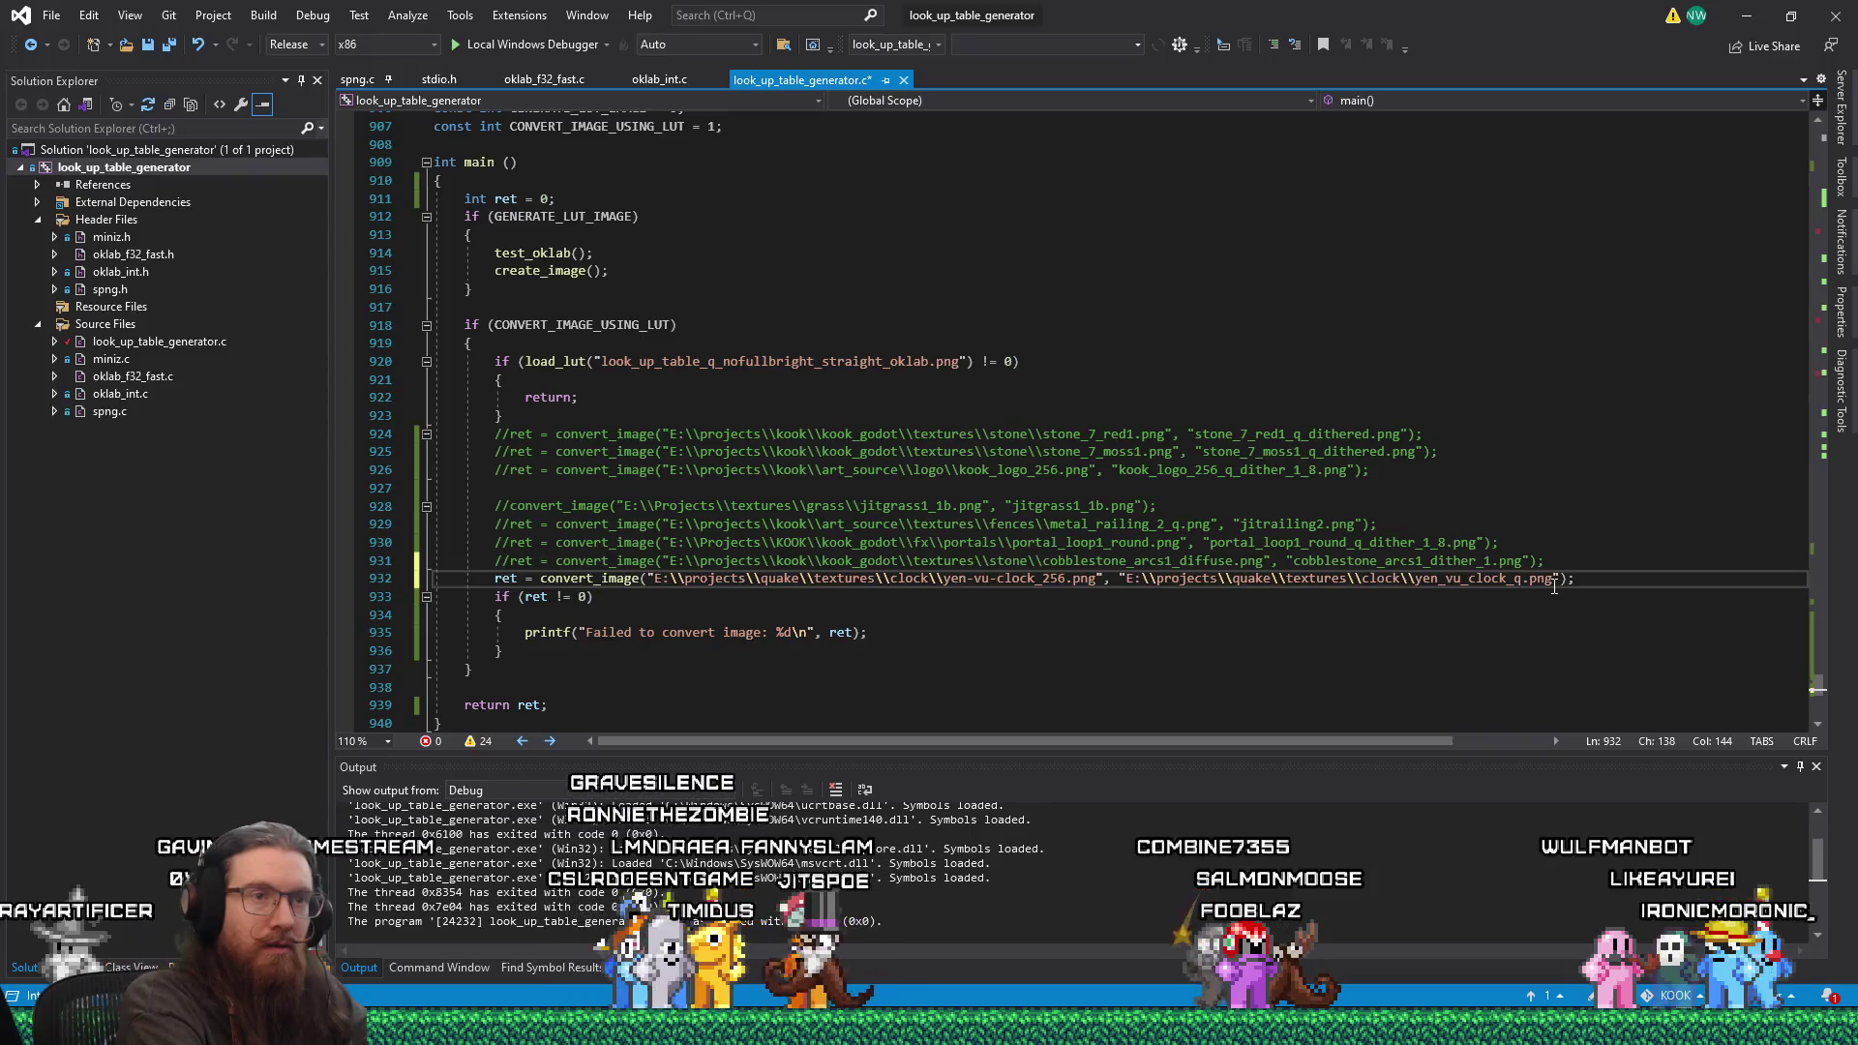
Step: Run the image converter on the clock picture and select the output yen_vu_clock_q.png in the clock folder
key(End)
key(Return)
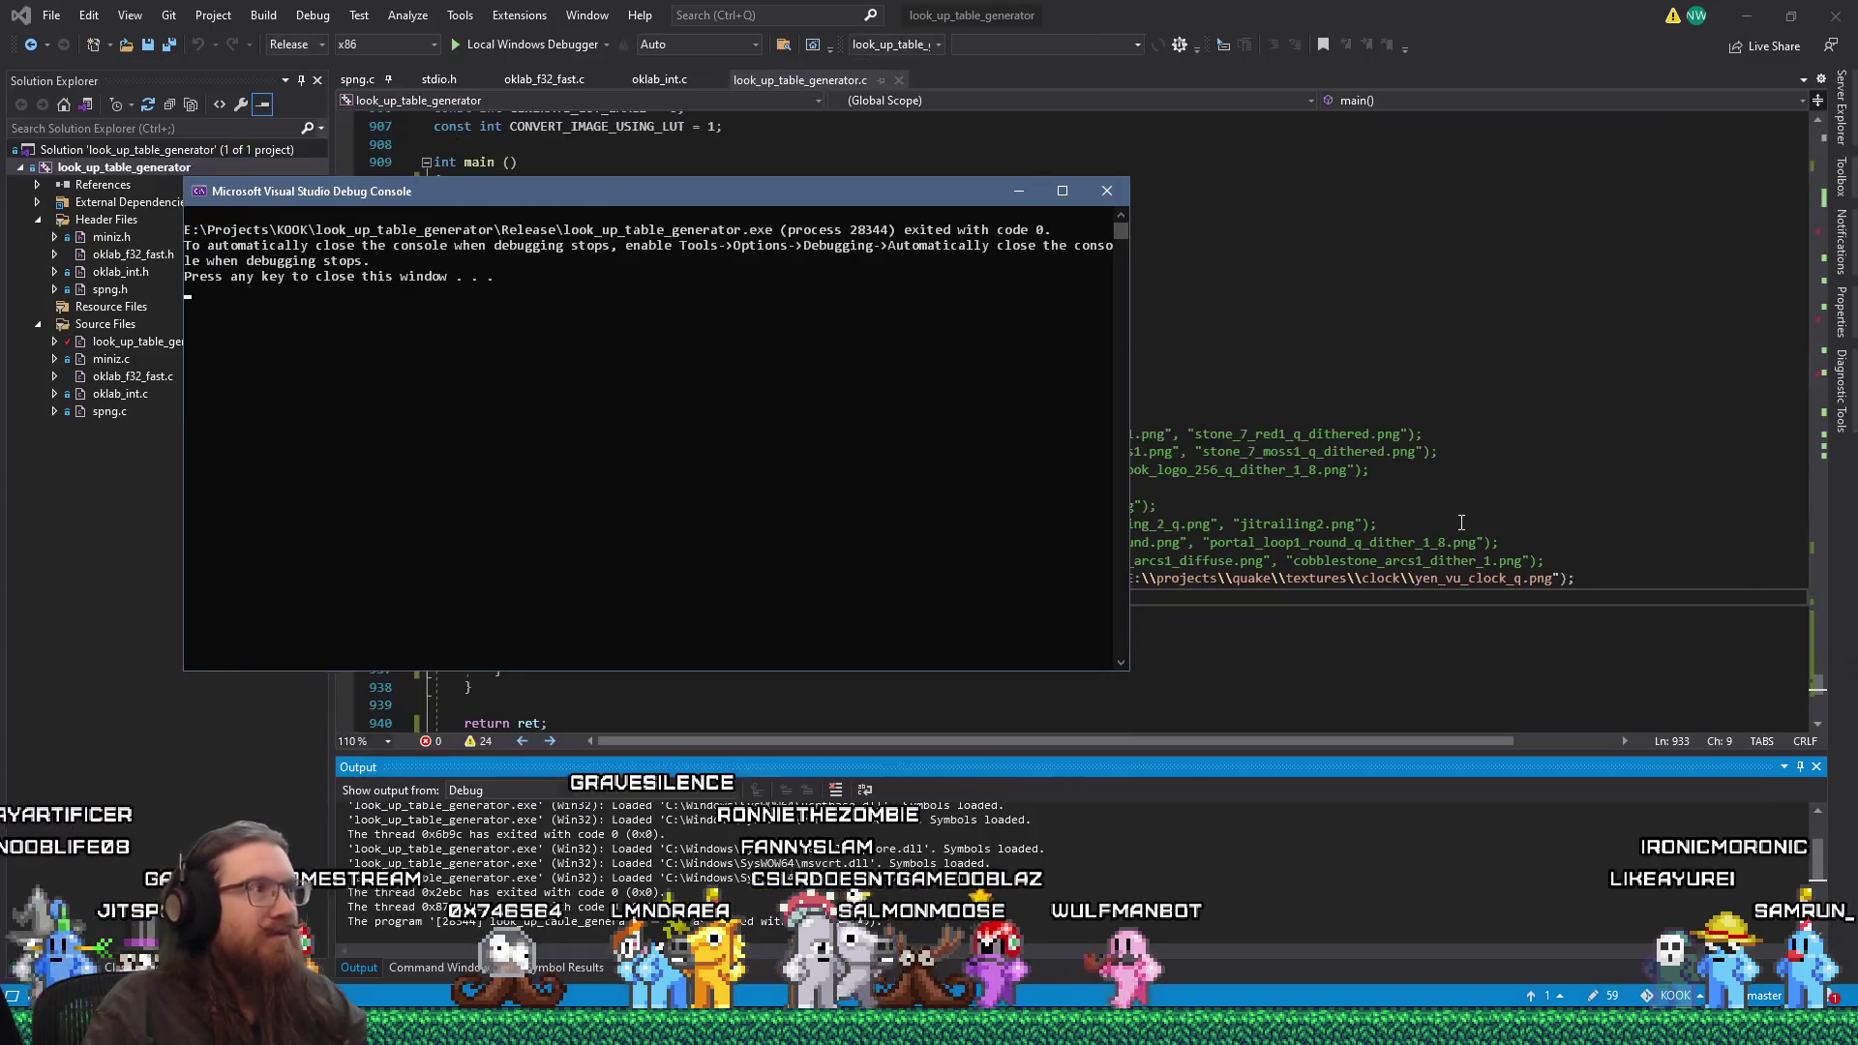
key(Return)
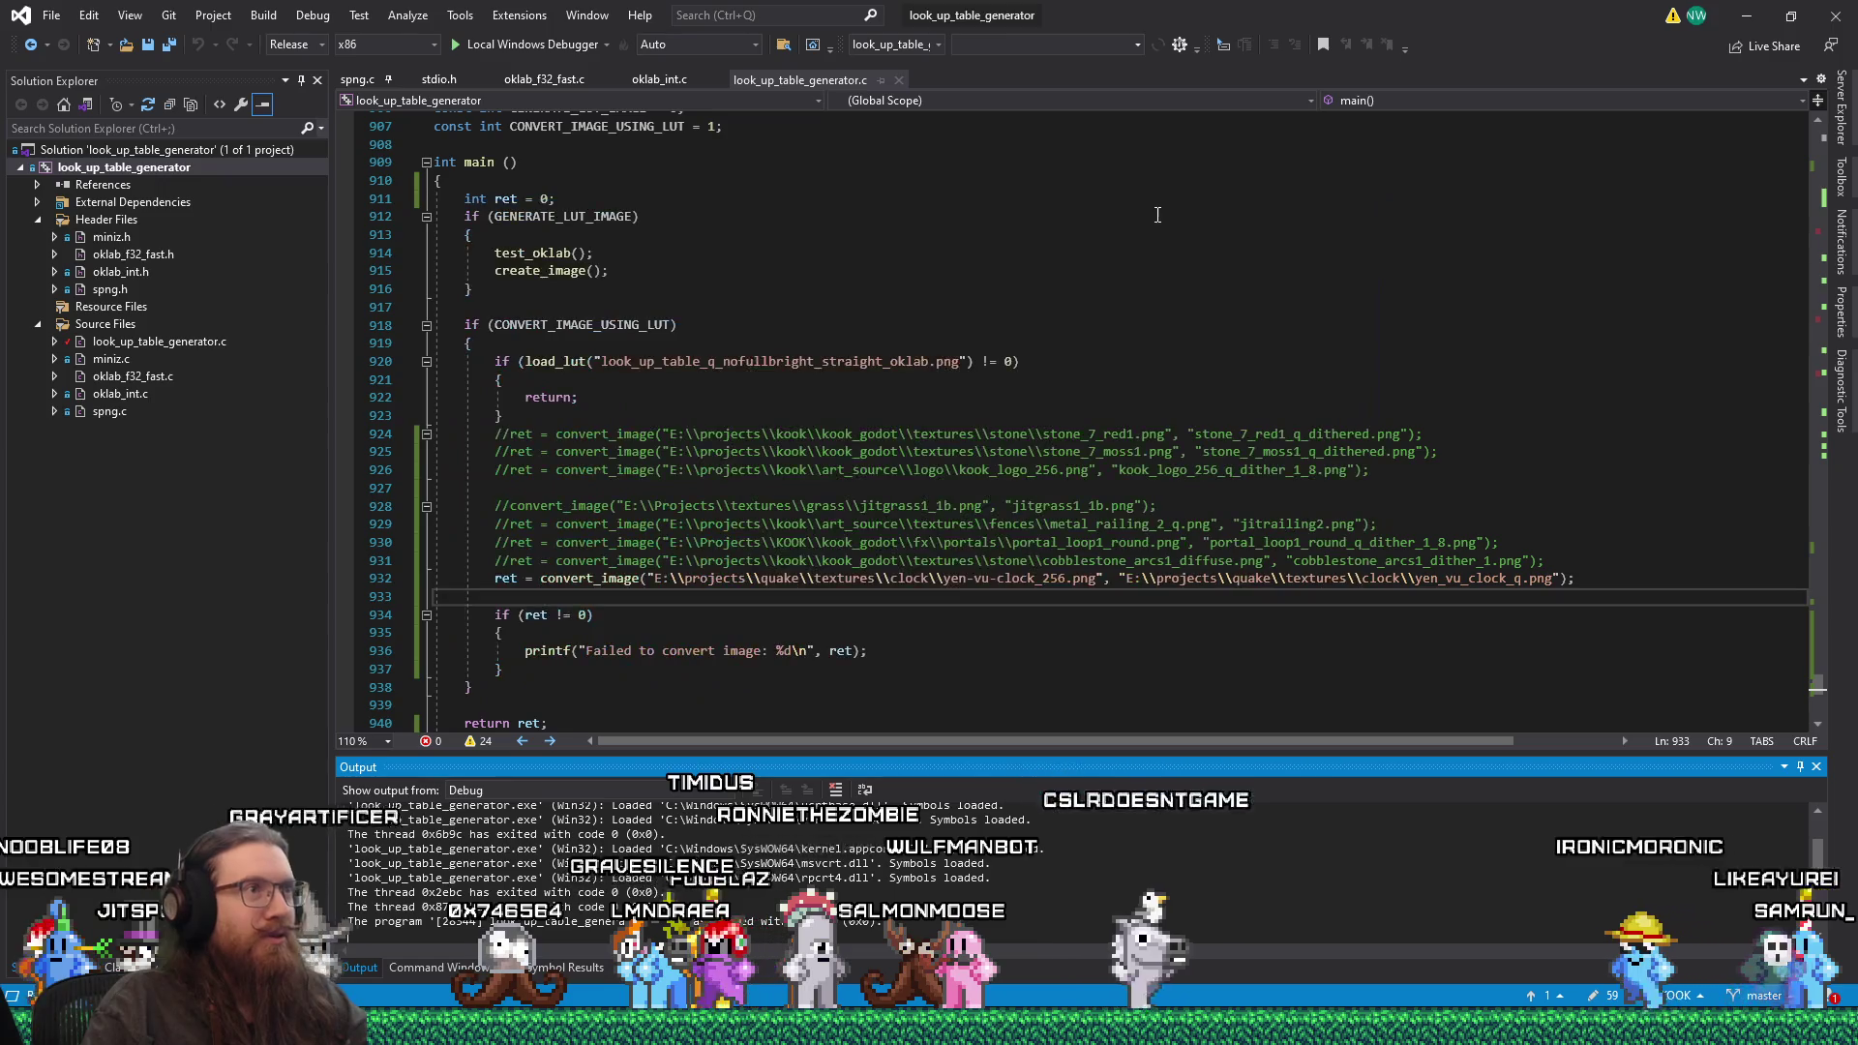
key(alt+Tab)
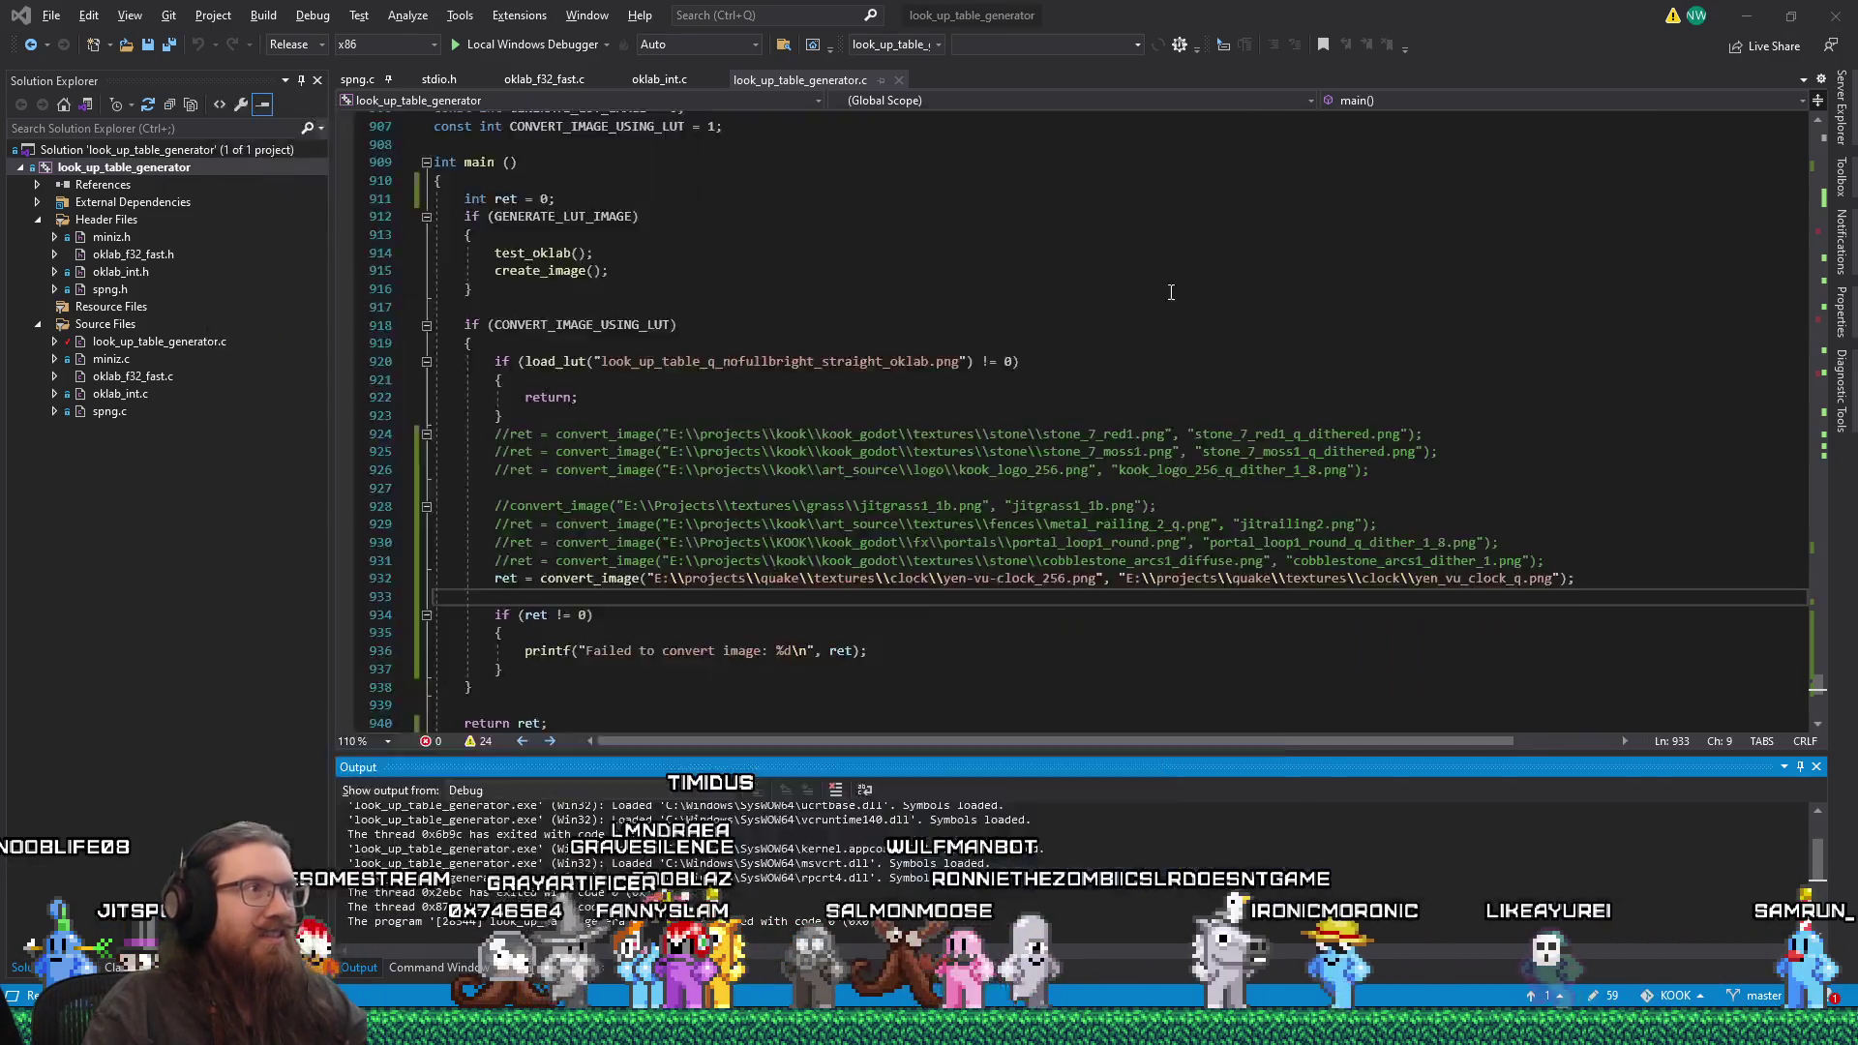
key(Up)
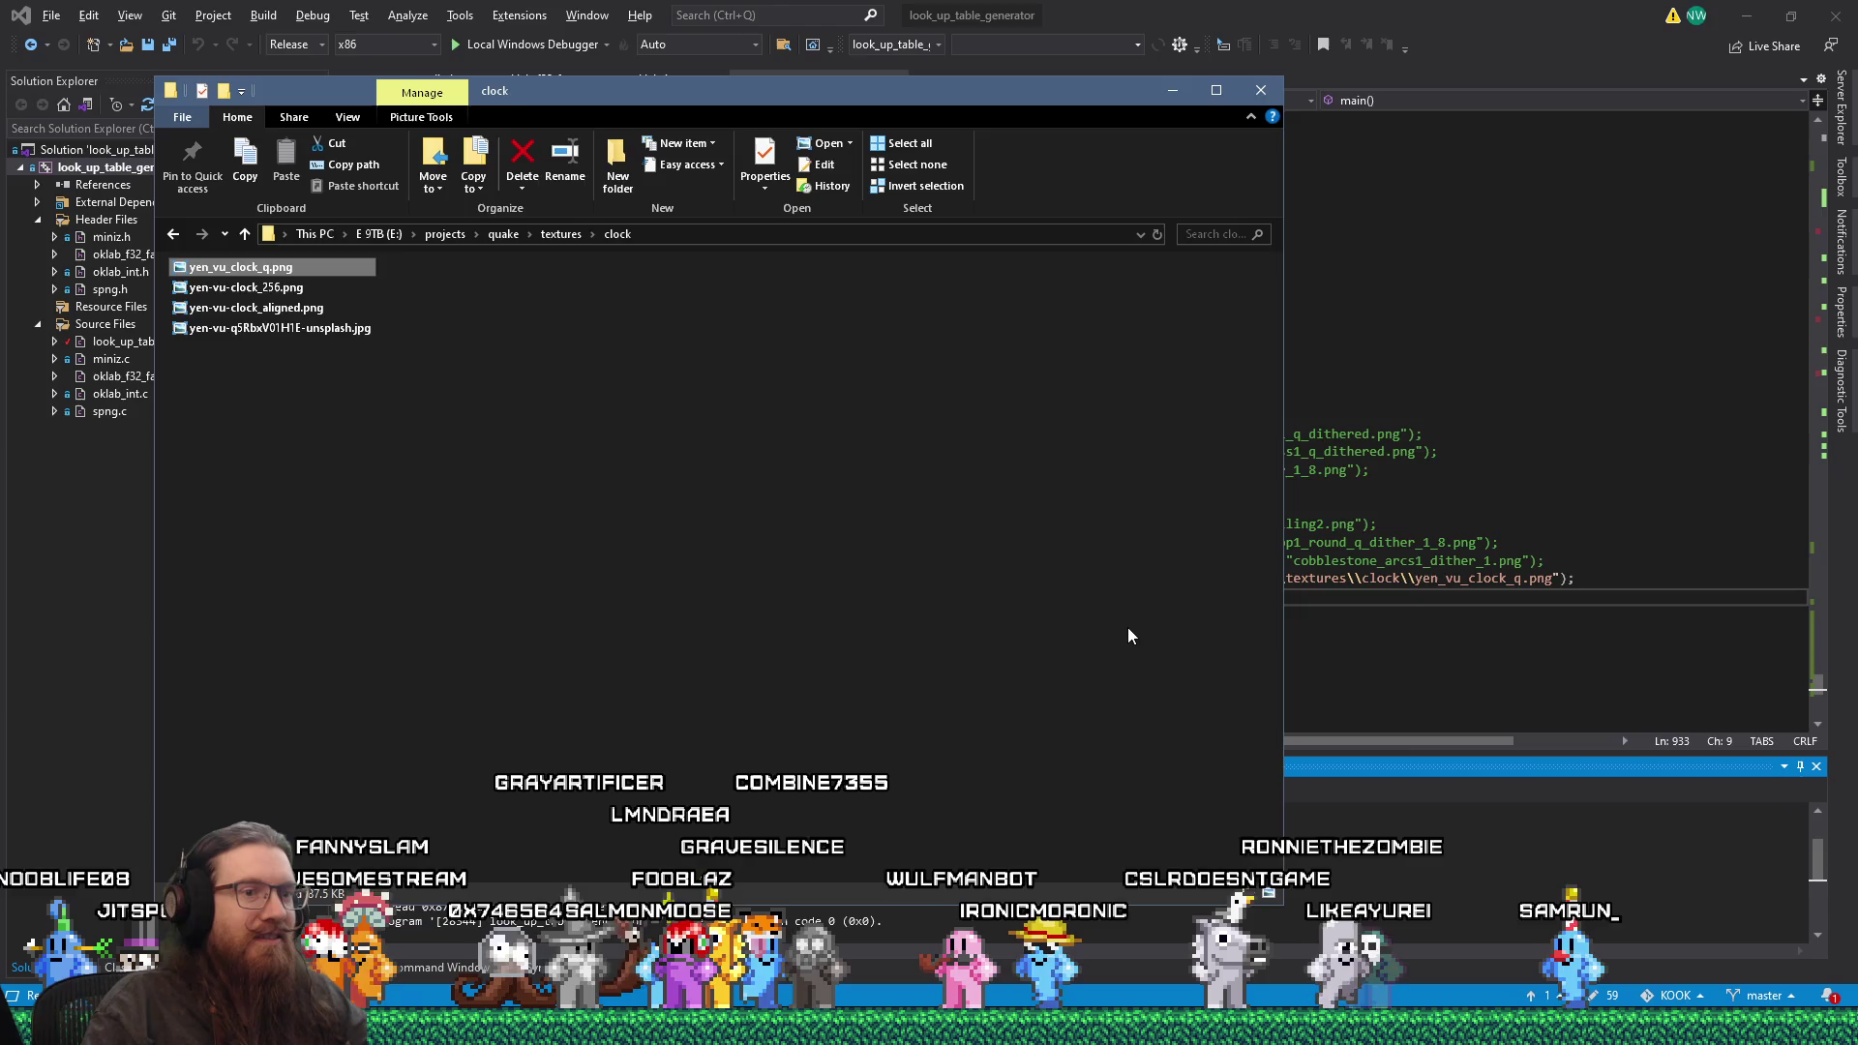
Step: Open yen_vu_clock_q.png from the clock folder in Windows Photo Viewer
key(alt+Tab)
key(alt+Tab)
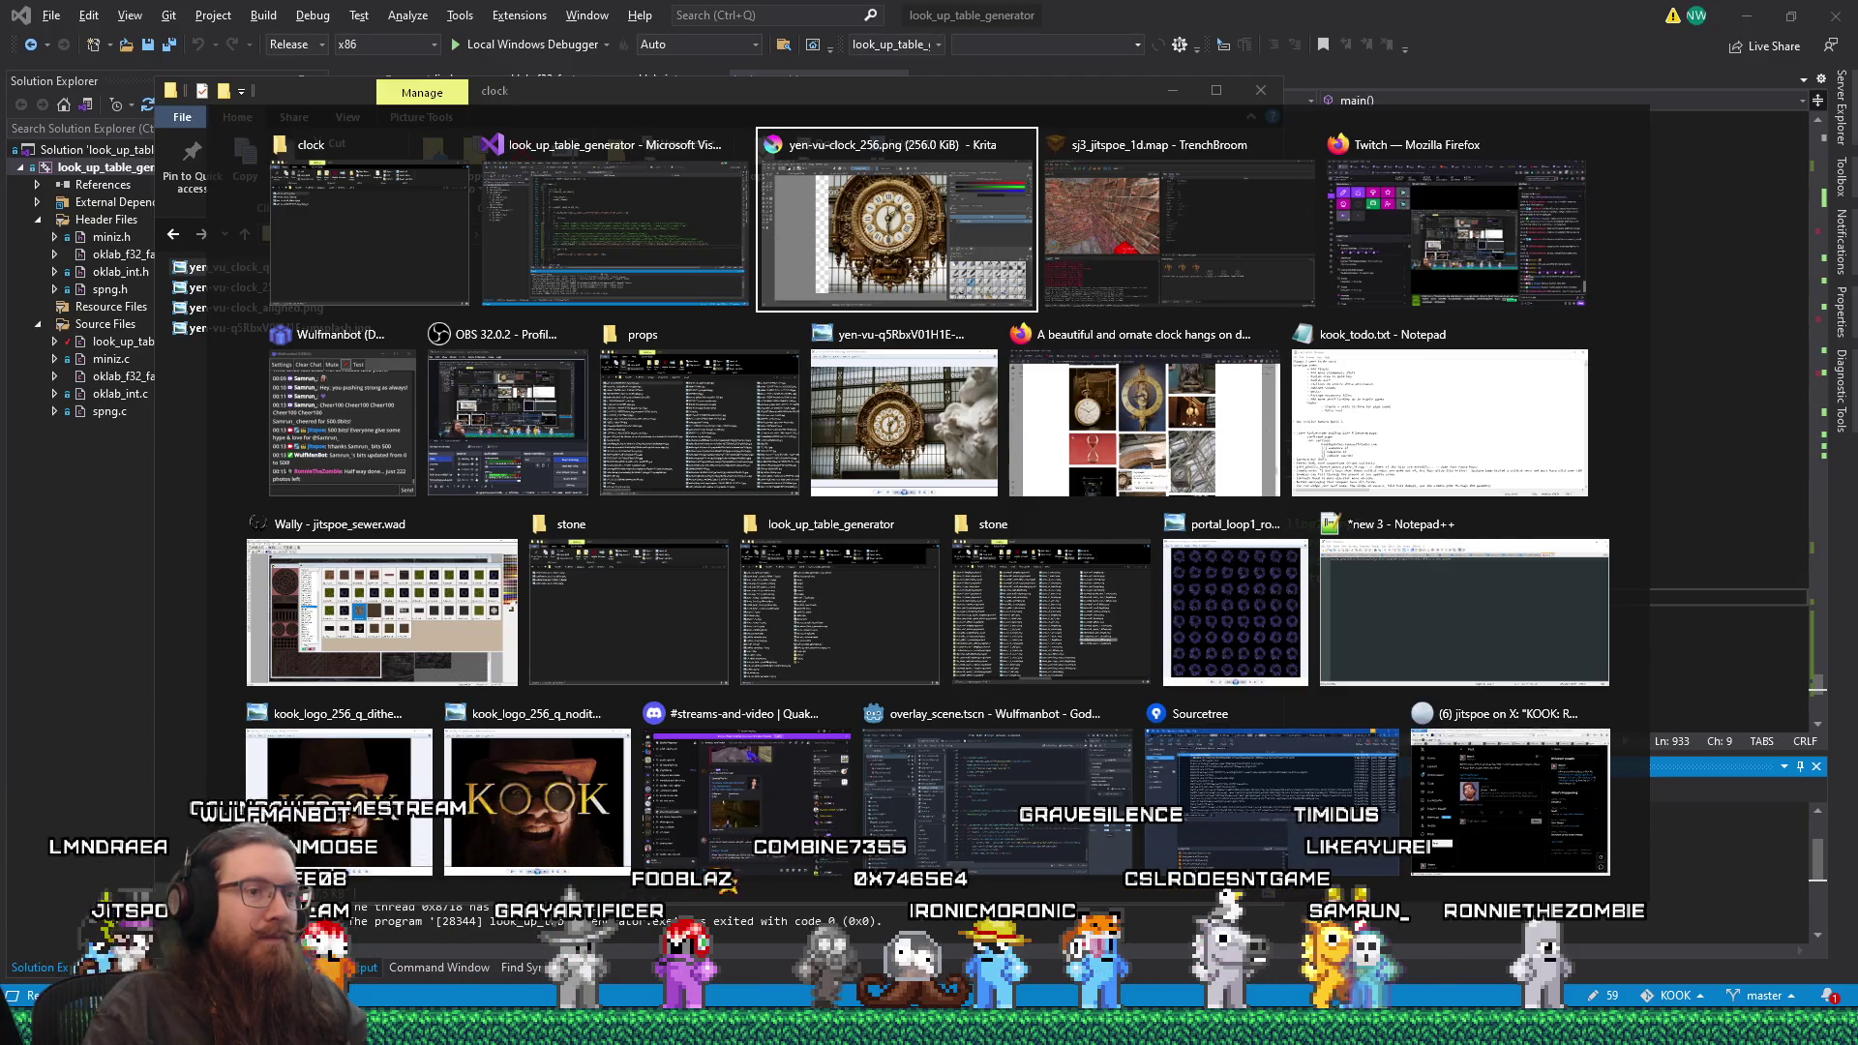
key(alt+Tab)
key(alt+Tab)
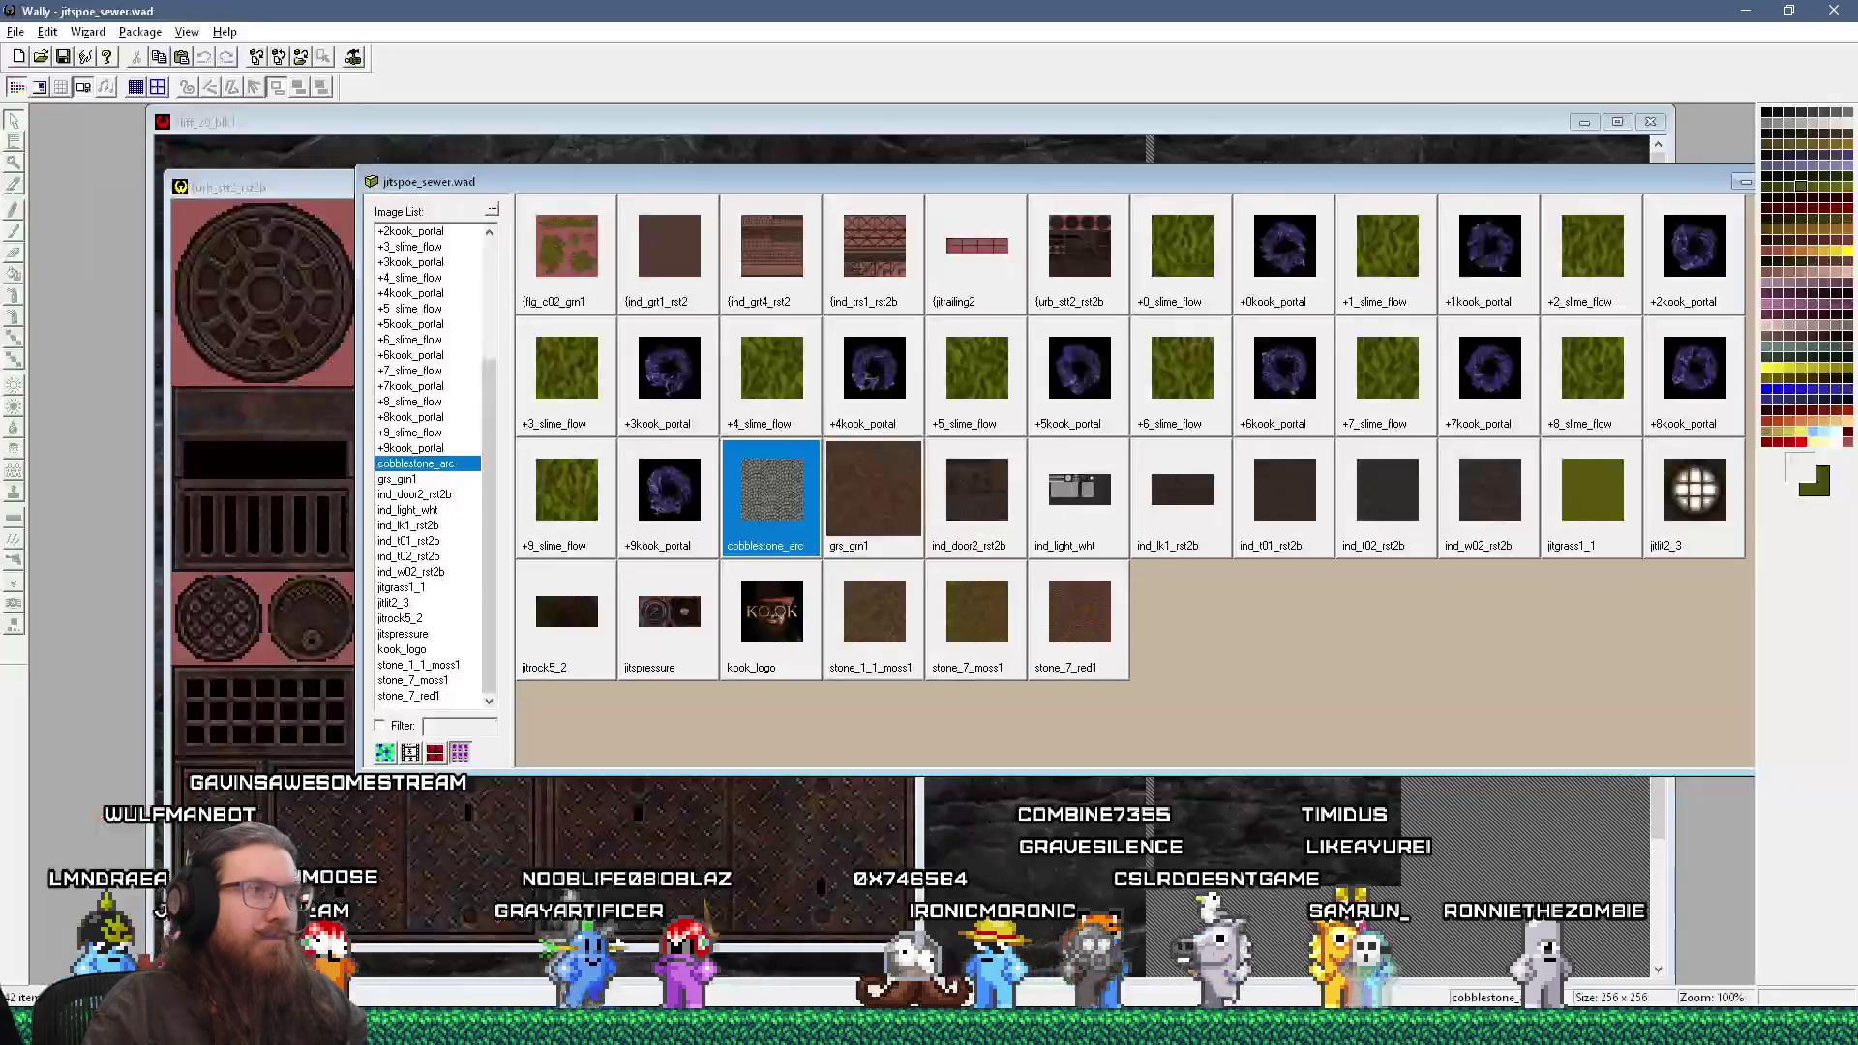
key(alt+Tab)
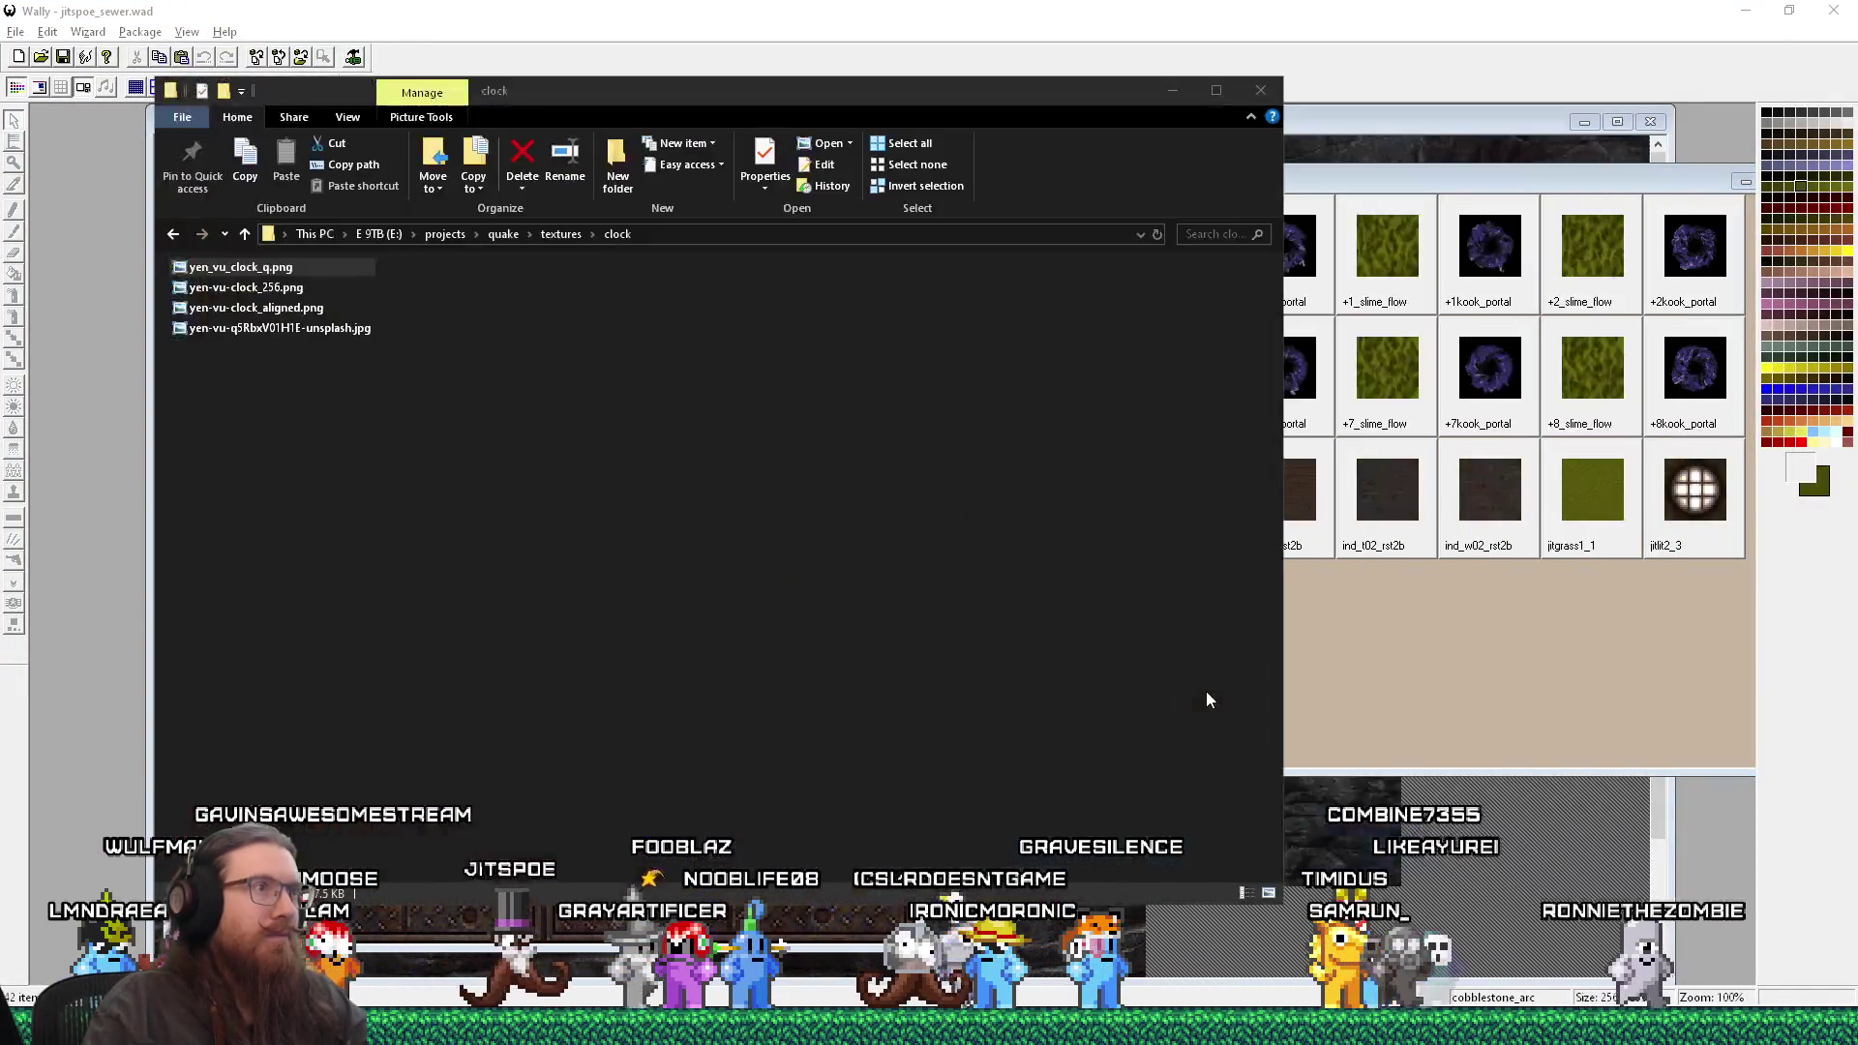
key(Return)
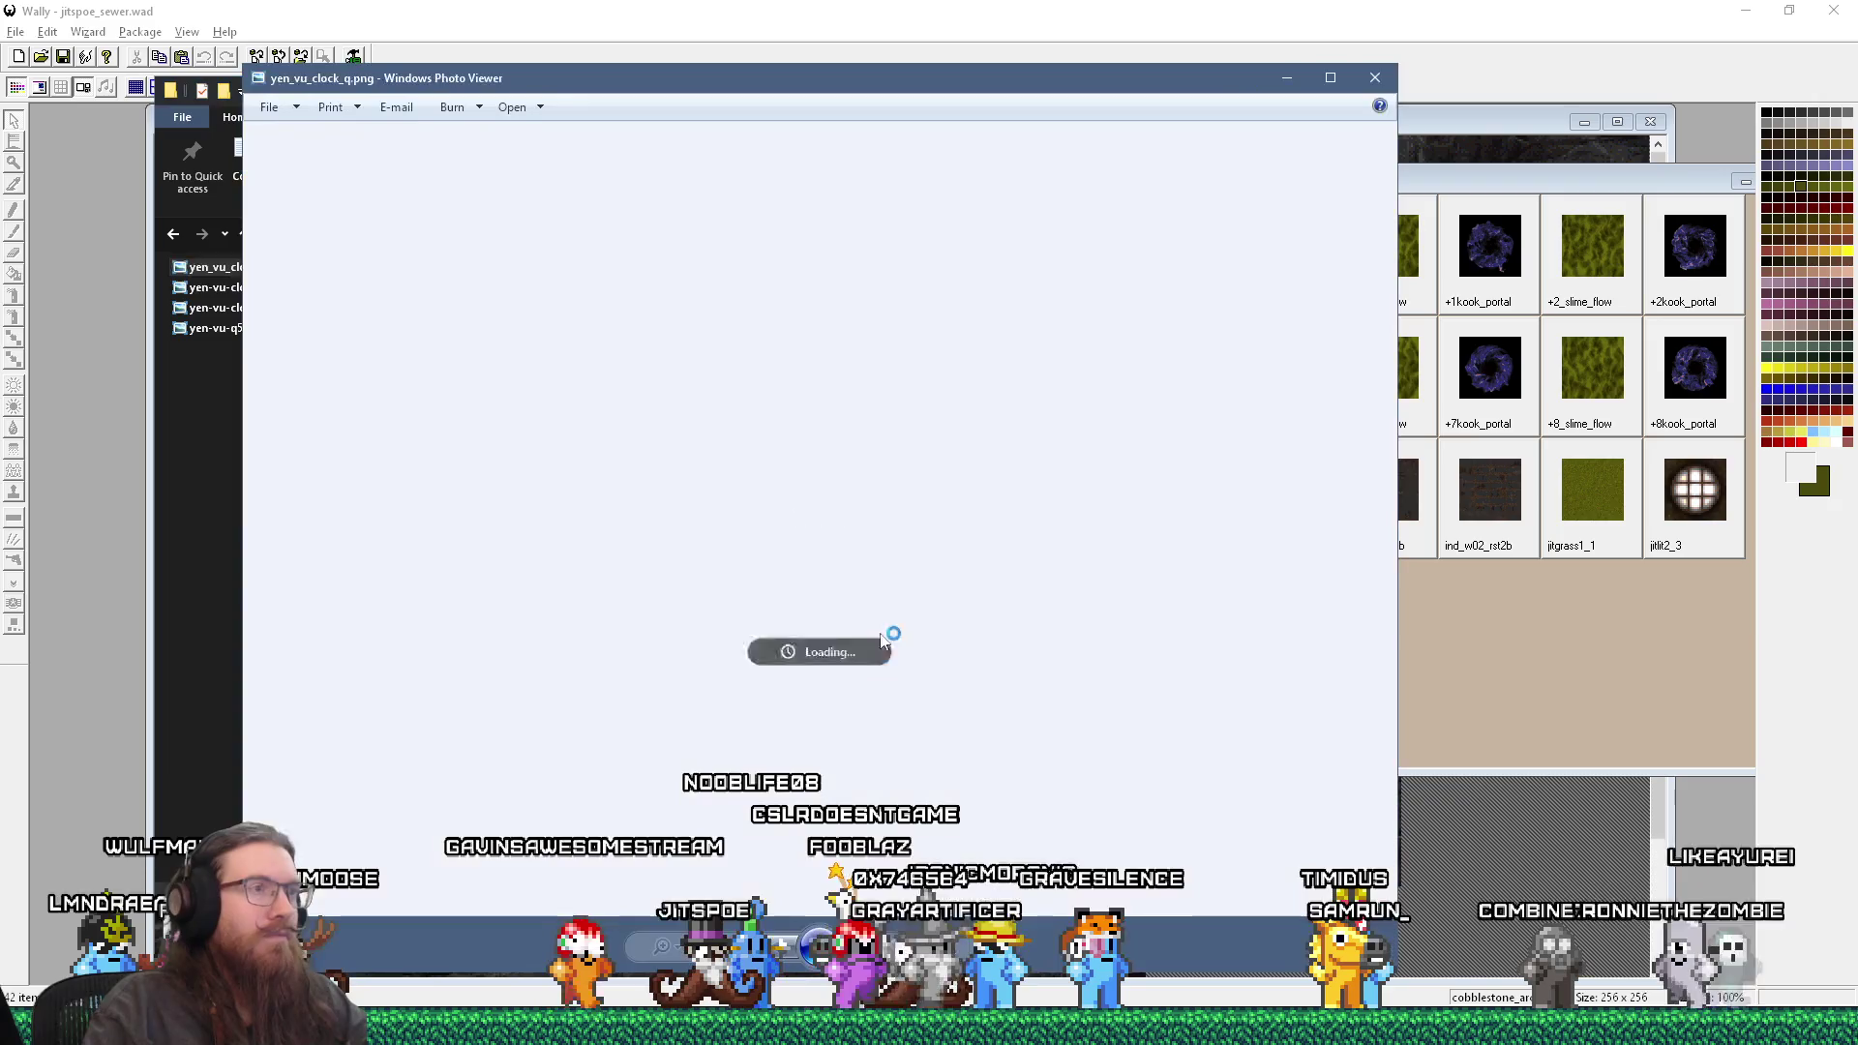
Step: Inspect the converted clock image up close, then import it into the jitspoe_sewer.wad package
scroll(827, 580, up, 1)
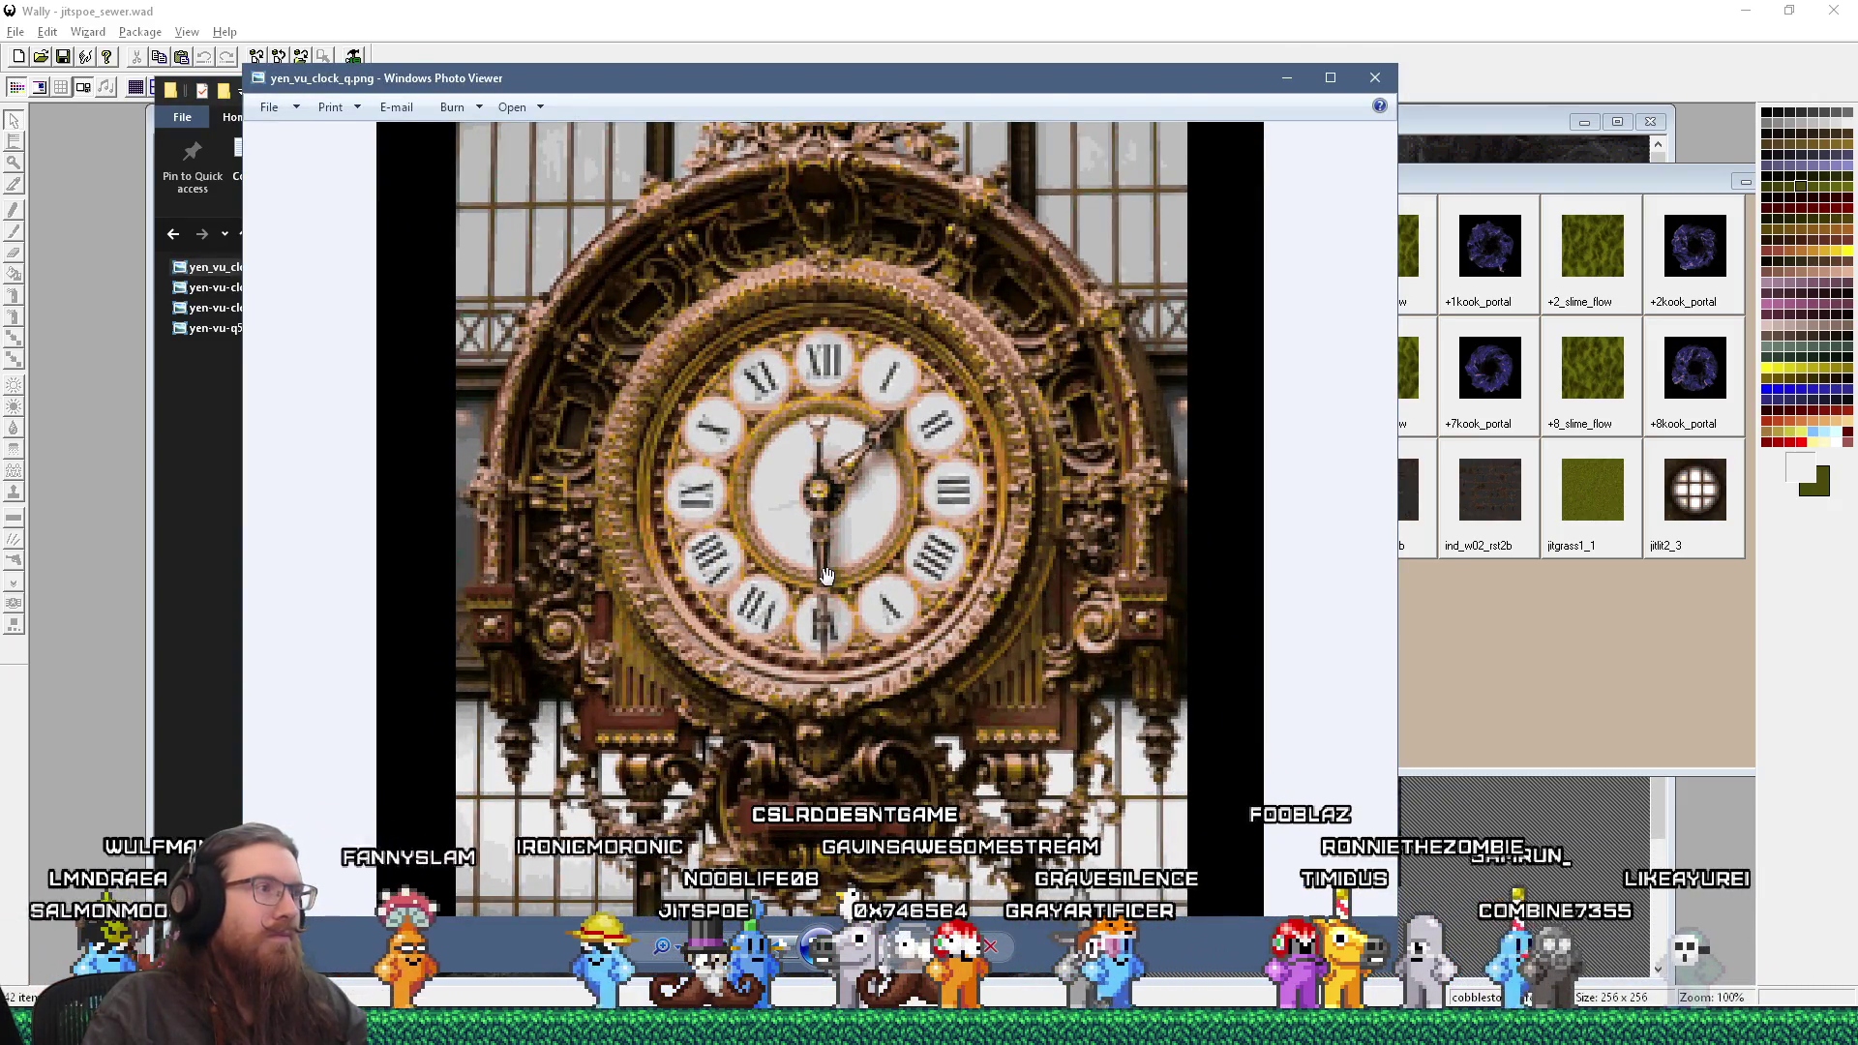
scroll(1244, 167, down, 1)
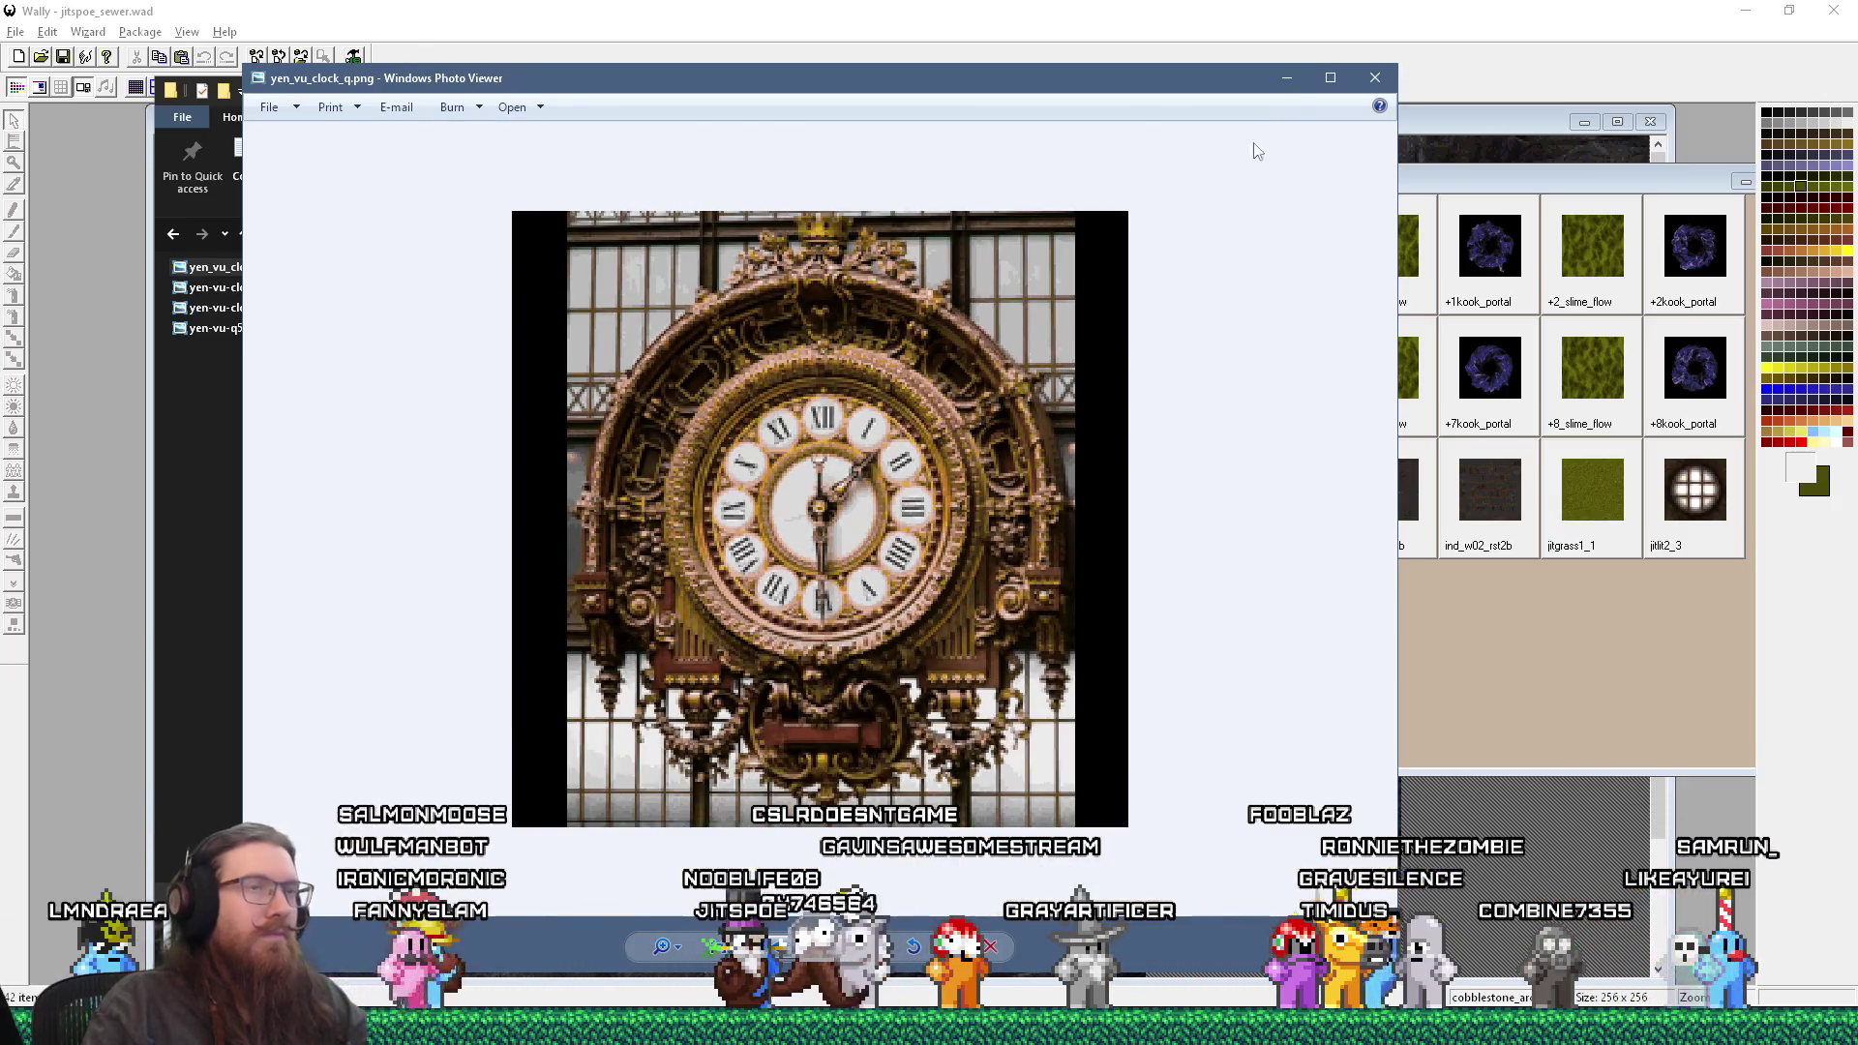
click(1374, 75)
mouse_move(237, 268)
mouse_down()
mouse_move(605, 339)
mouse_move(1335, 650)
mouse_up()
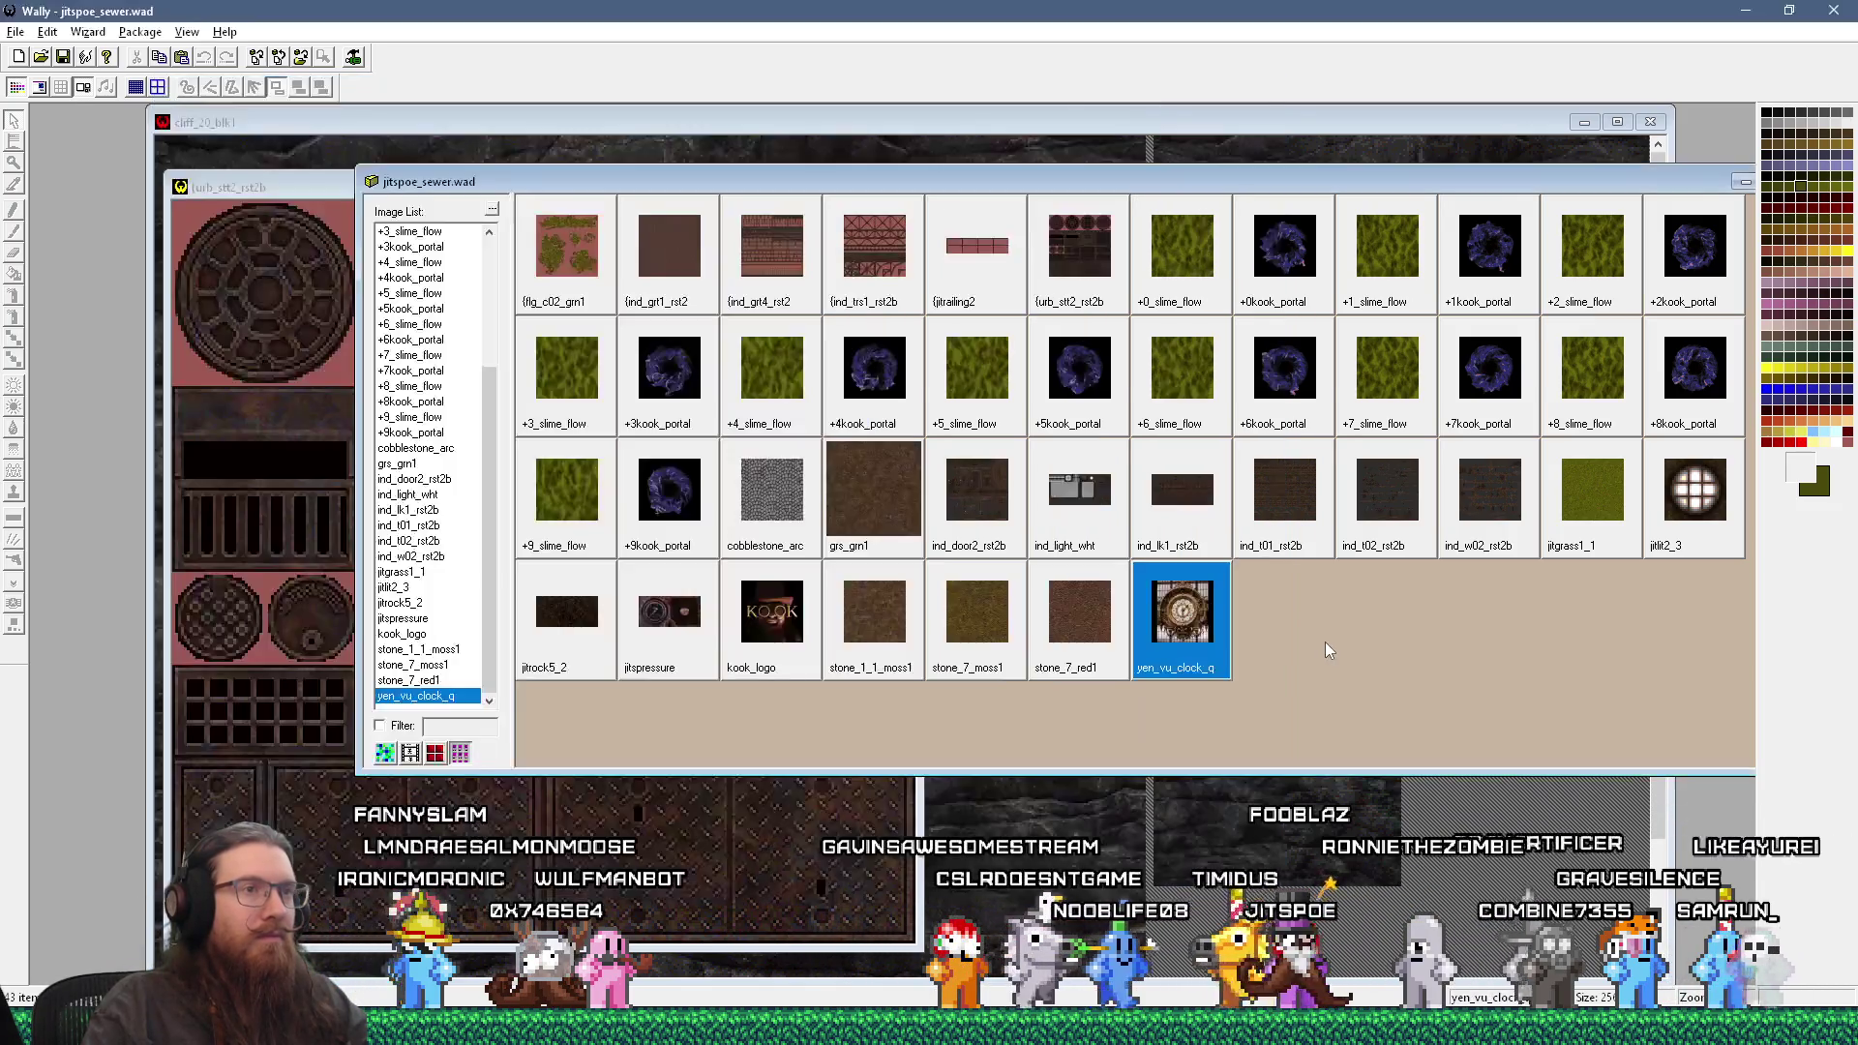
Step: Open the new yen_vu_clock_q texture in its own image window
double_click(1181, 607)
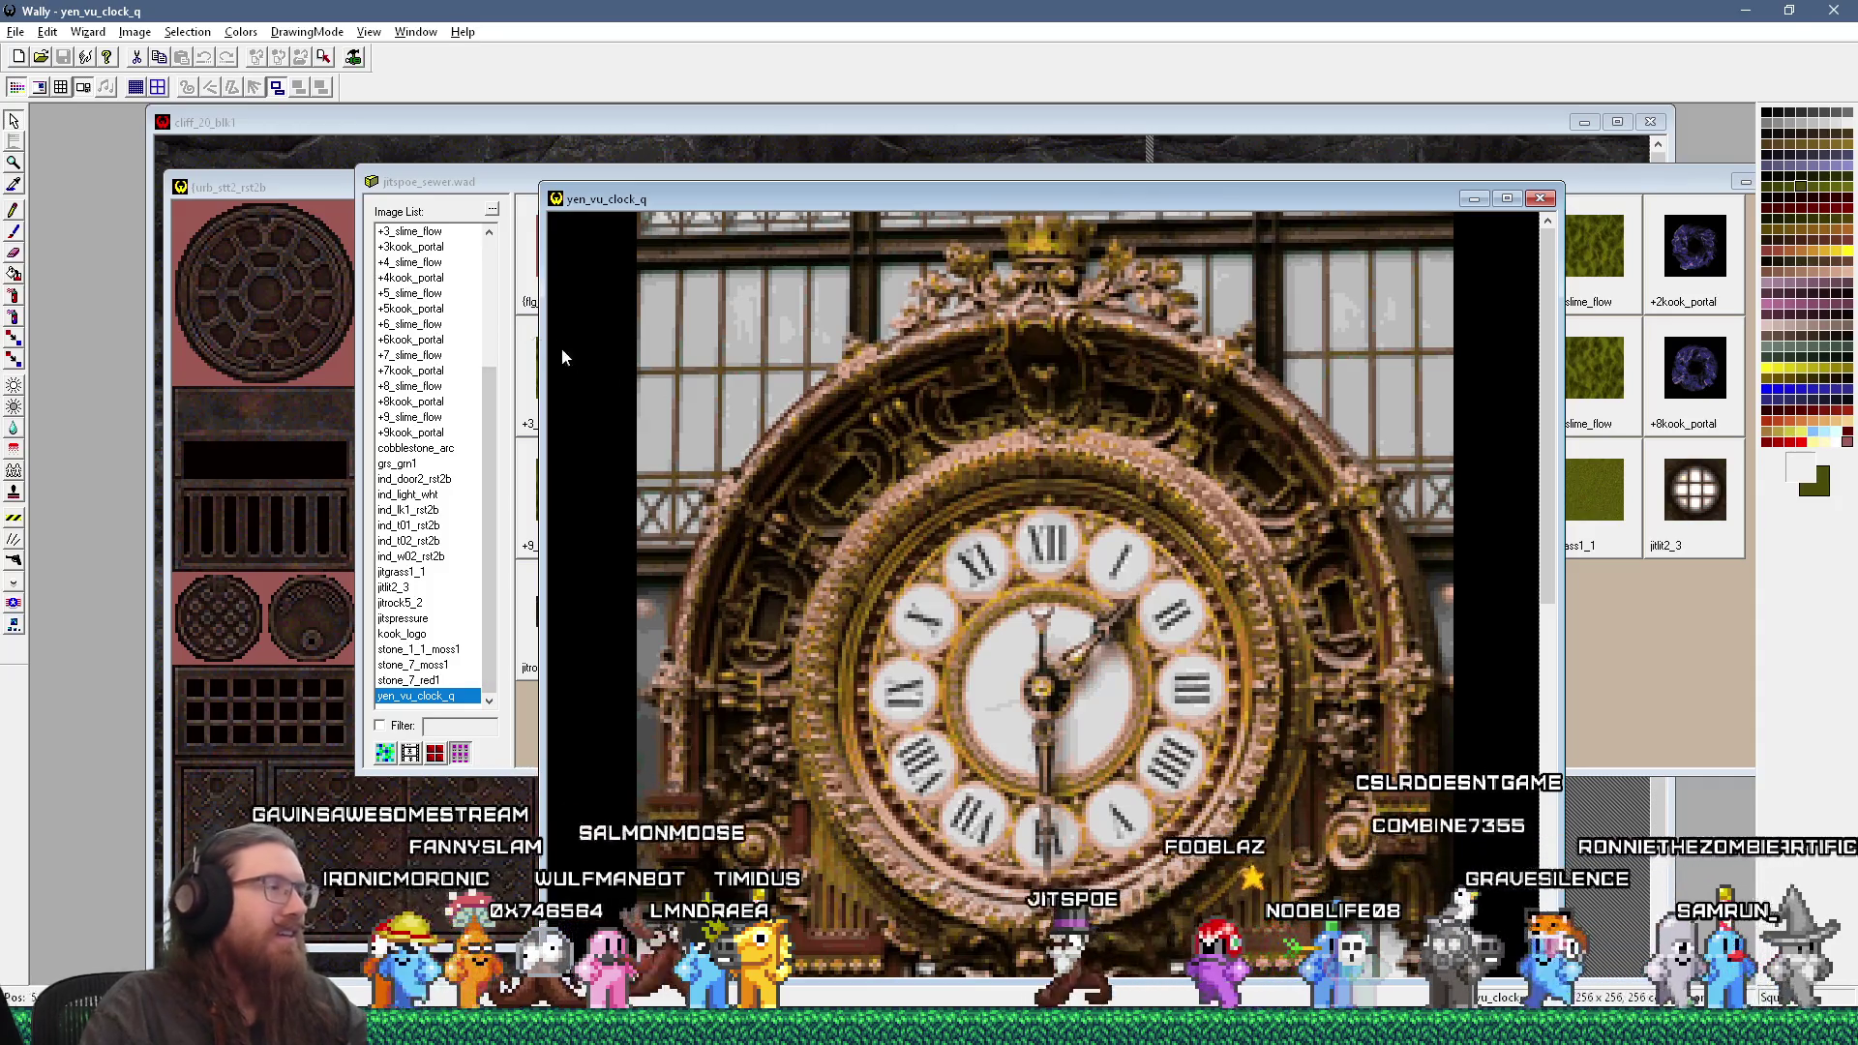
Step: Flood-fill the black left and right margins and a window pane with the masking colour
click(13, 274)
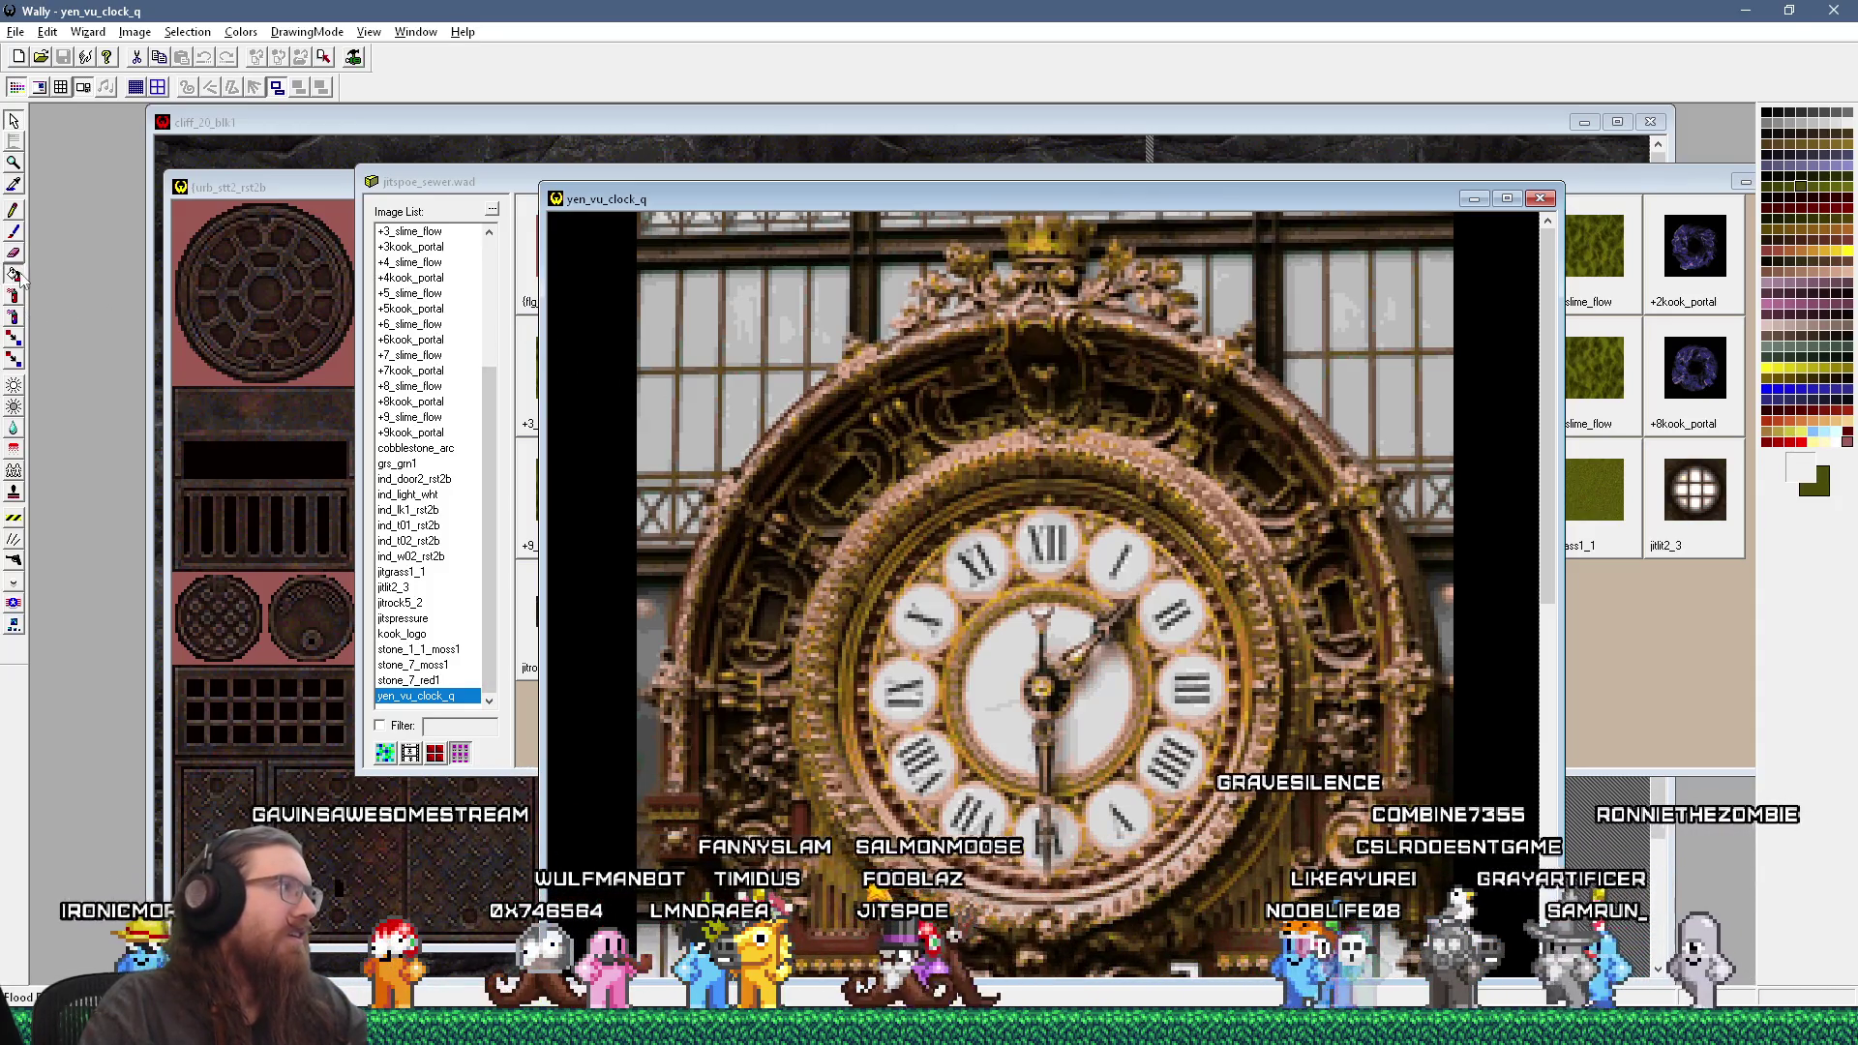
click(588, 398)
click(1530, 406)
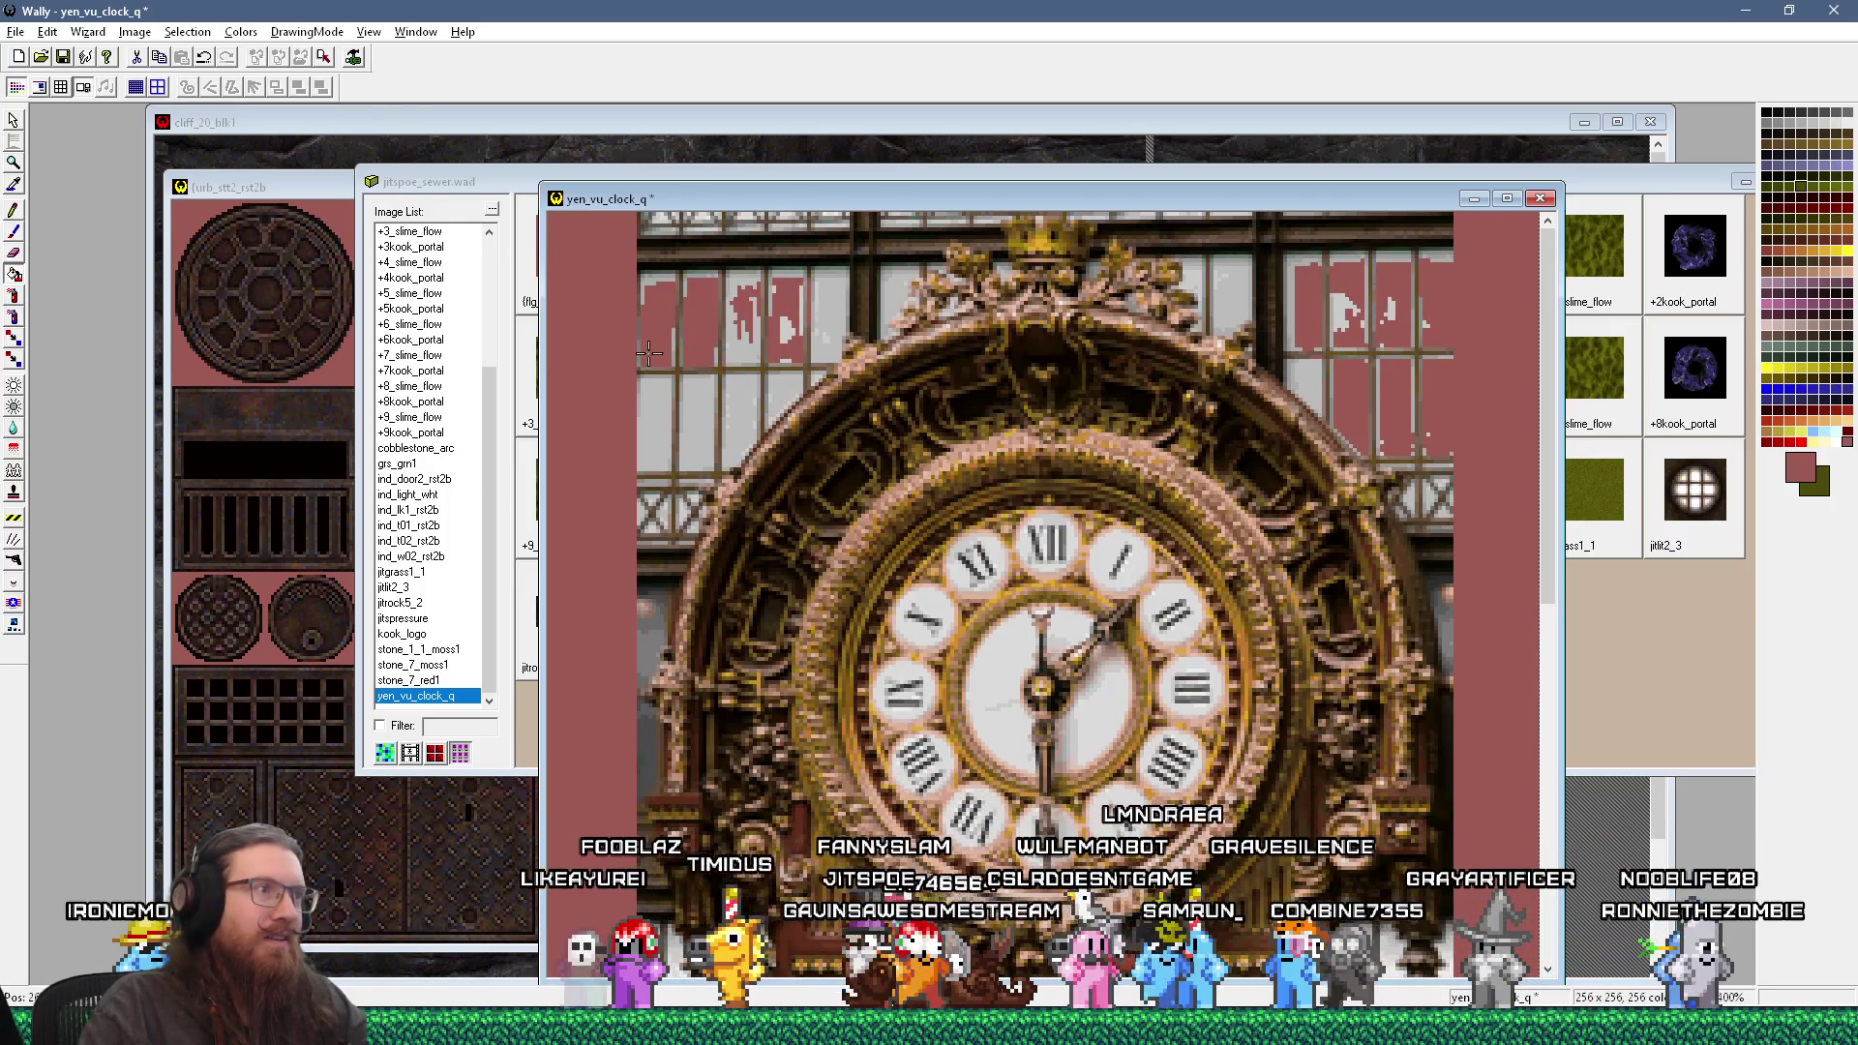
click(729, 387)
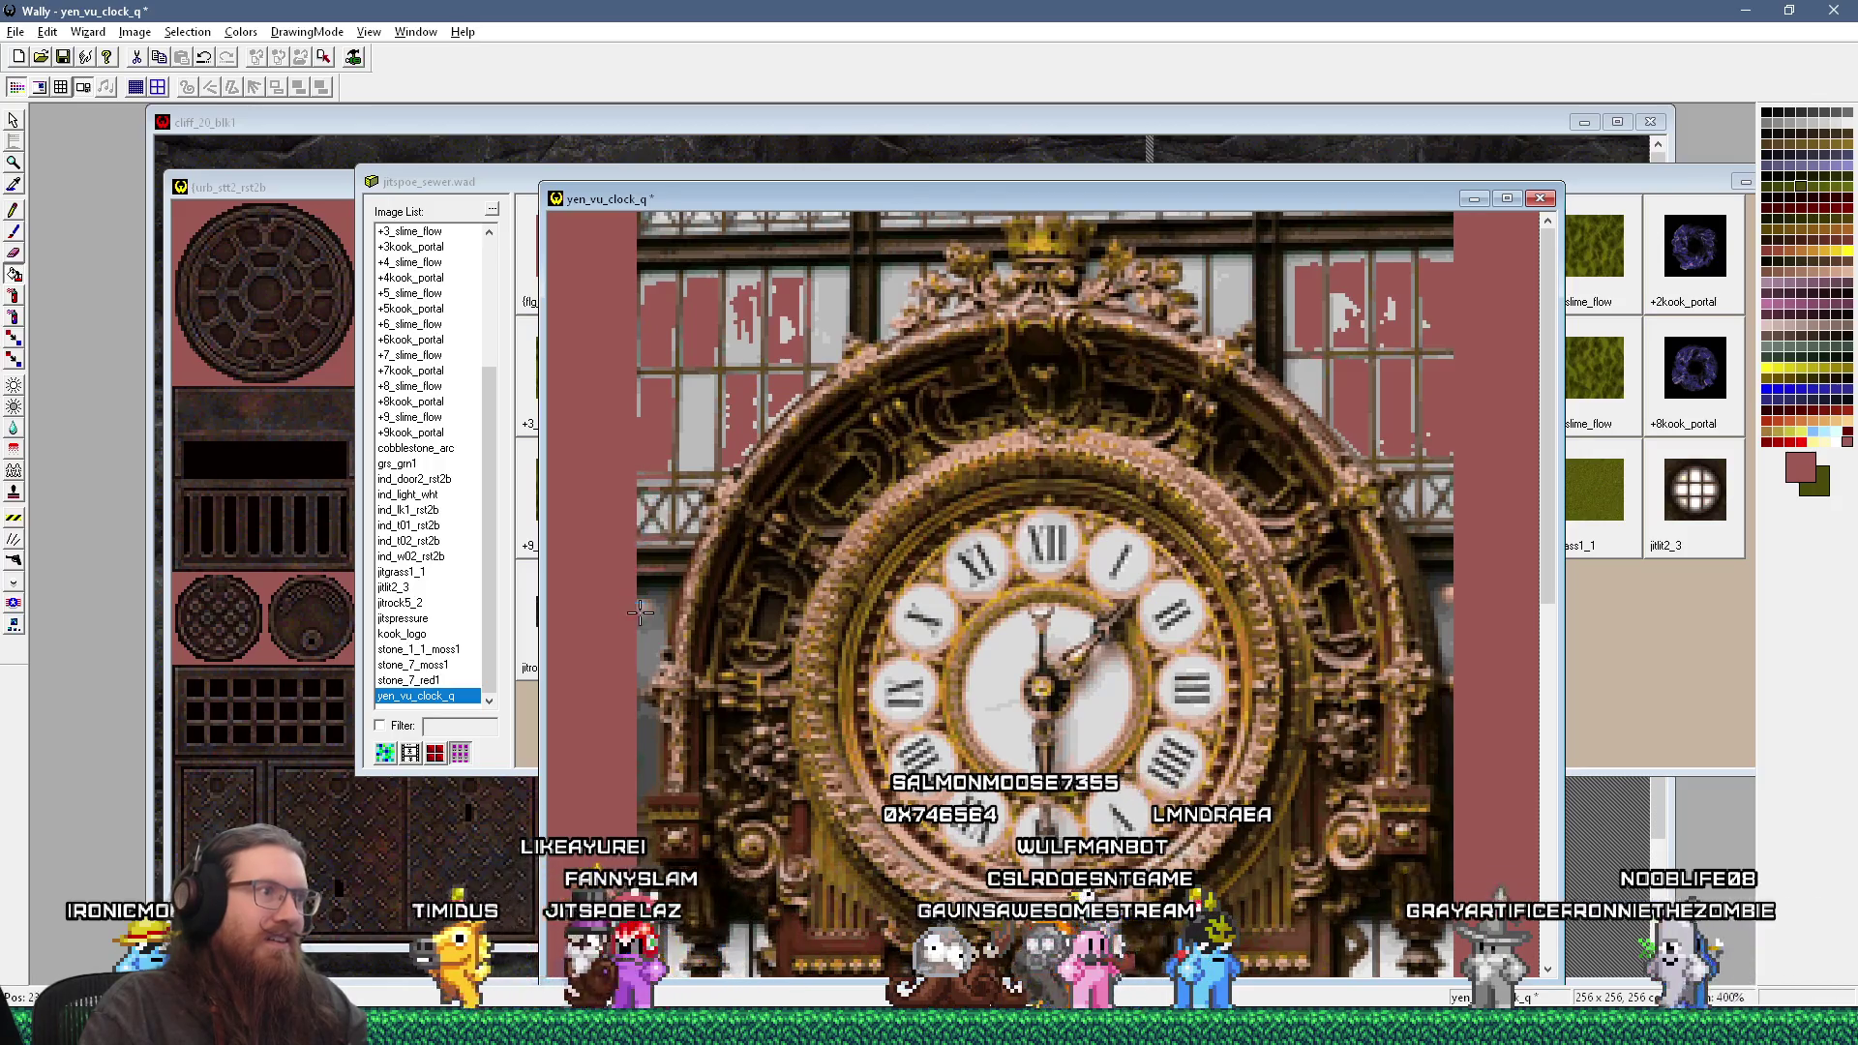
Step: At 300% zoom, brush masking colour over the upper background, then save and close the texture
key(minus)
key(minus)
key(minus)
key(plus)
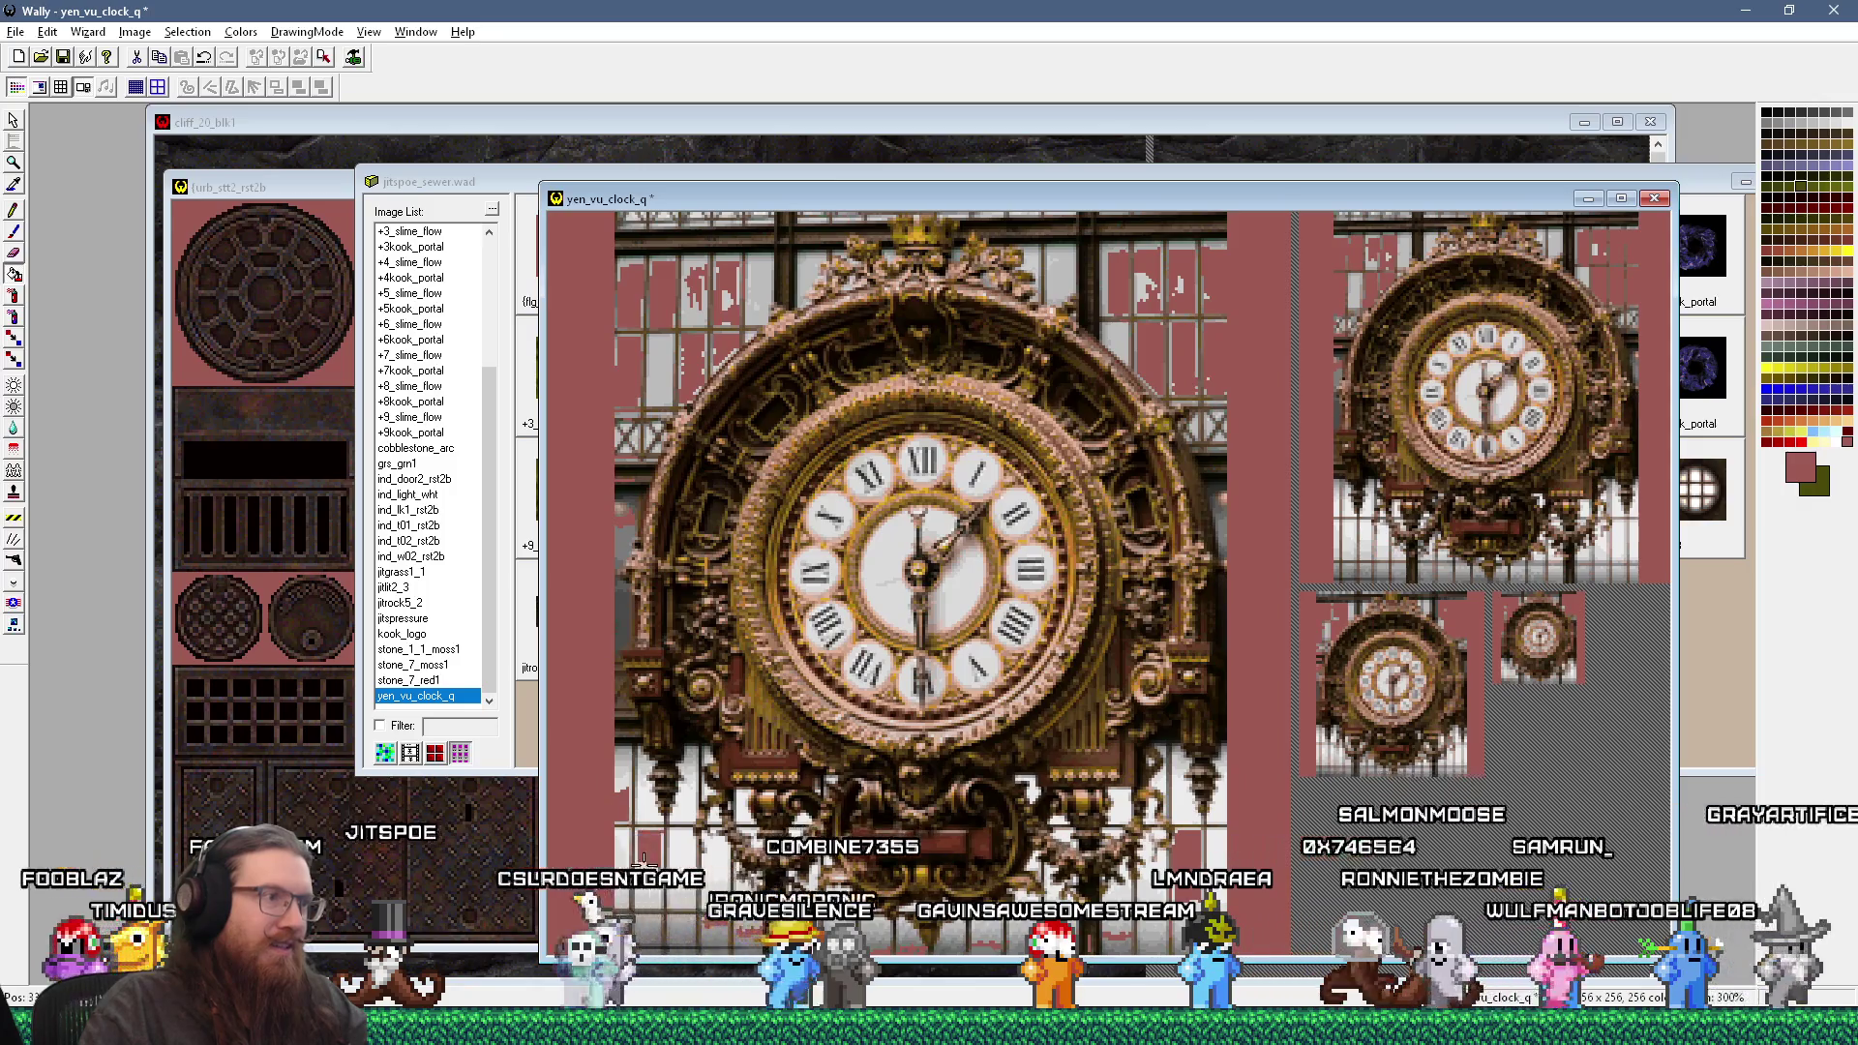
scroll(602, 627, up, 2)
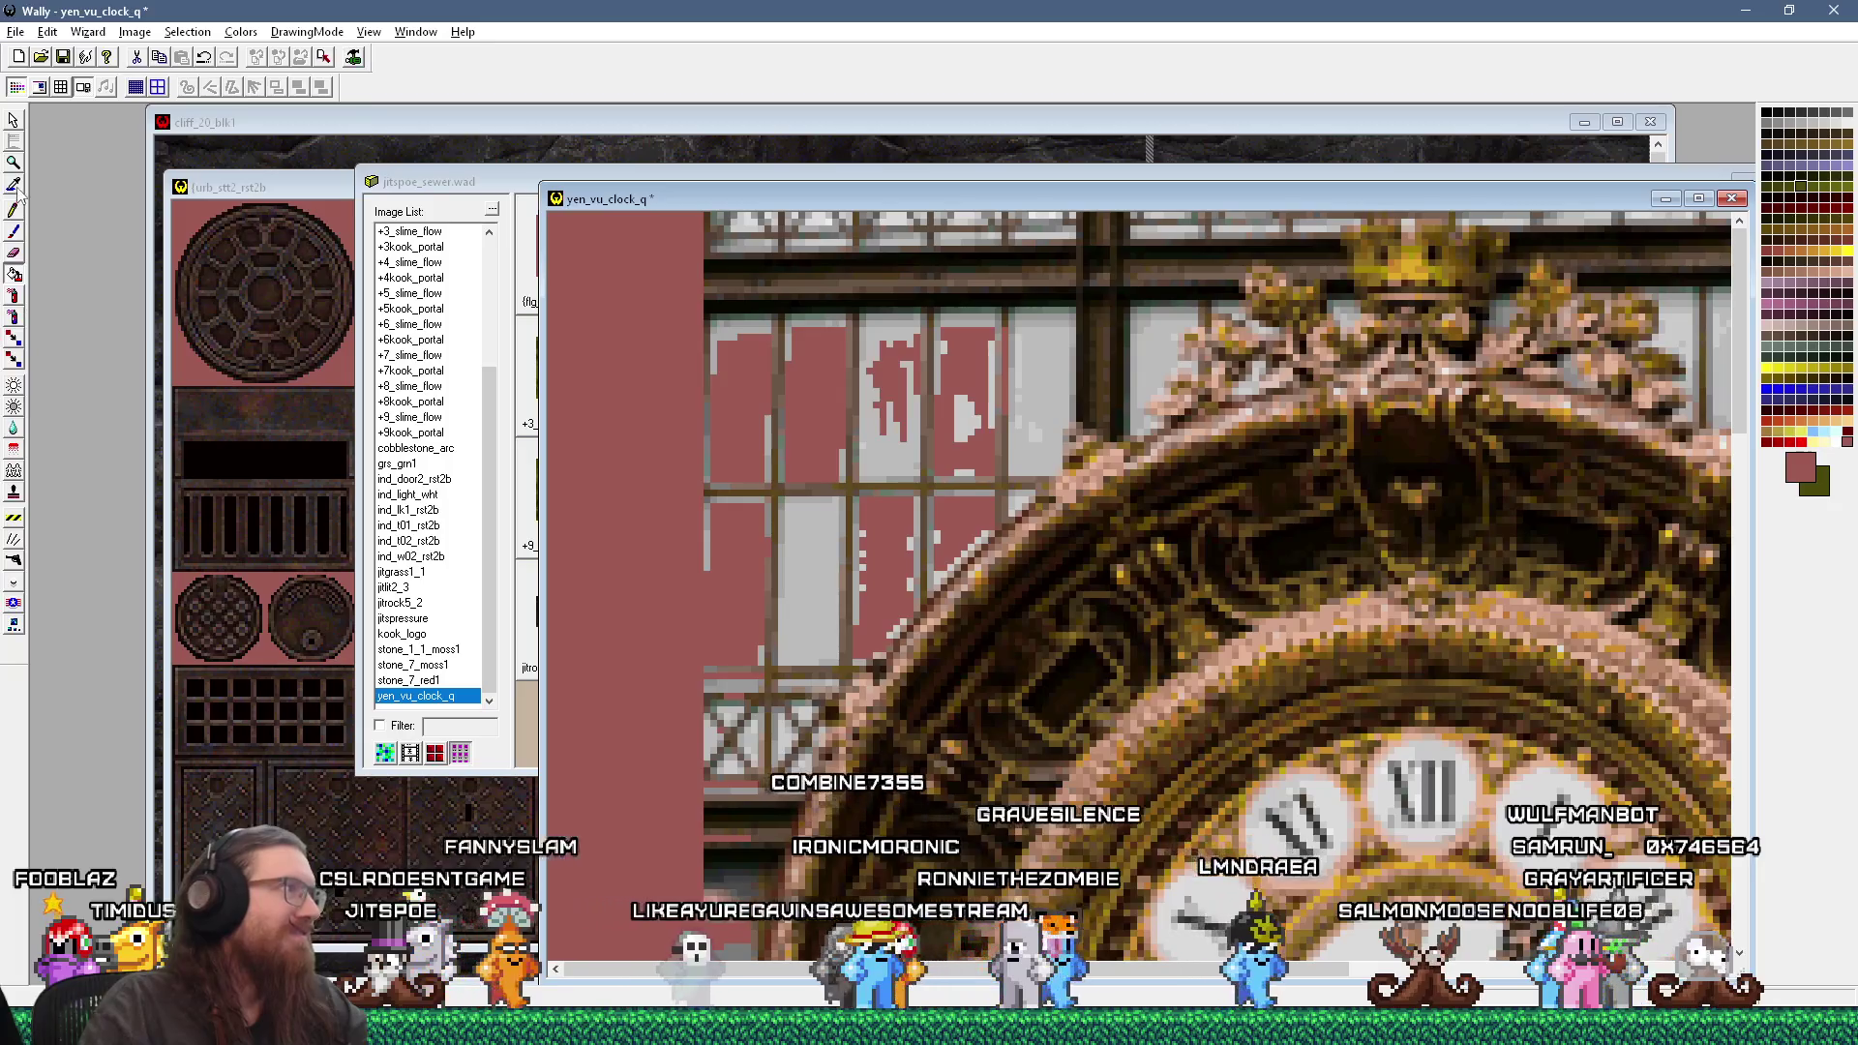
click(14, 233)
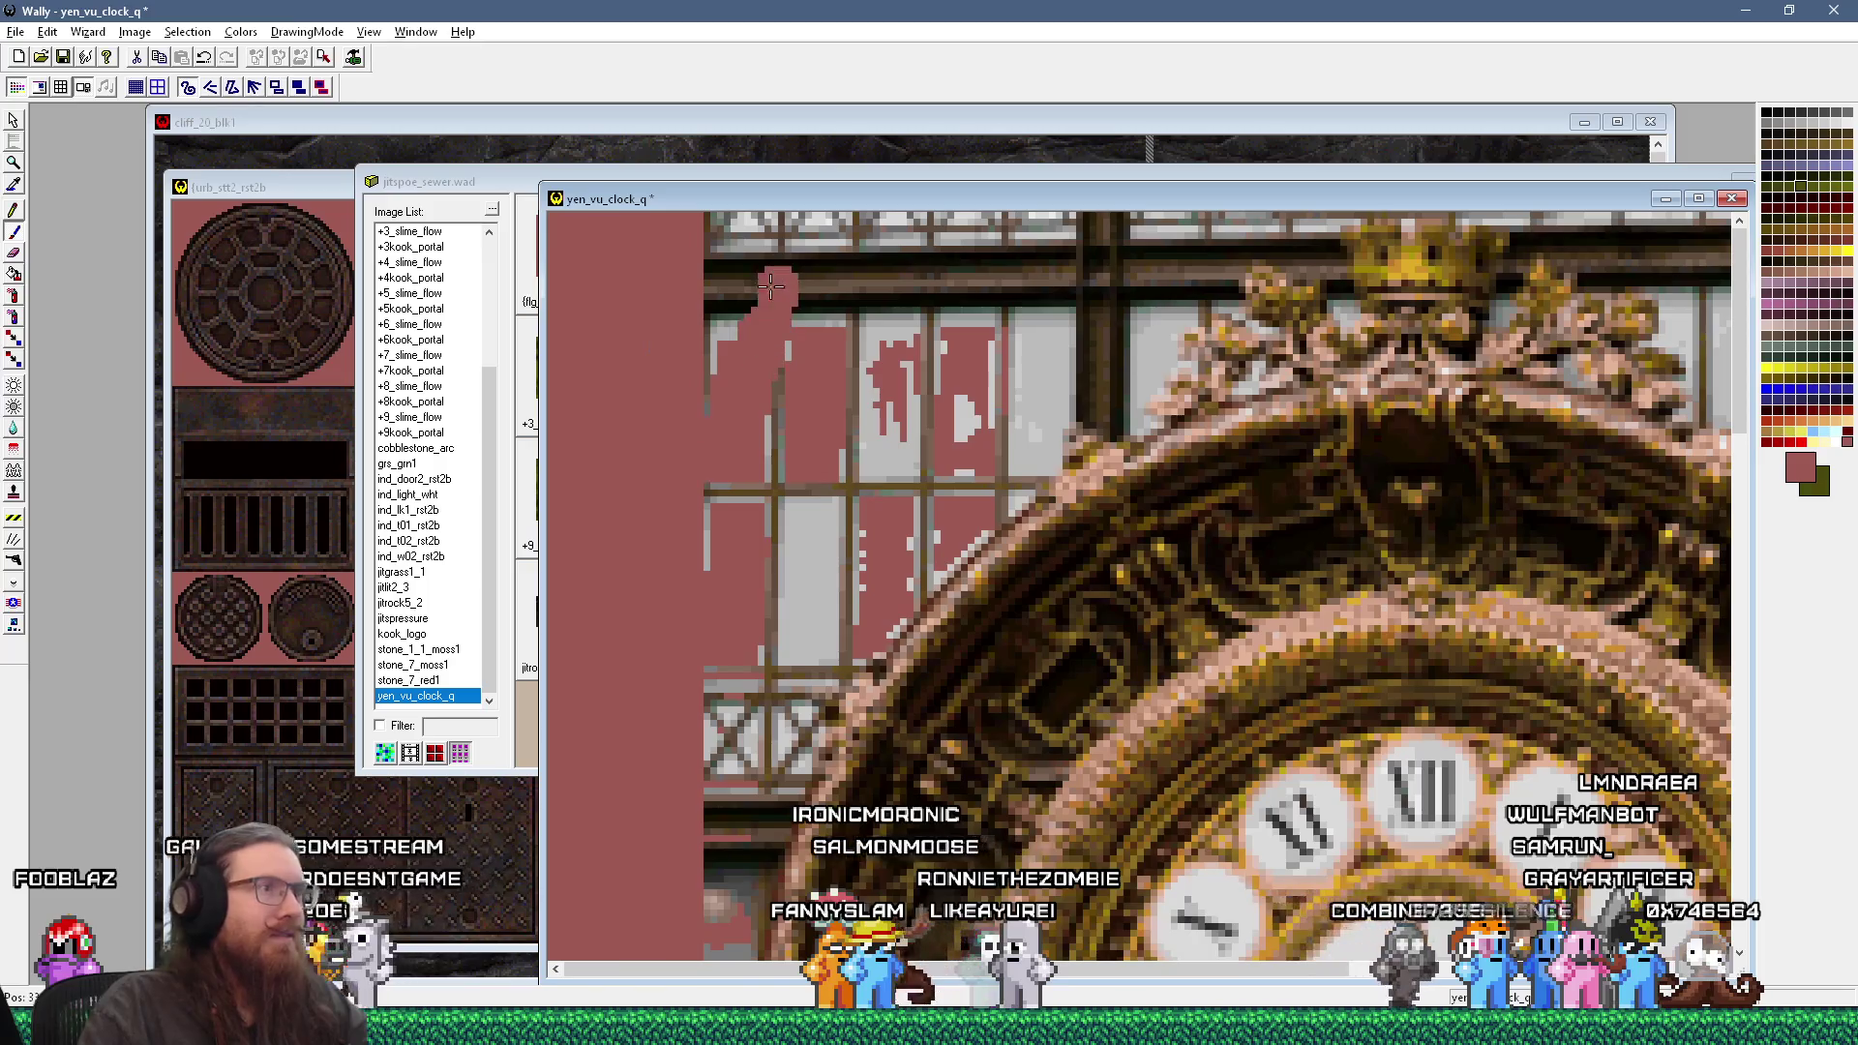
drag(1262, 215, 789, 274)
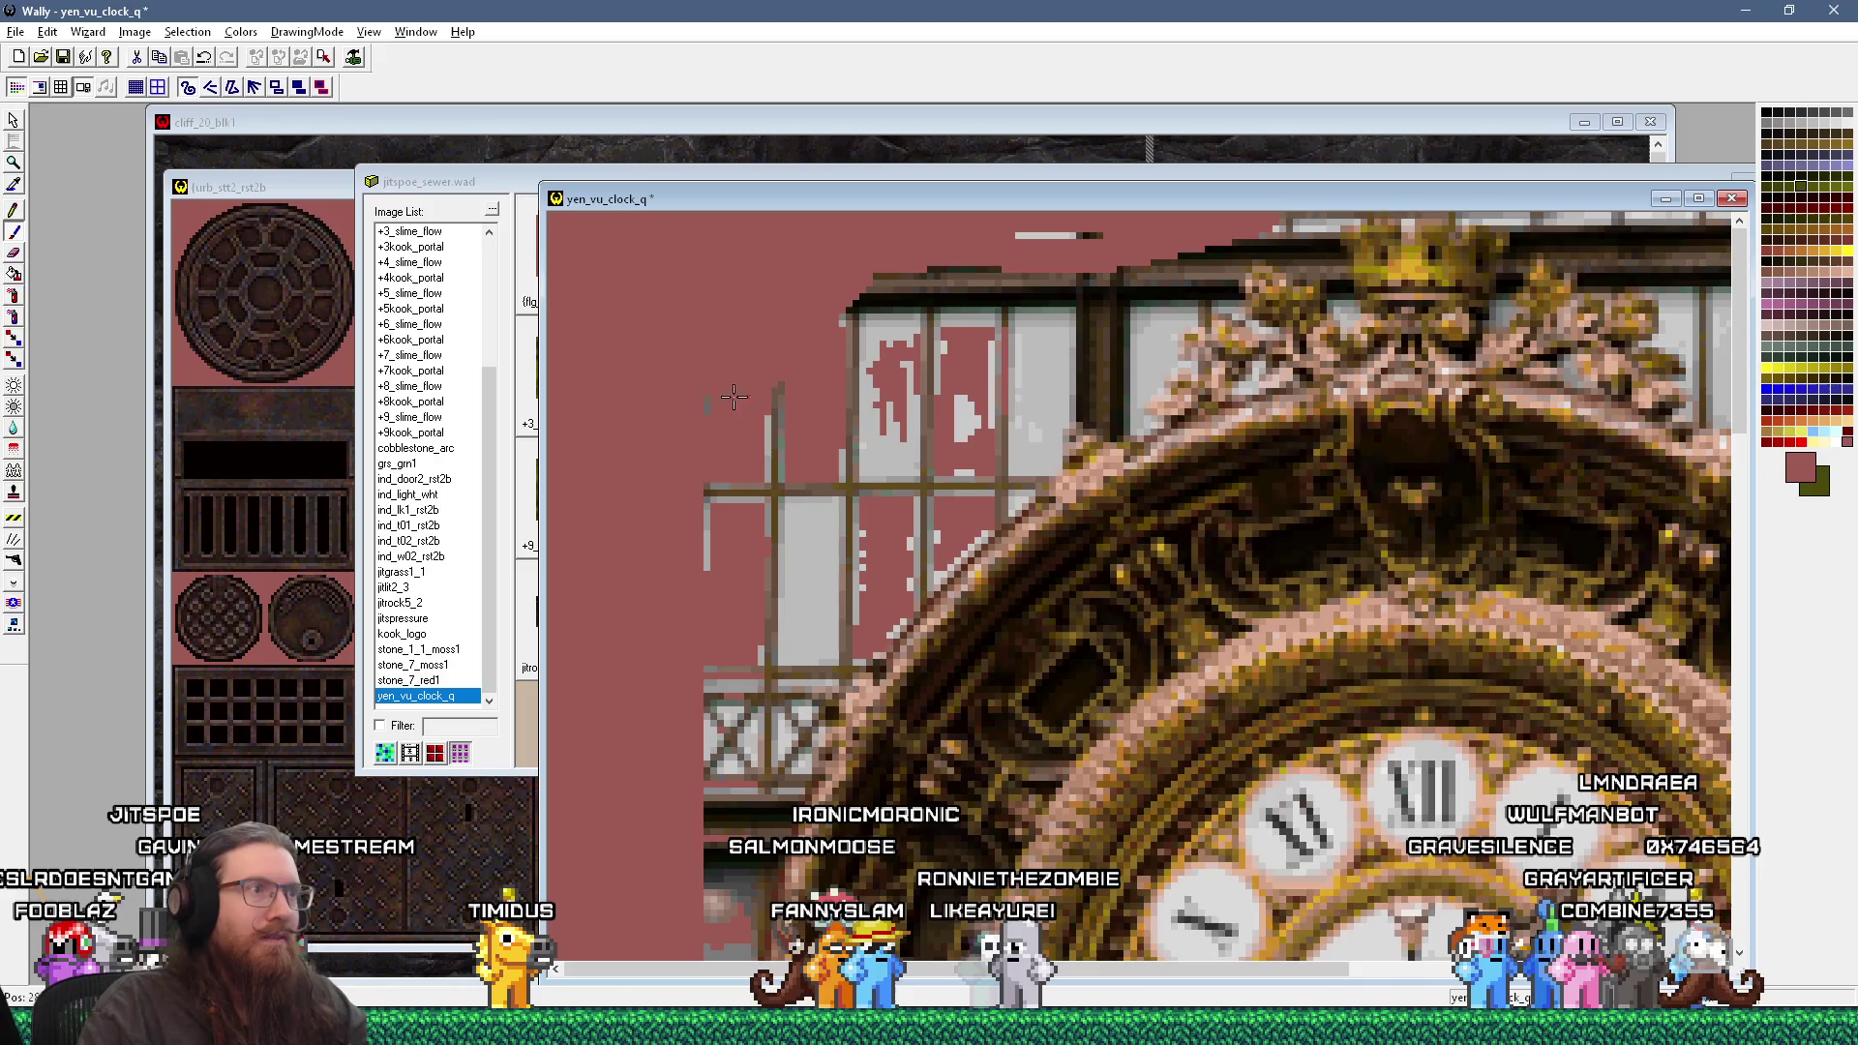
mouse_move(1191, 275)
mouse_down()
mouse_move(743, 744)
mouse_move(837, 402)
mouse_move(970, 298)
mouse_move(890, 329)
mouse_move(929, 373)
mouse_move(1026, 237)
mouse_move(1166, 263)
mouse_up()
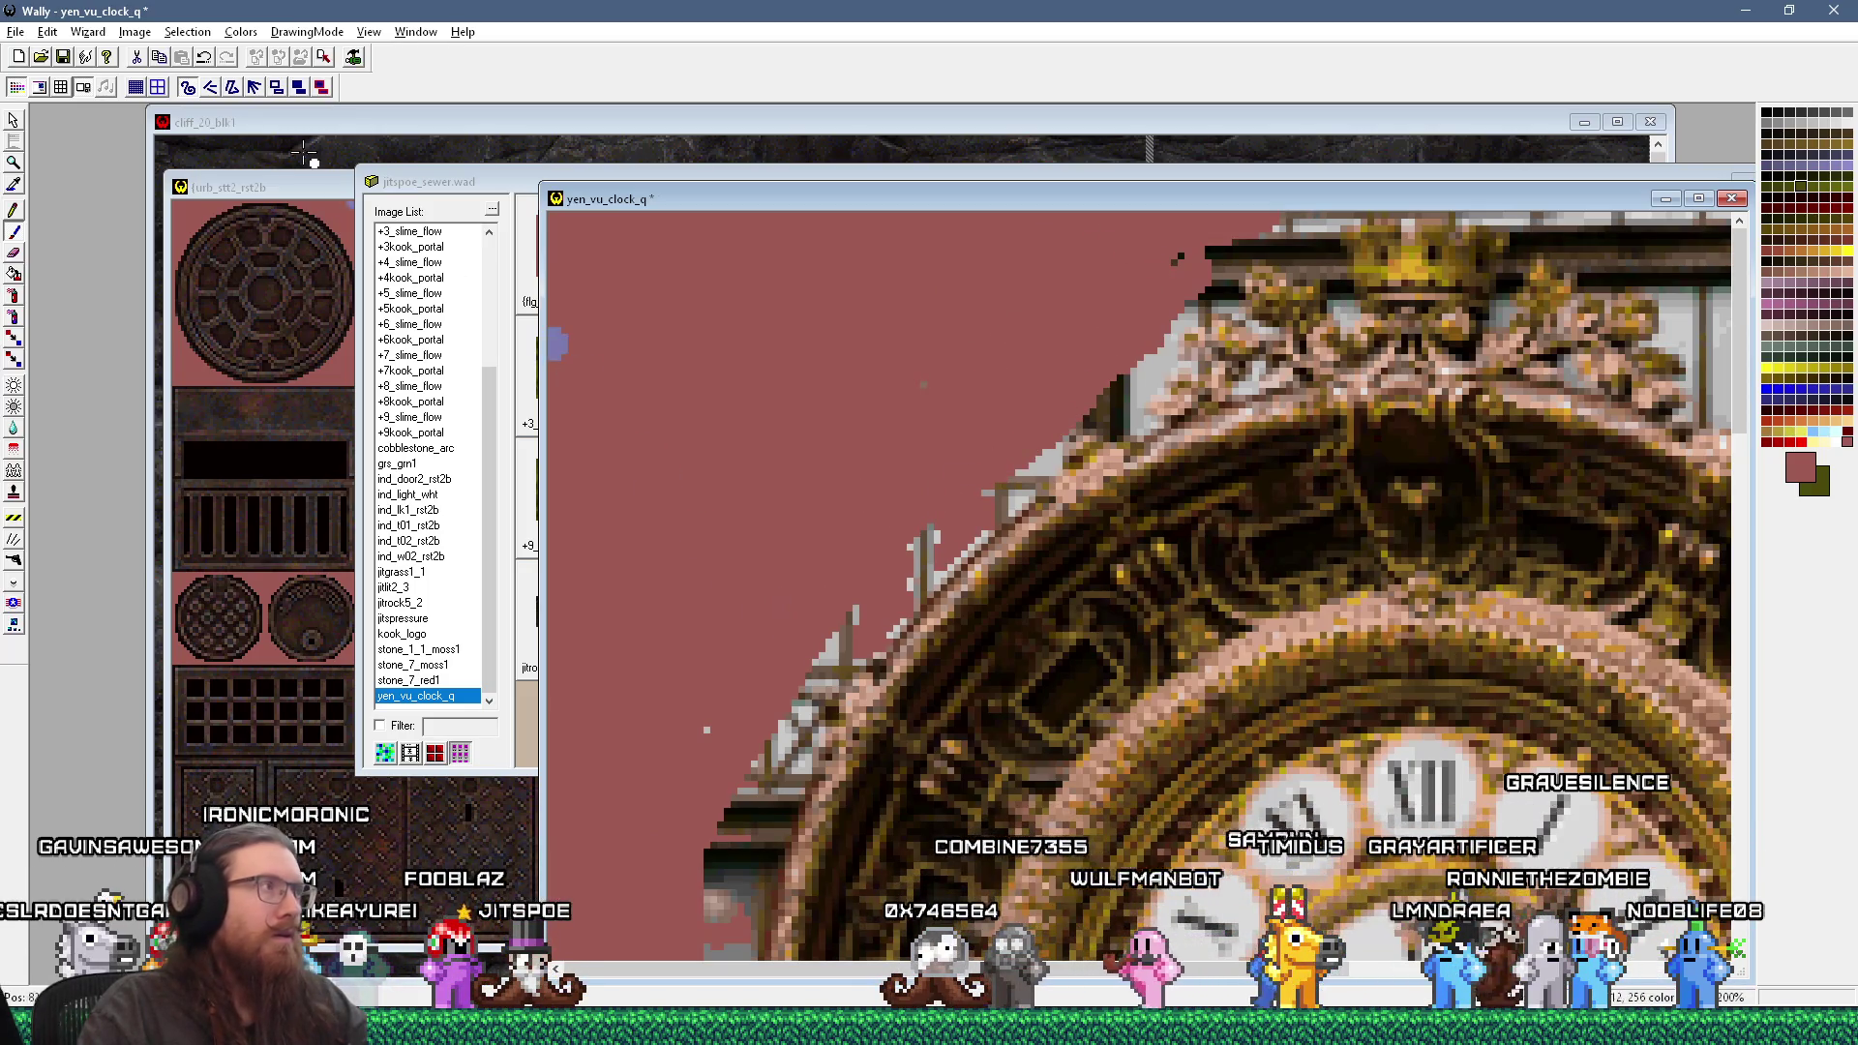
click(63, 57)
click(1732, 200)
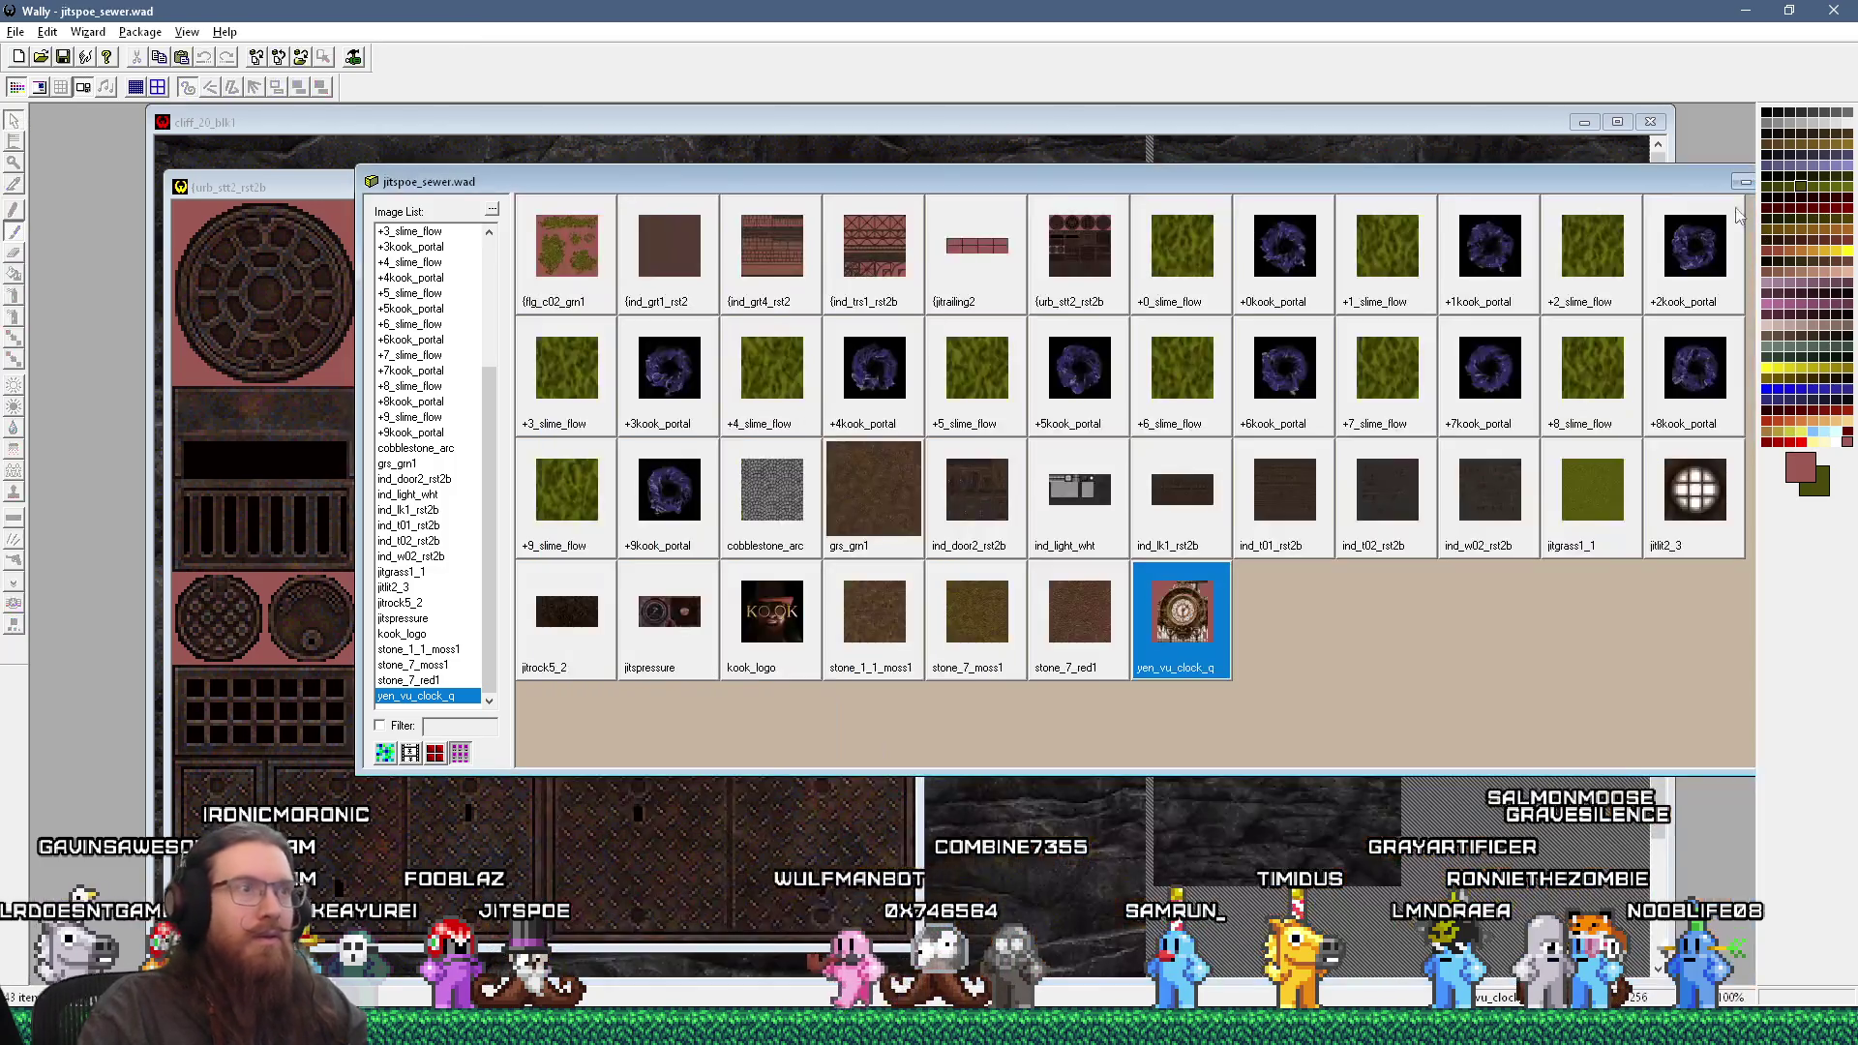
Step: Drop the _q suffix to rename the texture yen_vu_clock, then reopen it for editing
double_click(1193, 669)
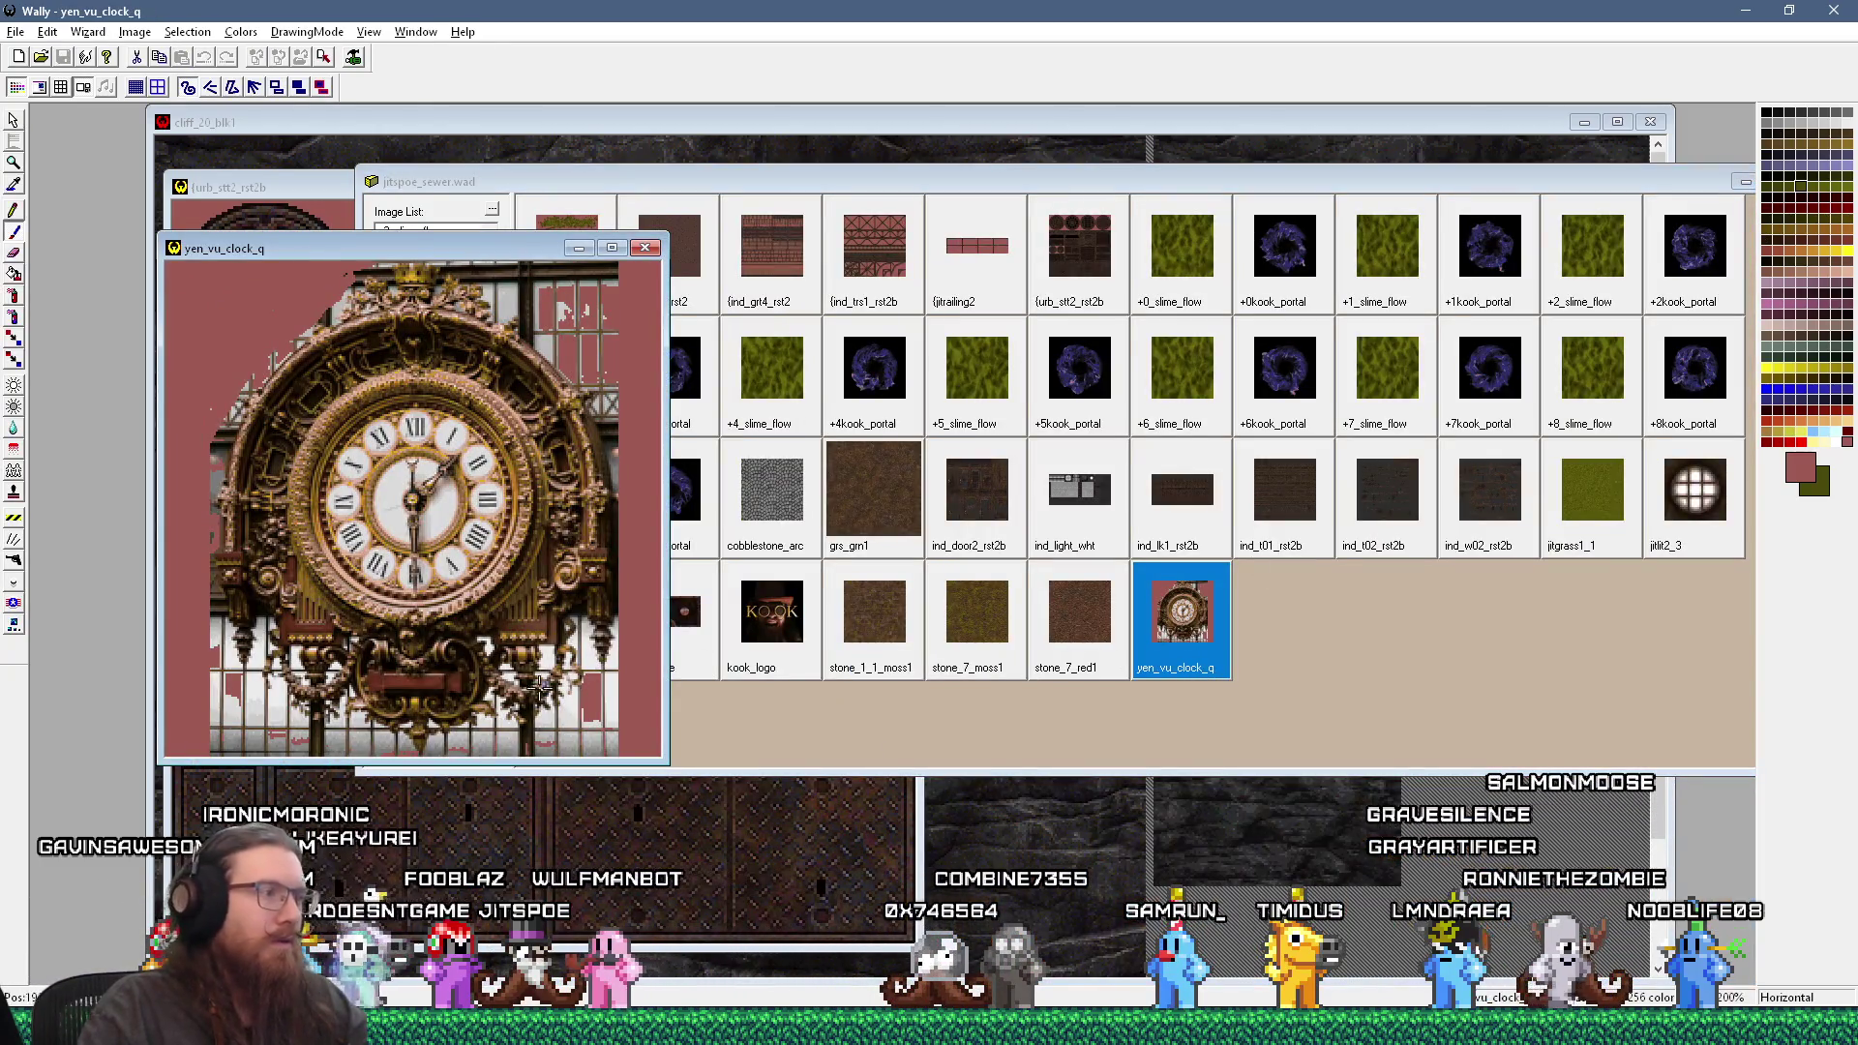
click(644, 248)
right_click(1180, 632)
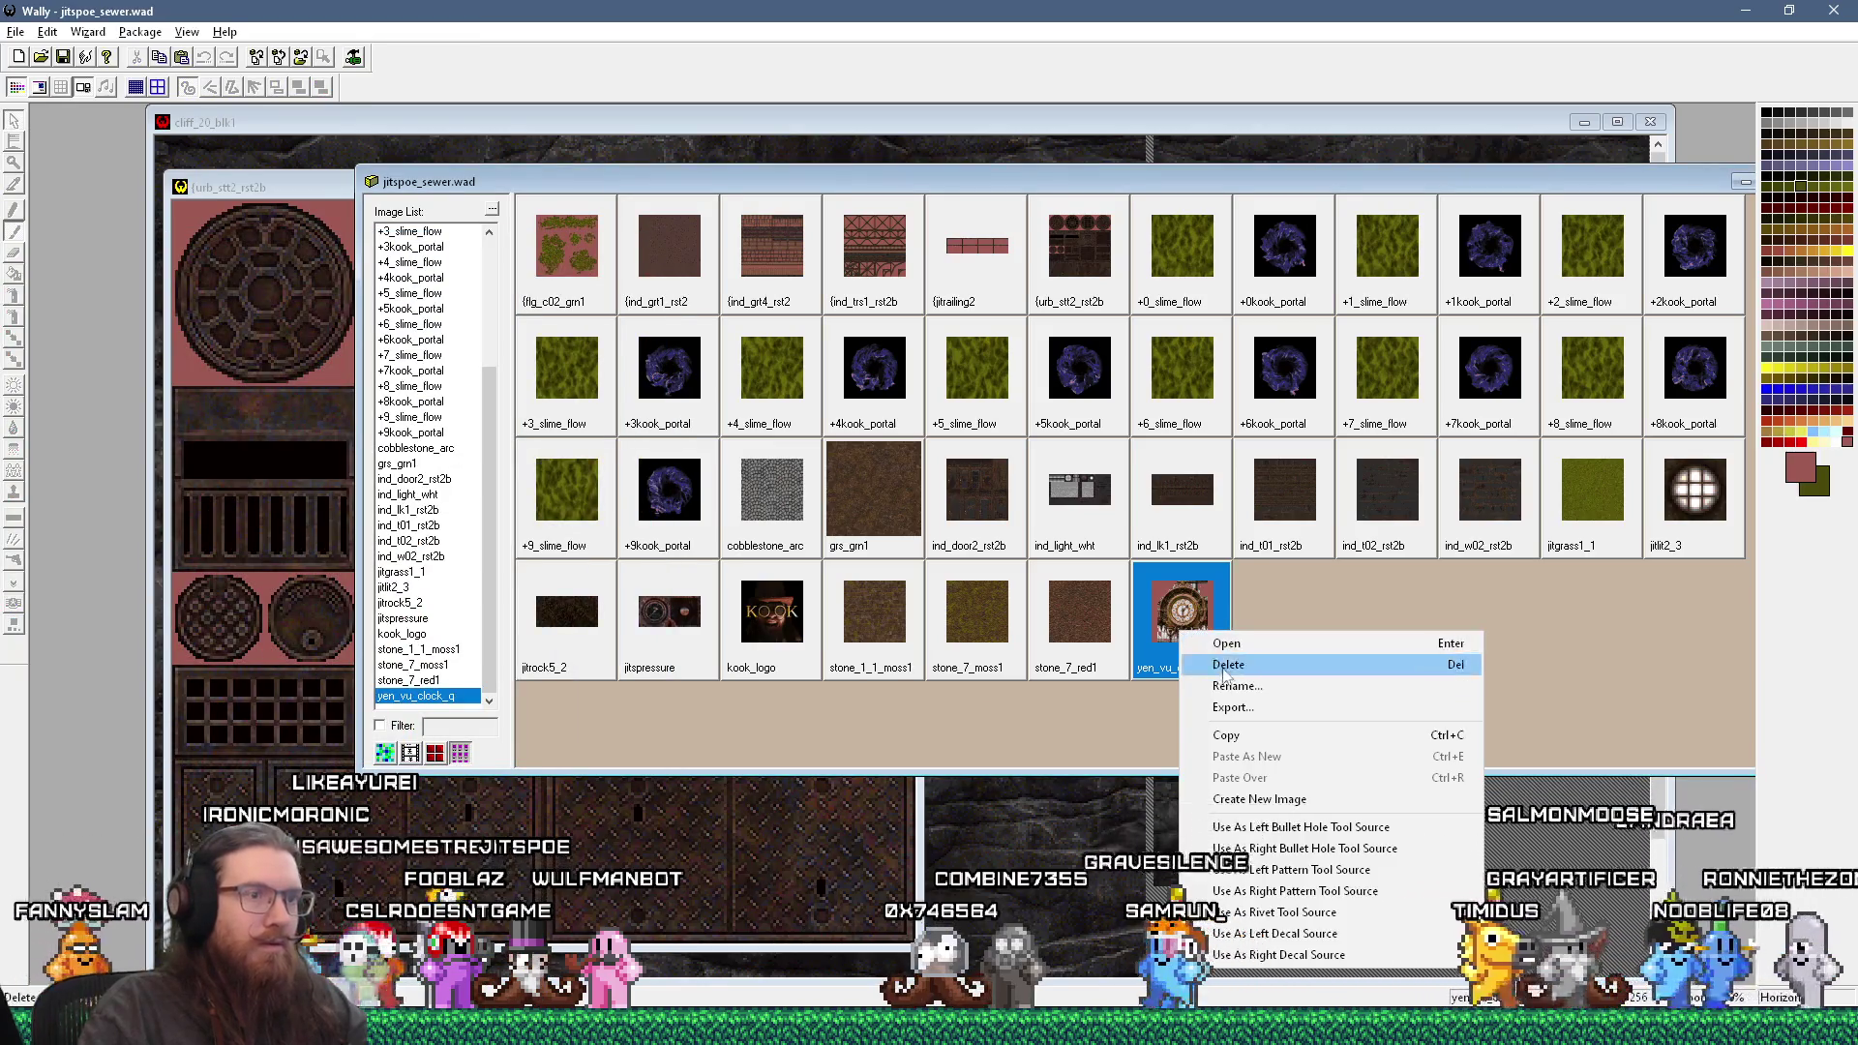
click(1239, 686)
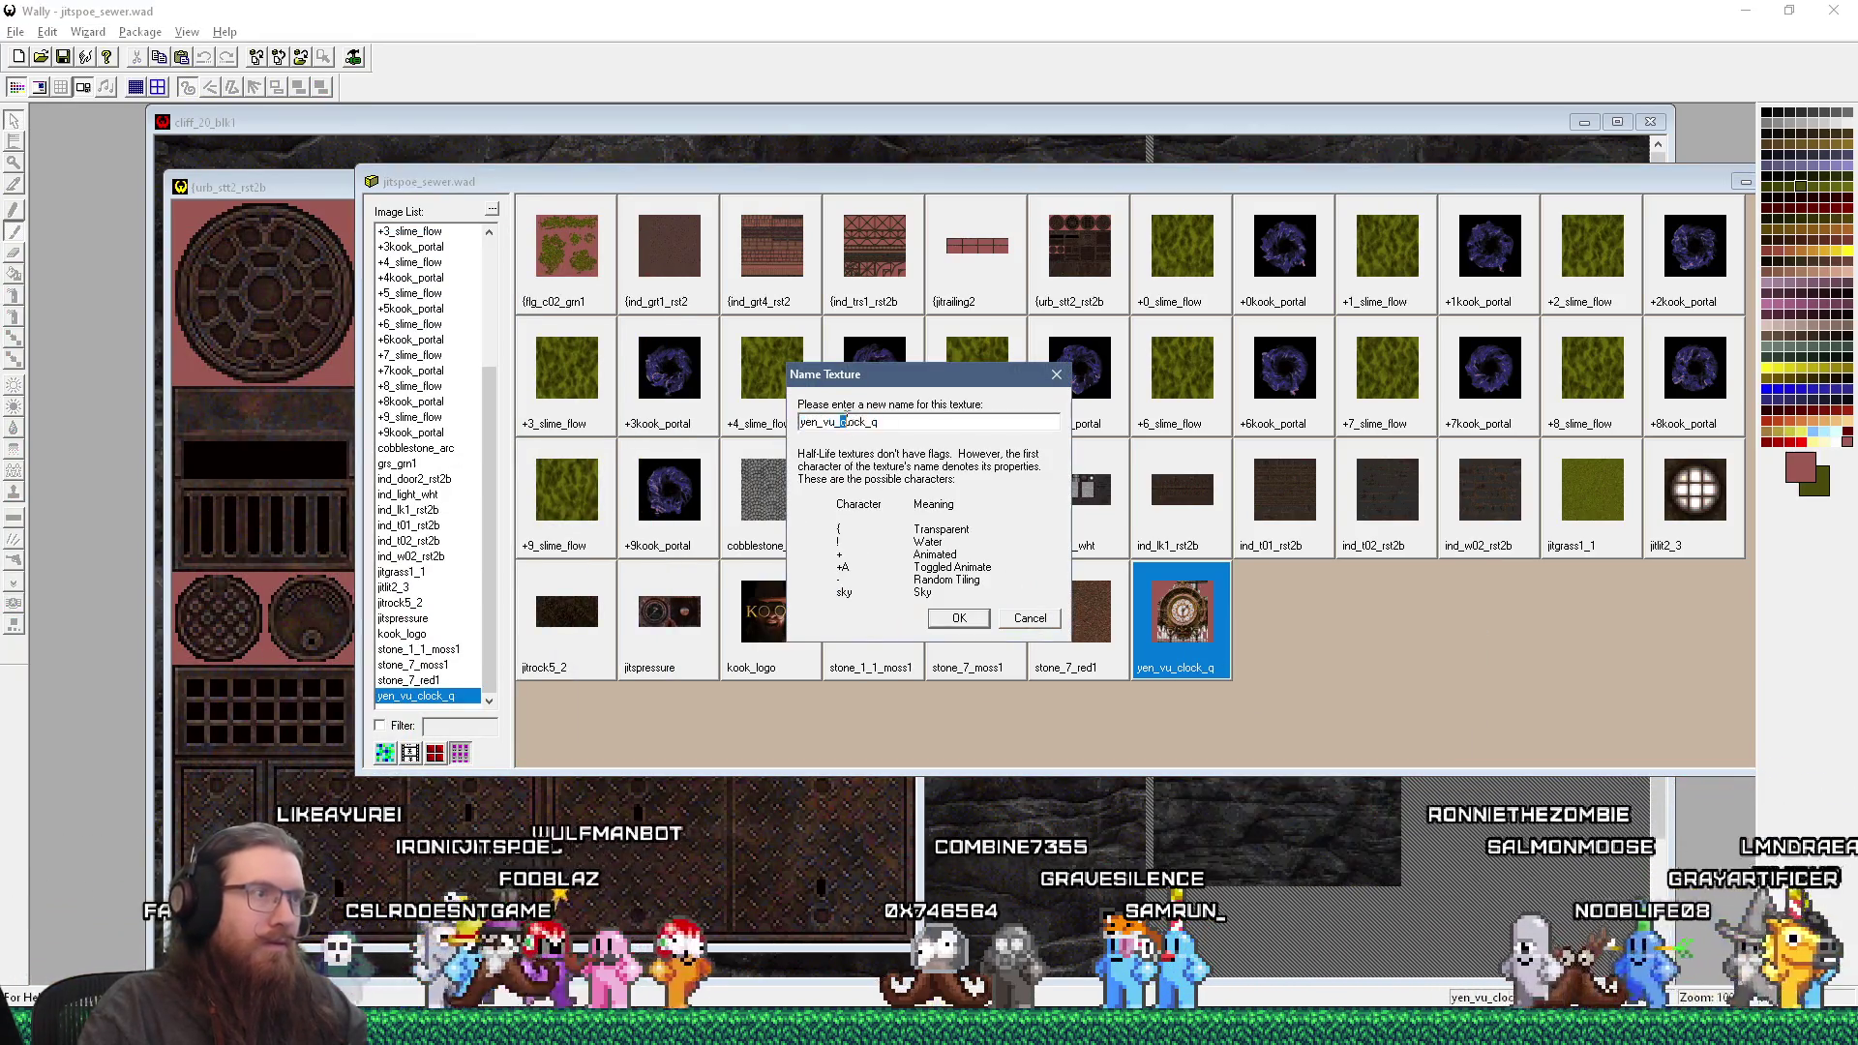
key(Delete)
key(Delete)
key(Return)
double_click(1205, 606)
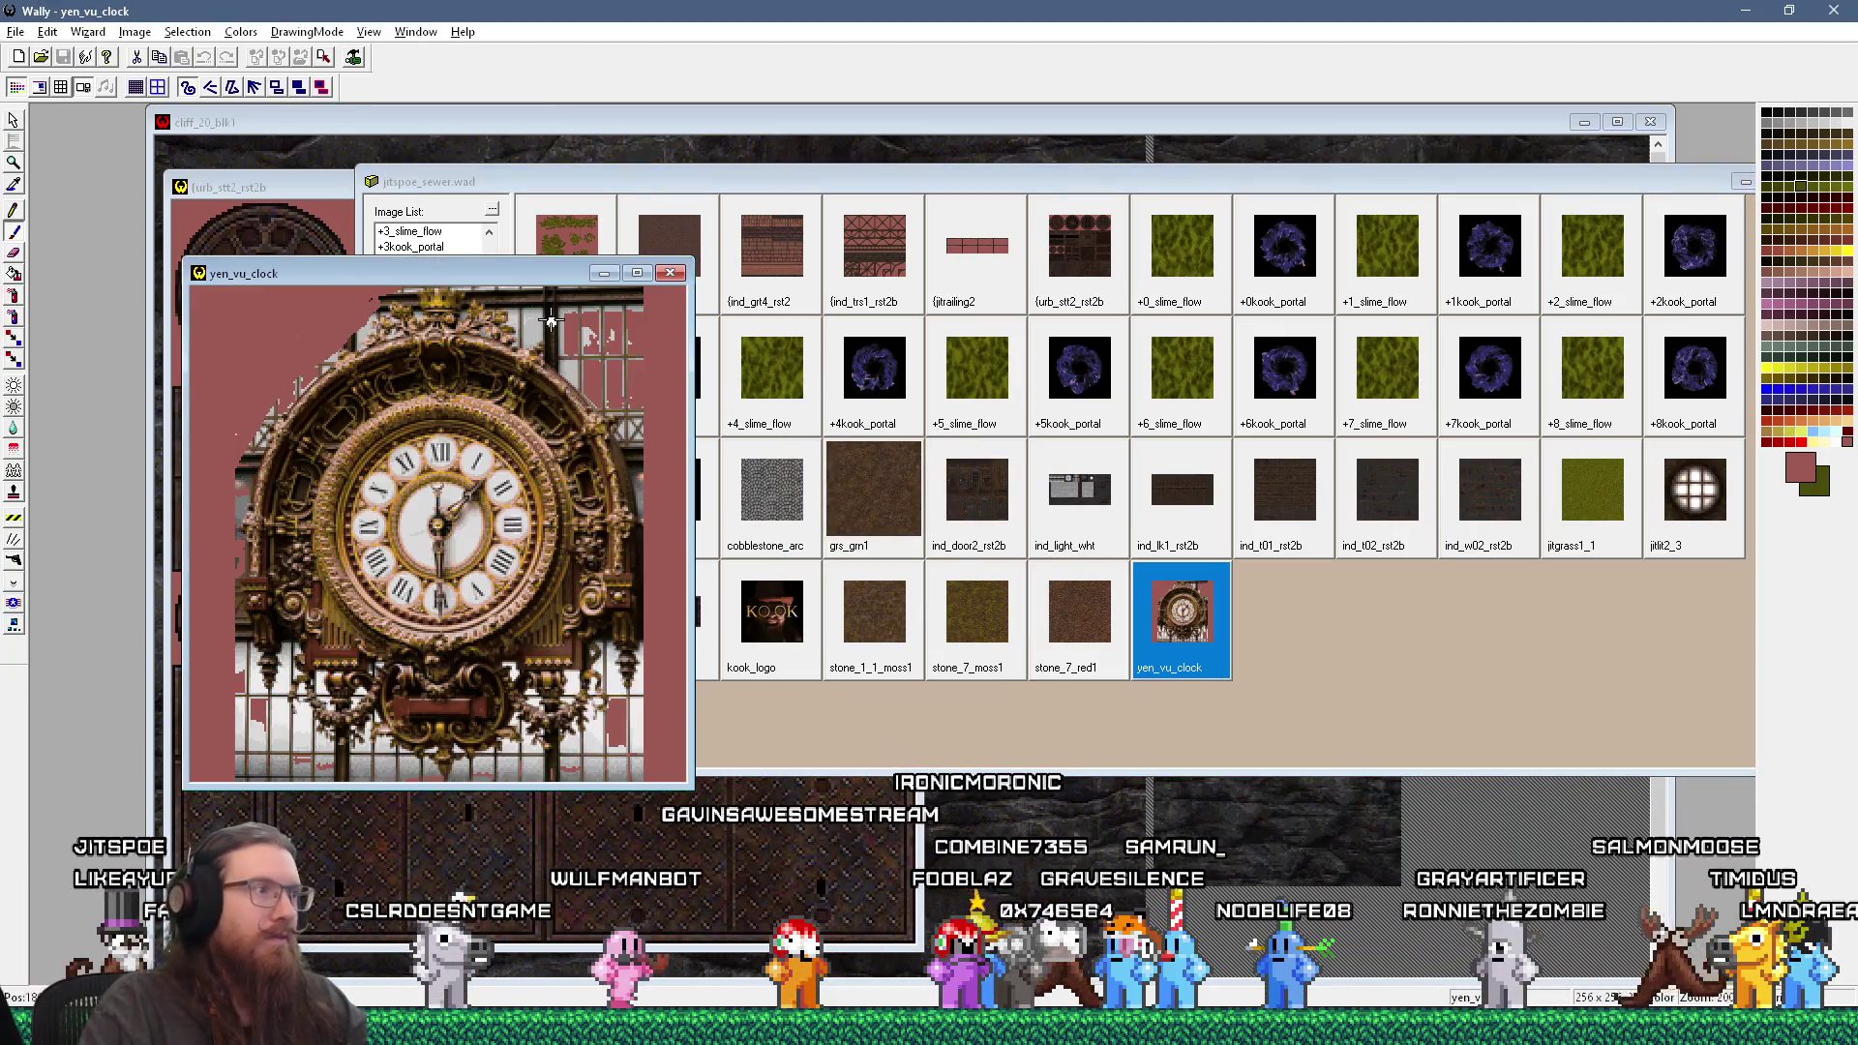
scroll(554, 329, up, 1)
scroll(839, 420, up, 1)
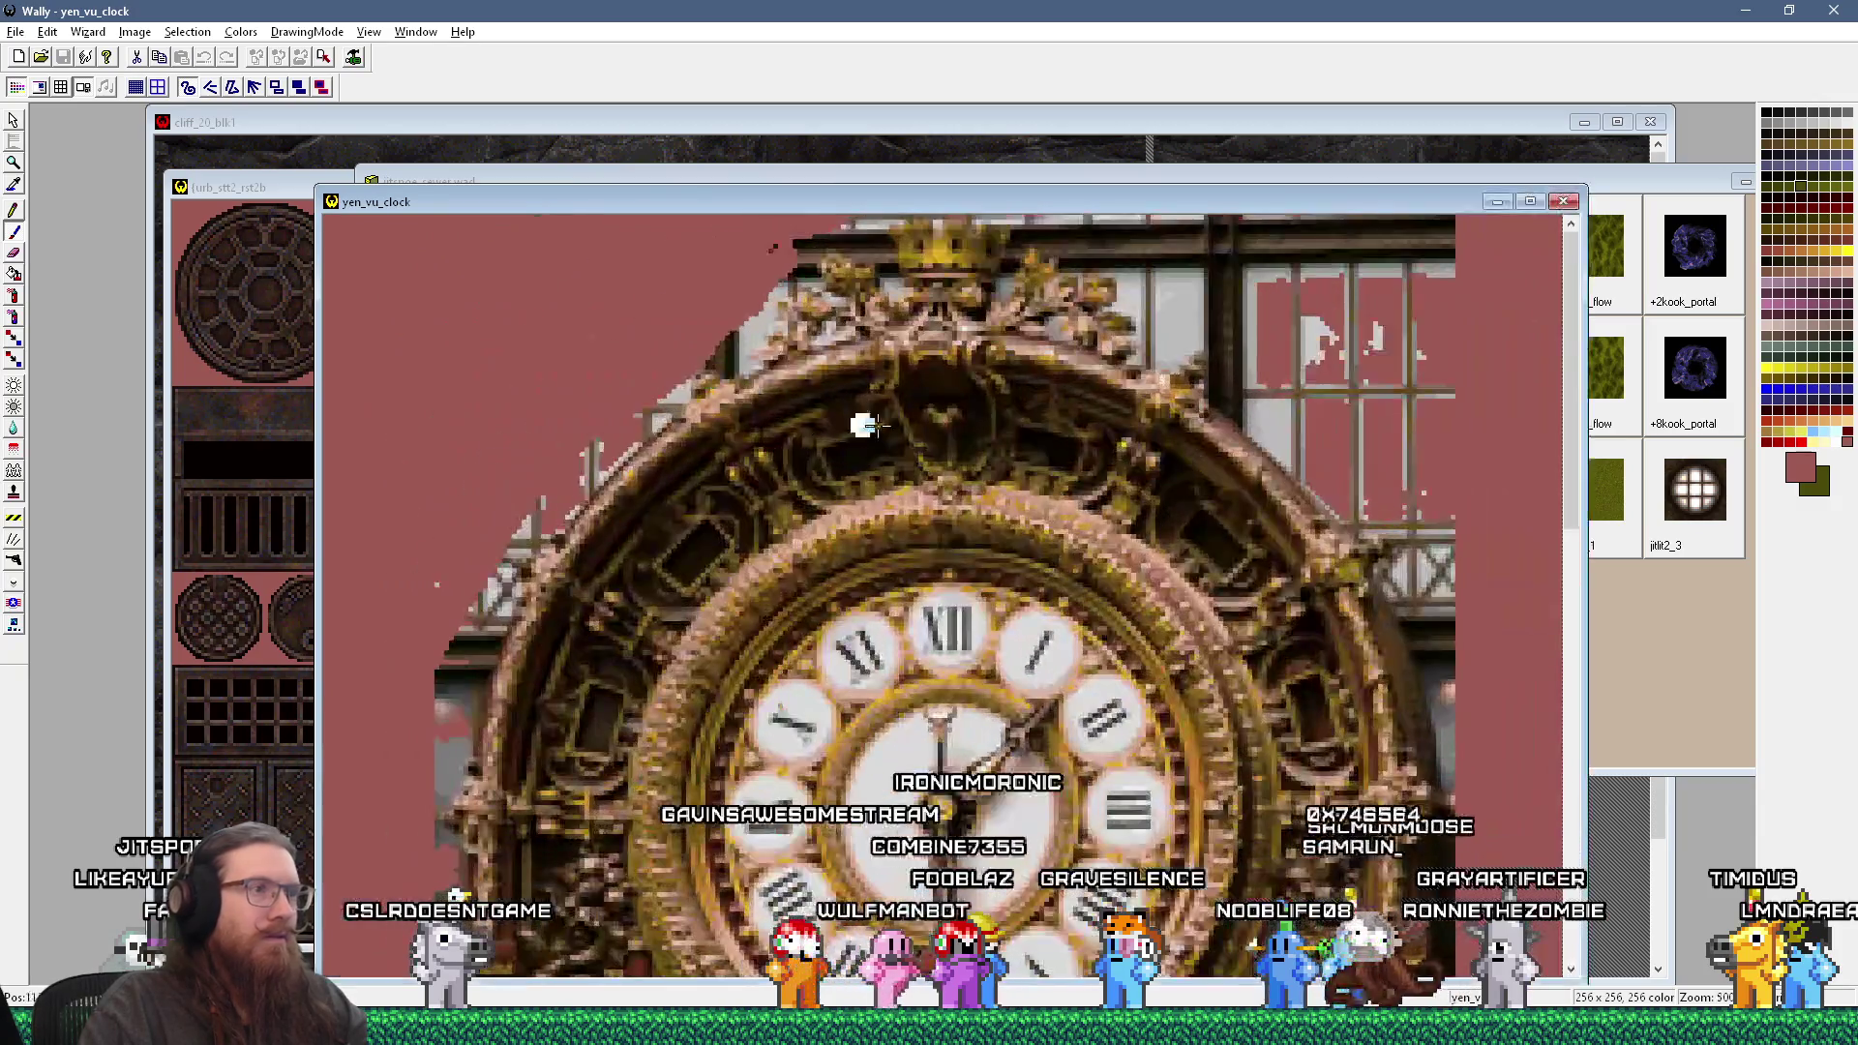
scroll(838, 420, up, 1)
scroll(1157, 436, up, 1)
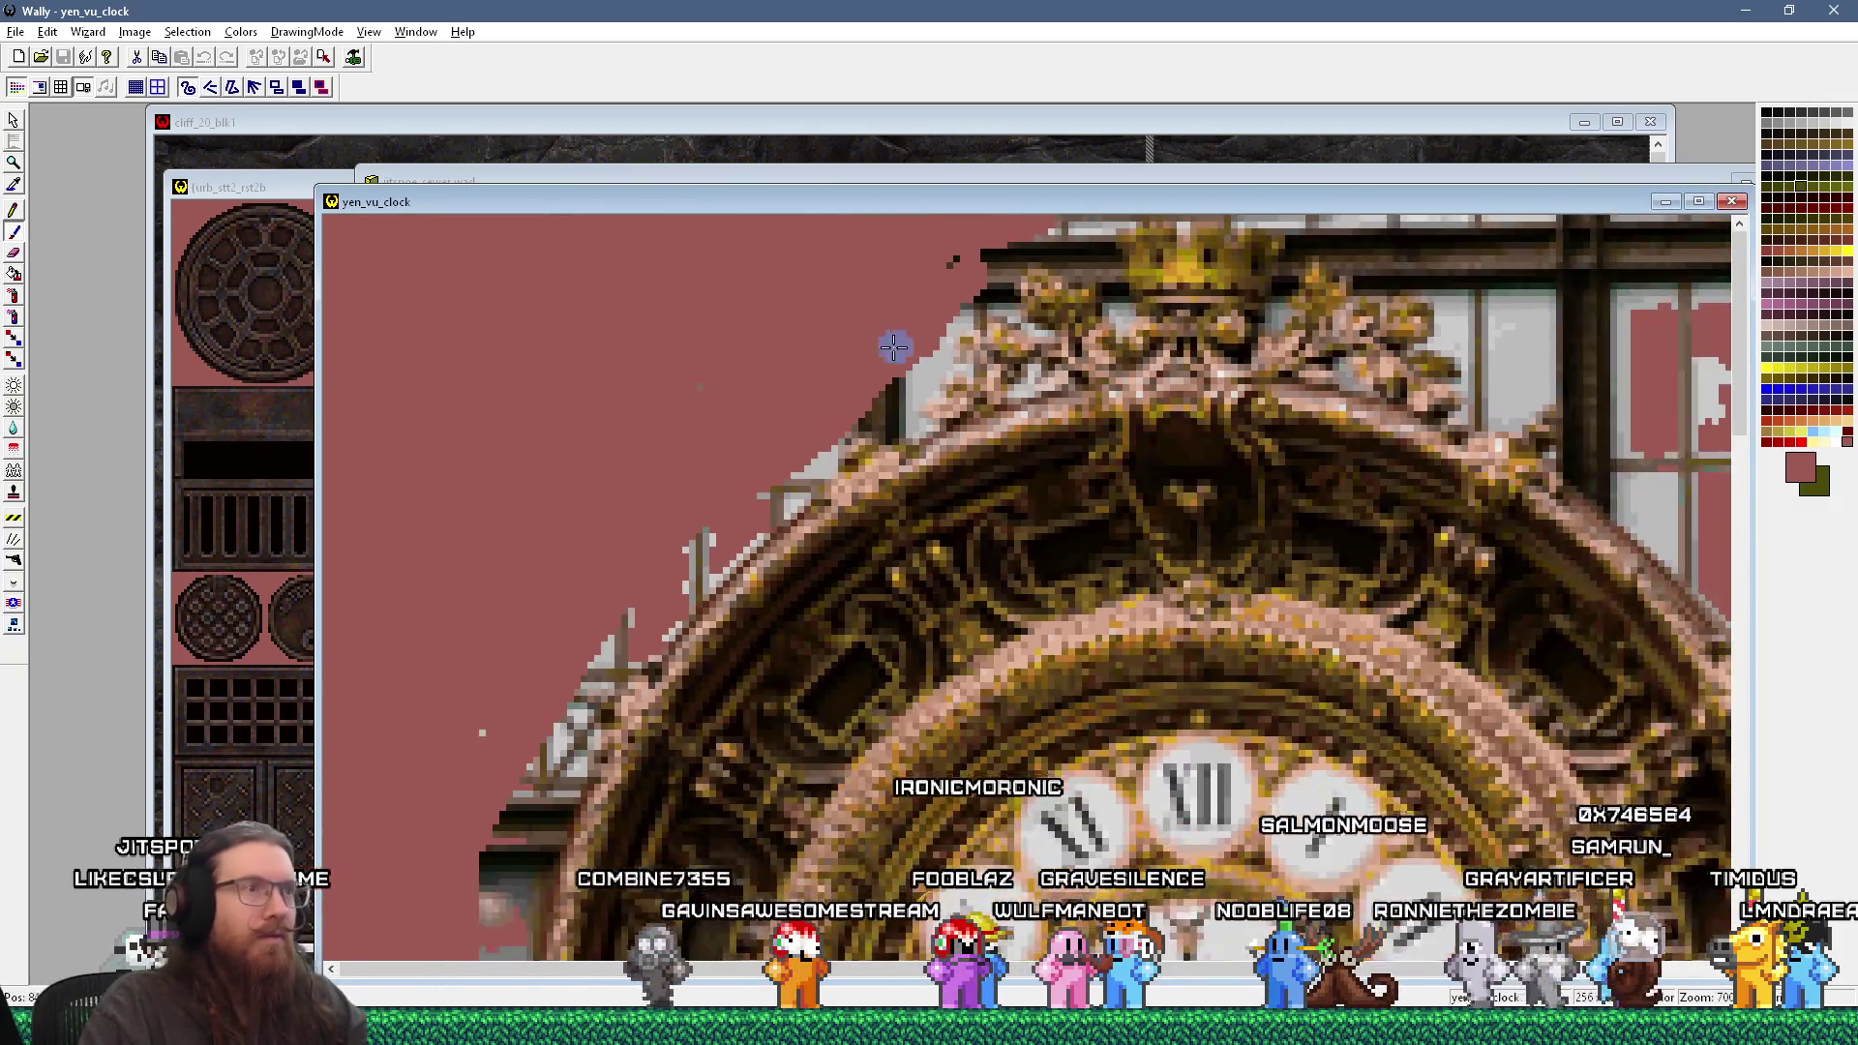
scroll(910, 348, up, 1)
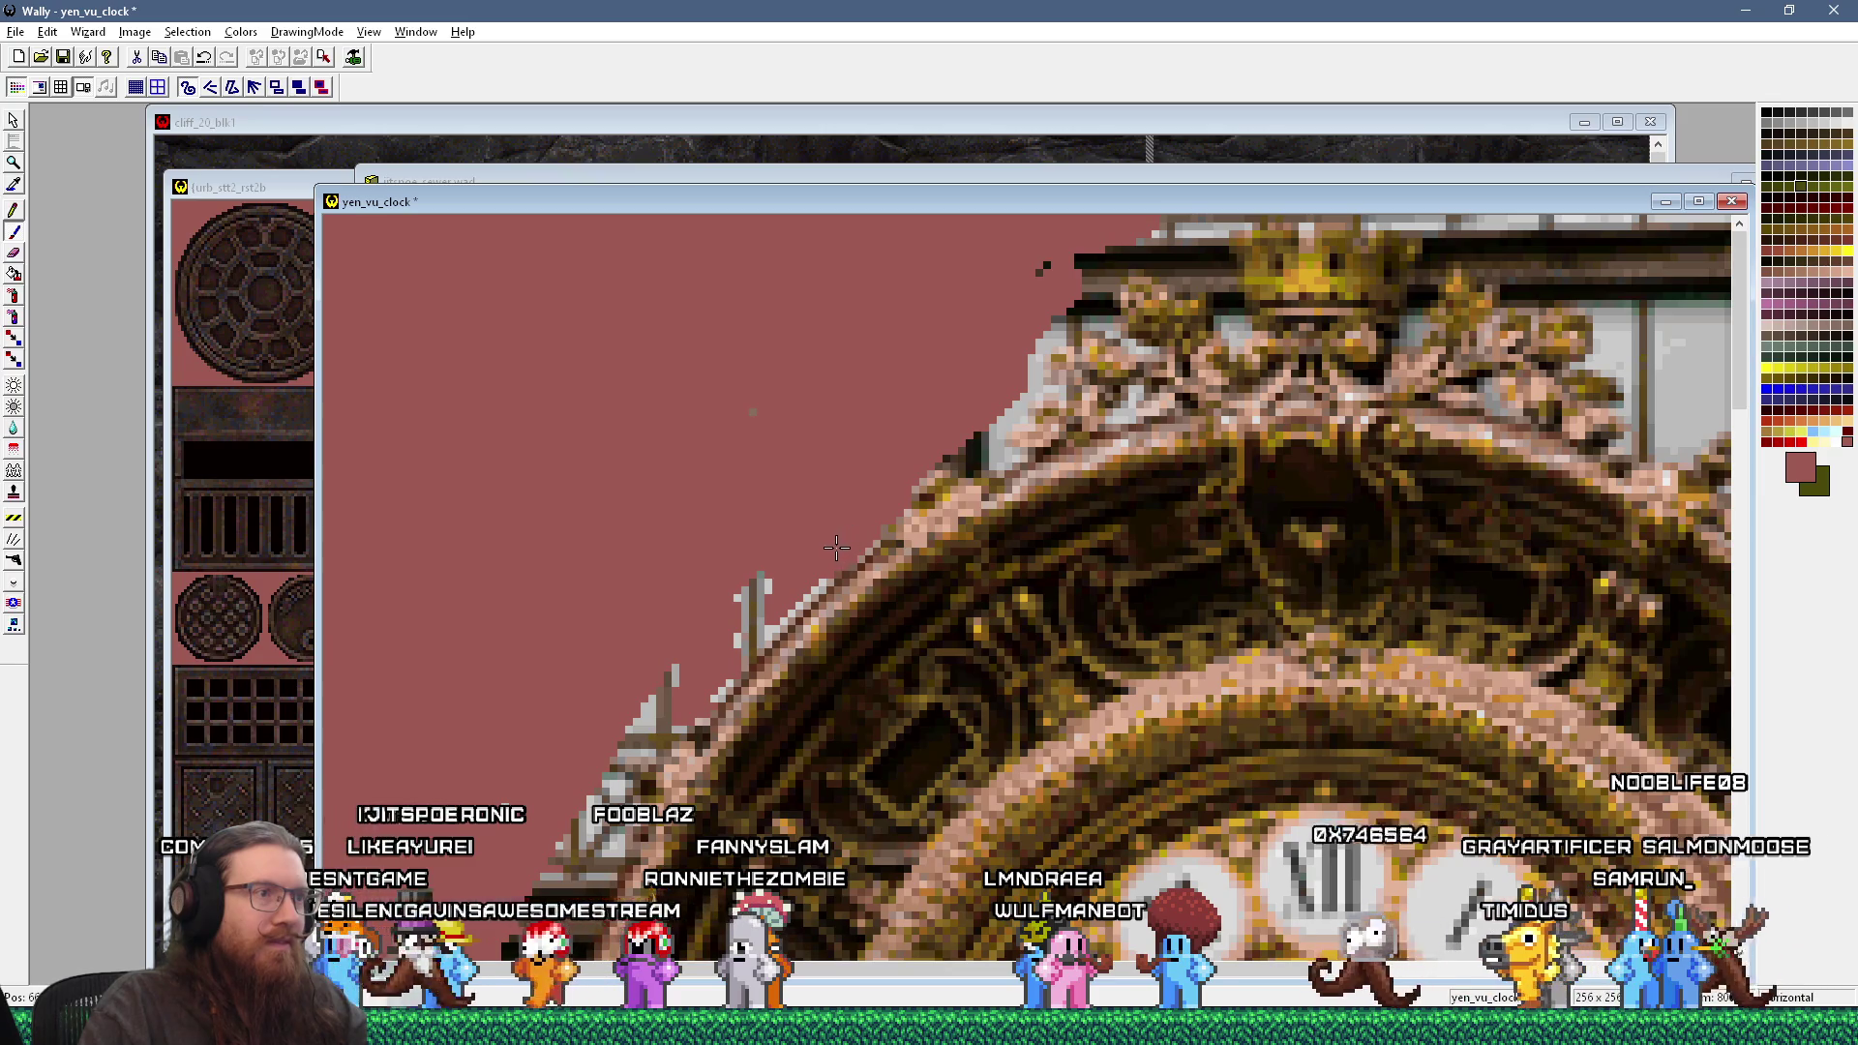
click(757, 552)
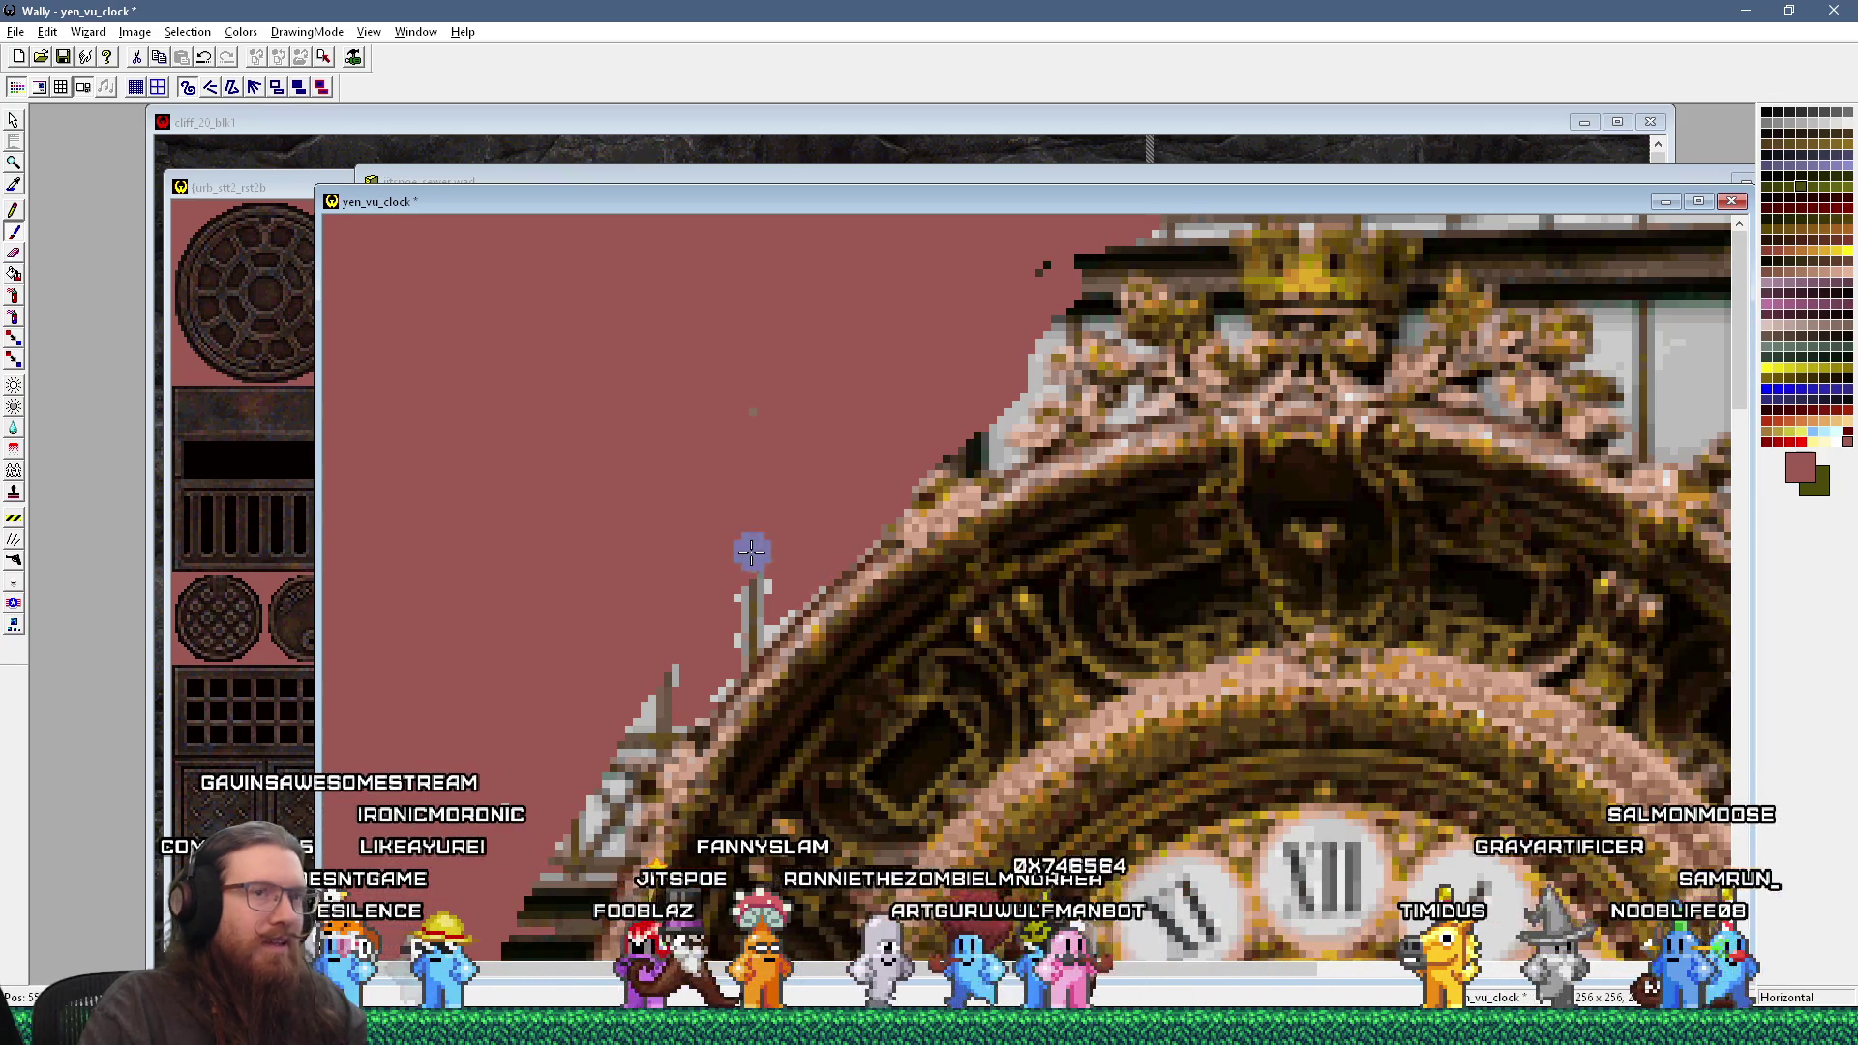
right_click(864, 517)
click(574, 487)
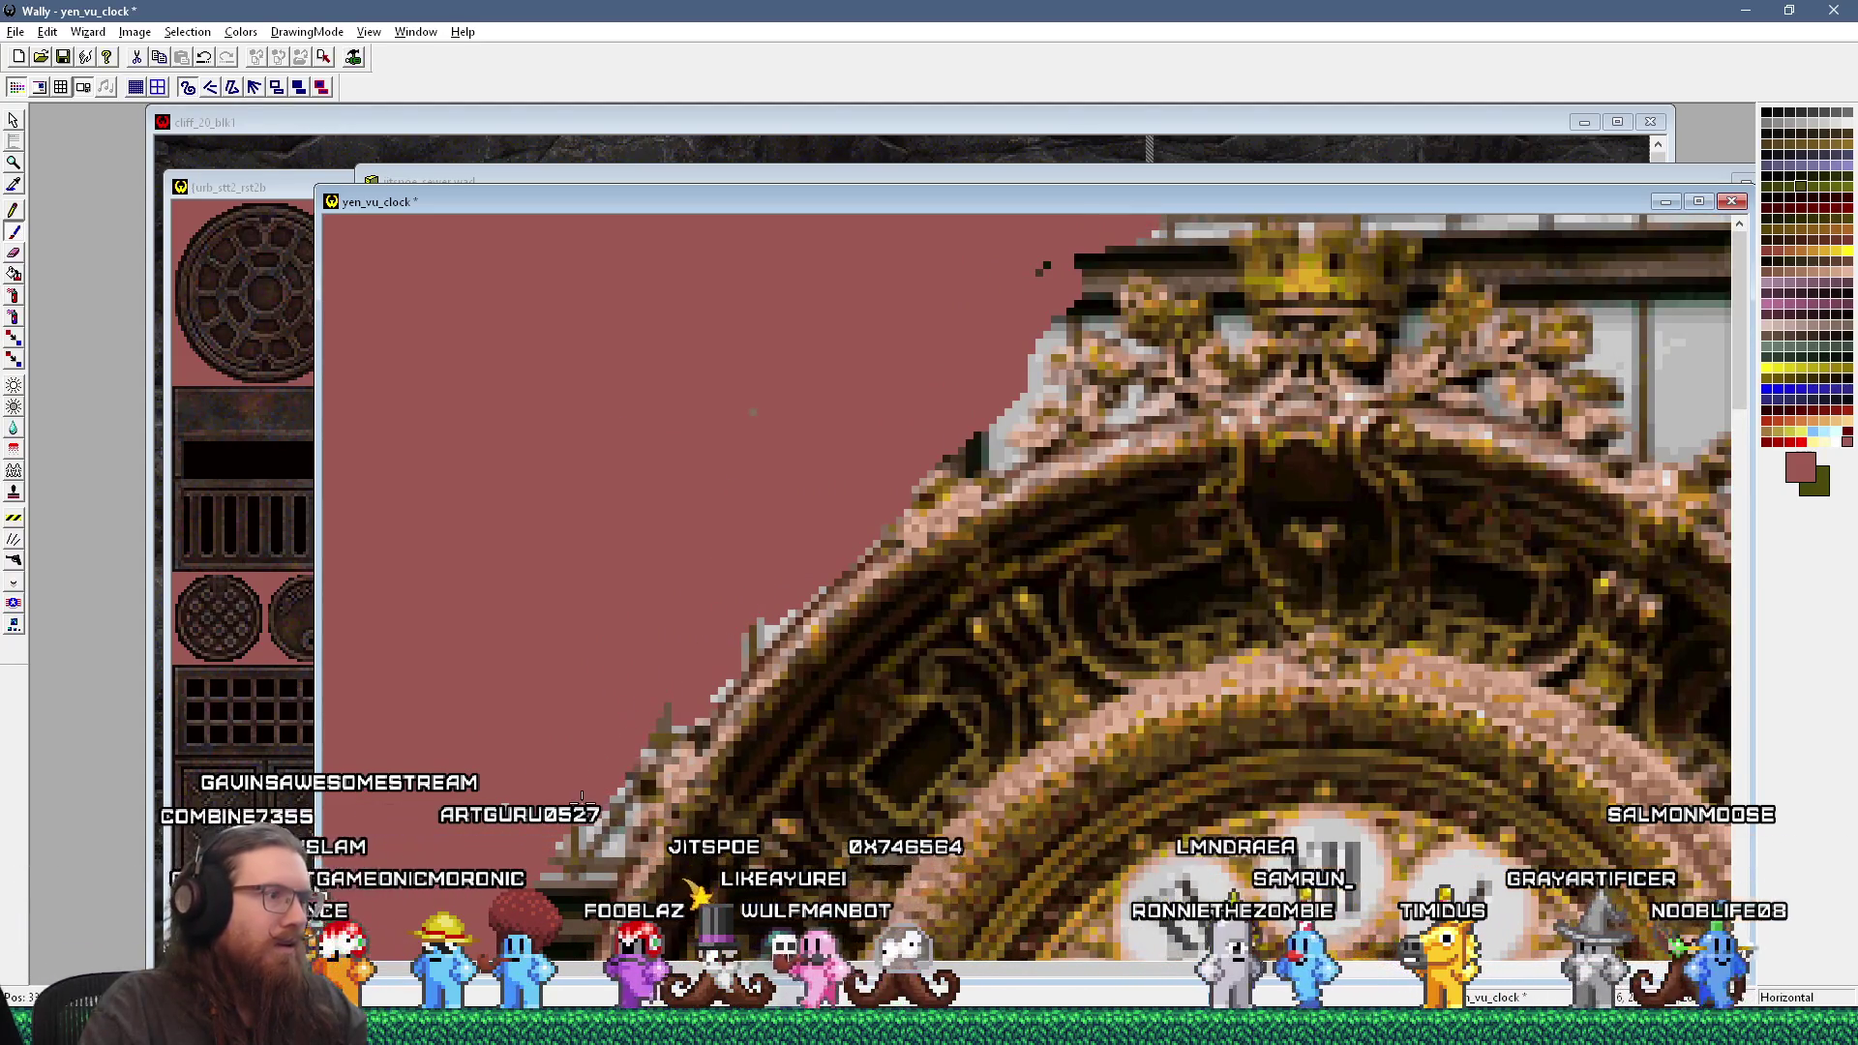
right_click(614, 726)
click(552, 684)
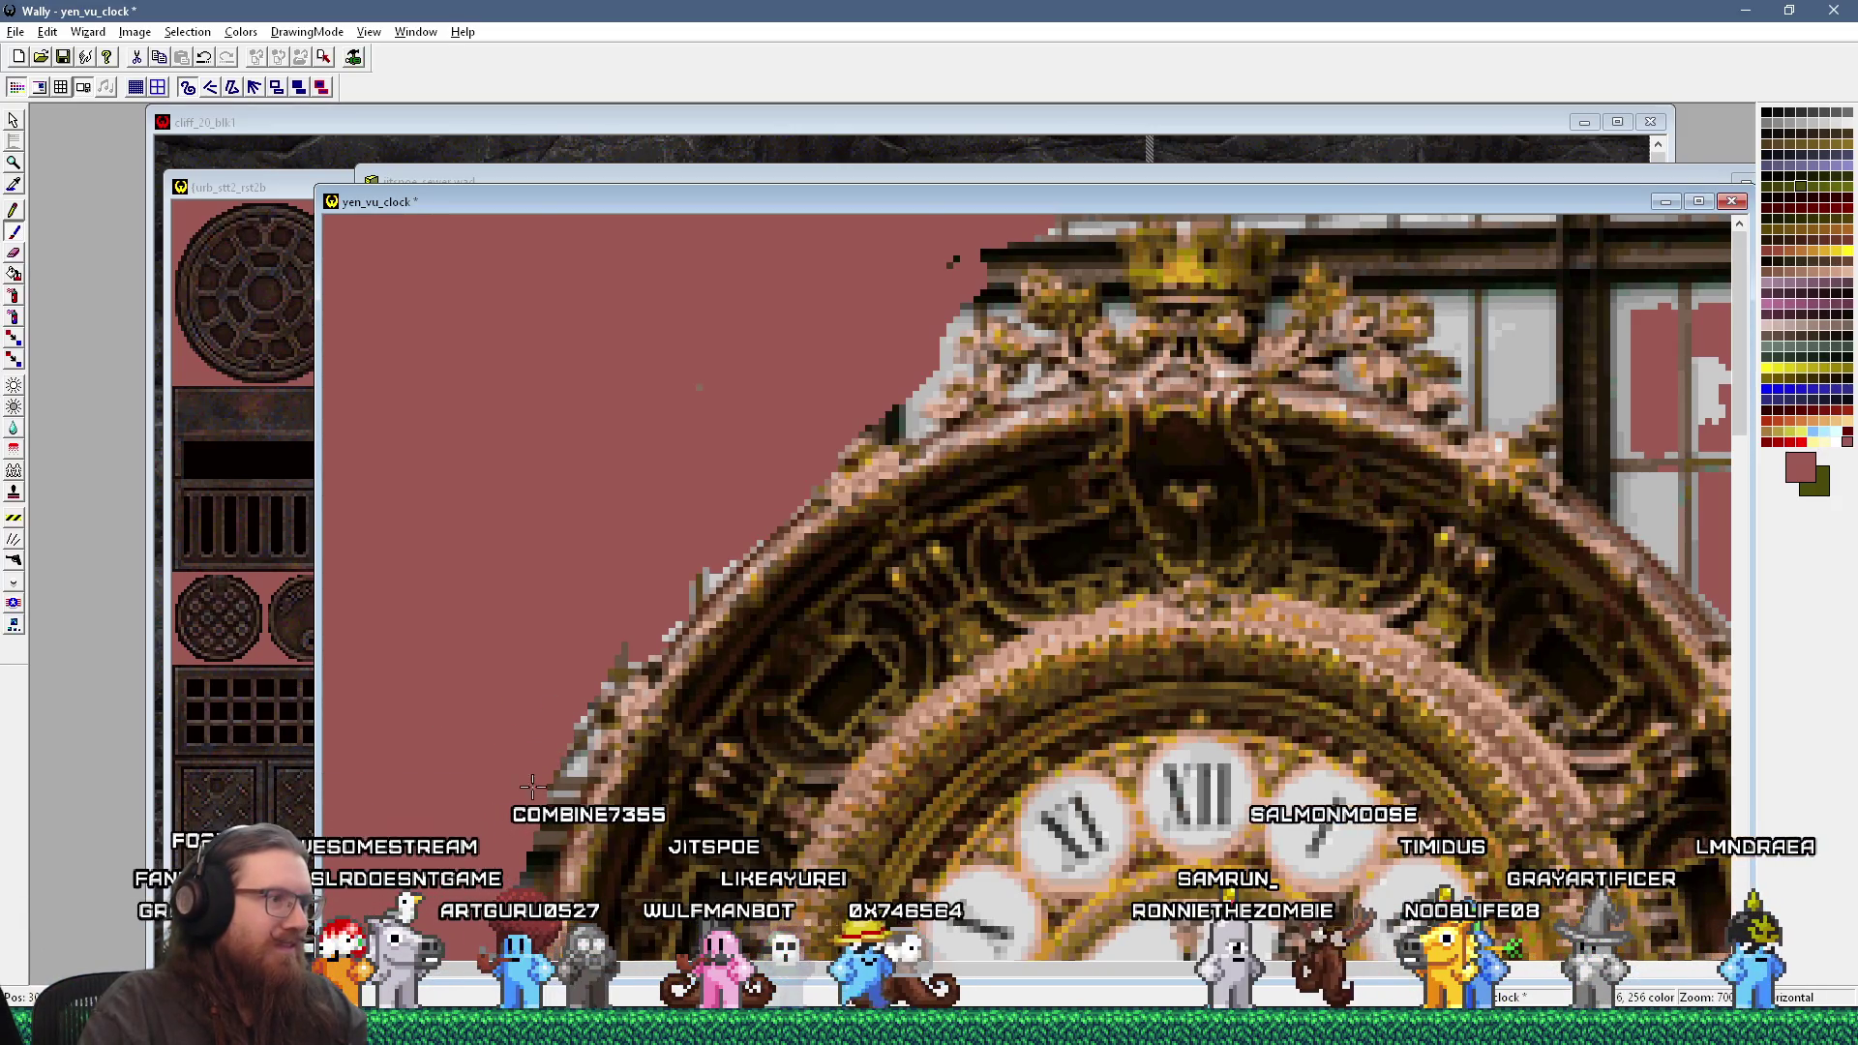
right_click(498, 826)
click(466, 816)
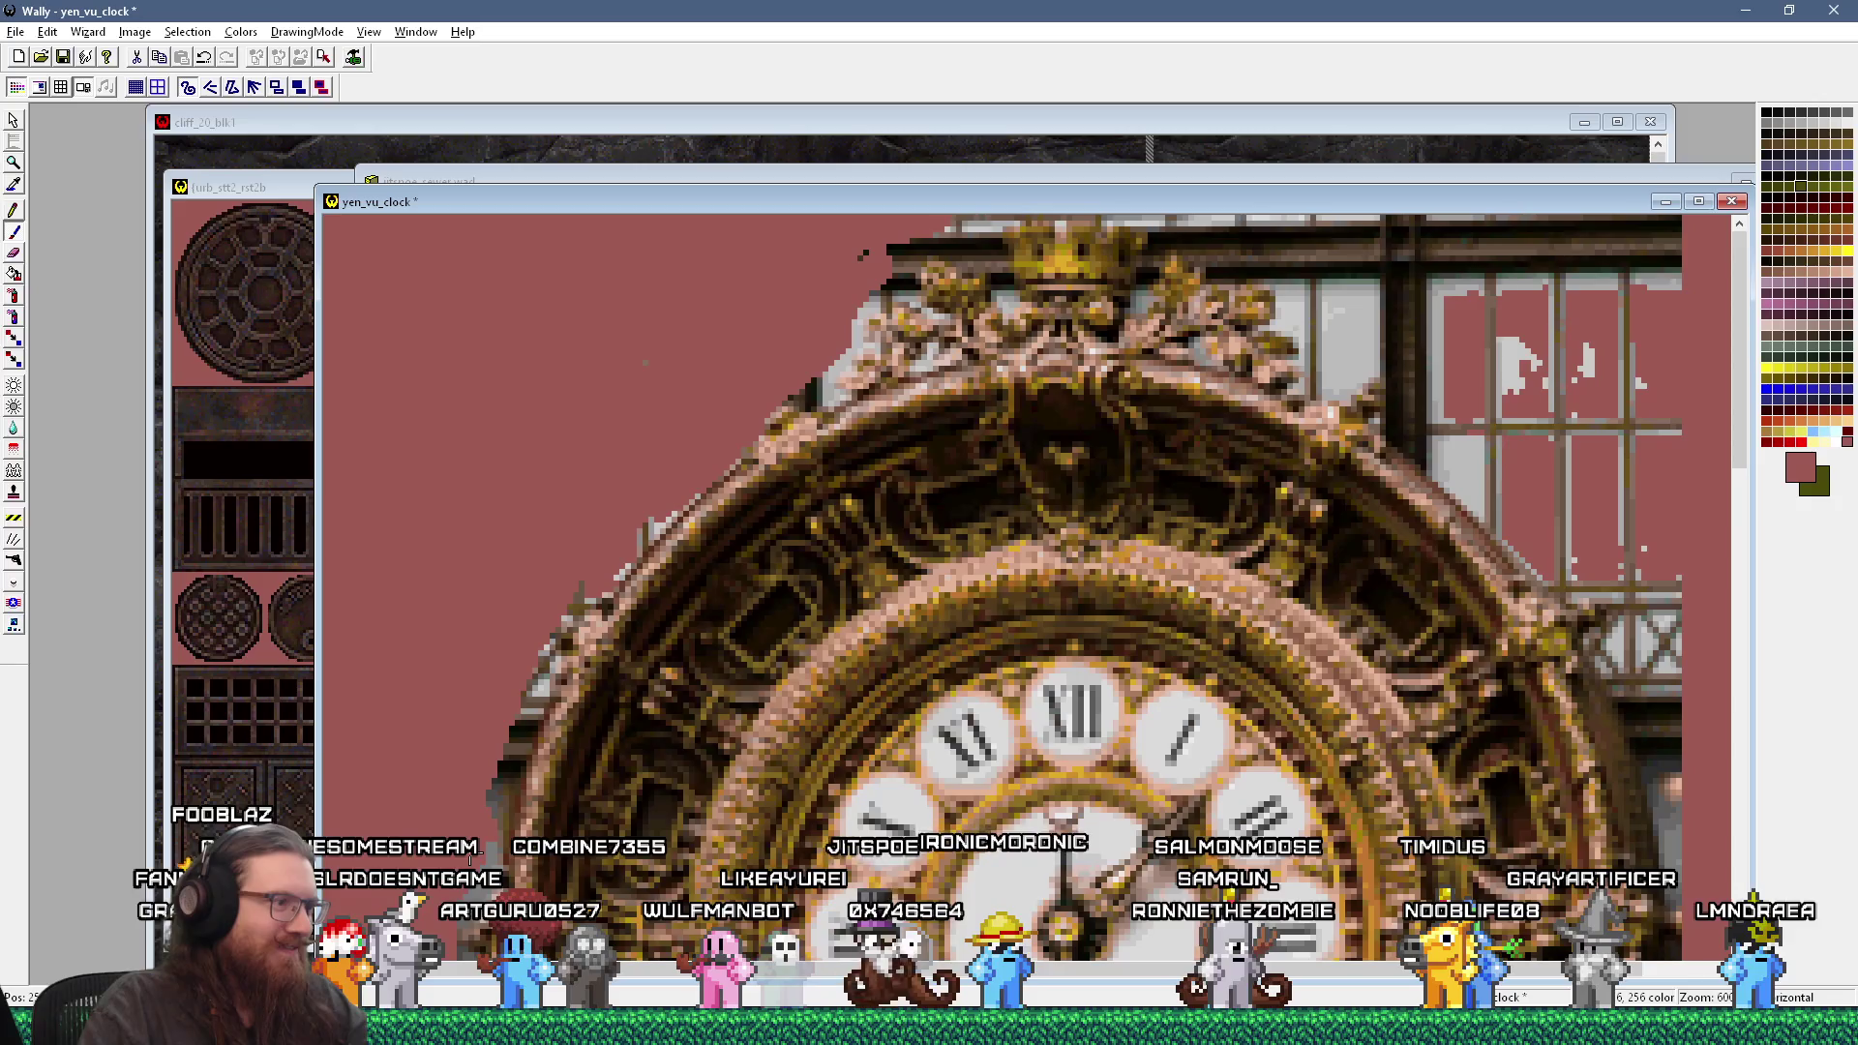
right_click(1146, 564)
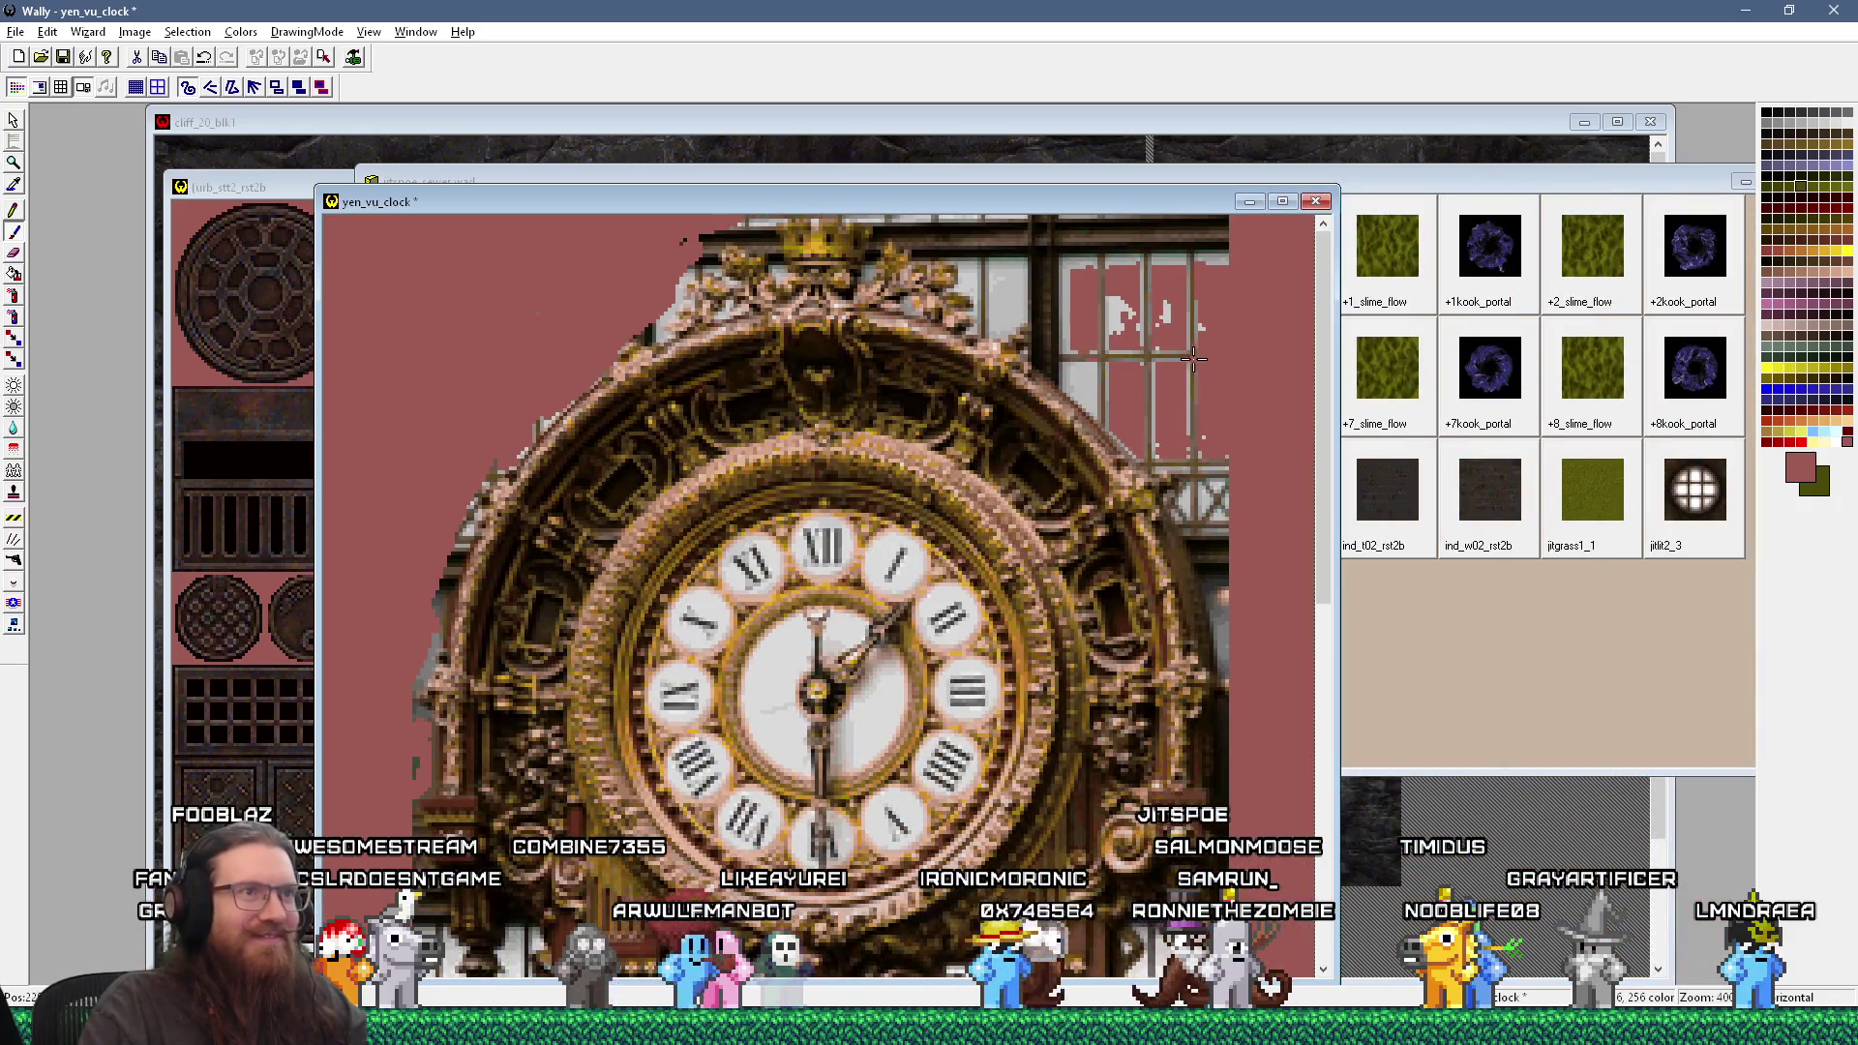
Step: Brush pink over the building remnants above and right of the crown and the railing pixels beside the clock
drag(1094, 356, 1174, 269)
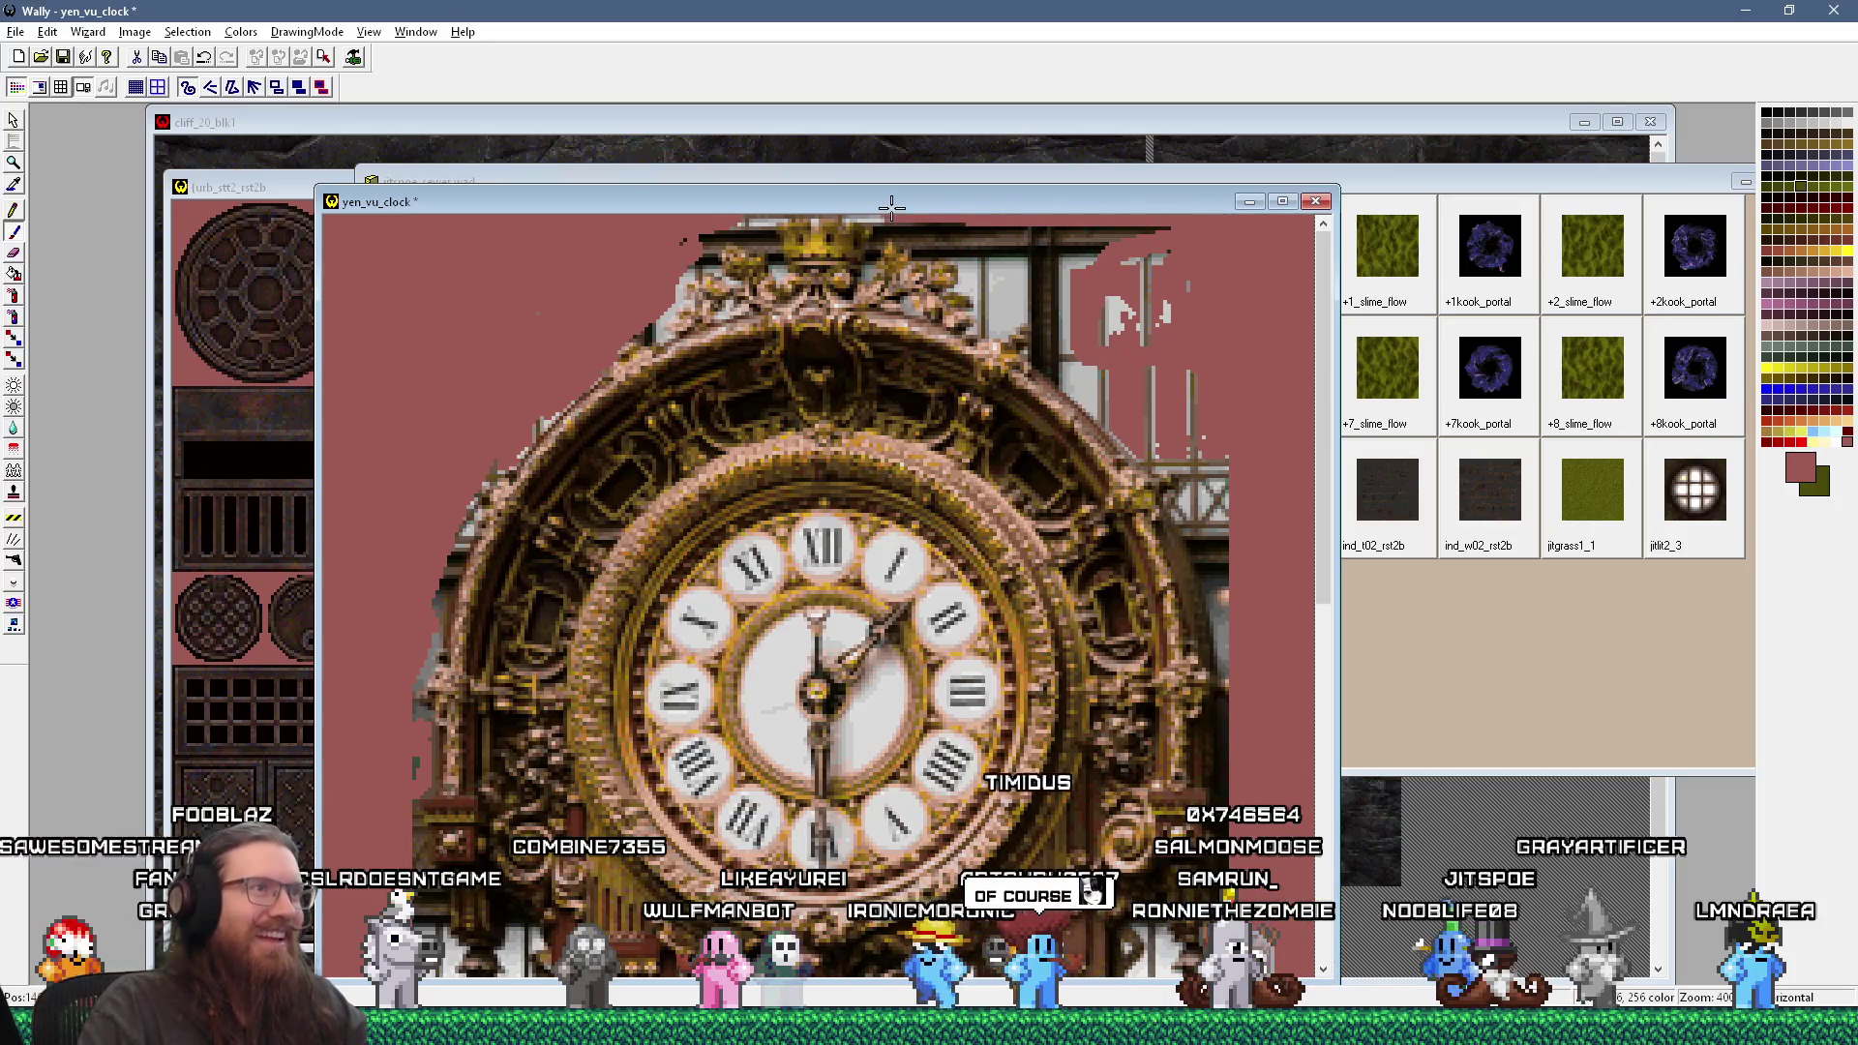
mouse_move(937, 233)
mouse_down()
mouse_move(1075, 319)
mouse_move(1114, 407)
mouse_up()
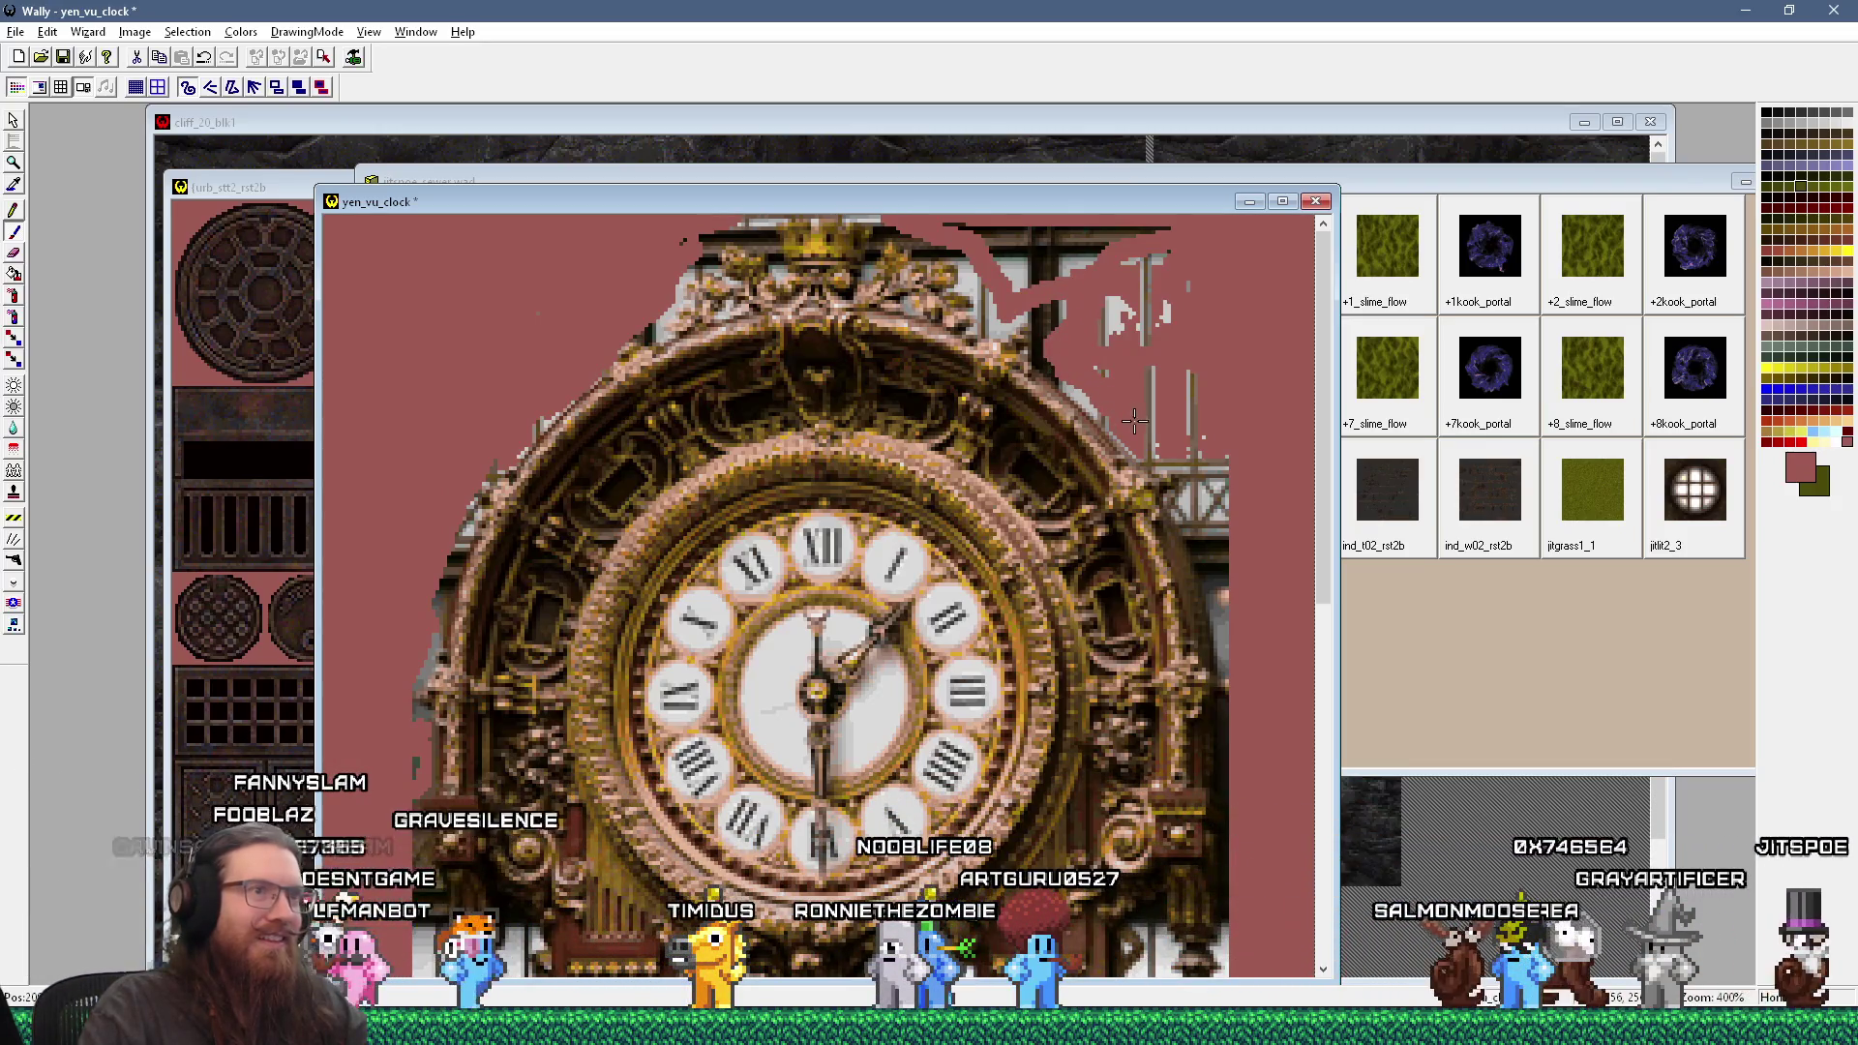
drag(1179, 453, 1188, 504)
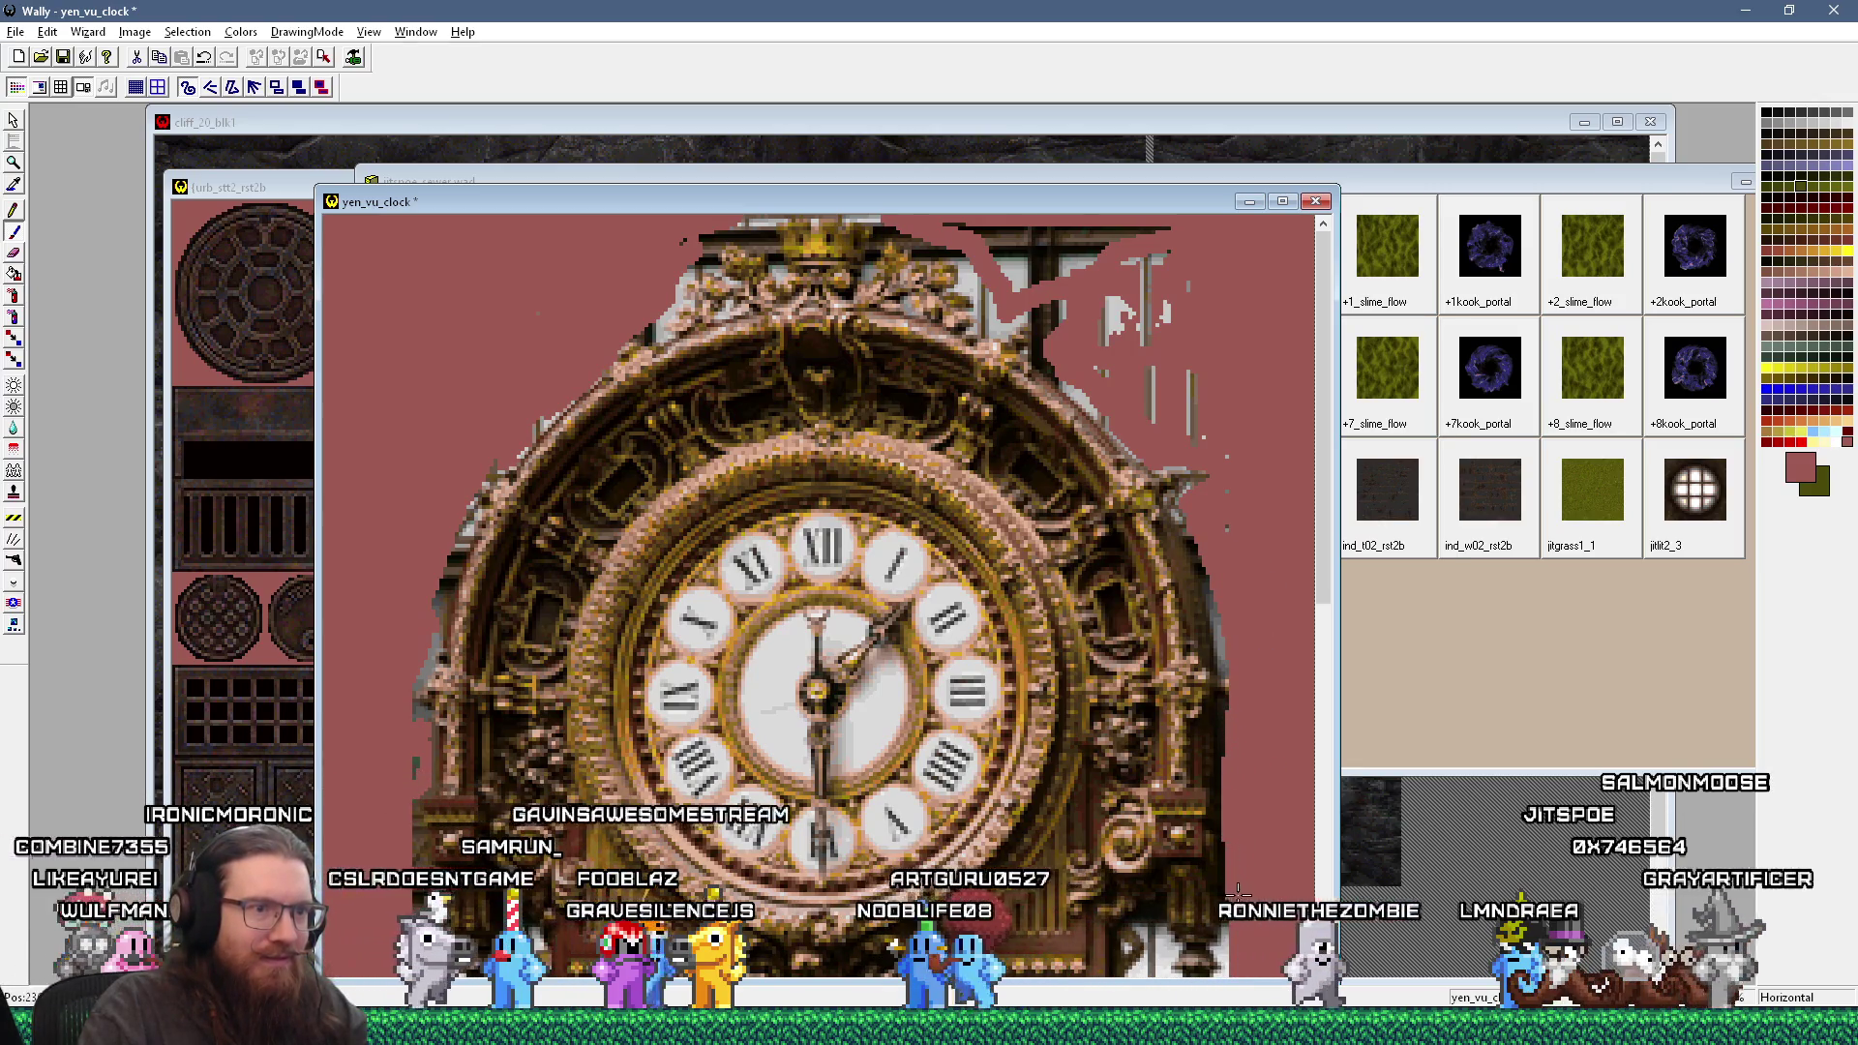
key(minus)
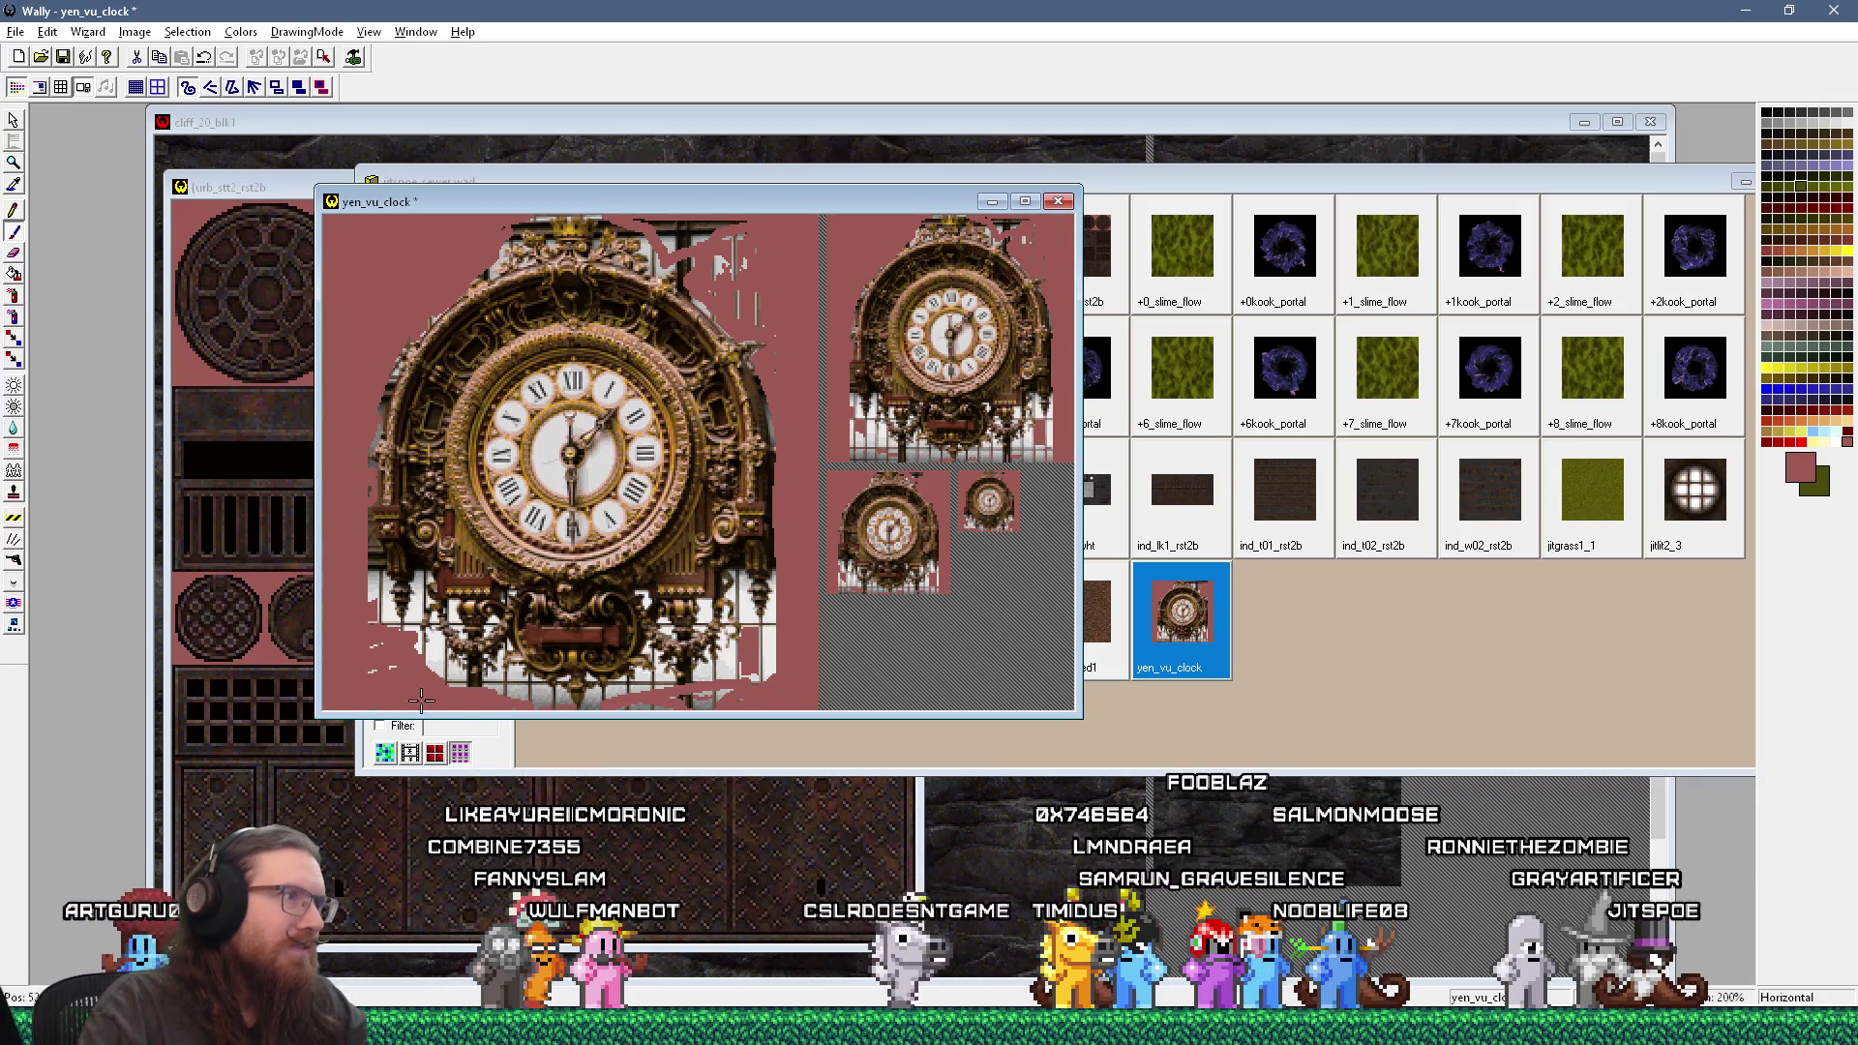
scroll(726, 320, up, 2)
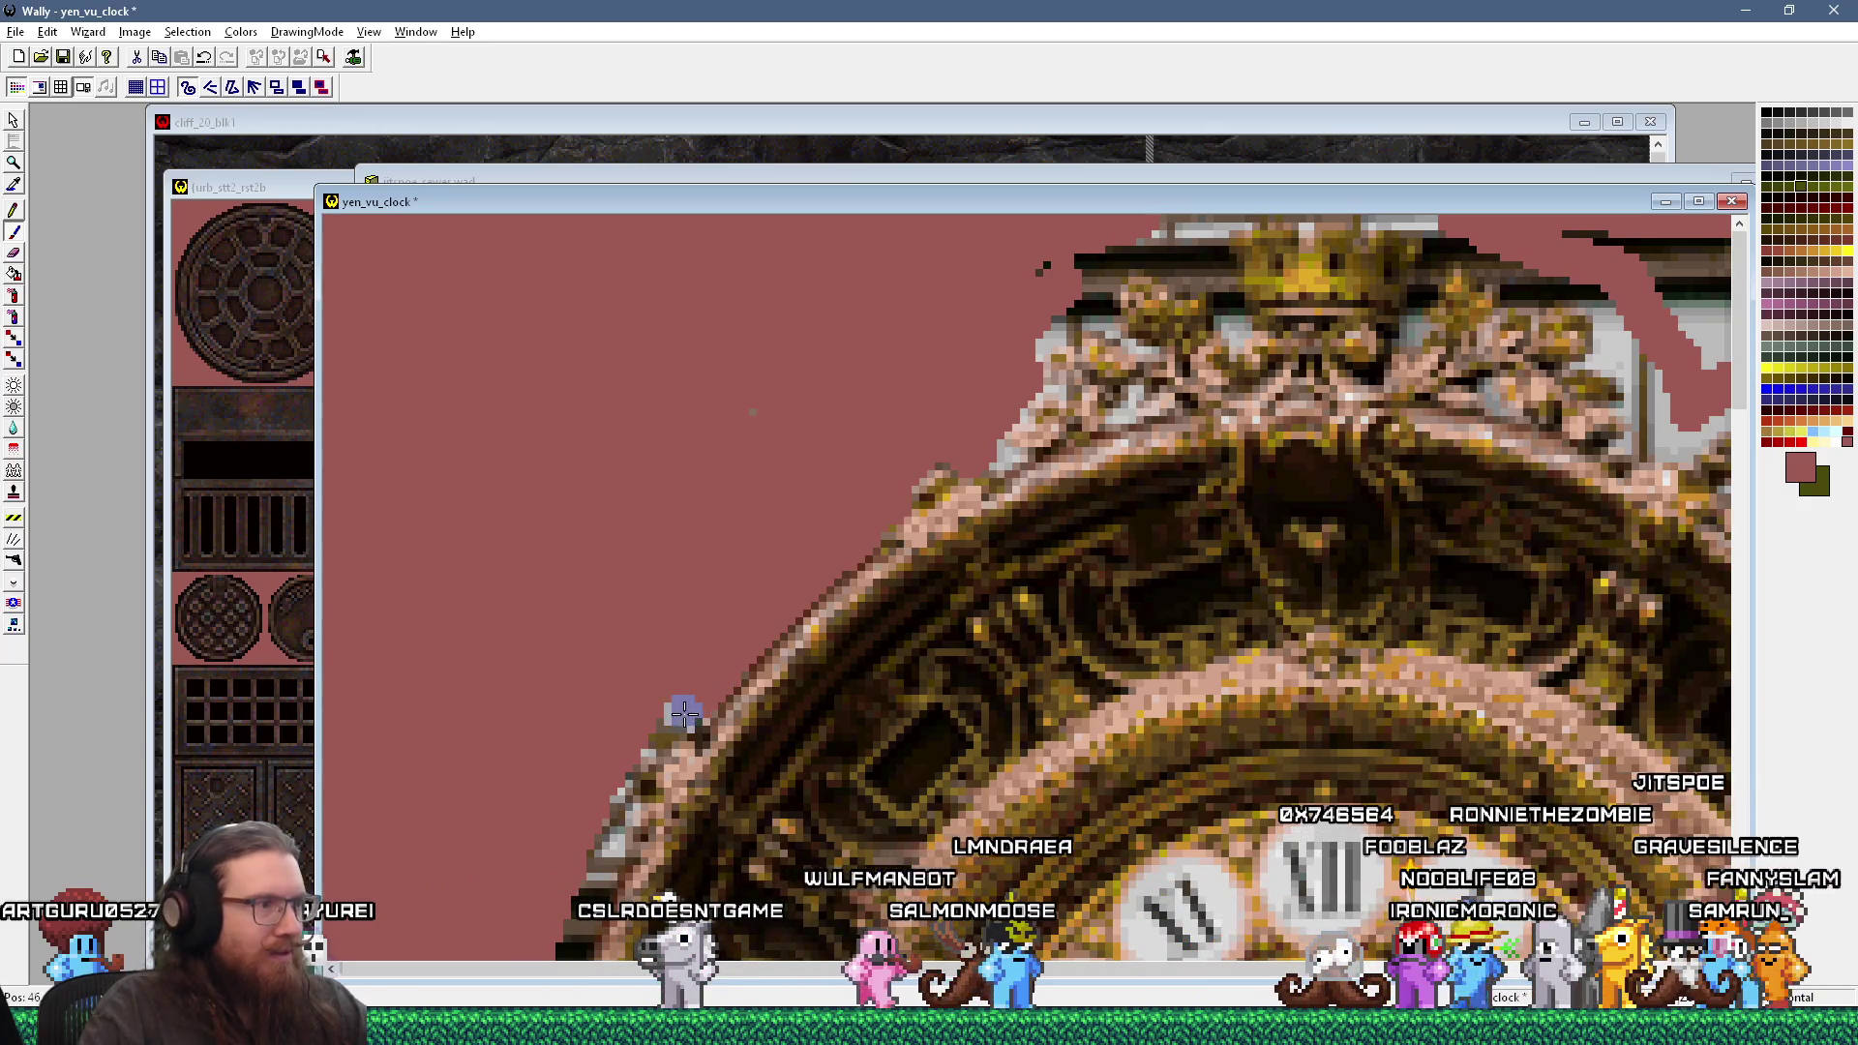
key(minus)
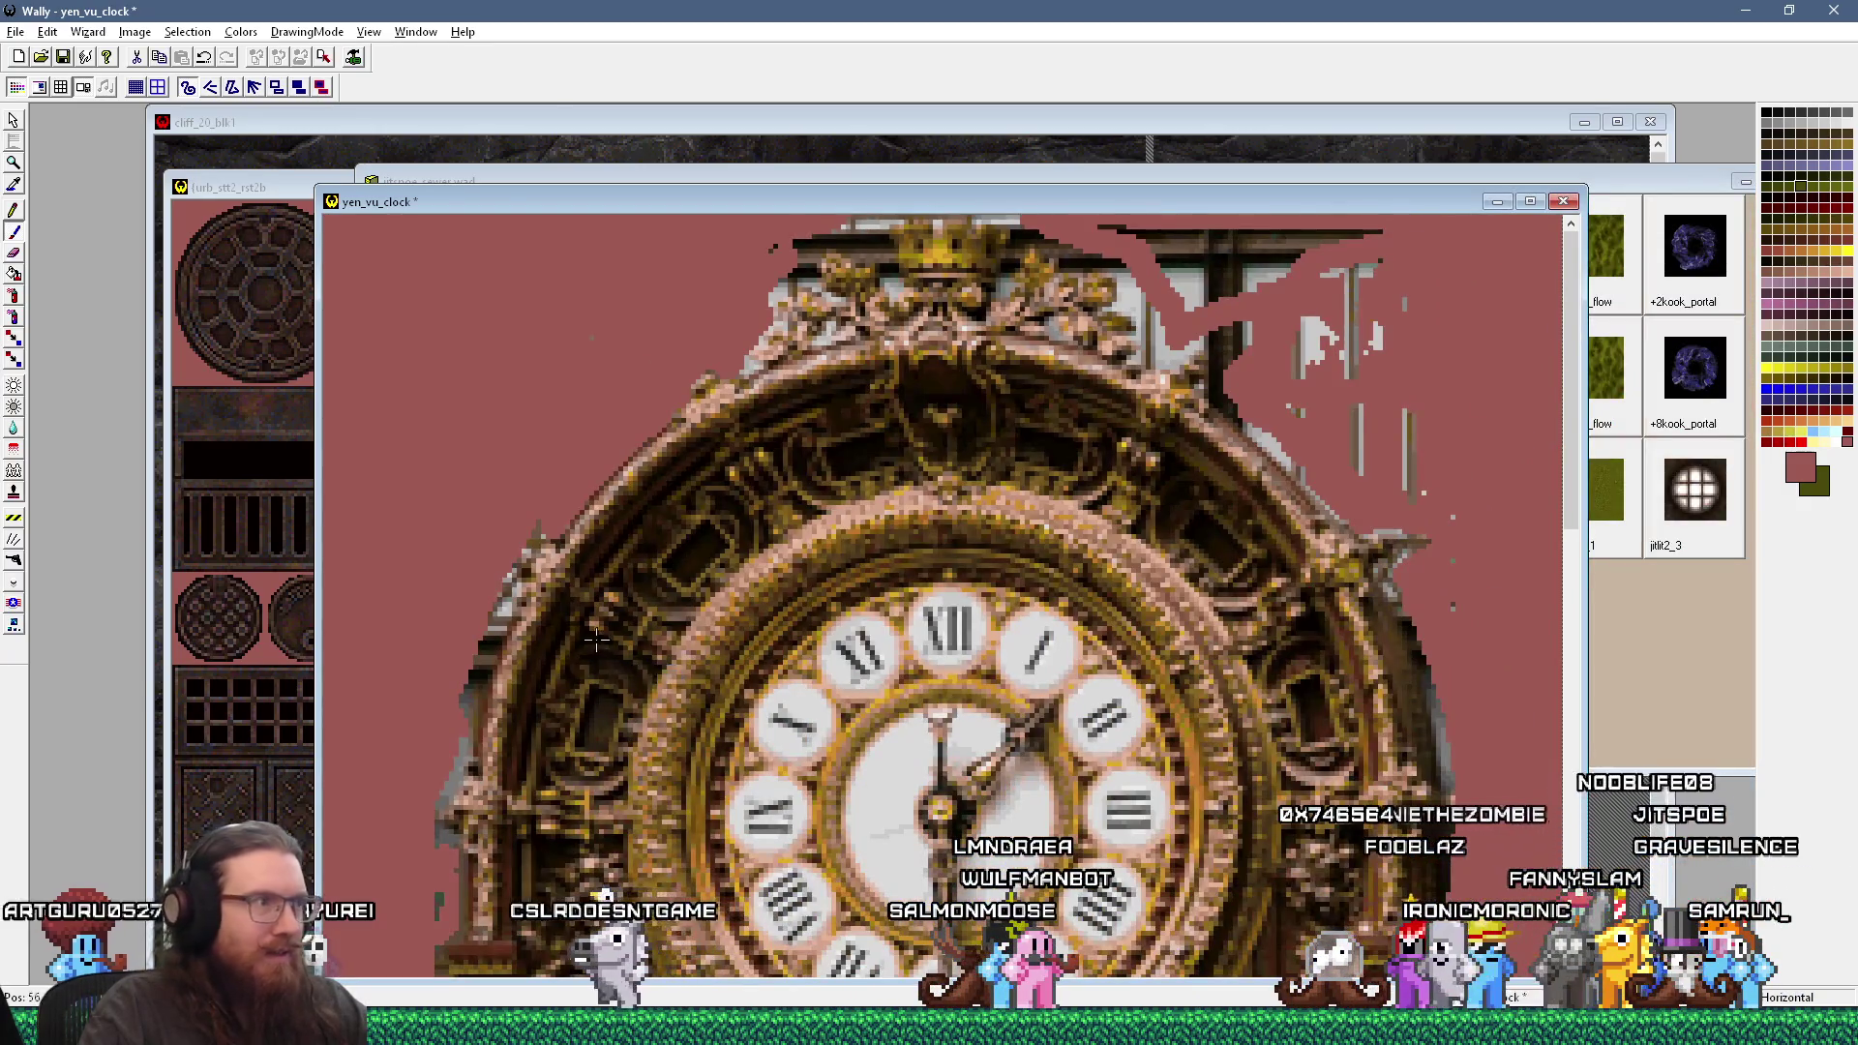
key(plus)
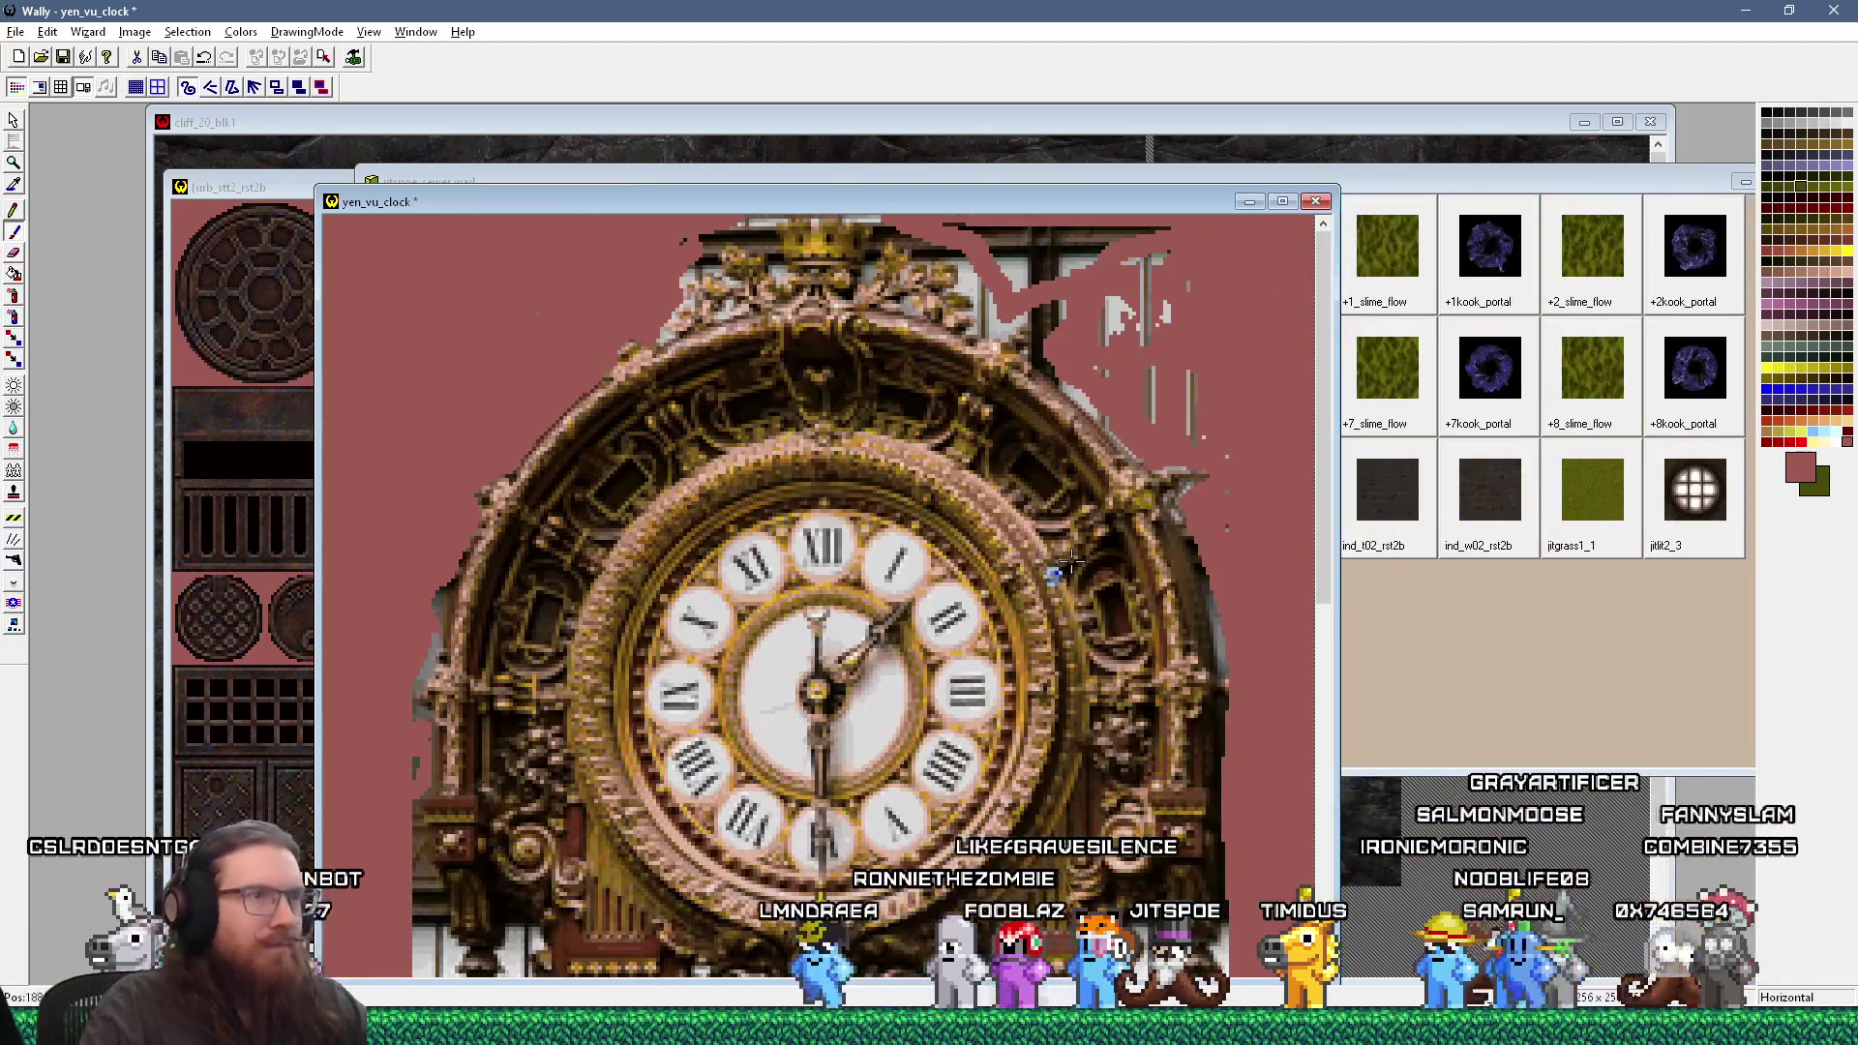
Step: Brush pink over the grey streaks right of the clock's top, redoing one stroke after an undo
key(plus)
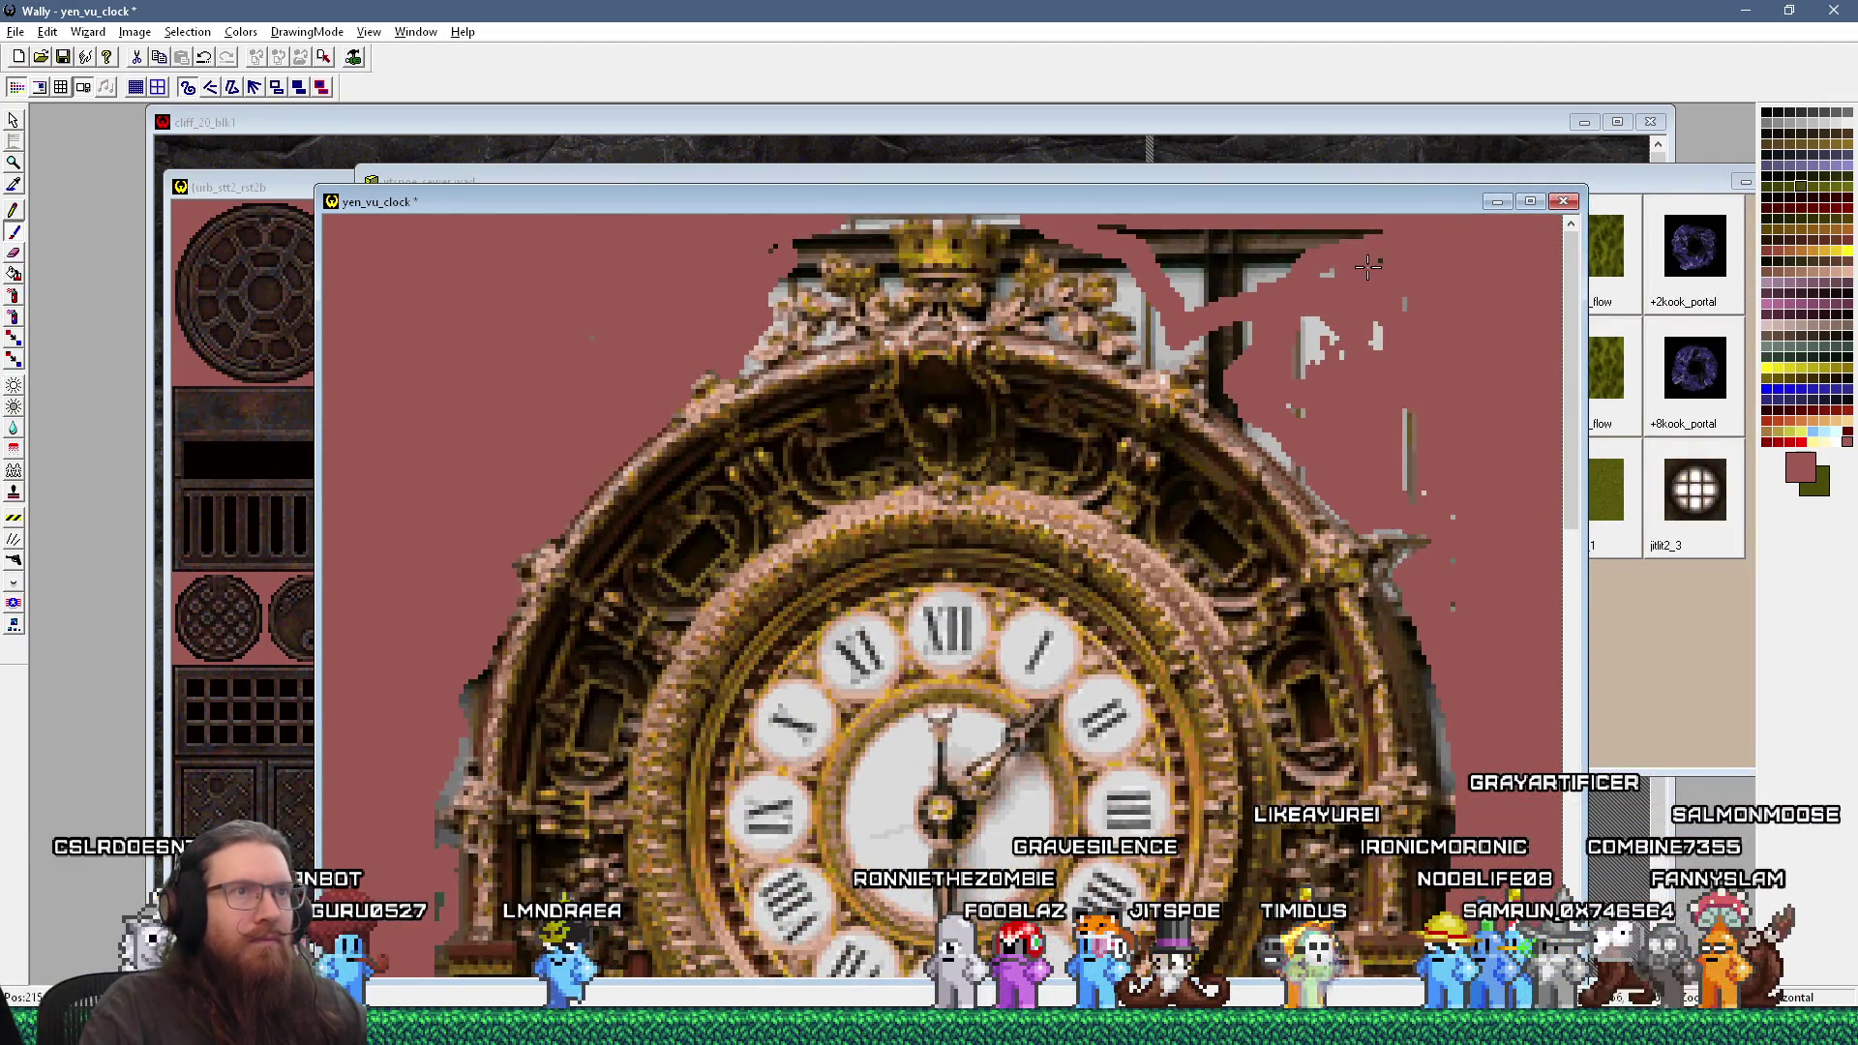
mouse_move(1409, 426)
mouse_down()
mouse_move(1411, 504)
mouse_move(1450, 561)
mouse_move(1439, 715)
mouse_up()
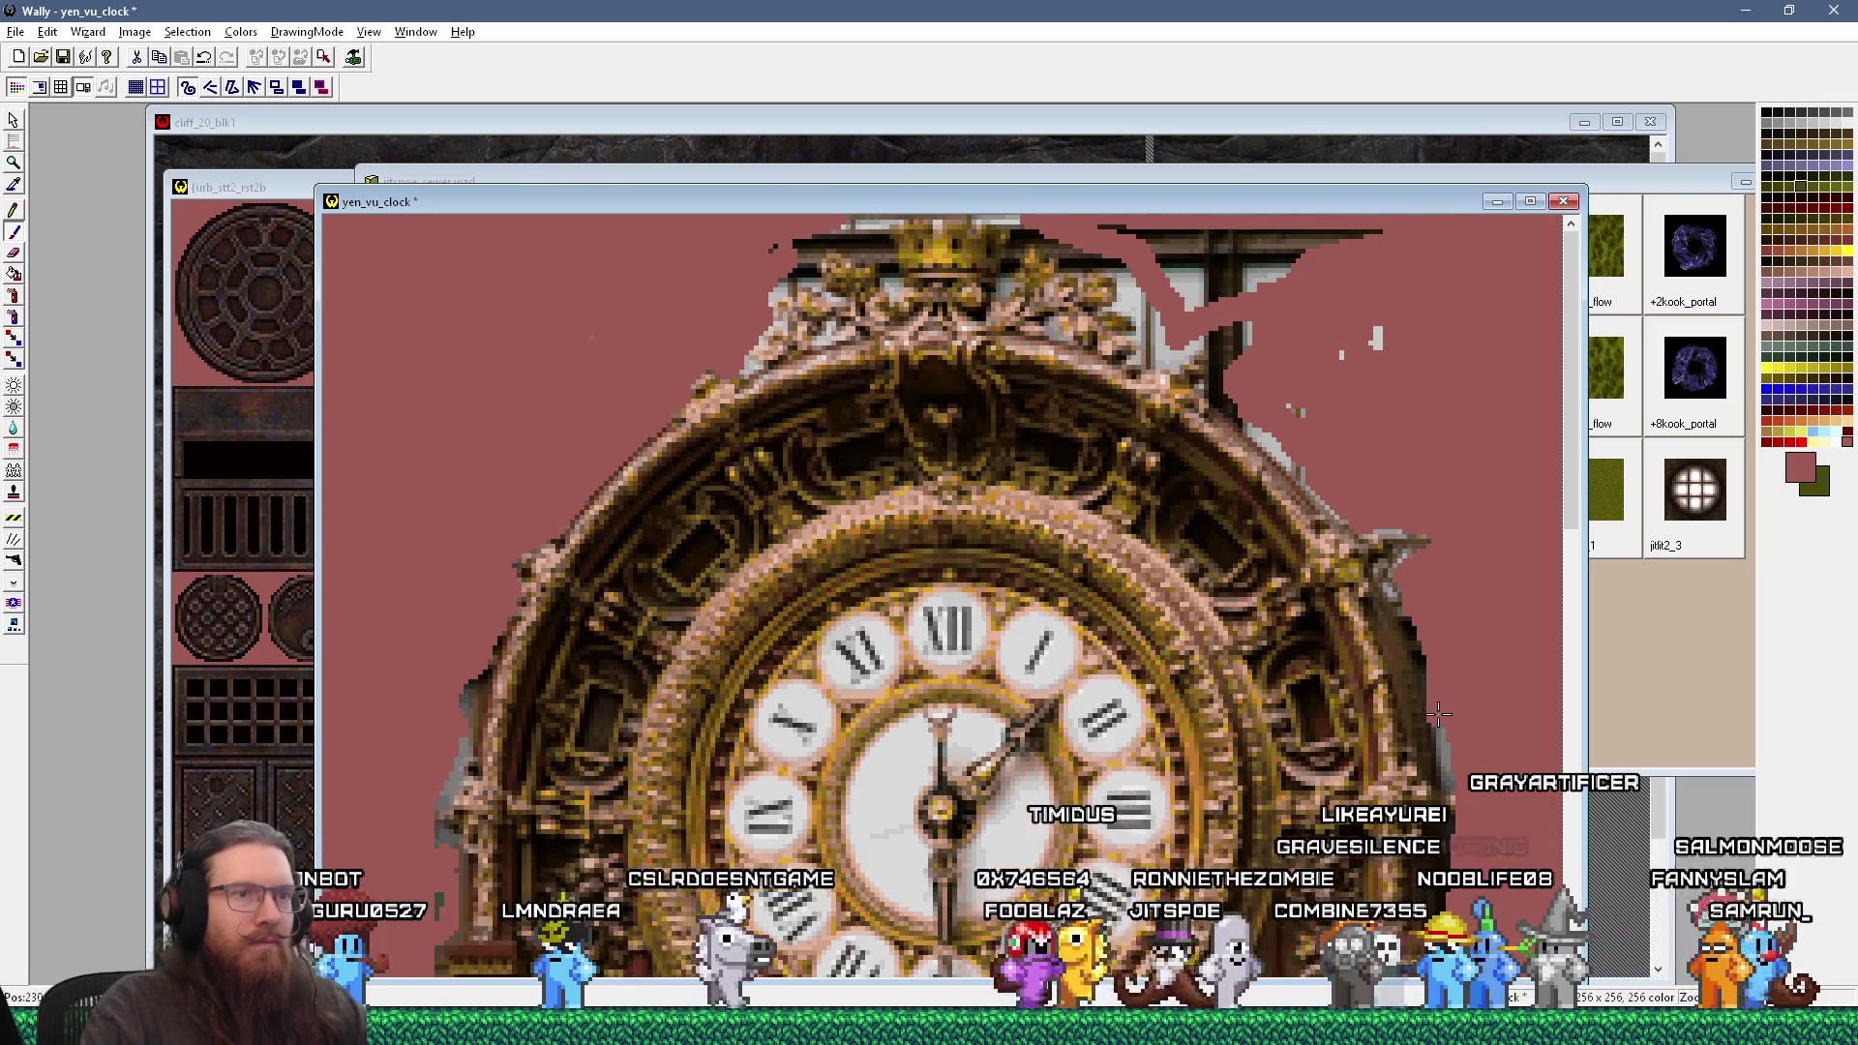
key(ctrl+z)
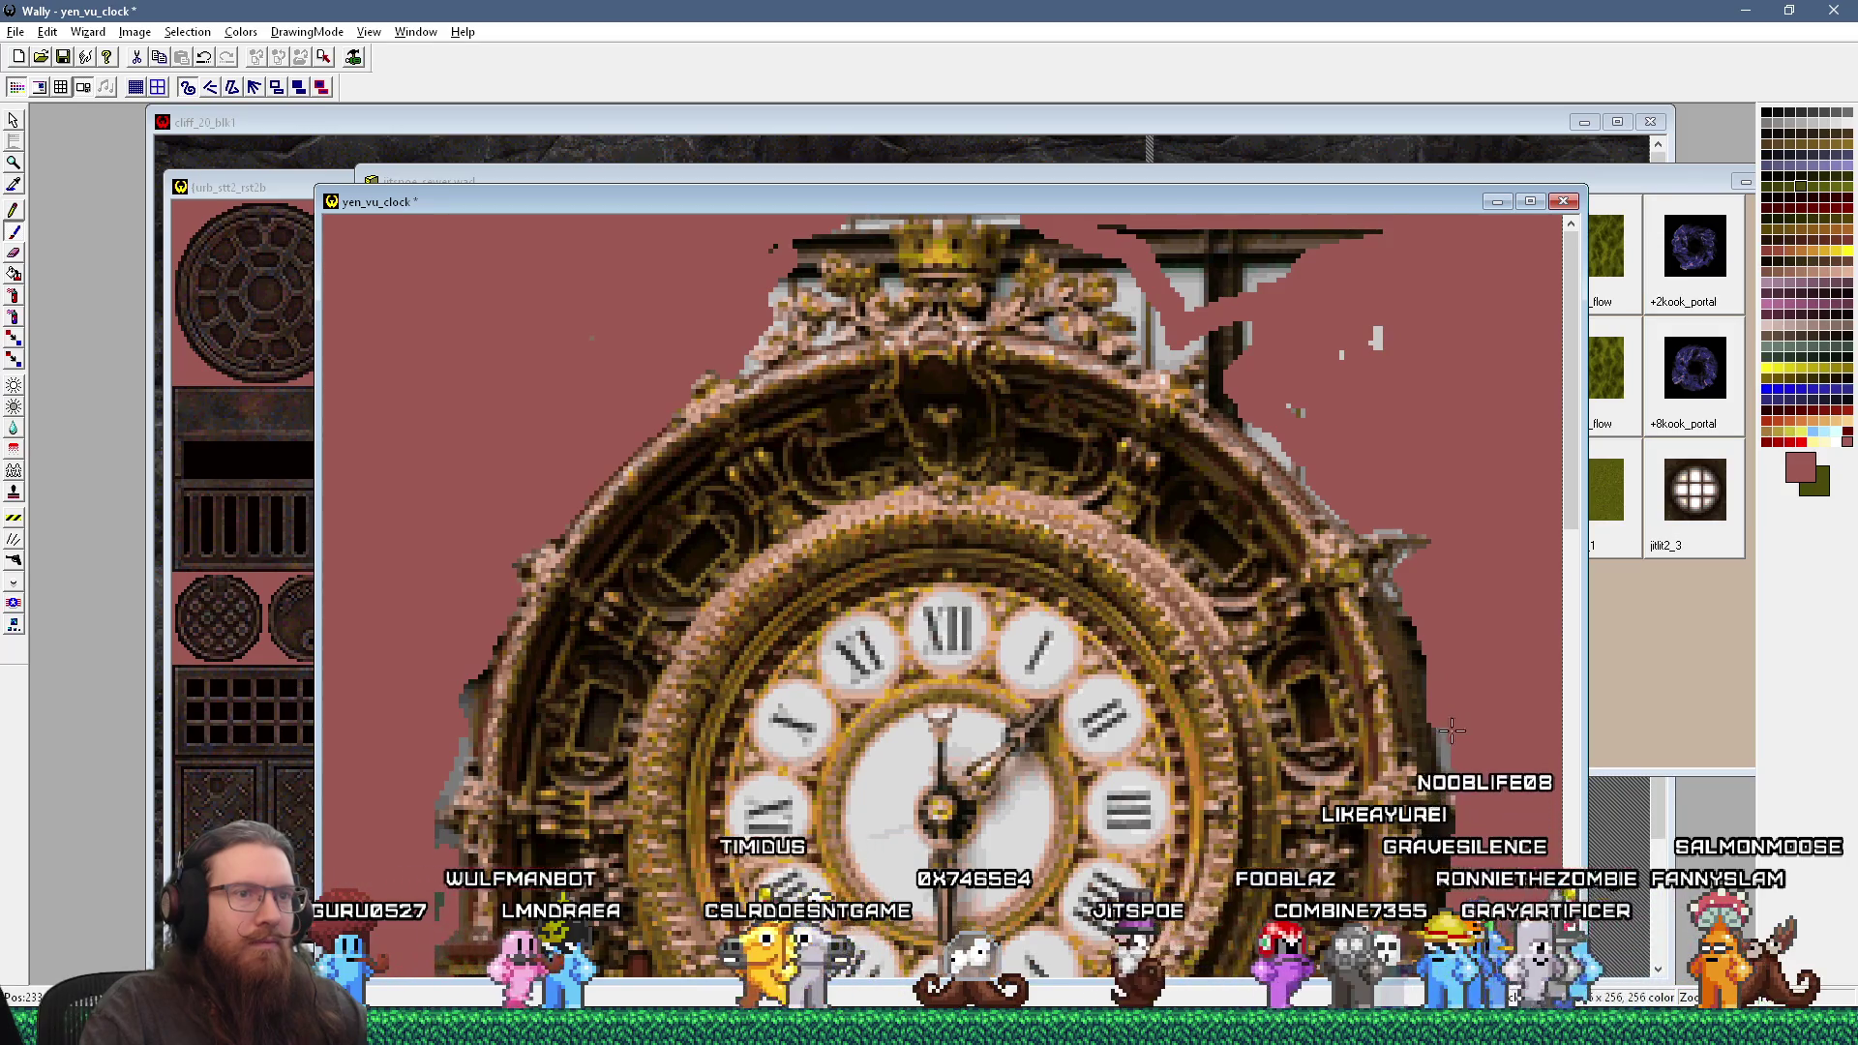
drag(1461, 609, 1402, 360)
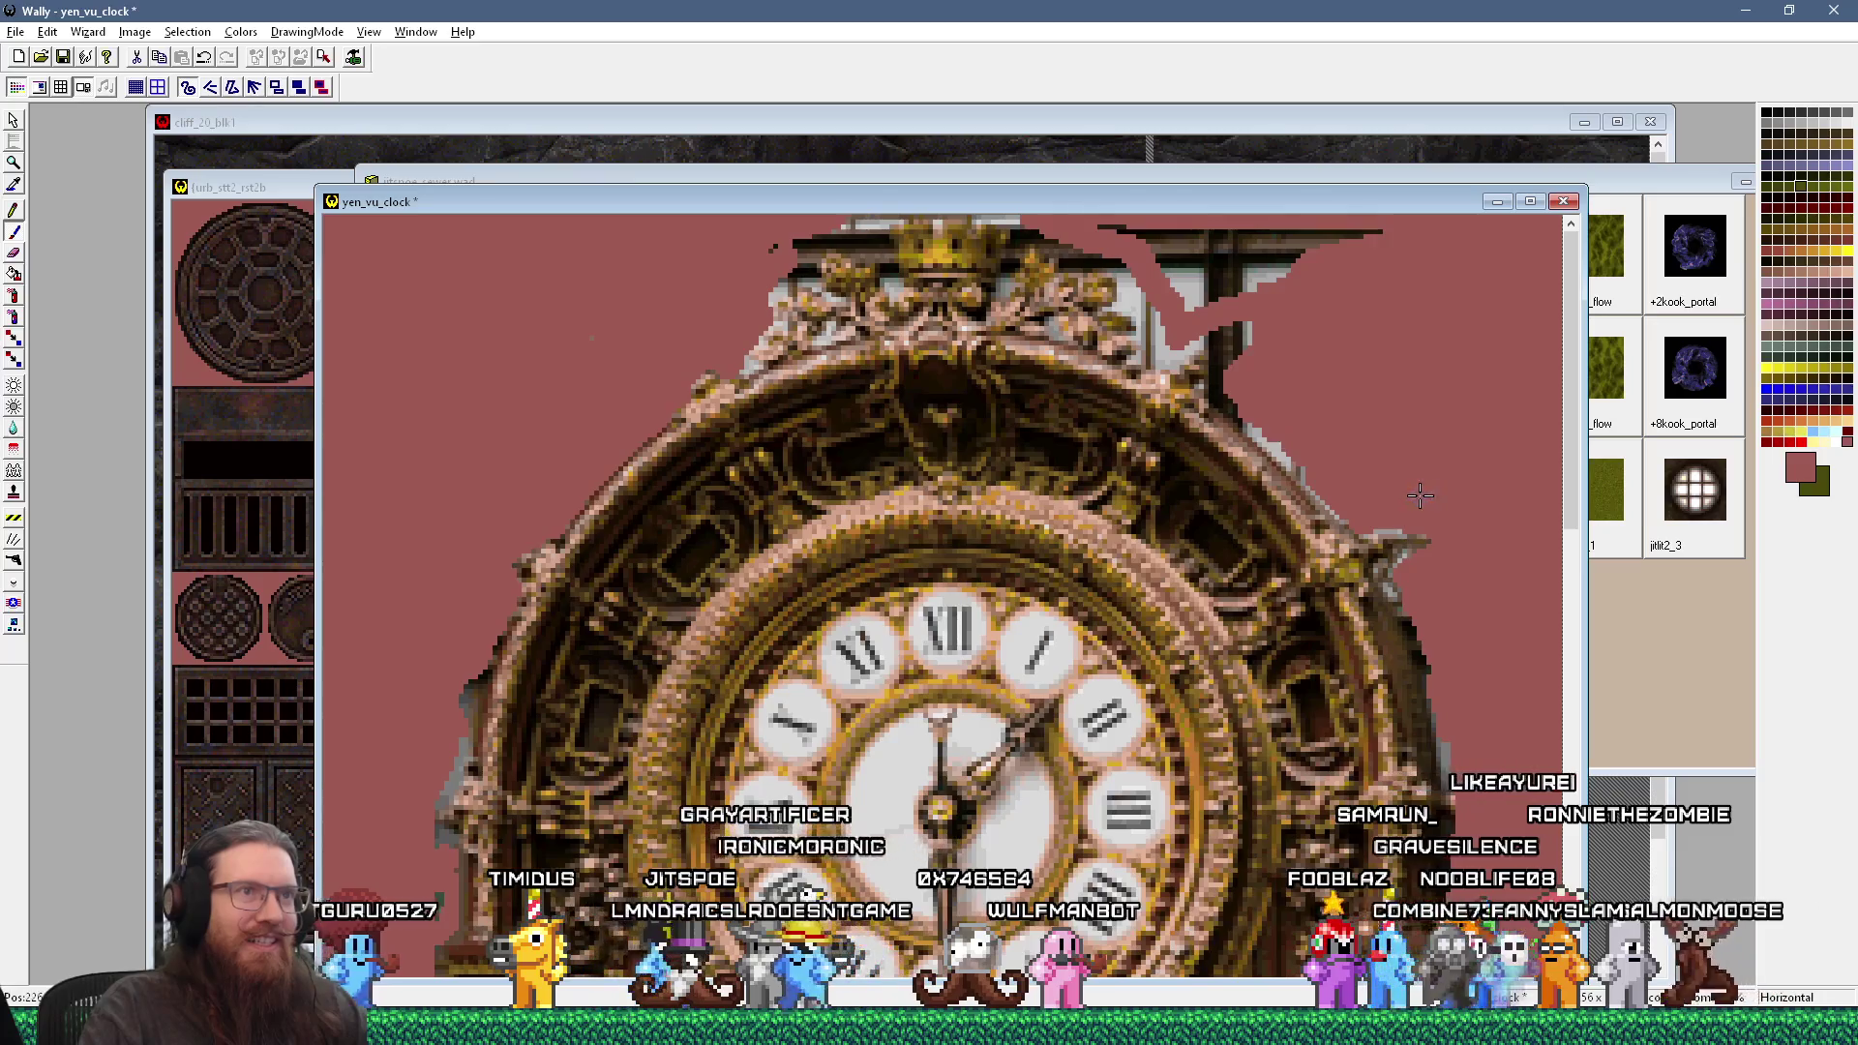
mouse_move(1229, 361)
mouse_down()
mouse_move(1250, 306)
mouse_move(1133, 238)
mouse_move(1211, 281)
mouse_up()
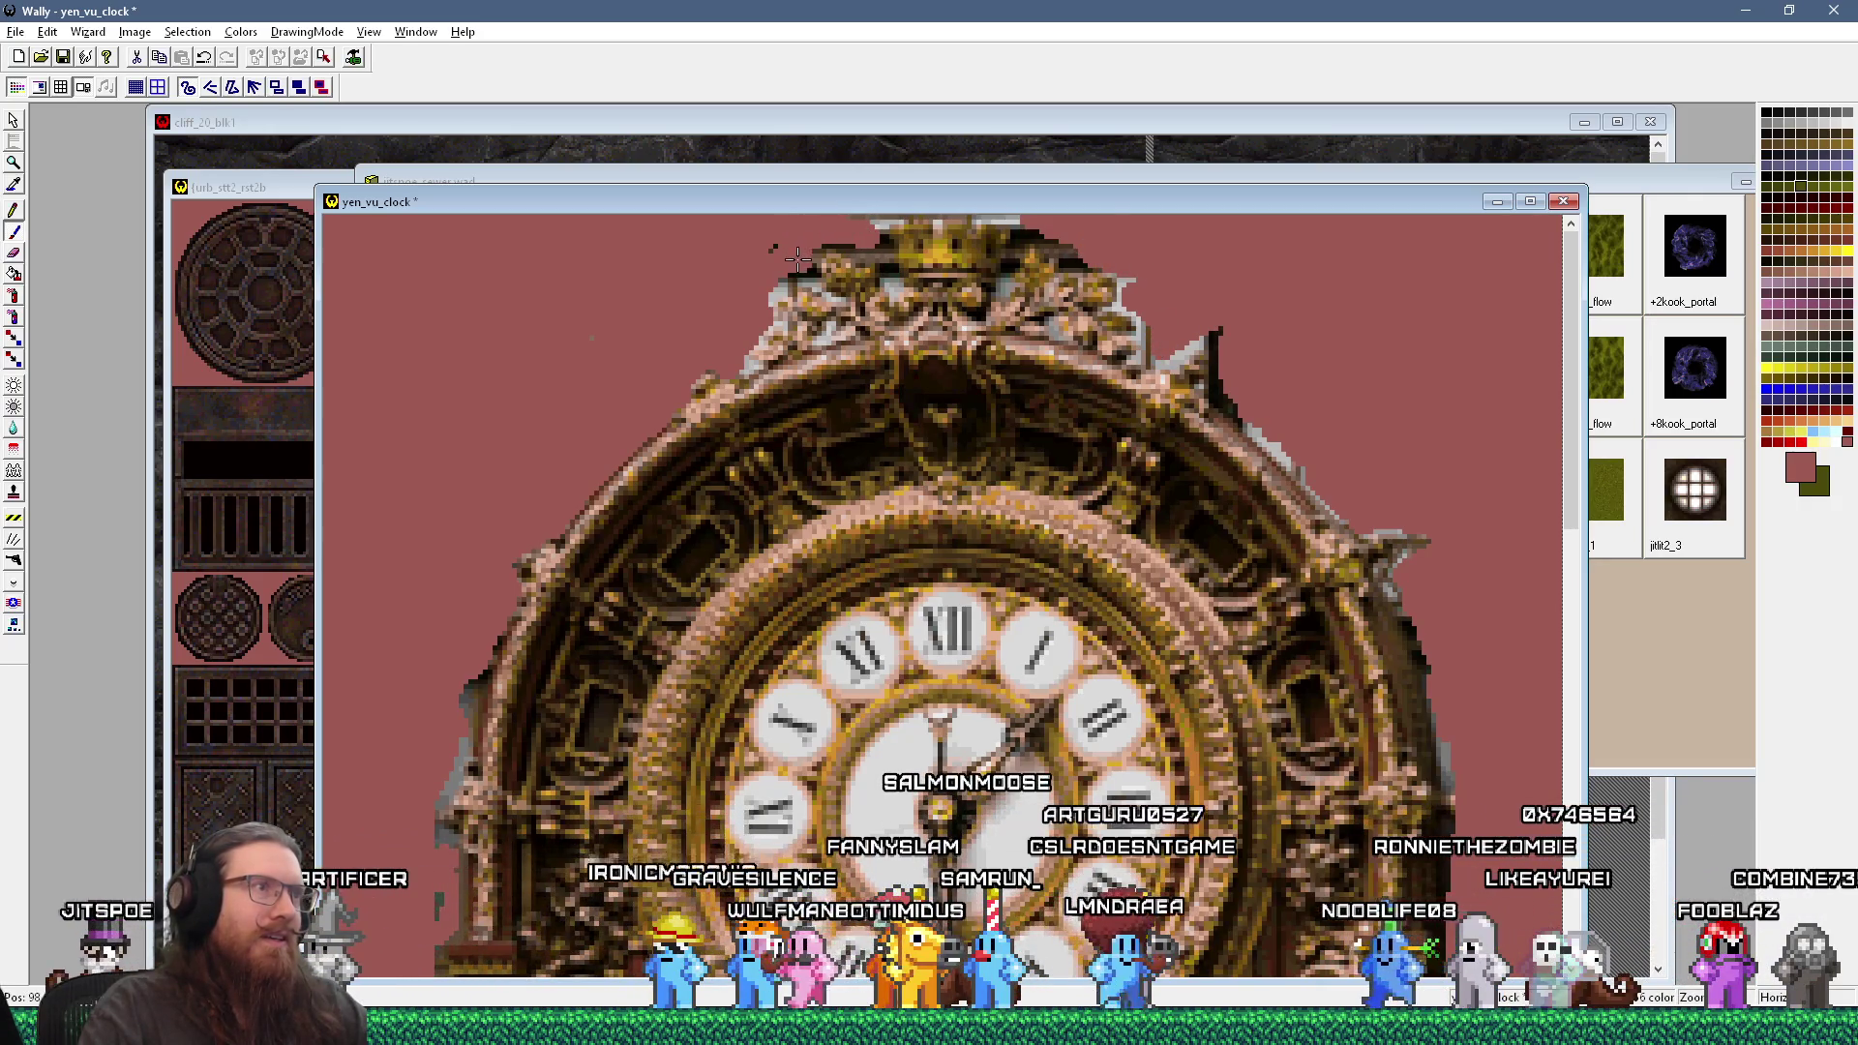
key(minus)
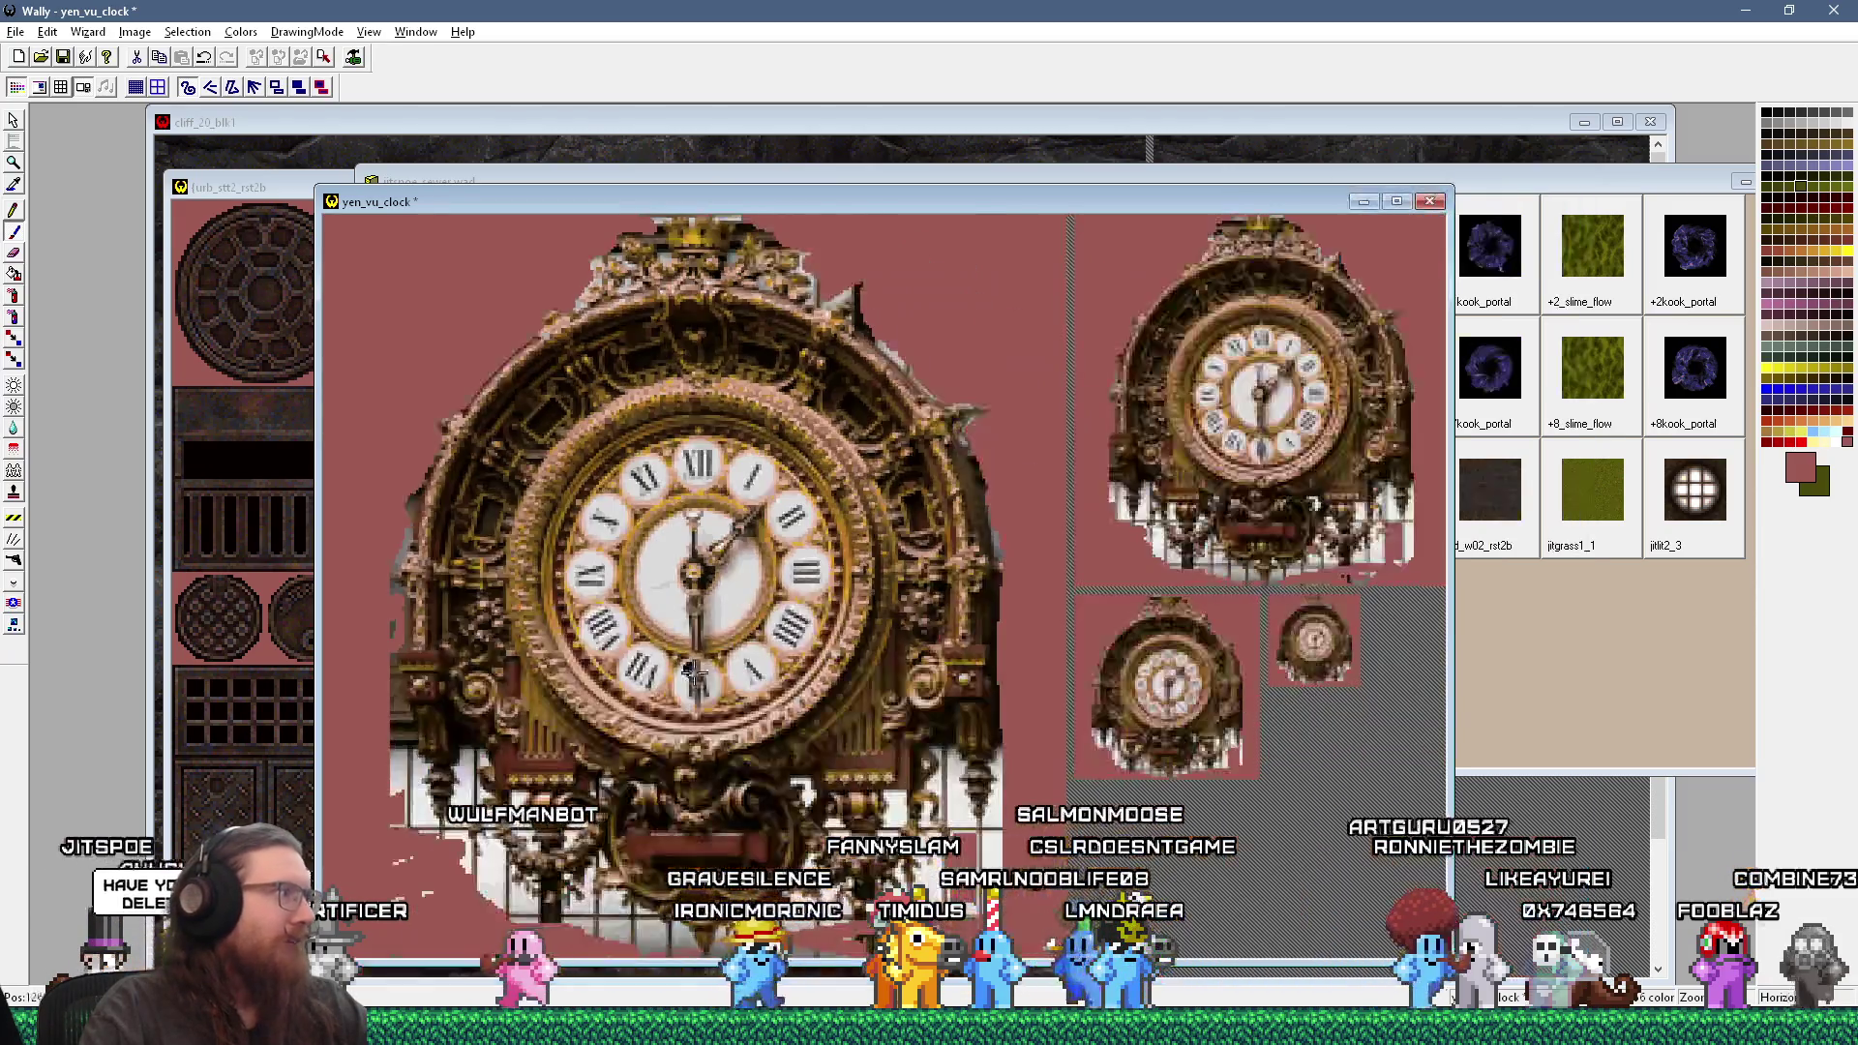
Step: Paint pink over the white specks right of, below and under the left side of the clock base
key(plus)
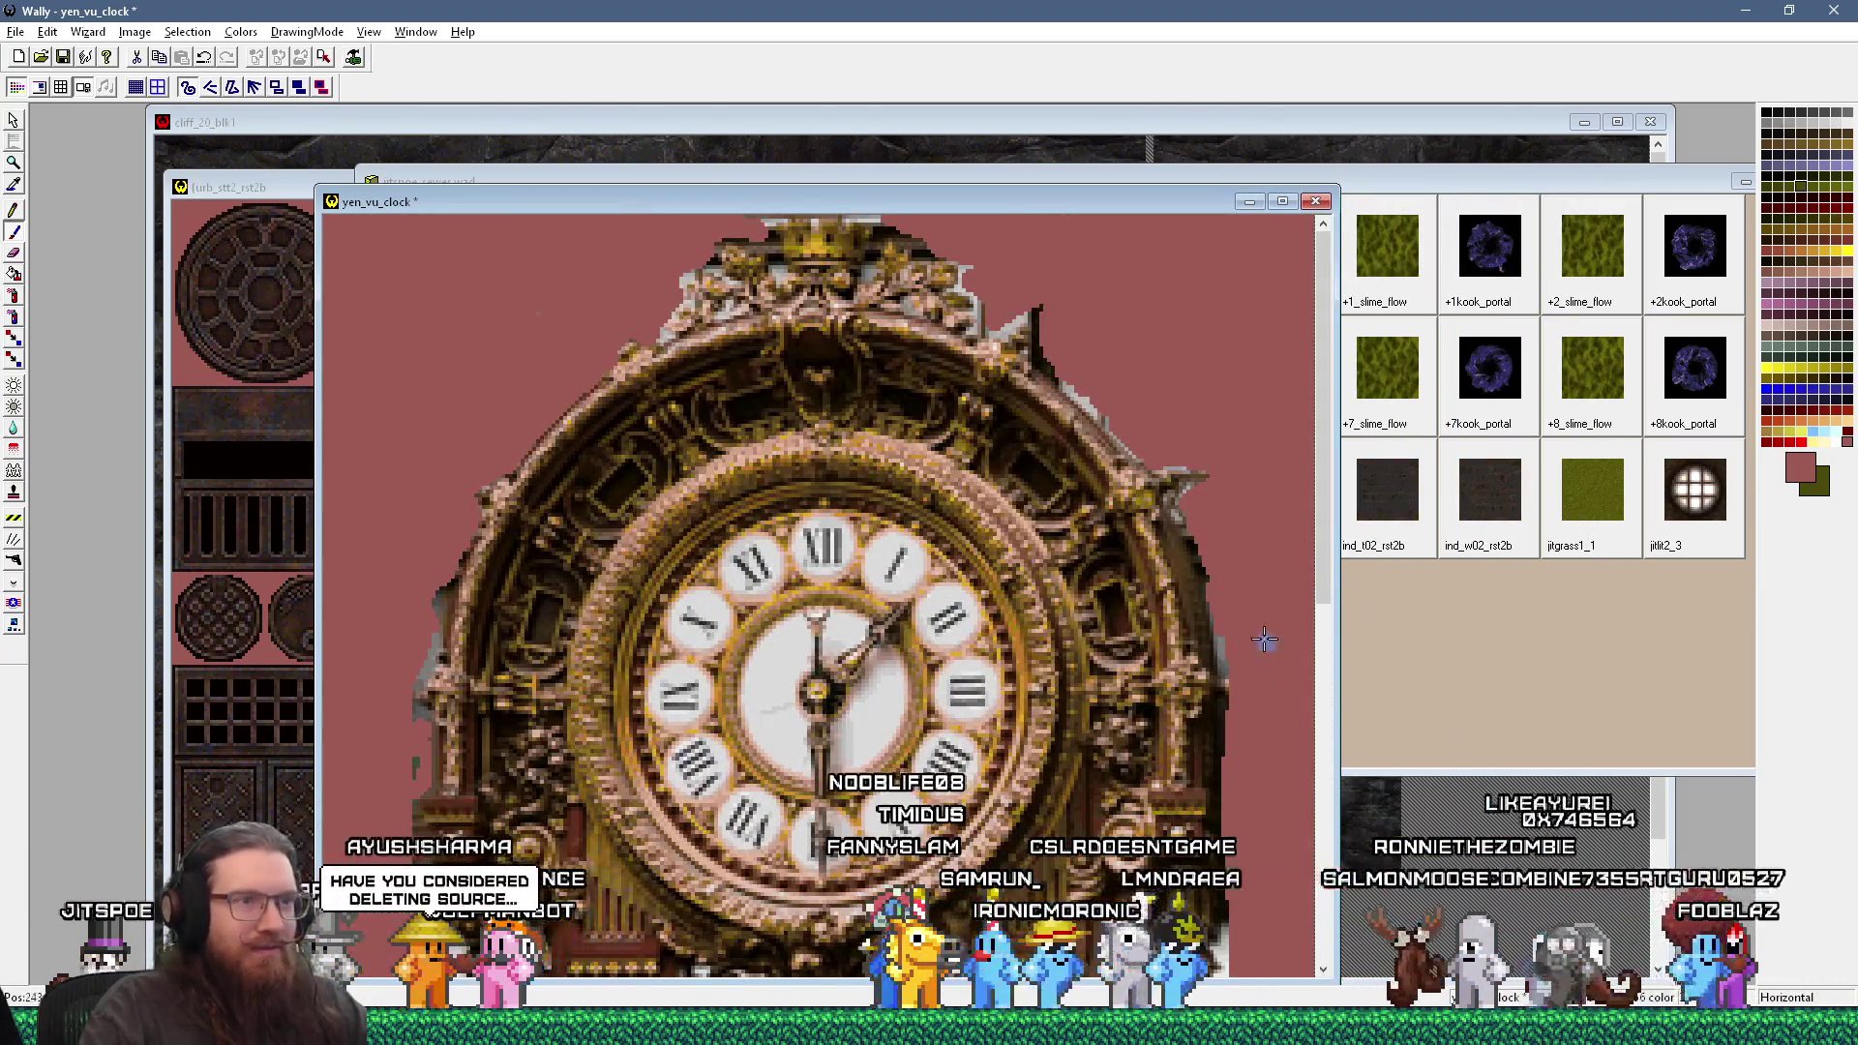
scroll(1297, 677, down, 10)
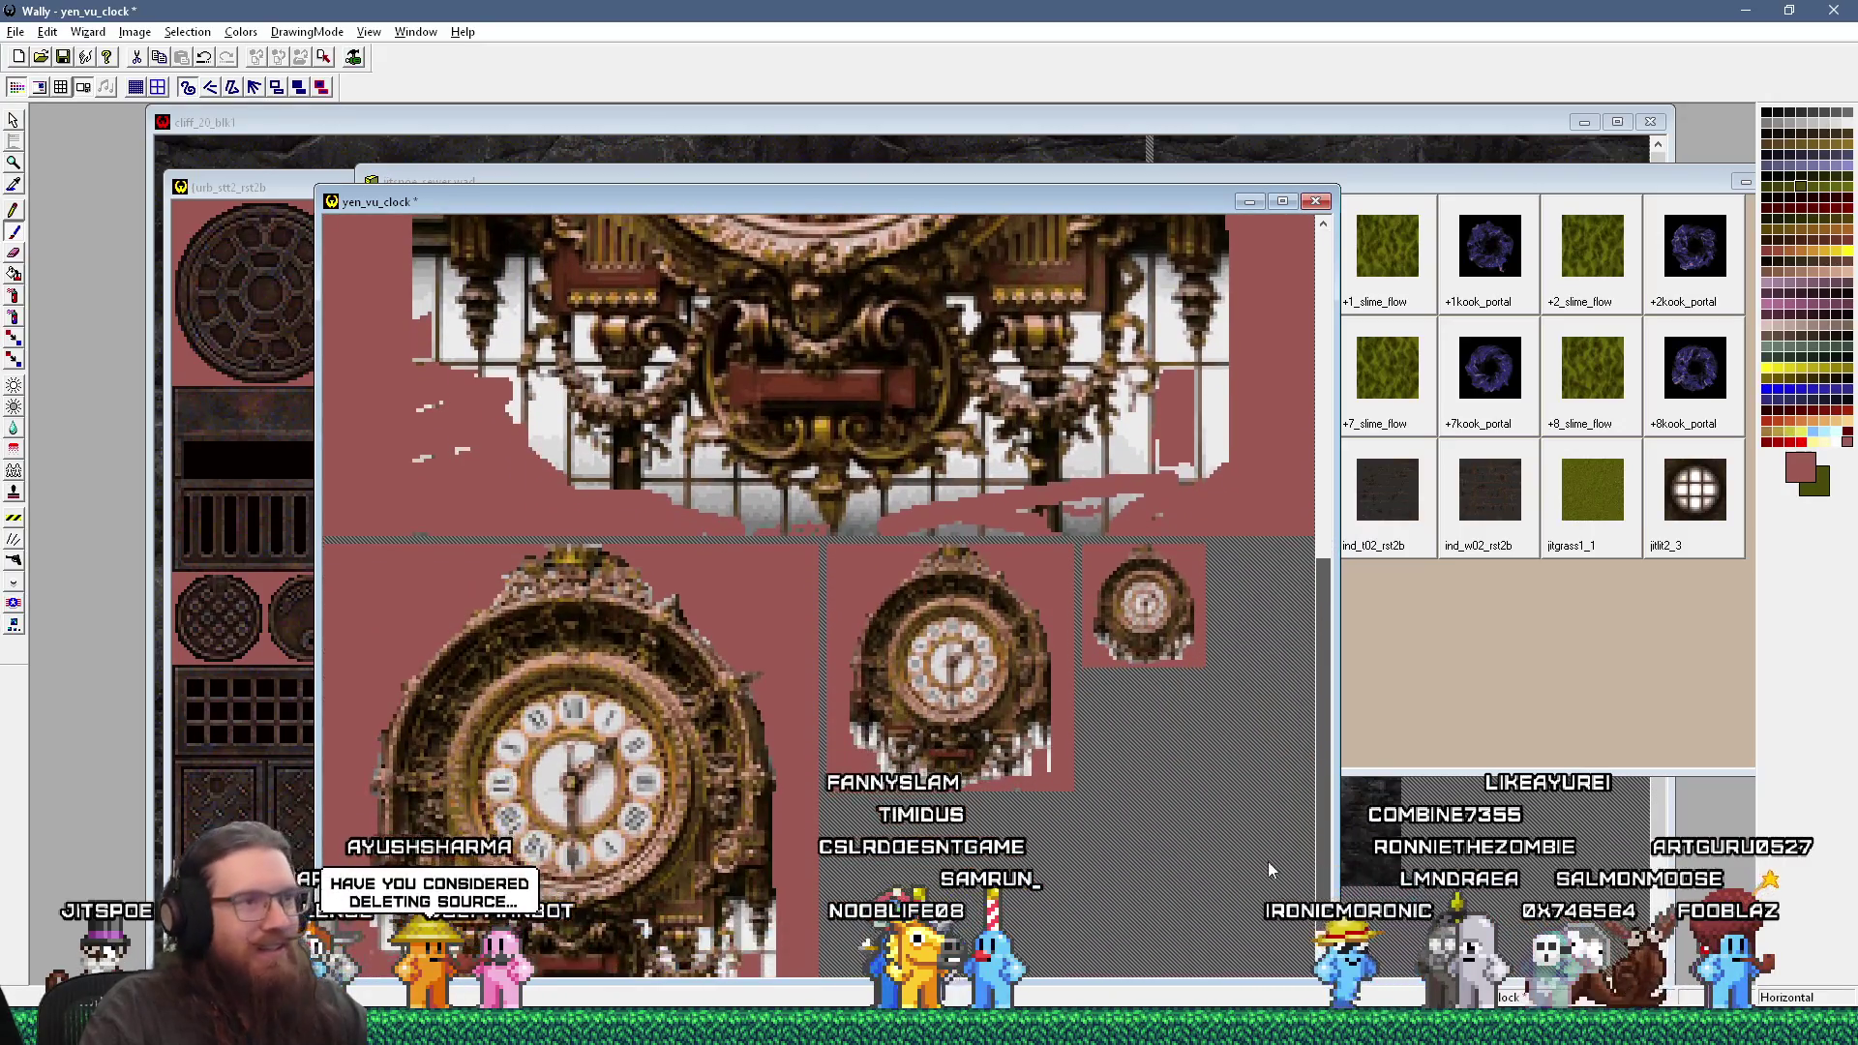
scroll(1204, 635, up, 5)
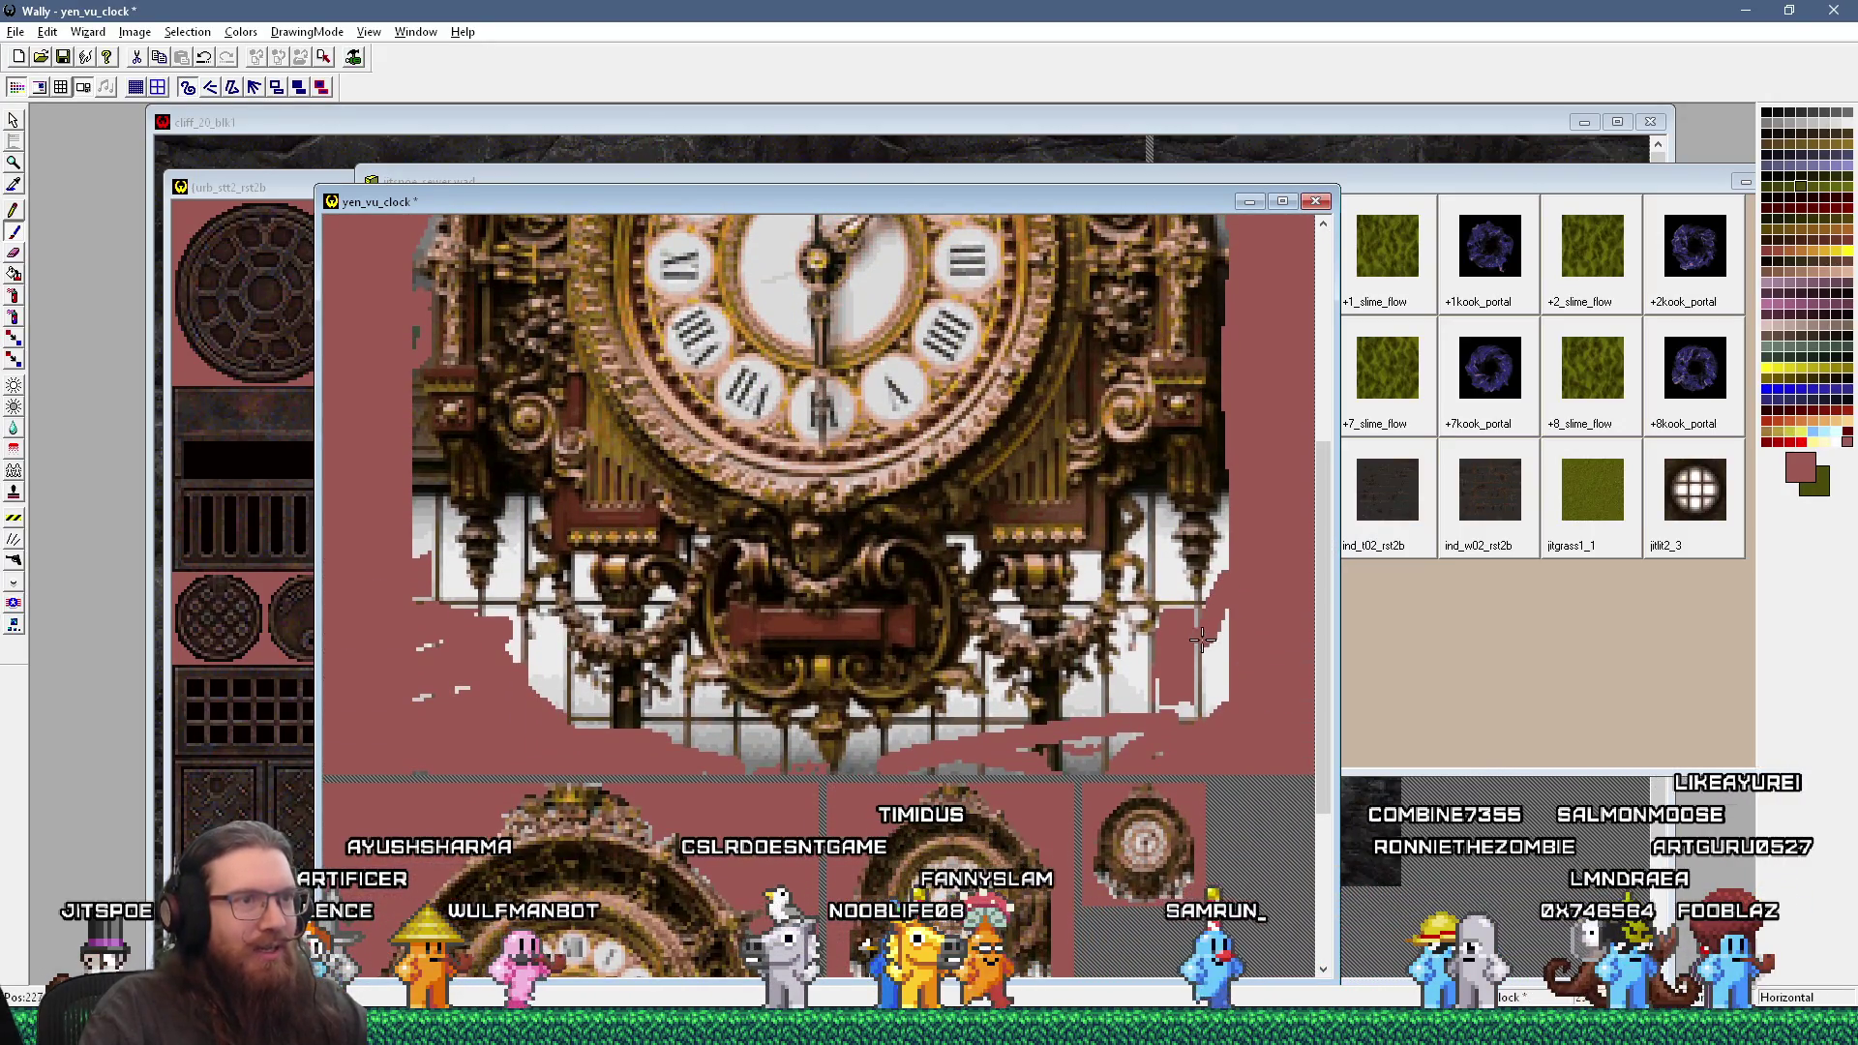
drag(1204, 635, 1145, 675)
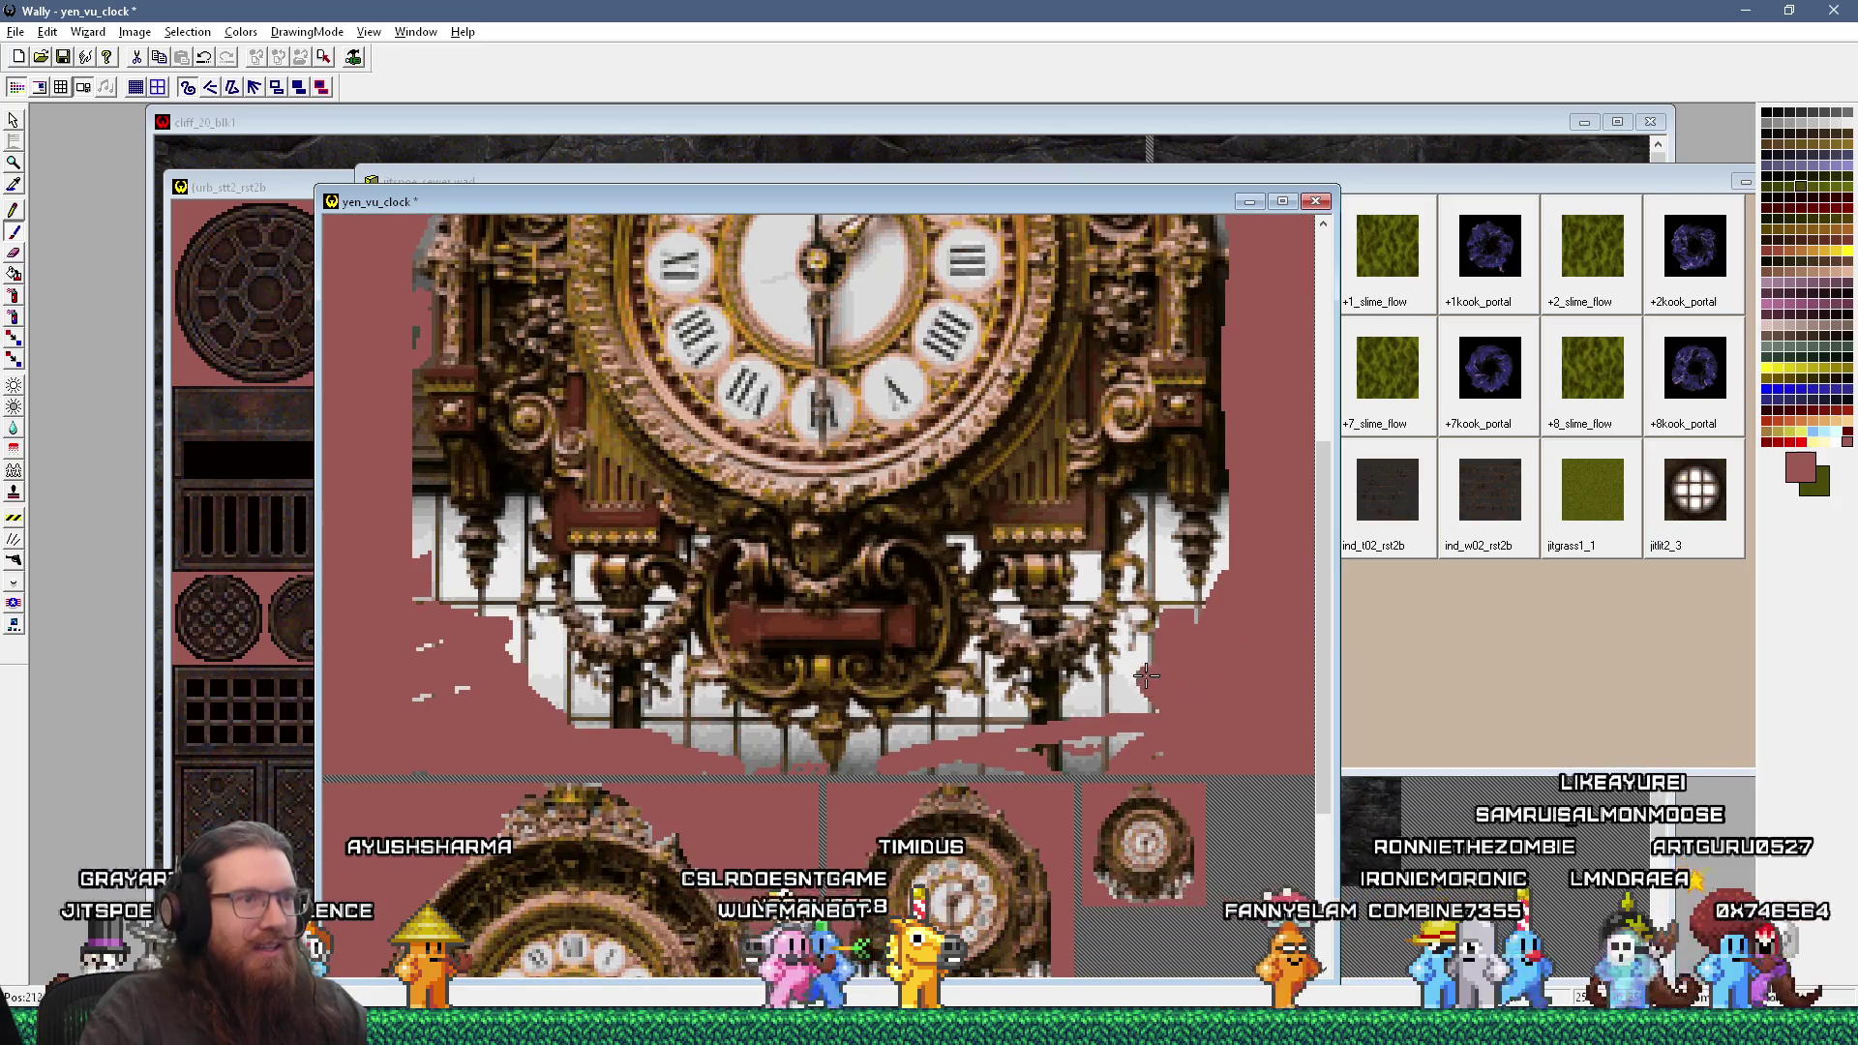
drag(1151, 717, 1110, 747)
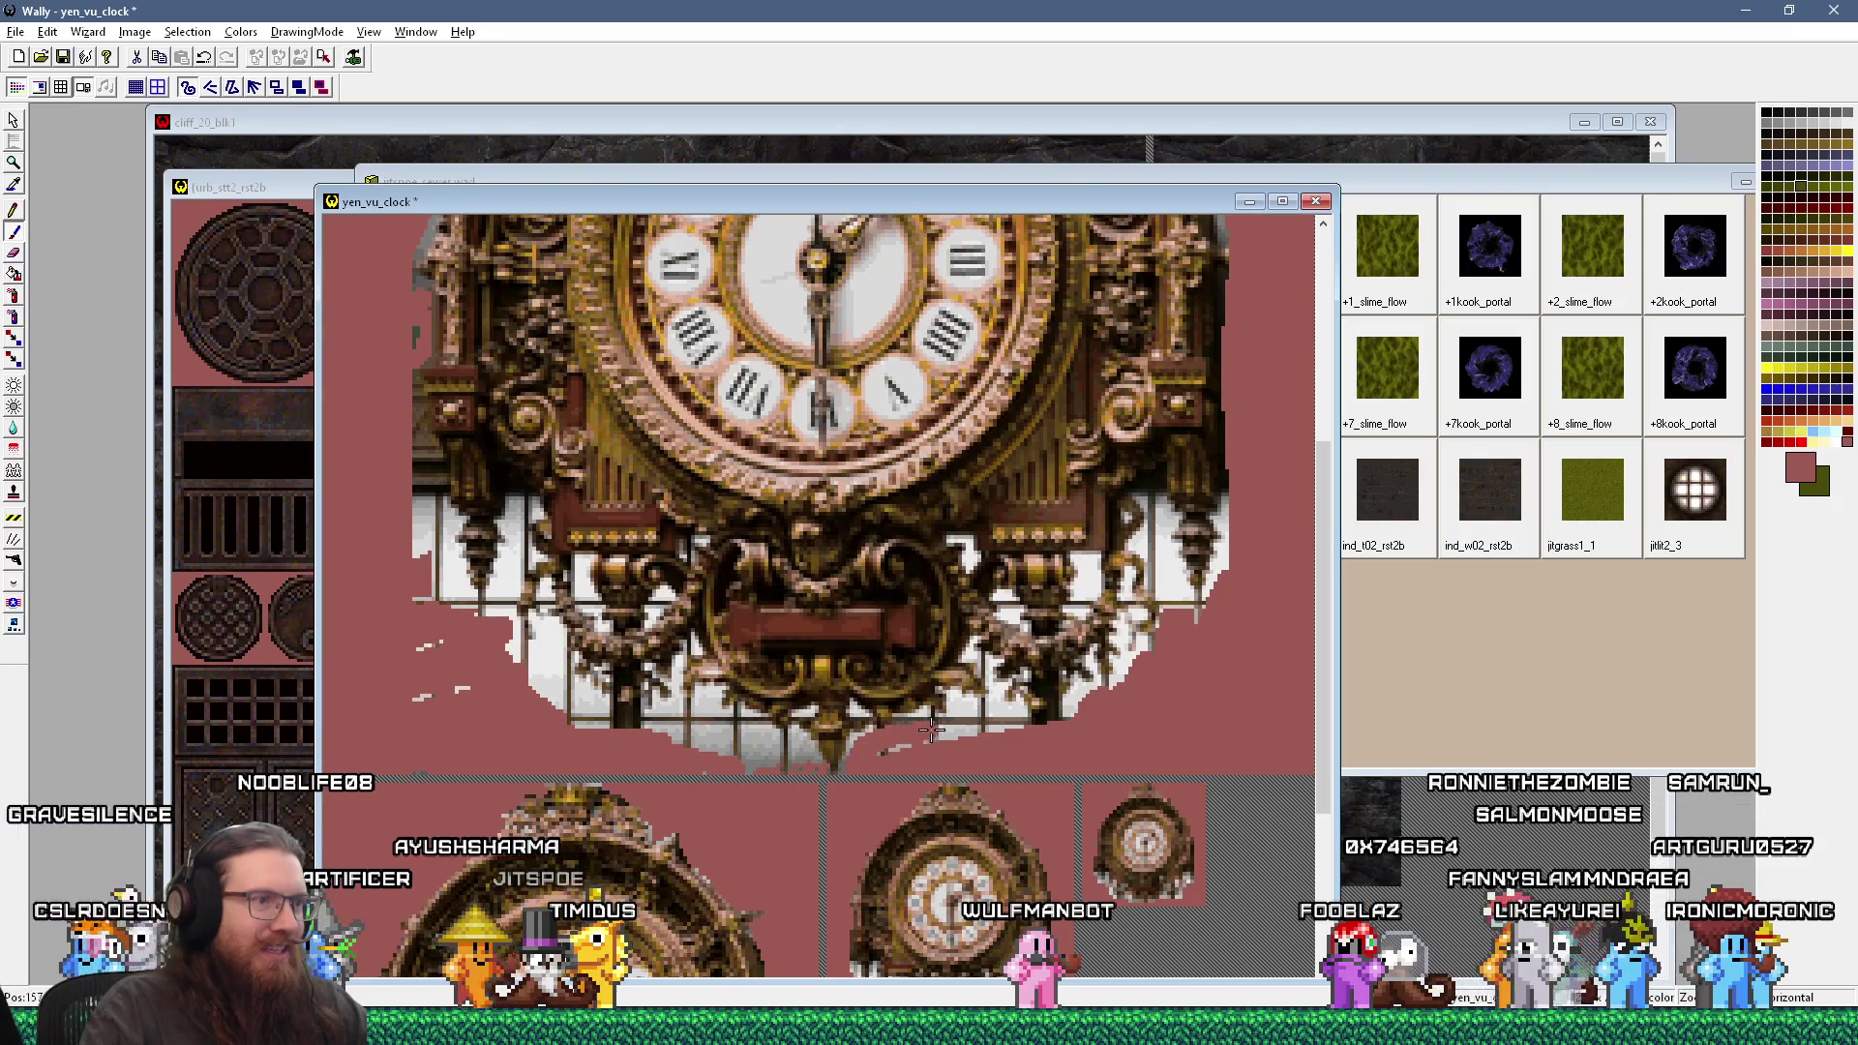
drag(929, 731, 845, 774)
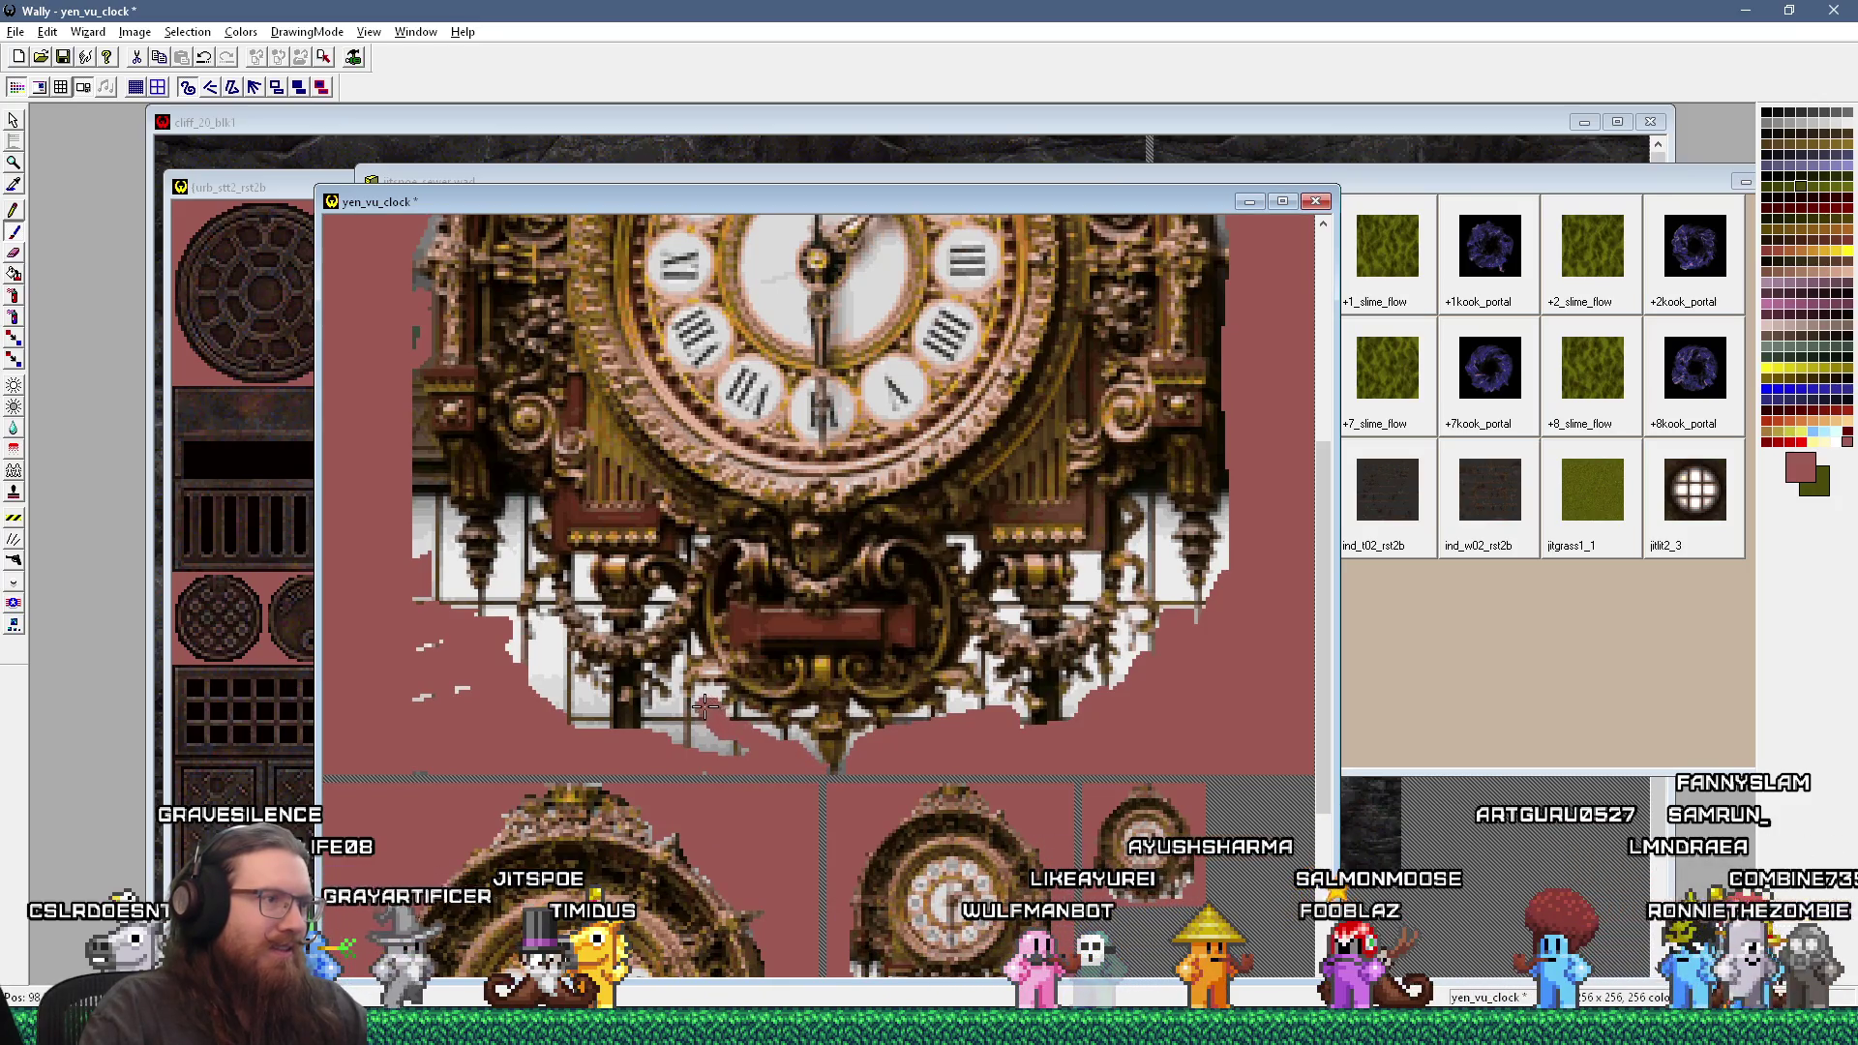
drag(696, 710, 745, 750)
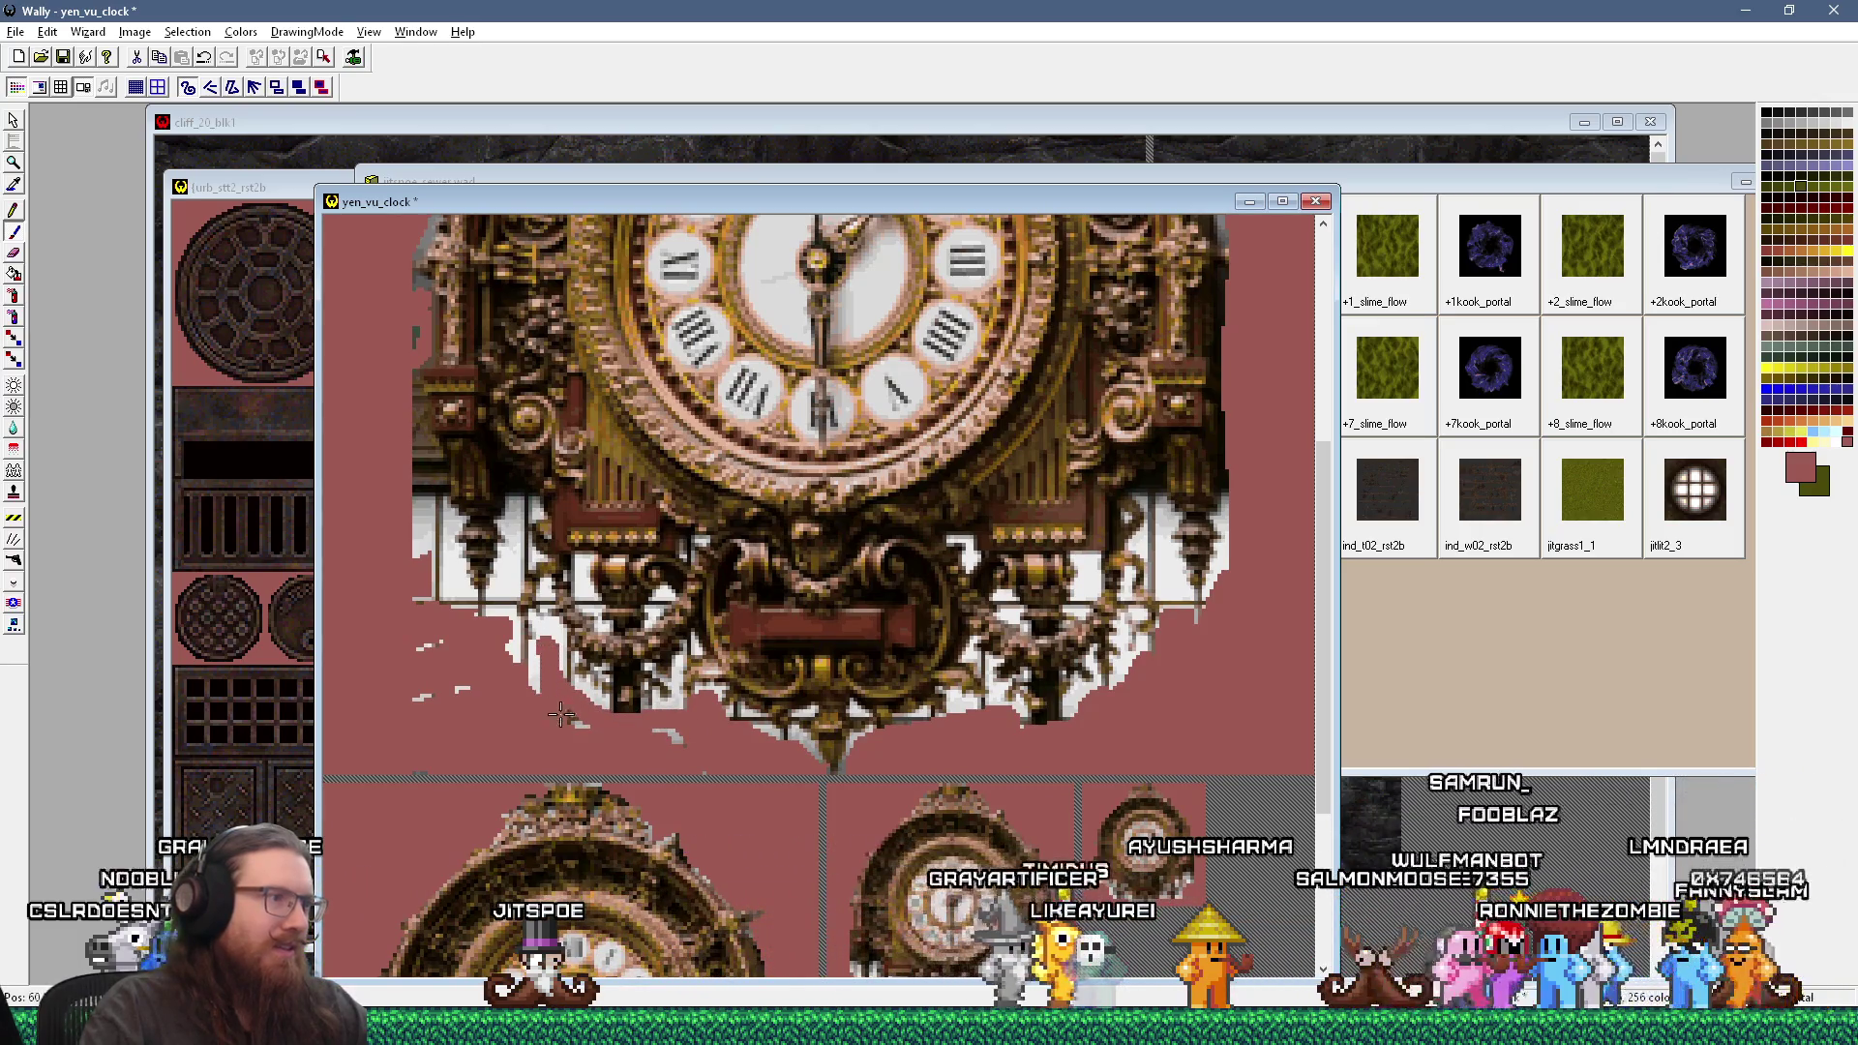
drag(581, 703, 679, 739)
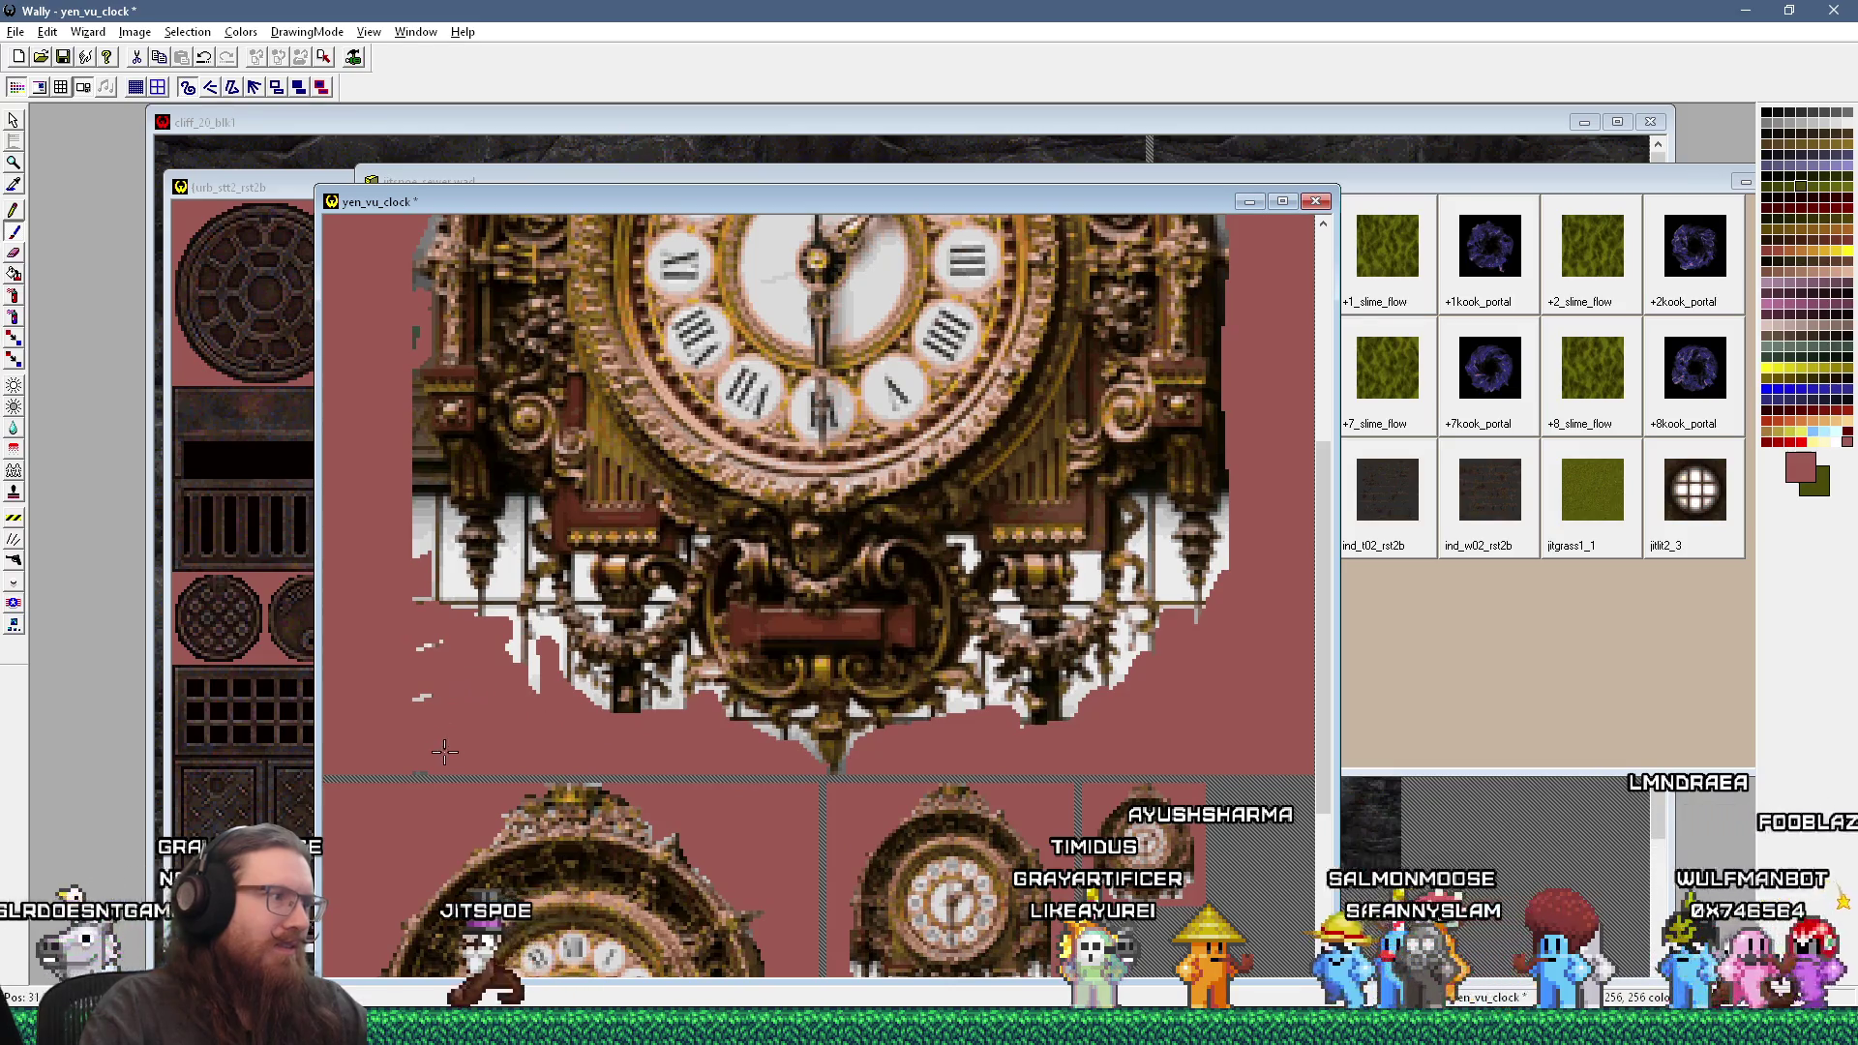
click(423, 697)
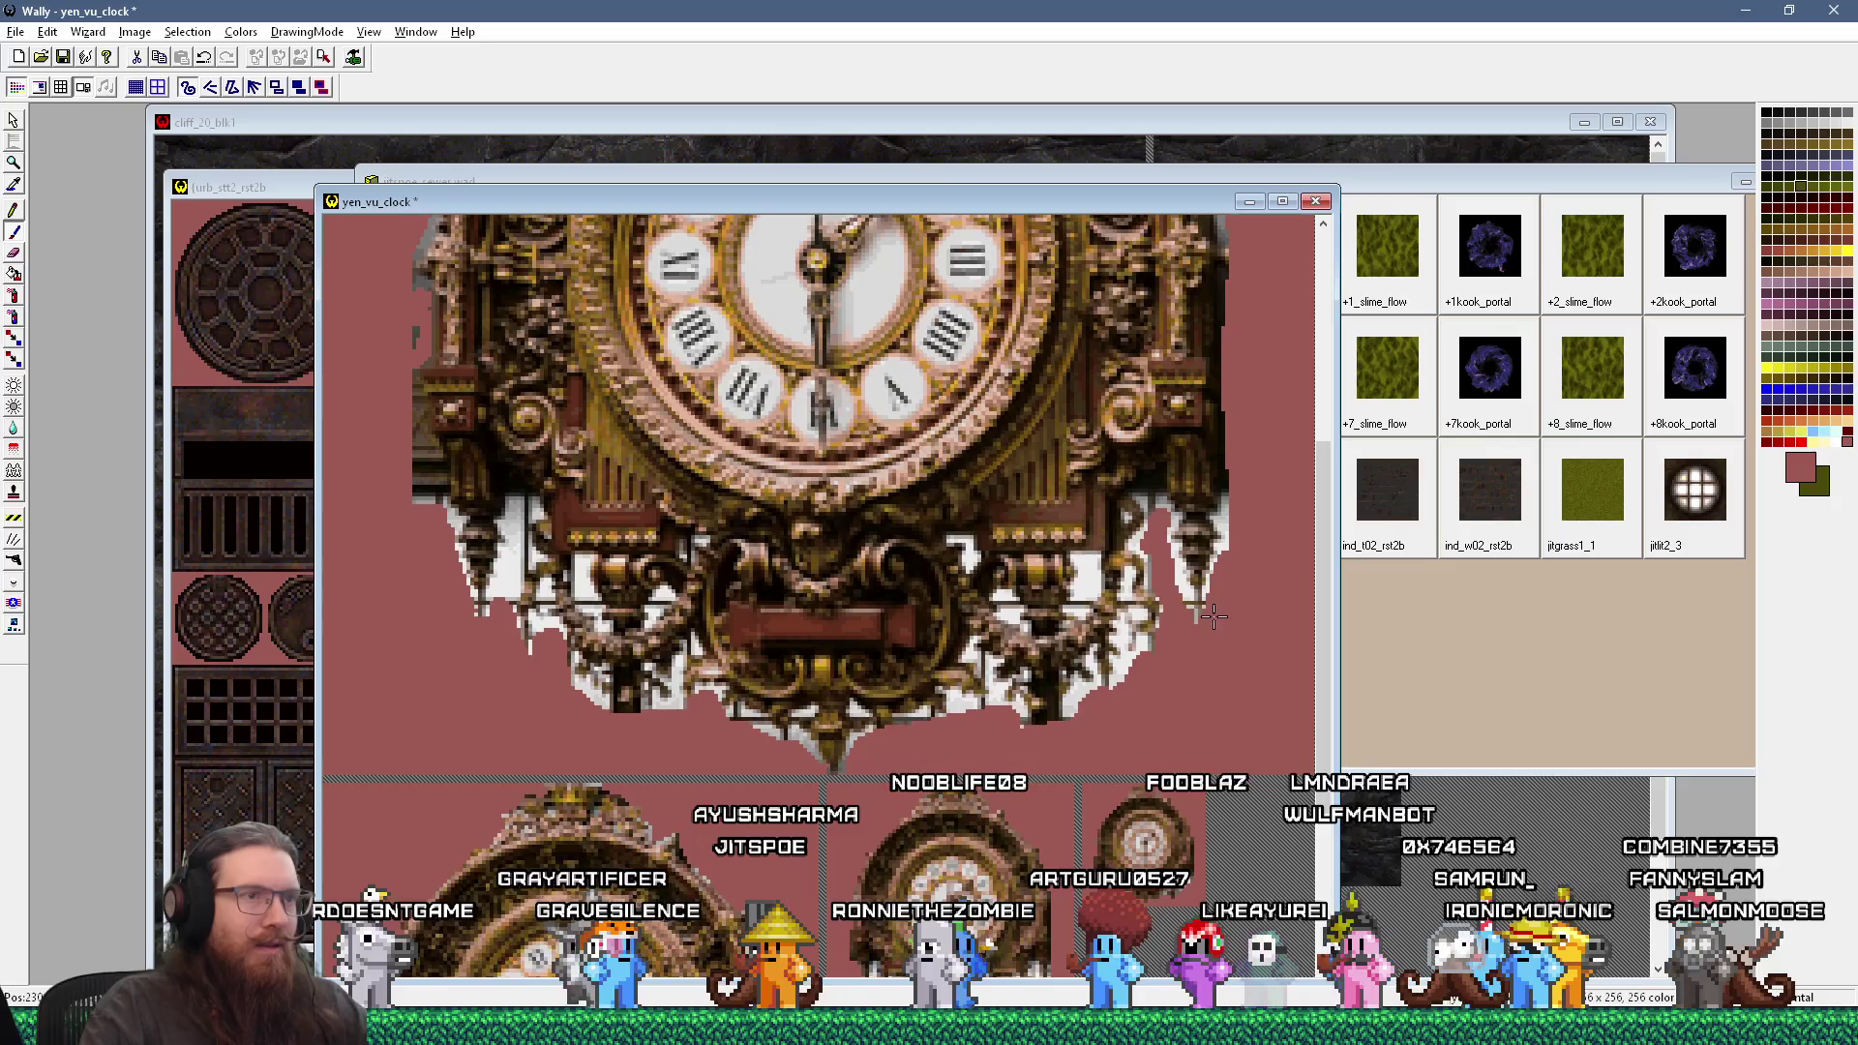
scroll(1215, 613, down, 1)
Step: Scroll back up over the texture, then switch to the clock reference photo in Krita
scroll(956, 268, up, 1)
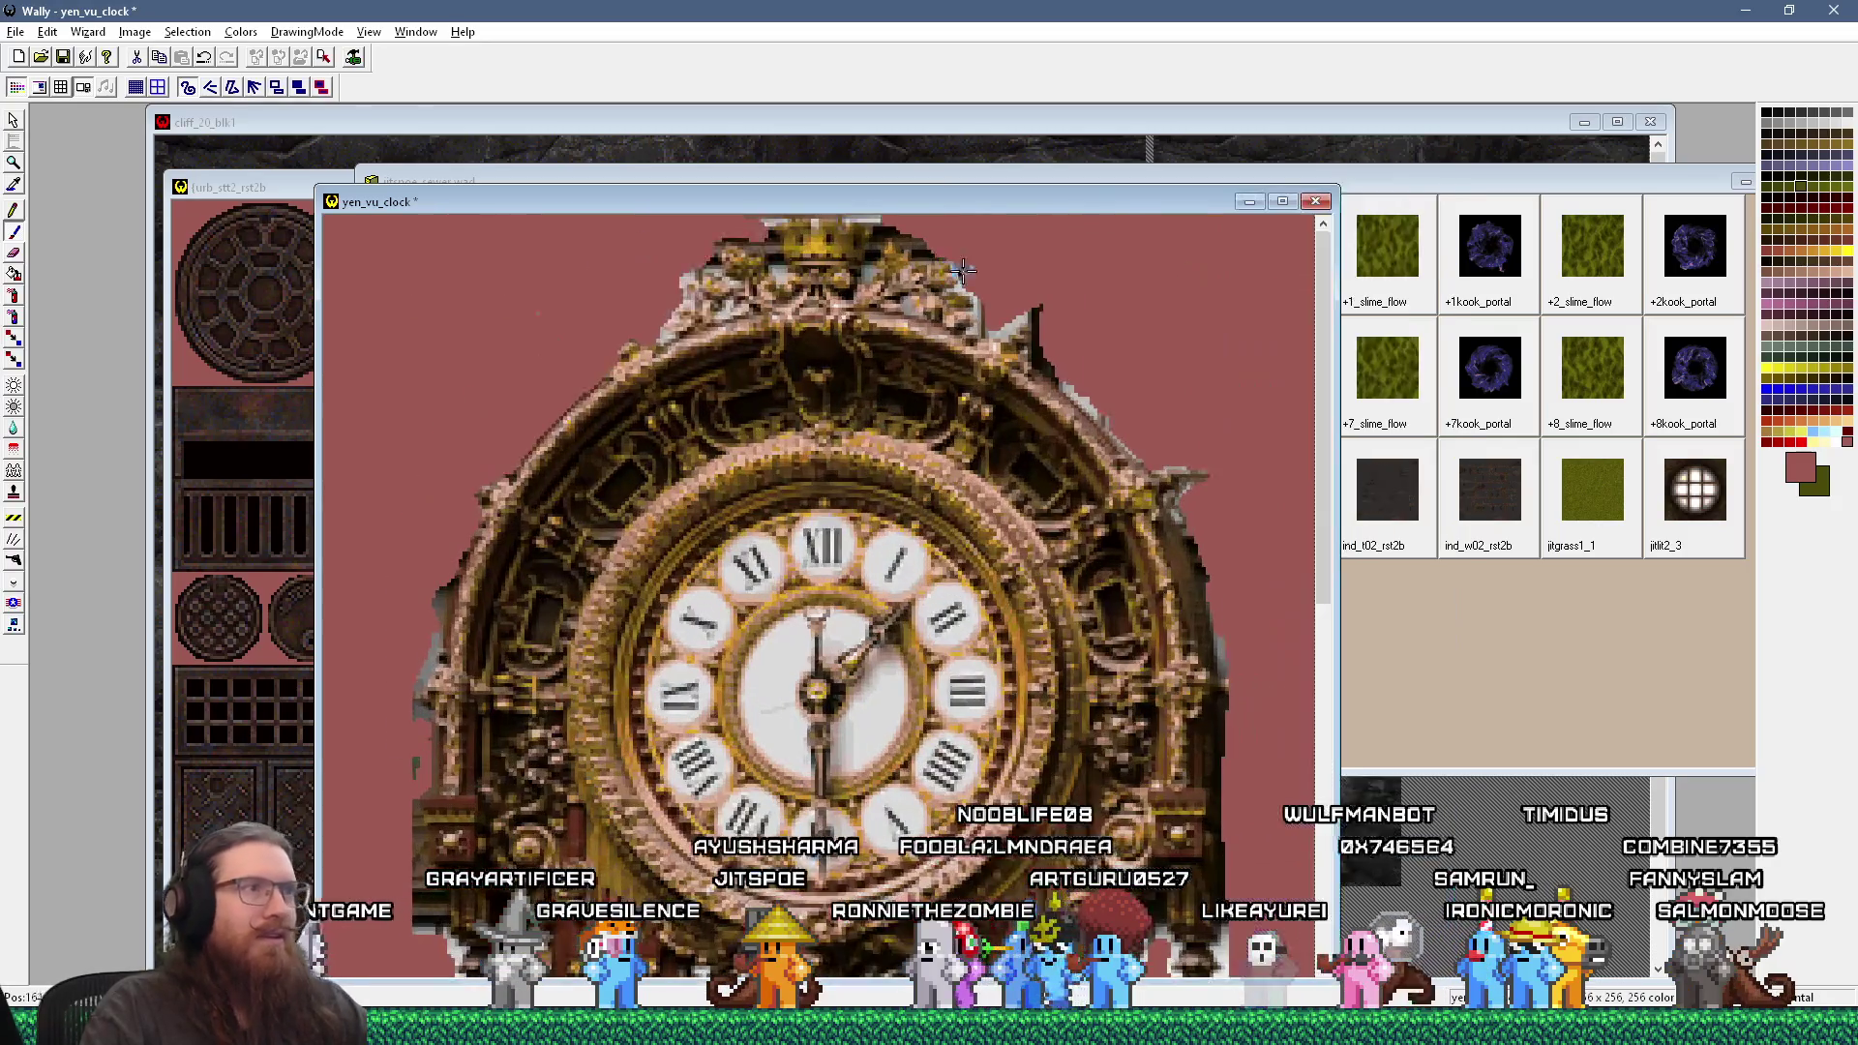
scroll(956, 268, up, 1)
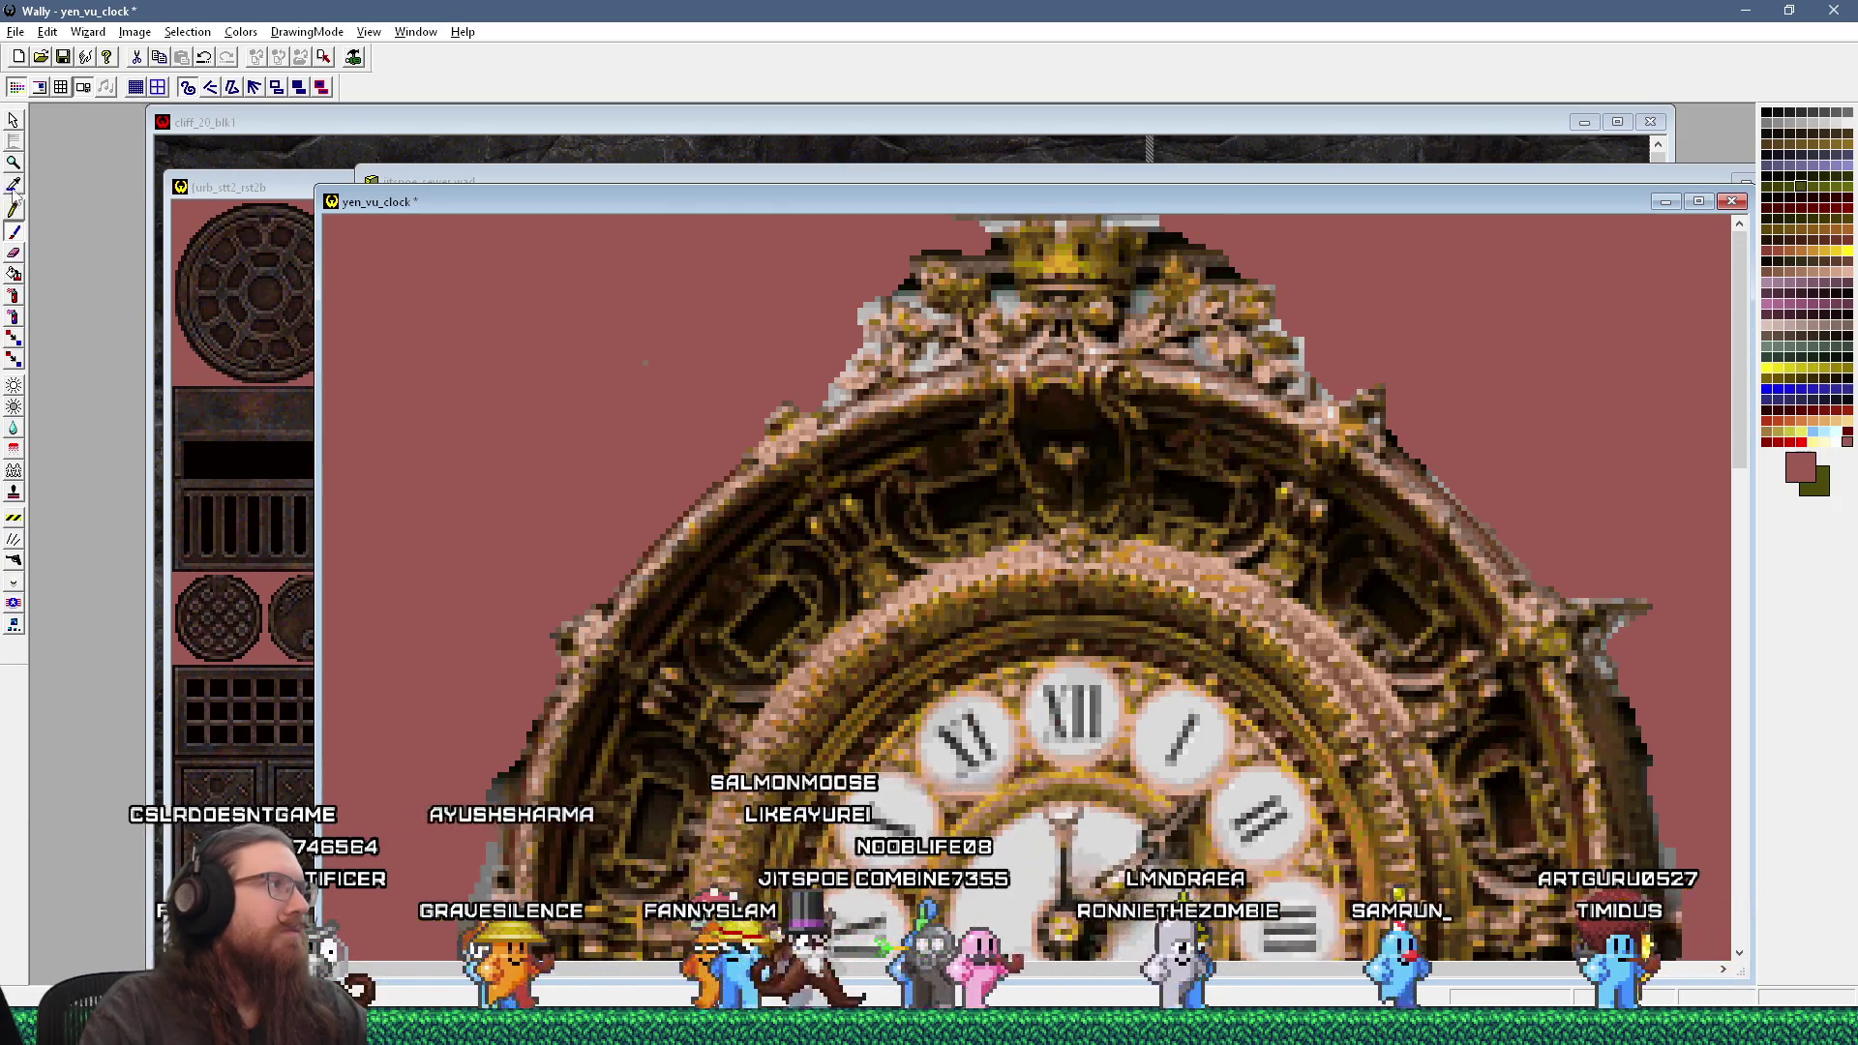
scroll(1240, 227, up, 1)
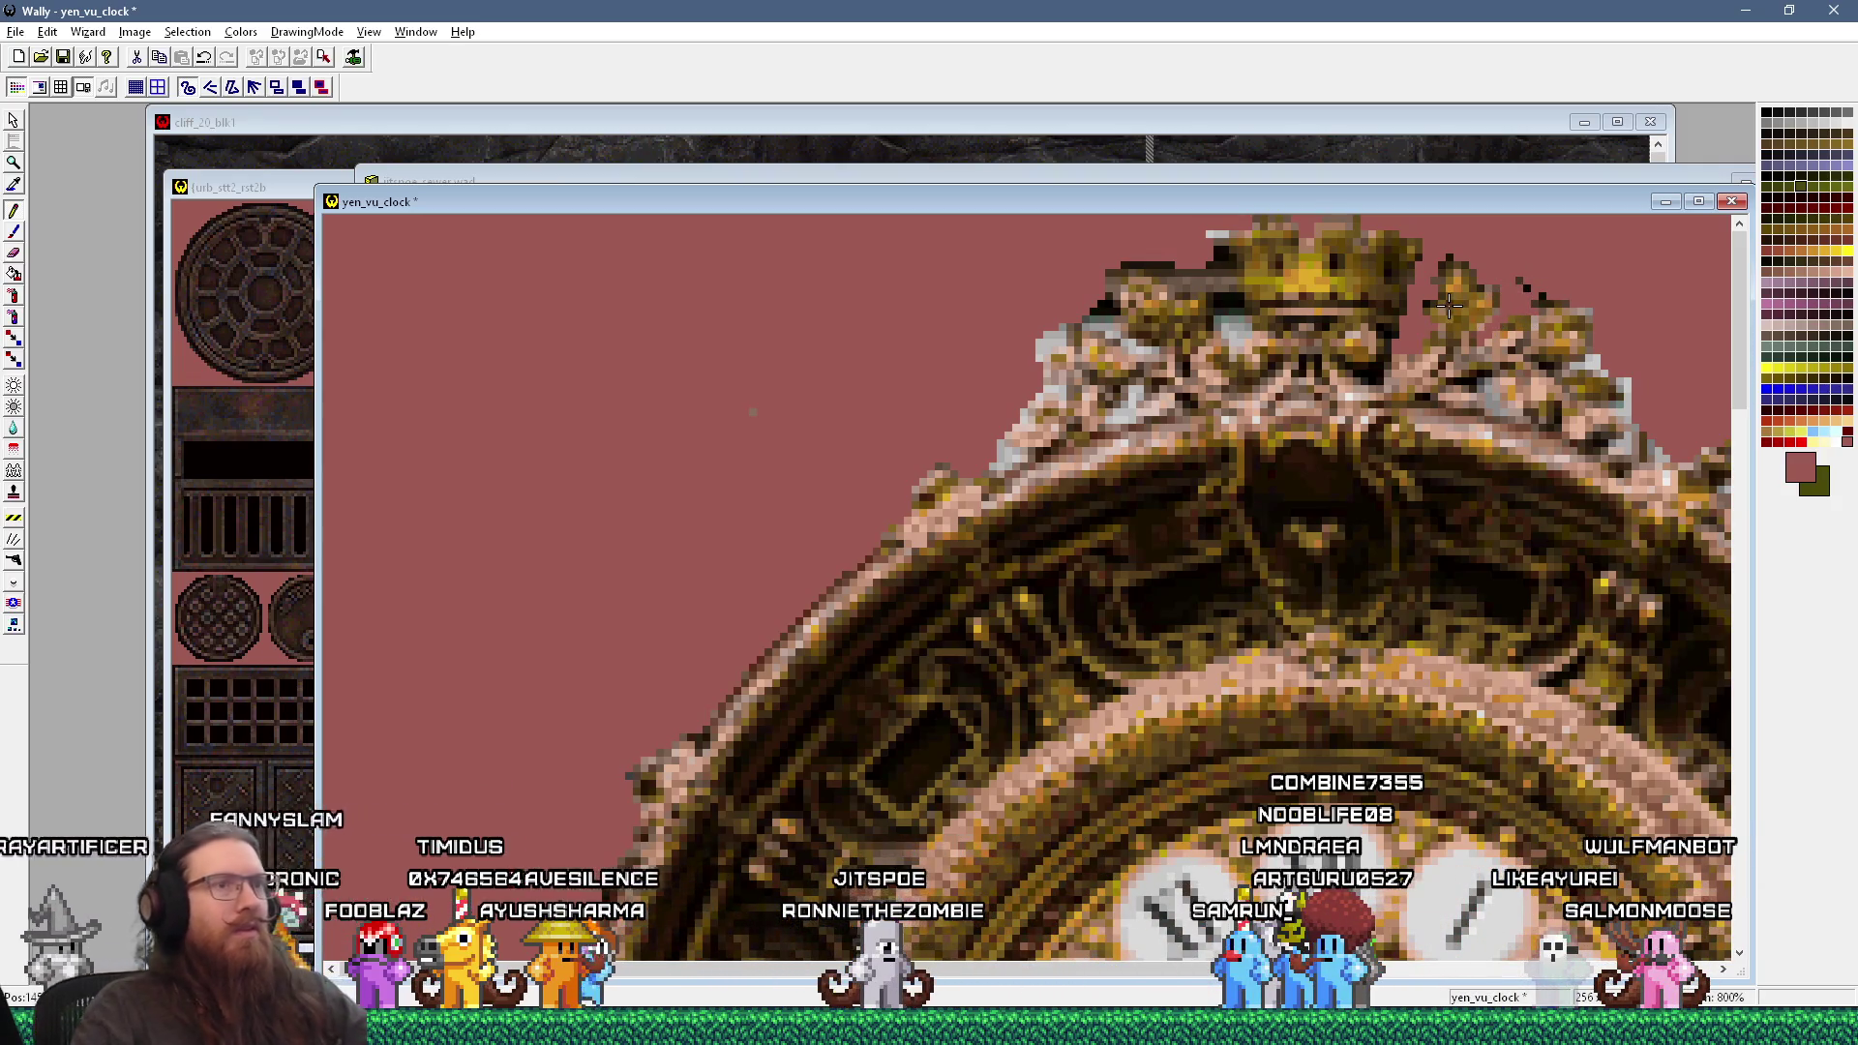
key(alt+Tab)
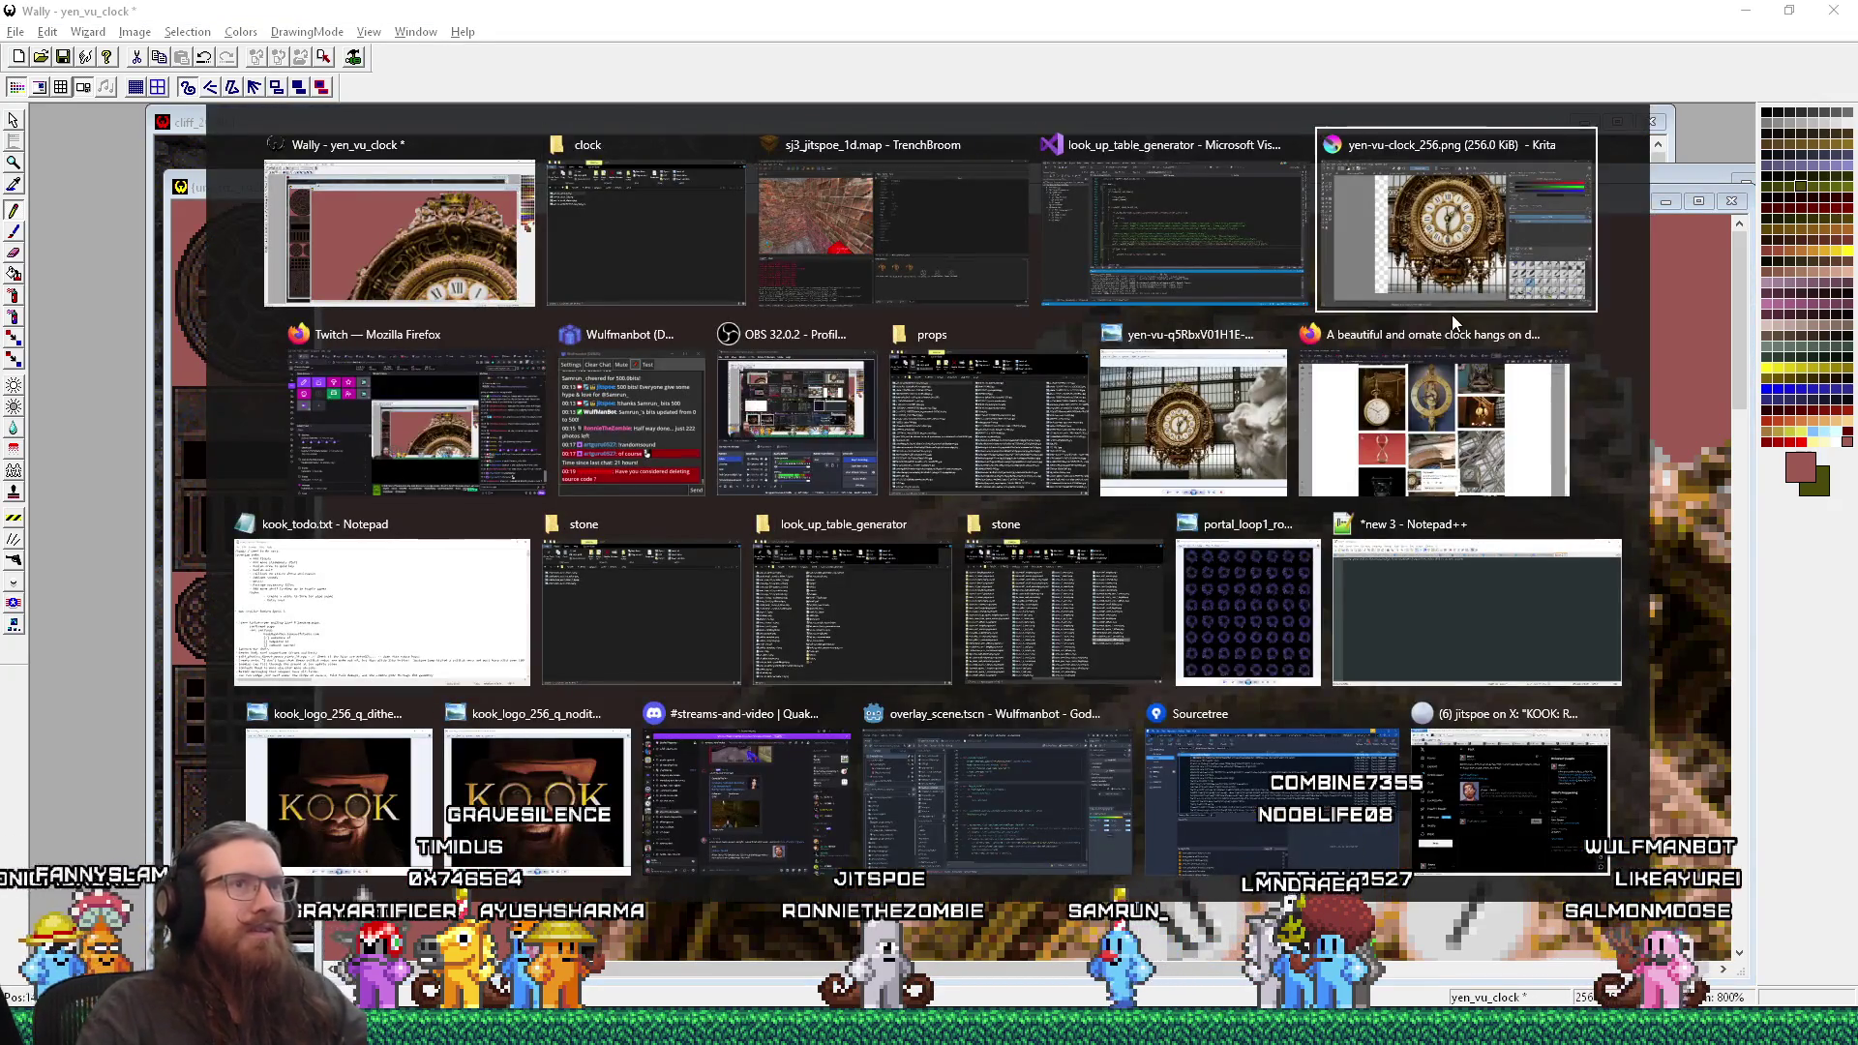
Step: Zoom over the yen-vu-clock_256.png reference photo in Krita, then return to Wally
scroll(830, 359, down, 2)
scroll(930, 116, up, 2)
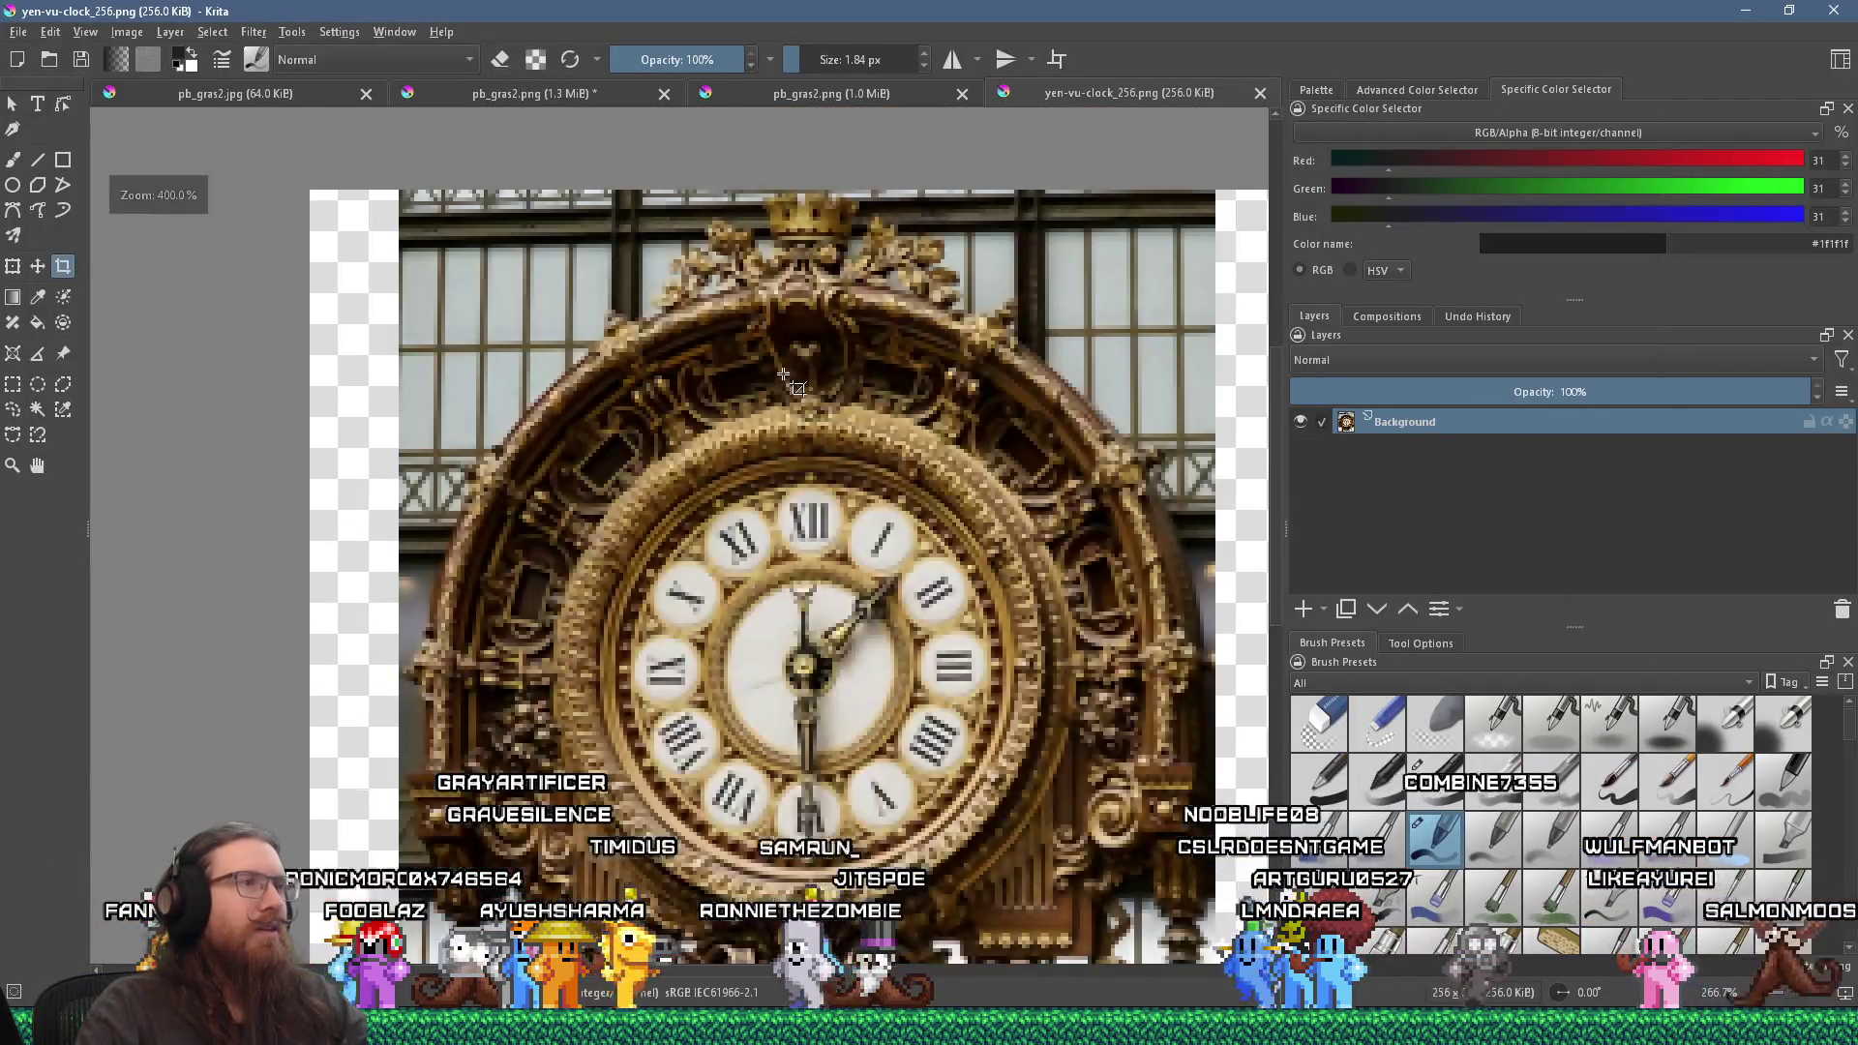
key(alt+Tab)
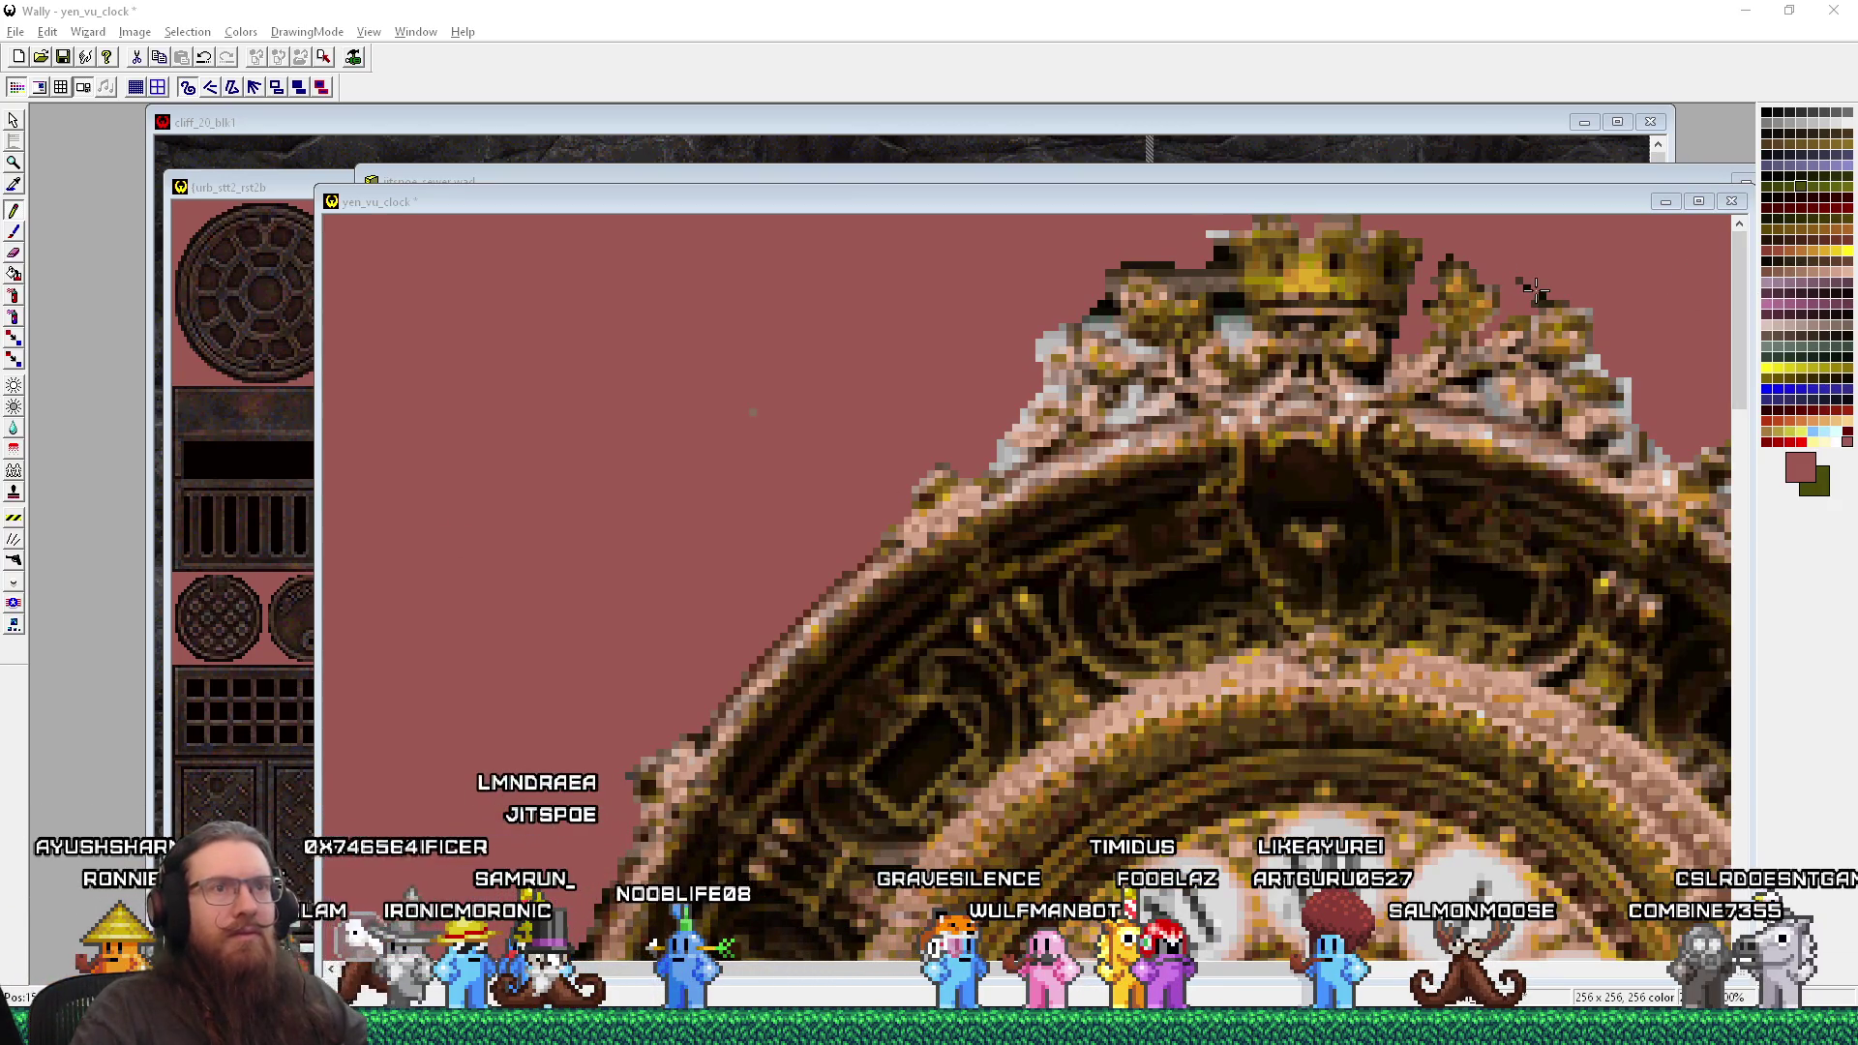
Step: Bring the yen_vu_clock texture window in Wally back into focus
click(1523, 290)
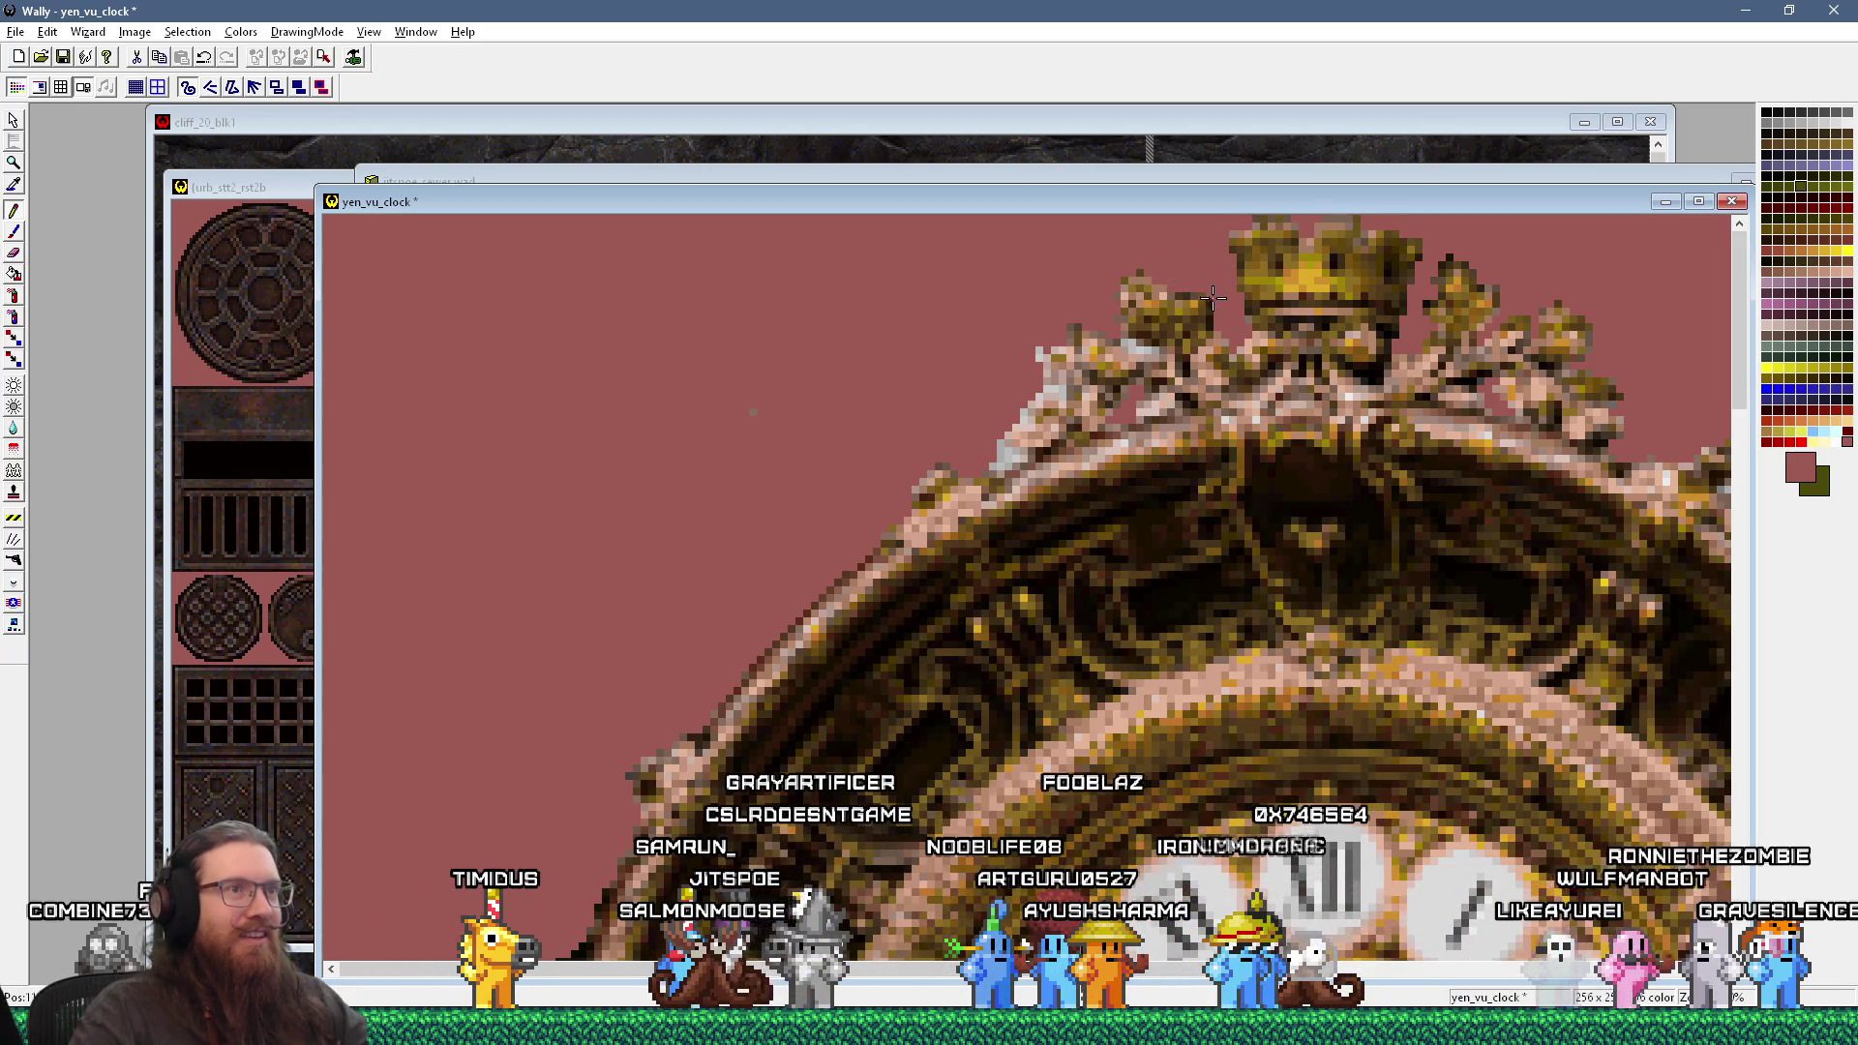
scroll(1248, 368, down, 1)
scroll(1263, 348, up, 1)
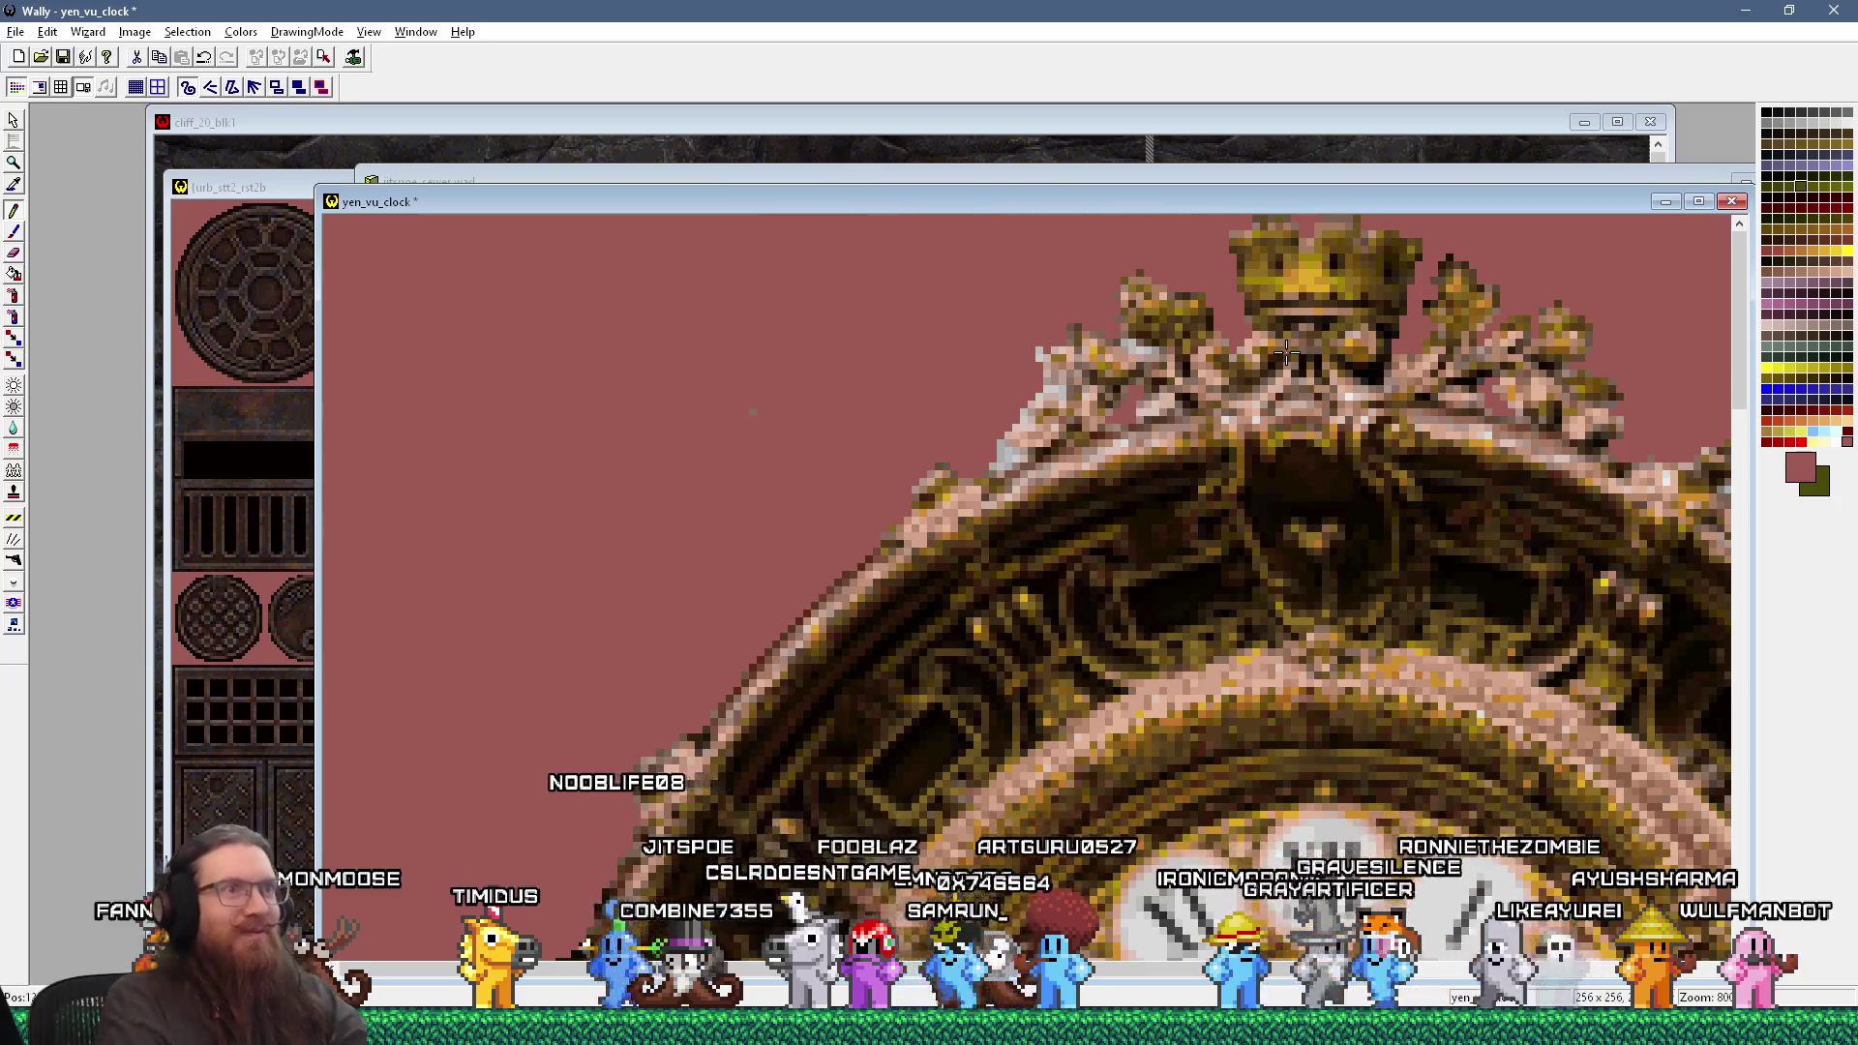
scroll(1317, 366, up, 1)
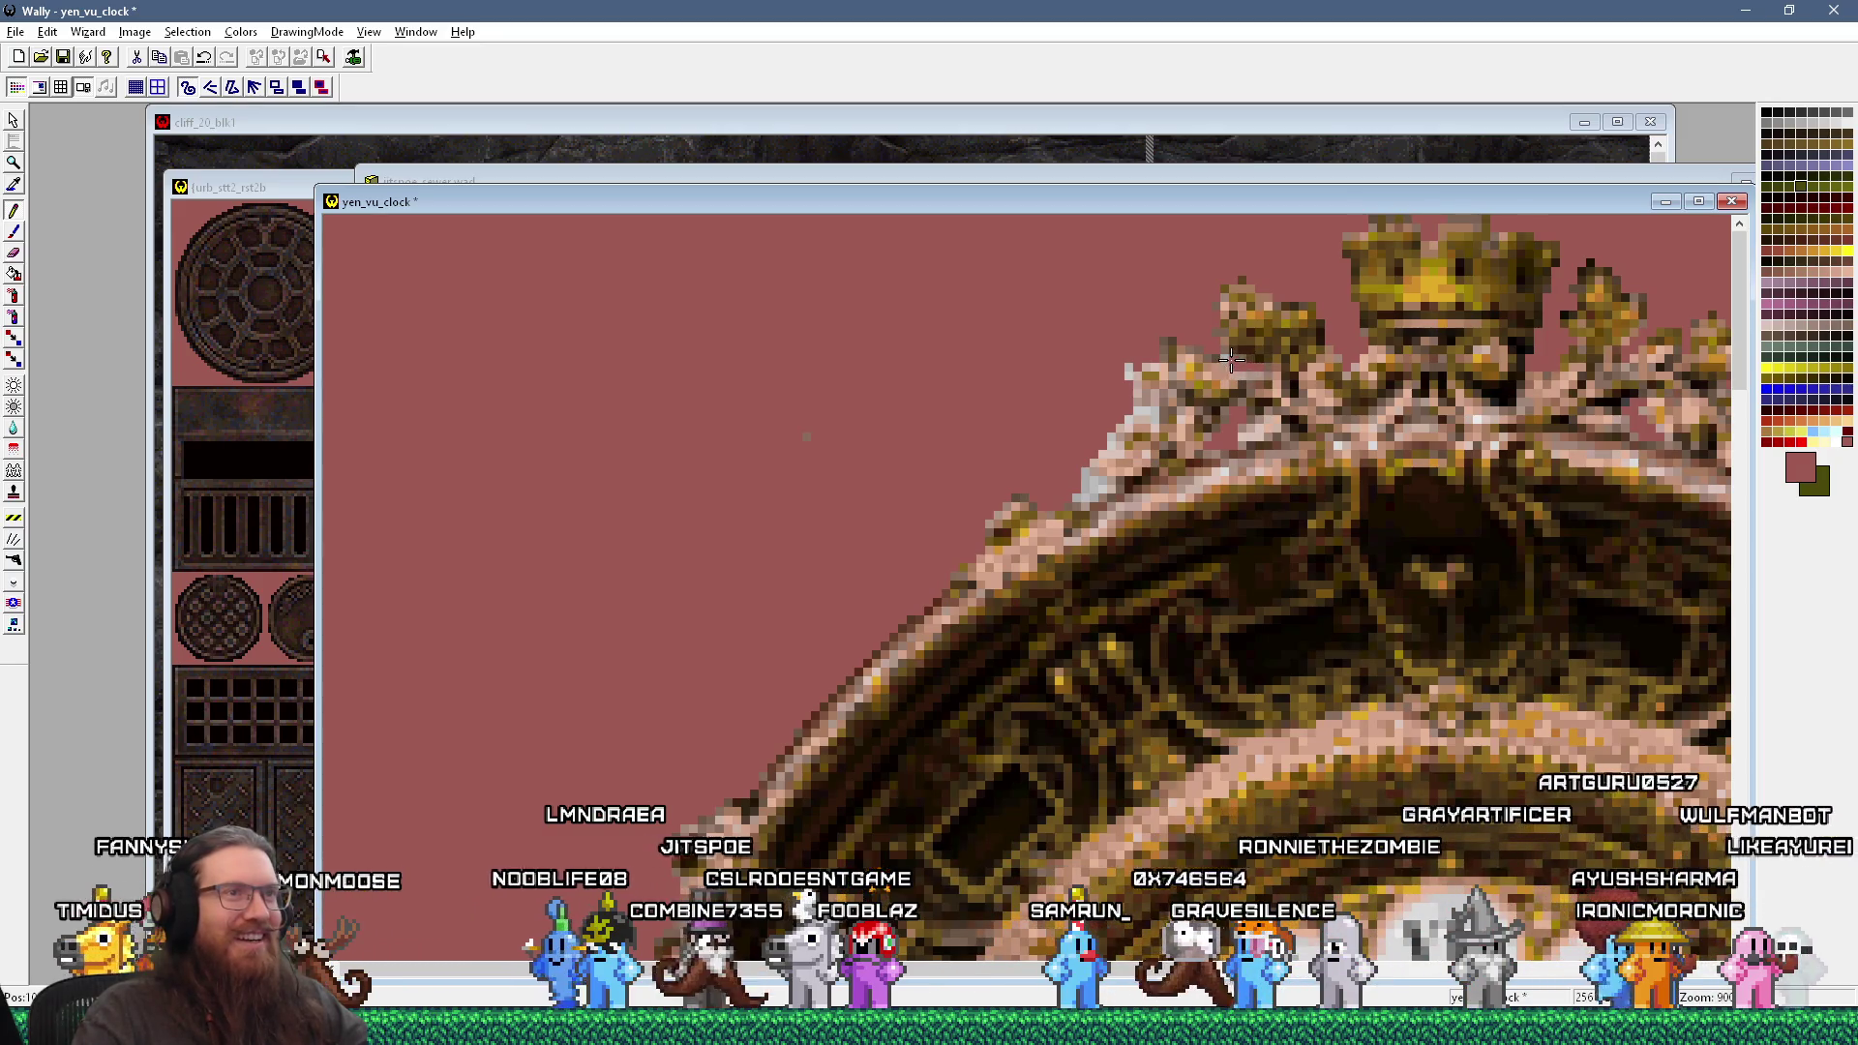
scroll(1244, 371, down, 2)
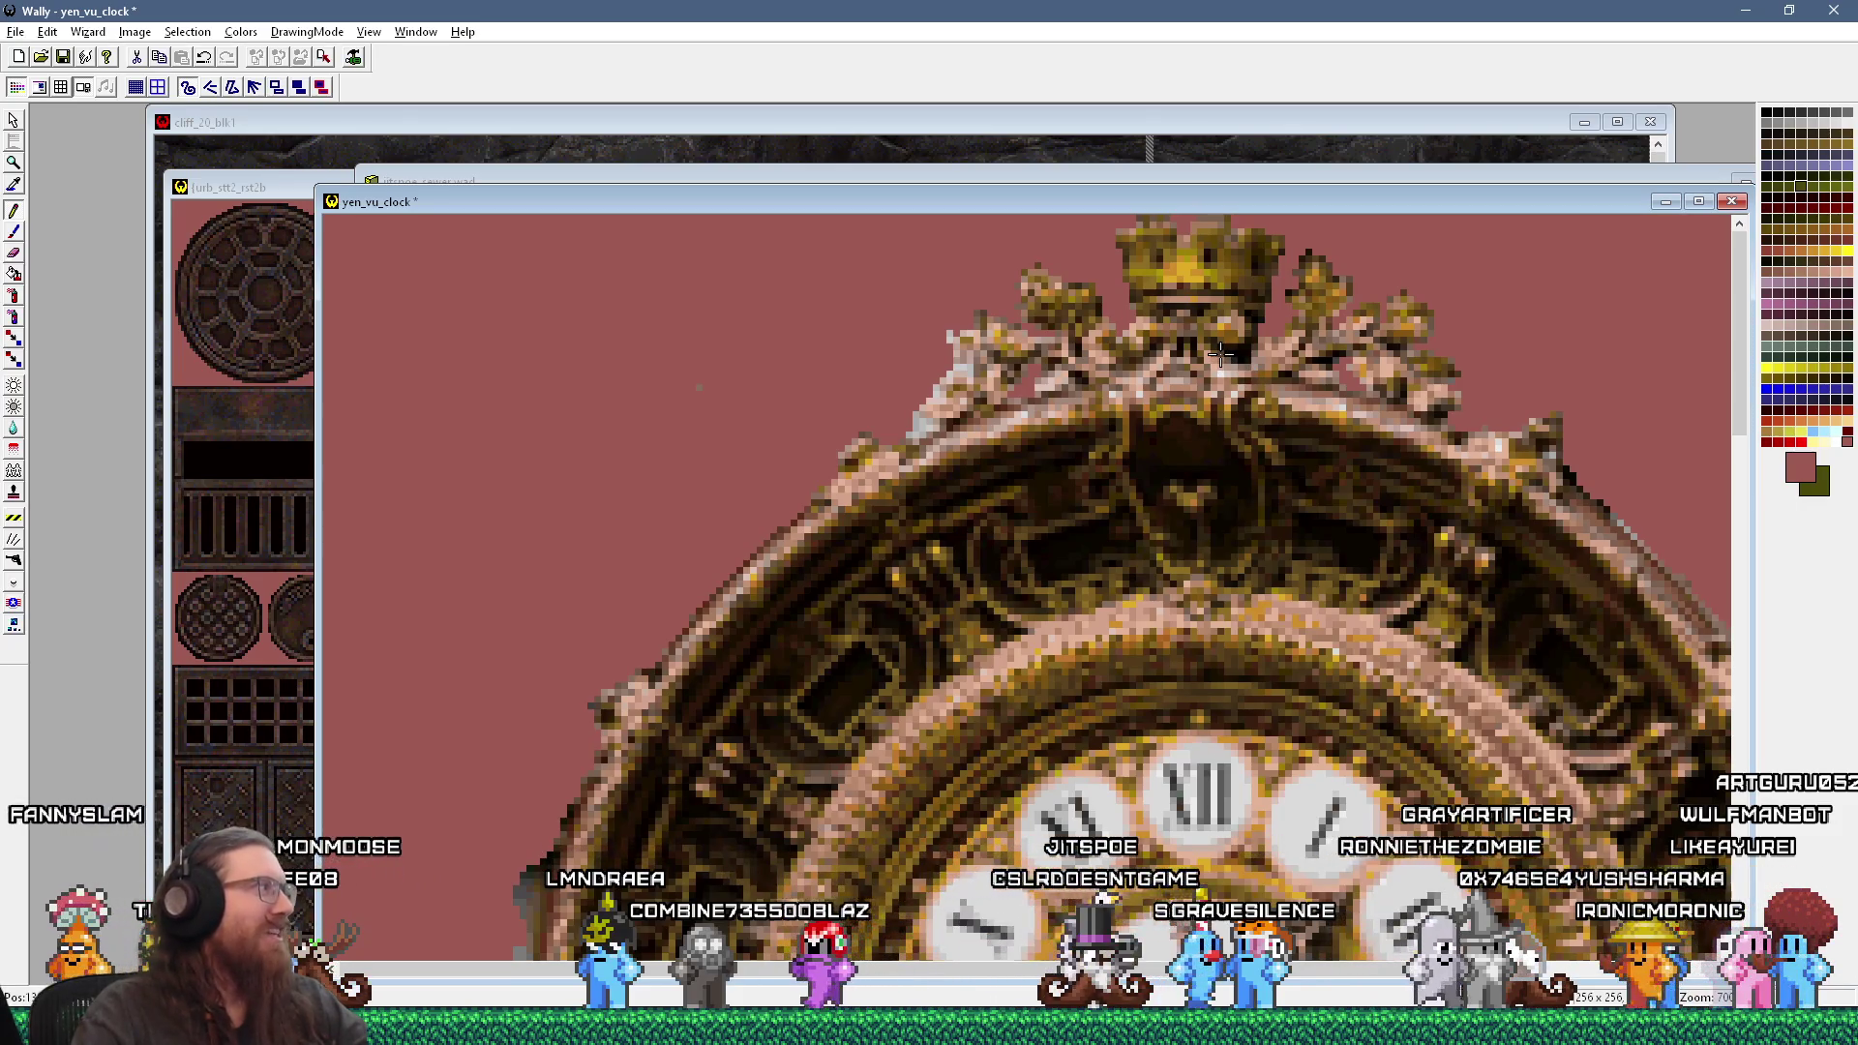
scroll(1179, 367, up, 1)
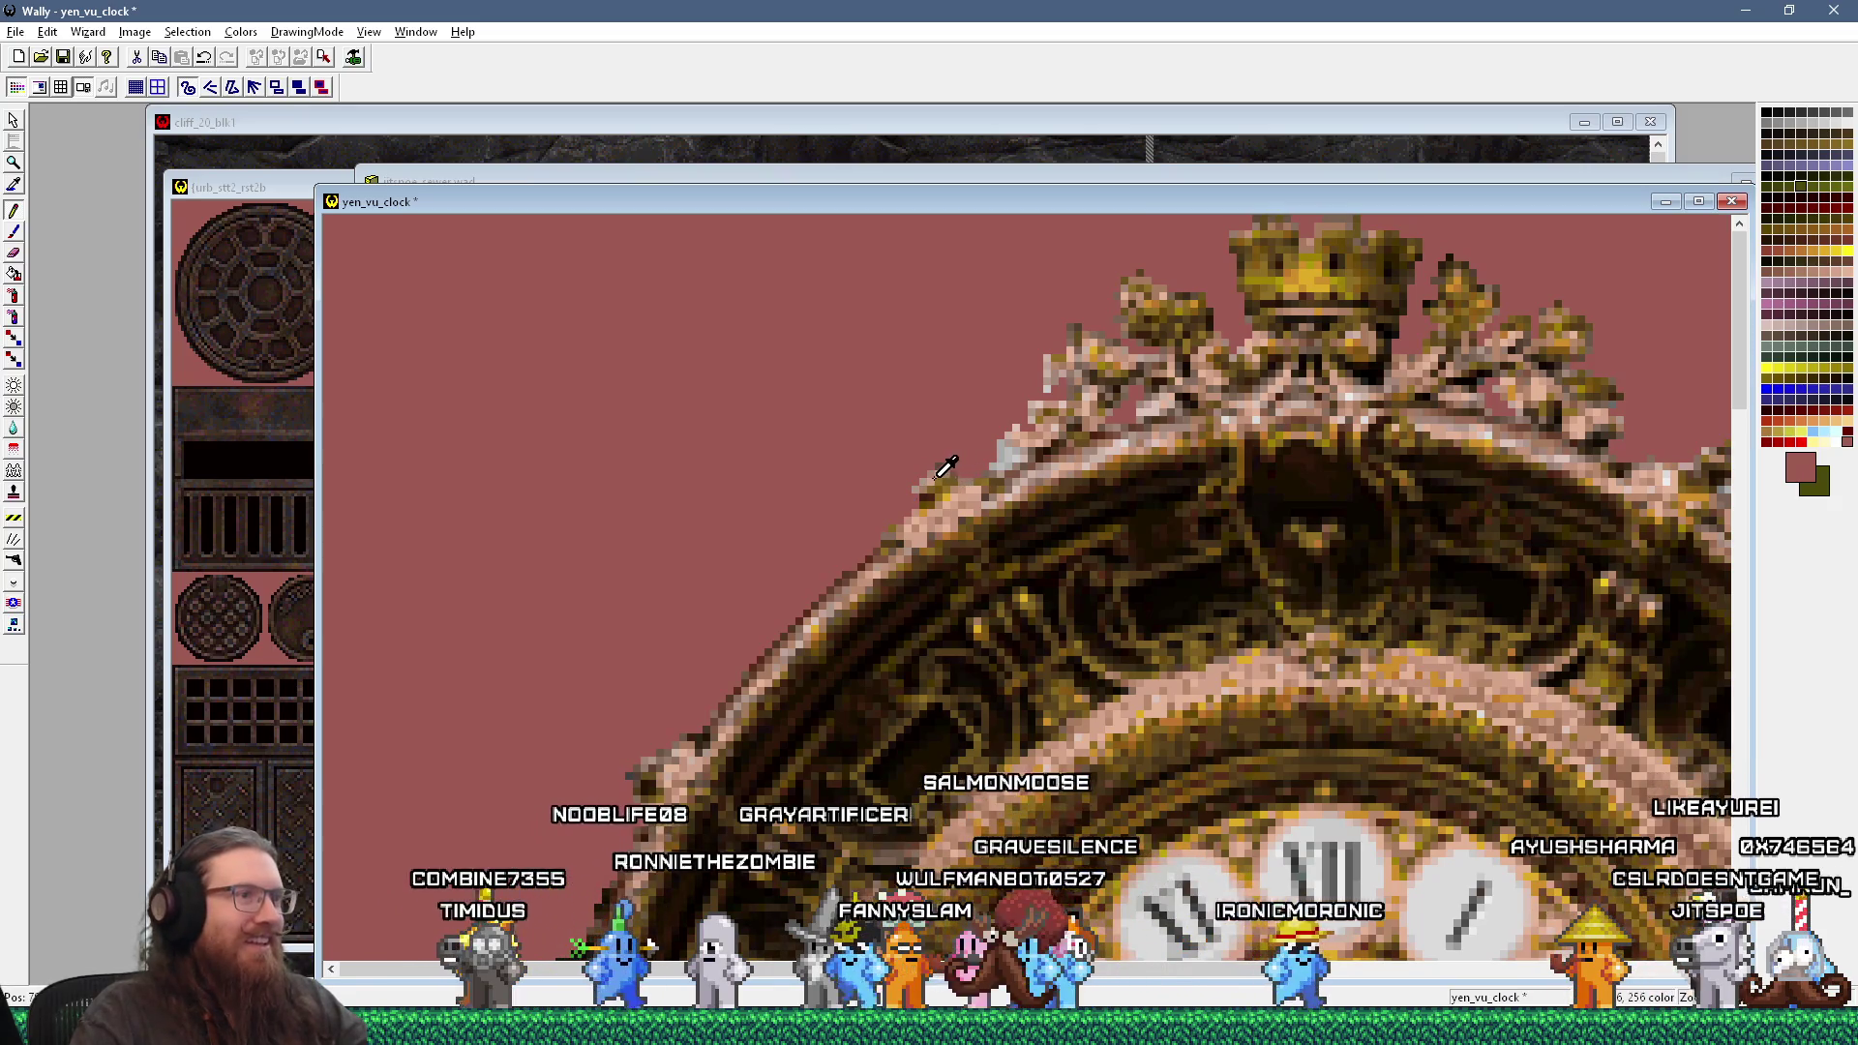
Step: Sample light pink, dark and light browns, and a pinkish tan from the clock rim
click(922, 466)
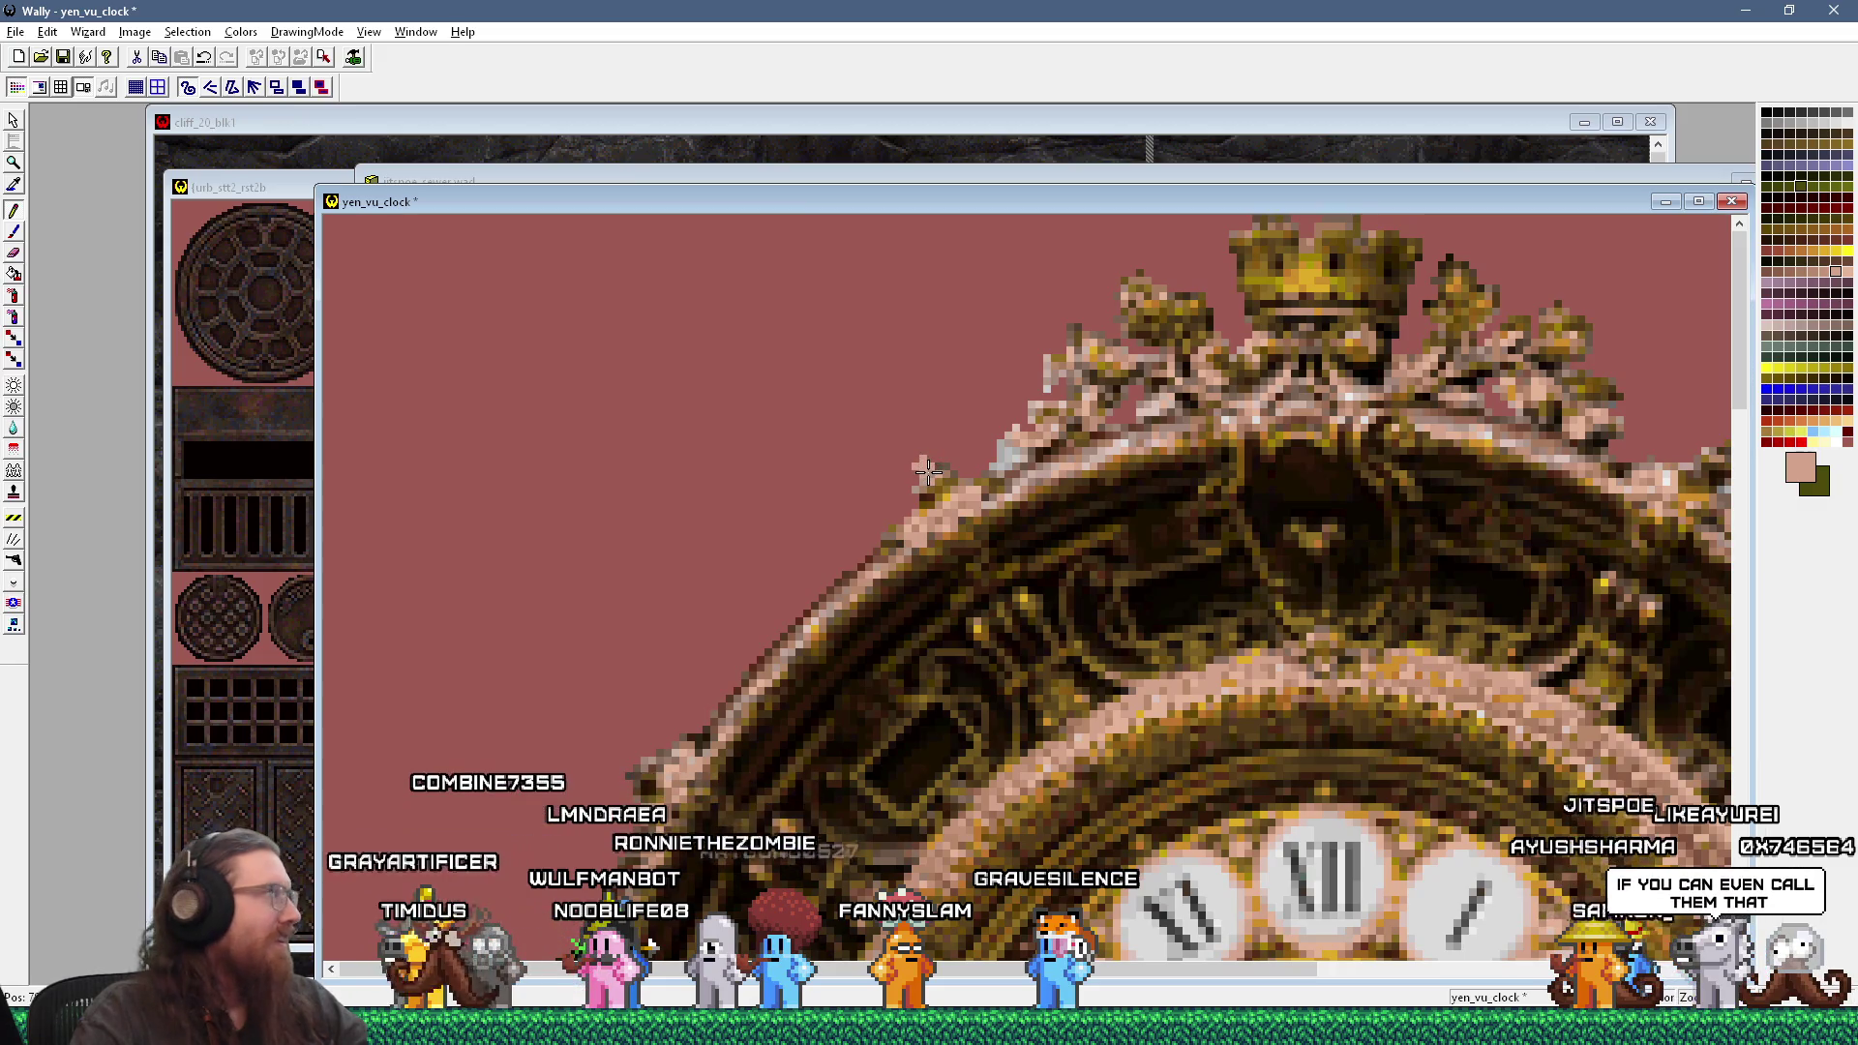
click(941, 491)
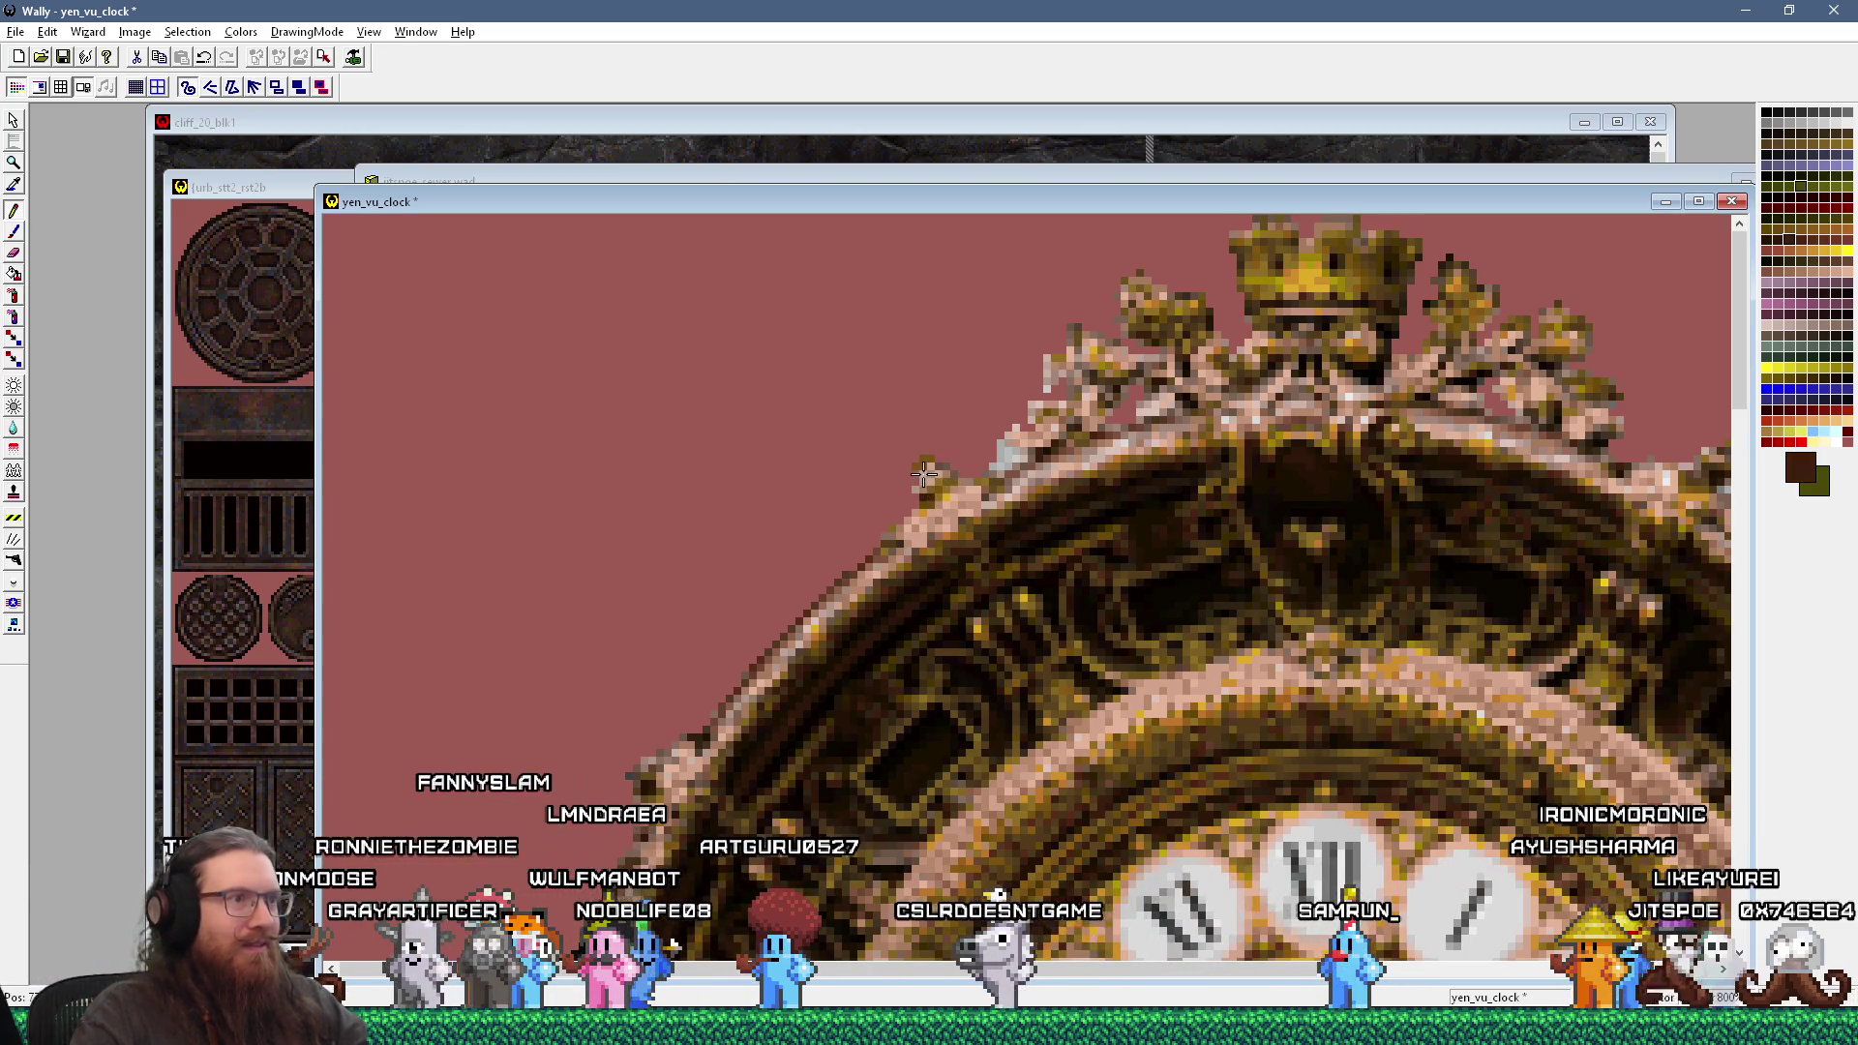
click(946, 478)
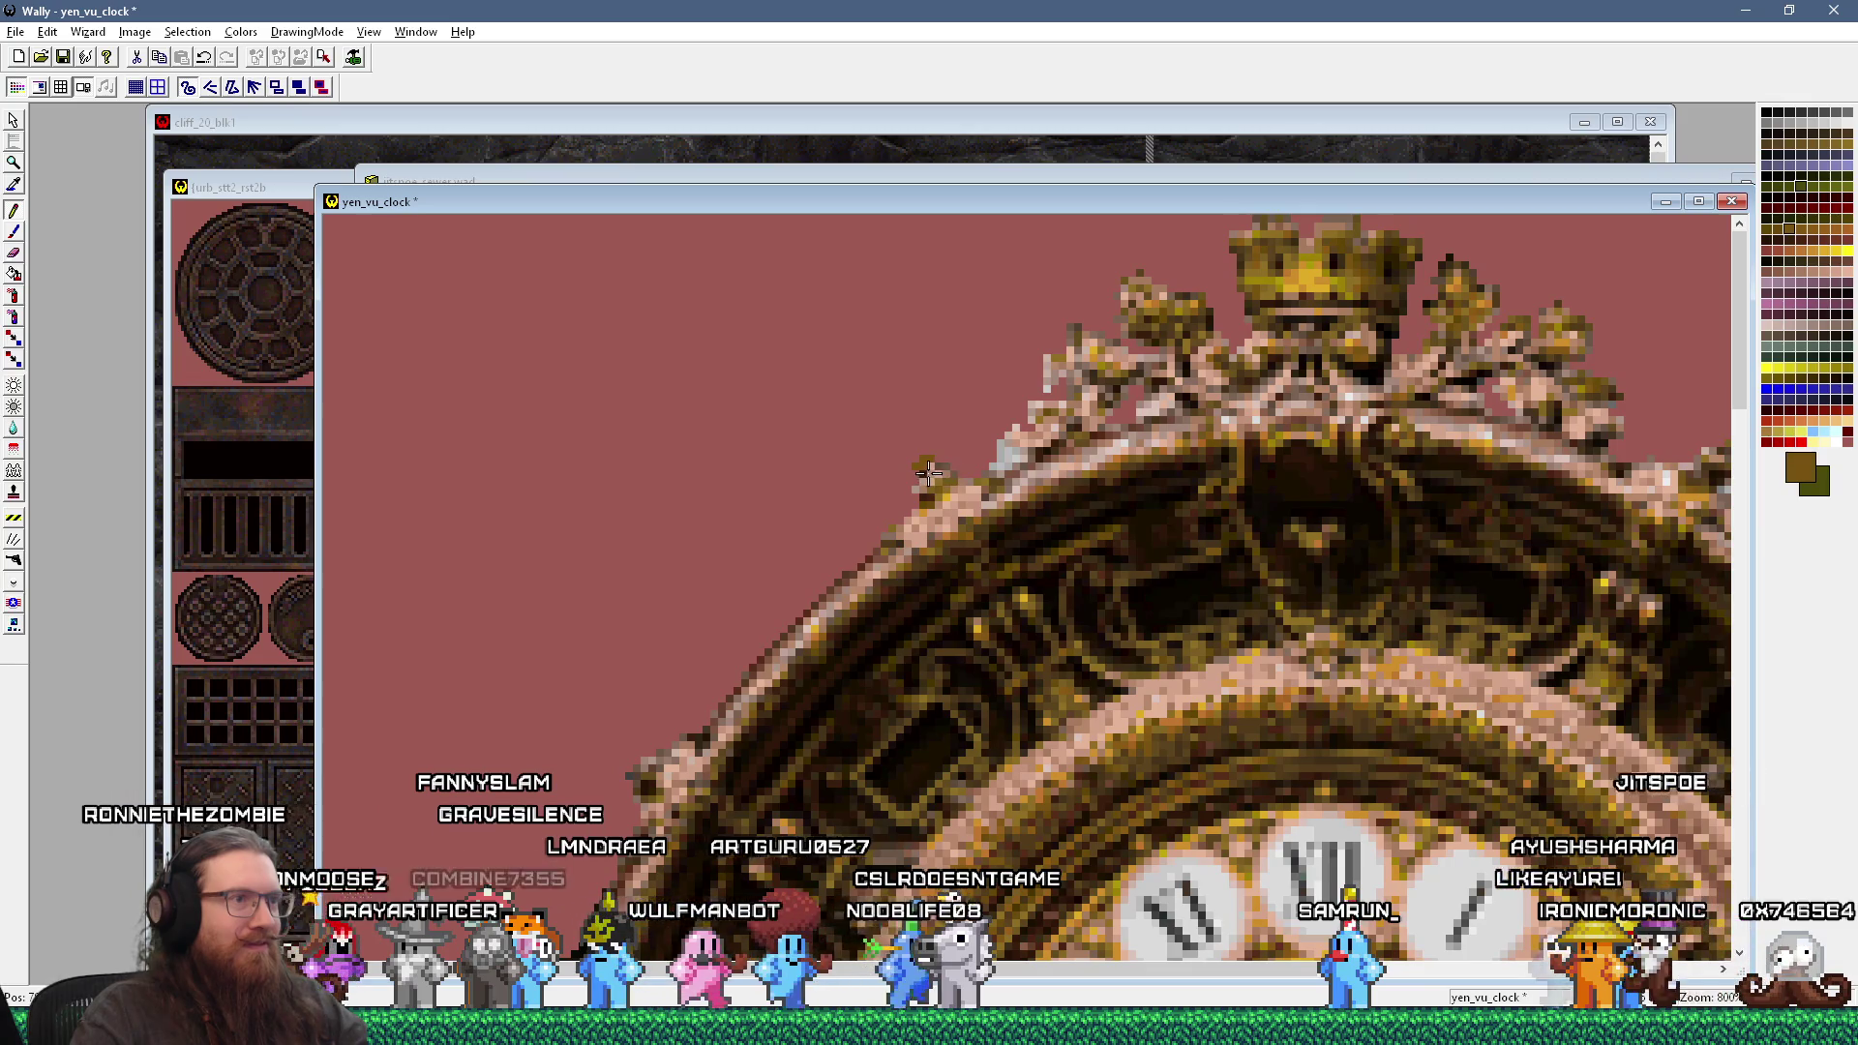
click(976, 478)
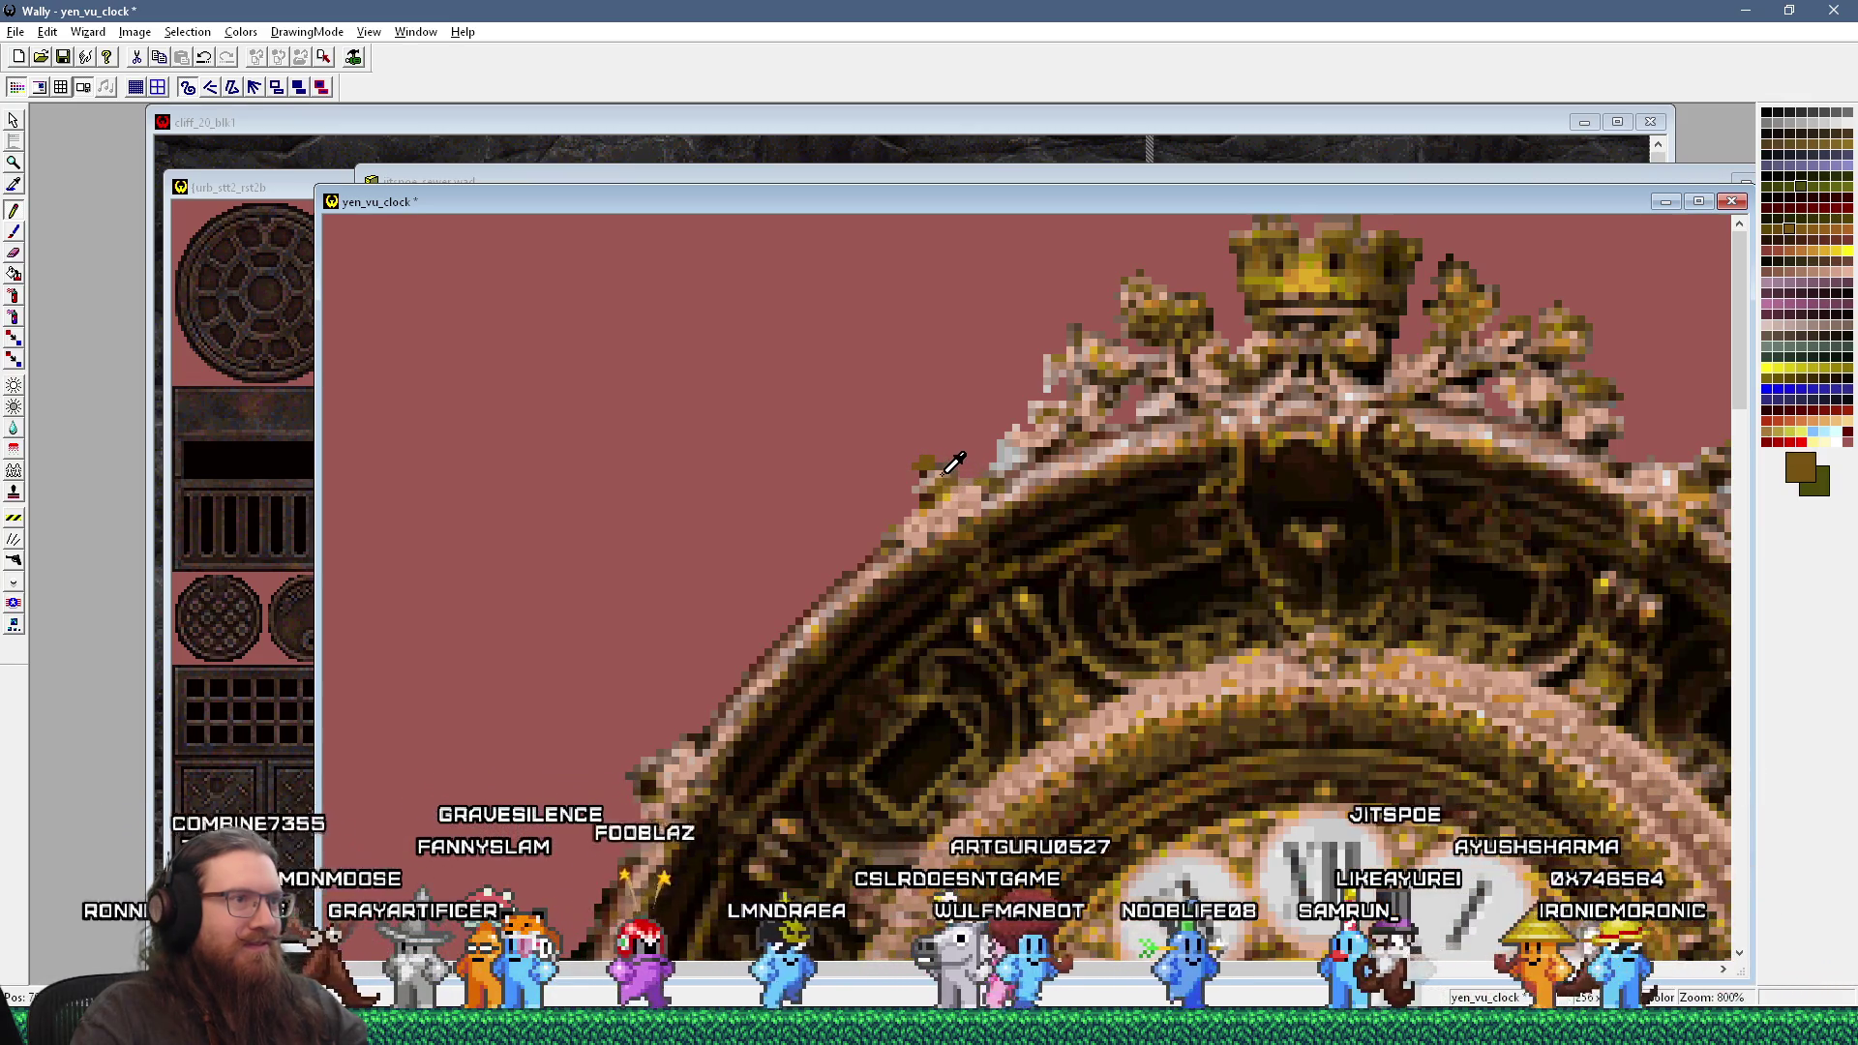
click(927, 462)
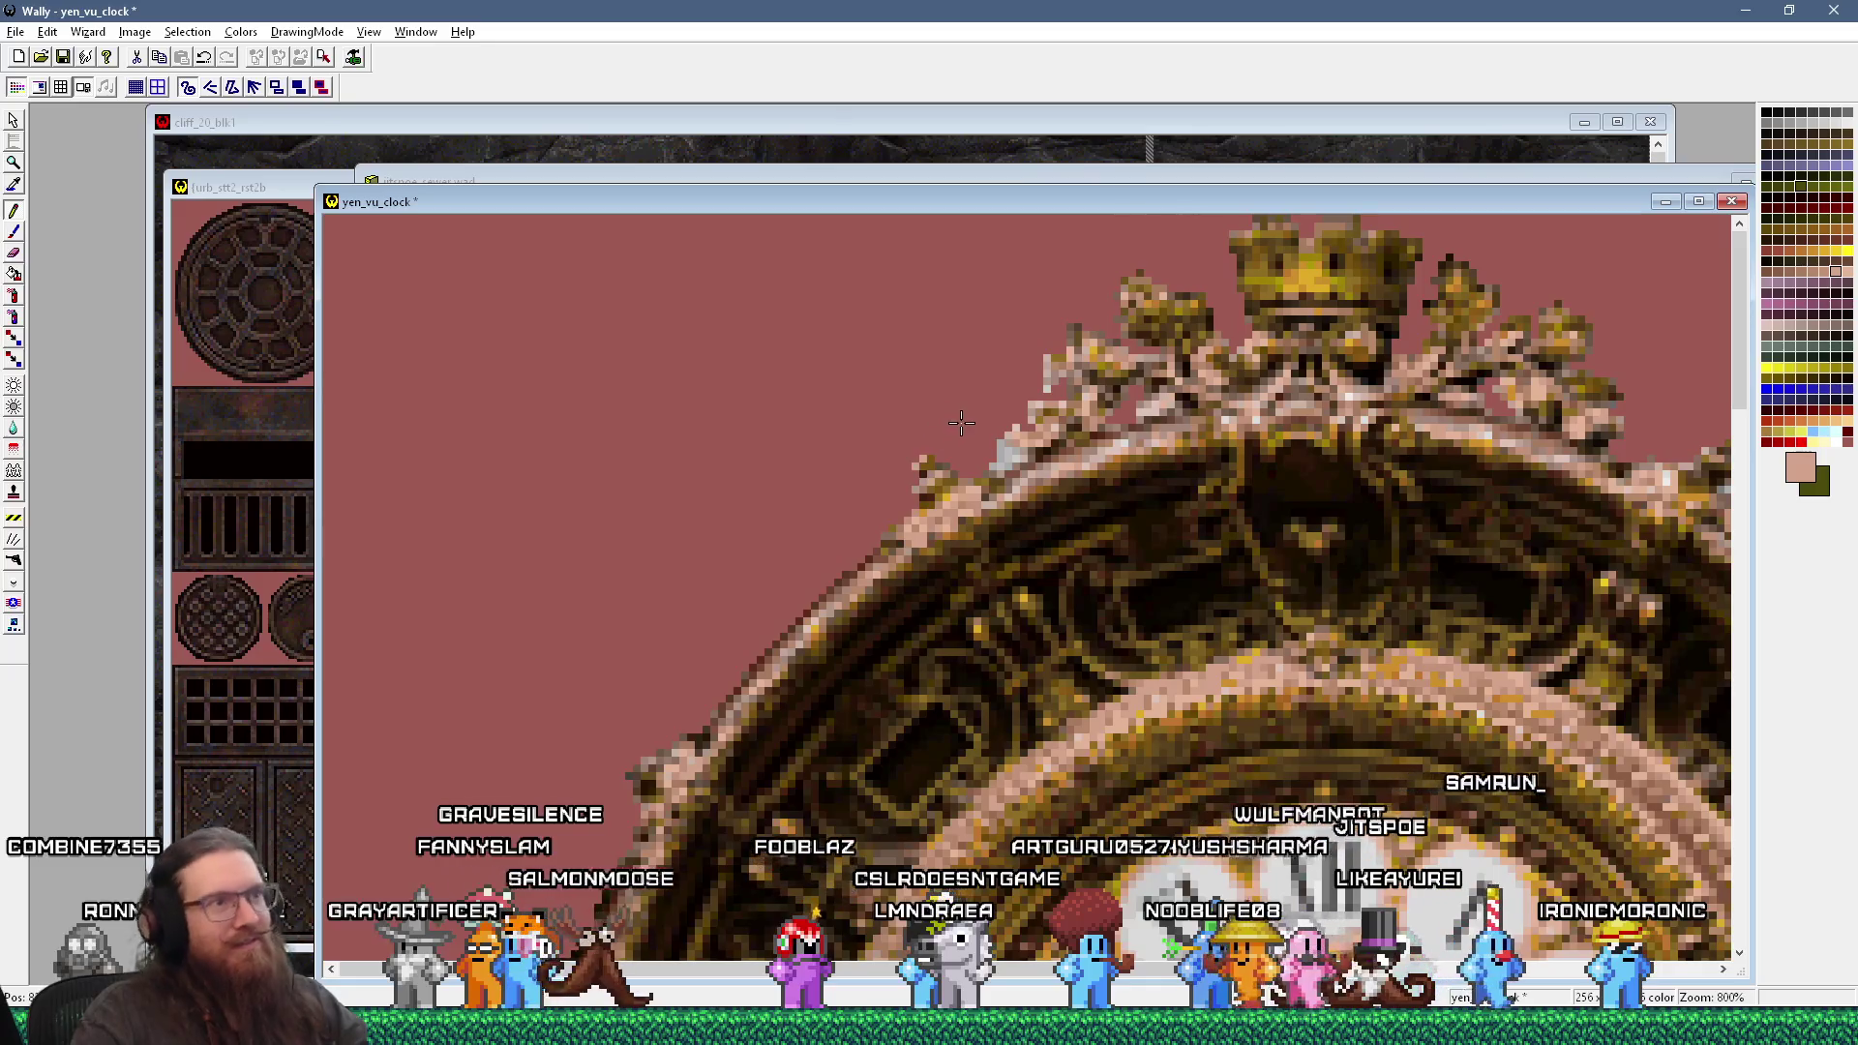
scroll(1106, 458, down, 3)
scroll(1107, 458, up, 1)
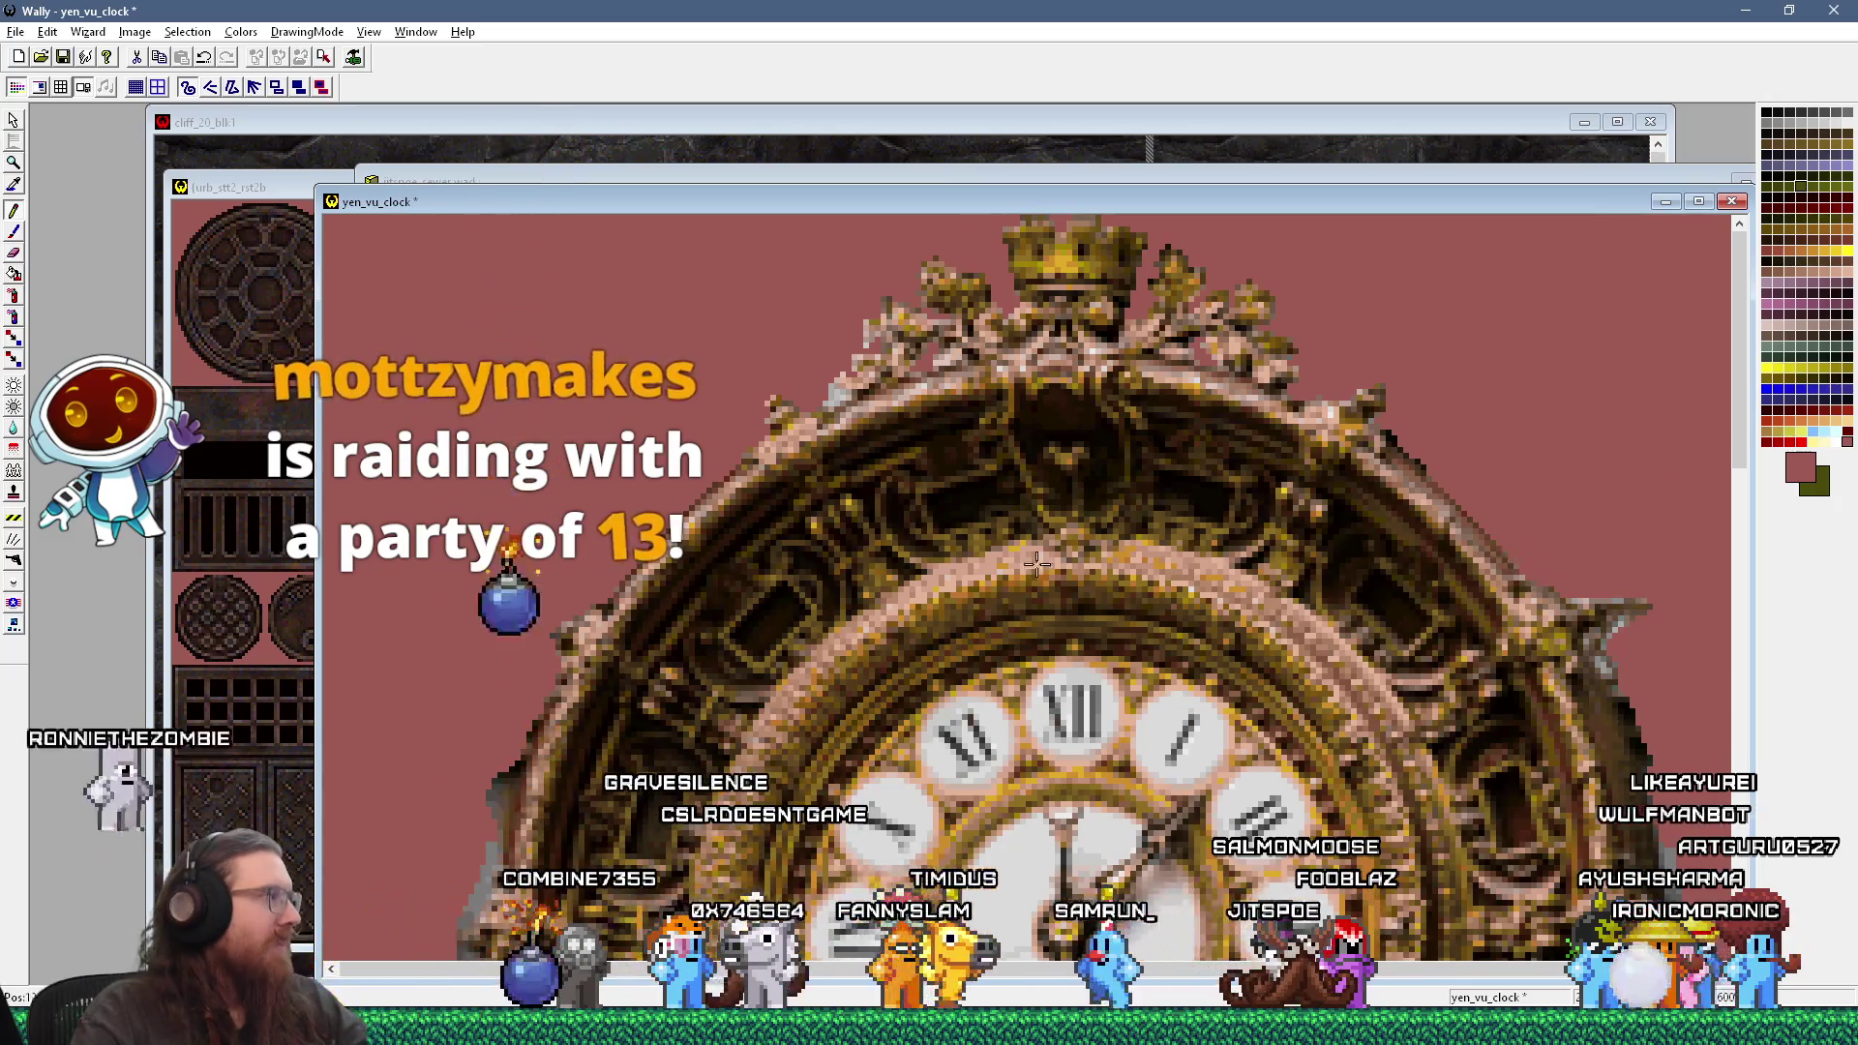
click(929, 1025)
click(456, 828)
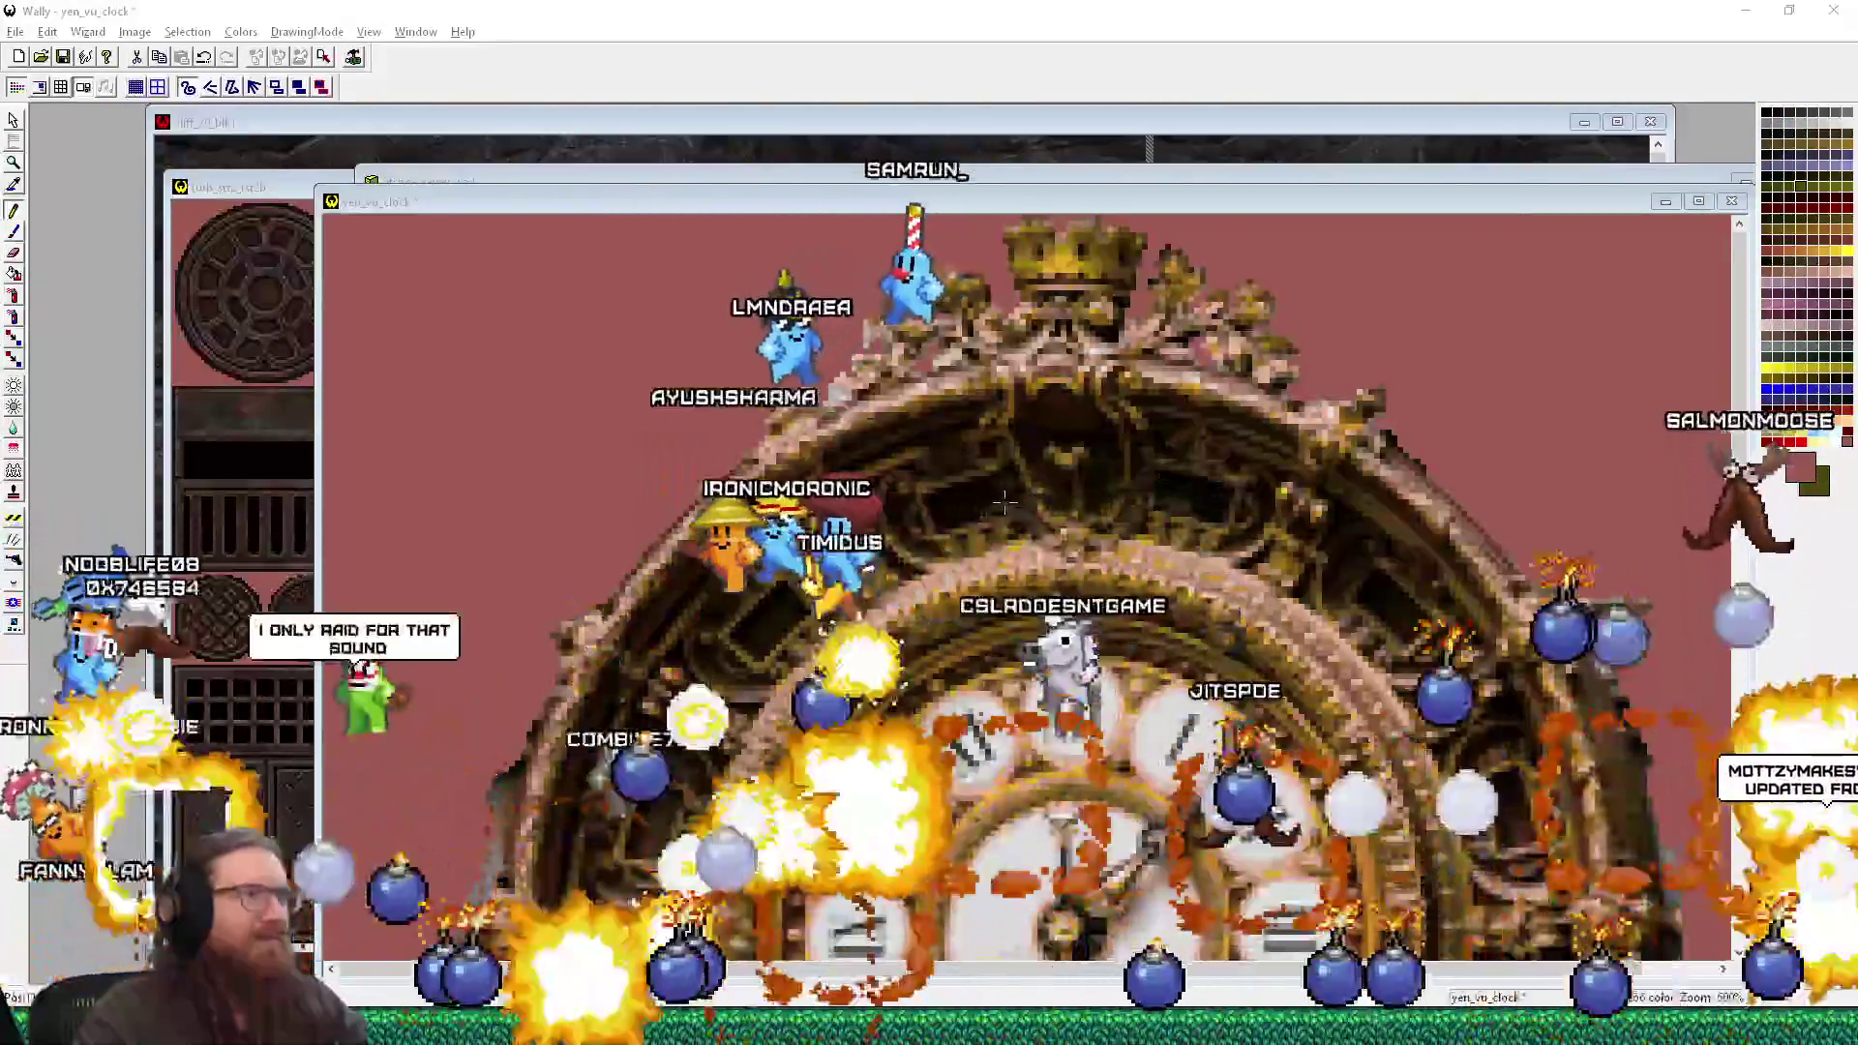
key(alt+Tab)
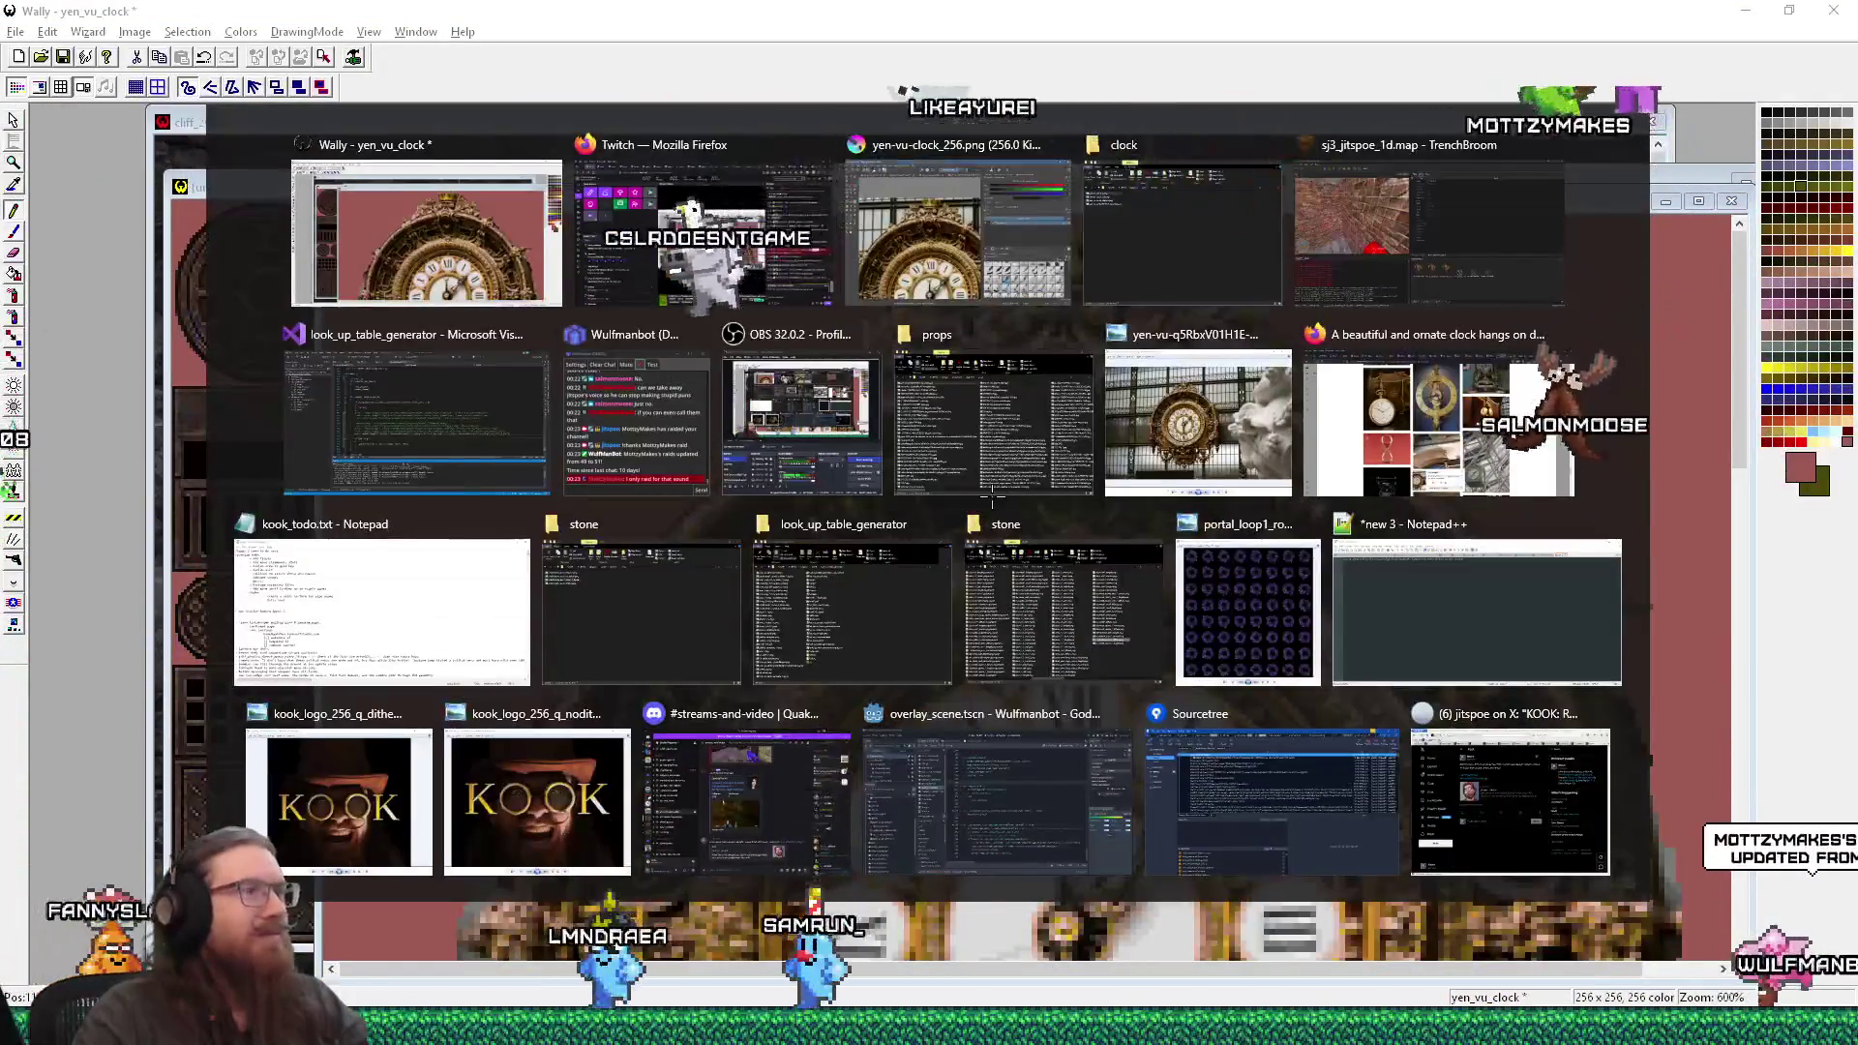
key(Escape)
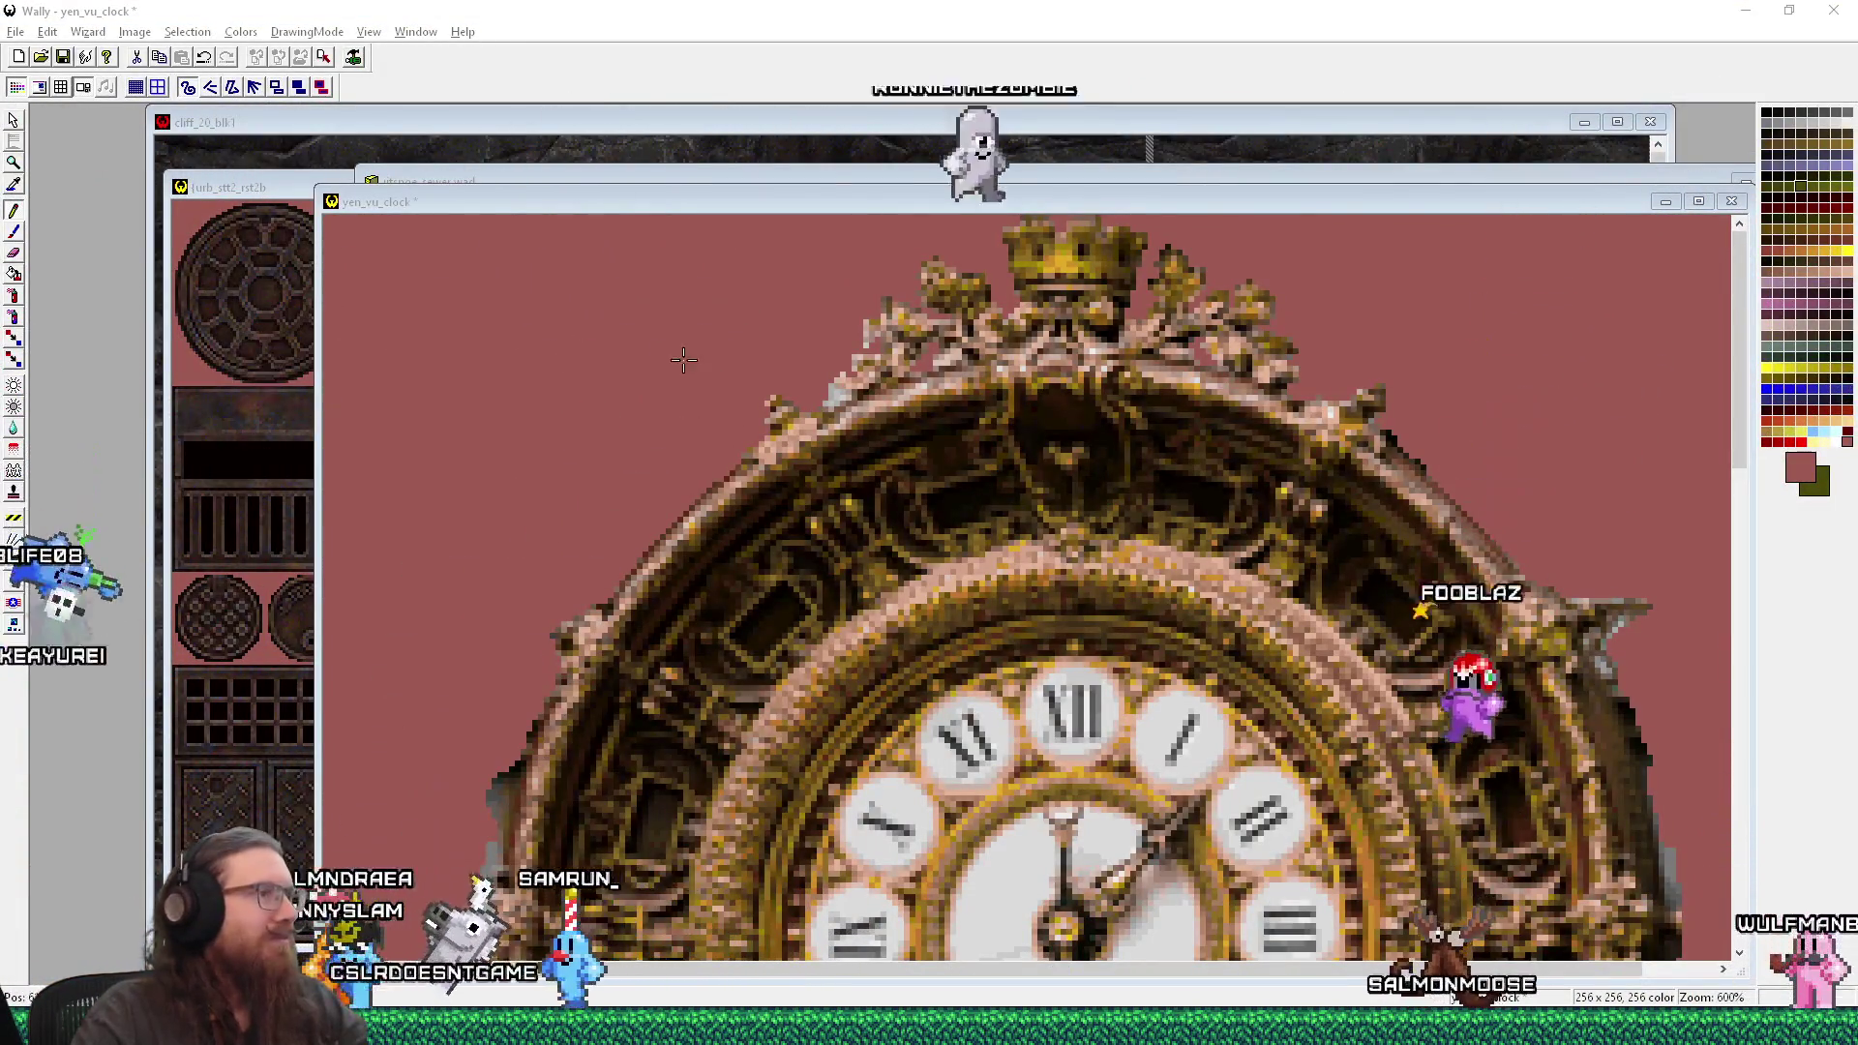
click(841, 394)
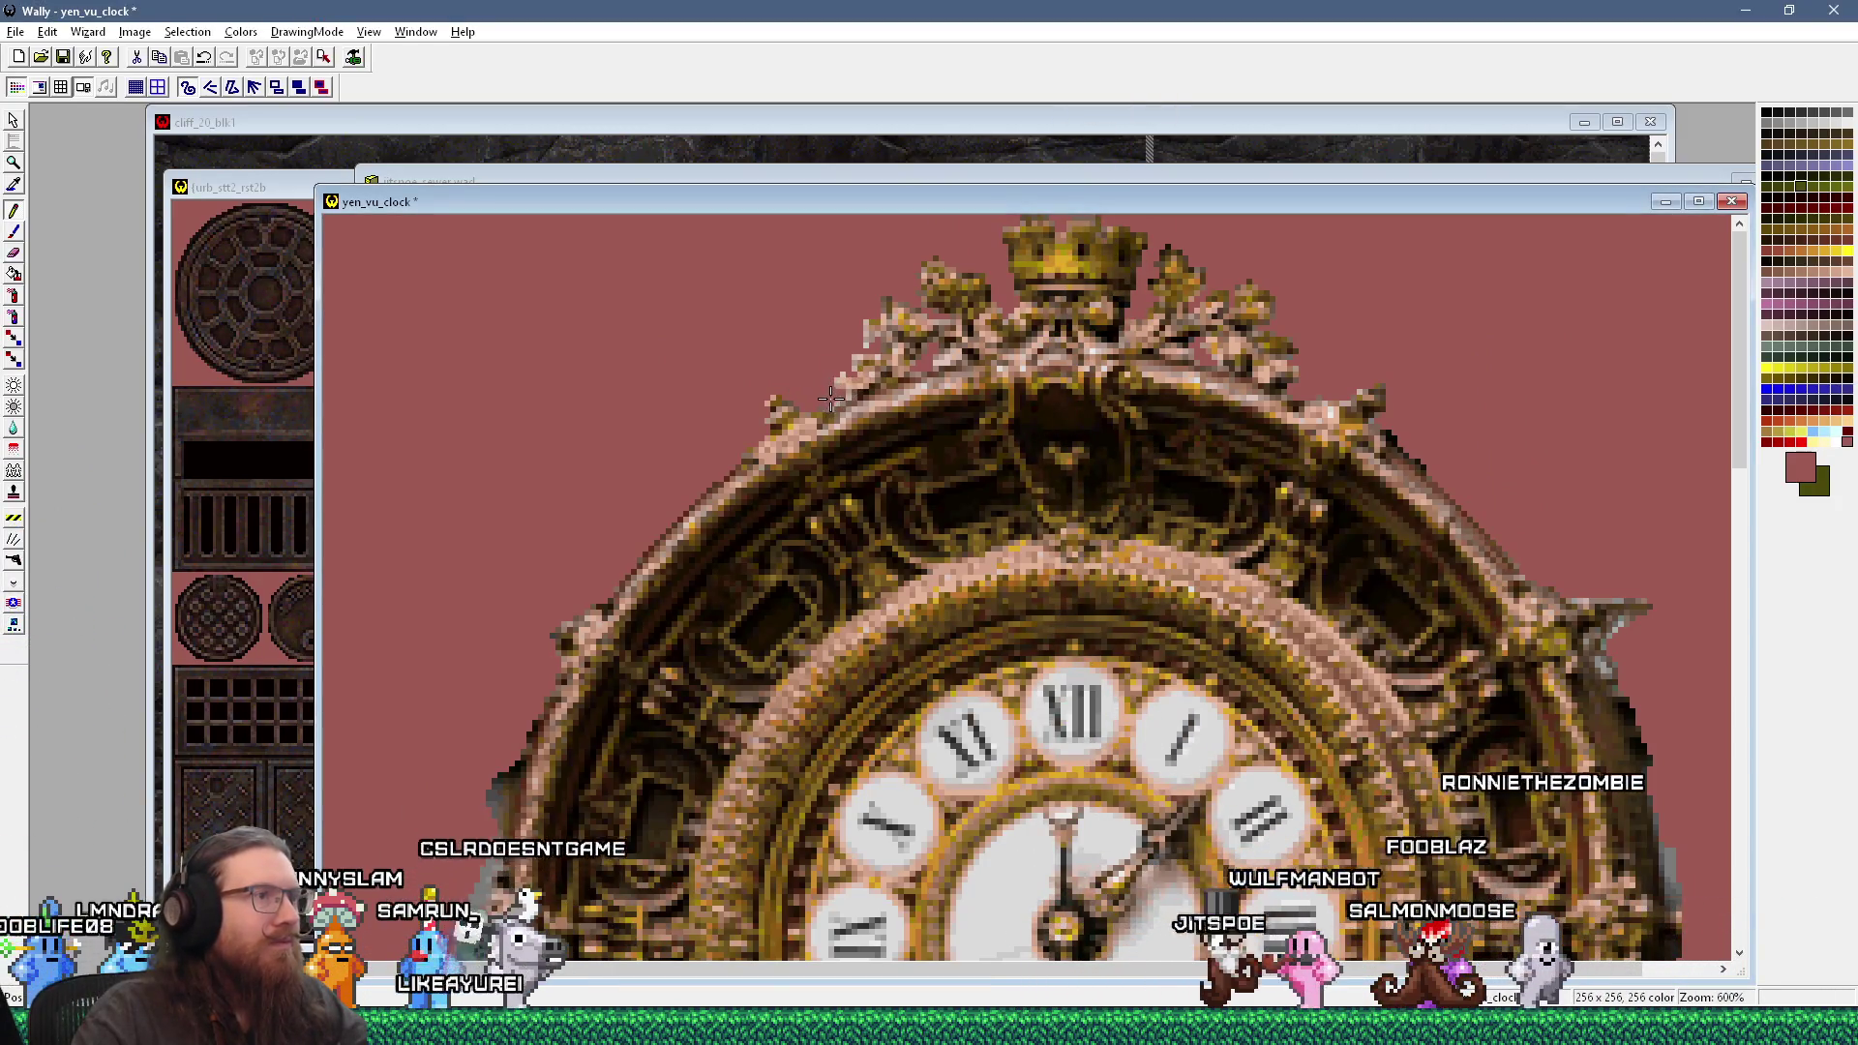
scroll(823, 387, down, 2)
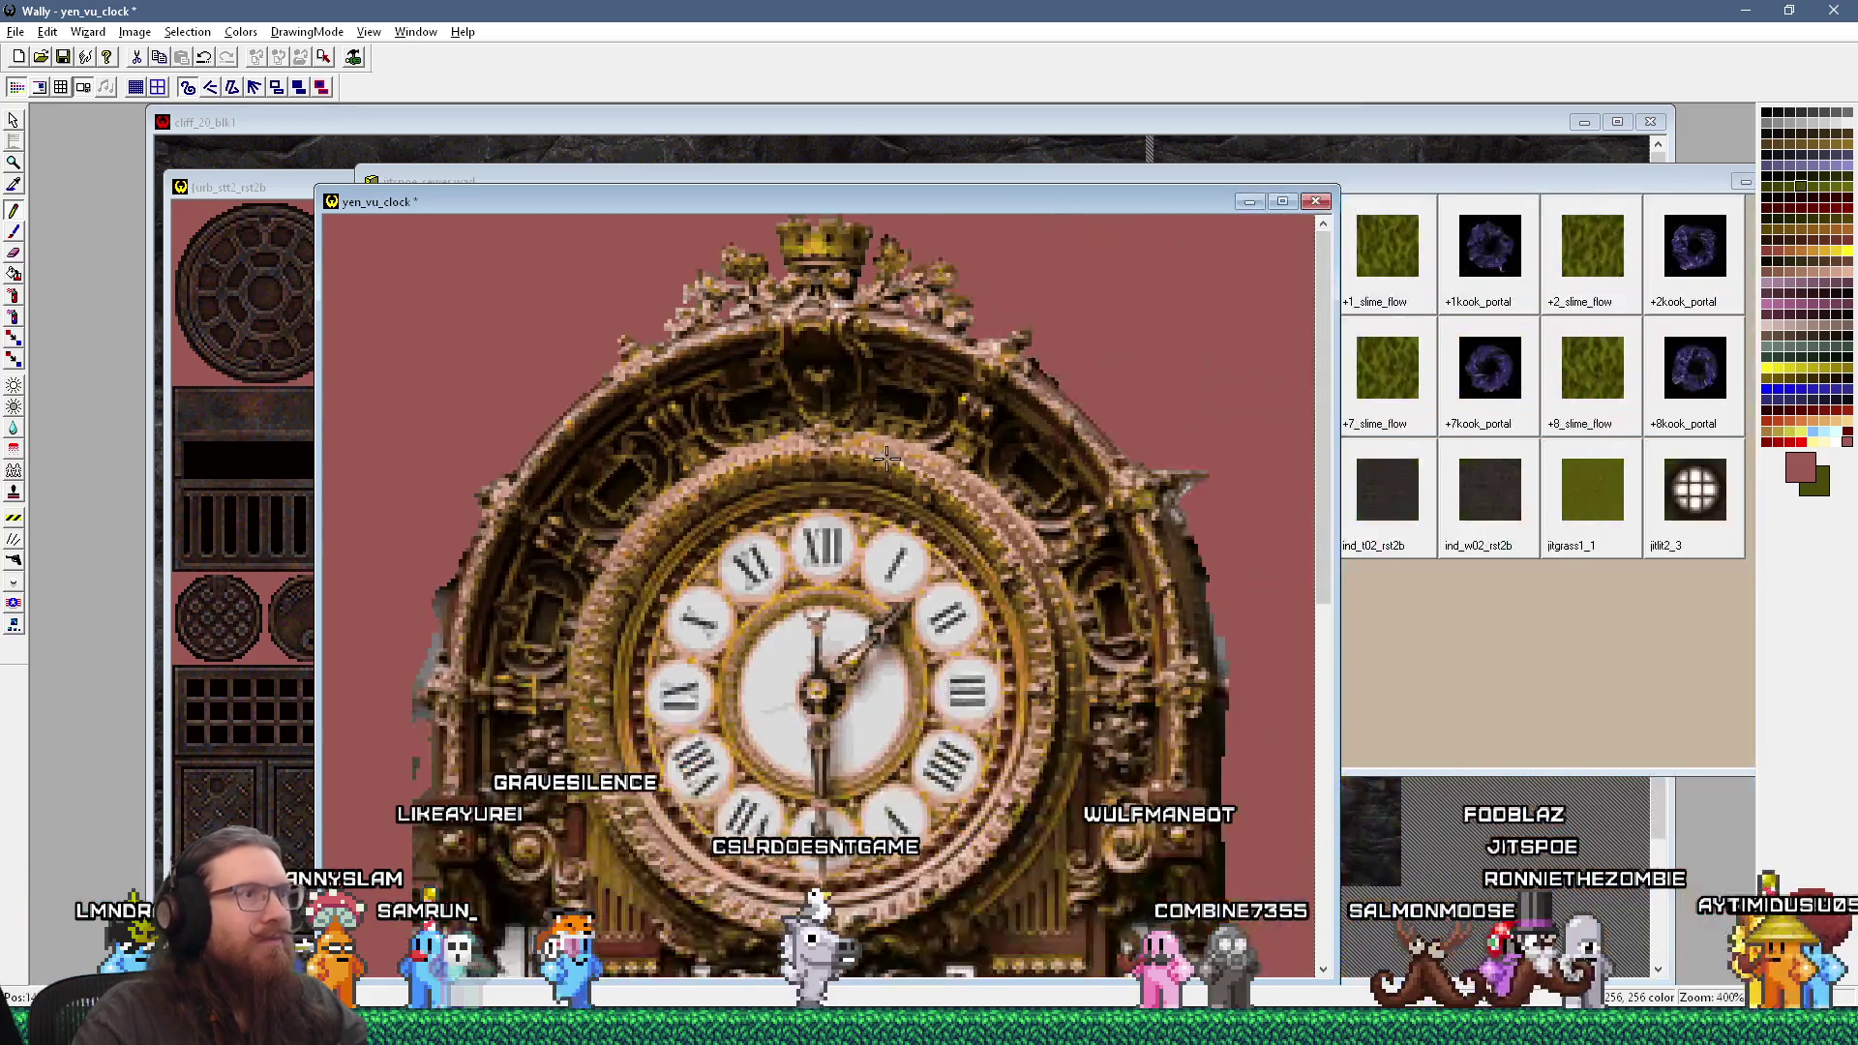
scroll(769, 598, up, 2)
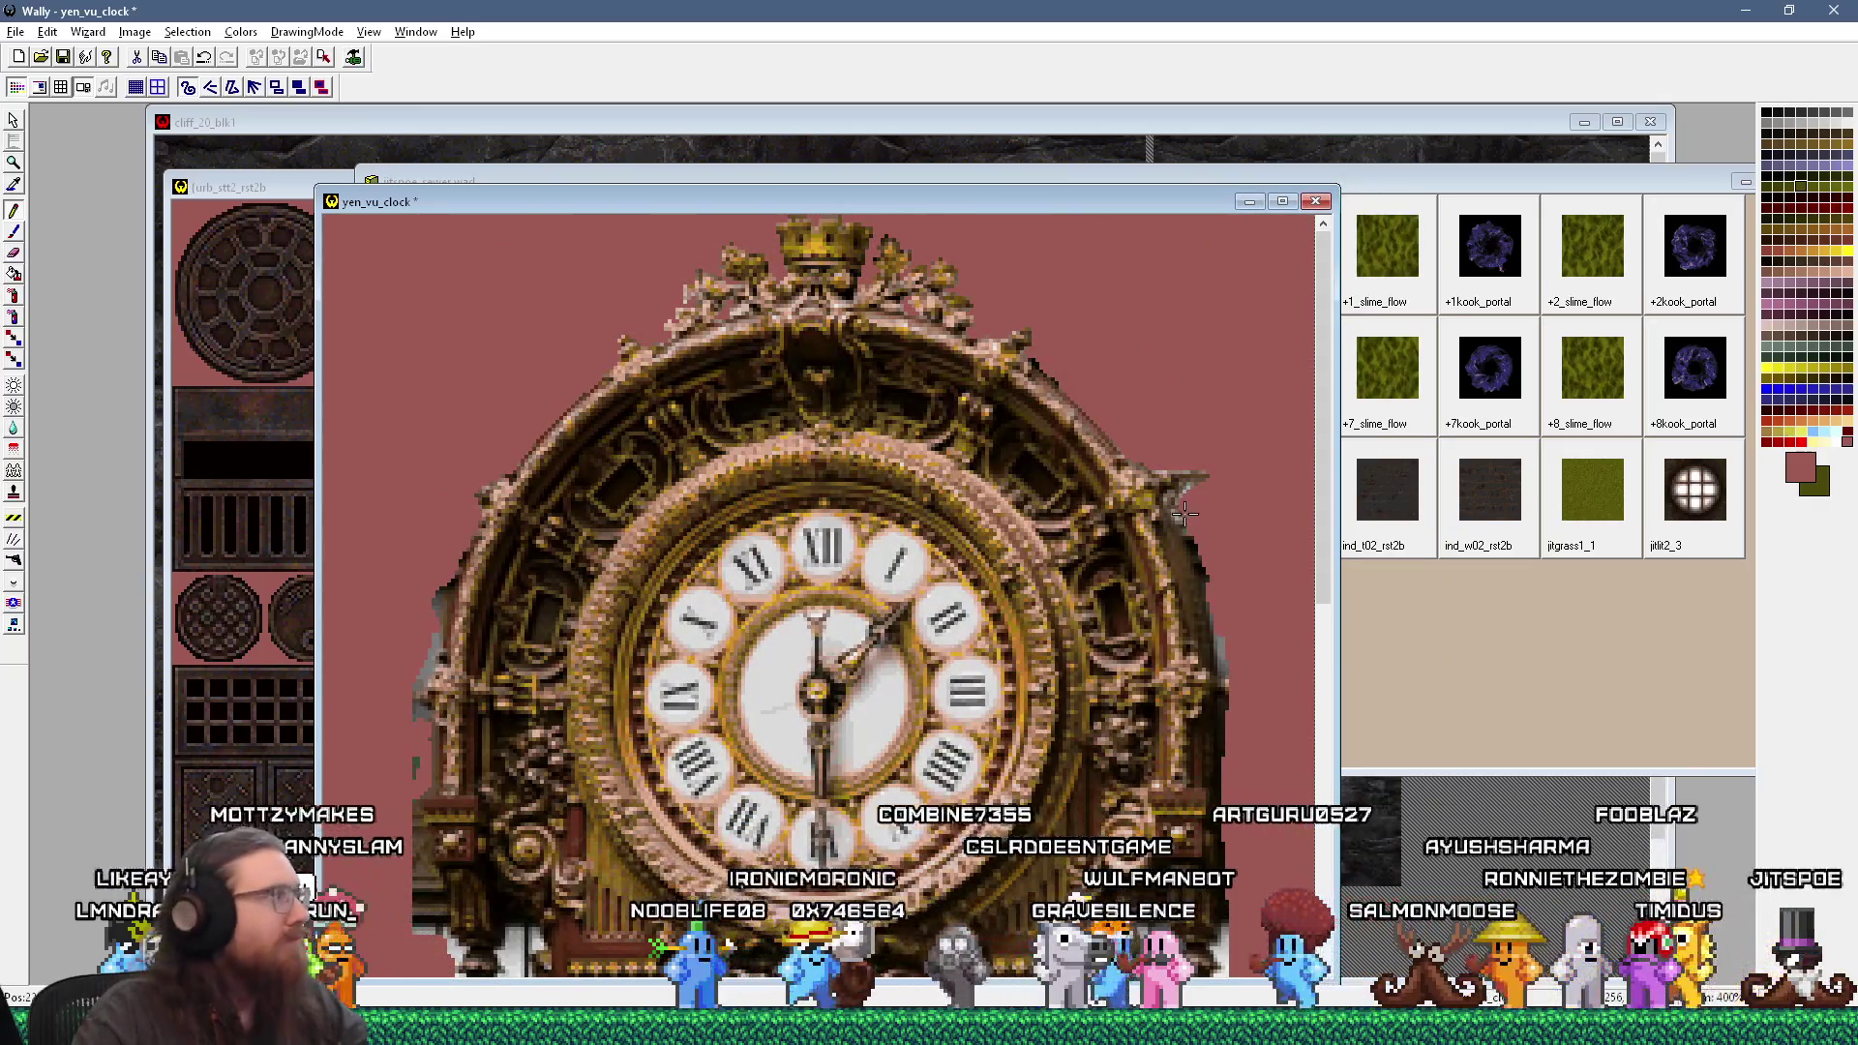
key(alt+Tab)
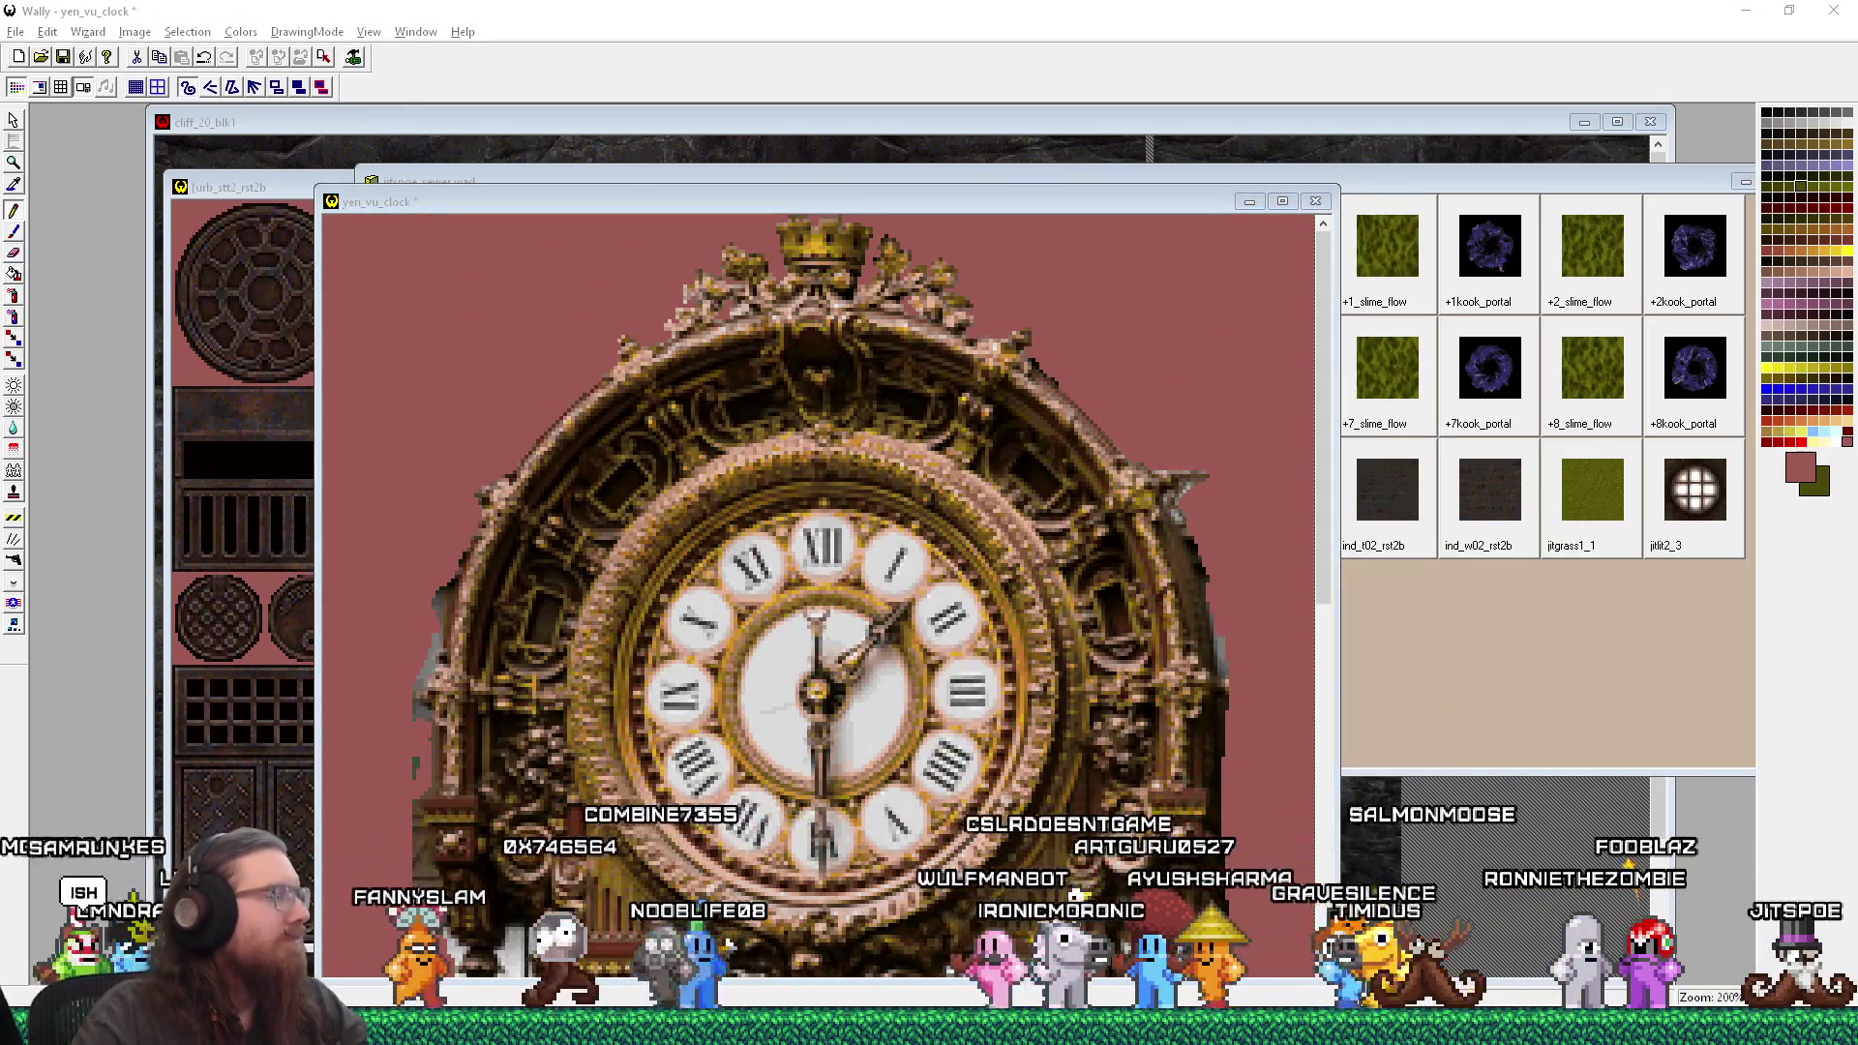
scroll(1102, 546, up, 1)
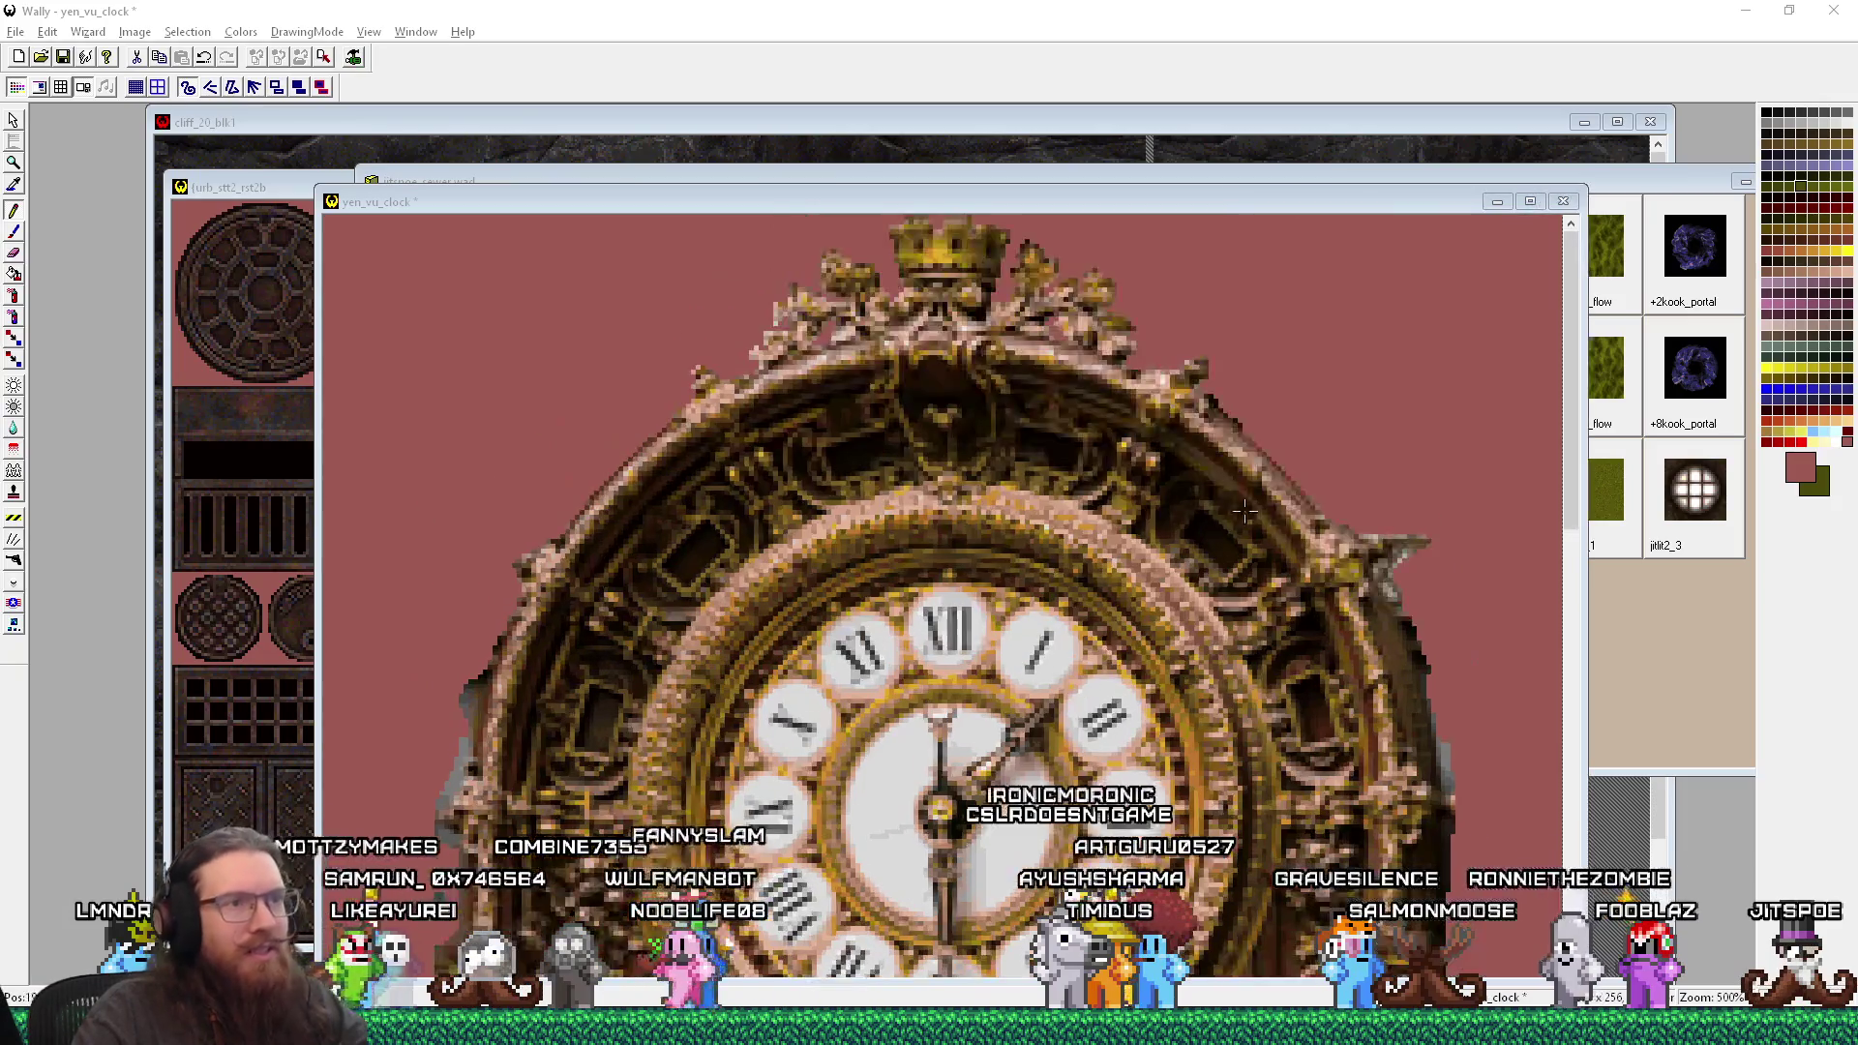
click(1405, 541)
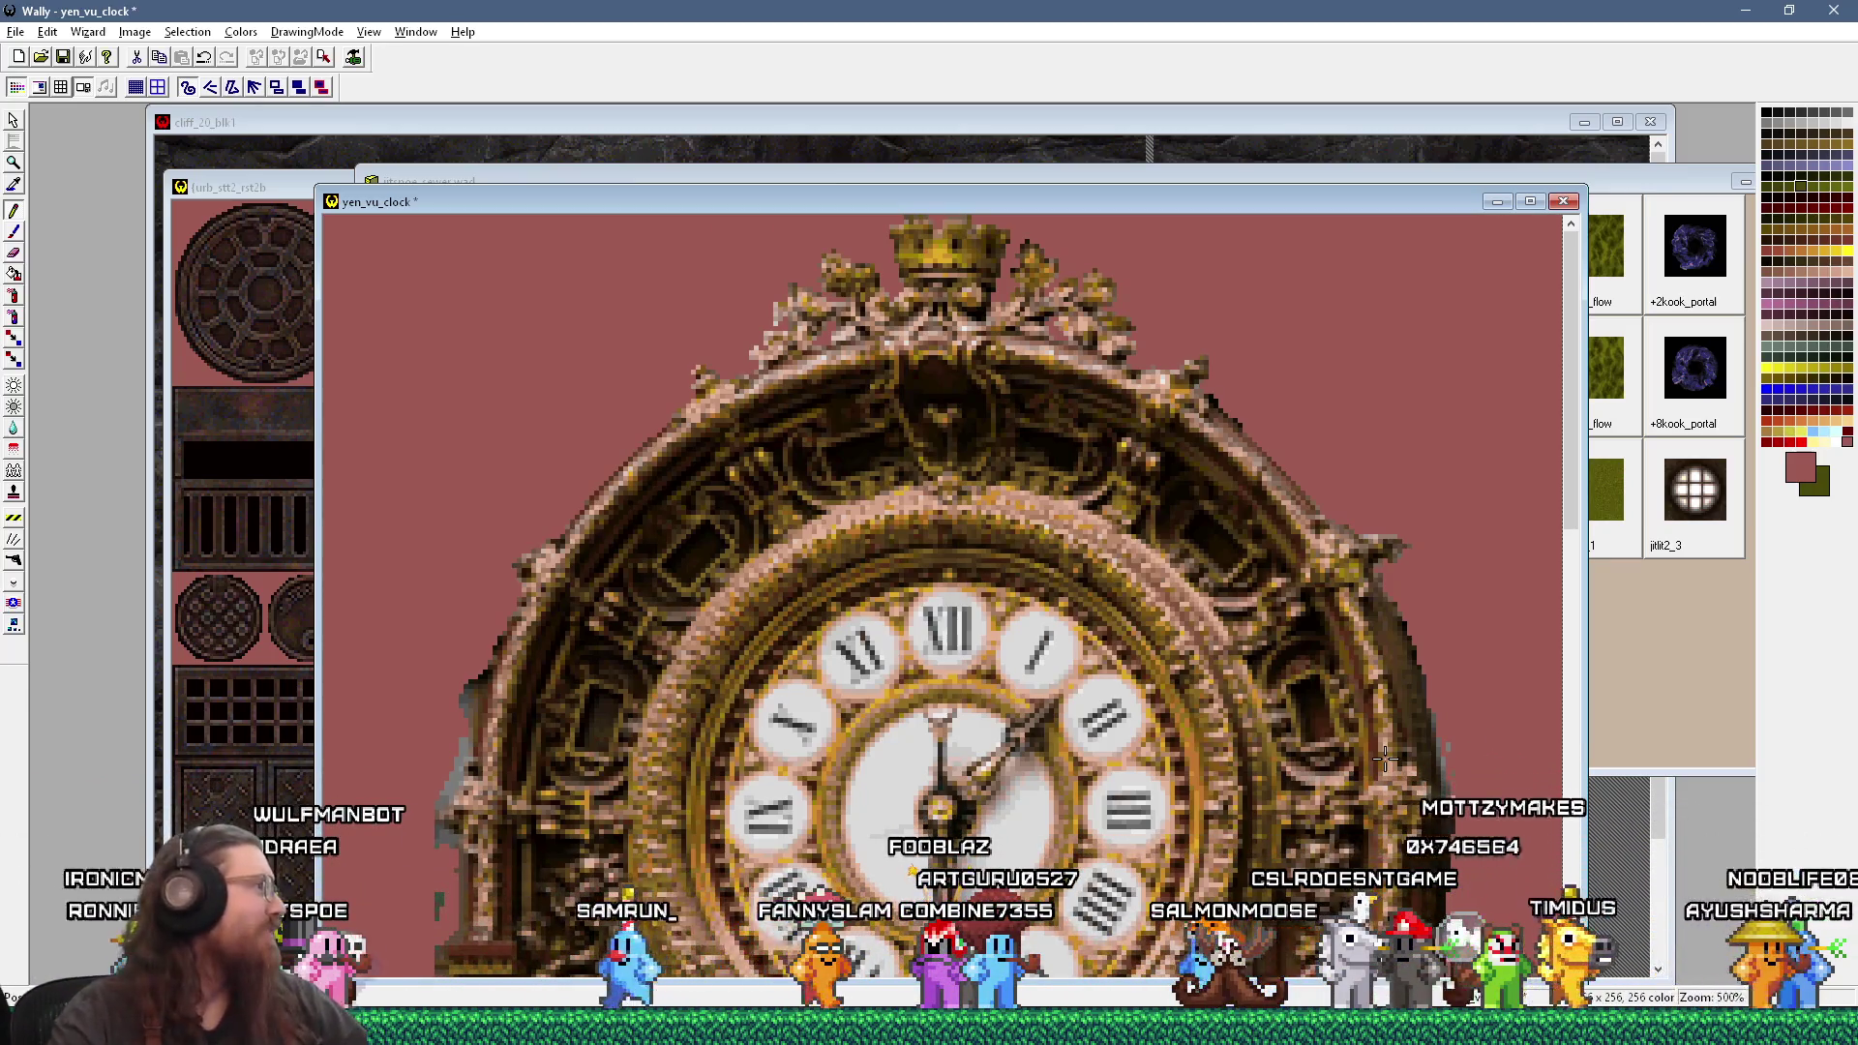
scroll(718, 392, up, 1)
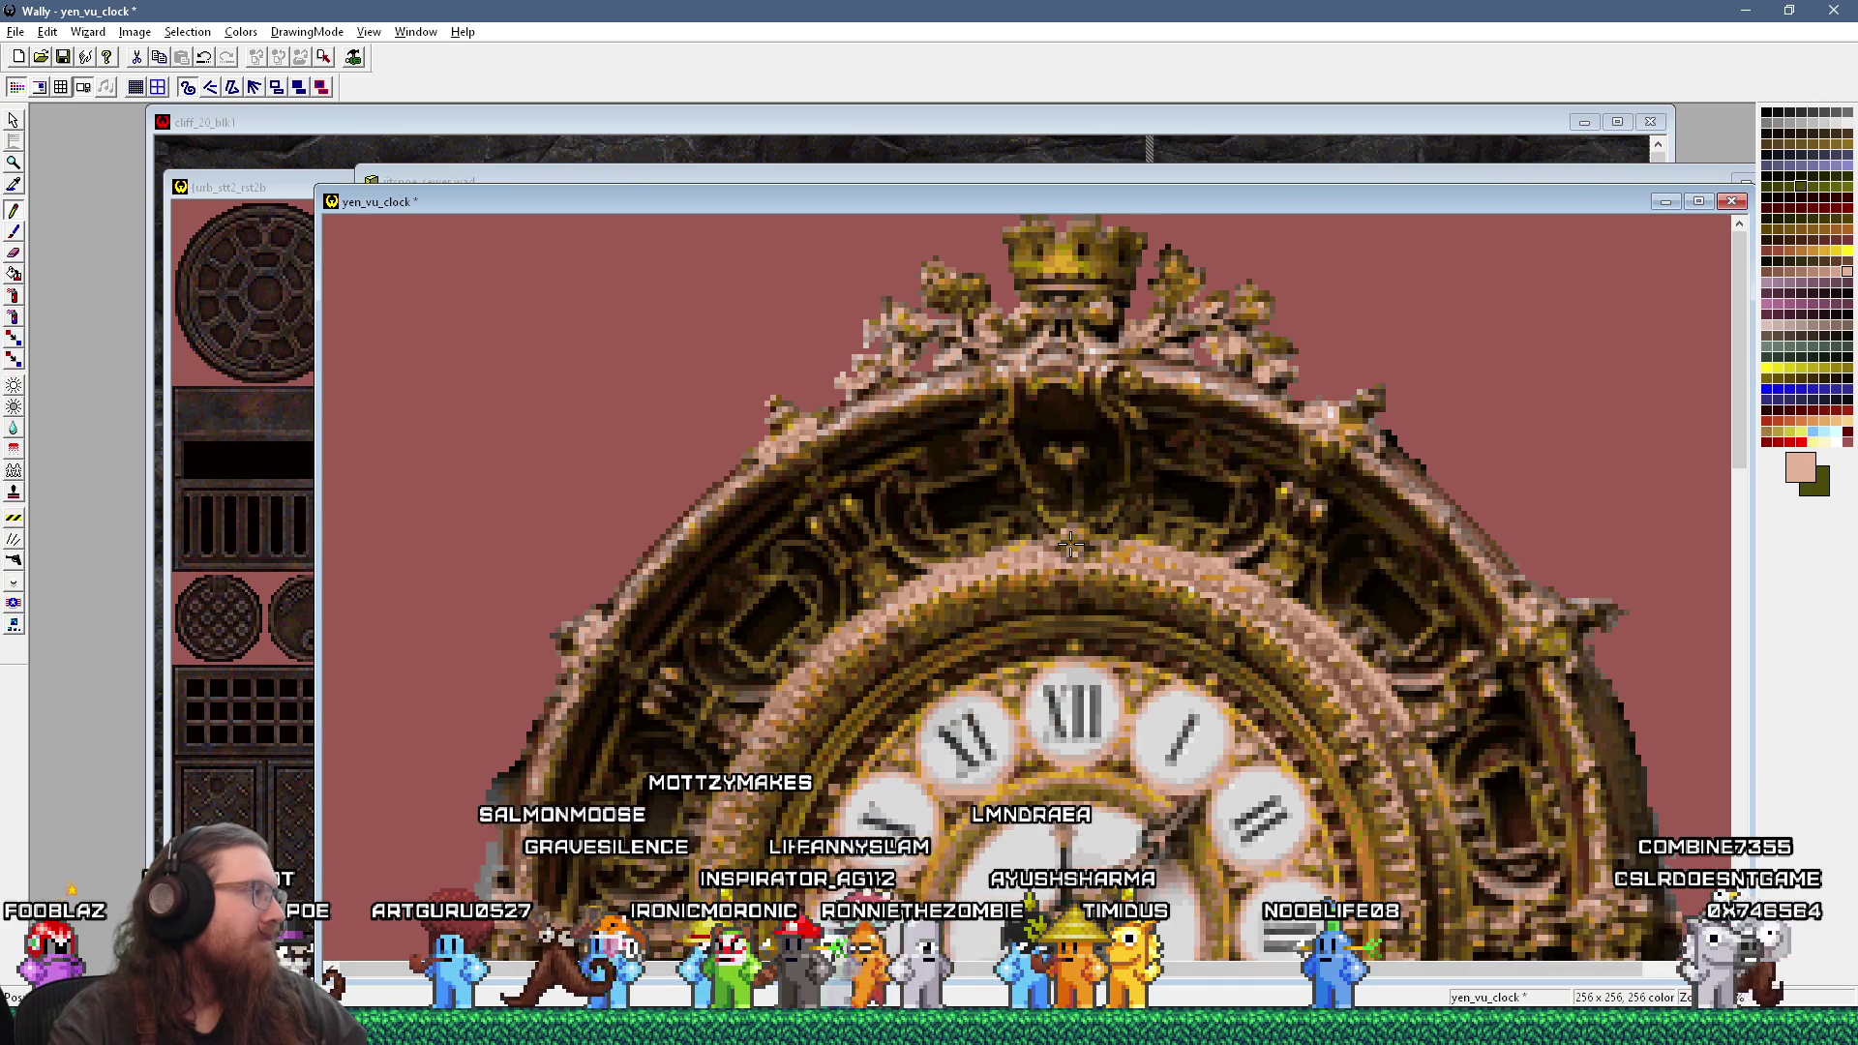
scroll(1071, 545, down, 2)
scroll(765, 588, up, 1)
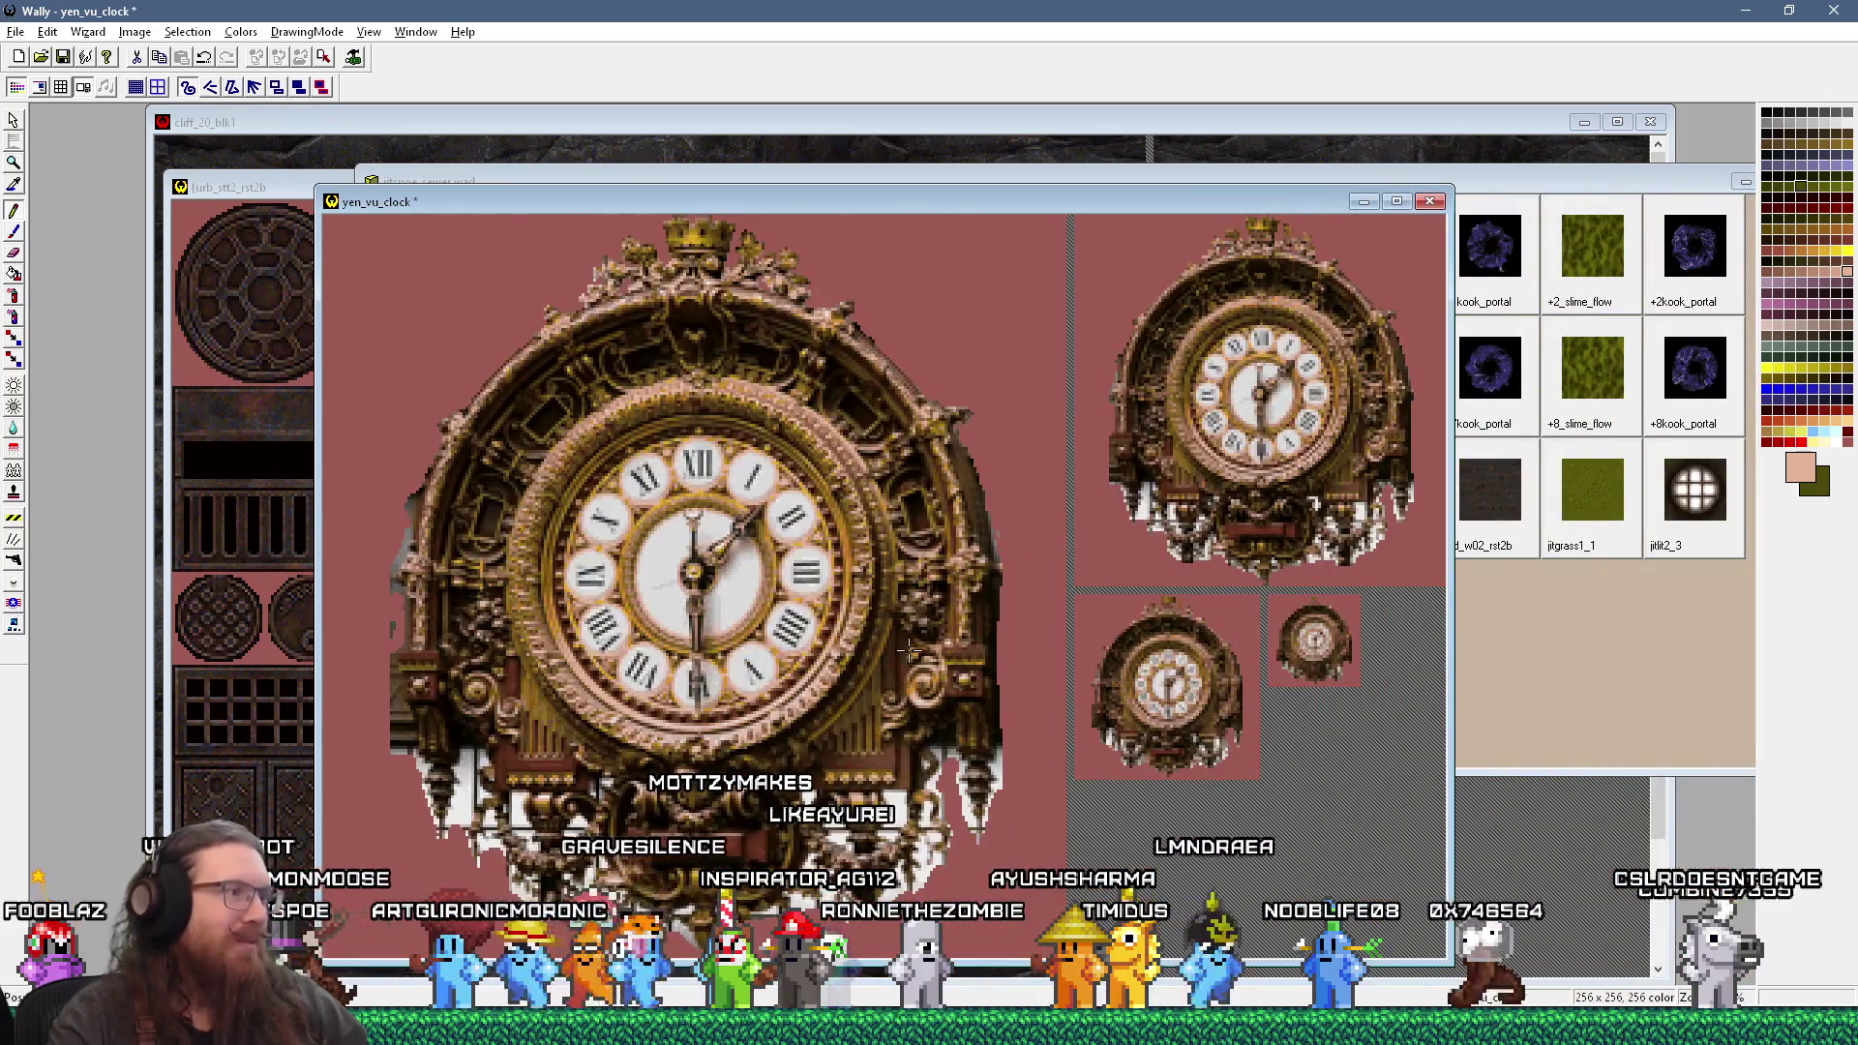
scroll(1207, 629, up, 1)
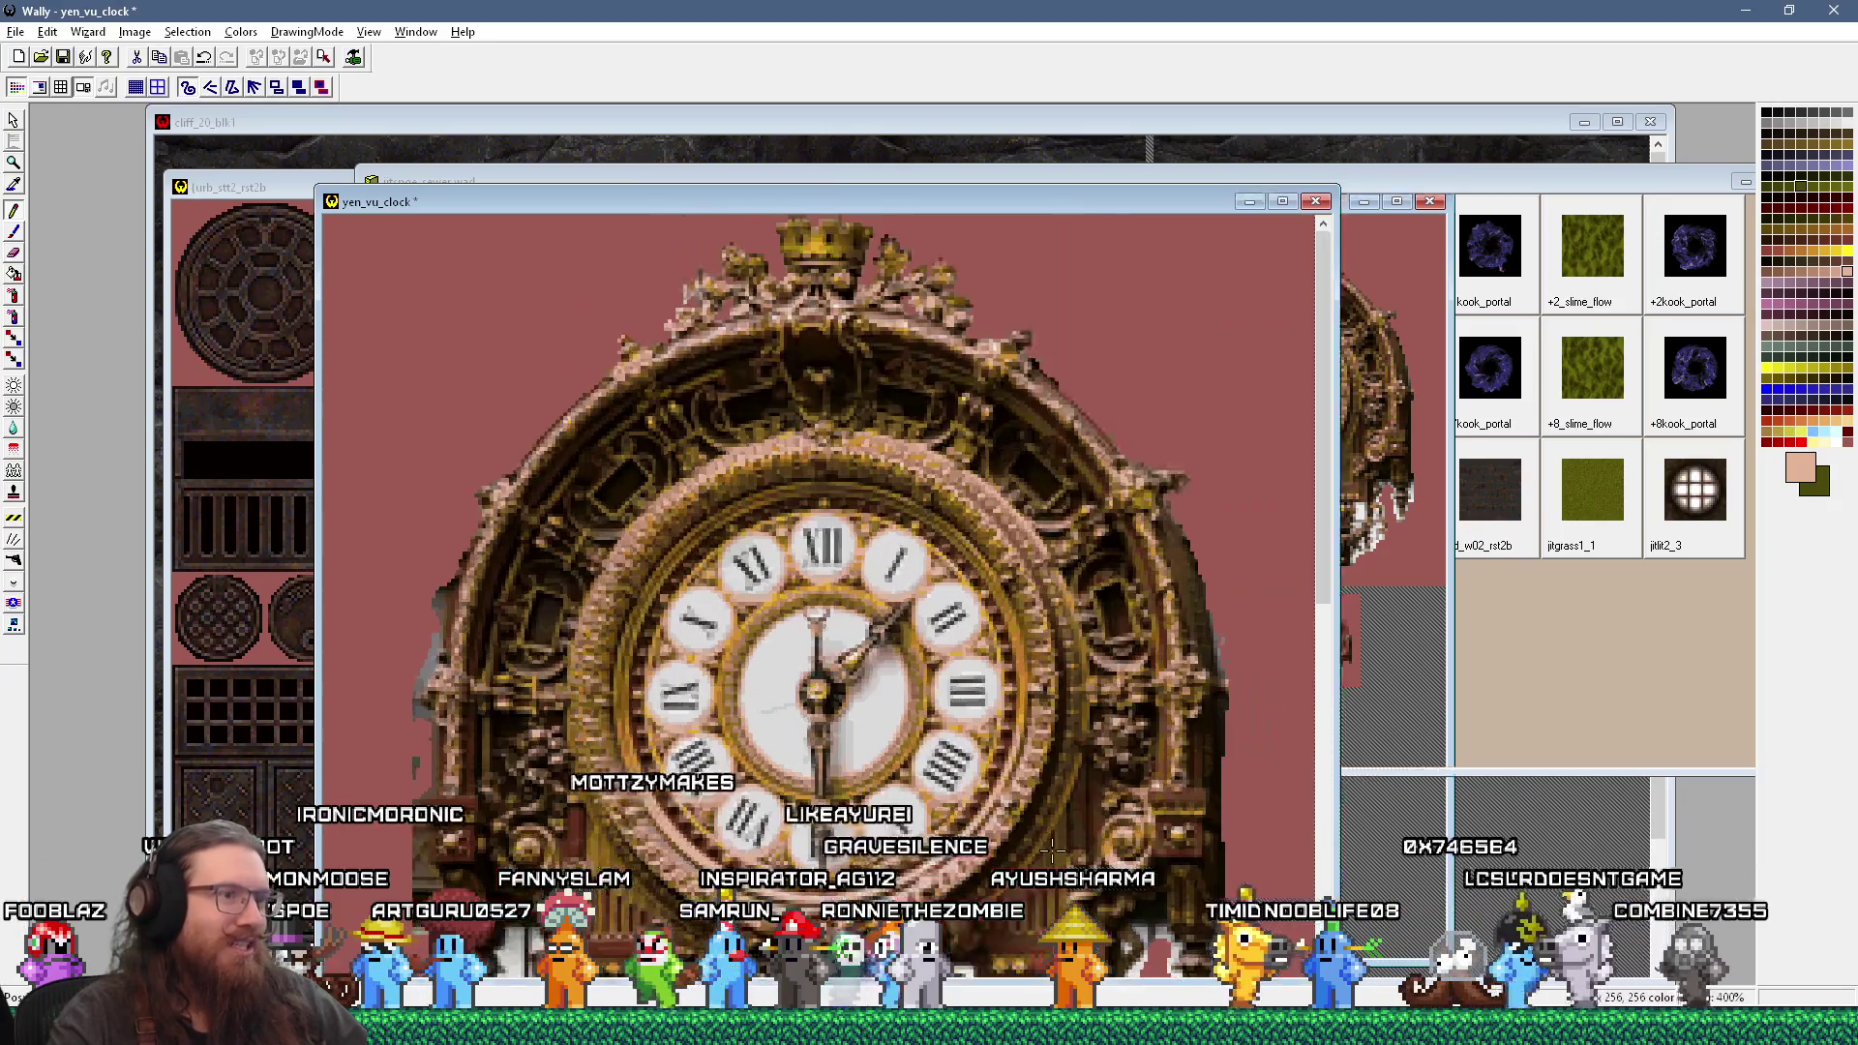
scroll(1207, 630, up, 1)
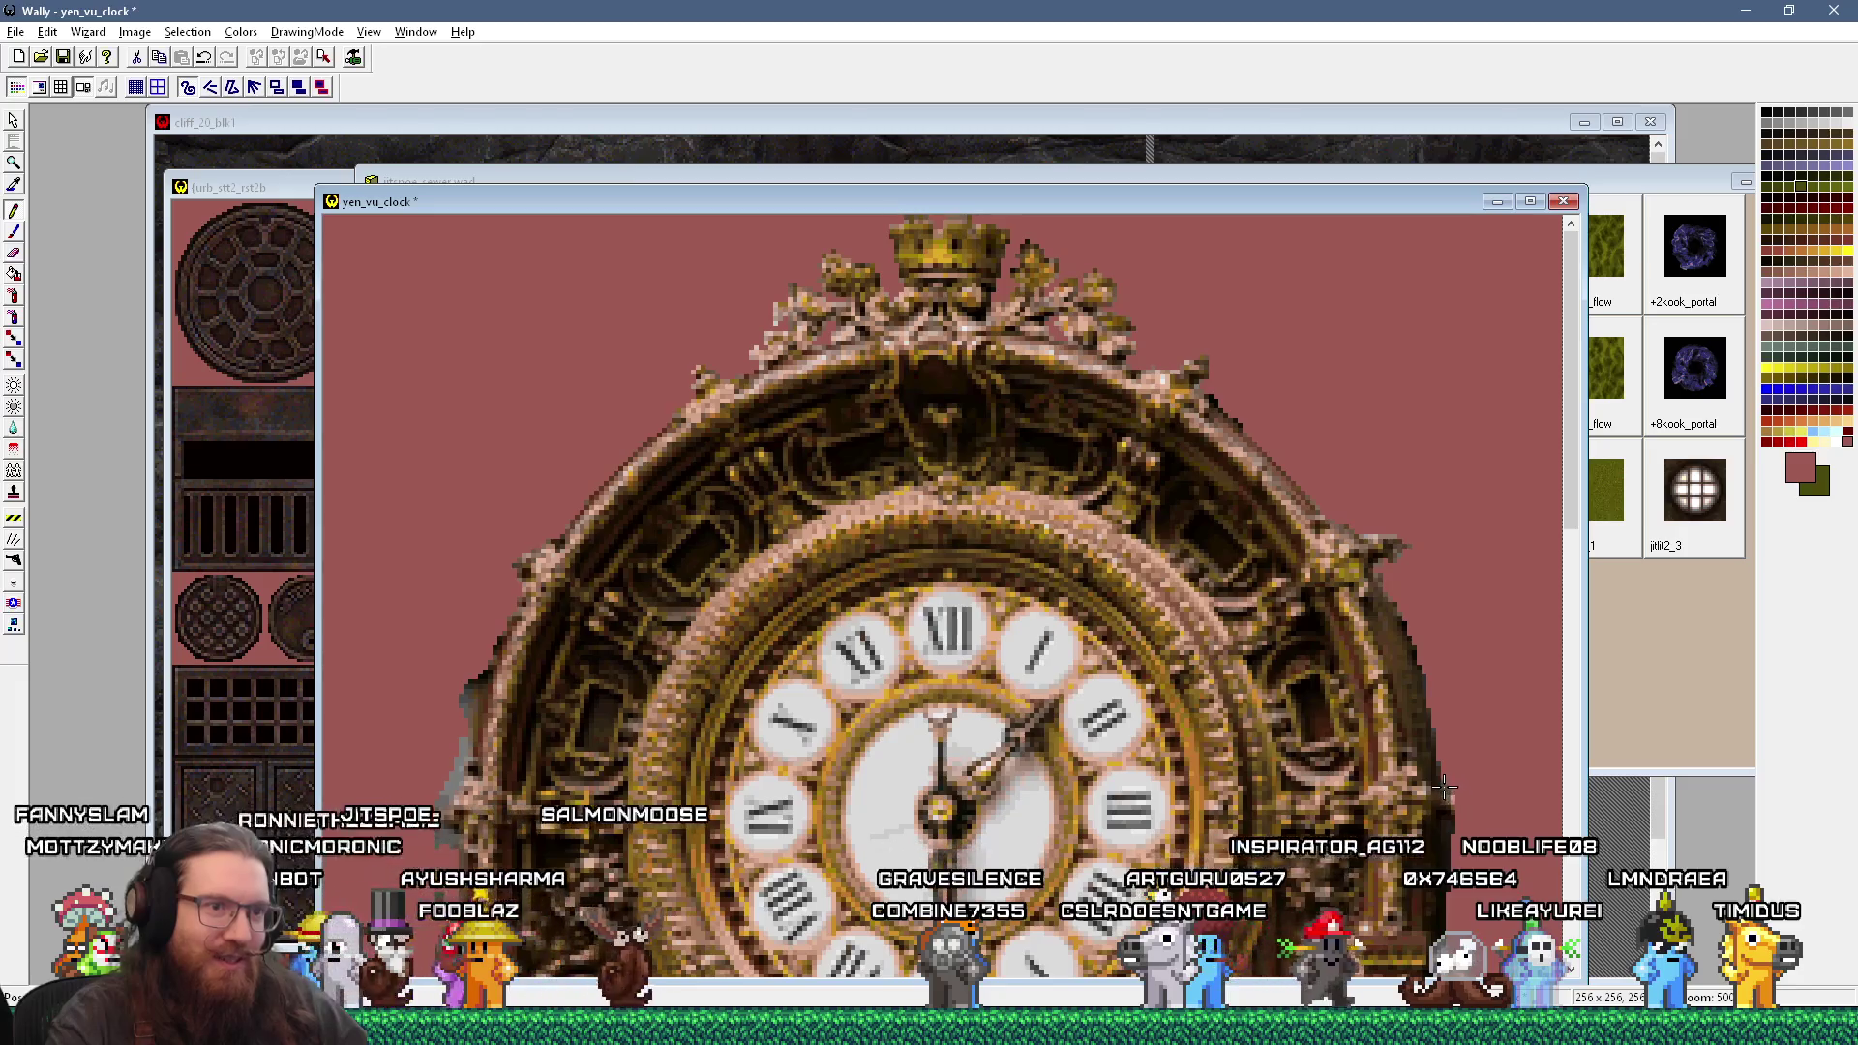
key(minus)
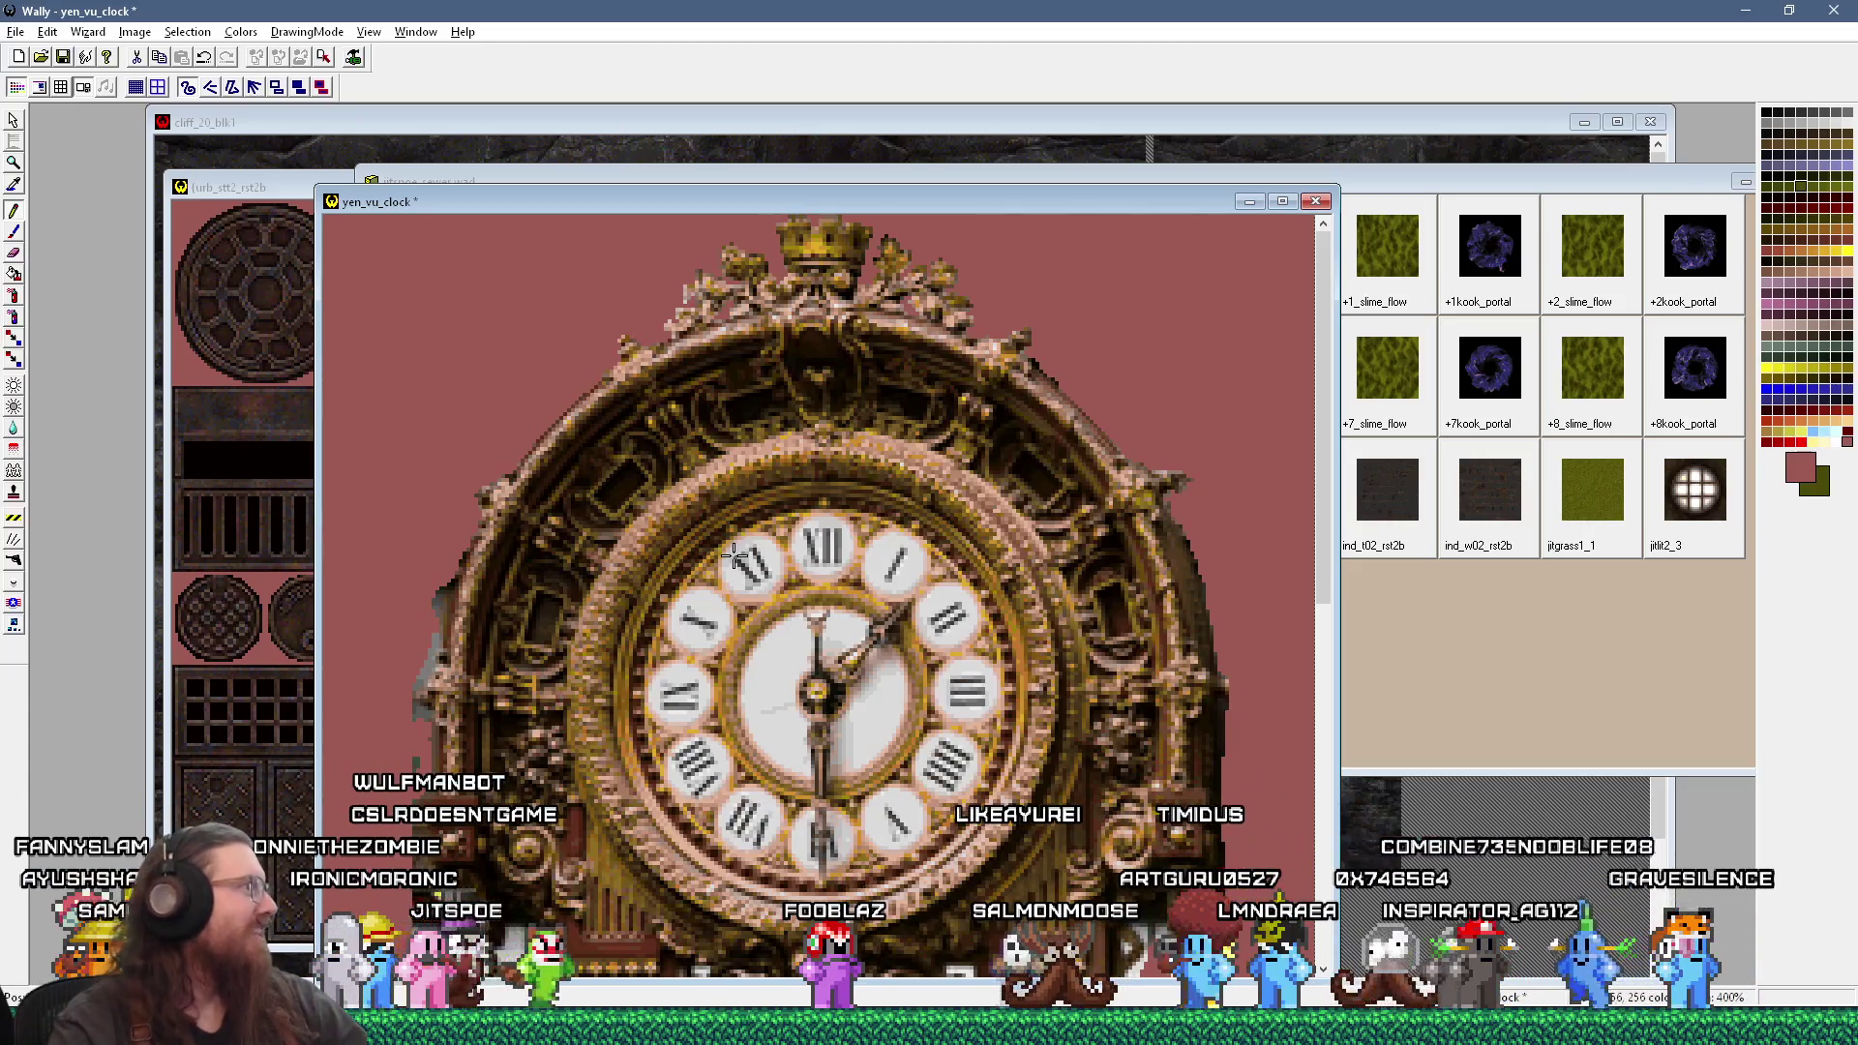
scroll(948, 639, down, 1)
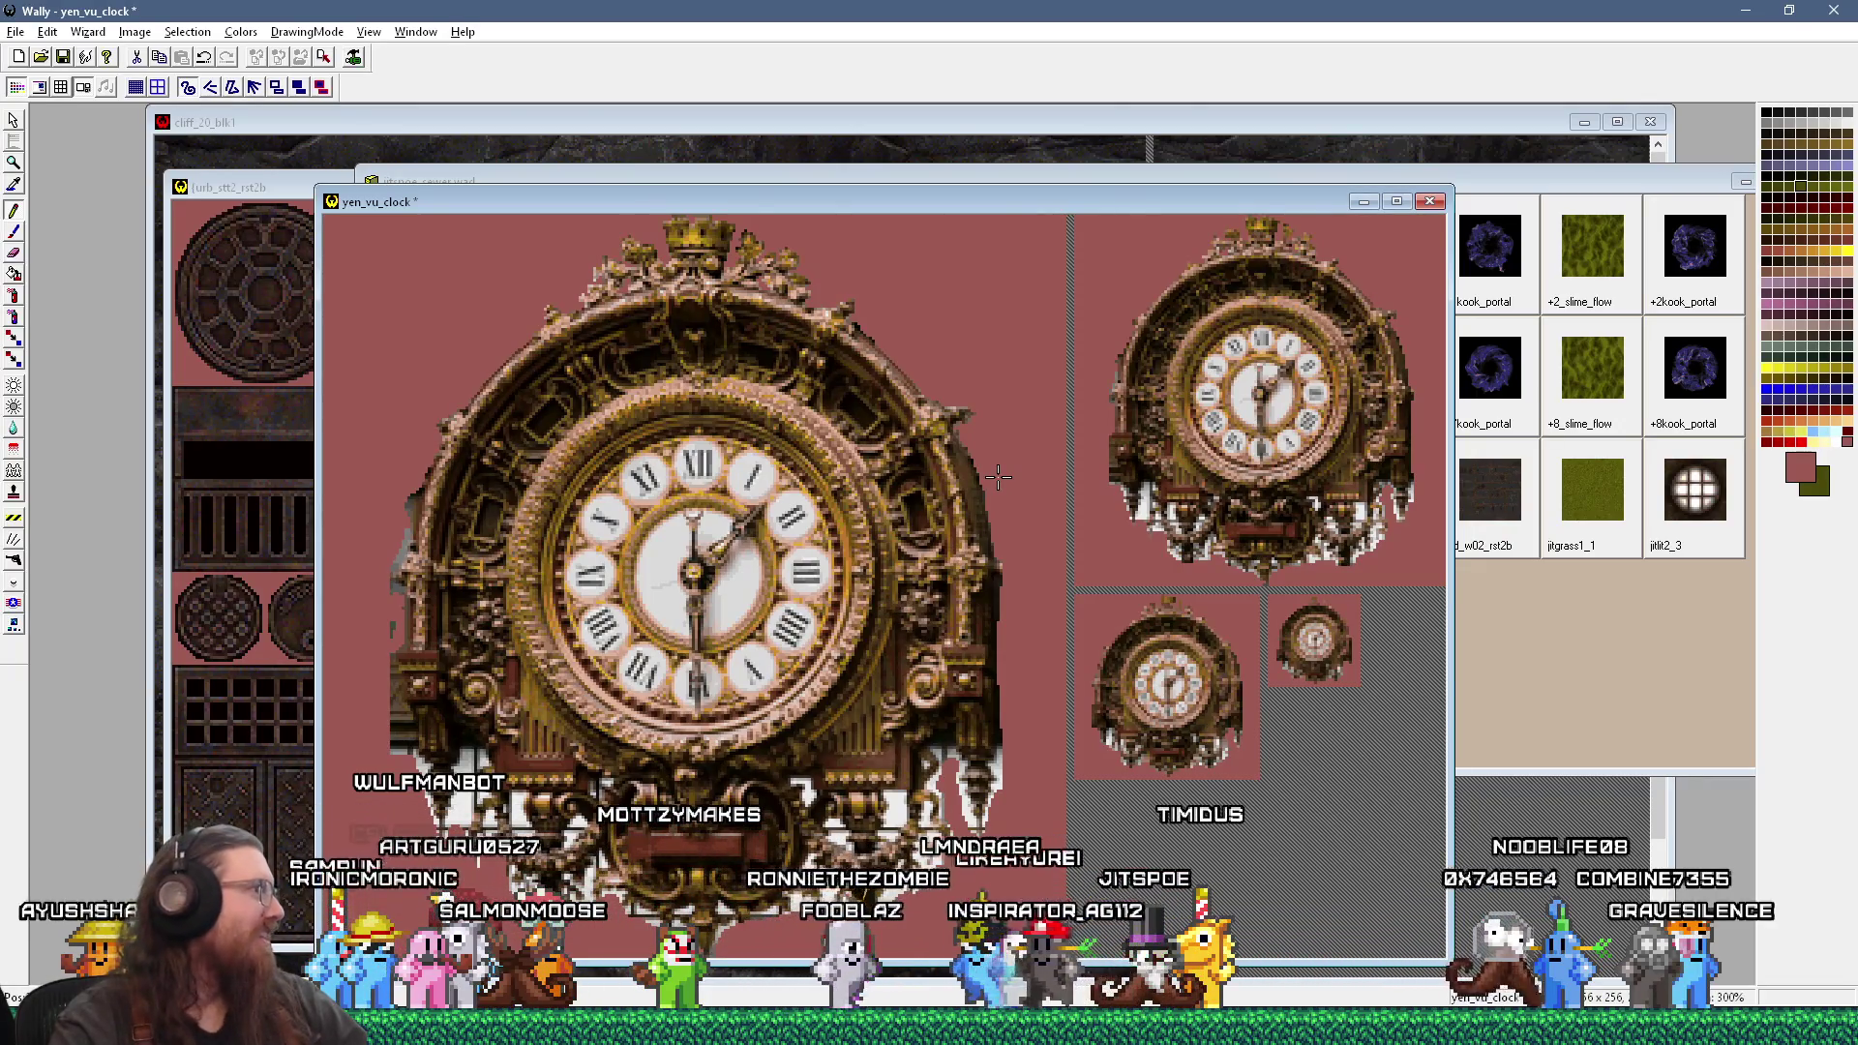
scroll(998, 476, up, 1)
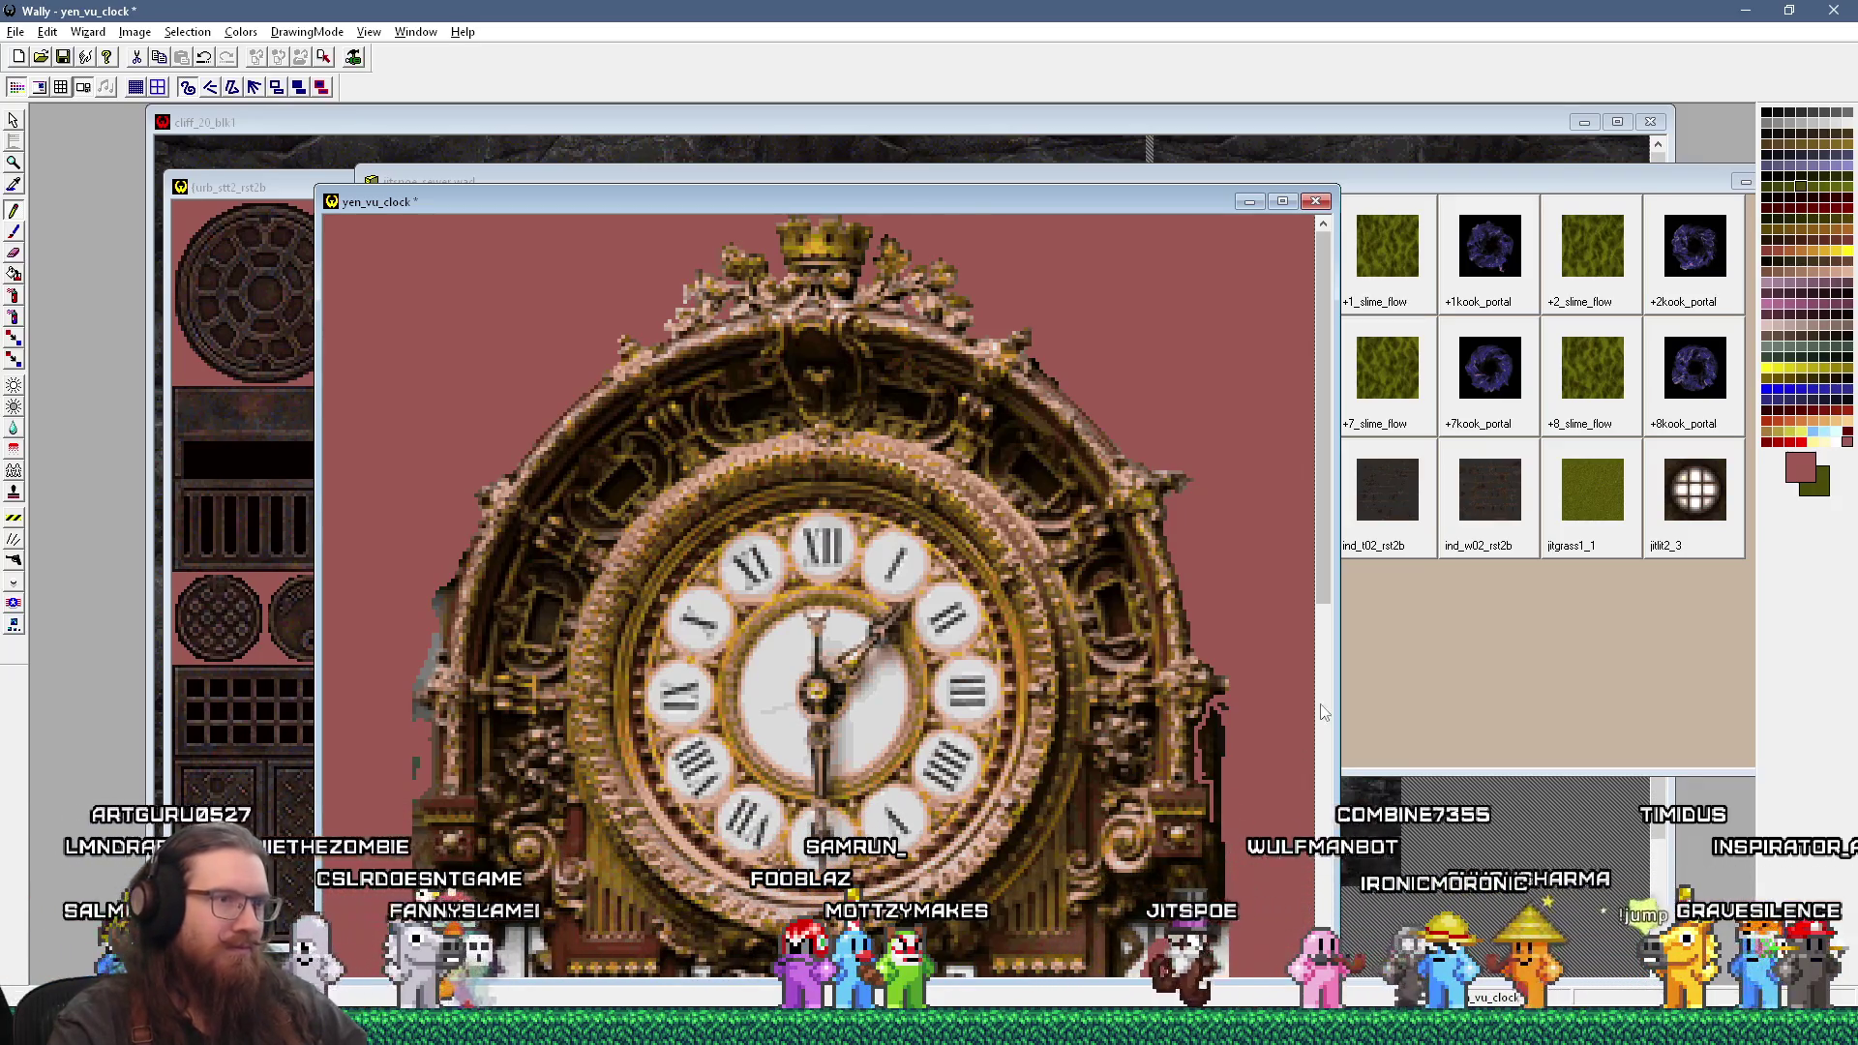
Step: Pan down the 400% clock view and sample the pink background as drawing colour
drag(1326, 583, 1322, 684)
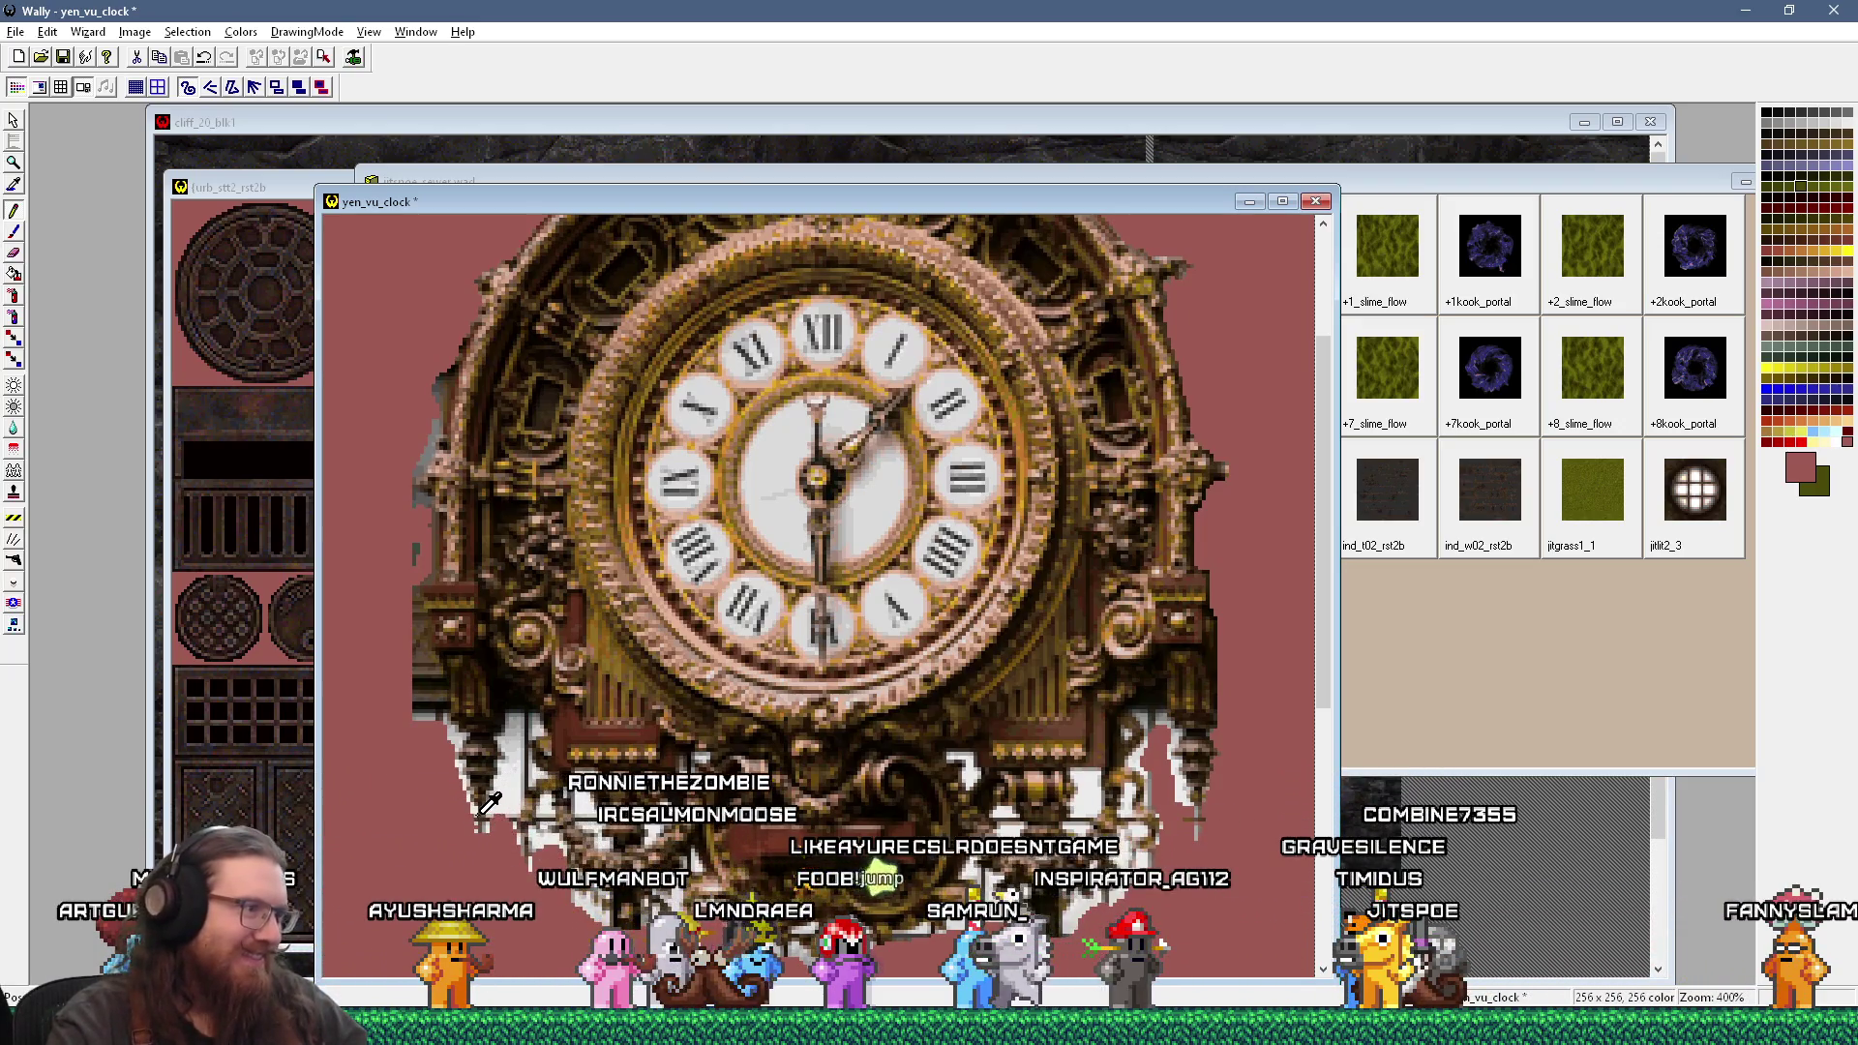
click(1183, 798)
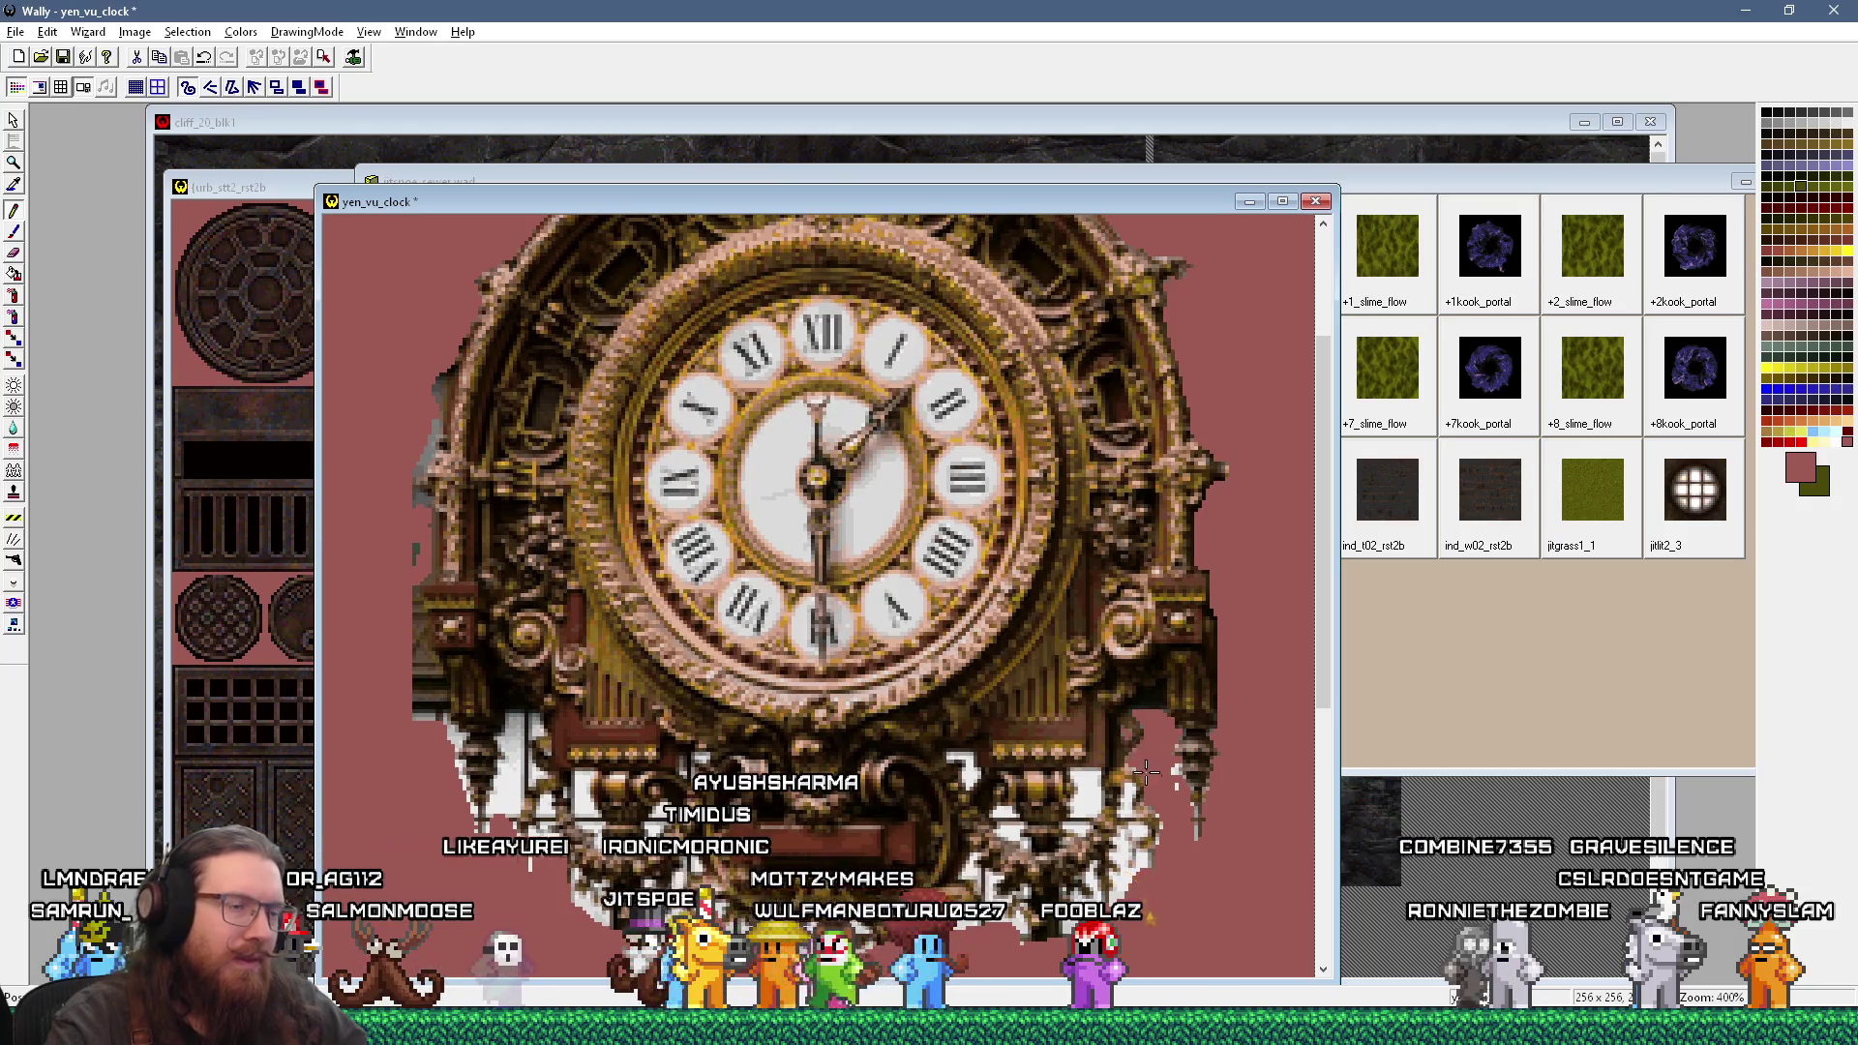
Step: Zoom the yen_vu_clock texture in to 600%
key(plus)
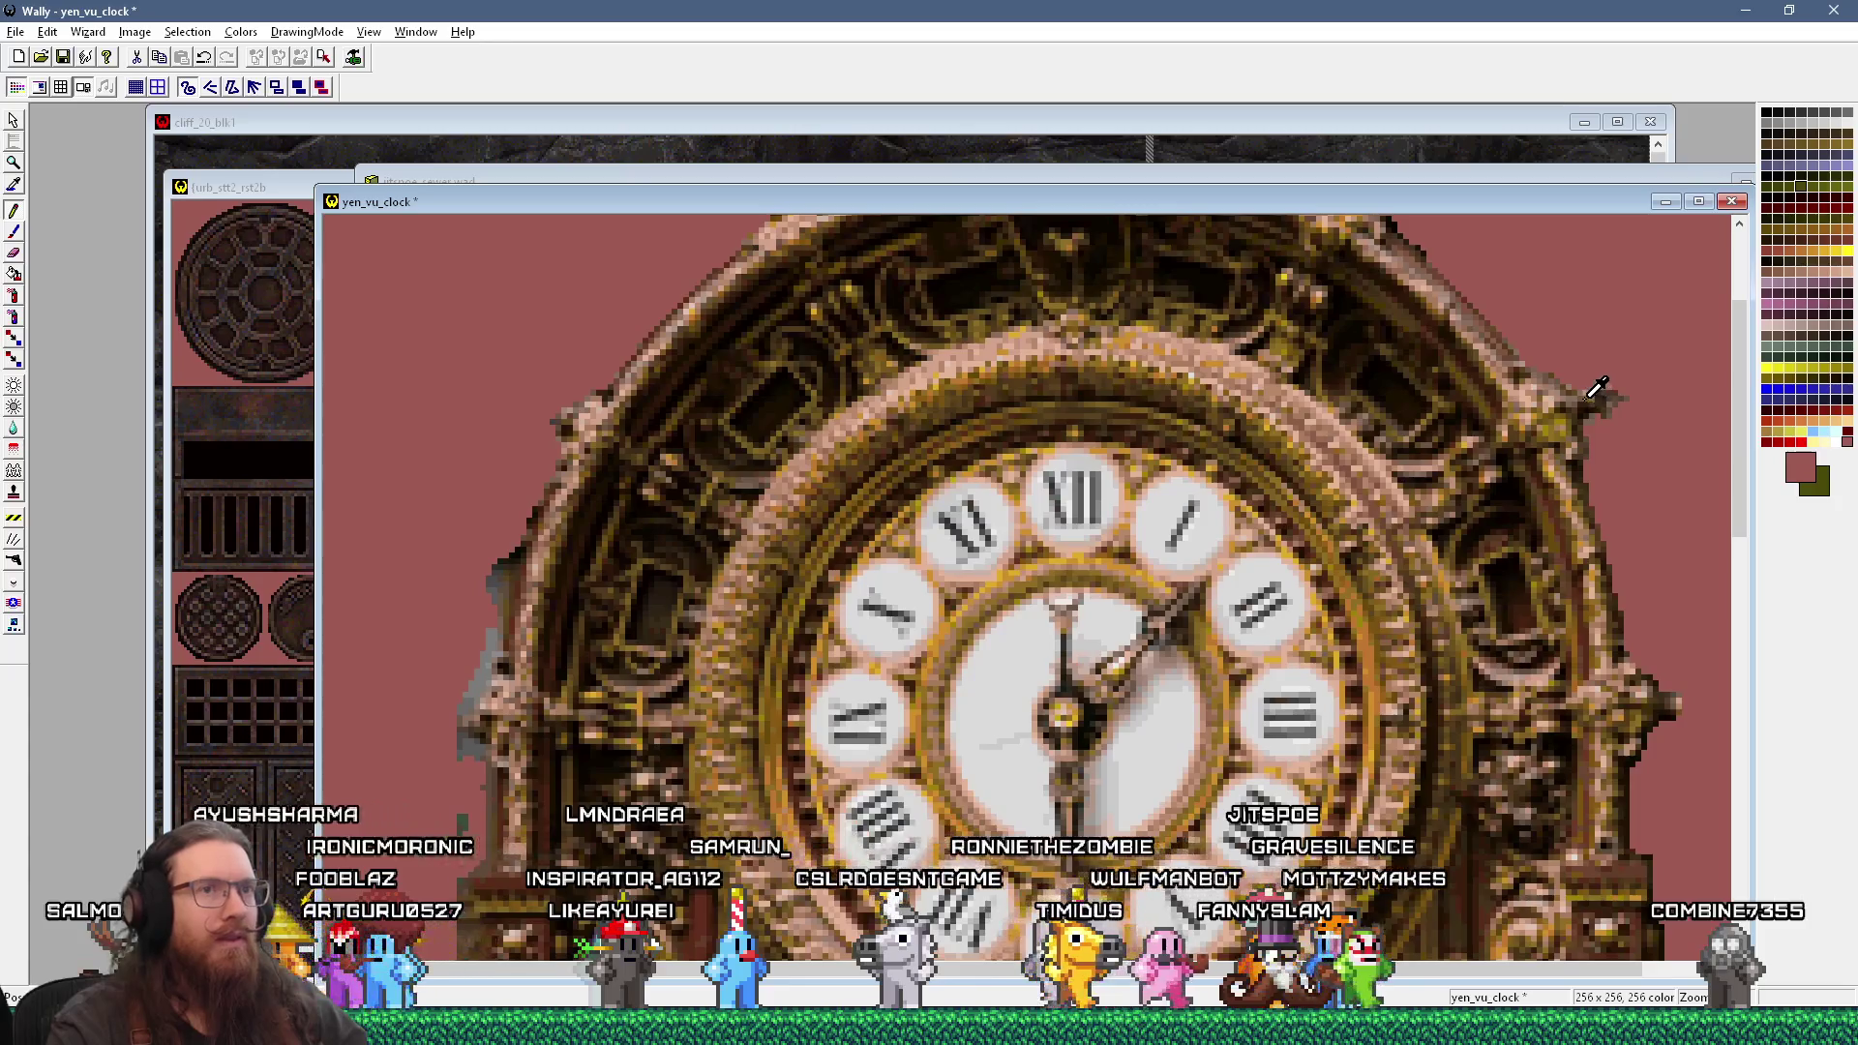
Step: Sample dark brown, then golden brown from the clock's edge, zooming out to 500% to re-pick it
click(1330, 423)
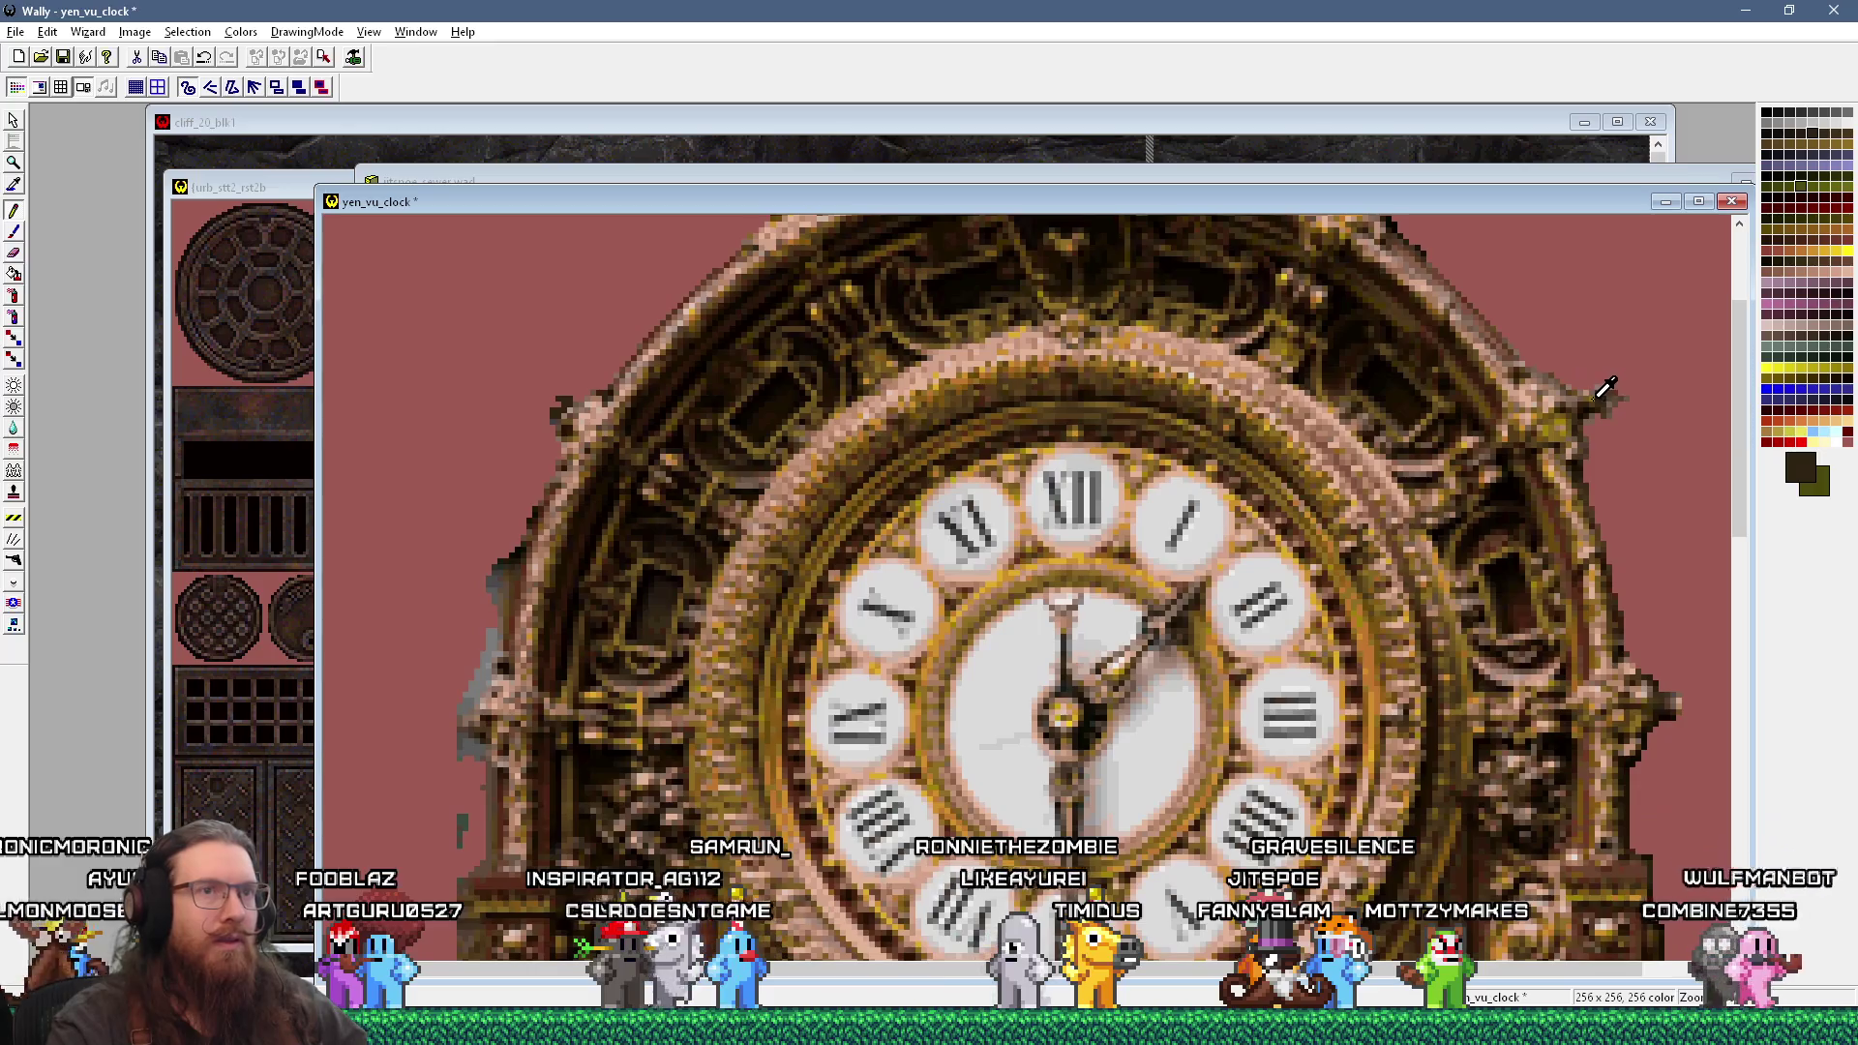
click(1397, 395)
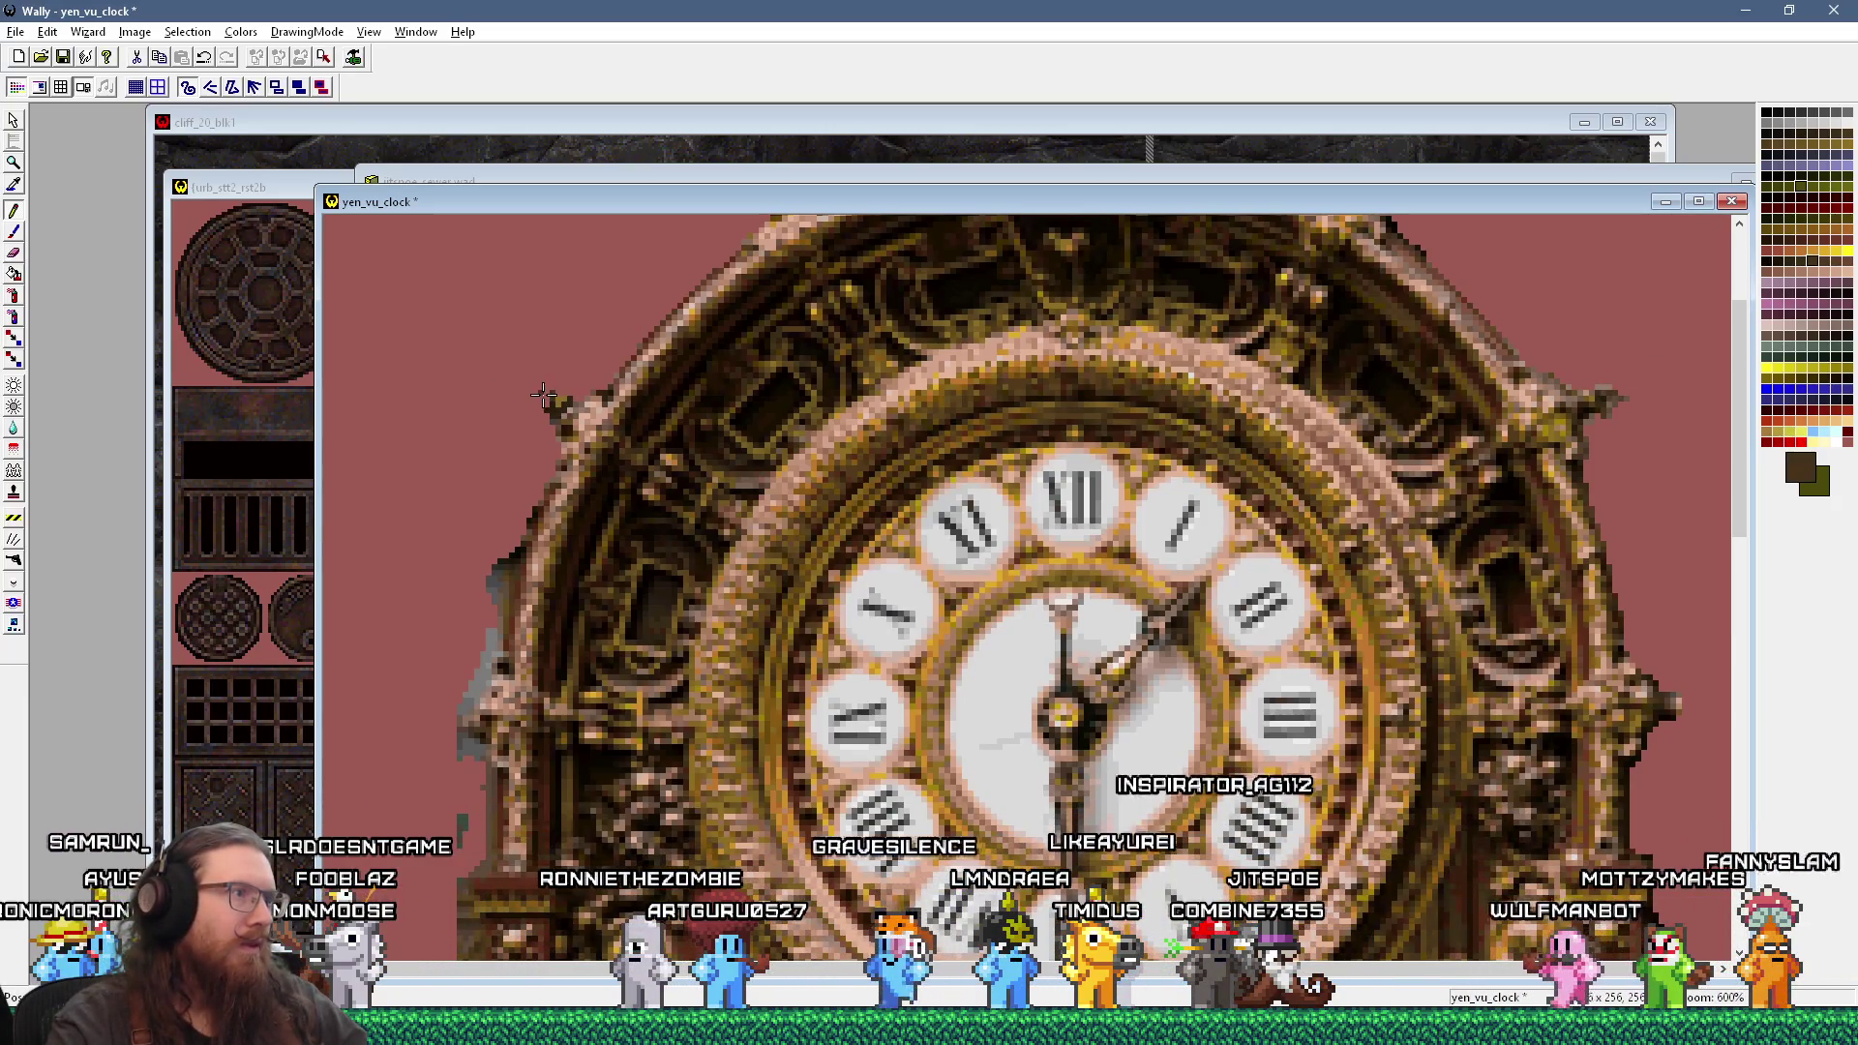
key(minus)
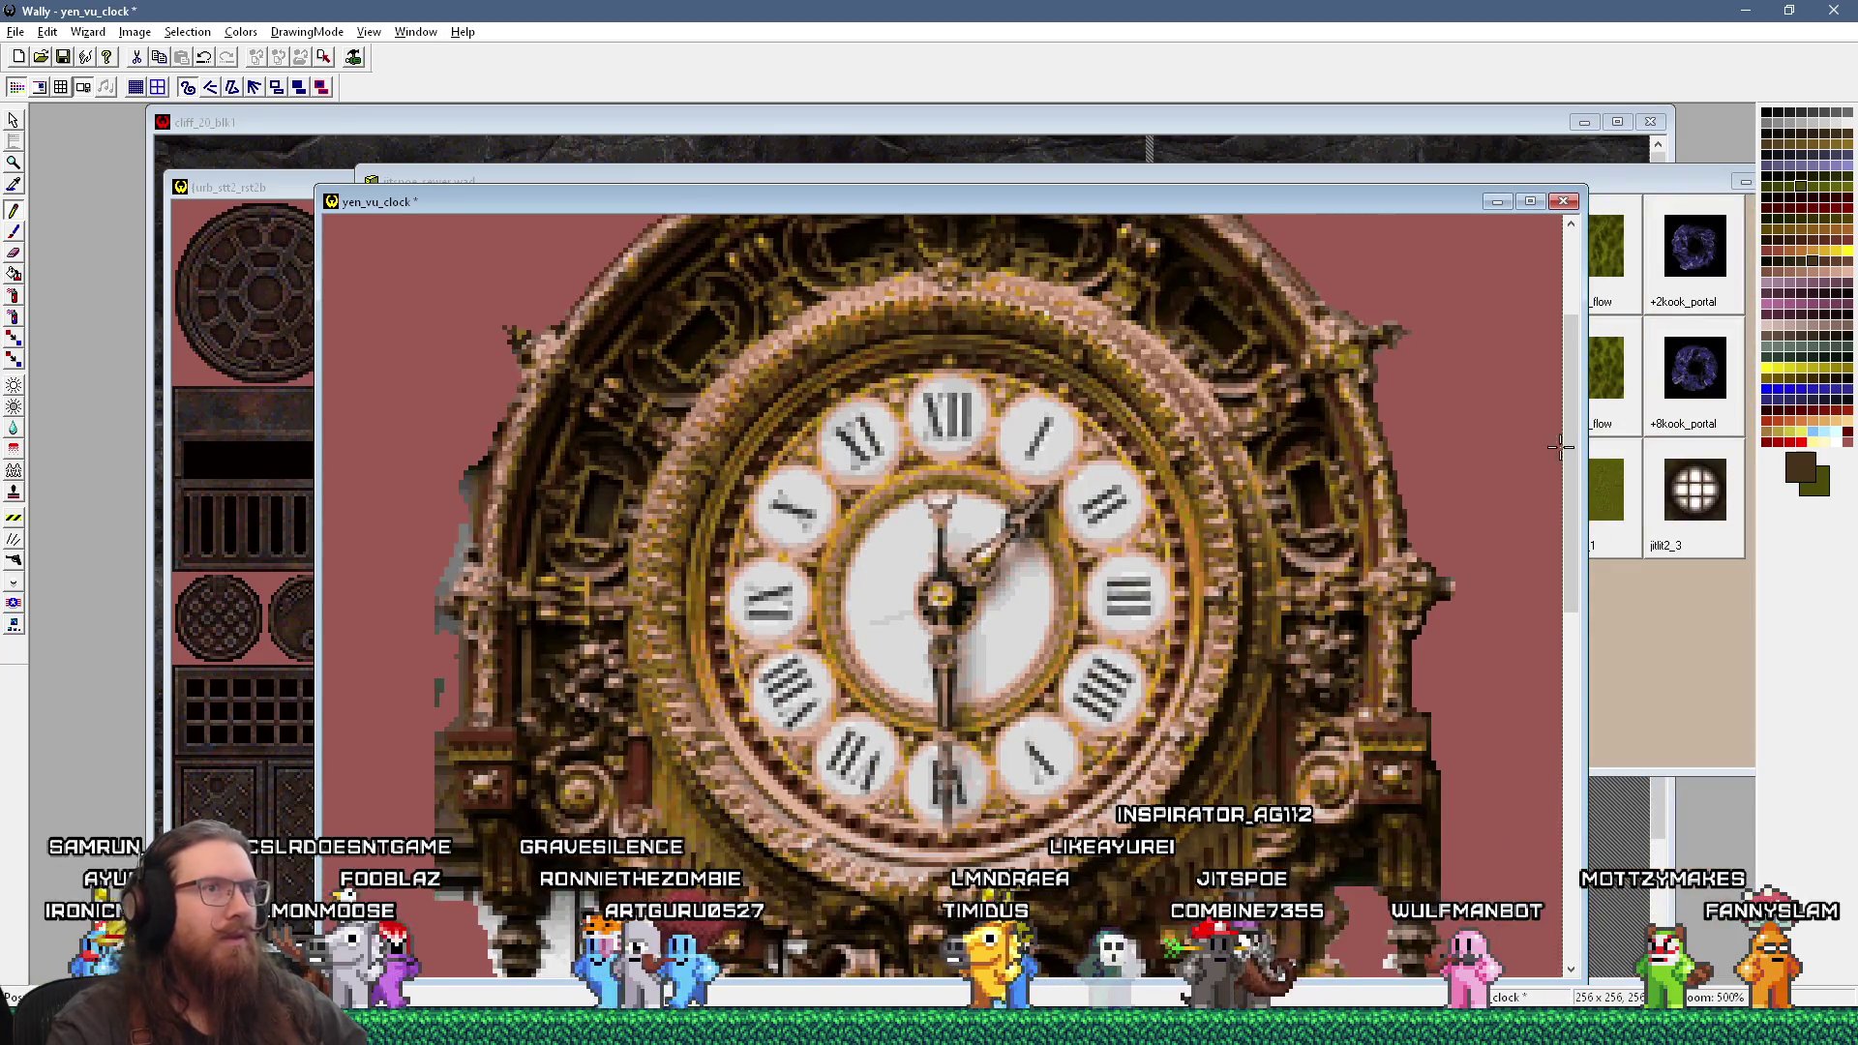
scroll(1574, 501, up, 3)
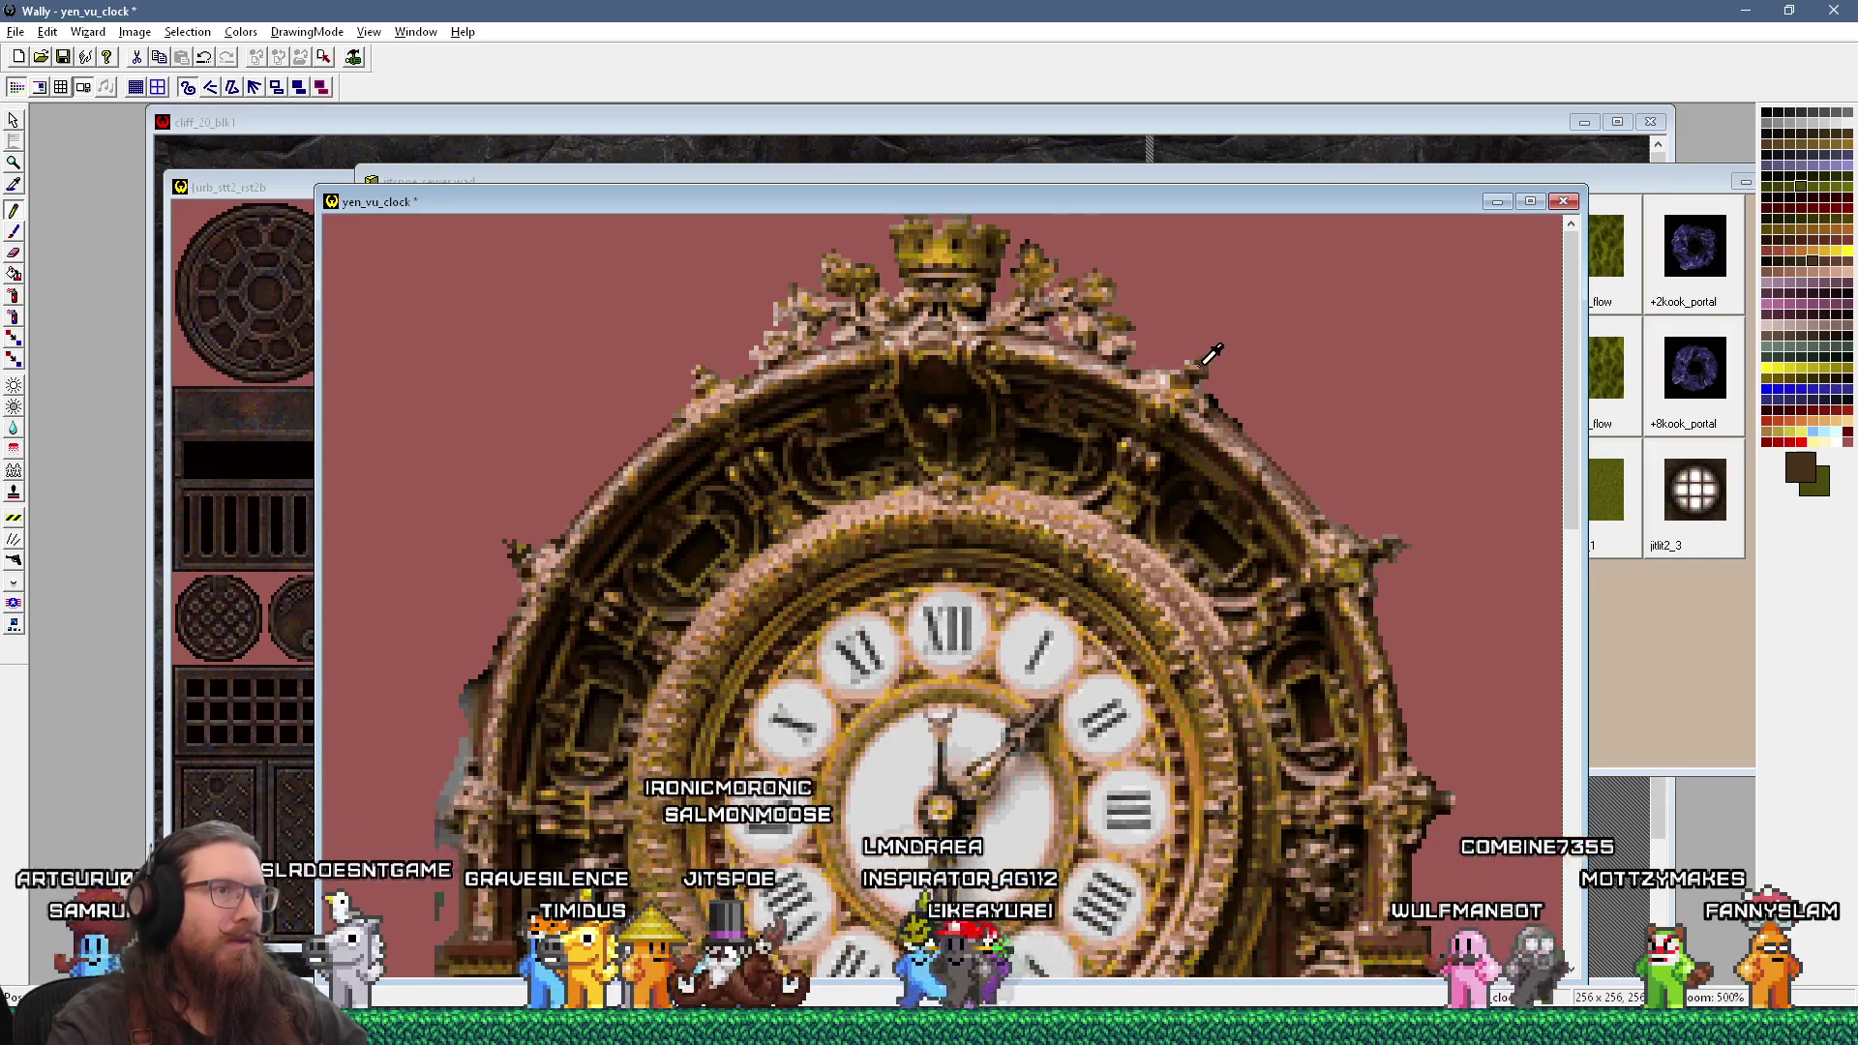
click(707, 371)
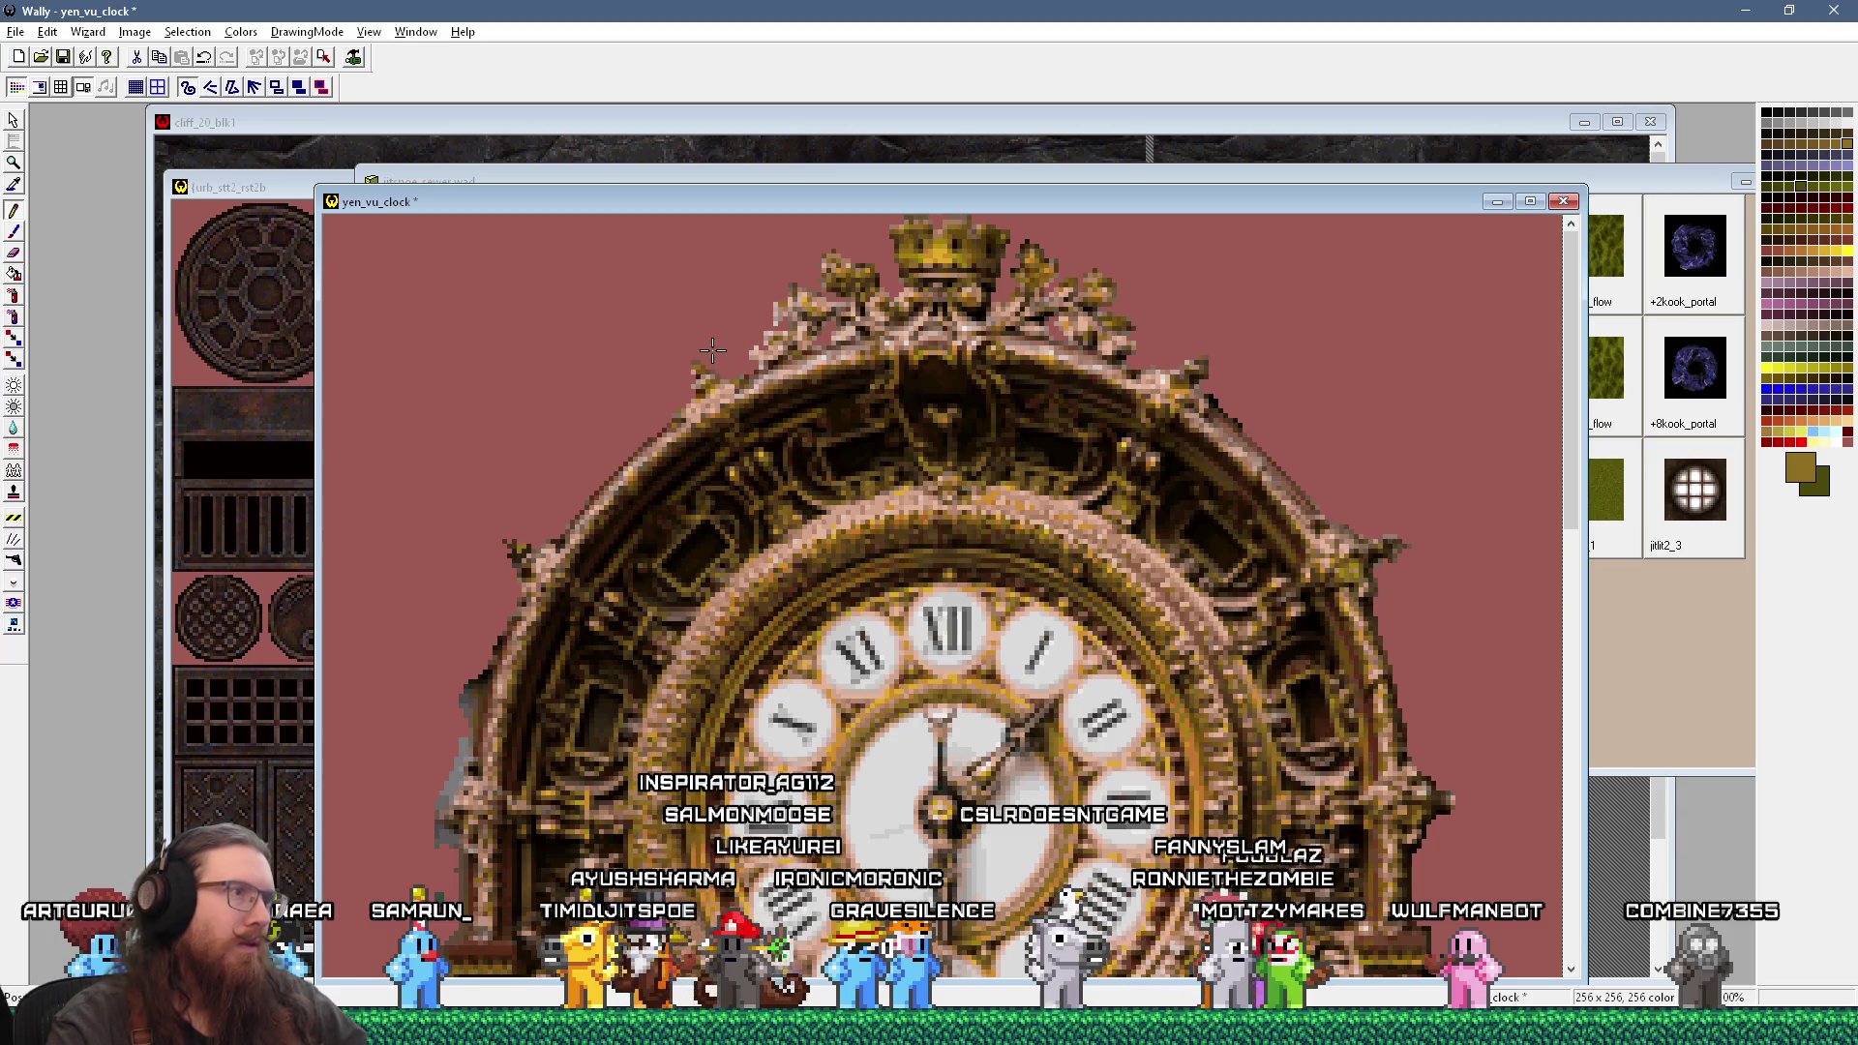
scroll(919, 418, down, 2)
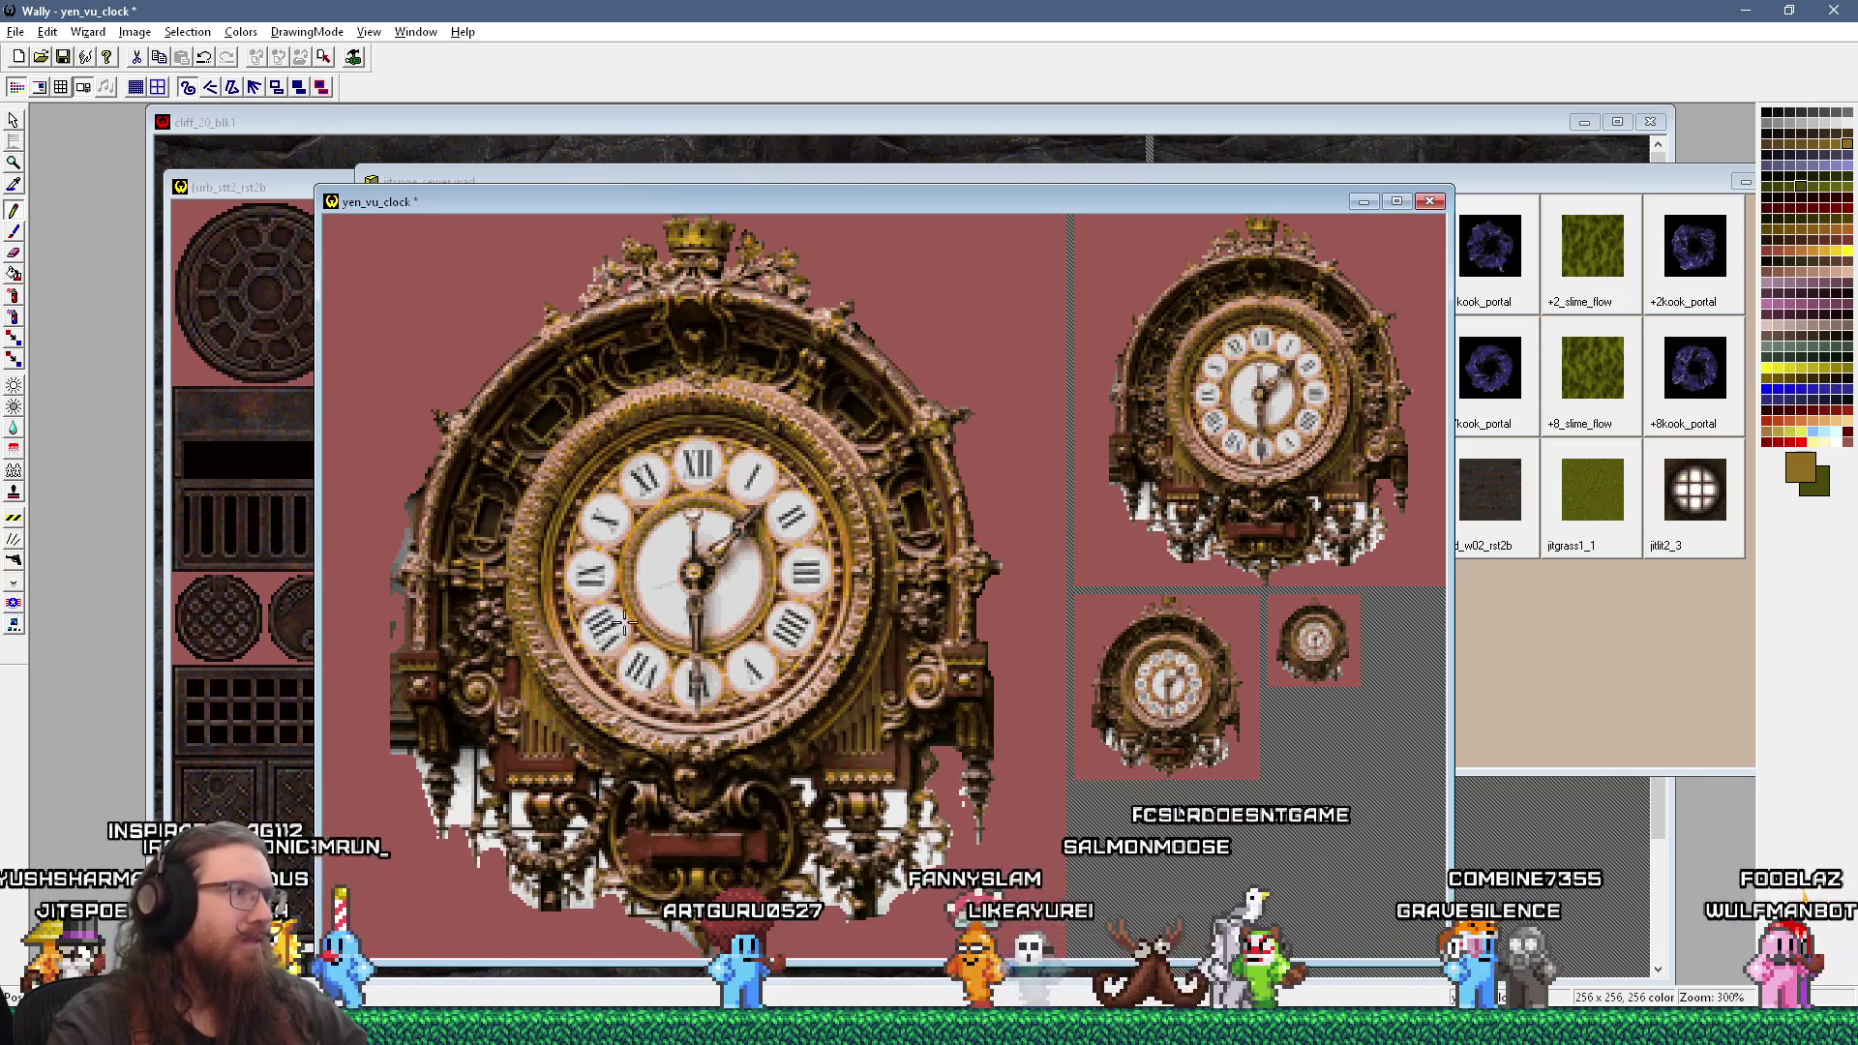
Step: Zoom the clock texture to 600%, then scroll-zoom to 700% on its left edge
key(plus)
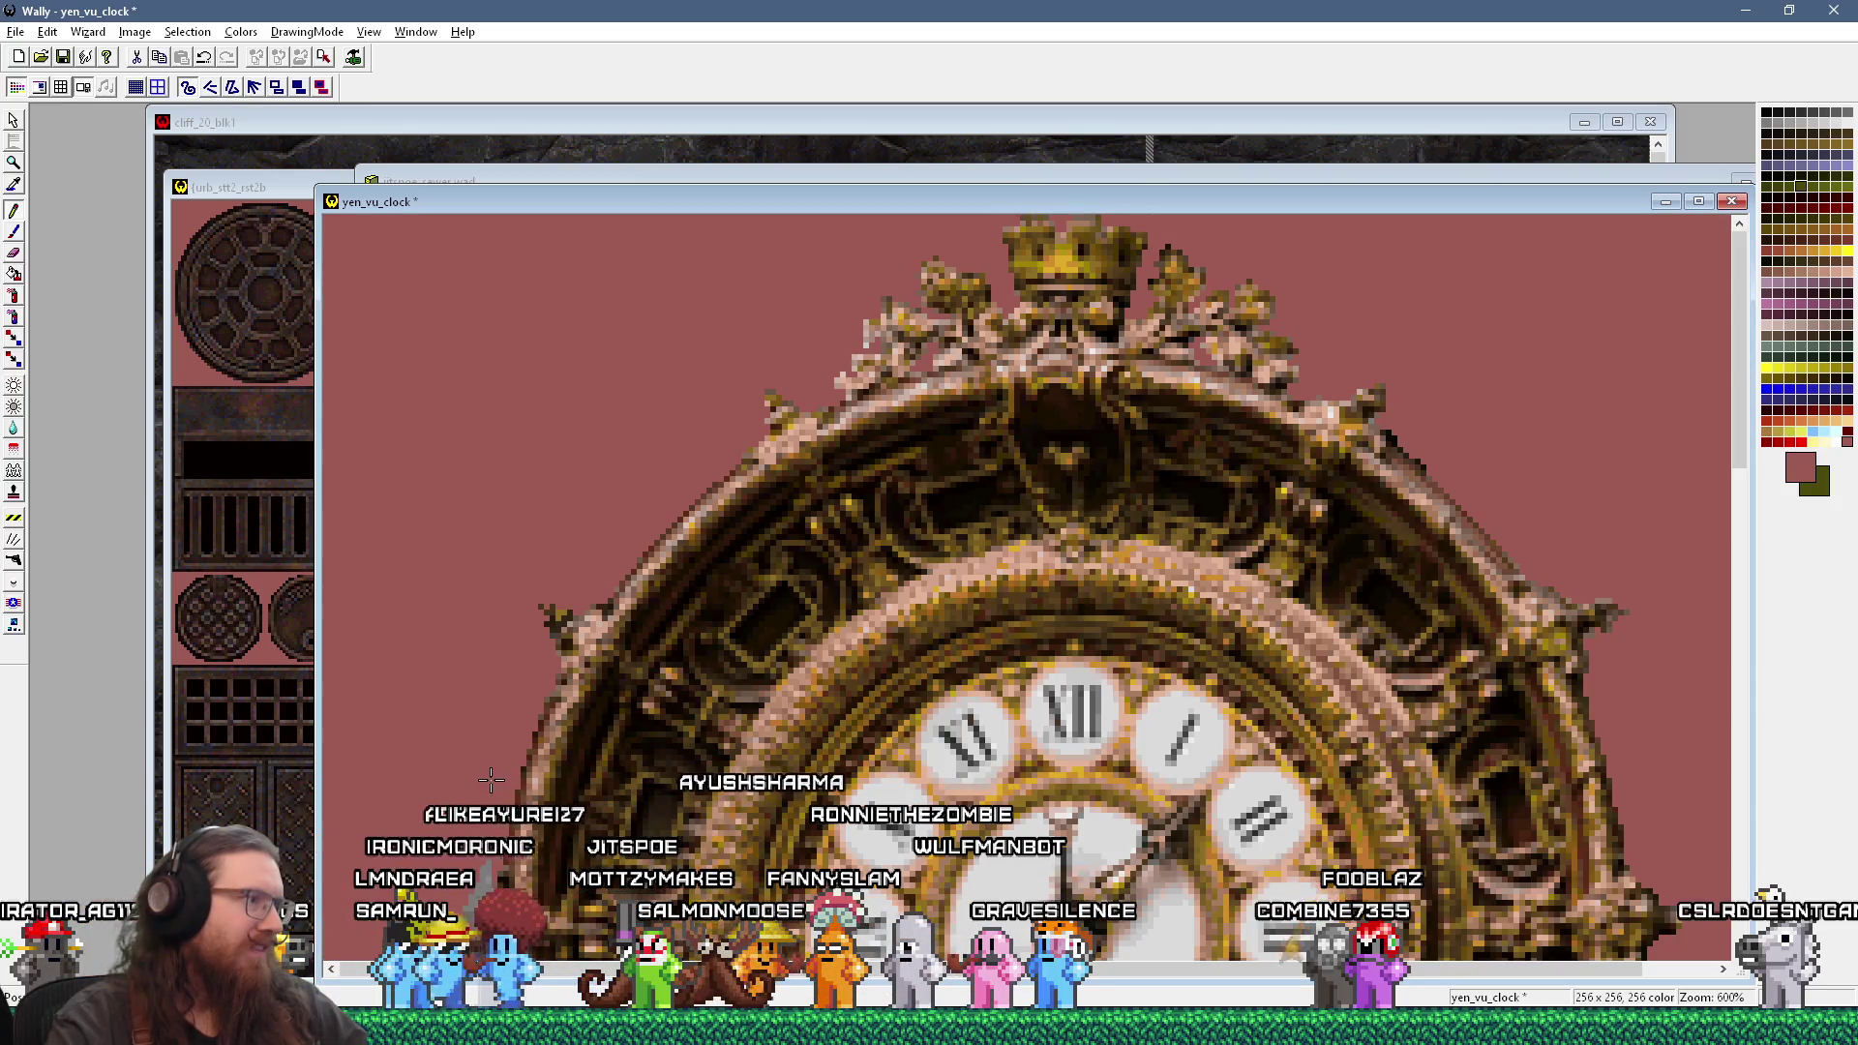
scroll(500, 770, down, 3)
scroll(437, 771, up, 2)
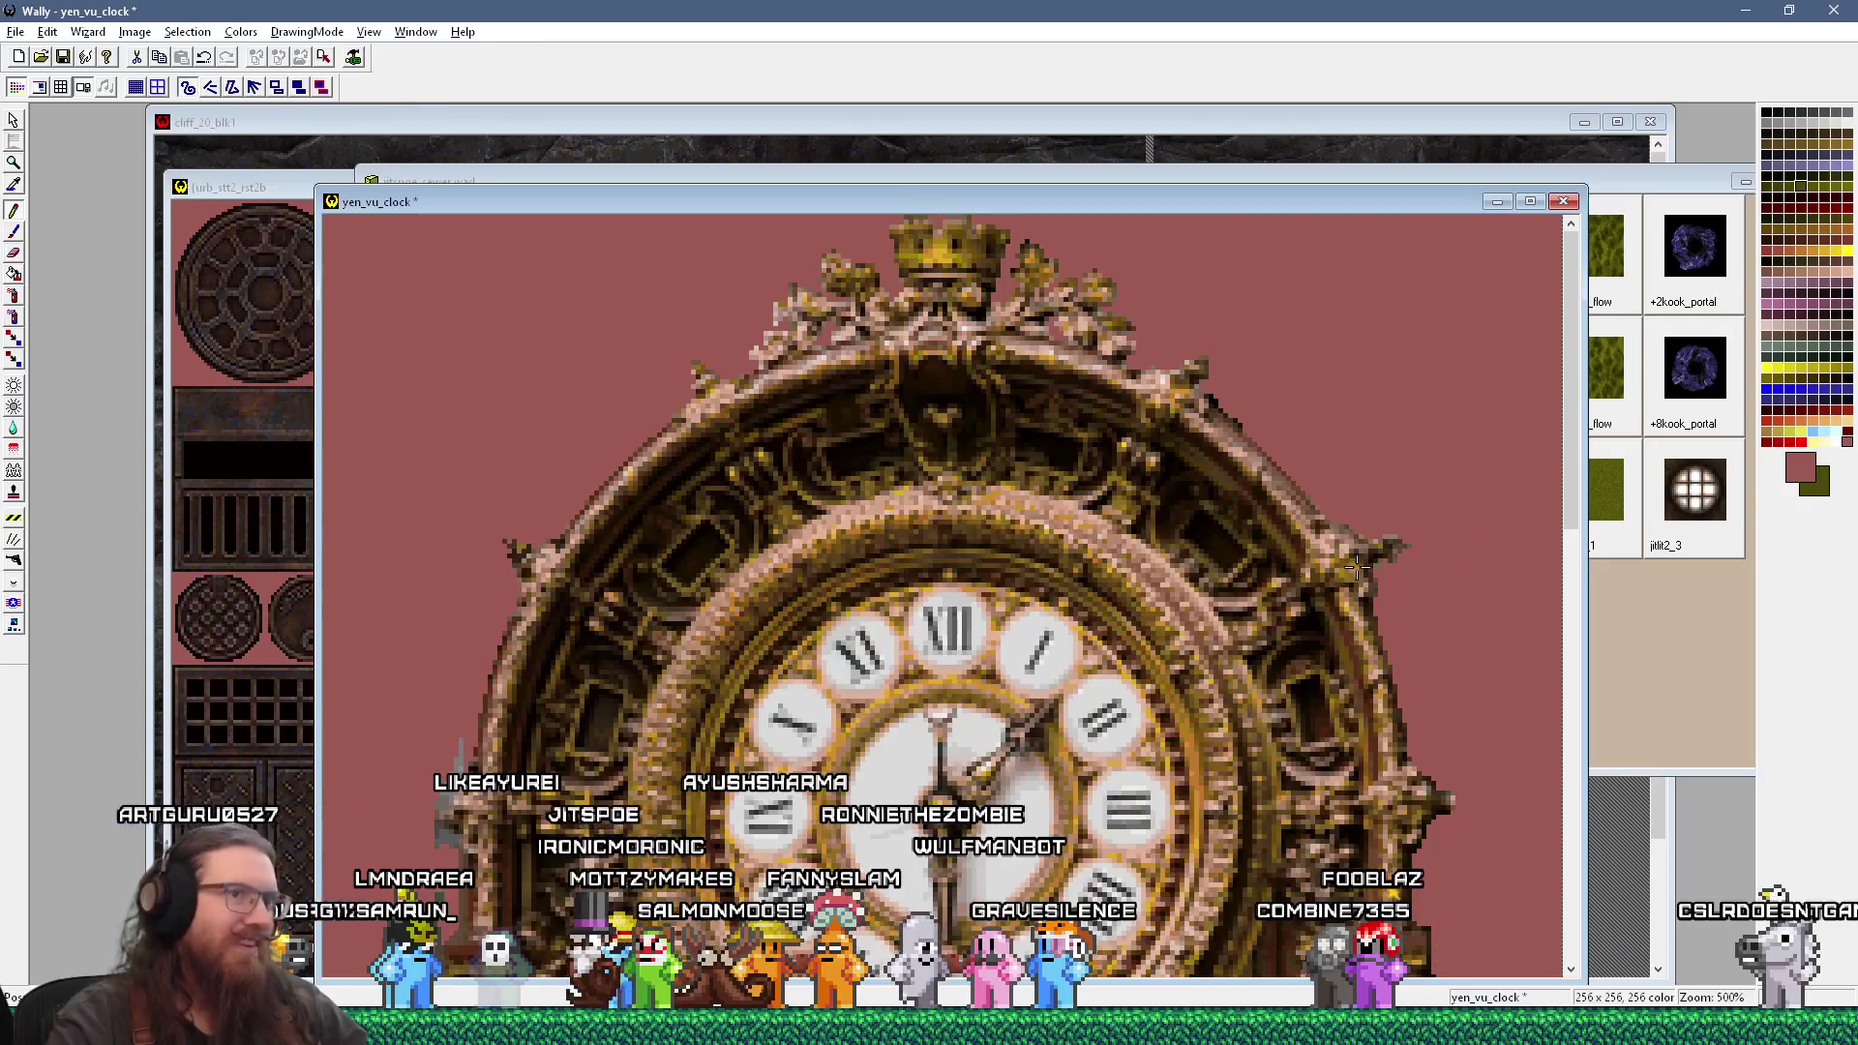
scroll(480, 493, up, 2)
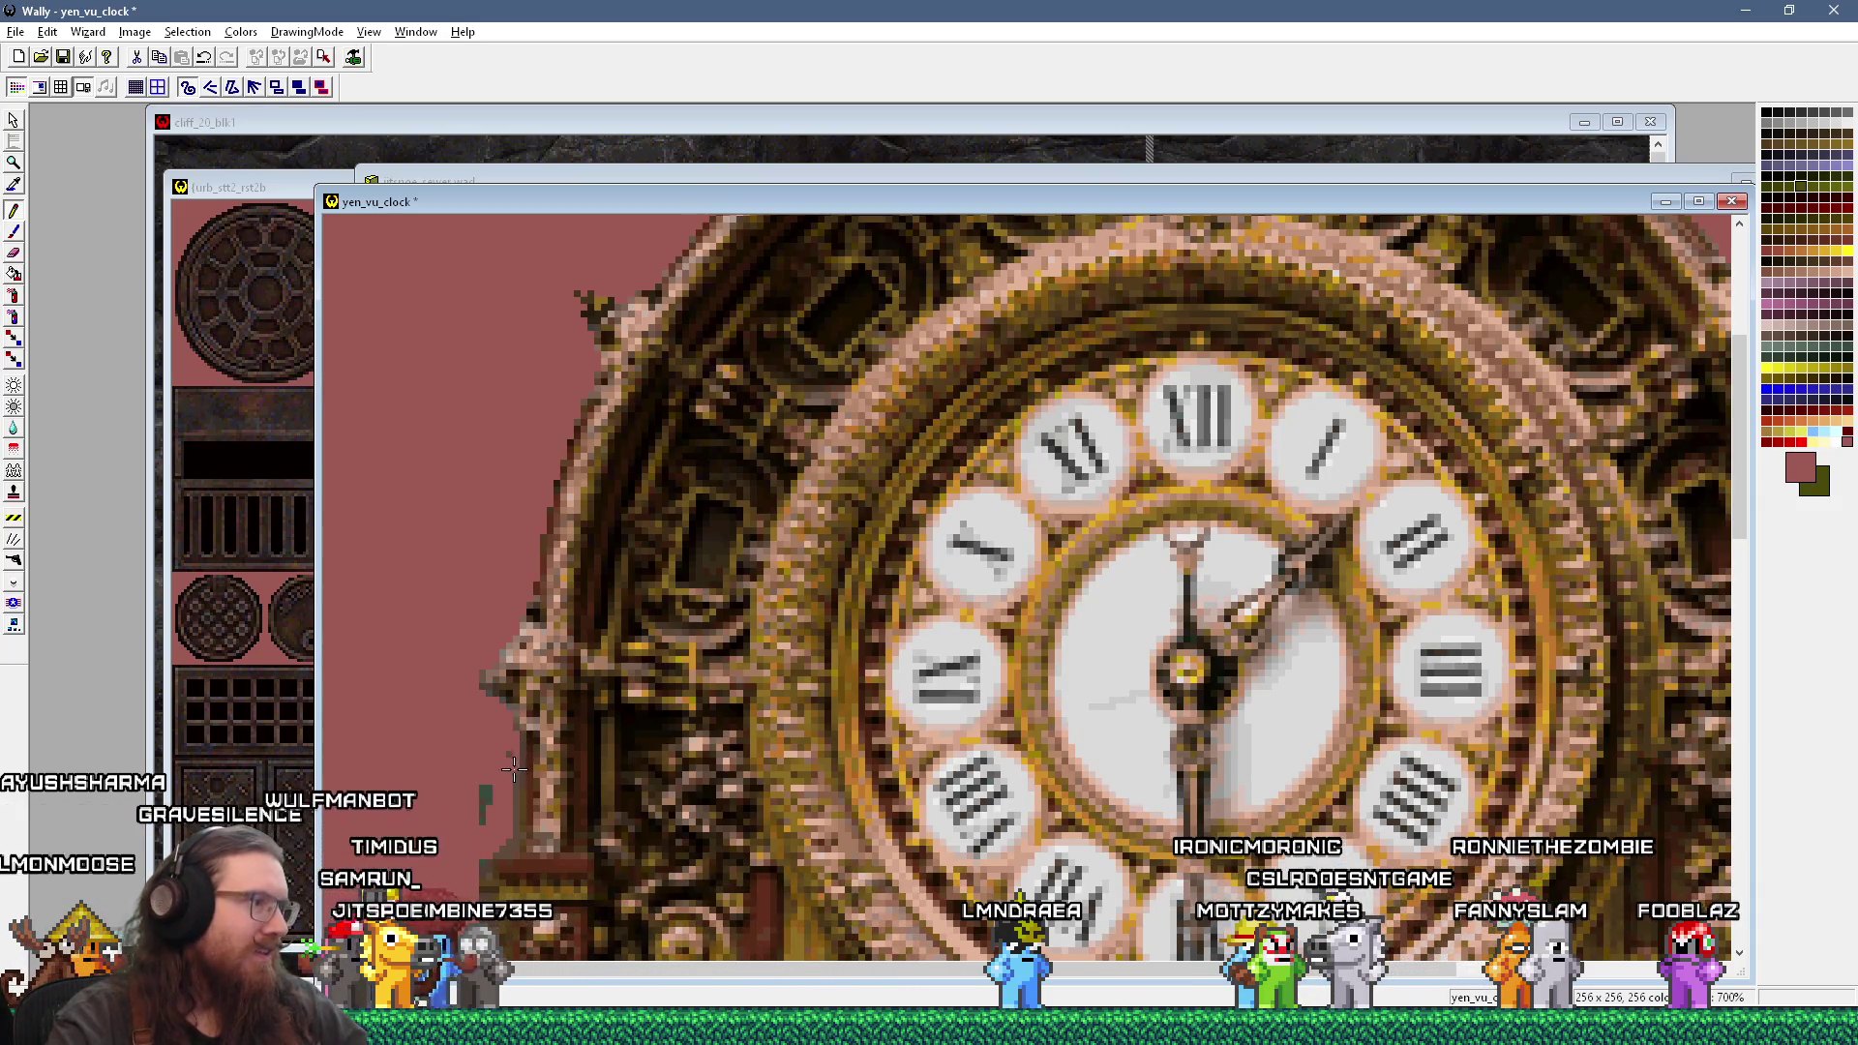
scroll(512, 807, down, 1)
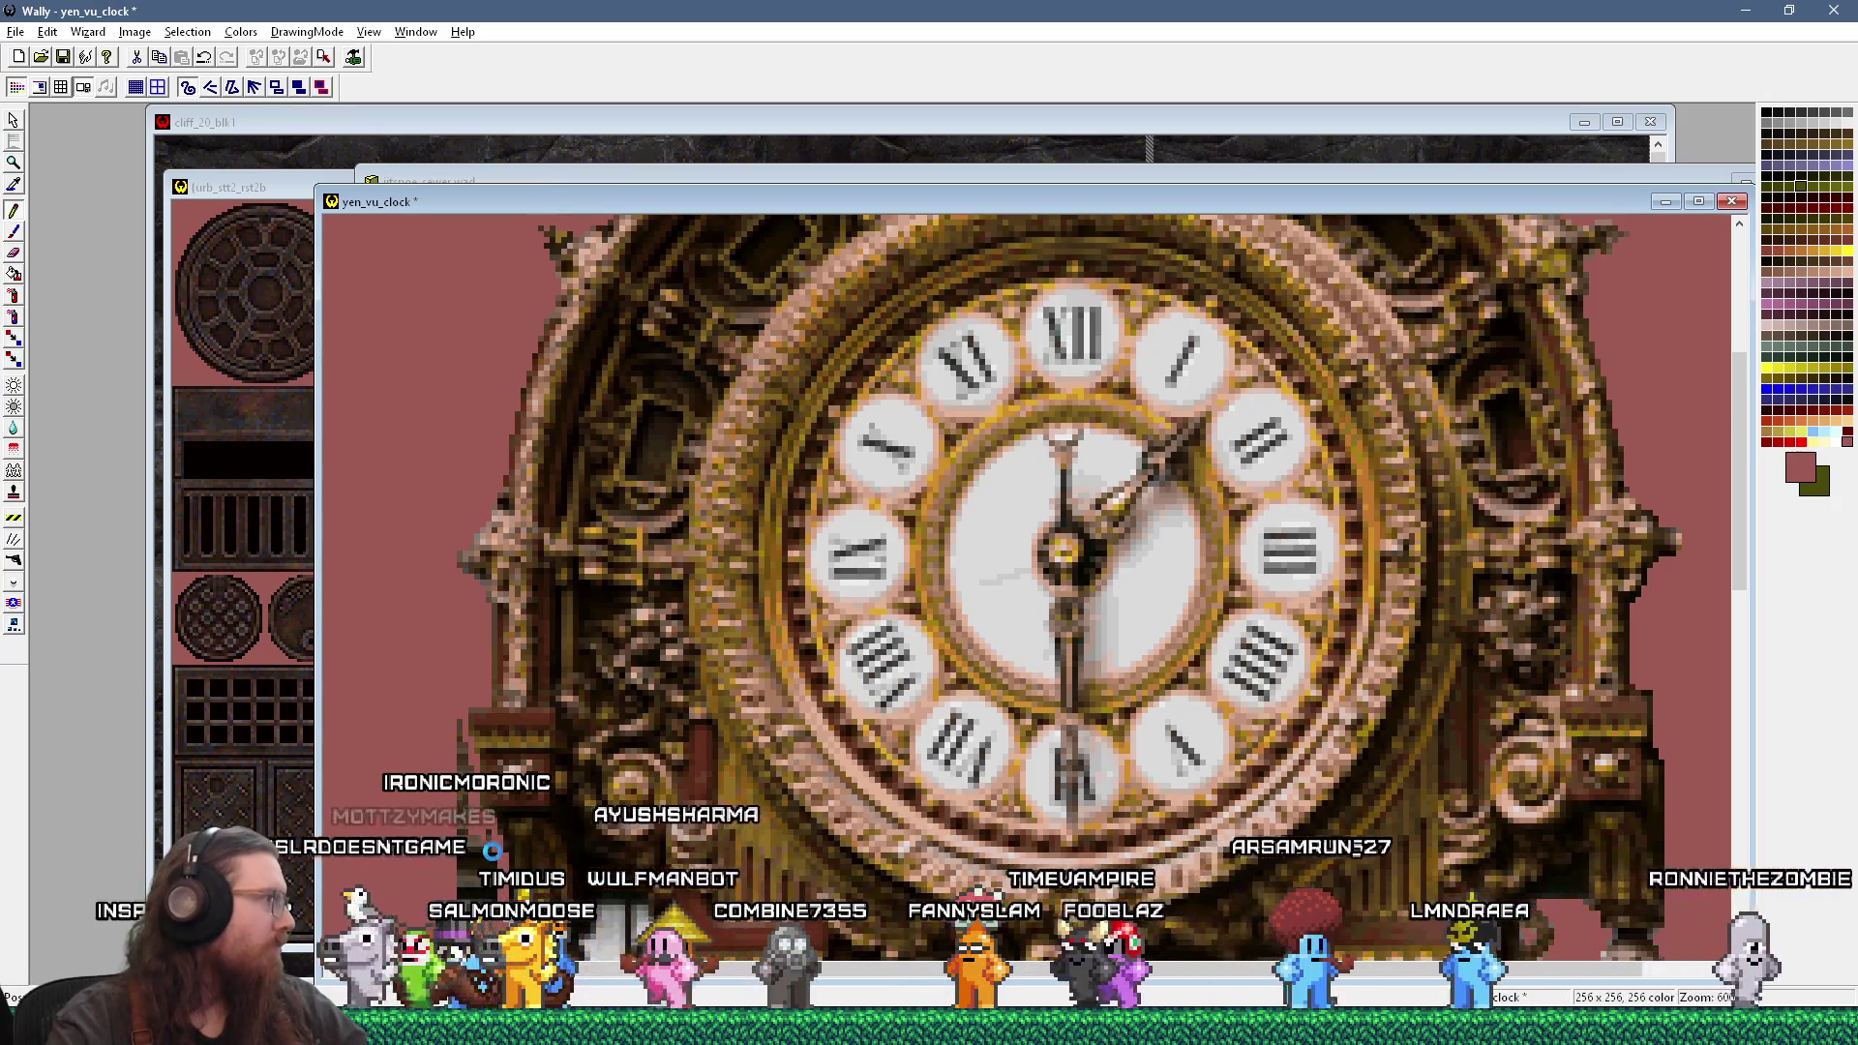
drag(1742, 562, 1742, 658)
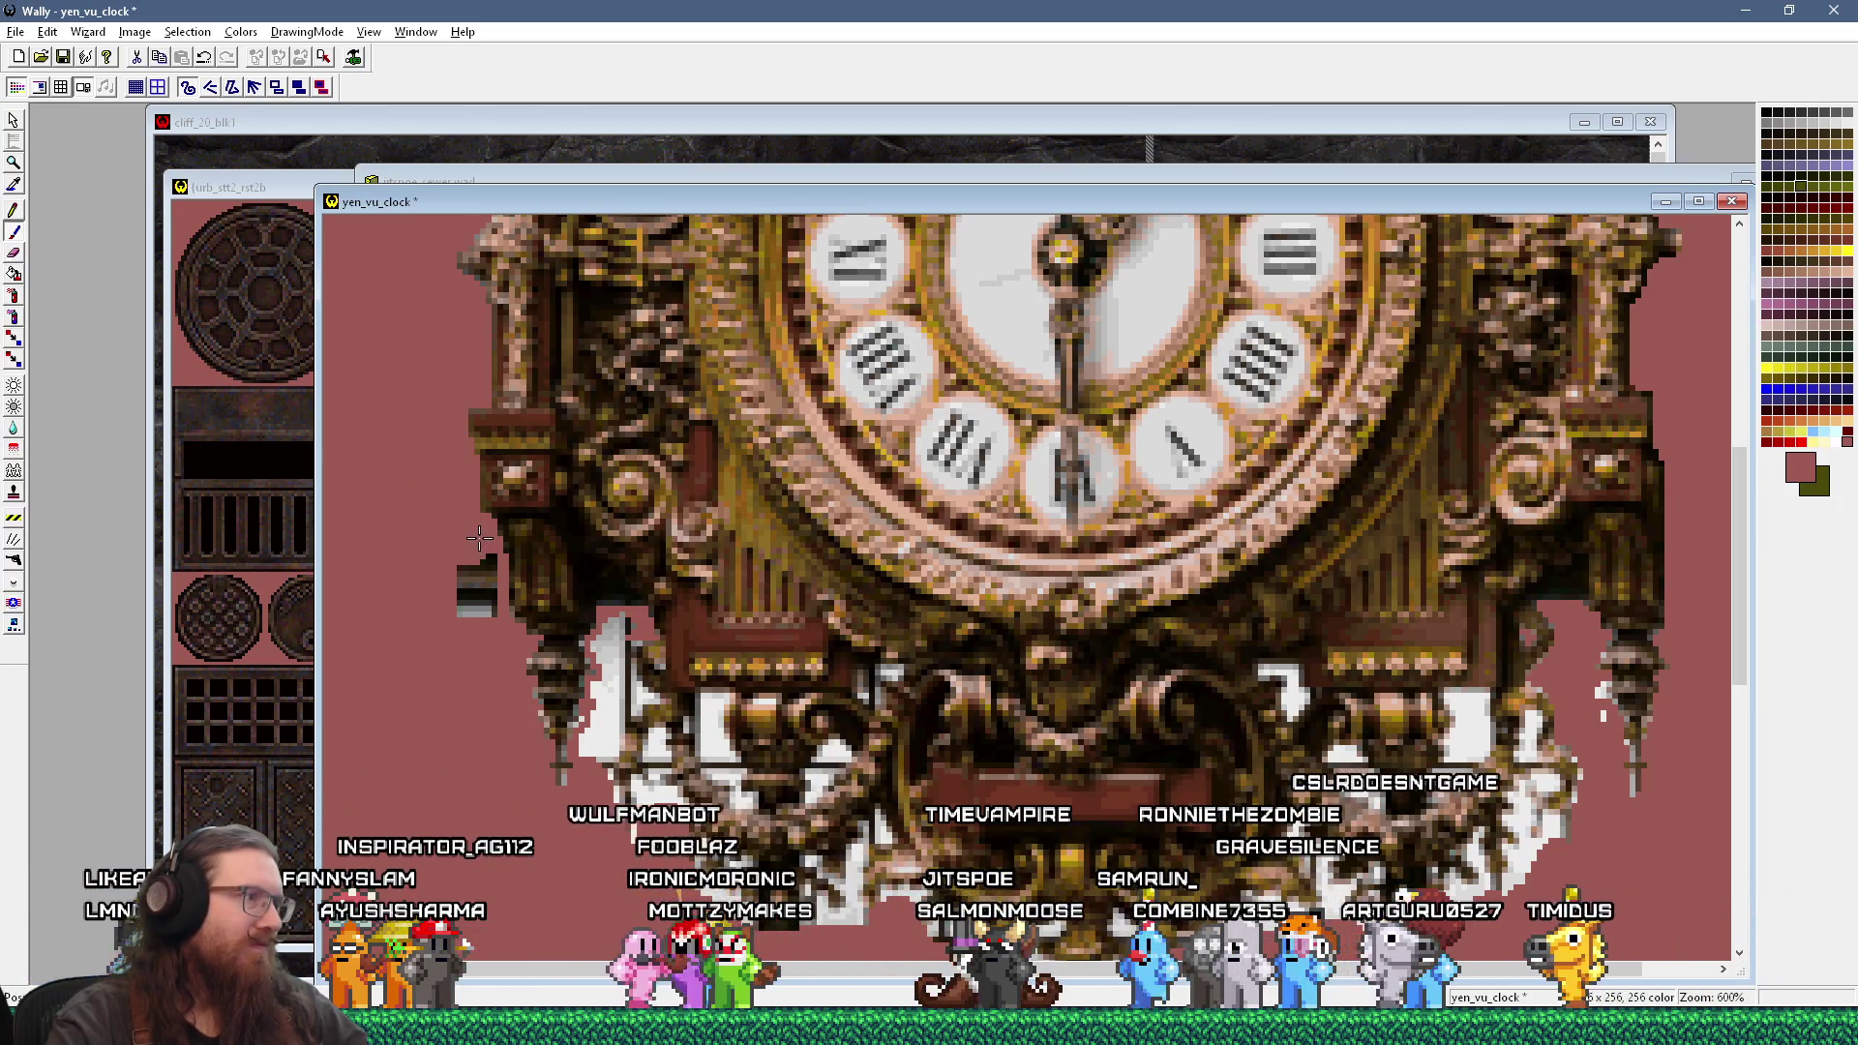
scroll(531, 636, down, 1)
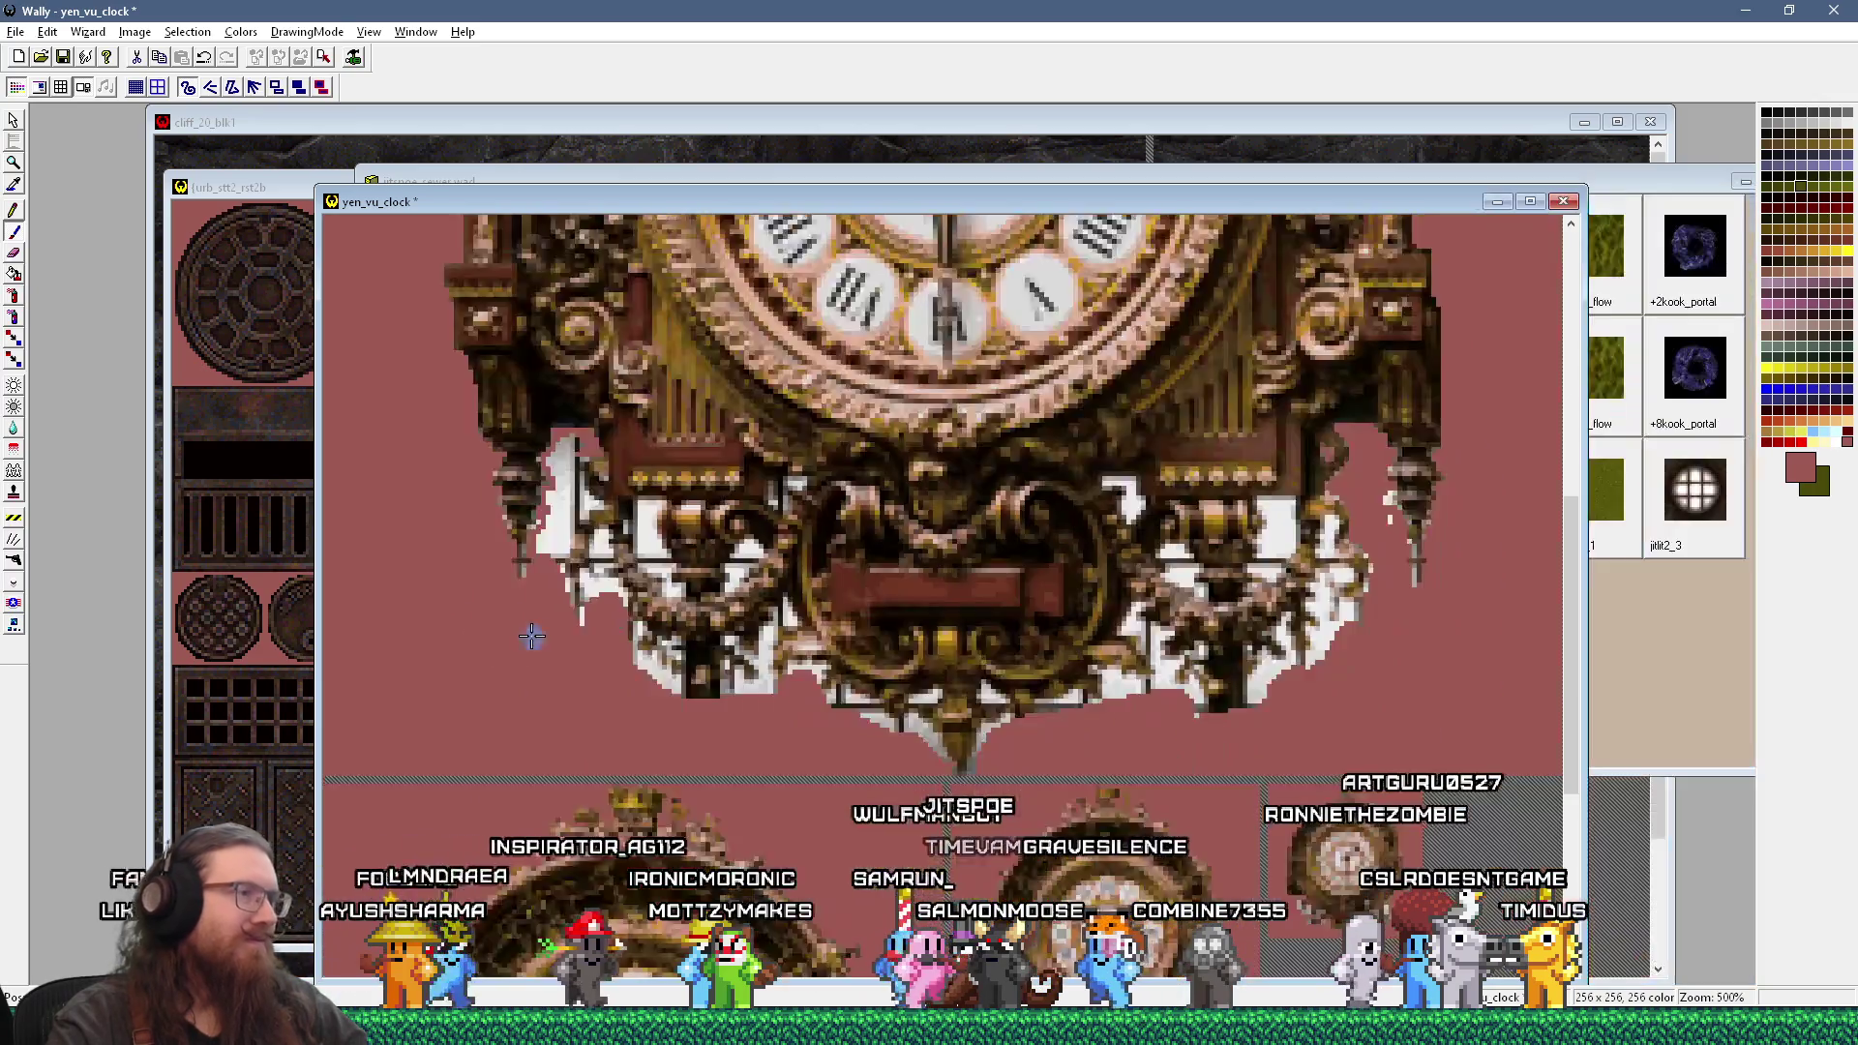
scroll(532, 635, down, 2)
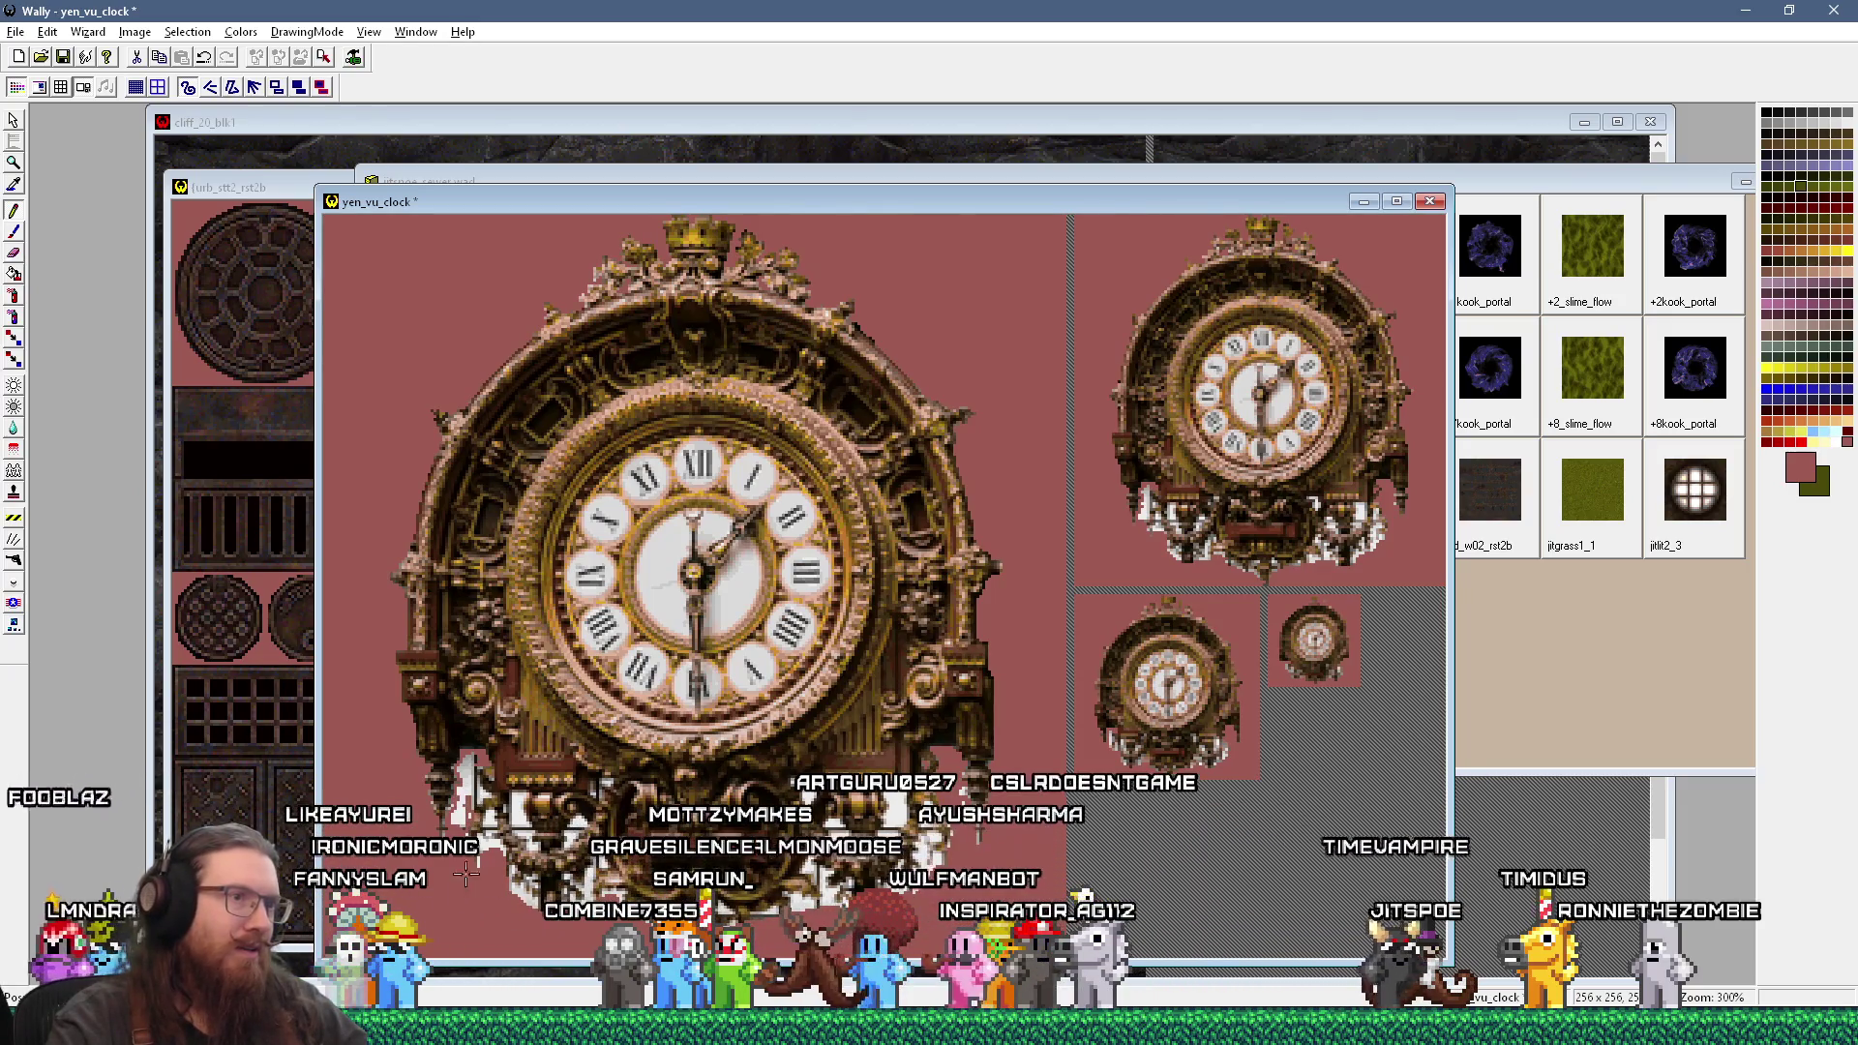
Step: Toggle zoom between 300% and 700%, then pan down to the clock's bottom ornament
key(plus)
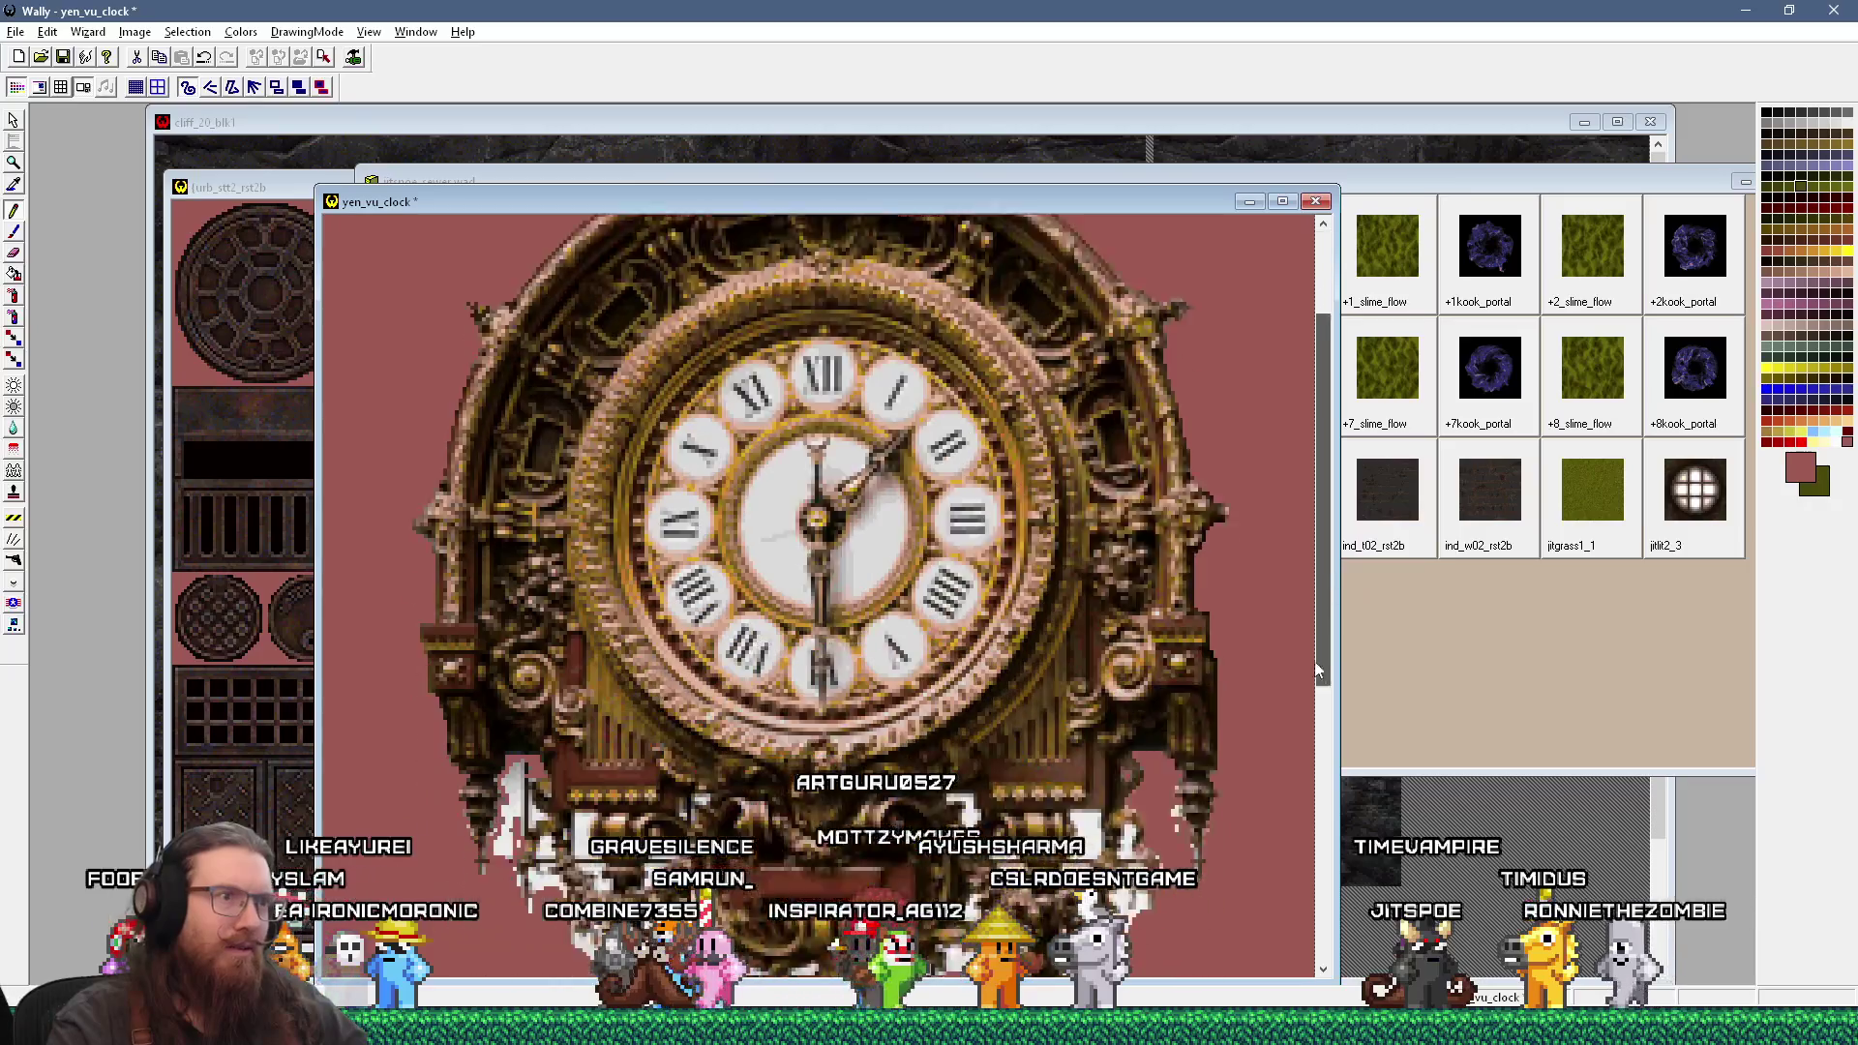
scroll(932, 719, down, 5)
key(minus)
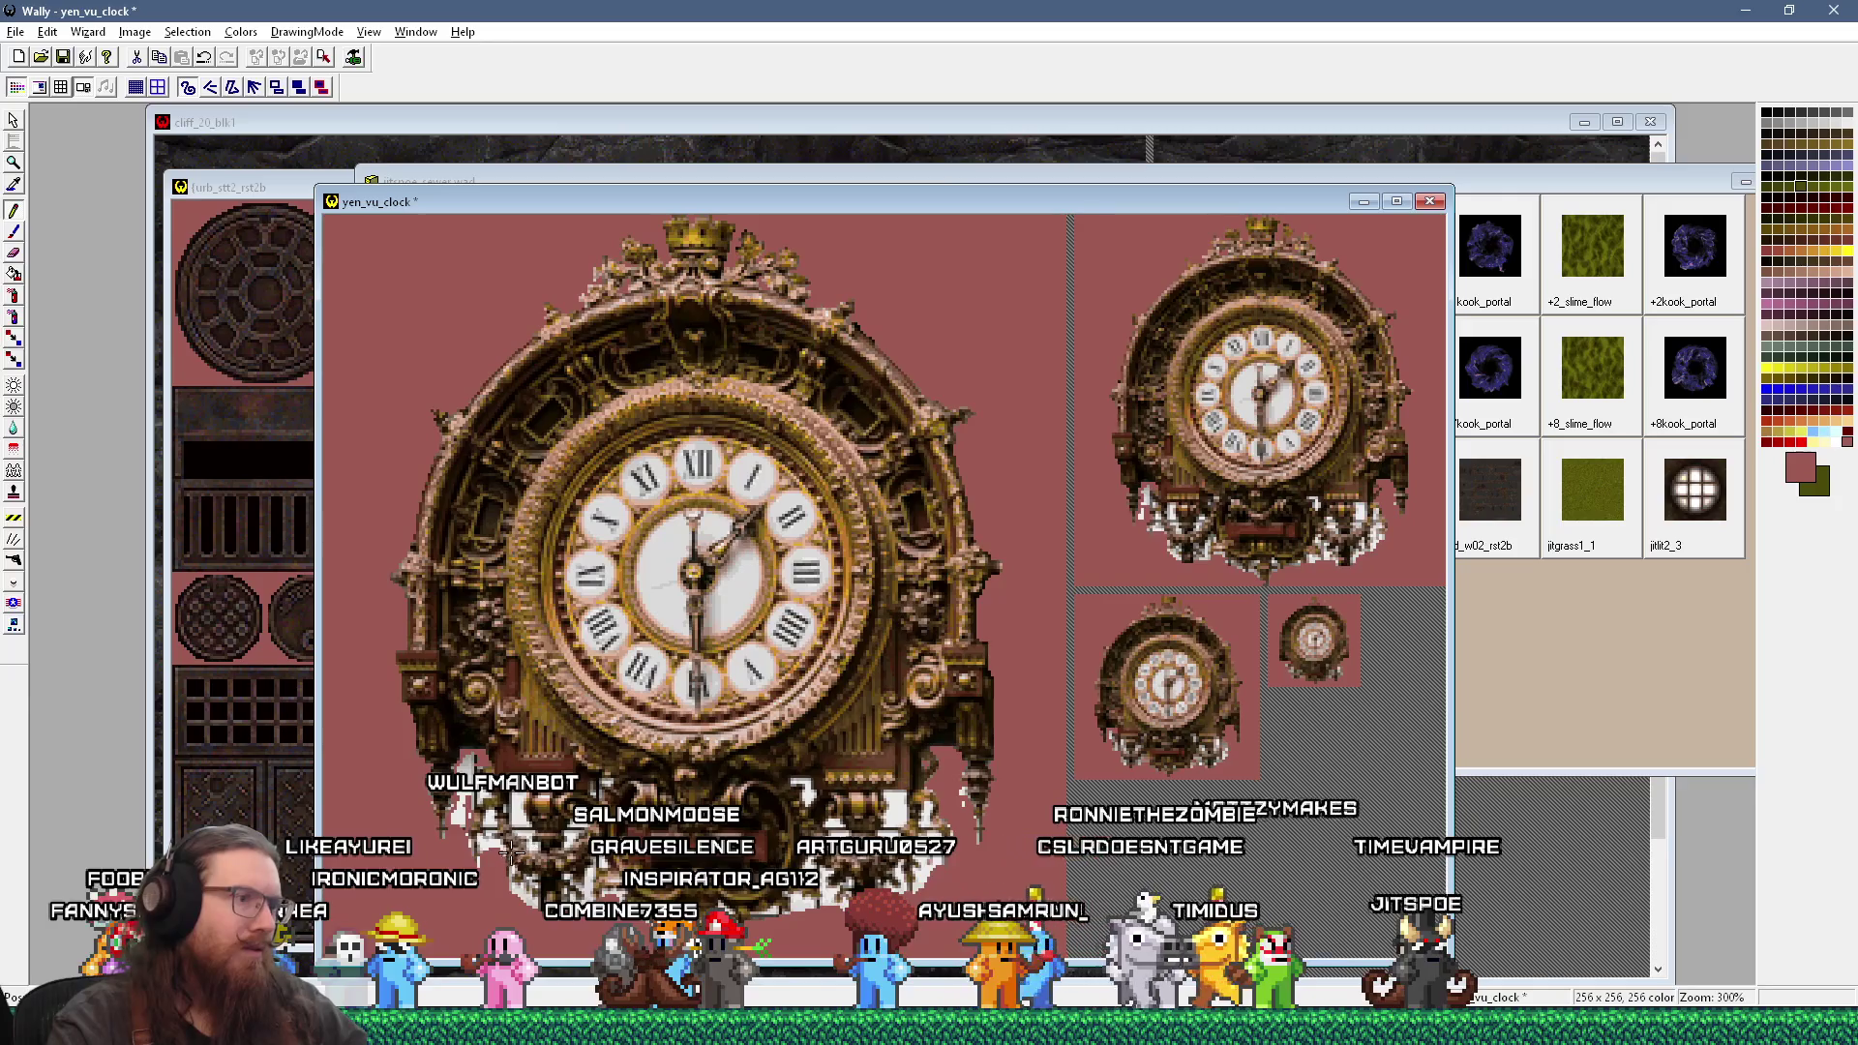
key(plus)
key(plus)
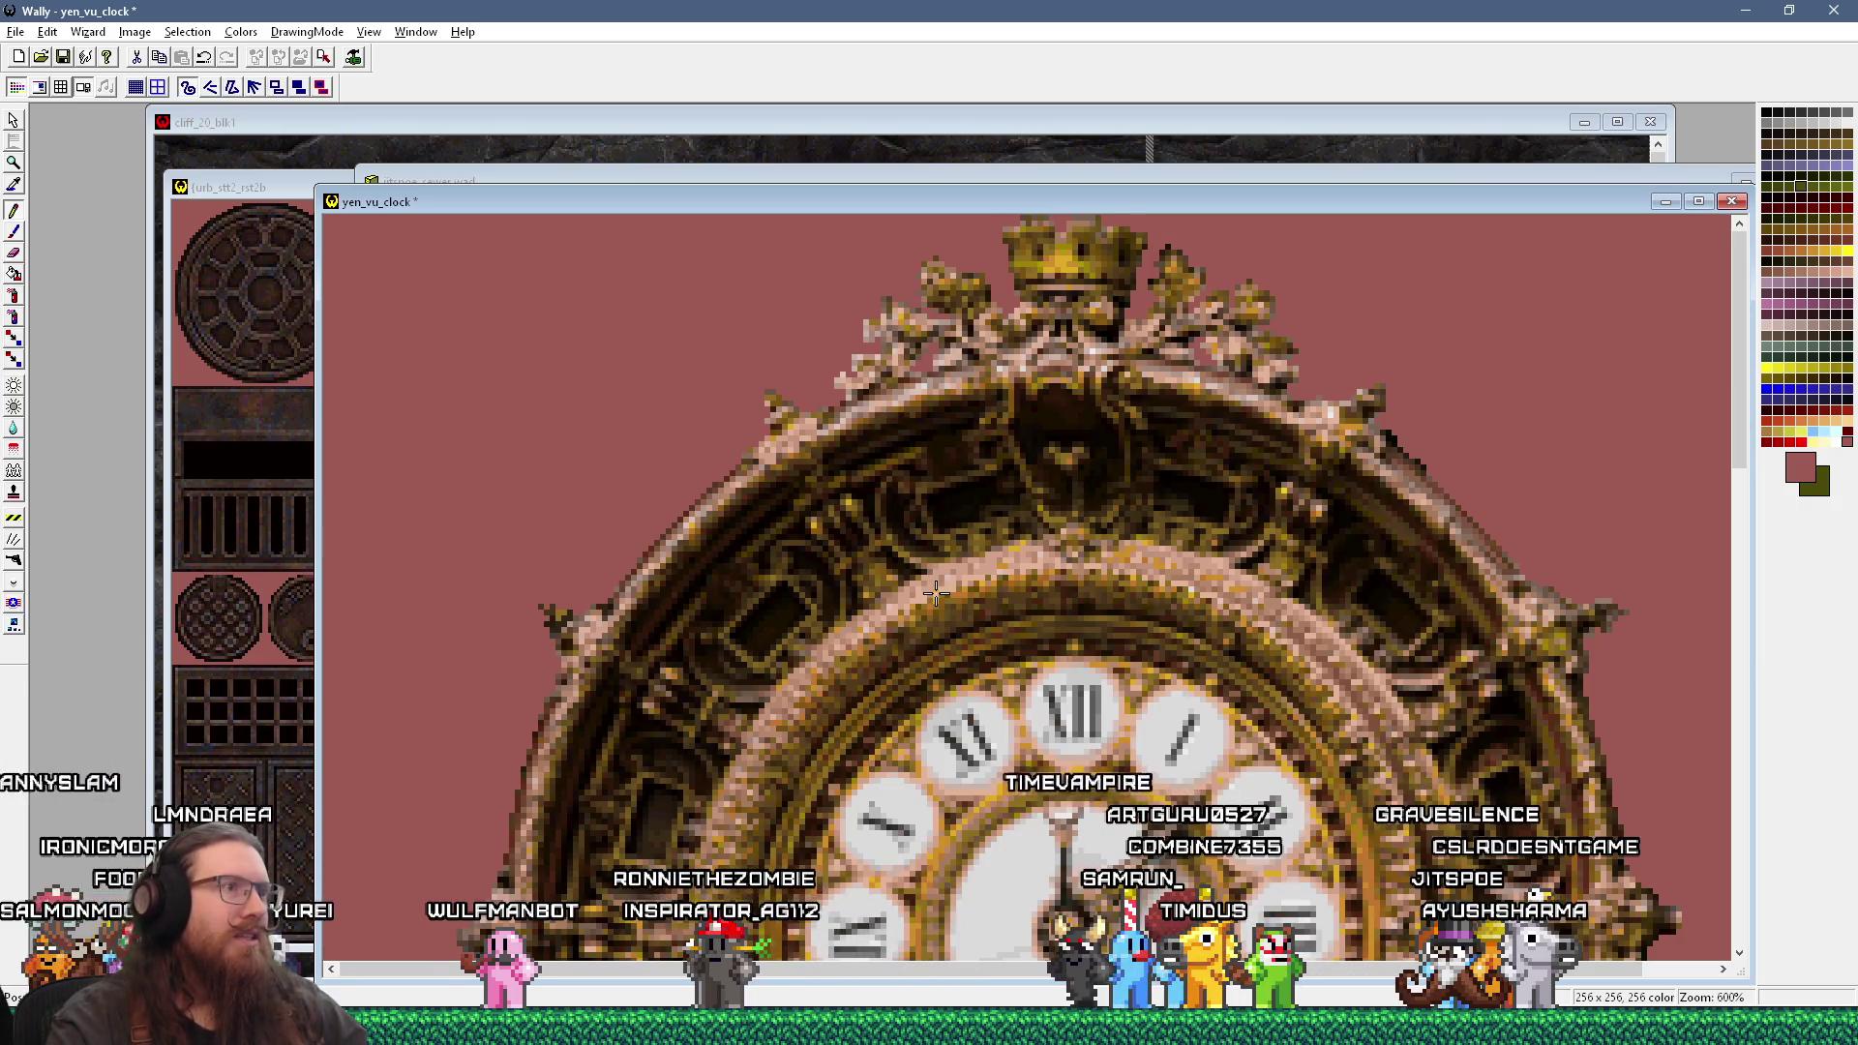
key(minus)
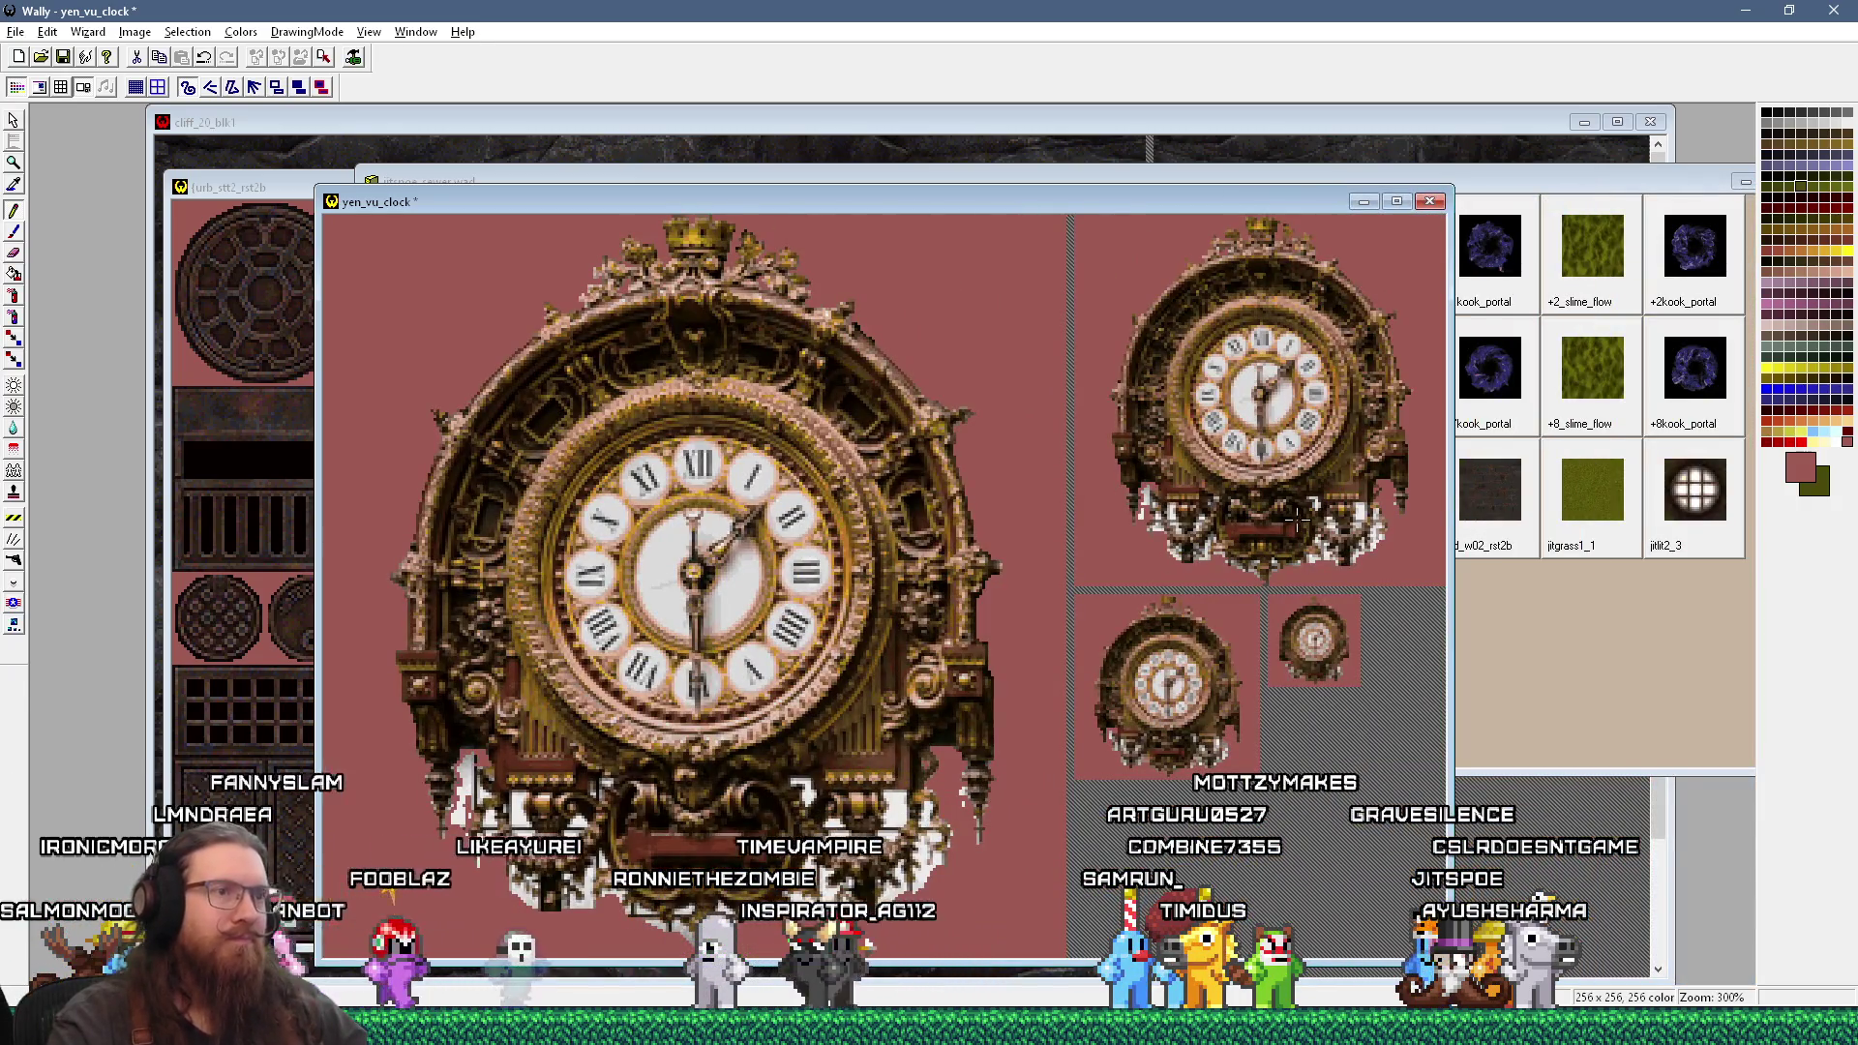
key(plus)
key(plus)
key(plus)
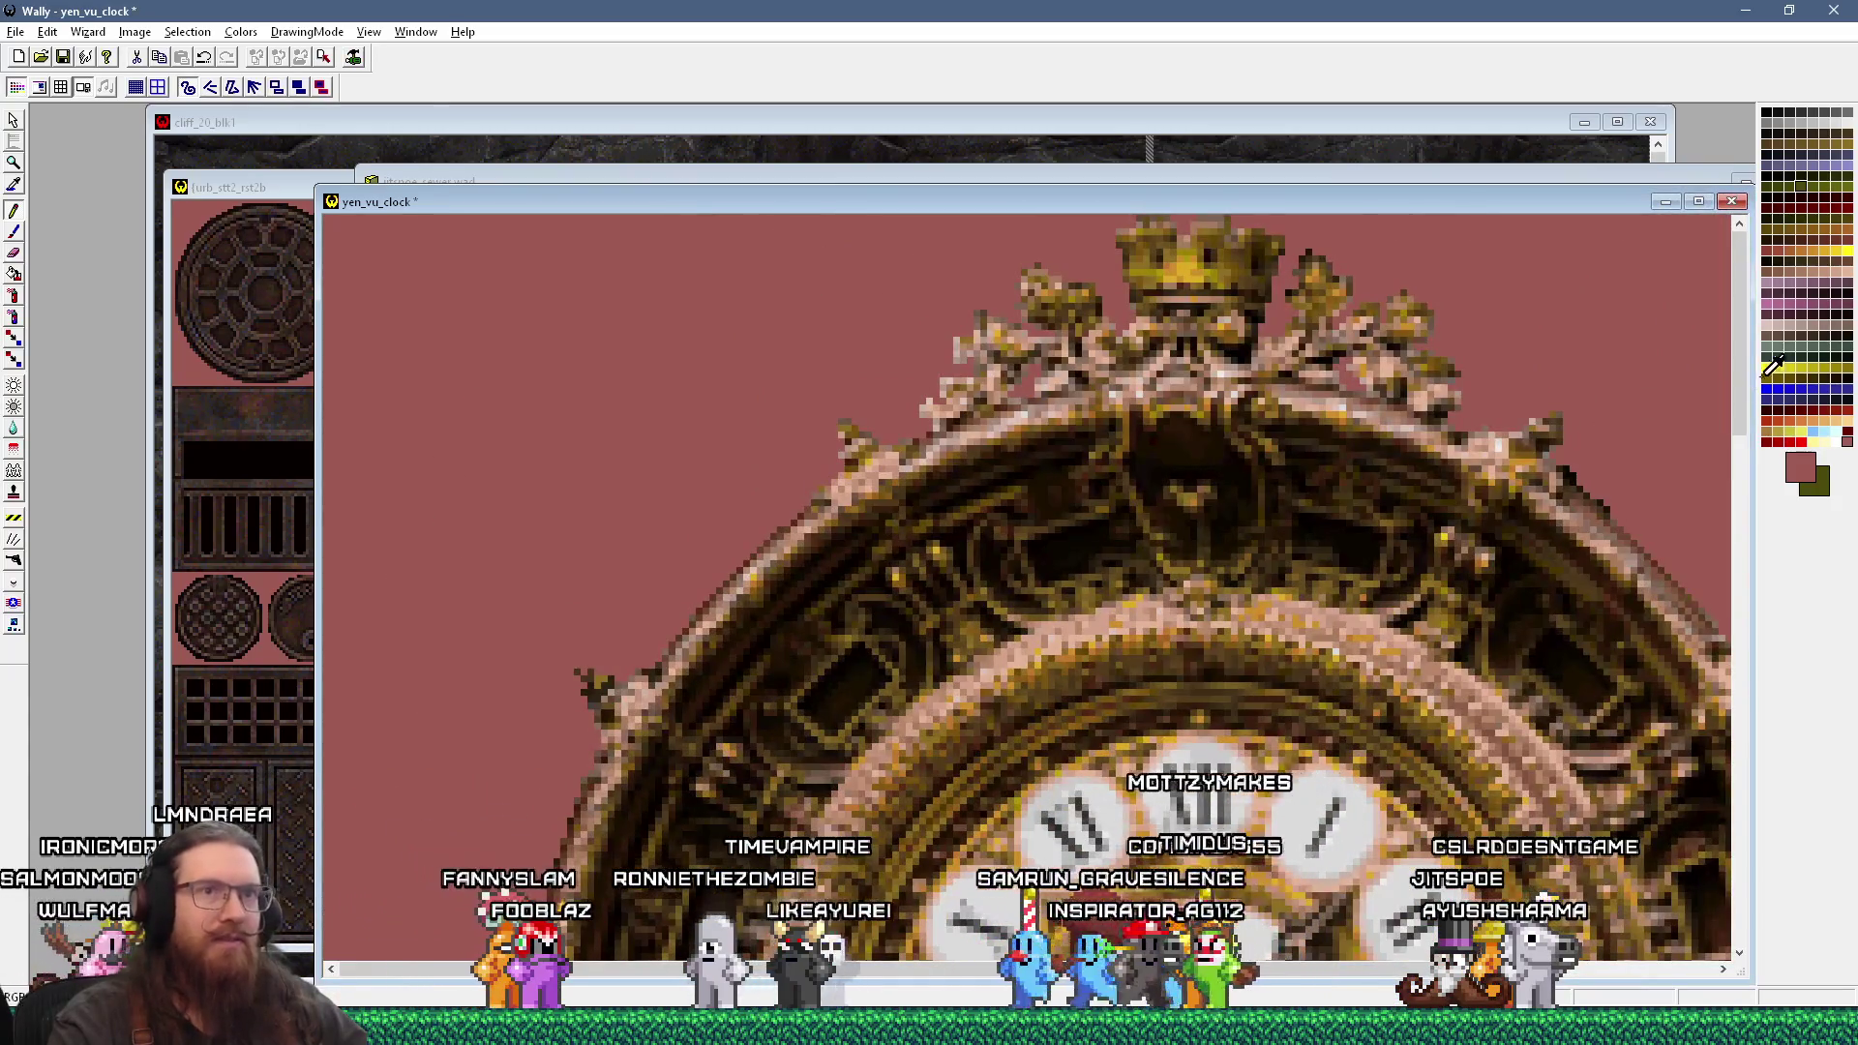
drag(1733, 380, 1755, 921)
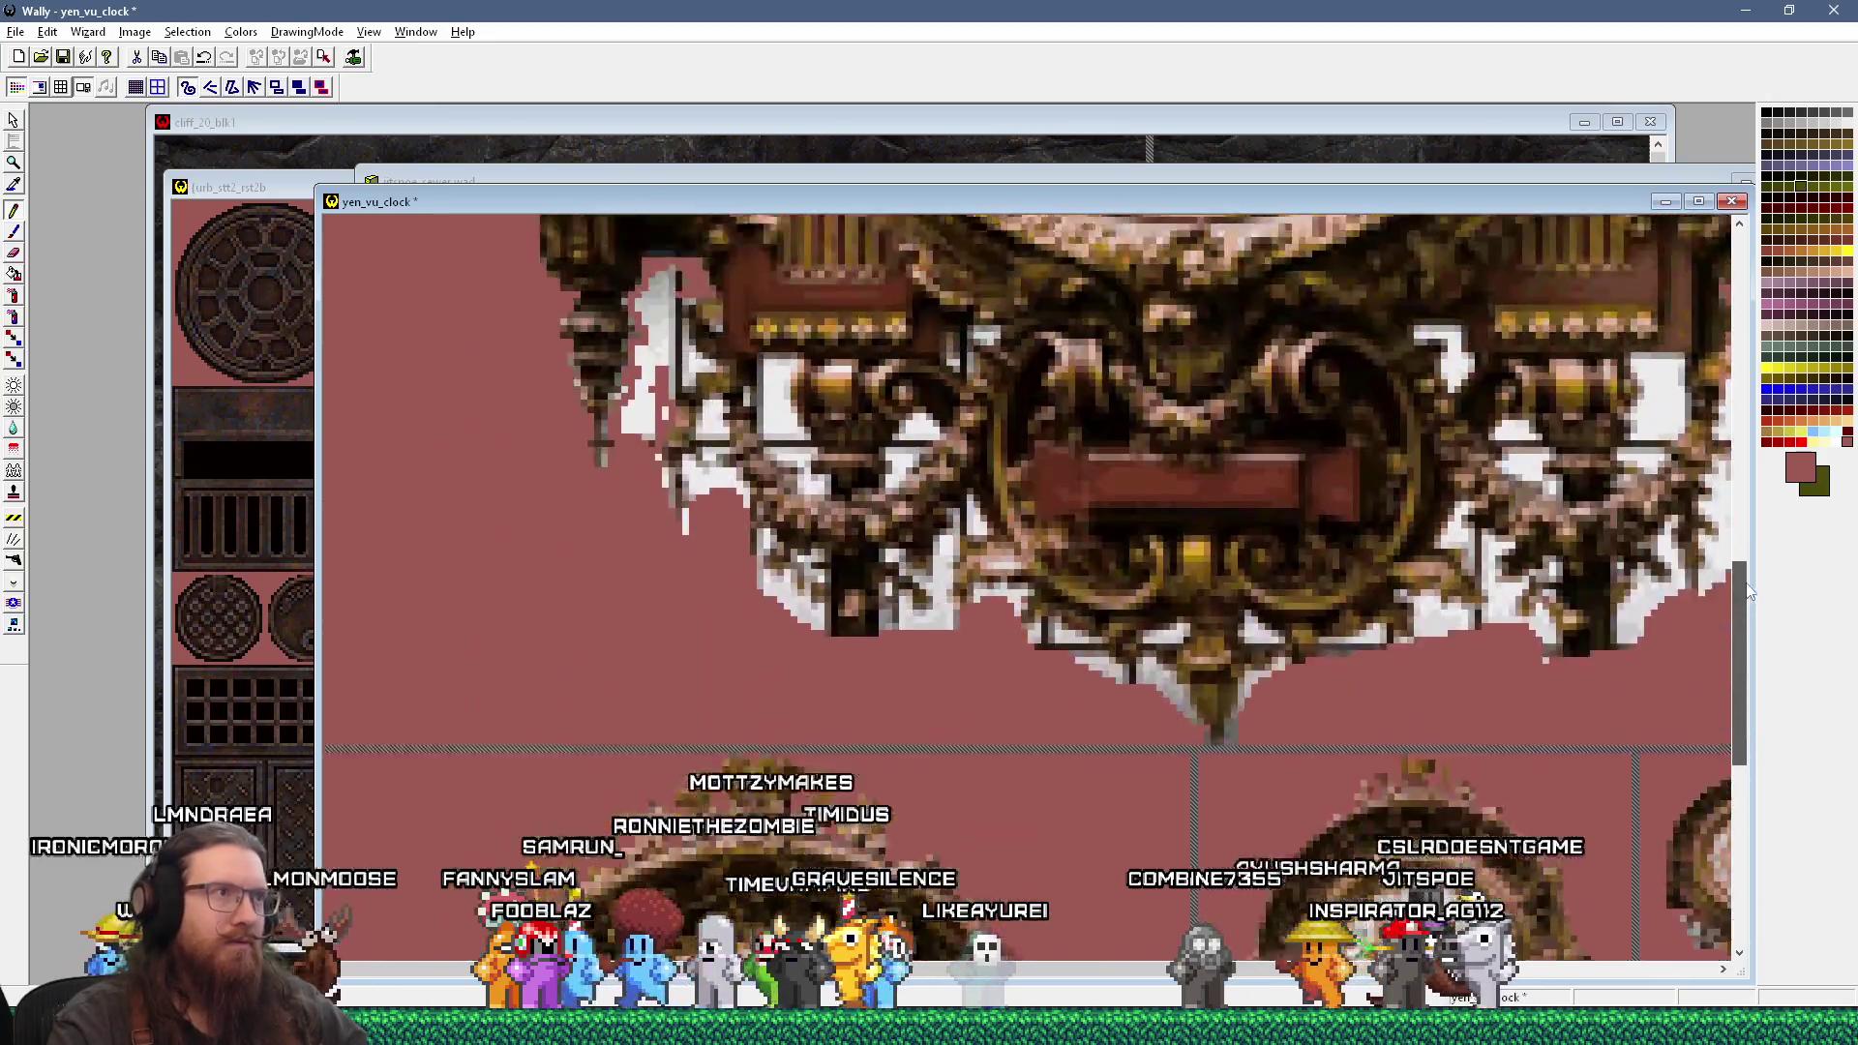
drag(1734, 732, 1748, 528)
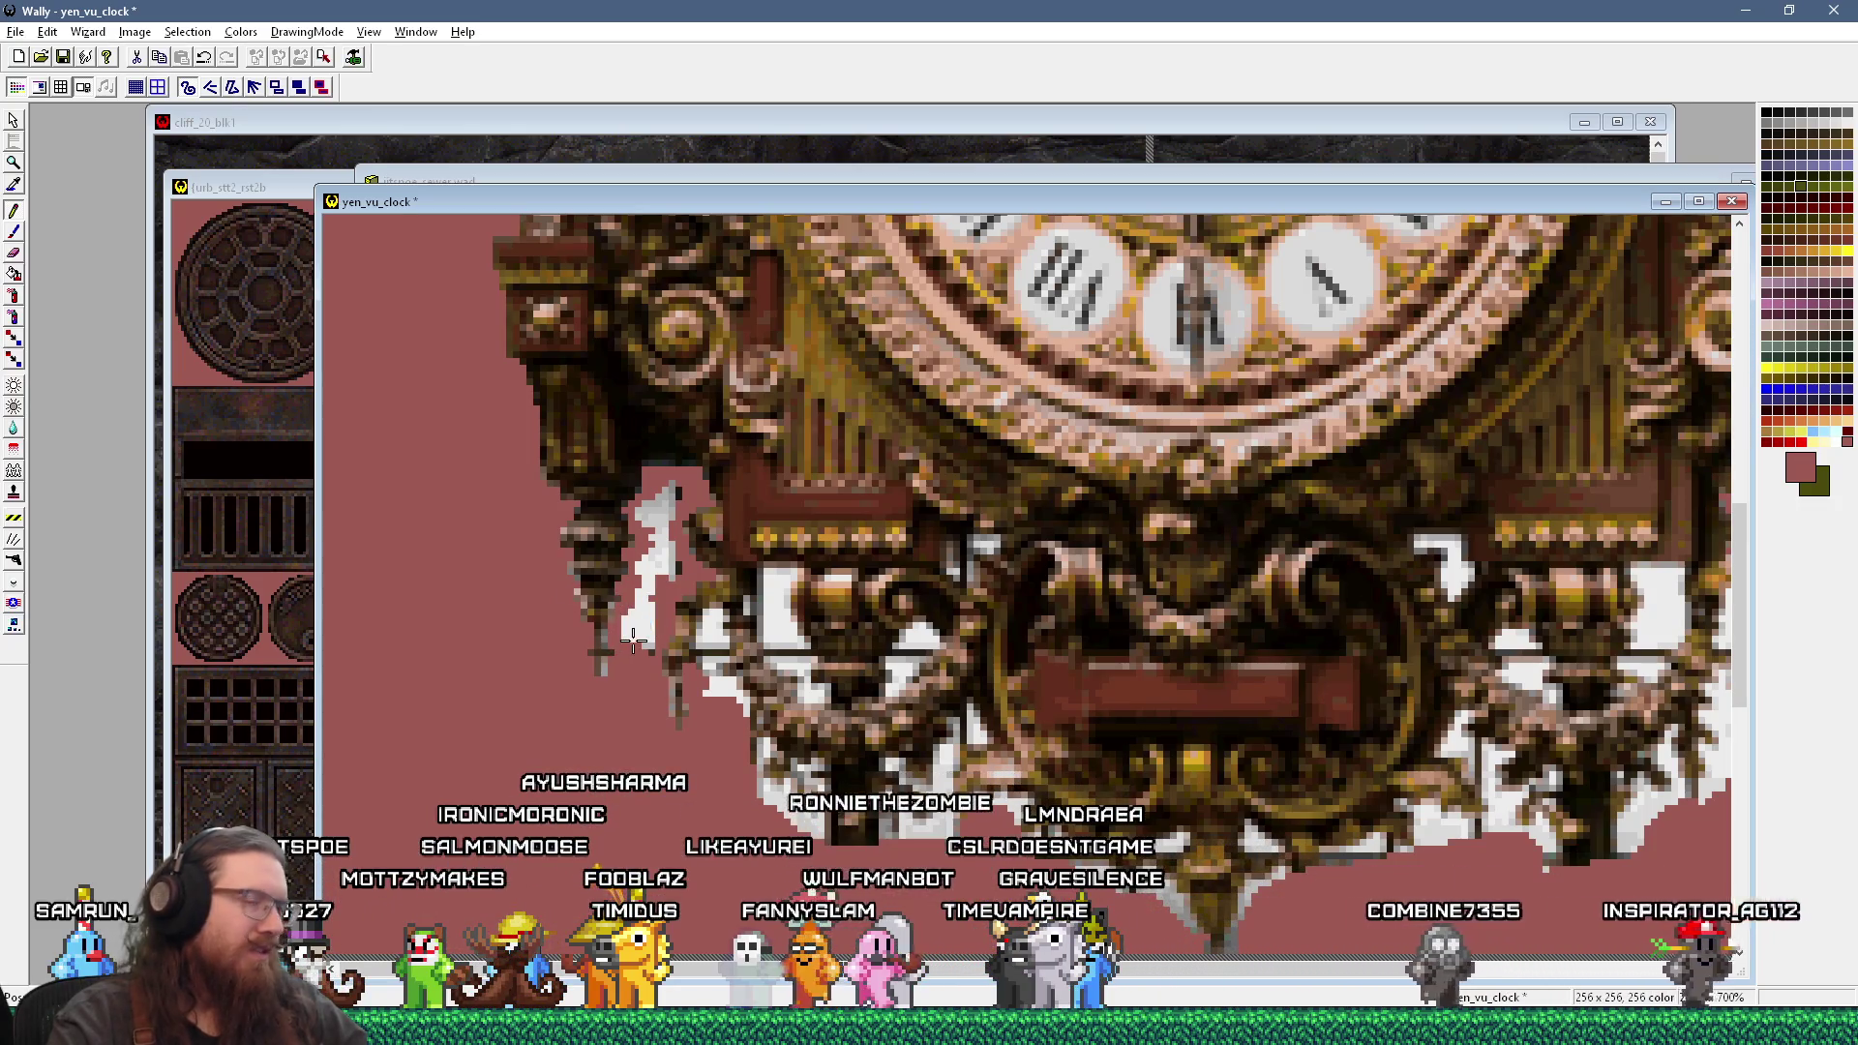
Step: Zoom out from 700% to 600% to show the smaller mip clocks below the ornament
scroll(639, 619, down, 3)
scroll(650, 563, up, 3)
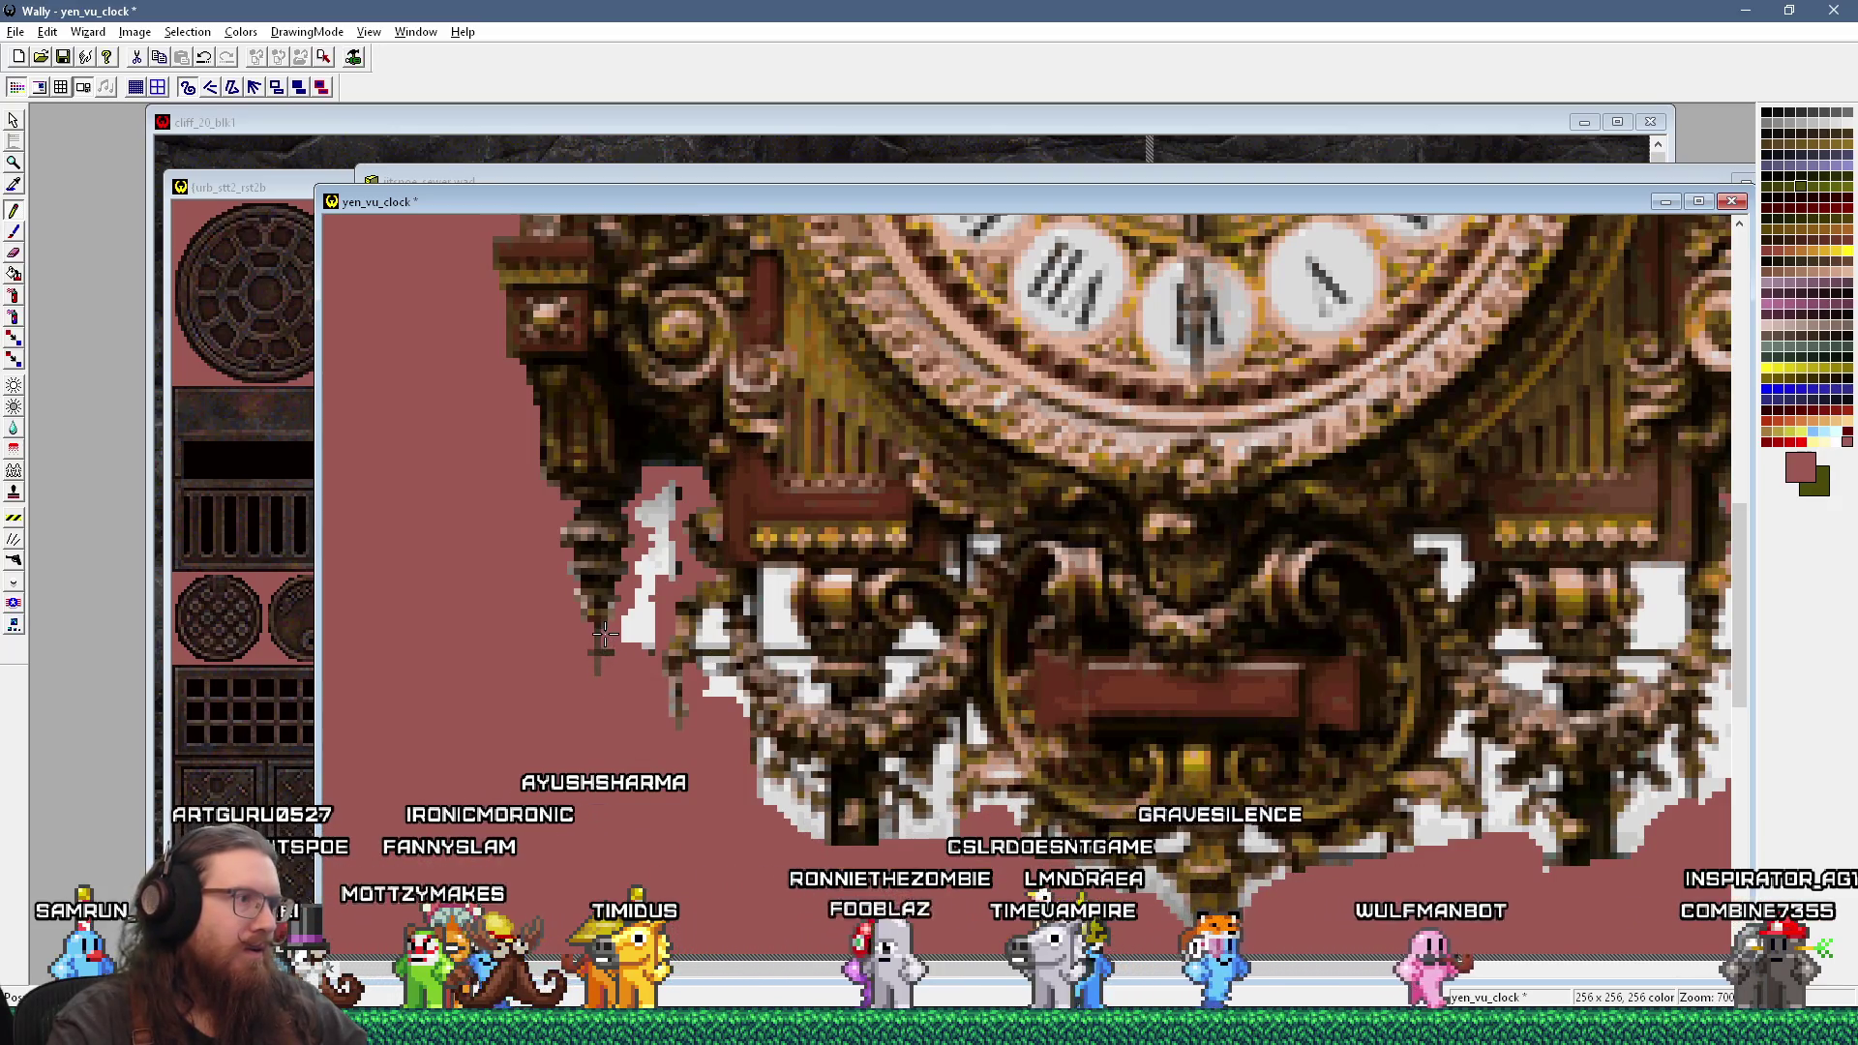
scroll(868, 623, down, 1)
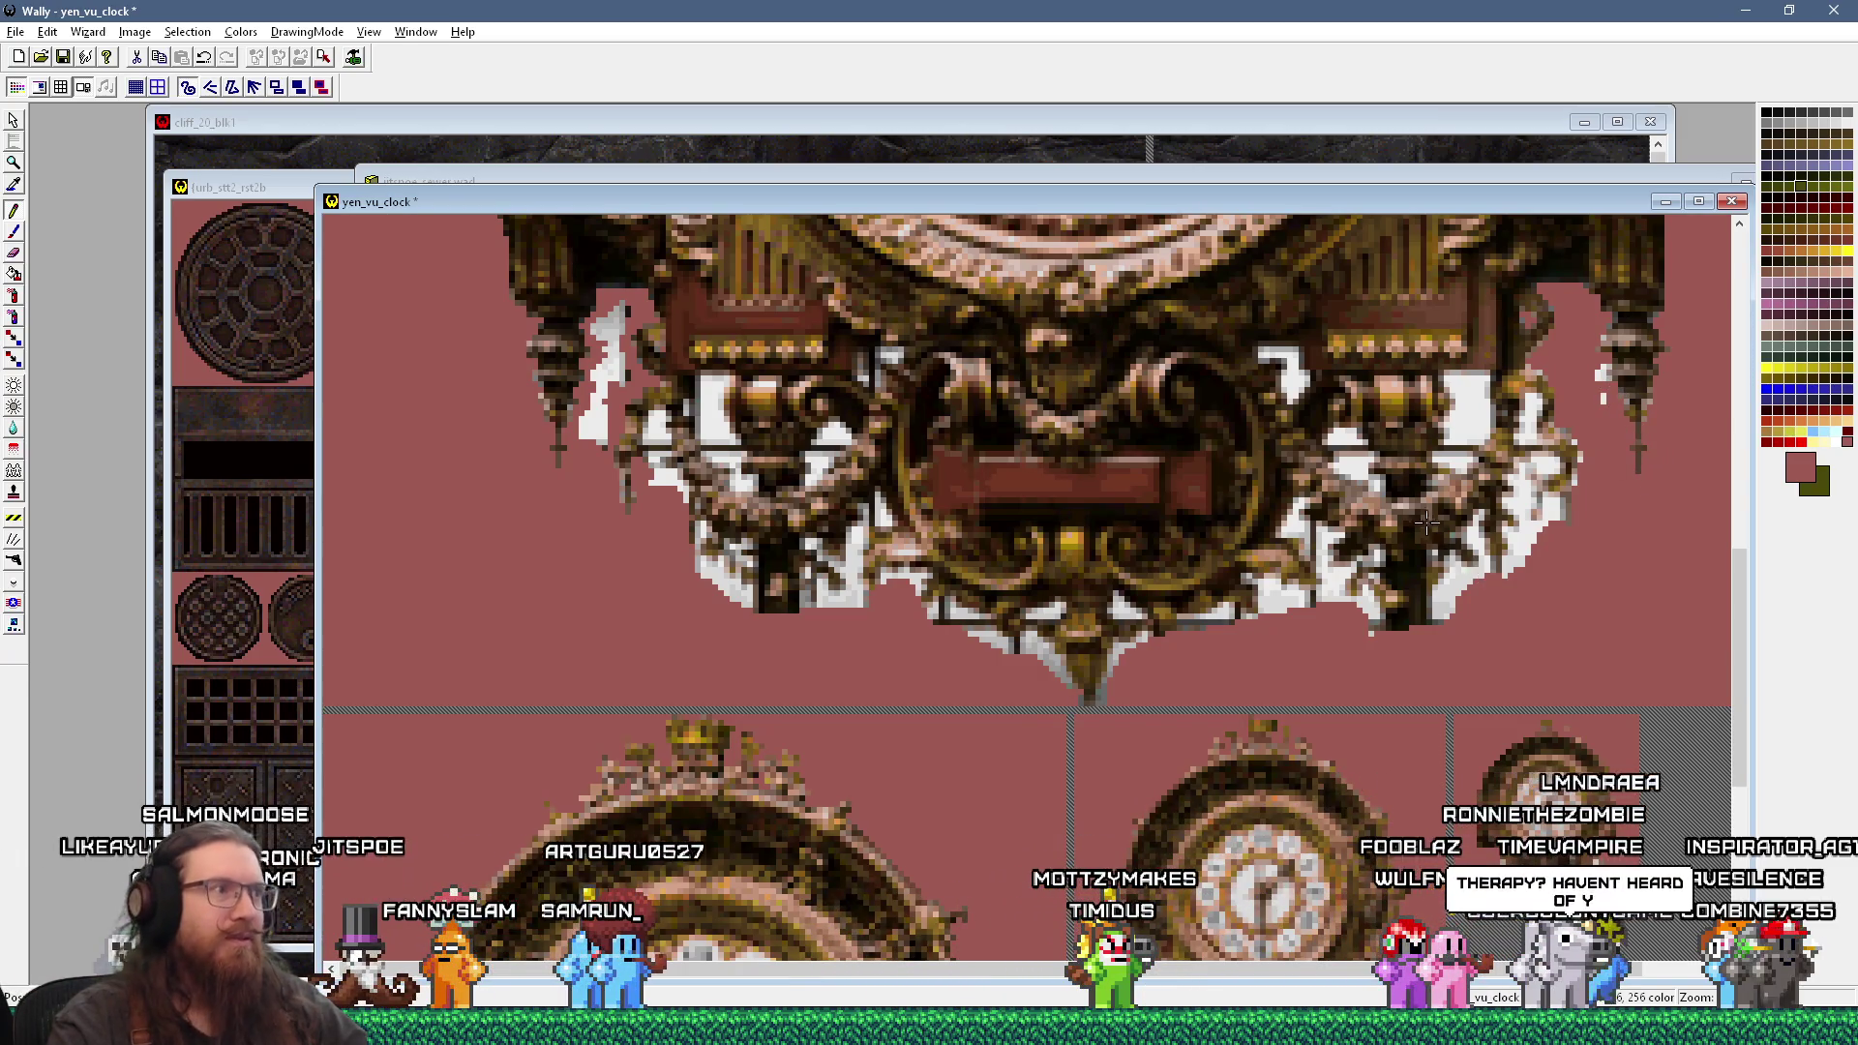
scroll(1433, 523, down, 2)
scroll(1339, 428, up, 2)
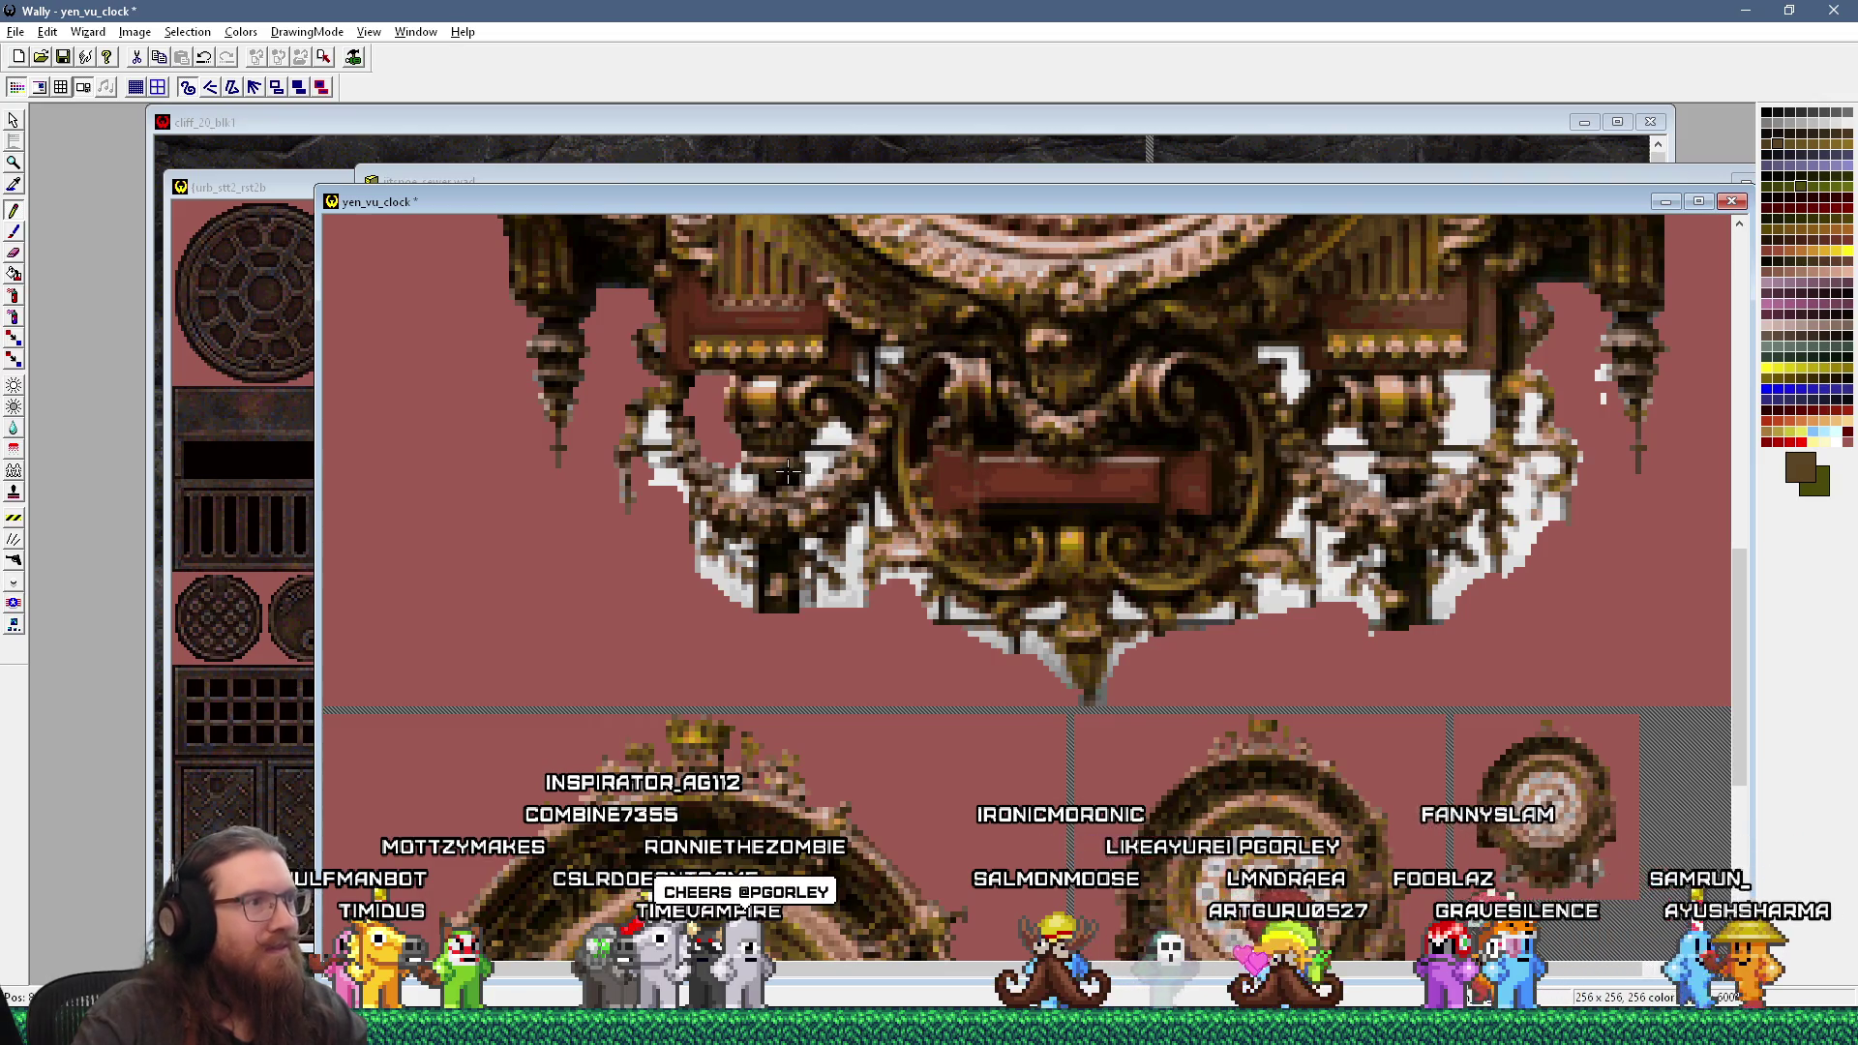
Step: Sample rose, near-white, near-black and greyish tan shades, ending on dark red-brown from the frame
click(735, 430)
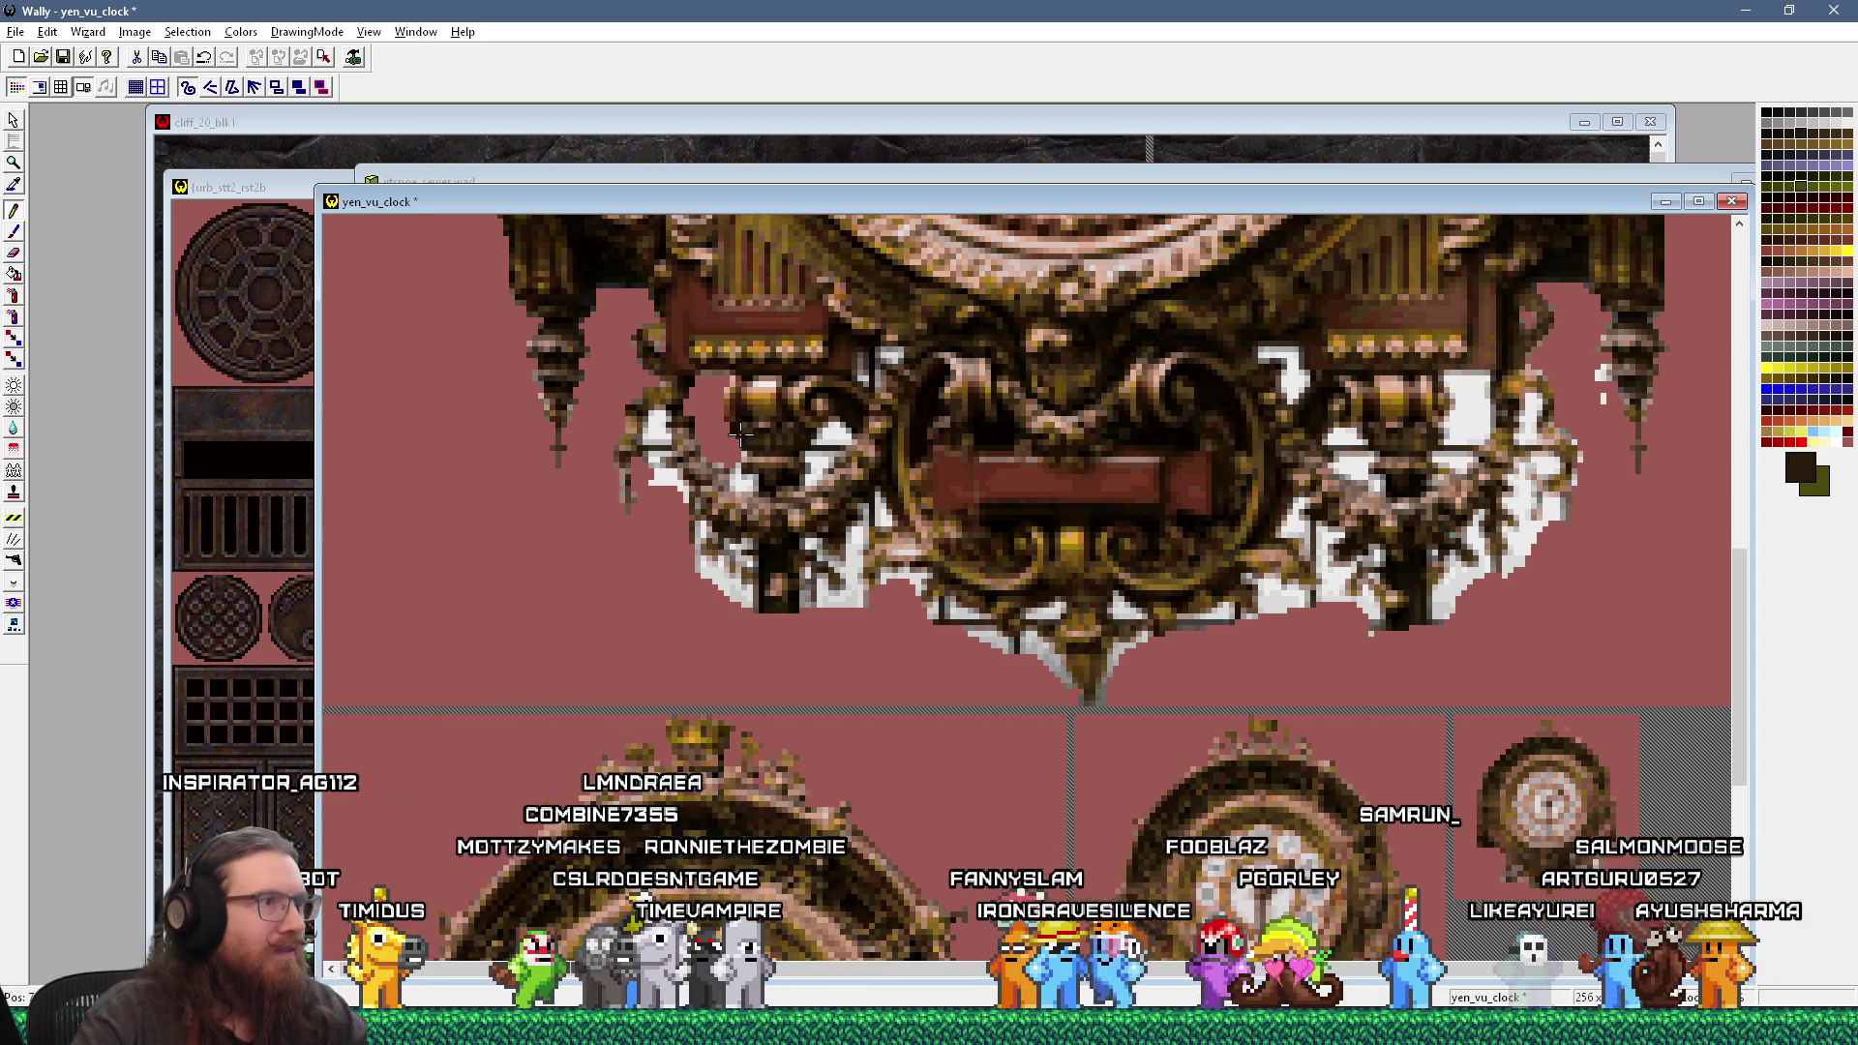
click(836, 433)
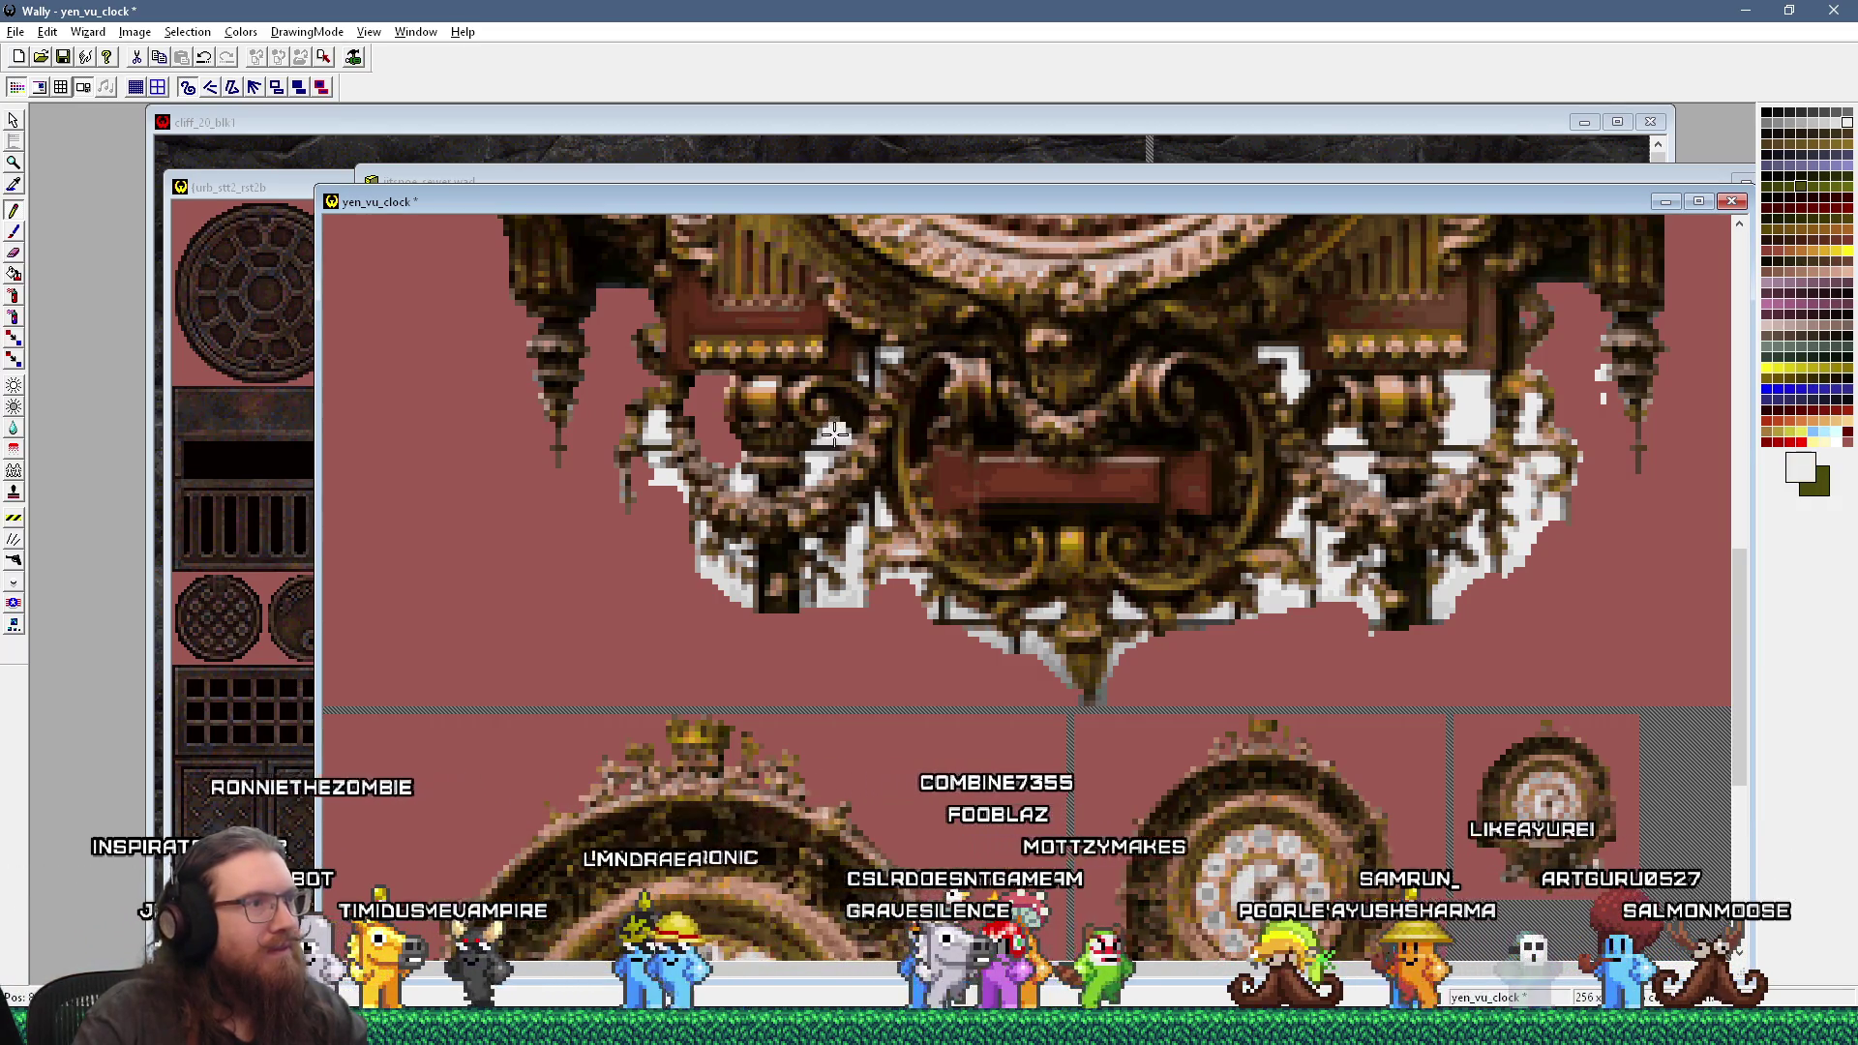
click(862, 588)
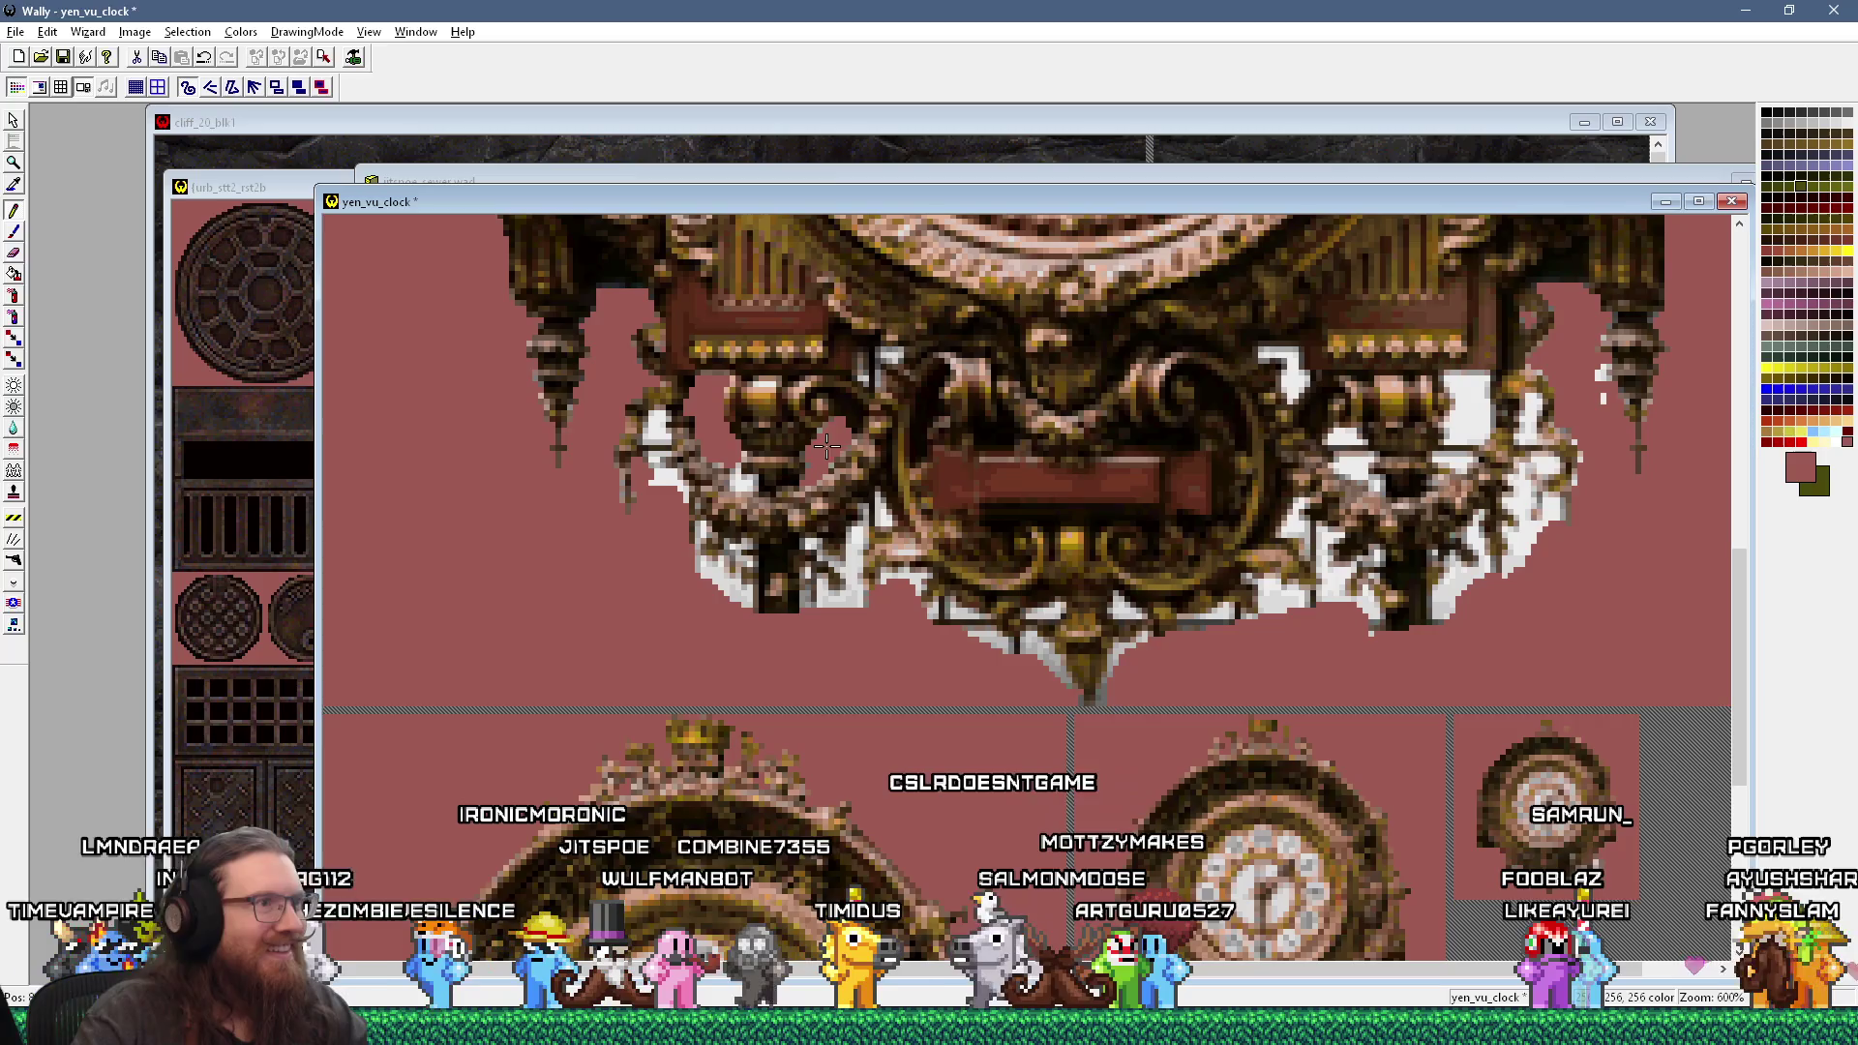
click(816, 432)
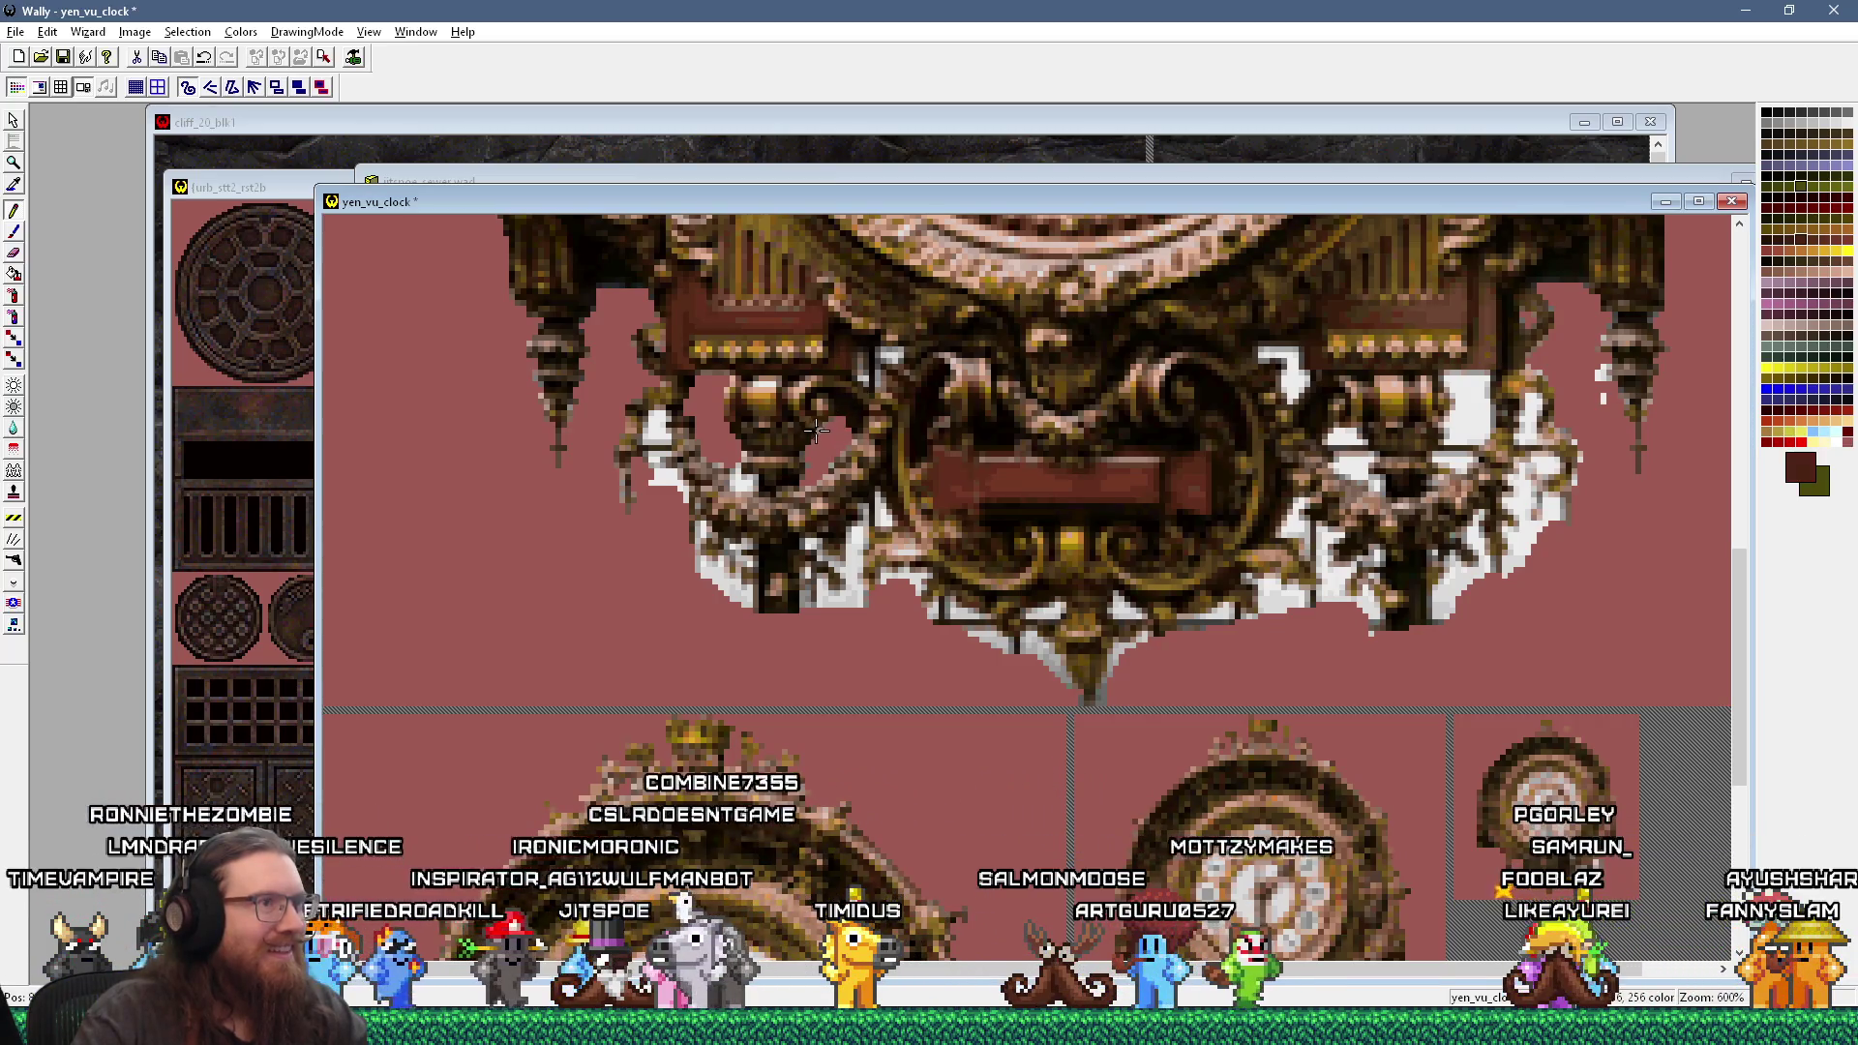
click(829, 426)
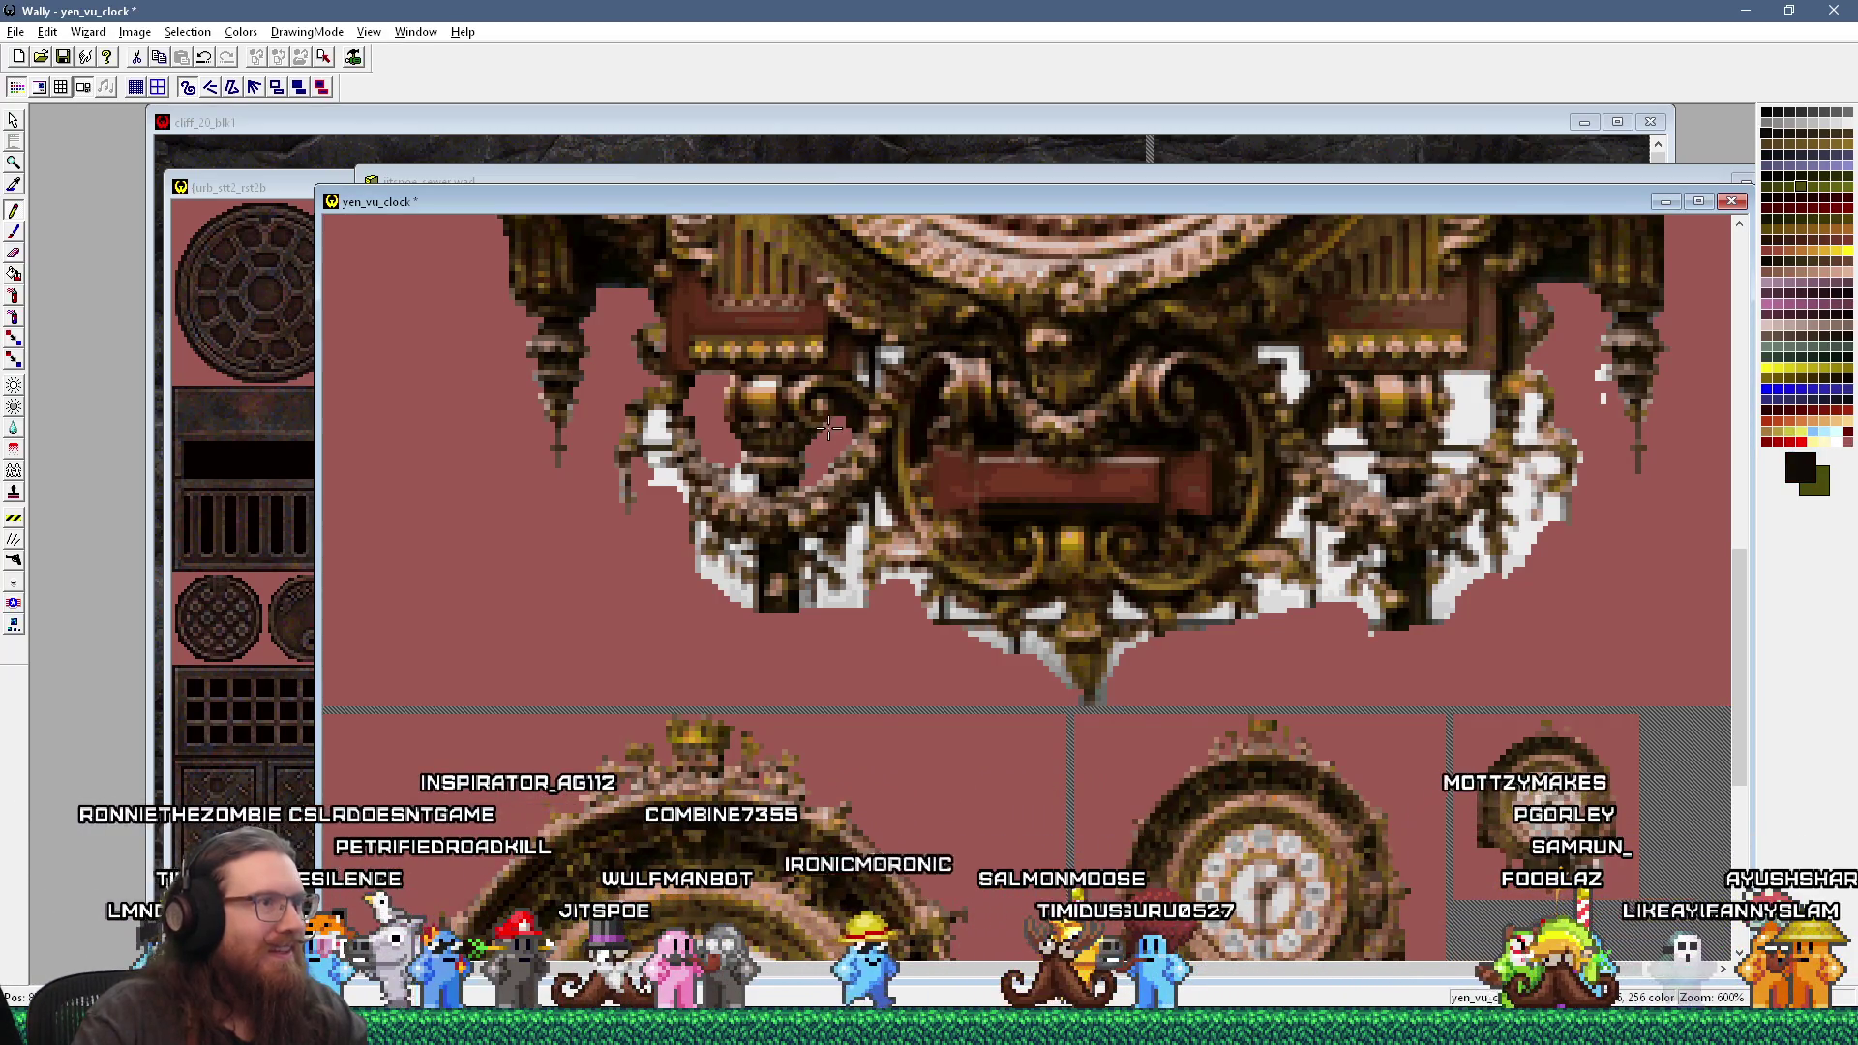
click(843, 421)
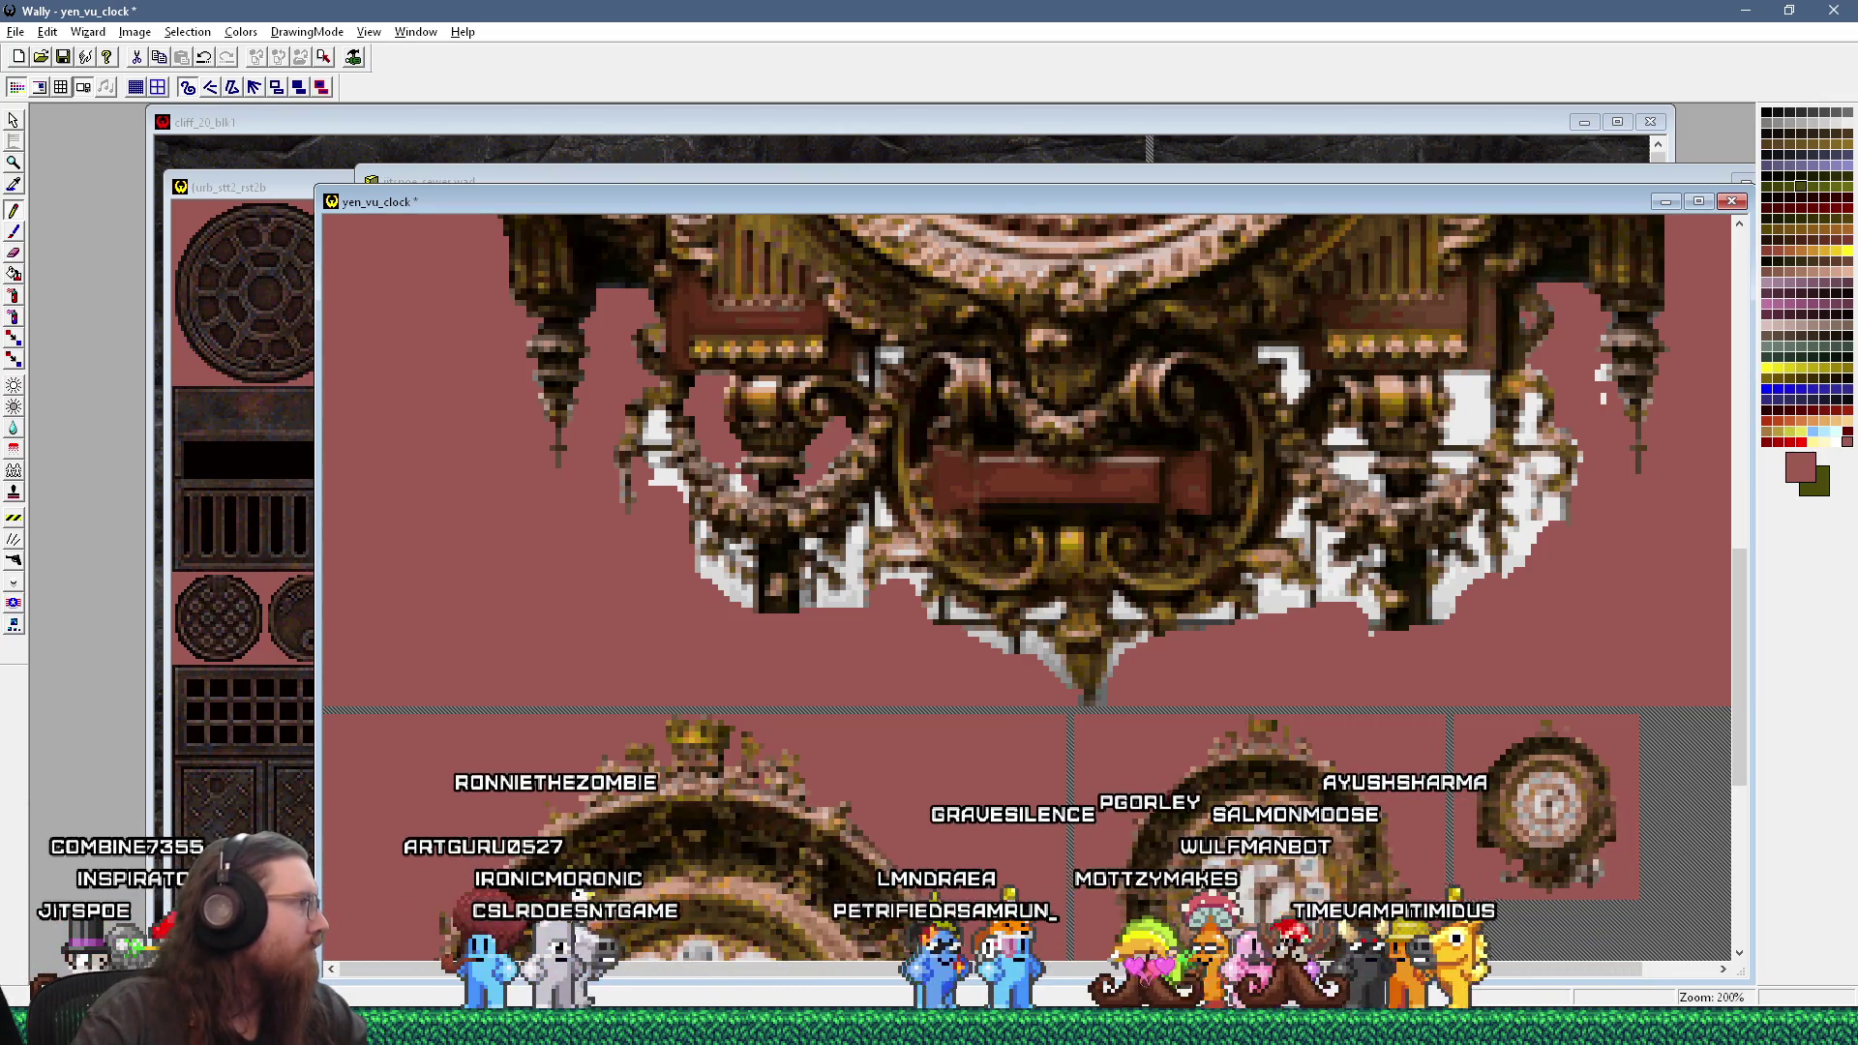
scroll(795, 540, up, 1)
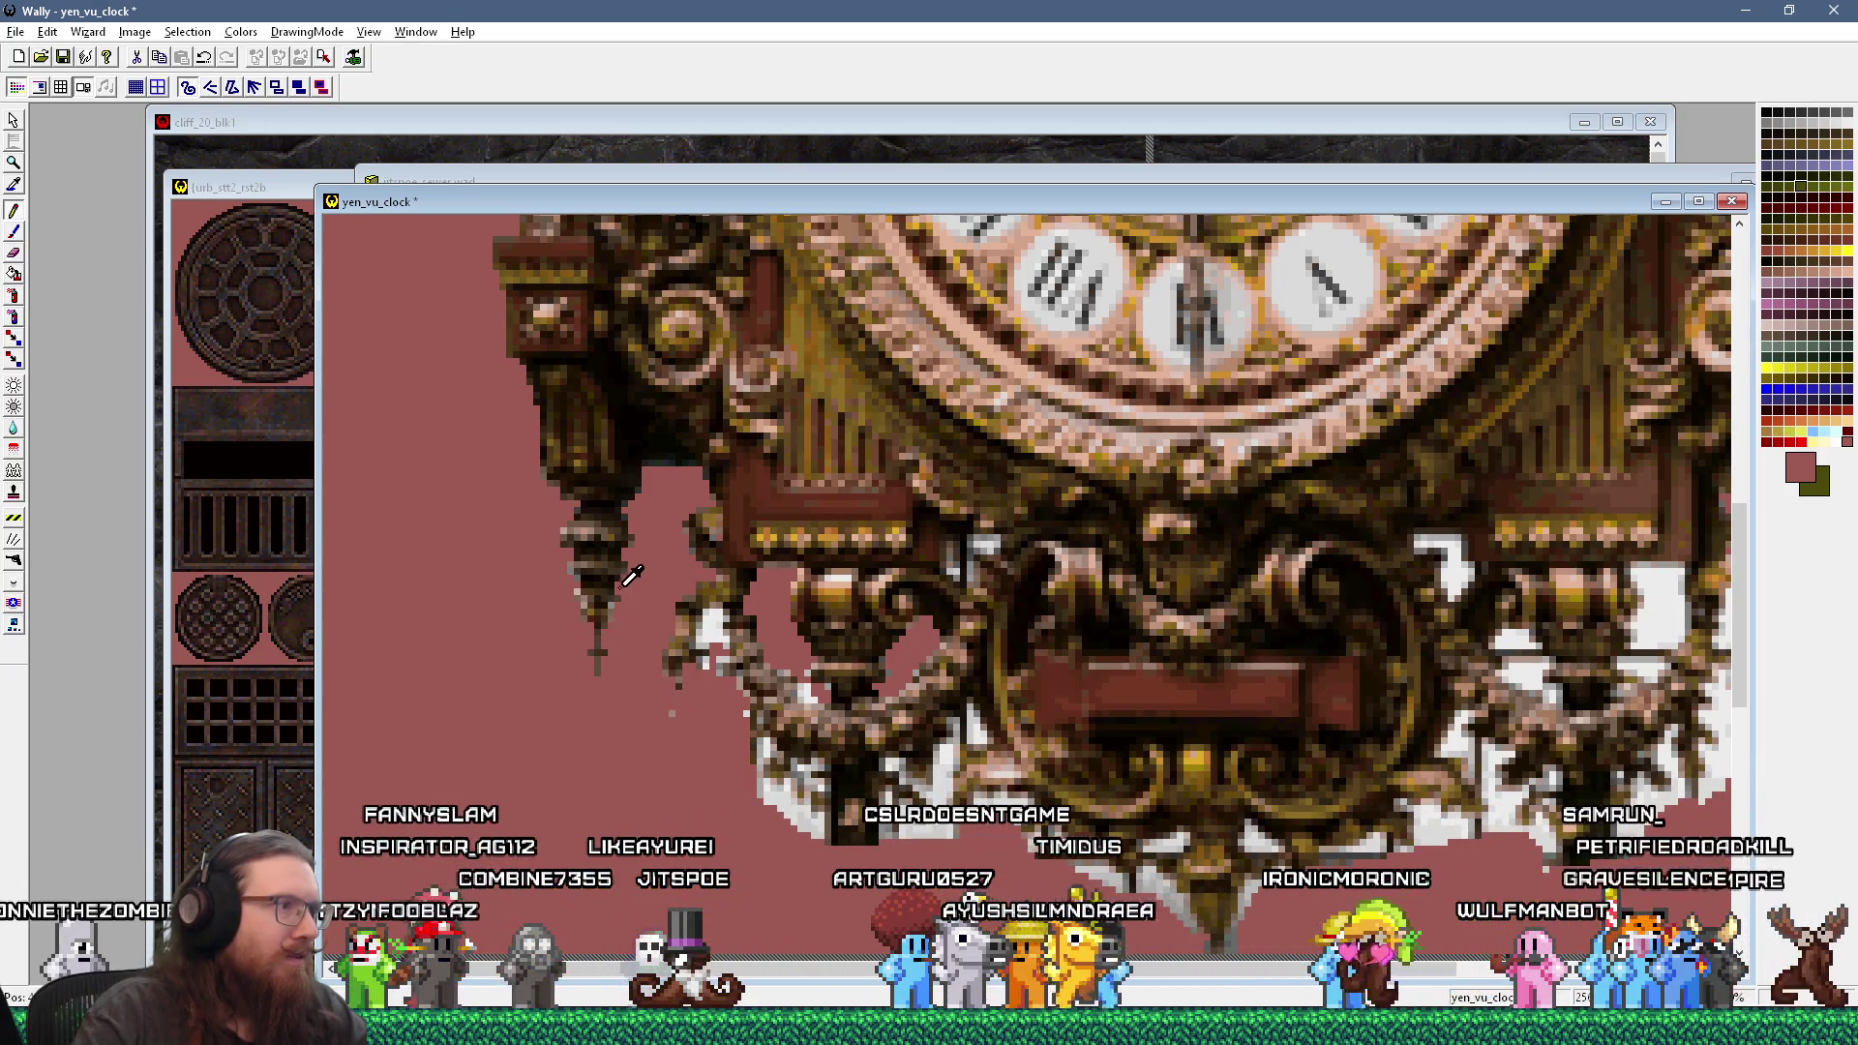
click(603, 535)
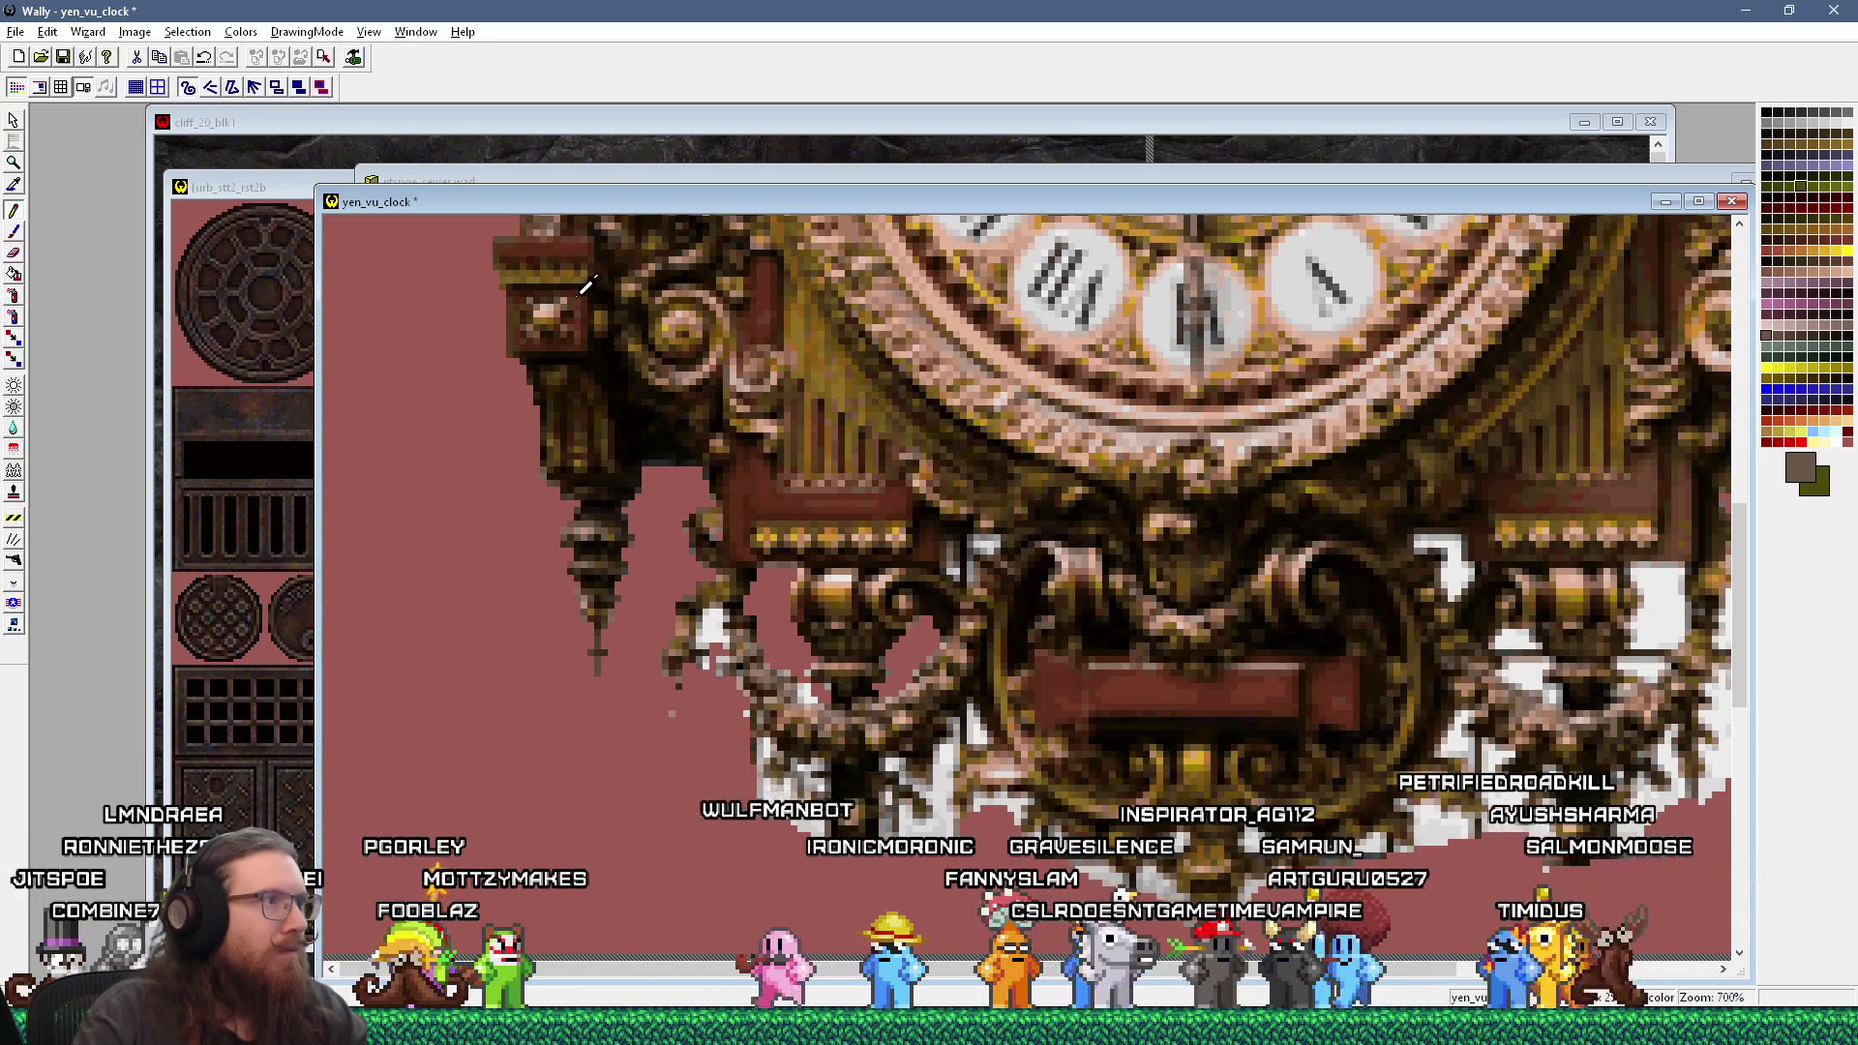
click(626, 498)
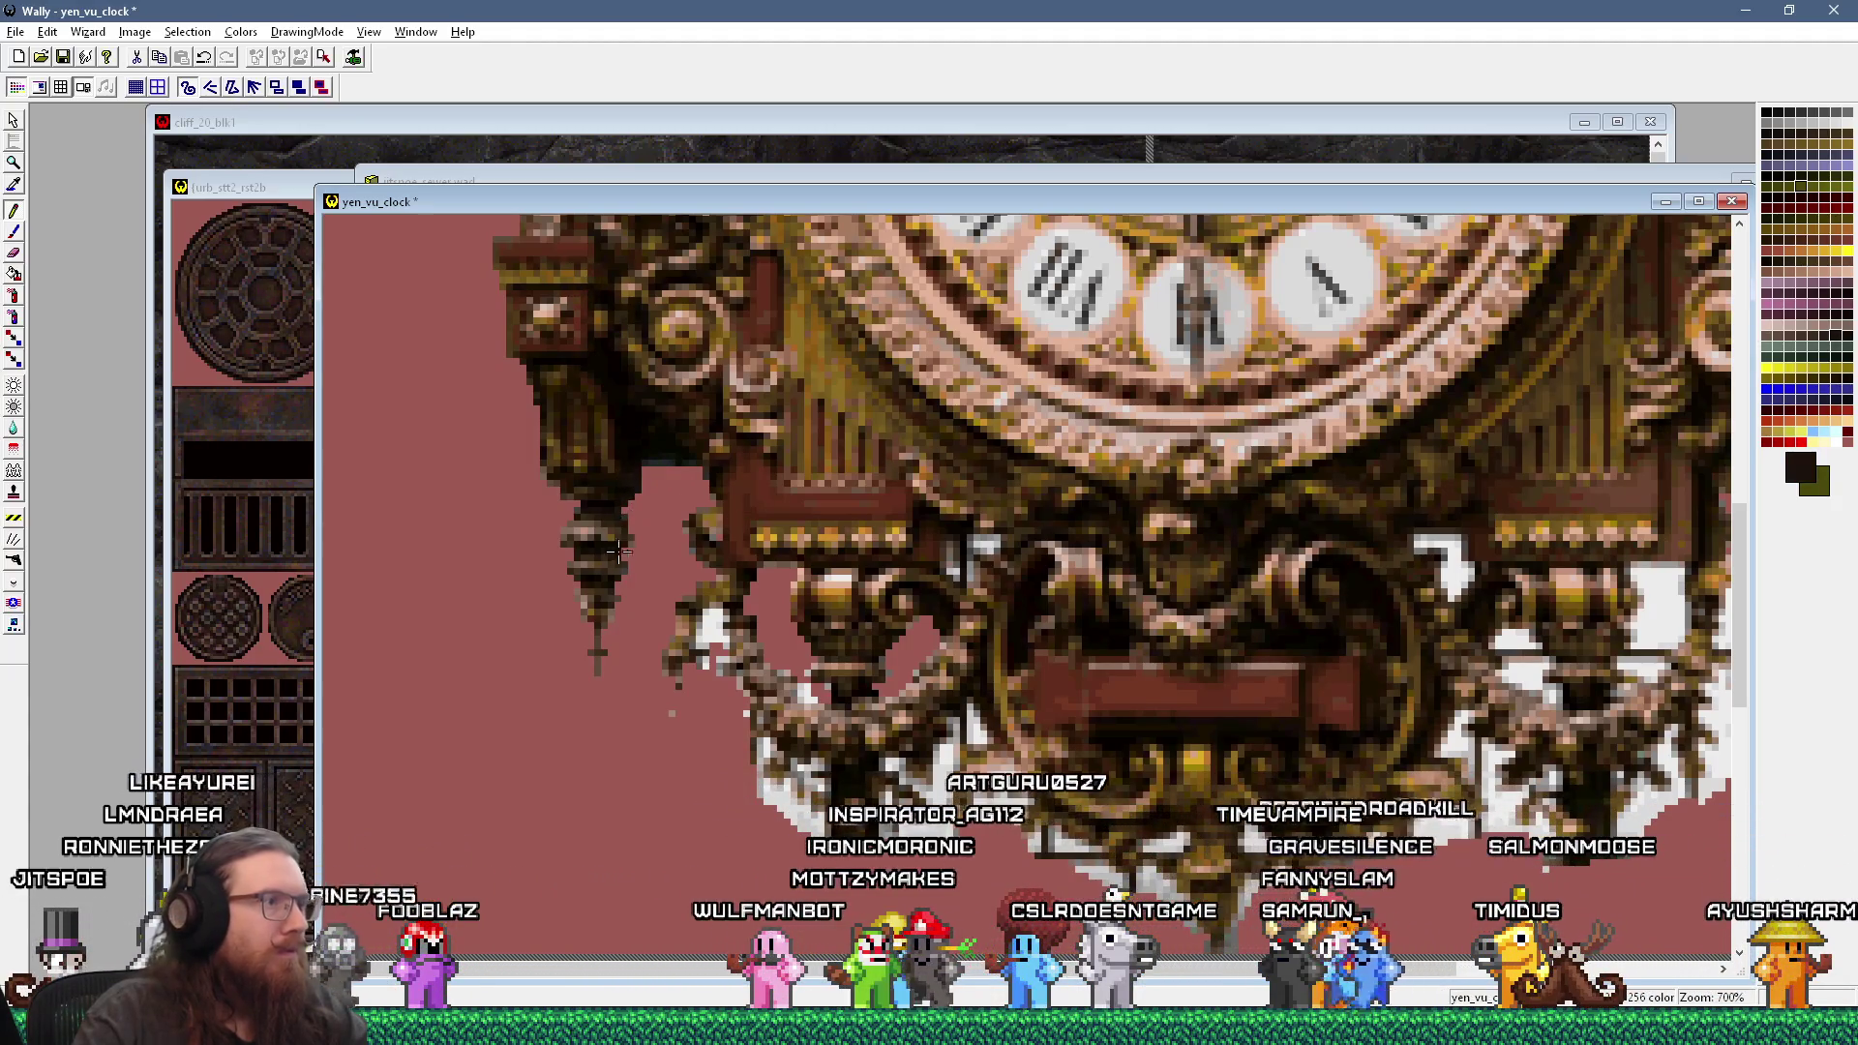
scroll(787, 494, down, 2)
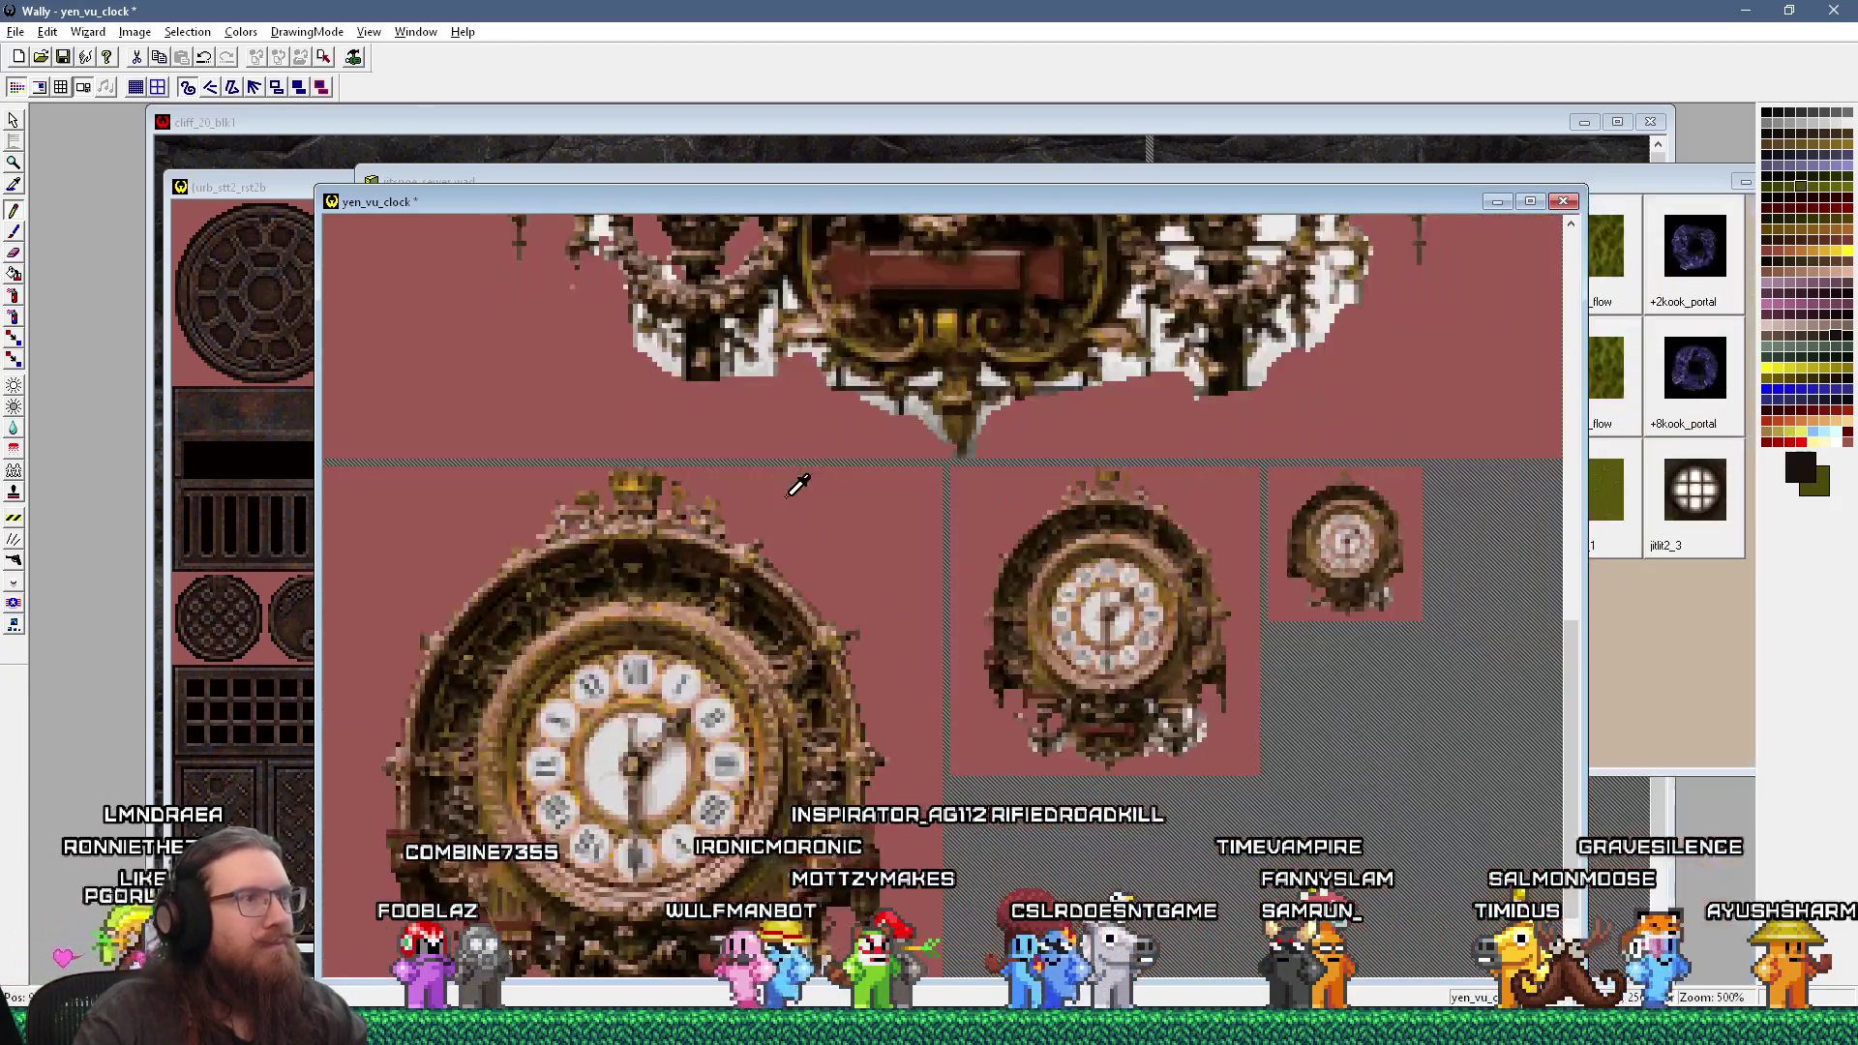
Step: Bring the jitspoe_sewer.wad collection forward and select its yen_vu_clock thumbnail
scroll(834, 377, up, 2)
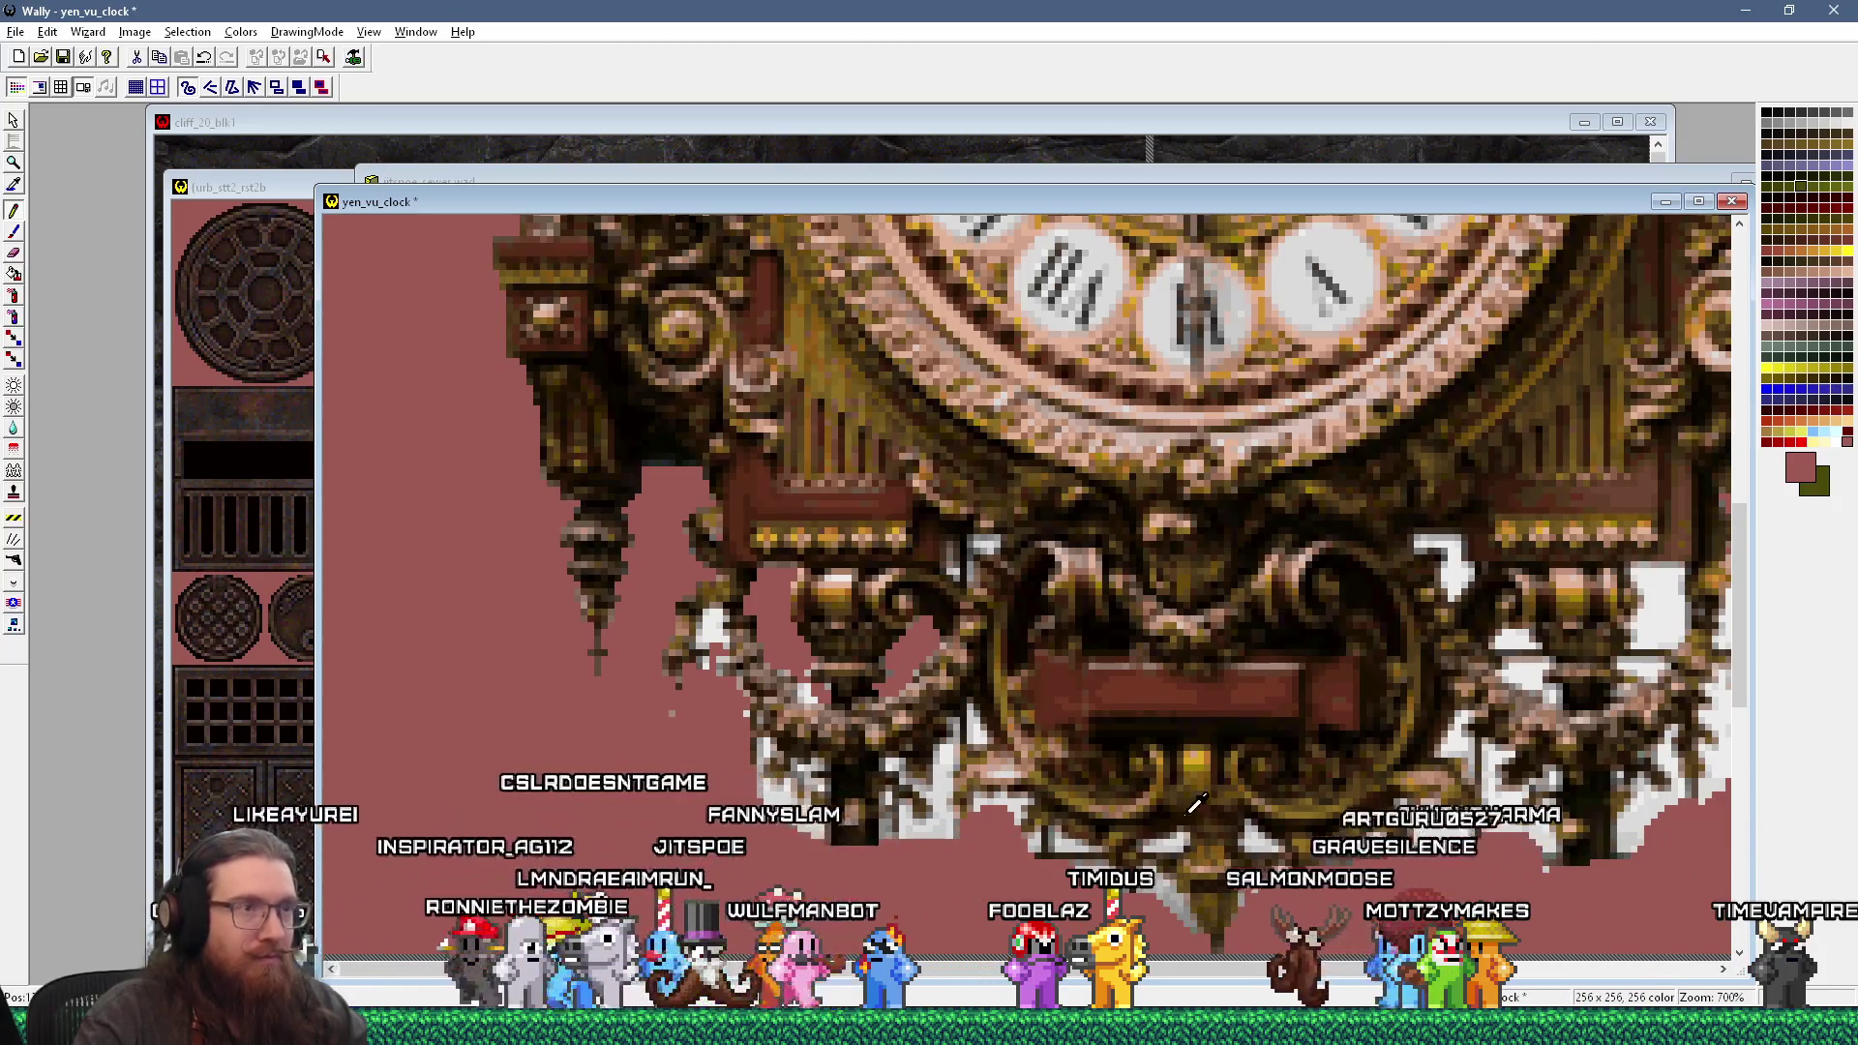
scroll(1196, 803, down, 2)
scroll(1597, 619, up, 3)
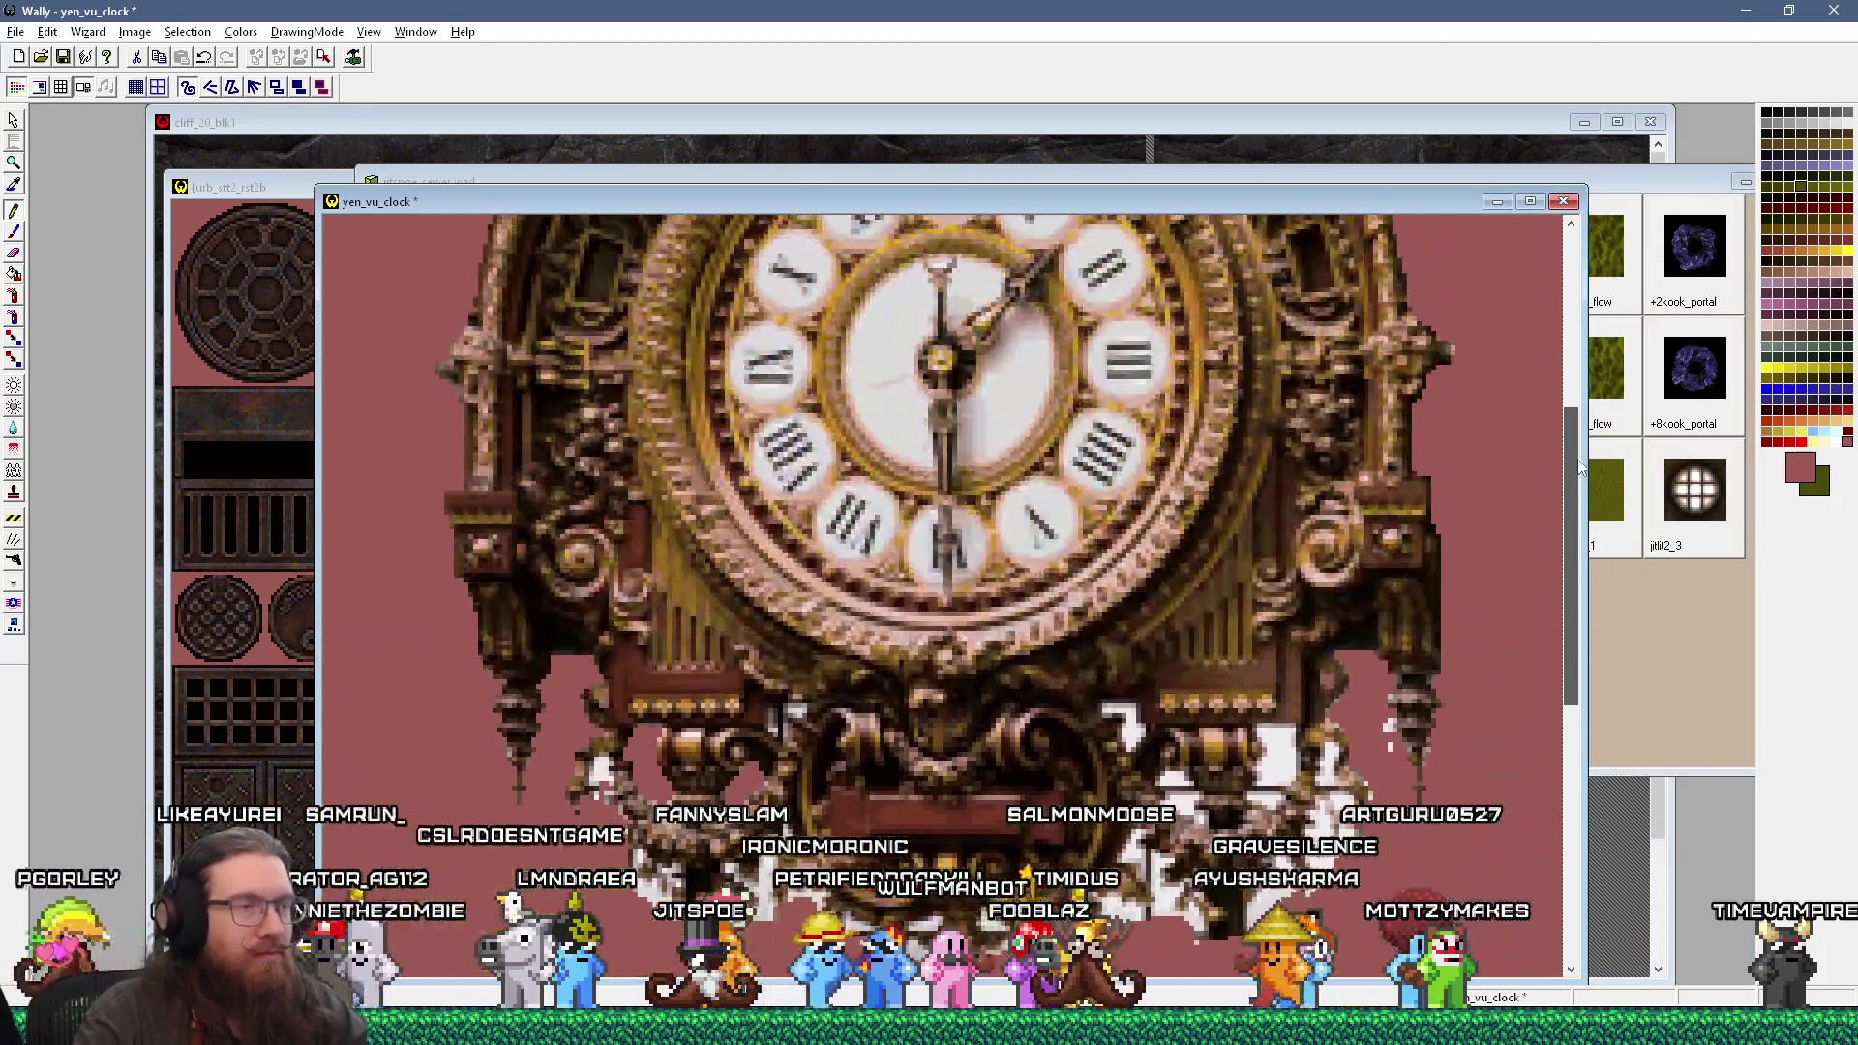
scroll(1588, 494, down, 2)
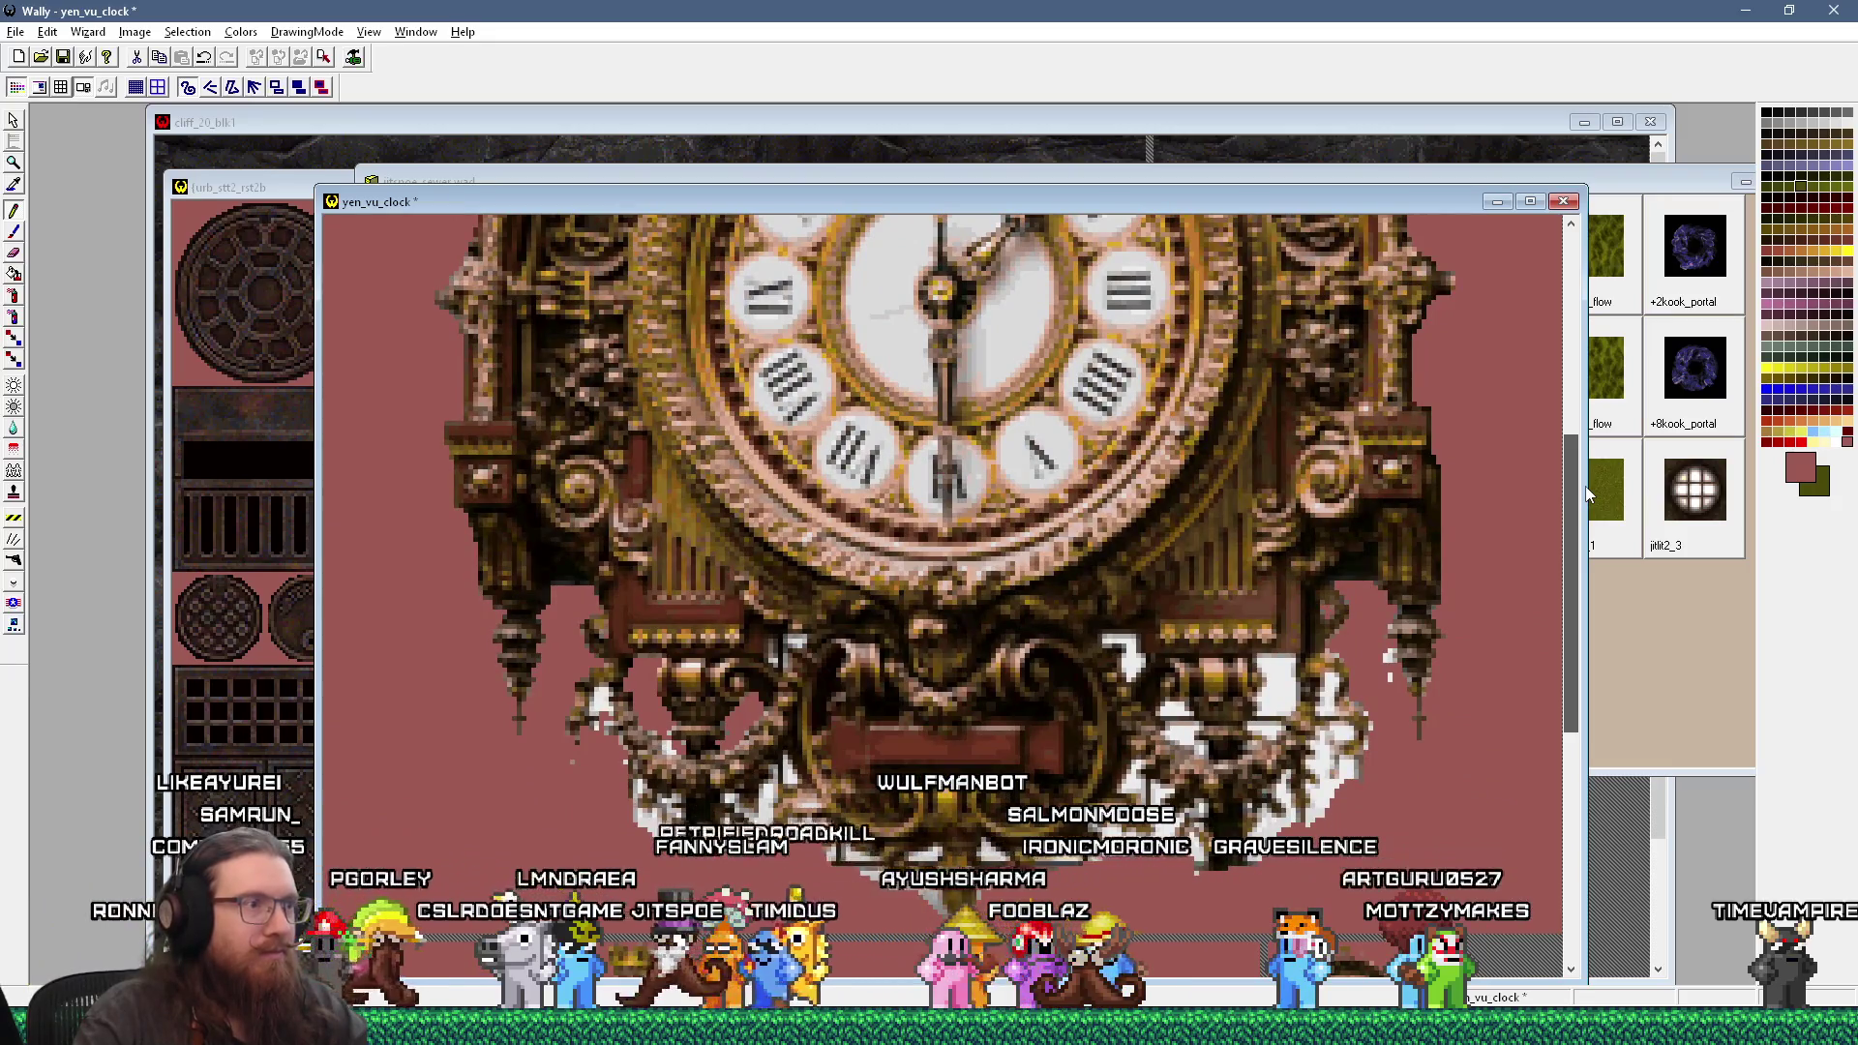
scroll(1588, 478, down, 4)
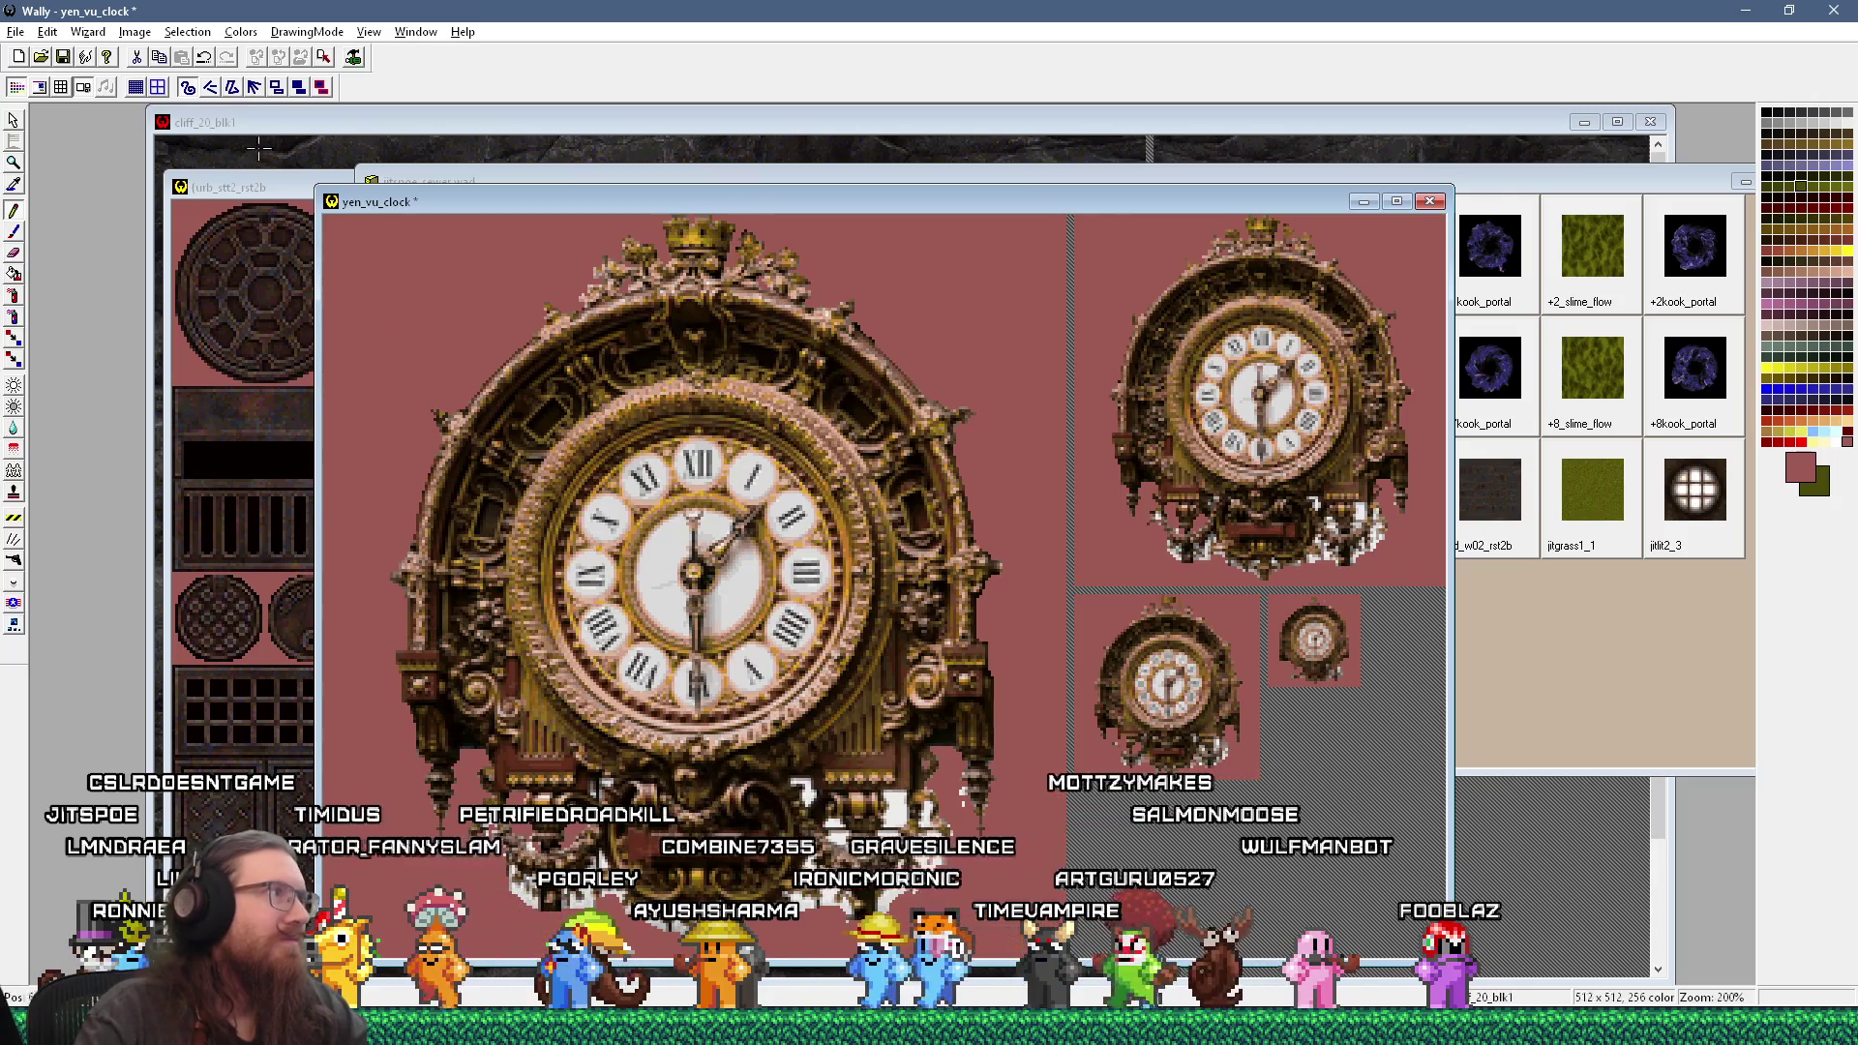
click(63, 57)
click(1264, 179)
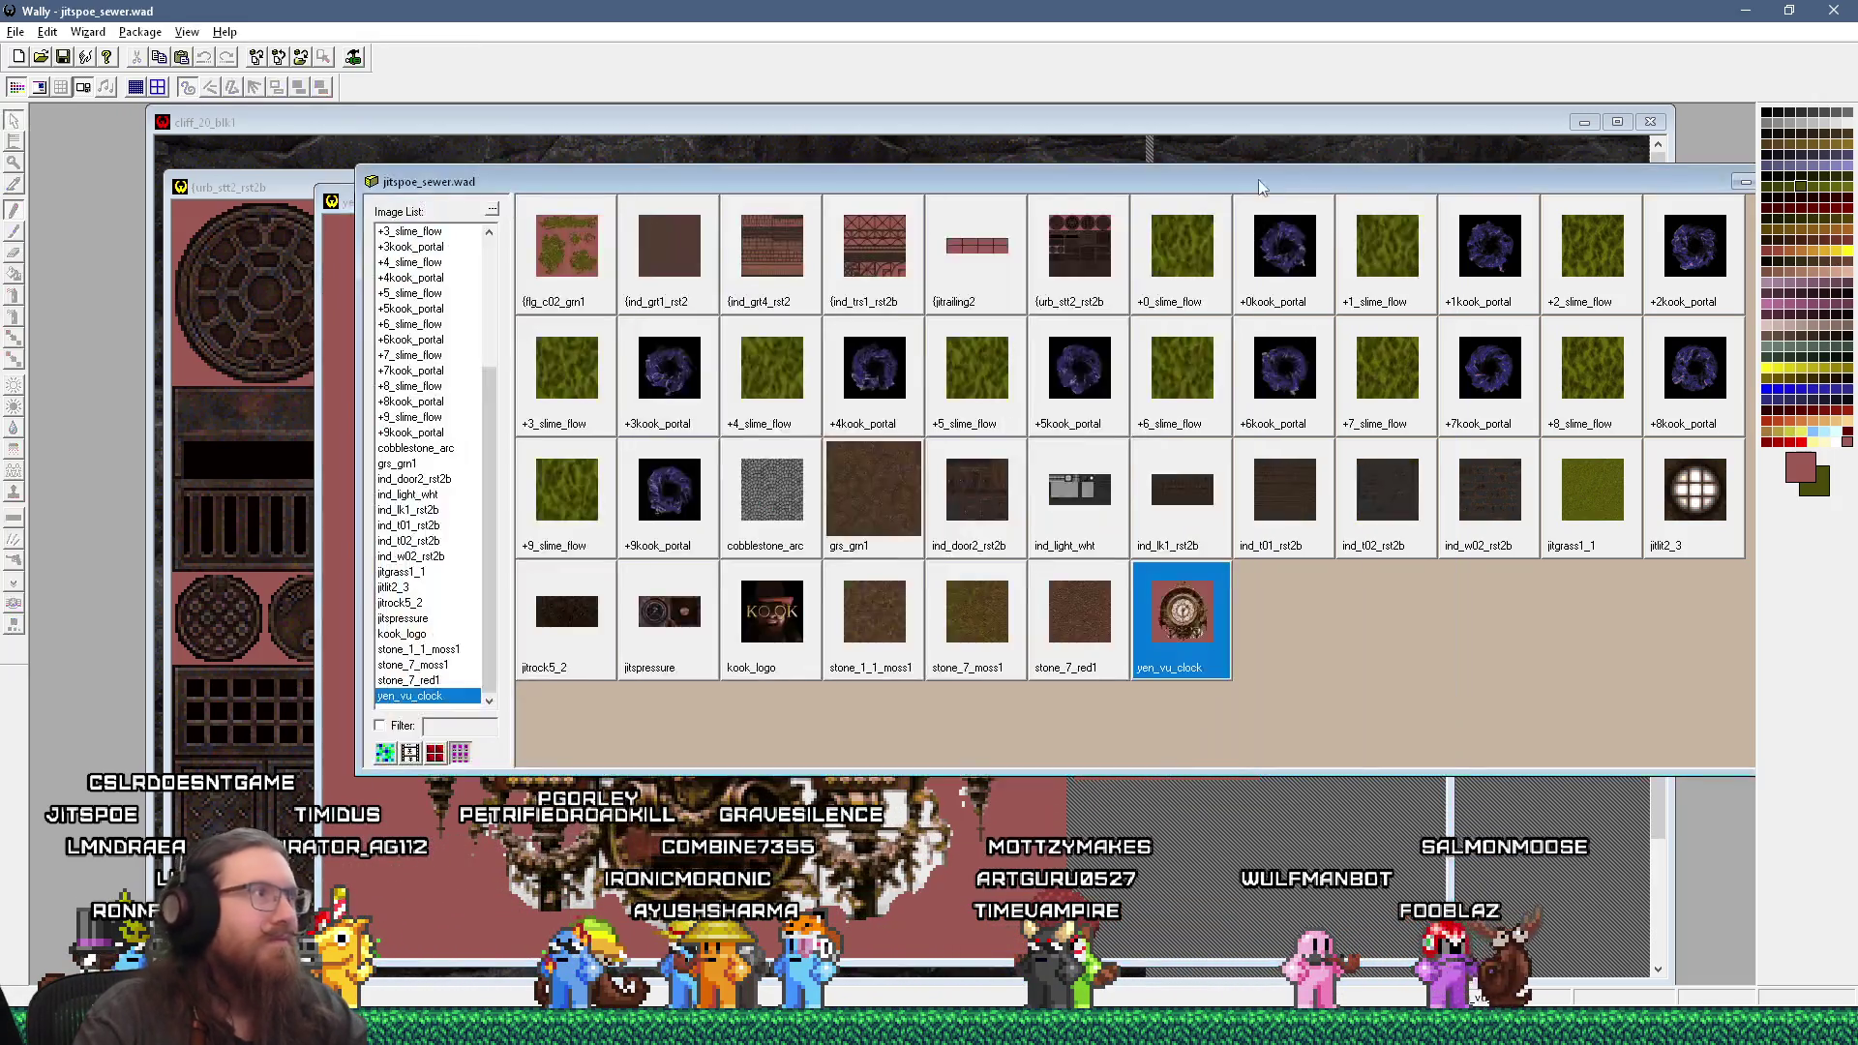
Step: Open the selected yen_vu_clock thumbnail in its own image editor window
key(Return)
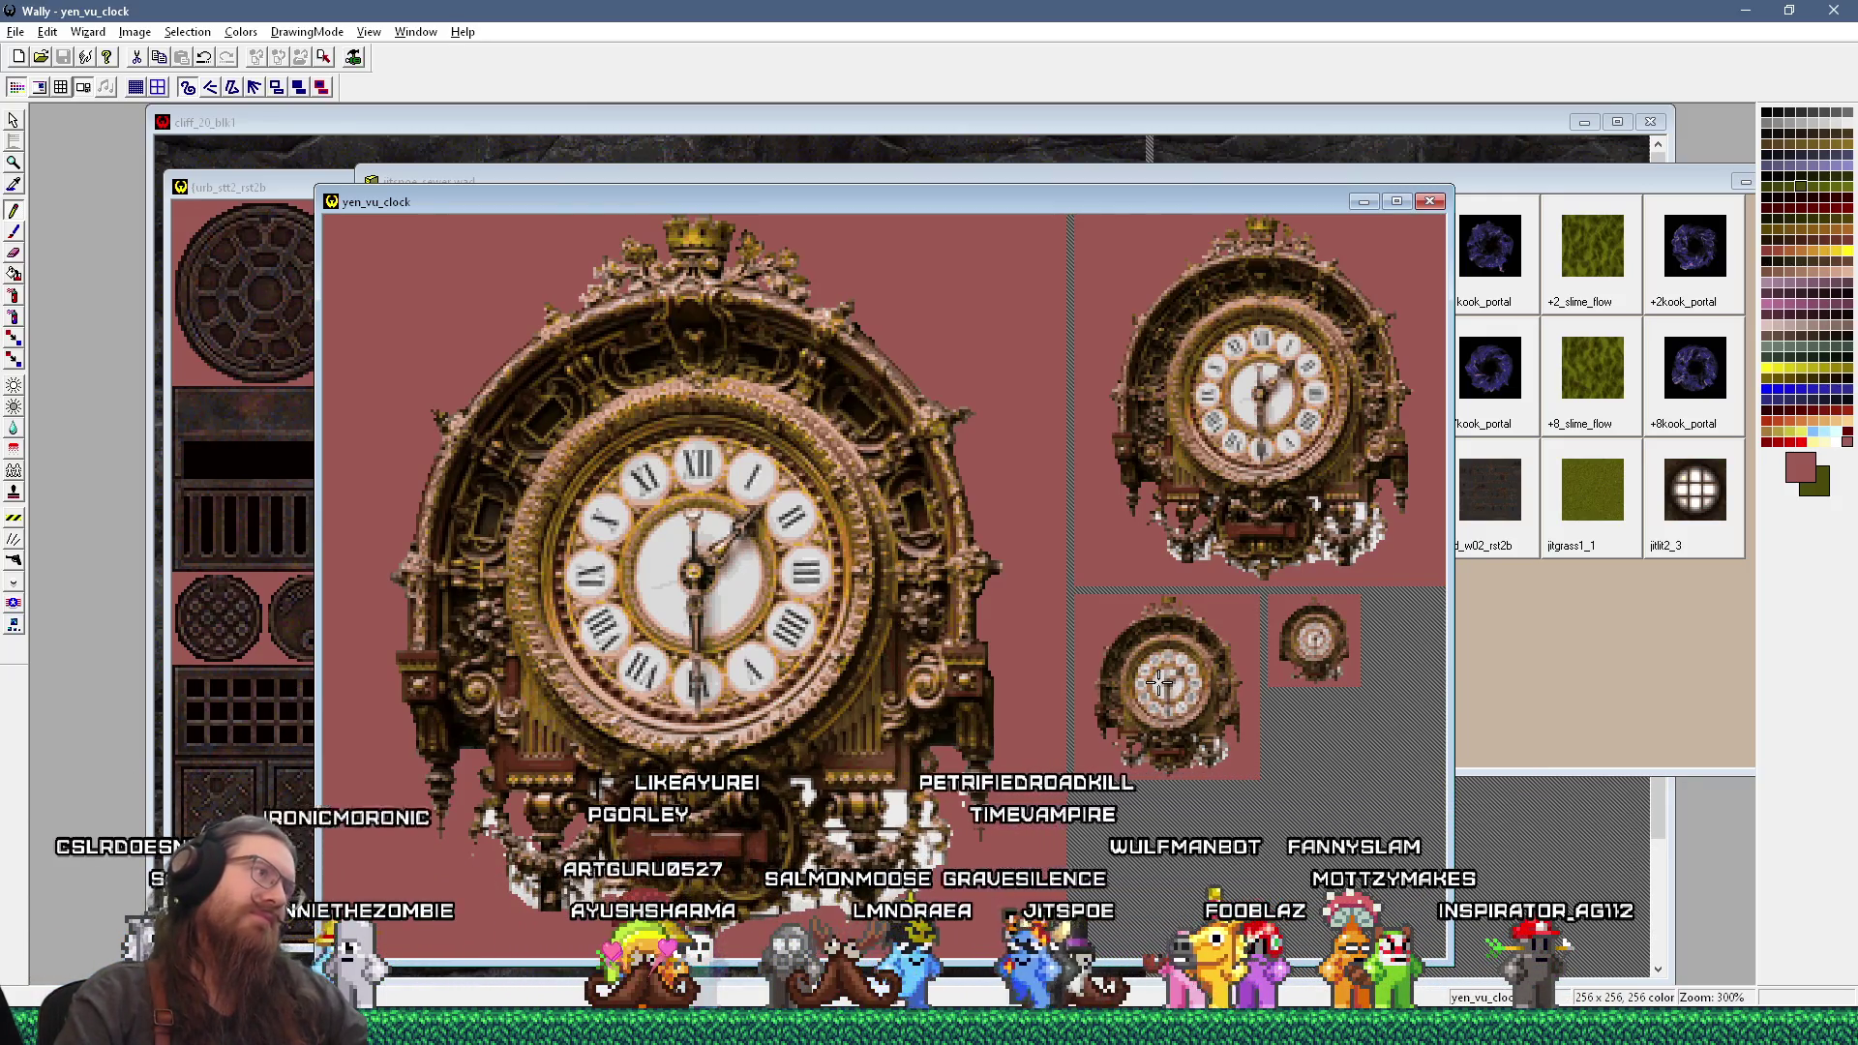
scroll(956, 392, up, 1)
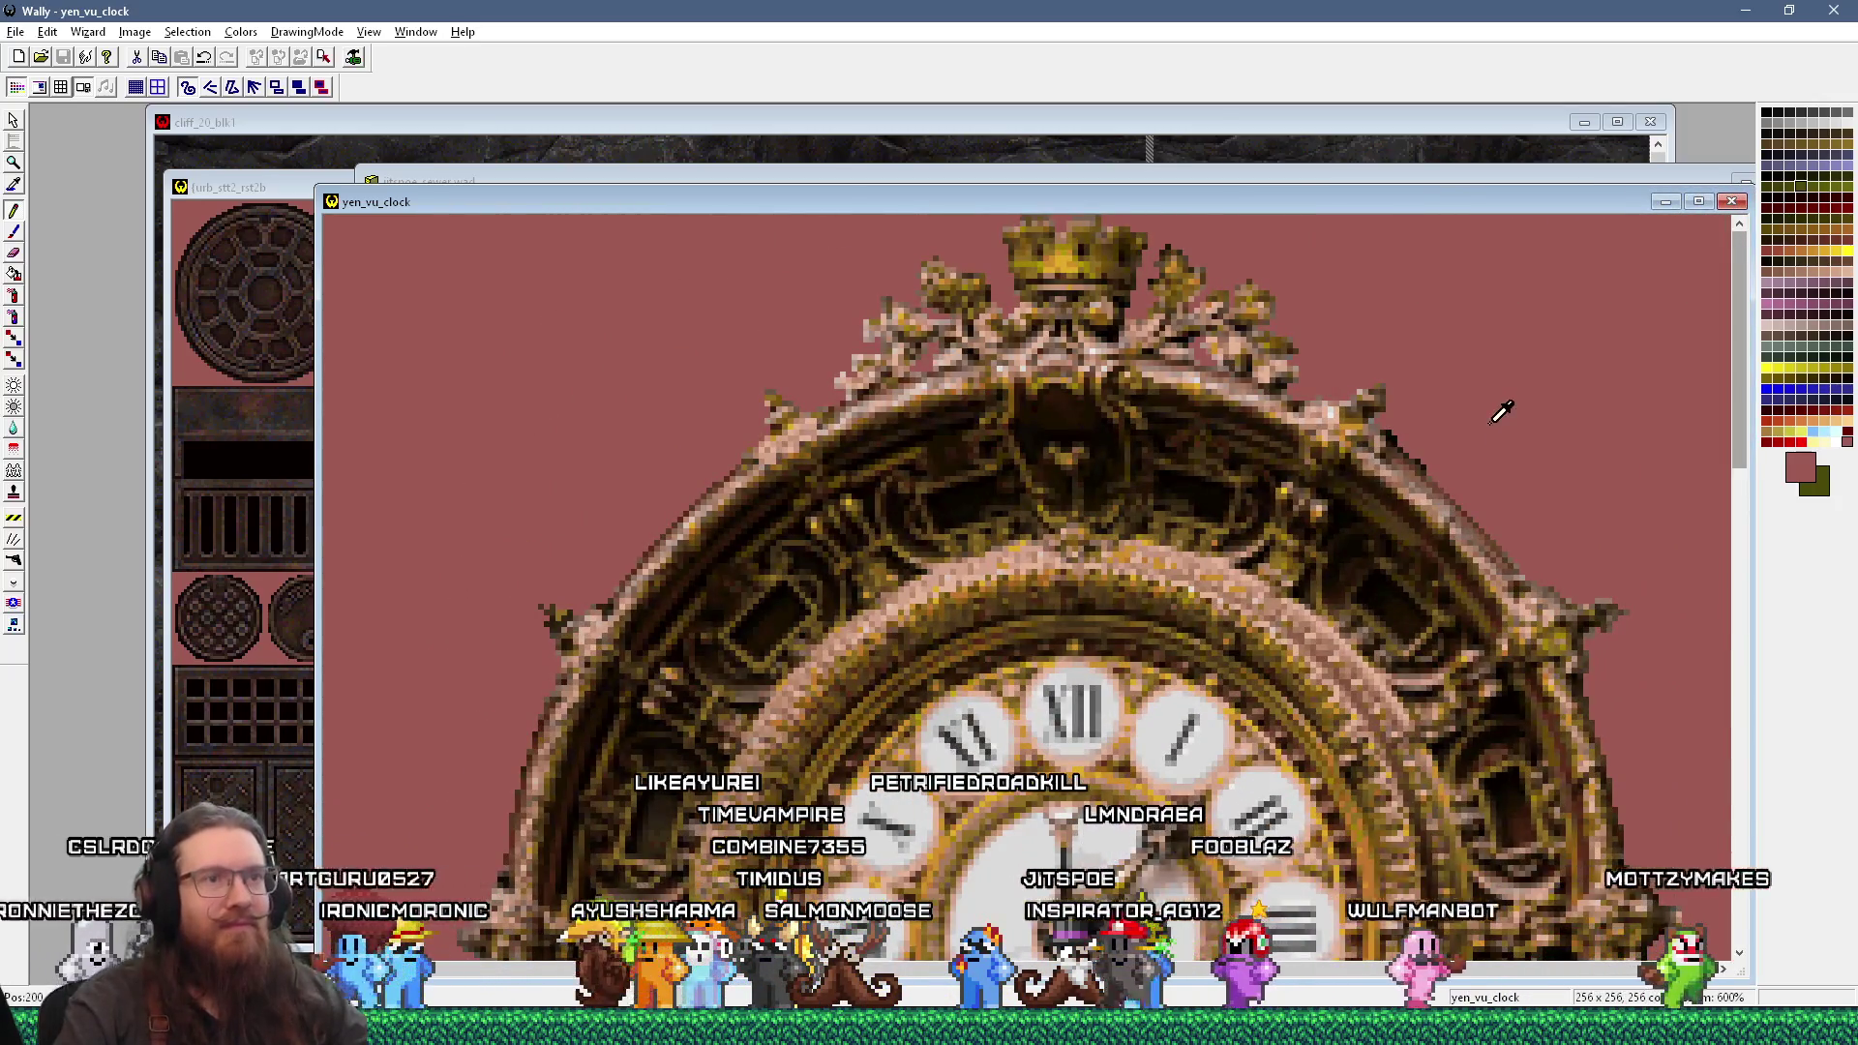
Step: Pencil over the stray pixels along the clock's upper-right rim, zooming in and out as needed
click(1396, 438)
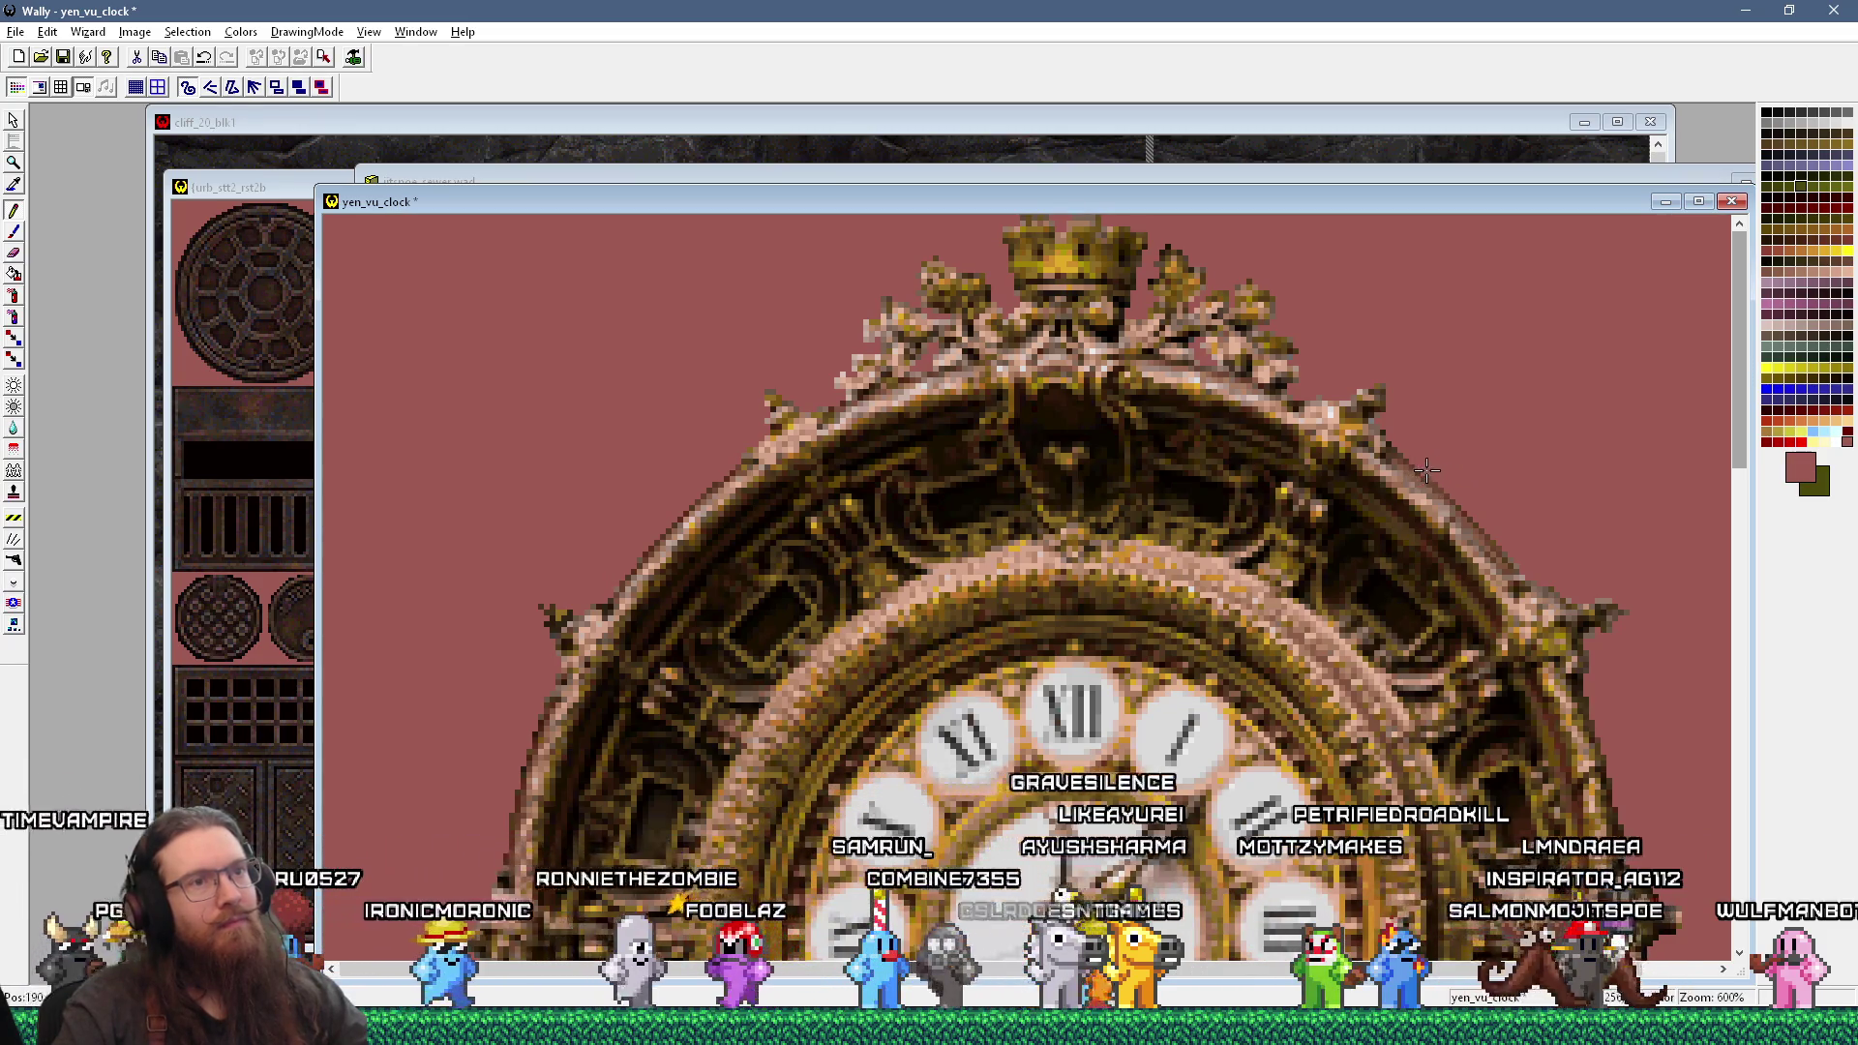
scroll(1321, 445, down, 1)
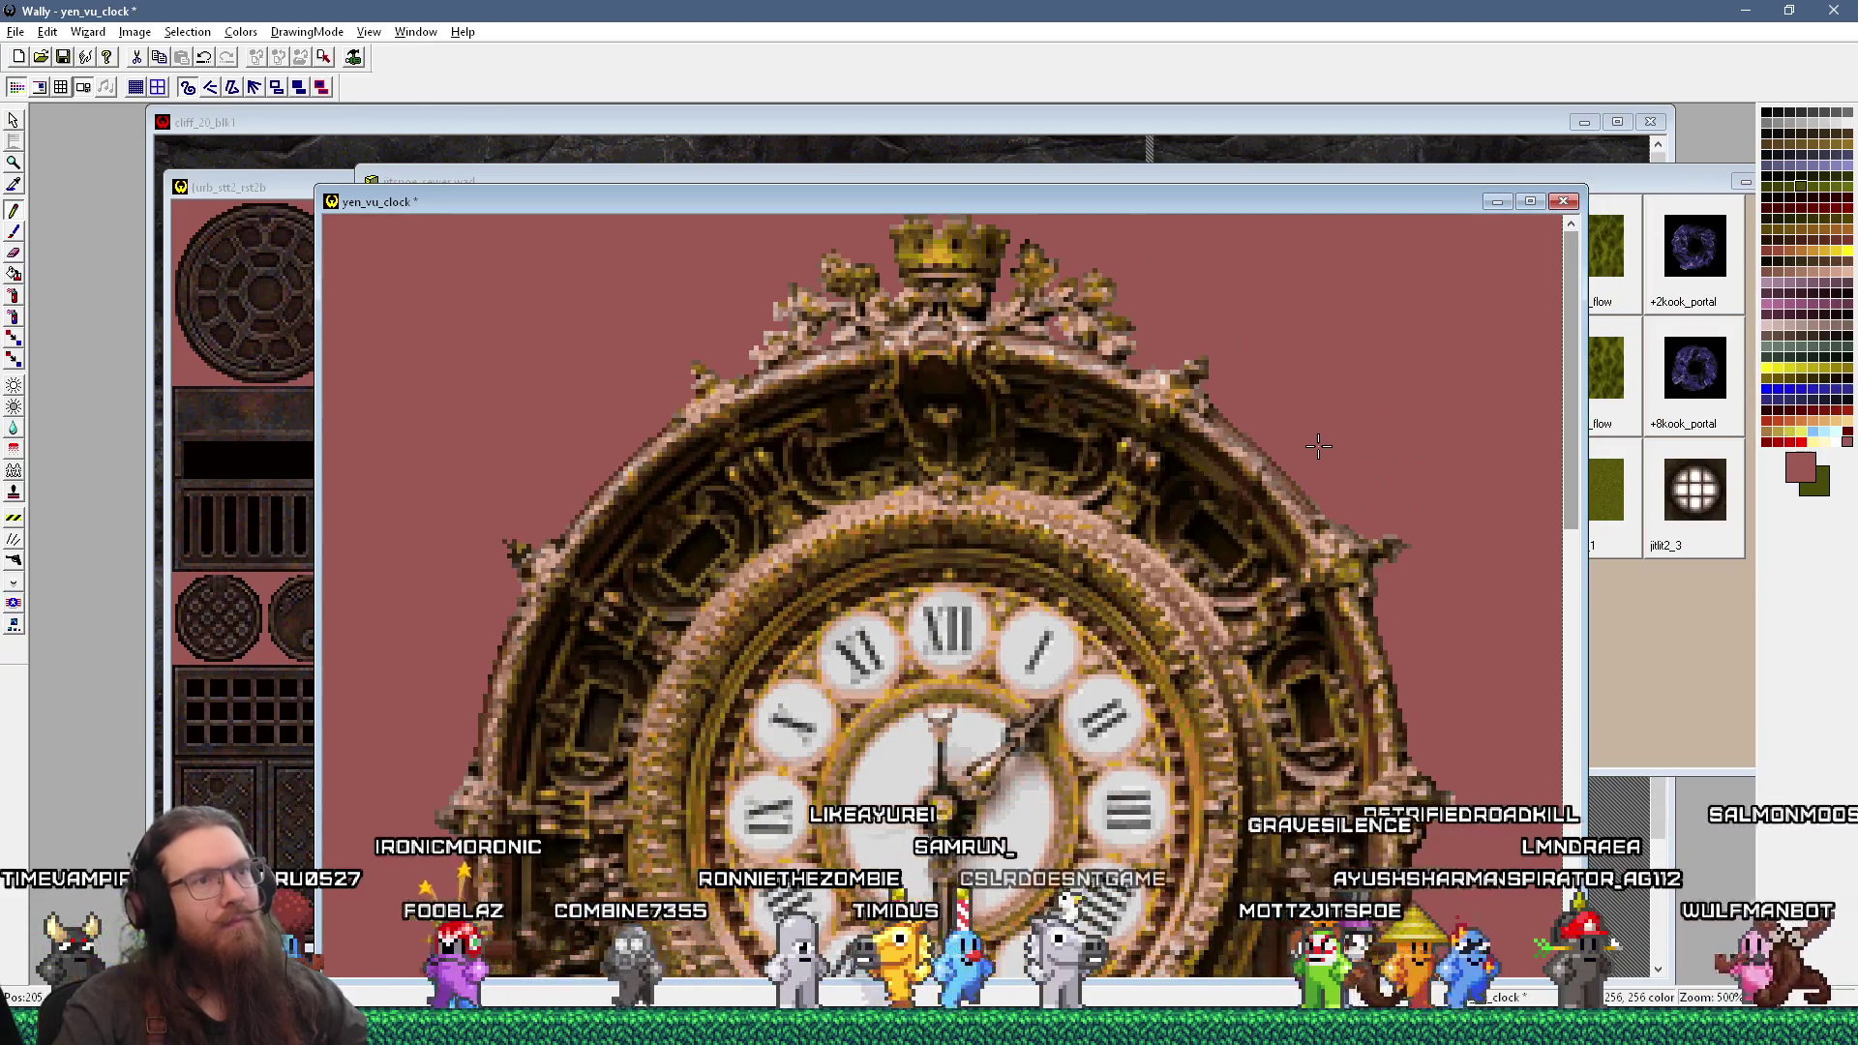
scroll(1321, 444, up, 1)
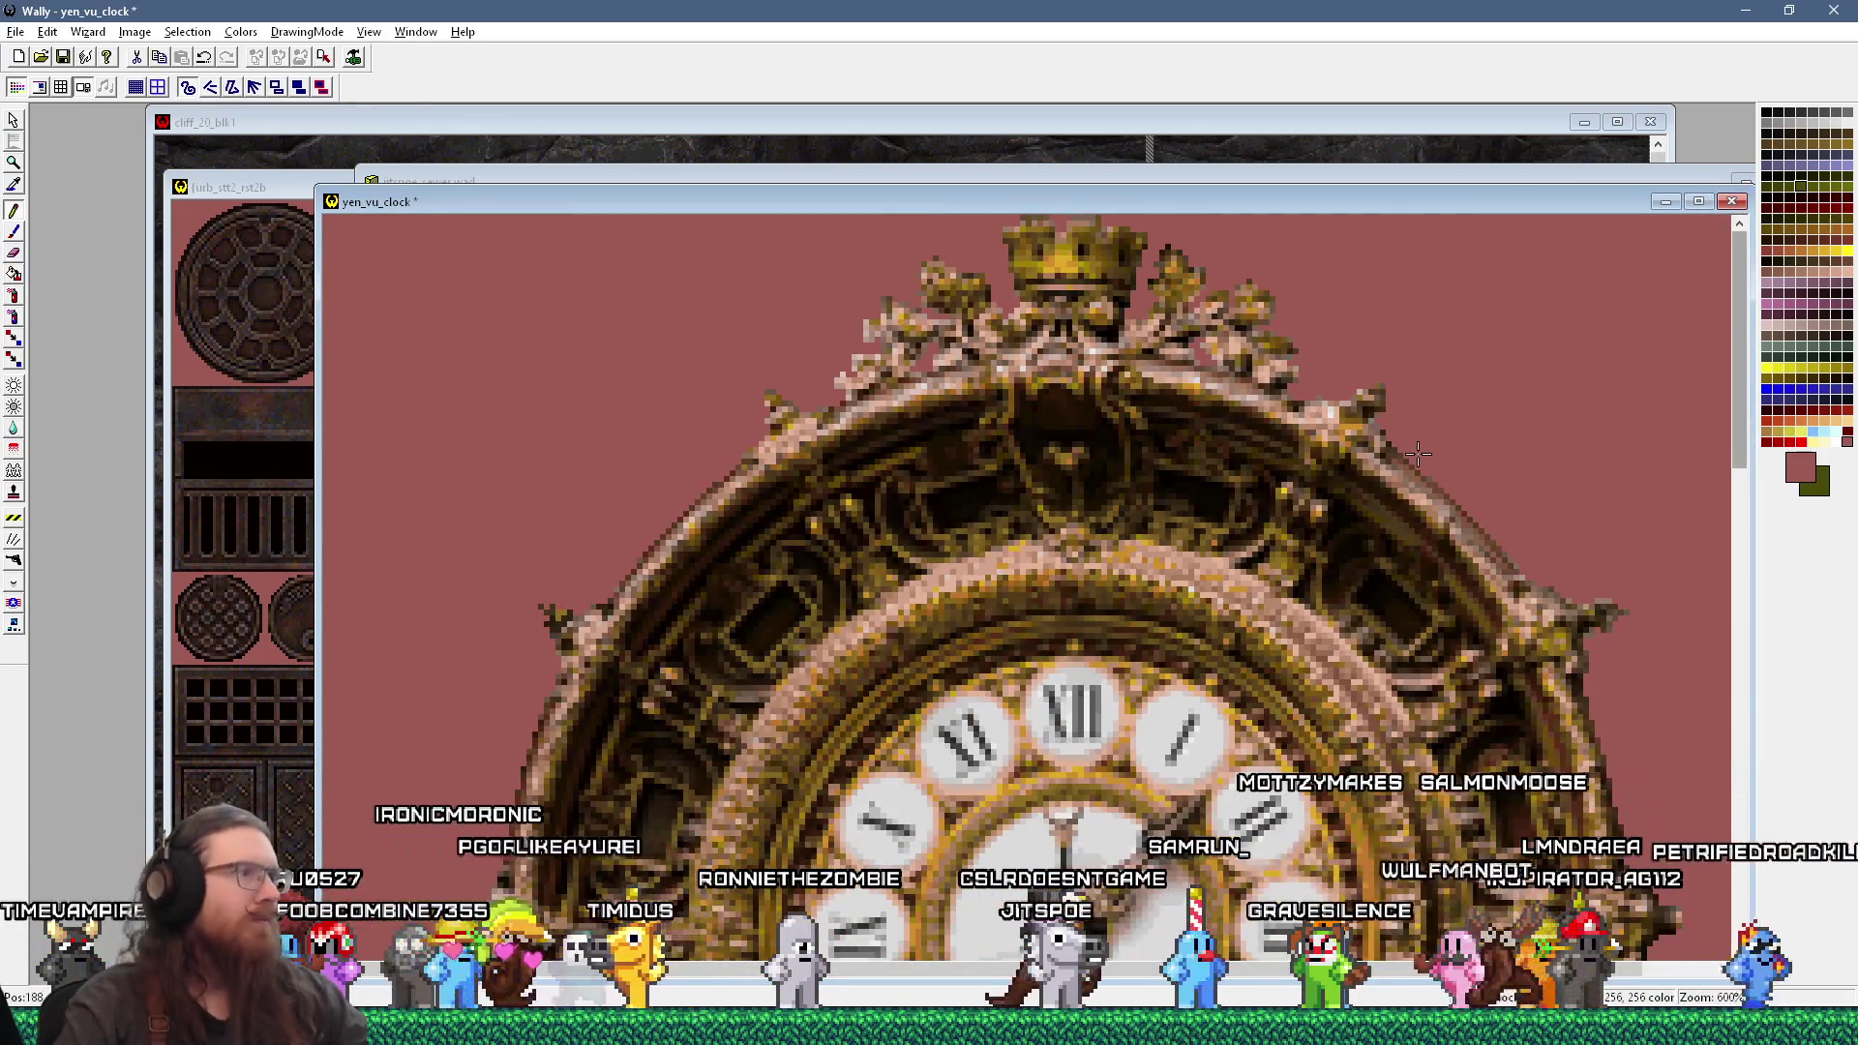
scroll(1421, 508, down, 2)
scroll(1258, 581, down, 2)
scroll(1161, 658, up, 1)
scroll(1139, 680, up, 1)
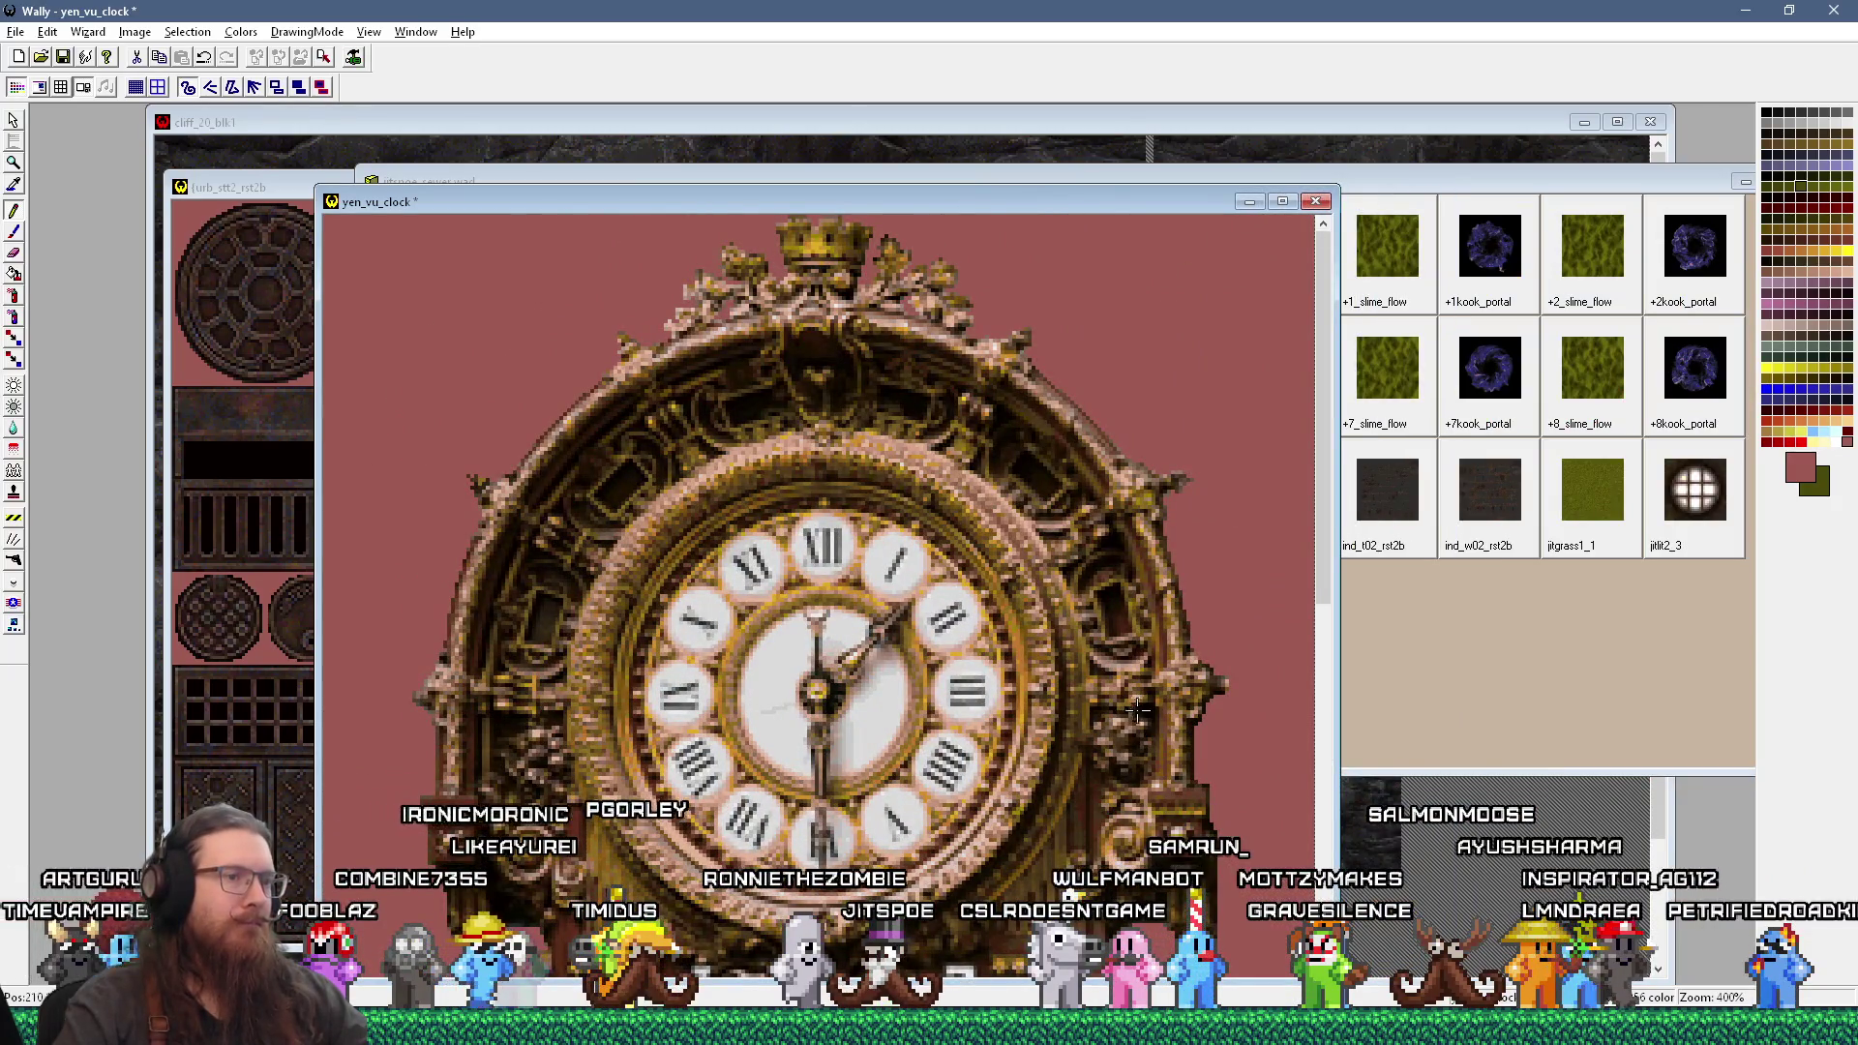
scroll(1138, 710, down, 1)
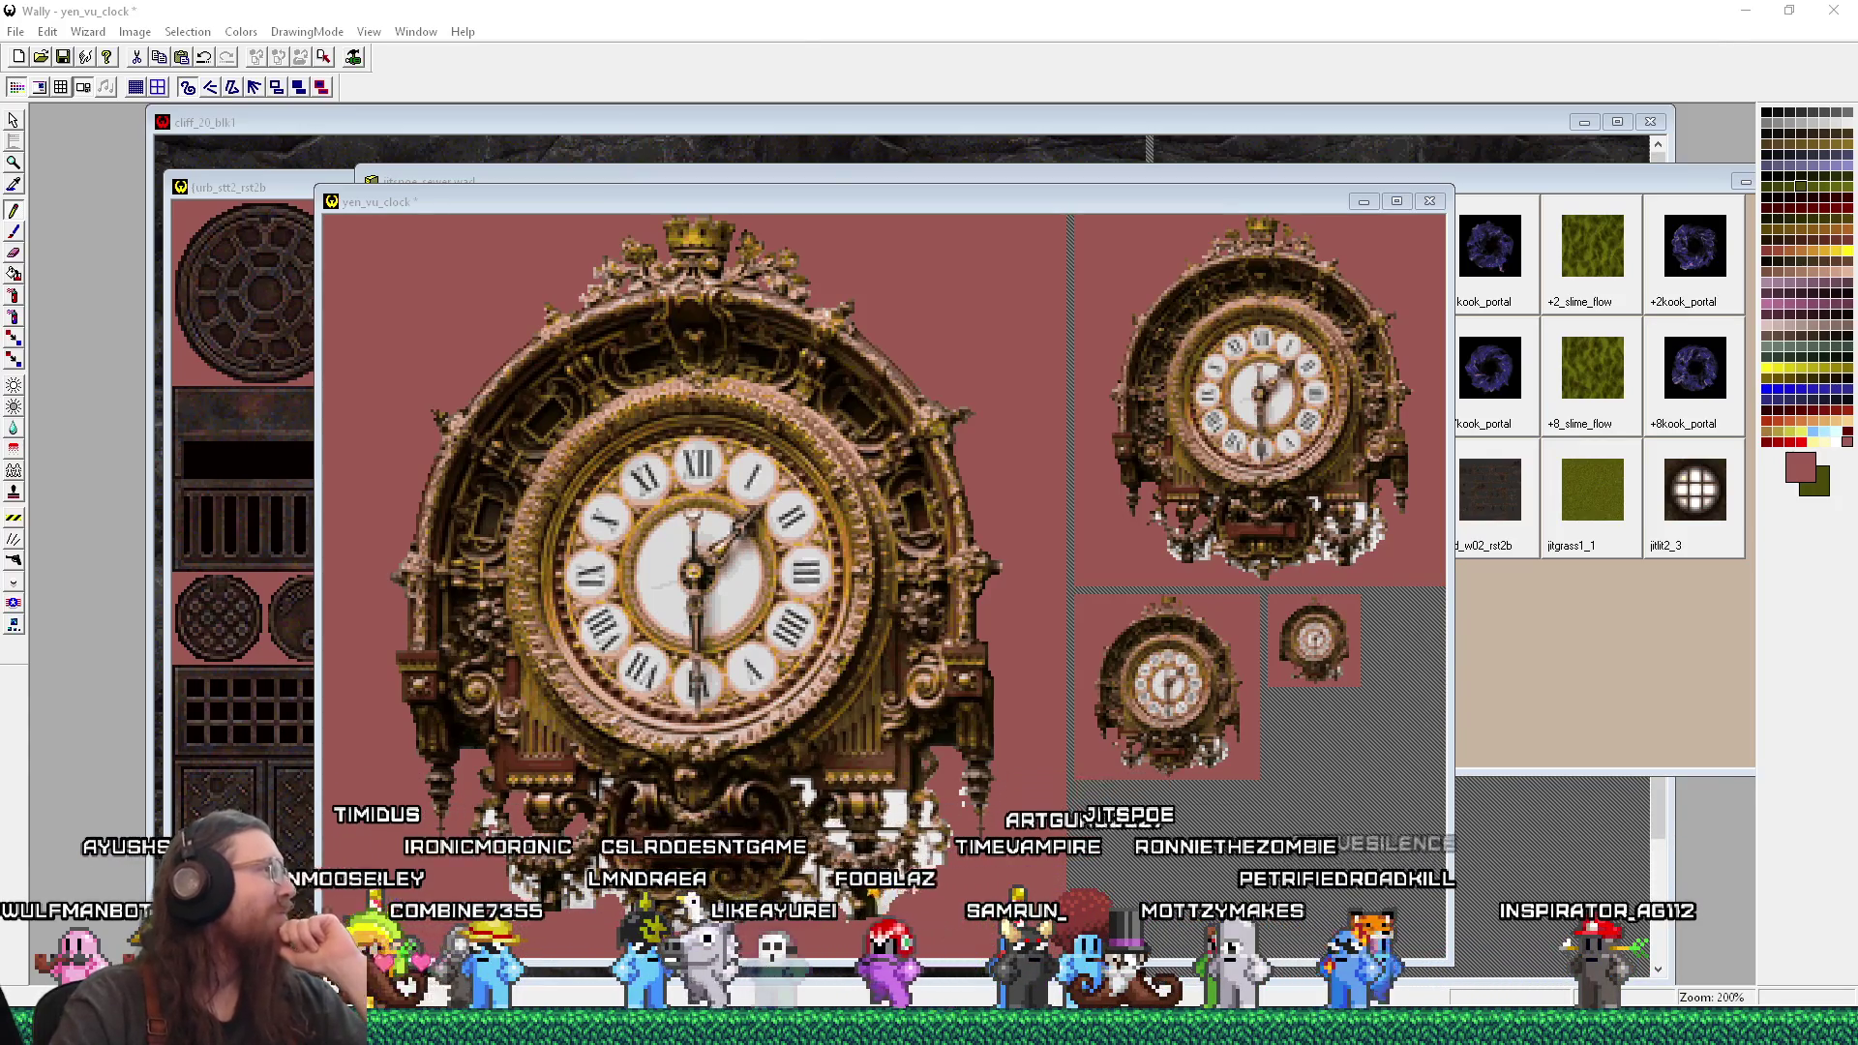
Step: Bring the Discord sewer-jam-3 chat up in front of the clock texture
click(1256, 8)
key(alt+Tab)
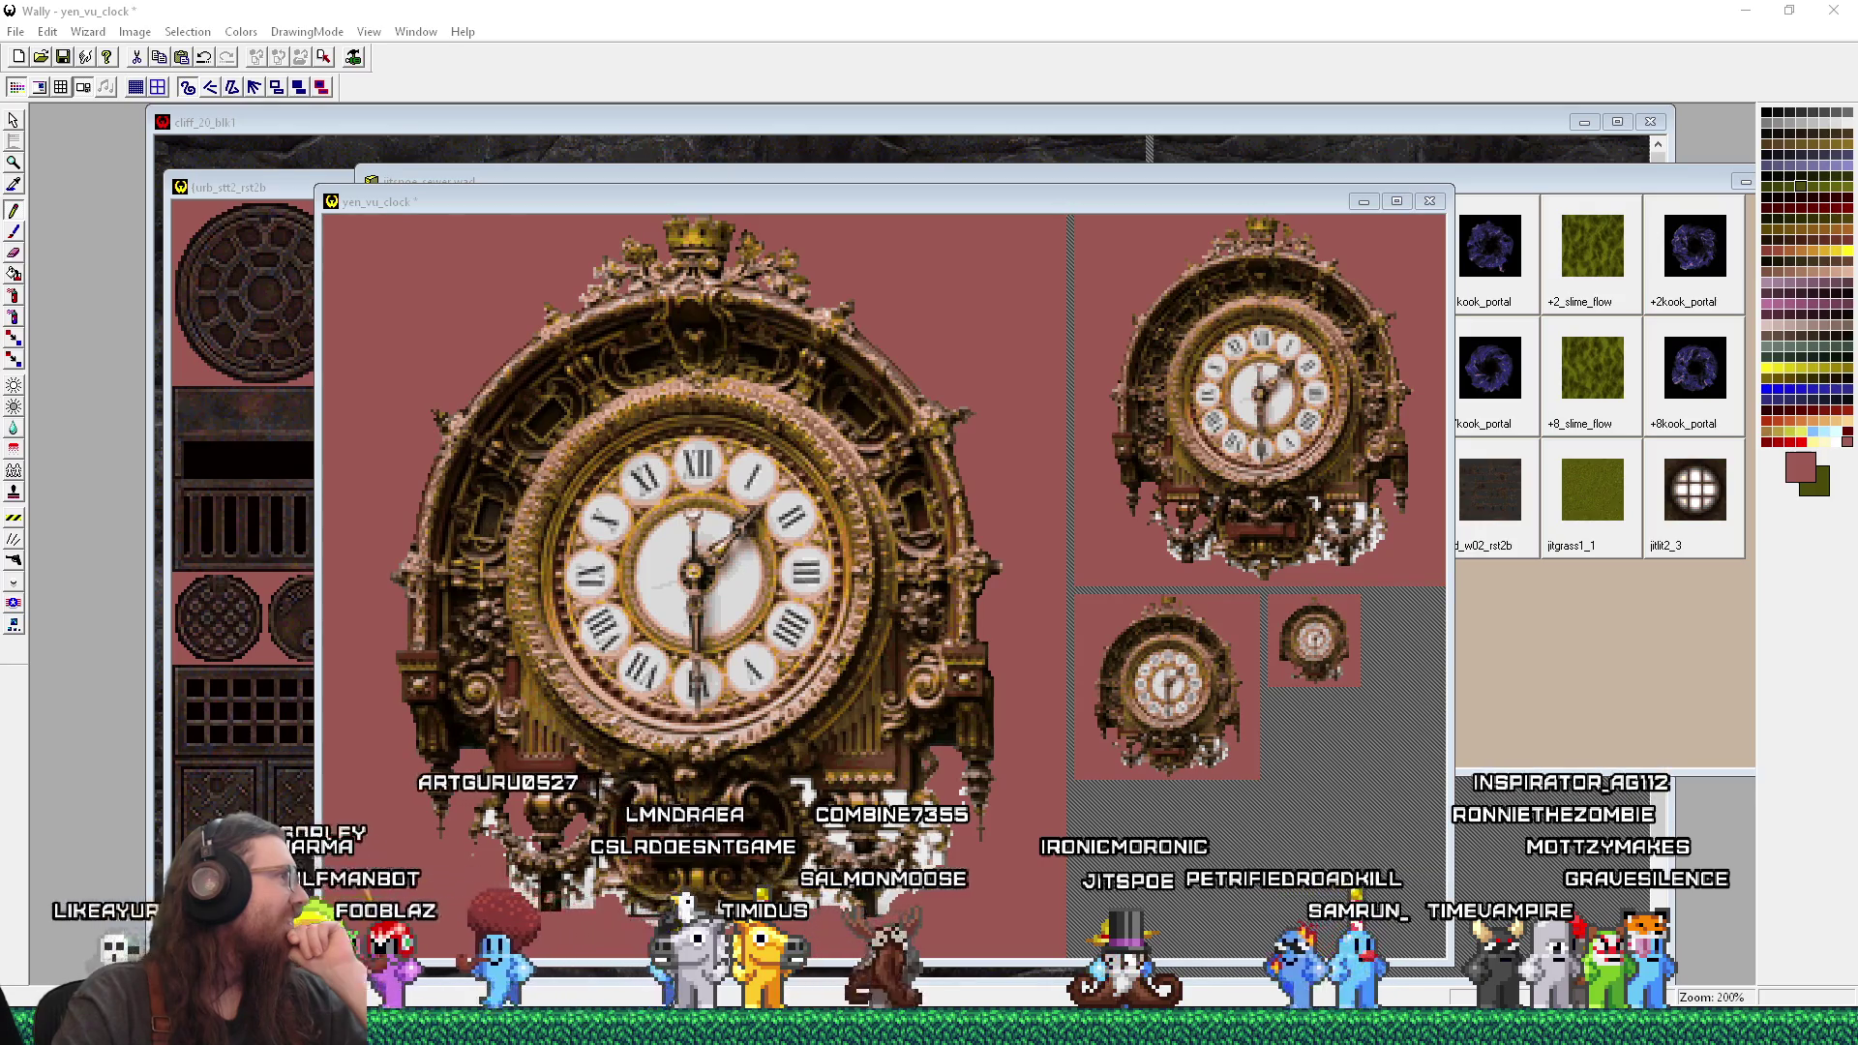
key(alt+Tab)
scroll(1096, 608, down, 10)
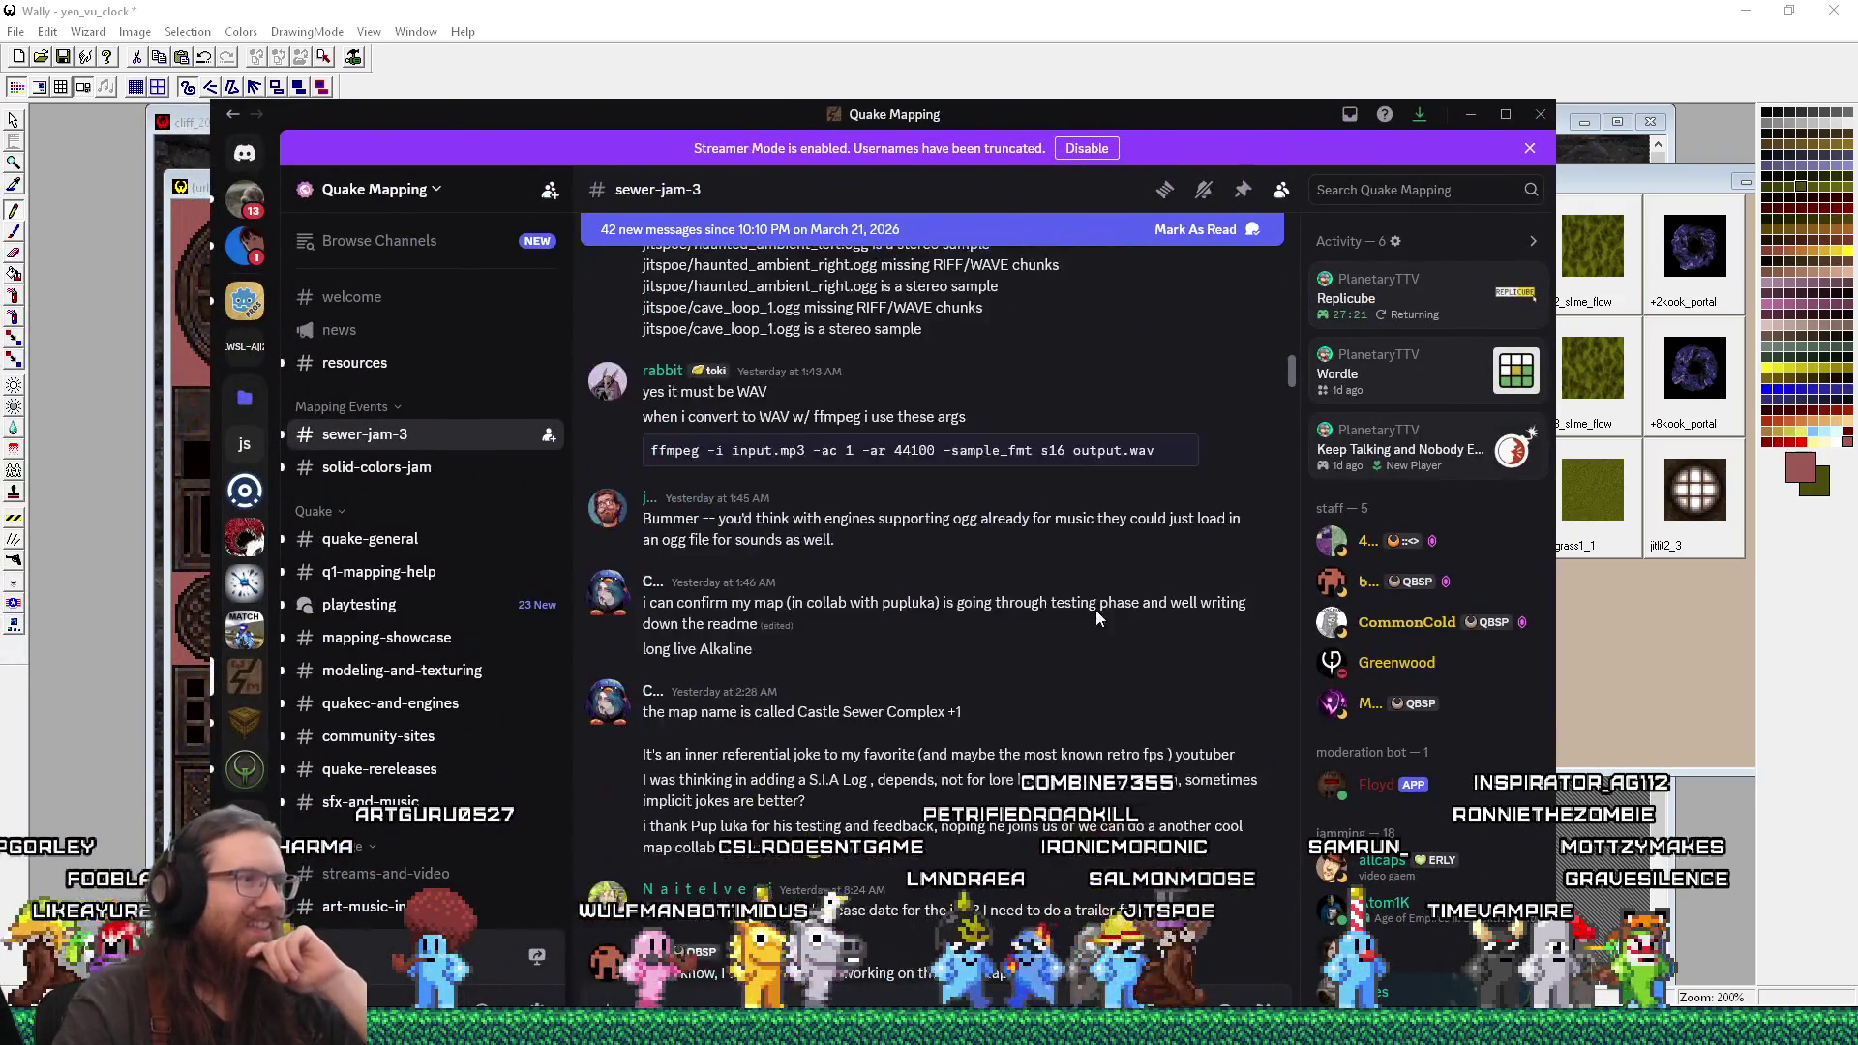
scroll(1098, 610, down, 15)
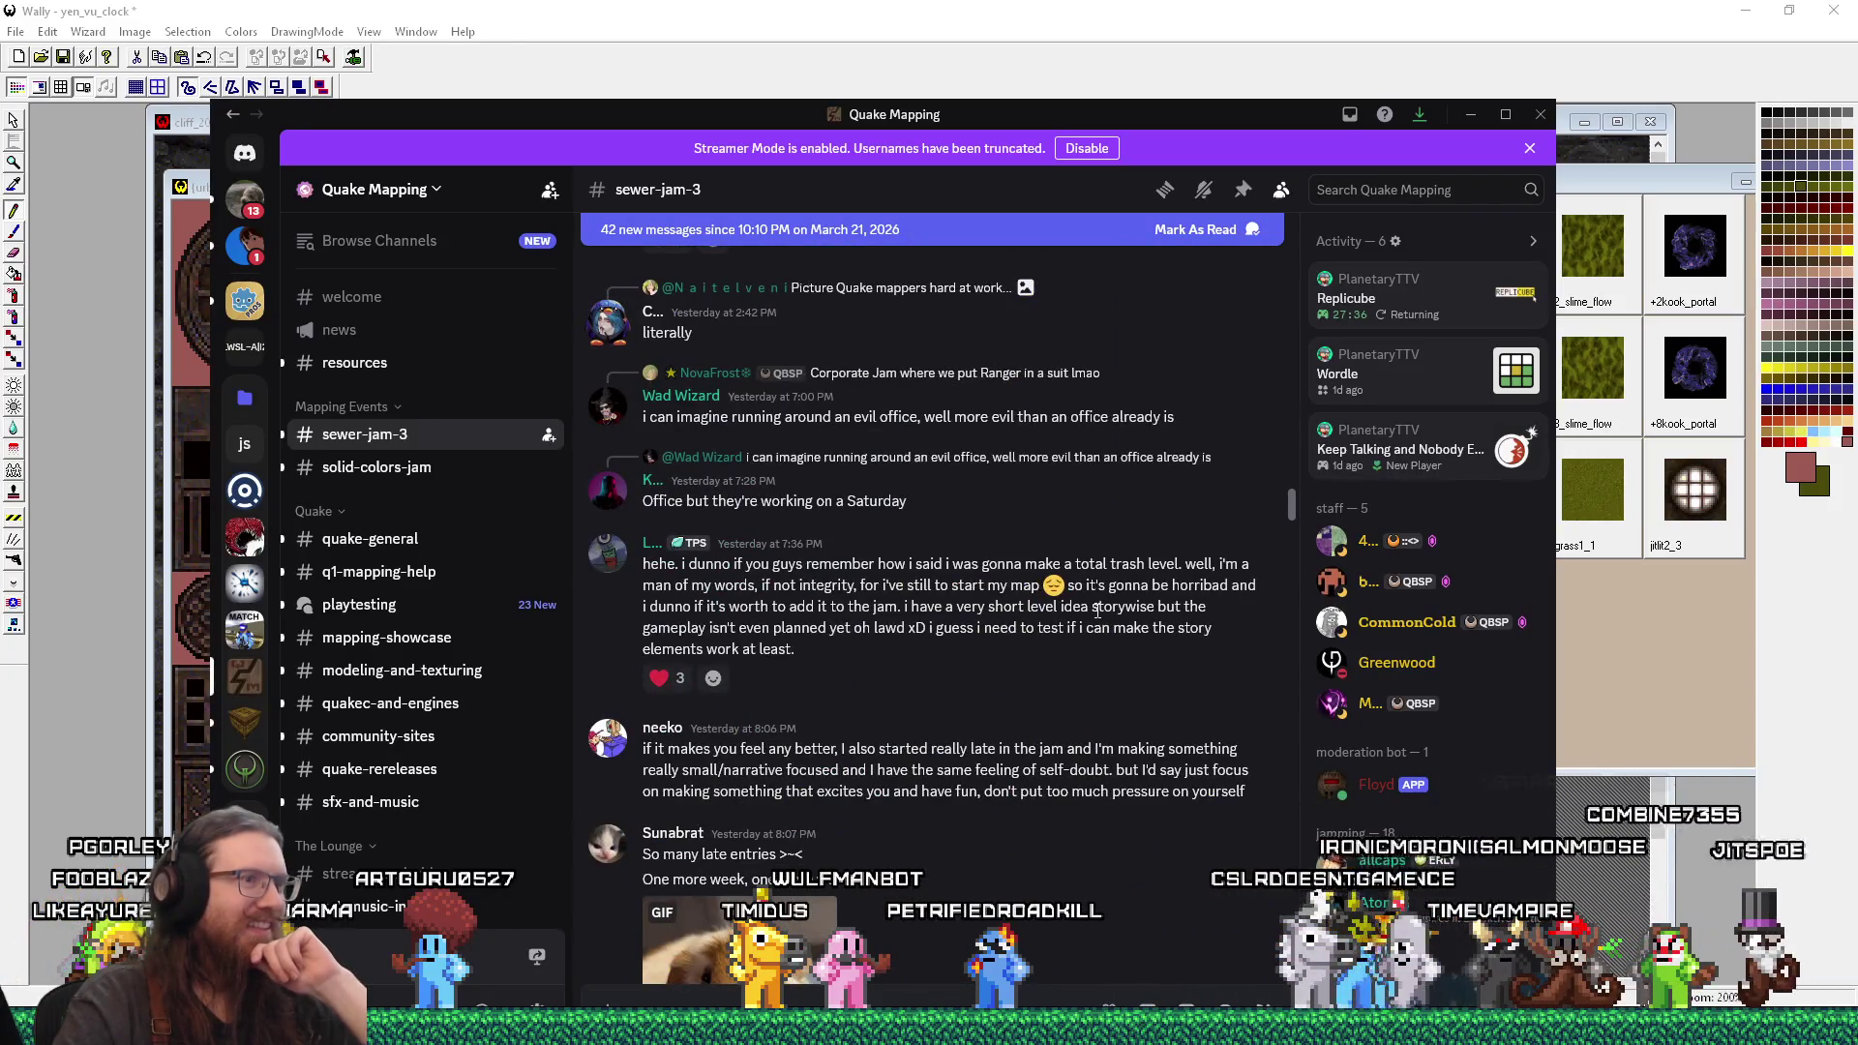
scroll(1096, 610, down, 2)
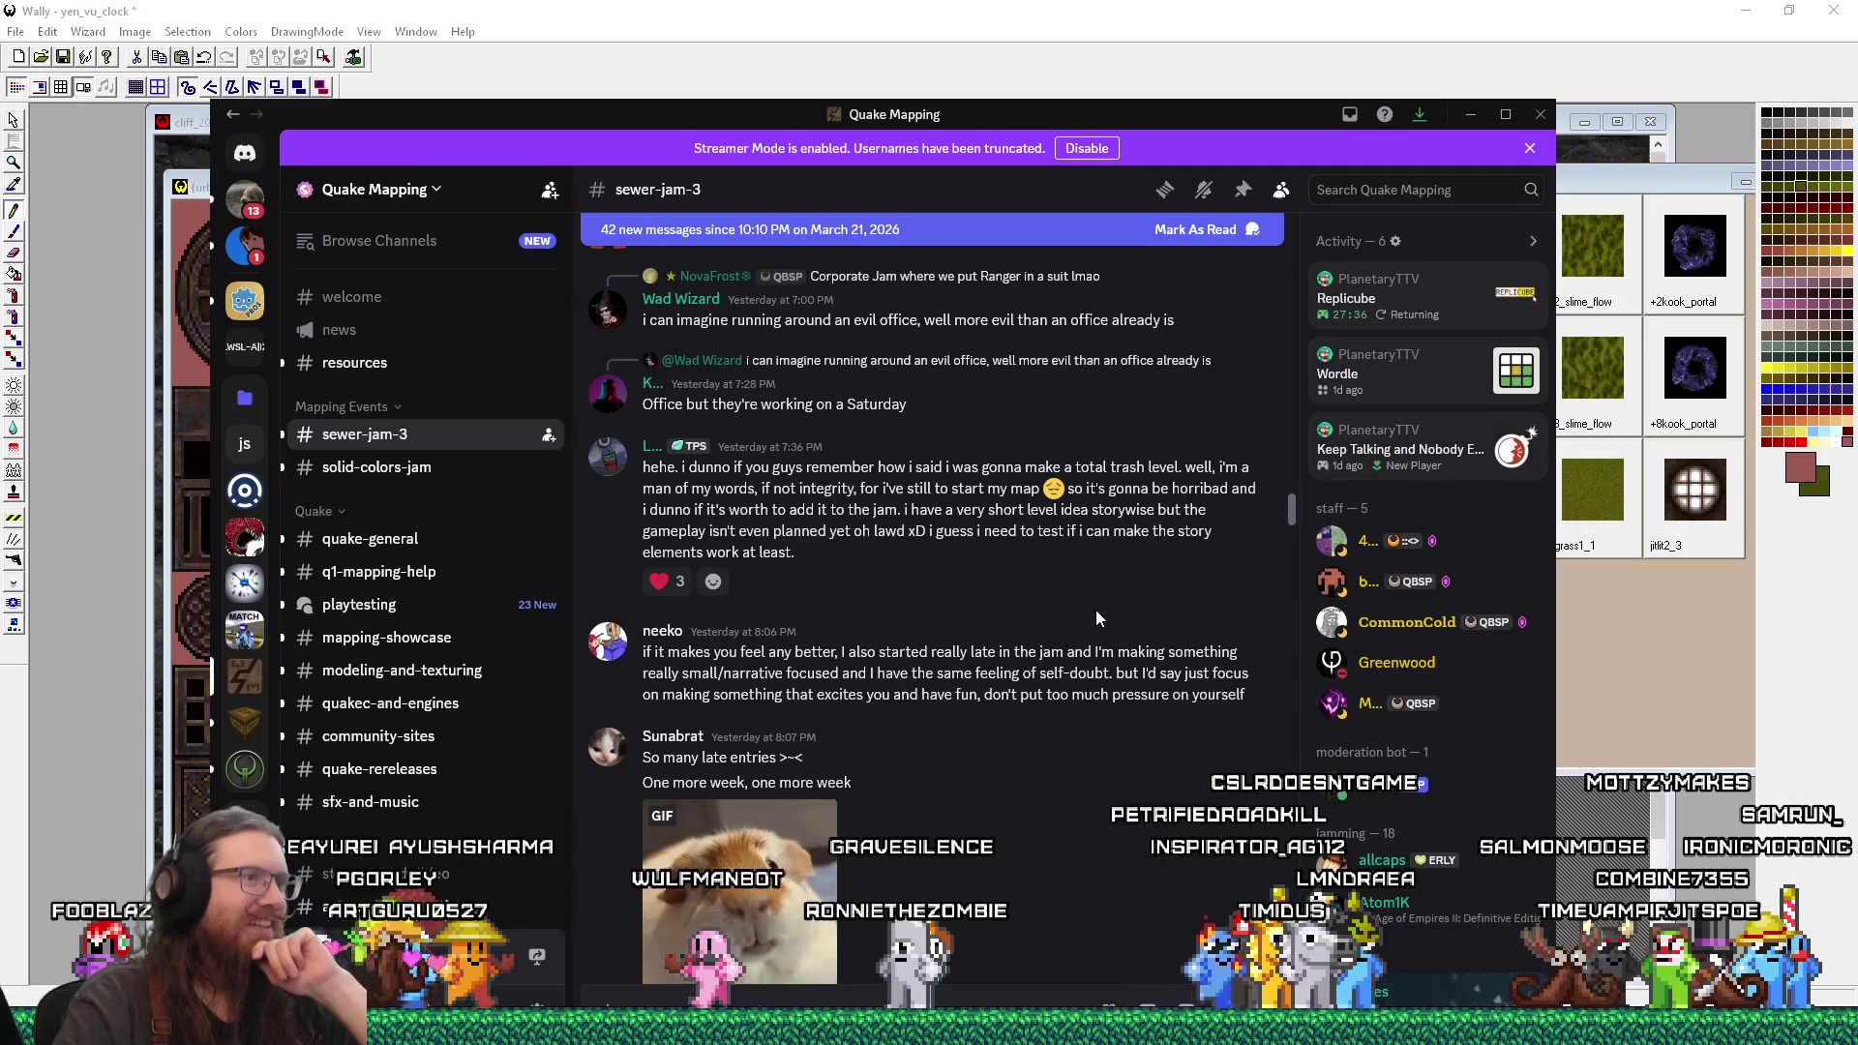
drag(896, 489, 958, 490)
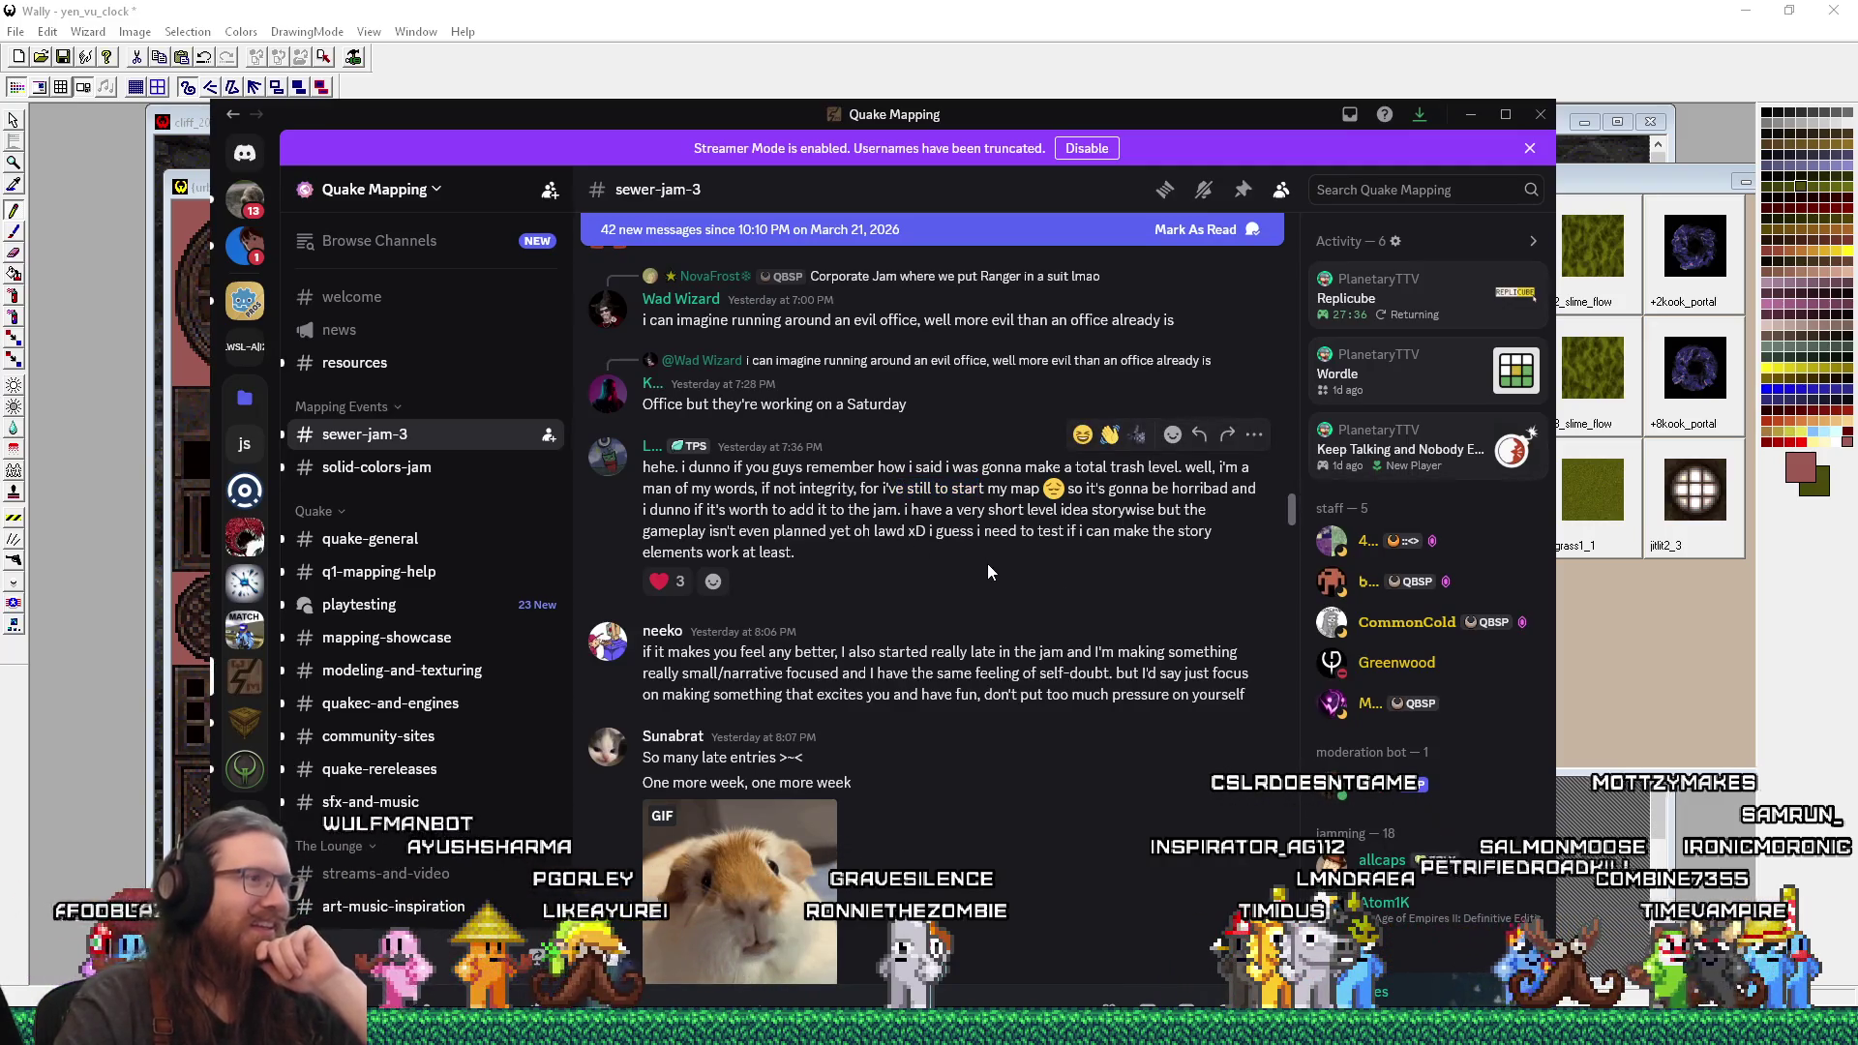
scroll(995, 572, down, 1)
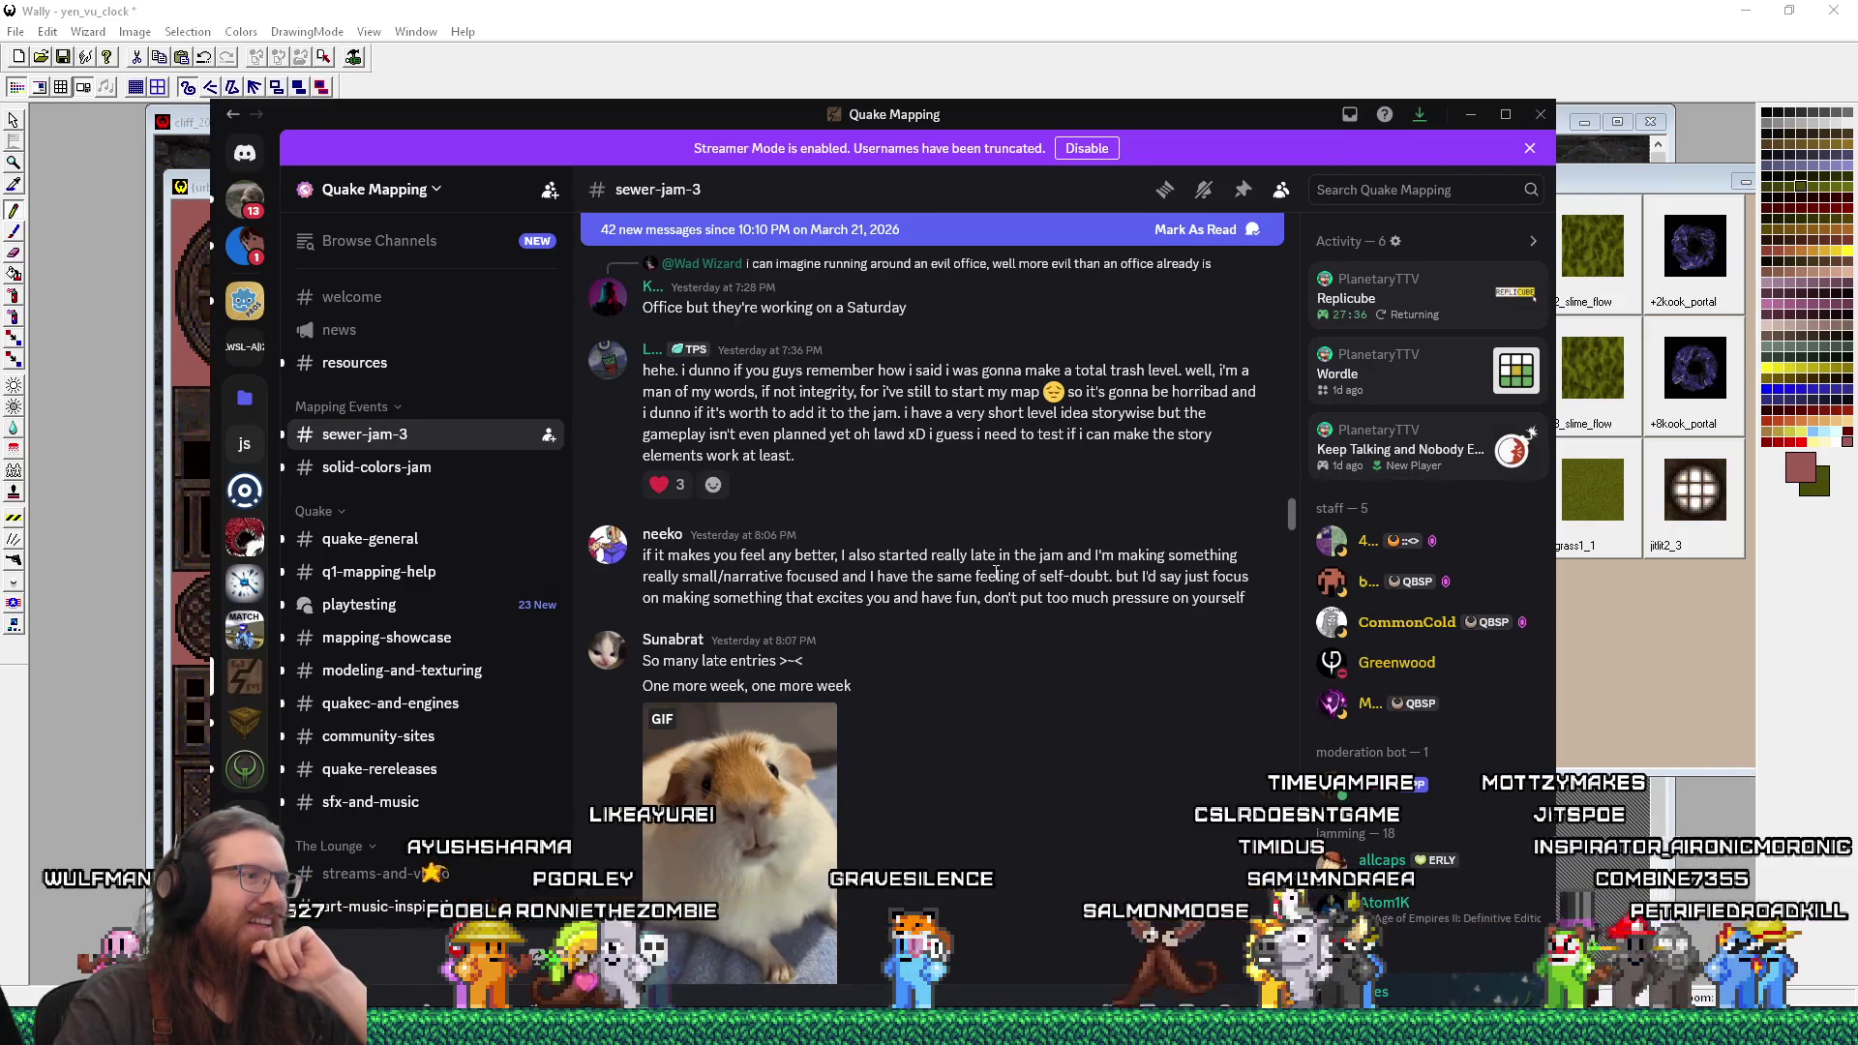
scroll(1037, 662, down, 3)
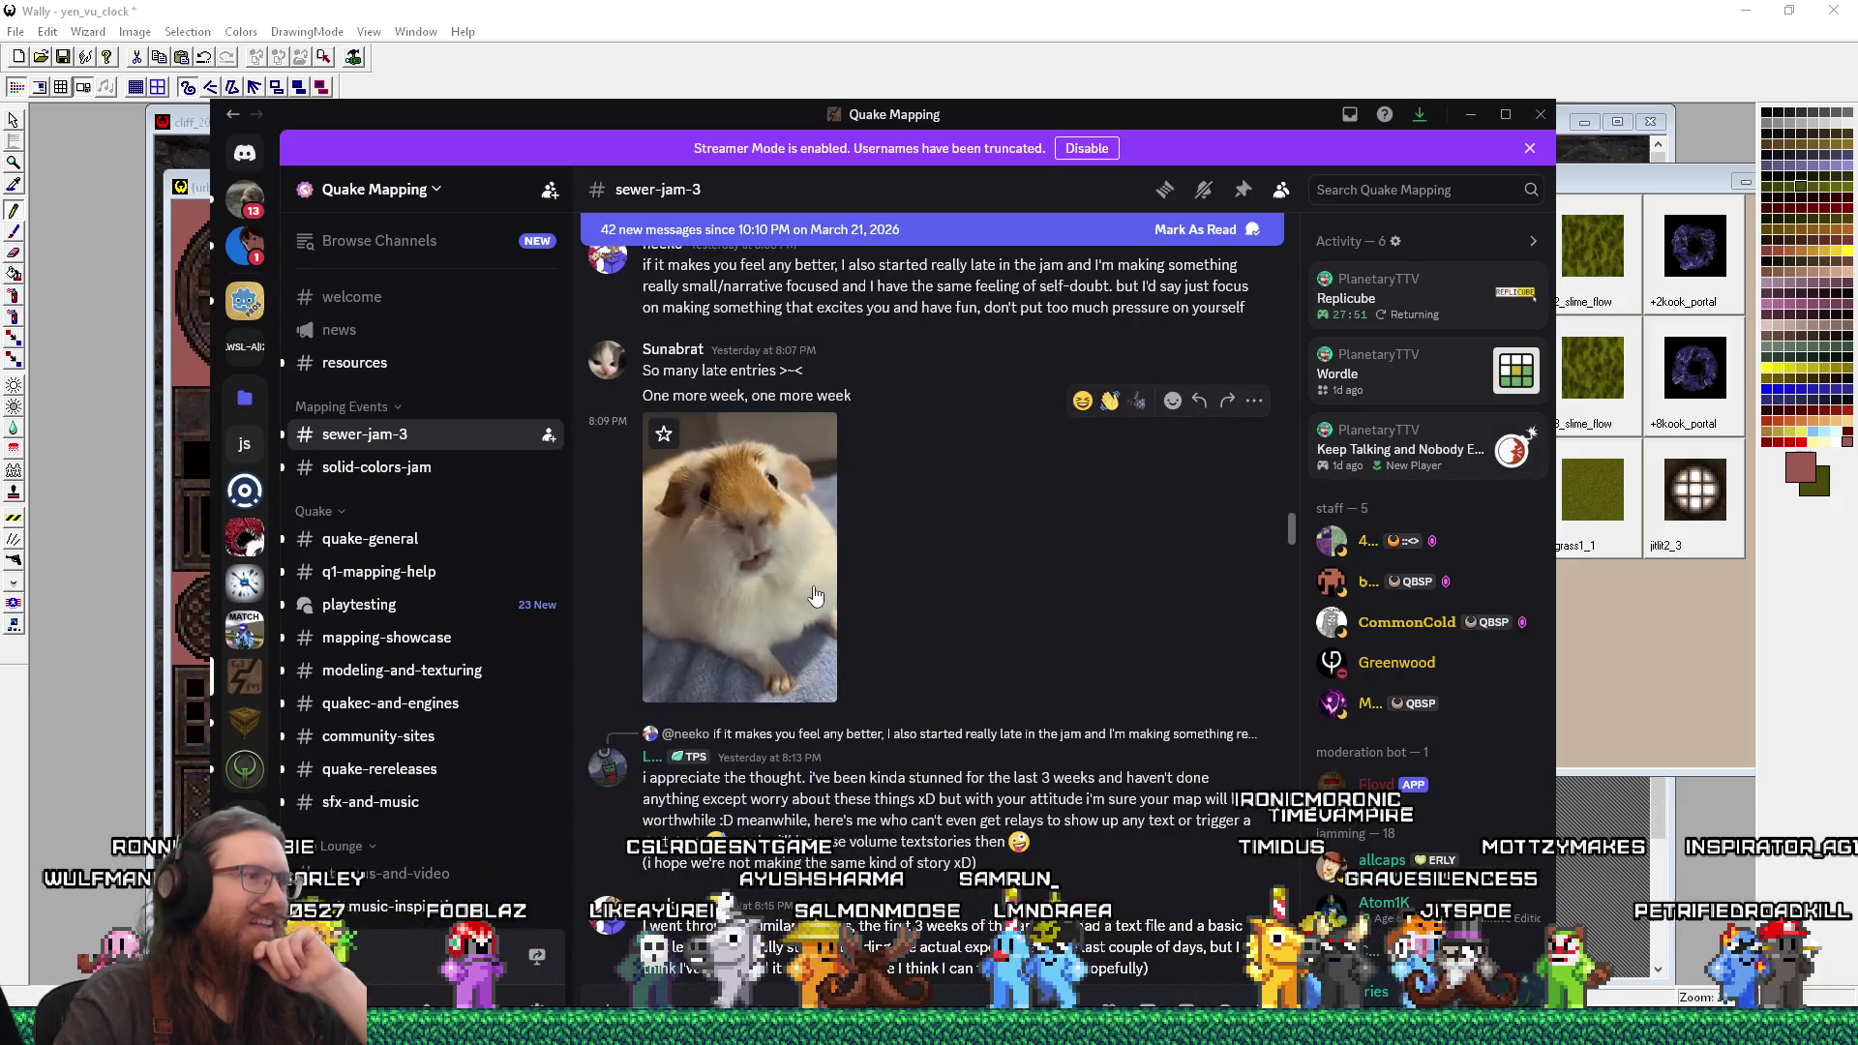
scroll(816, 596, down, 2)
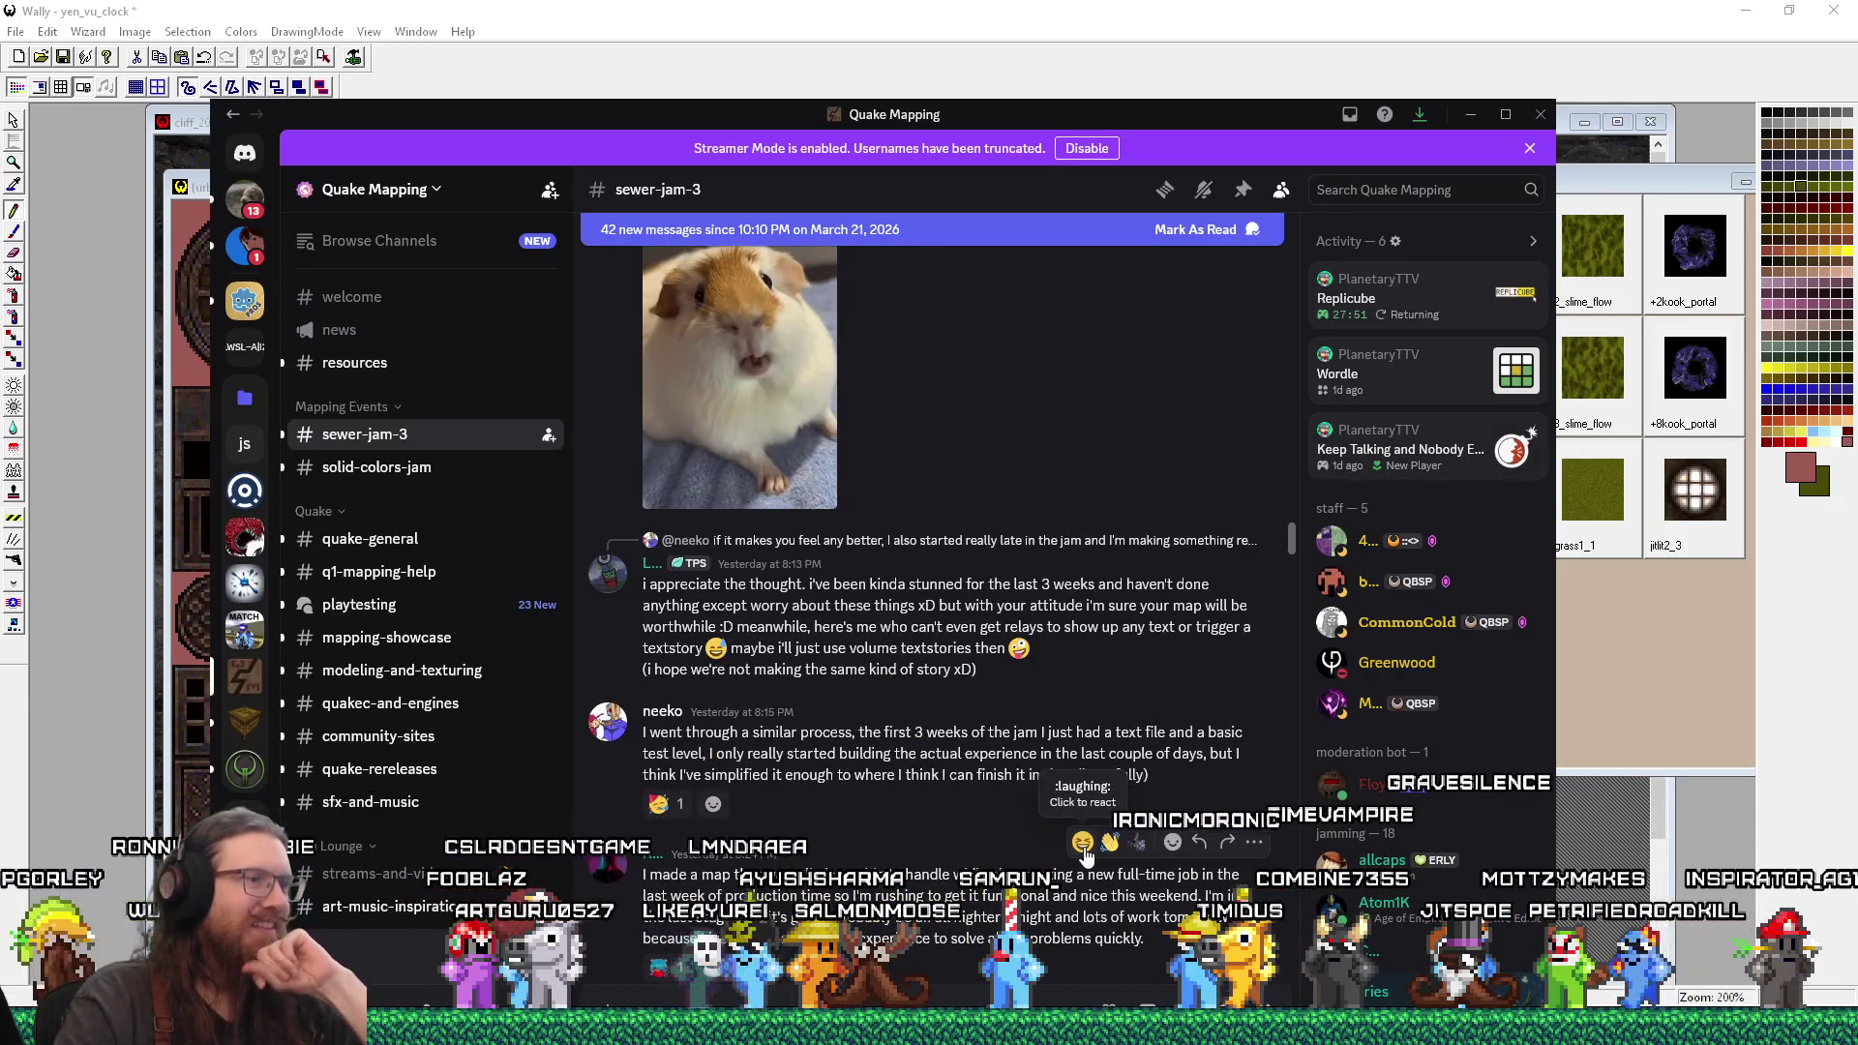
scroll(1085, 857, down, 2)
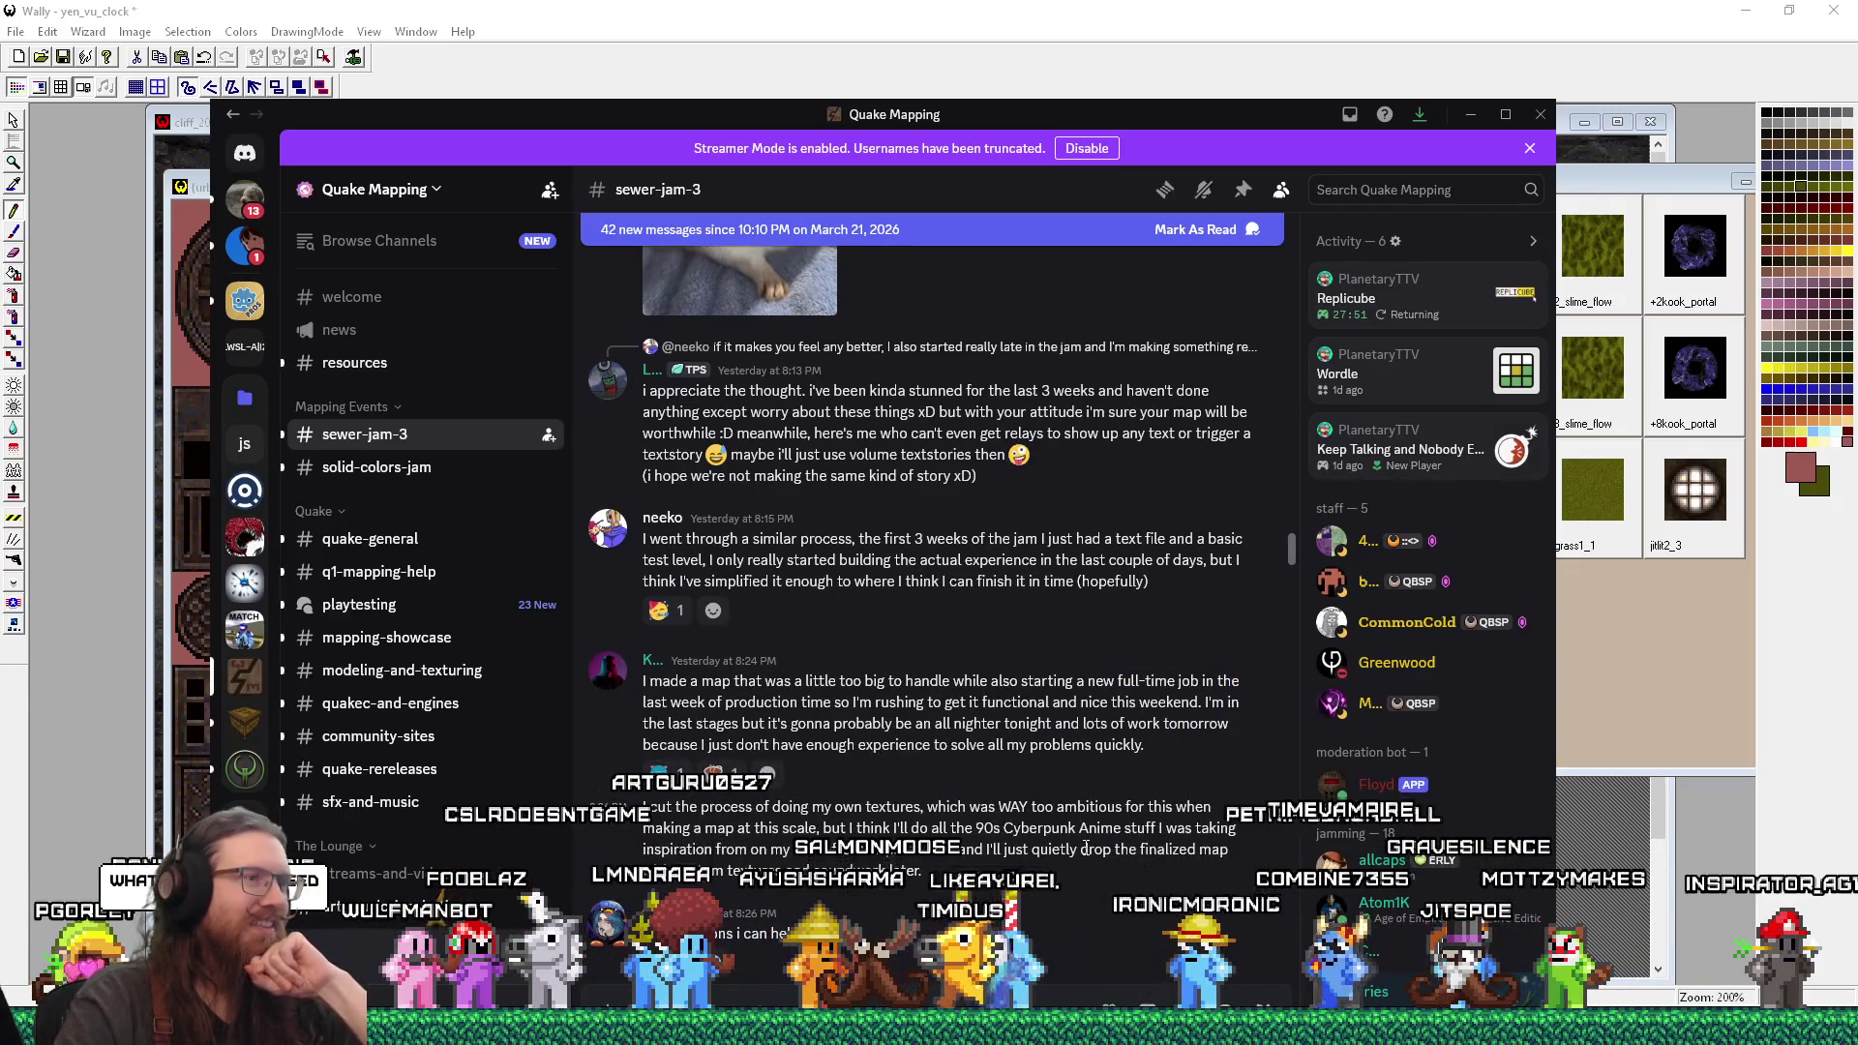
scroll(1085, 849, down, 3)
scroll(1085, 847, up, 1)
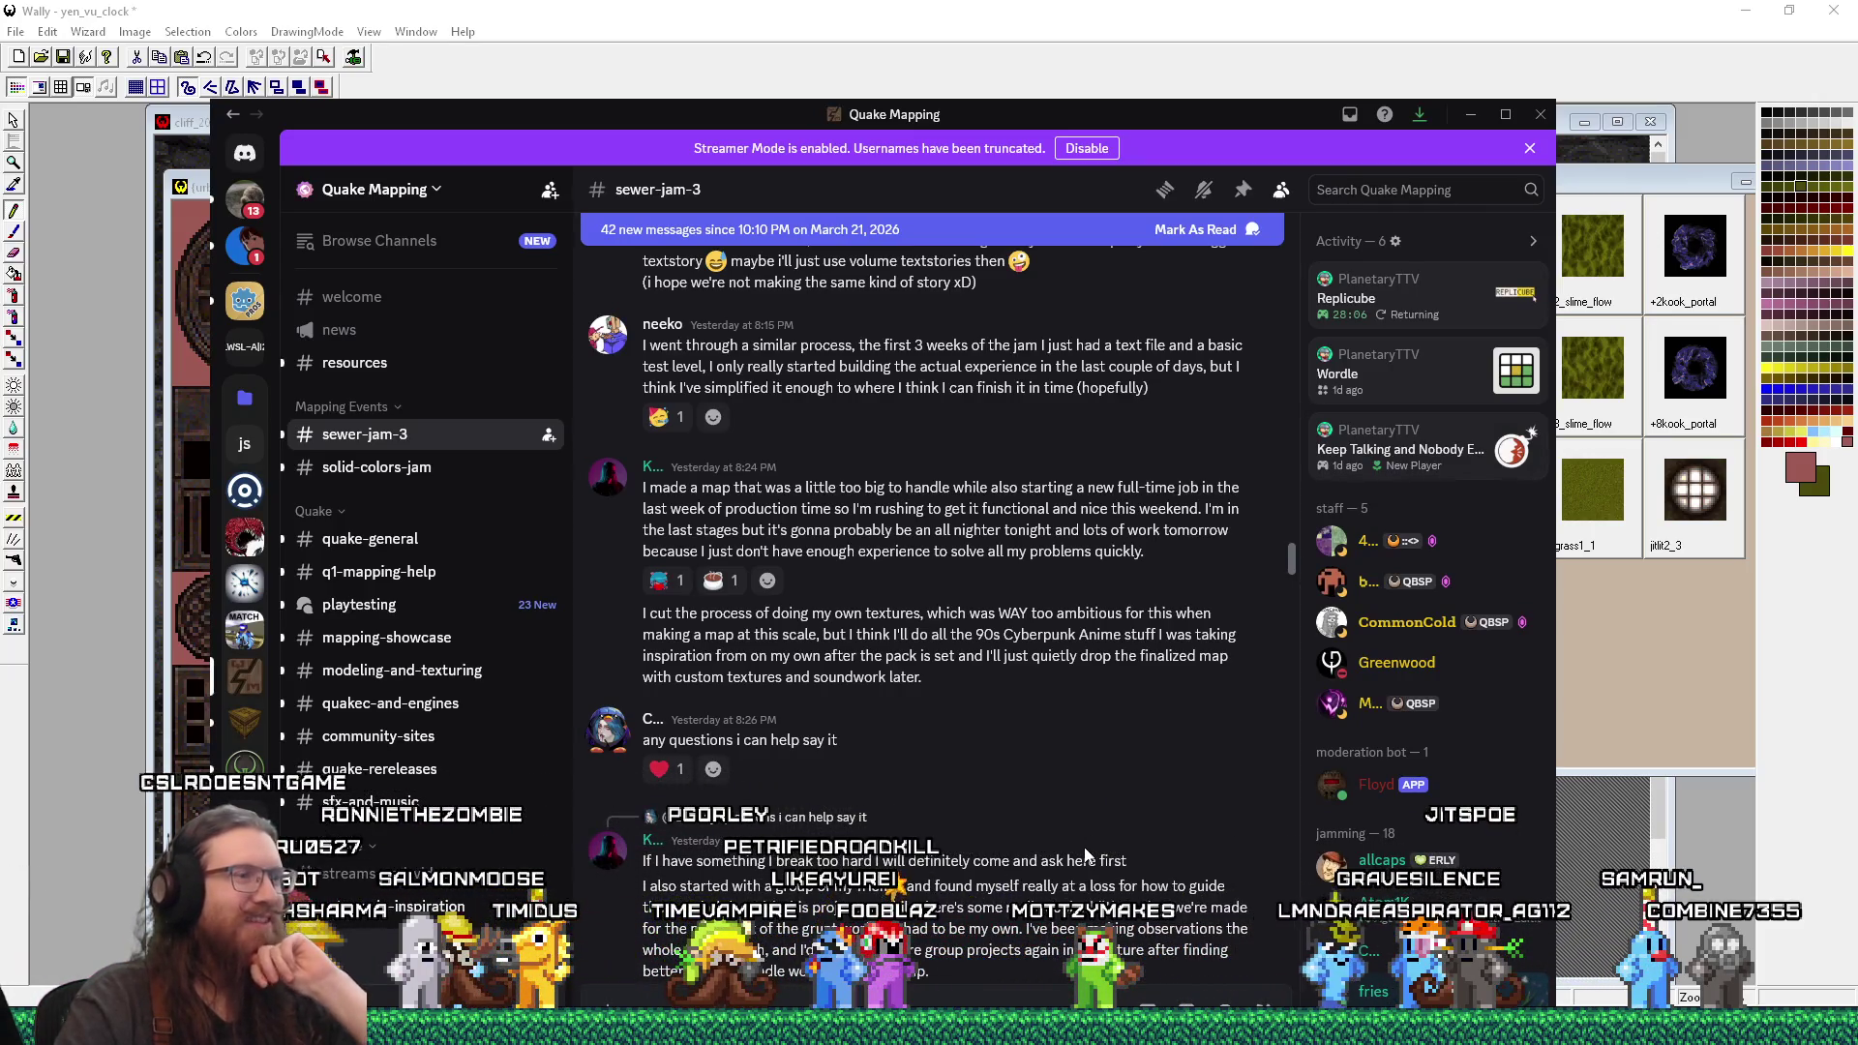
mouse_move(1100, 858)
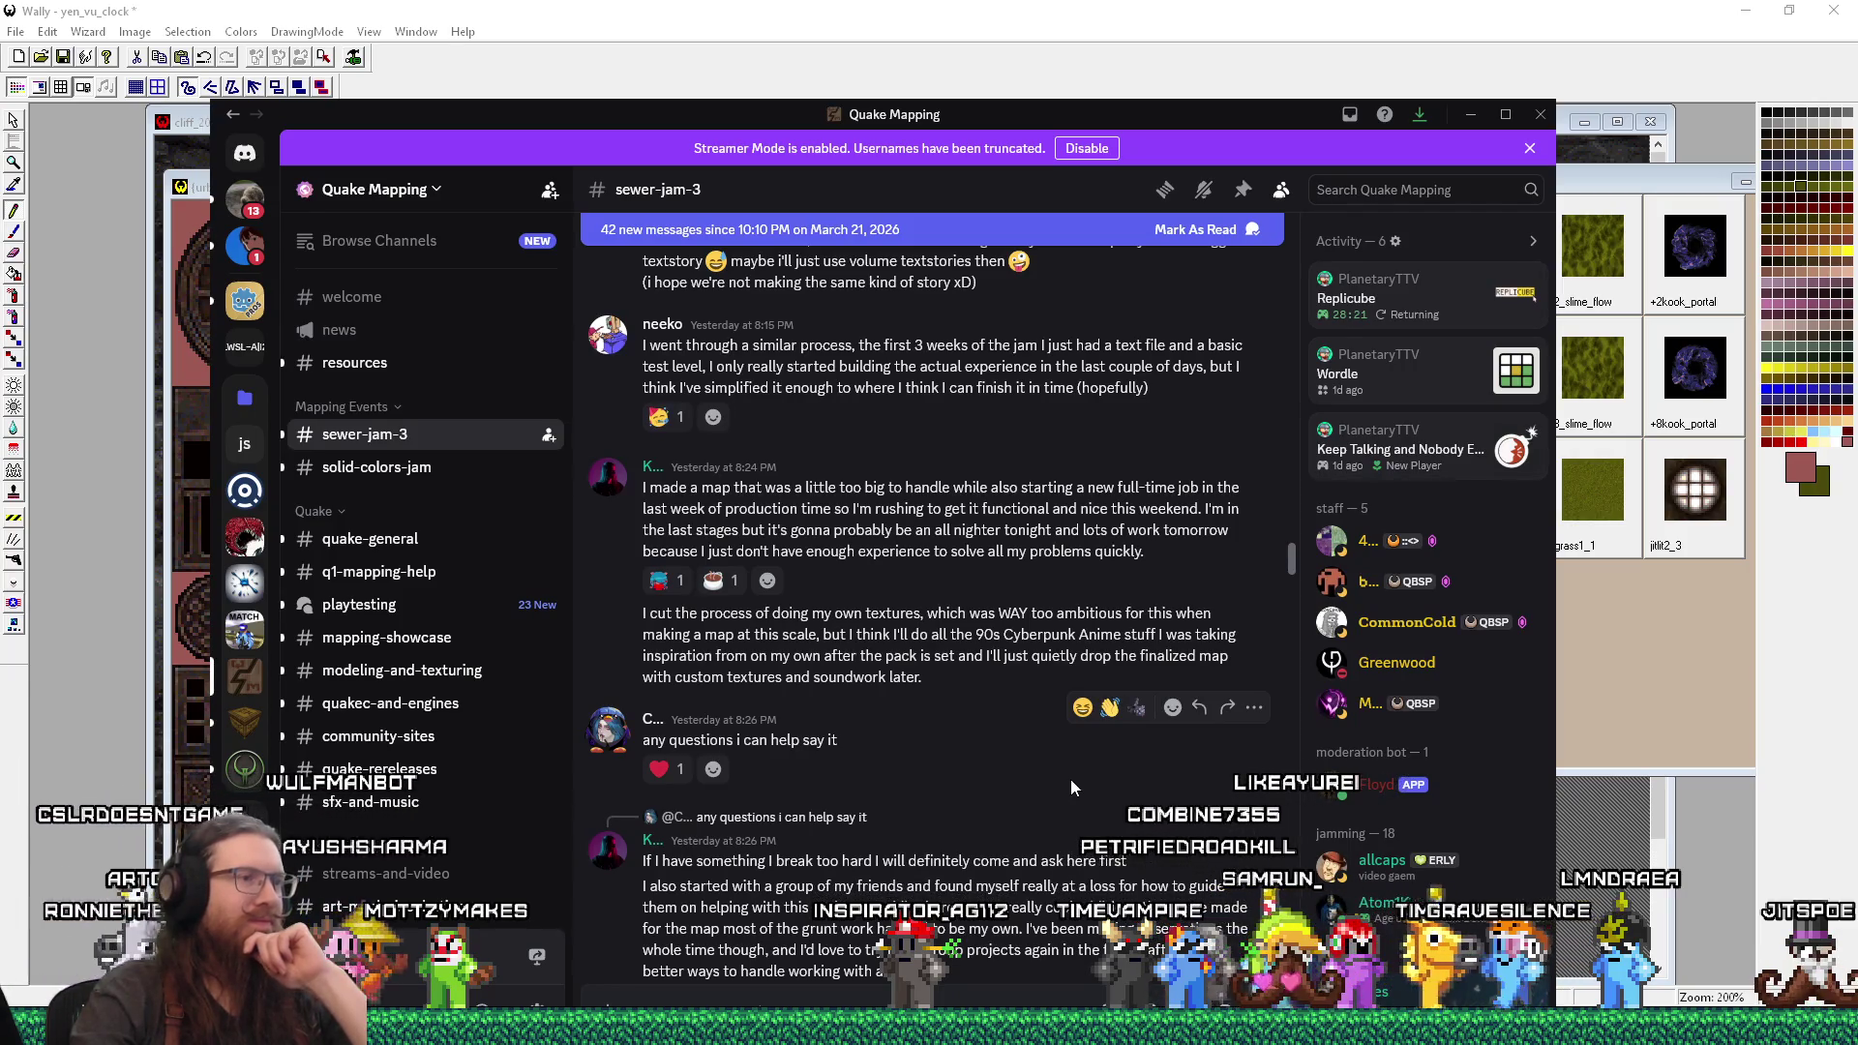
scroll(1071, 780, down, 5)
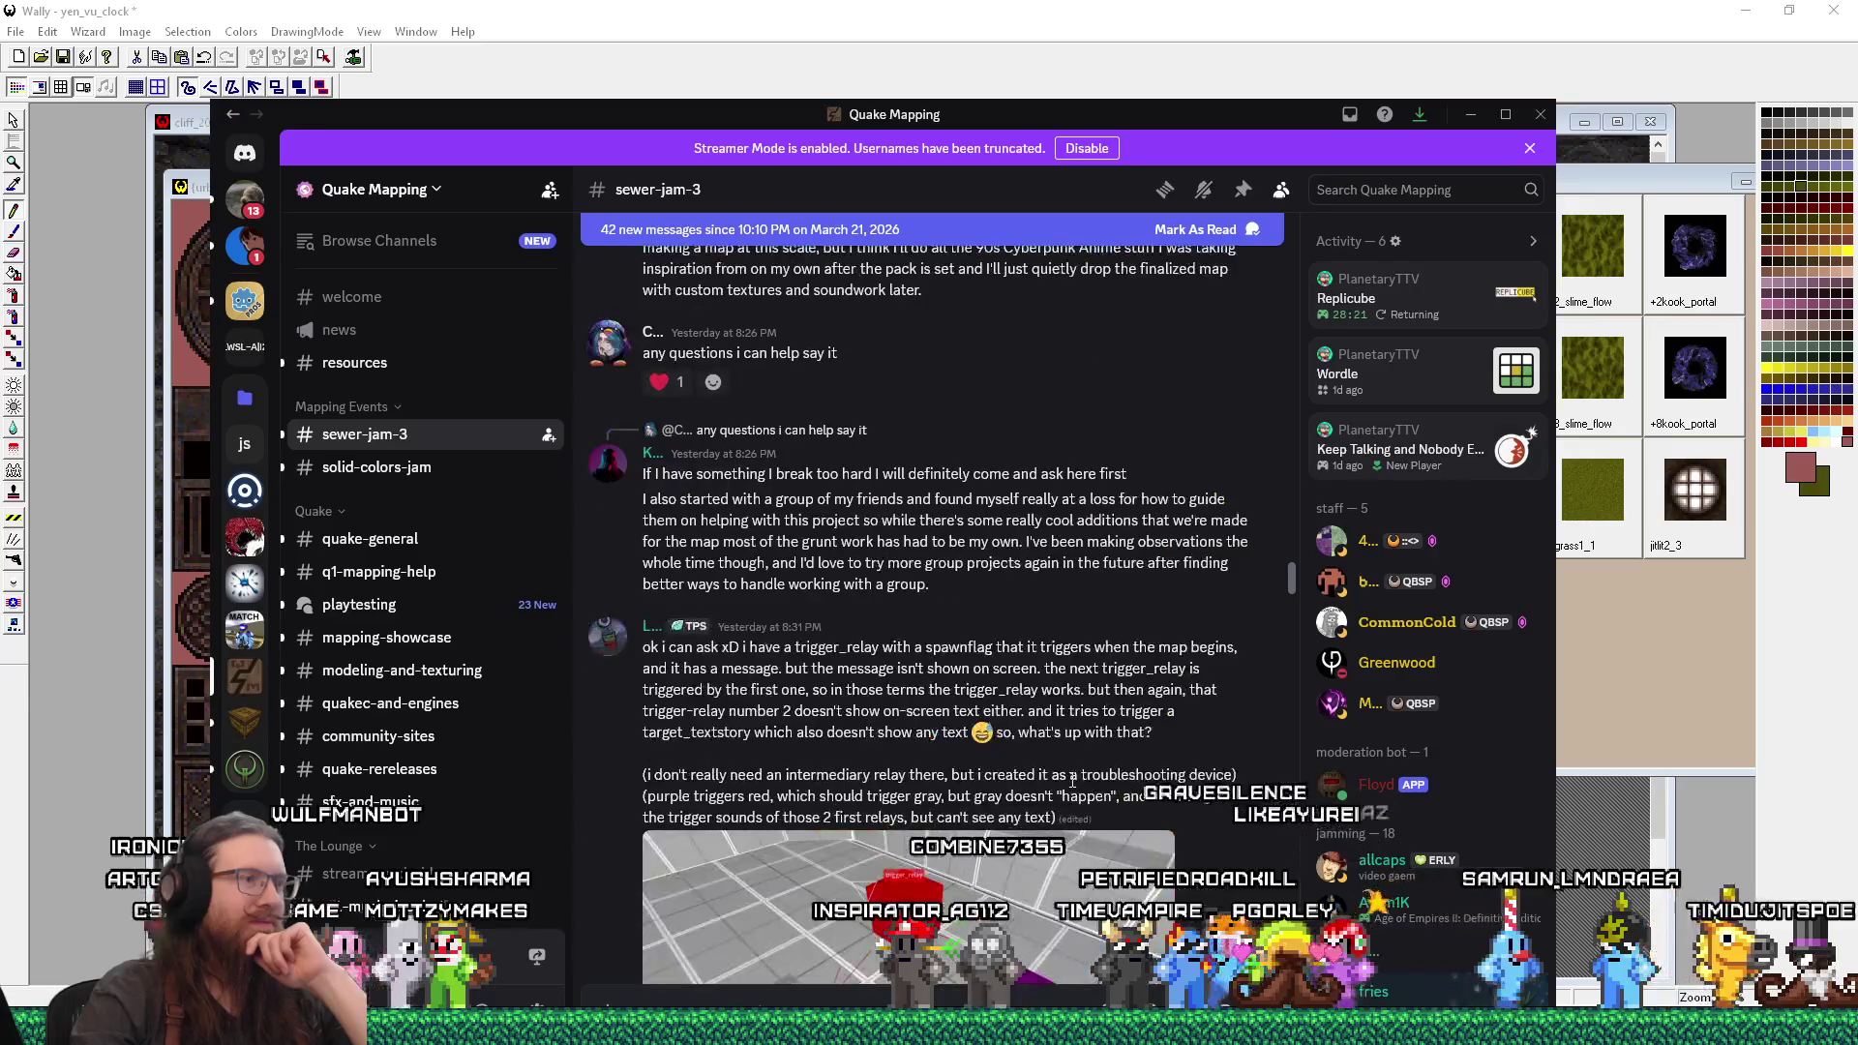
Step: Scroll sewer-jam-3 down to the newest post about snapping rotated linked groups to integer vertices
scroll(1070, 780, down, 1)
scroll(1071, 782, down, 4)
scroll(1071, 783, down, 5)
scroll(1071, 781, down, 8)
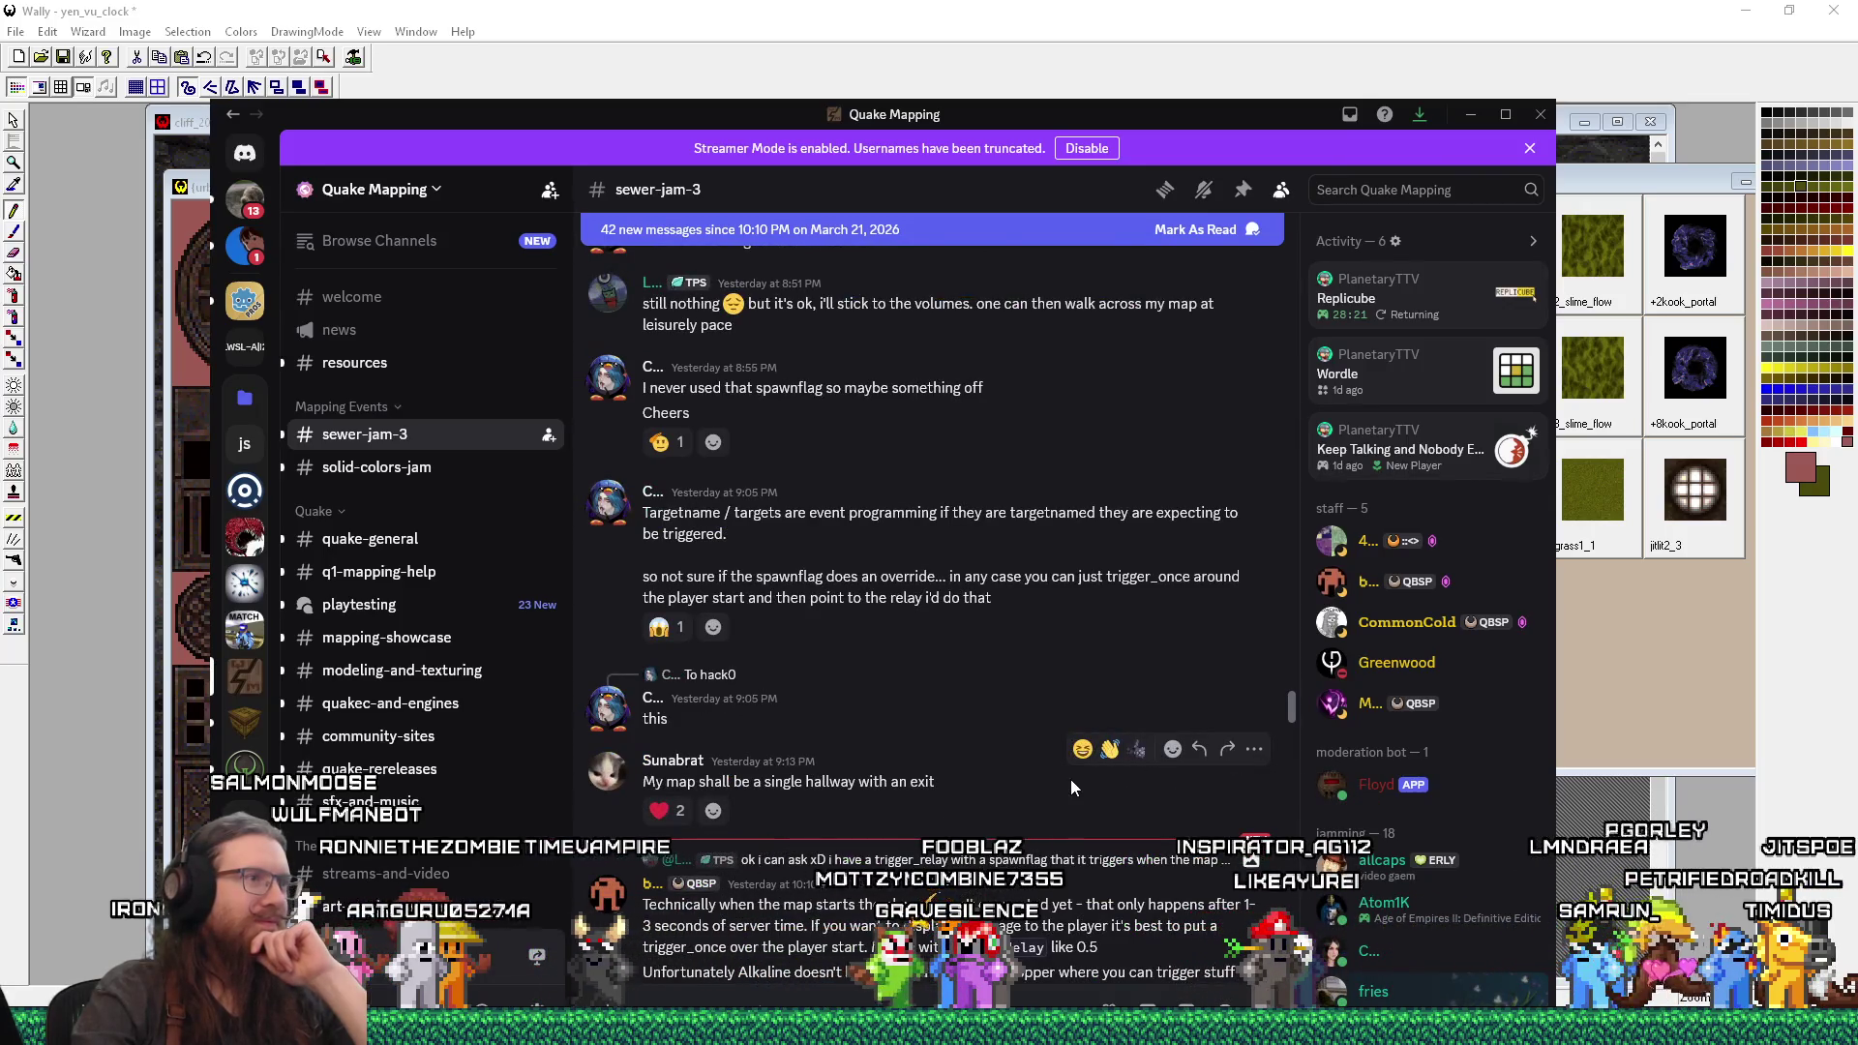
scroll(1071, 780, down, 3)
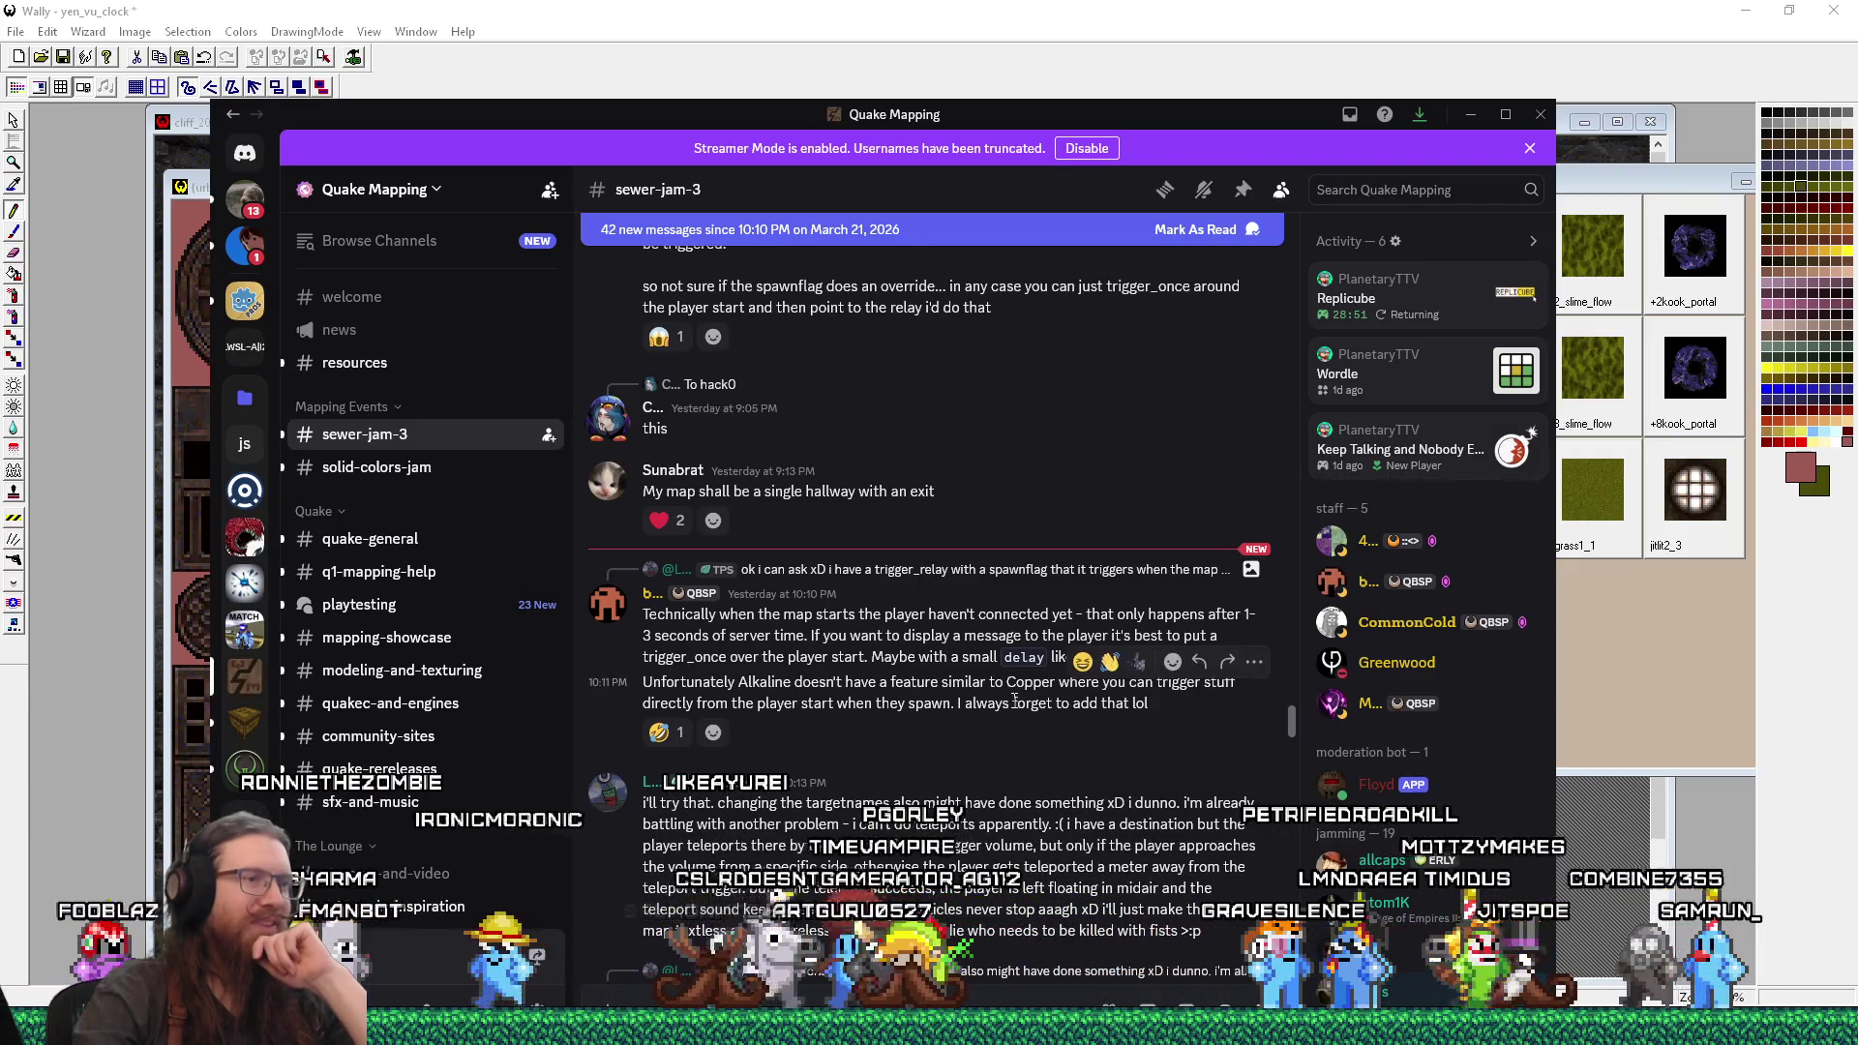
scroll(1026, 751, down, 2)
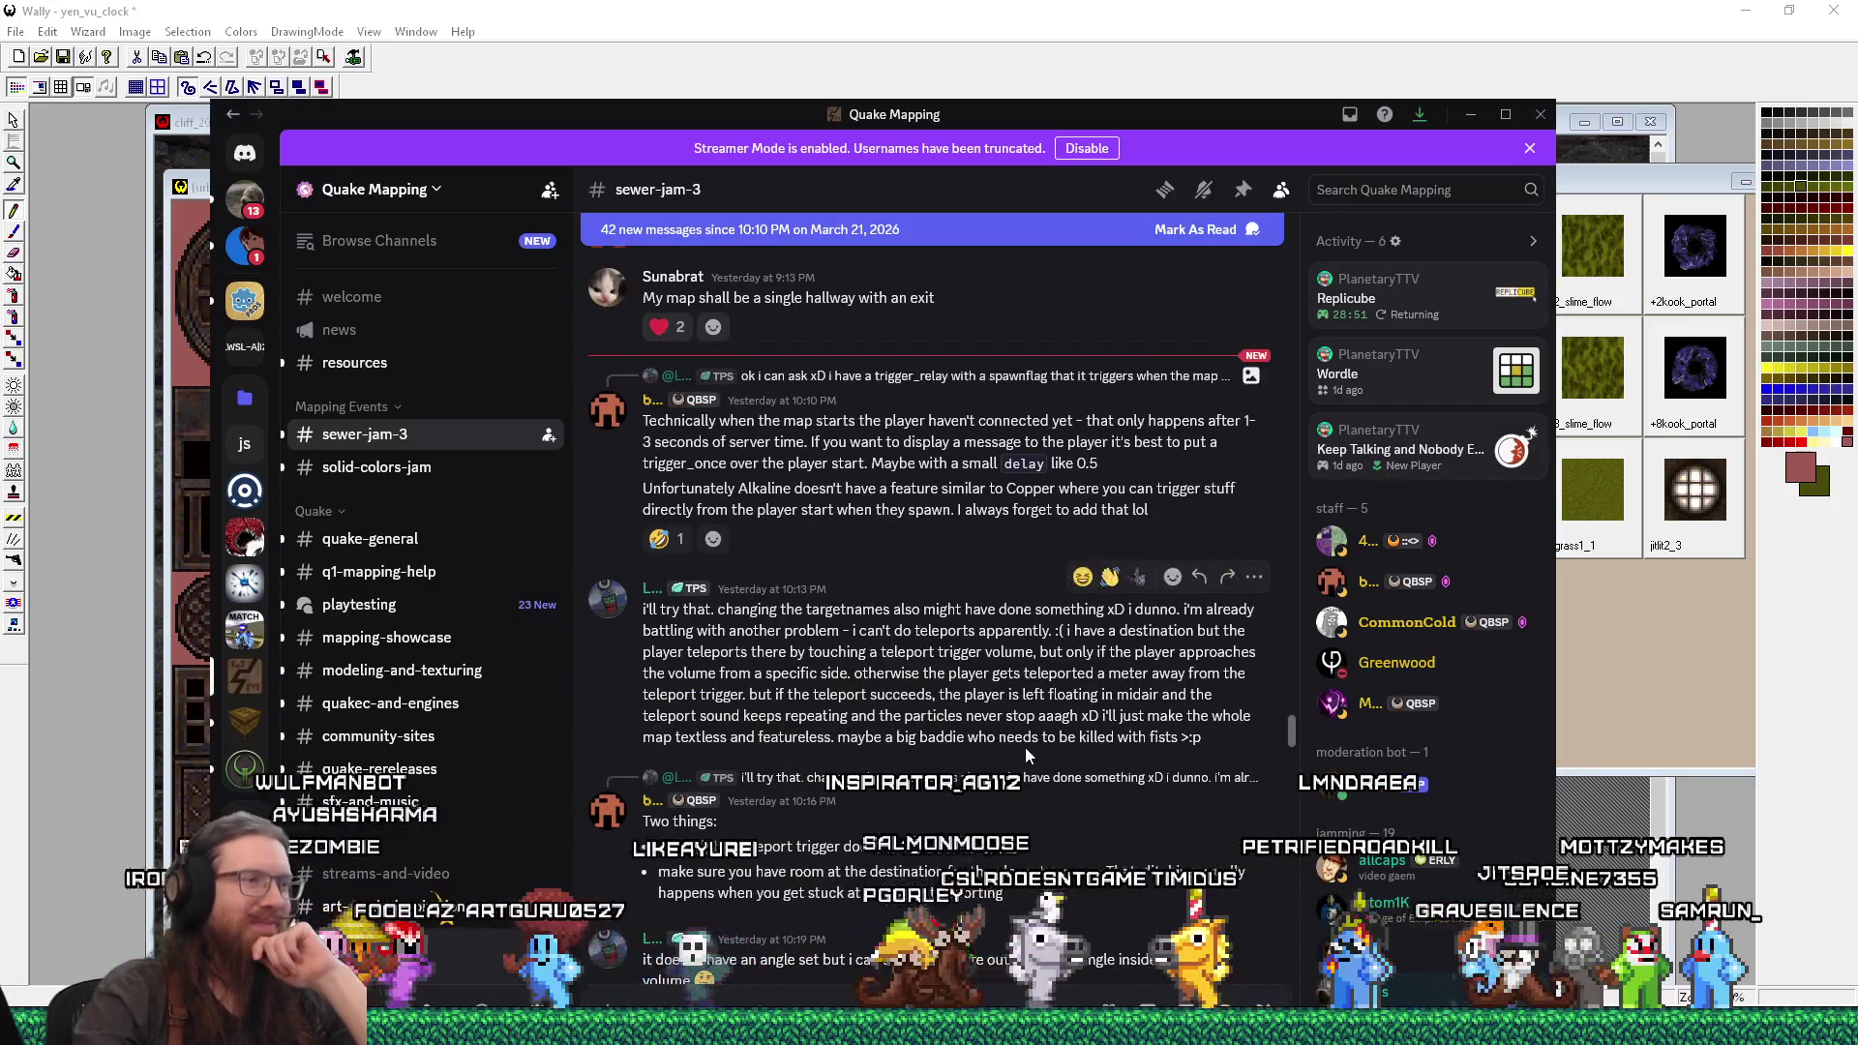
scroll(1025, 752, down, 3)
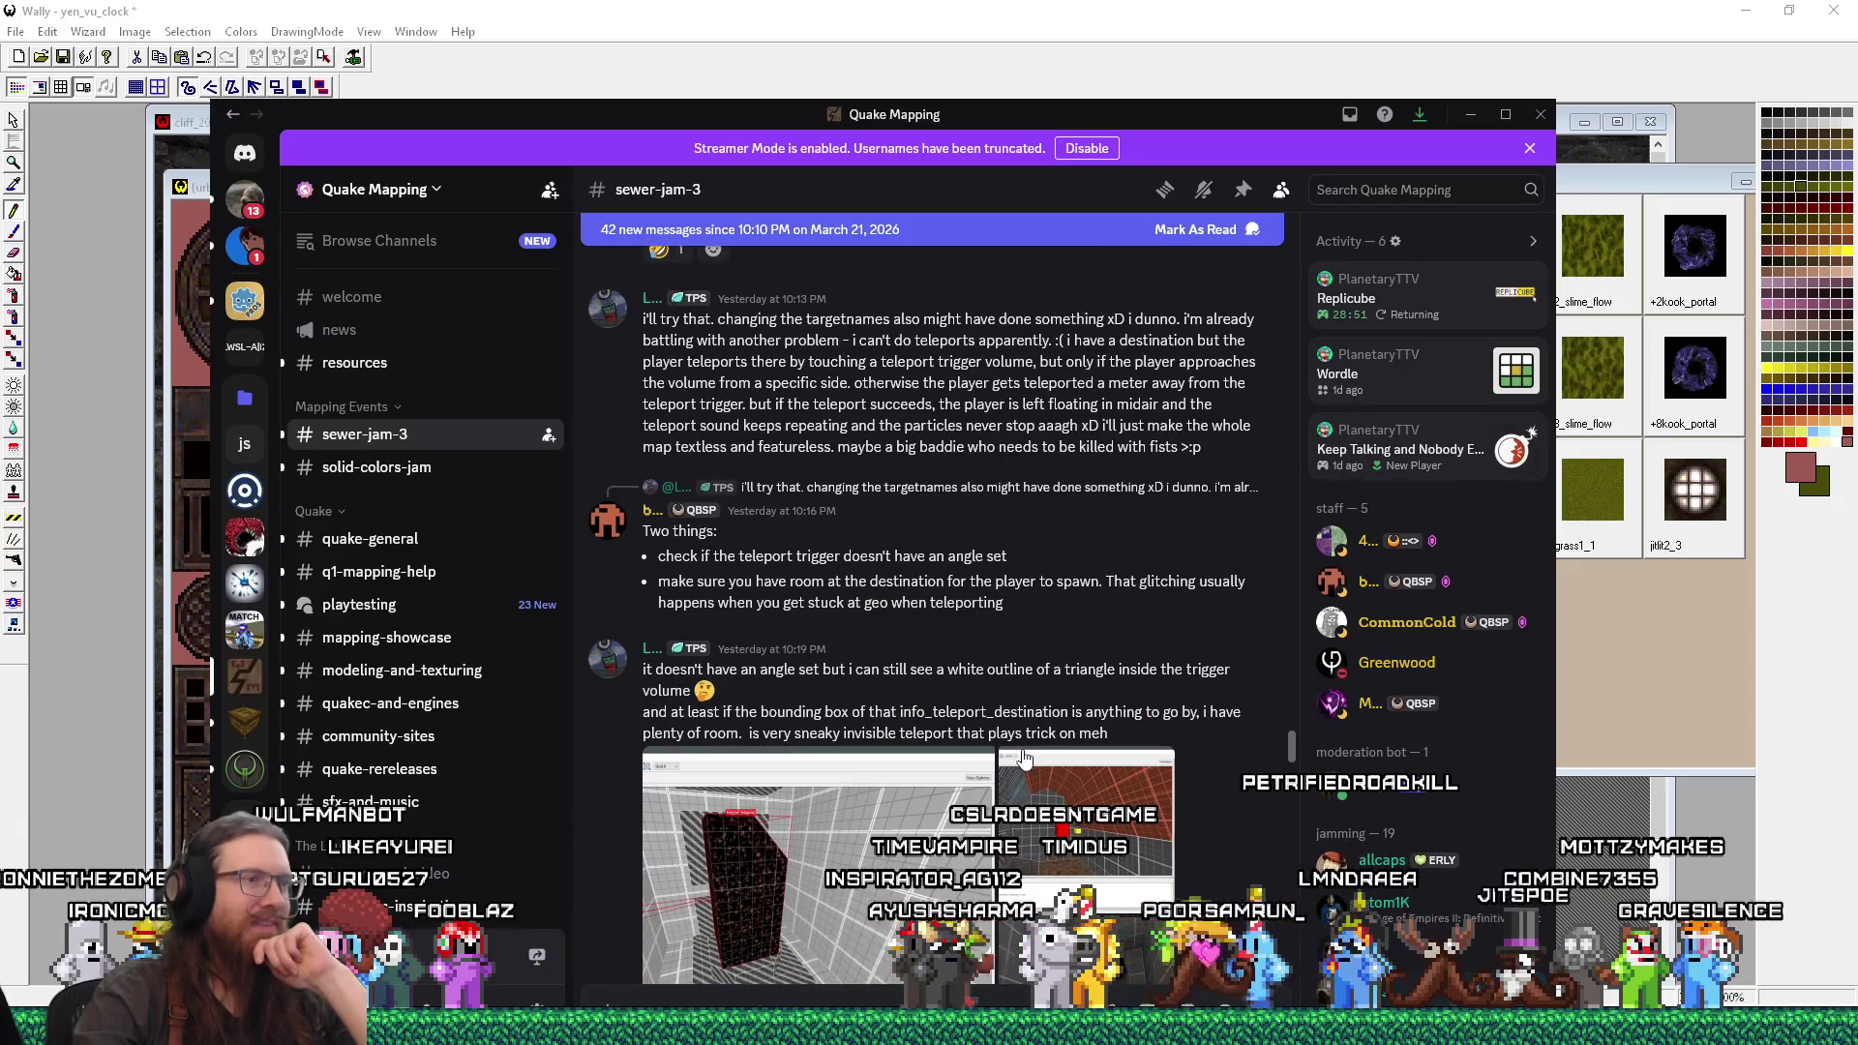
scroll(1025, 757, down, 1)
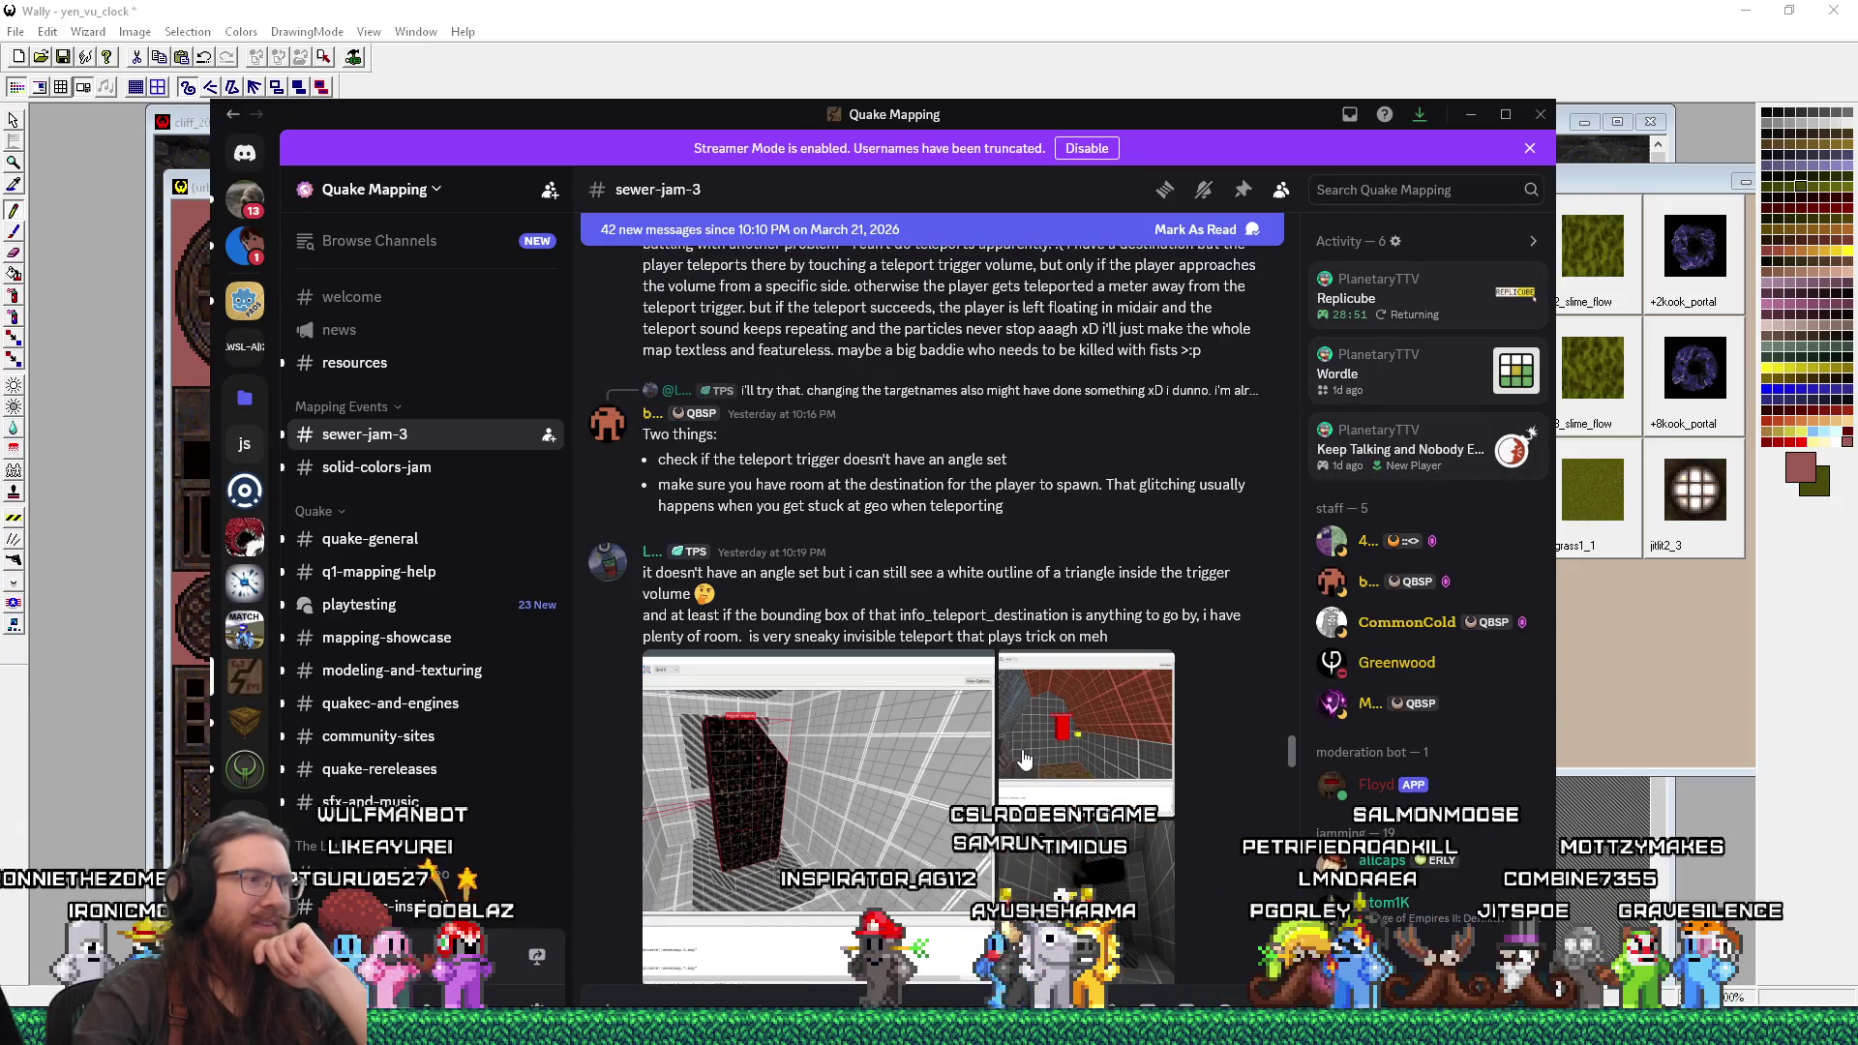
scroll(1025, 759, down, 2)
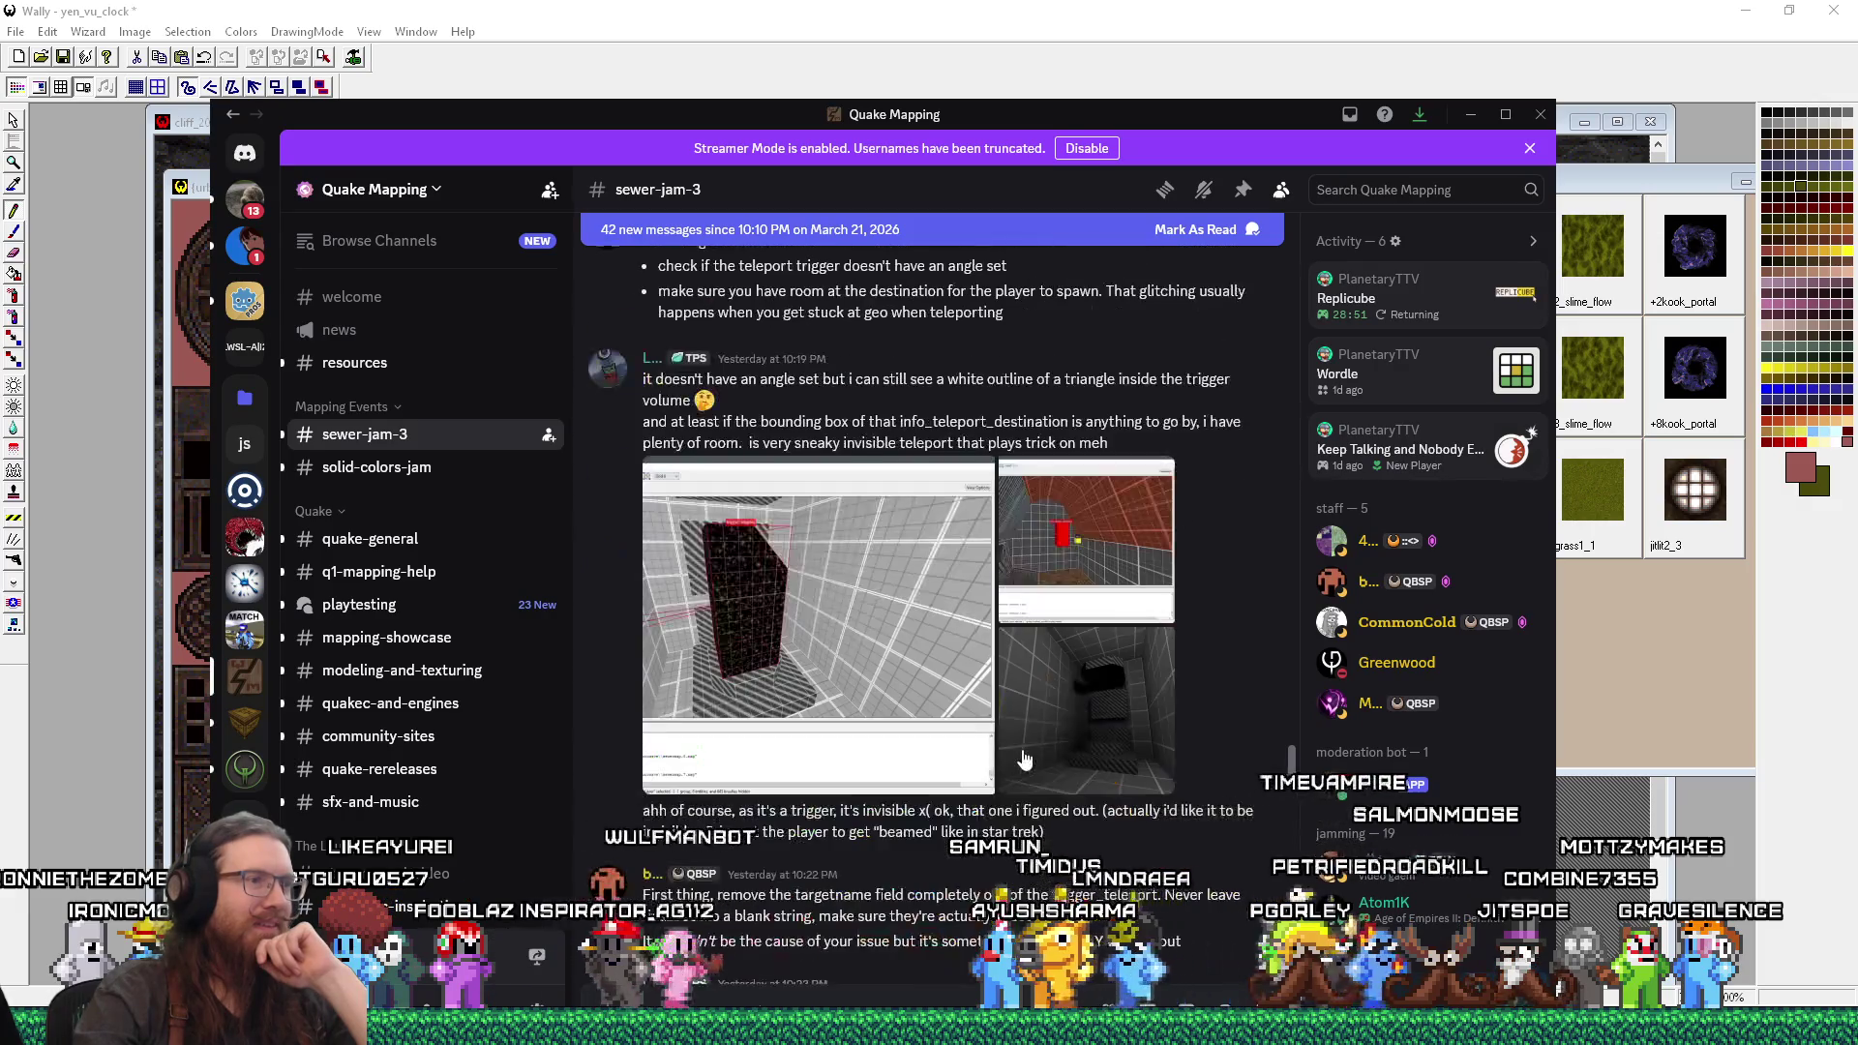
scroll(1025, 759, down, 2)
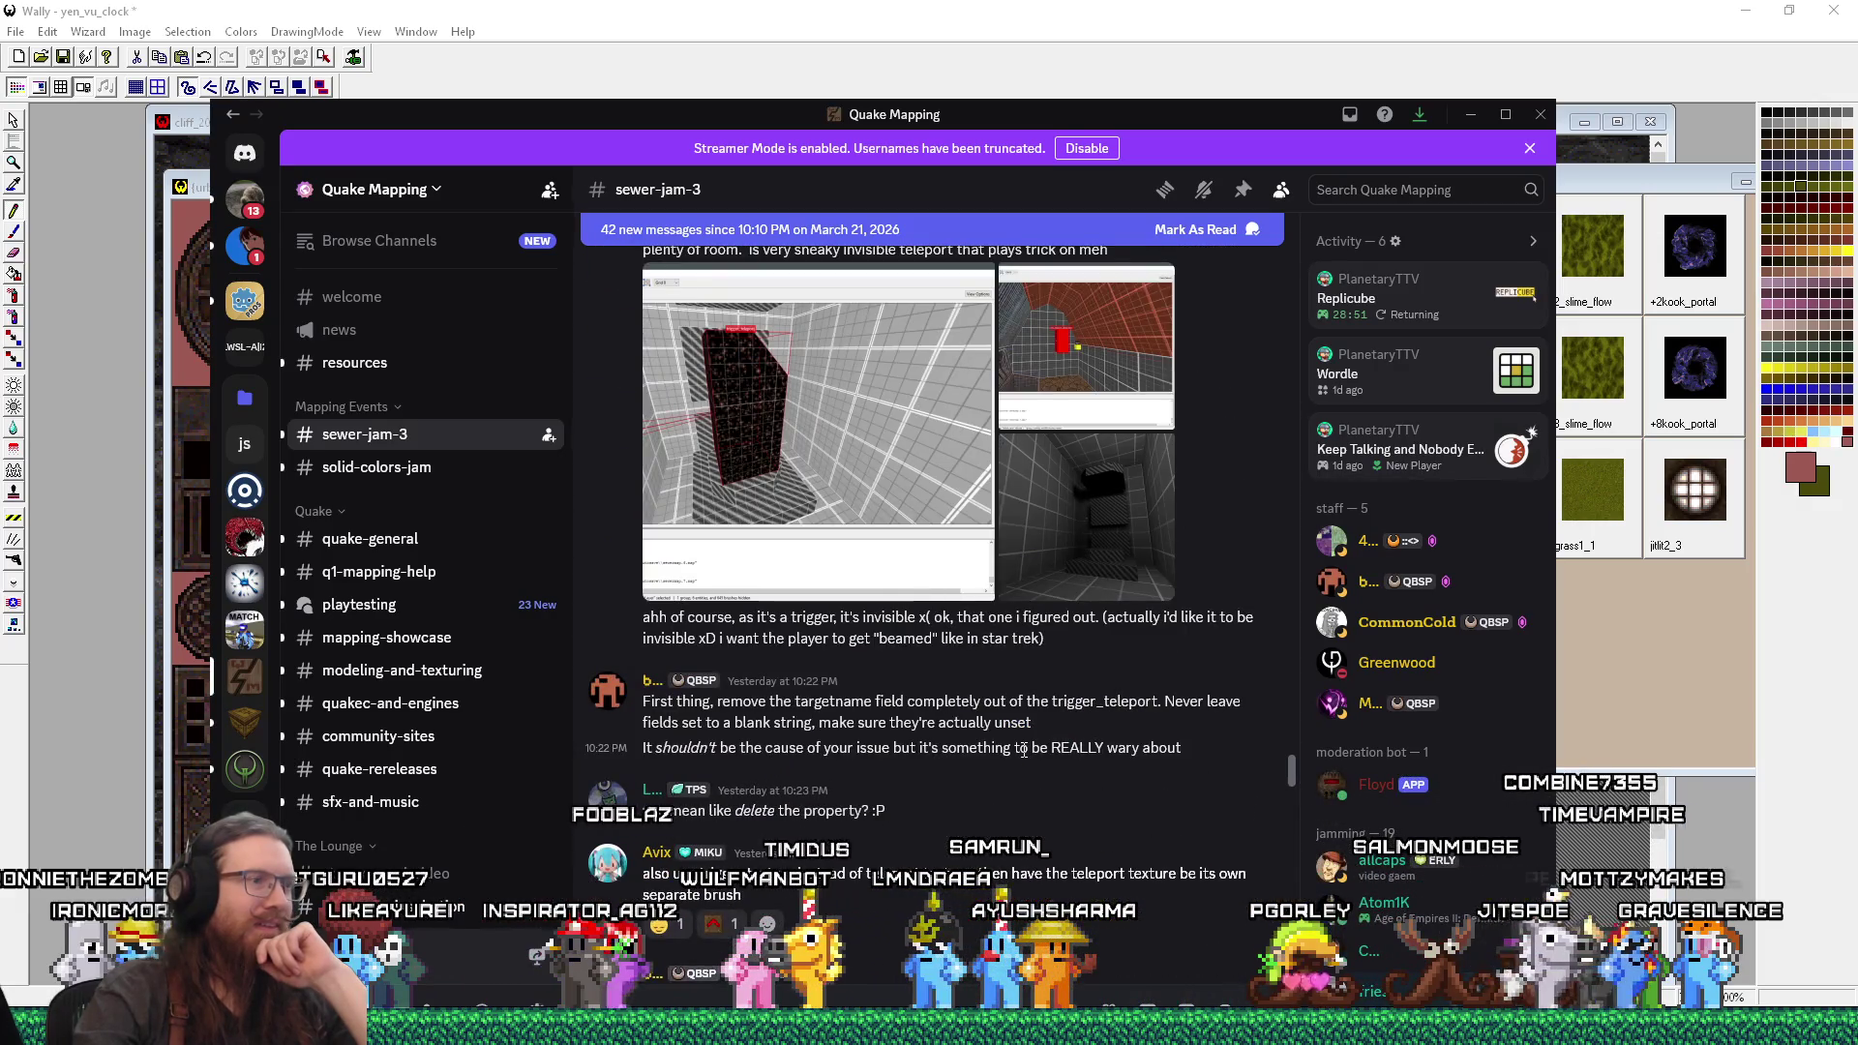
scroll(1023, 750, down, 2)
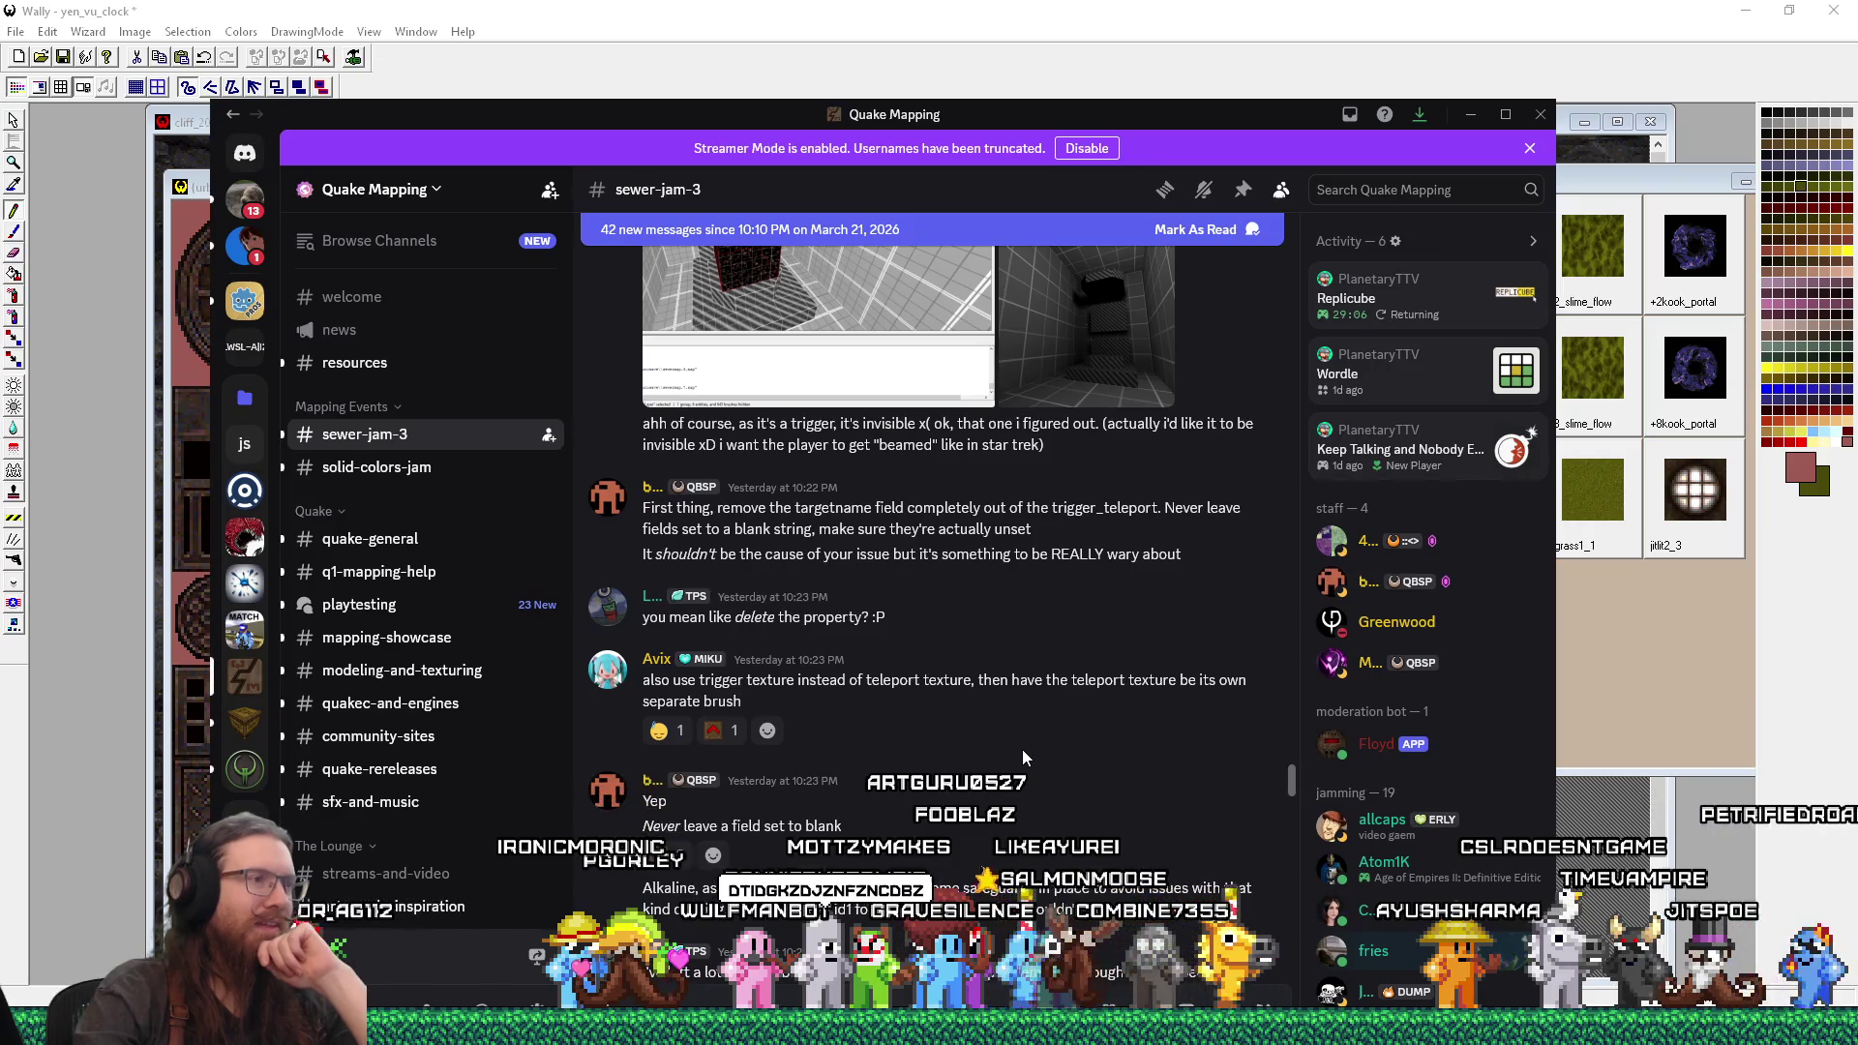
scroll(1022, 749, down, 1)
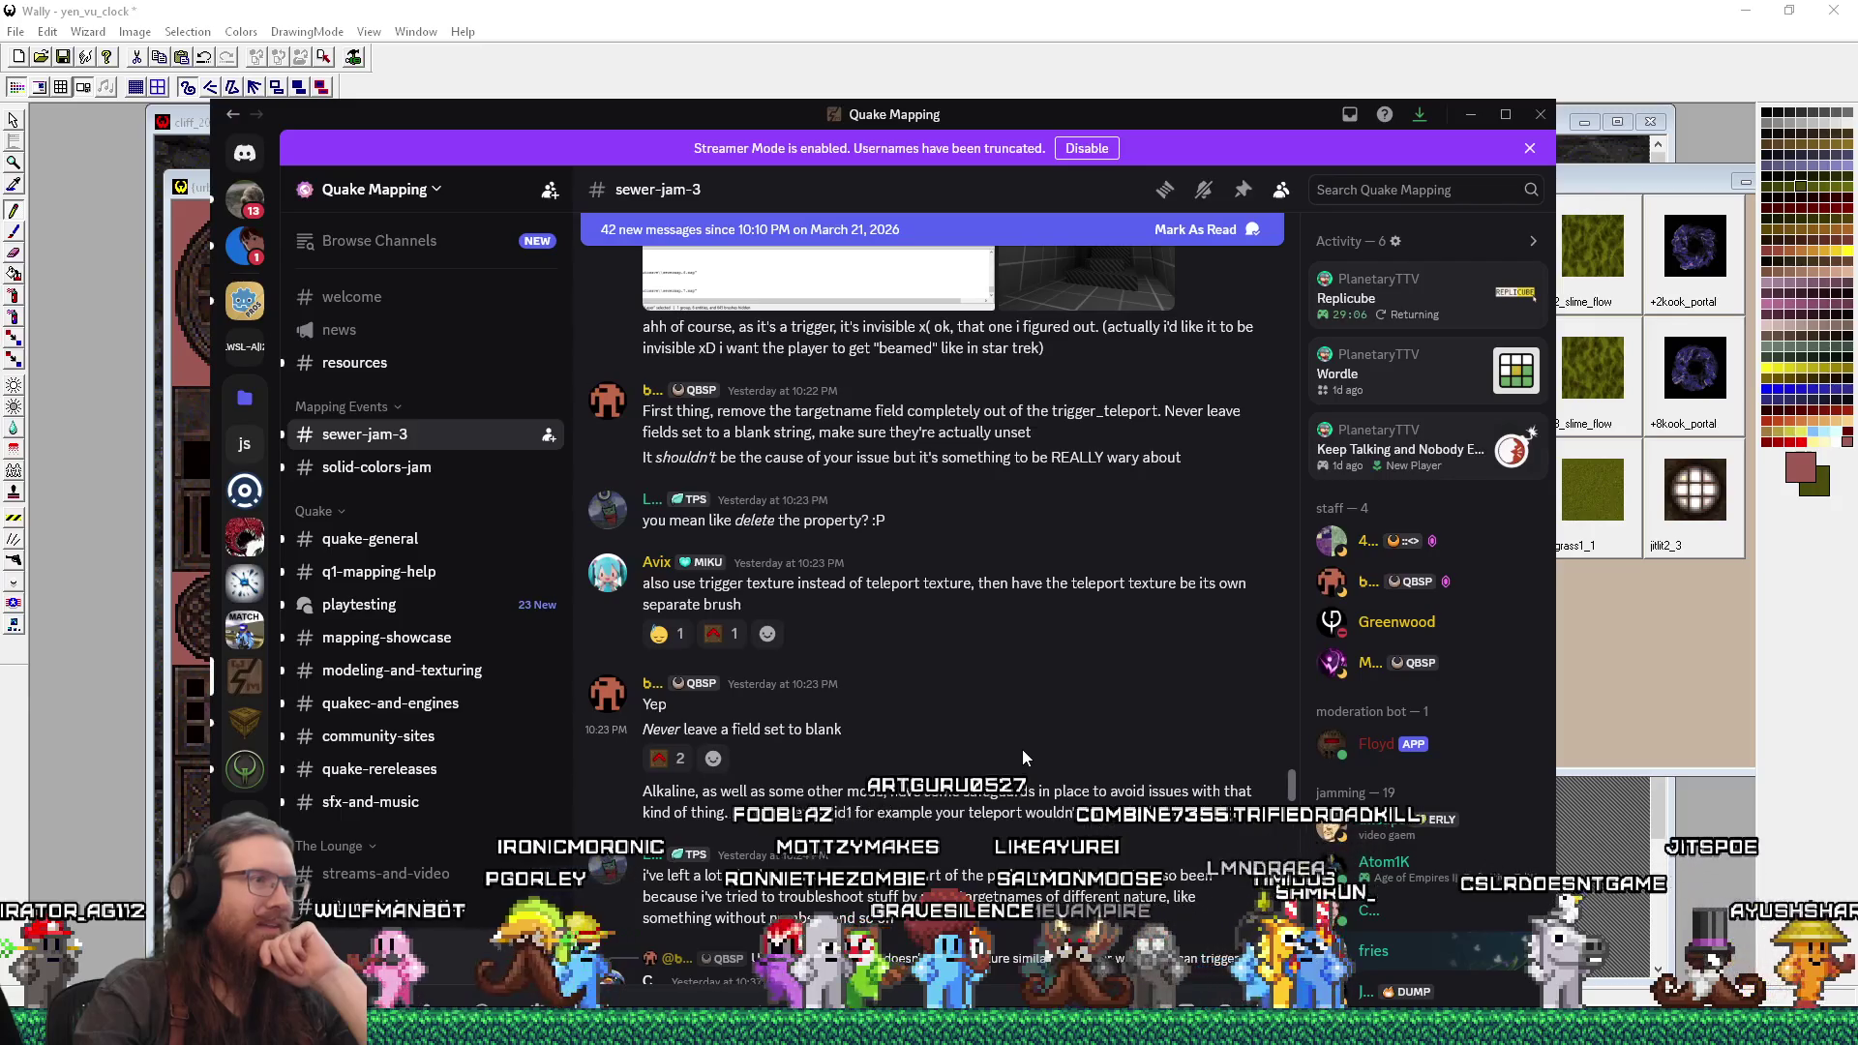
scroll(1024, 757, down, 2)
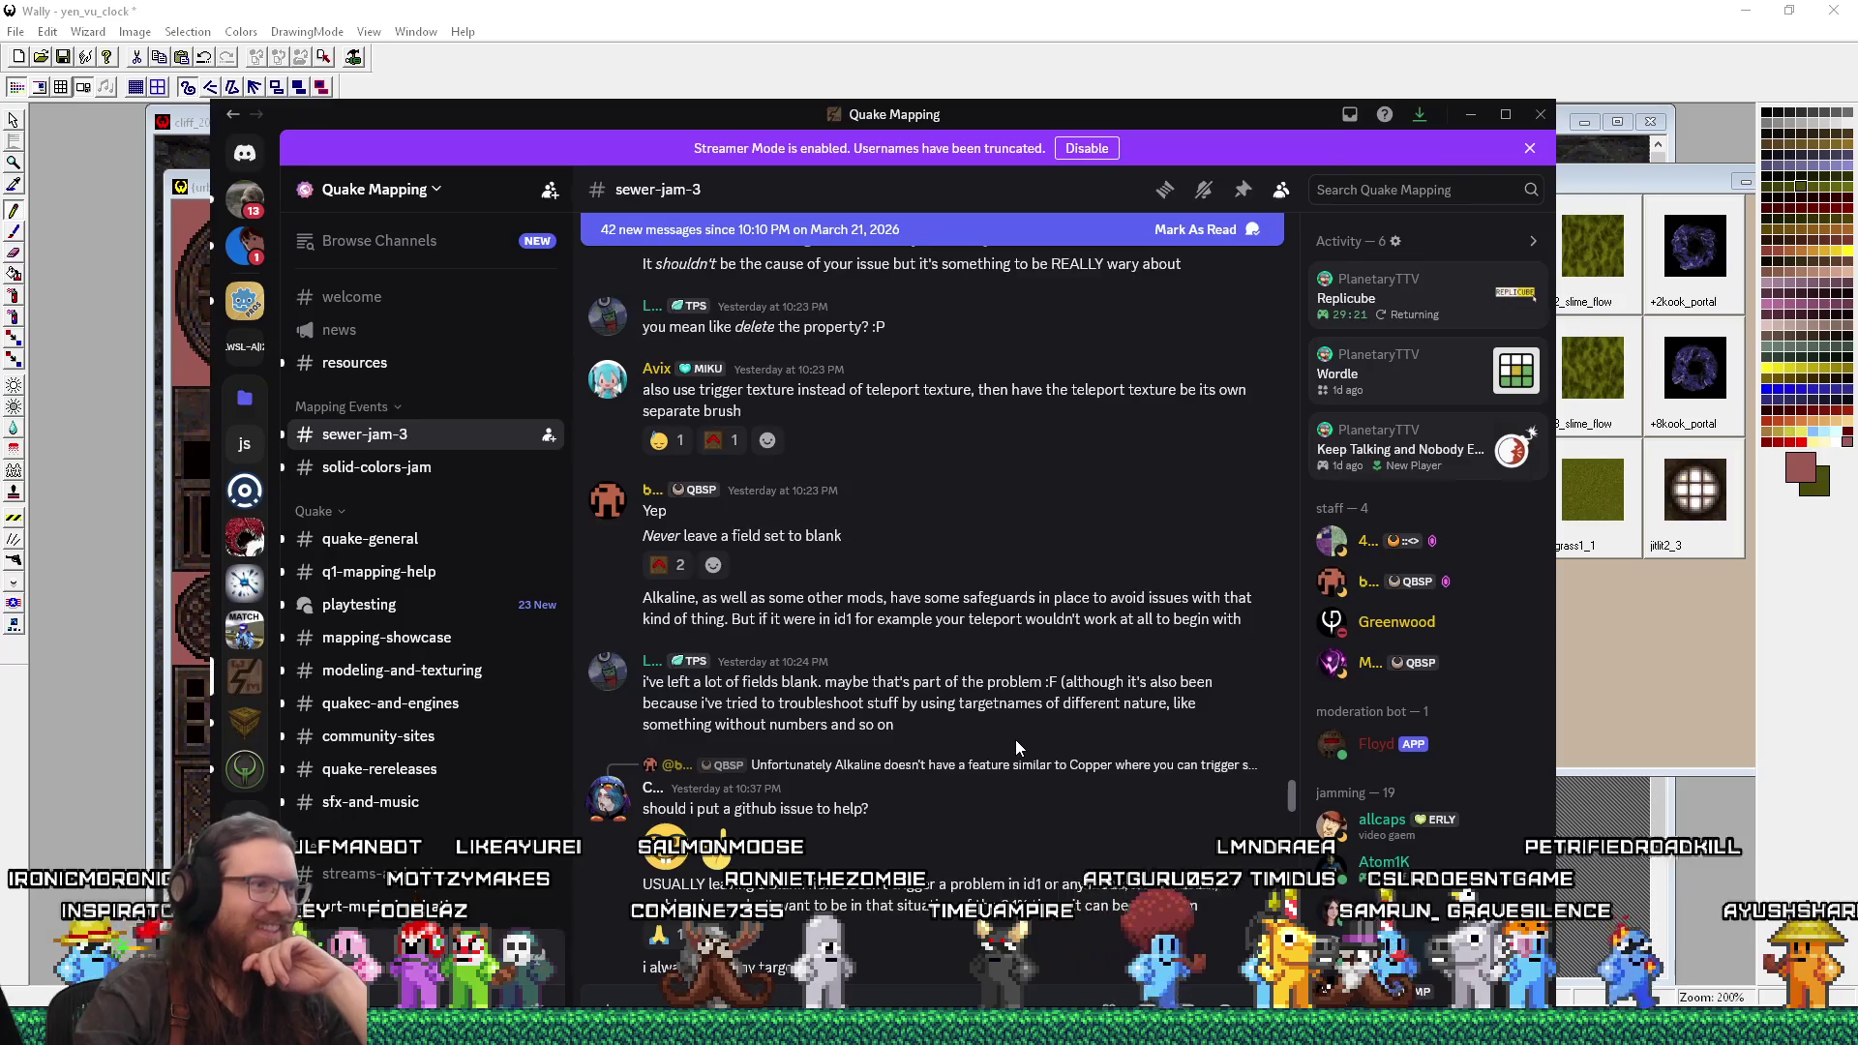
scroll(1016, 748, down, 1)
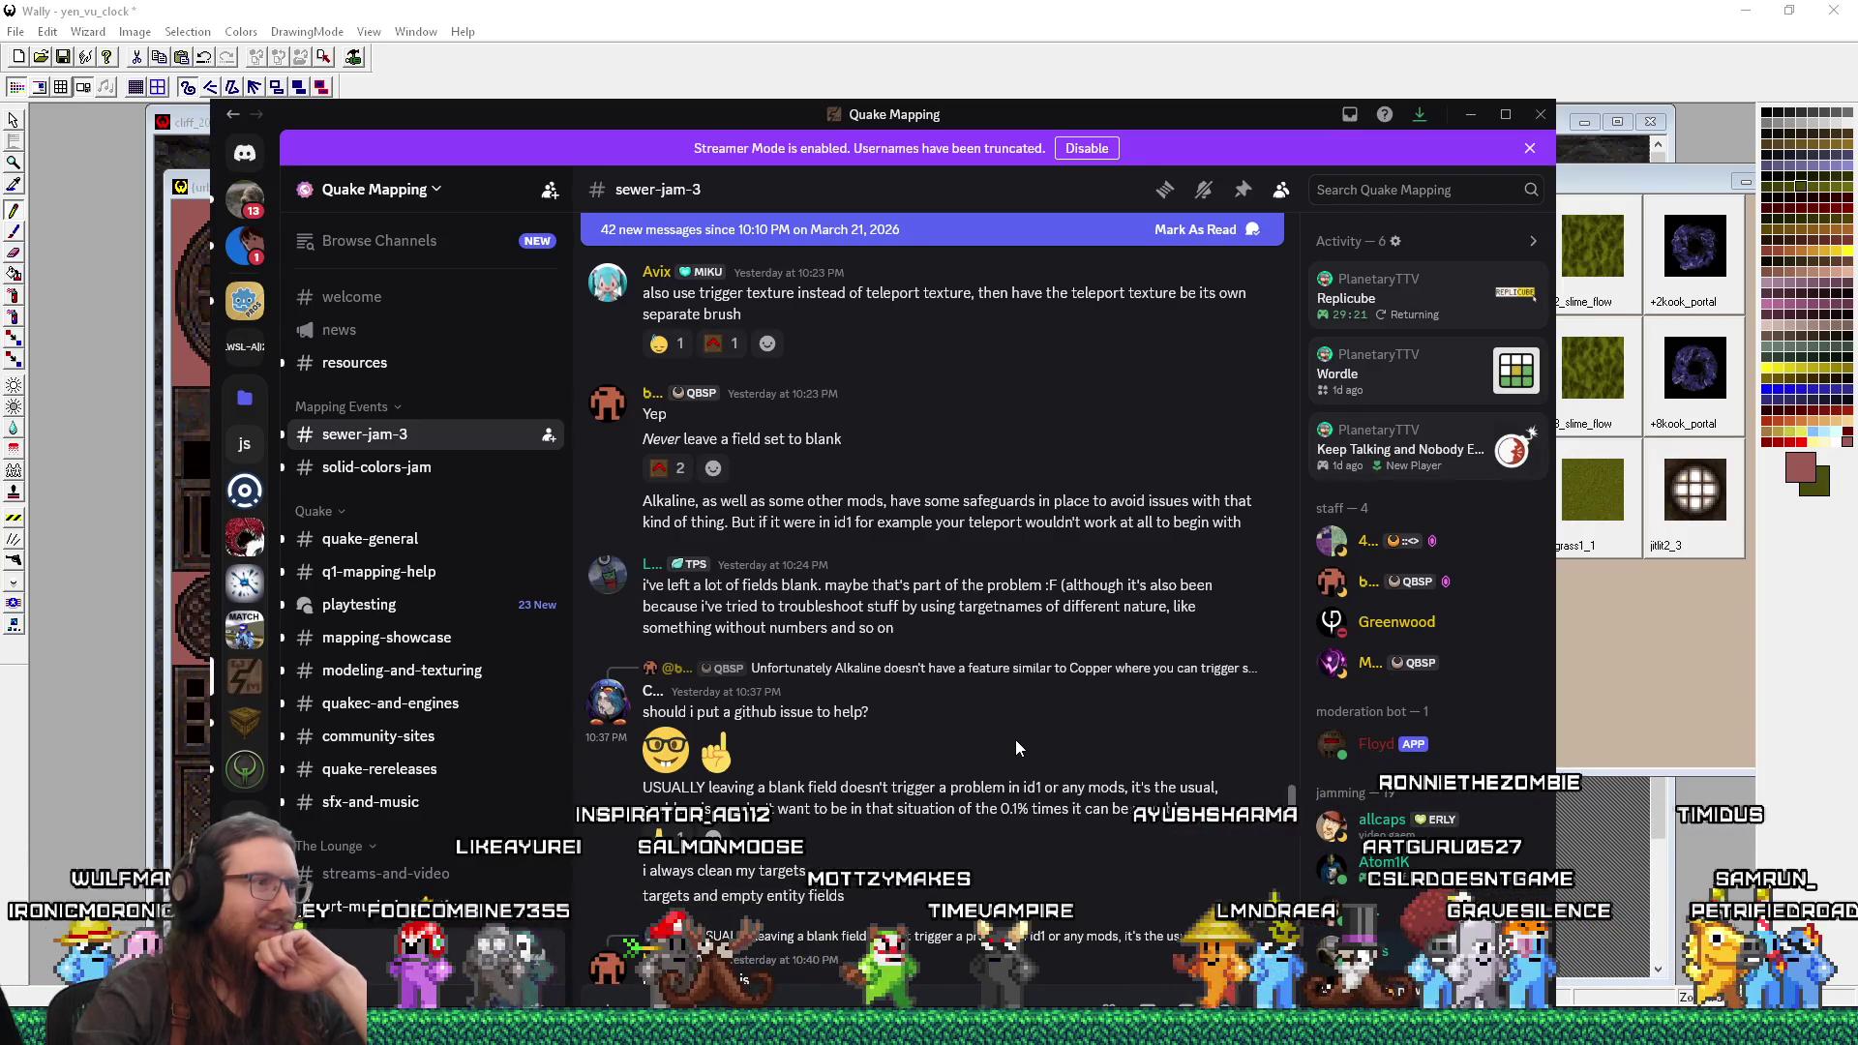
scroll(1016, 747, down, 1)
scroll(1016, 747, down, 4)
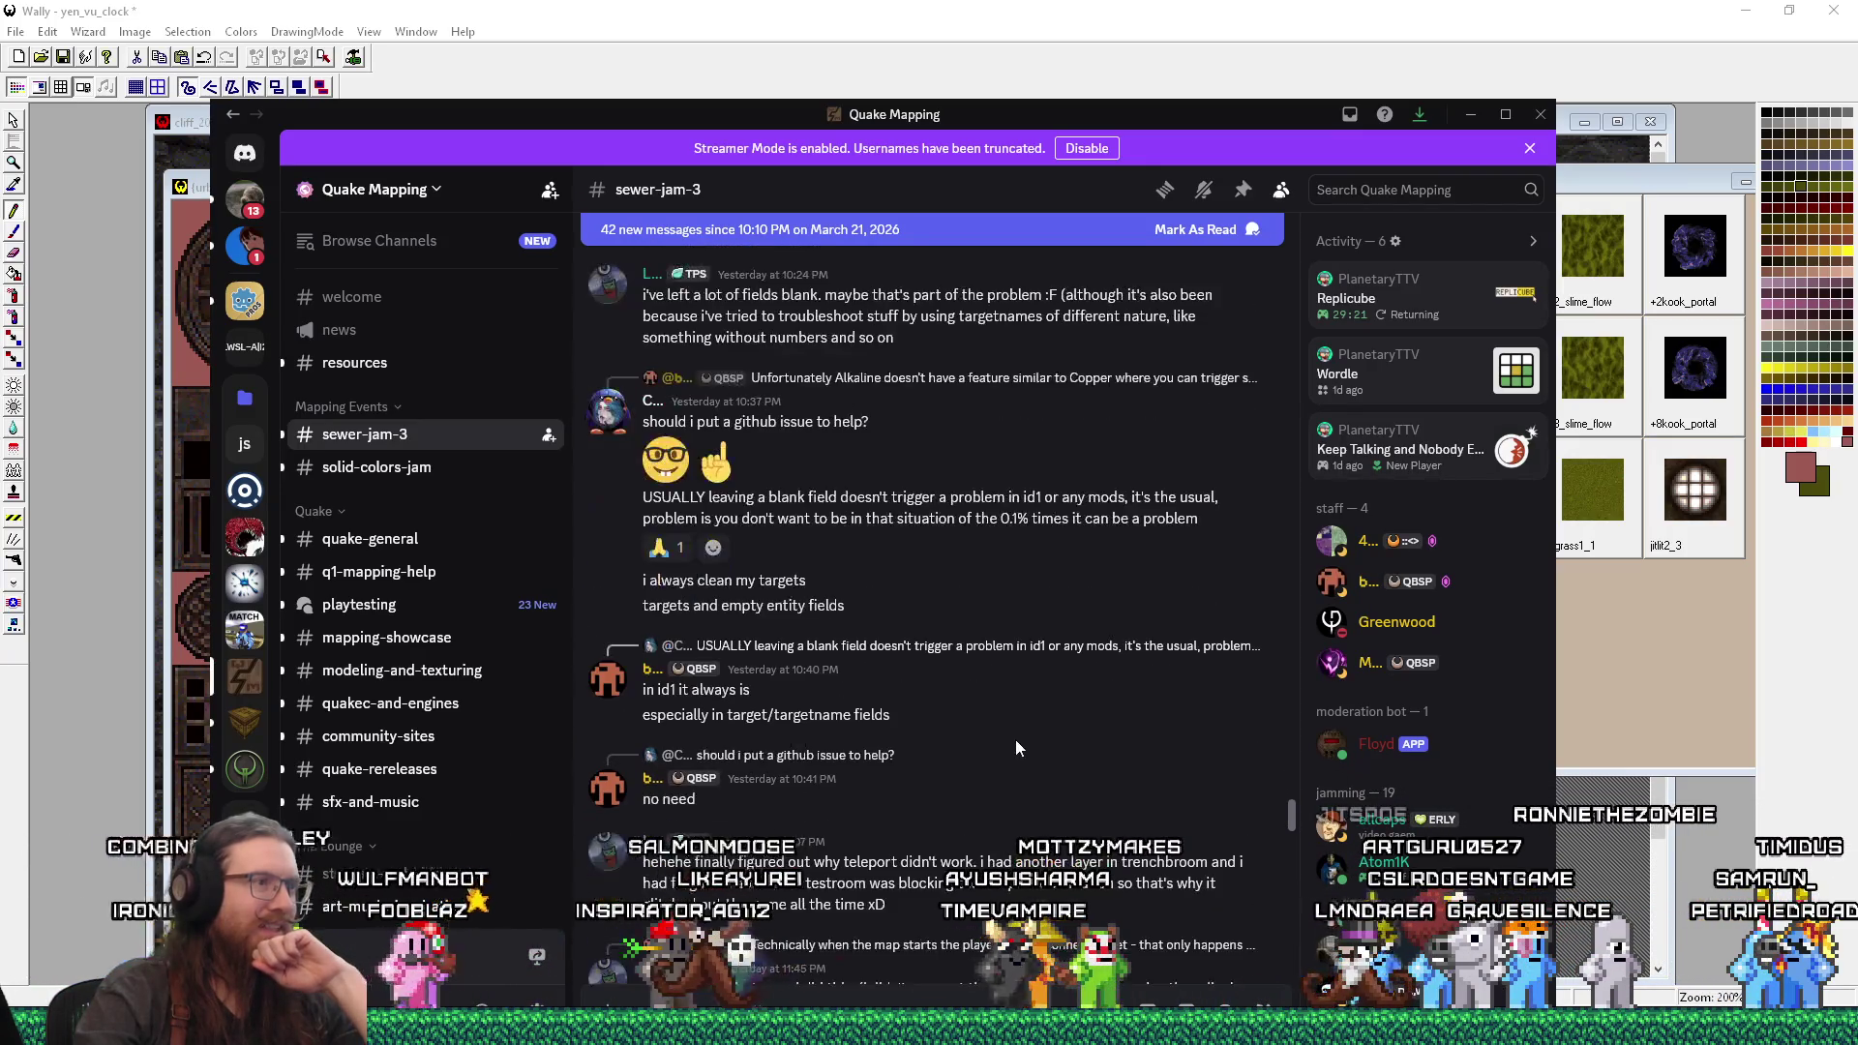
scroll(1017, 746, down, 4)
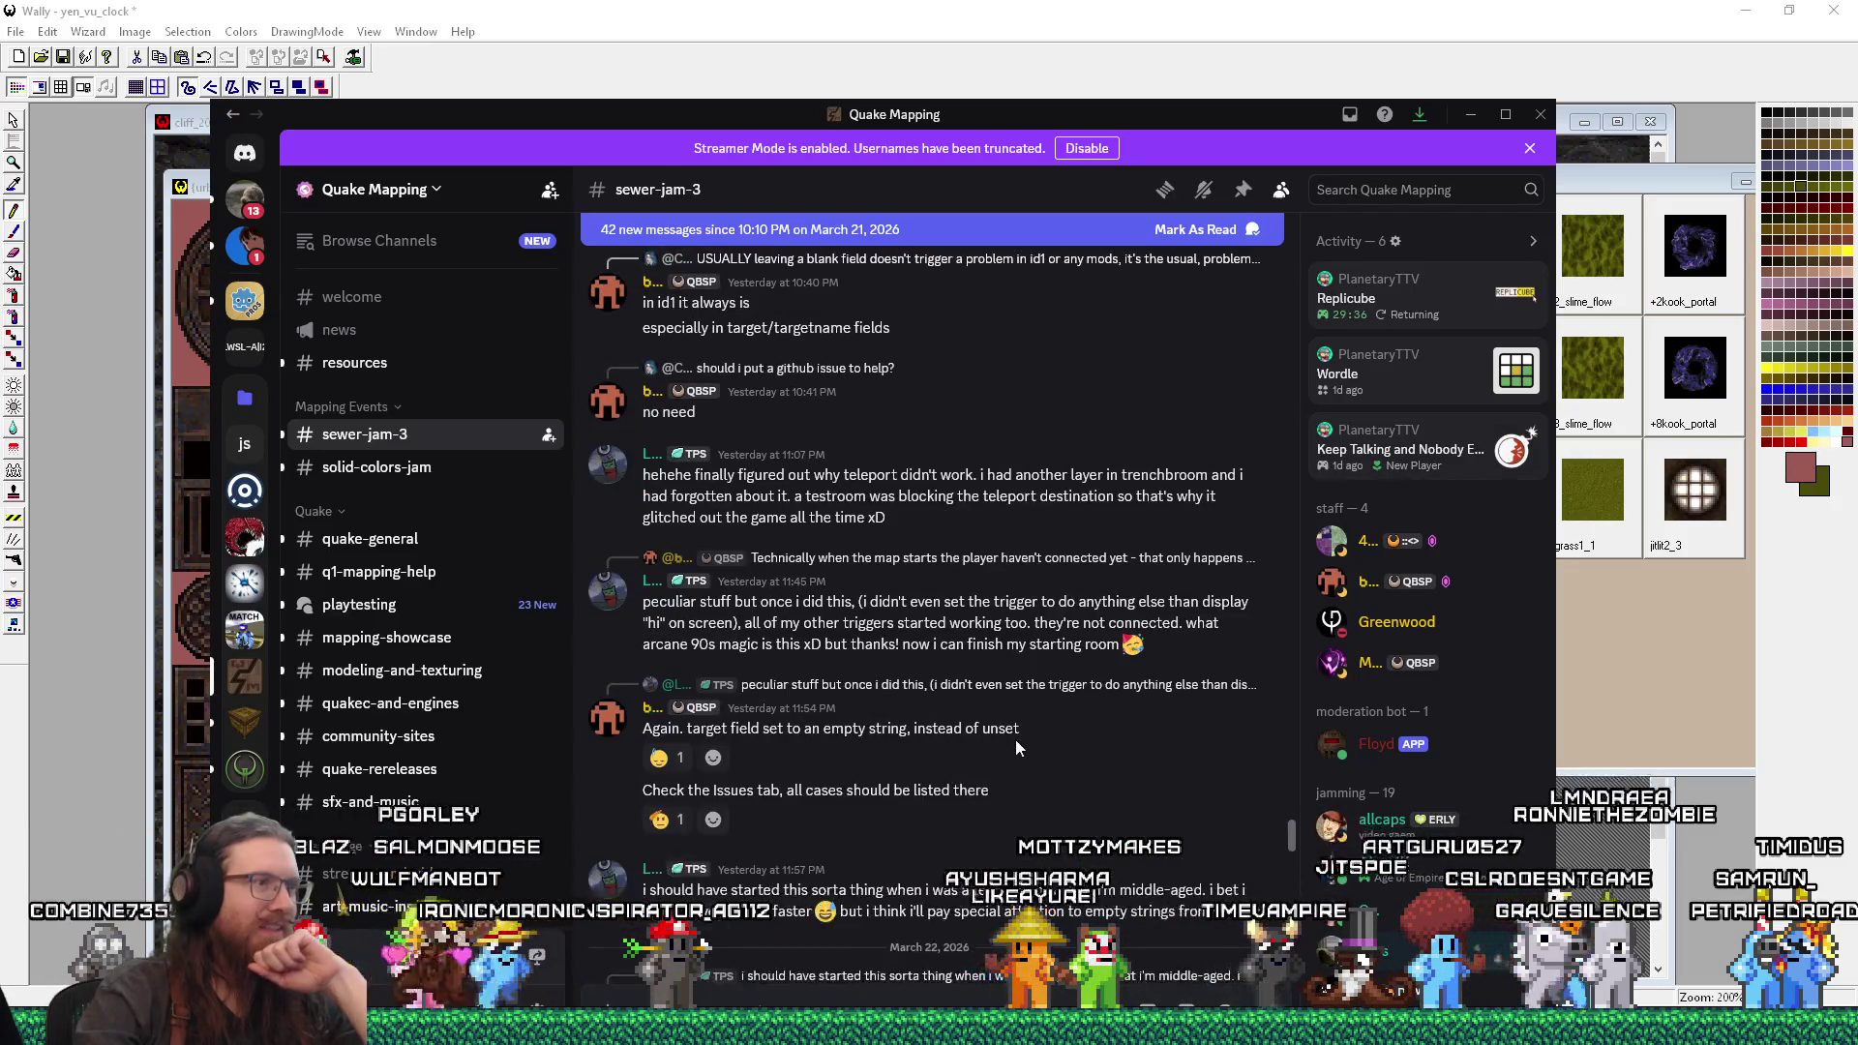
scroll(1017, 747, down, 4)
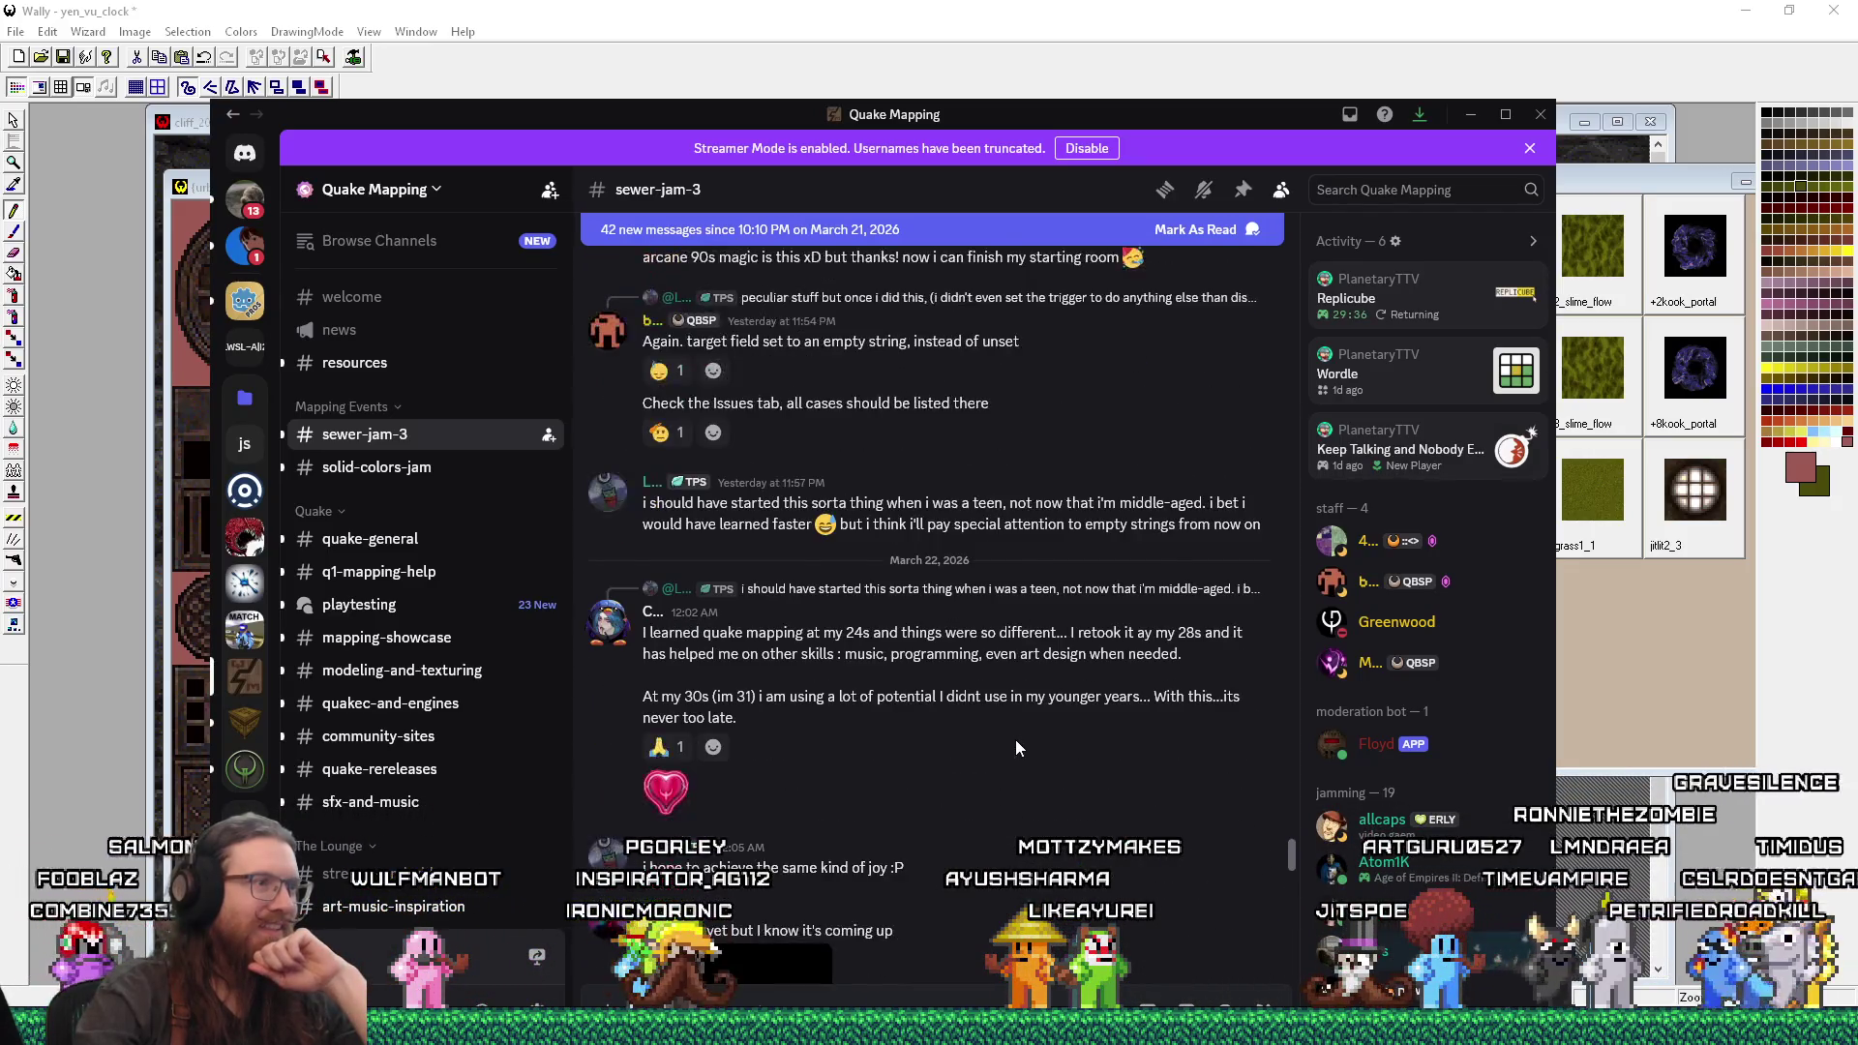
scroll(1017, 747, down, 10)
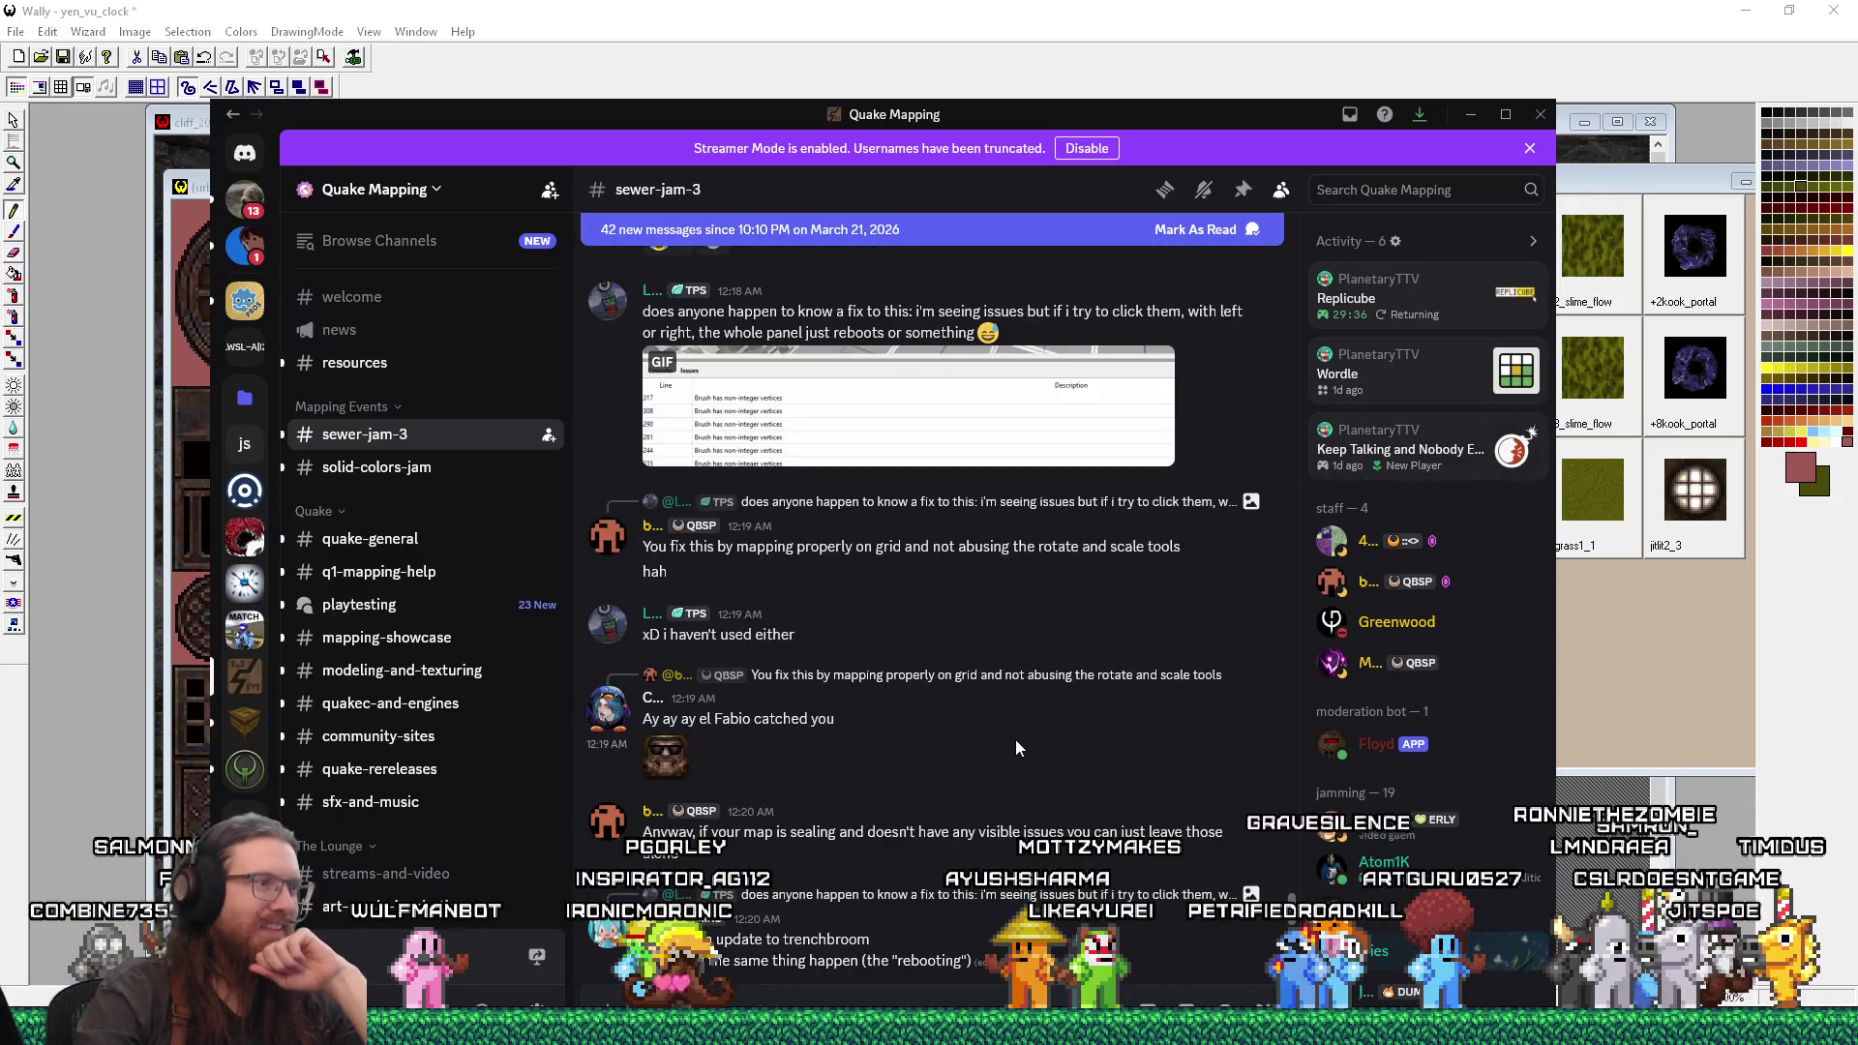
scroll(1016, 748, down, 5)
scroll(1016, 747, down, 4)
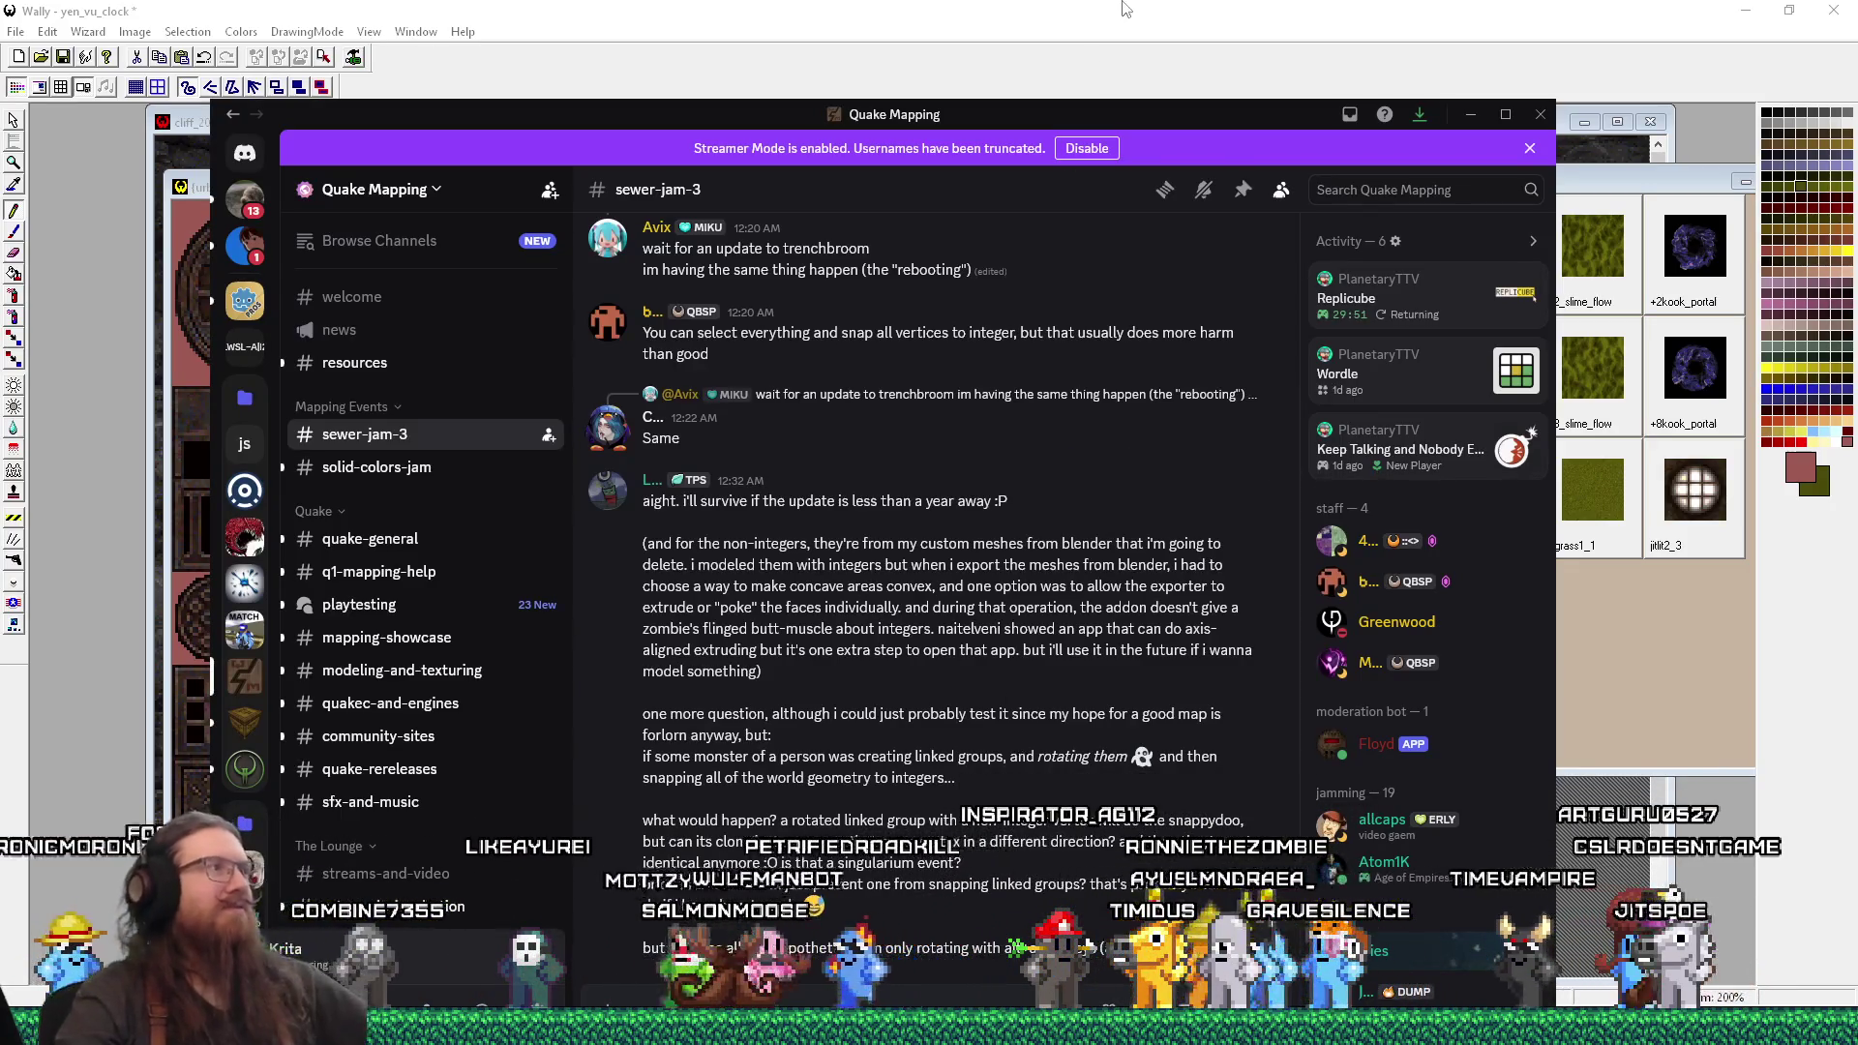
Step: Draft the first message line about just having a hallway that ends in a clock
mouse_move(969, 114)
mouse_down()
mouse_move(935, 26)
mouse_move(918, 26)
mouse_up()
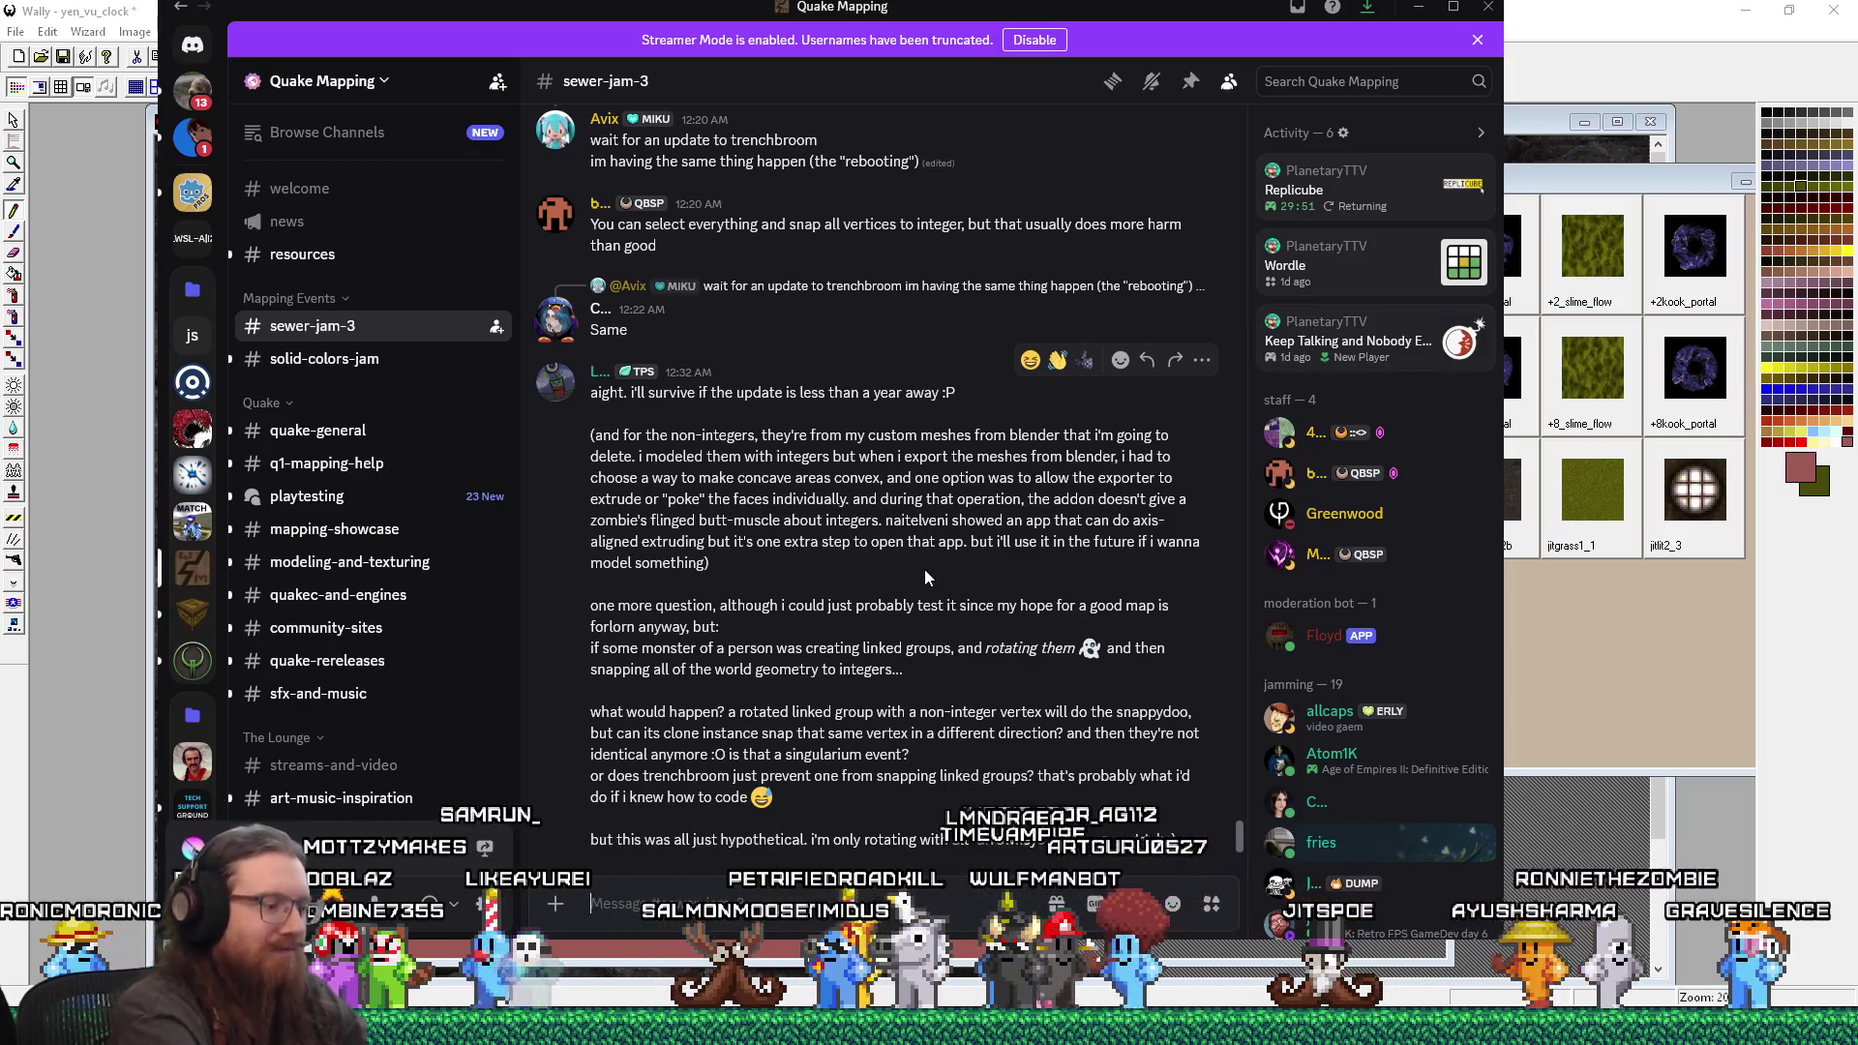
text(Me: I don't have time to put all th)
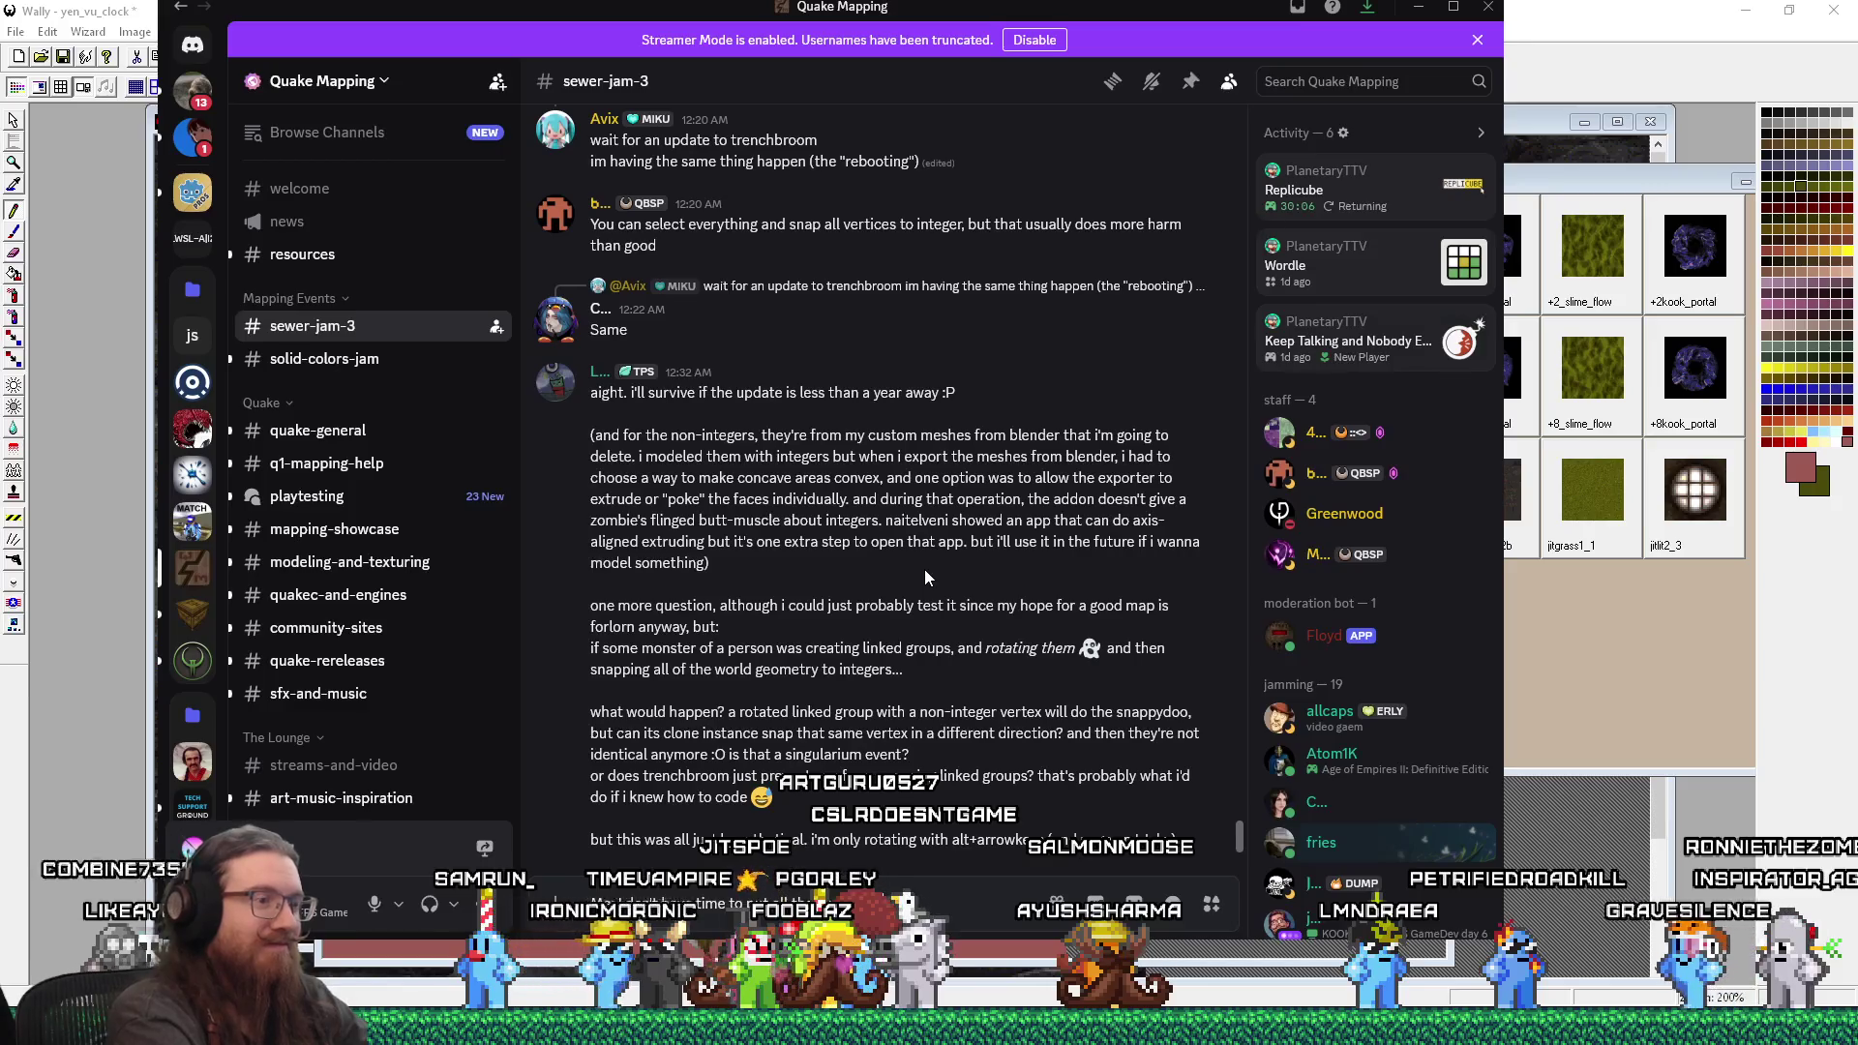
text(in this level)
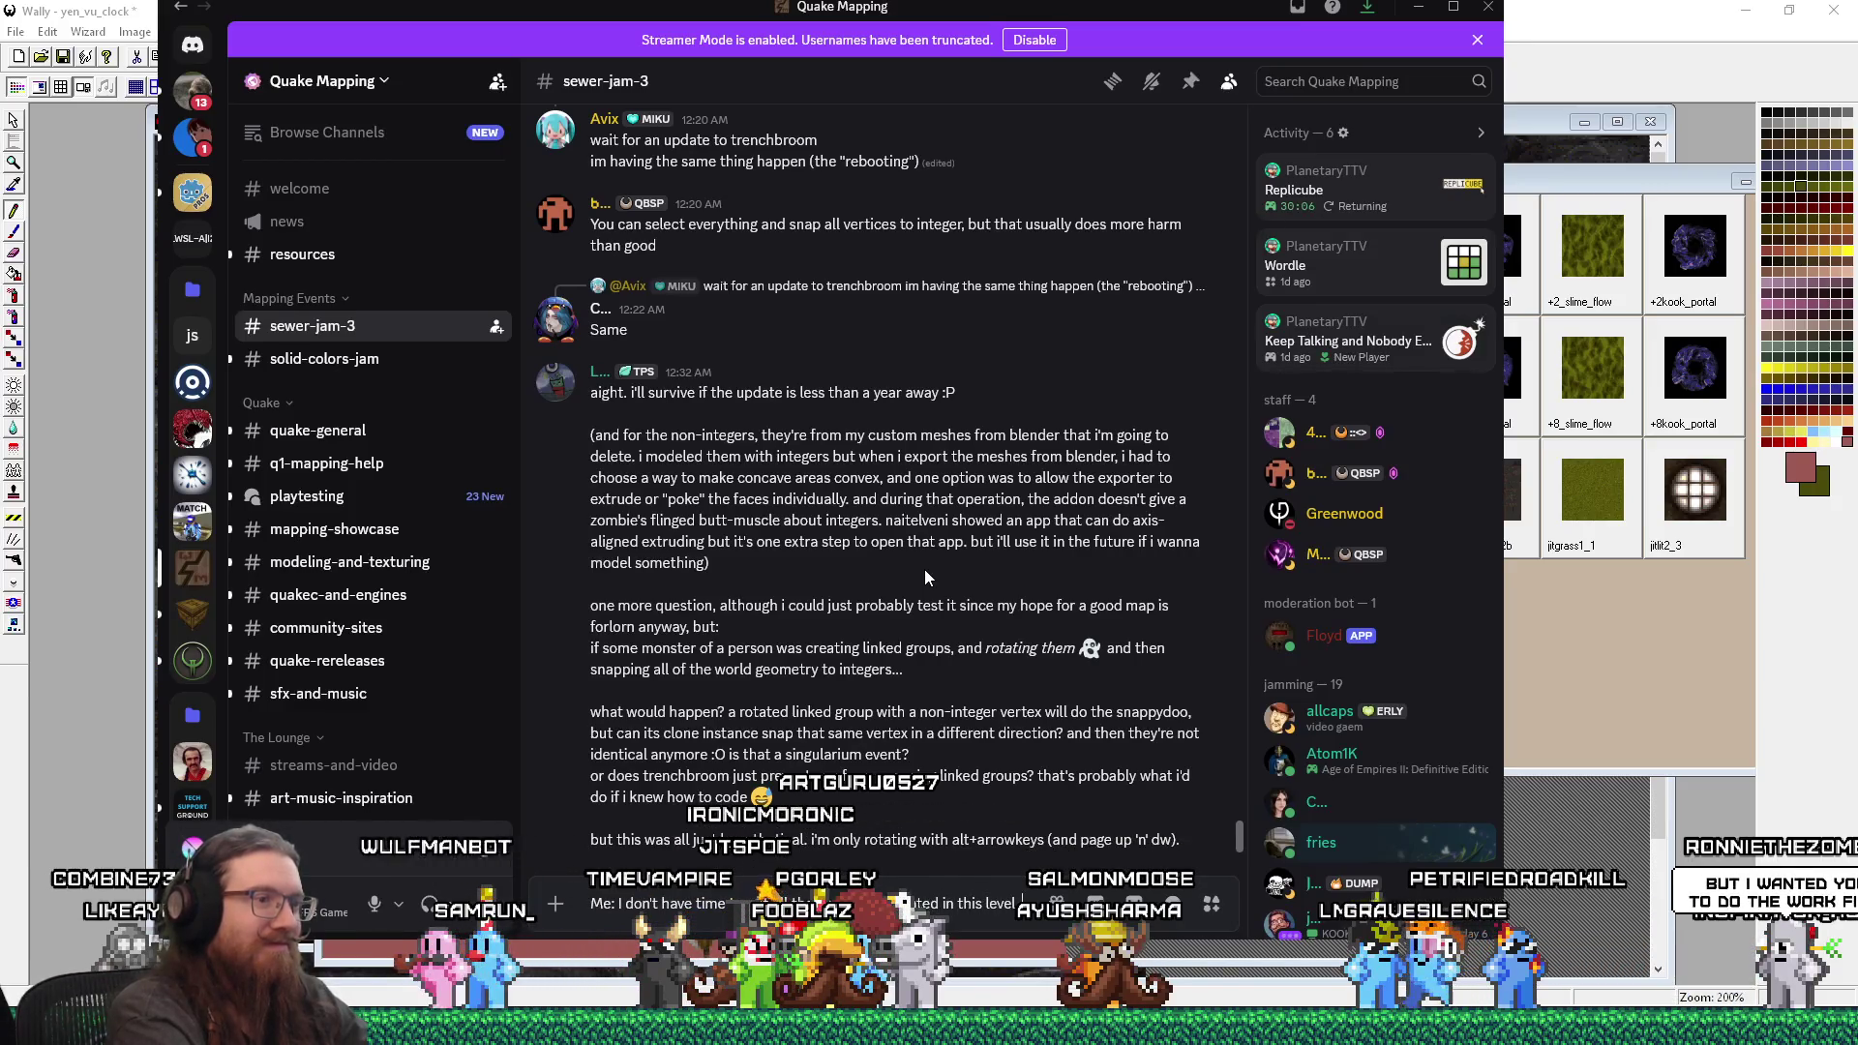
text(, so I'llj ust)
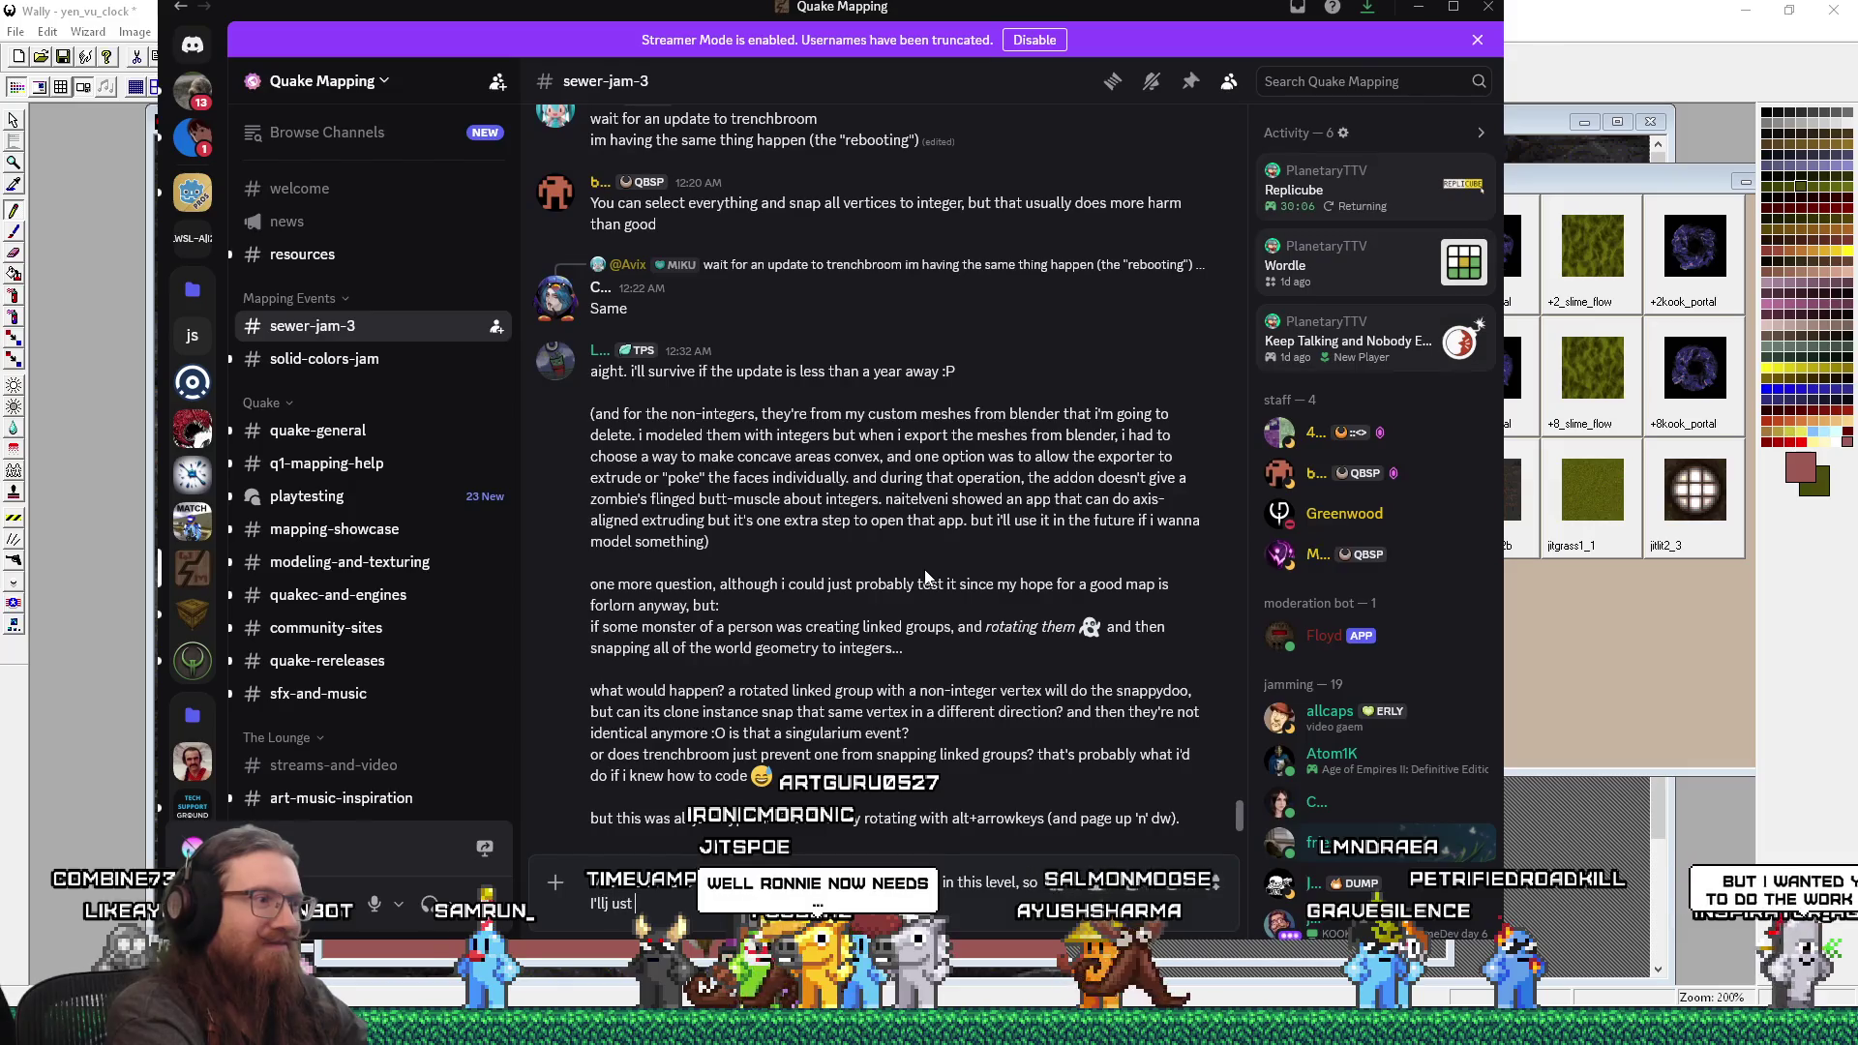
key(BackSpace)
key(BackSpace)
key(BackSpace)
text(jsut ha)
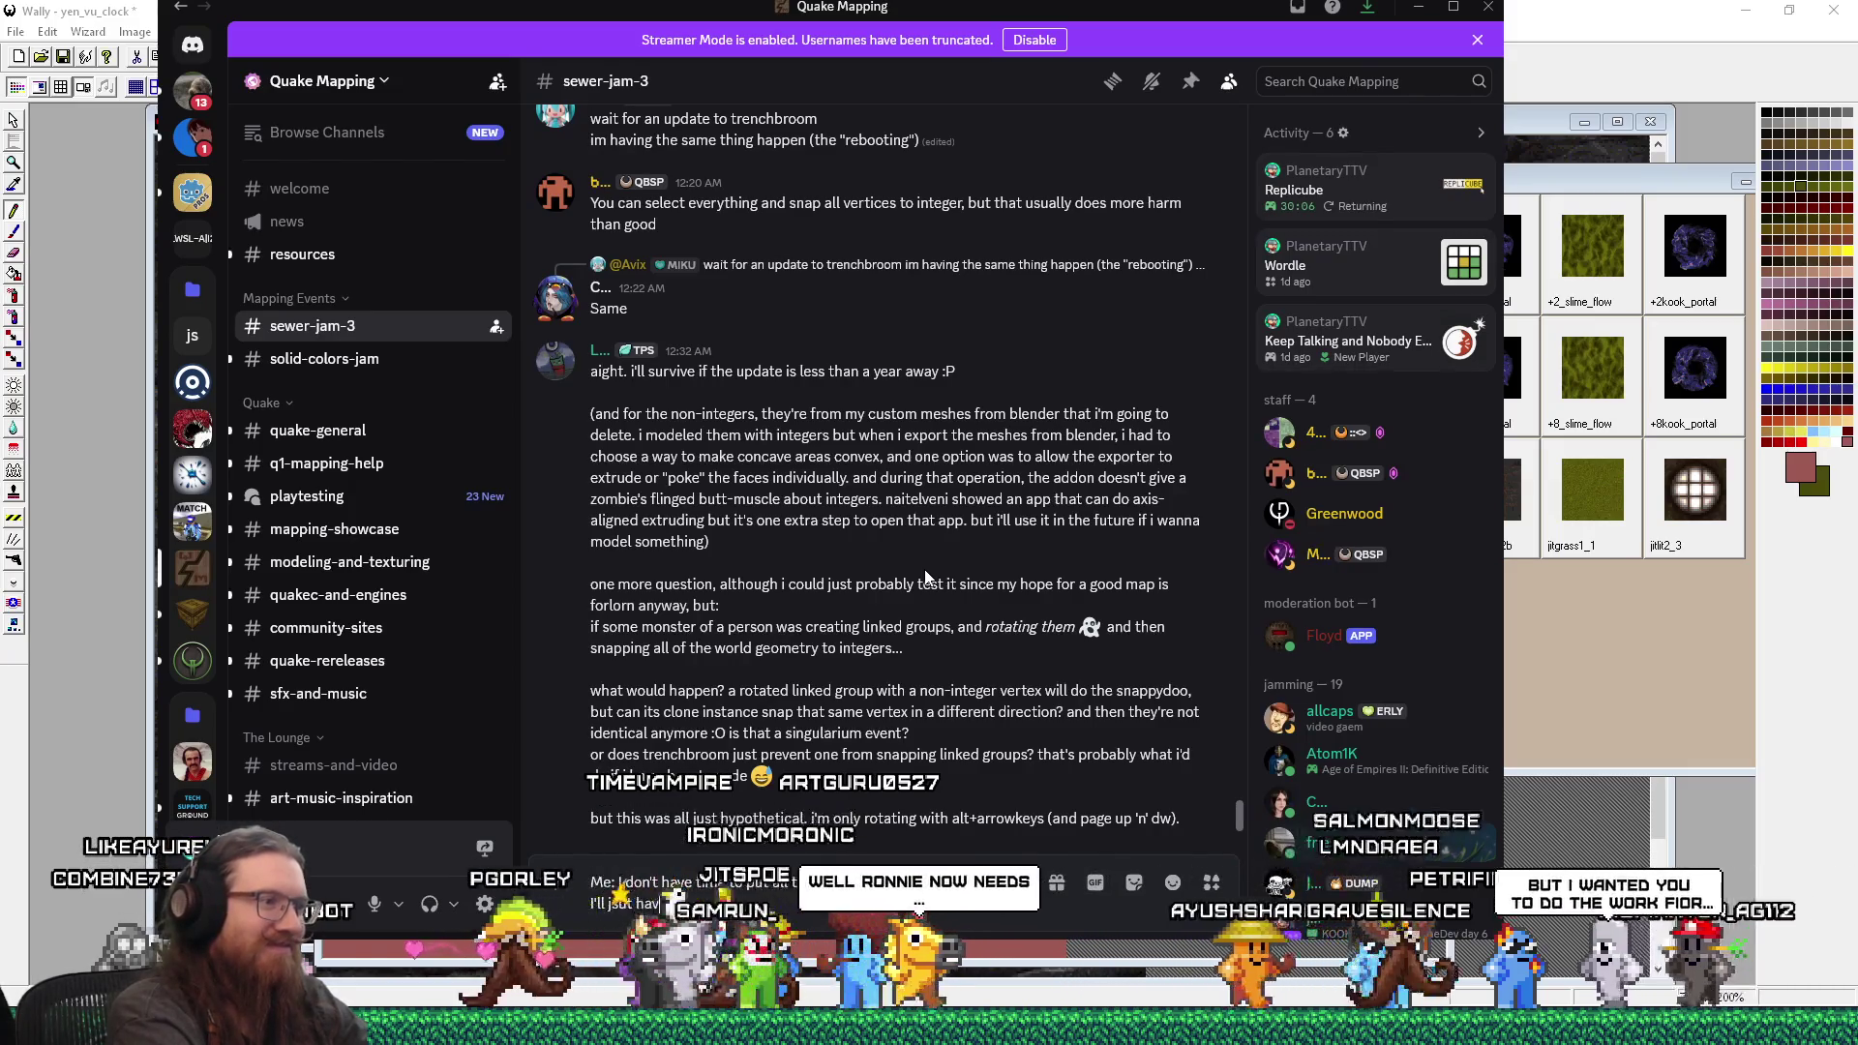
text(ve a hallway th)
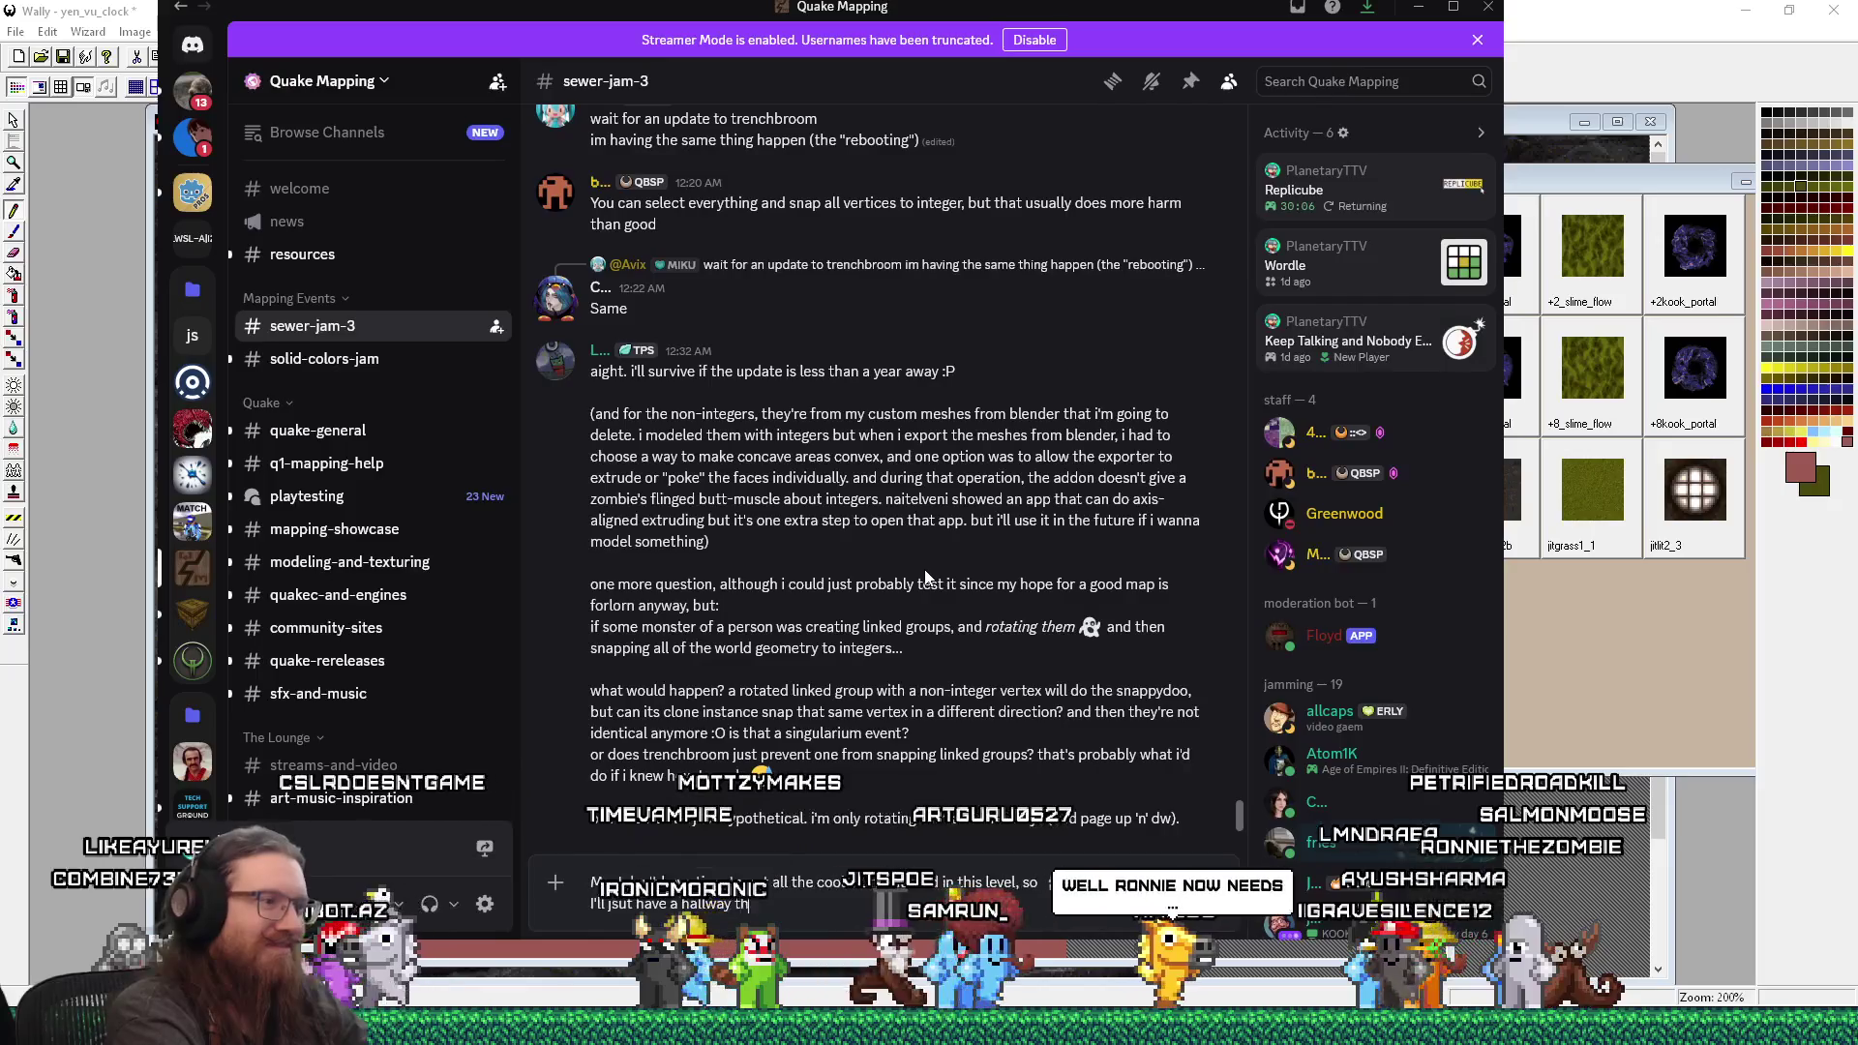
text(at ends in a clock s)
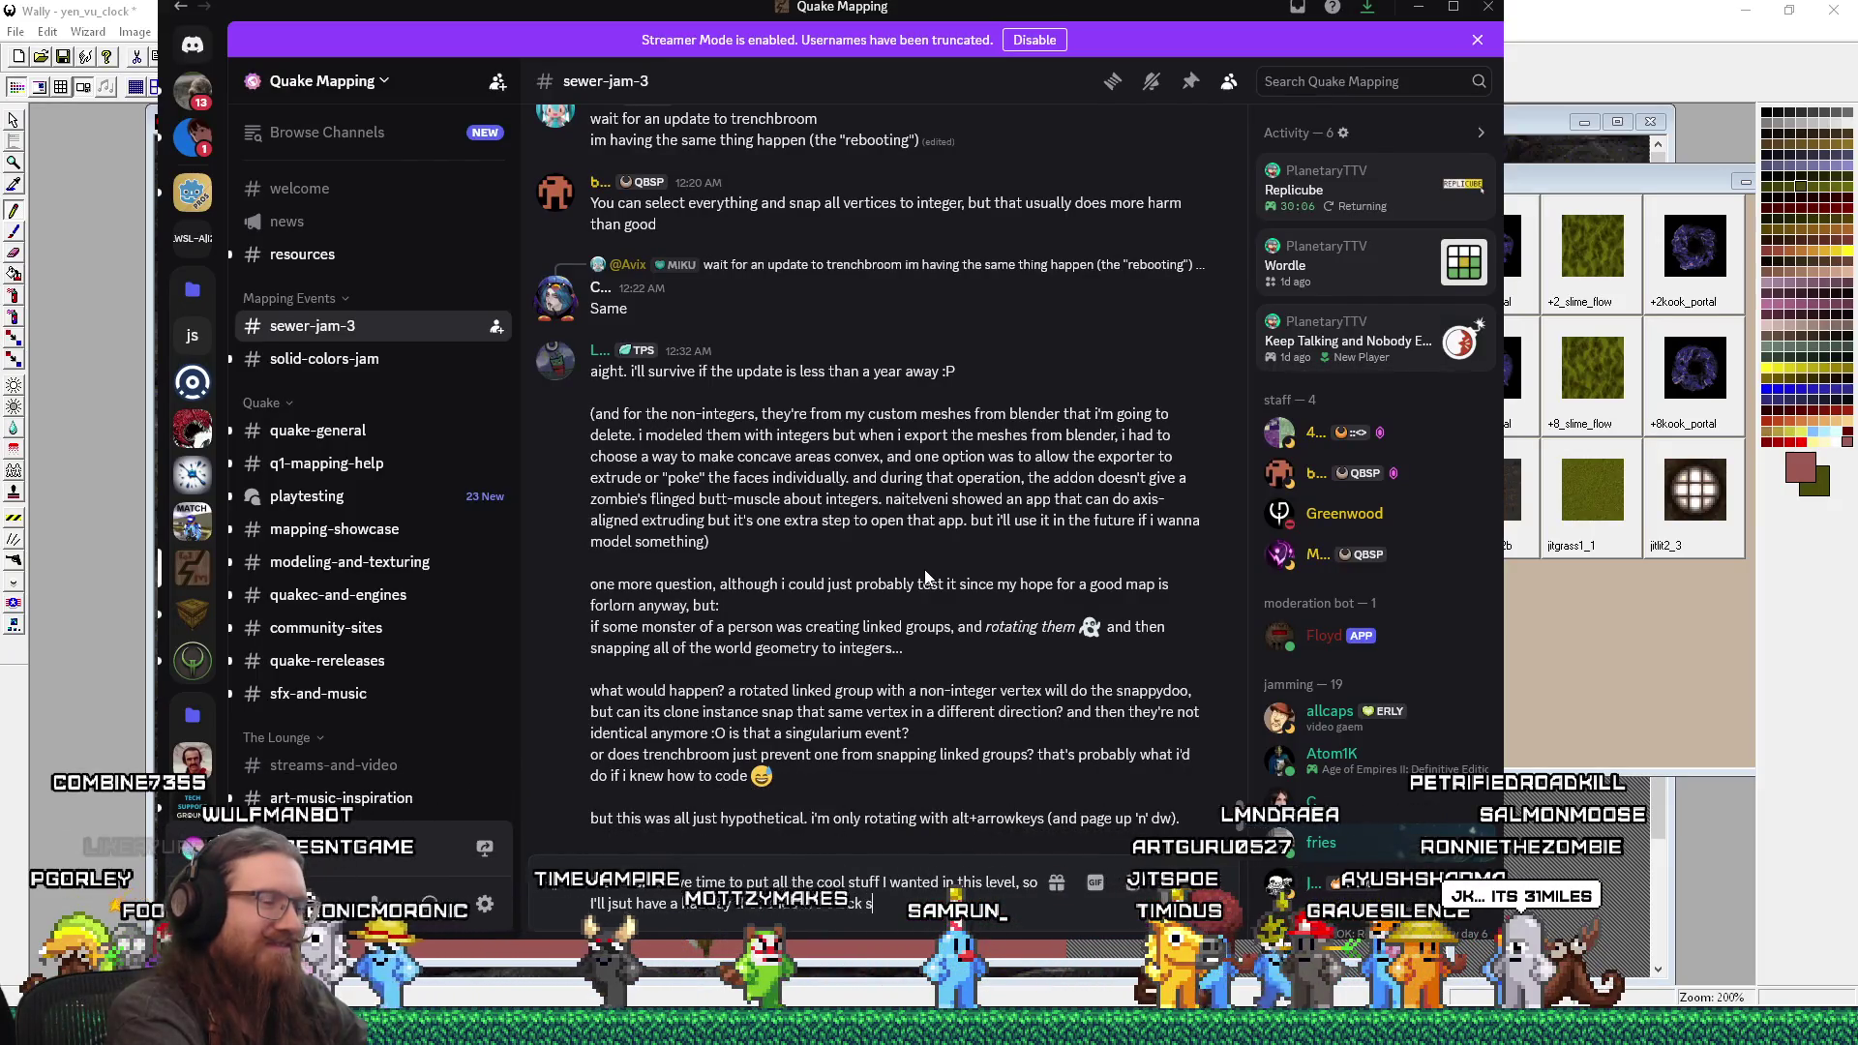
text(aying)
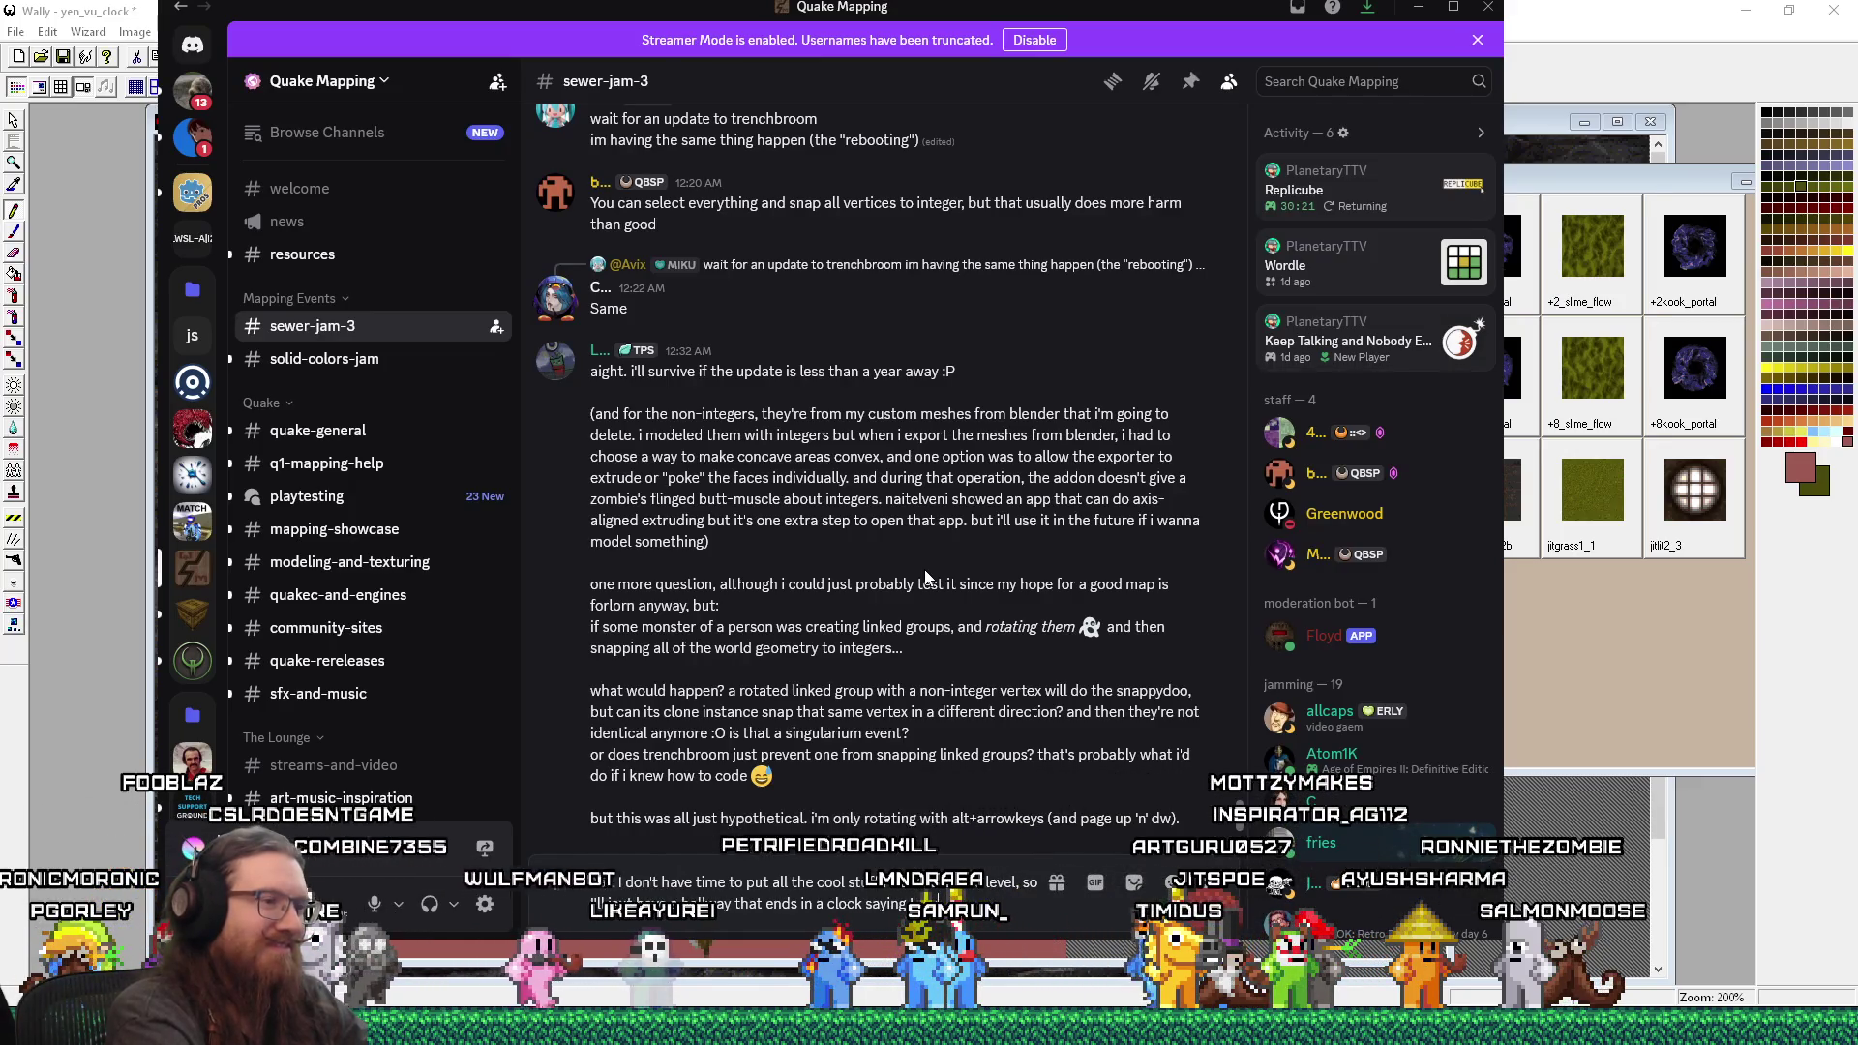
text(re)
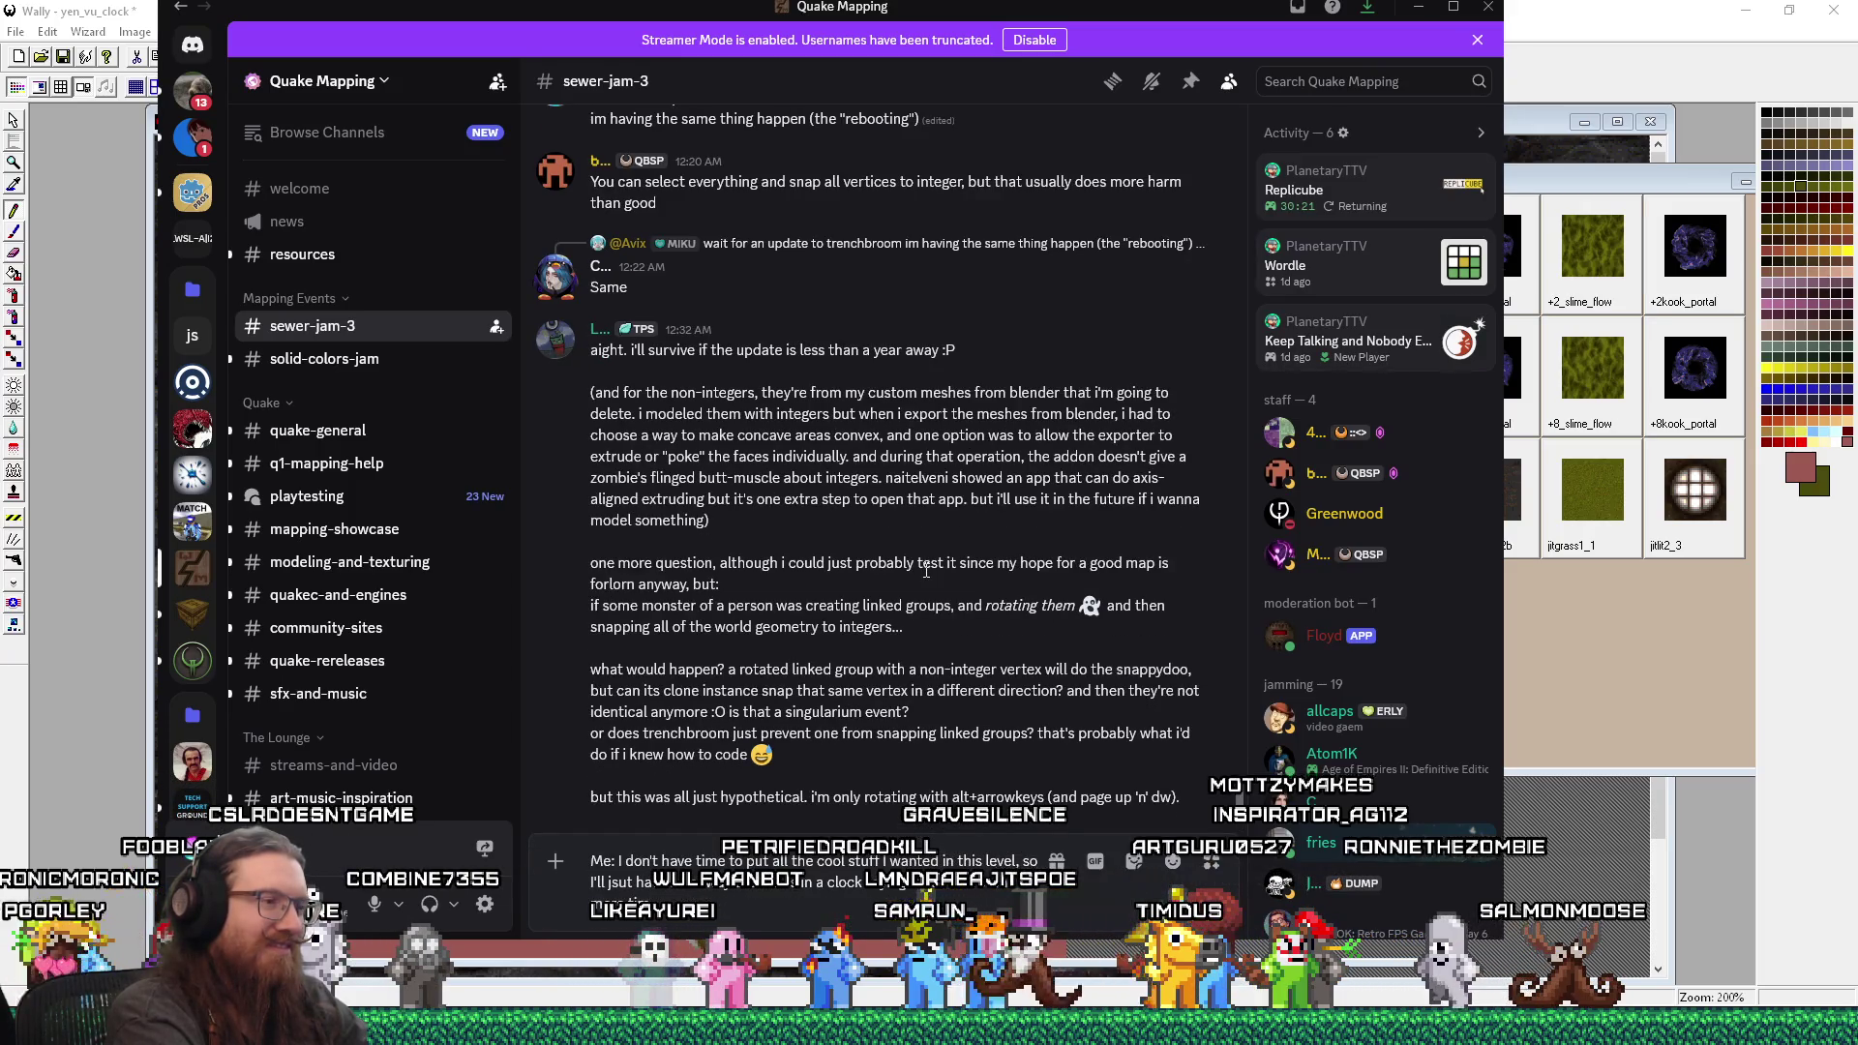
key(shift+Return)
Step: Add the 'Also me: Find the most elaborate clock' line, fixing the misspelling to 'elaborate'
text(Al)
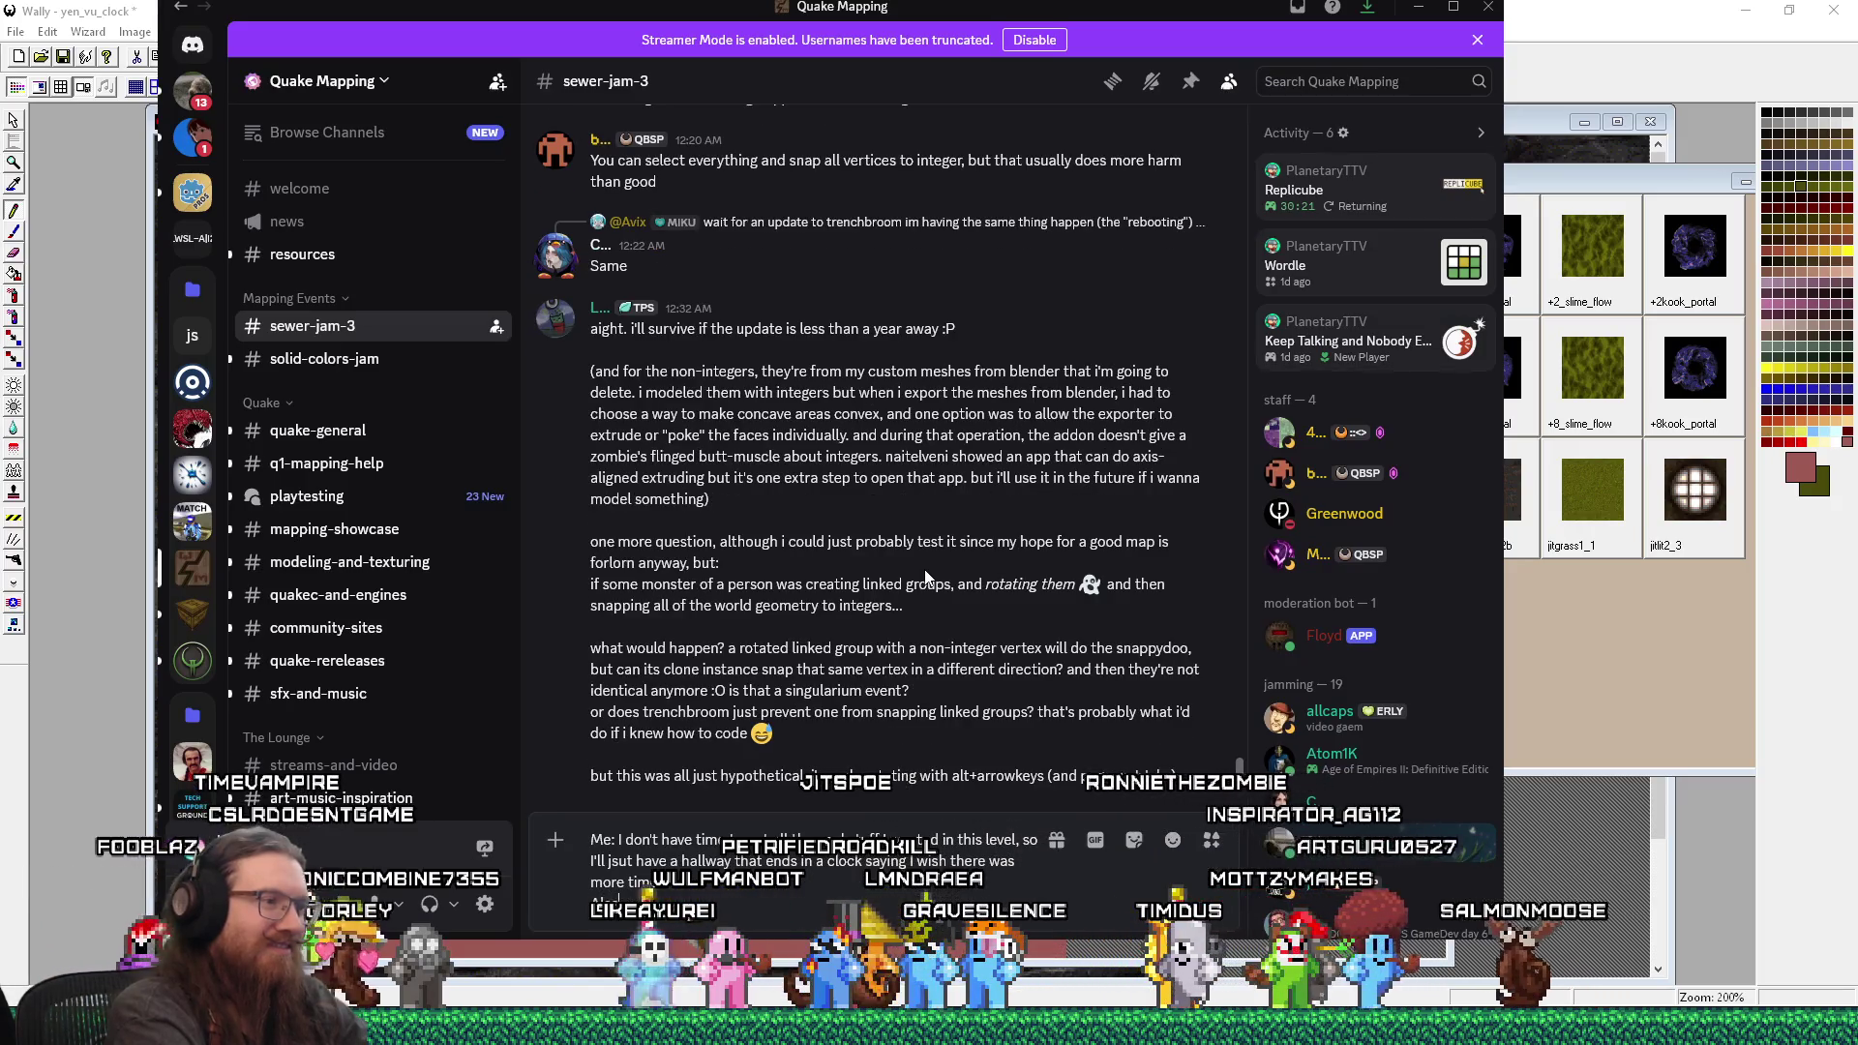
text(so me: Find the m)
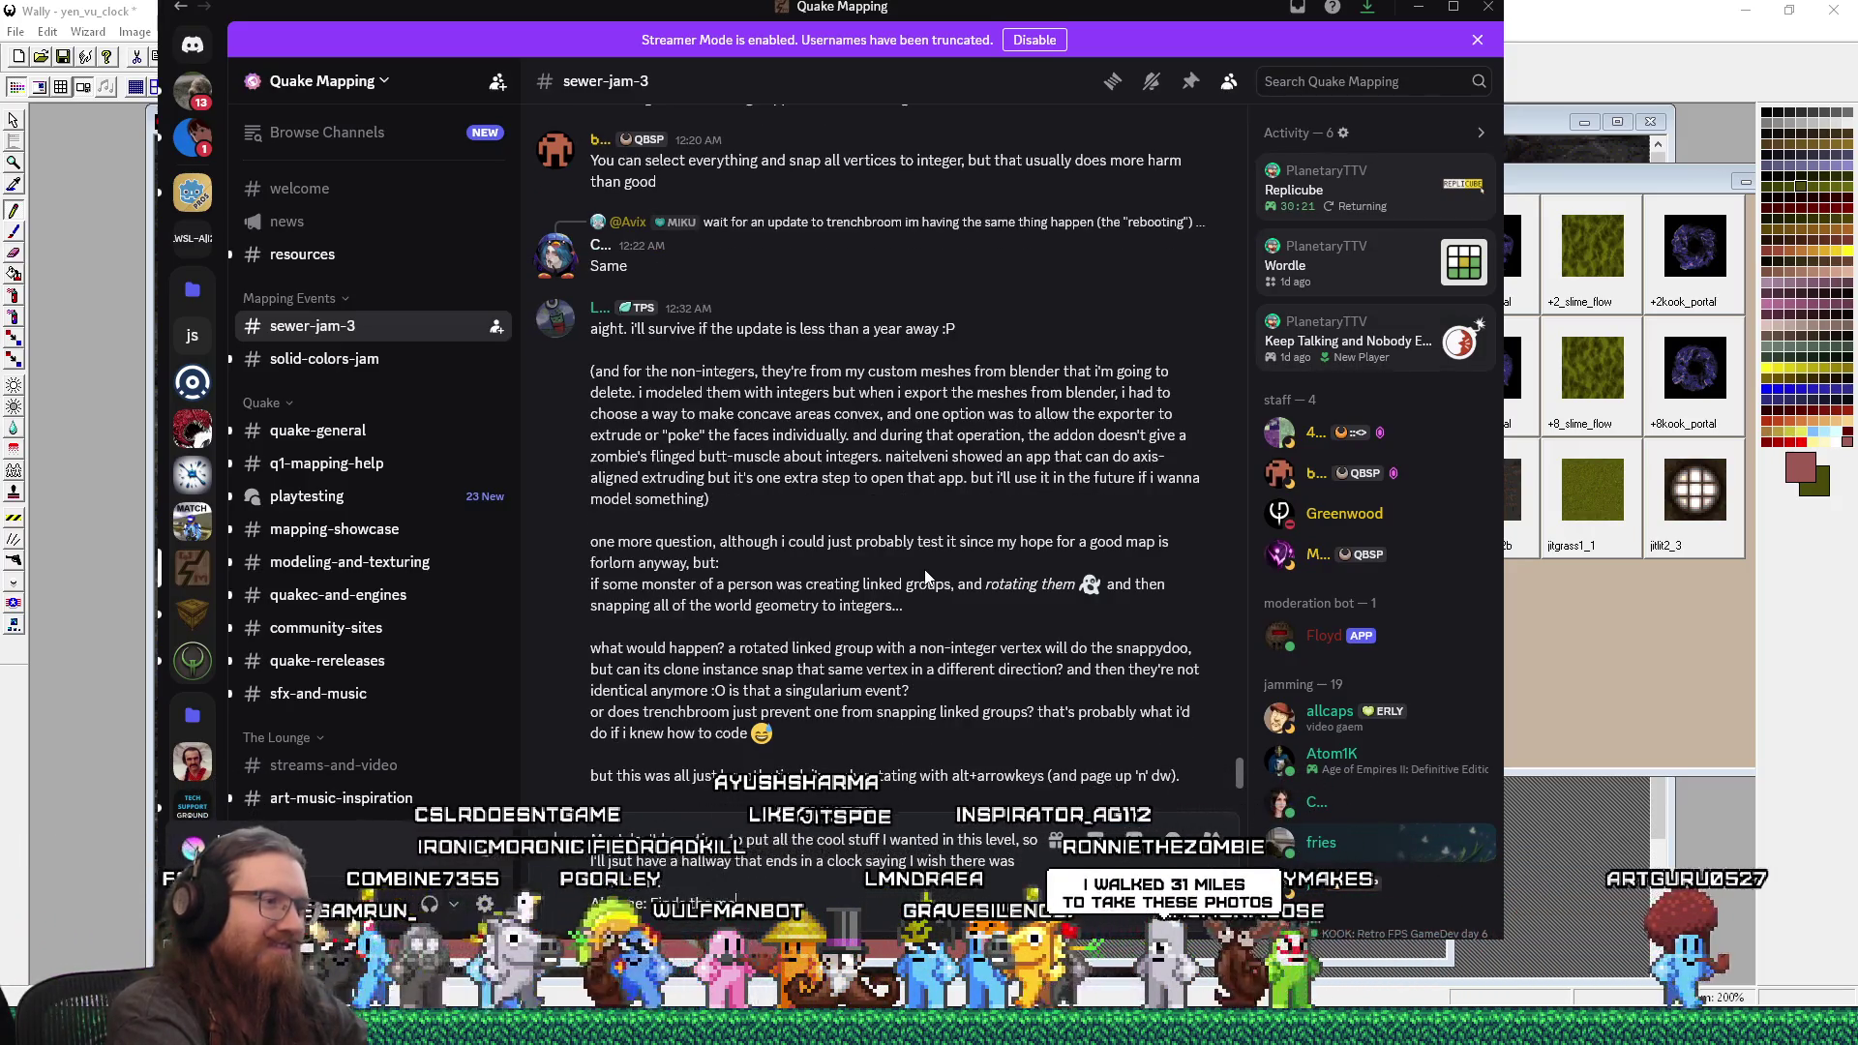
text(ost globalte clock in existence and)
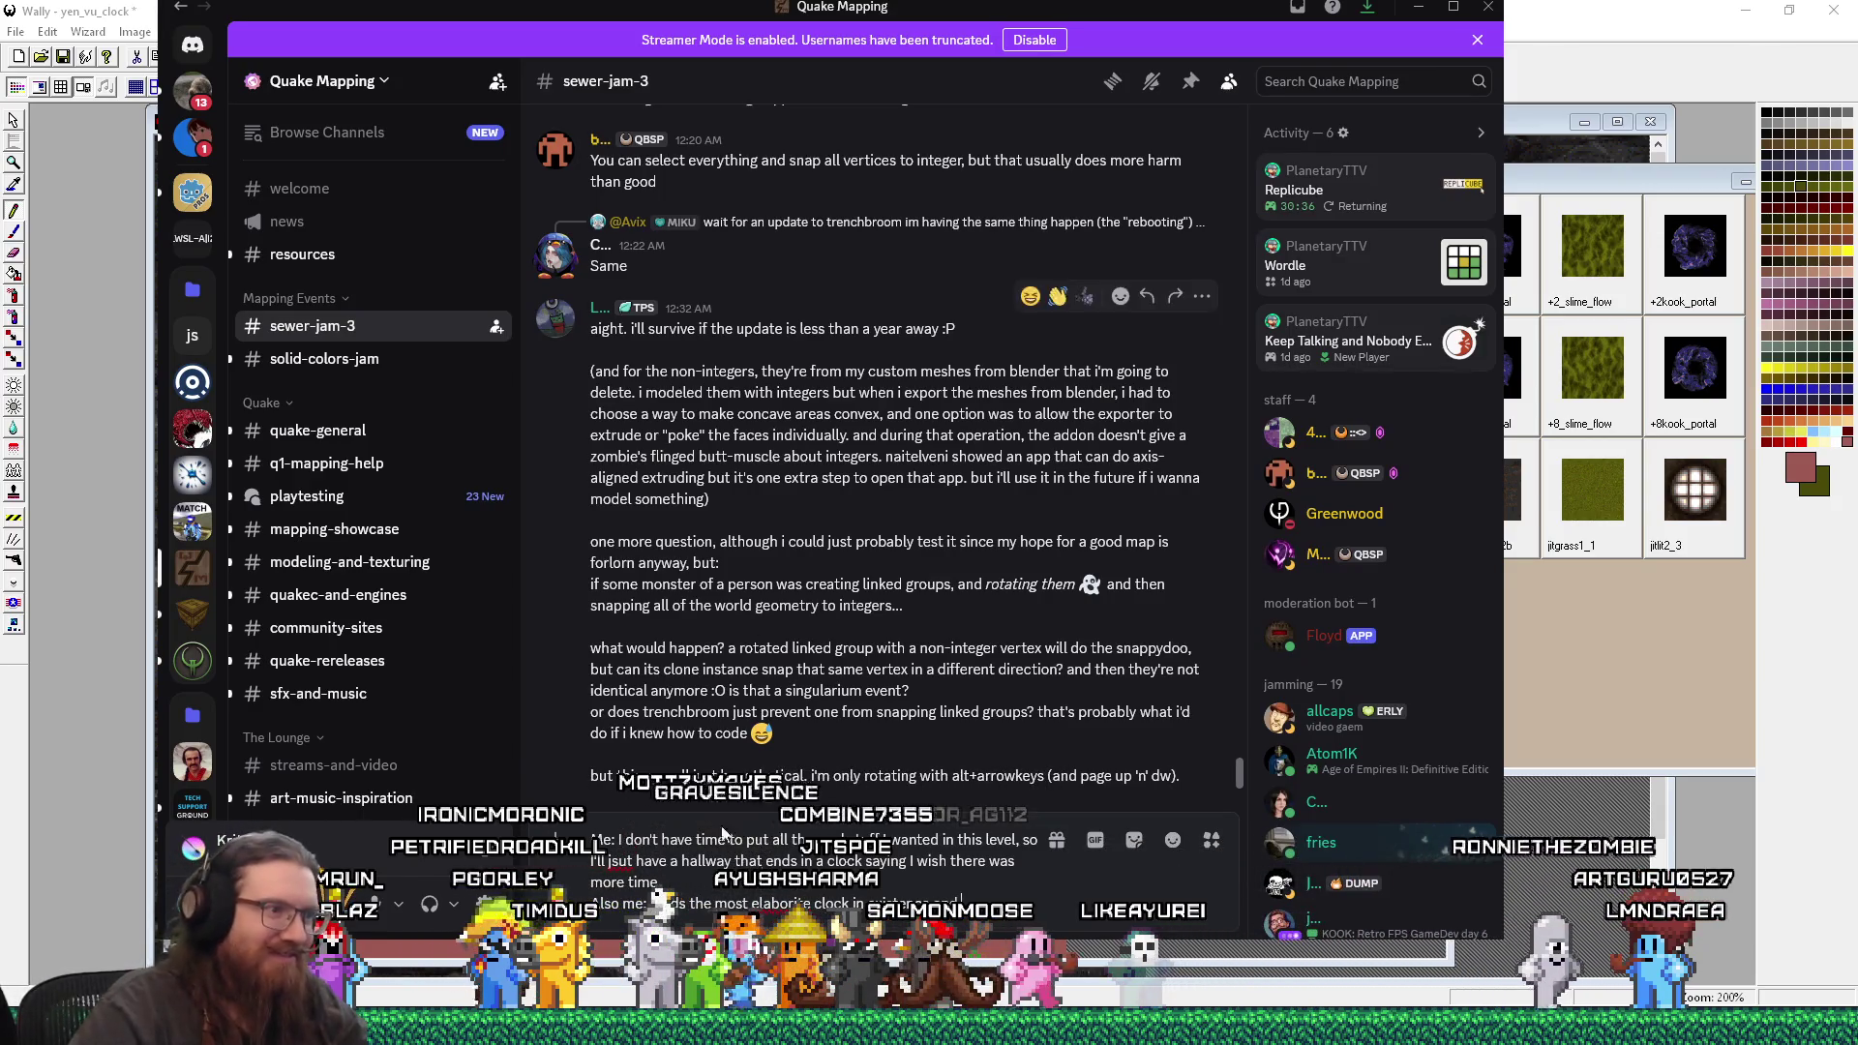
right_click(780, 903)
mouse_move(868, 465)
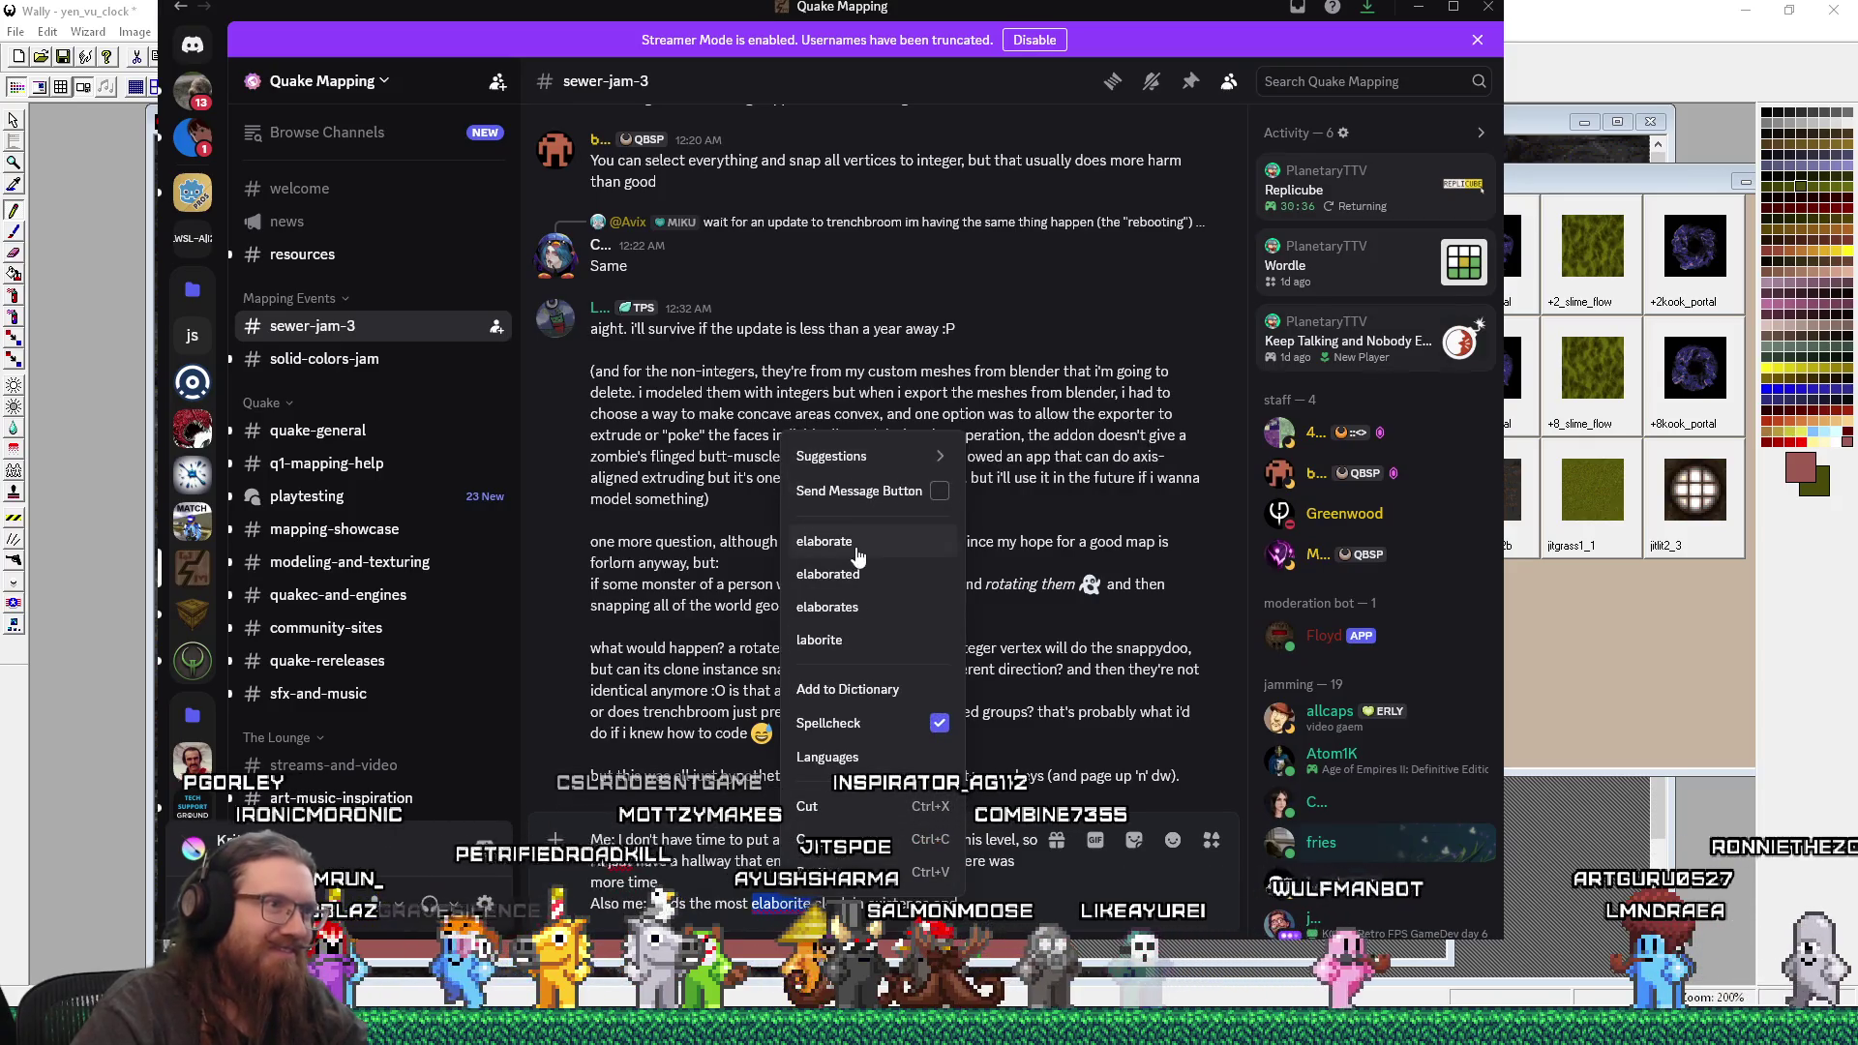
click(824, 541)
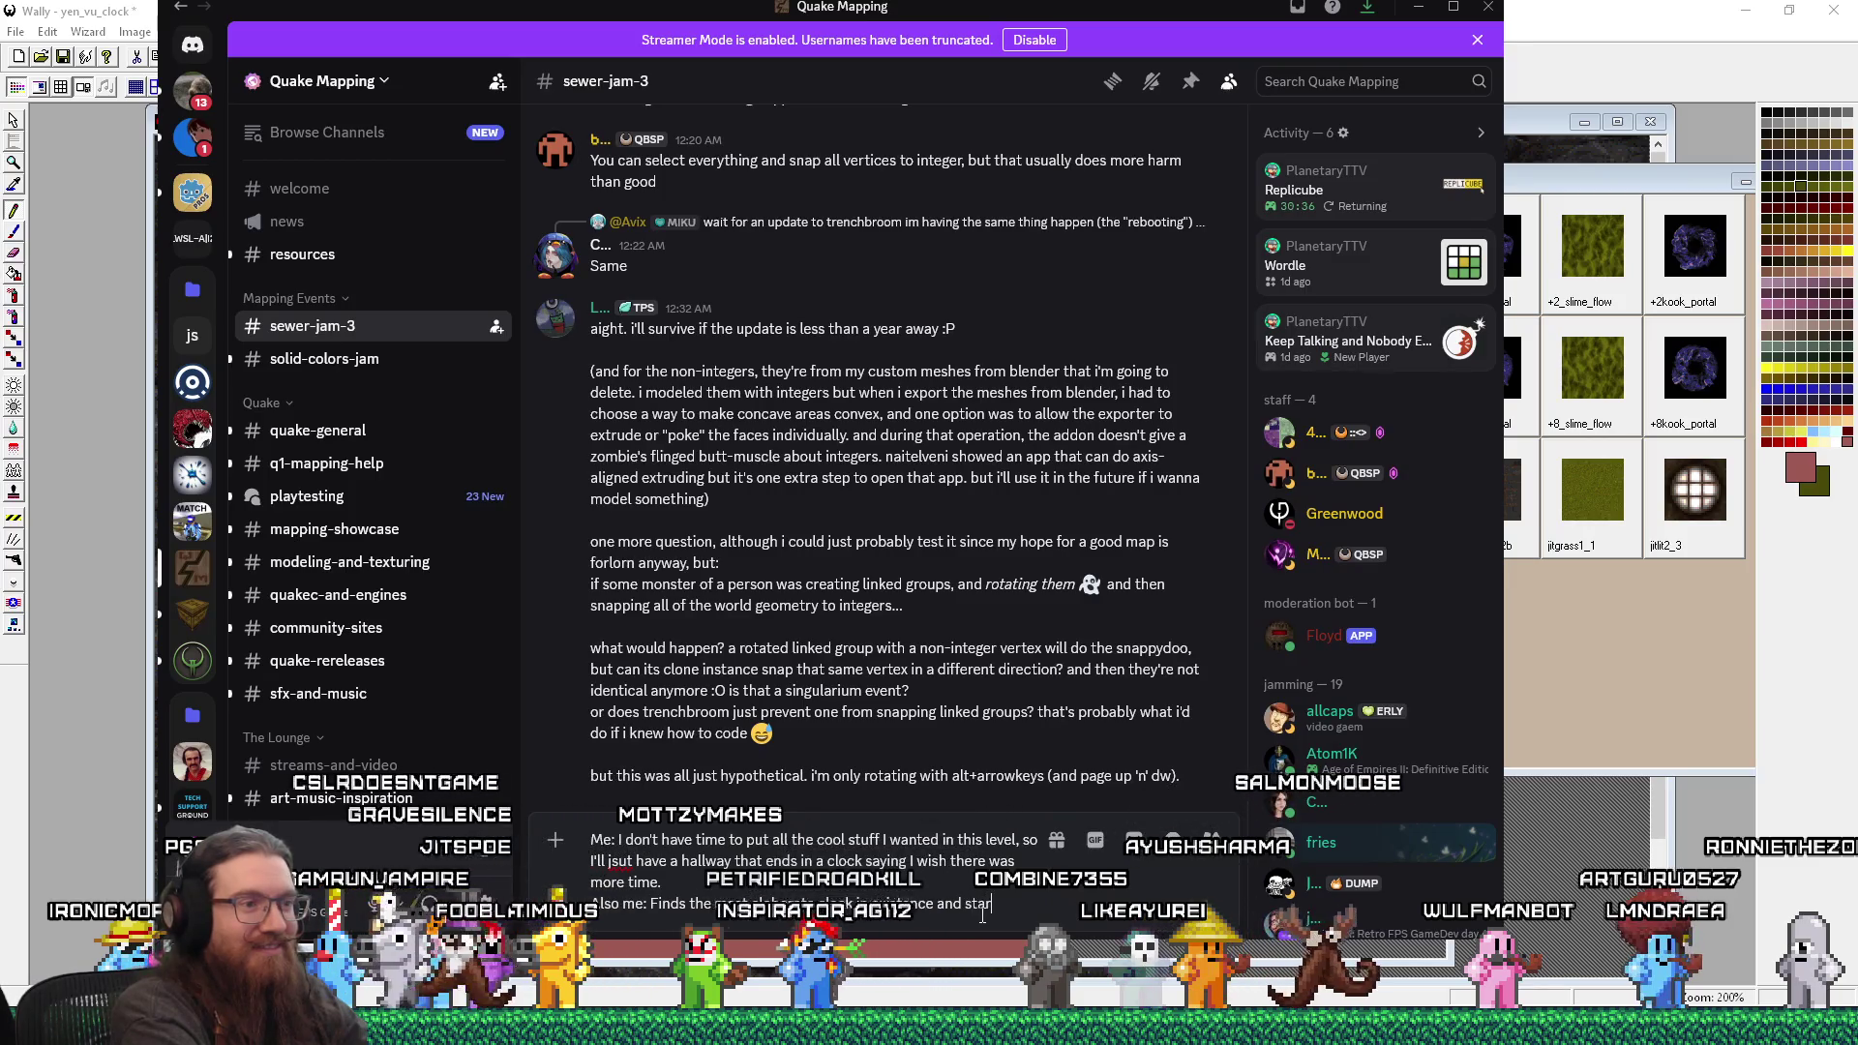
text(starts hand)
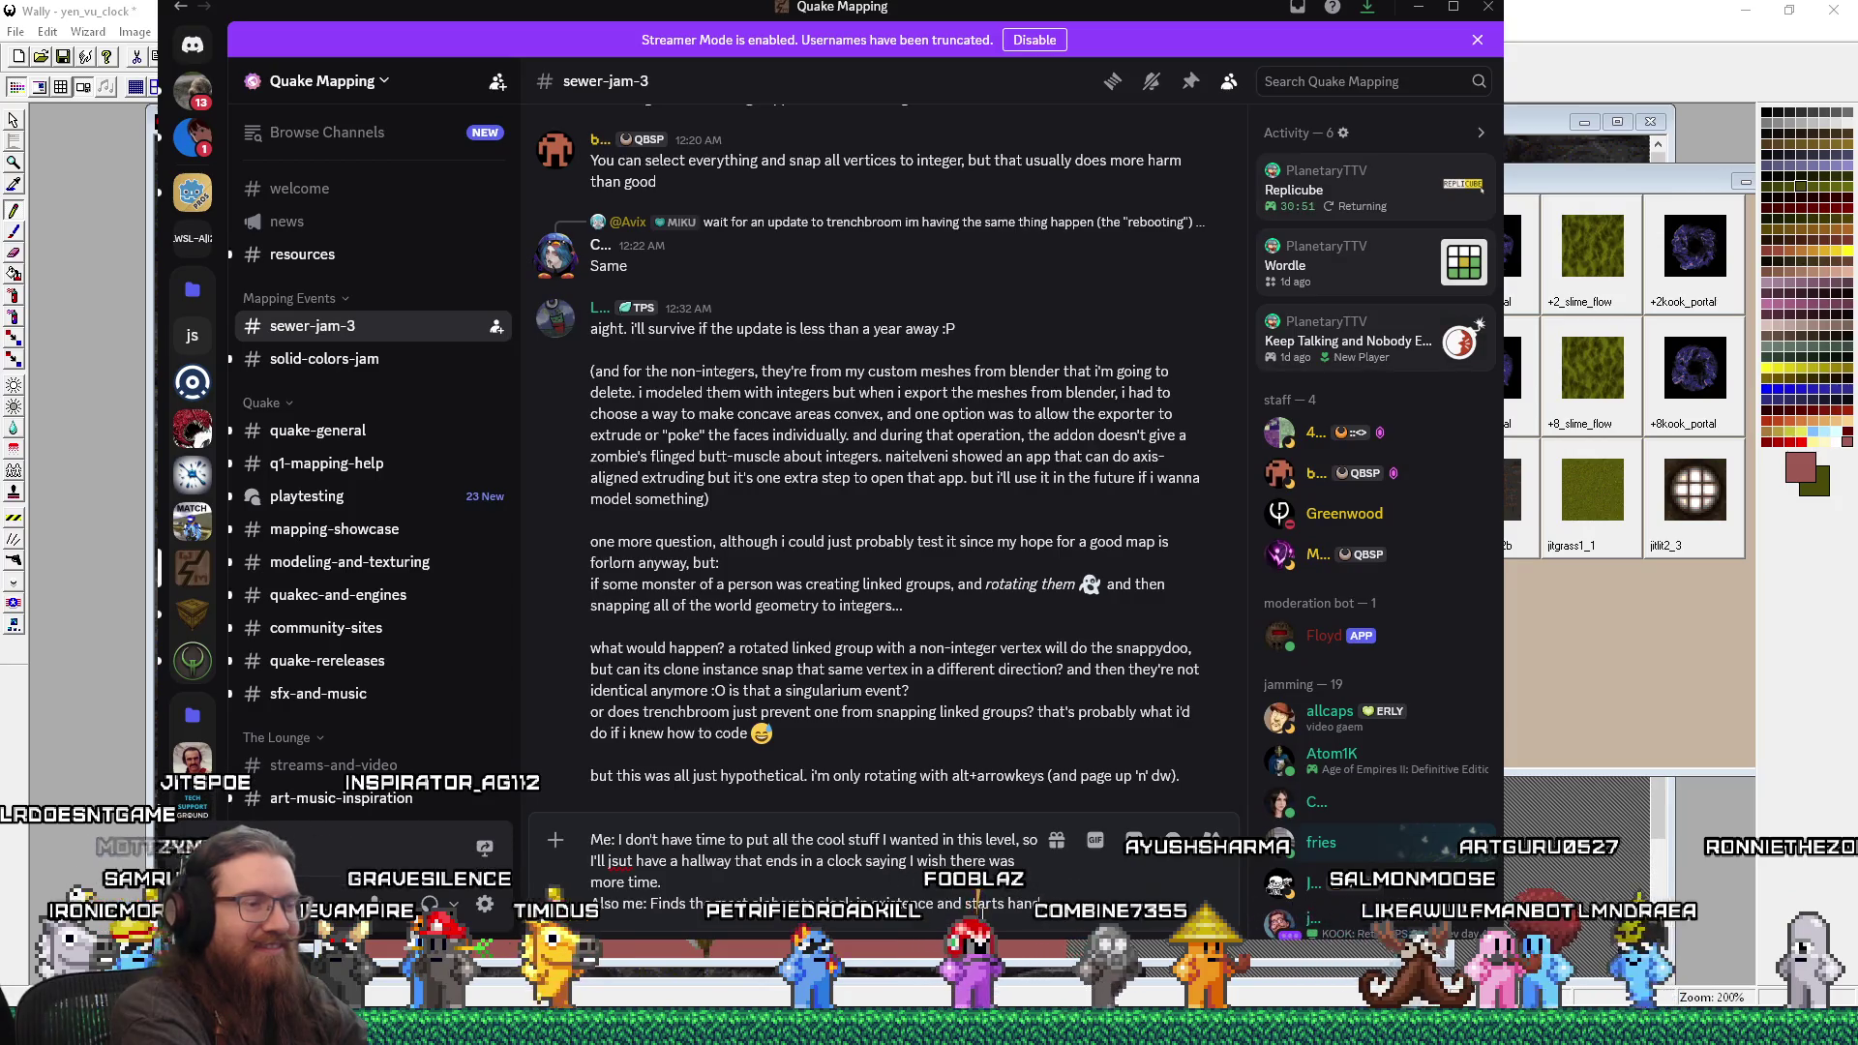
text(-pixeli)
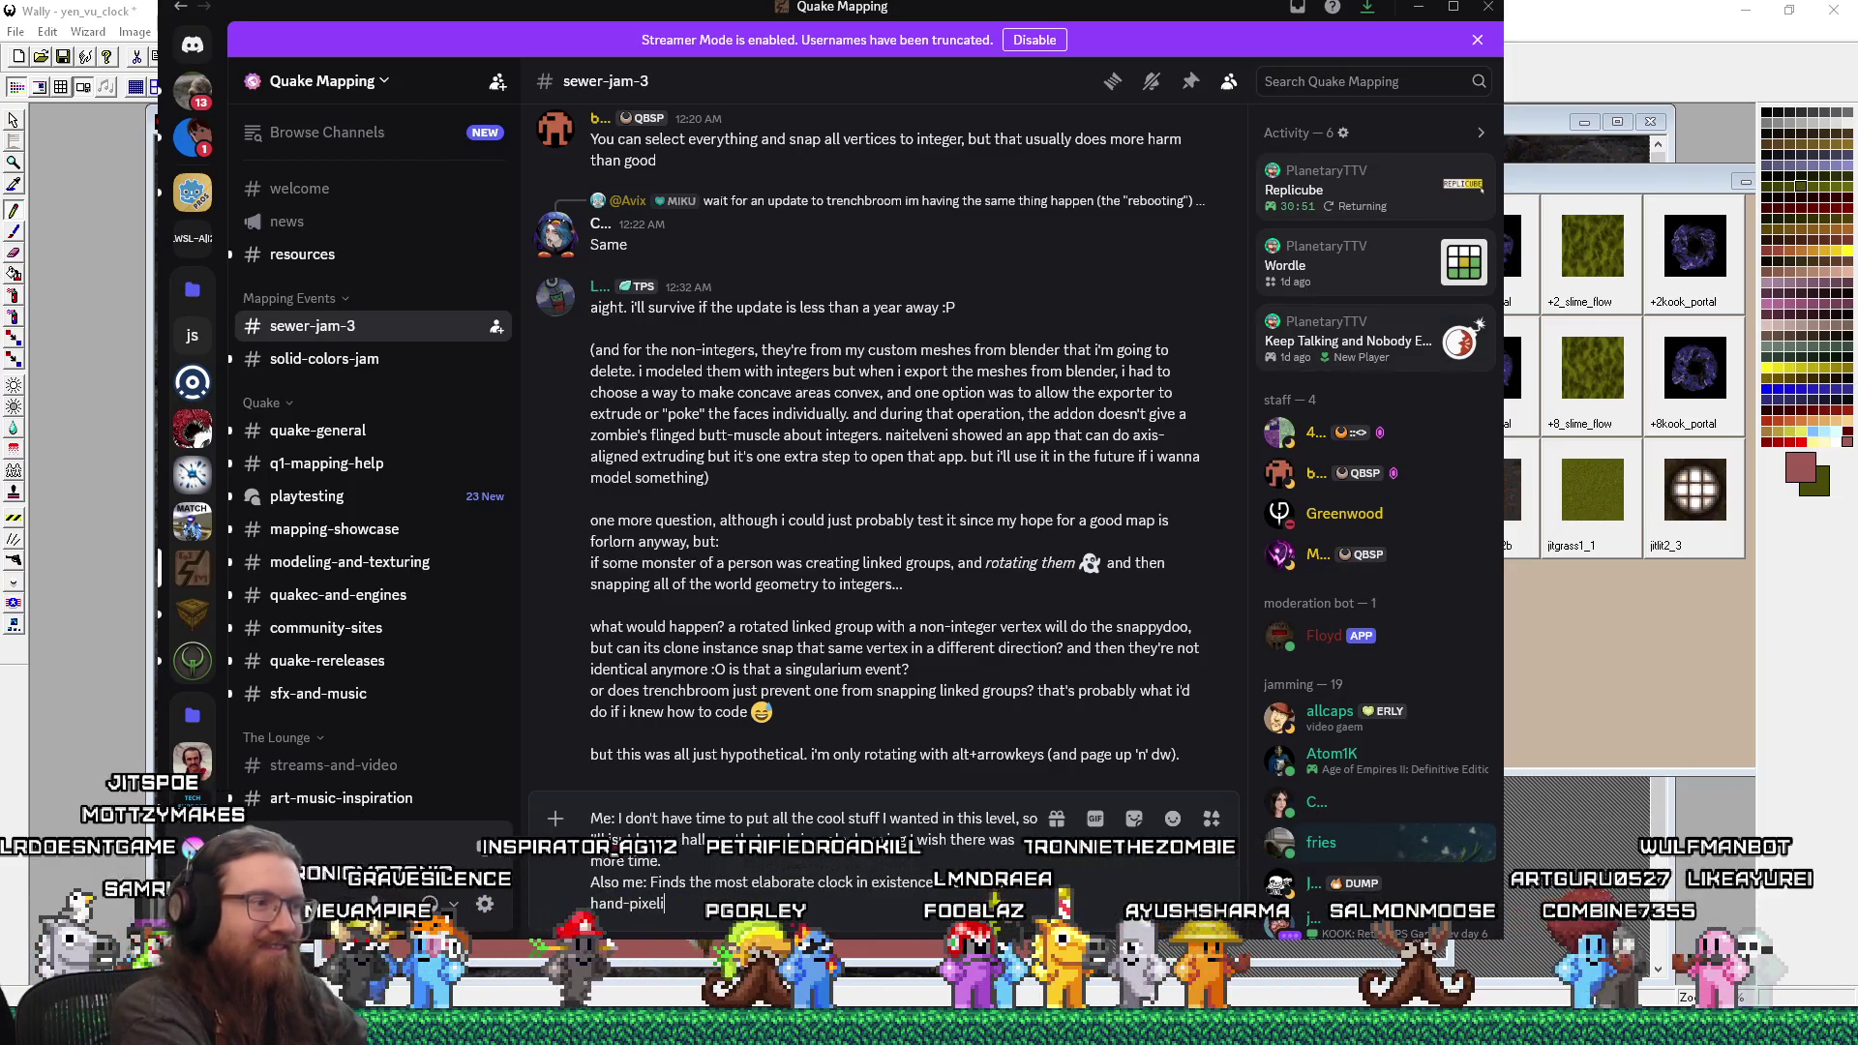
text(ng but the background)
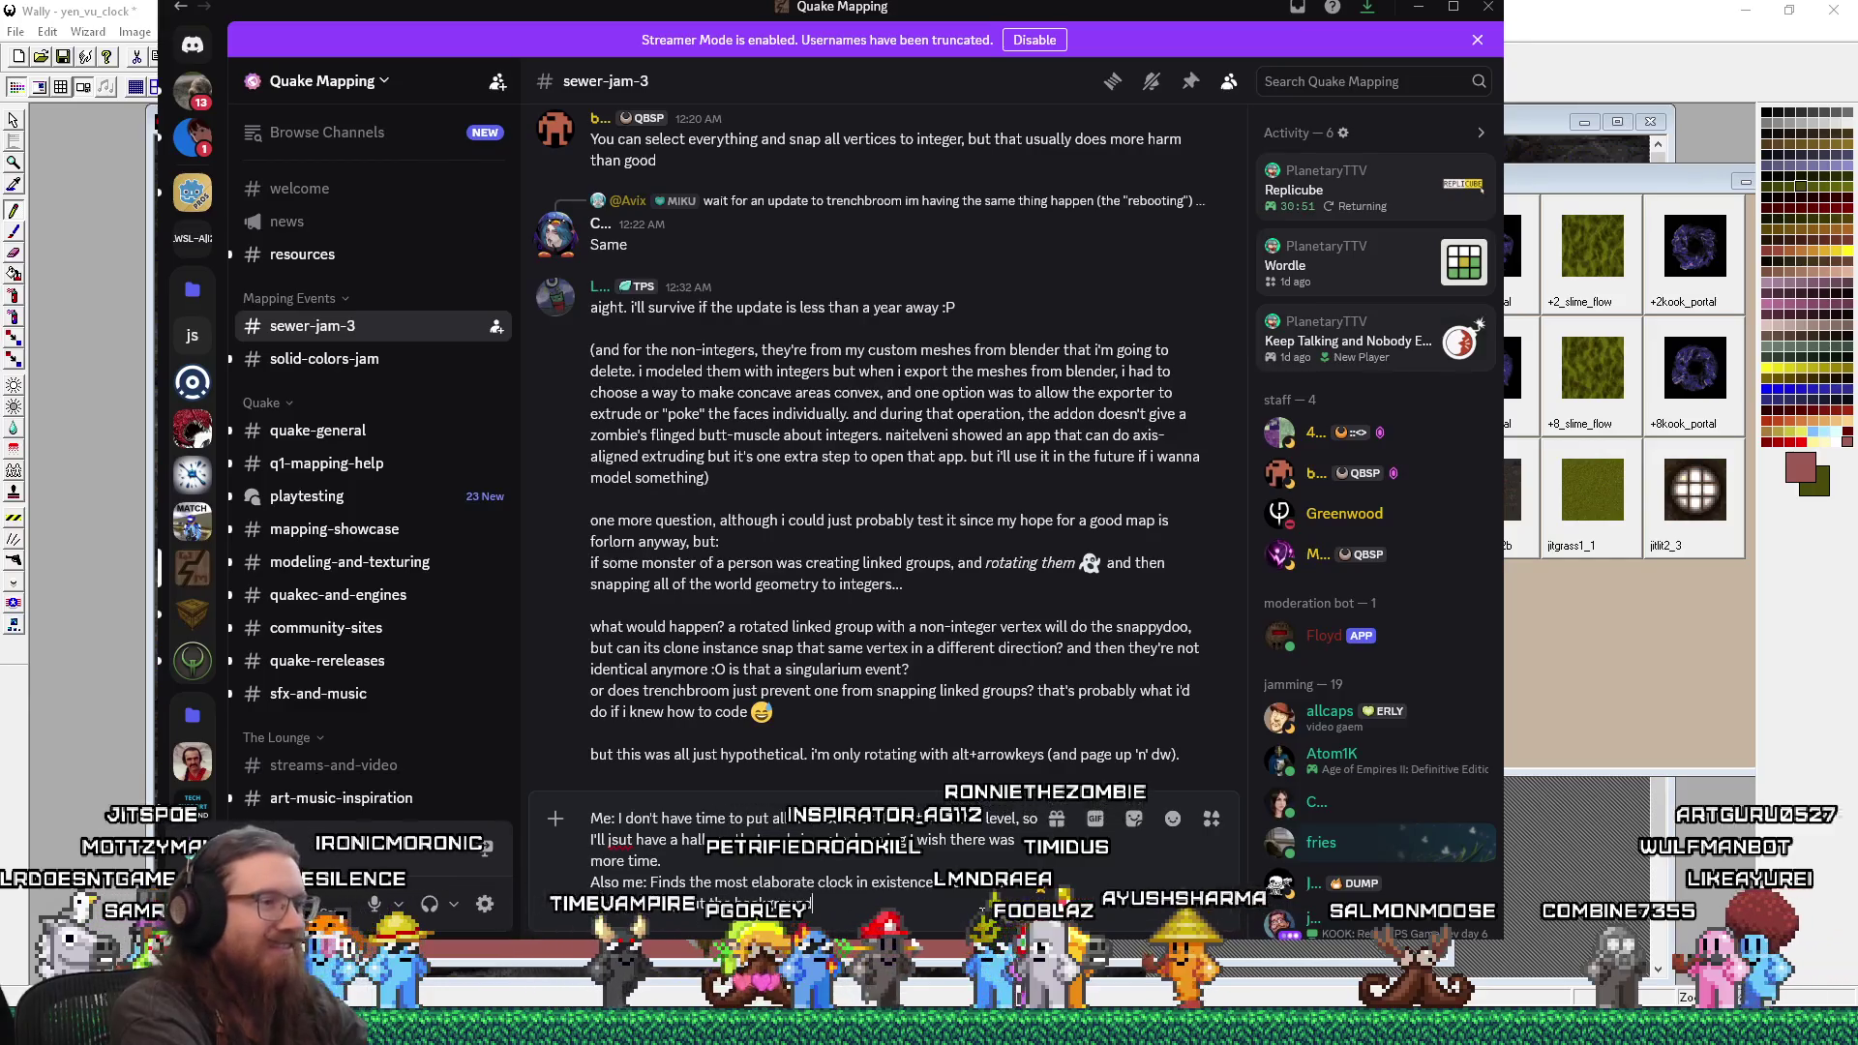
Step: Paste the clock screenshot below the text, send the post, and minimize Discord
key(shift+Return)
key(ctrl+v)
key(Return)
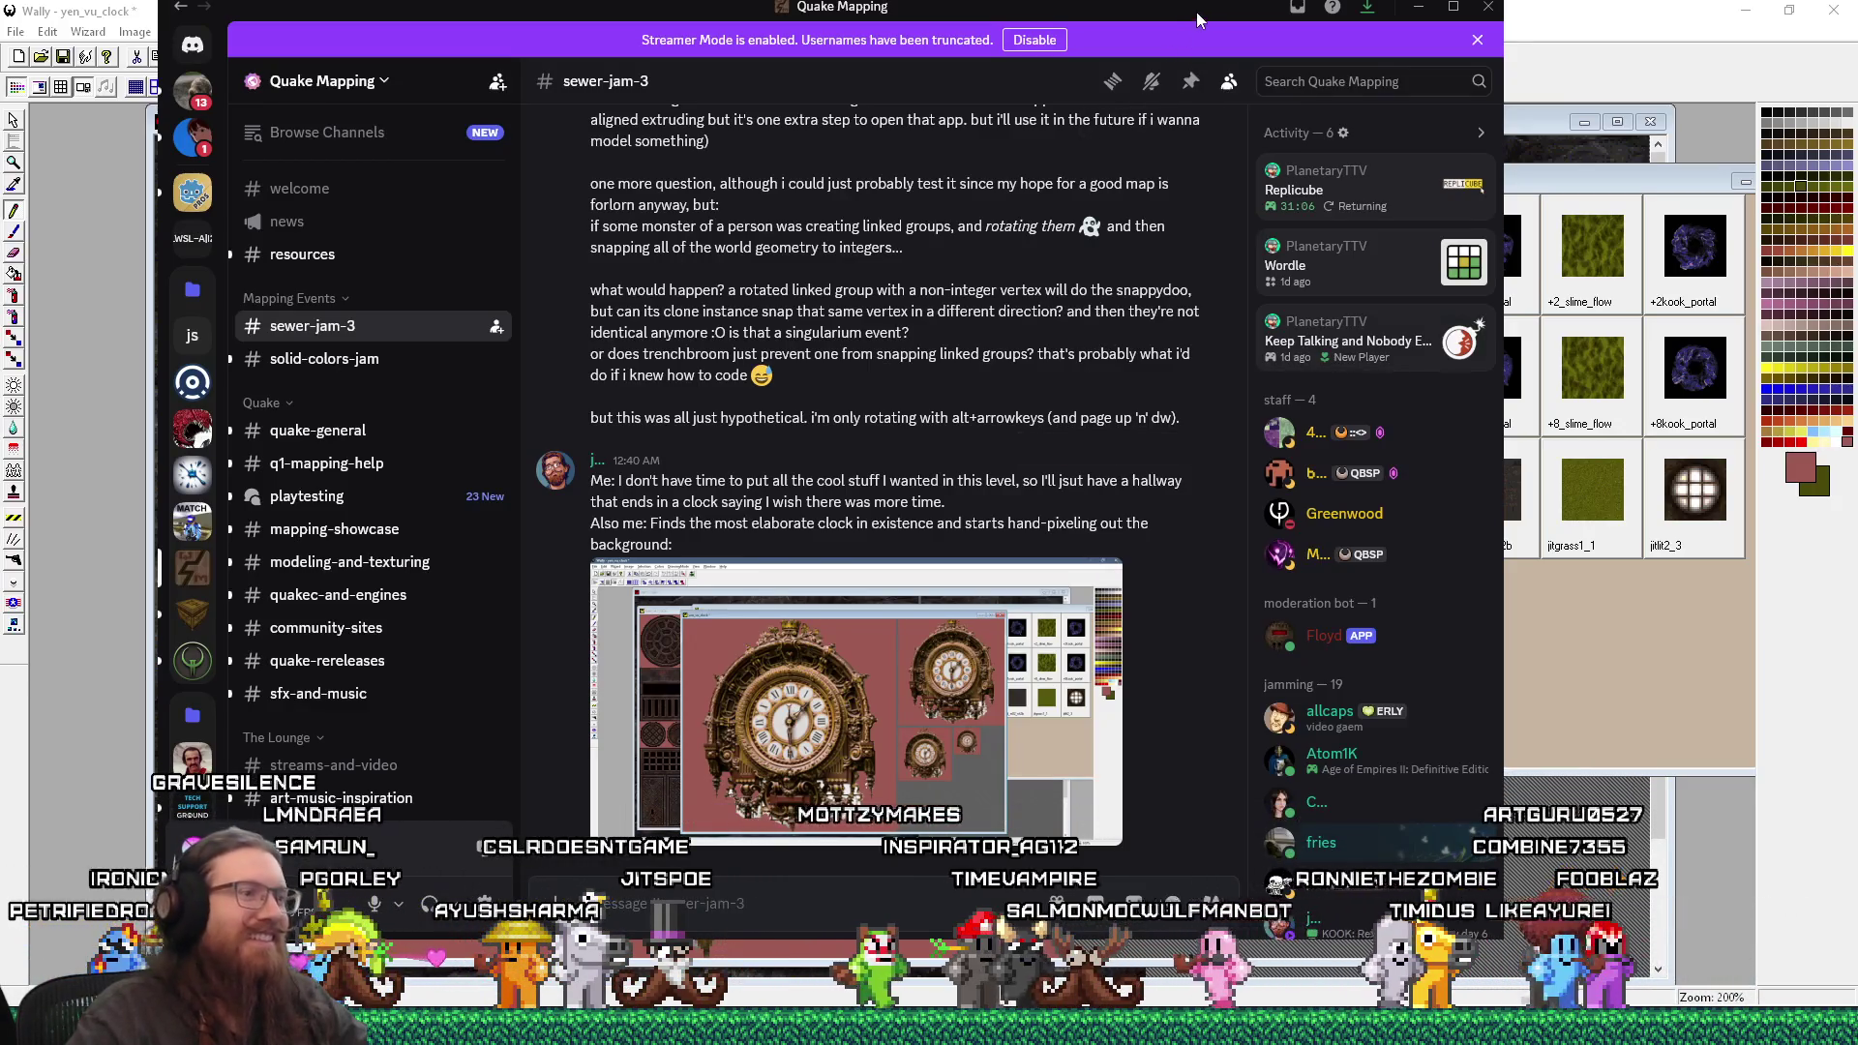
click(1418, 7)
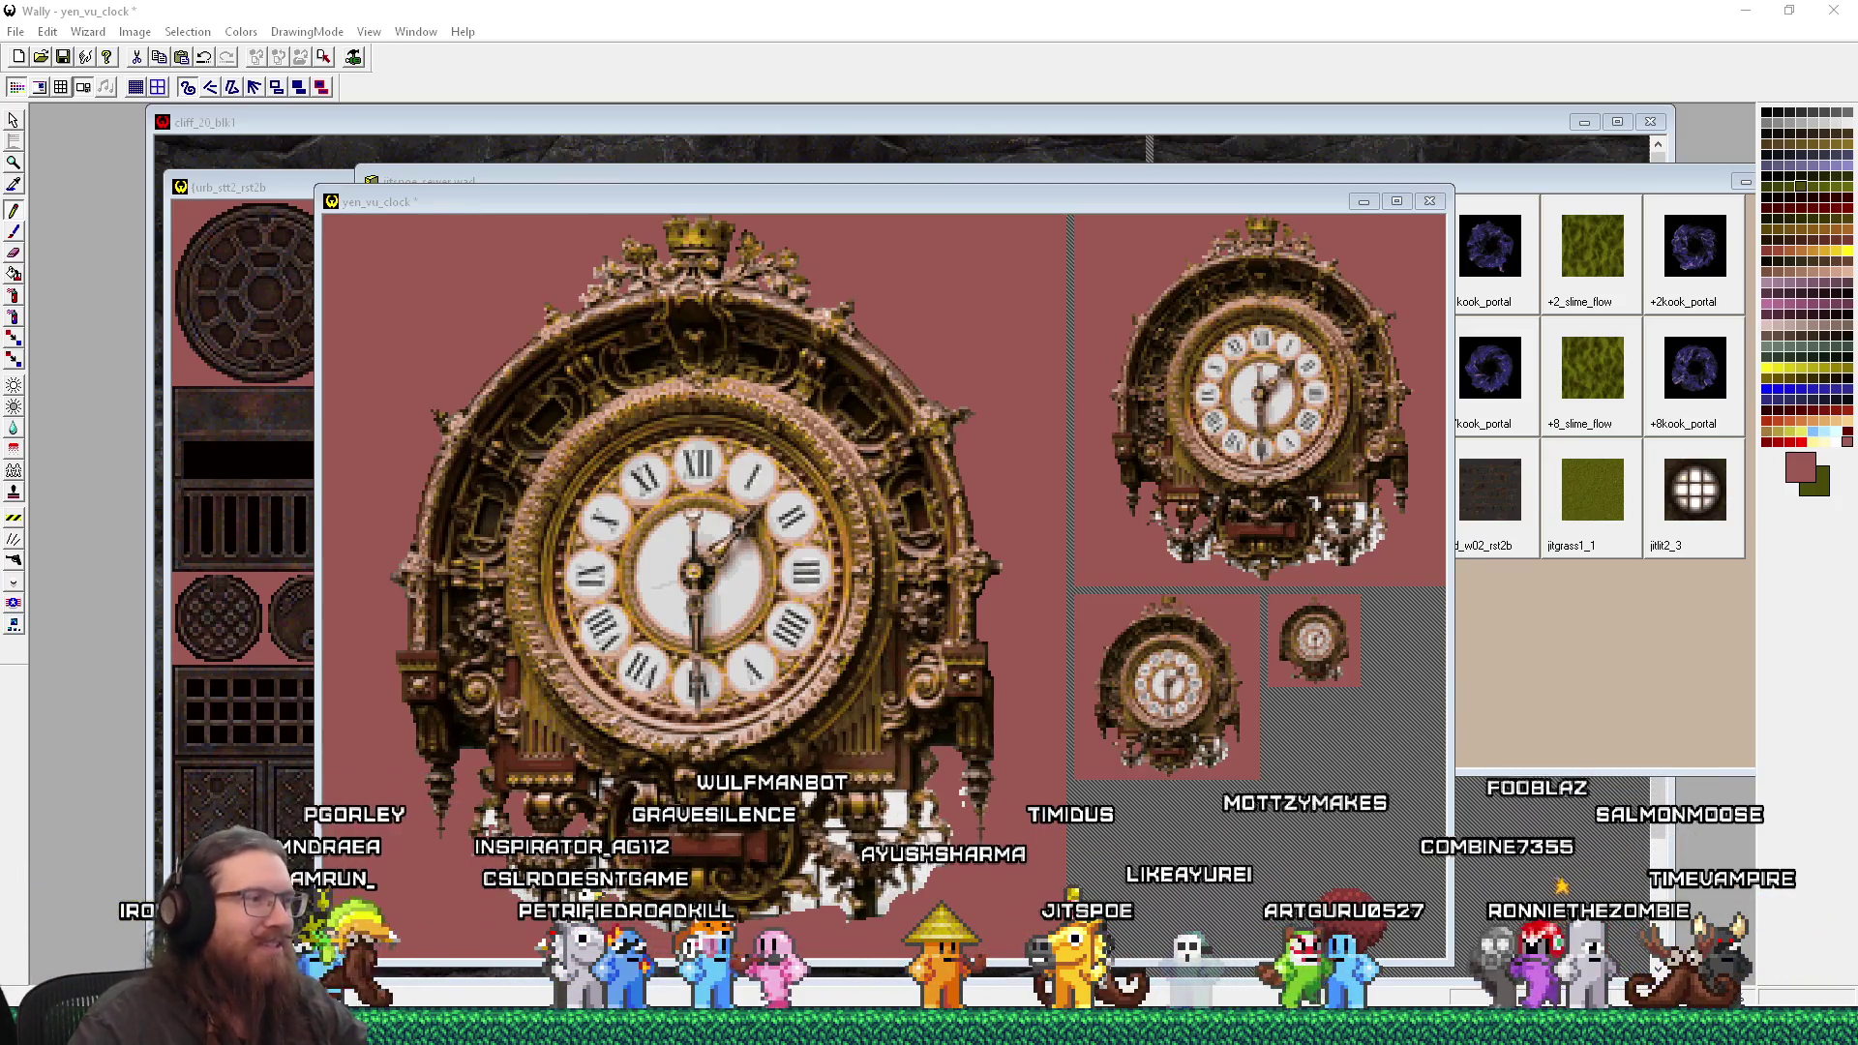
Step: Zoom the yen_vu_clock texture in on the lower-left ornament, then call up the photo viewer windows
key(plus)
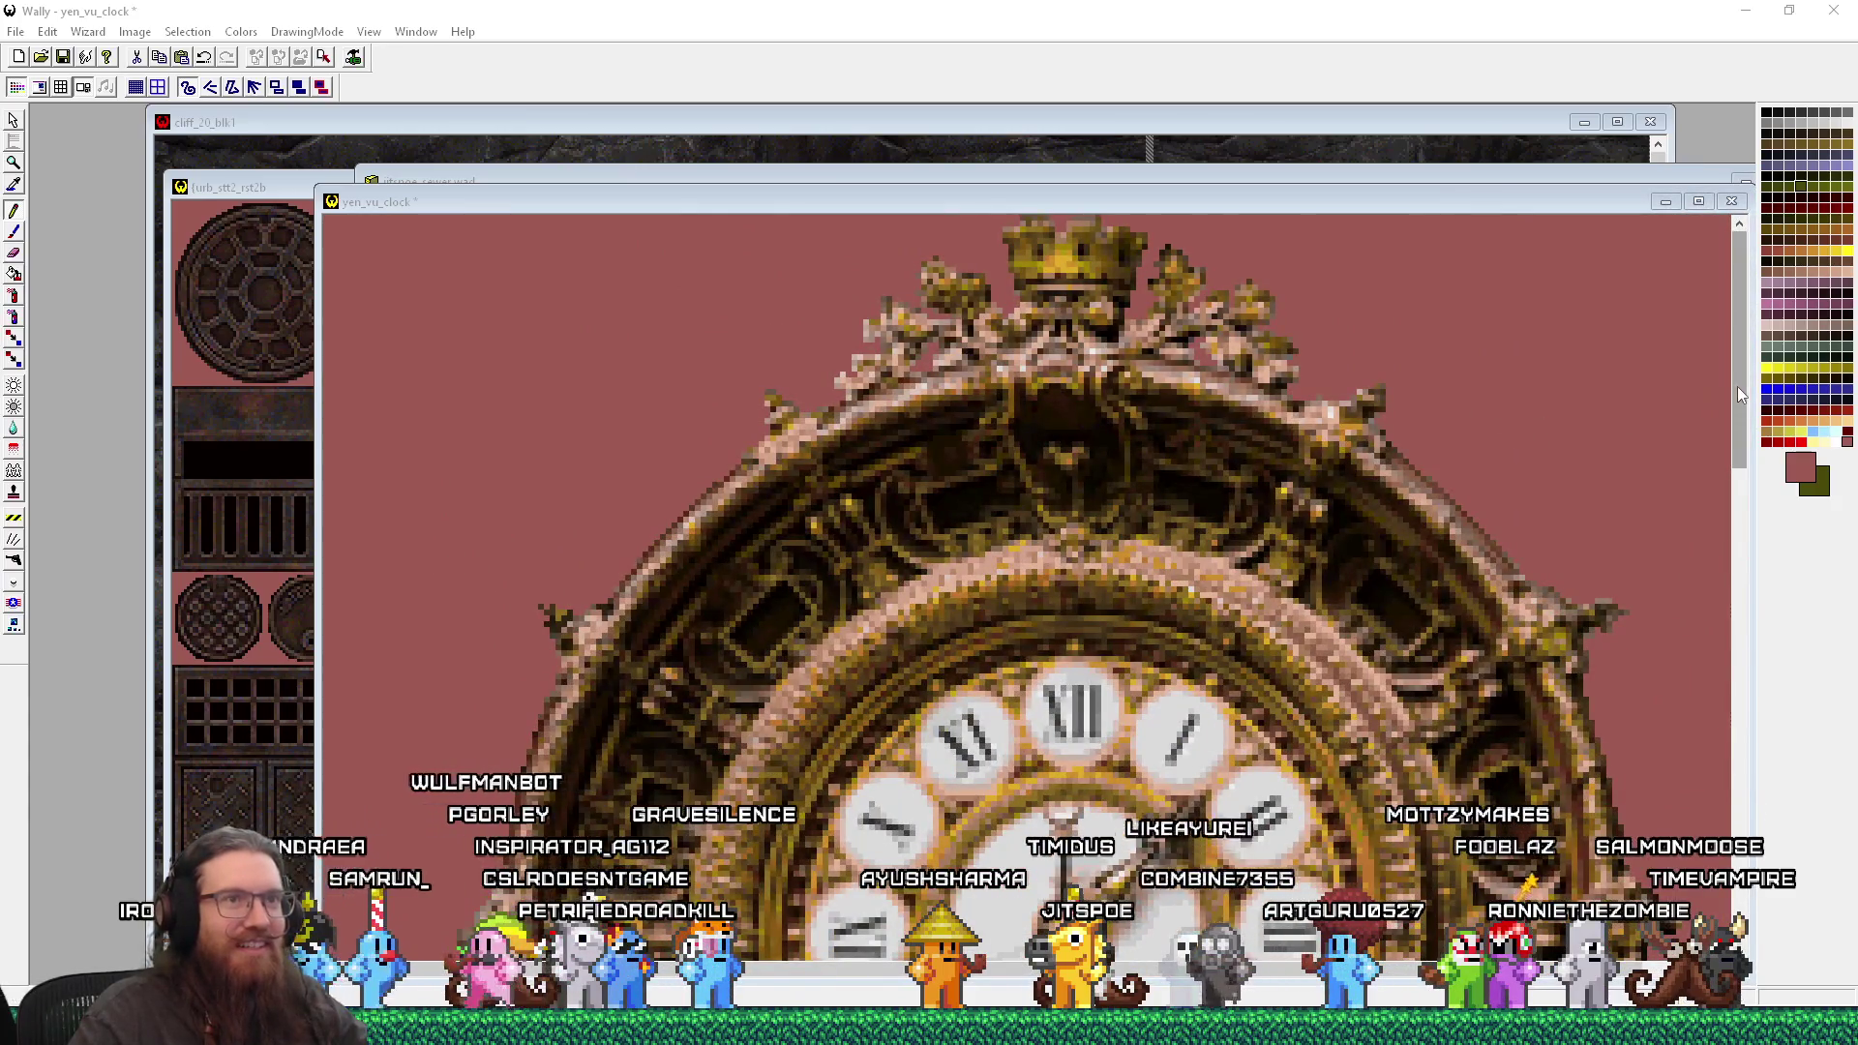
drag(1737, 387, 1722, 588)
key(minus)
key(plus)
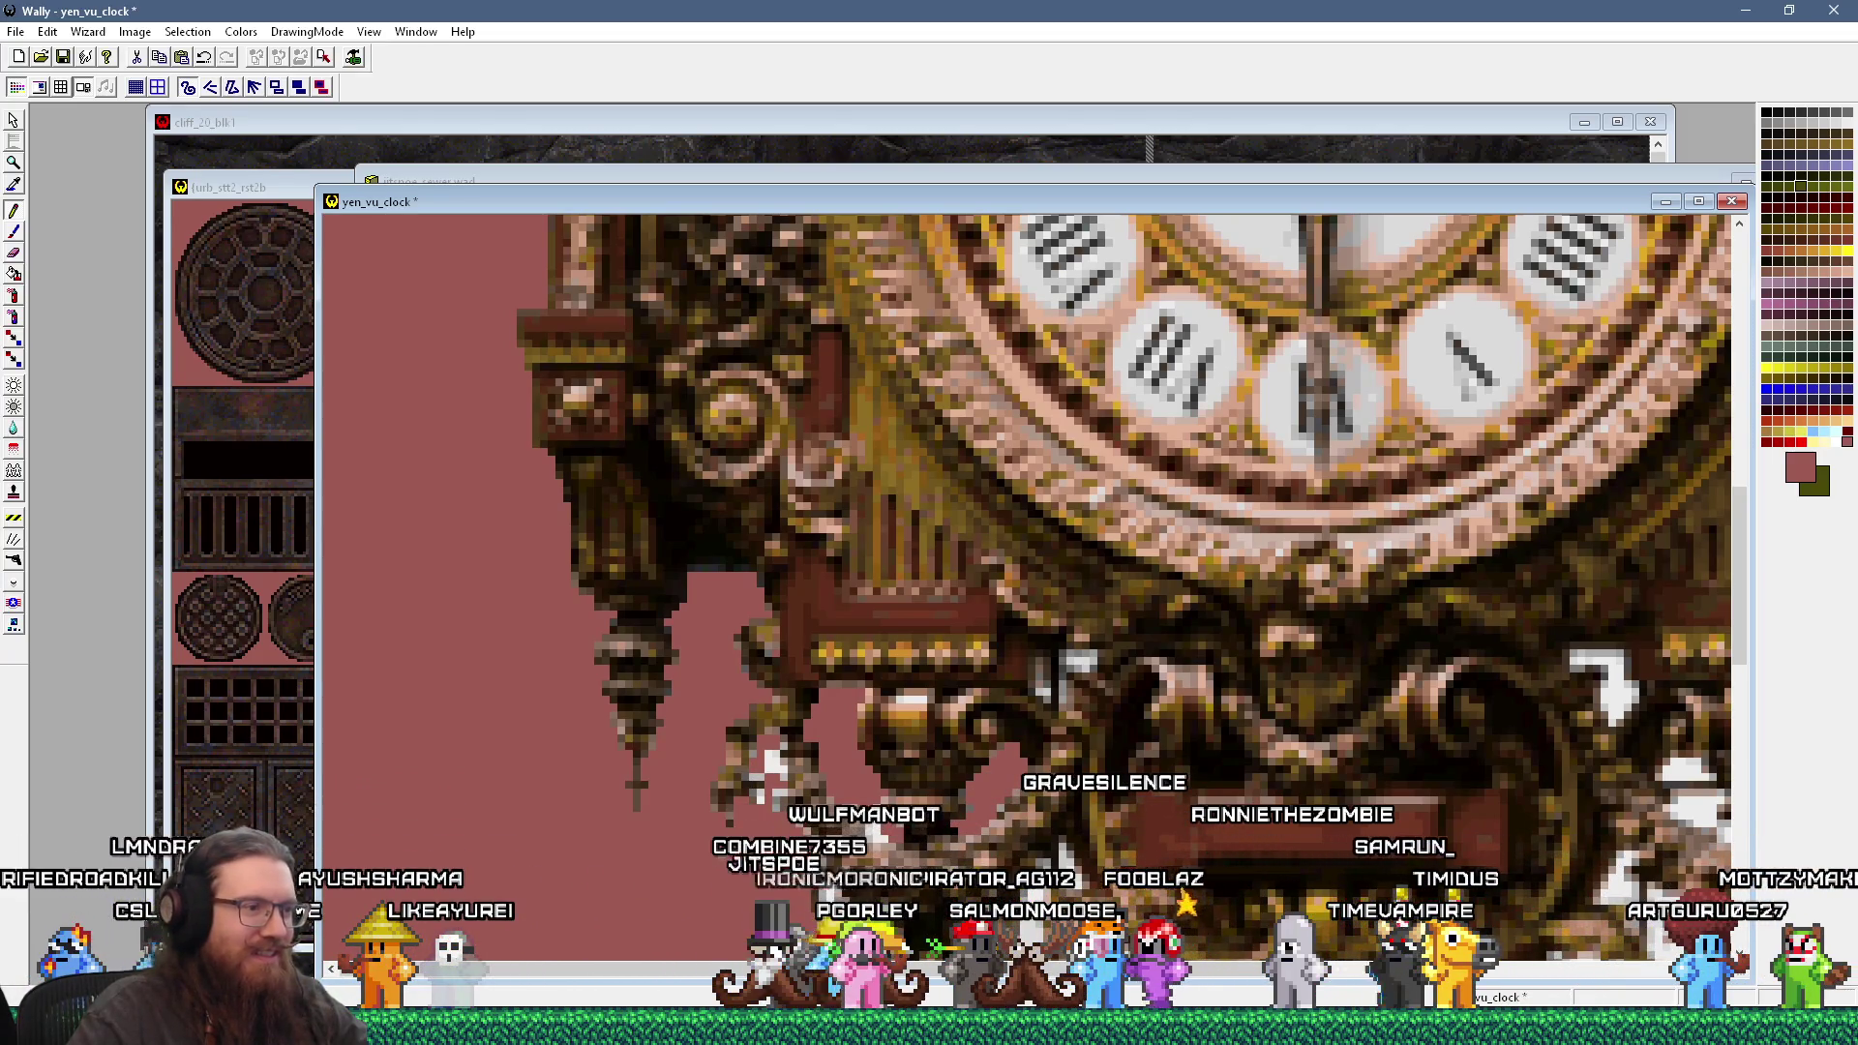
click(927, 997)
click(833, 991)
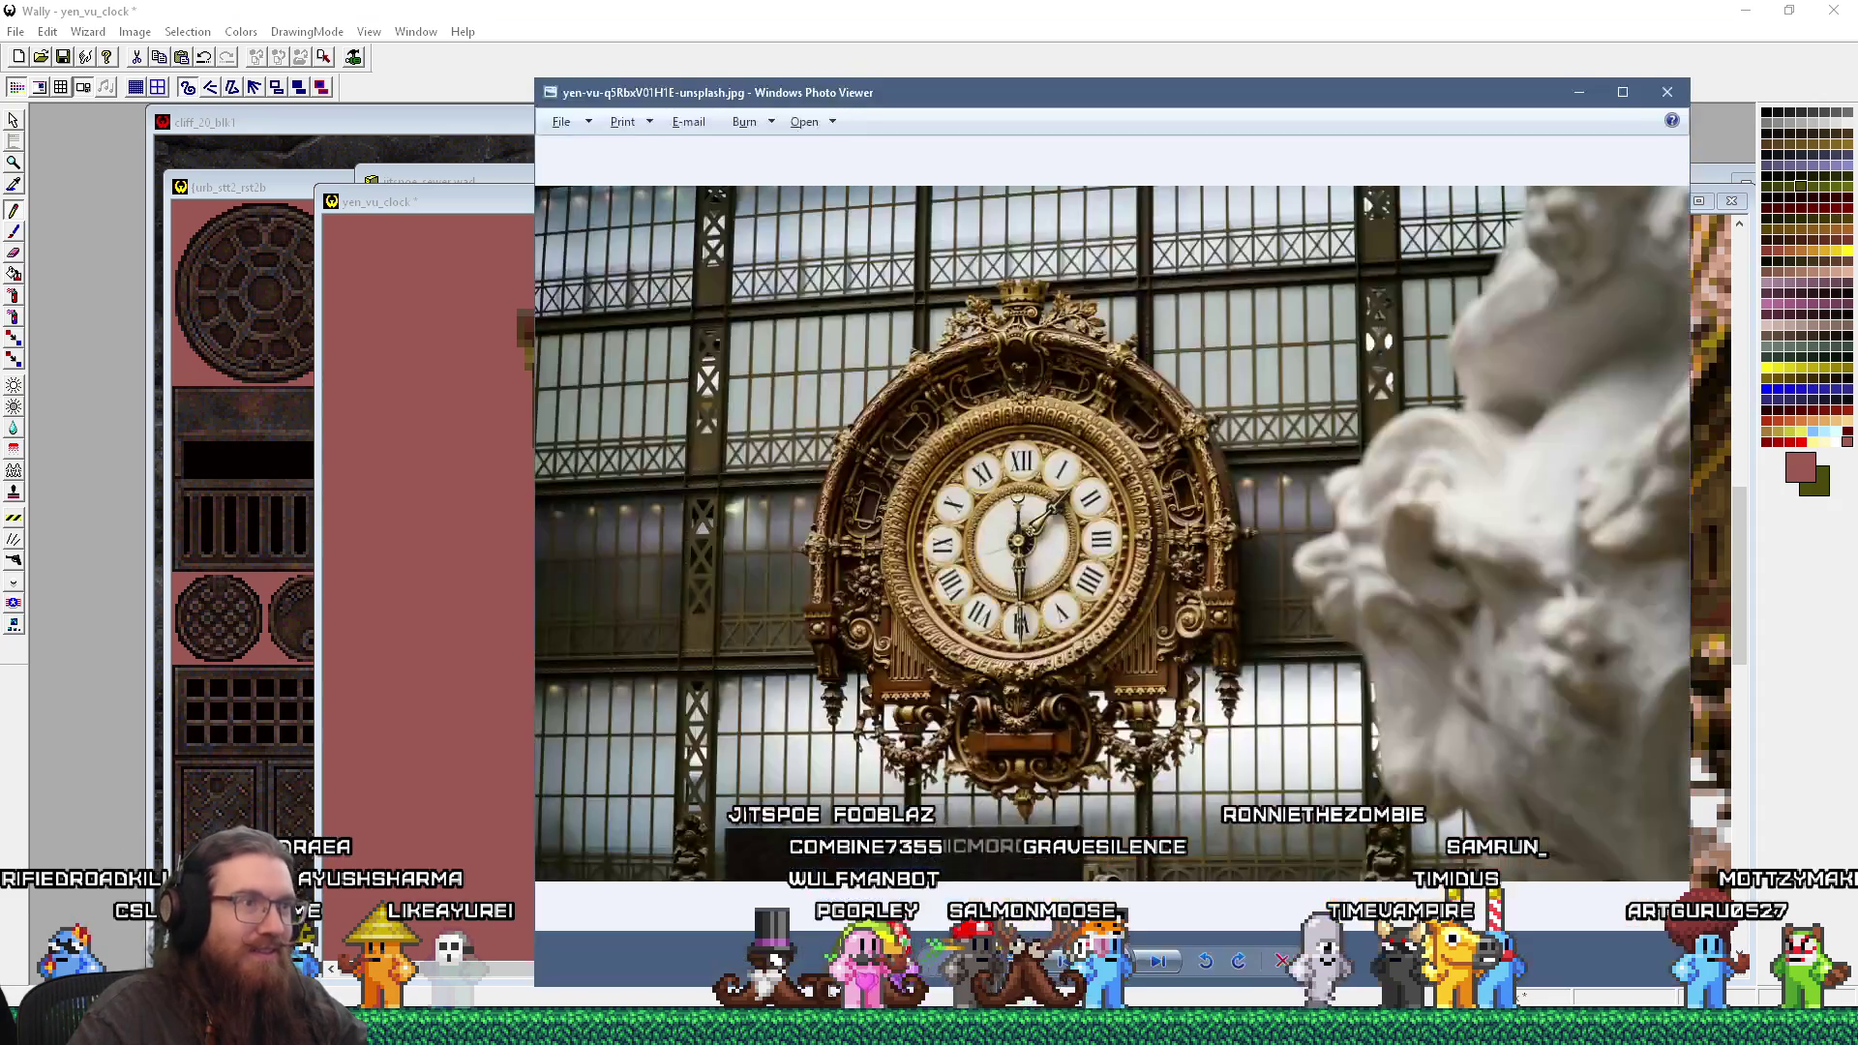
scroll(967, 764, up, 5)
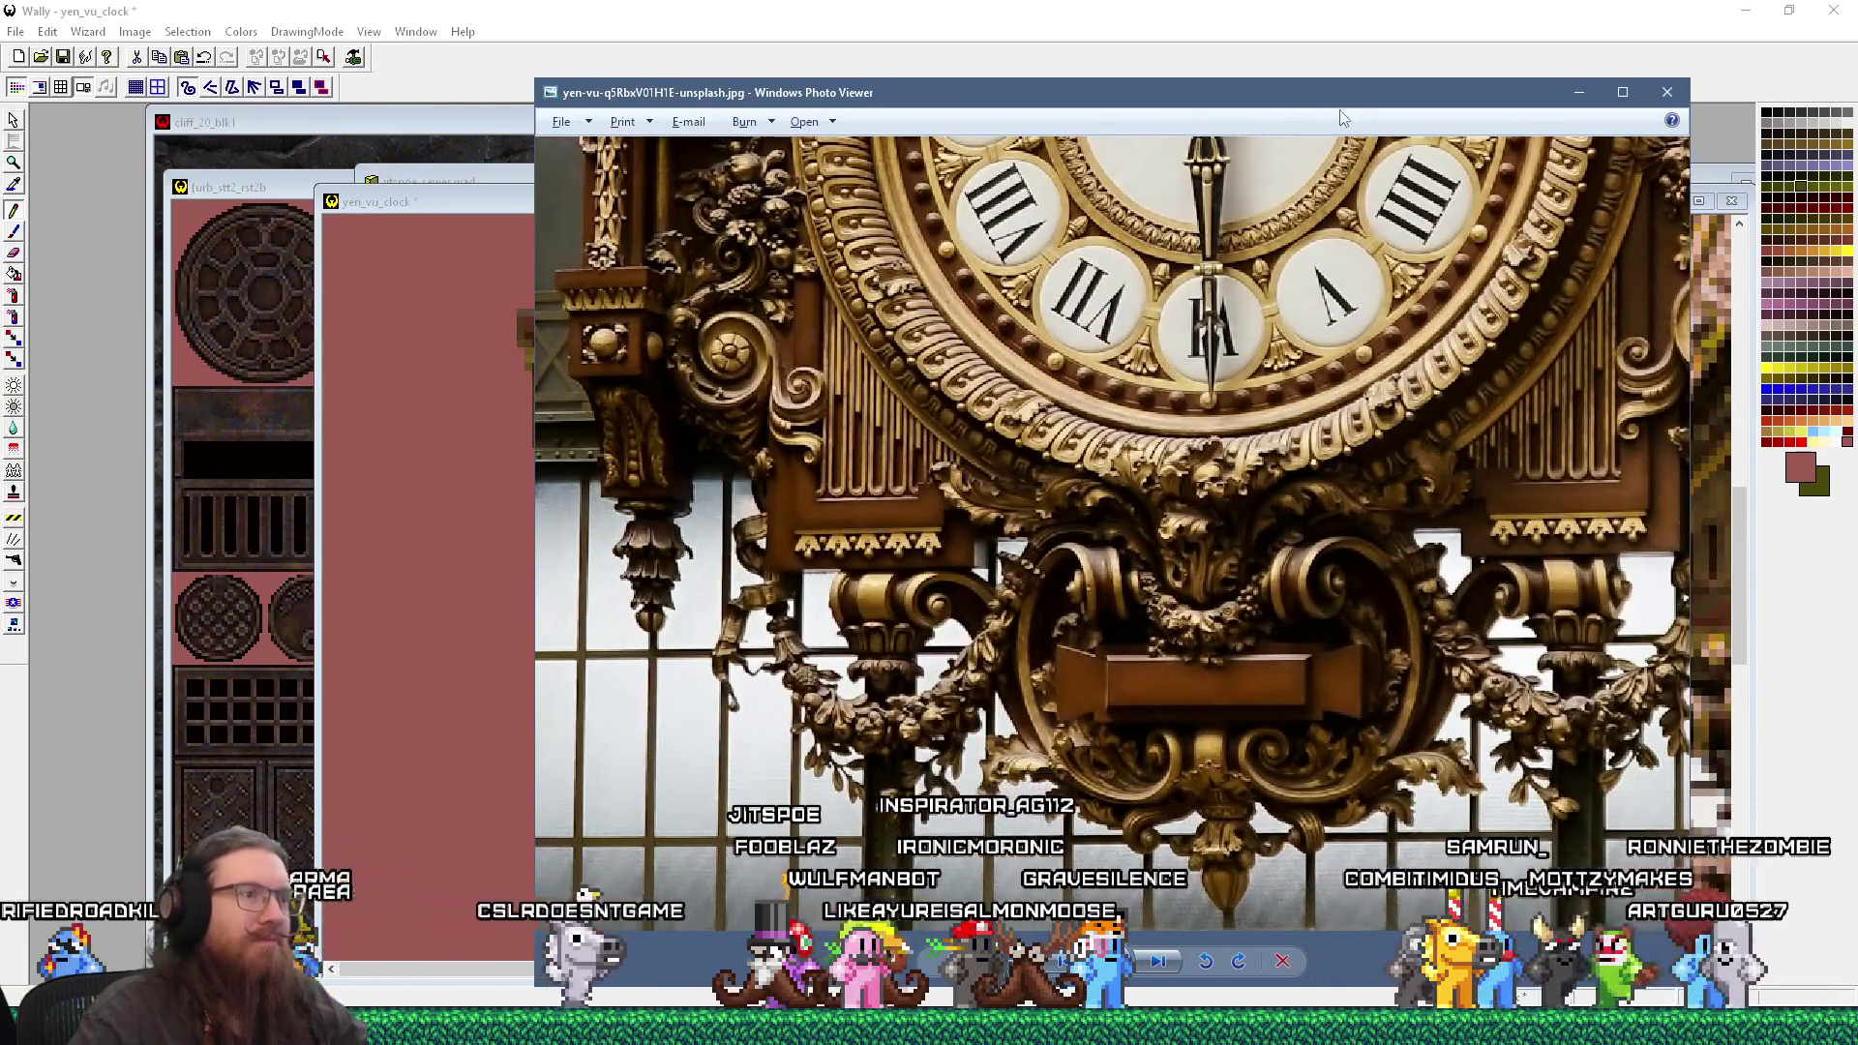
key(alt+Tab)
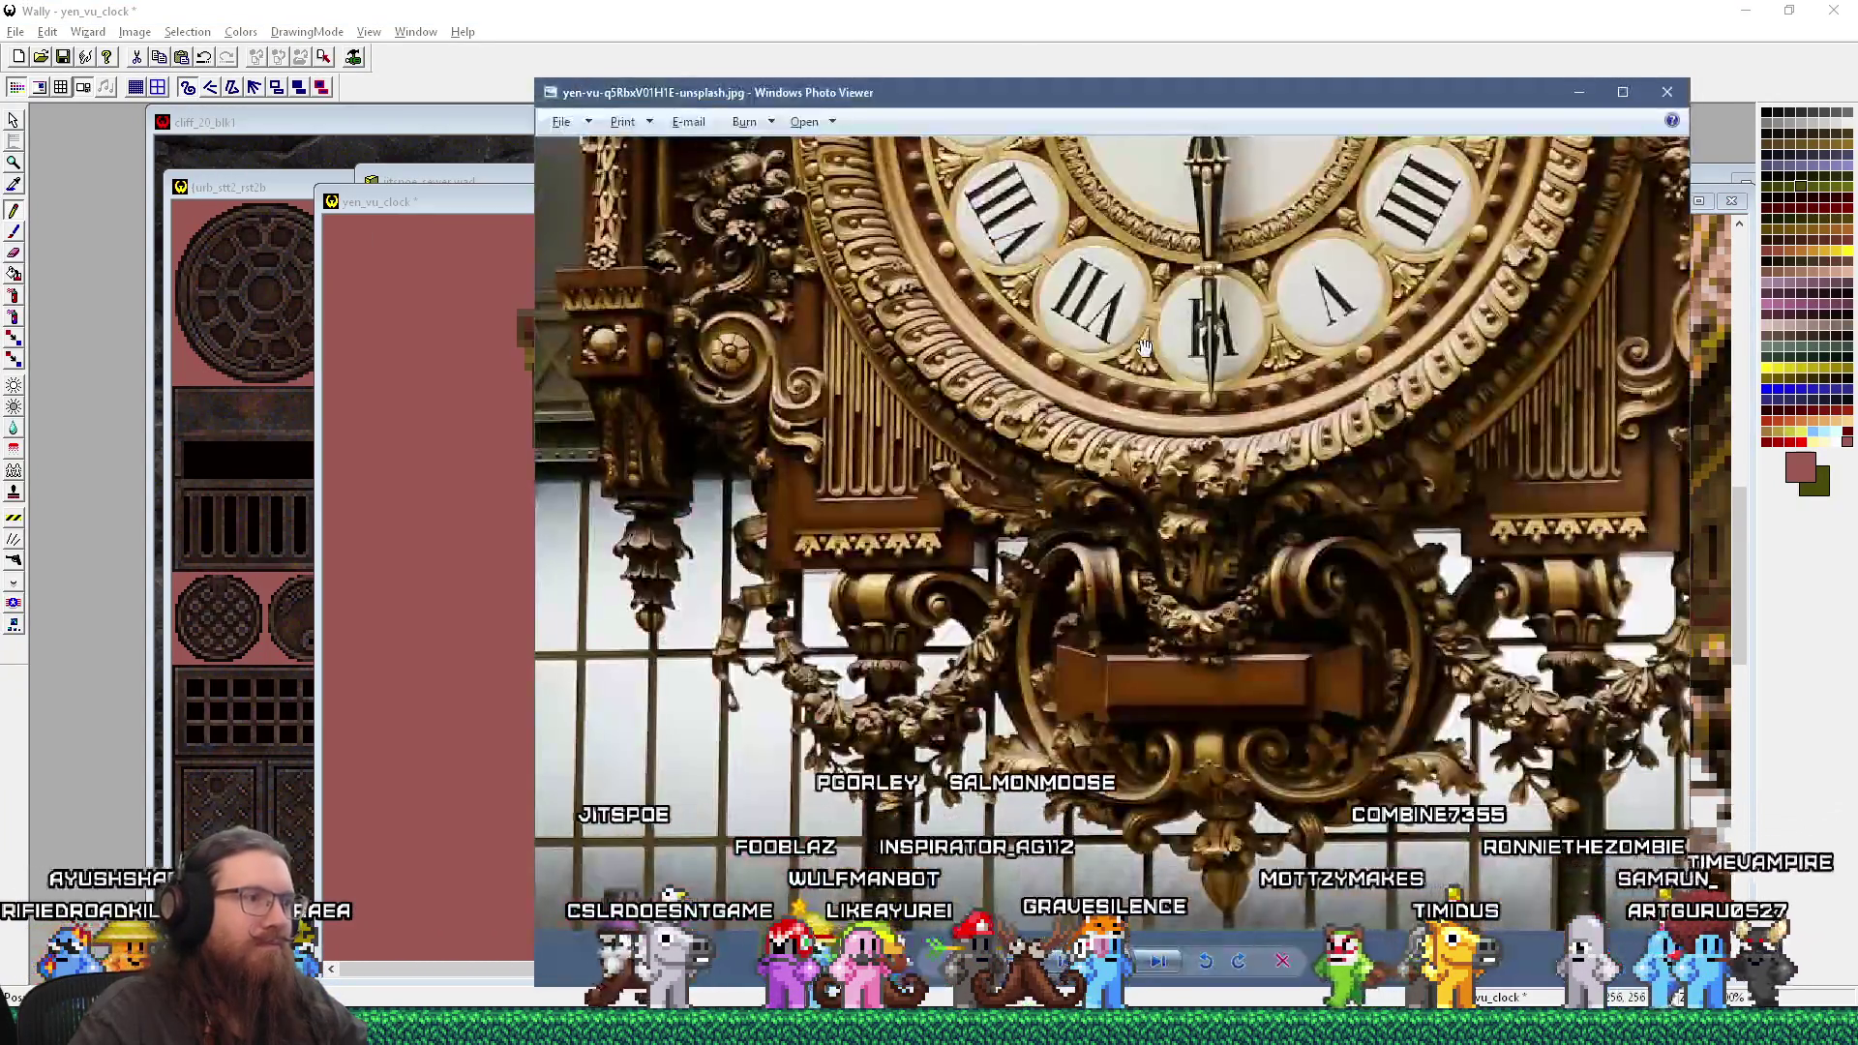
key(alt+Tab)
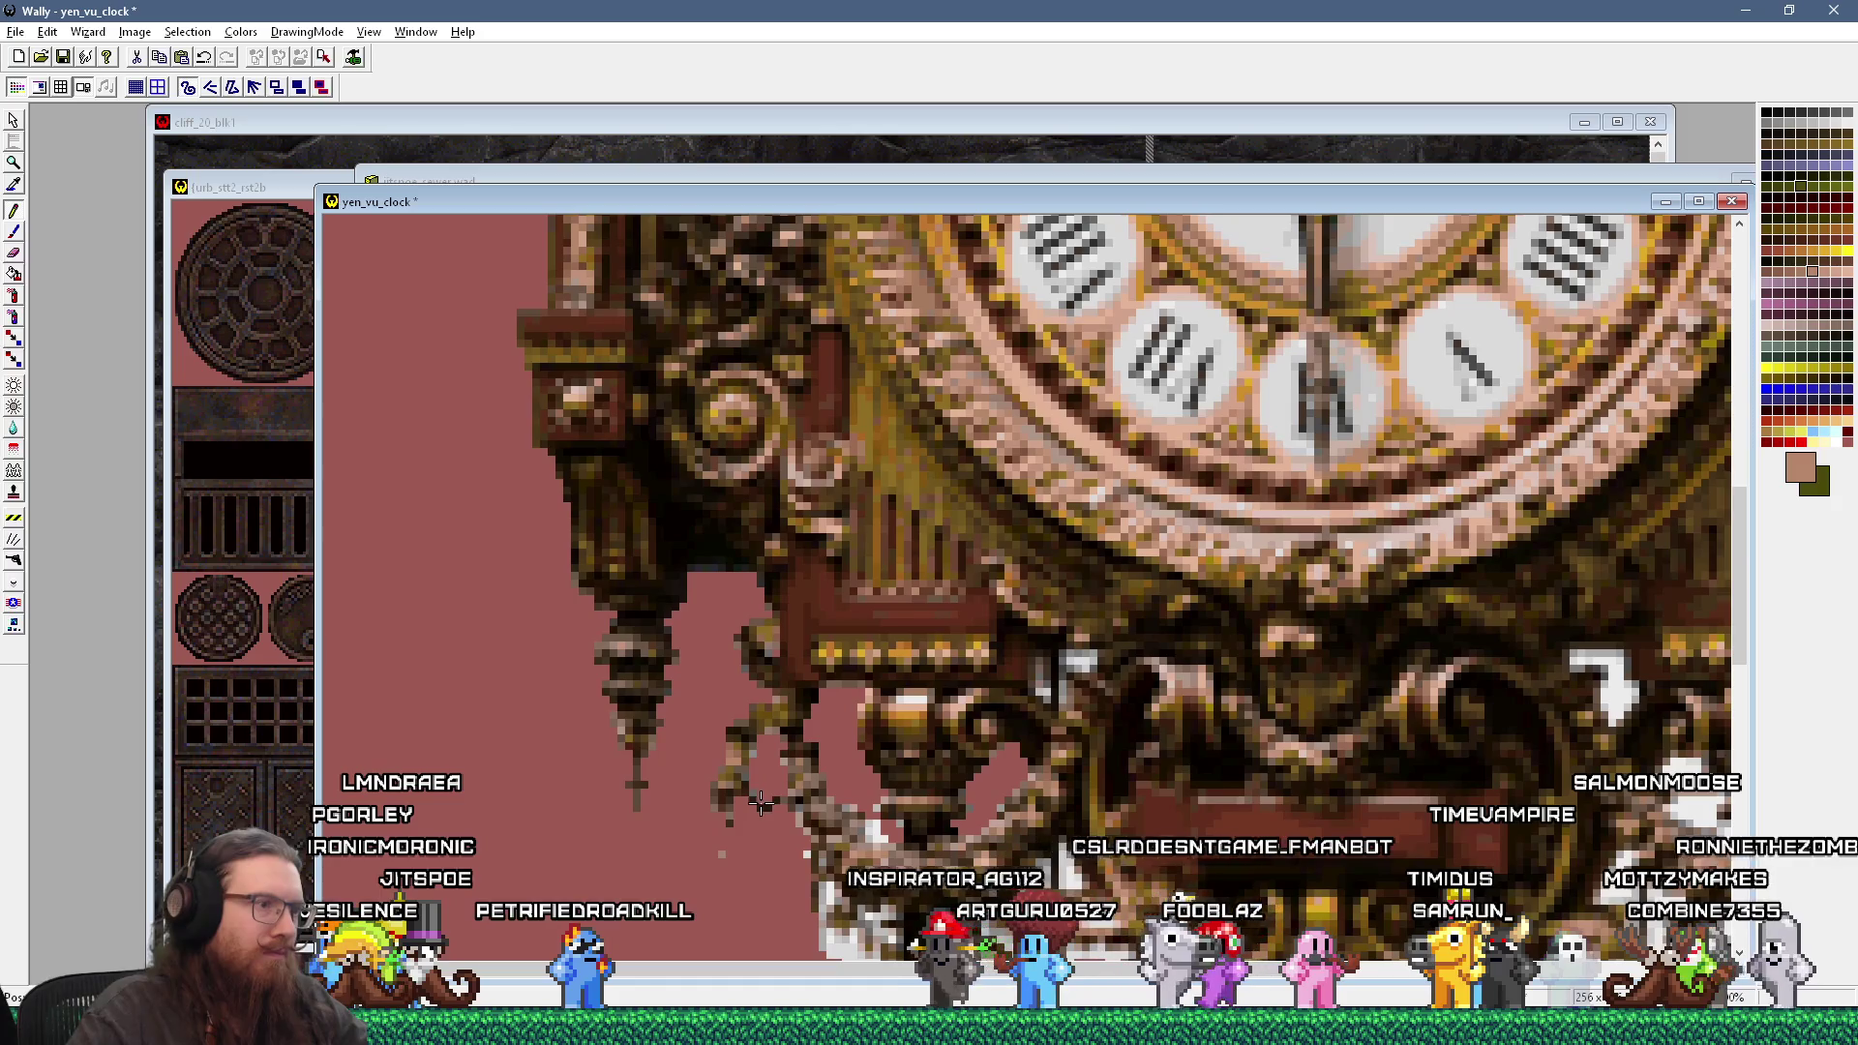
Step: Eyedrop a dark brown from the ornament, check the photo, then eyedrop the pink background
click(794, 703)
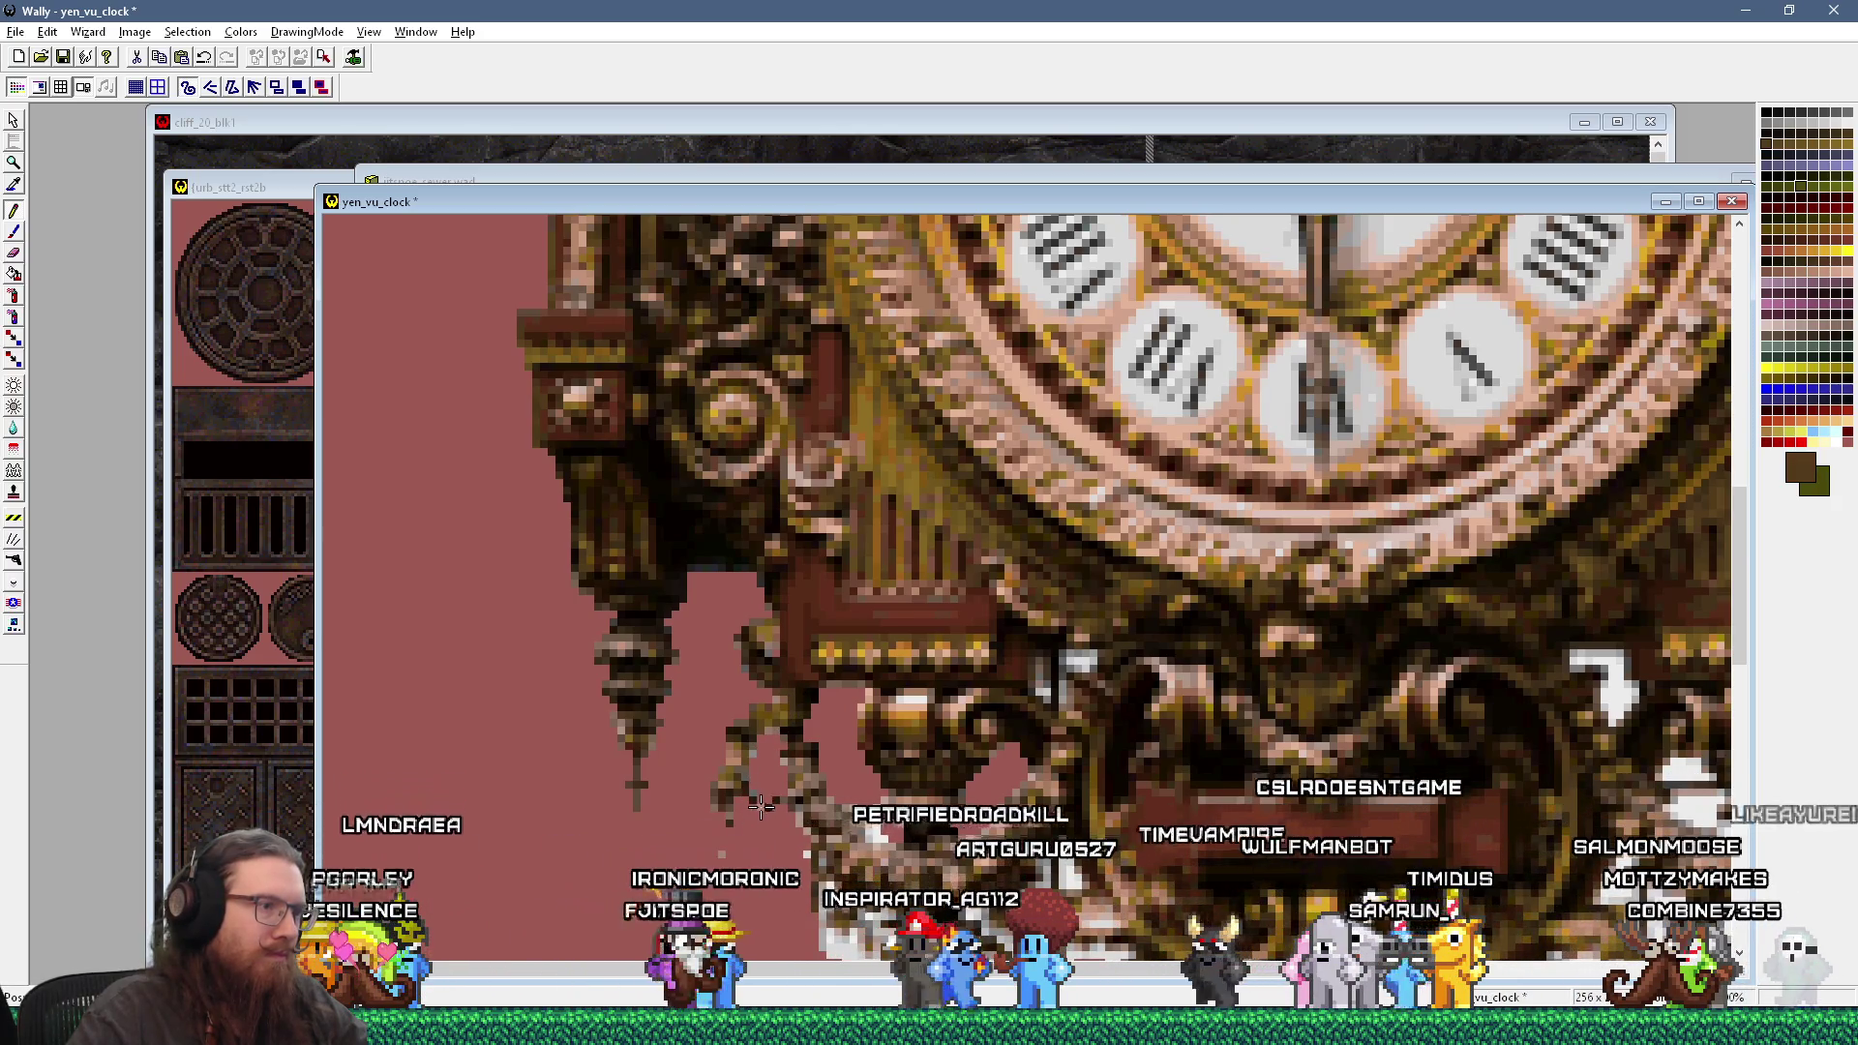
key(alt+Tab)
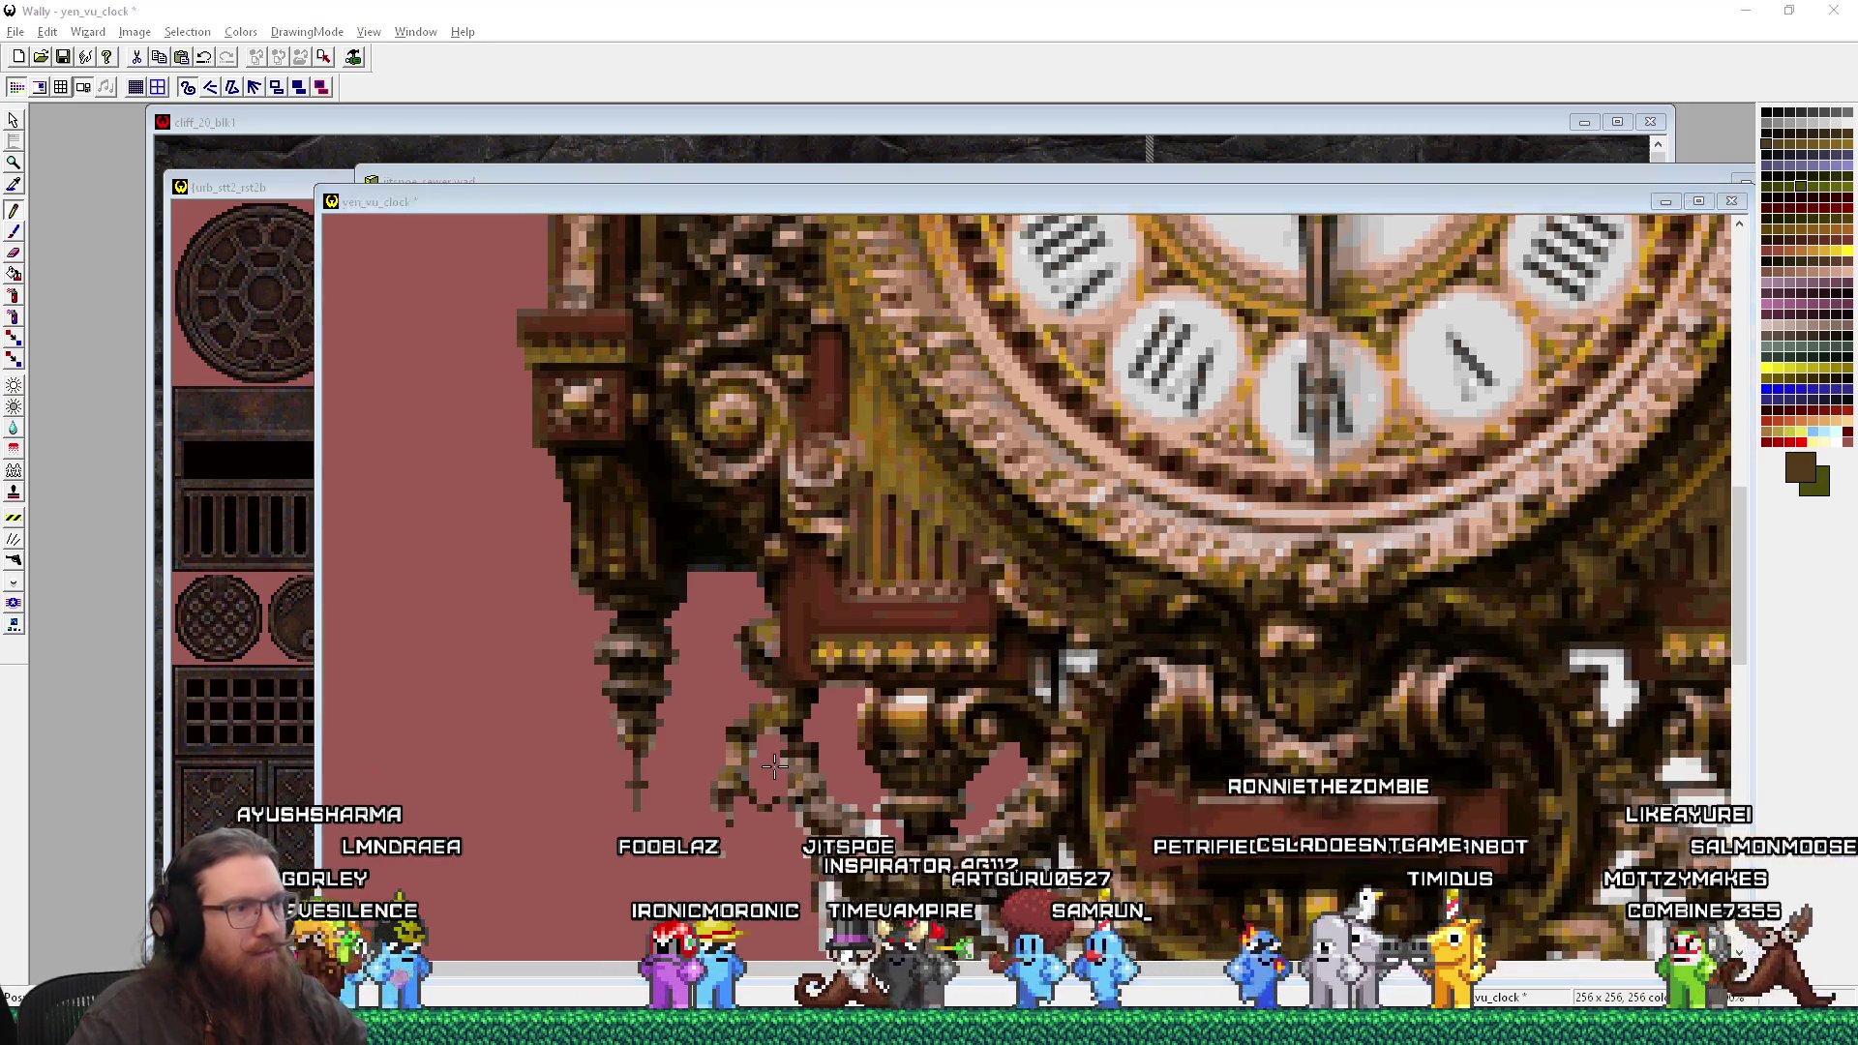
key(alt+Tab)
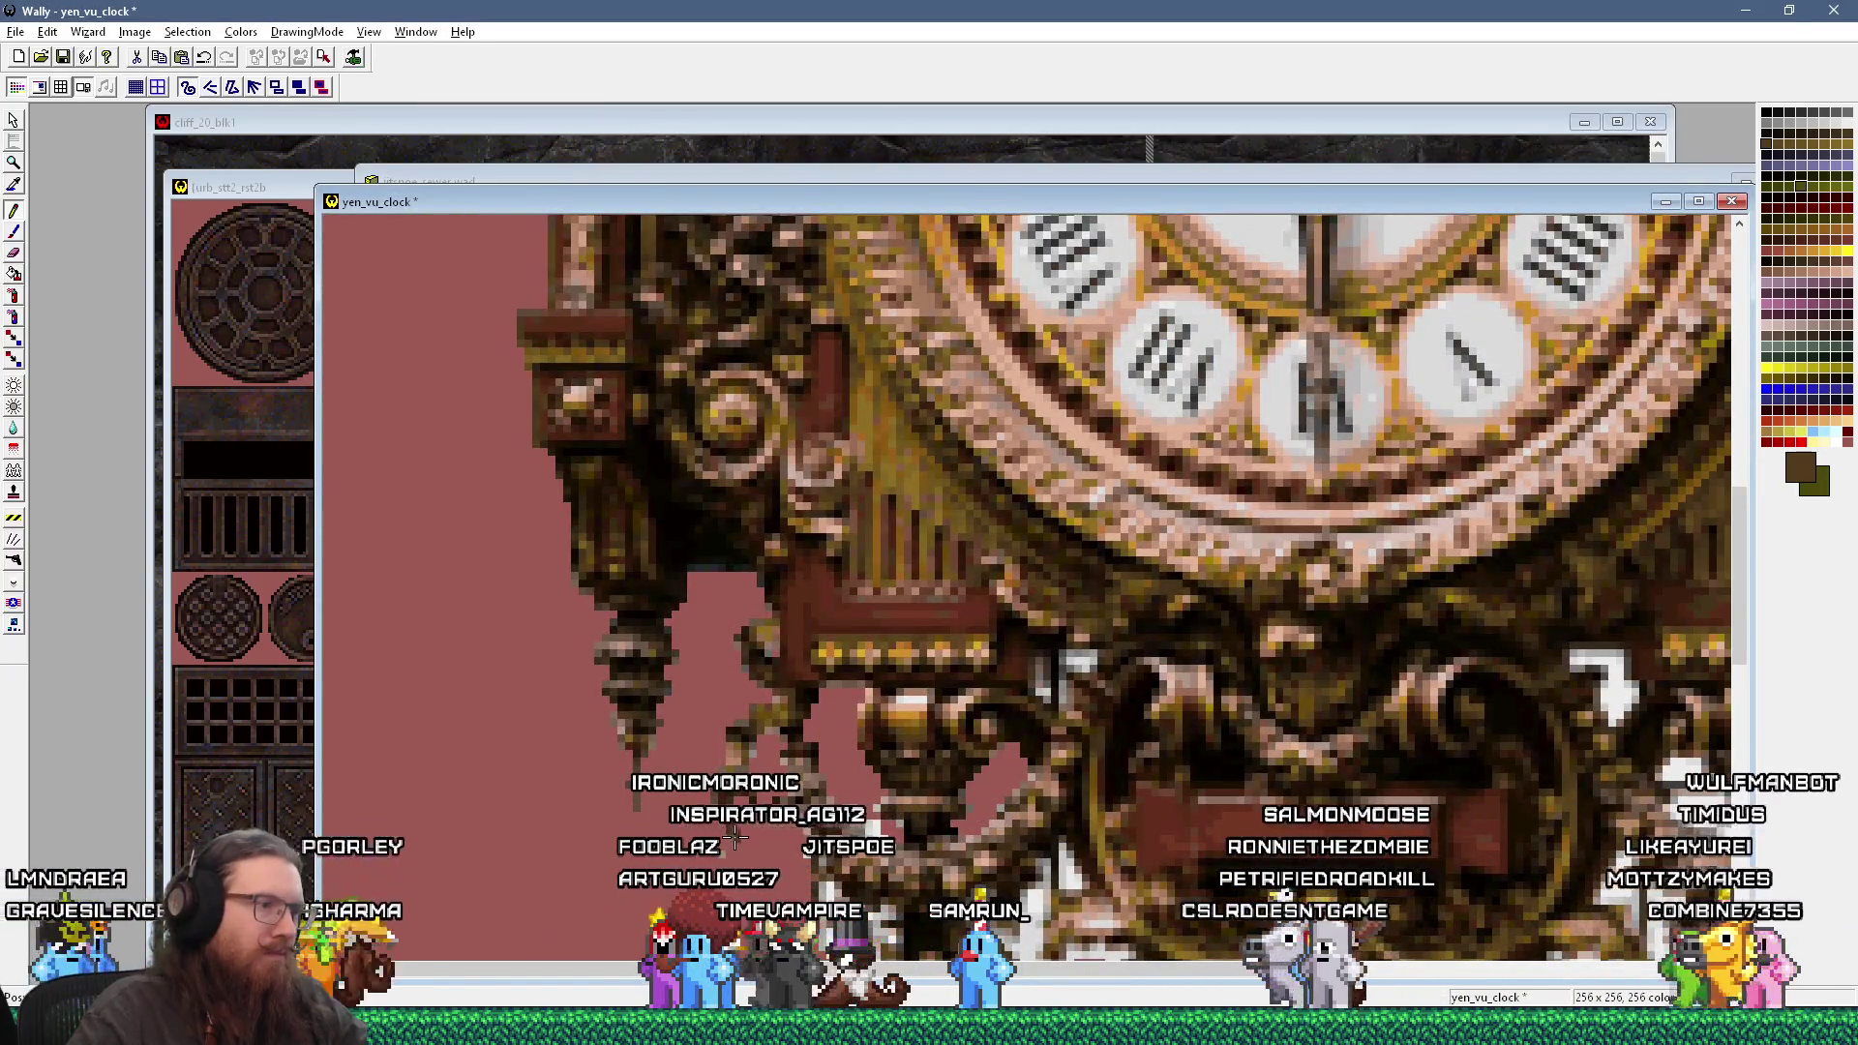
click(721, 861)
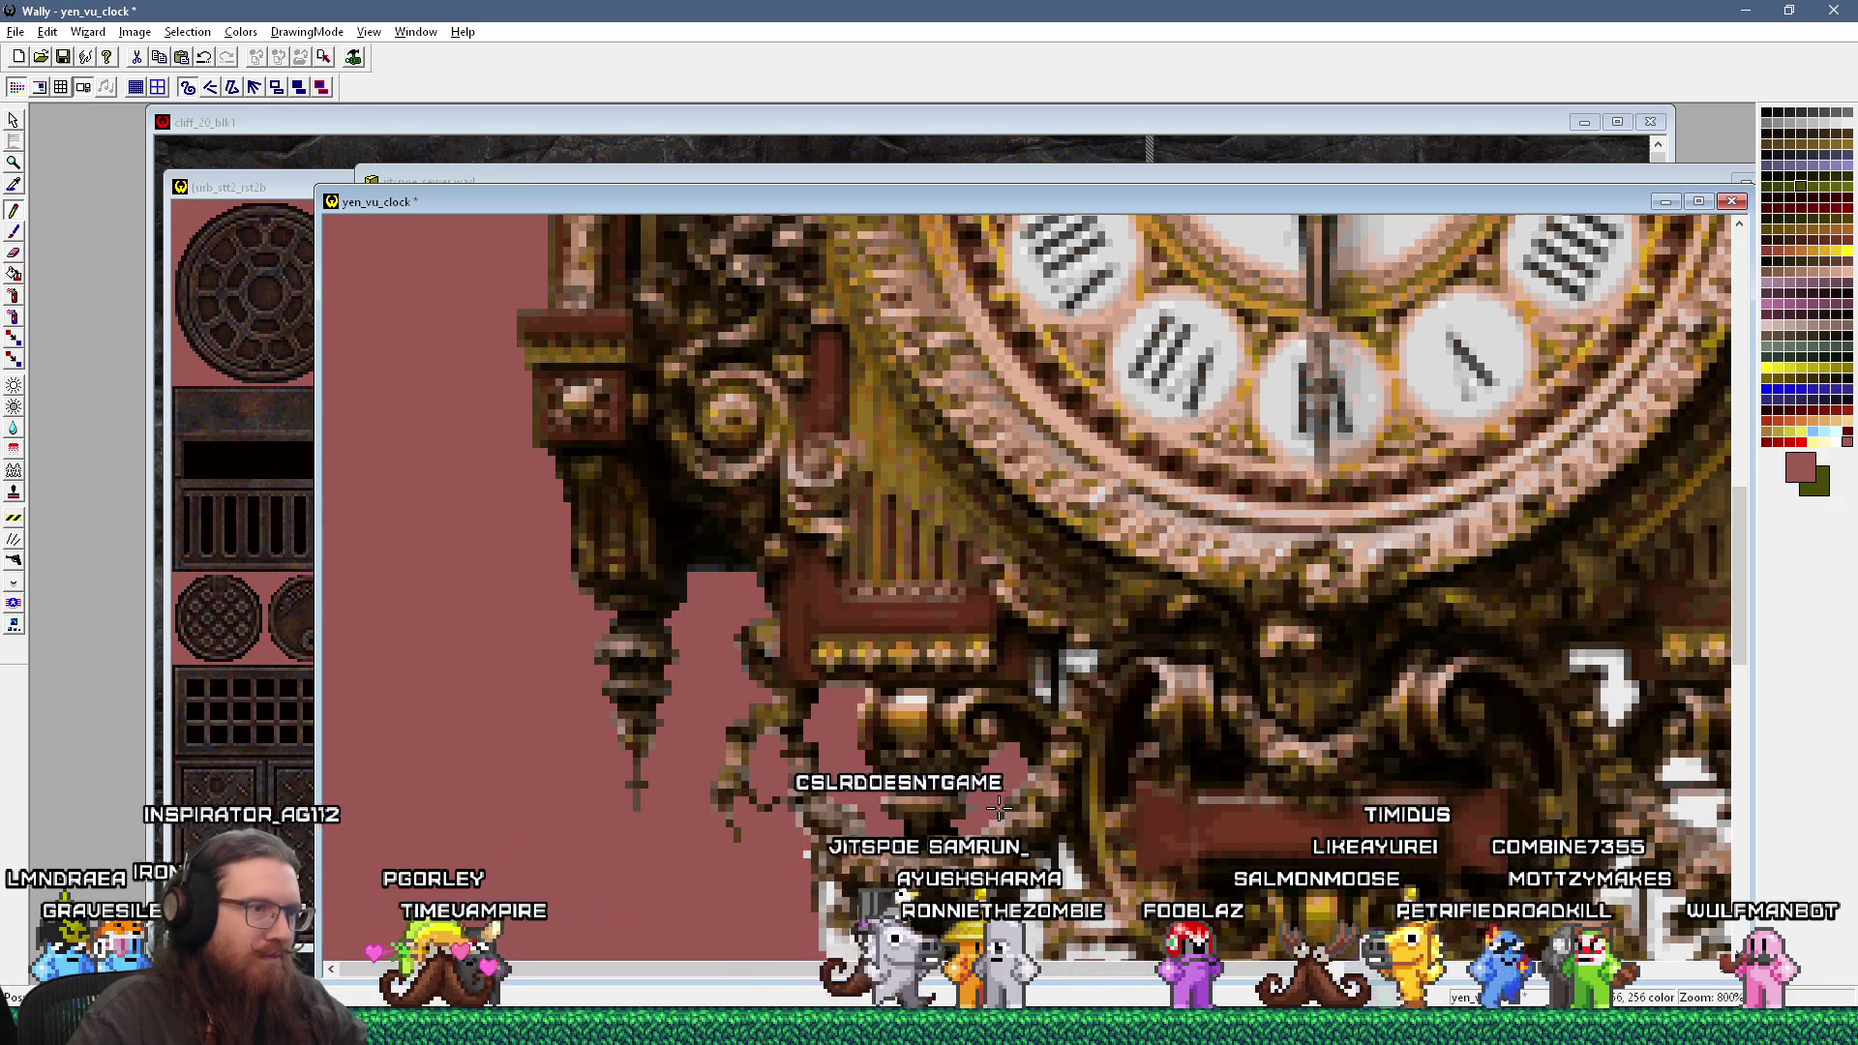
Step: Compare against the reference photo and scroll down to the clock's lower central ornament
key(alt+Tab)
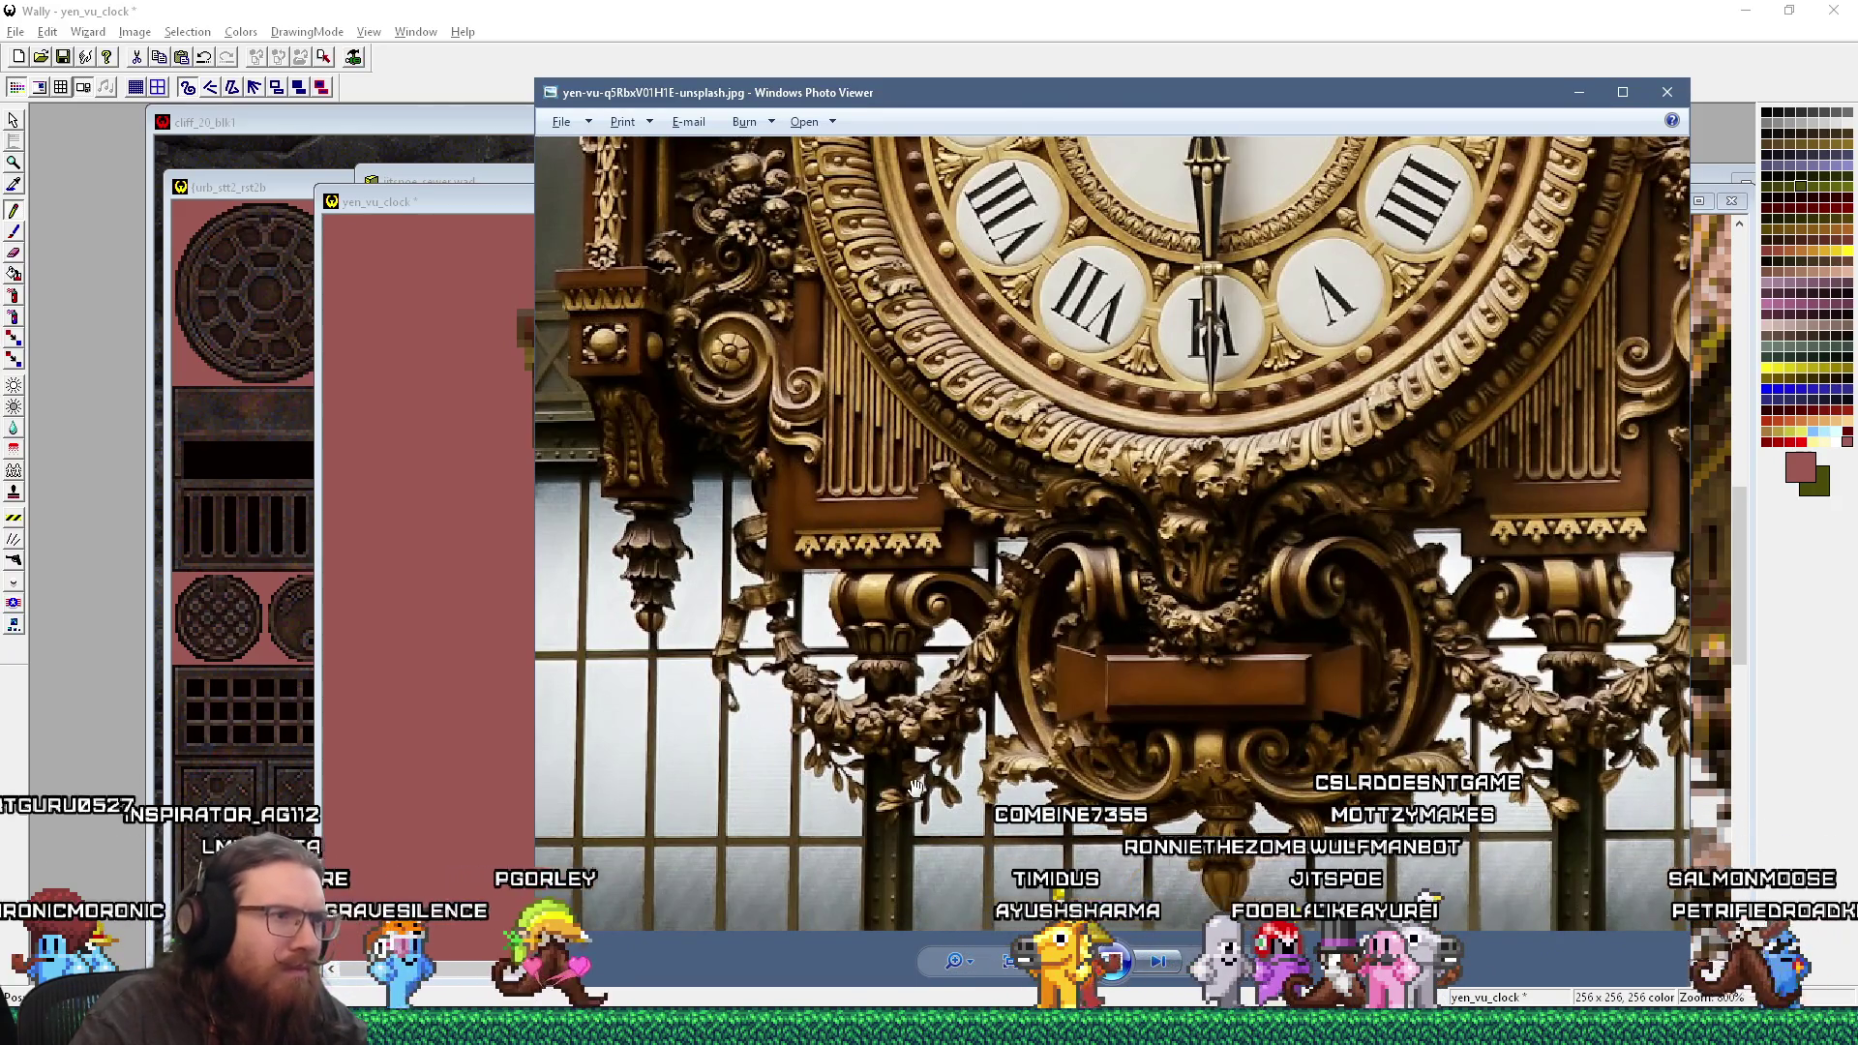
key(alt+Tab)
key(alt+Tab)
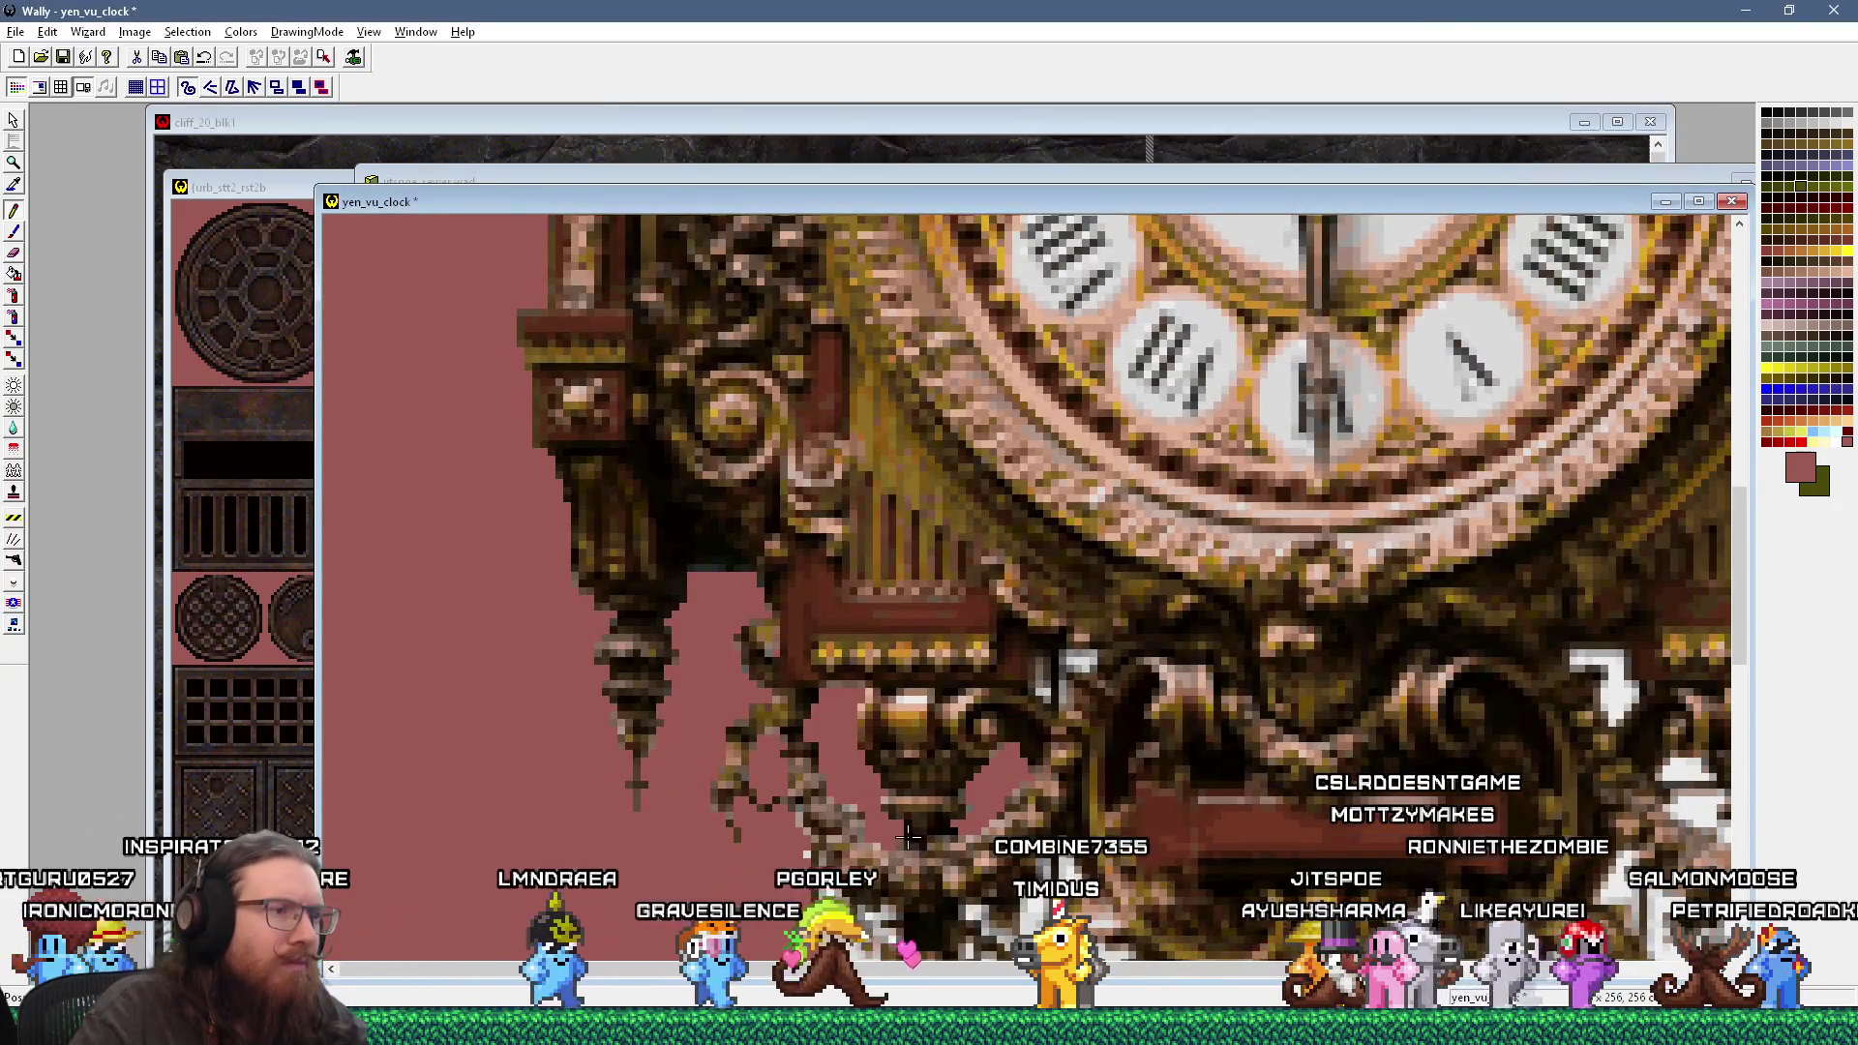
key(alt+Tab)
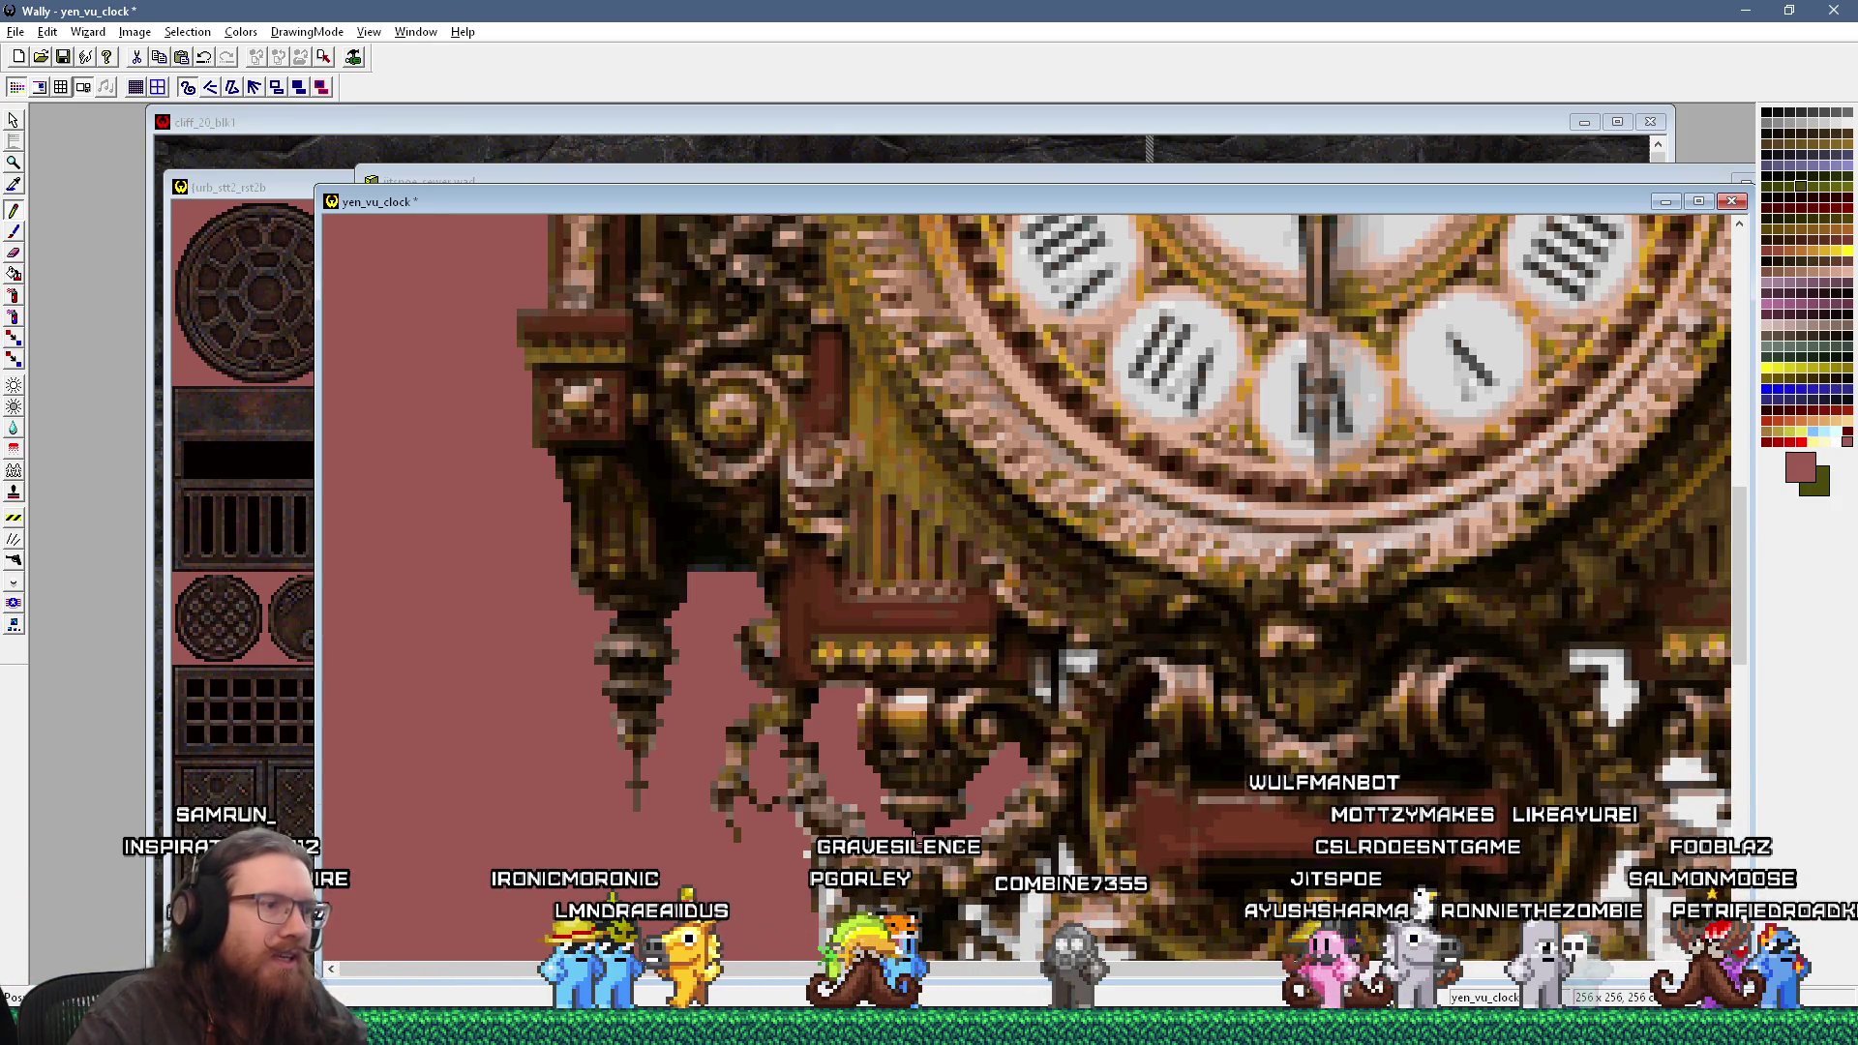
scroll(914, 833, down, 3)
key(alt+Tab)
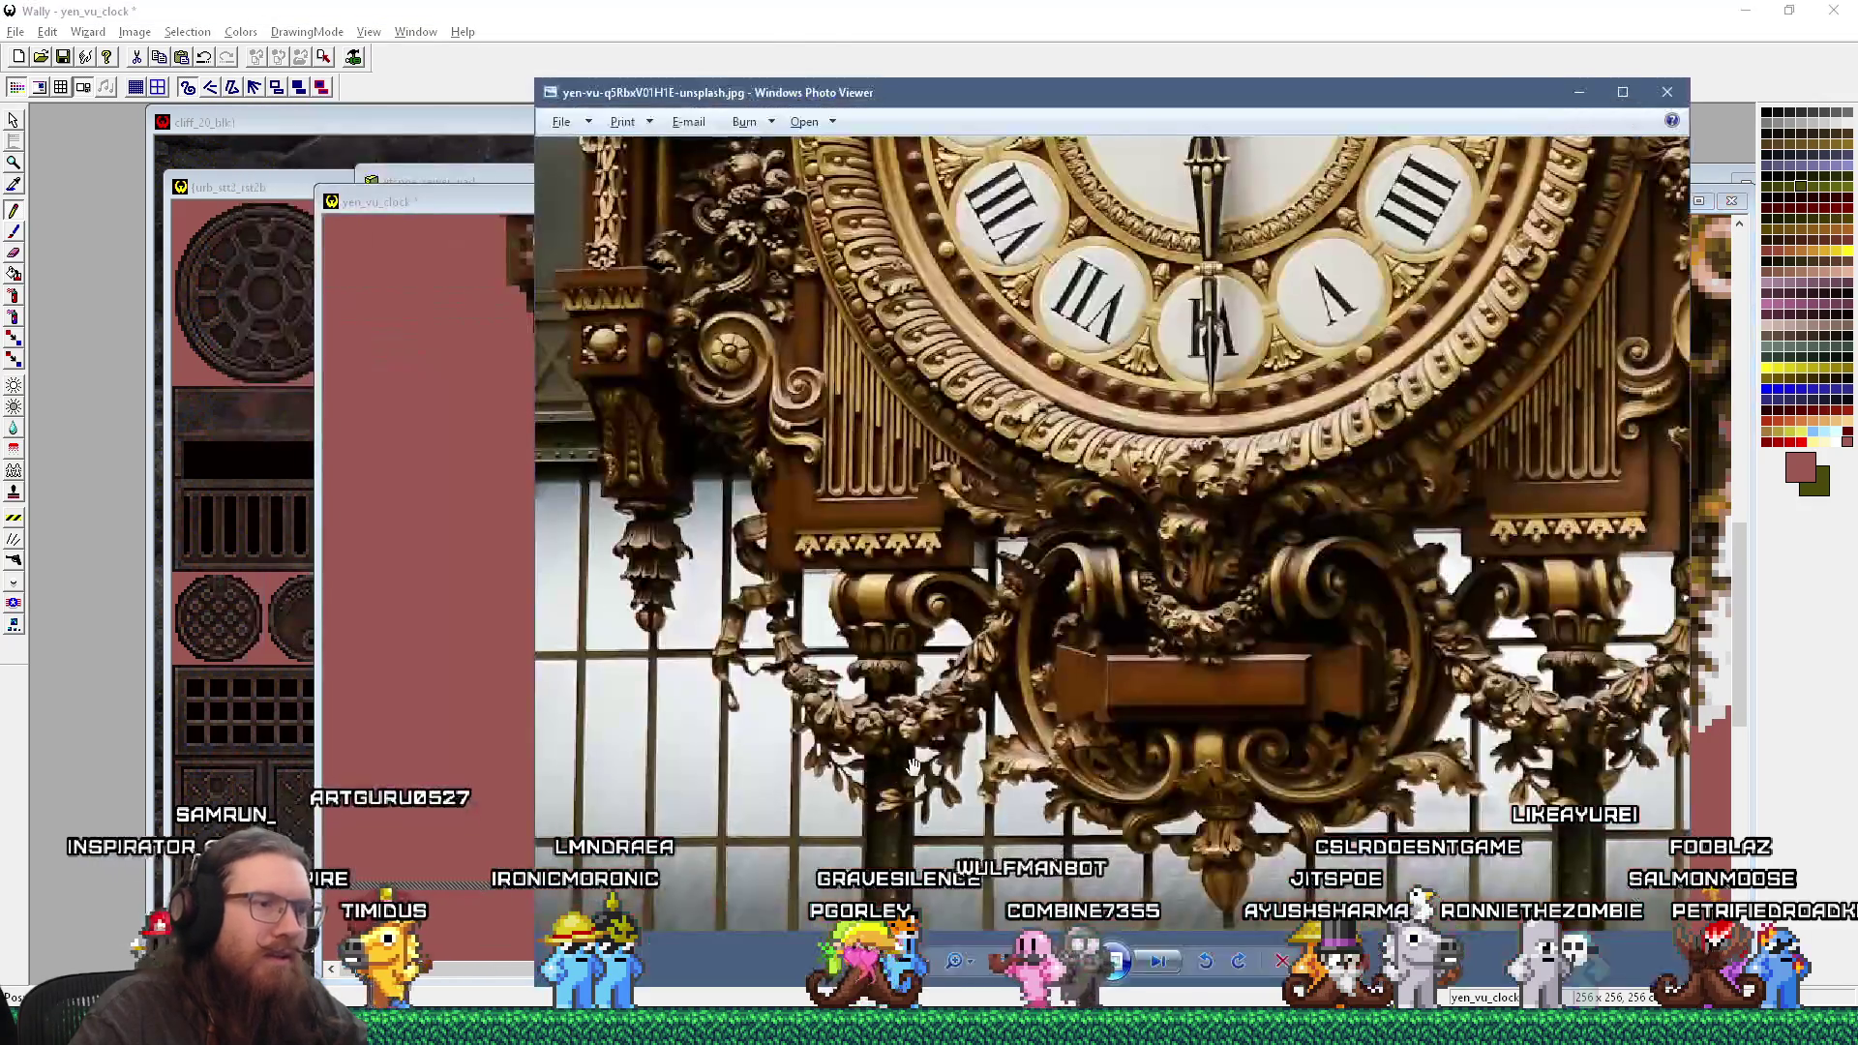
key(alt+Tab)
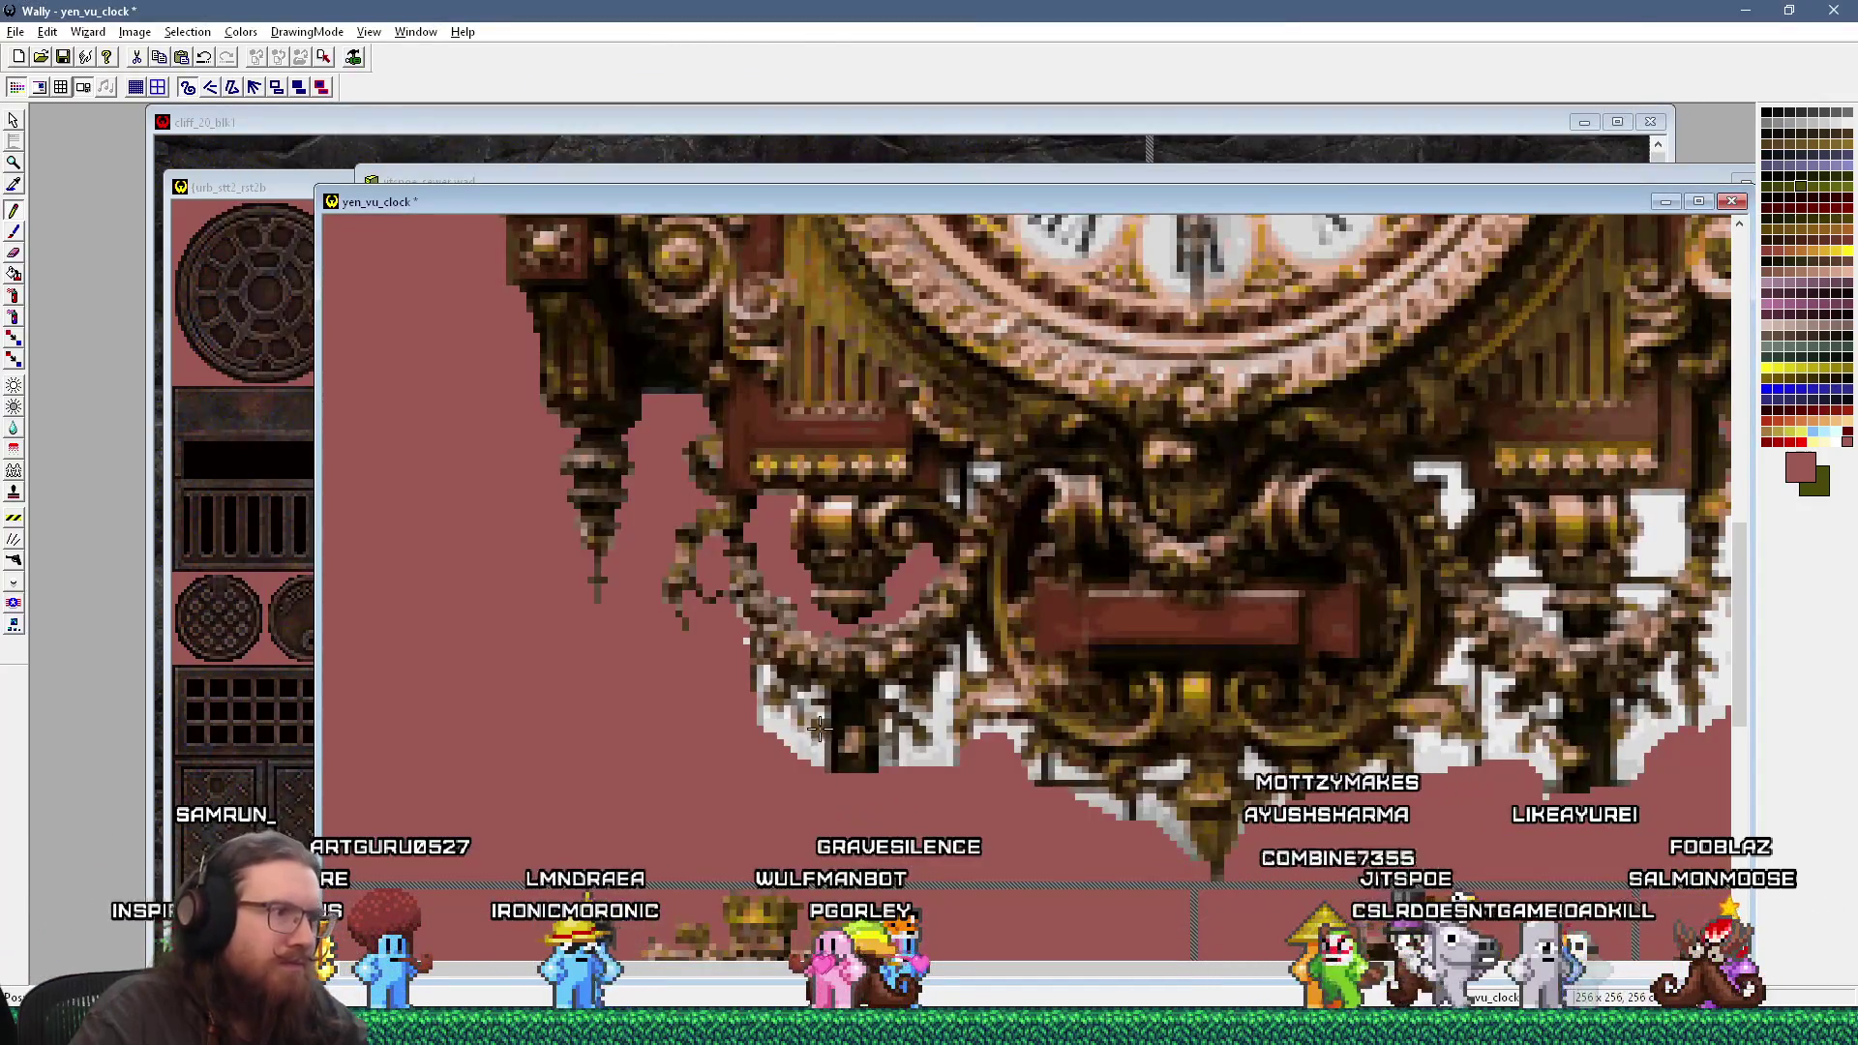
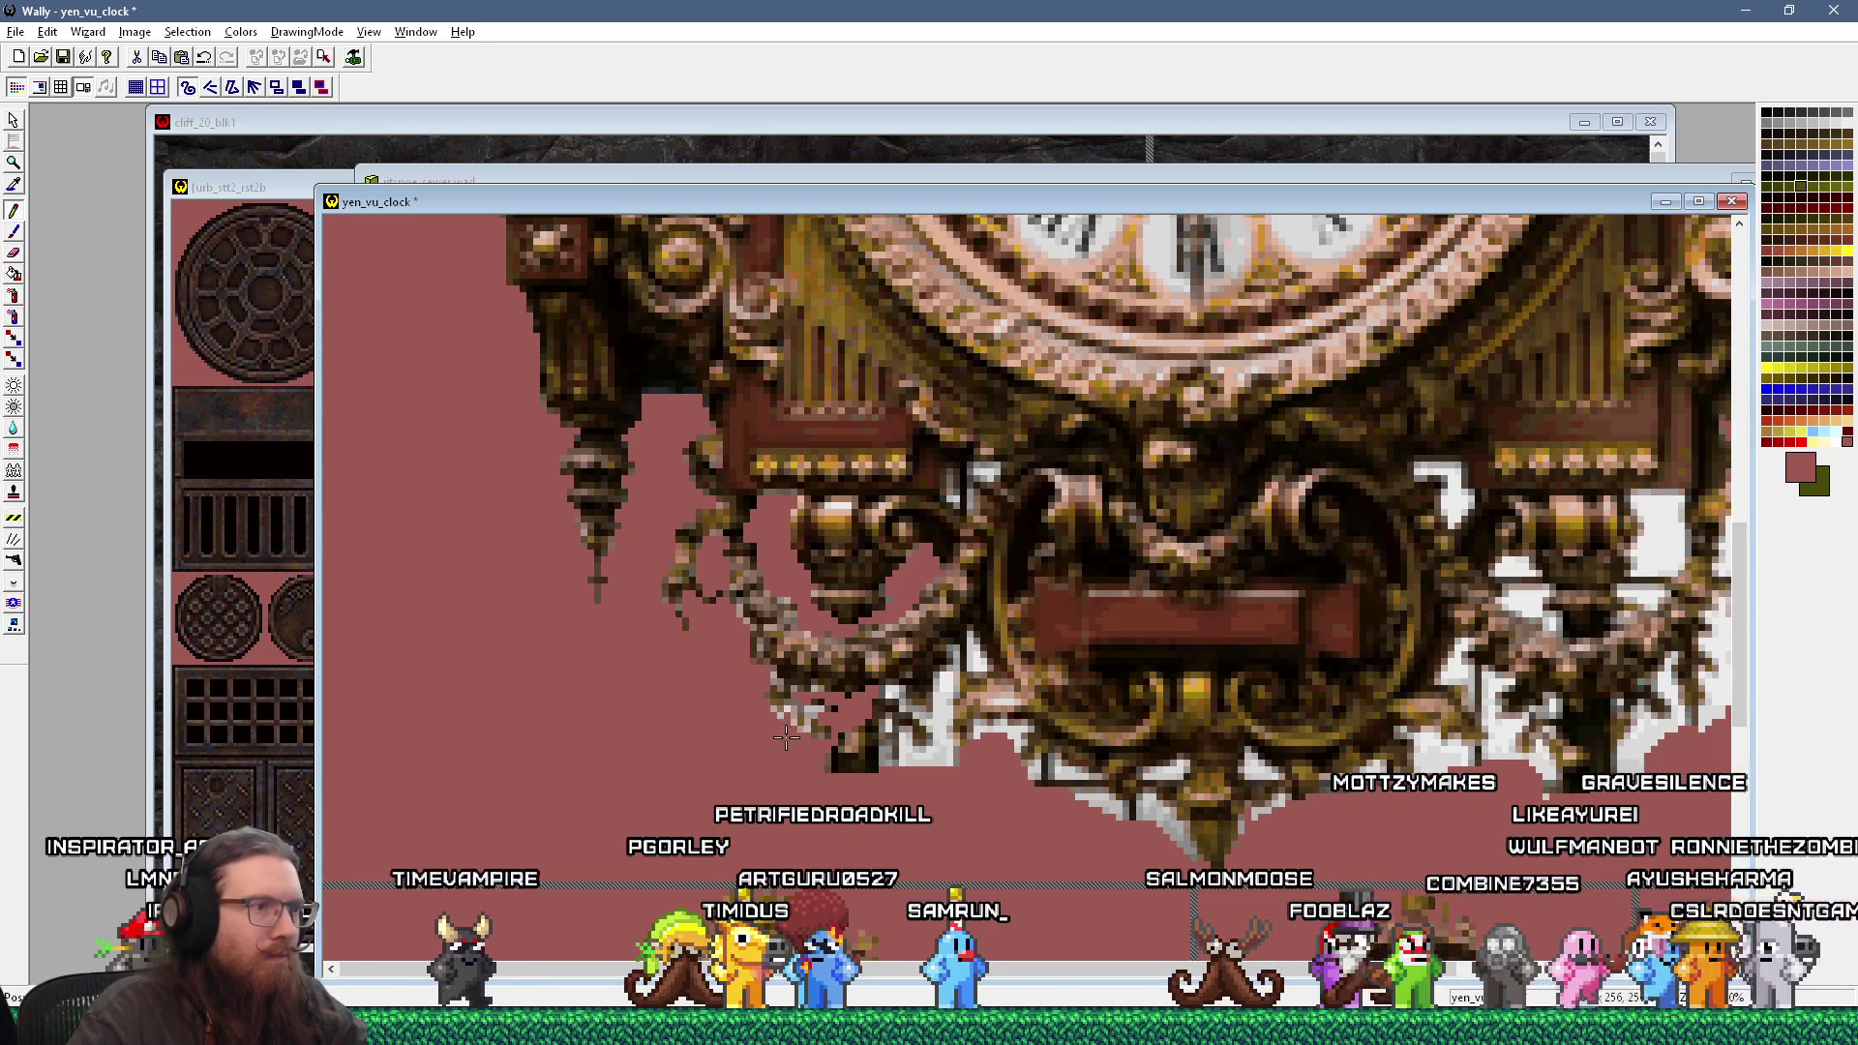
Step: Compare the canvas with the clock photo and sample the near-black ornament colour
key(alt+Tab)
key(alt+Tab)
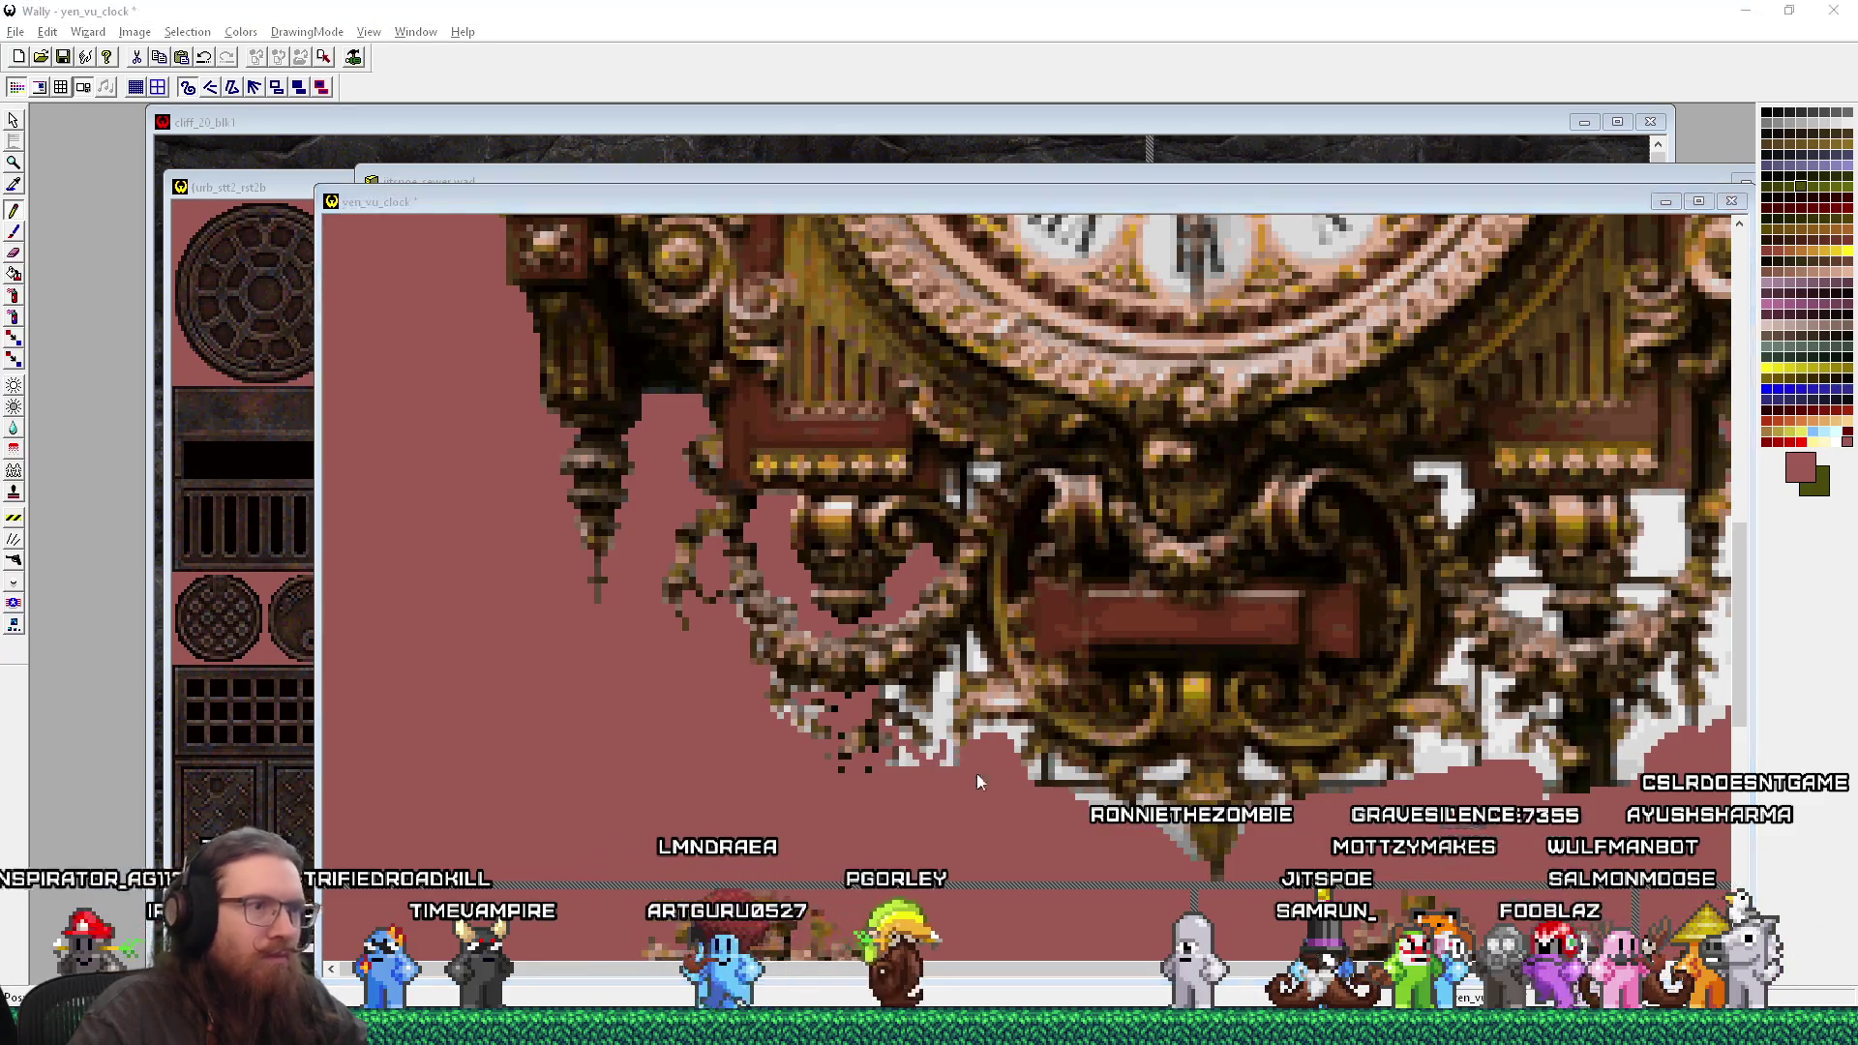
key(alt+Tab)
key(alt+Tab)
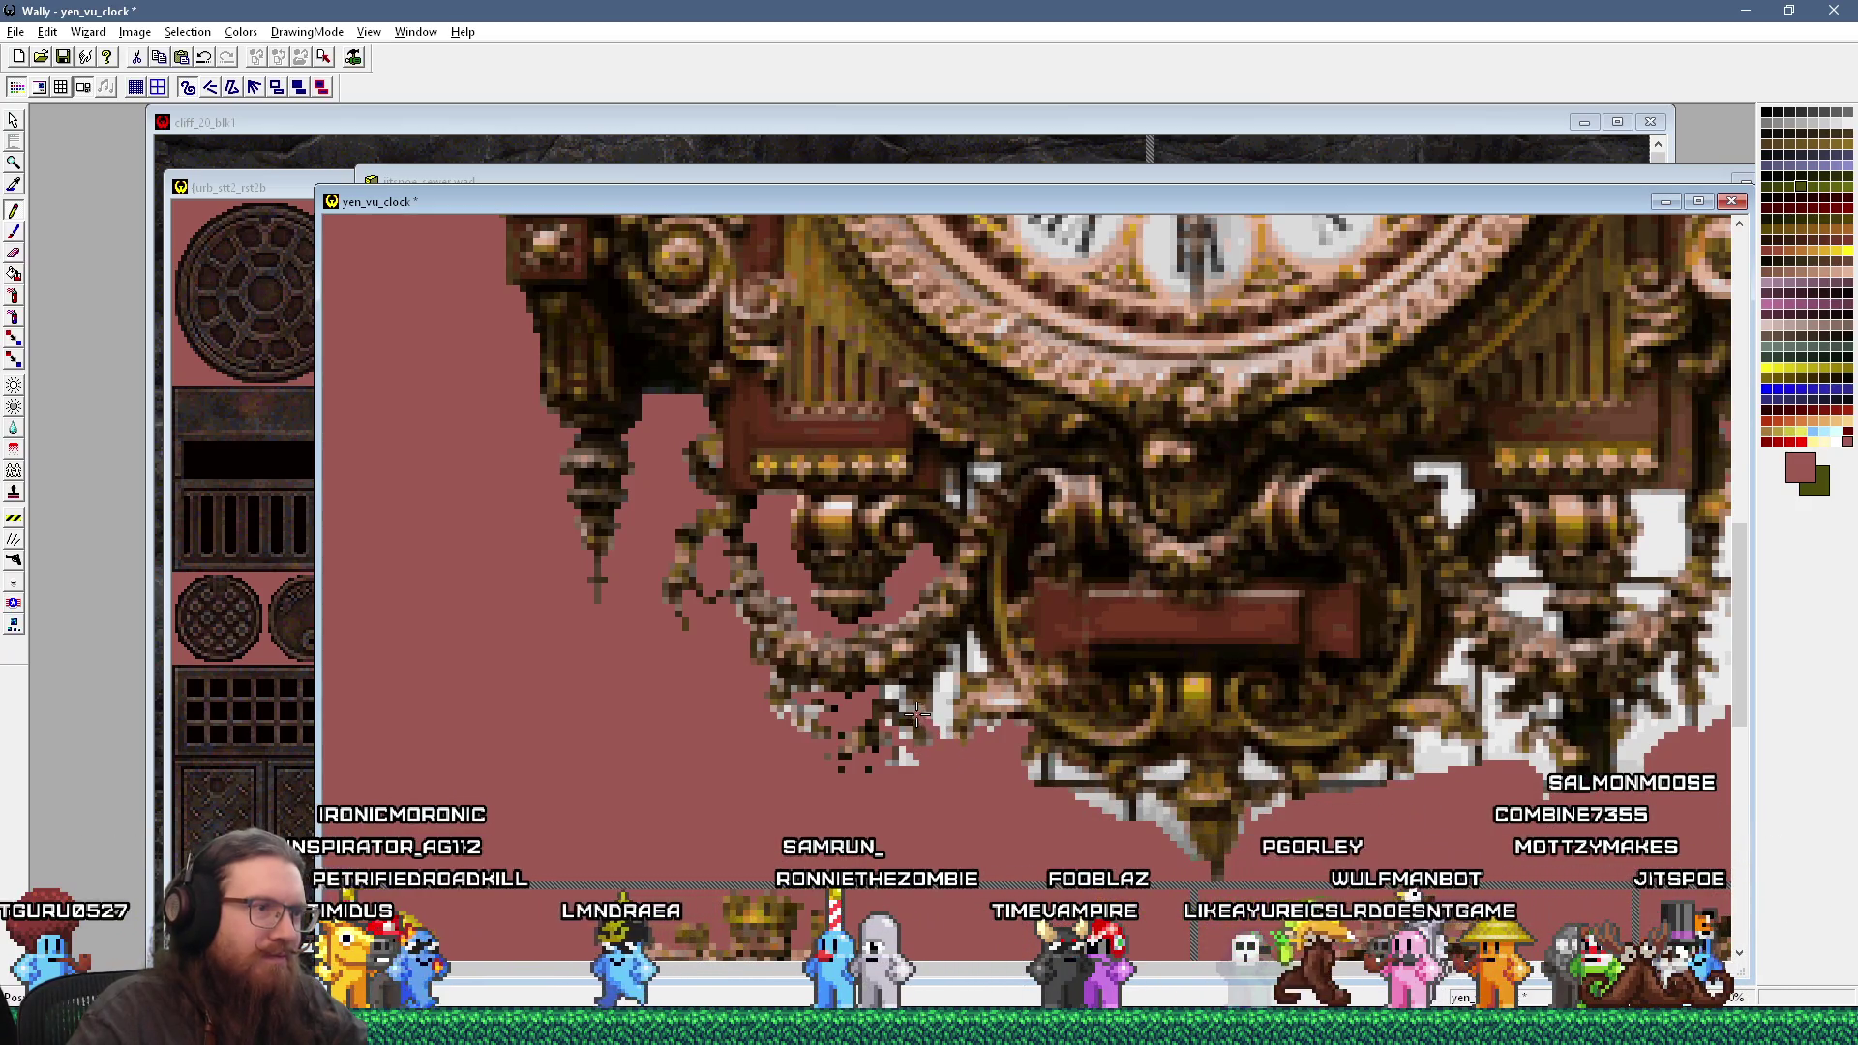
key(alt+Tab)
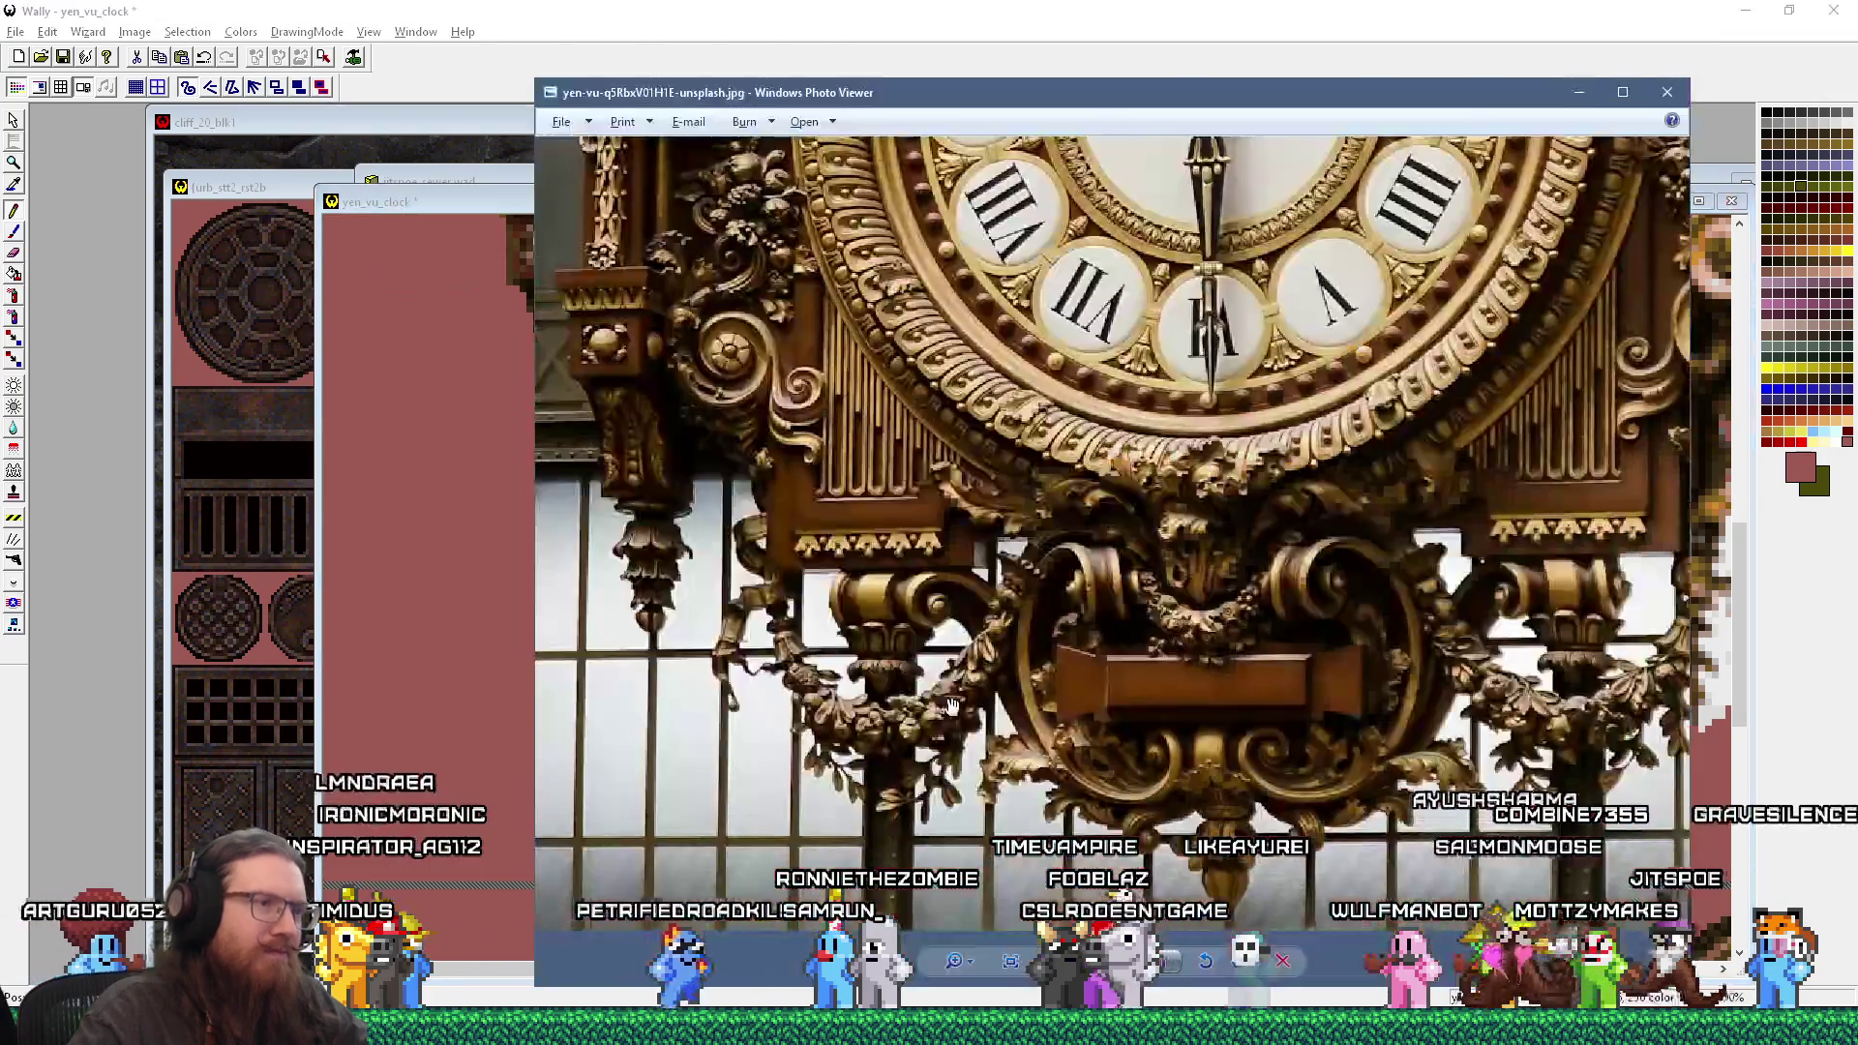
key(alt+Tab)
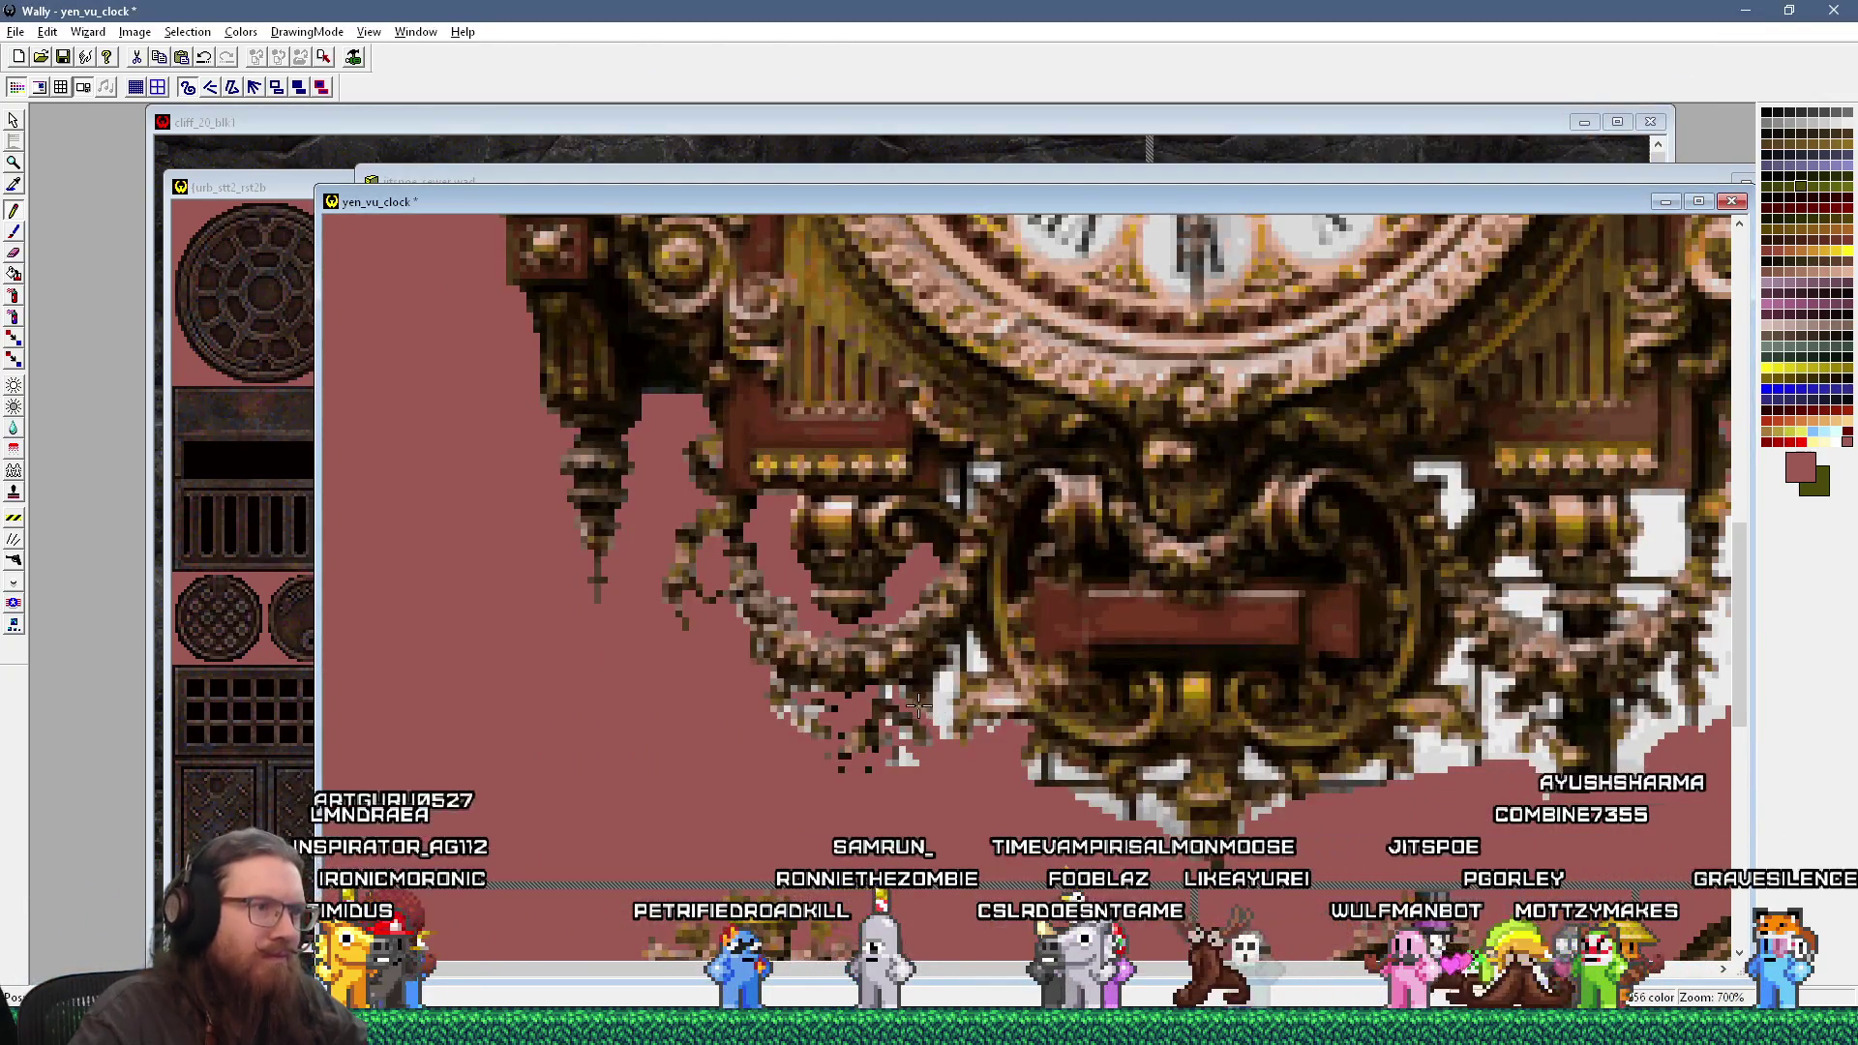
click(936, 670)
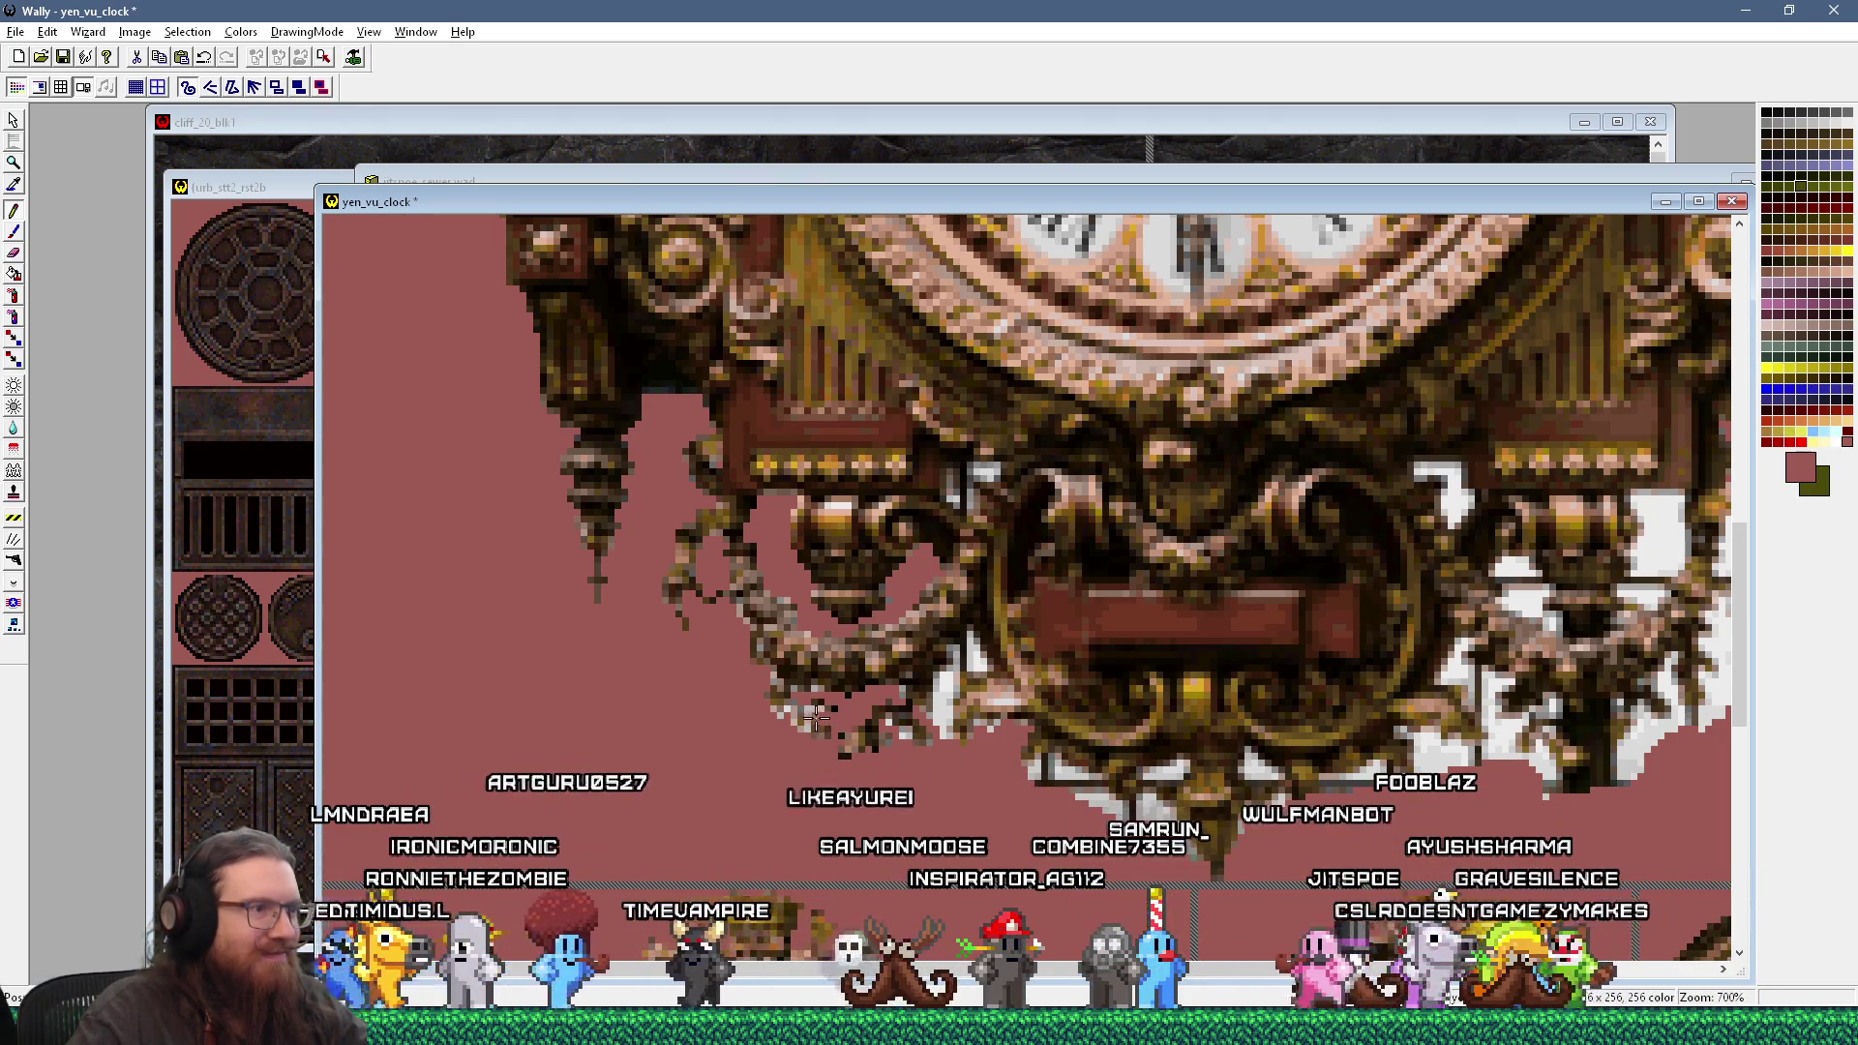
key(alt+Tab)
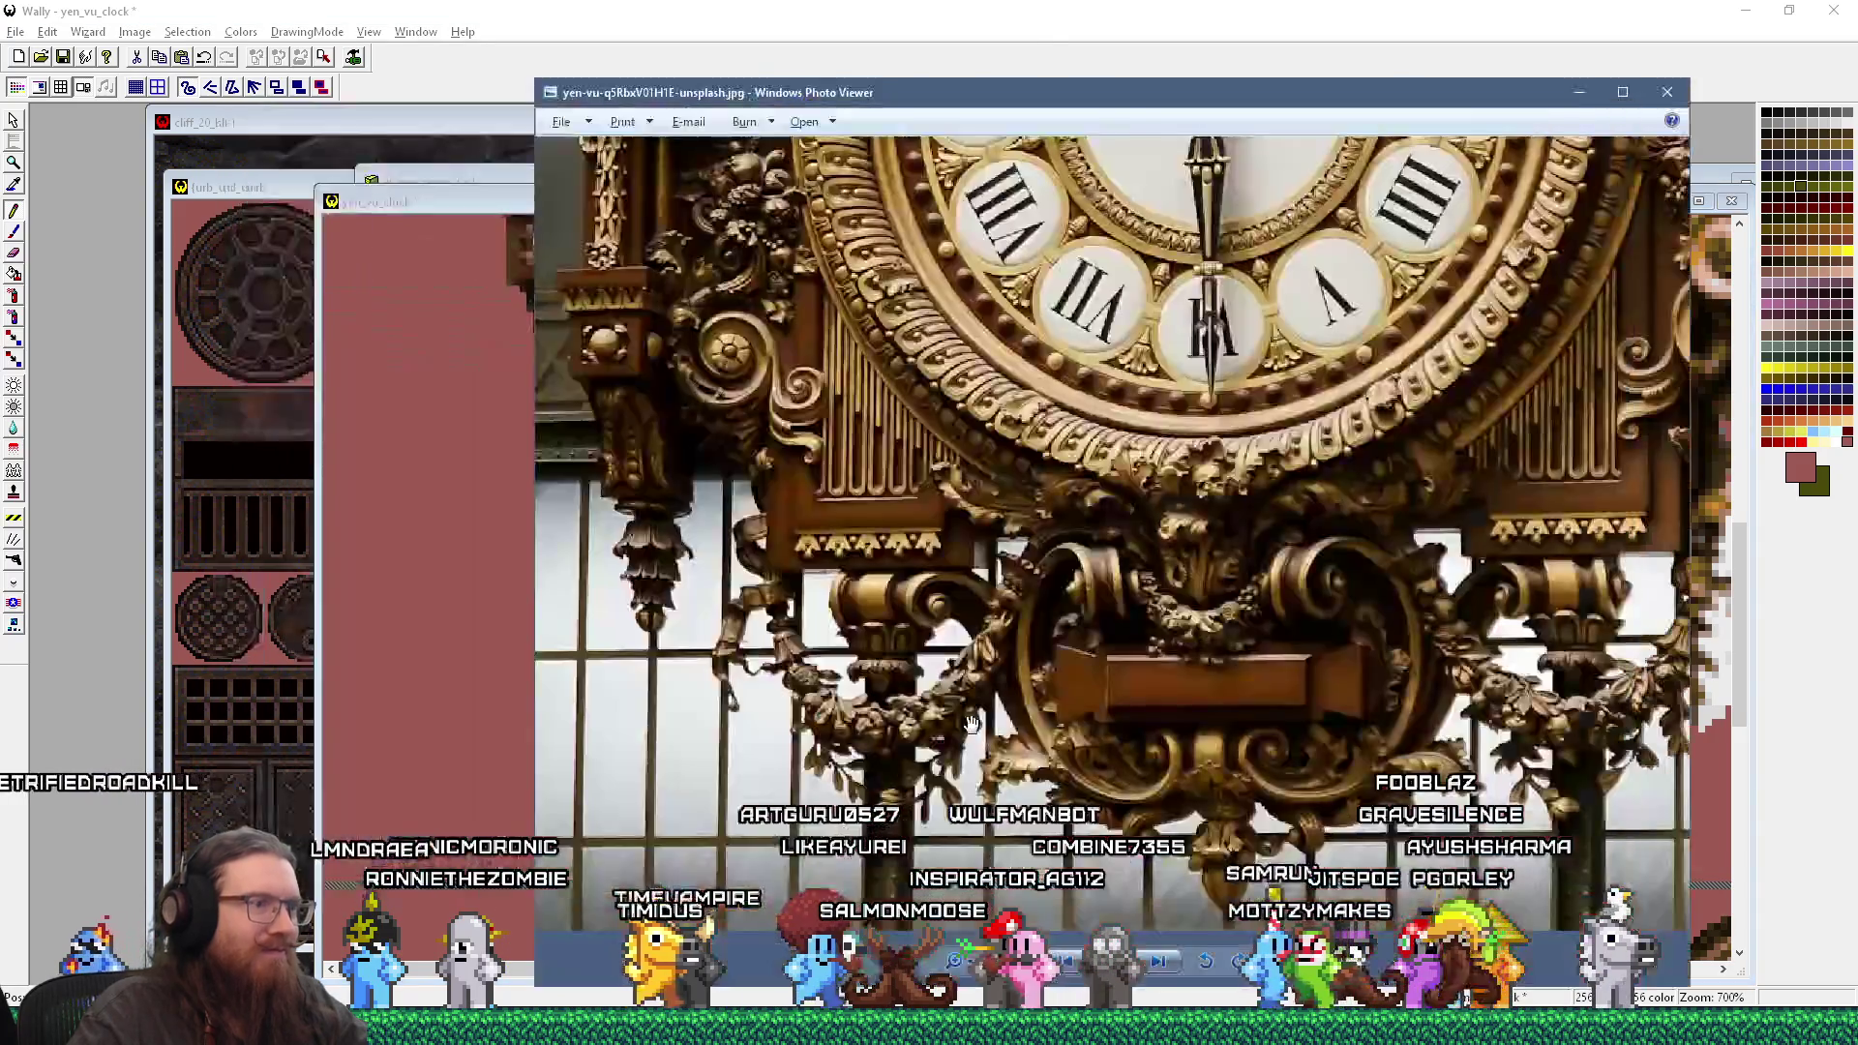
key(alt+Tab)
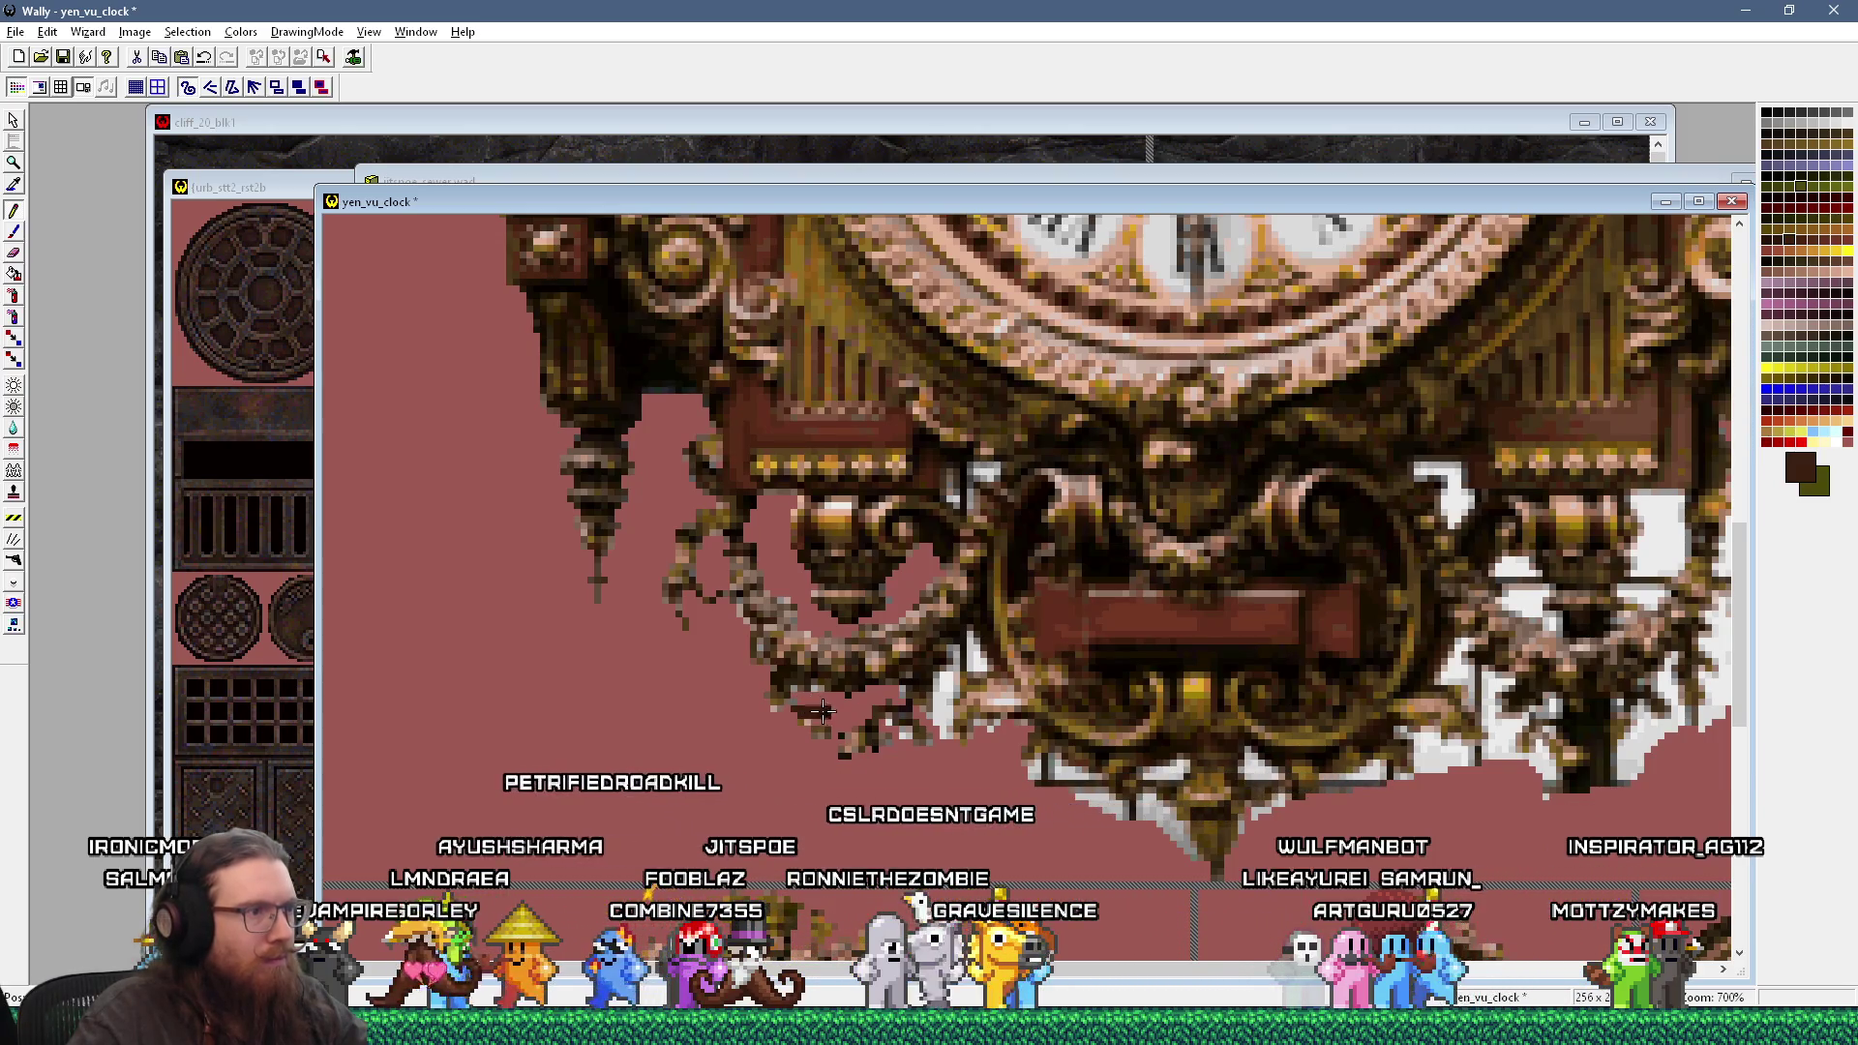
Step: Sample a lighter brown, then the reddish-pink background as the drawing colour
click(817, 713)
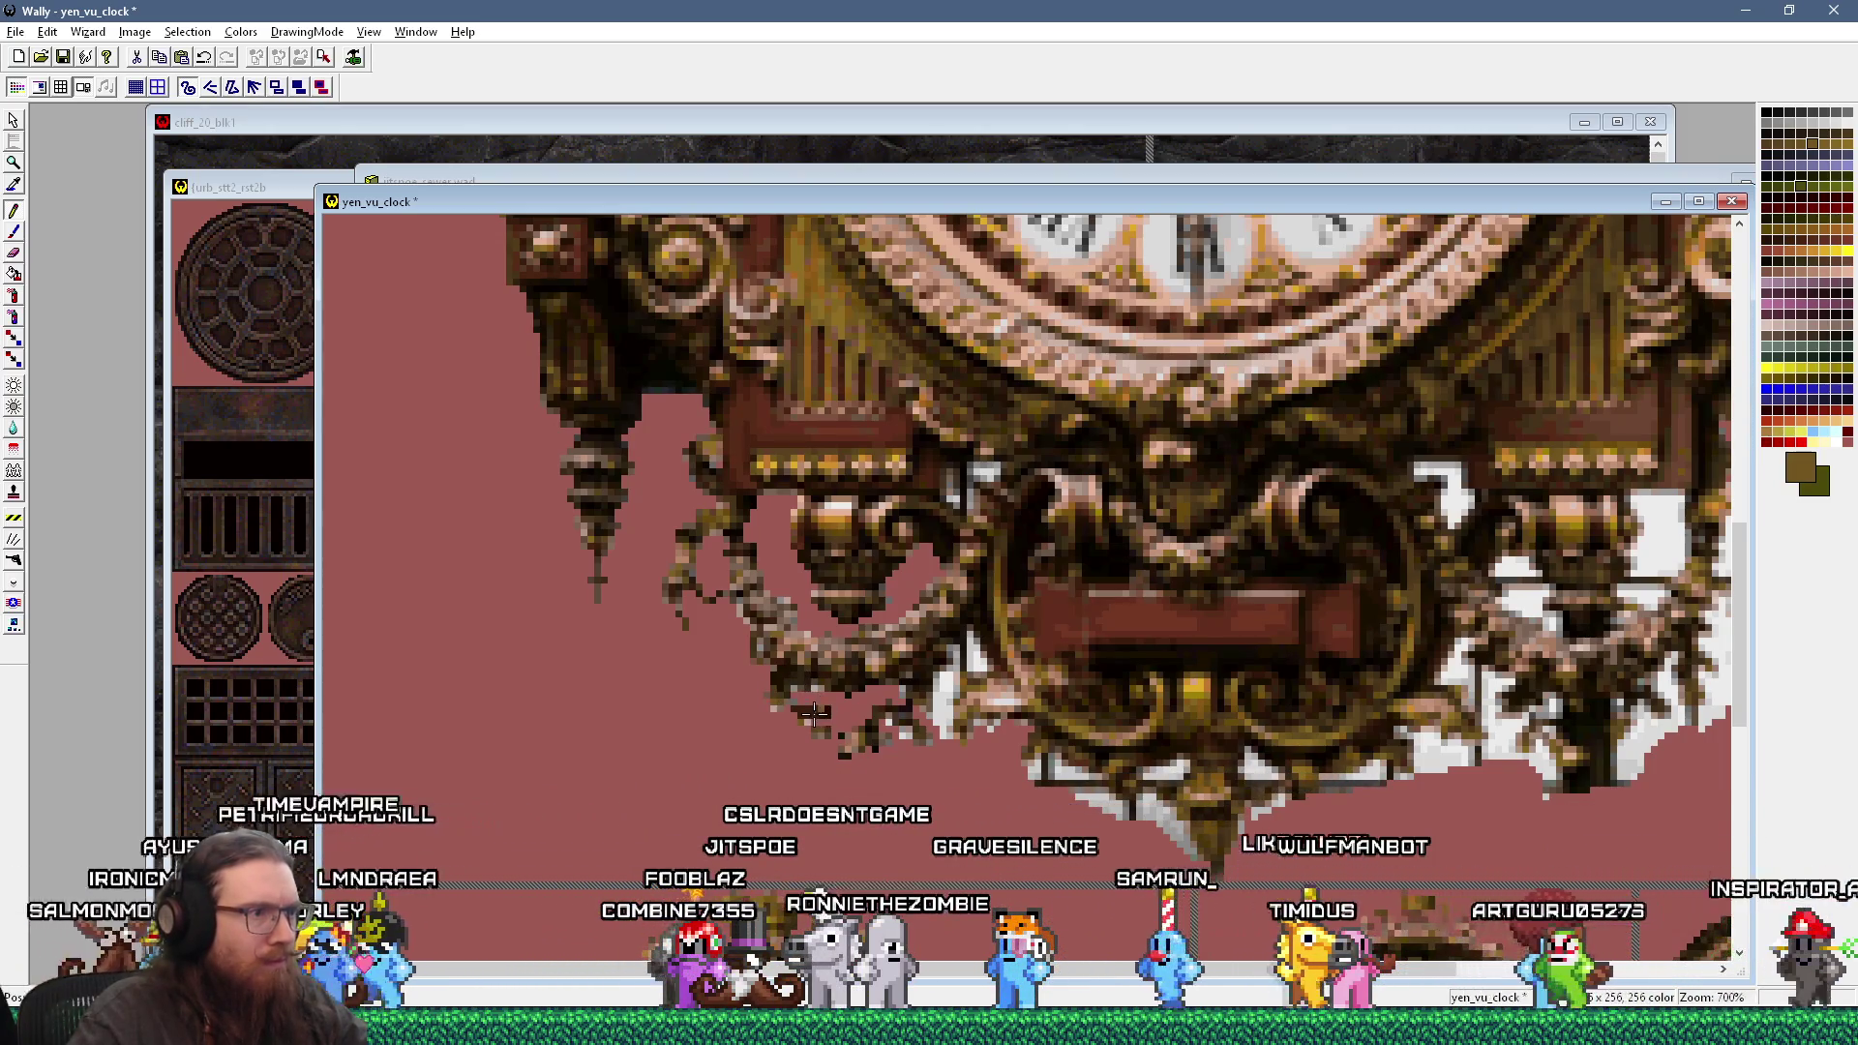
click(907, 688)
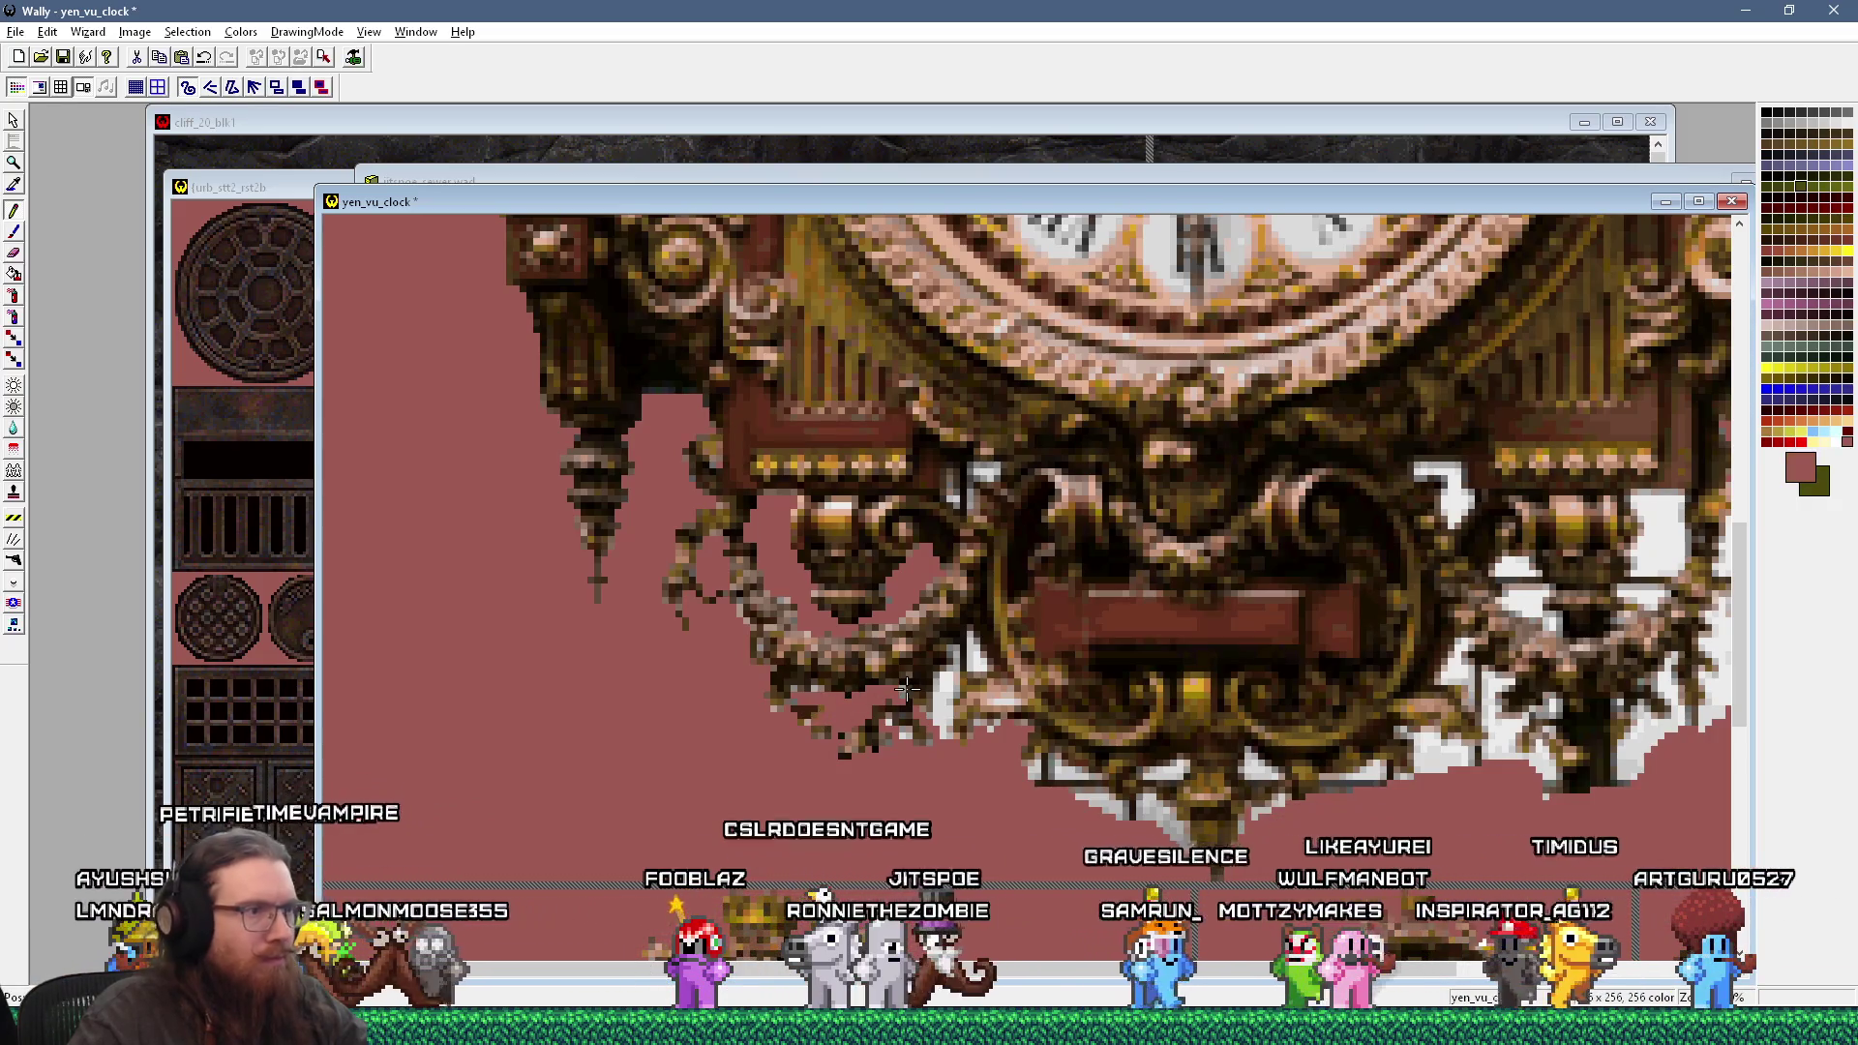
key(alt+Tab)
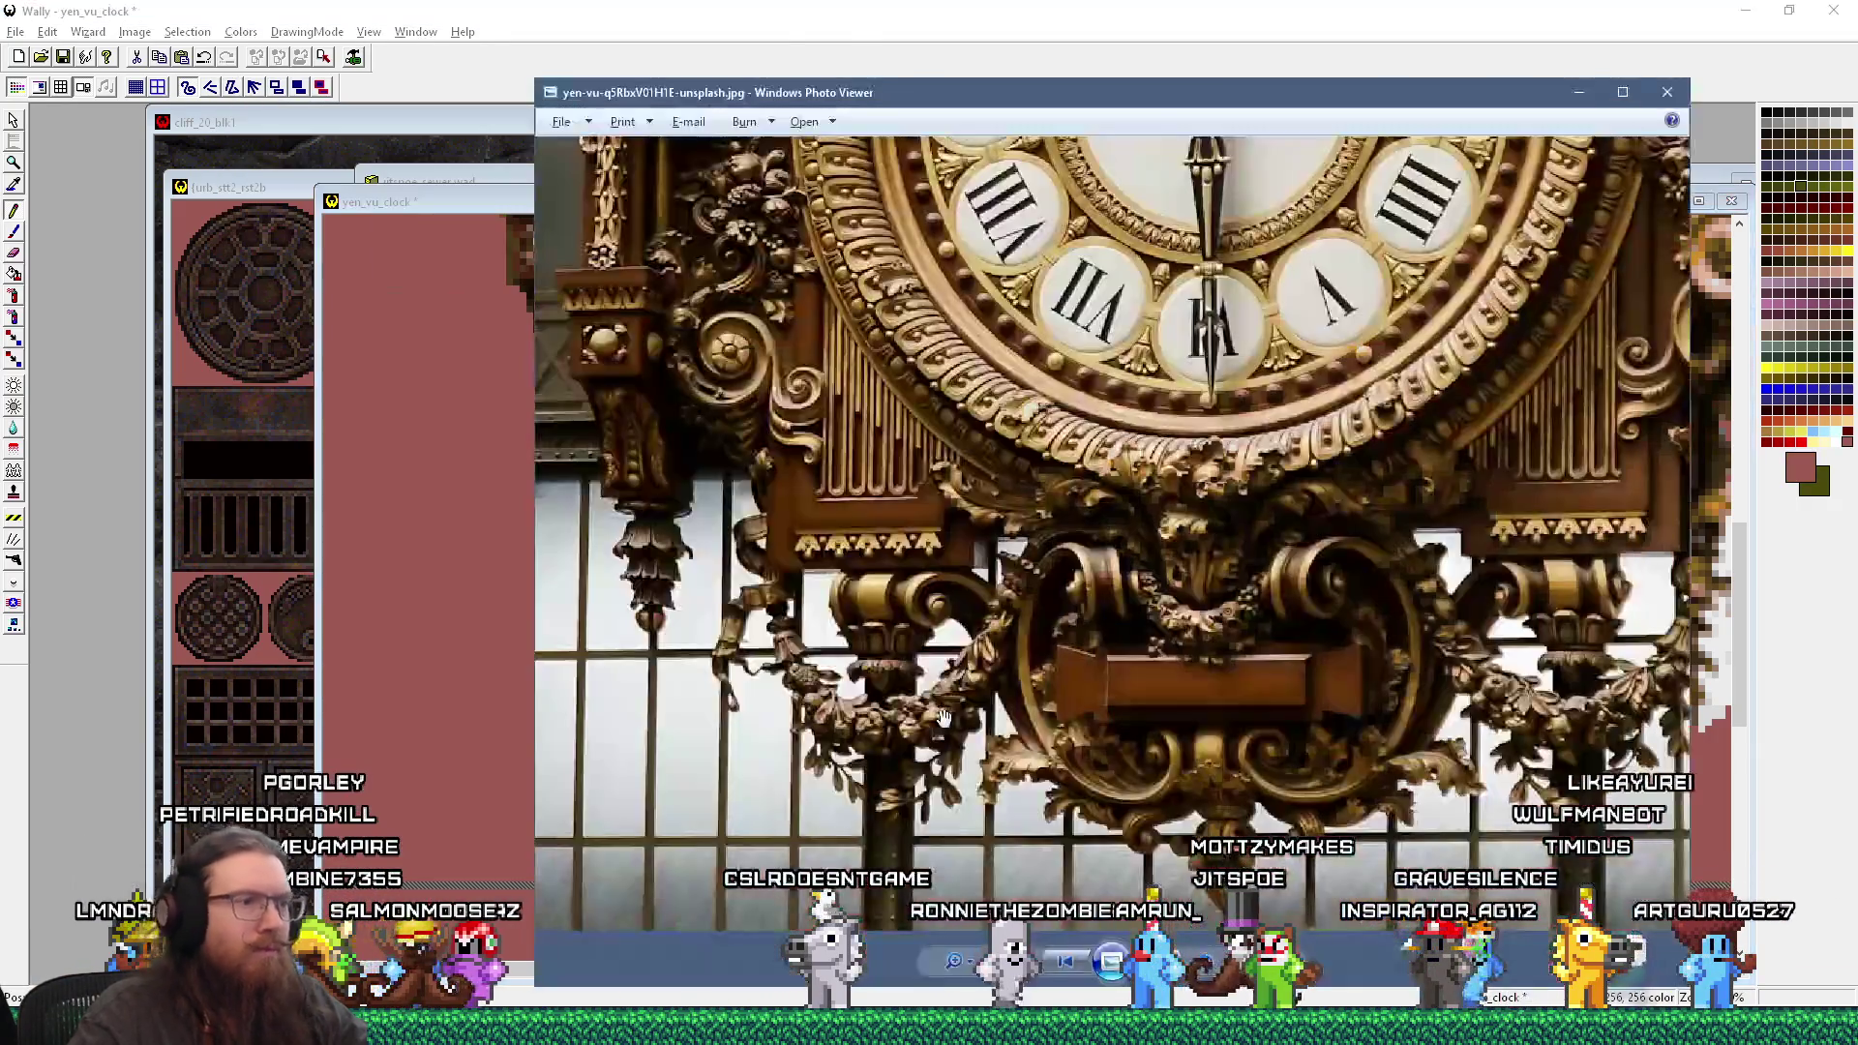
key(alt+Tab)
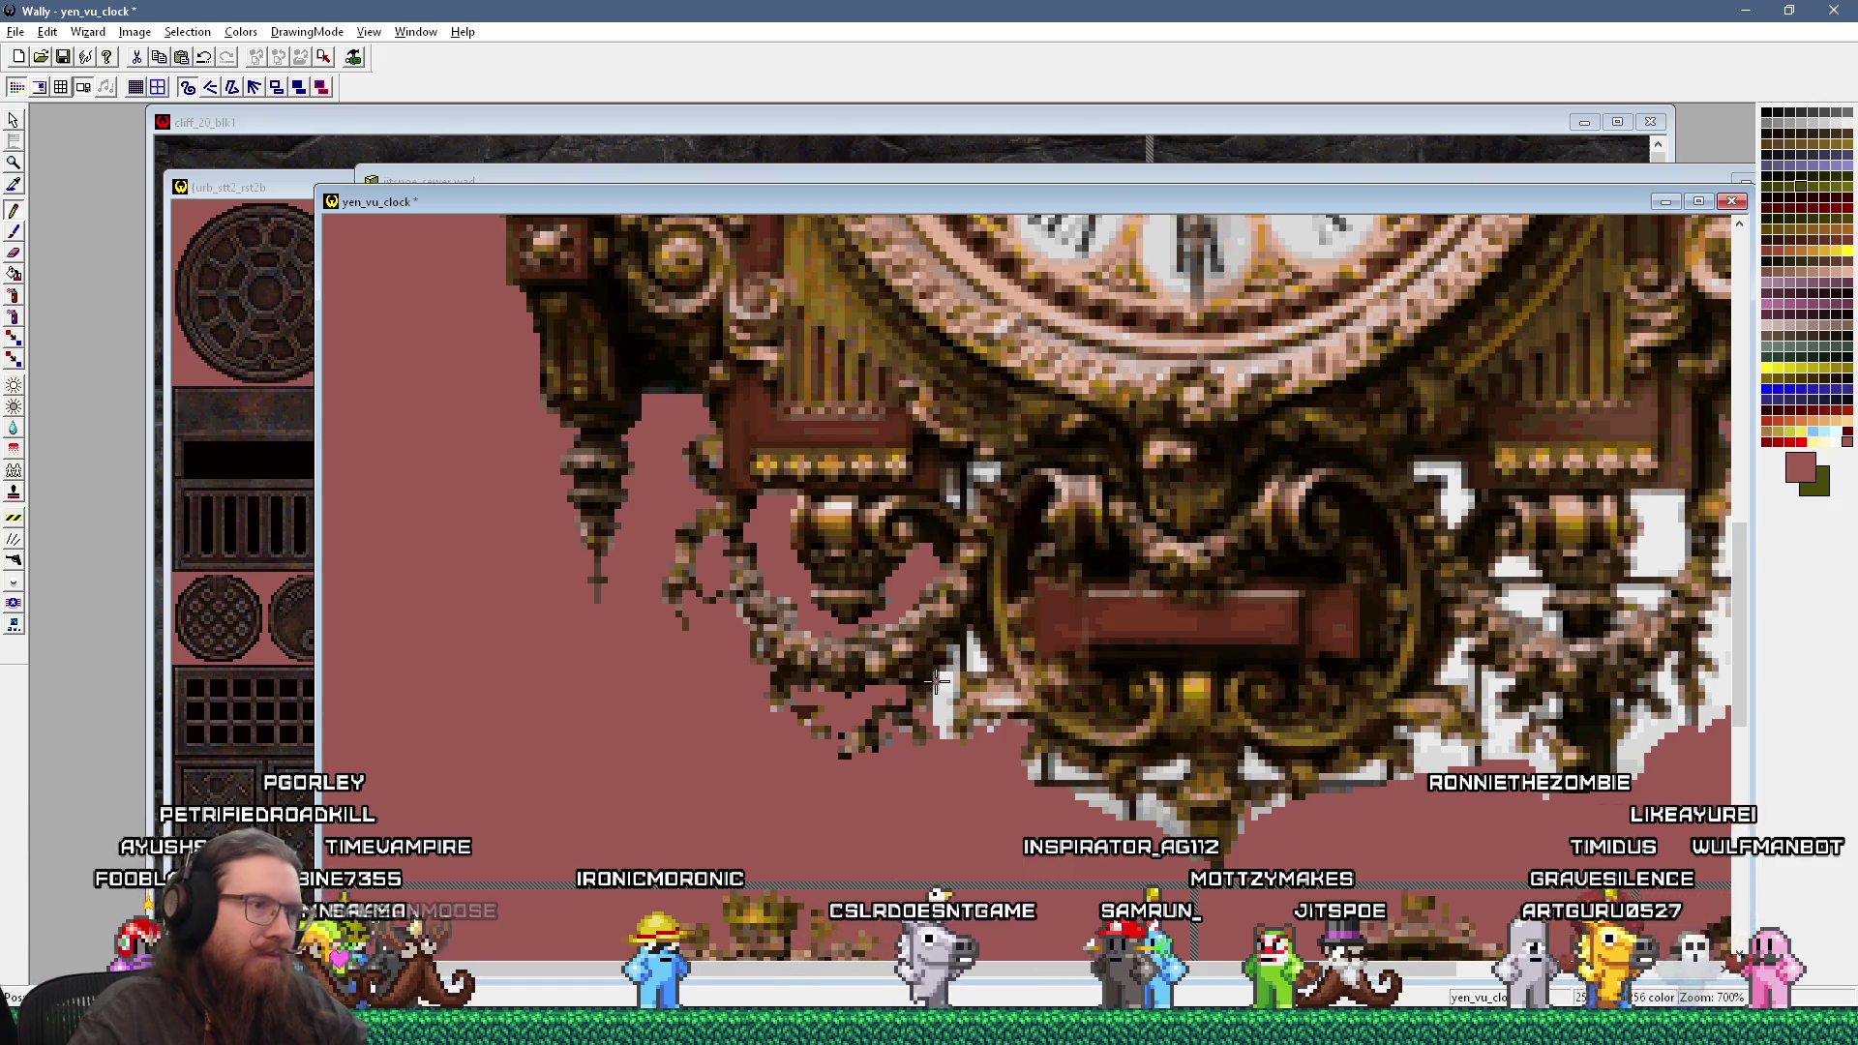
Step: Compare the pixel-art clock against the reference photo, leaving the photo in front
key(alt+Tab)
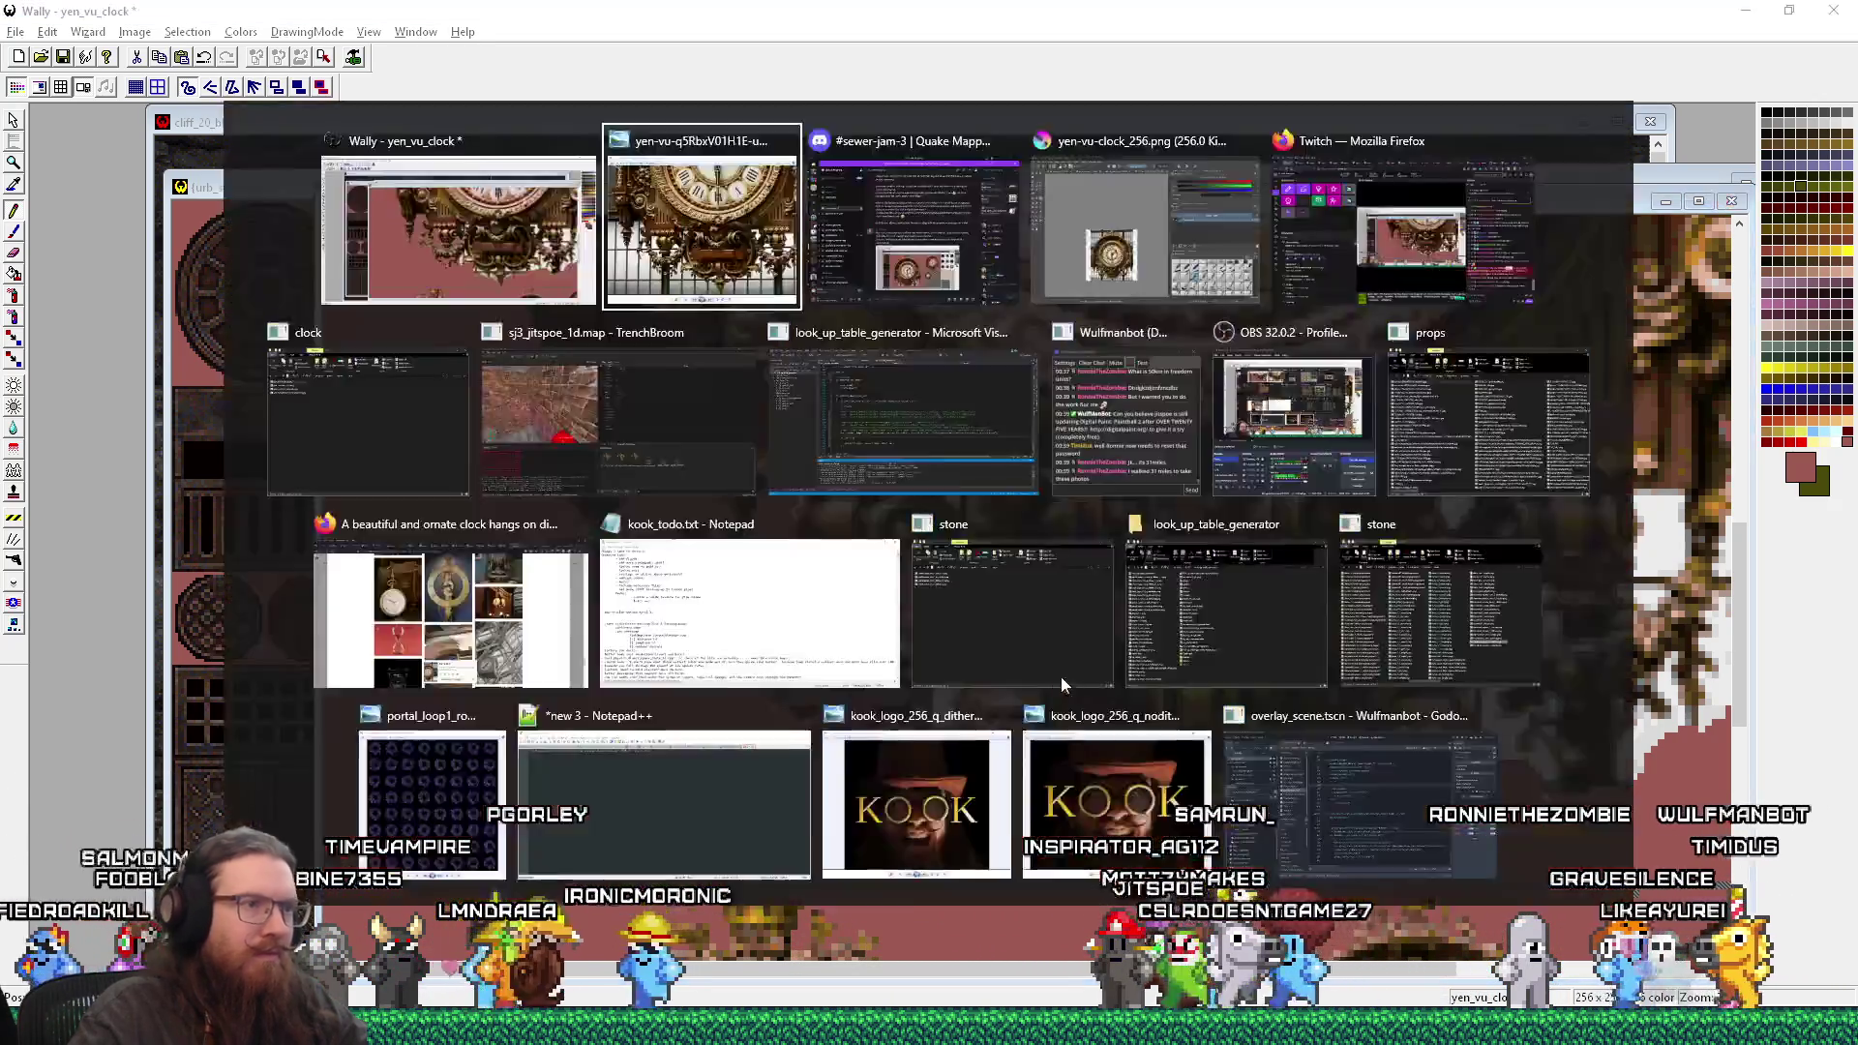
key(alt+Tab)
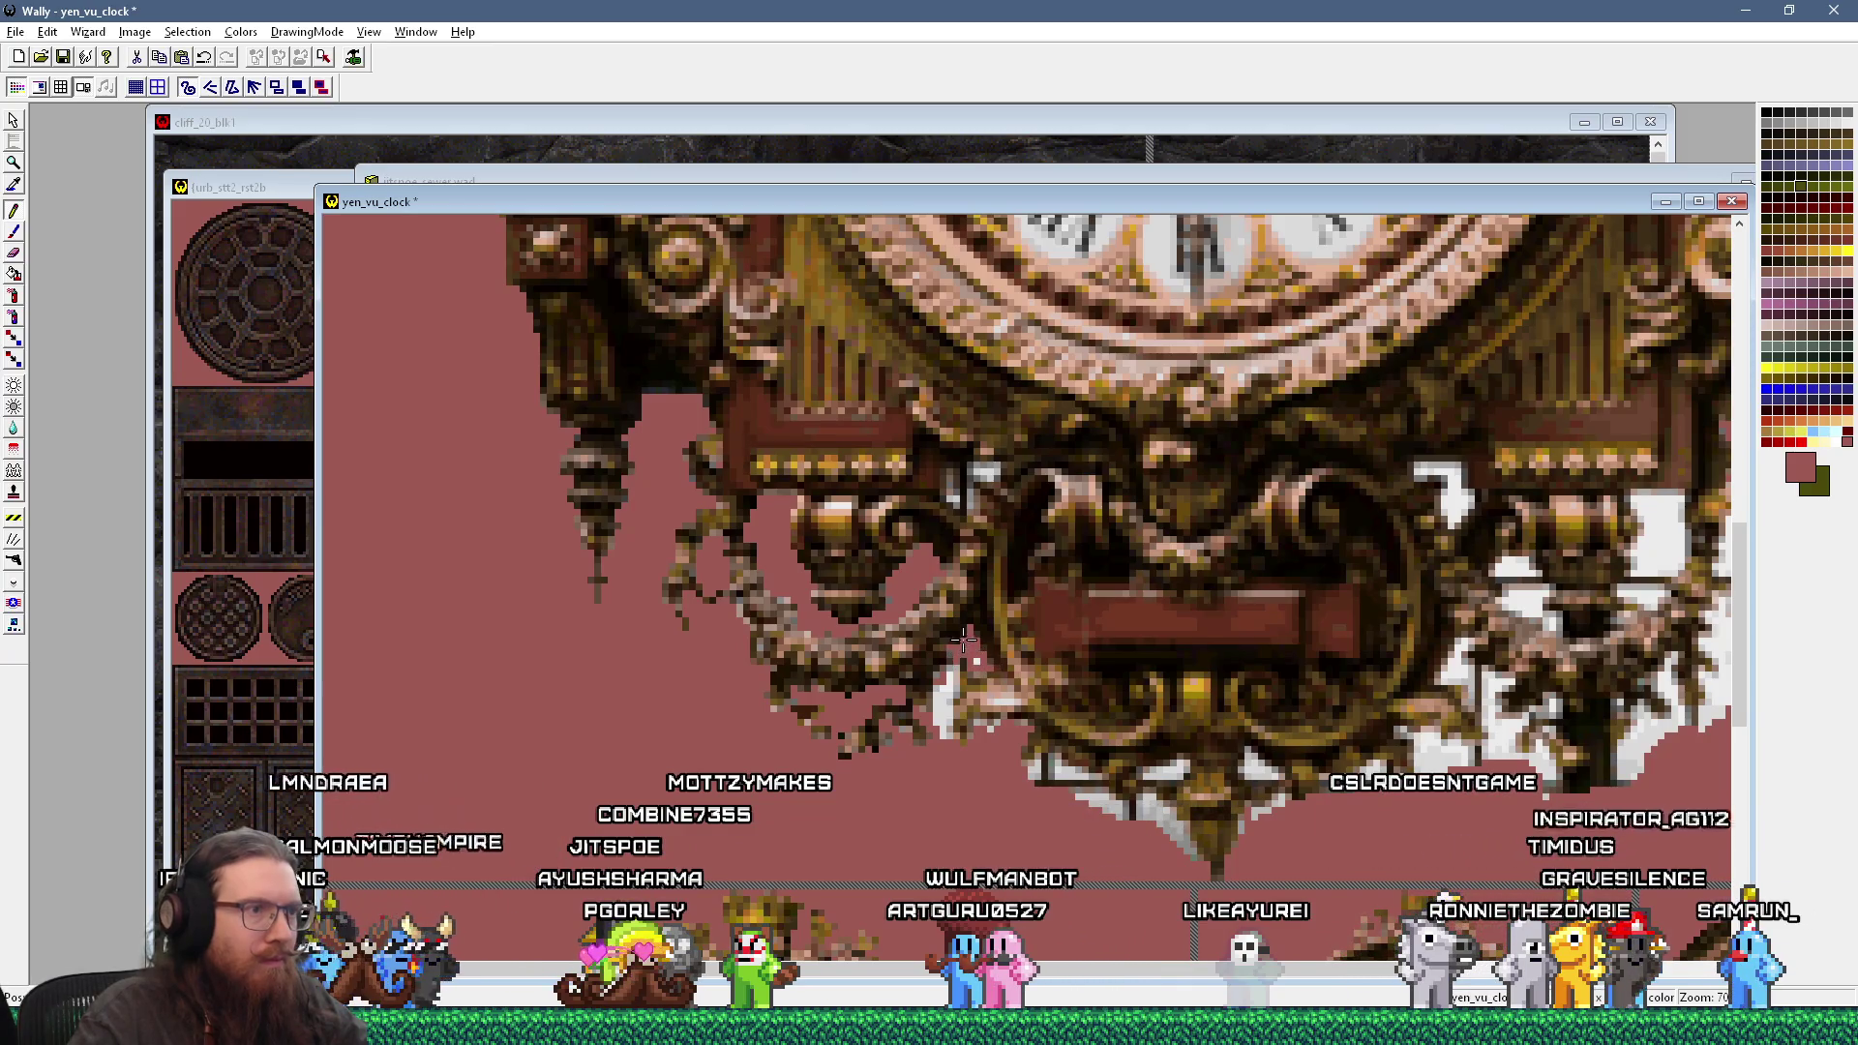
key(alt+Tab)
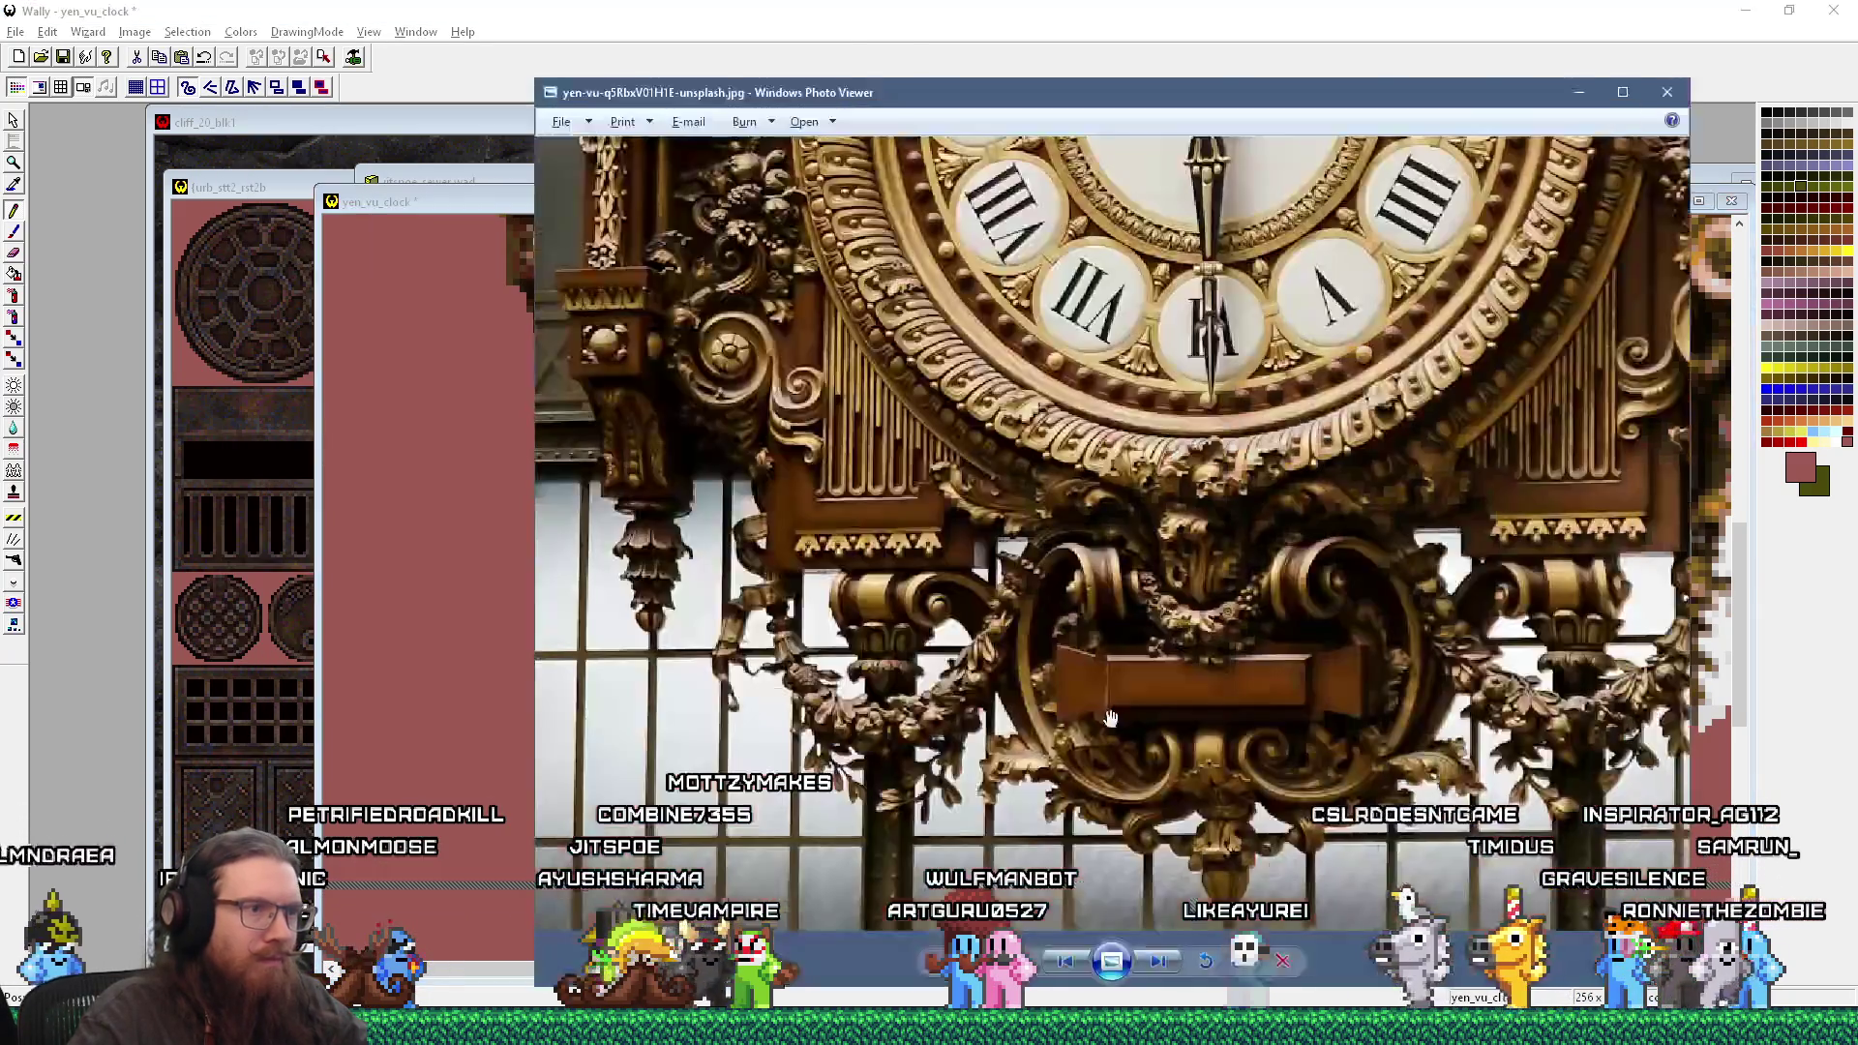
key(alt+Tab)
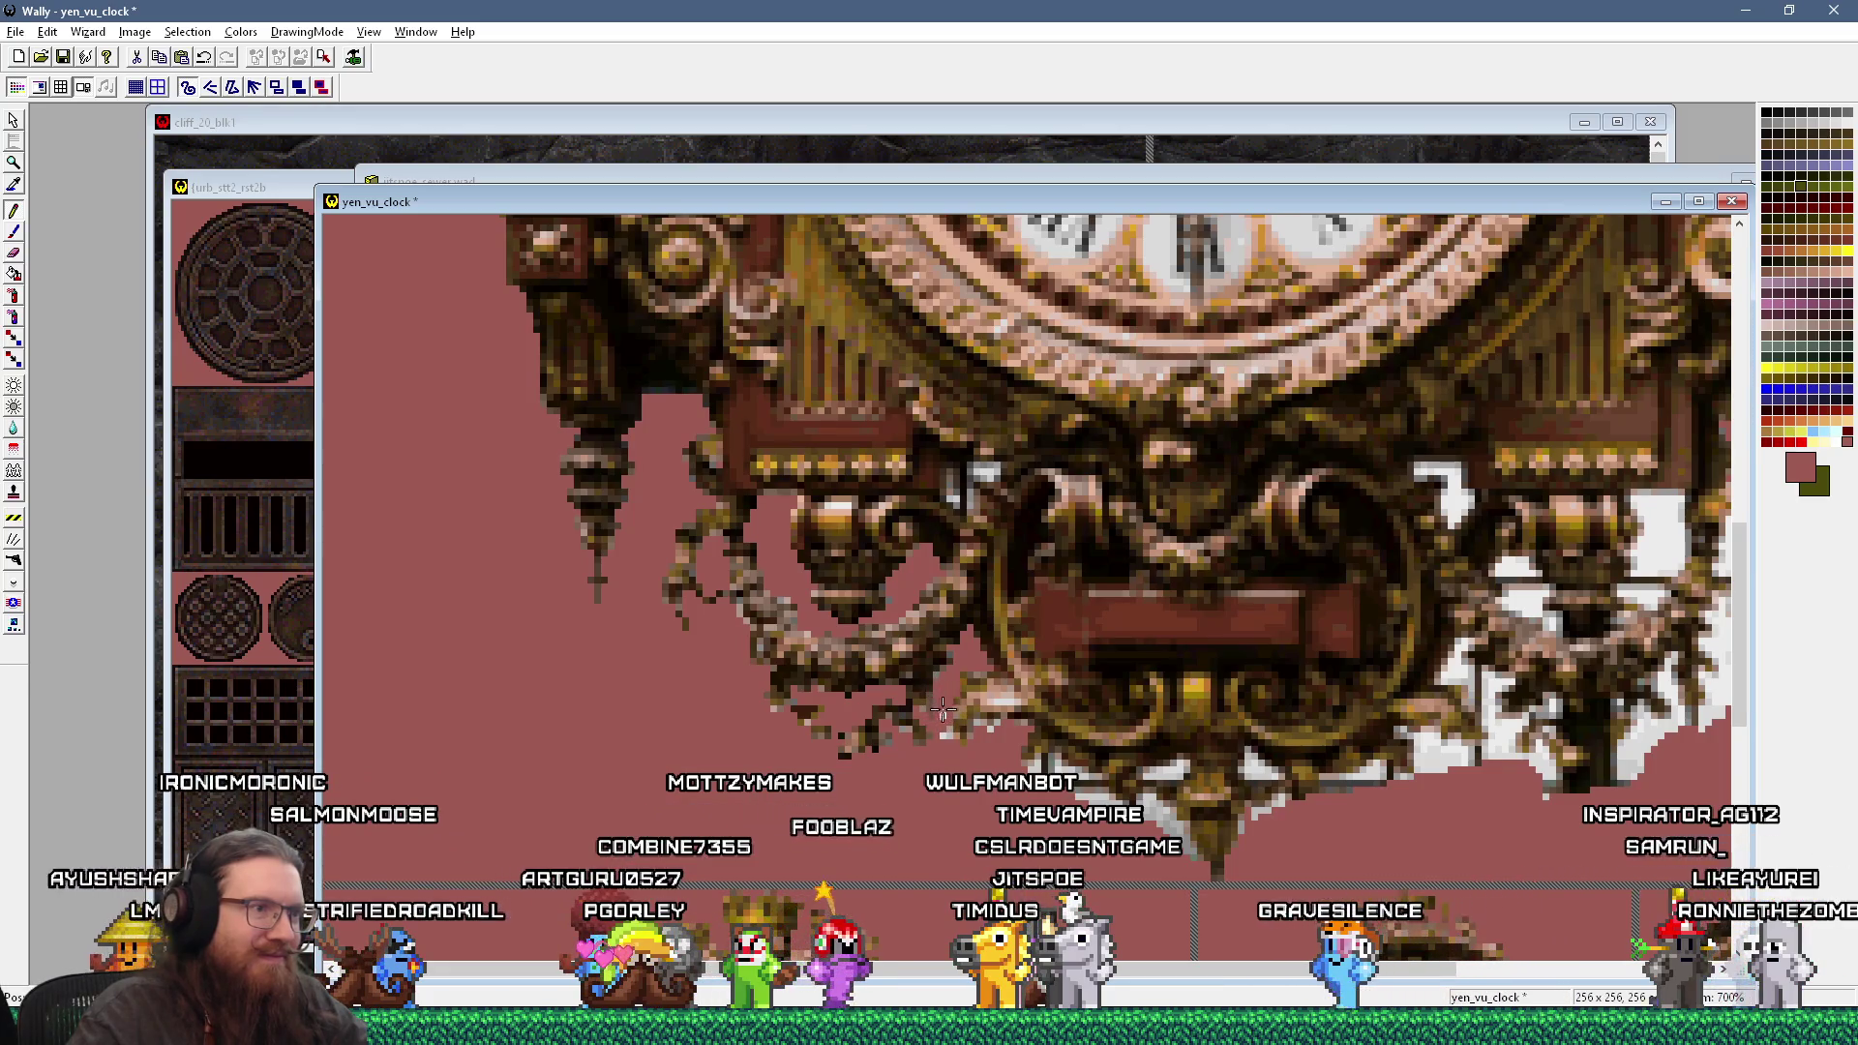
key(alt+Tab)
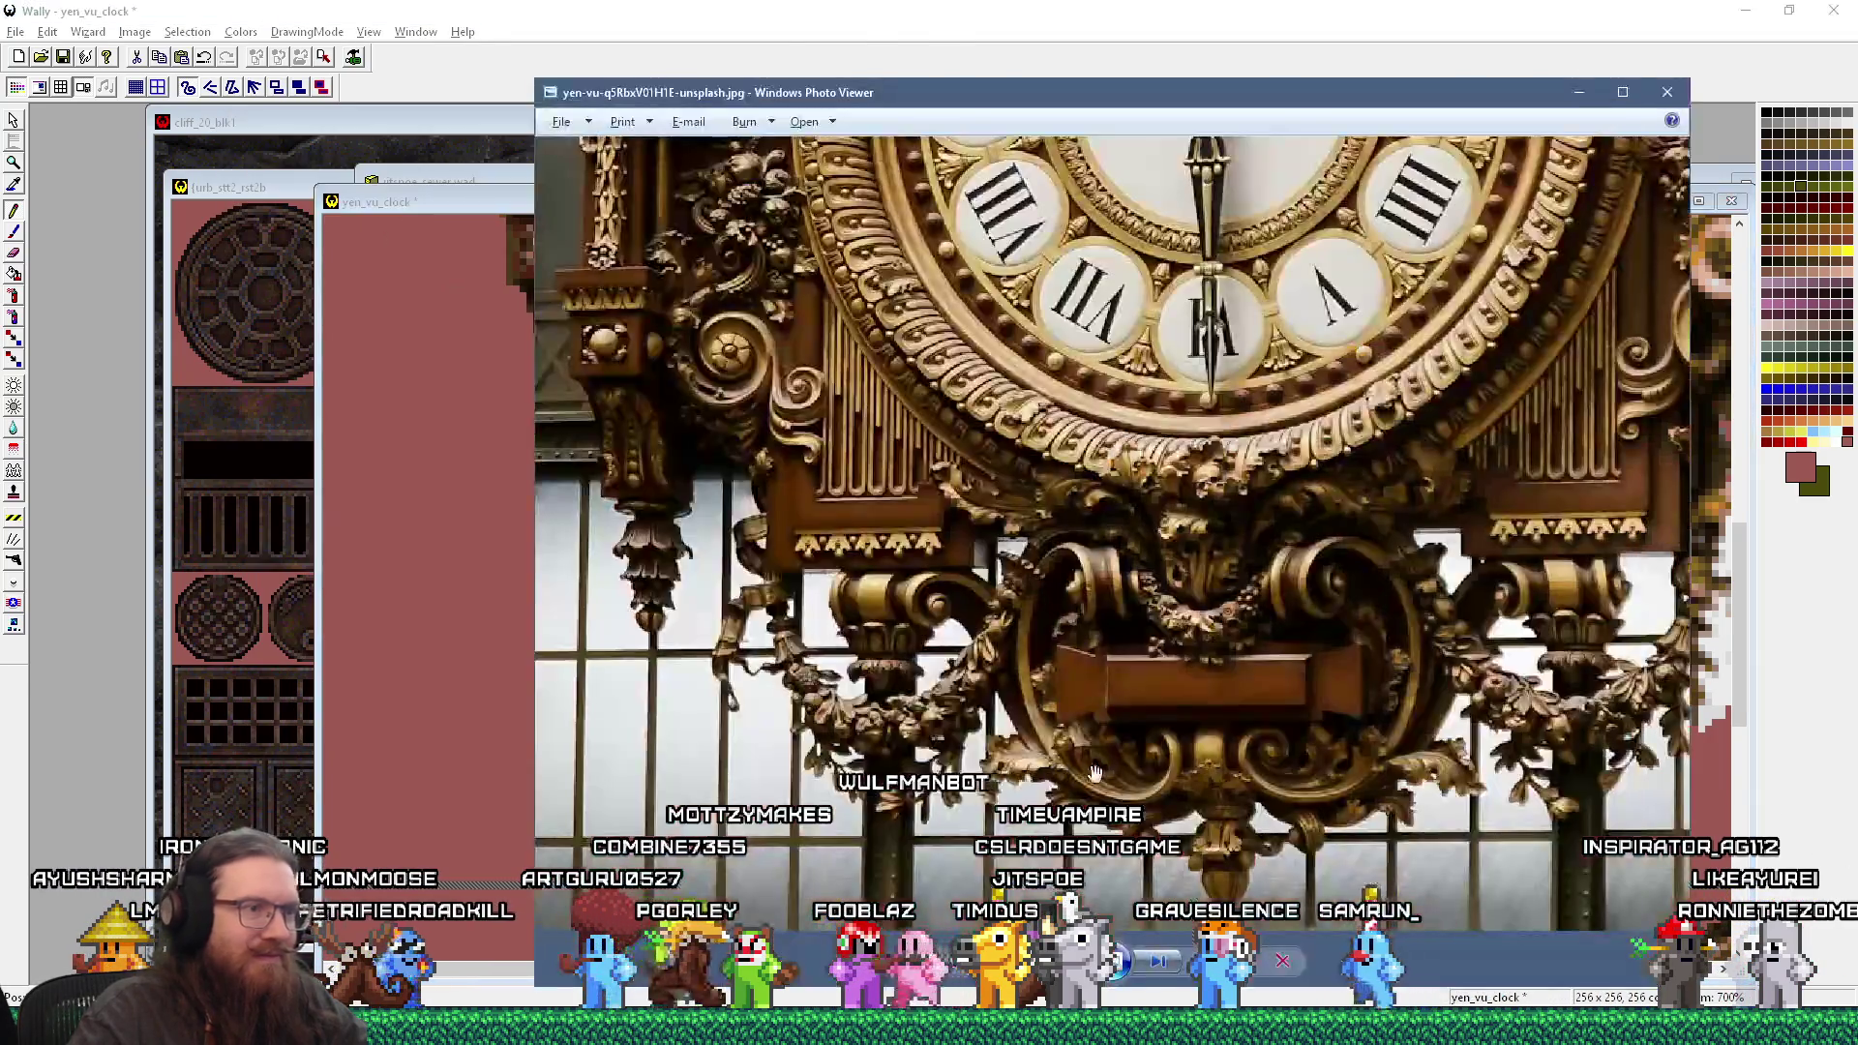
key(alt+Tab)
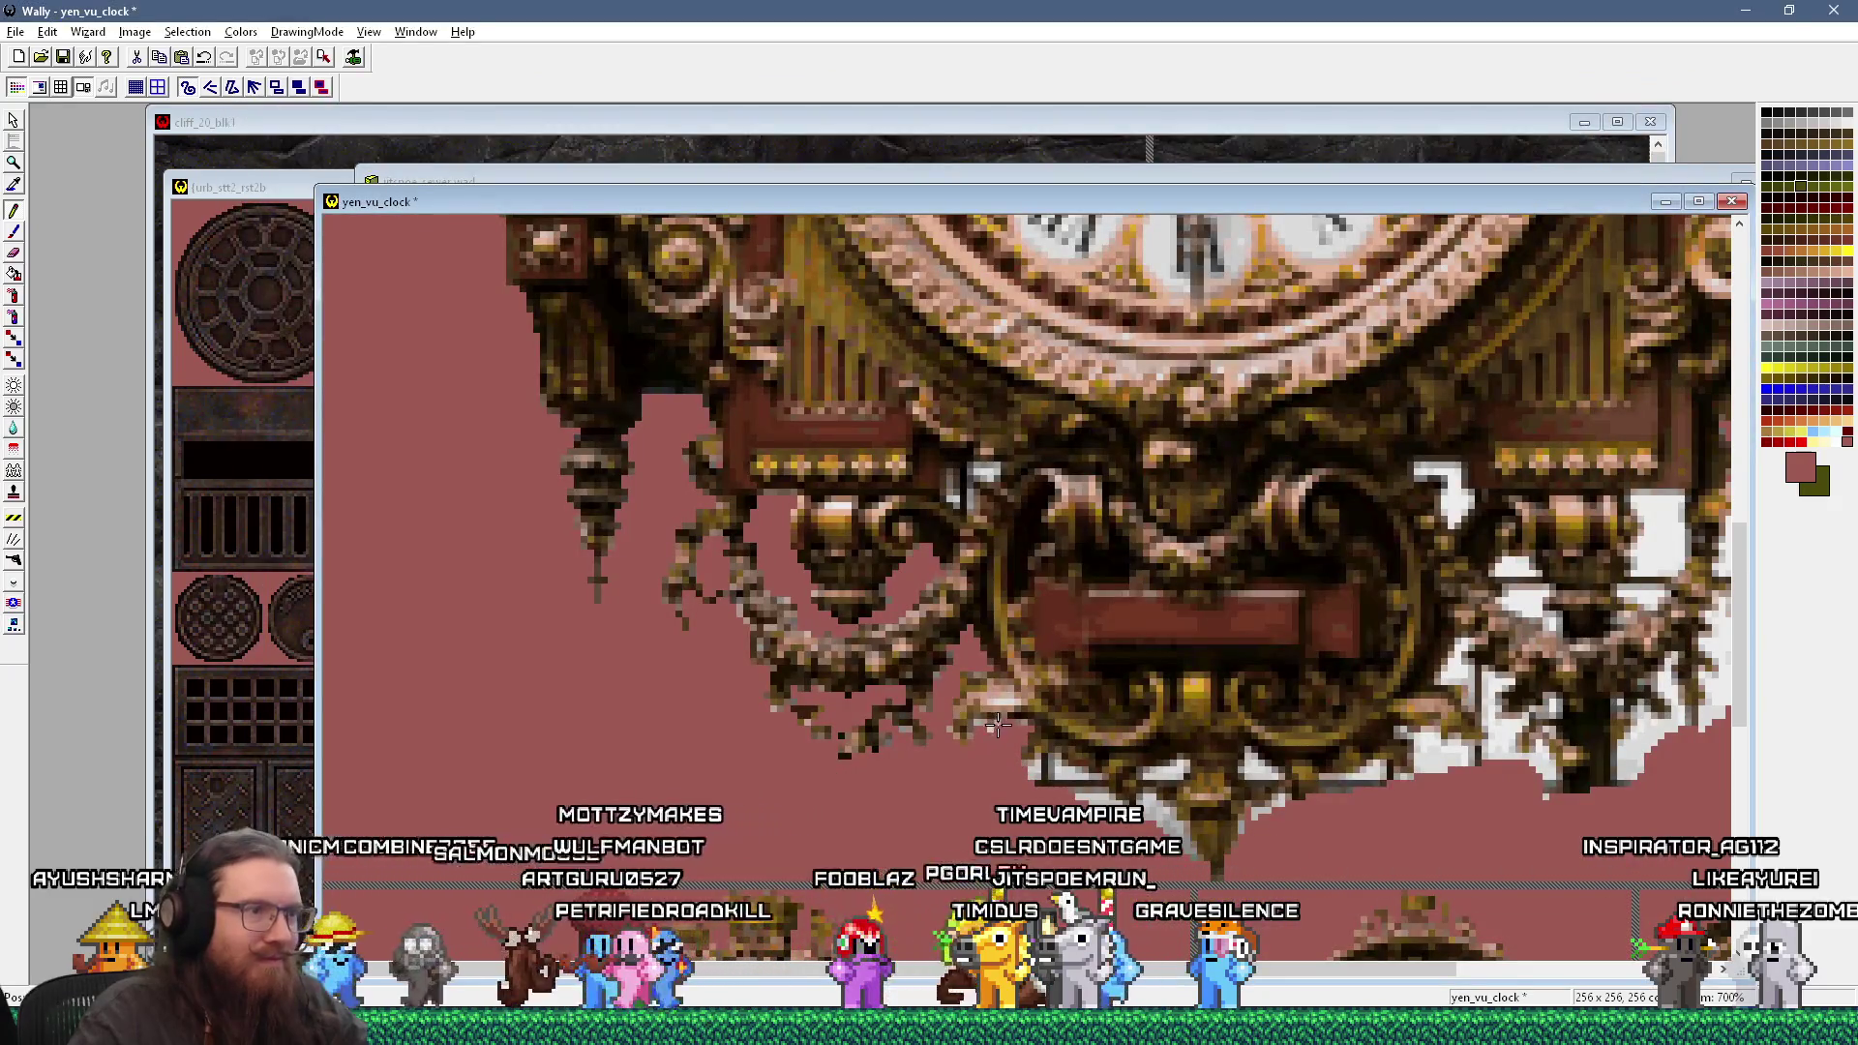
key(alt+Tab)
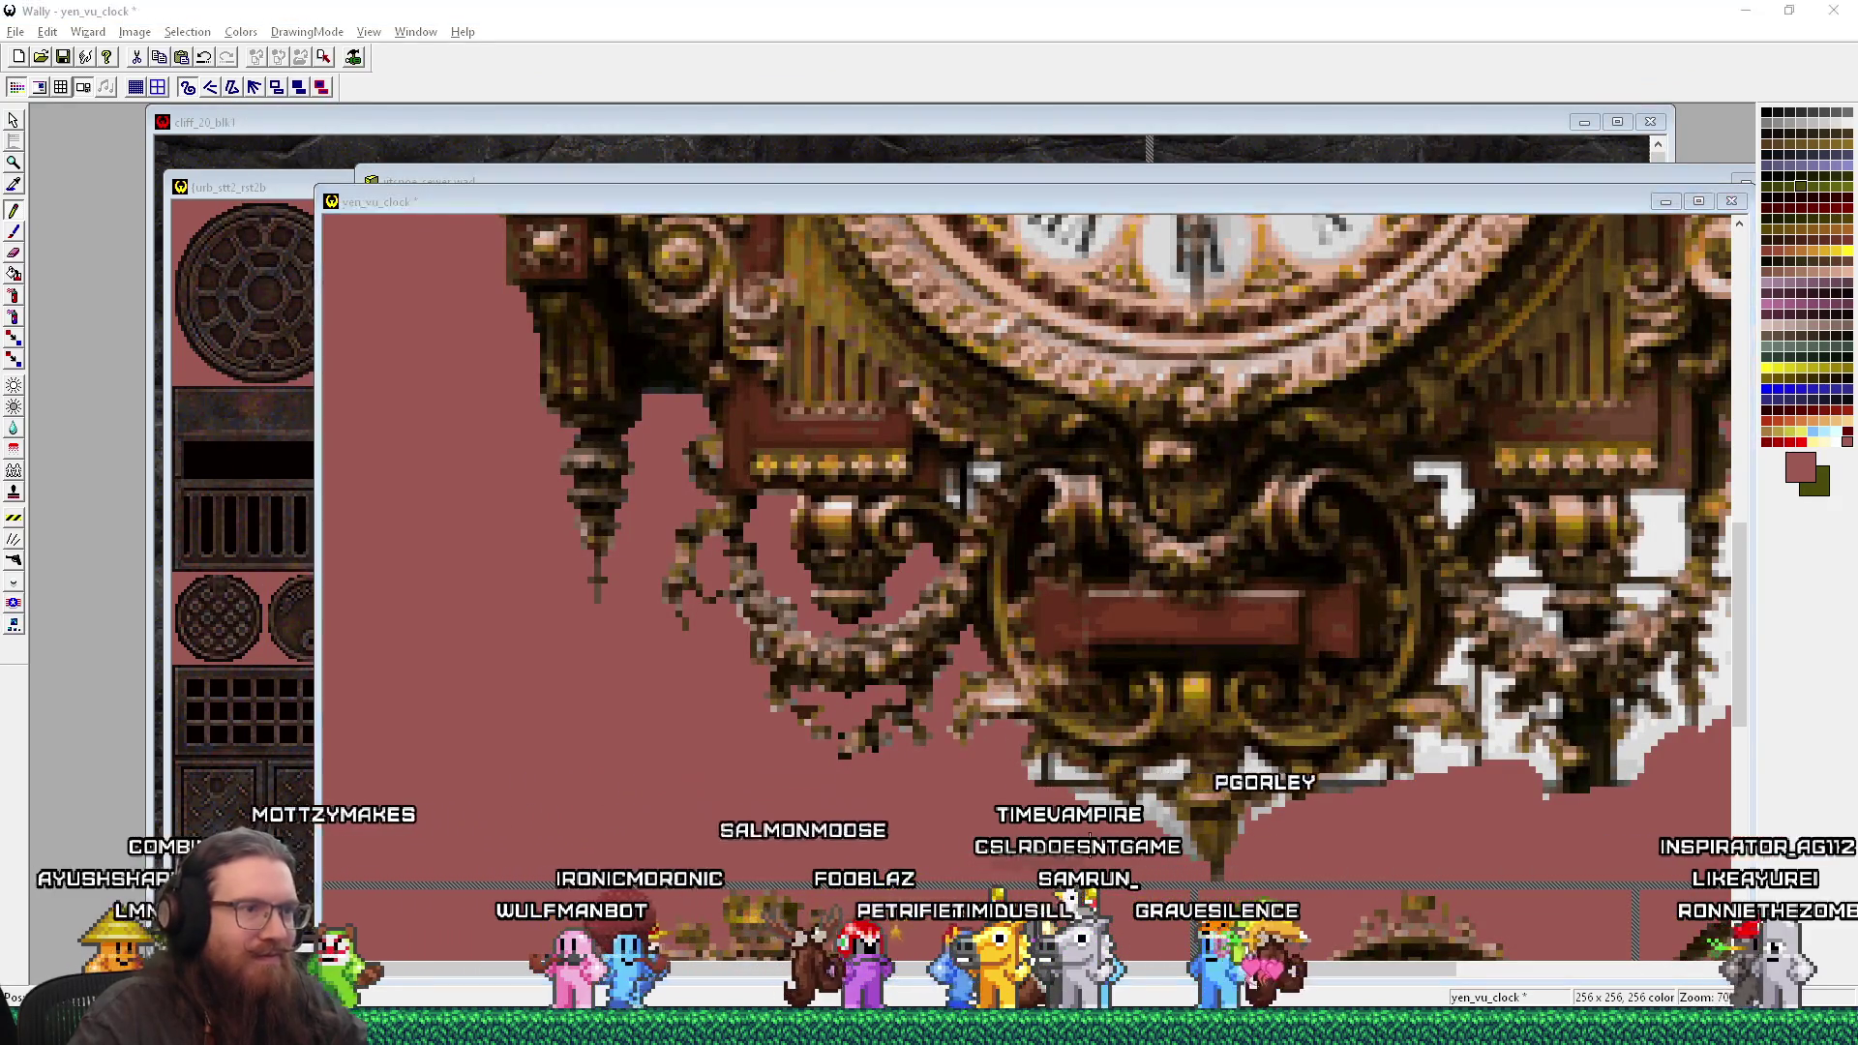
key(alt+Tab)
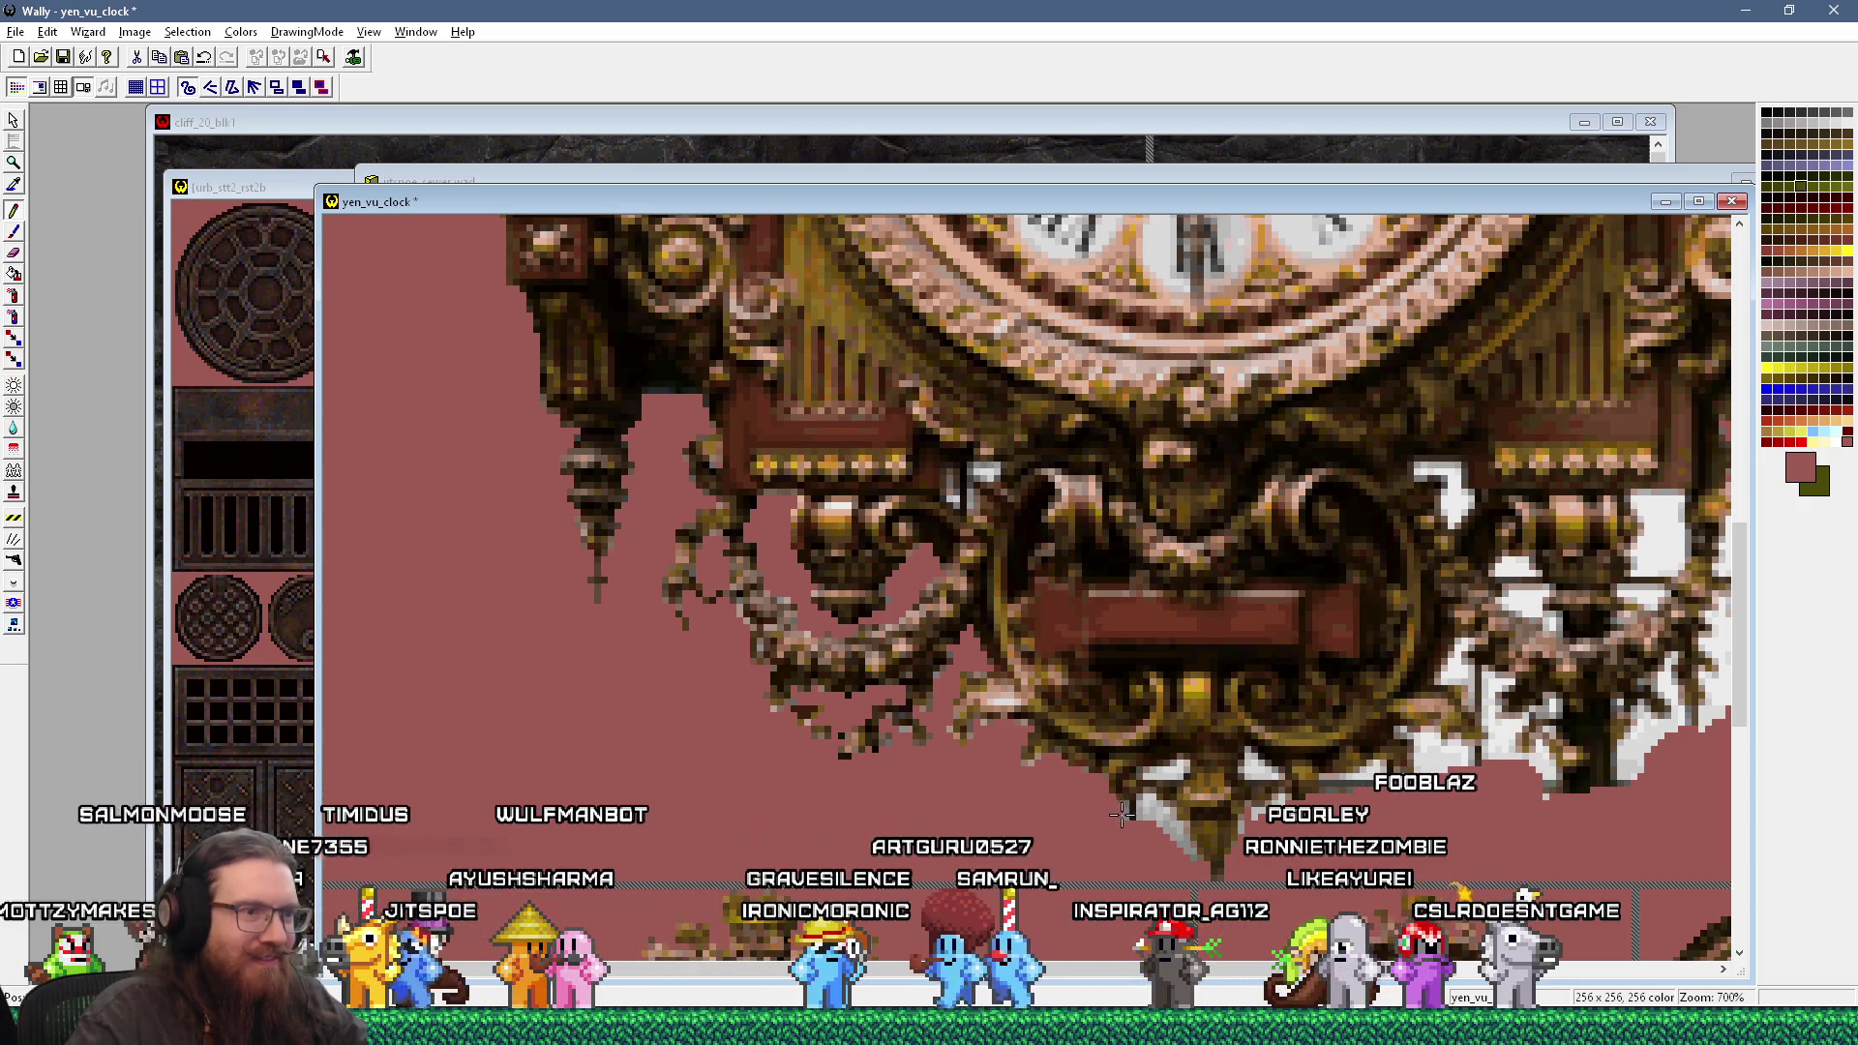
key(alt+Tab)
key(alt+Tab)
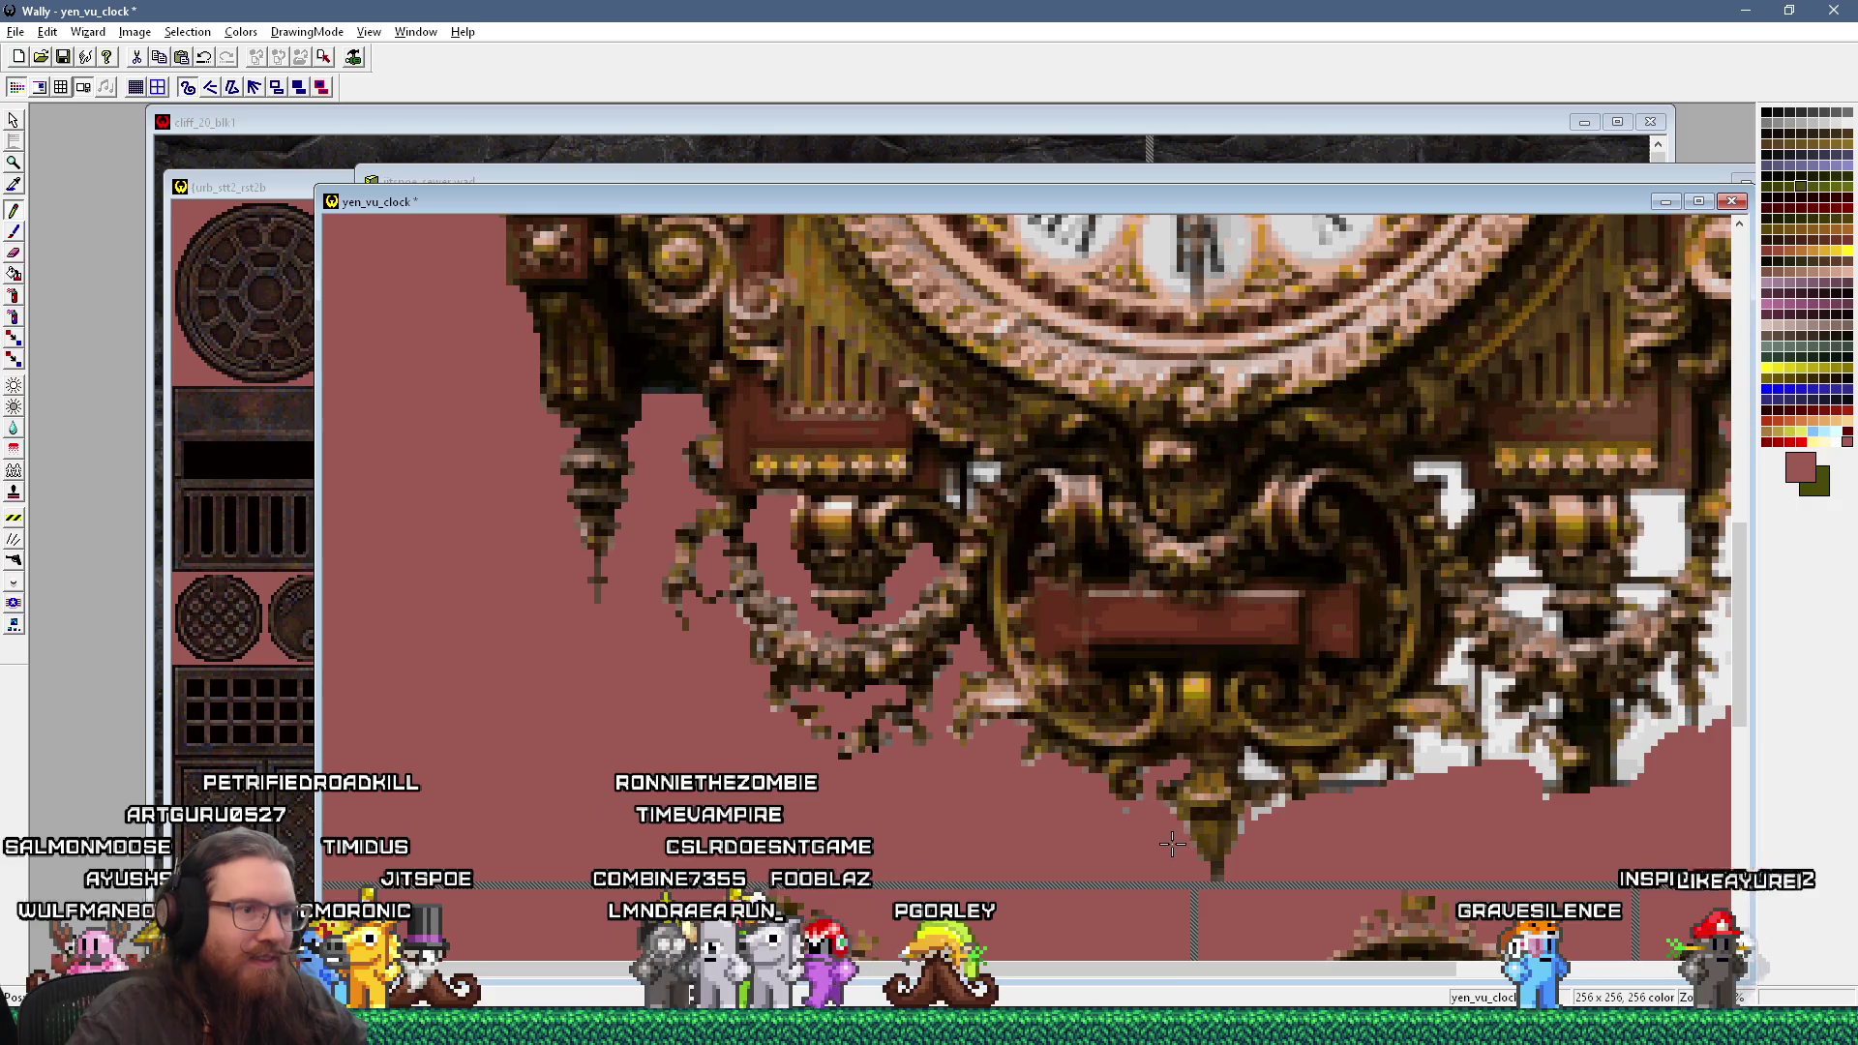
key(alt+Tab)
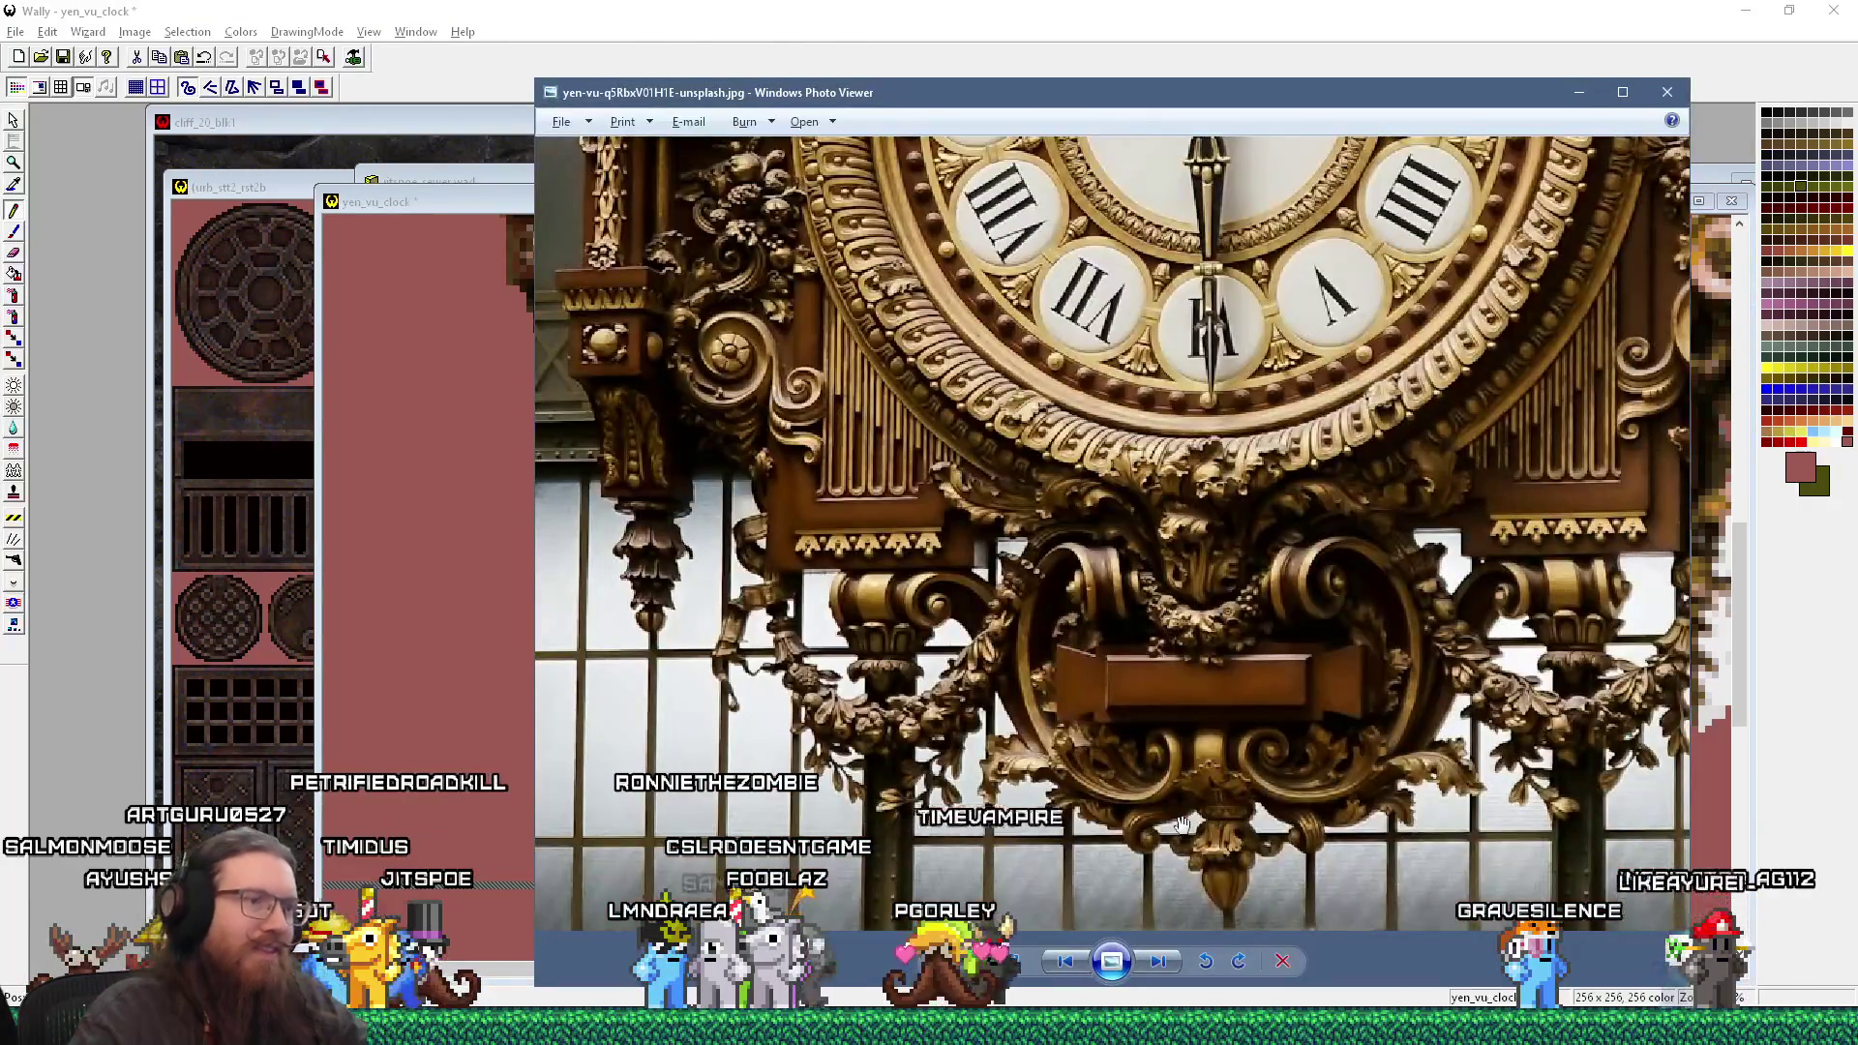
Step: Compare the clock canvas repeatedly against the reference photo
key(alt+Tab)
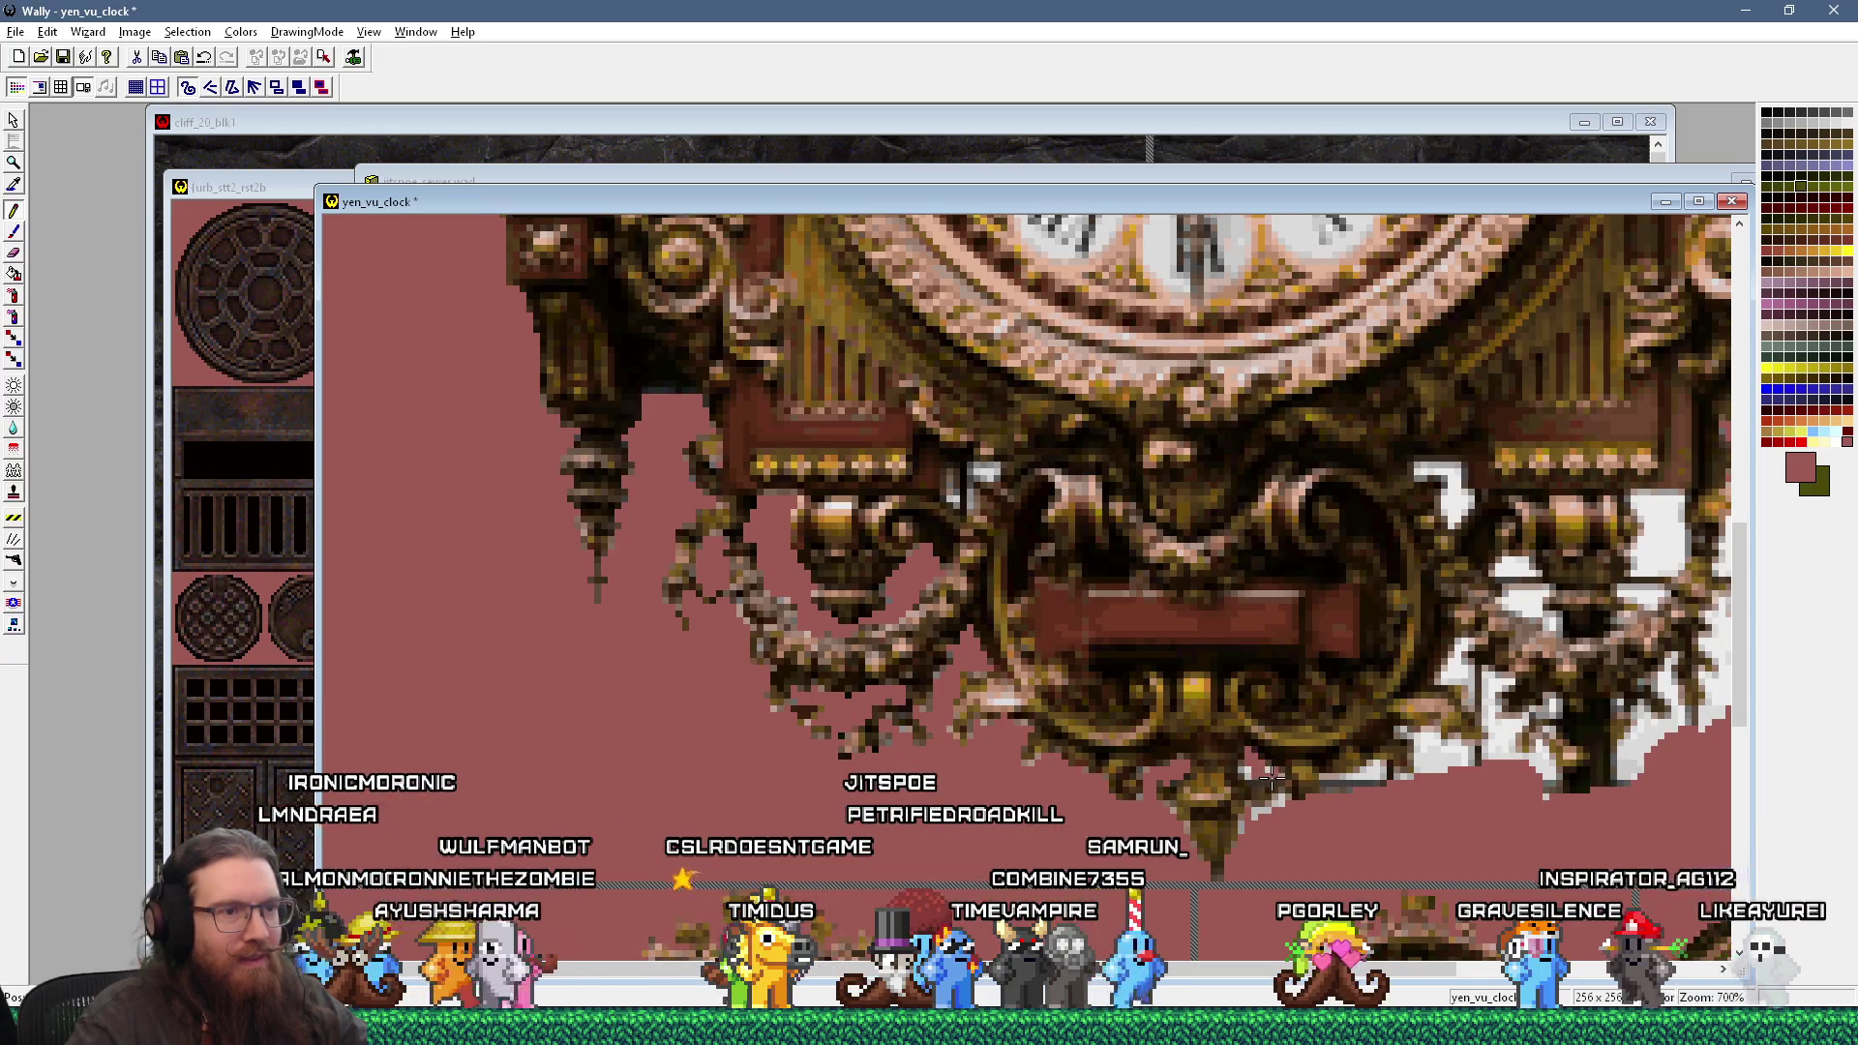
key(alt+Tab)
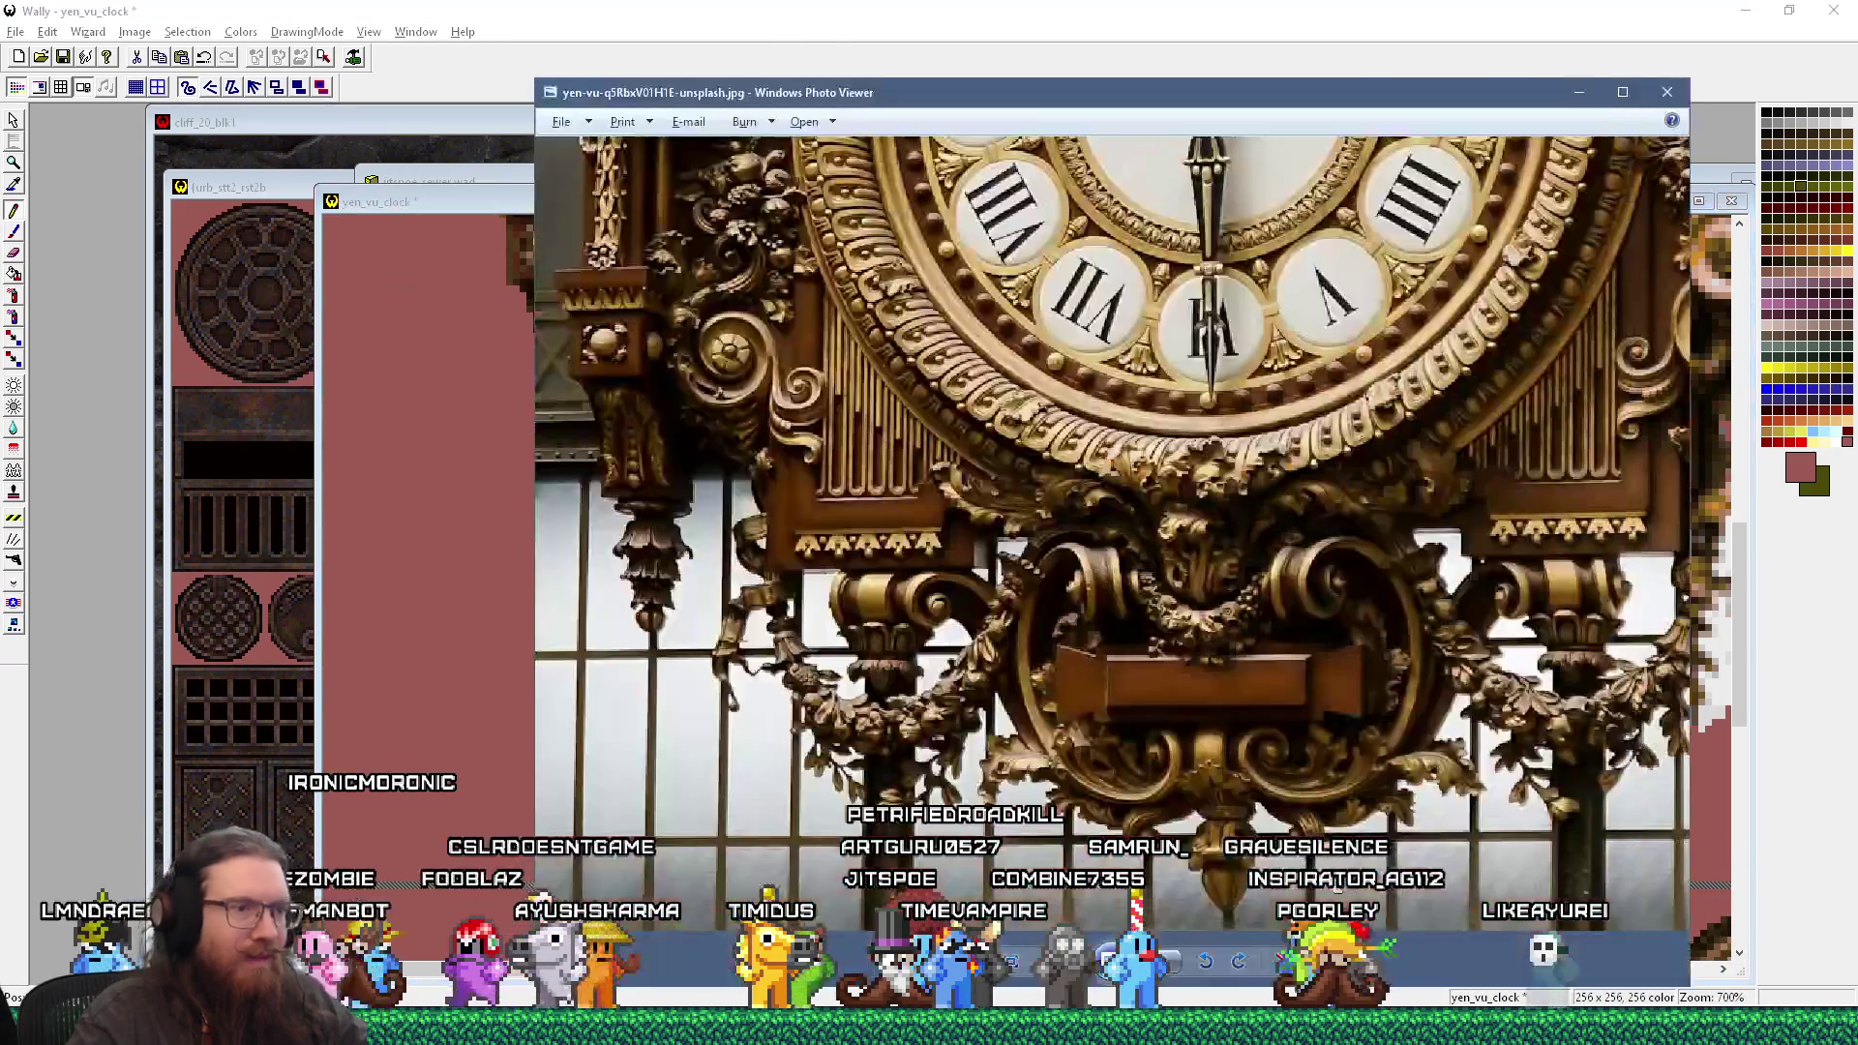
key(alt+Tab)
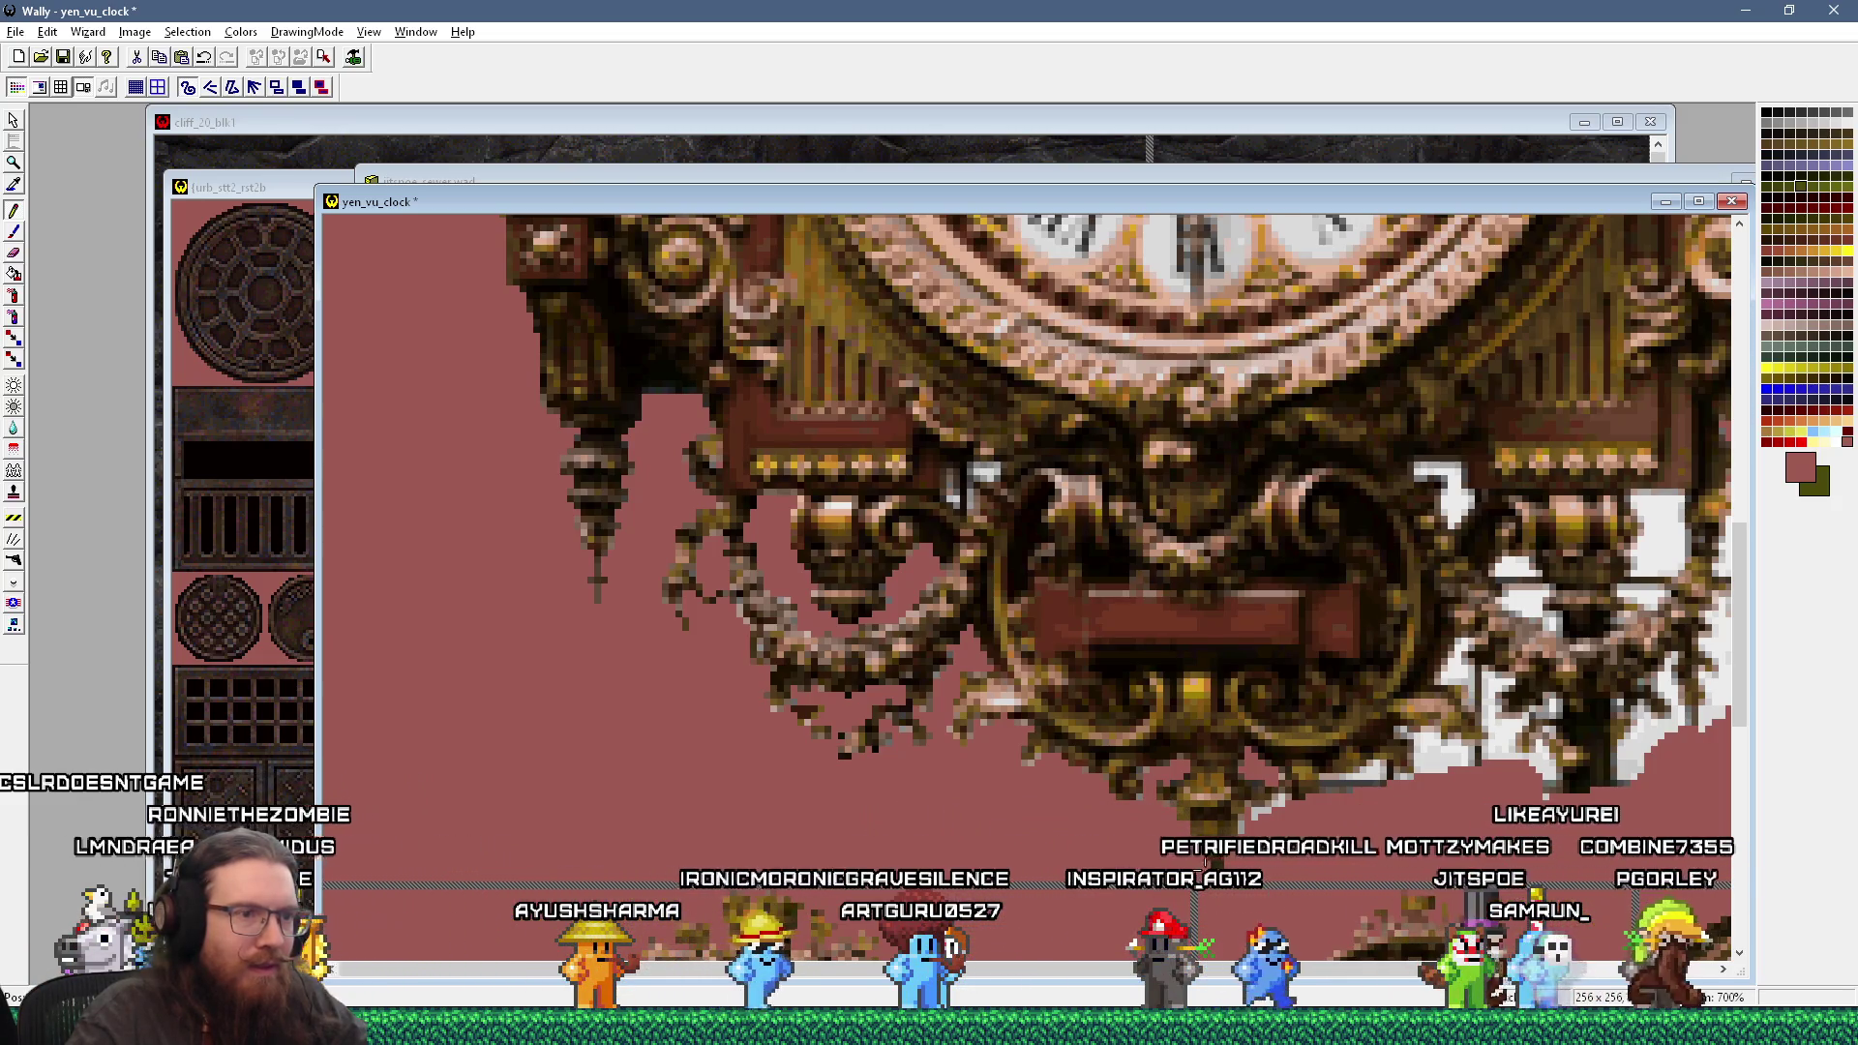
key(alt+Tab)
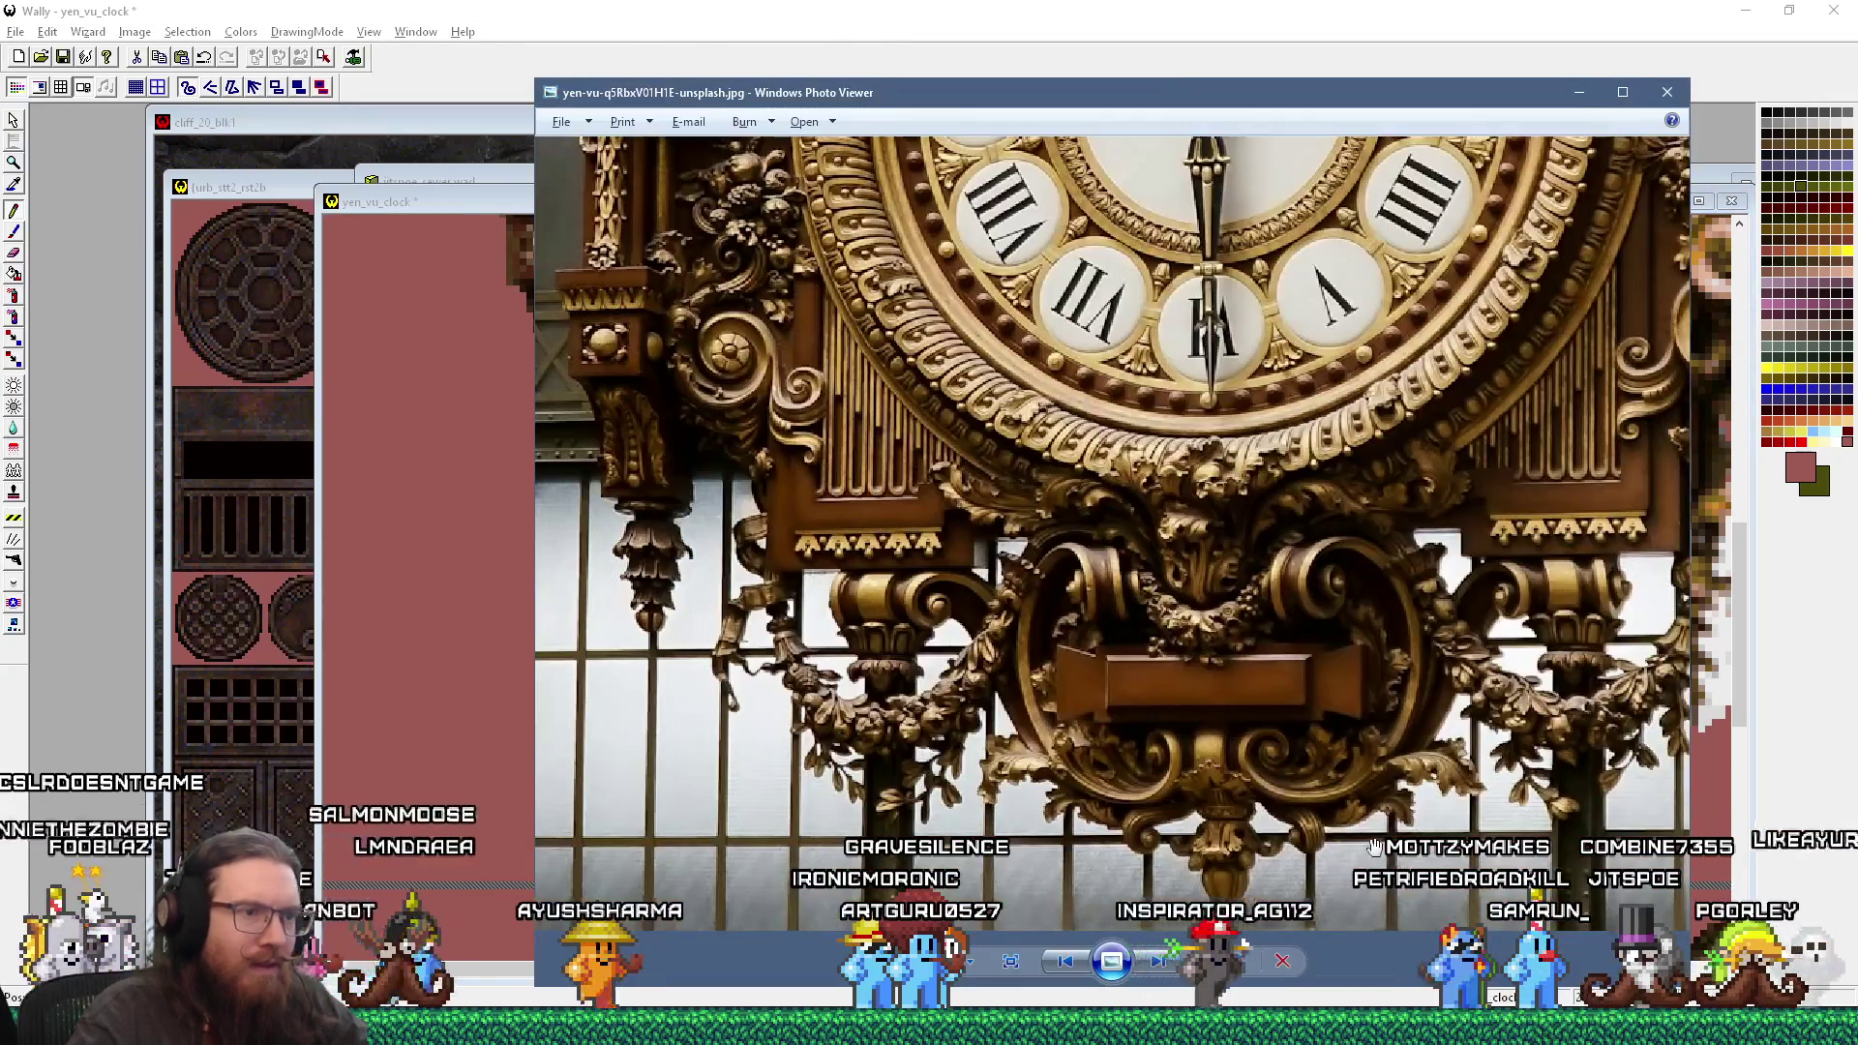
key(alt+Tab)
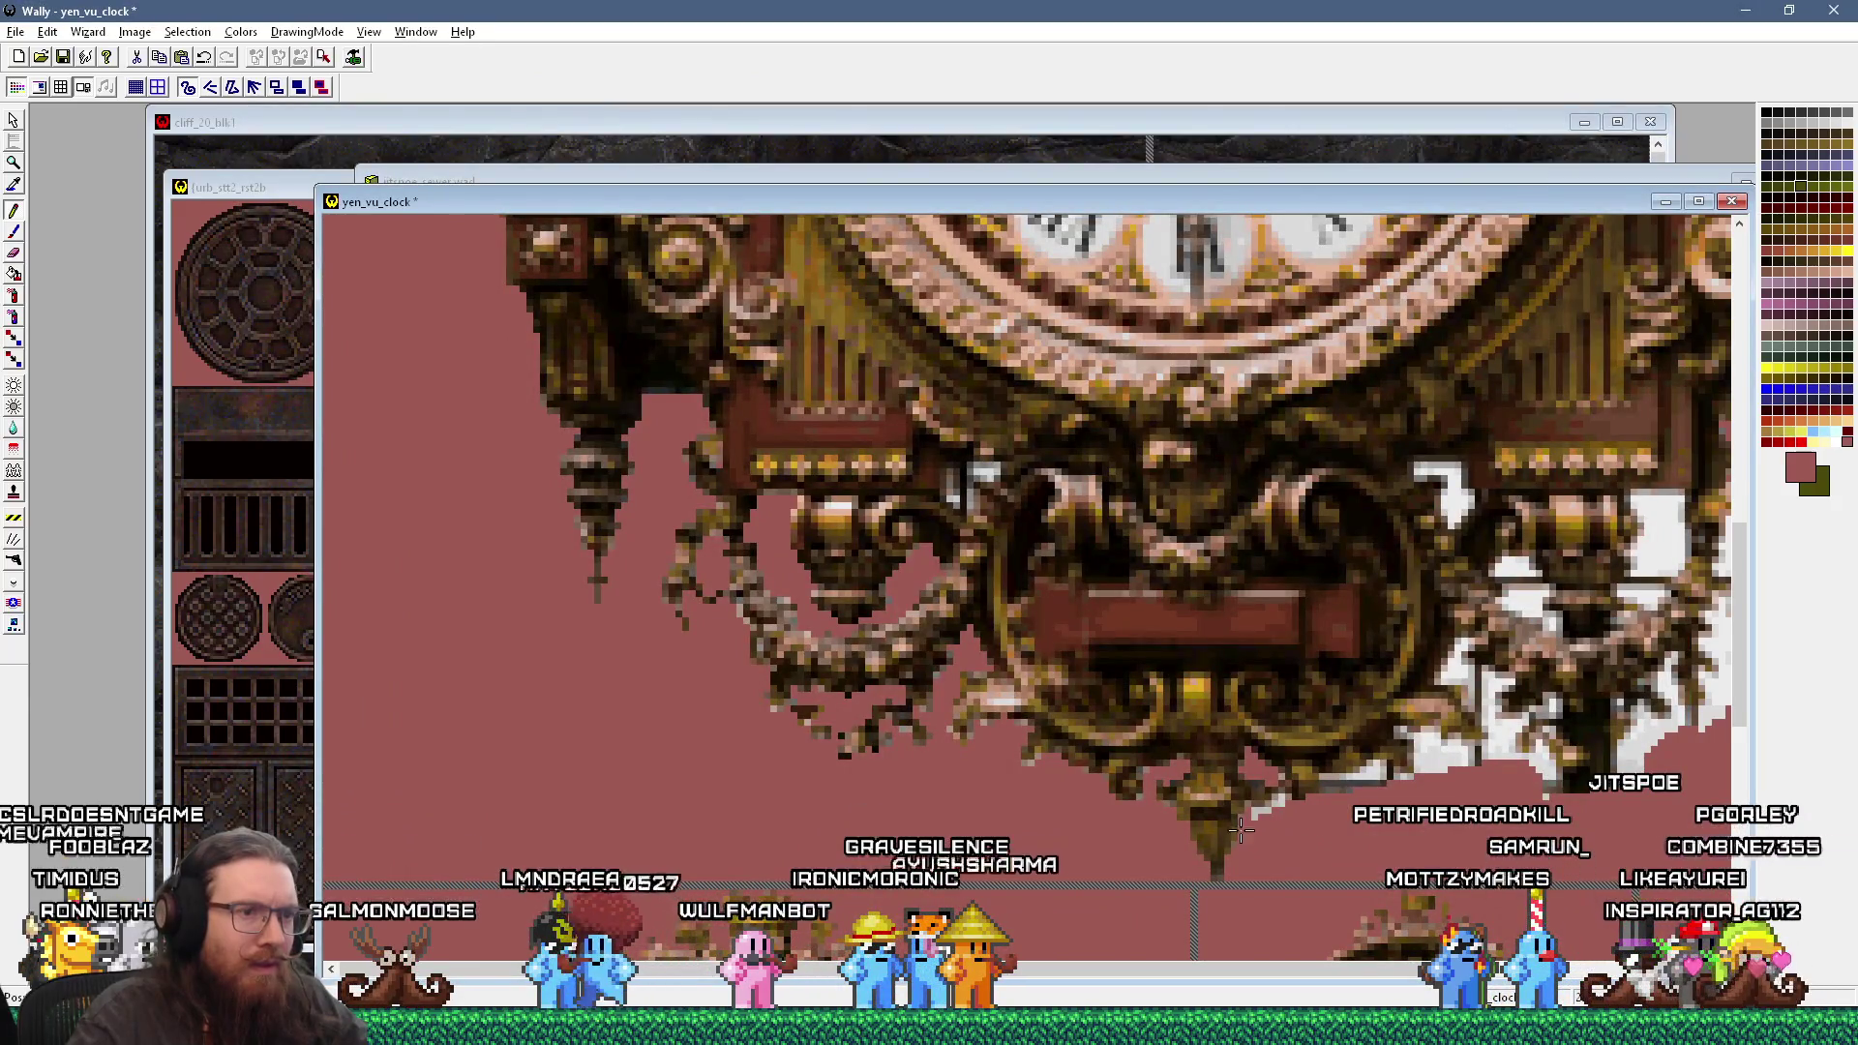
key(alt+Tab)
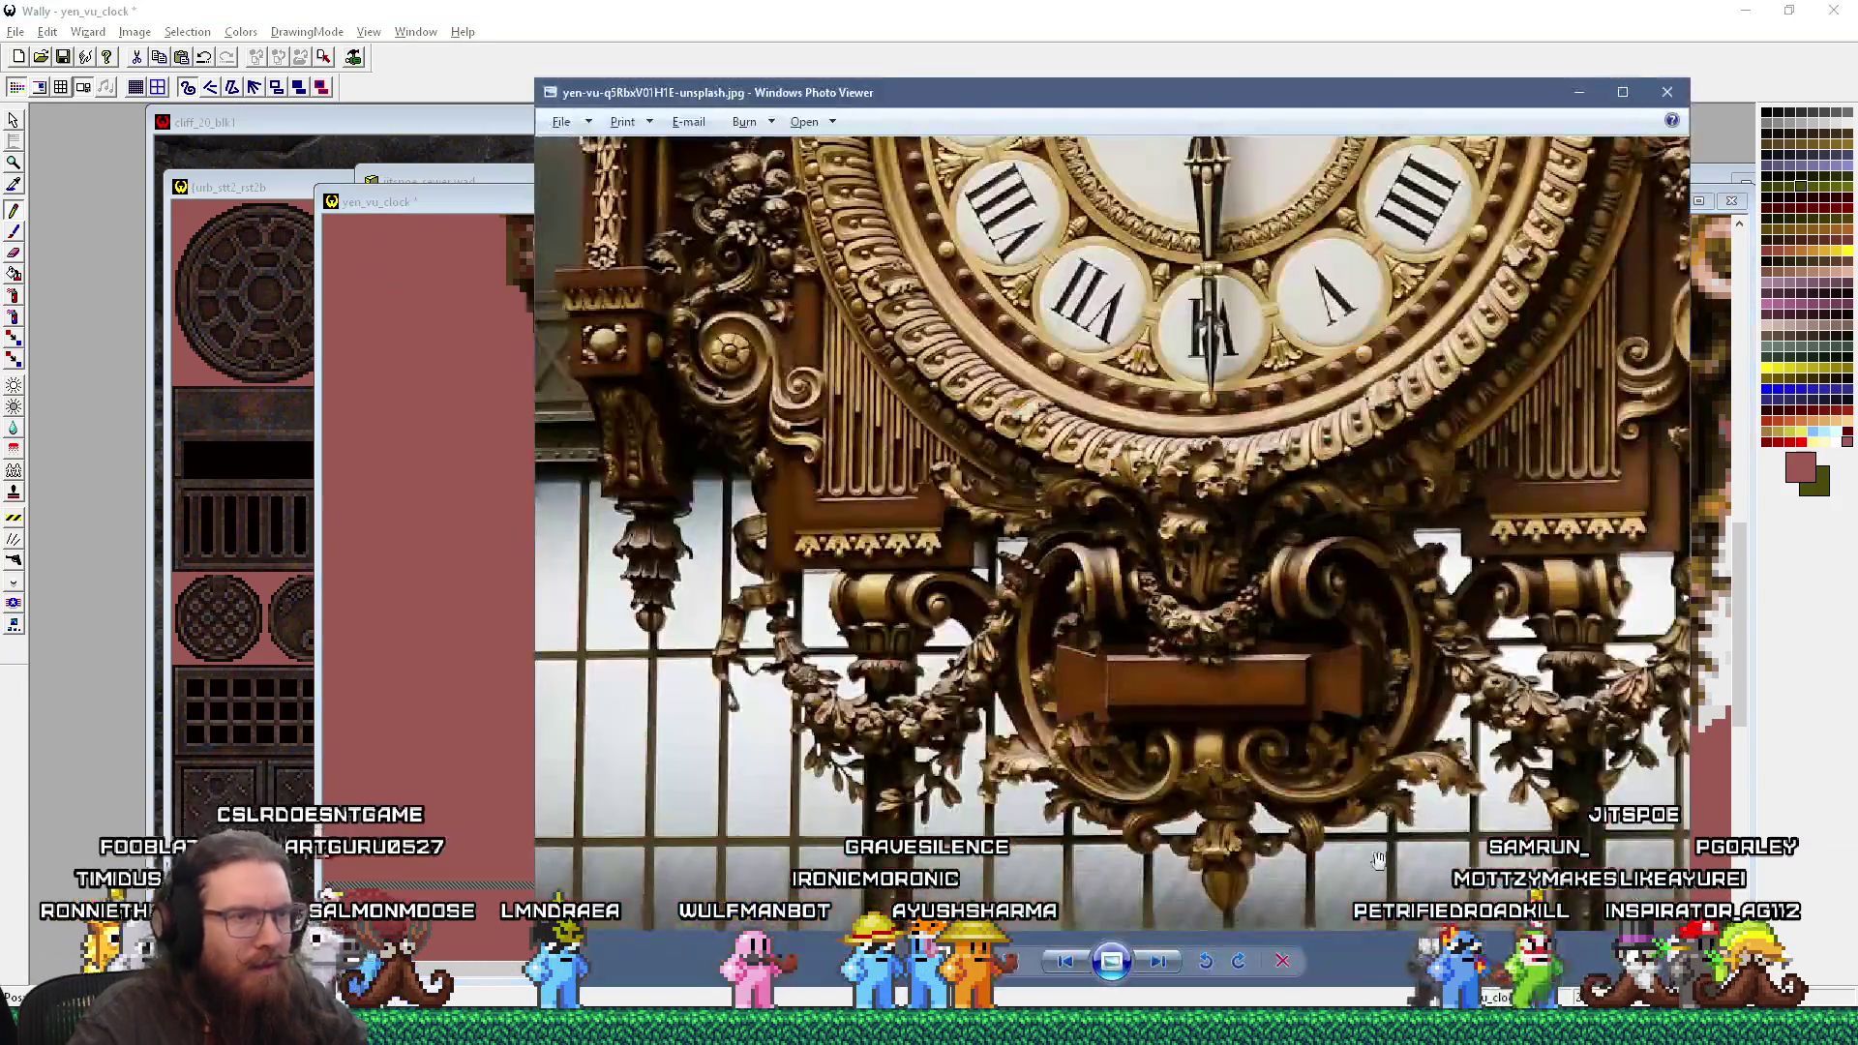
key(alt+Tab)
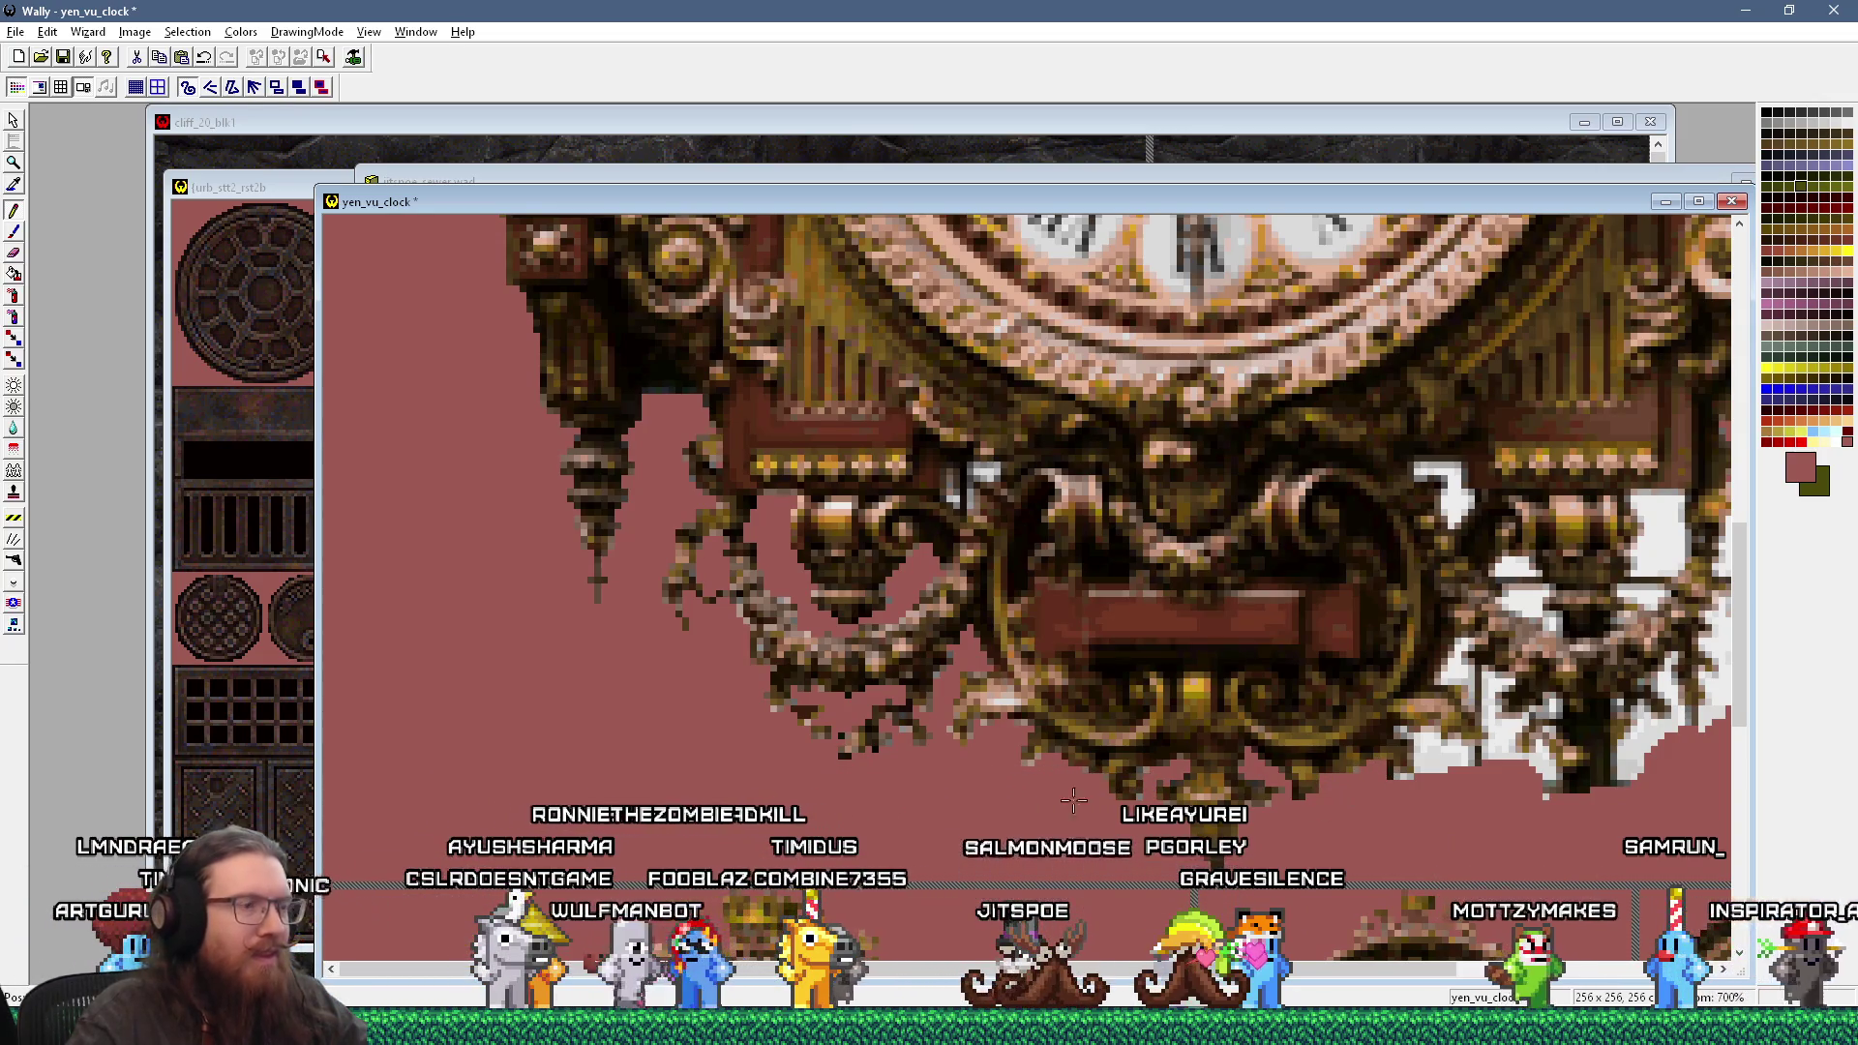
key(alt+Tab)
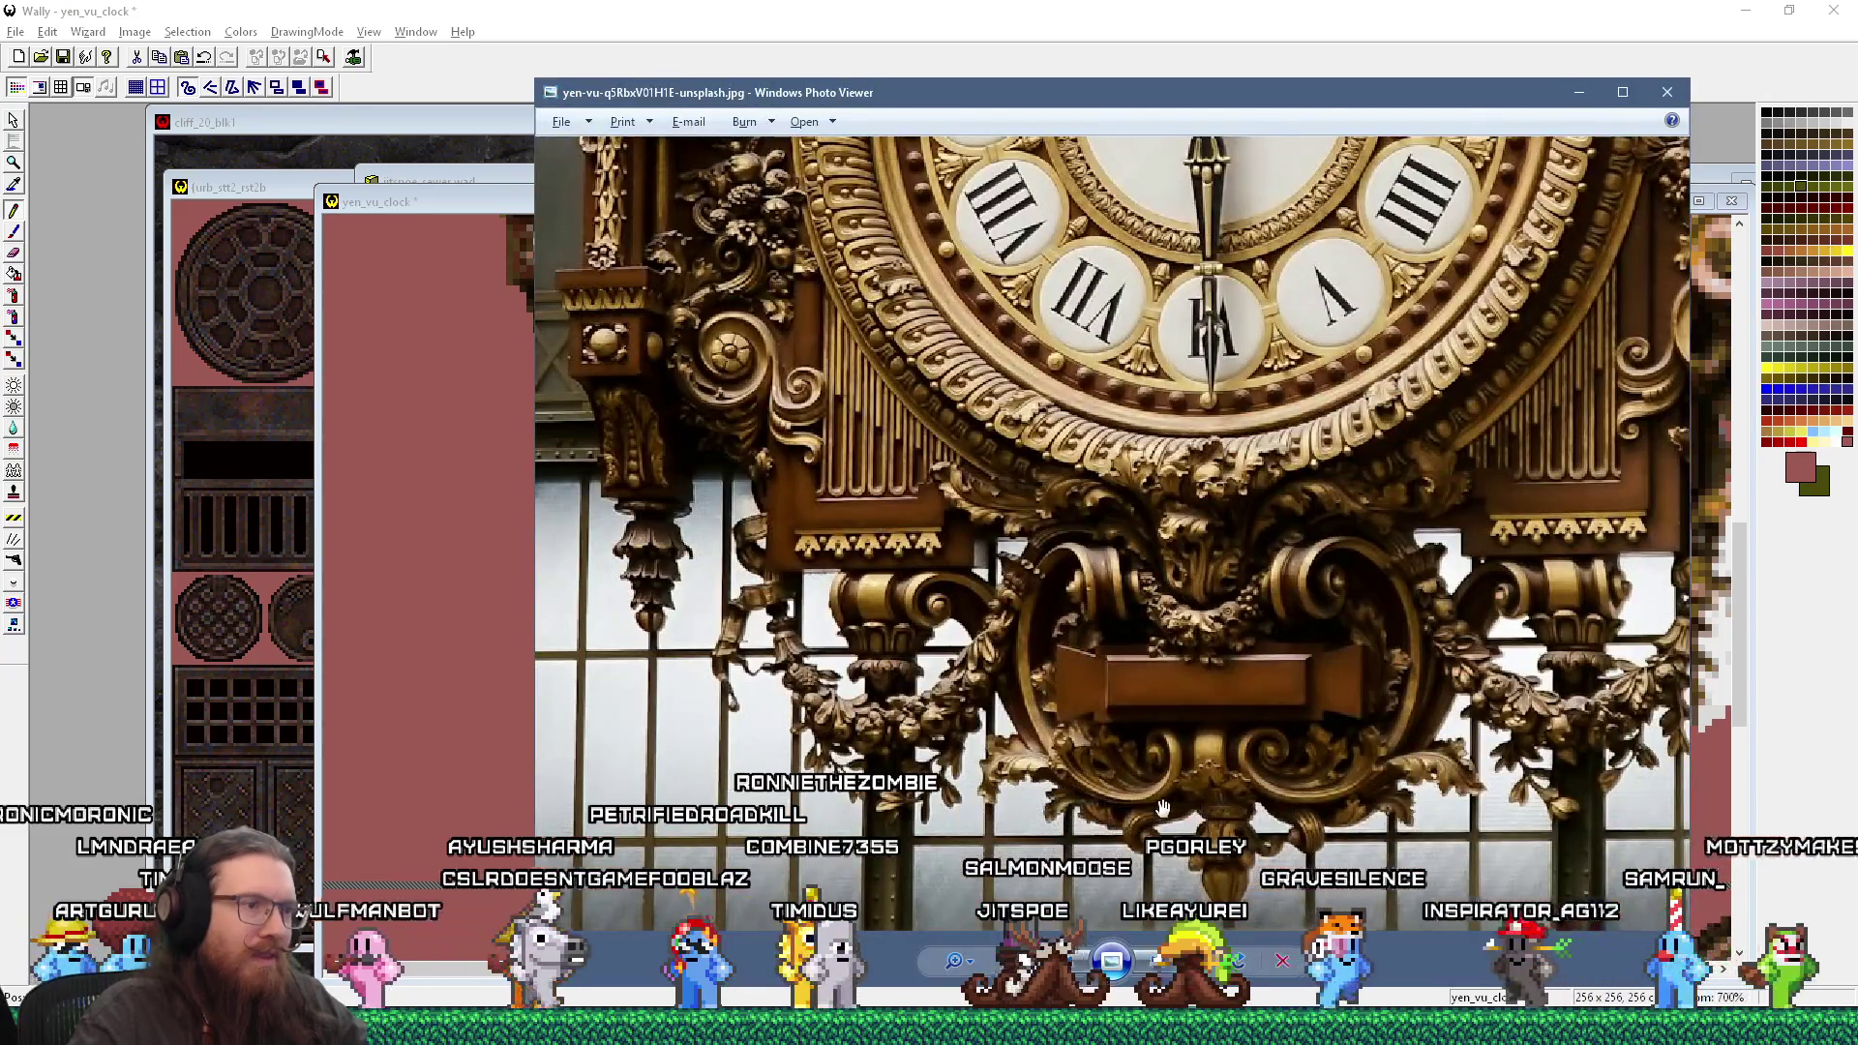
key(alt+Tab)
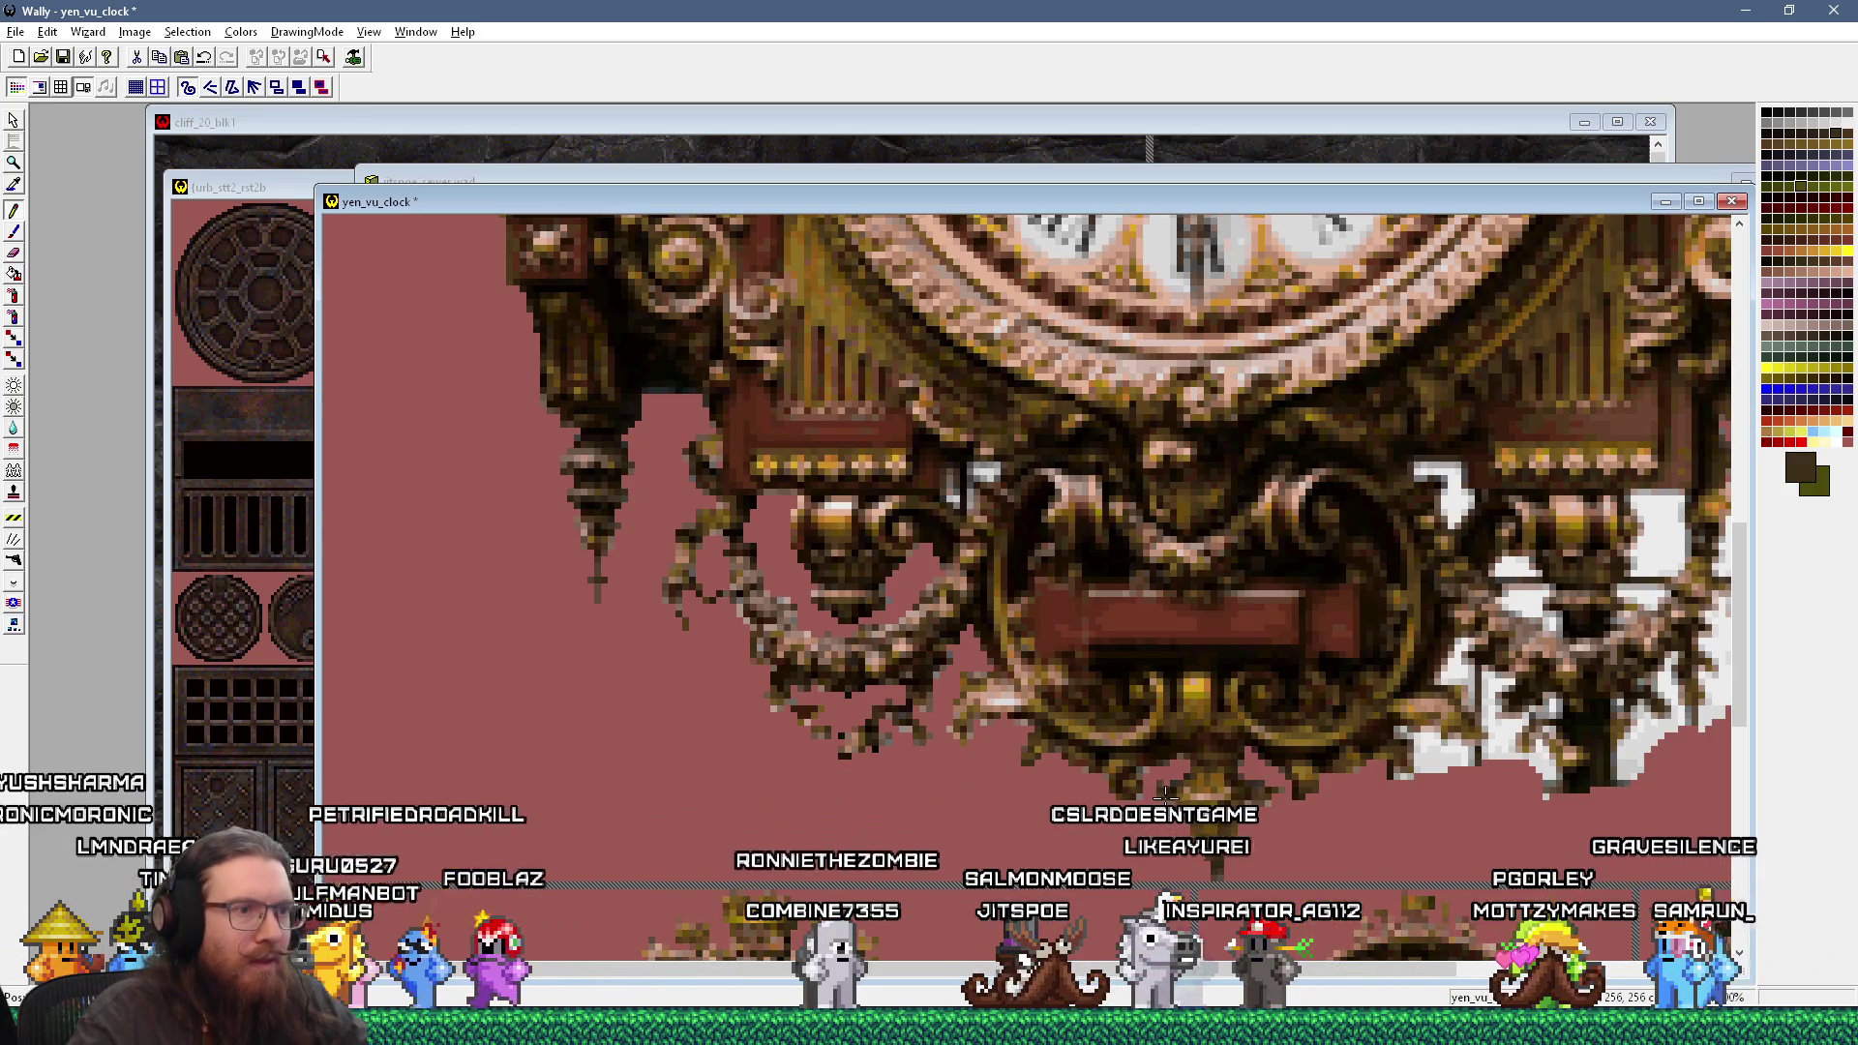
Step: Sample the reddish-pink background, then a light pinkish-tan as the drawing colour
key(alt+Tab)
key(alt+Tab)
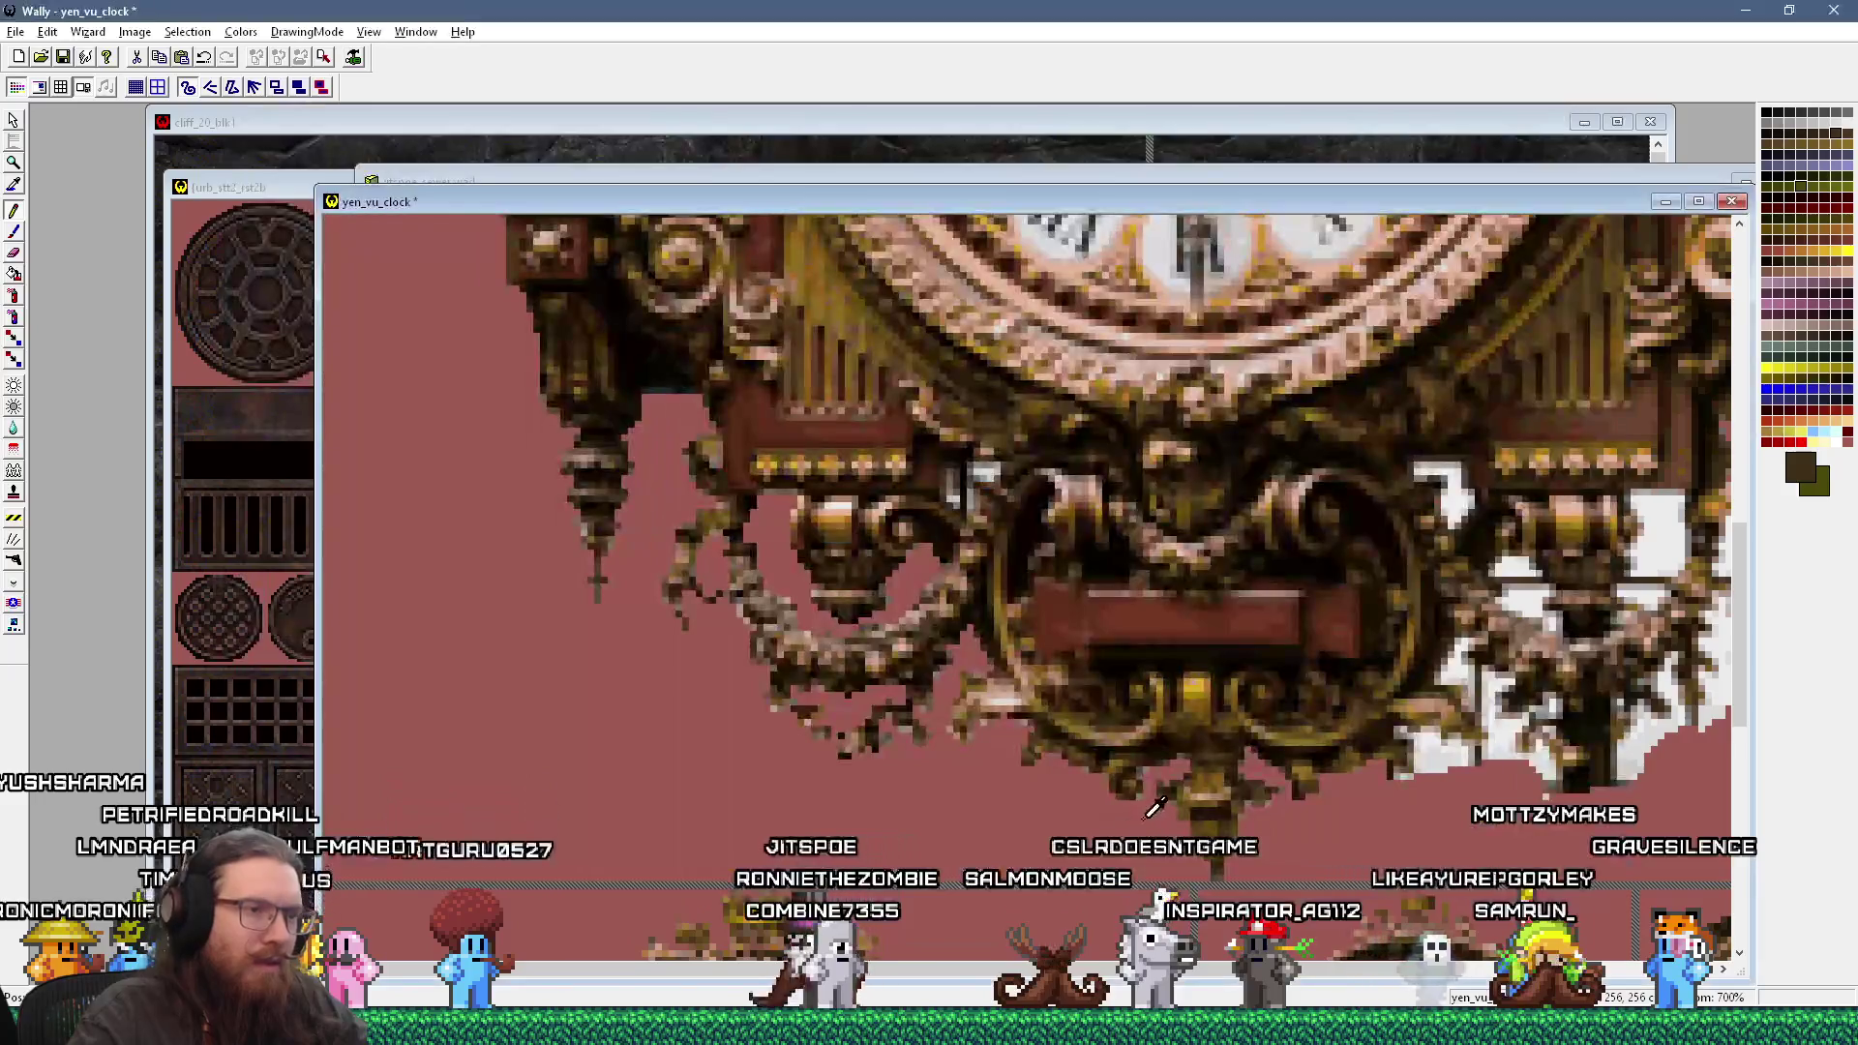
click(1138, 794)
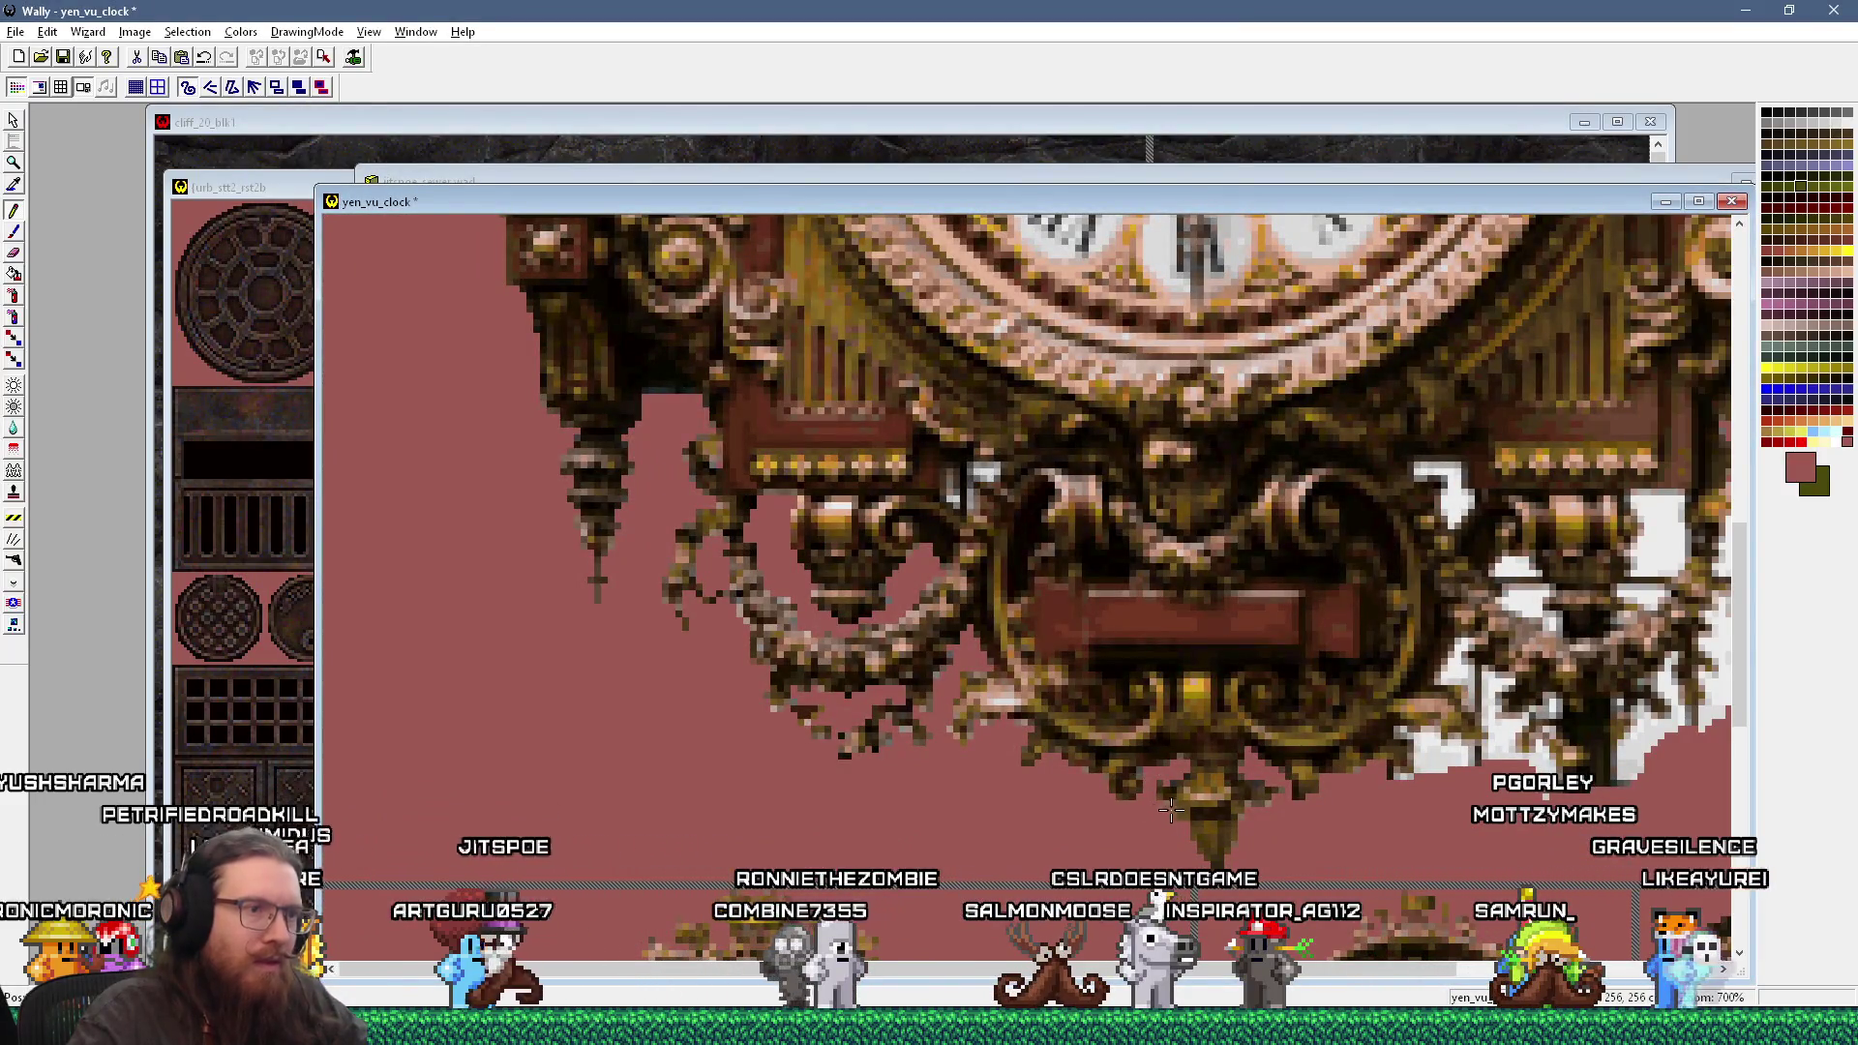
key(alt+Tab)
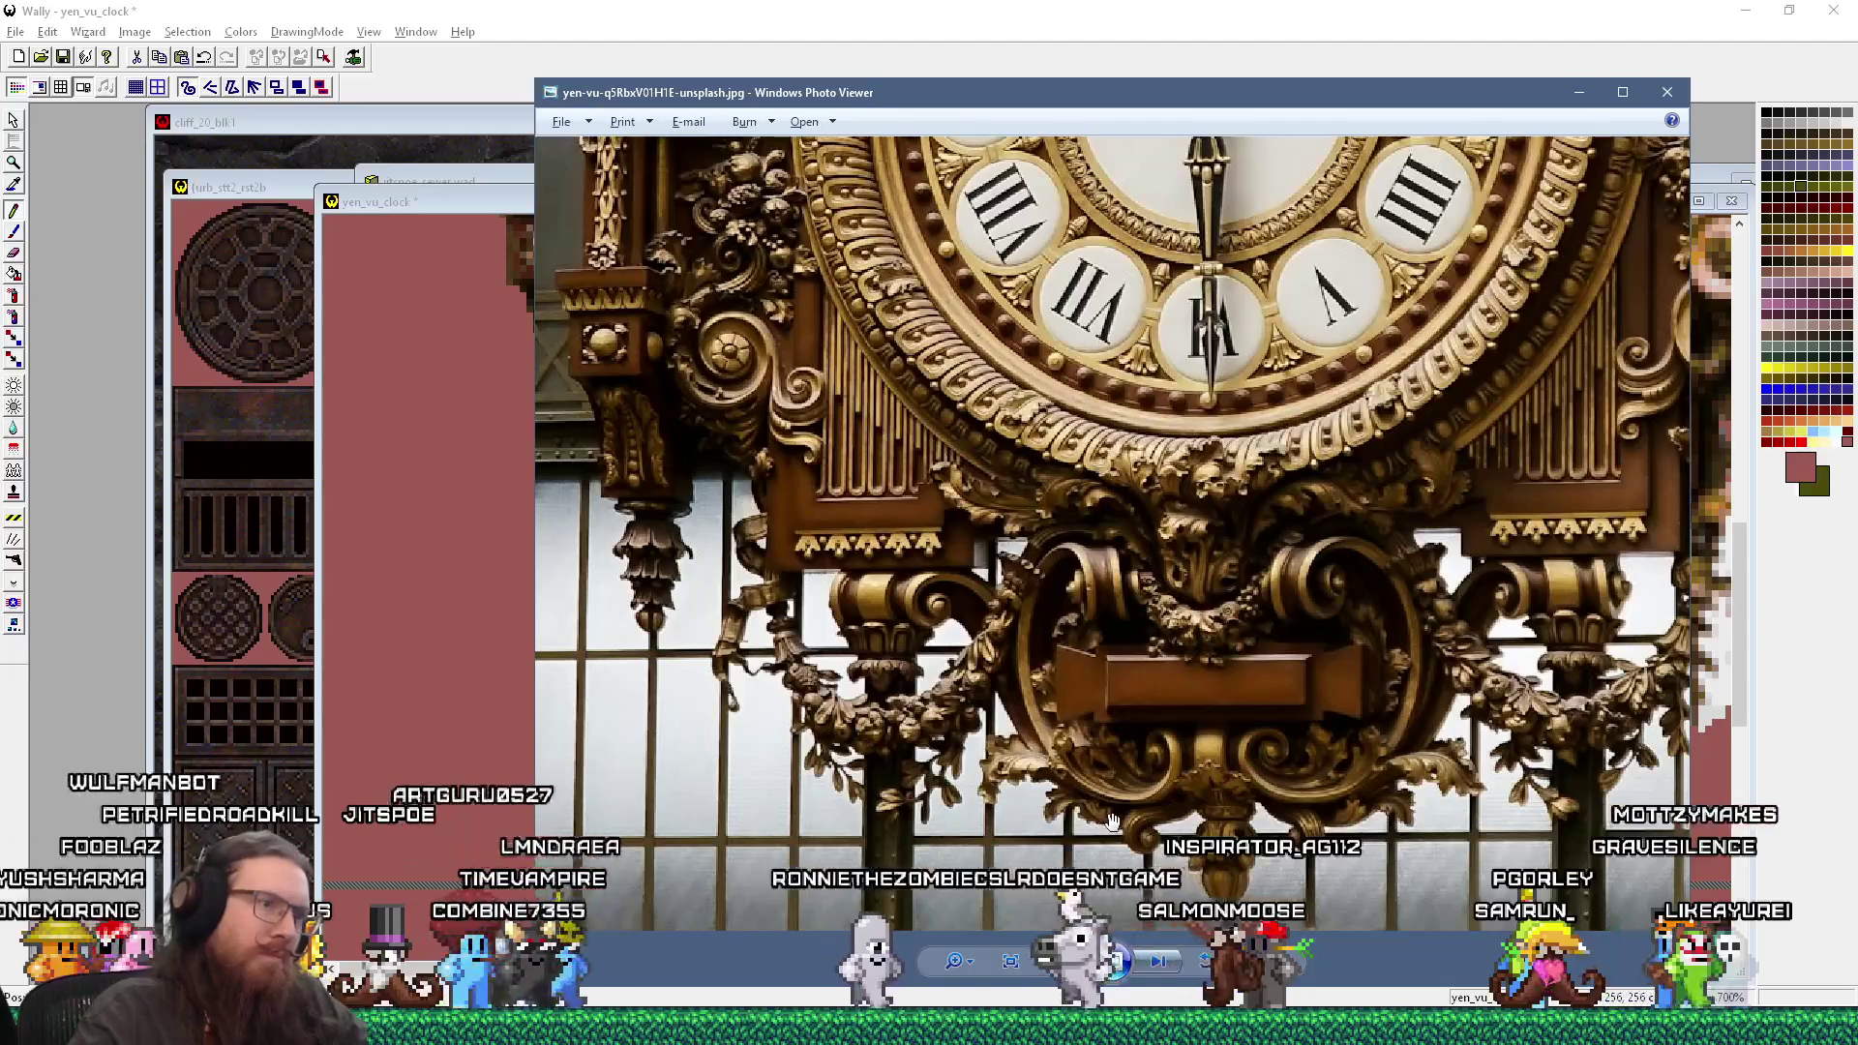
key(alt+Tab)
click(994, 686)
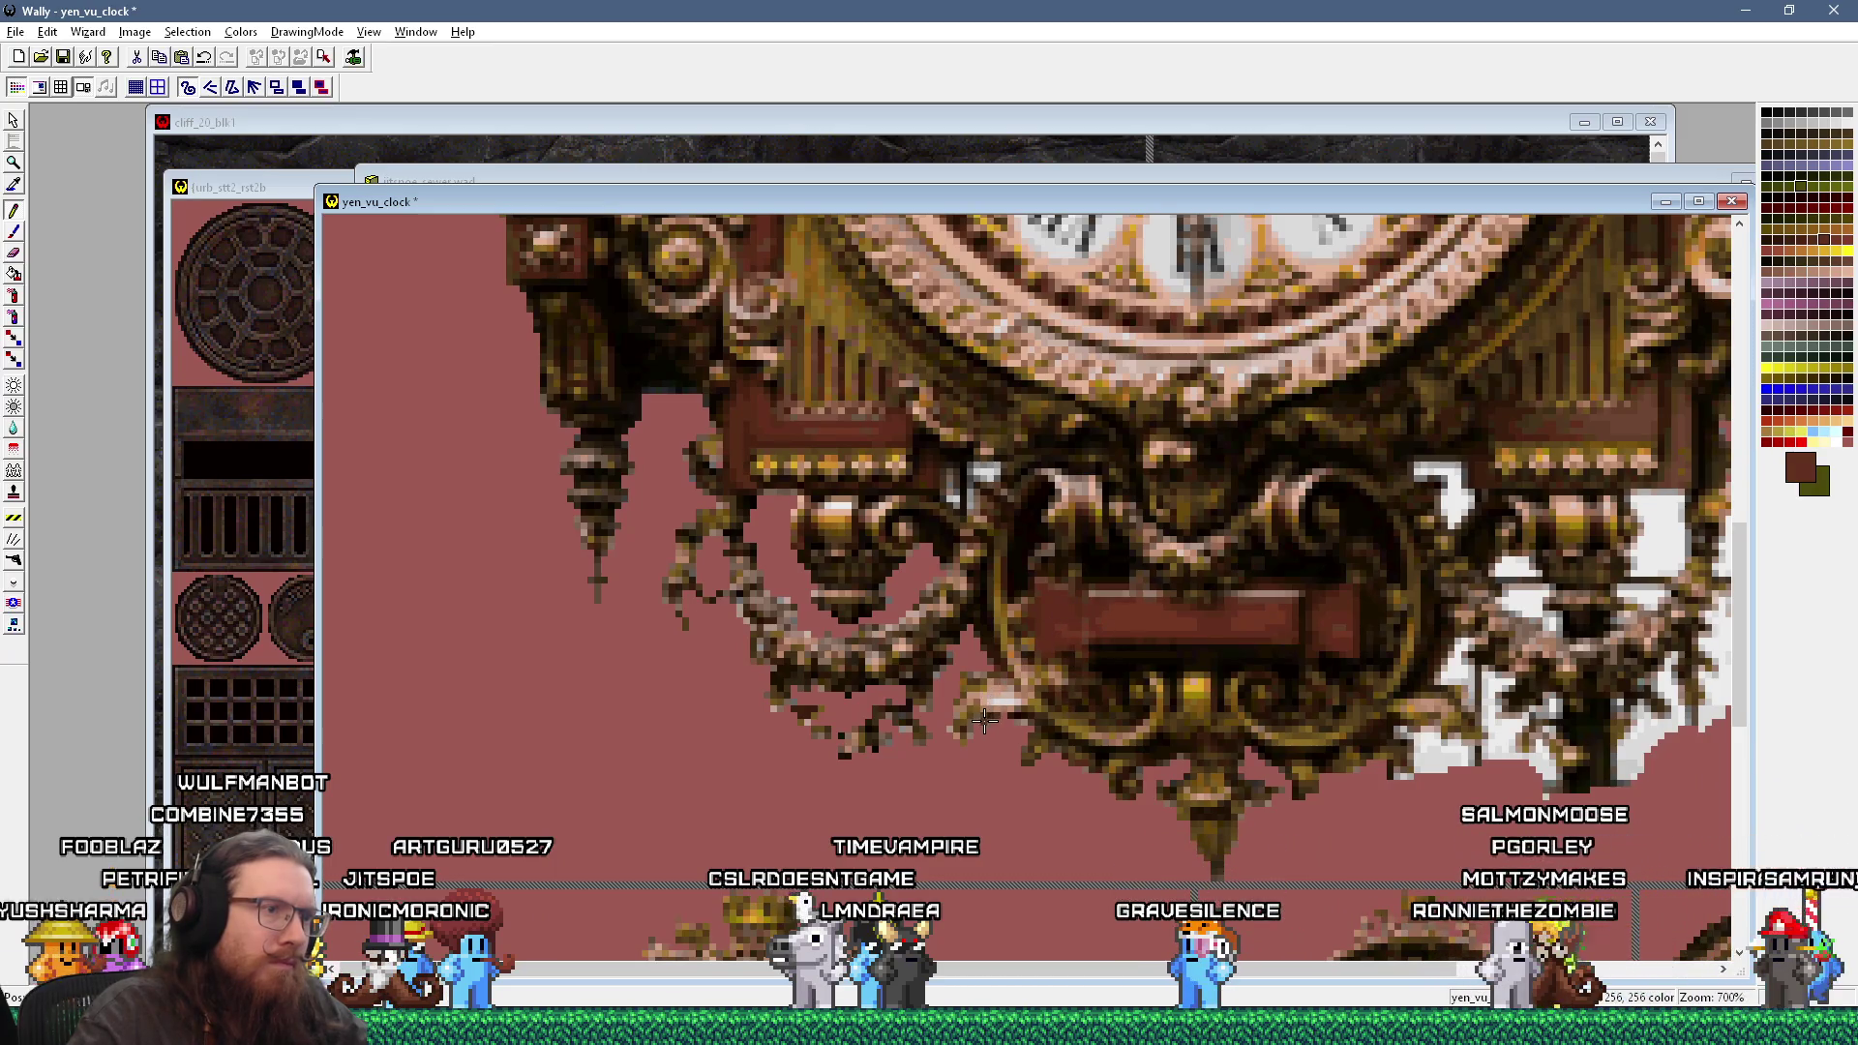
Step: Sample a near-black brown from the clock texture and check it against the photo
key(alt+Tab)
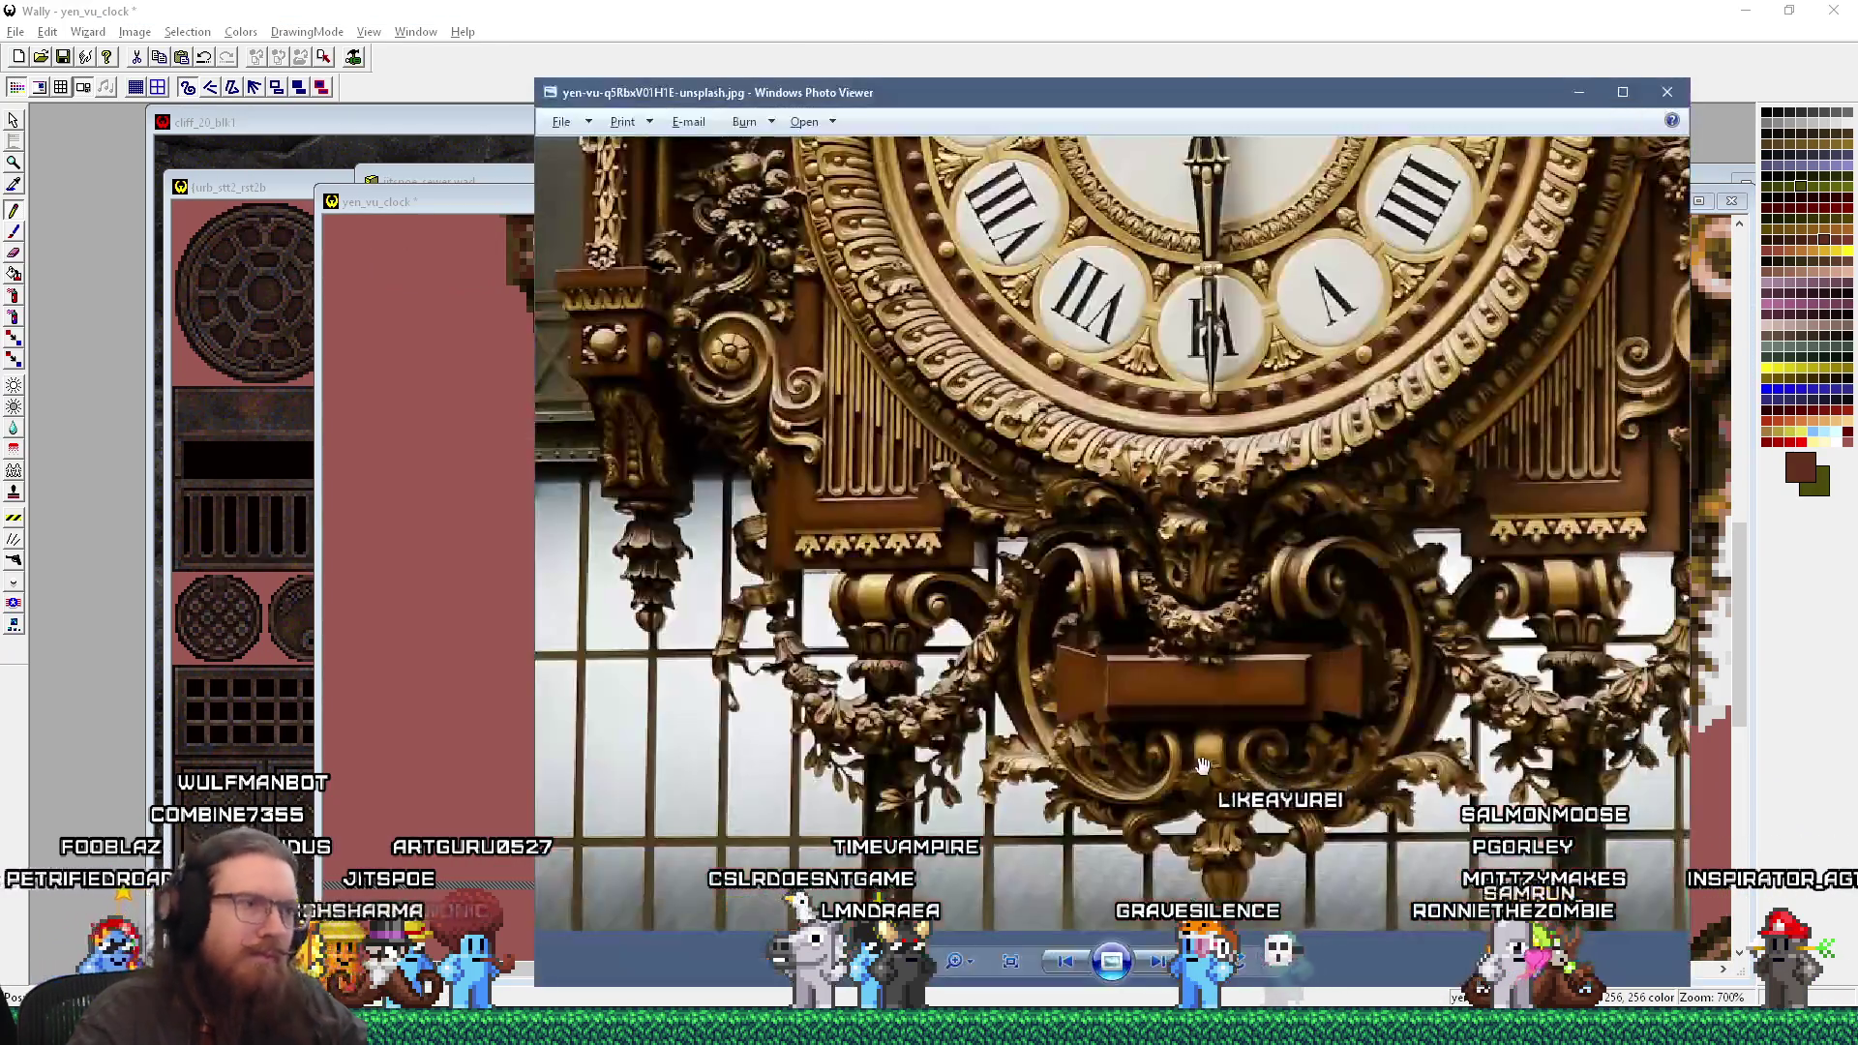
key(alt+Tab)
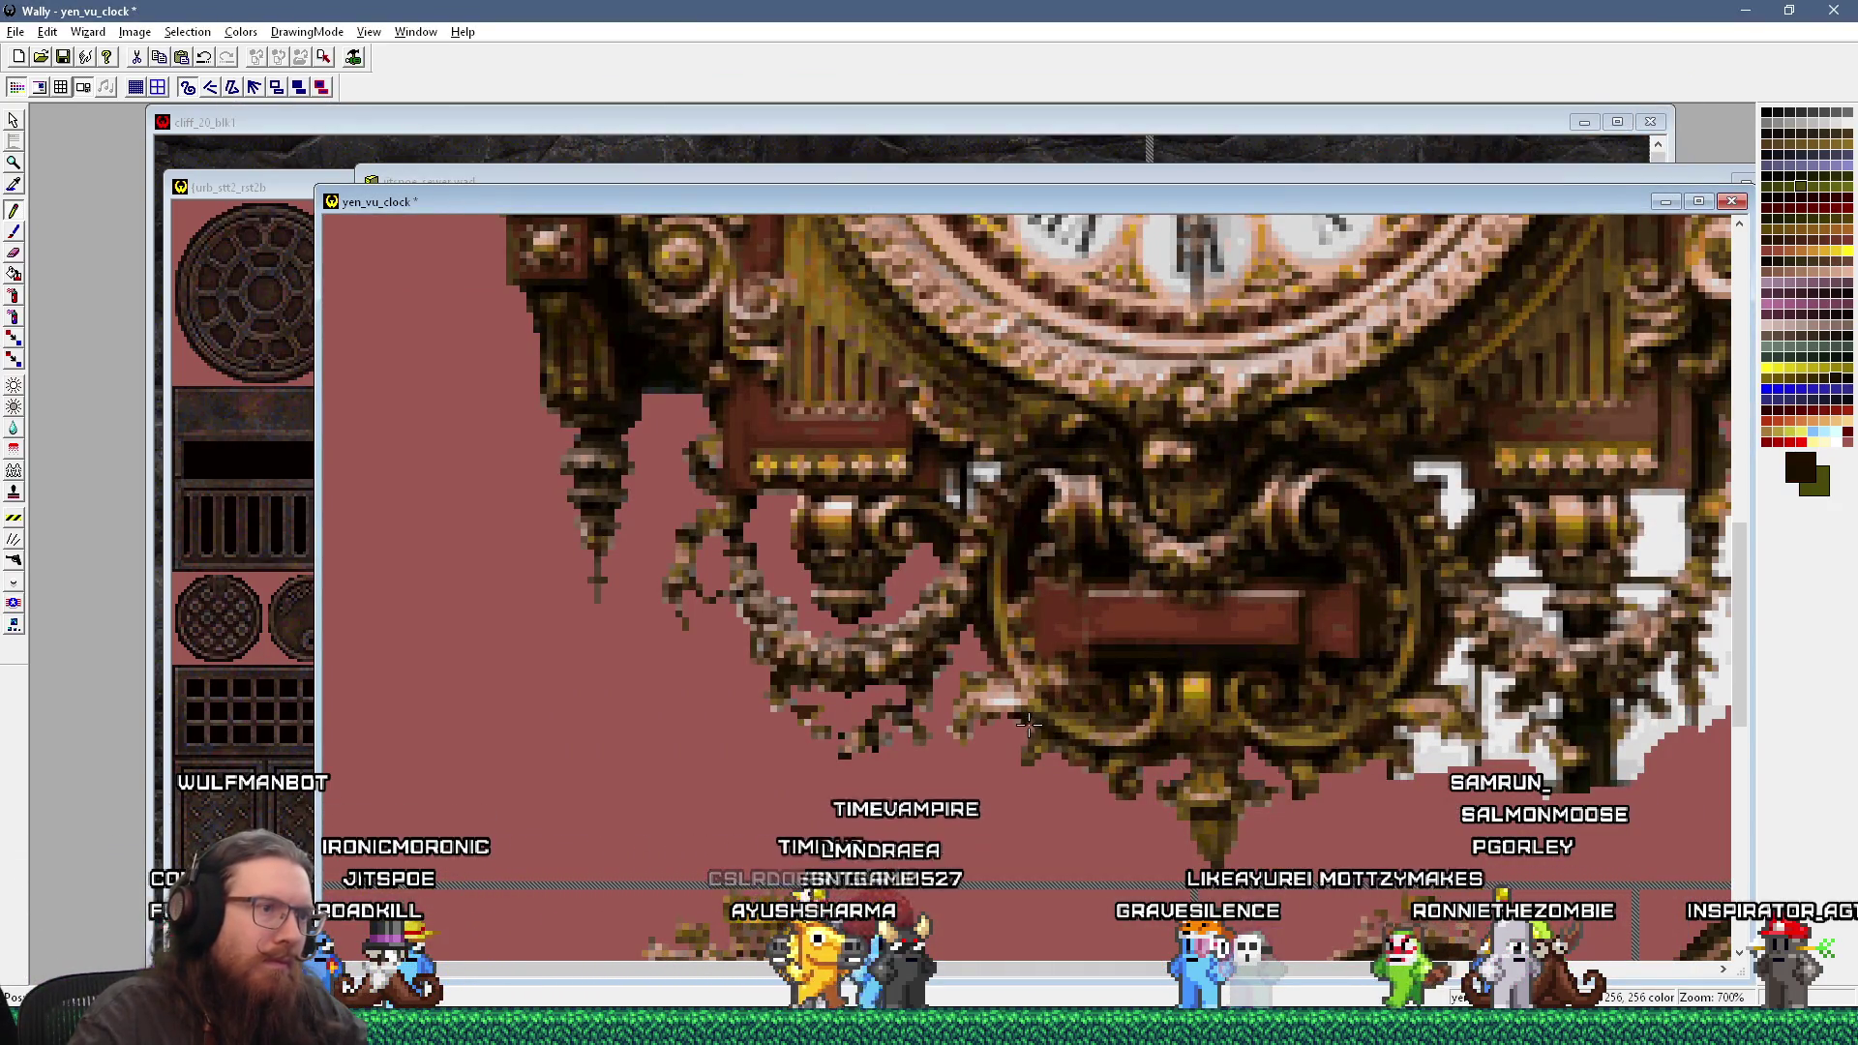
click(1071, 721)
key(alt+Tab)
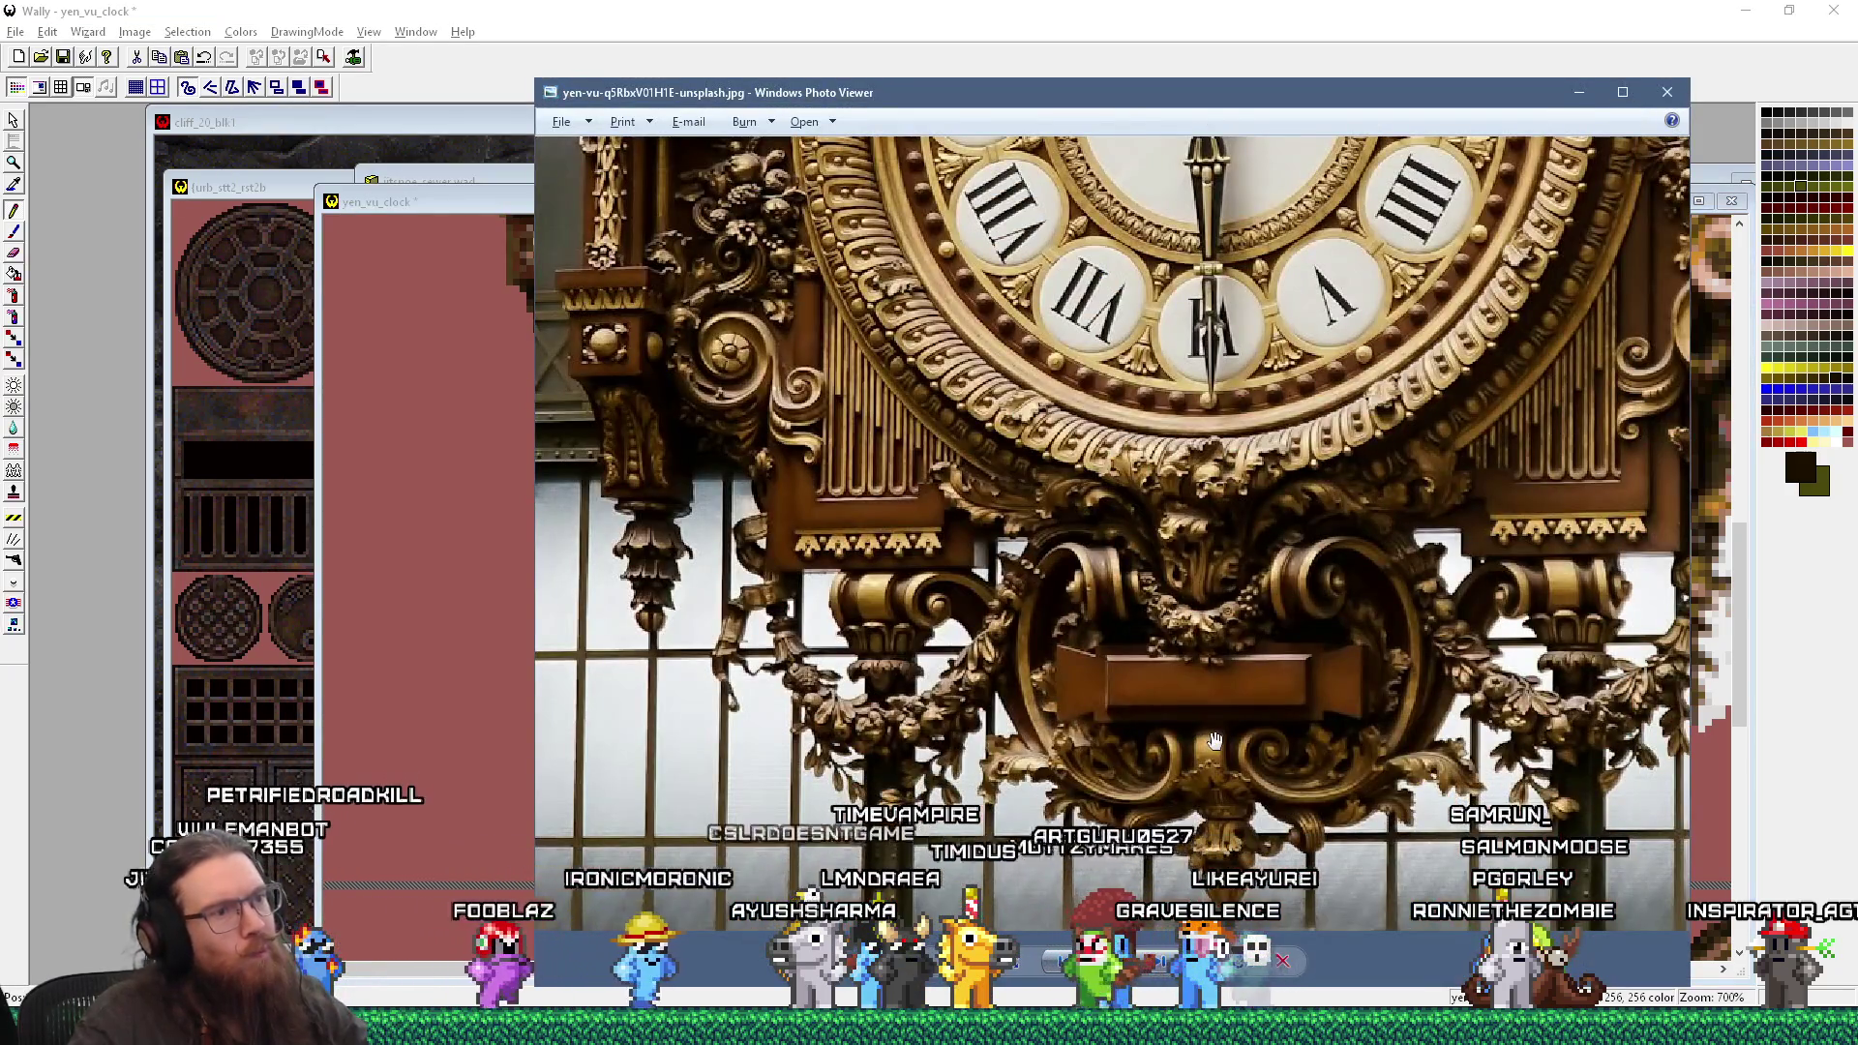
key(alt+Tab)
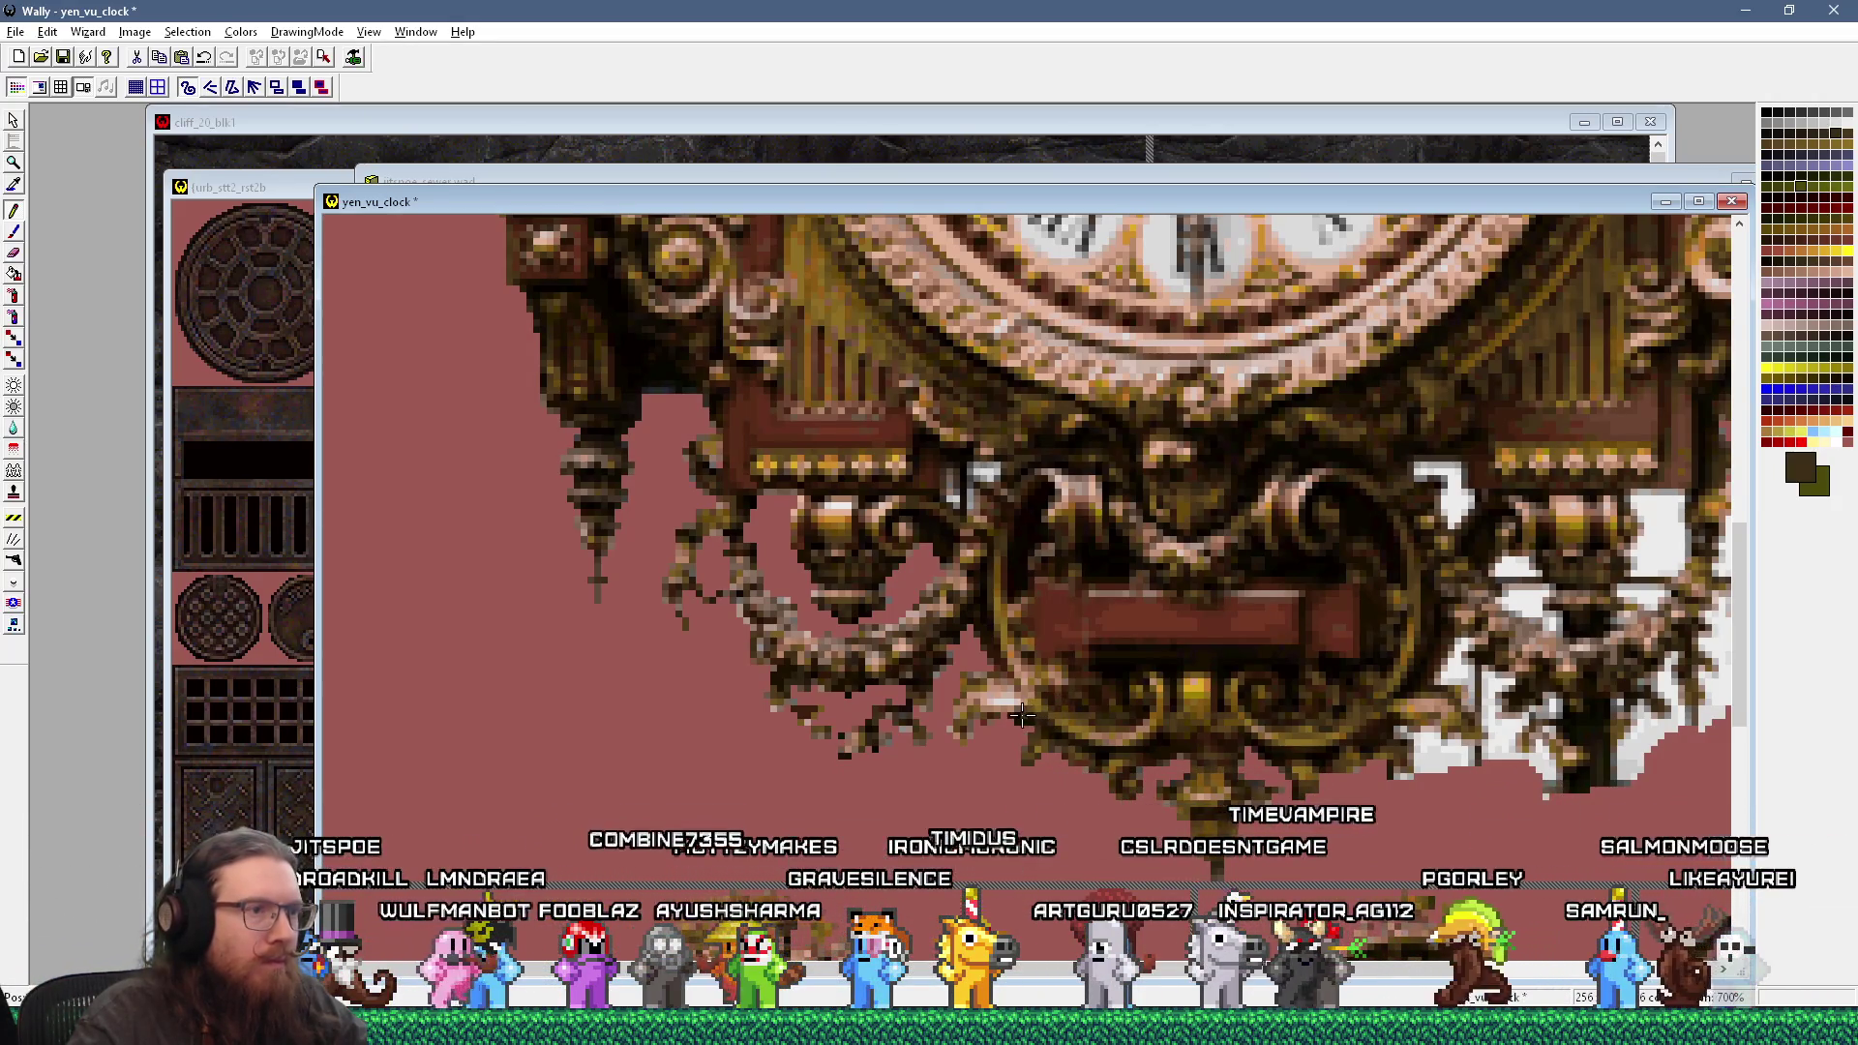
scroll(1233, 737, down, 2)
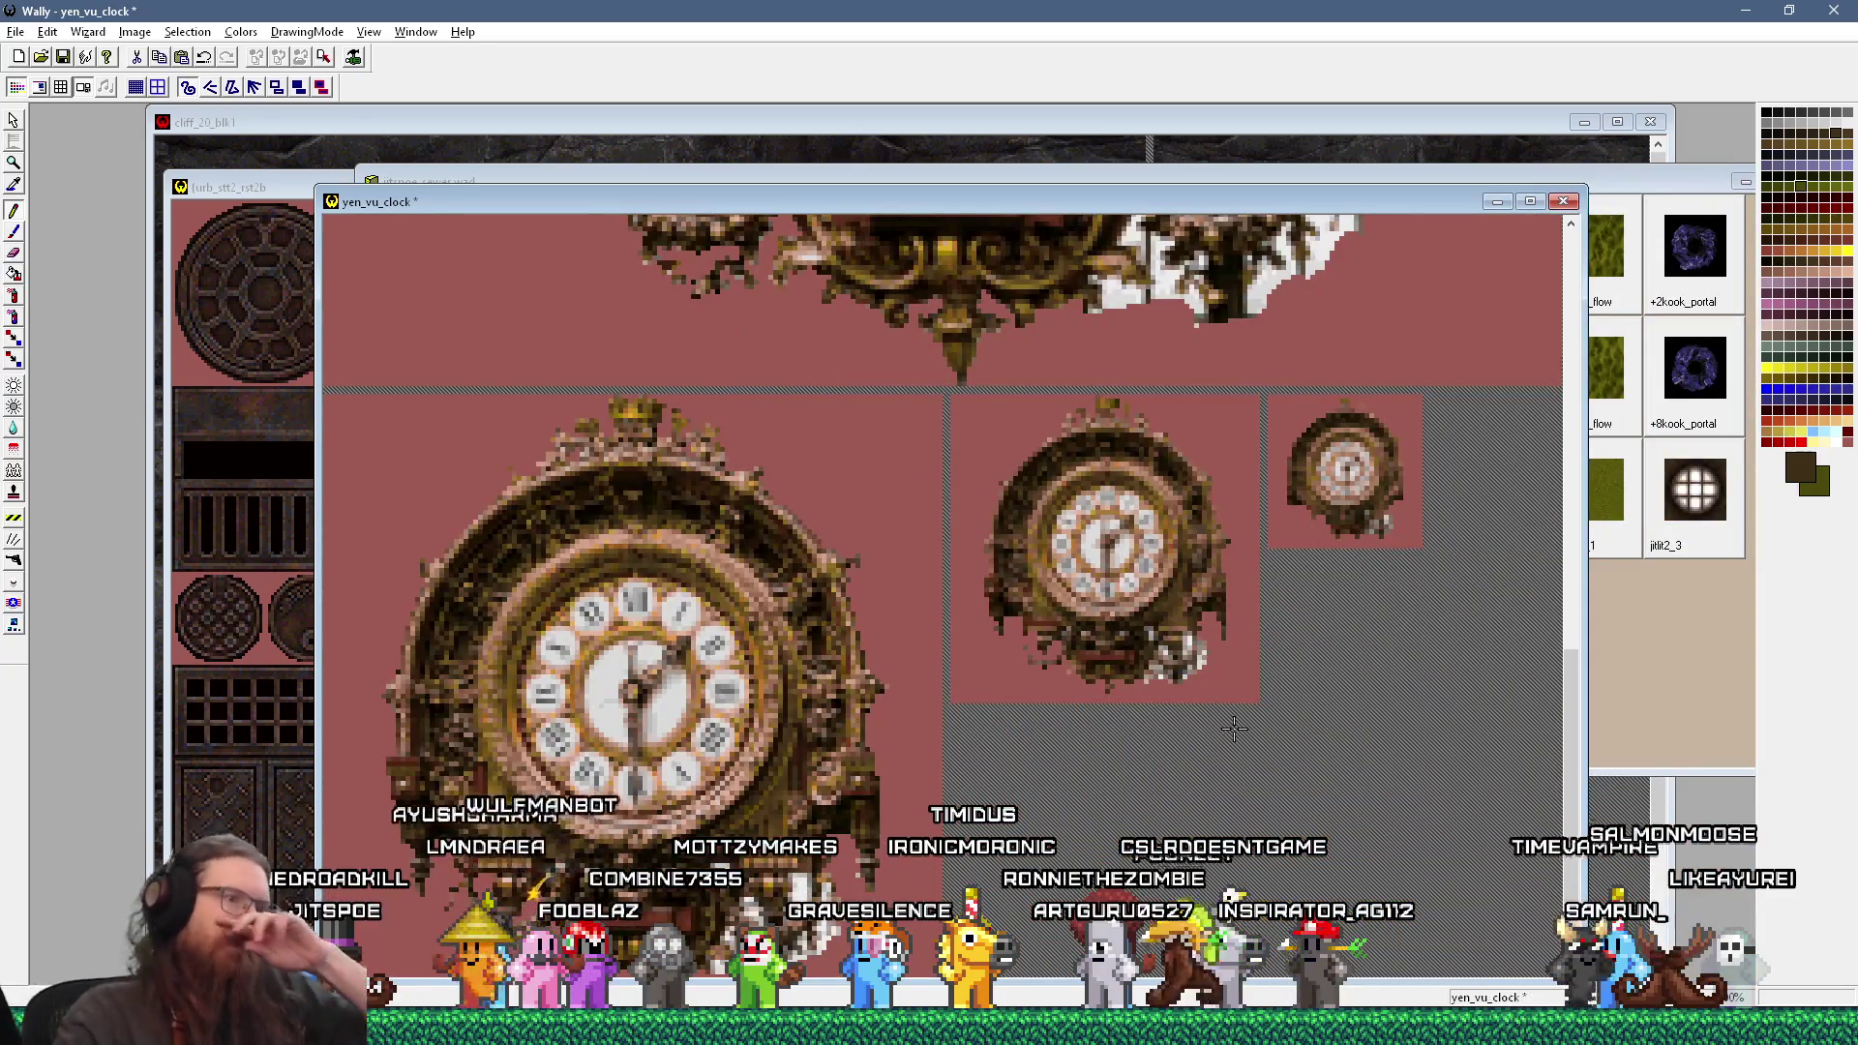
Step: Zoom in on the clock bottom and paint a small pink stroke along the right ornament edge
scroll(988, 369, up, 2)
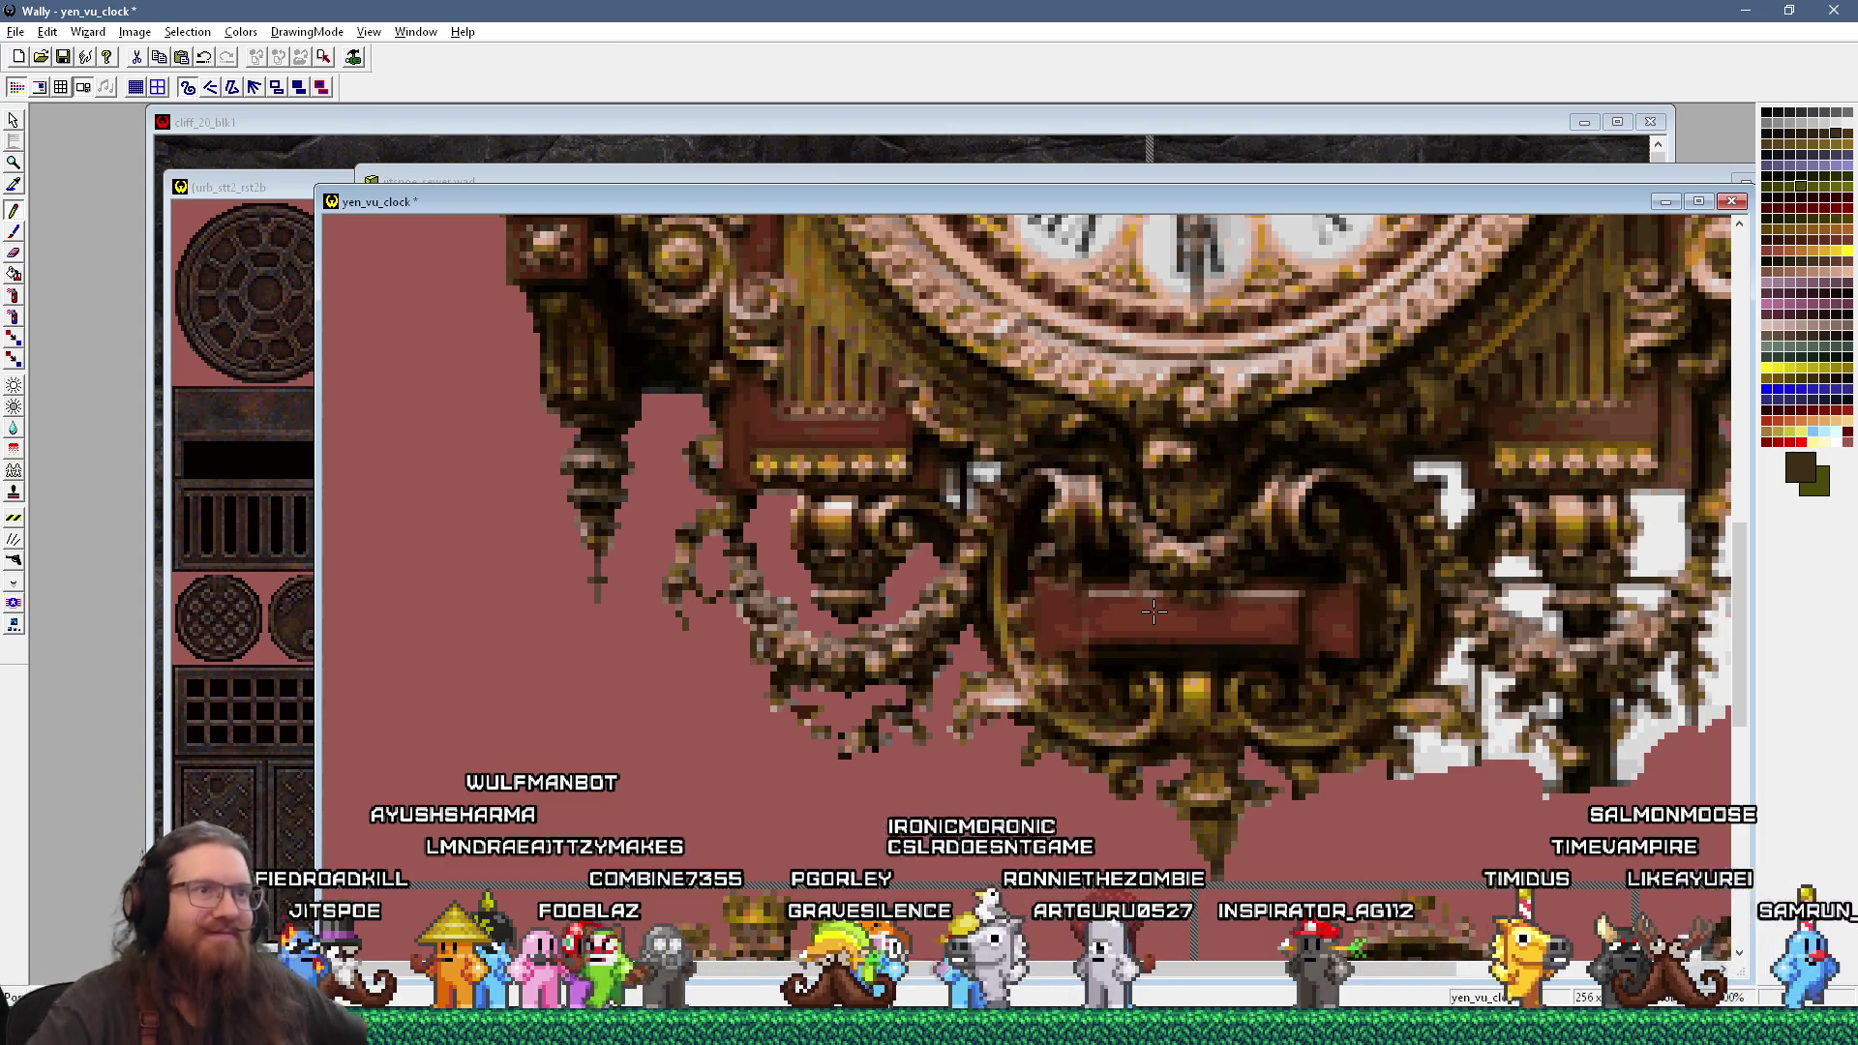
key(alt+Tab)
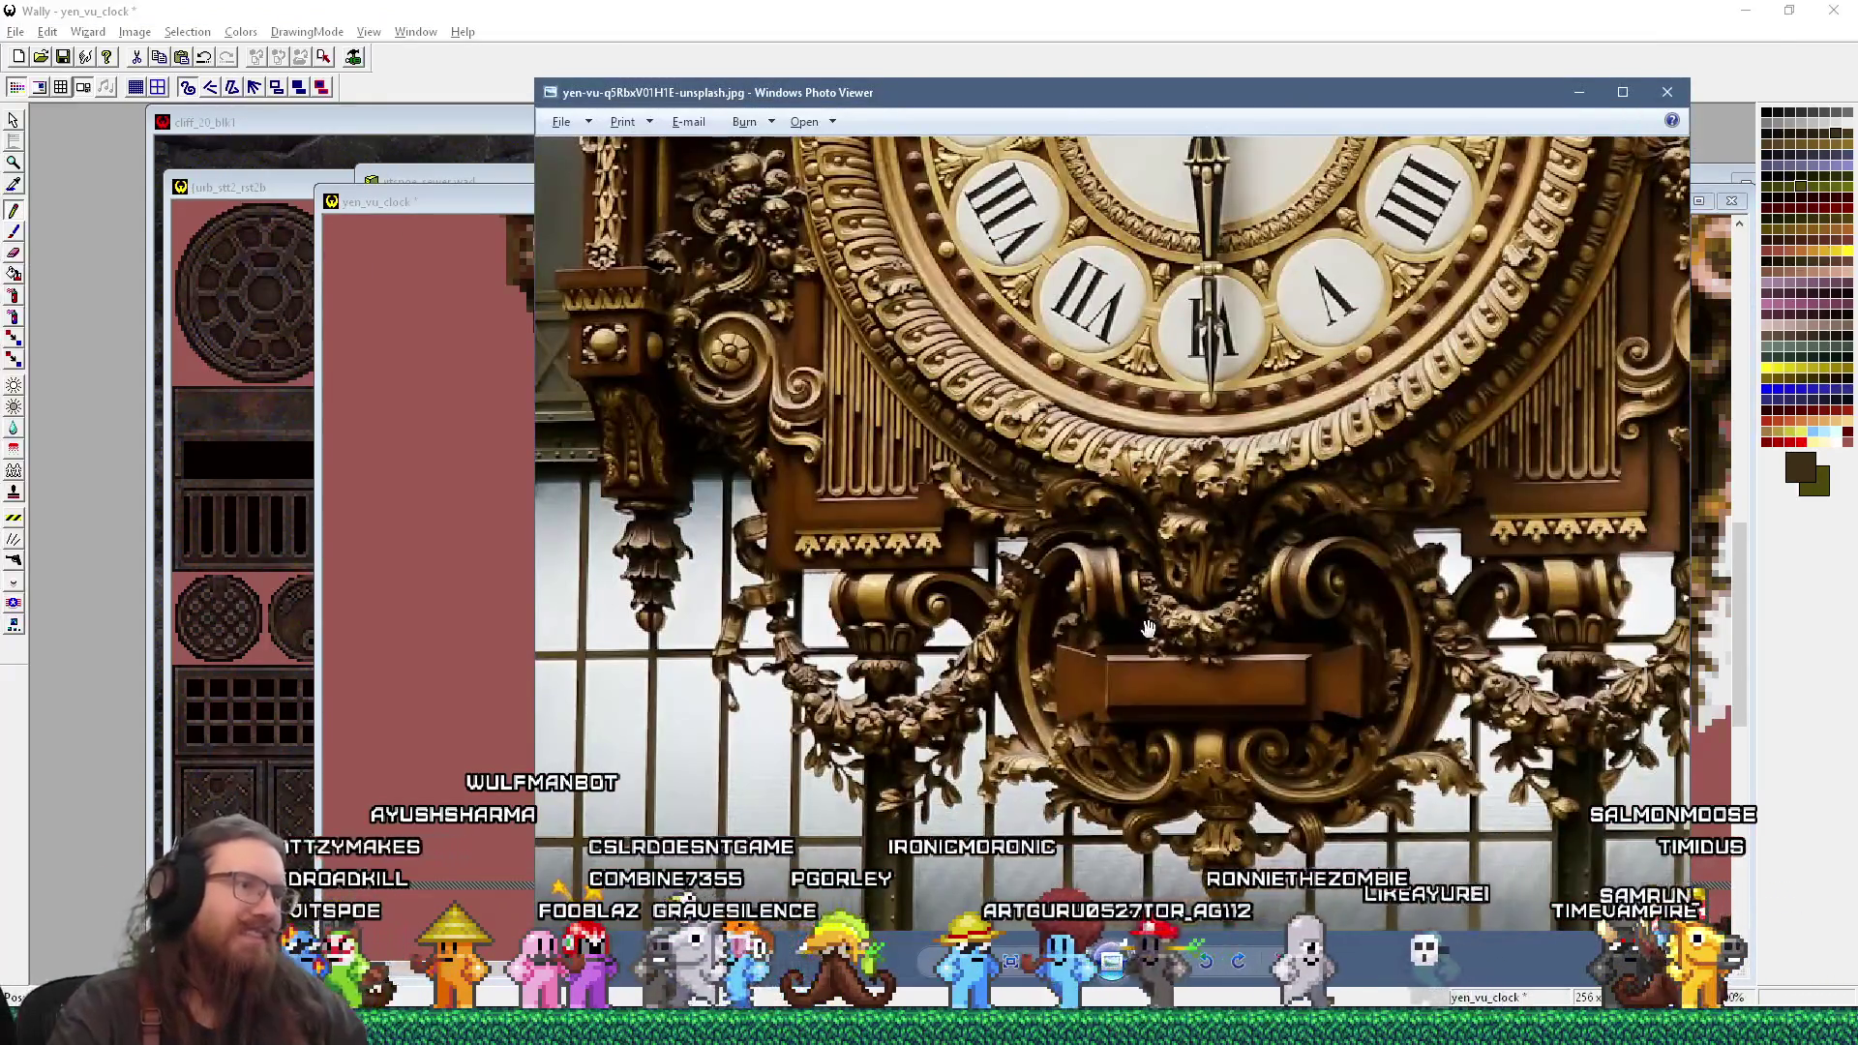
key(alt+Tab)
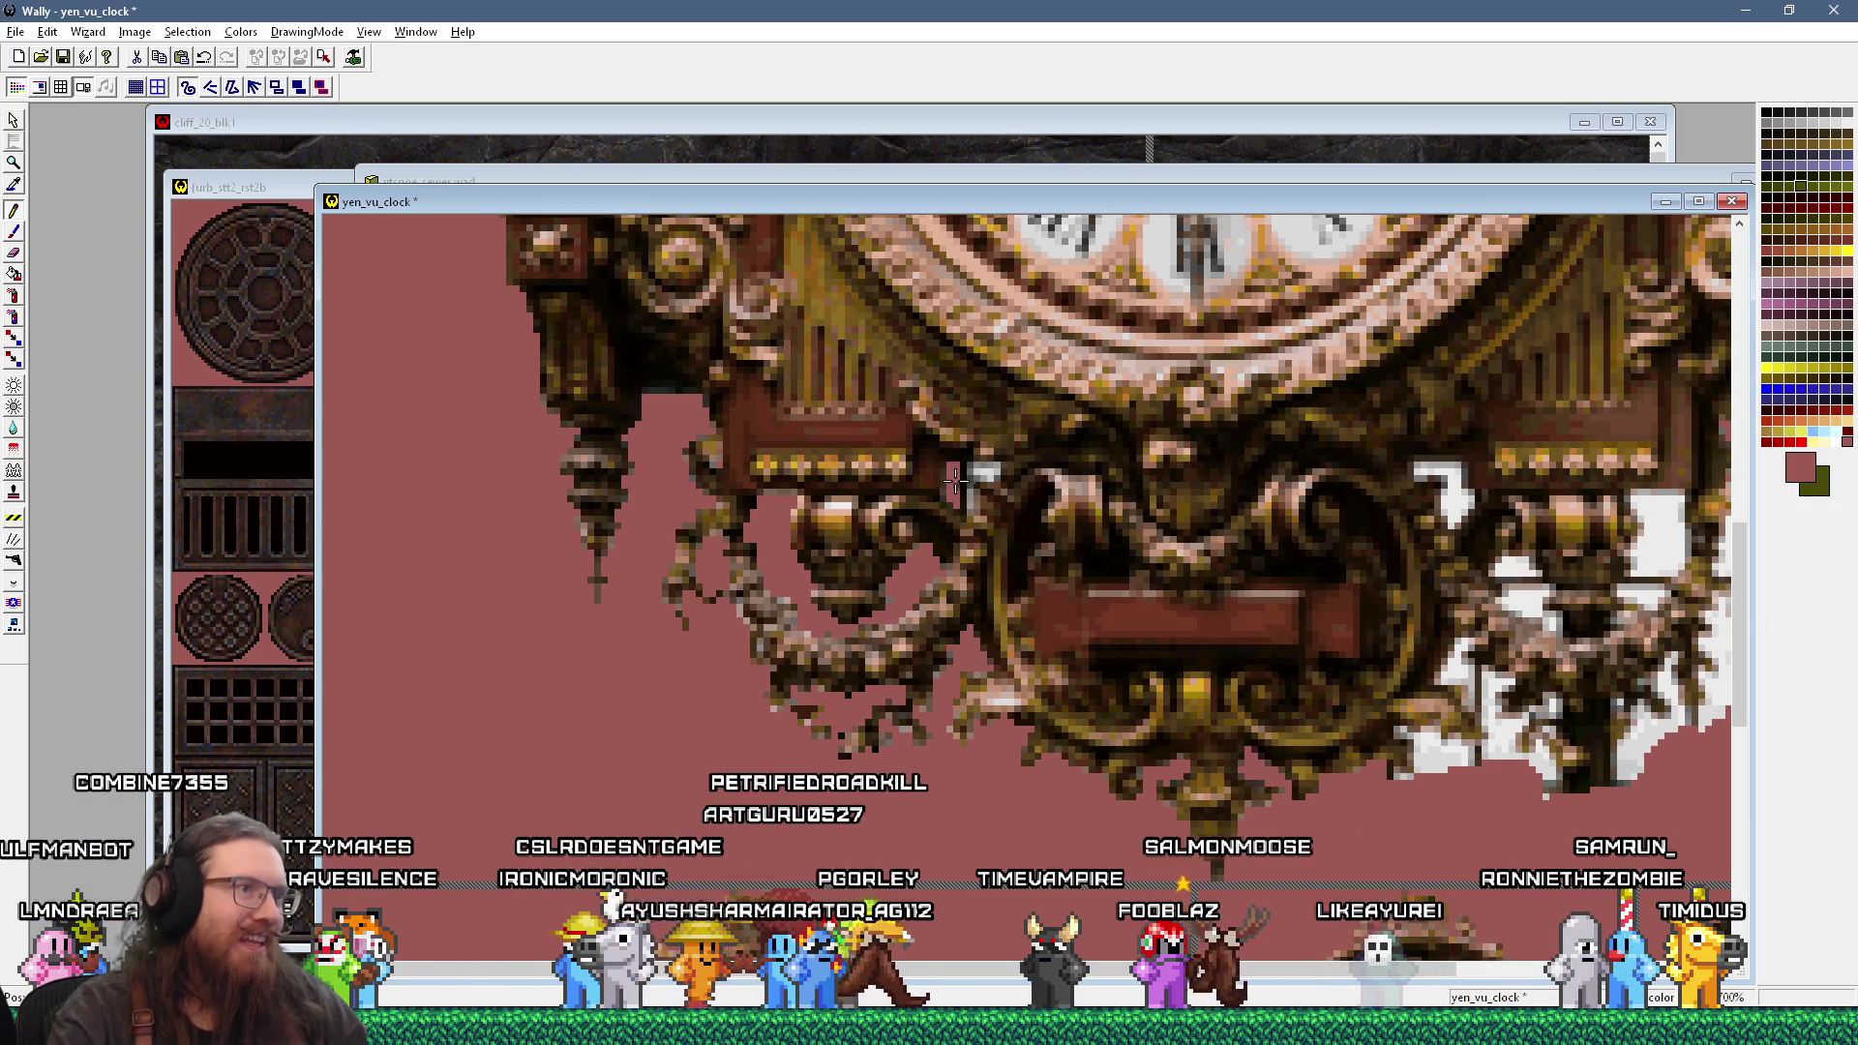
key(alt+Tab)
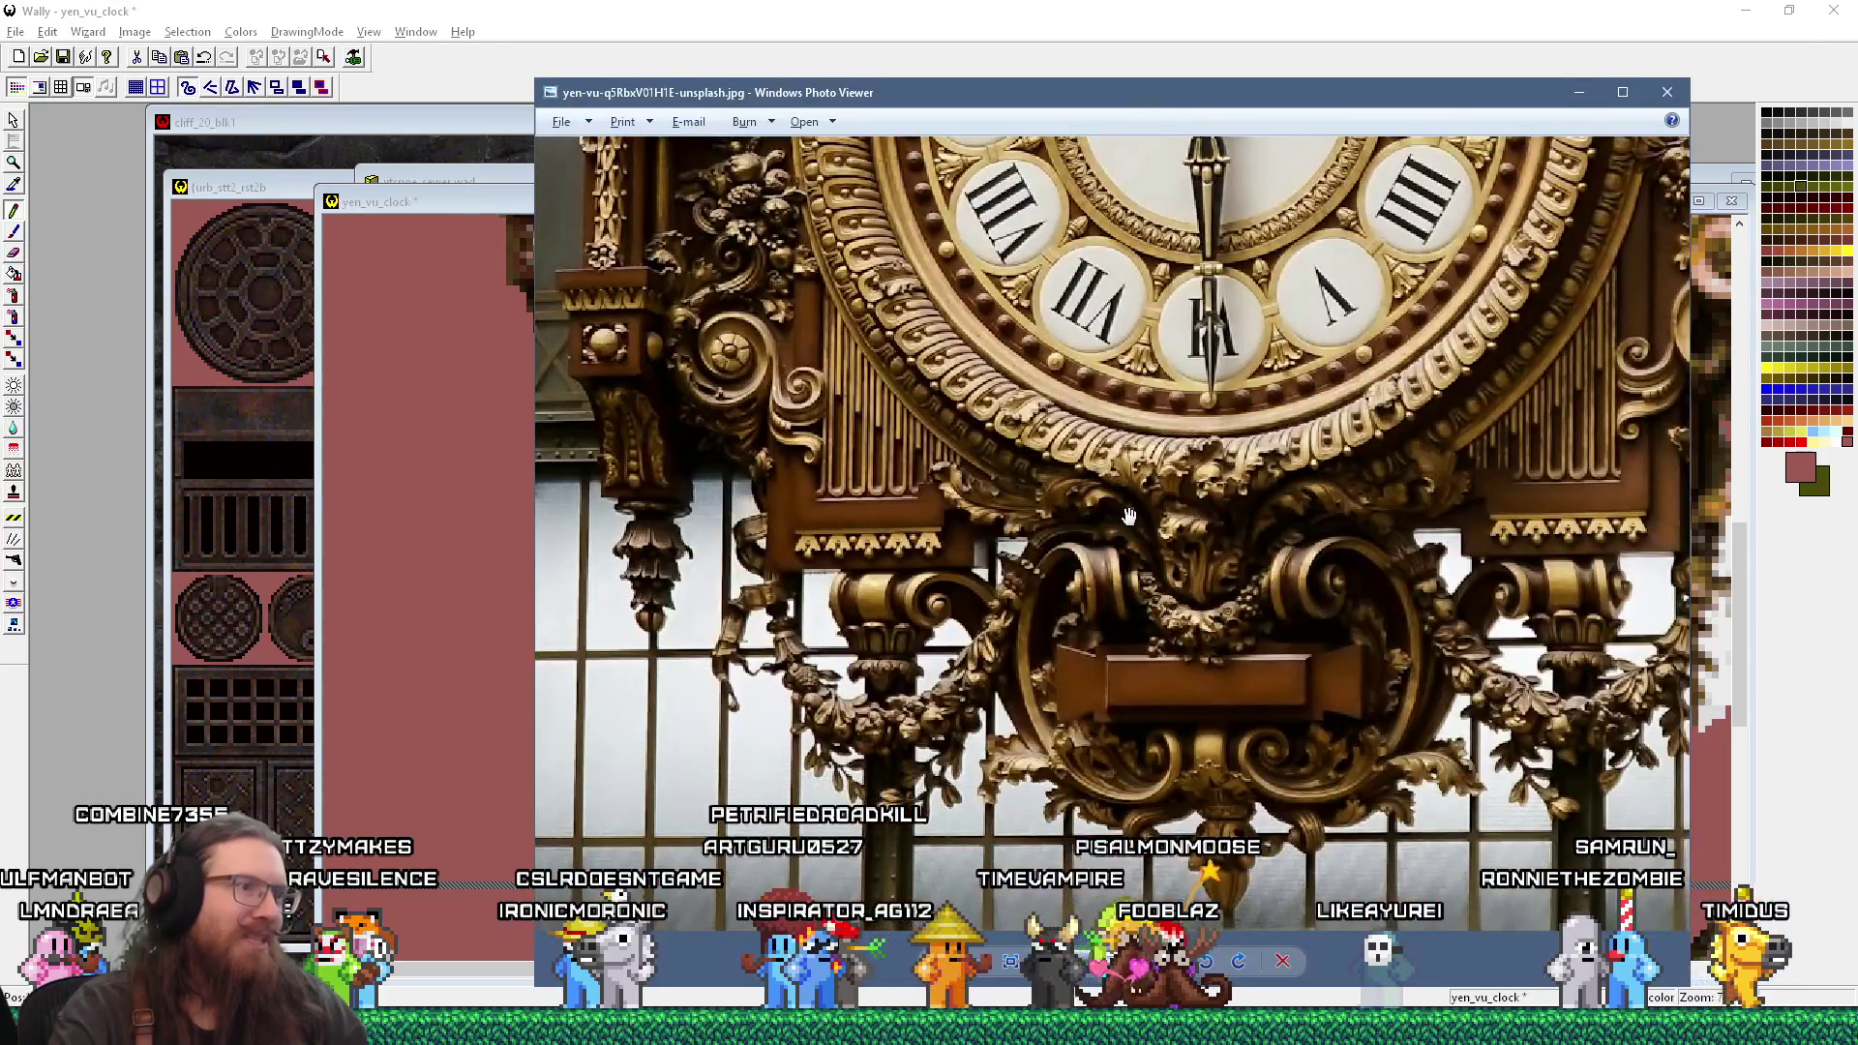
key(alt+Tab)
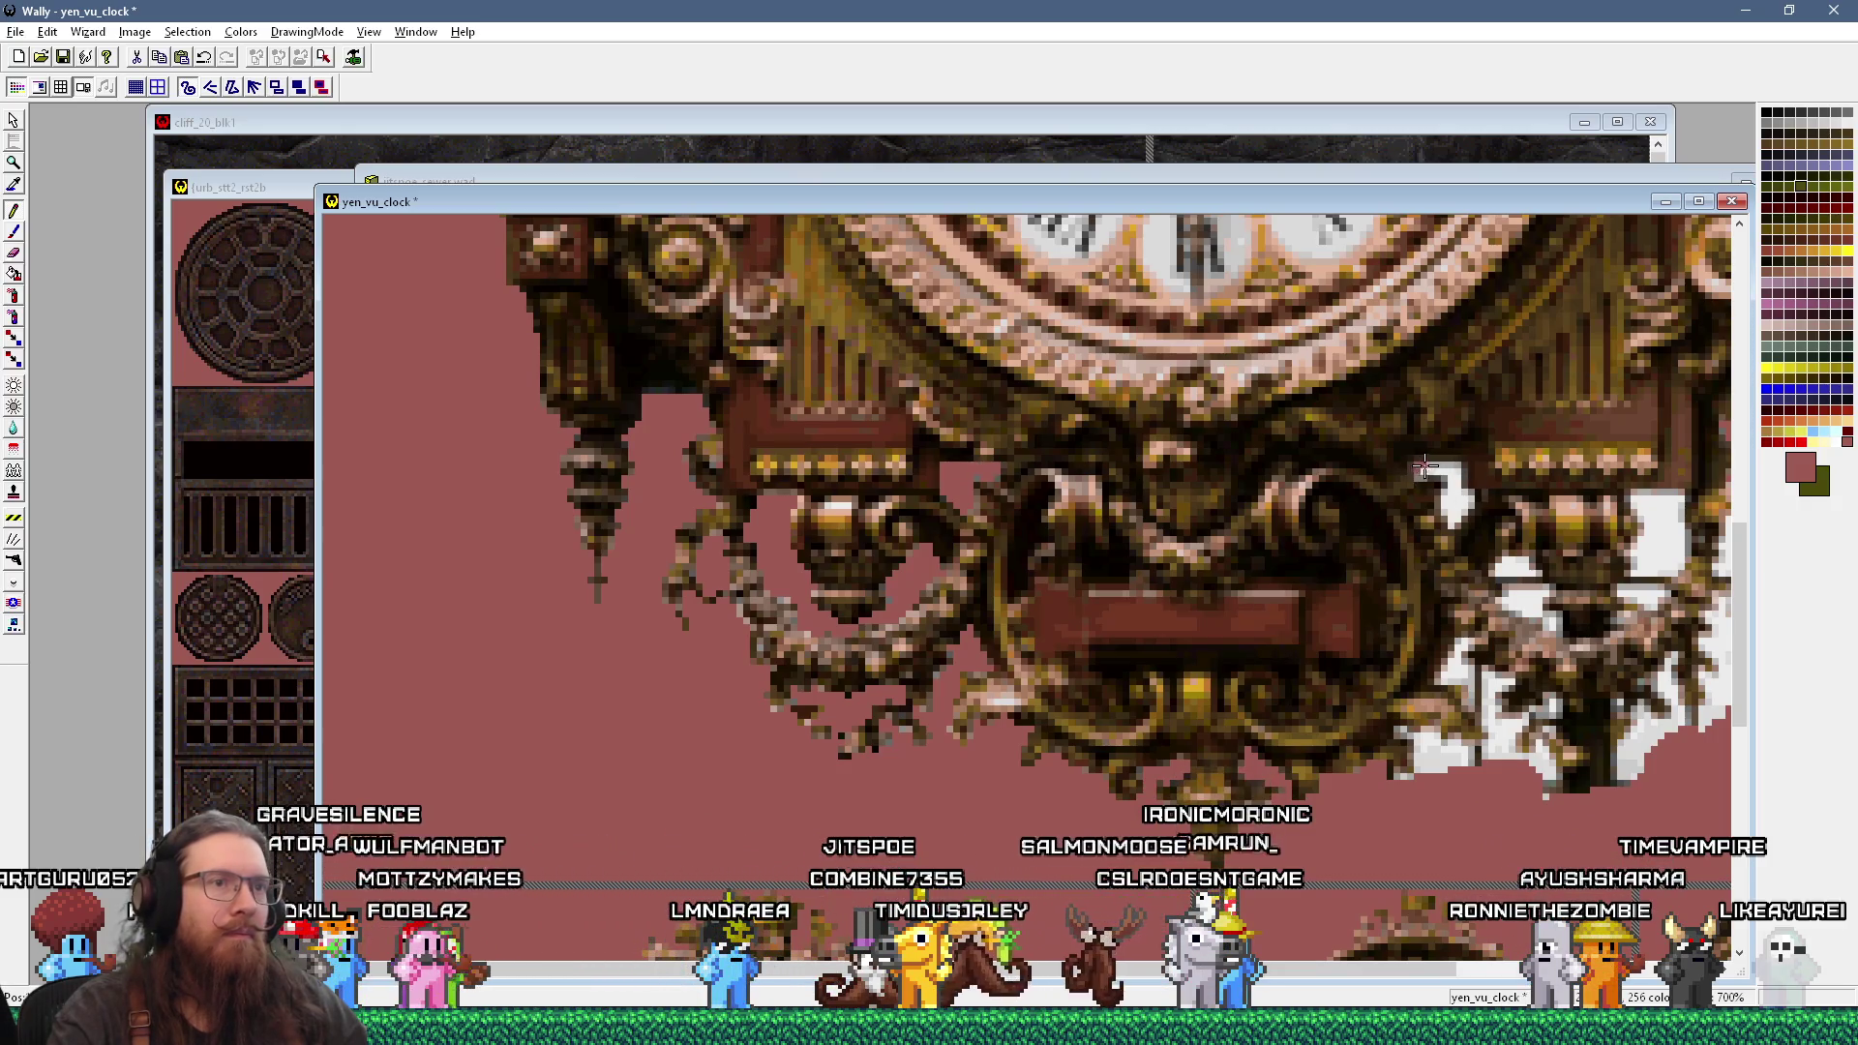
drag(1419, 472, 1466, 487)
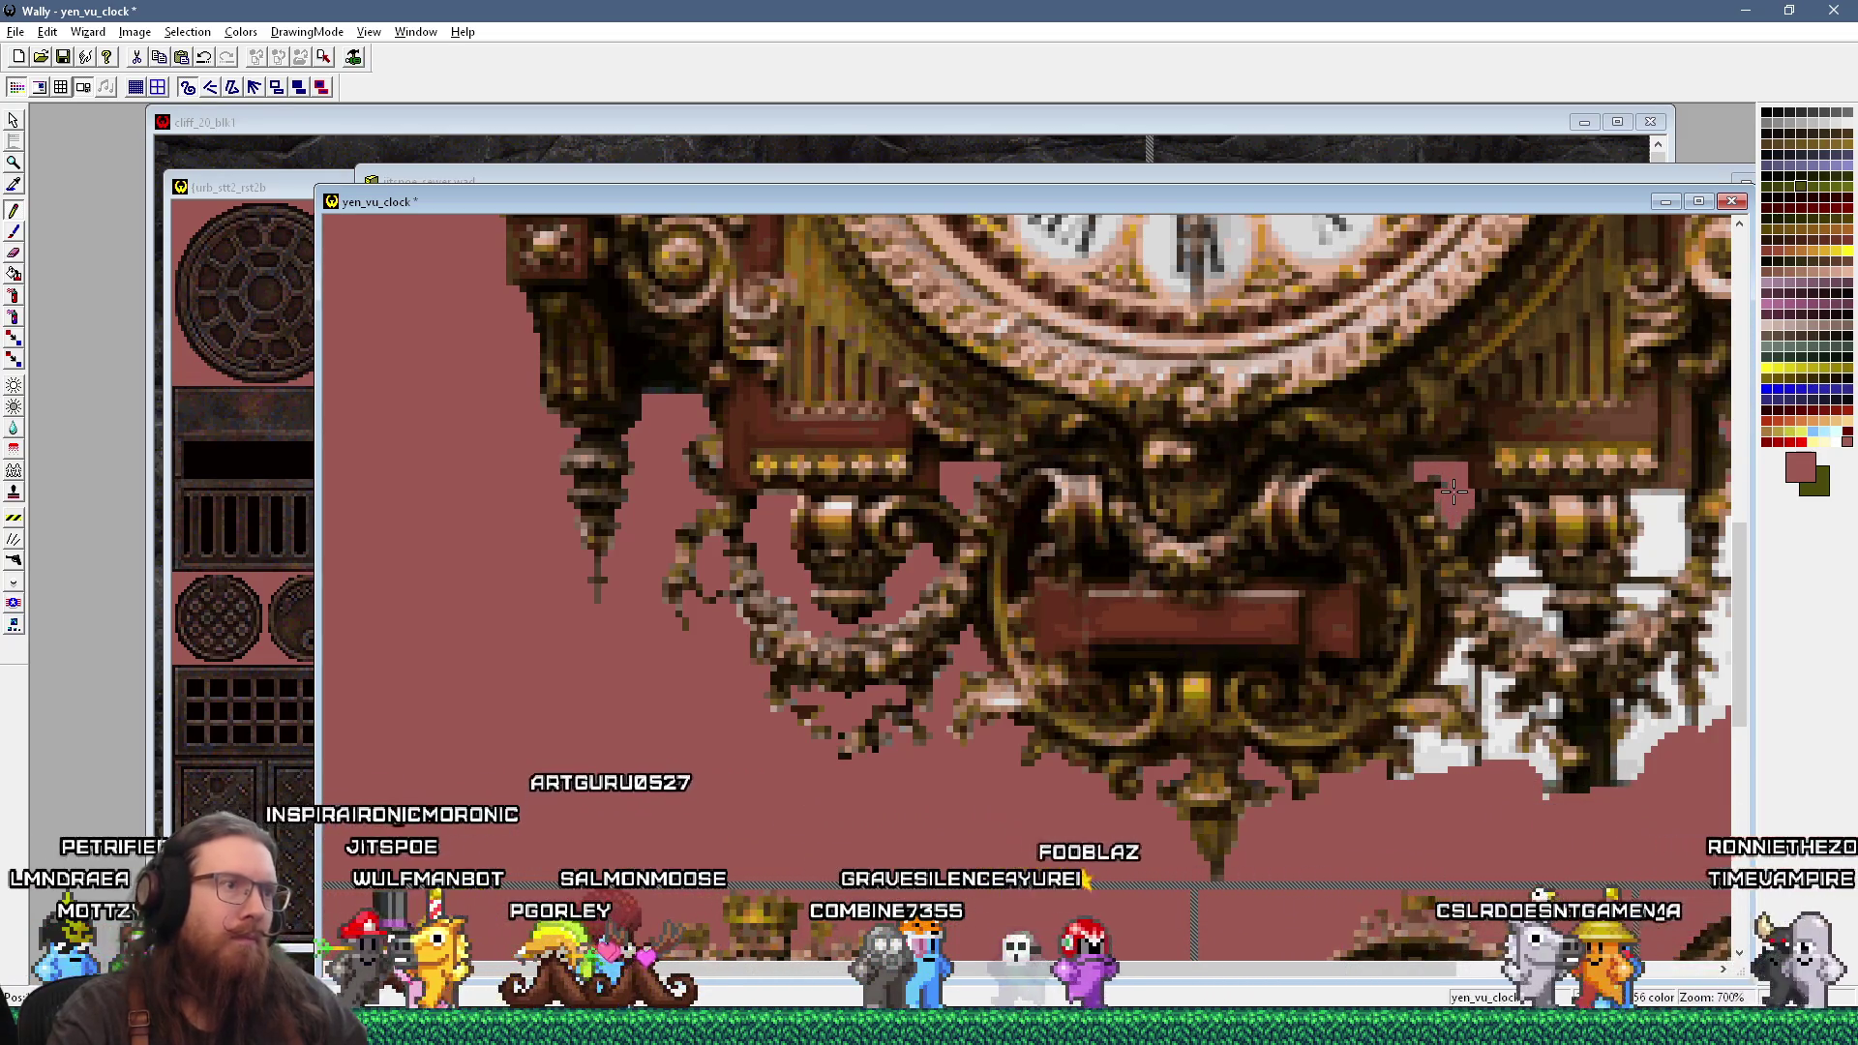
Step: Sample a lighter pink and compare the touched-up edge with the reference photo
key(alt+Tab)
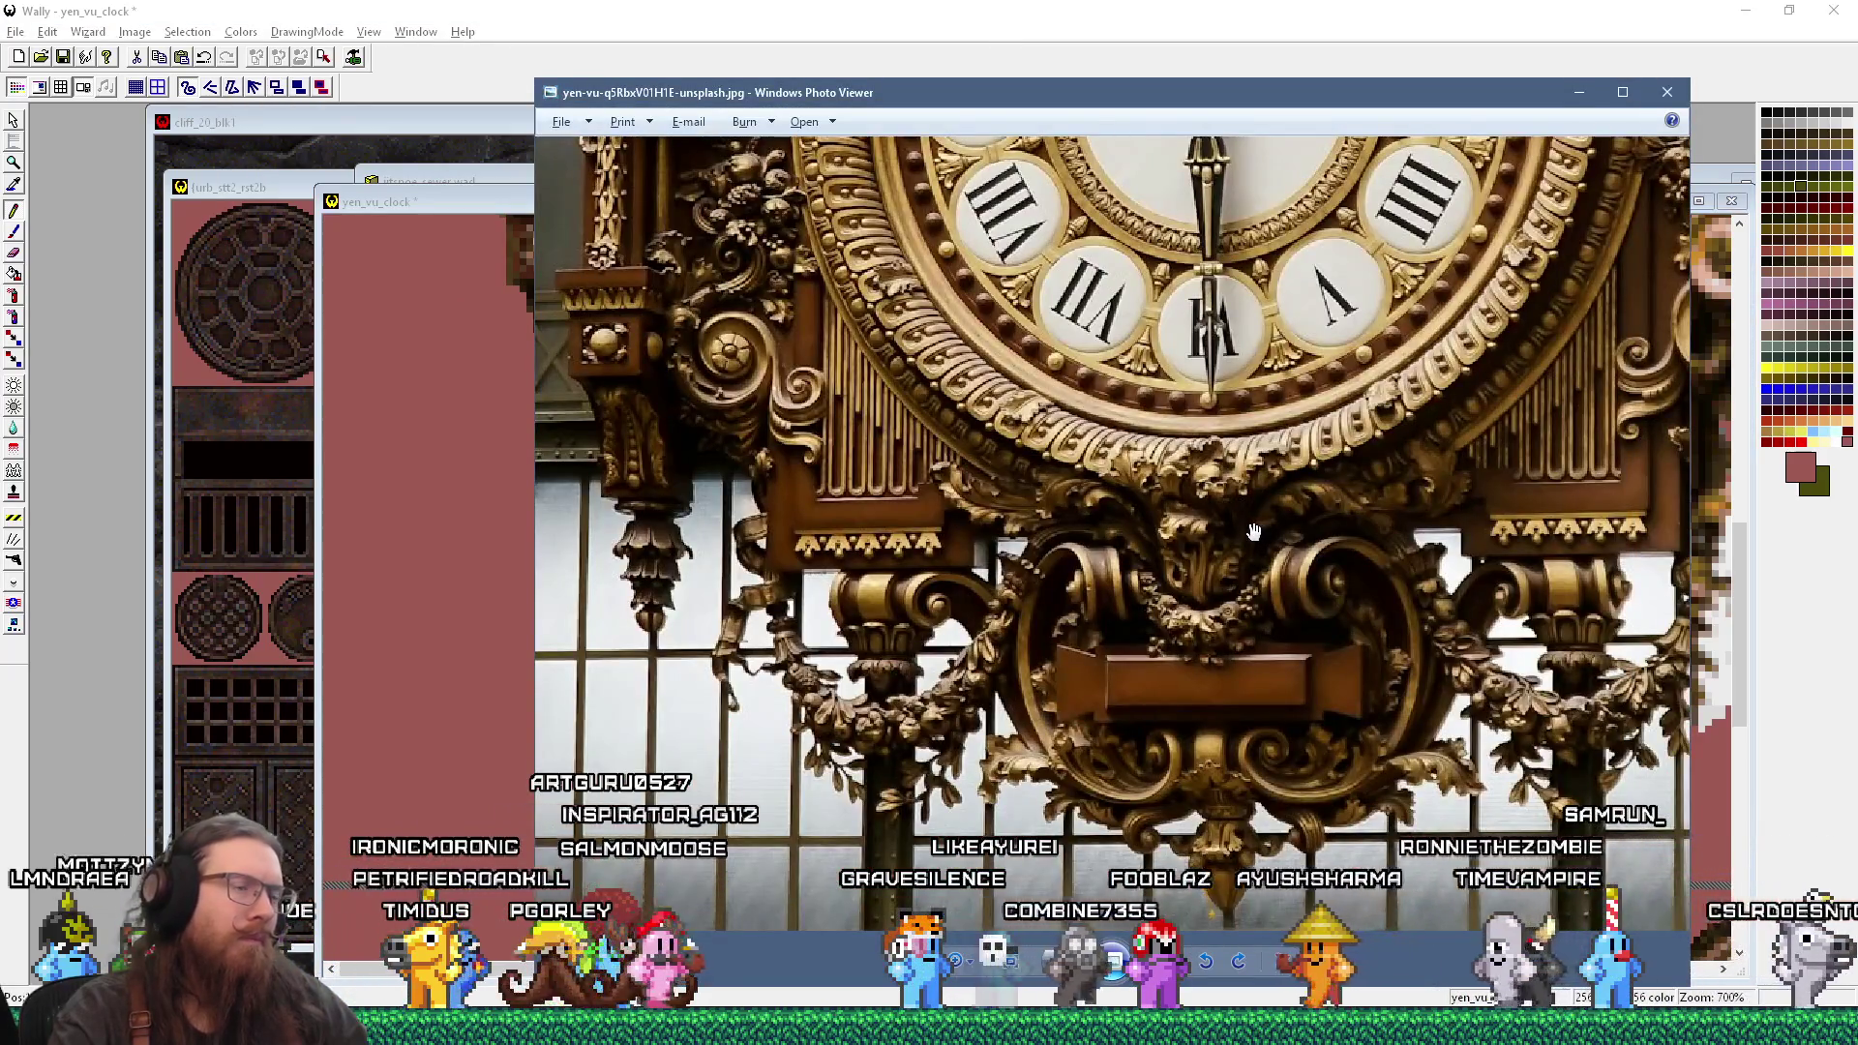
key(alt+Tab)
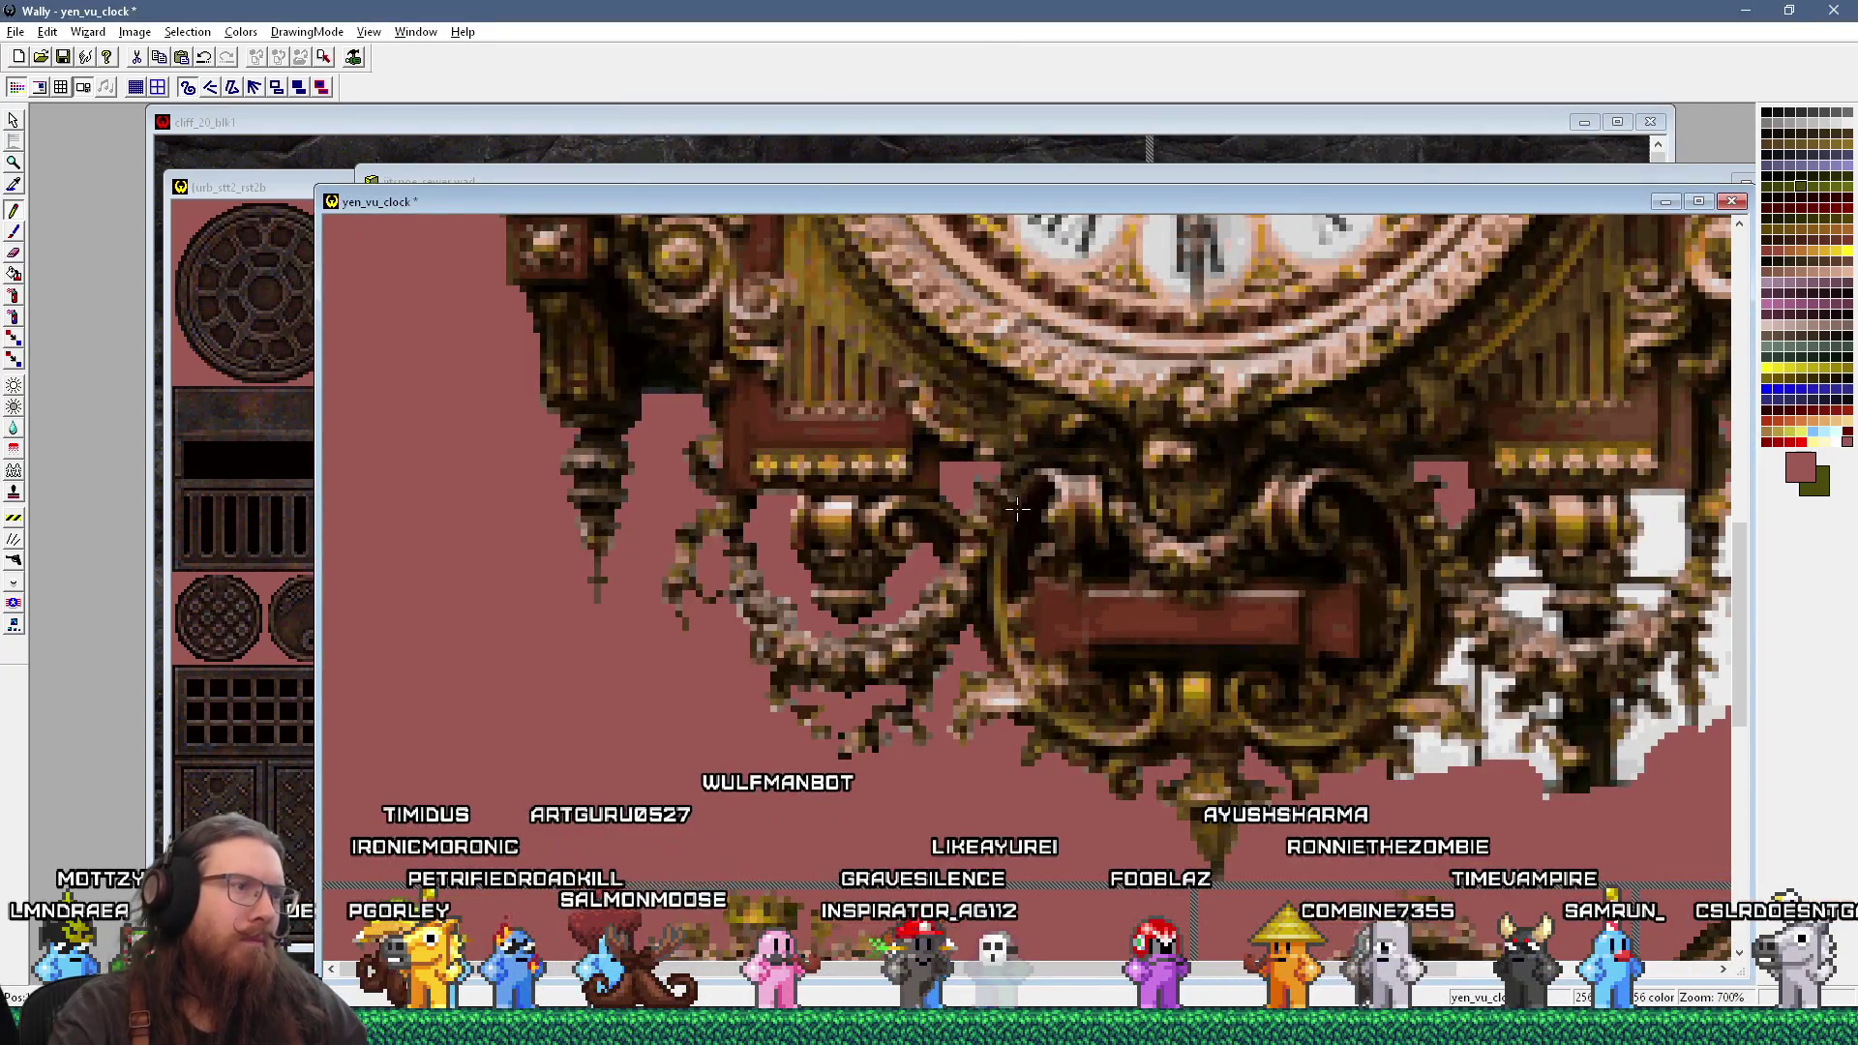
ctrl+click(979, 491)
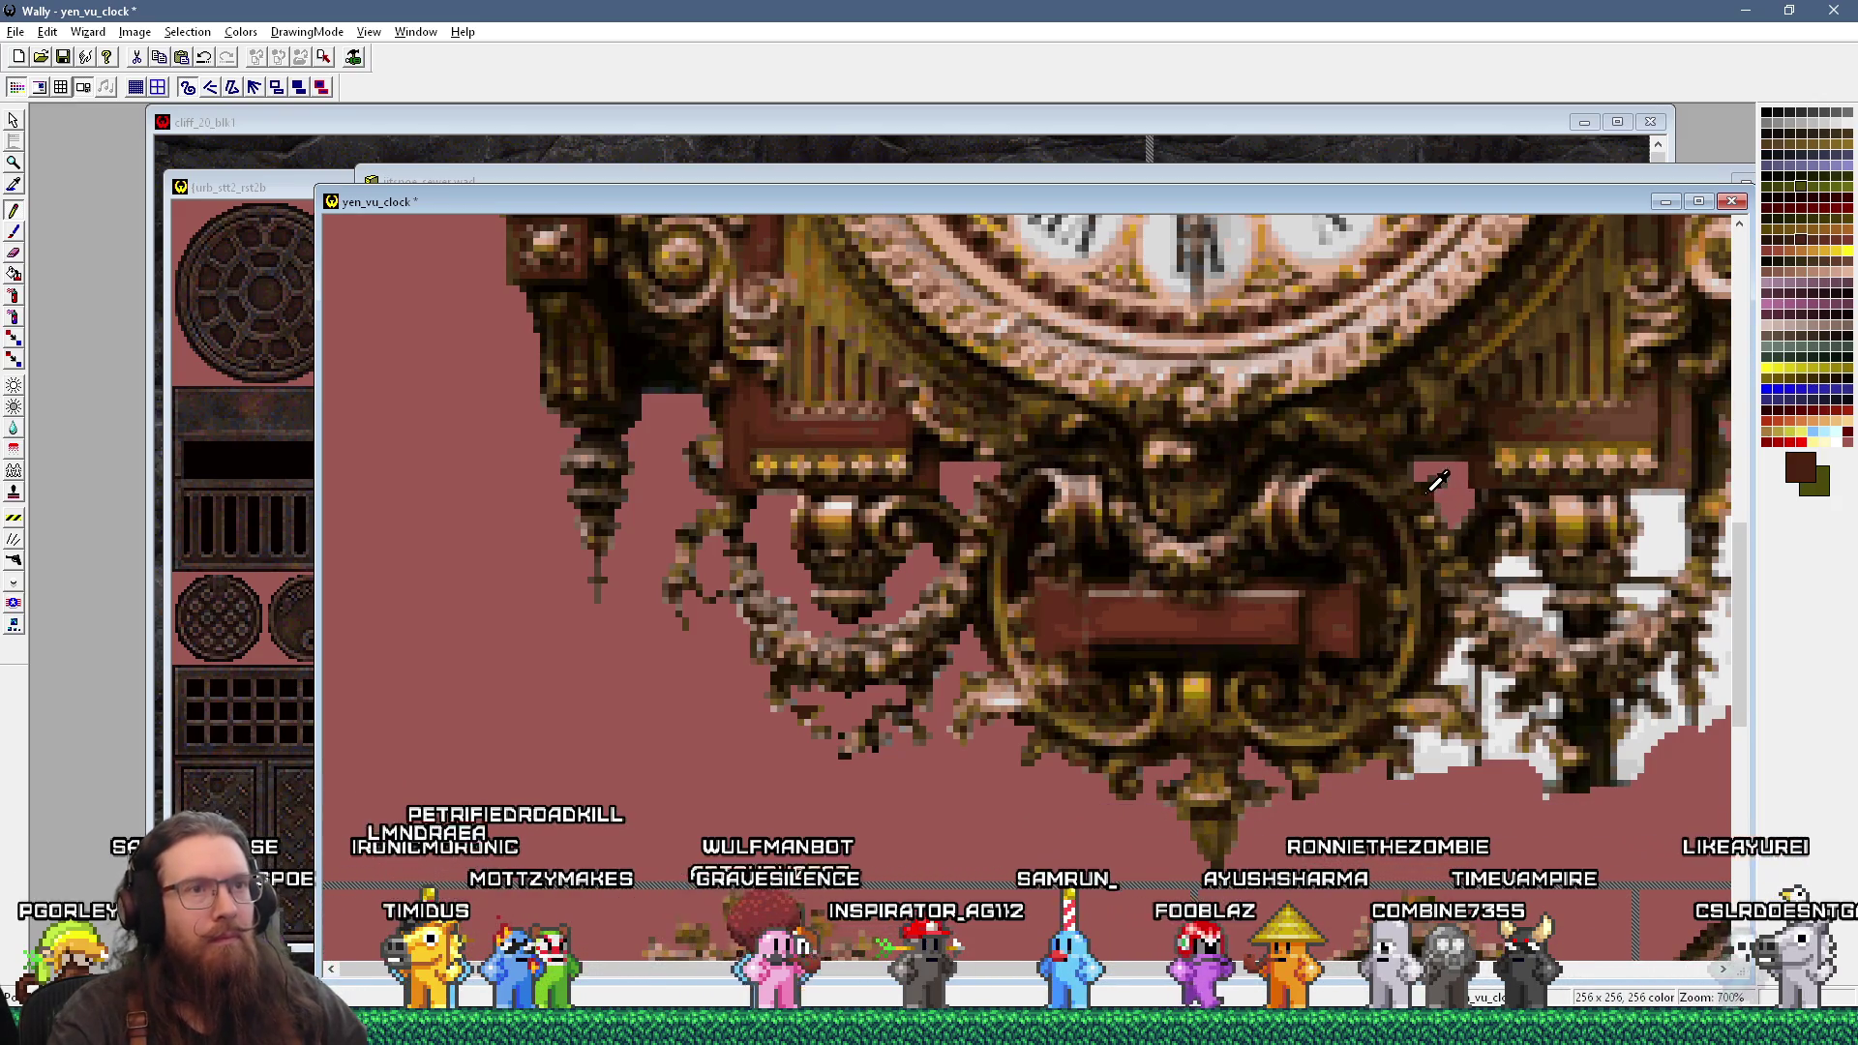
key(alt+Tab)
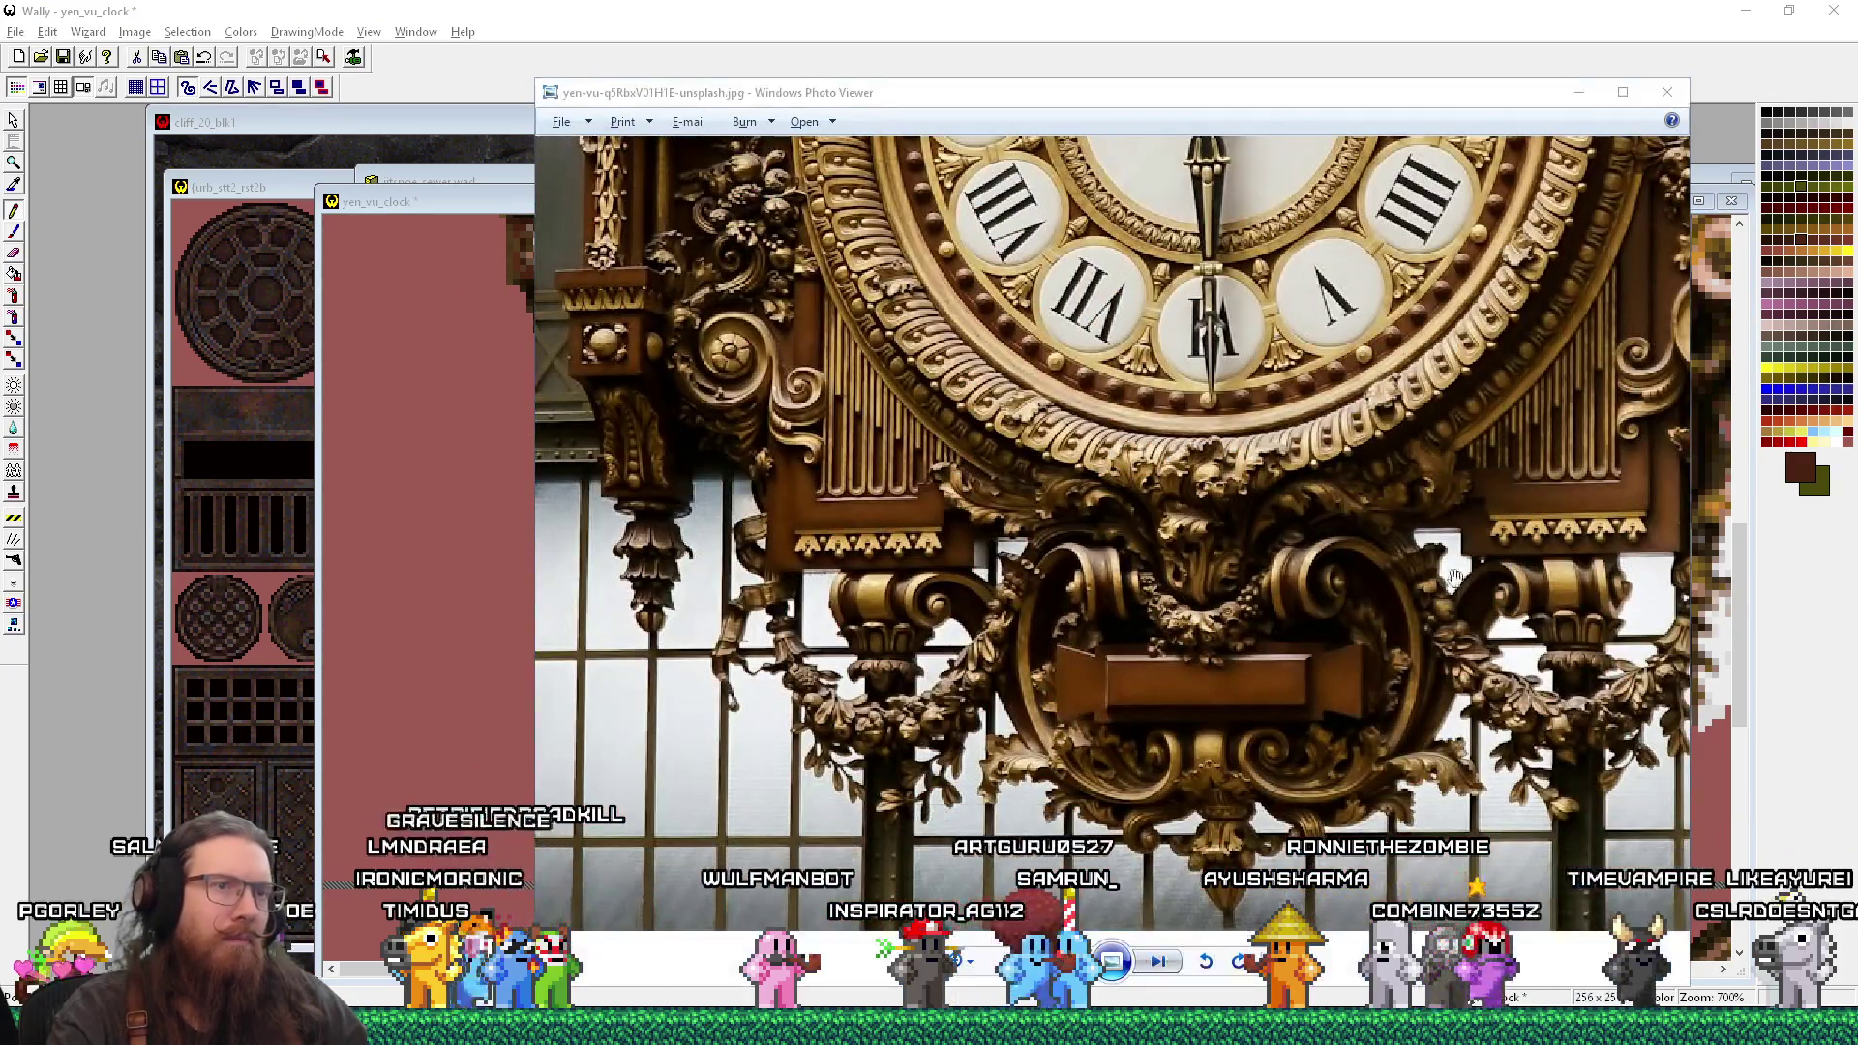
key(alt+Tab)
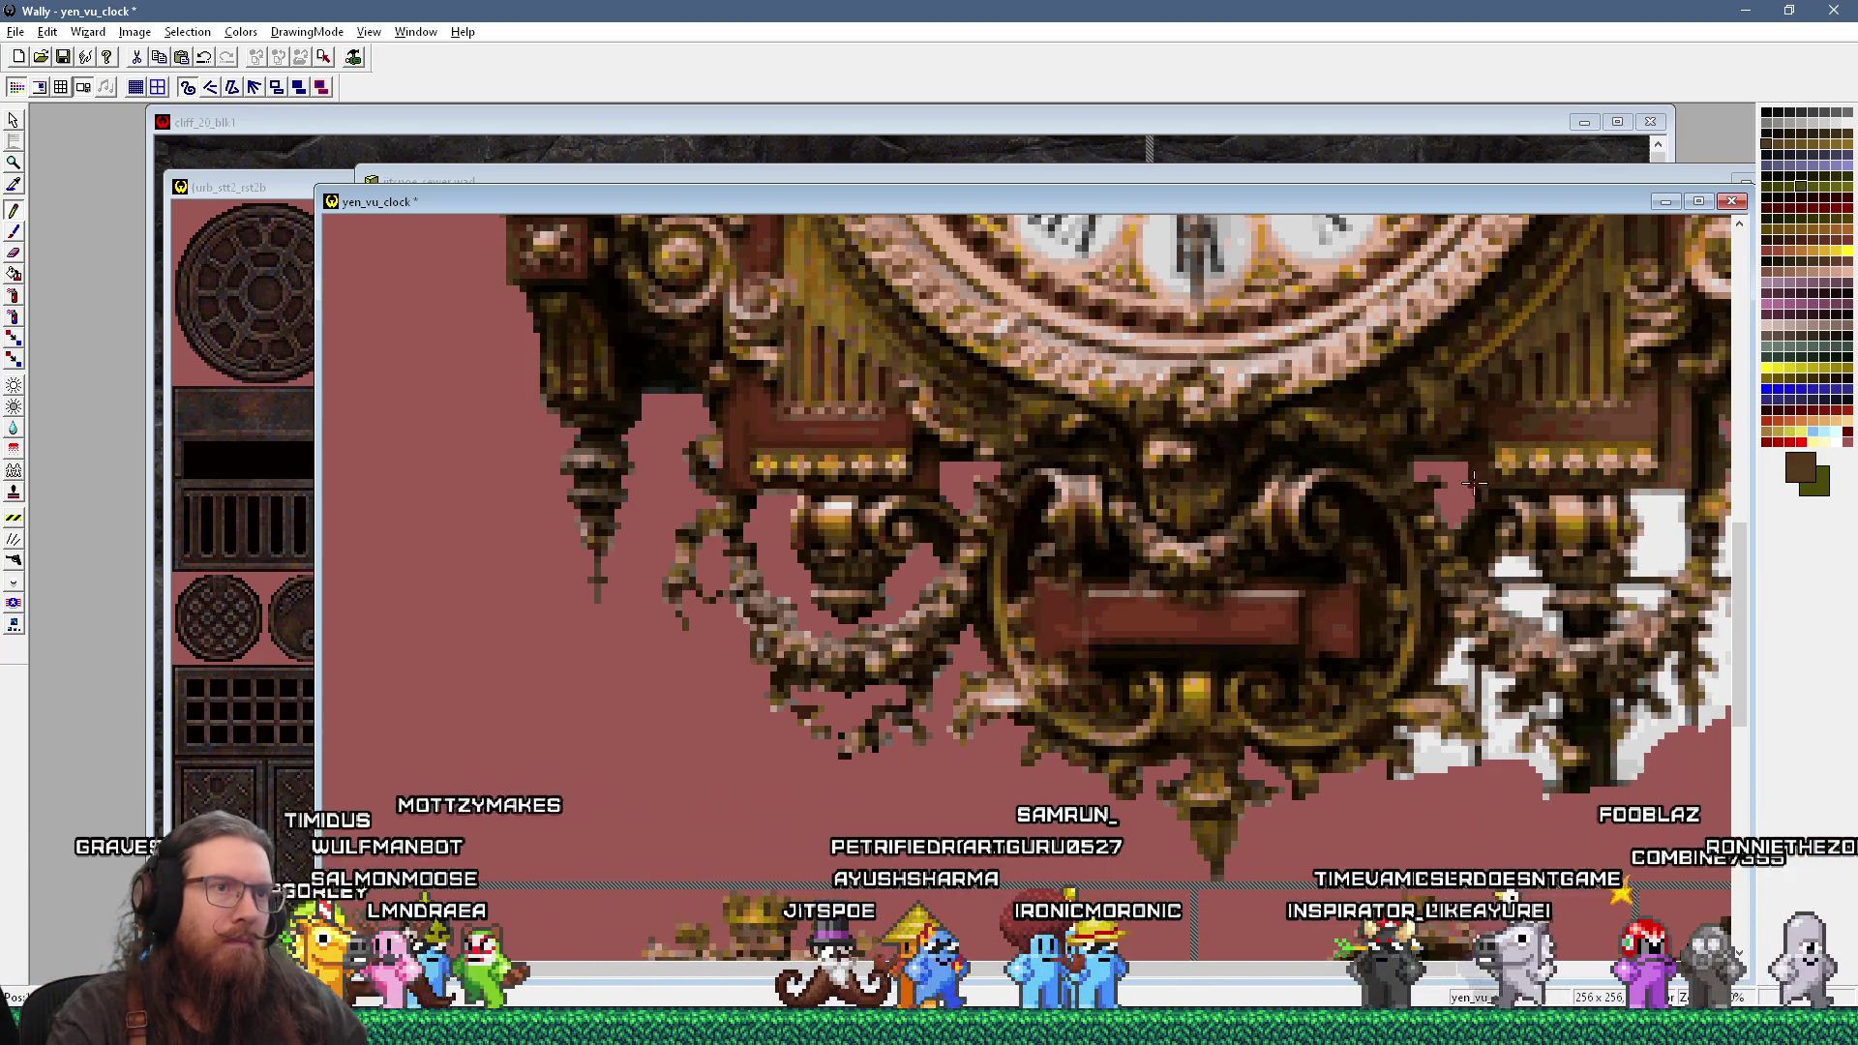
key(alt+Tab)
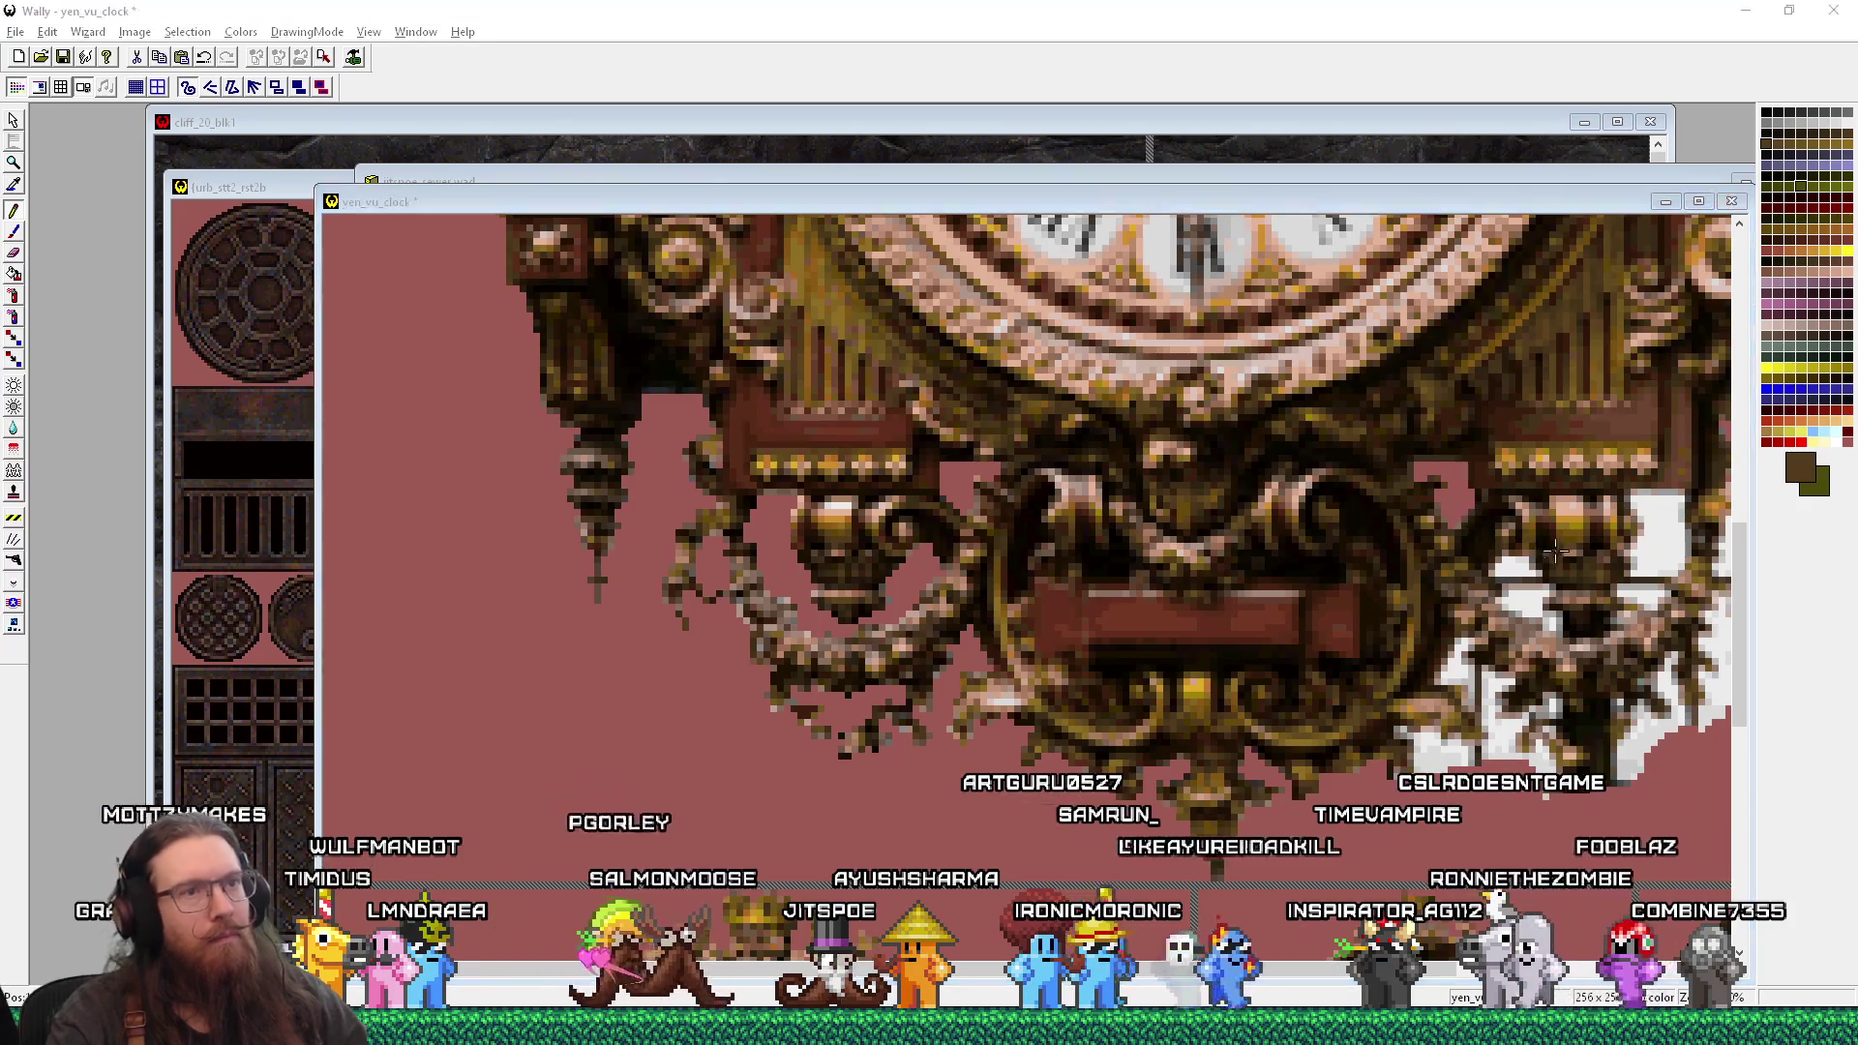
key(alt+Tab)
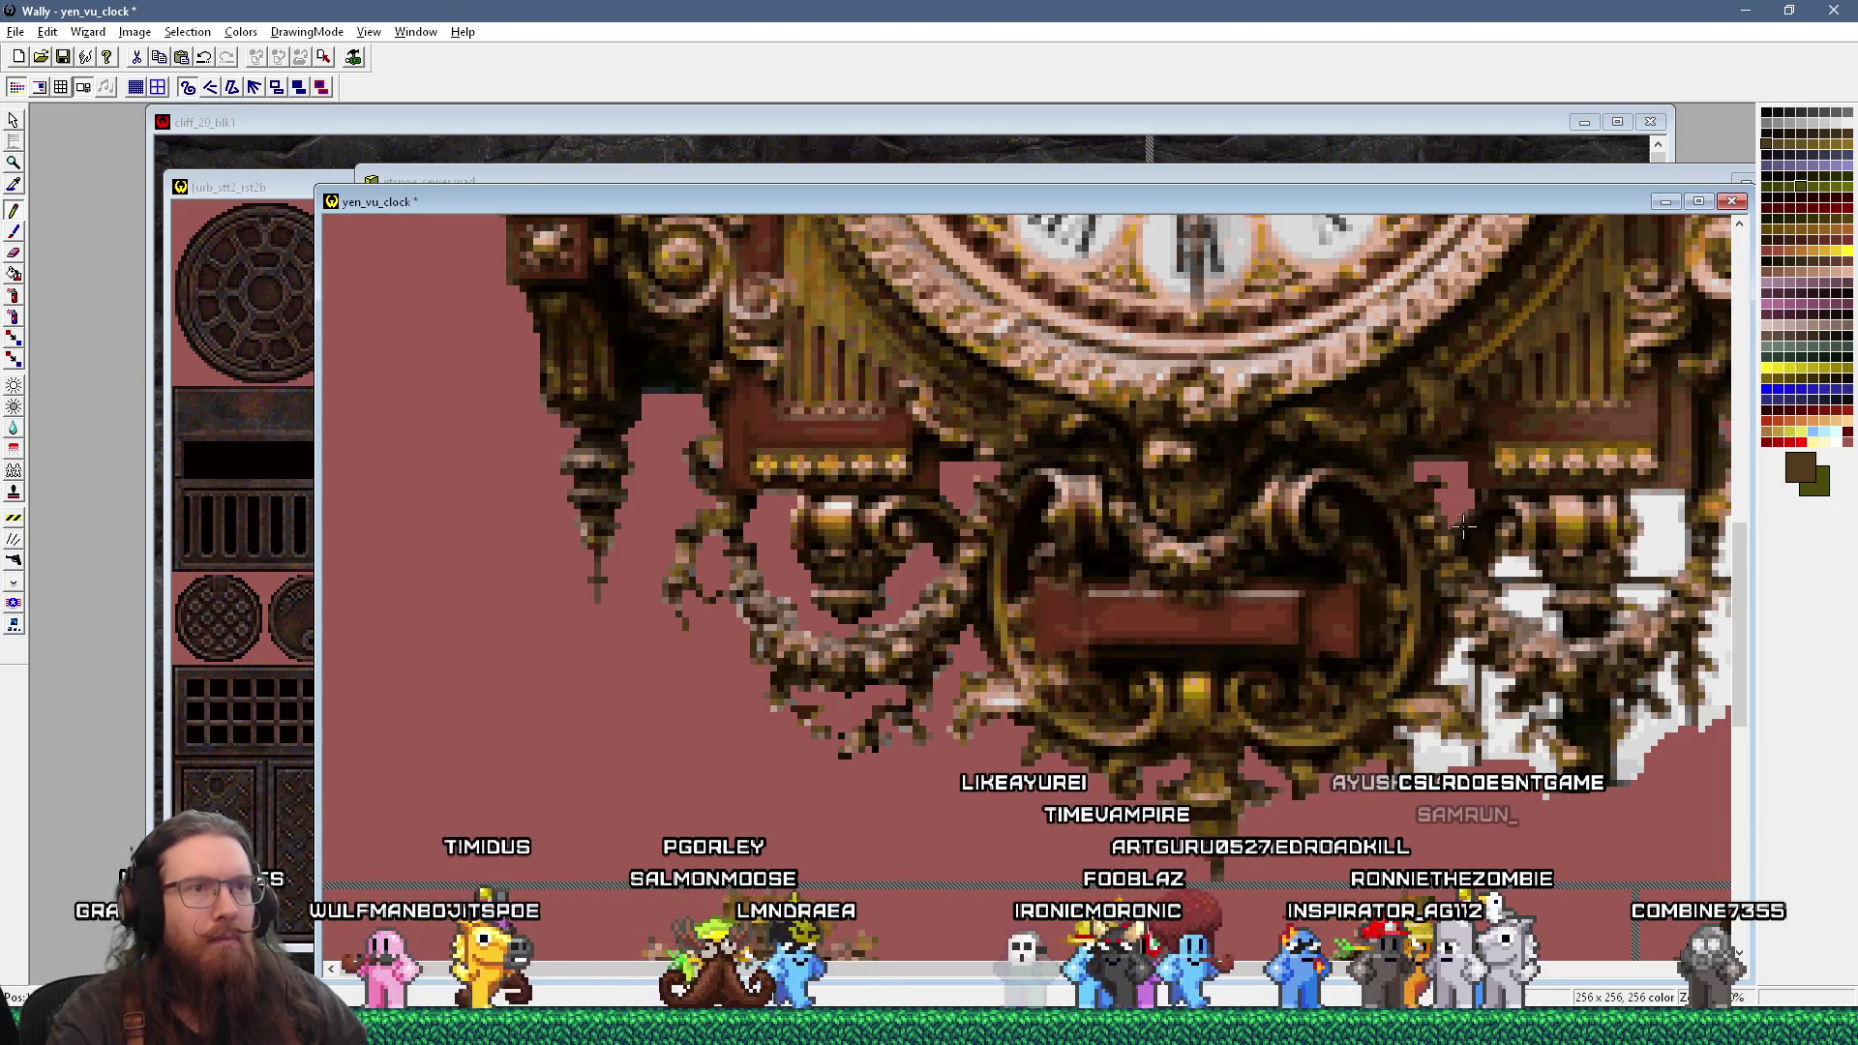
key(alt+Tab)
key(alt+Tab)
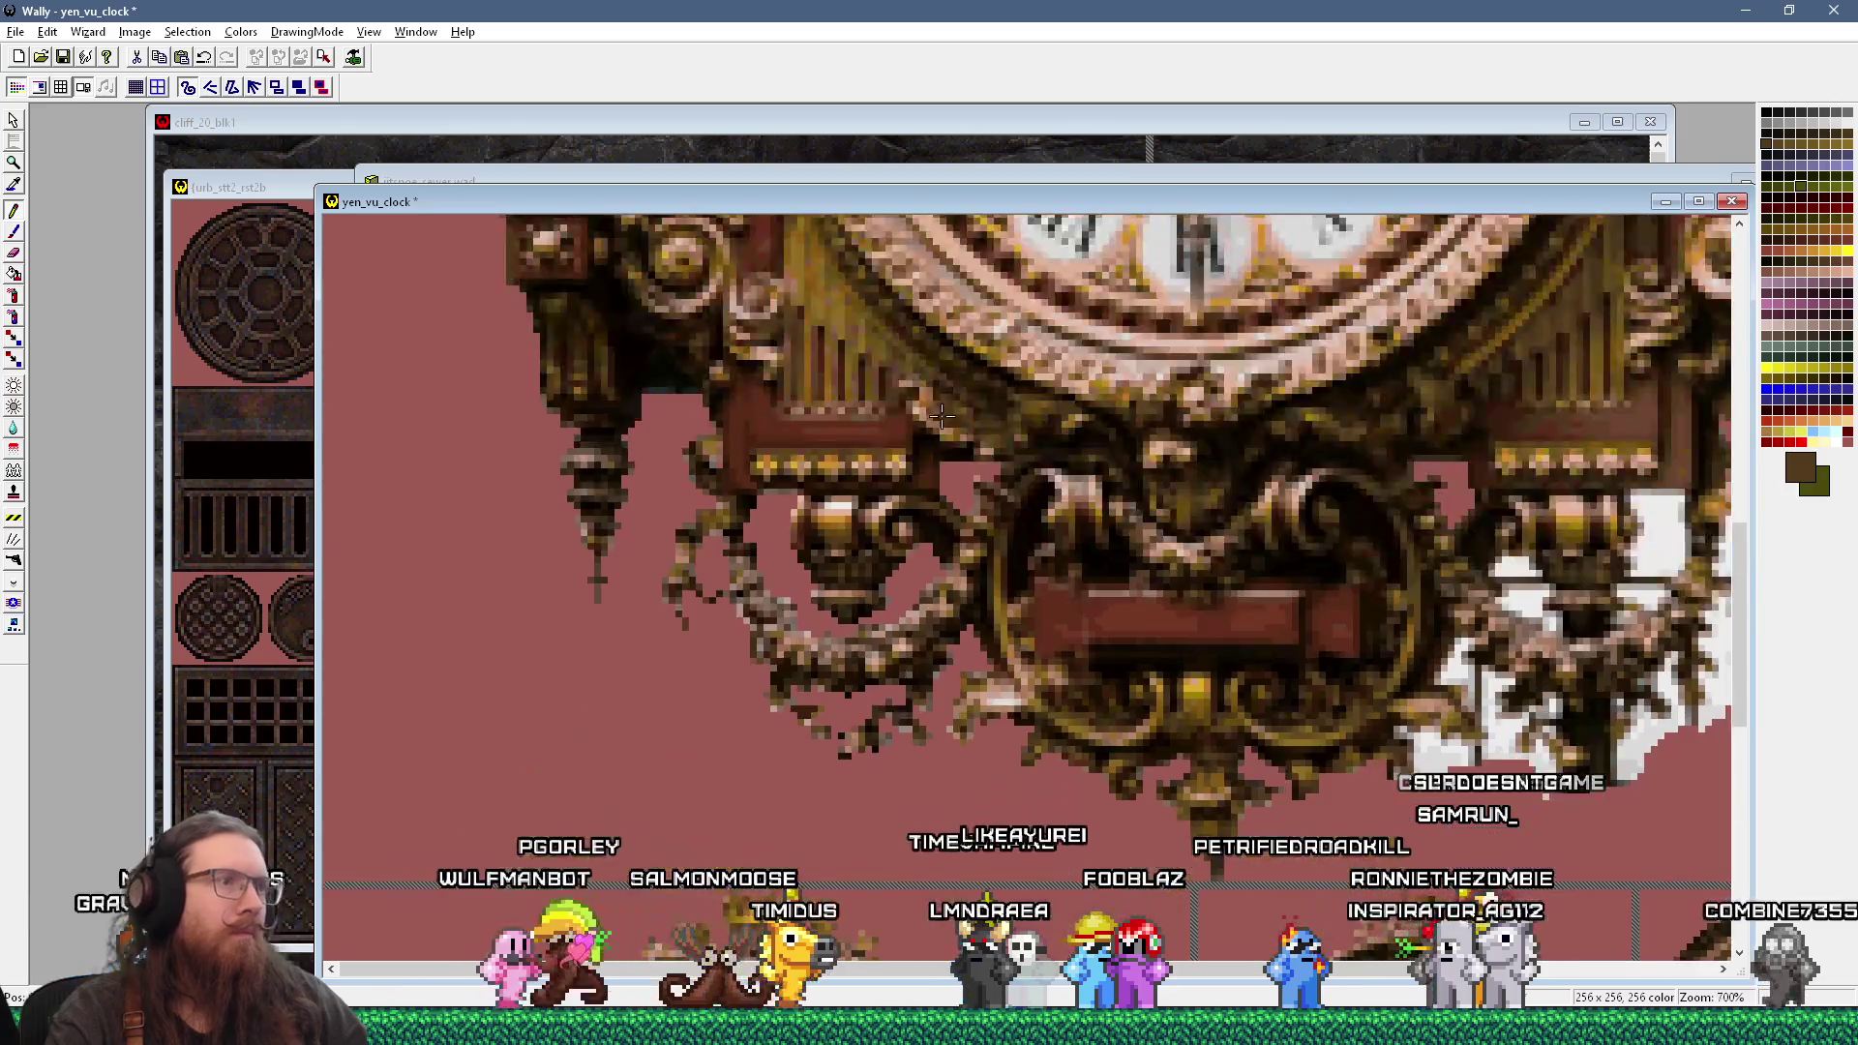
key(alt+Tab)
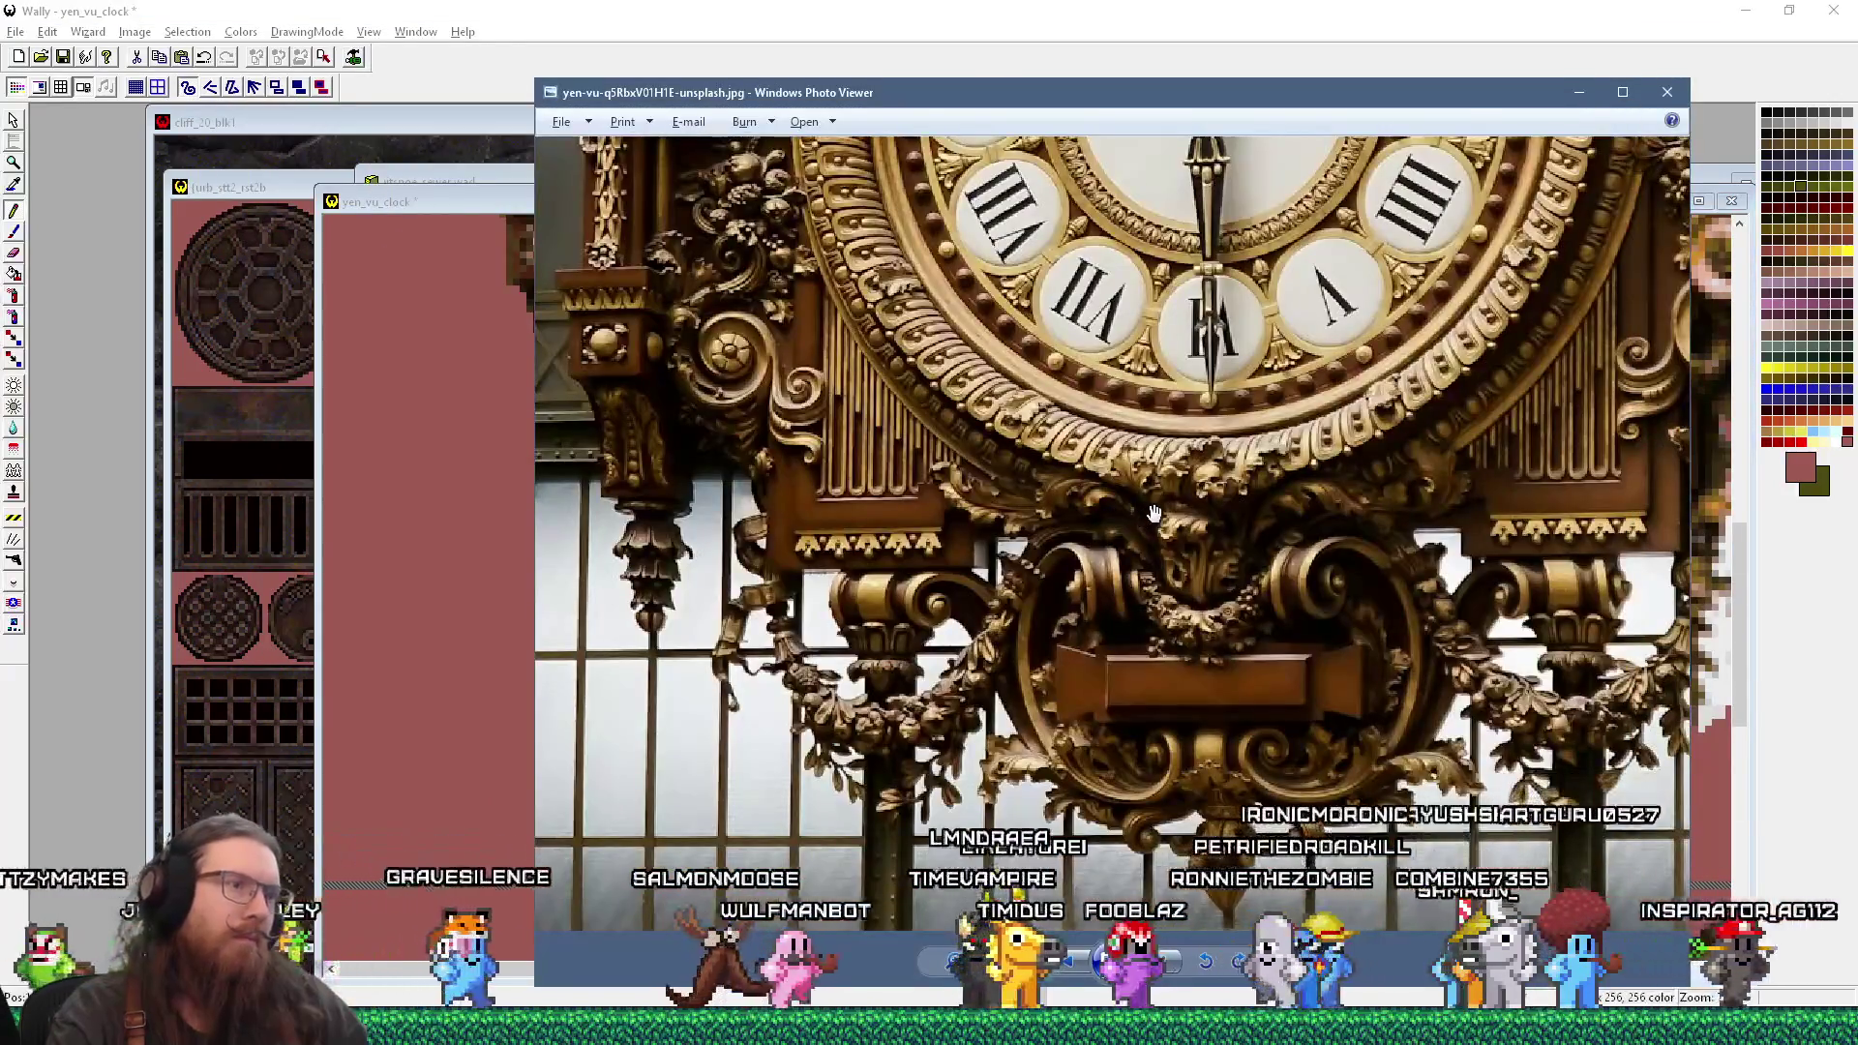
key(alt+Tab)
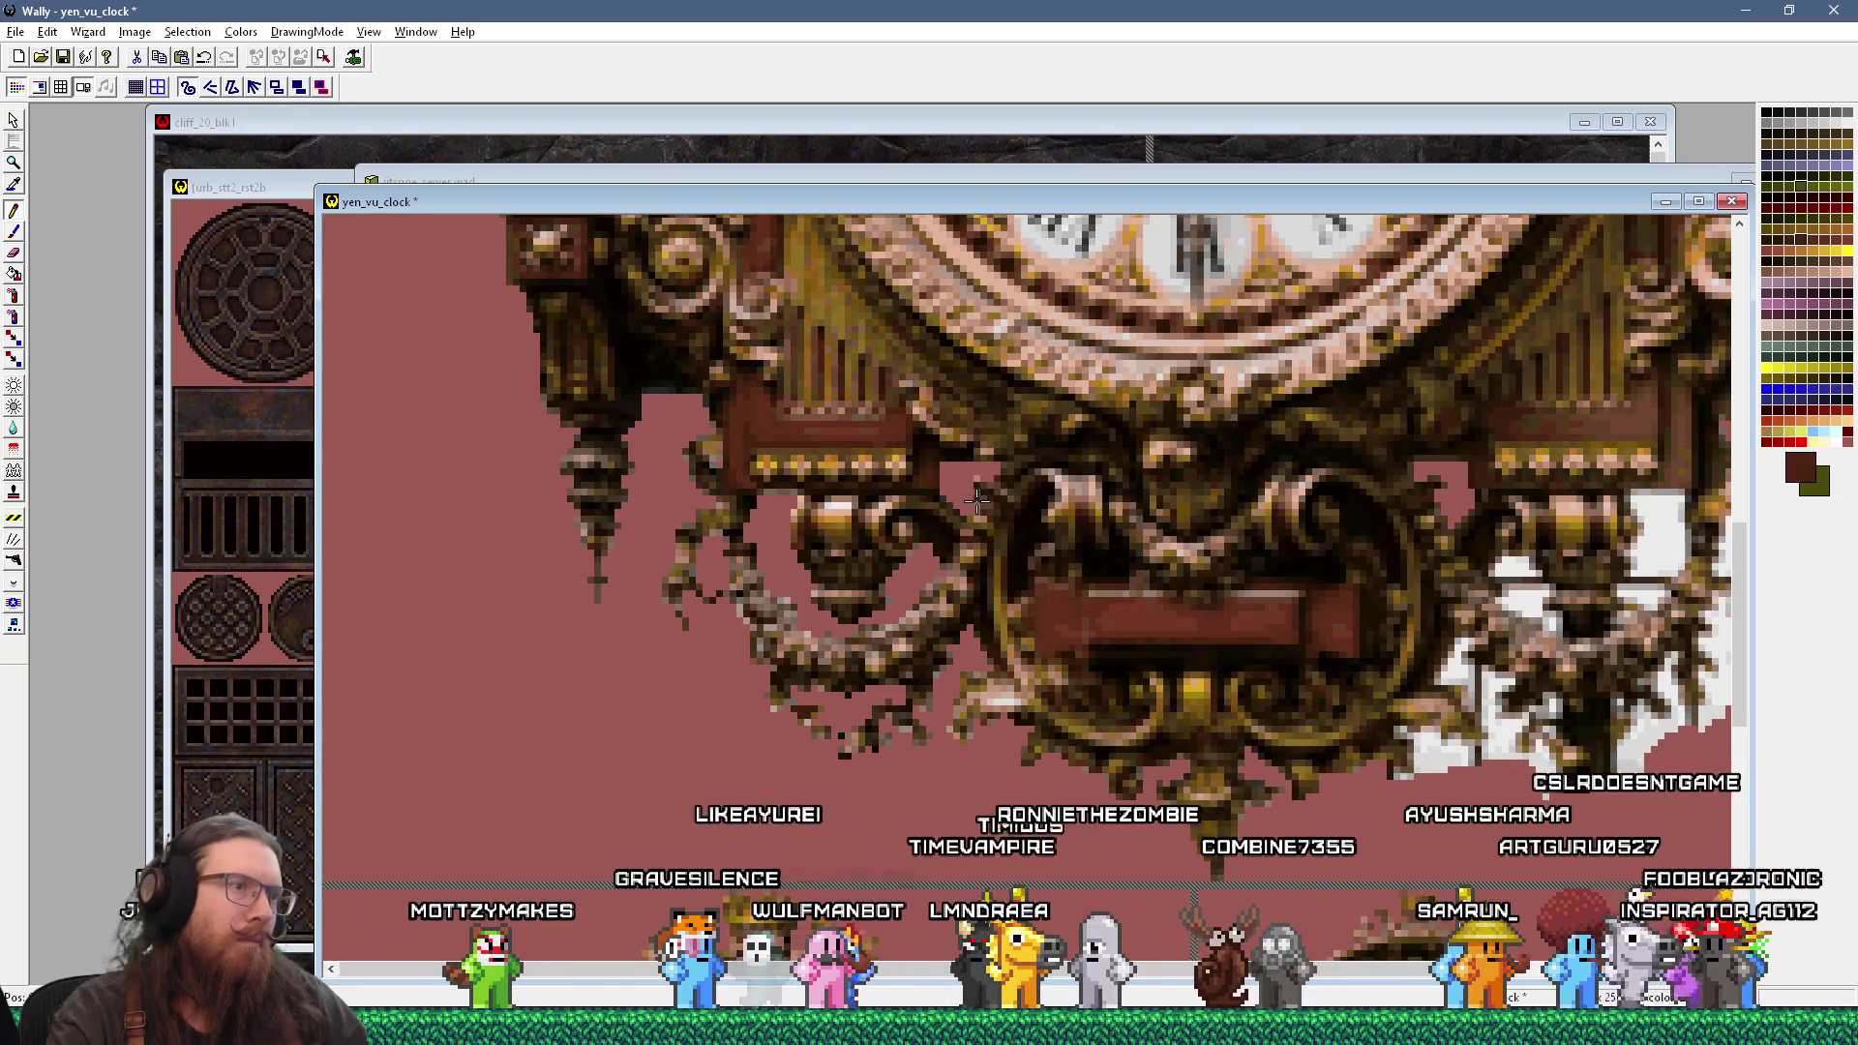
Step: Zoom out and back in on the clock bottom, rechecking the reference photo
key(minus)
key(plus)
key(minus)
key(plus)
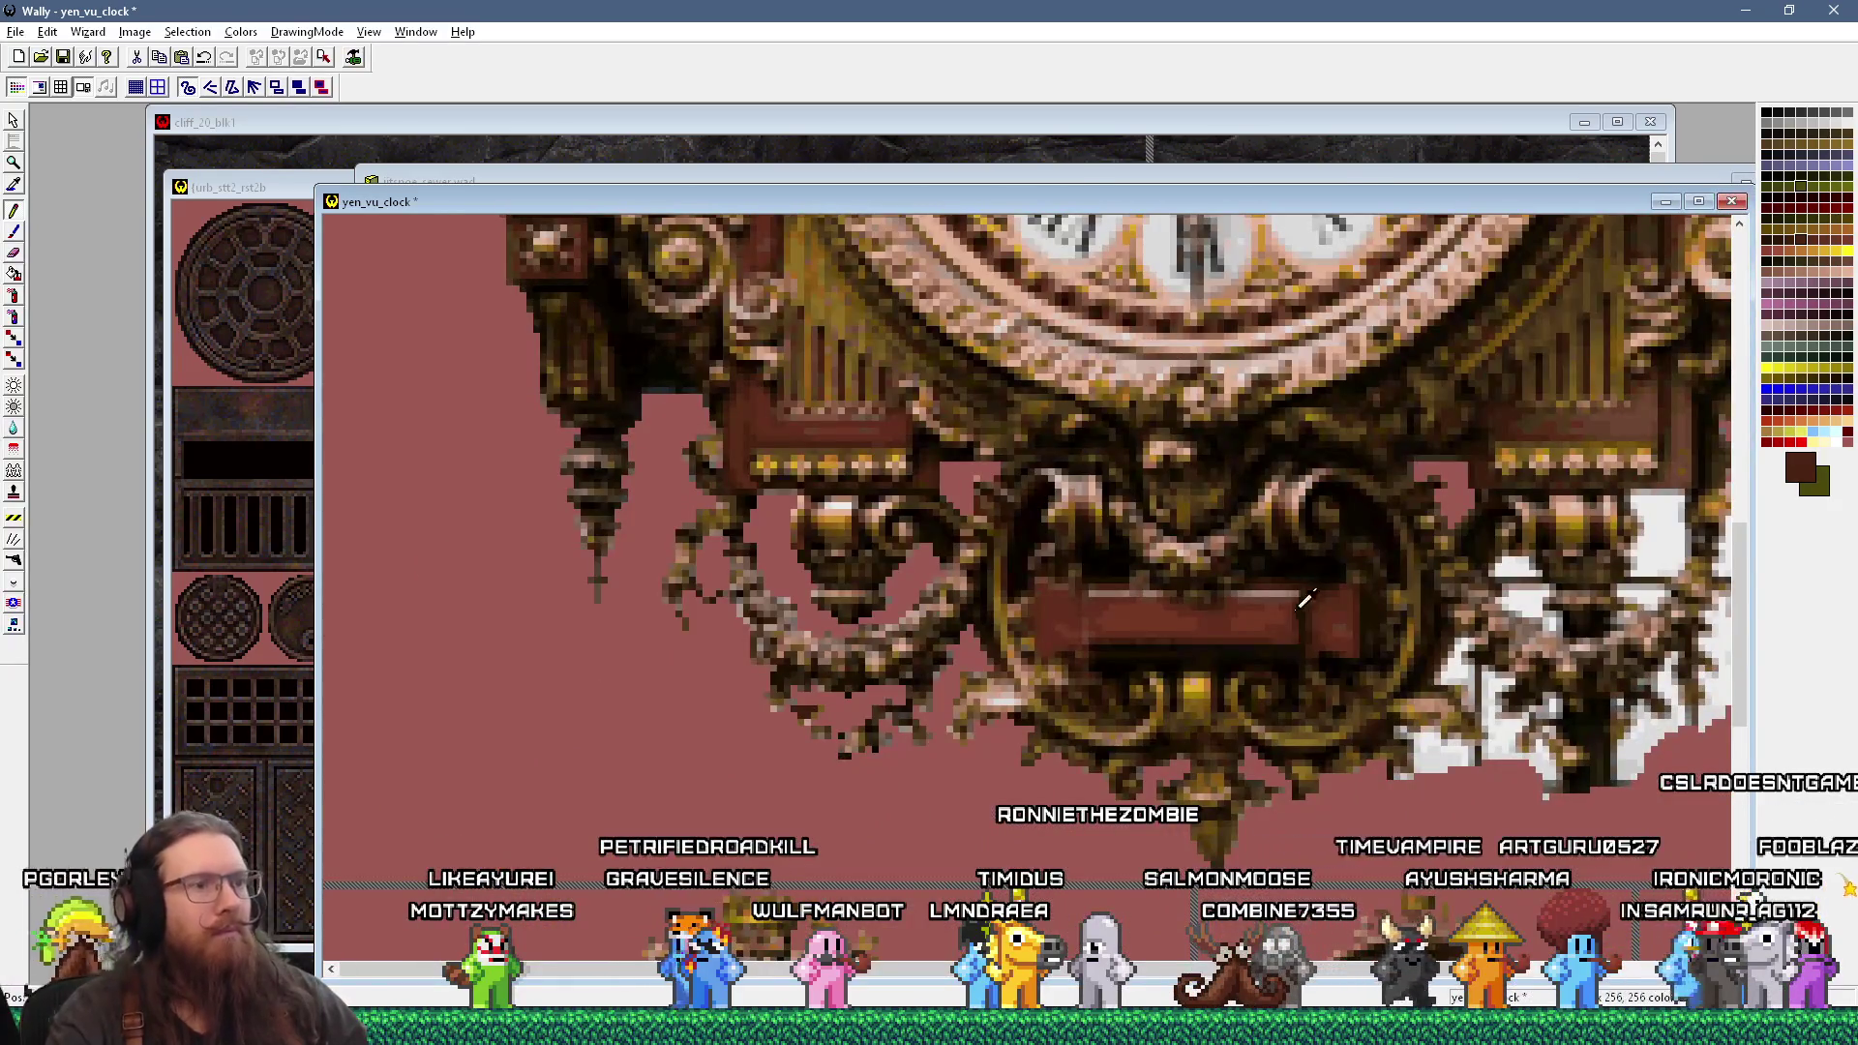
key(alt+Tab)
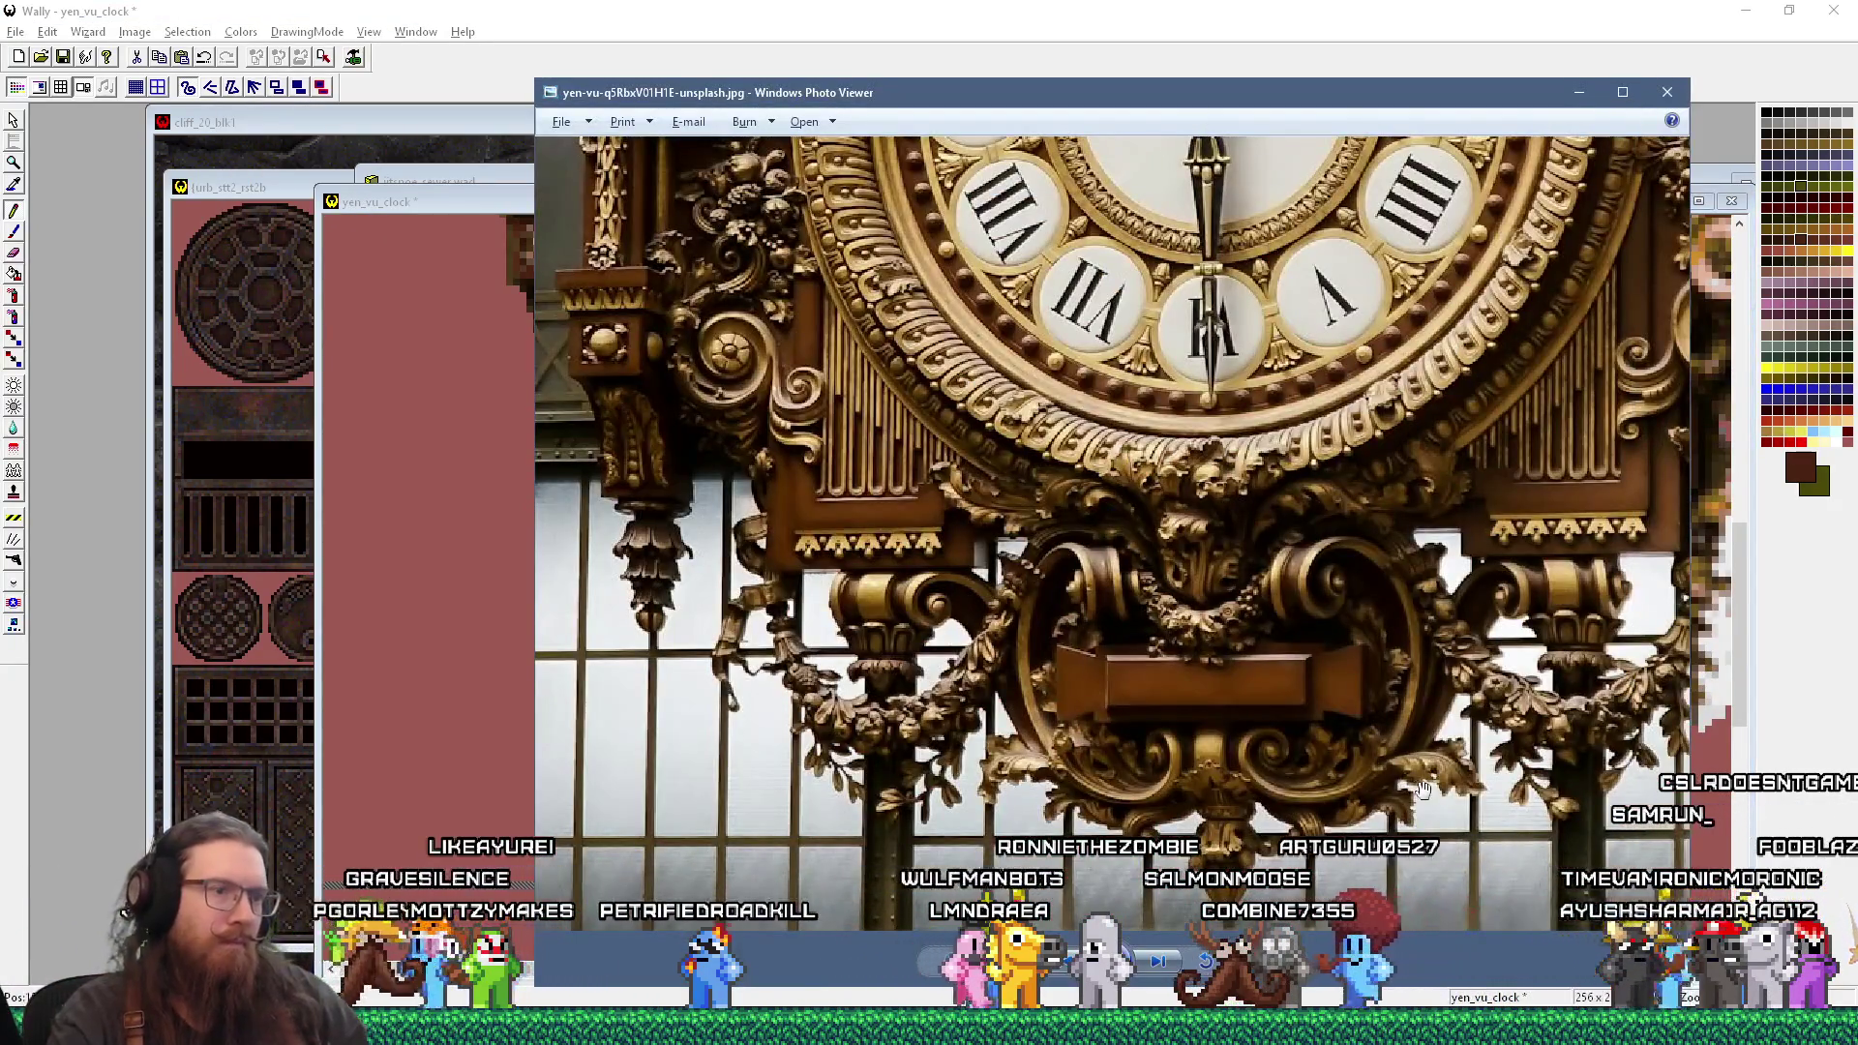
key(alt+Tab)
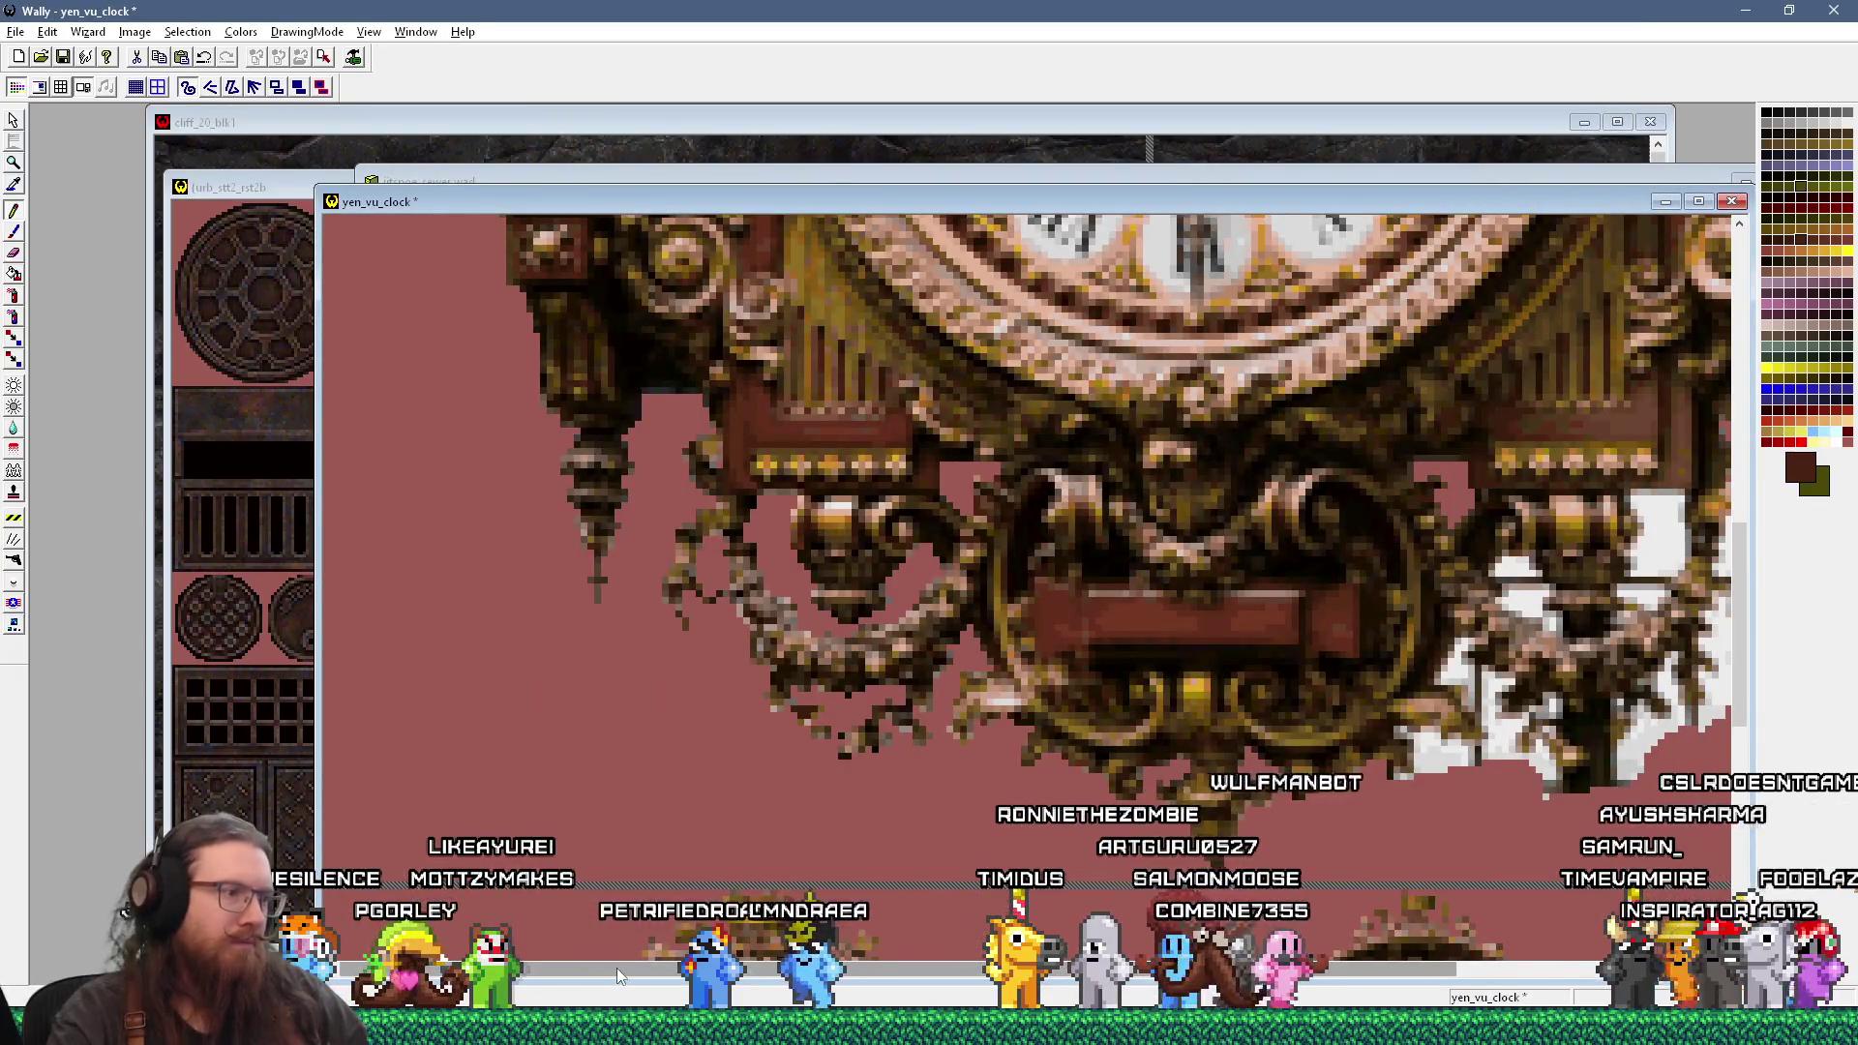
Step: Bring the clock's right side into view and pan the reference photo to inspect details
click(616, 968)
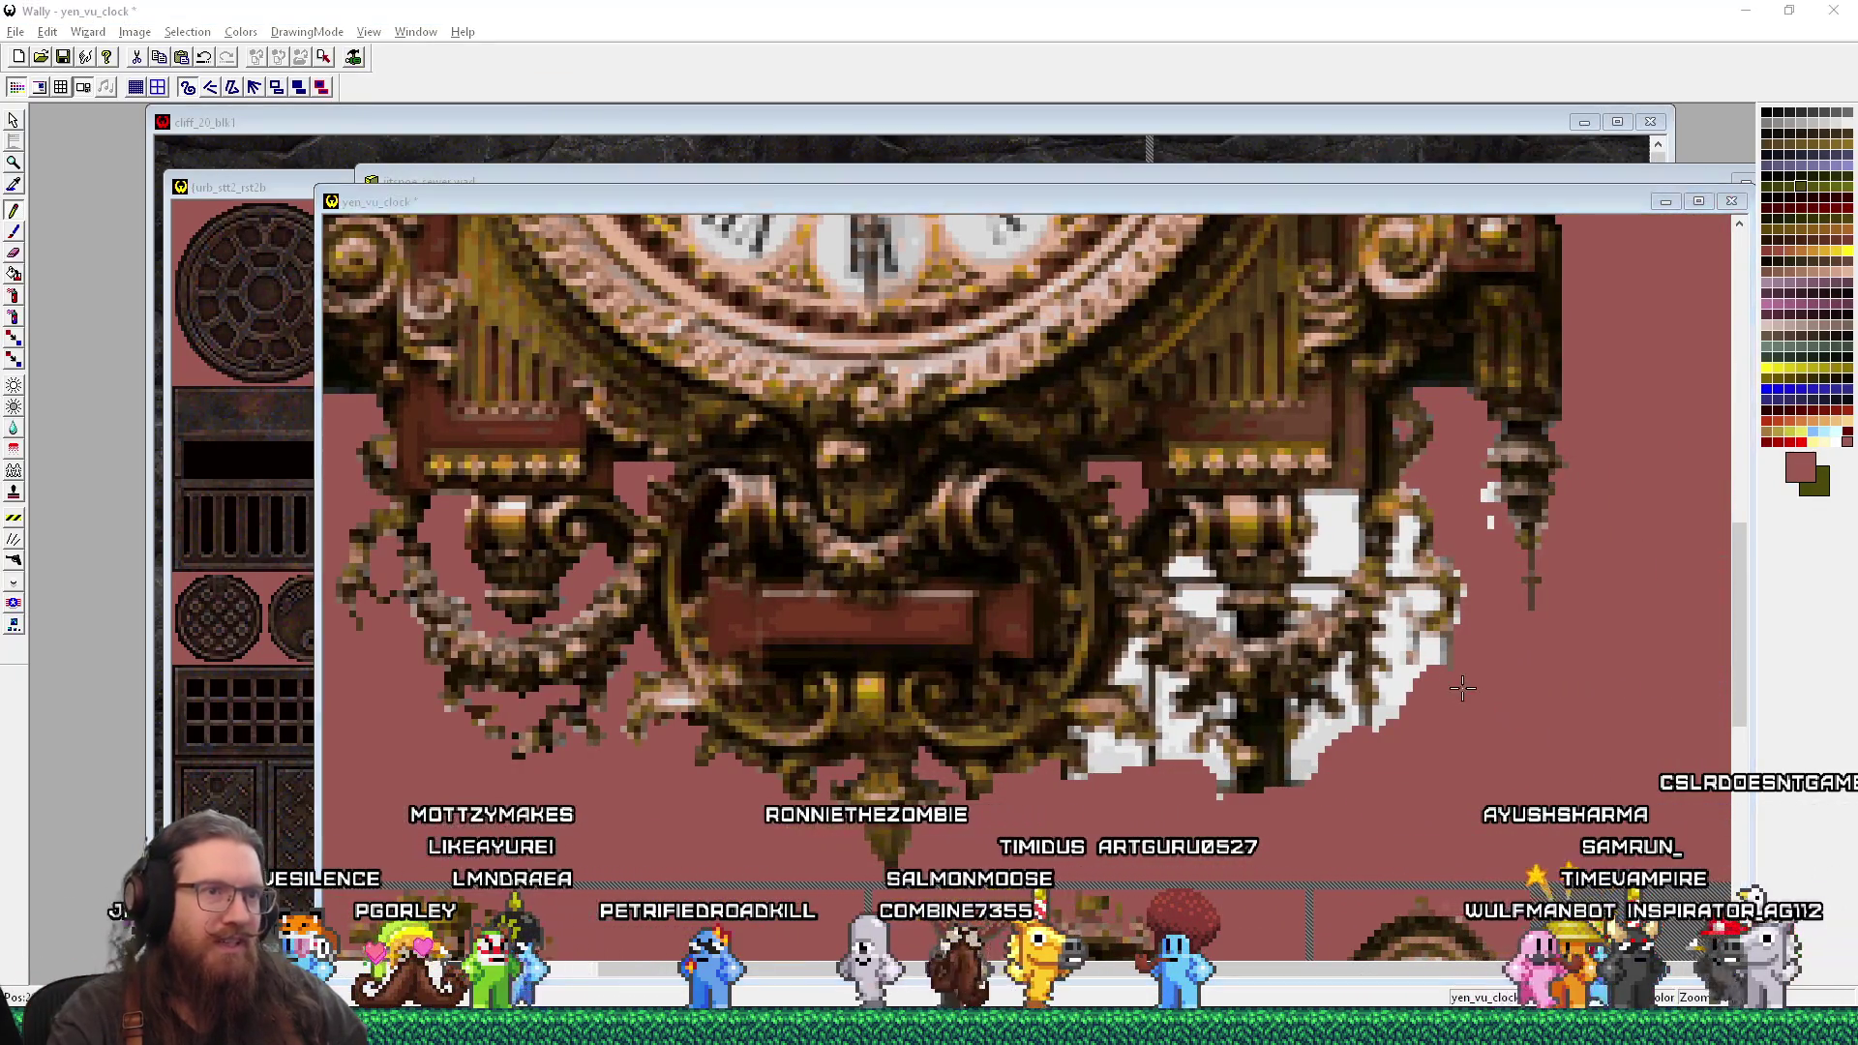
key(alt+Tab)
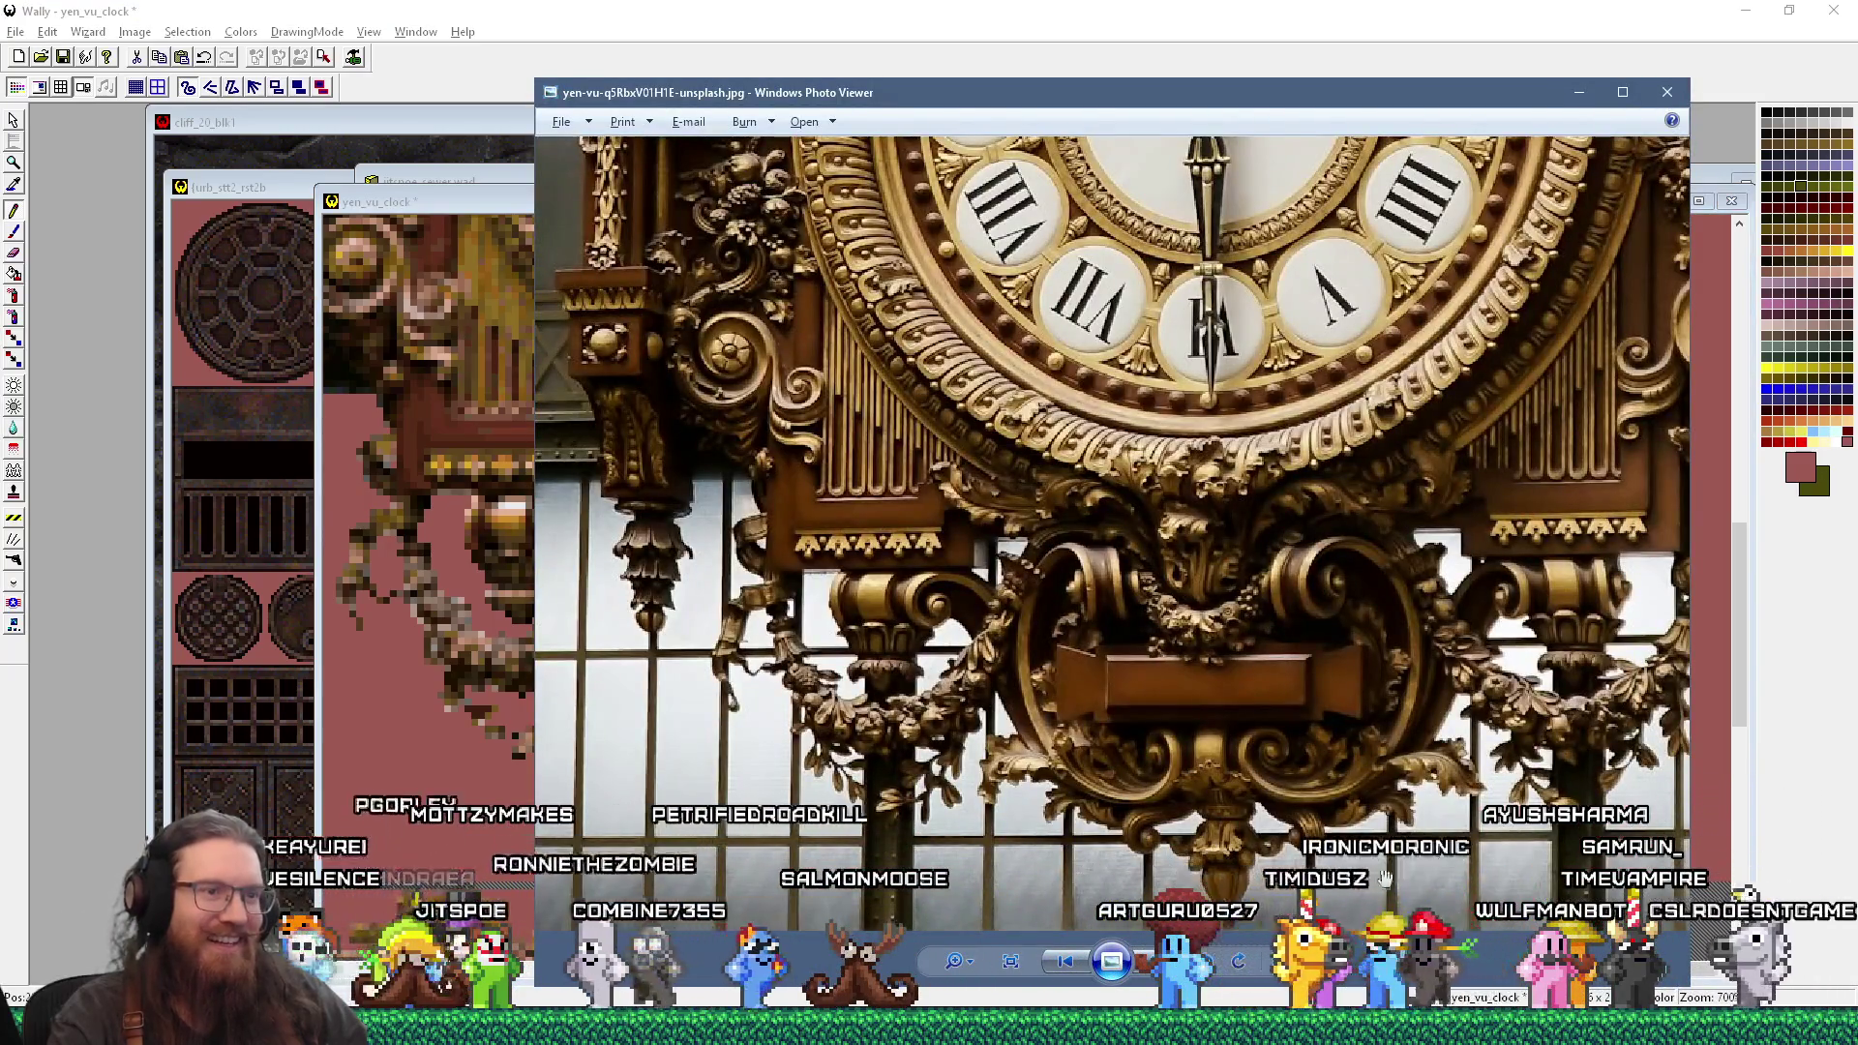
mouse_move(1223, 768)
mouse_down()
mouse_move(717, 765)
mouse_move(1410, 737)
mouse_move(765, 721)
mouse_up()
key(alt+Tab)
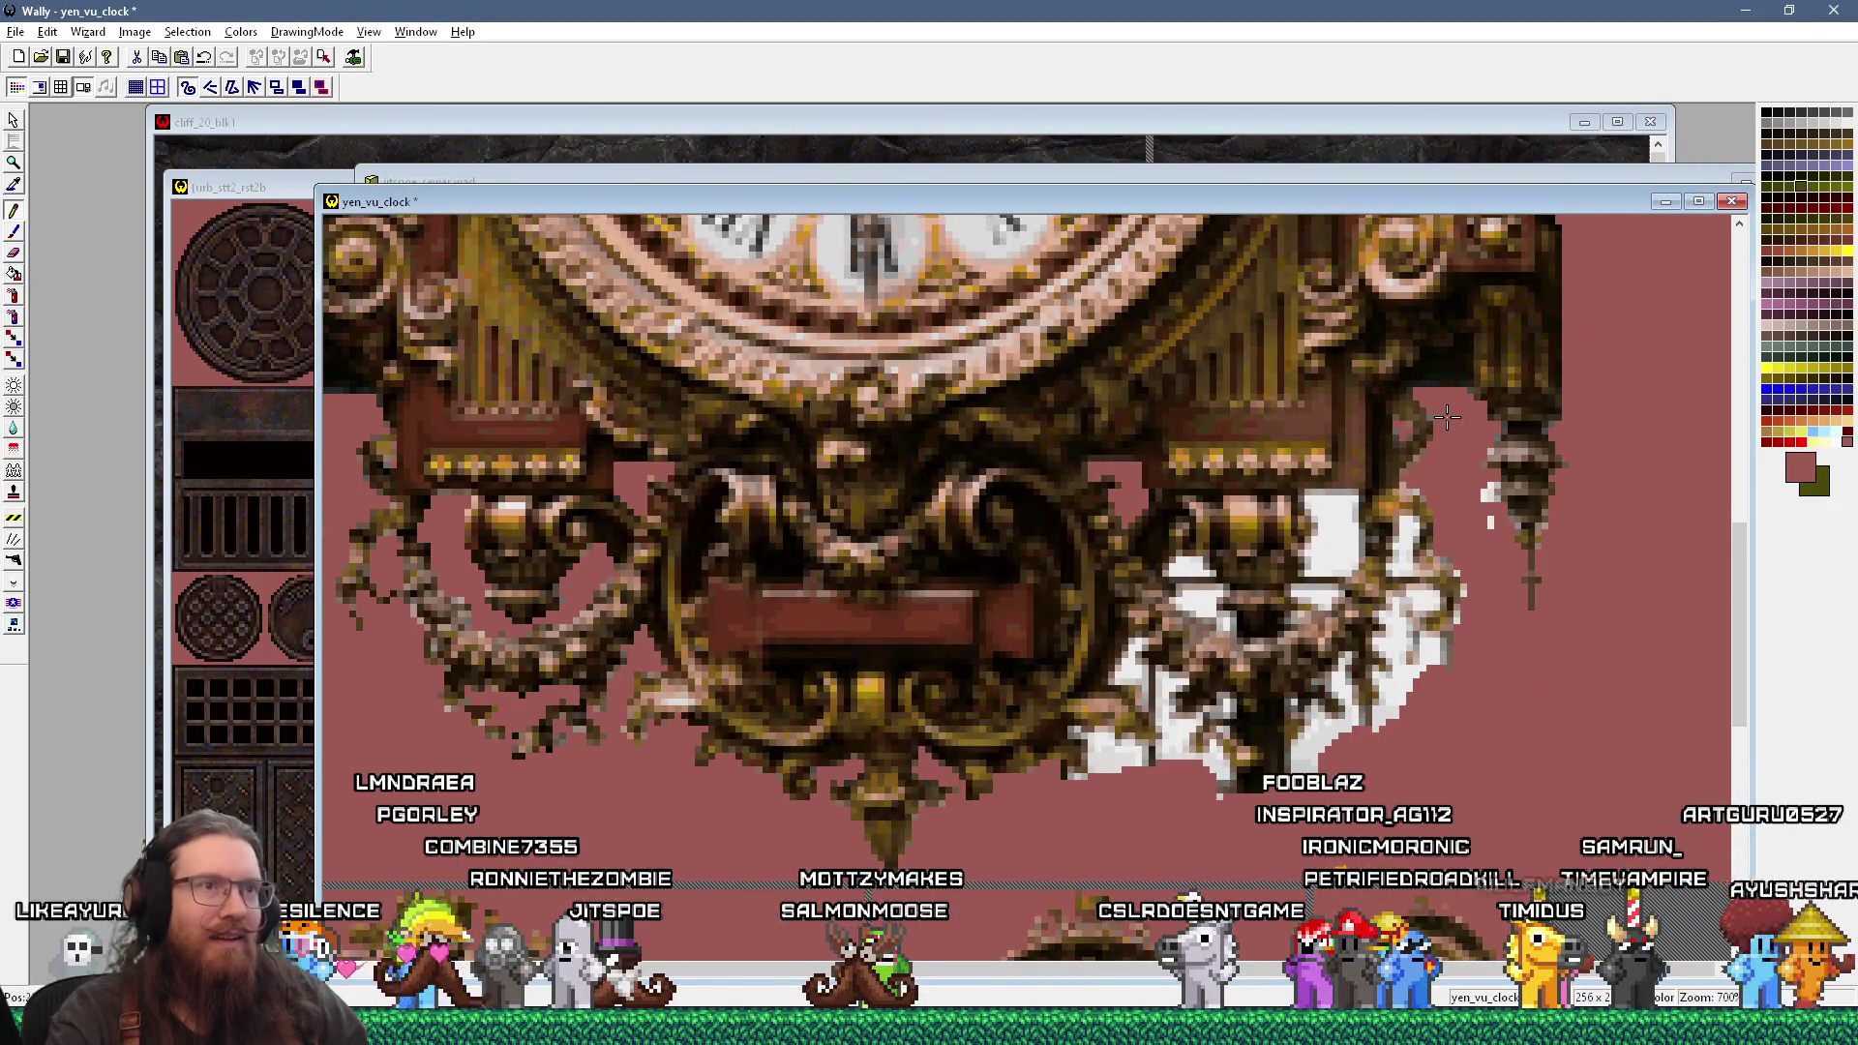
key(alt+Tab)
key(alt+Tab)
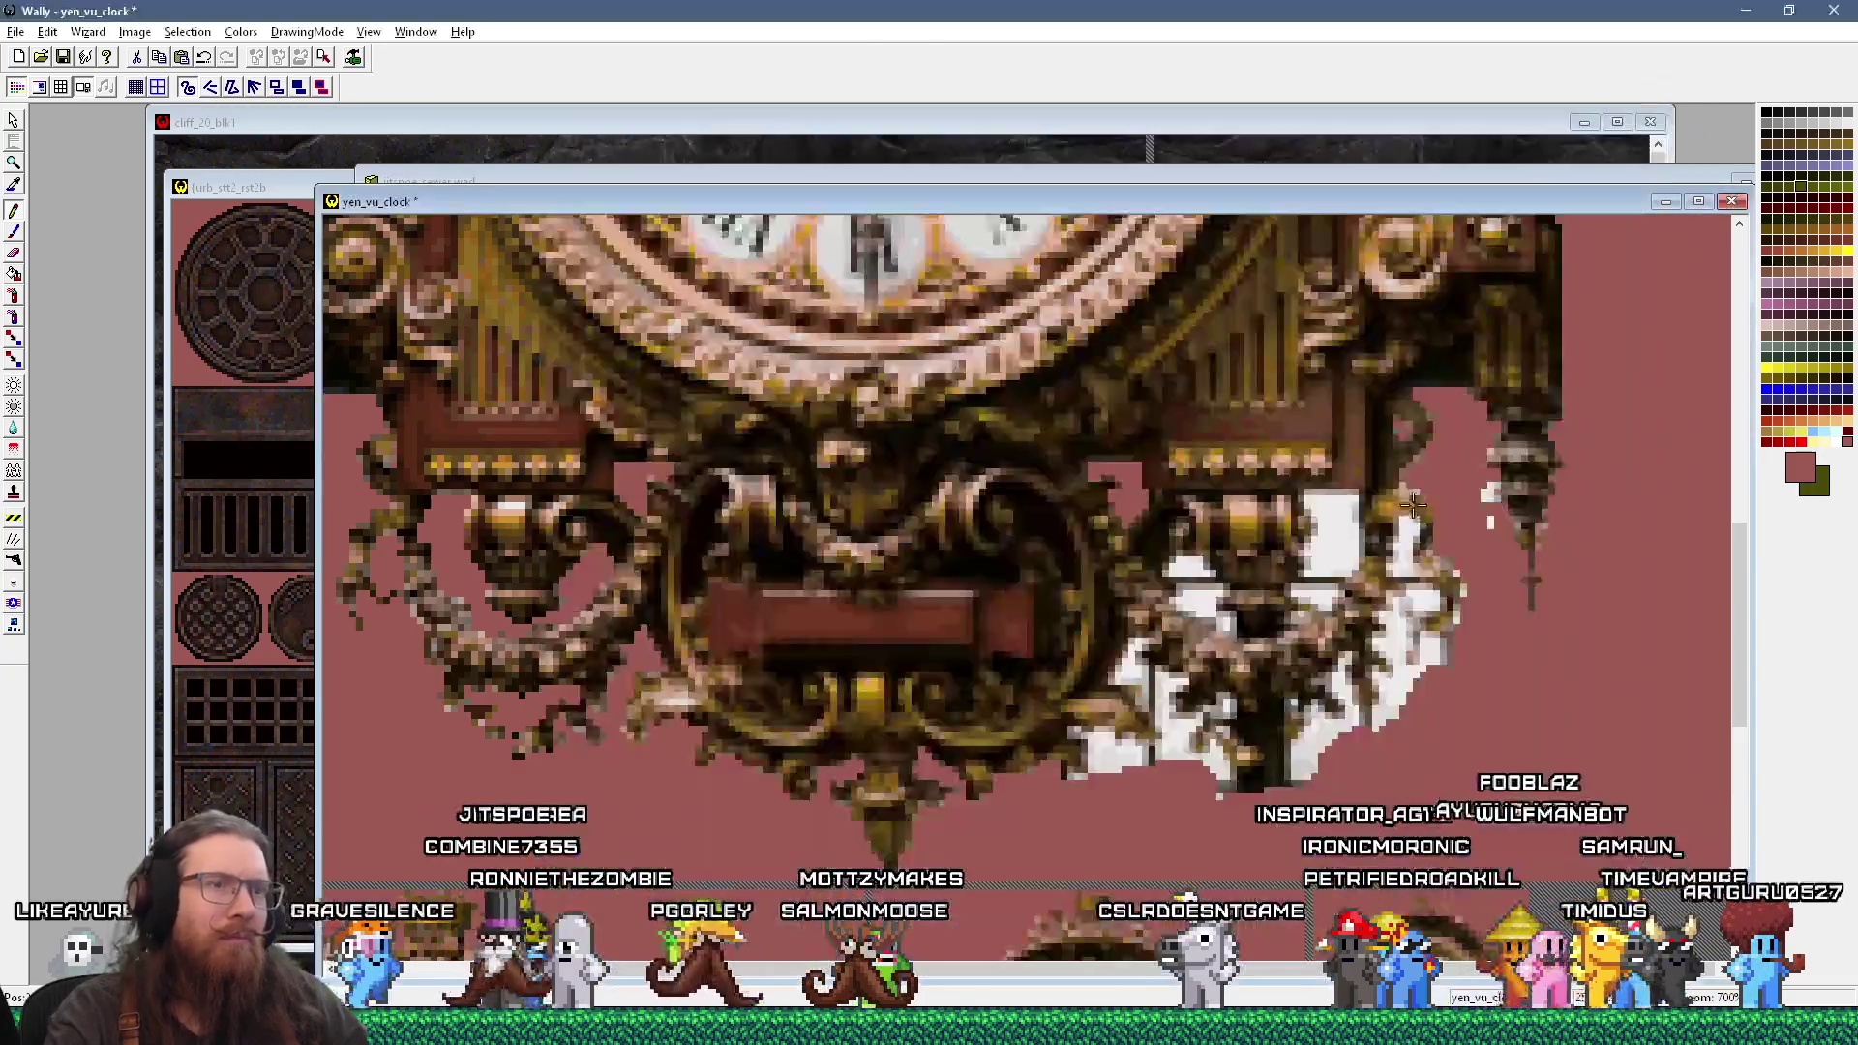
Step: Sample brown, then the pinkish-red background, and zoom out to 500%
click(1449, 440)
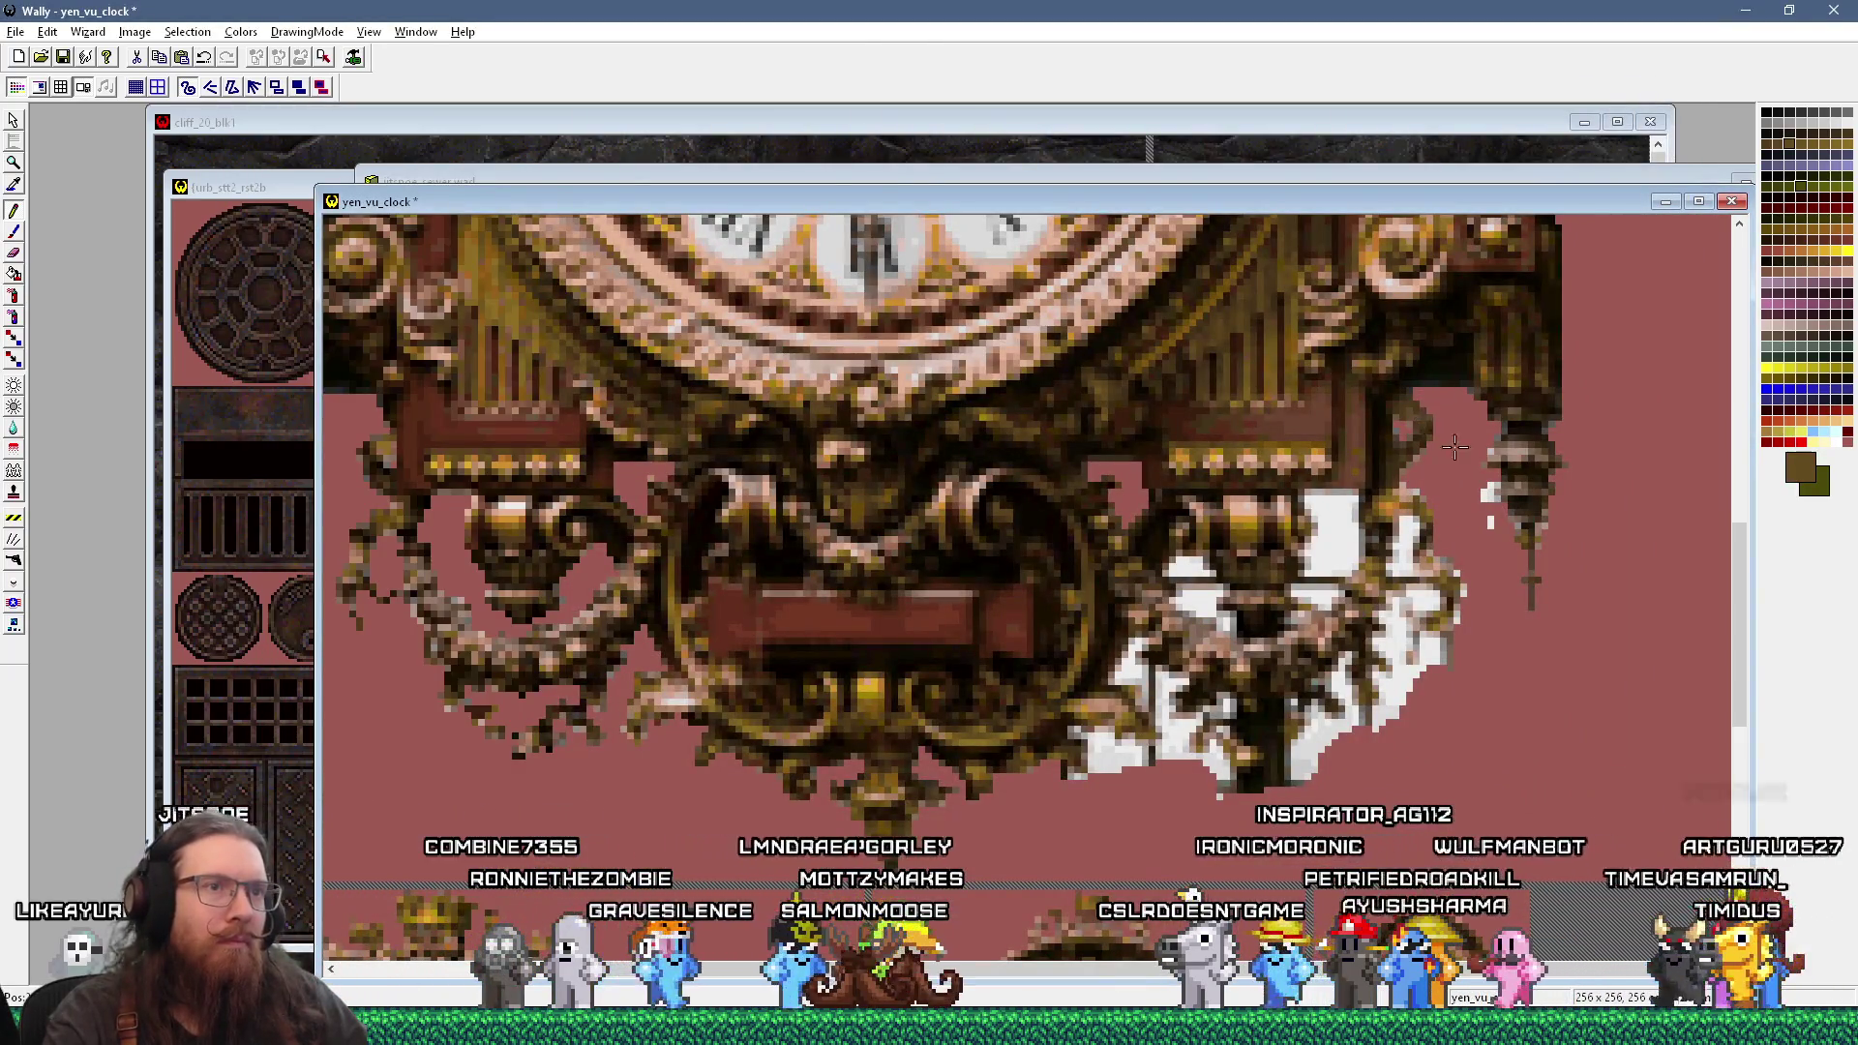
click(1476, 391)
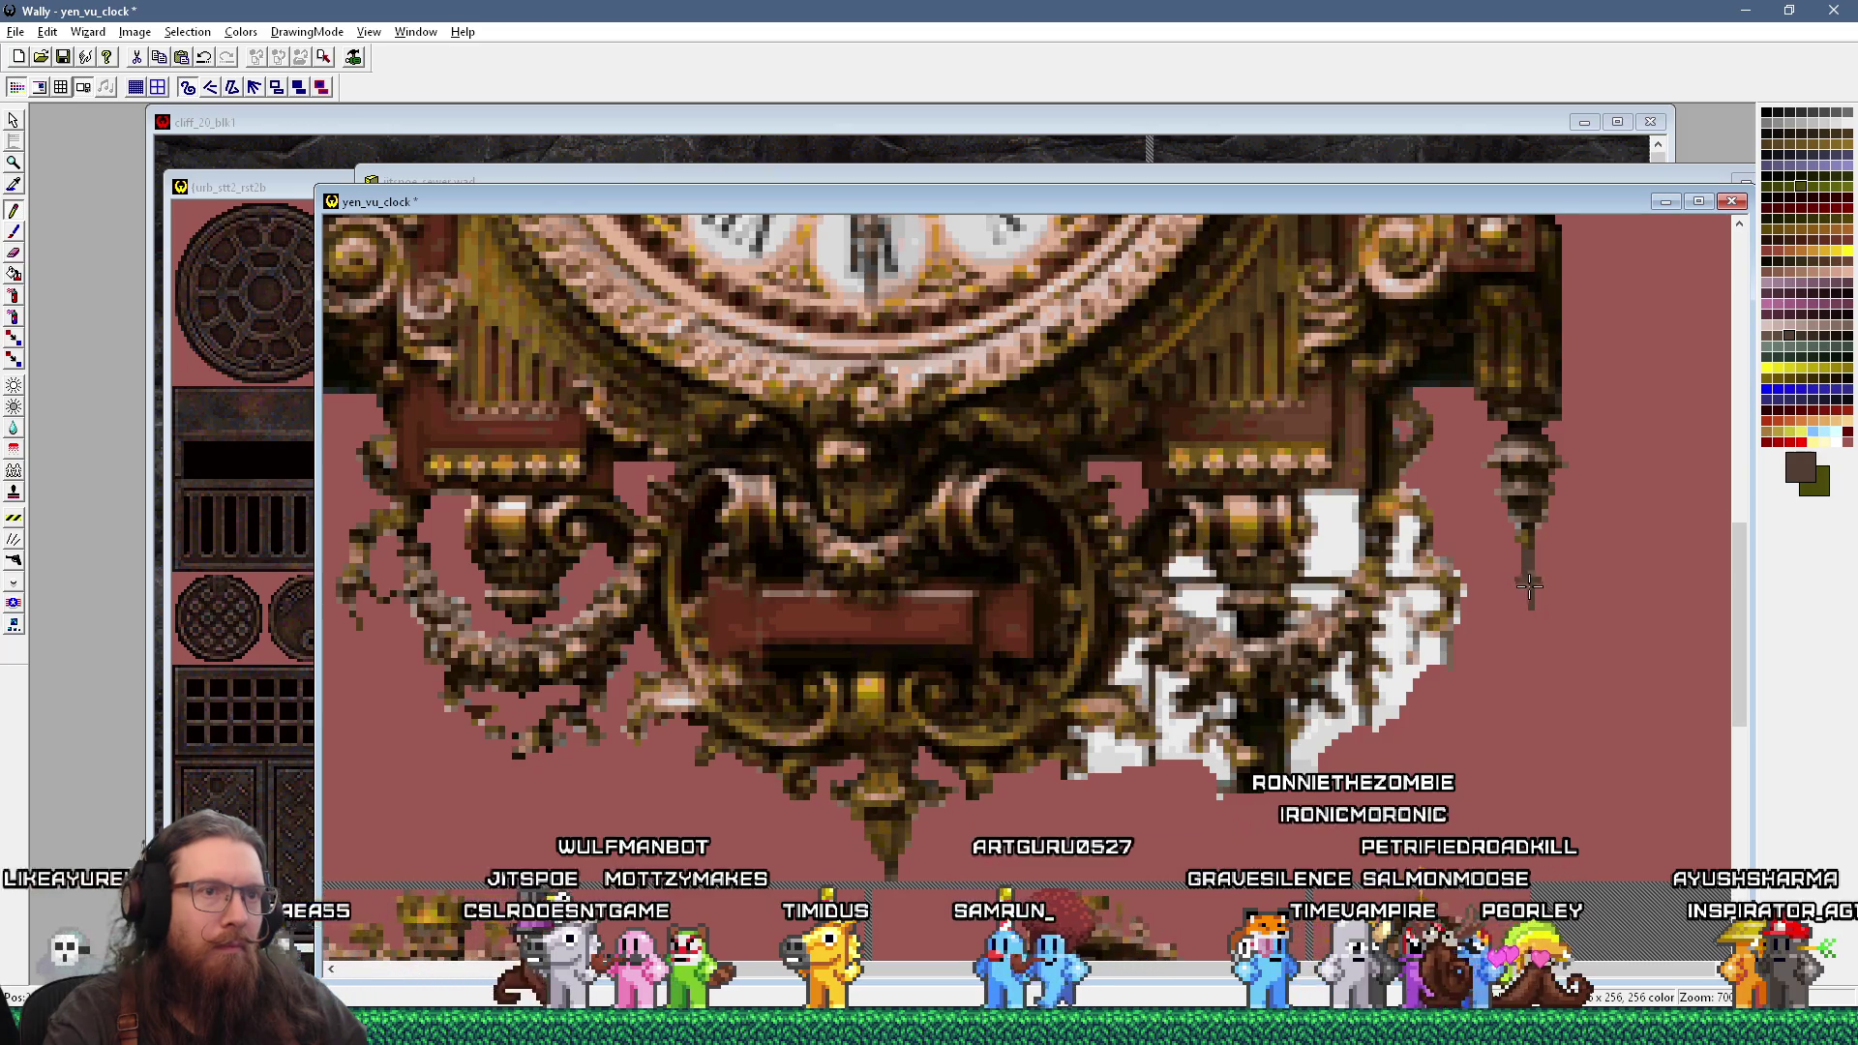
scroll(1537, 596, down, 2)
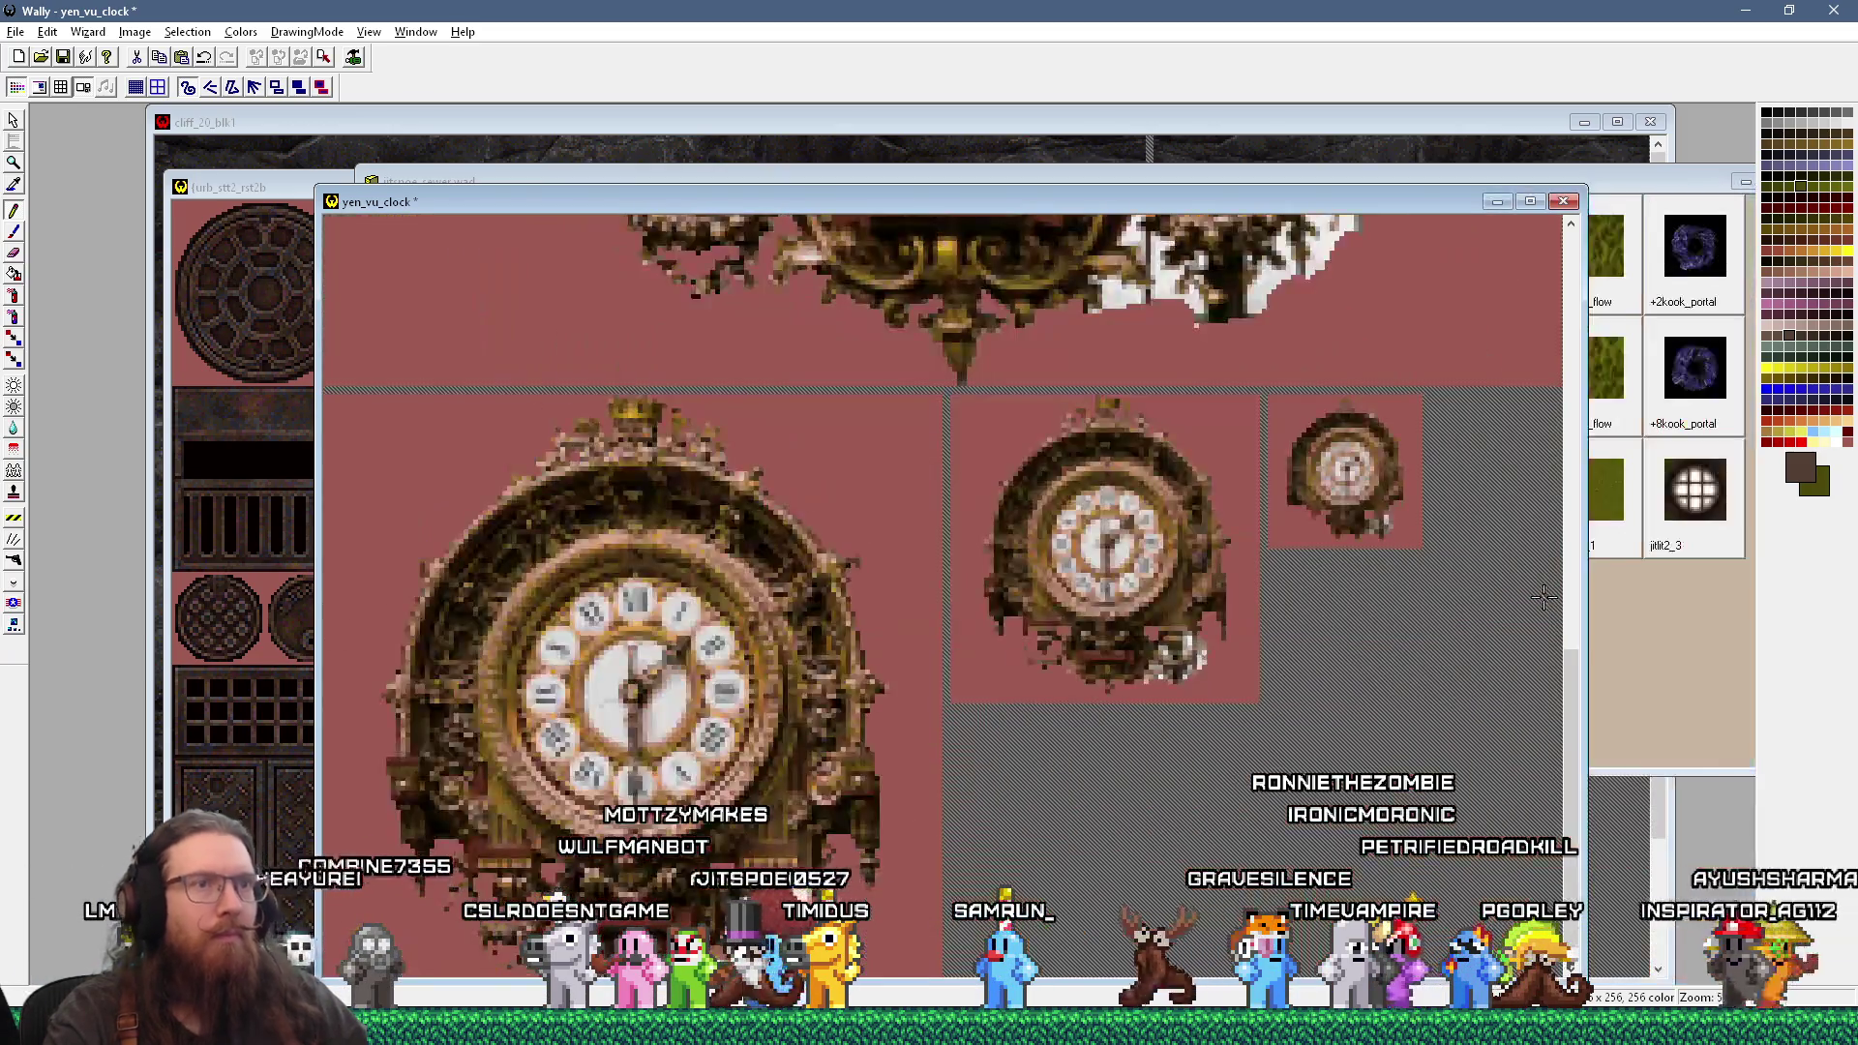
Step: Zoom the large clock to 600% and scroll down to its lower ornament
scroll(1554, 619, up, 3)
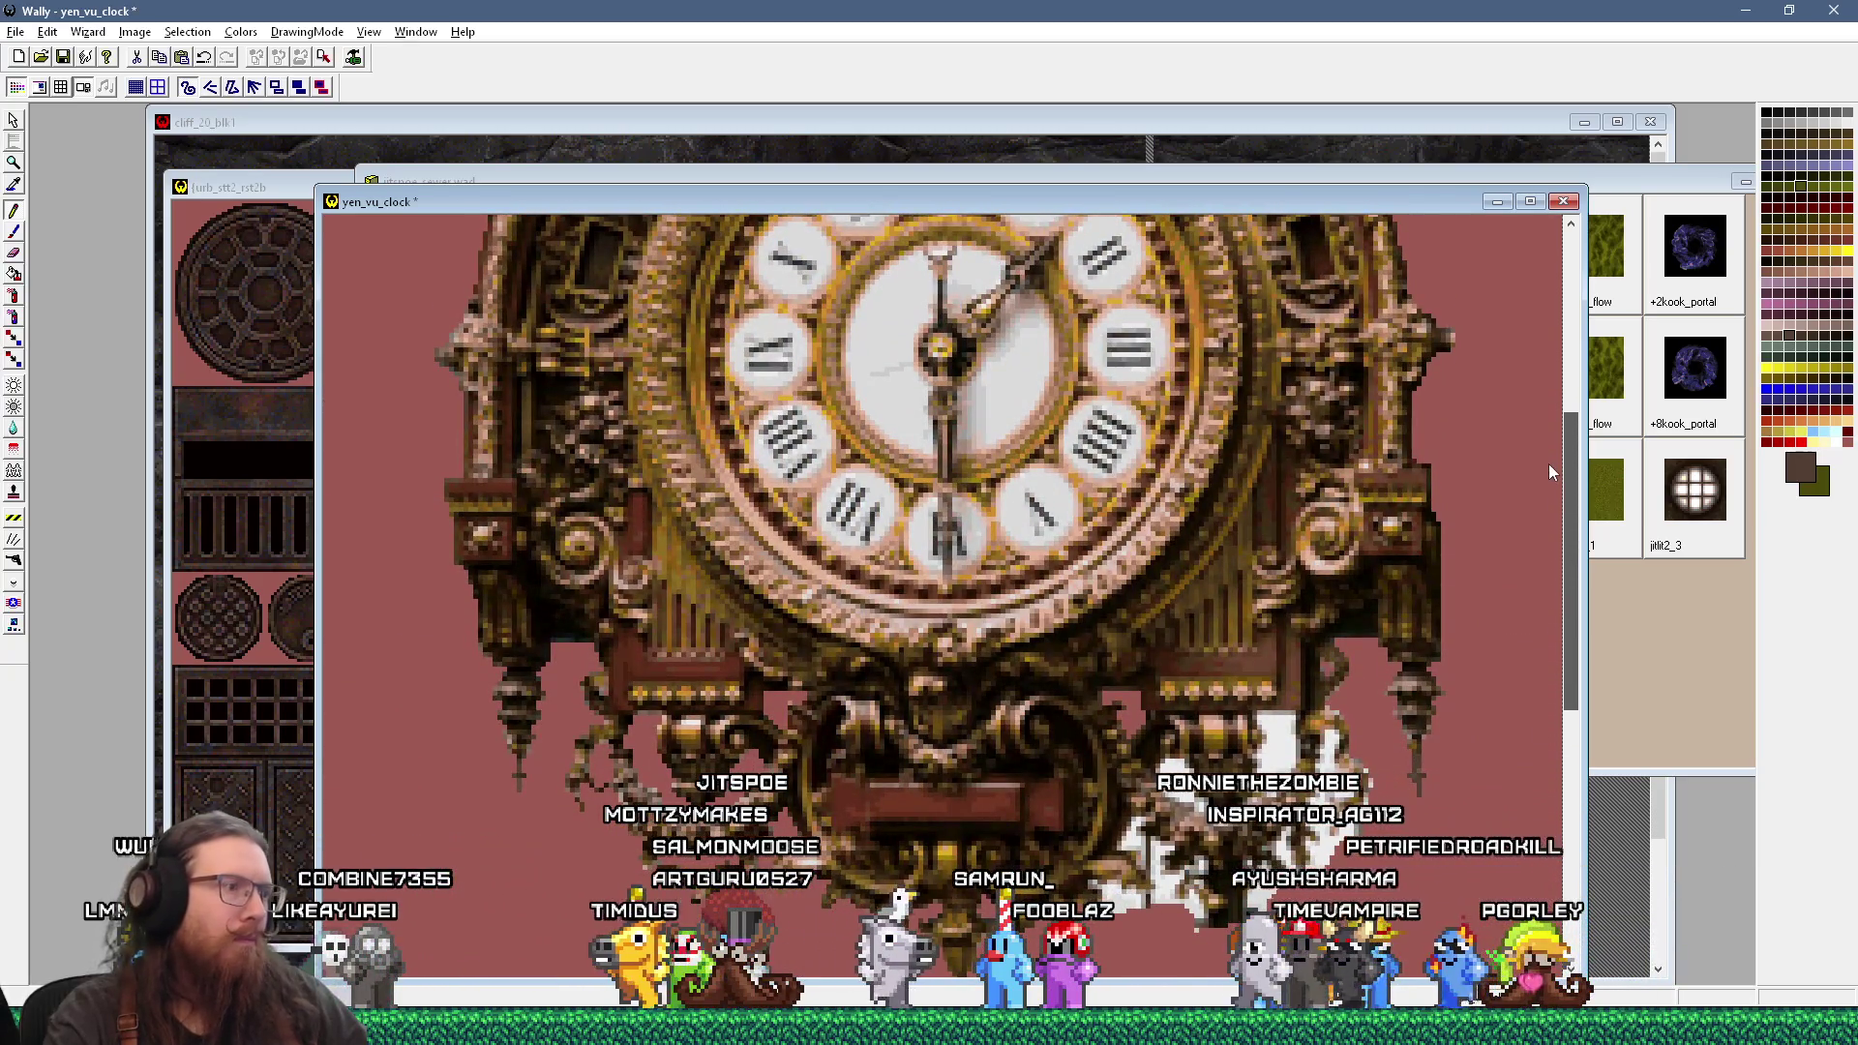
scroll(1437, 818, up, 1)
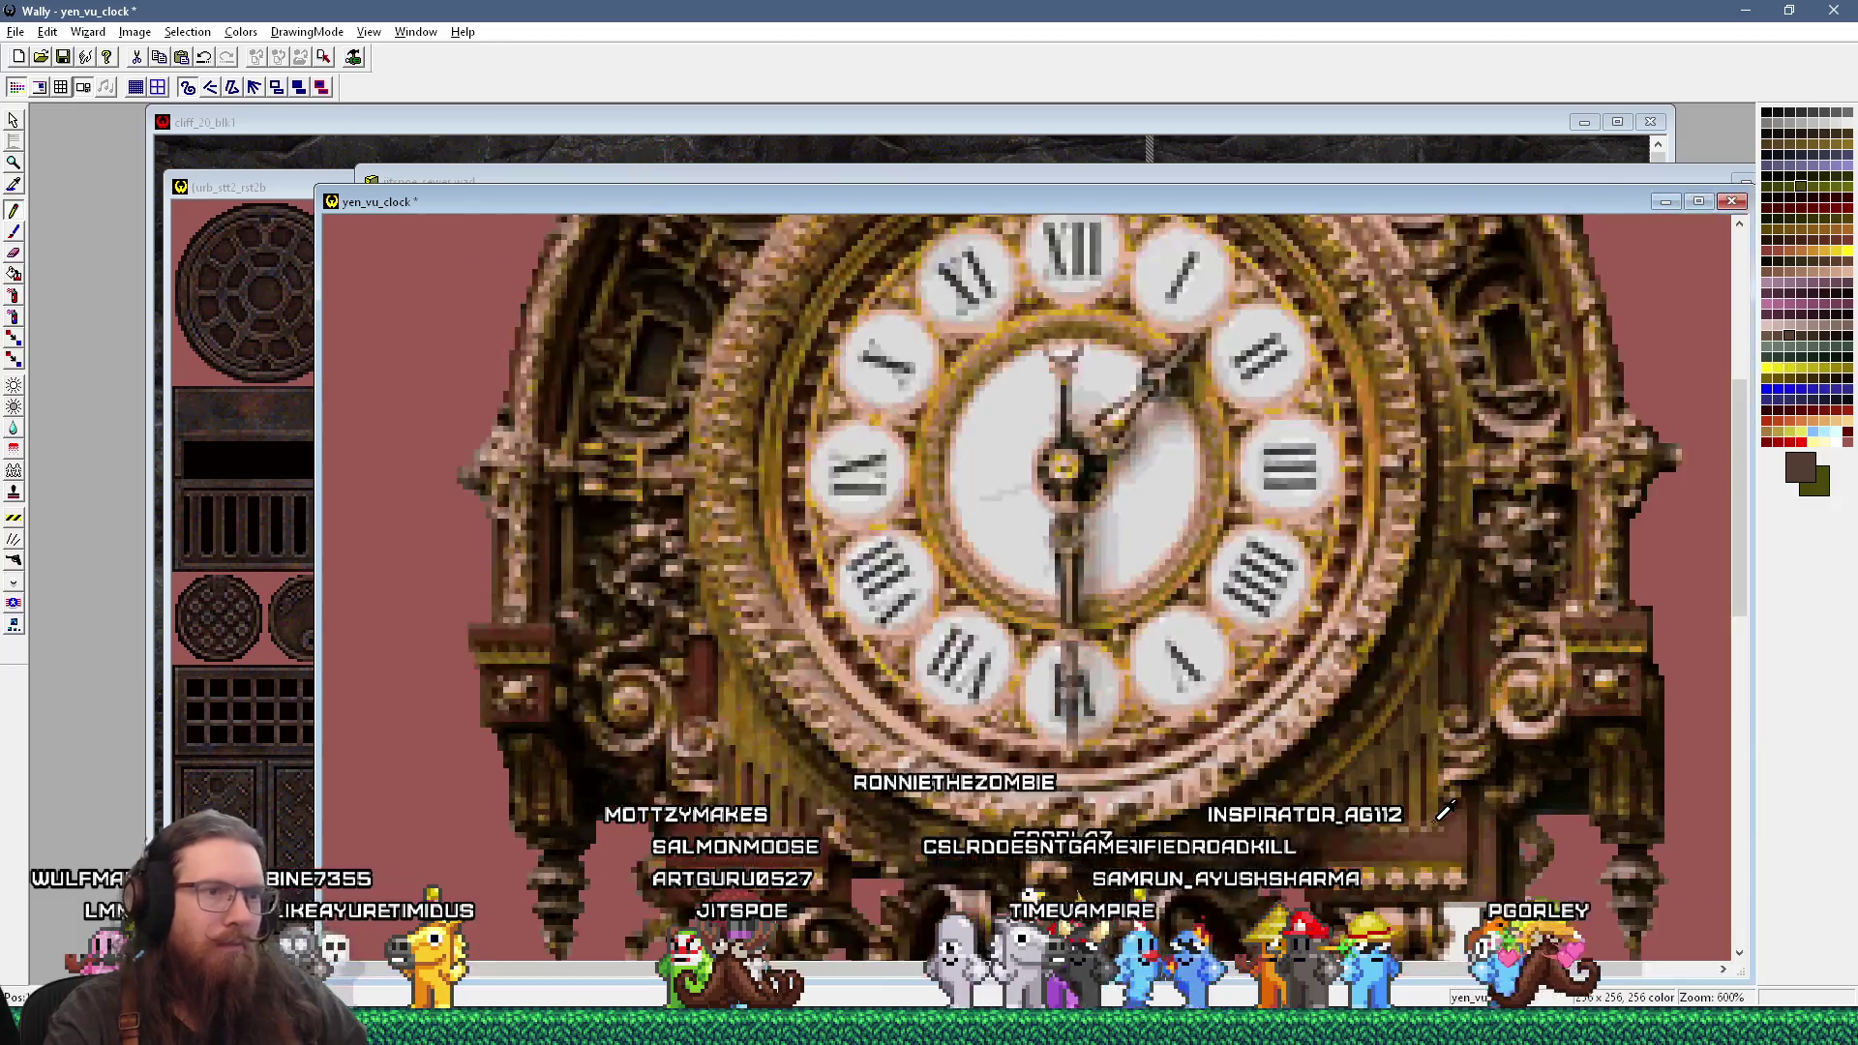
scroll(1684, 562, down, 5)
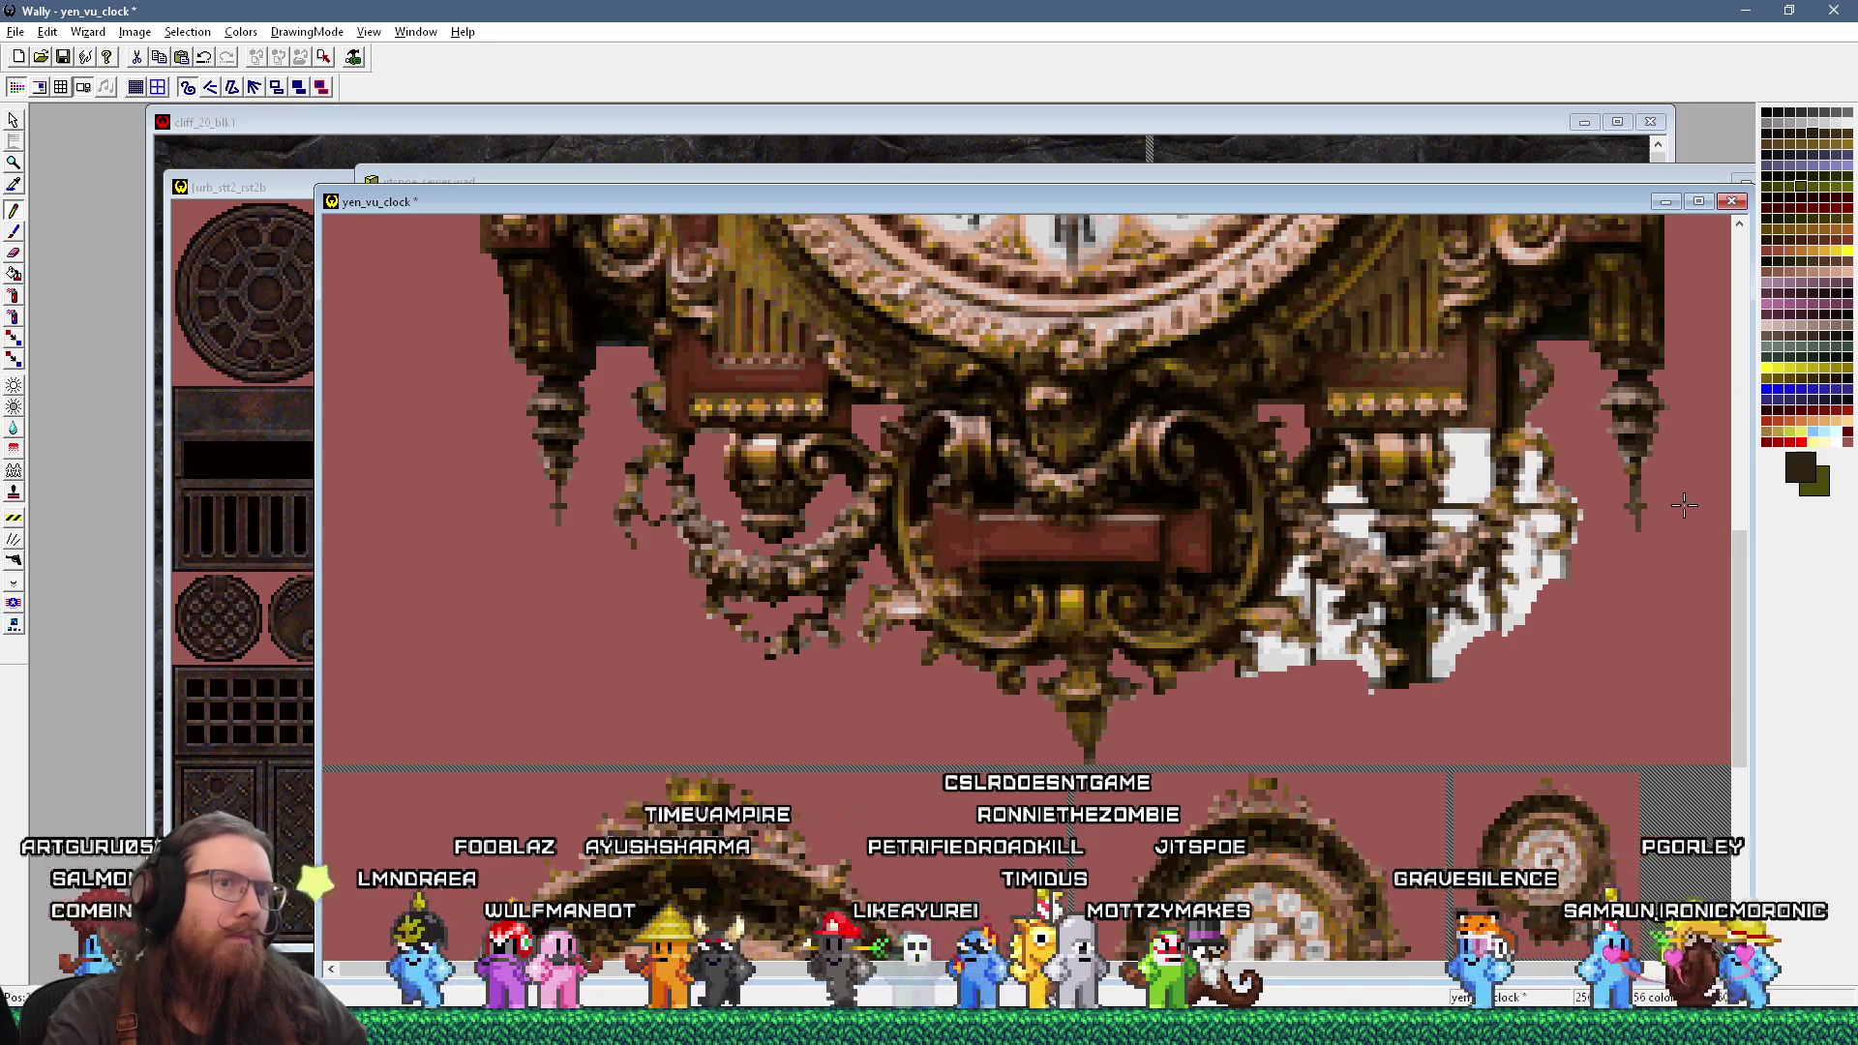
Step: Sample the pink background colour from the canvas and bring up the clock reference photo
click(1666, 495)
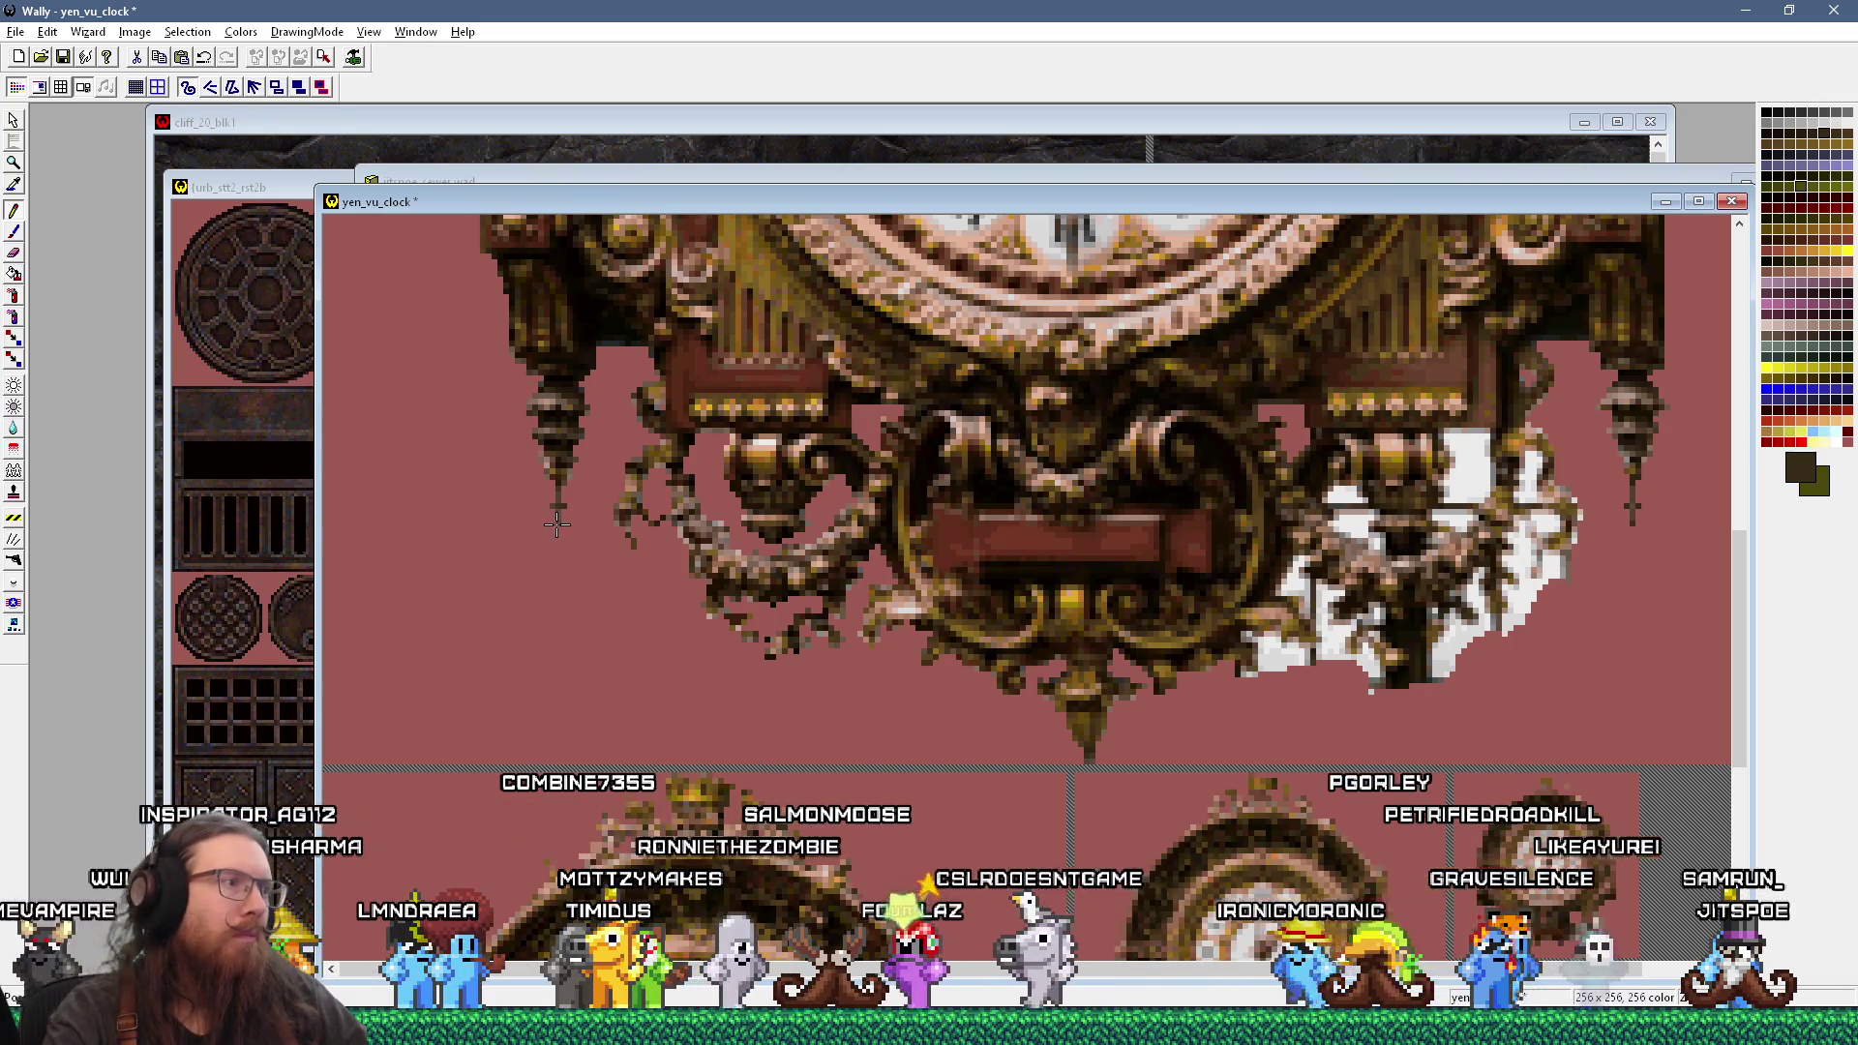
scroll(1570, 595, down, 3)
mouse_move(1748, 595)
mouse_down()
mouse_move(1588, 595)
mouse_move(1568, 482)
mouse_up()
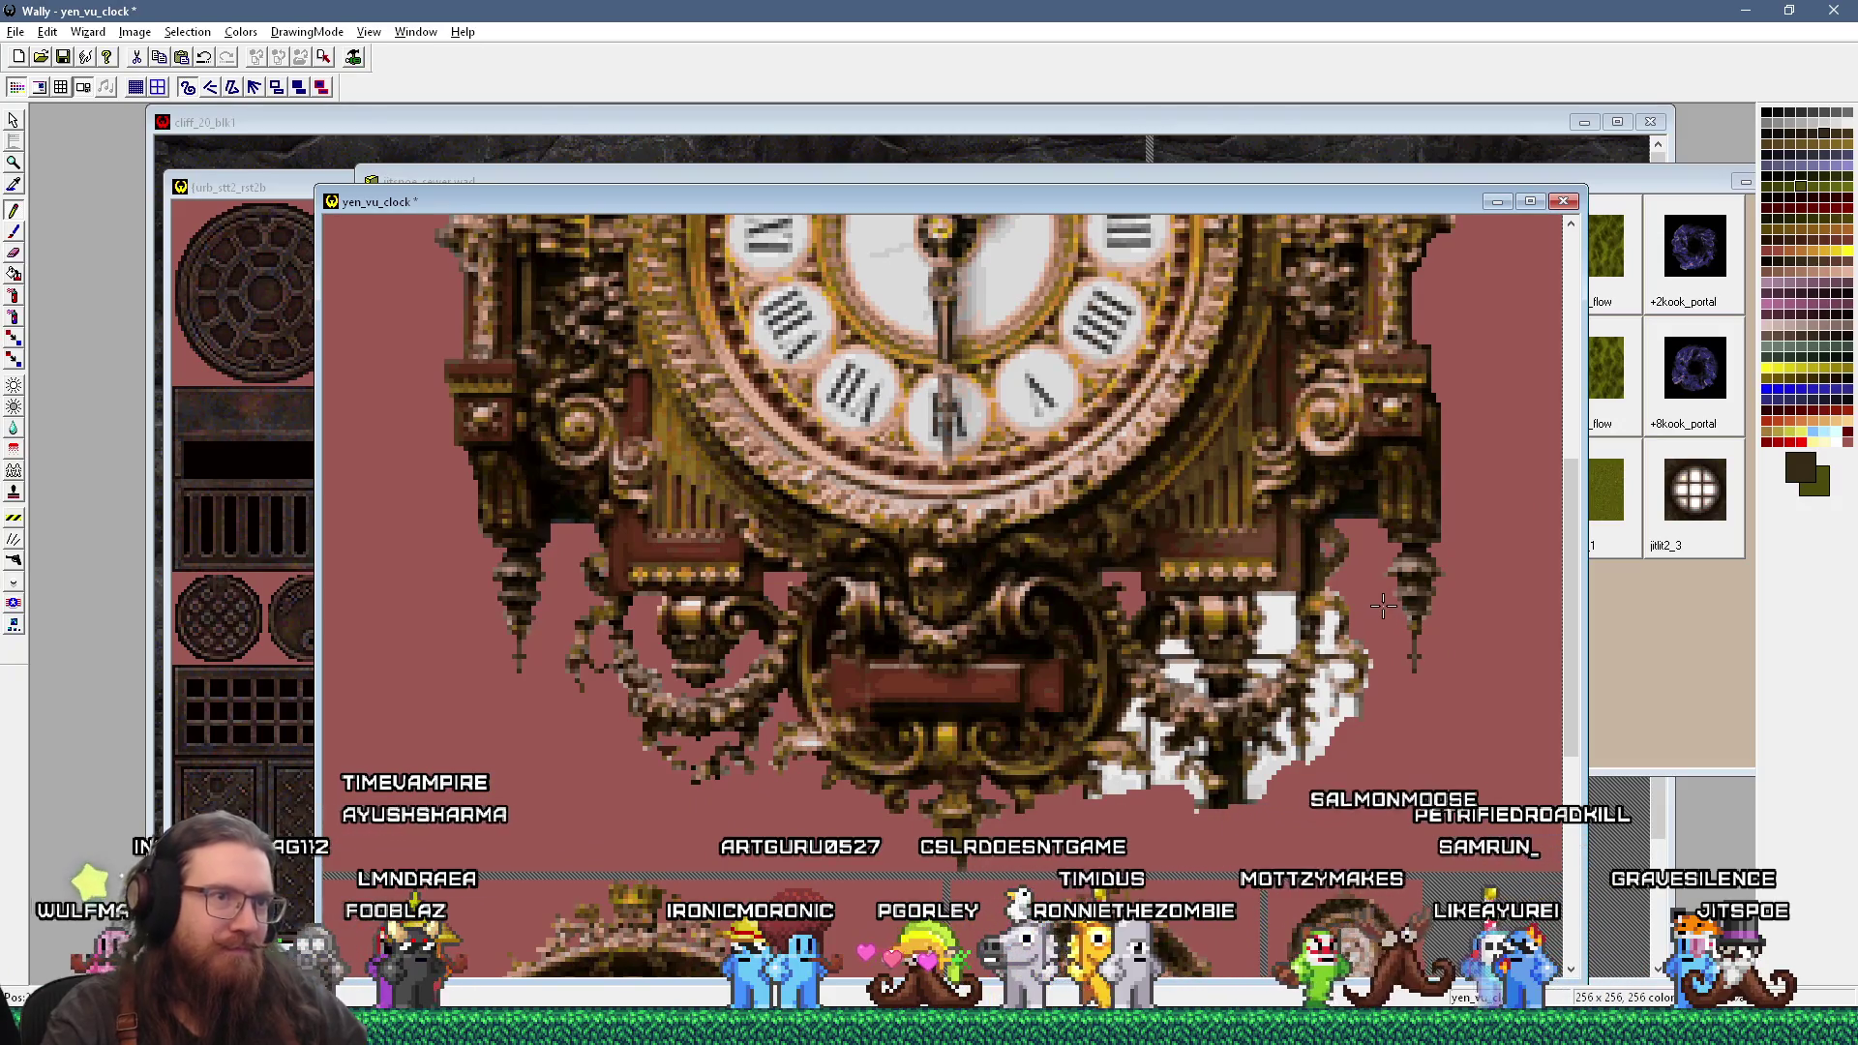
click(1338, 594)
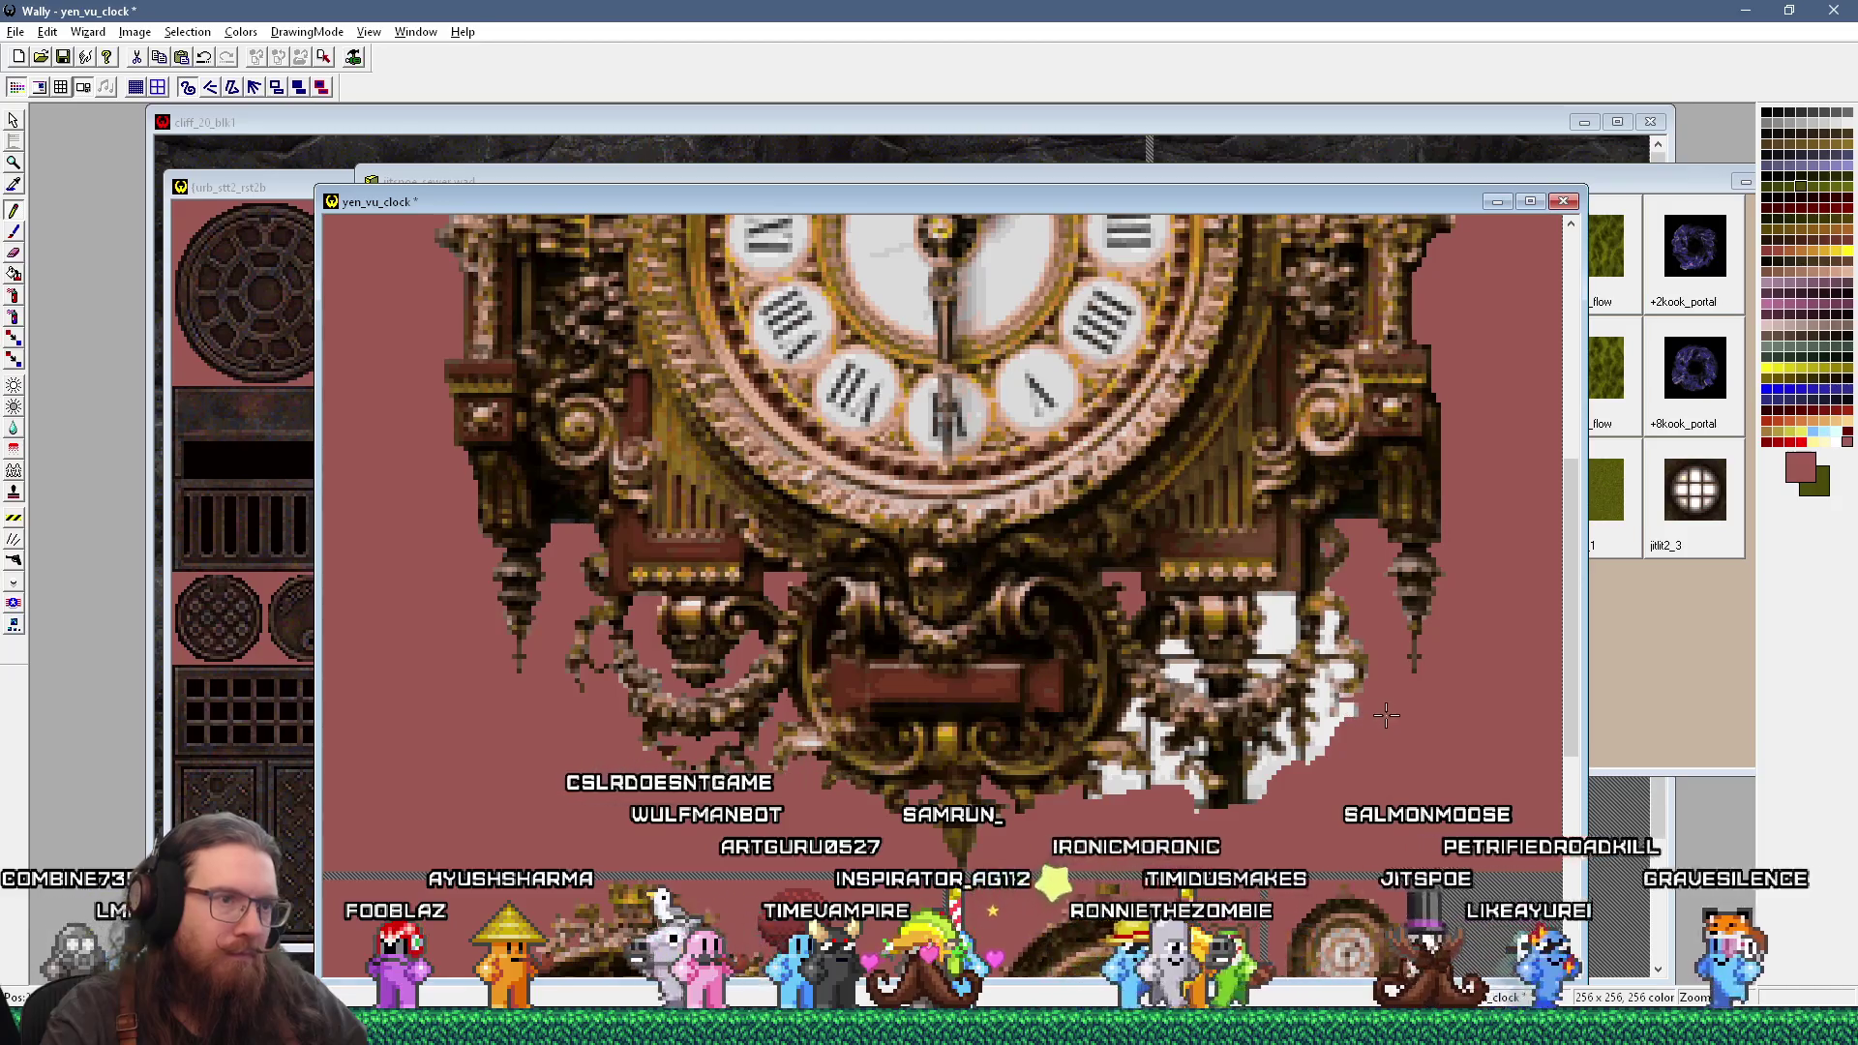
key(alt+Tab)
key(alt+Tab)
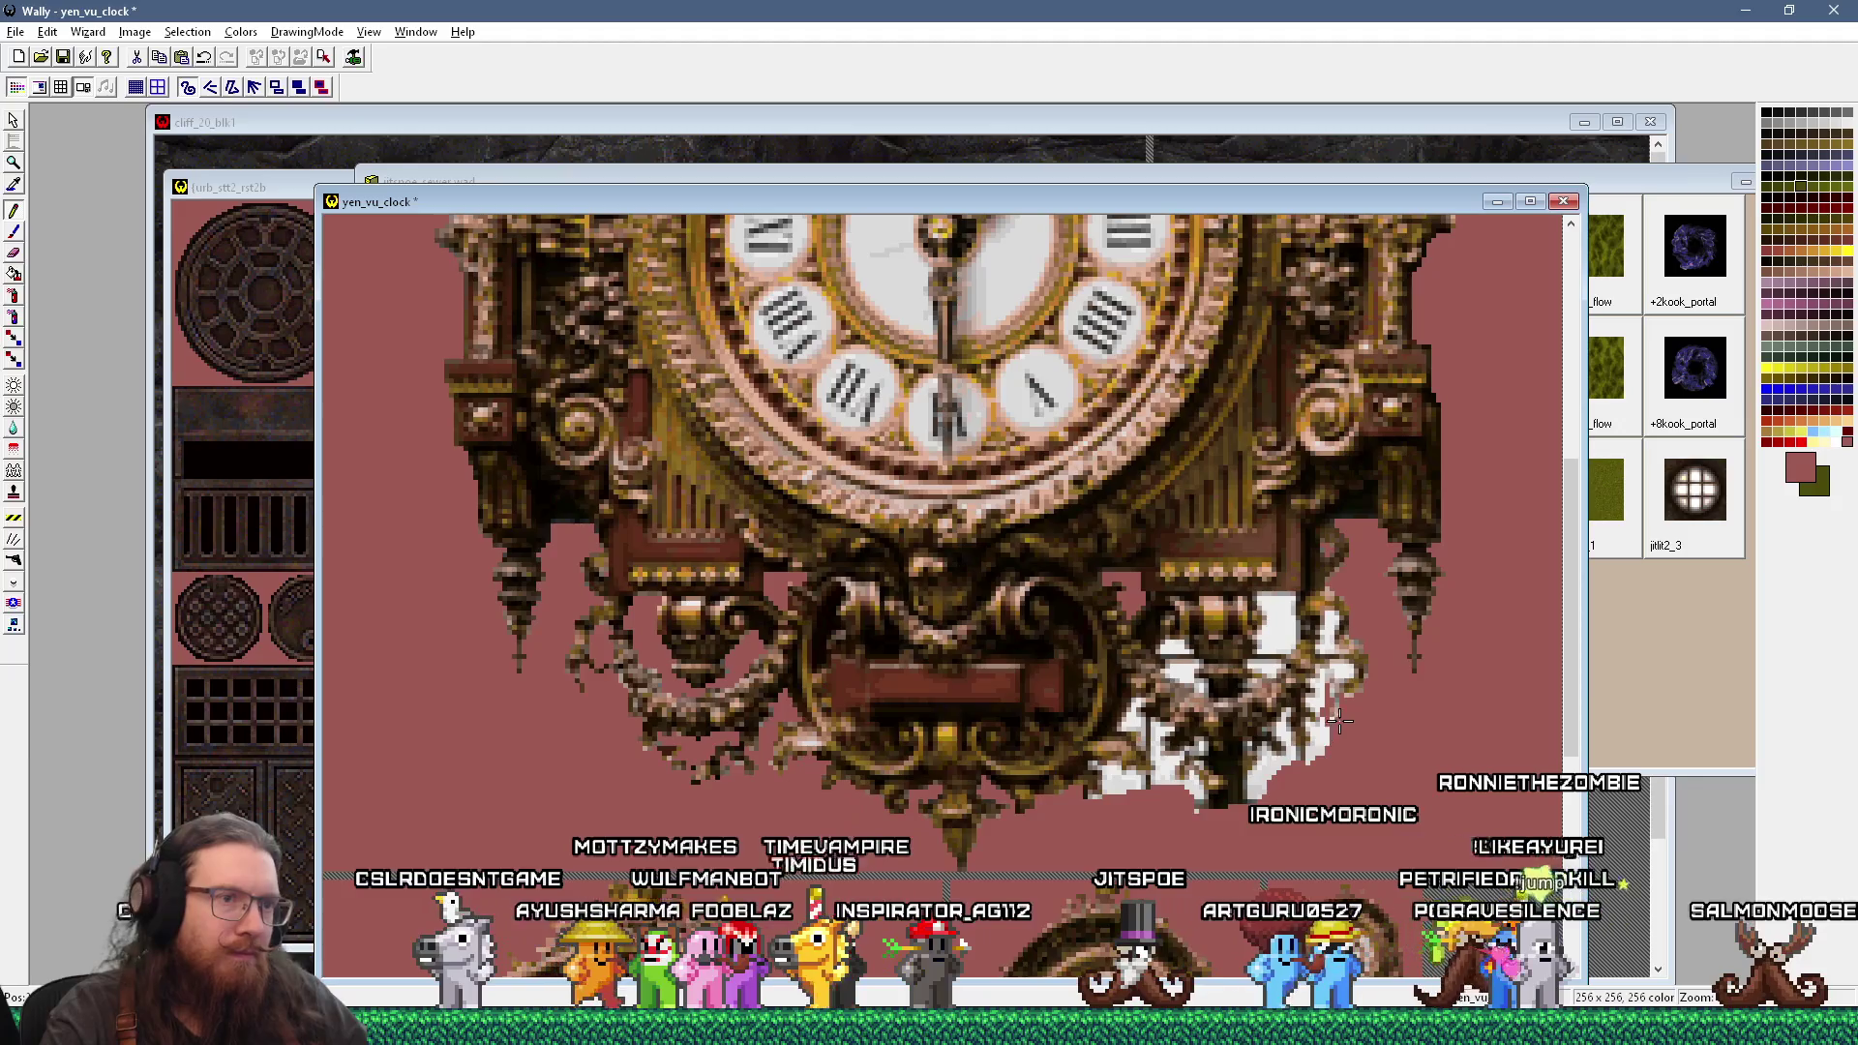
key(alt+Tab)
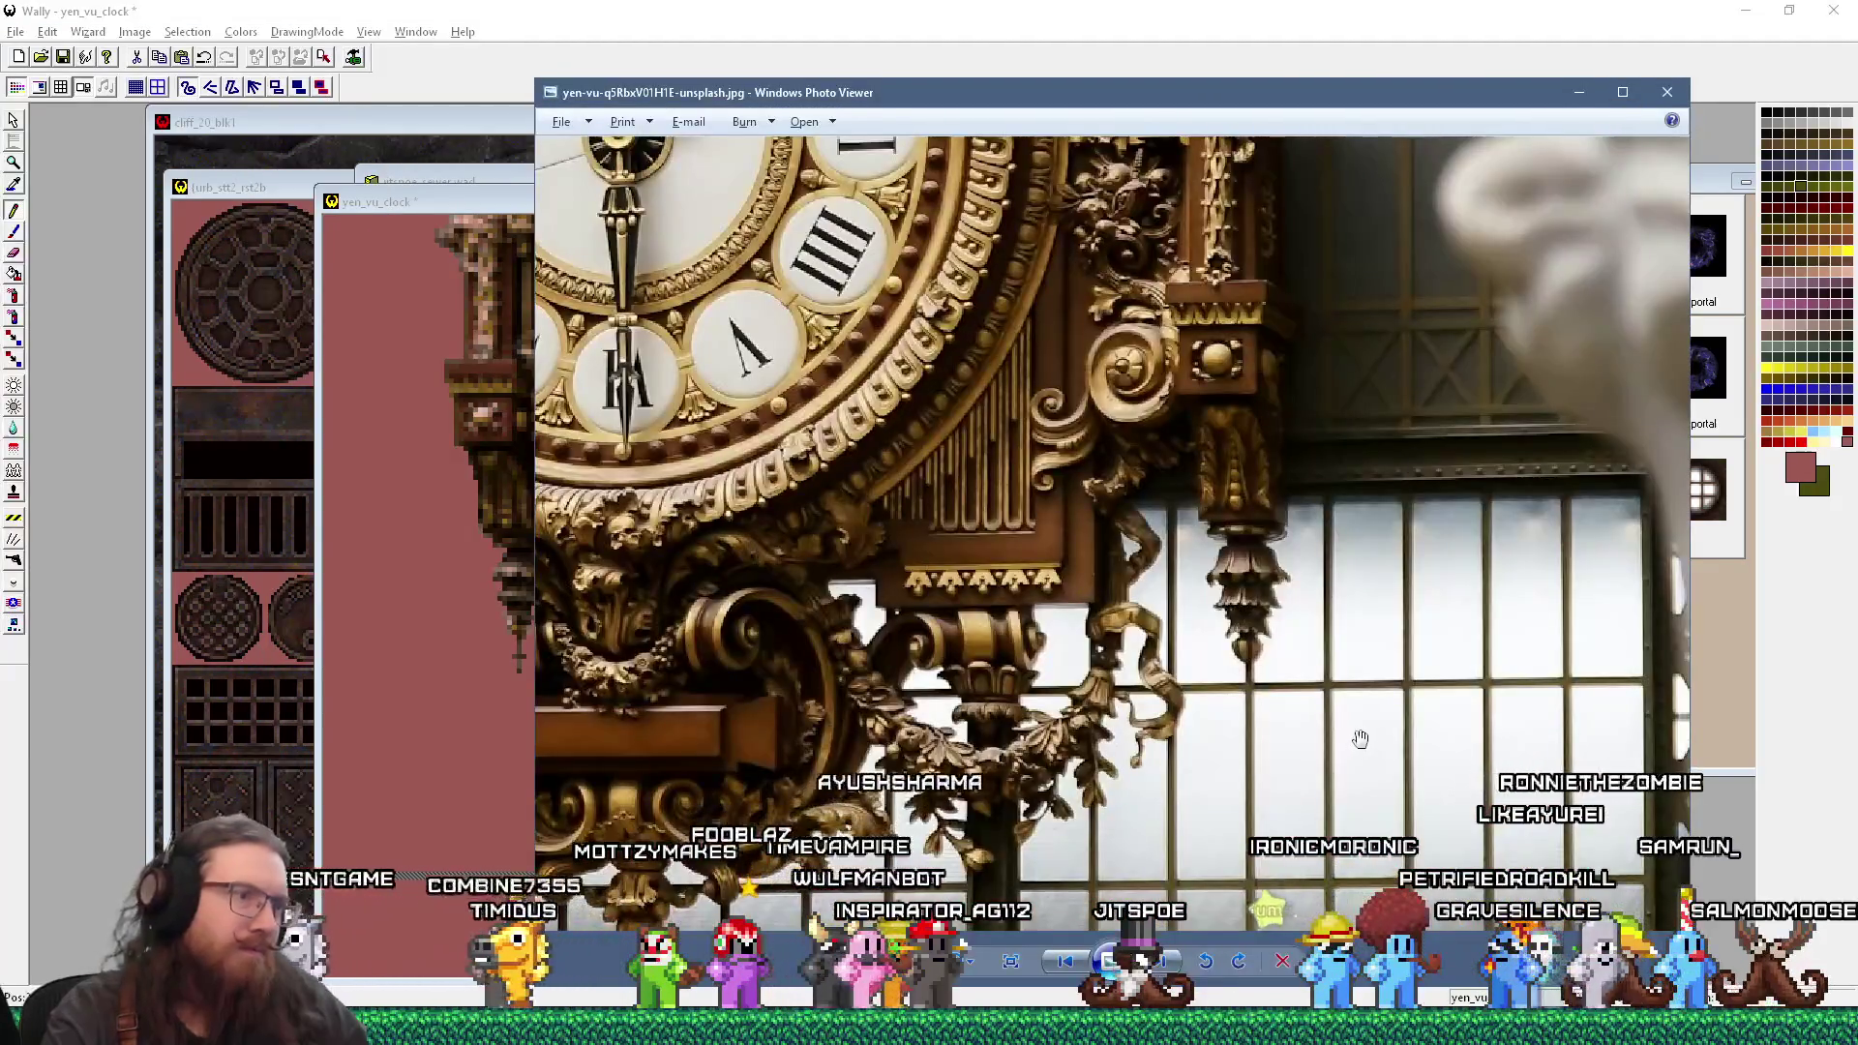
Step: Sample the ornament's dark brown, then the pink background, comparing with the reference photo
key(alt+Tab)
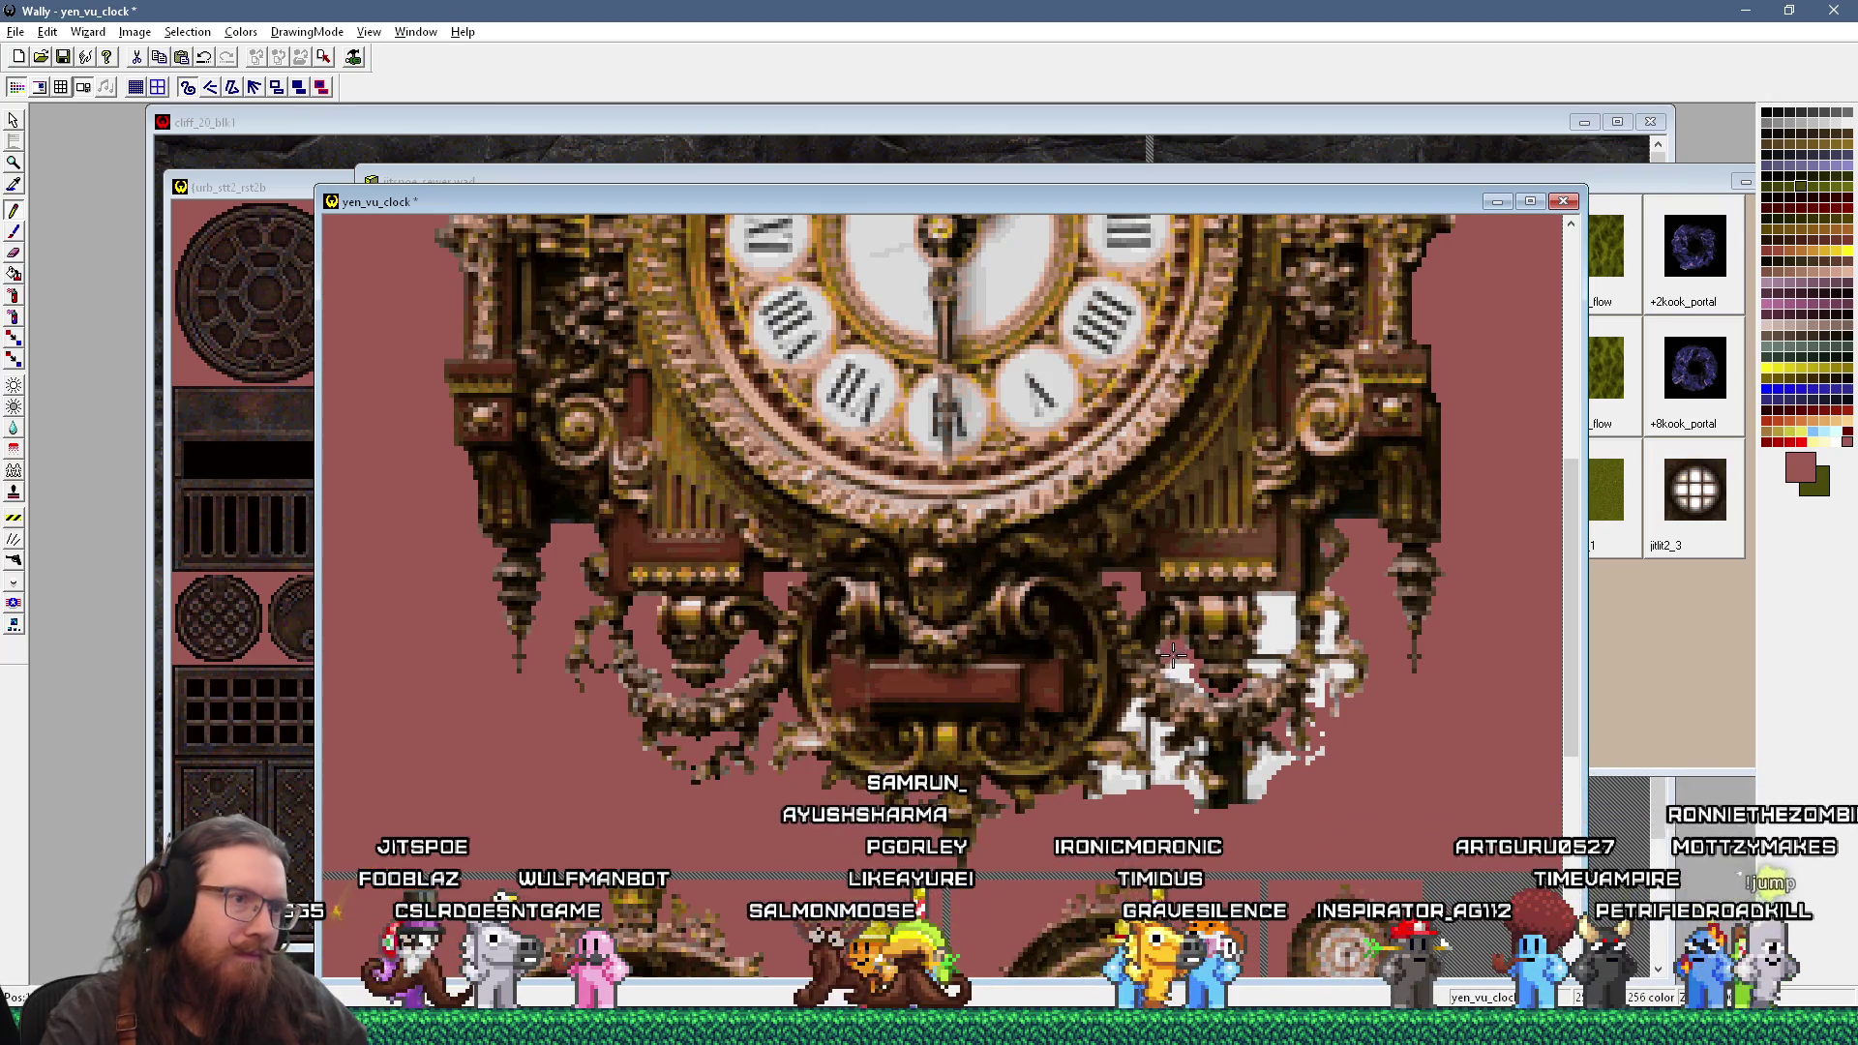
key(alt+Tab)
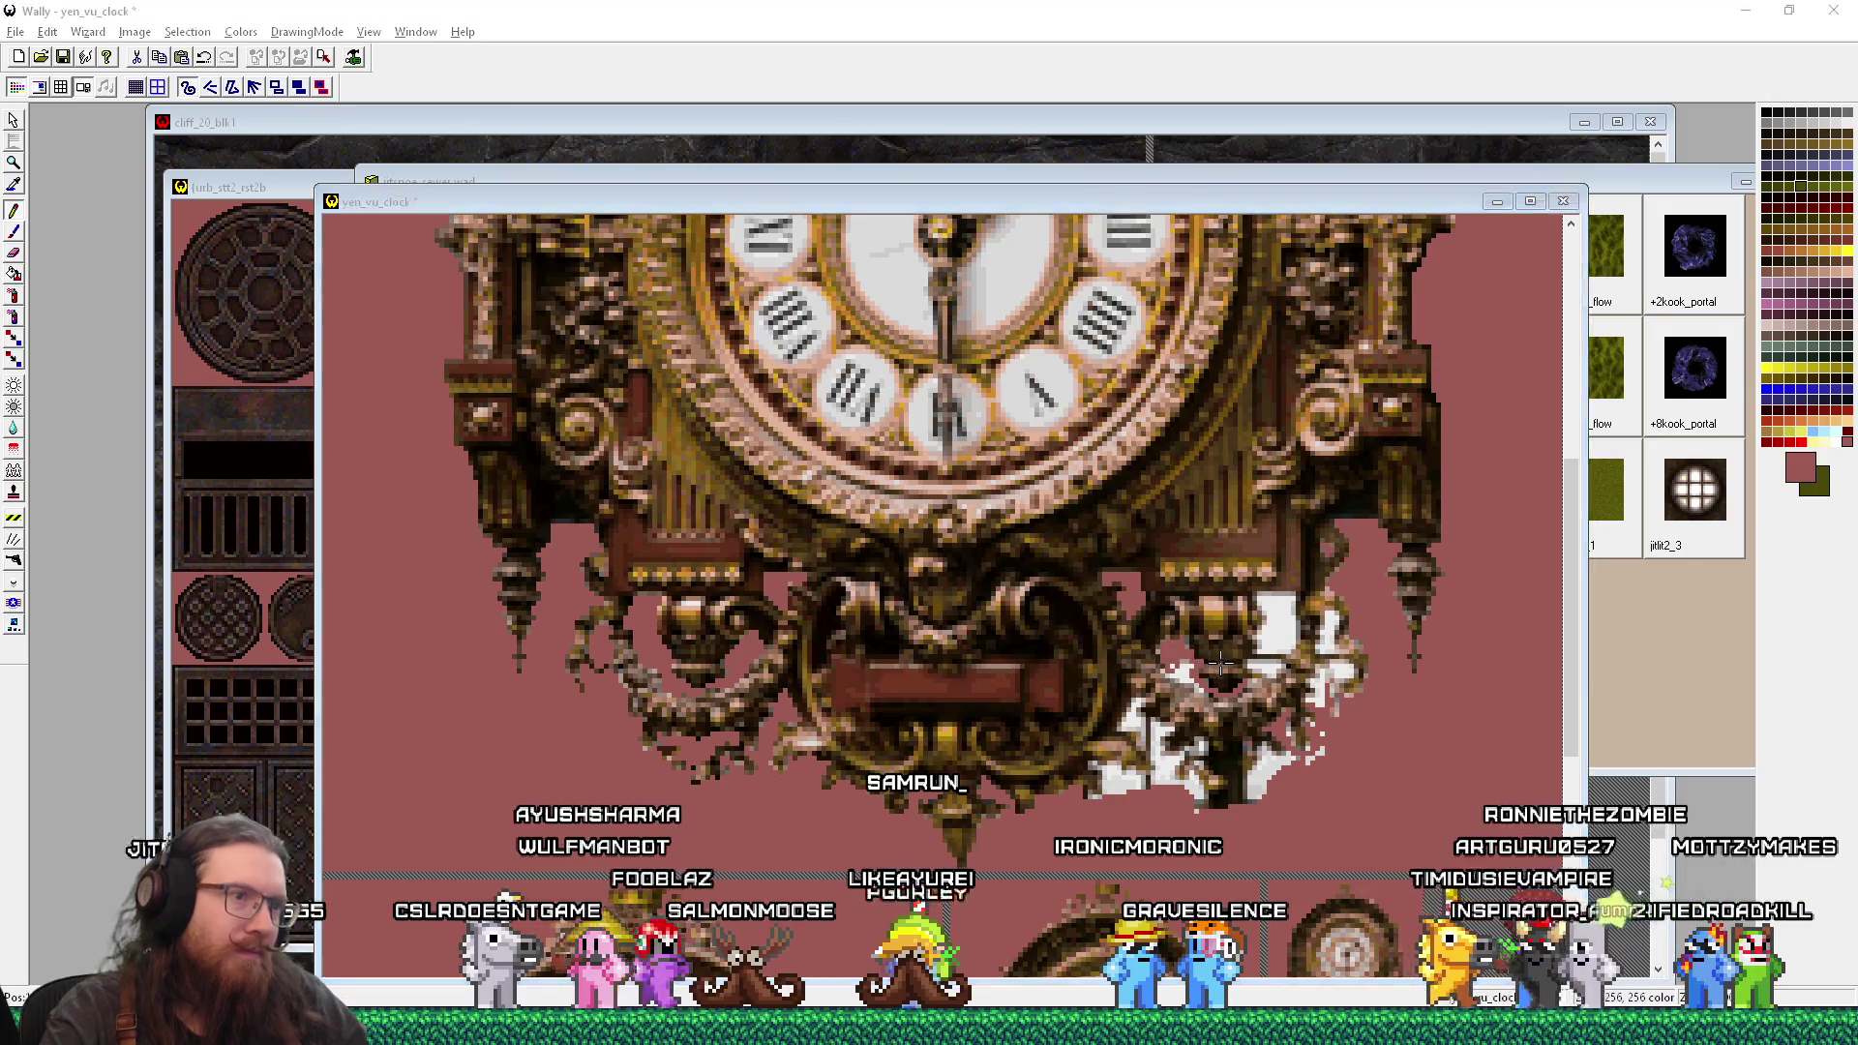
key(alt+Tab)
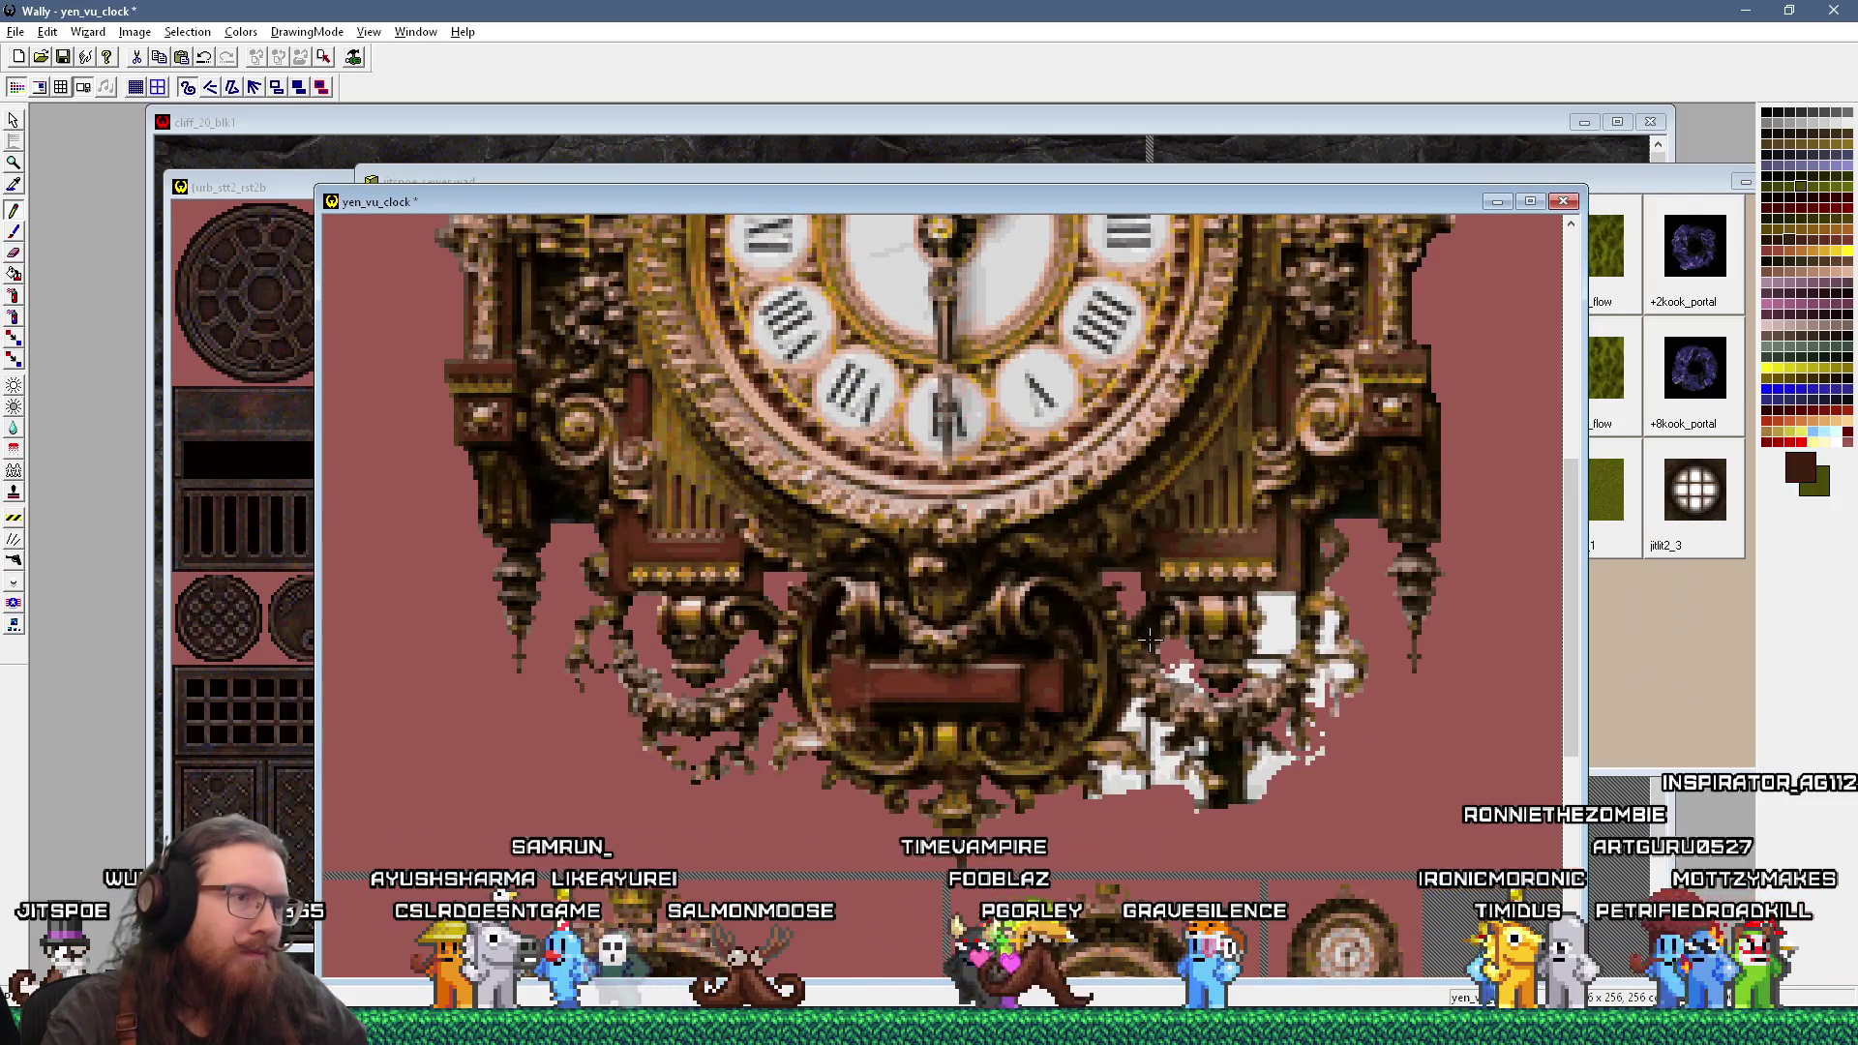
ctrl+click(1183, 629)
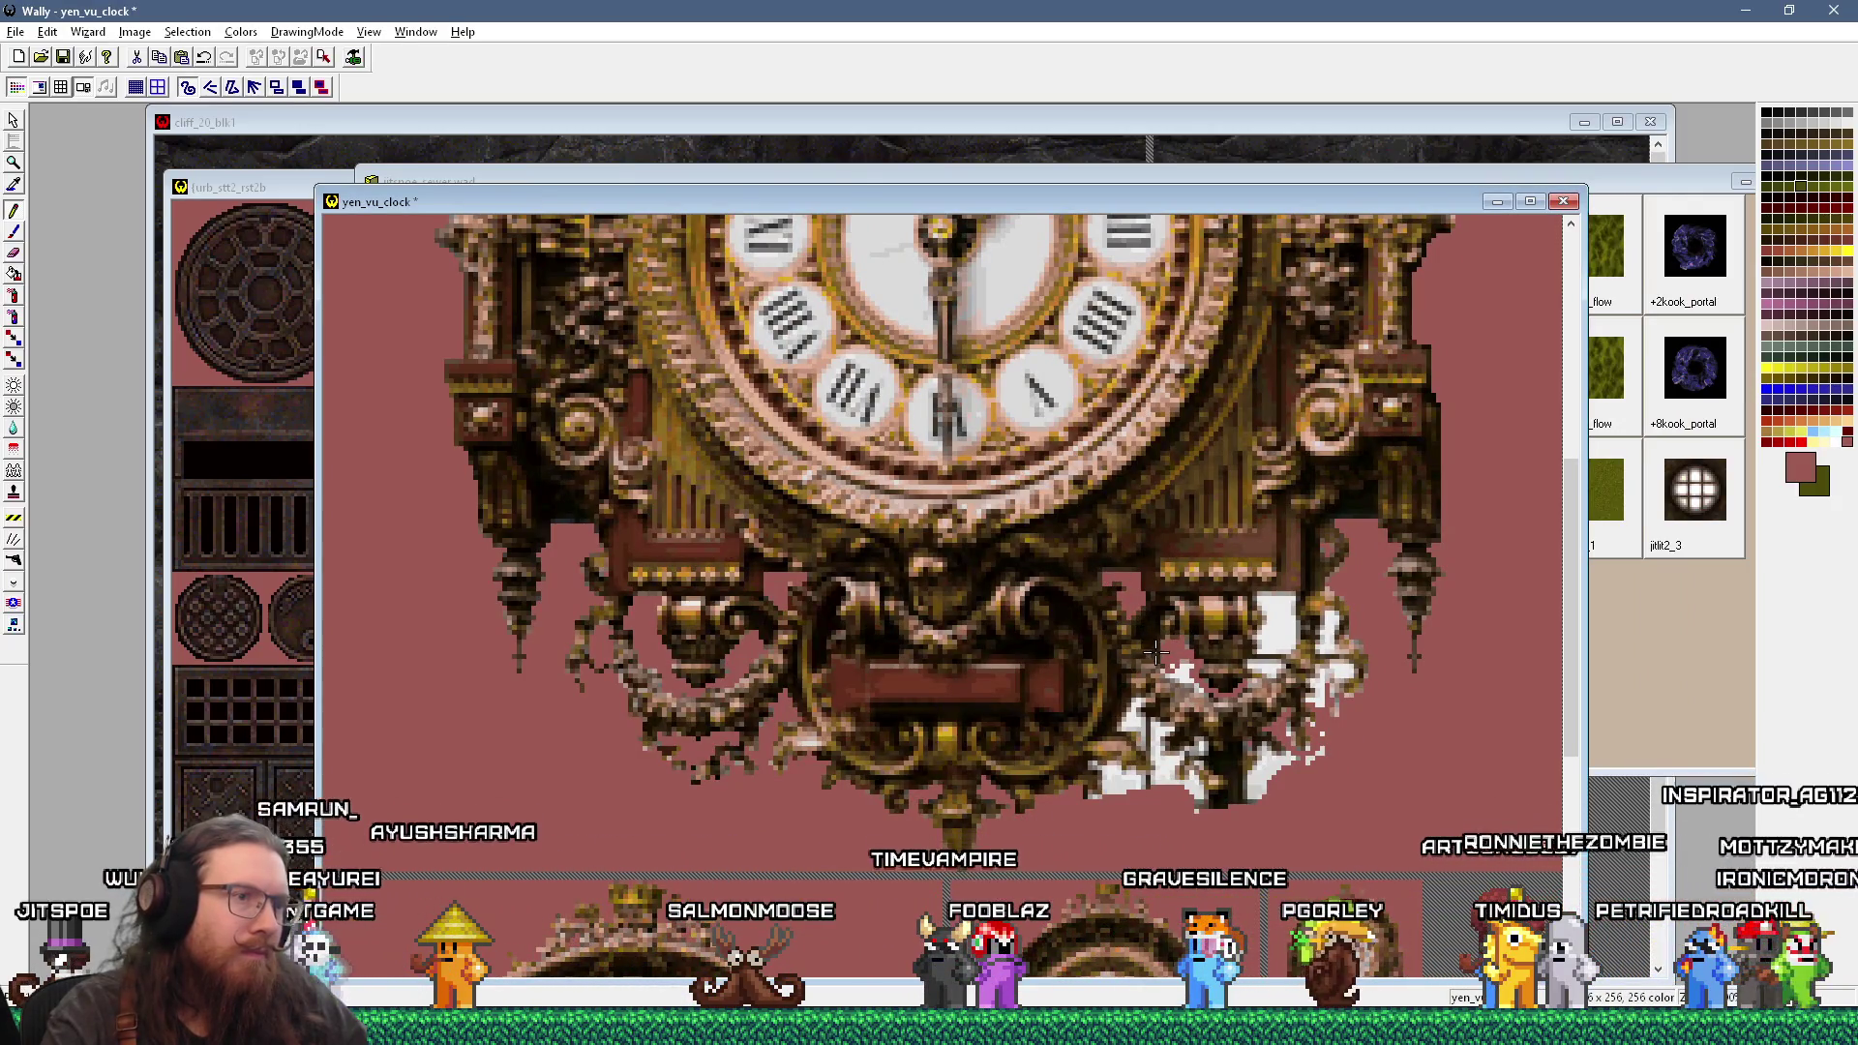
ctrl+click(1165, 655)
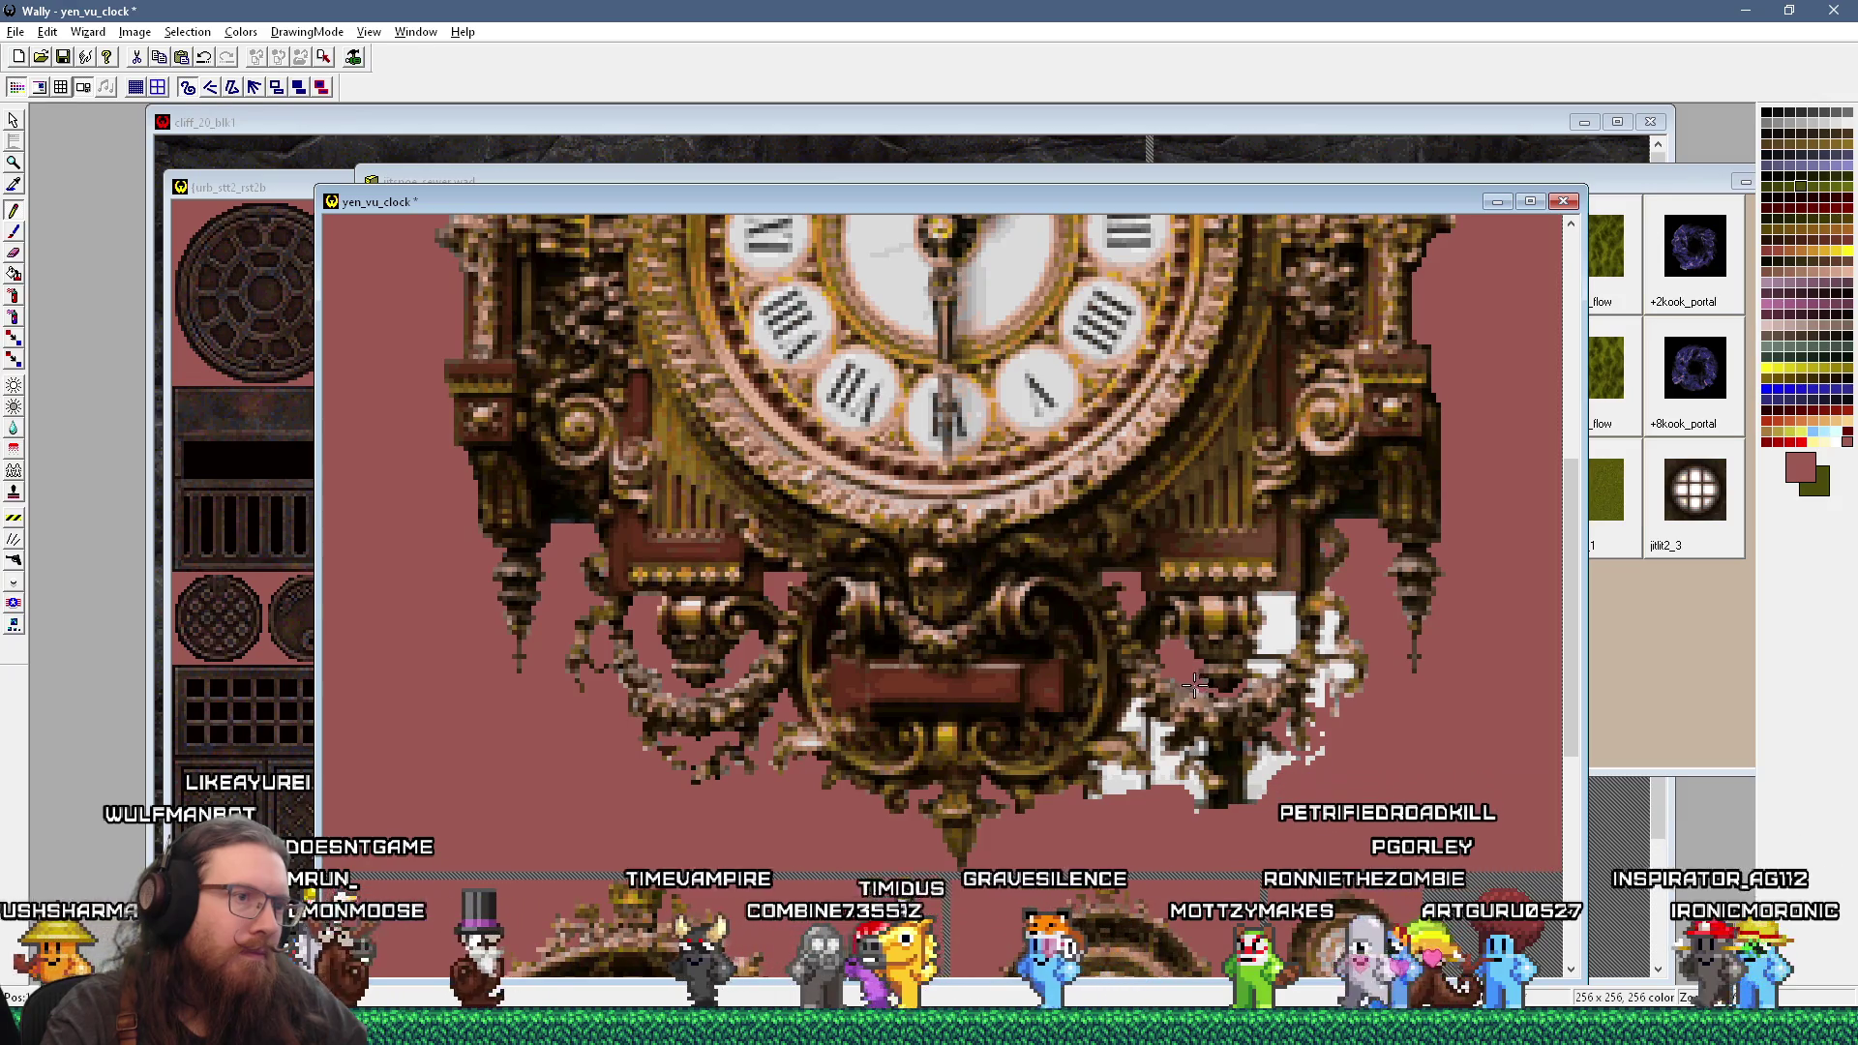
key(alt+Tab)
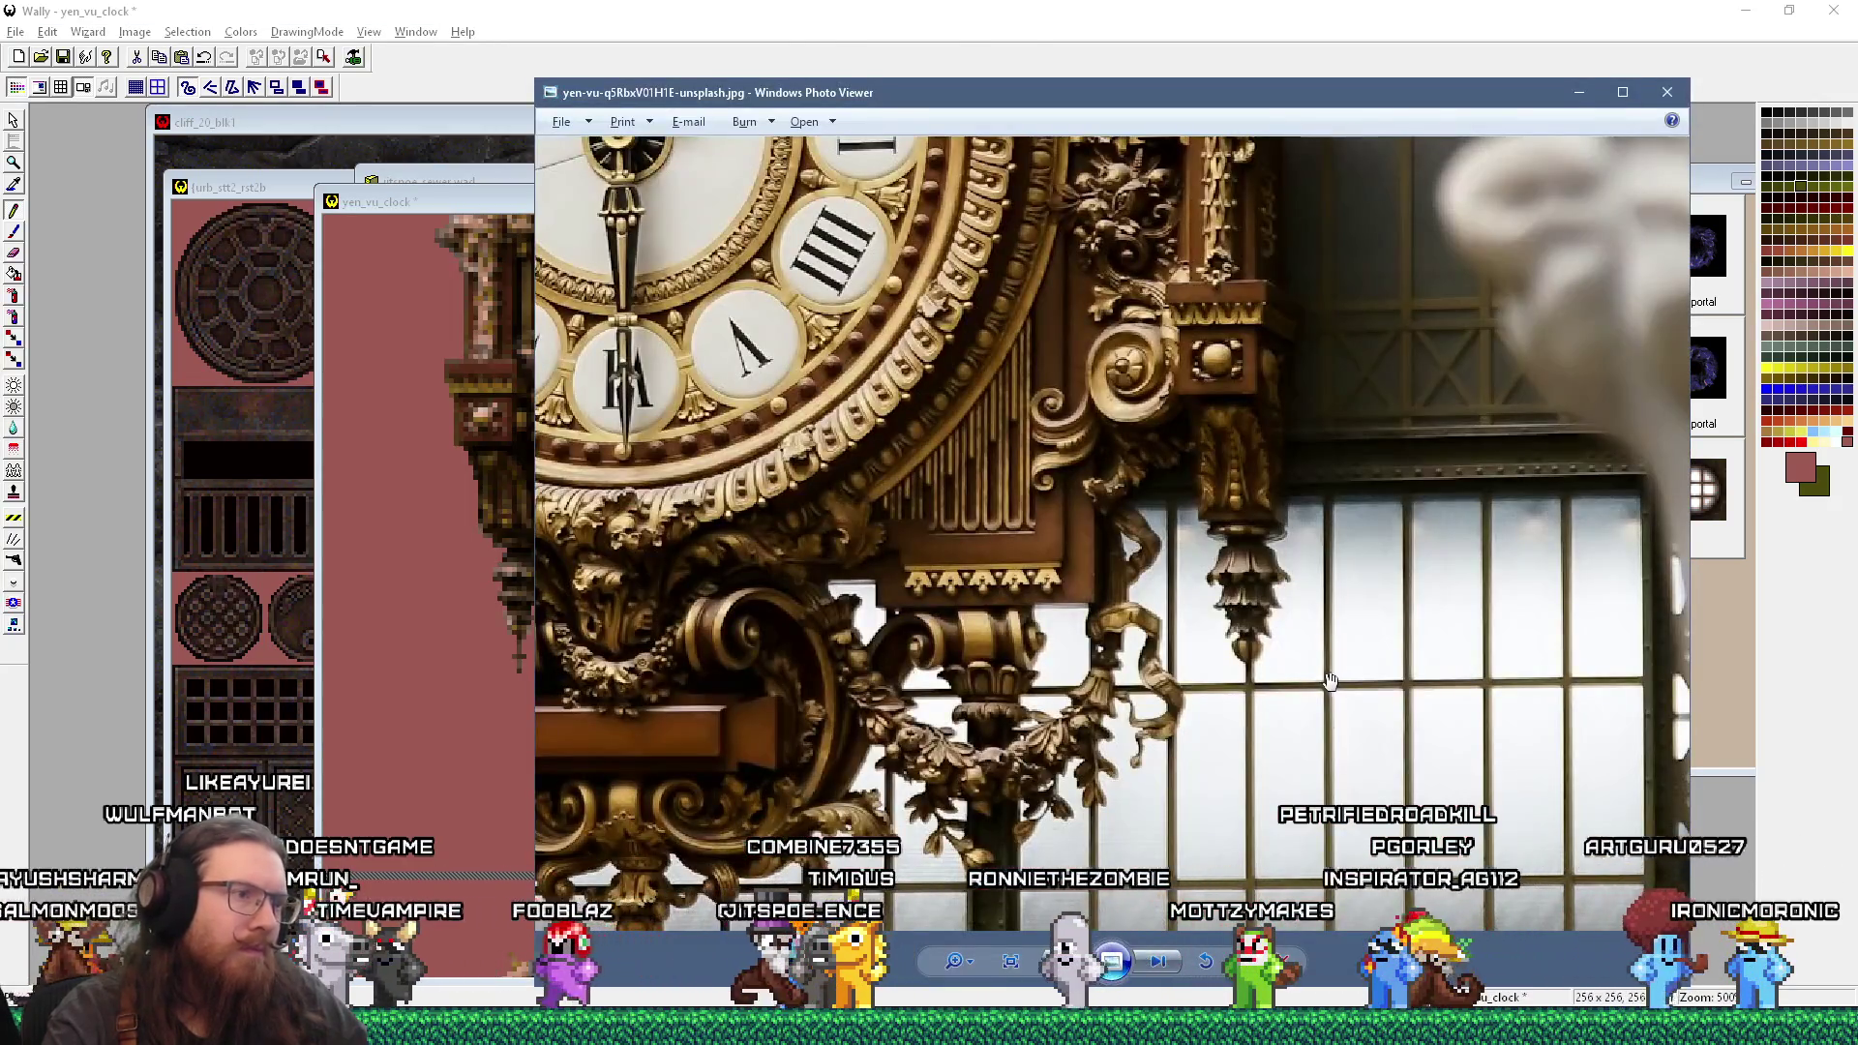
key(alt+Tab)
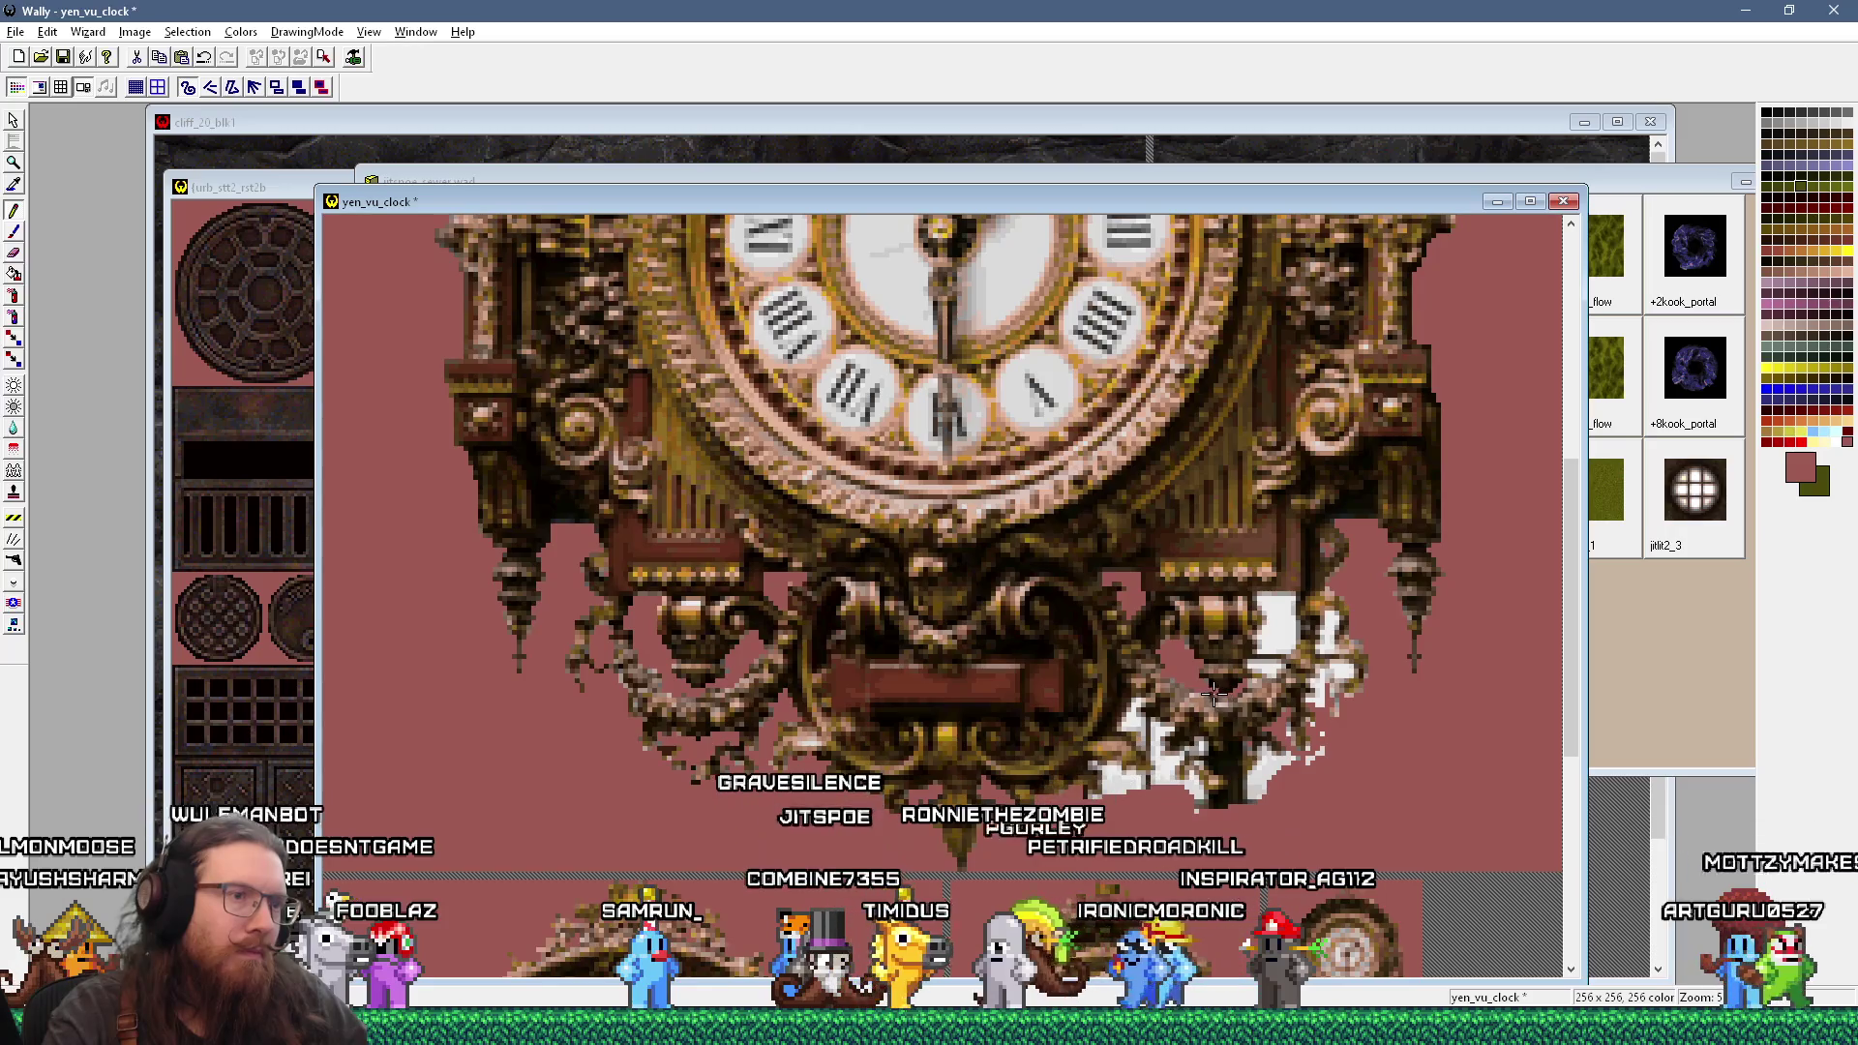
key(alt+Tab)
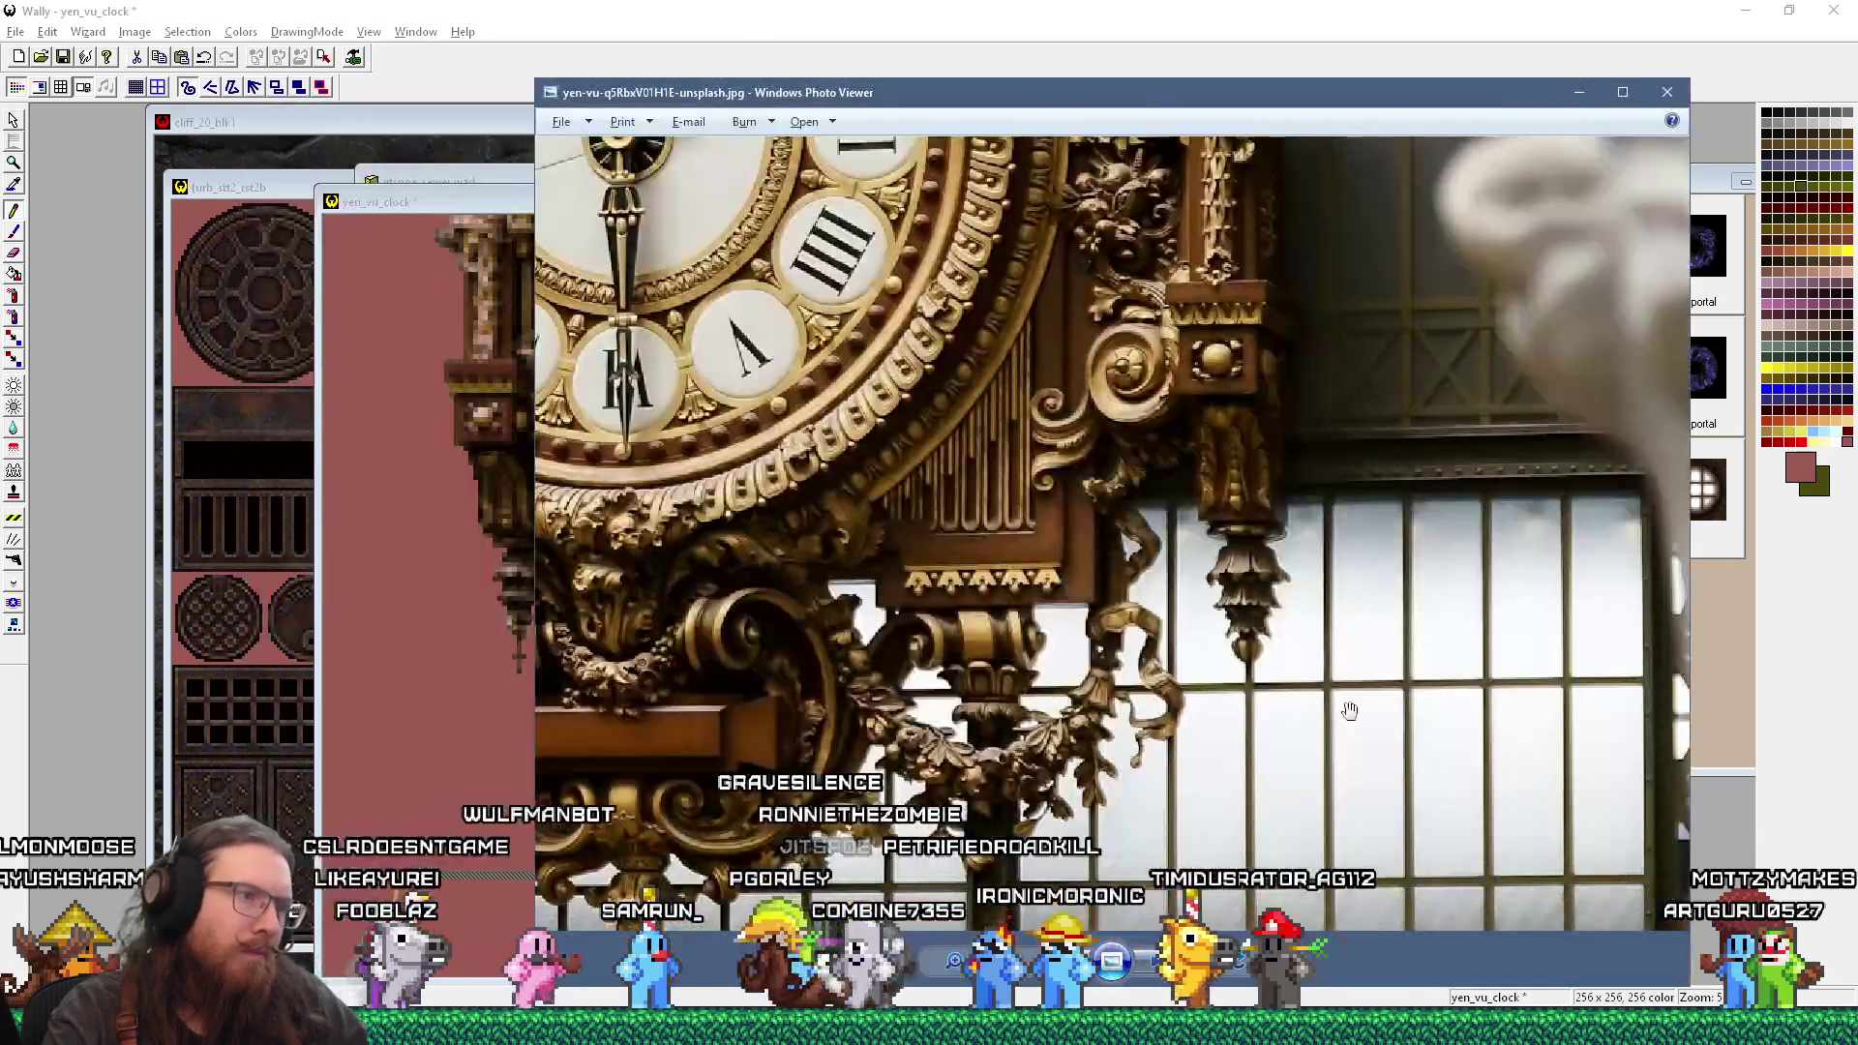
key(alt+Tab)
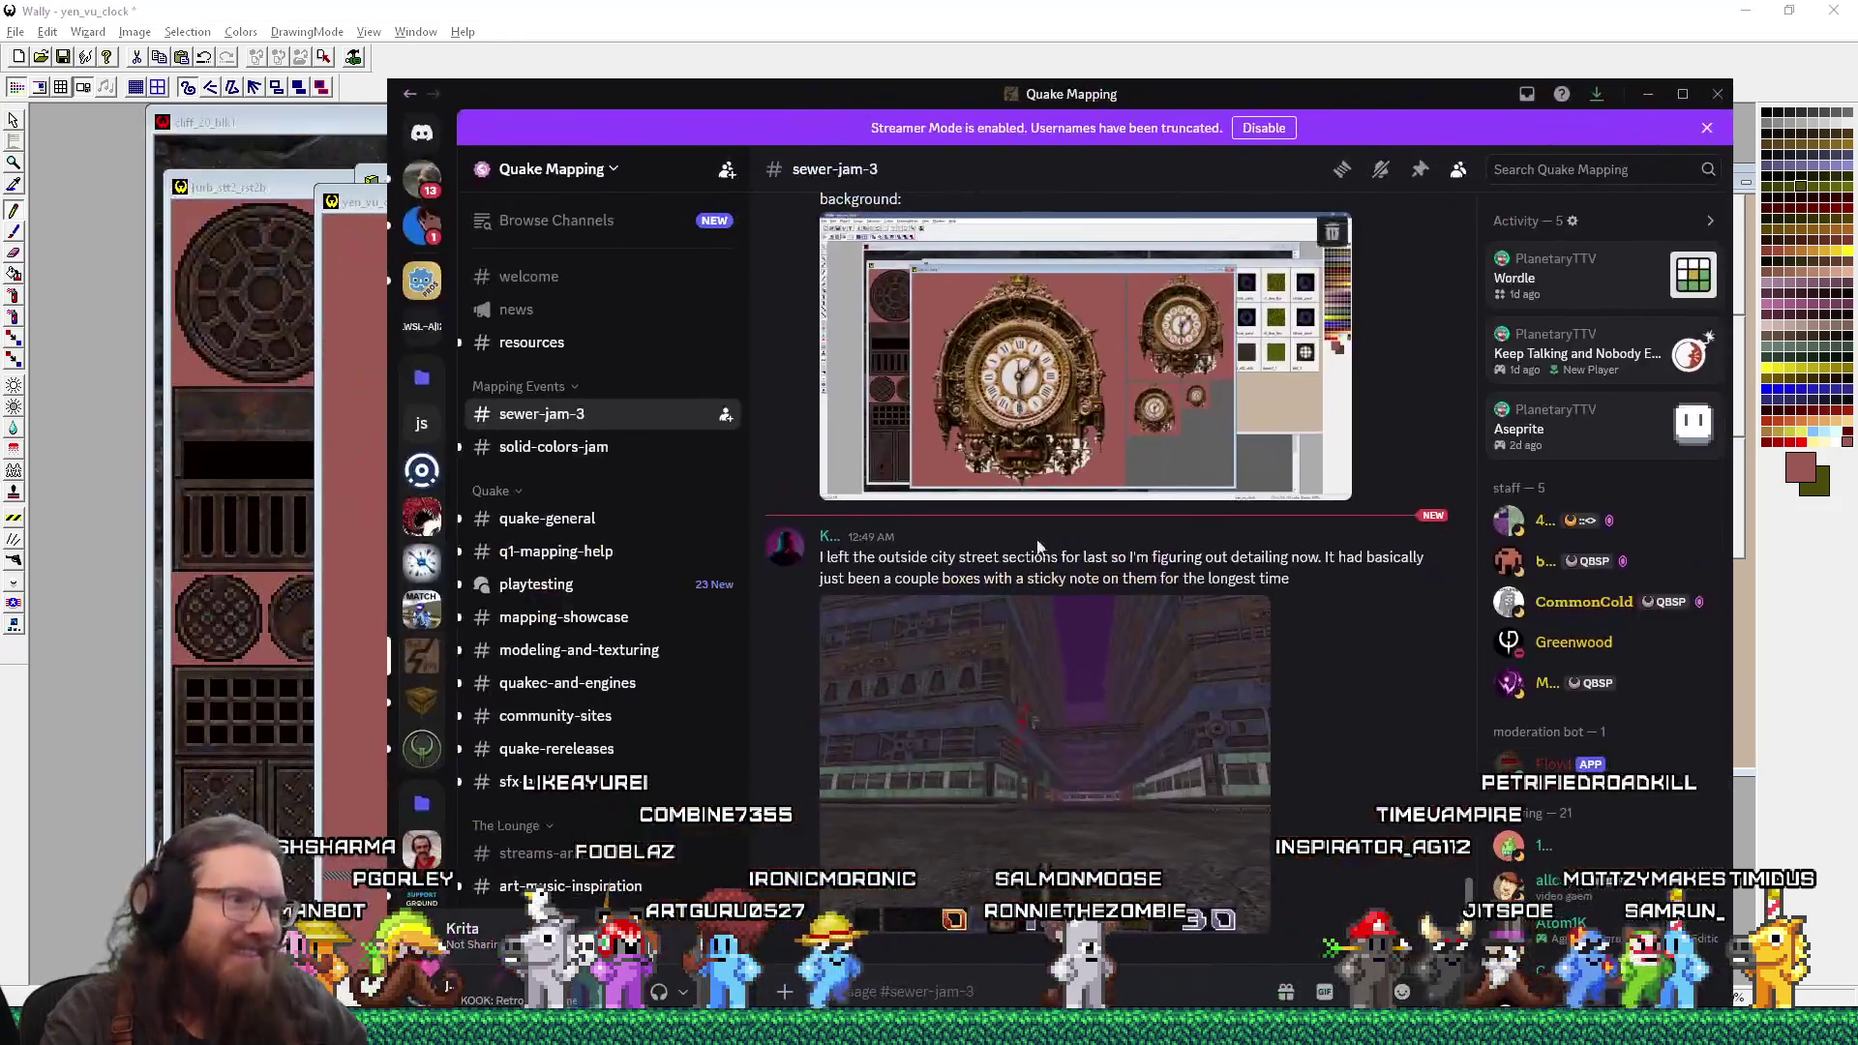
Step: Enlarge the shared Quake screenshot in Discord, fit it back, and drag Discord off left
click(1072, 529)
click(1073, 528)
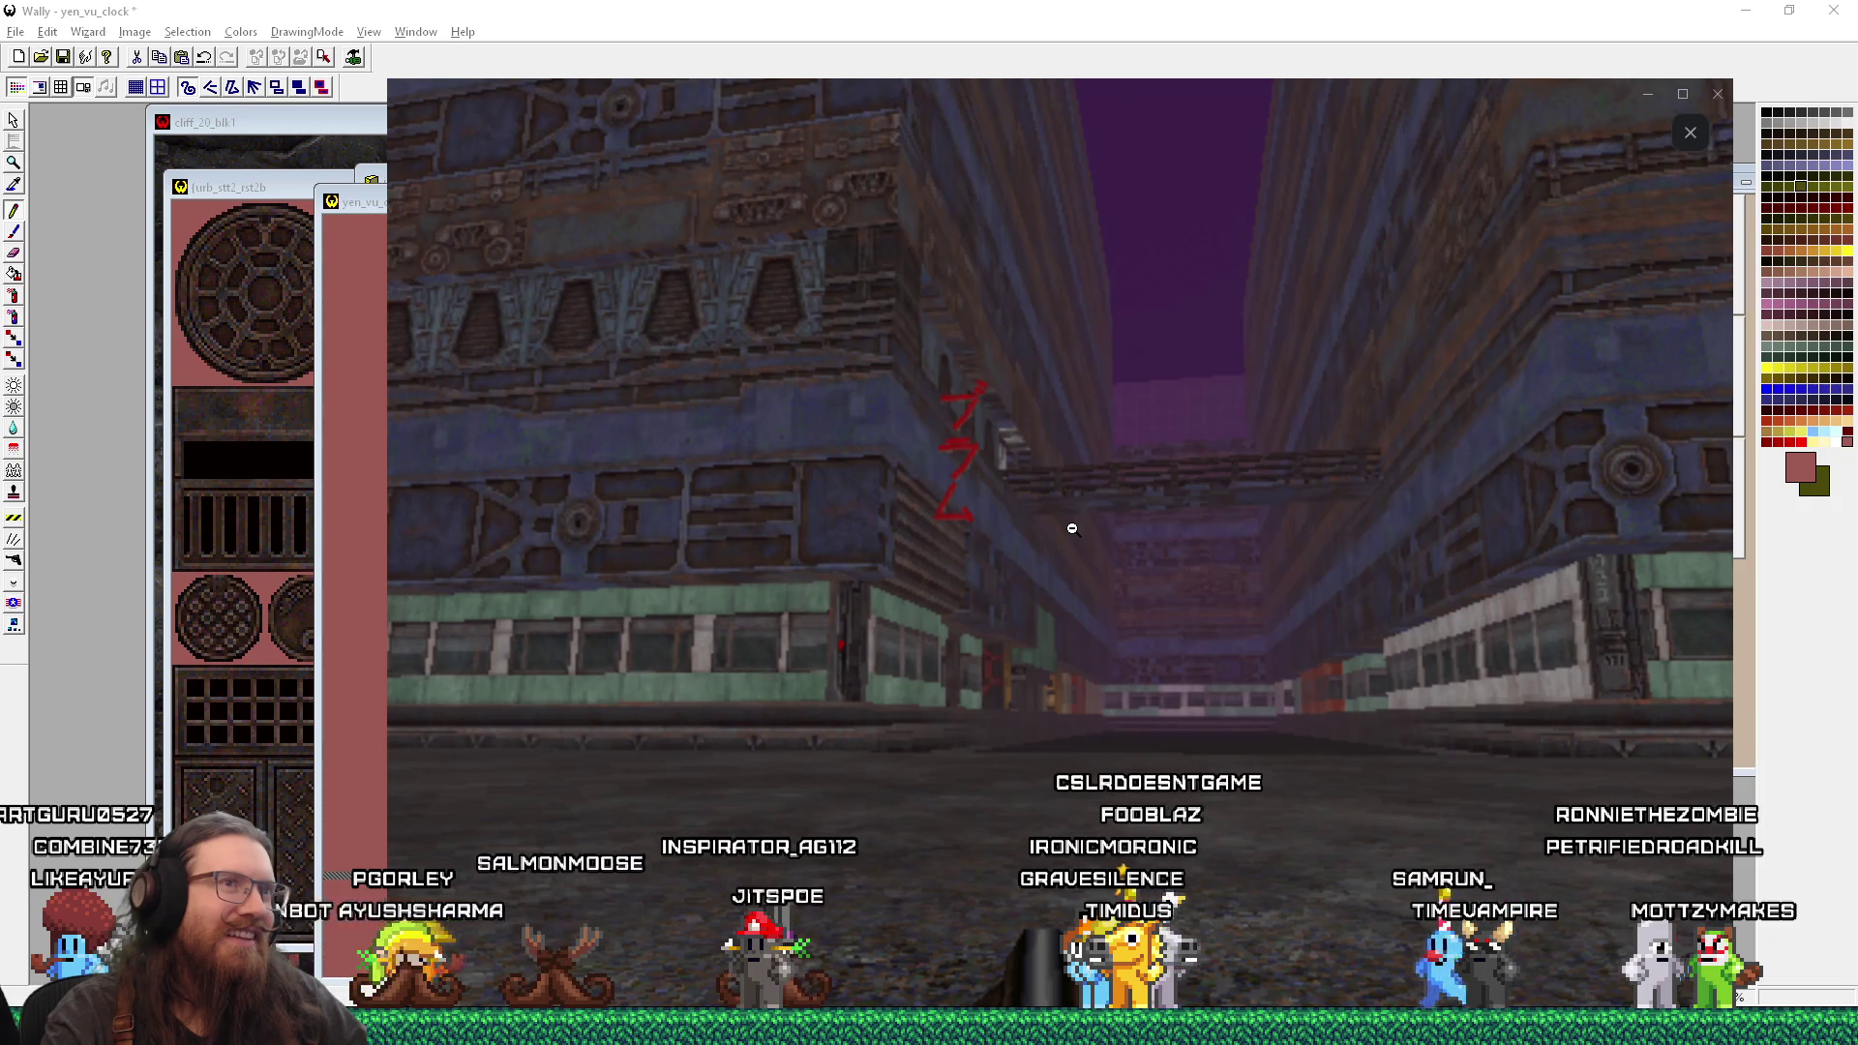
click(1073, 528)
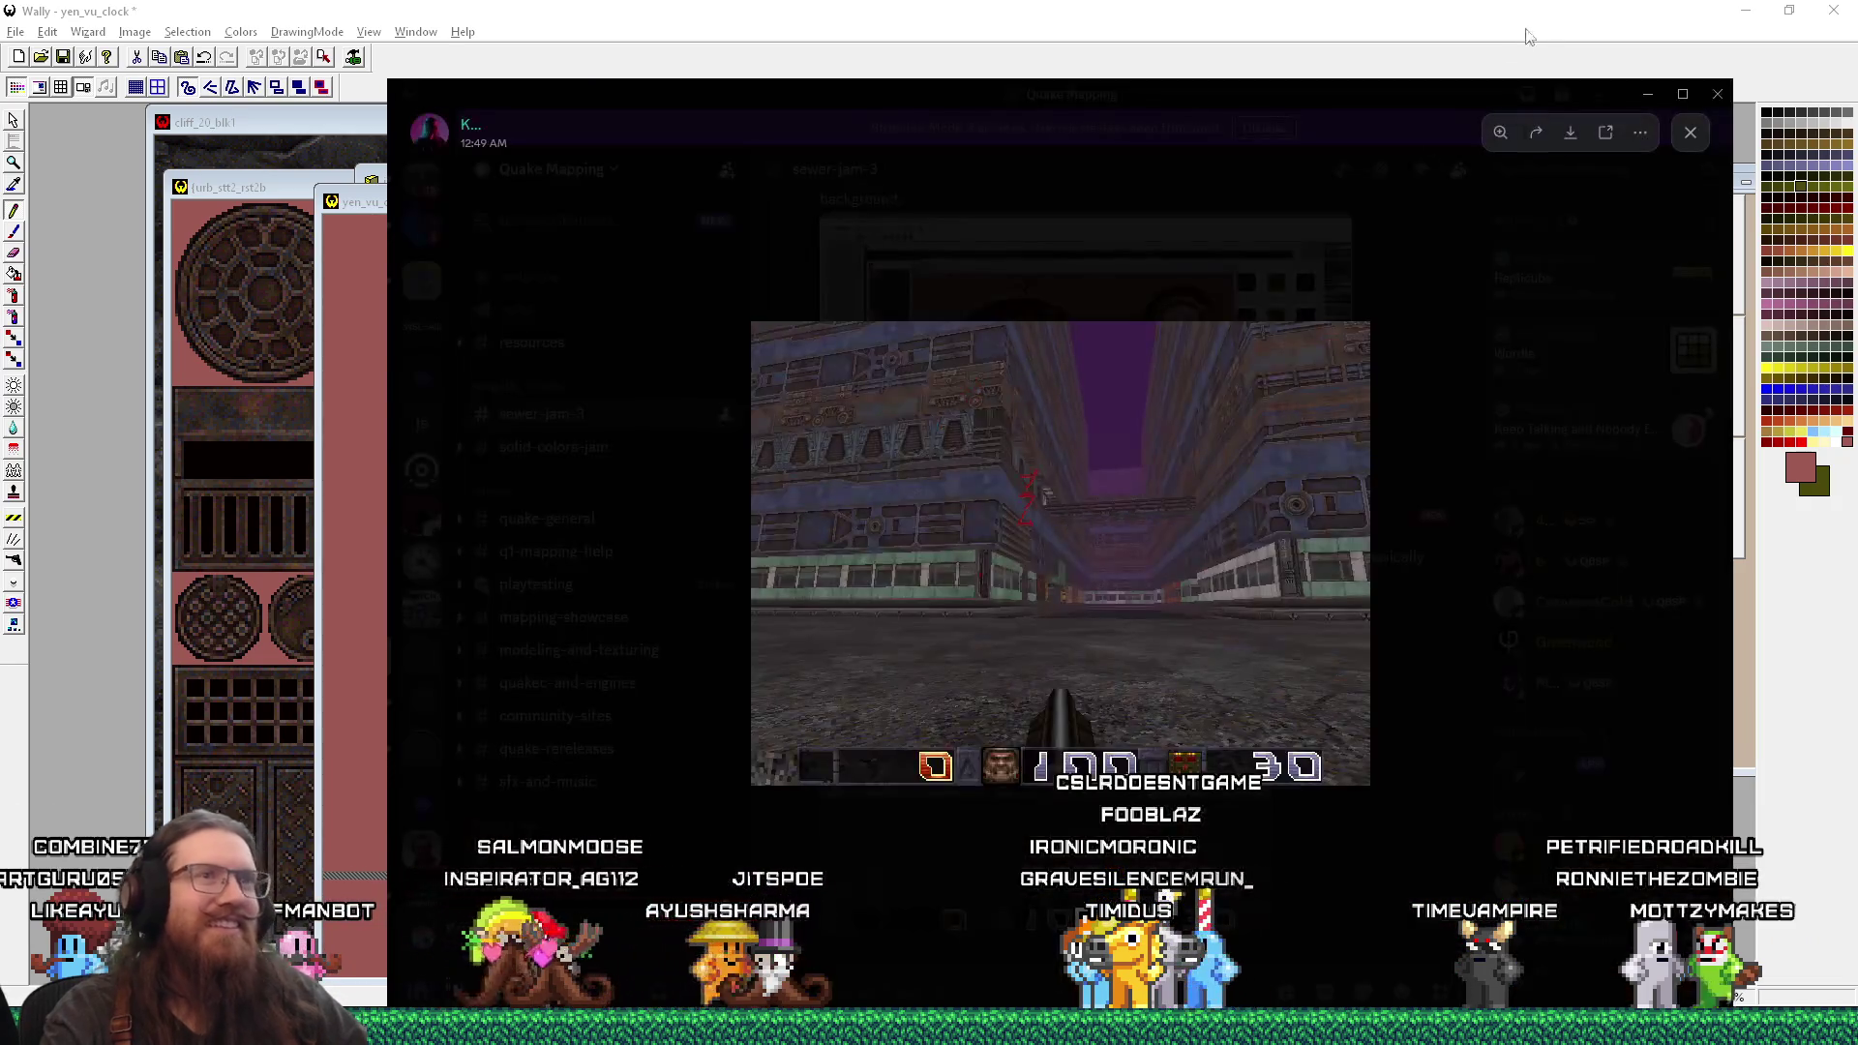
drag(944, 101, 0, 97)
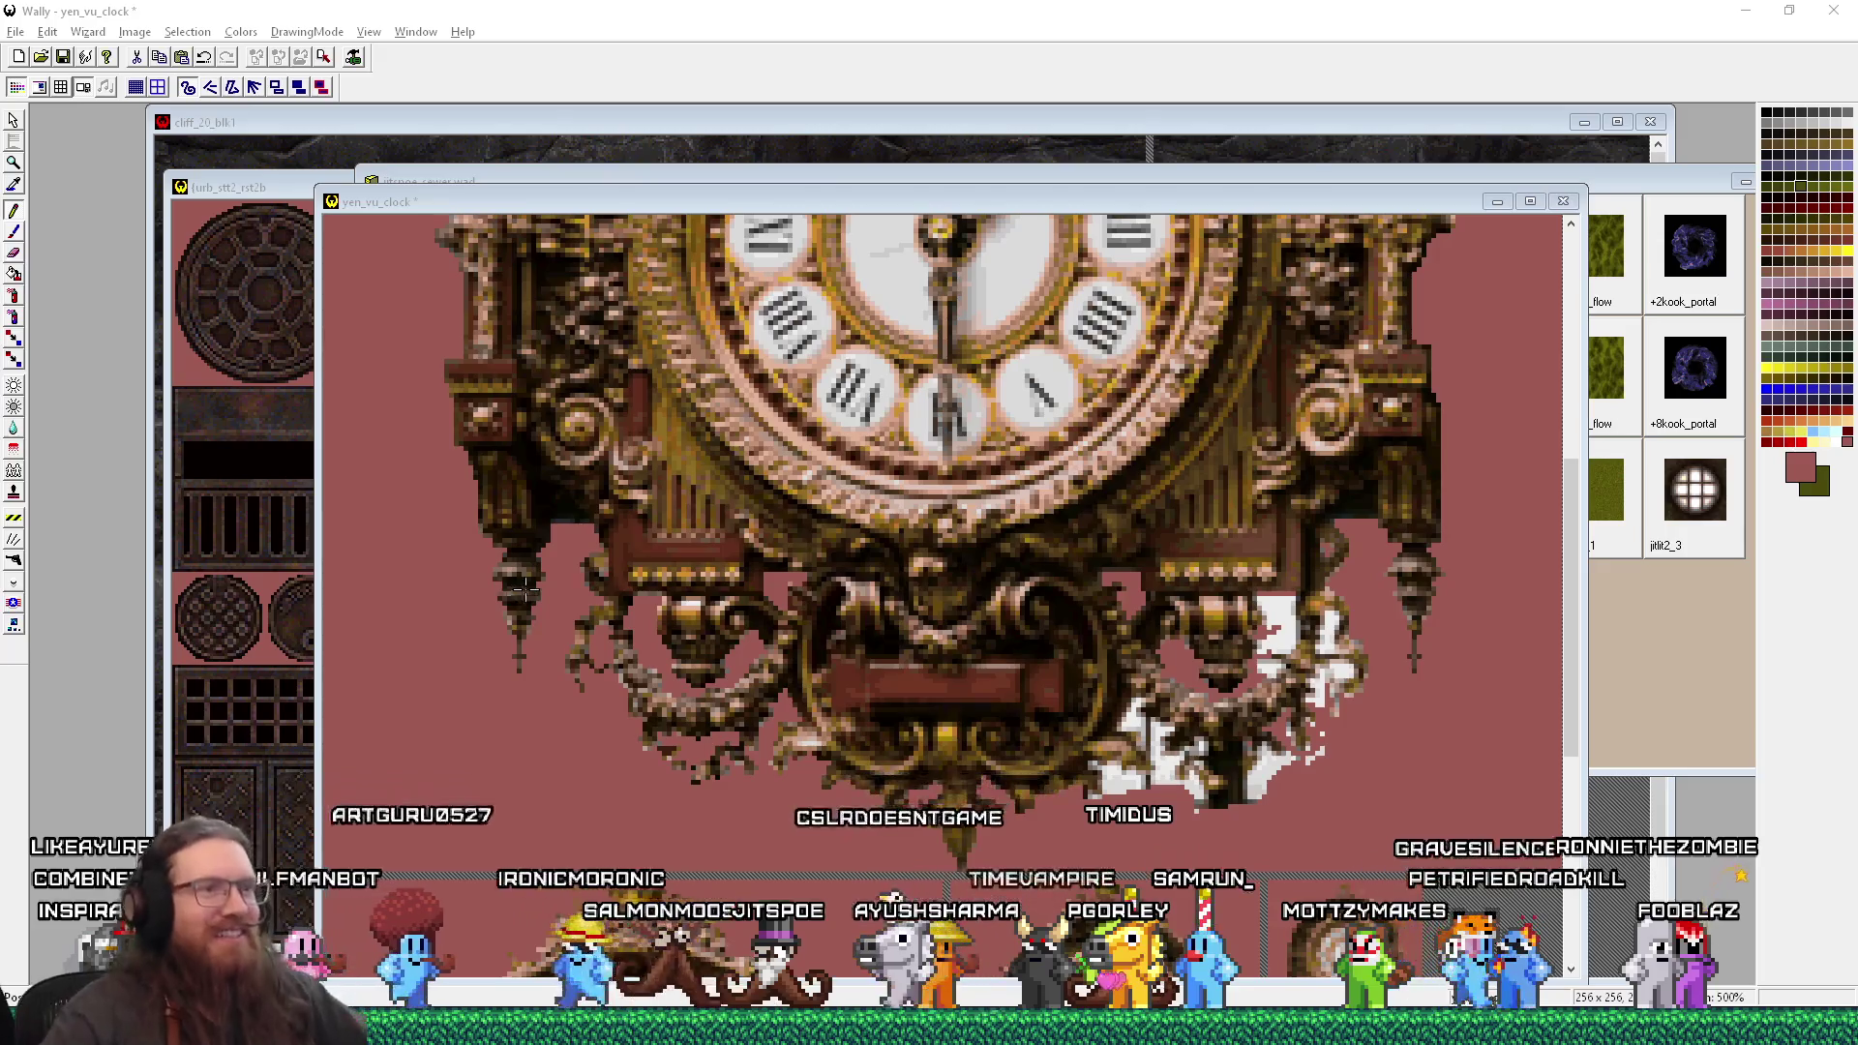
click(1261, 597)
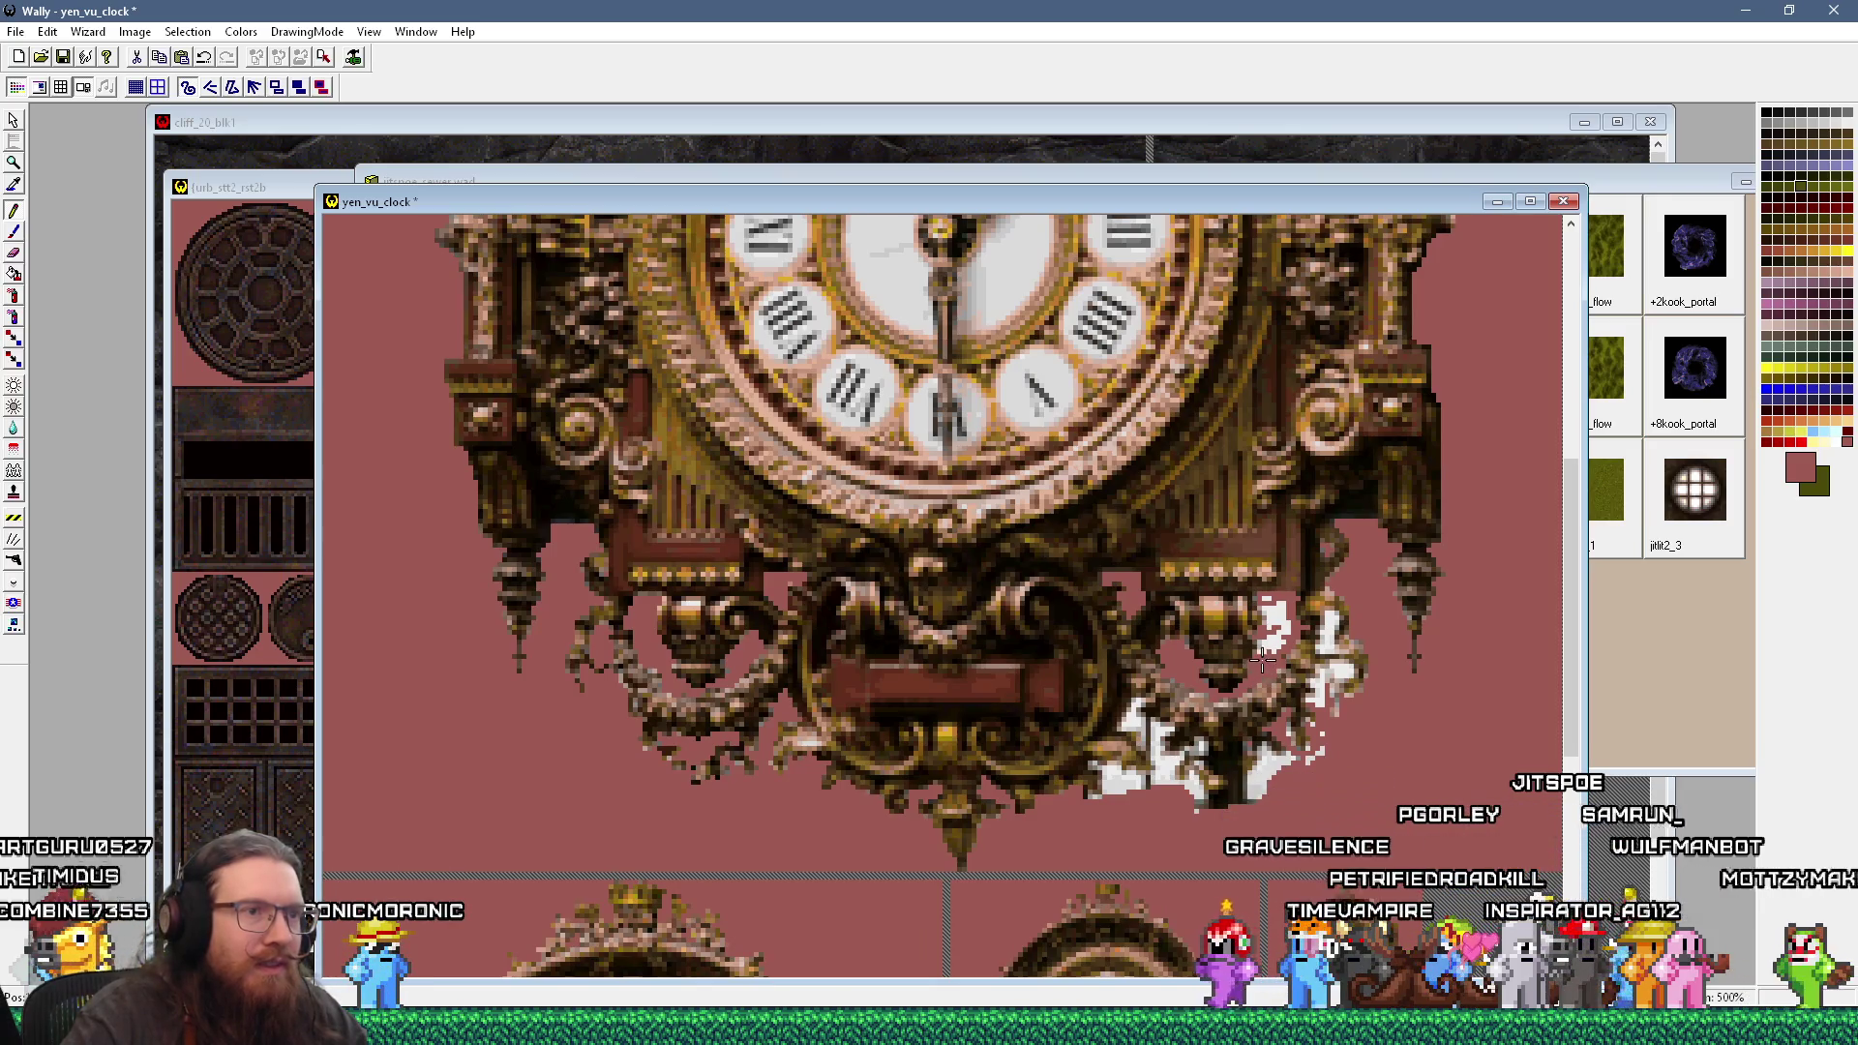
key(alt+Tab)
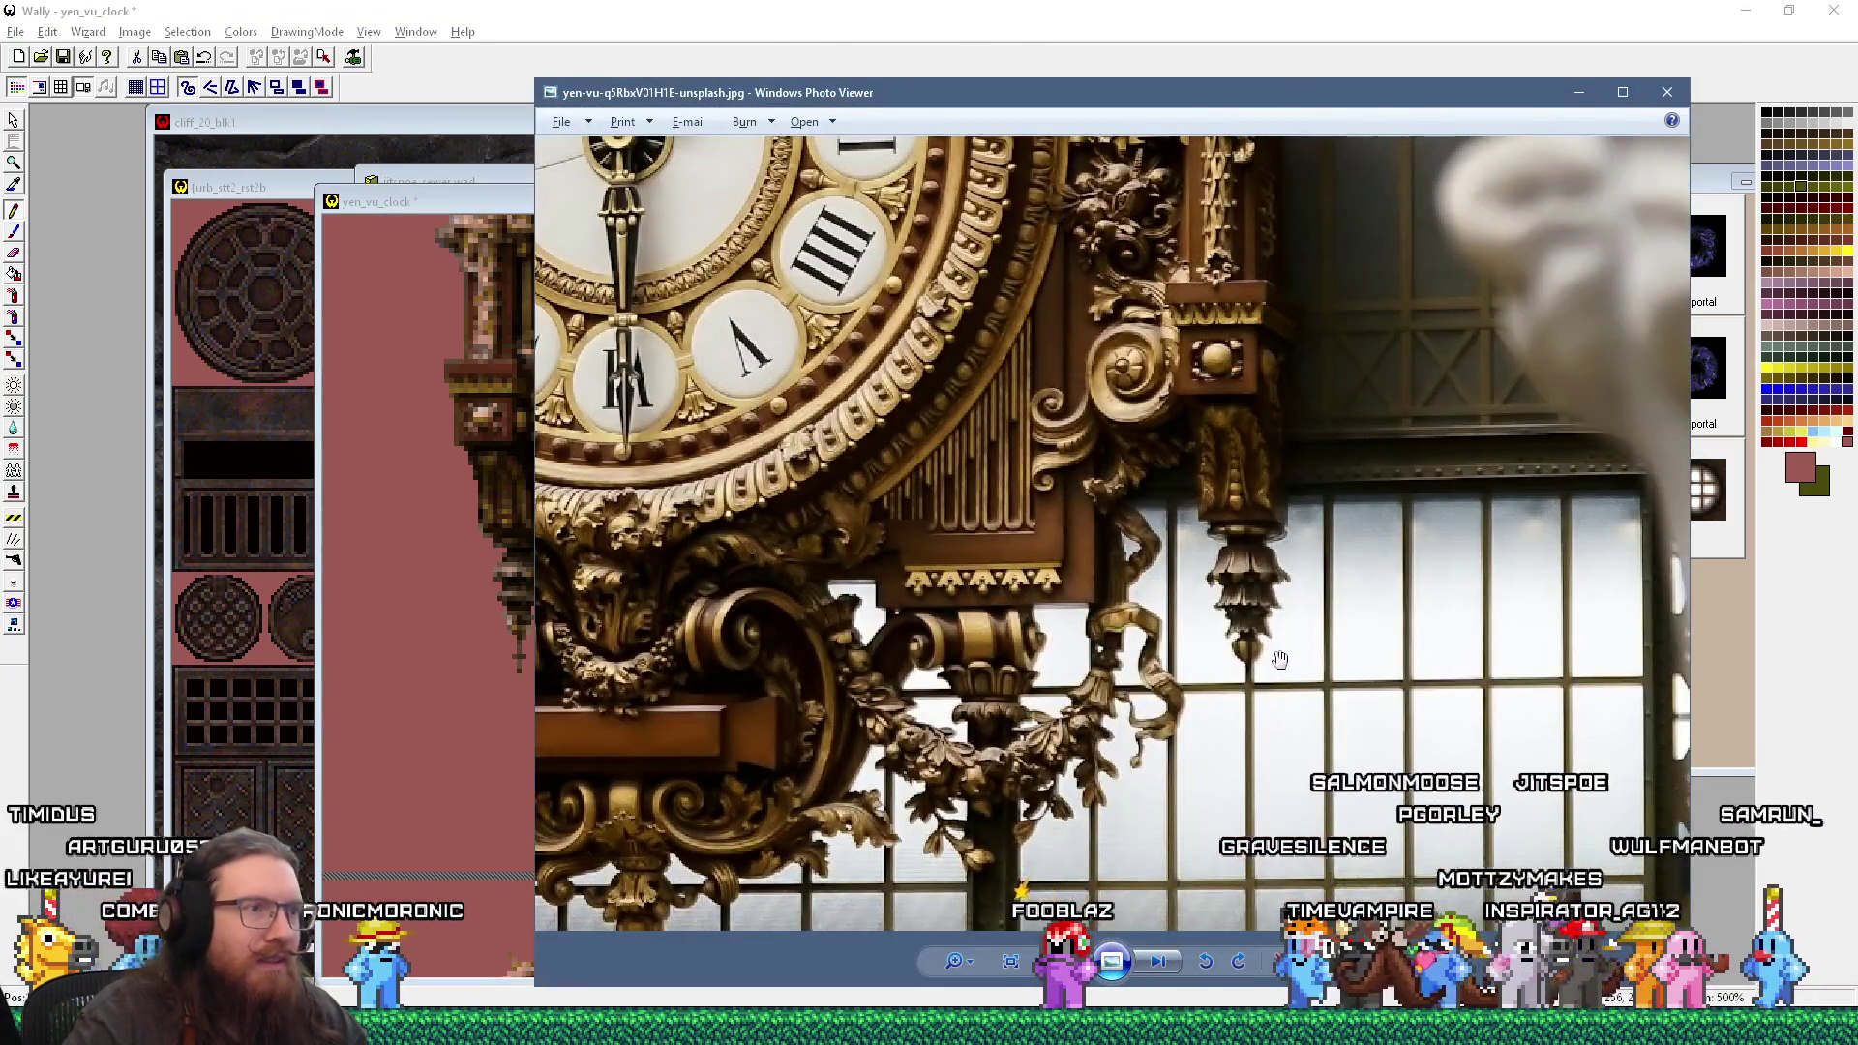
key(alt+Tab)
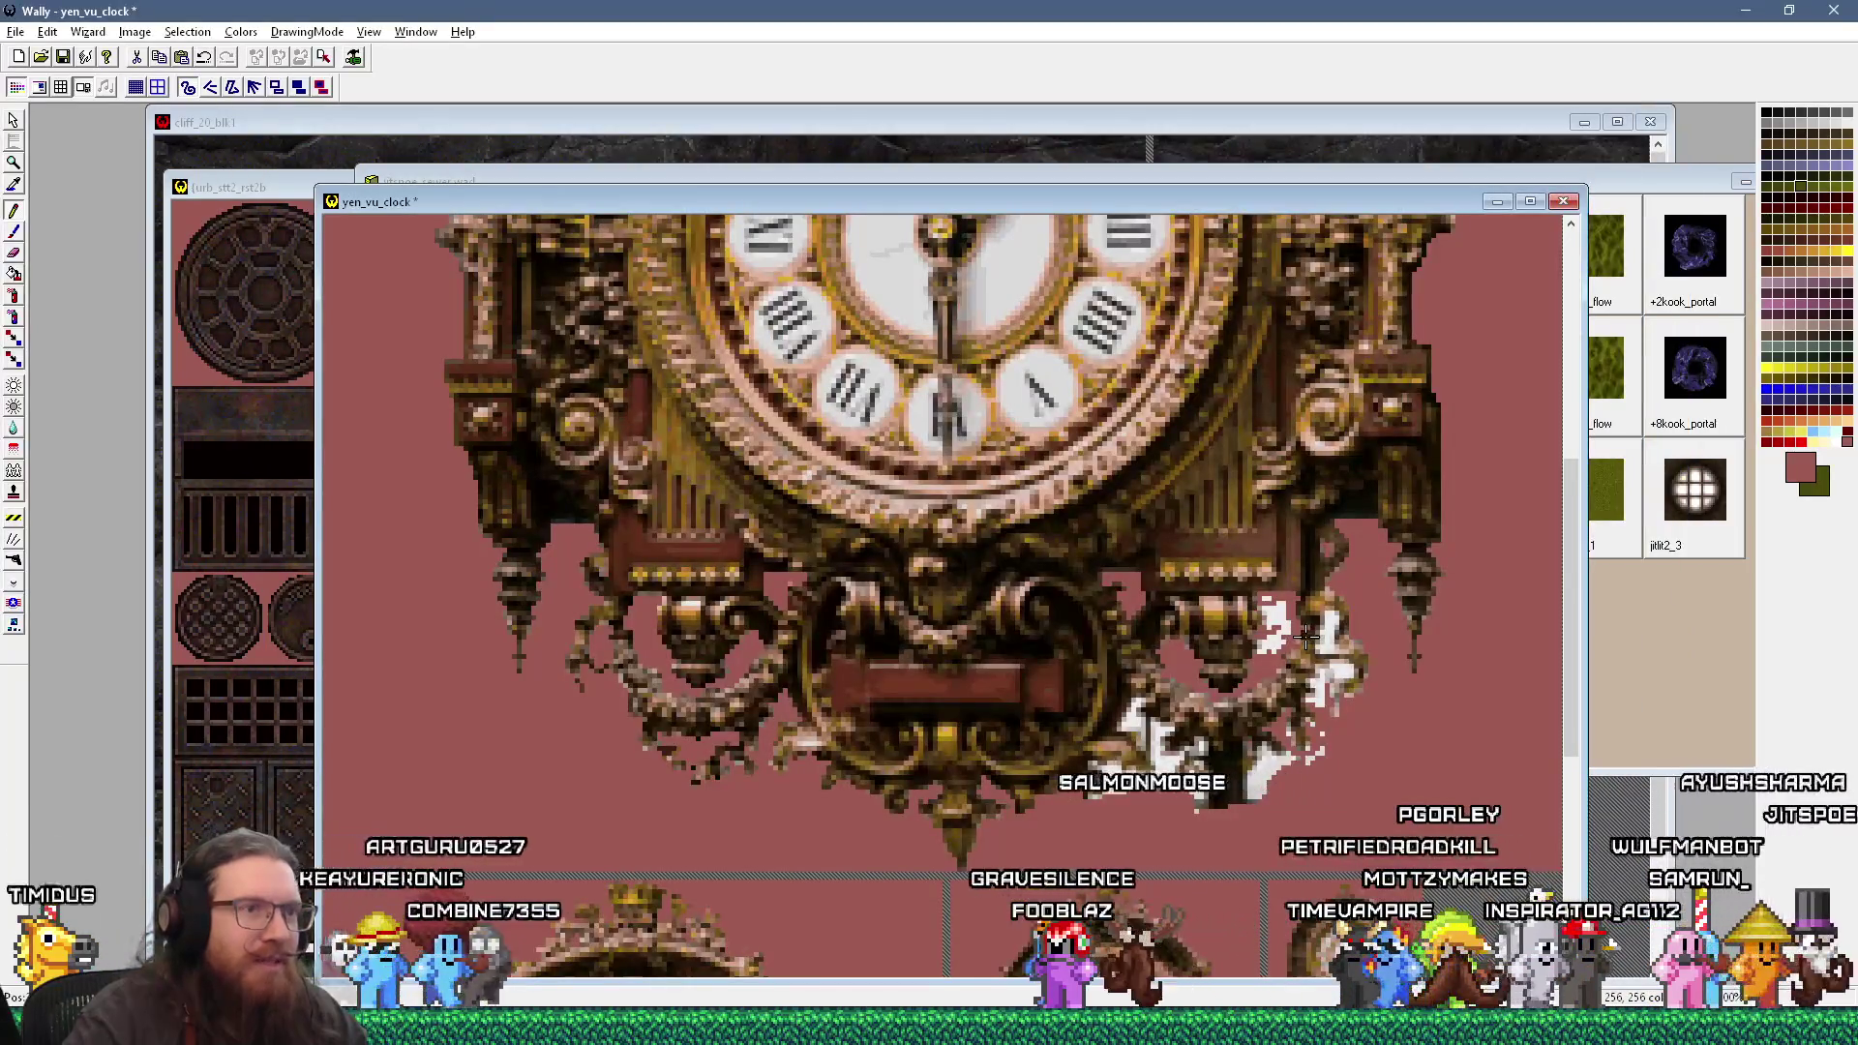
key(alt+Tab)
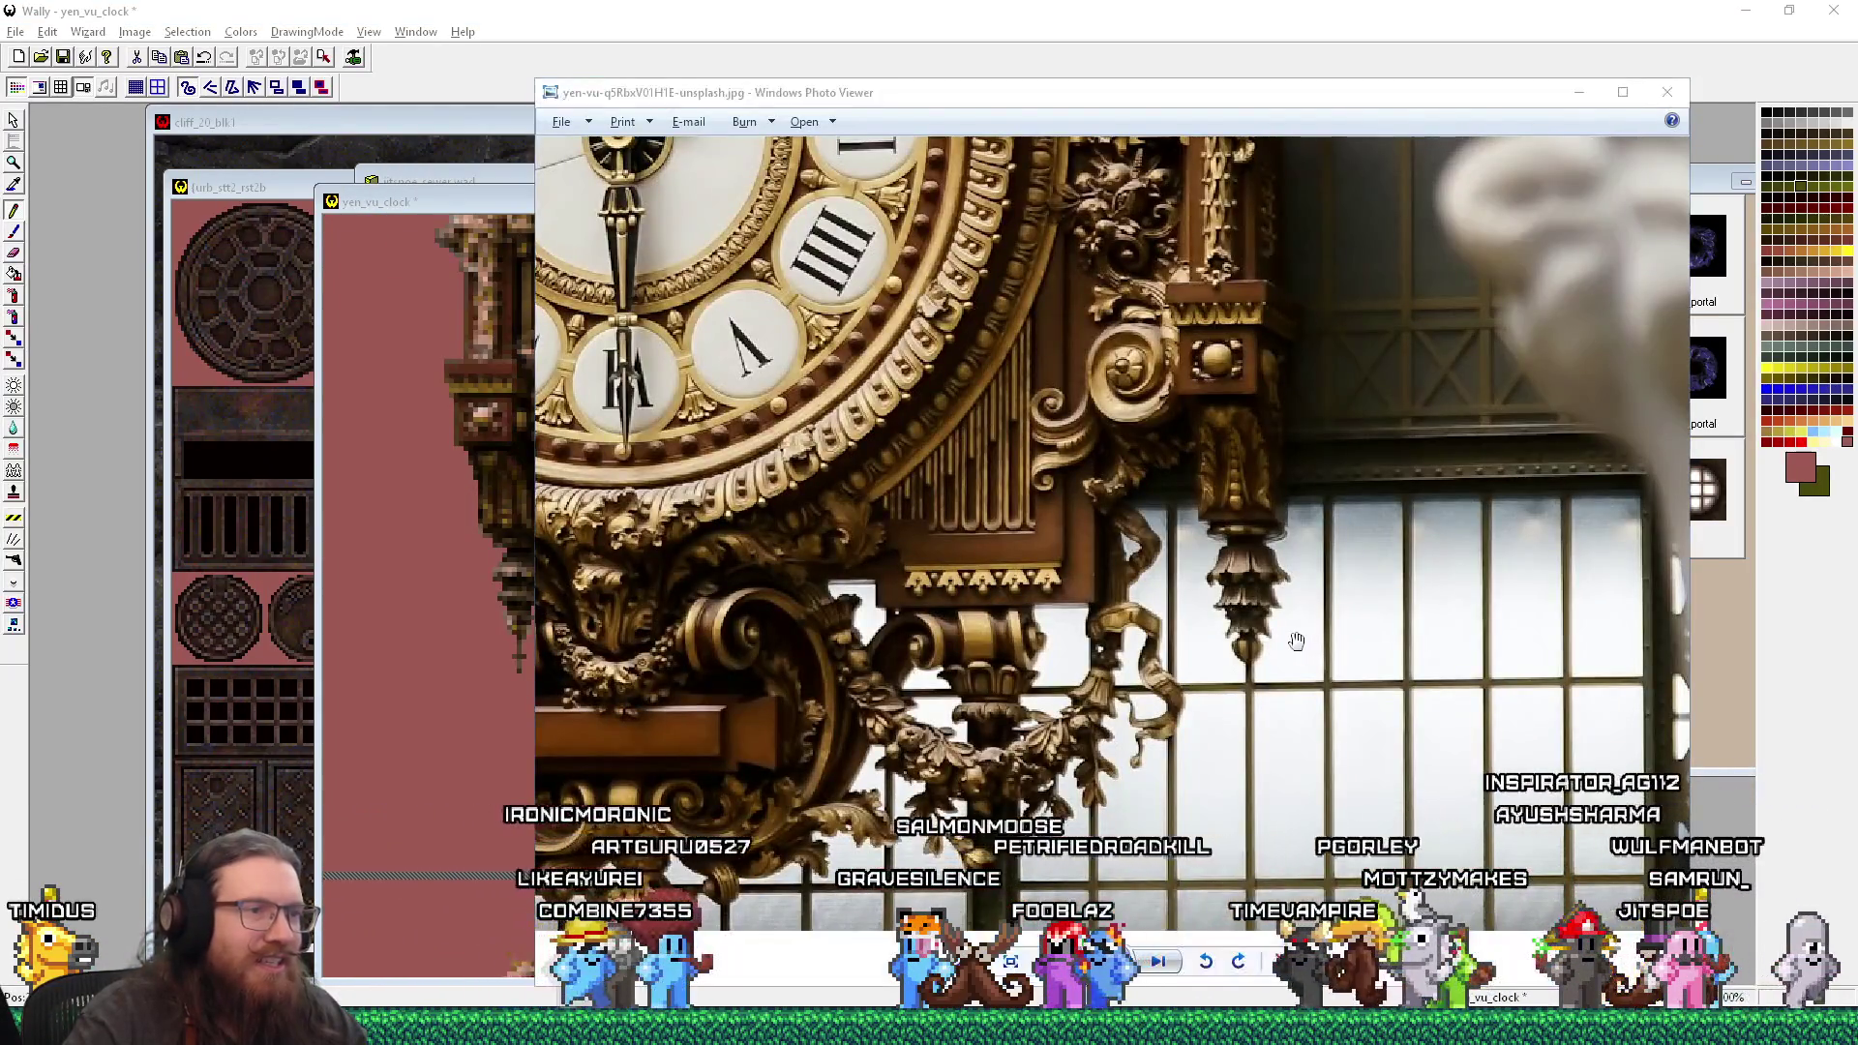
key(alt+Tab)
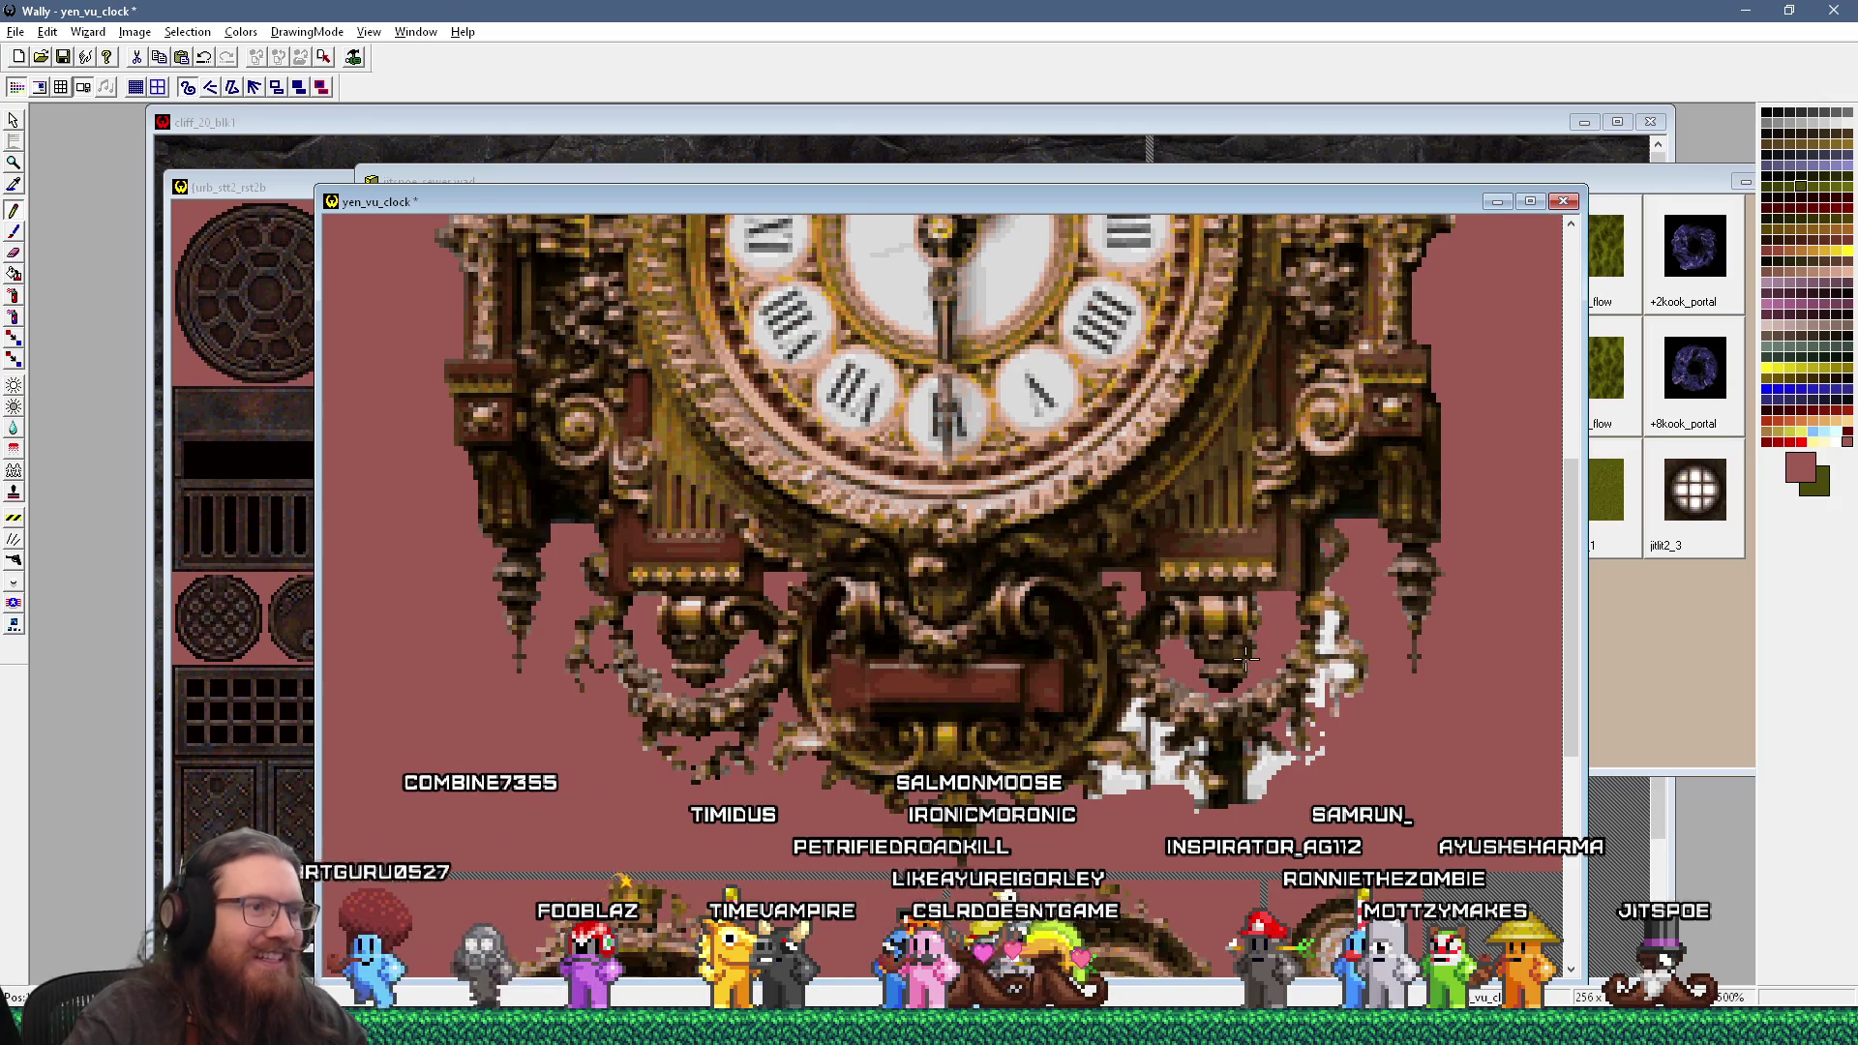
key(alt+Tab)
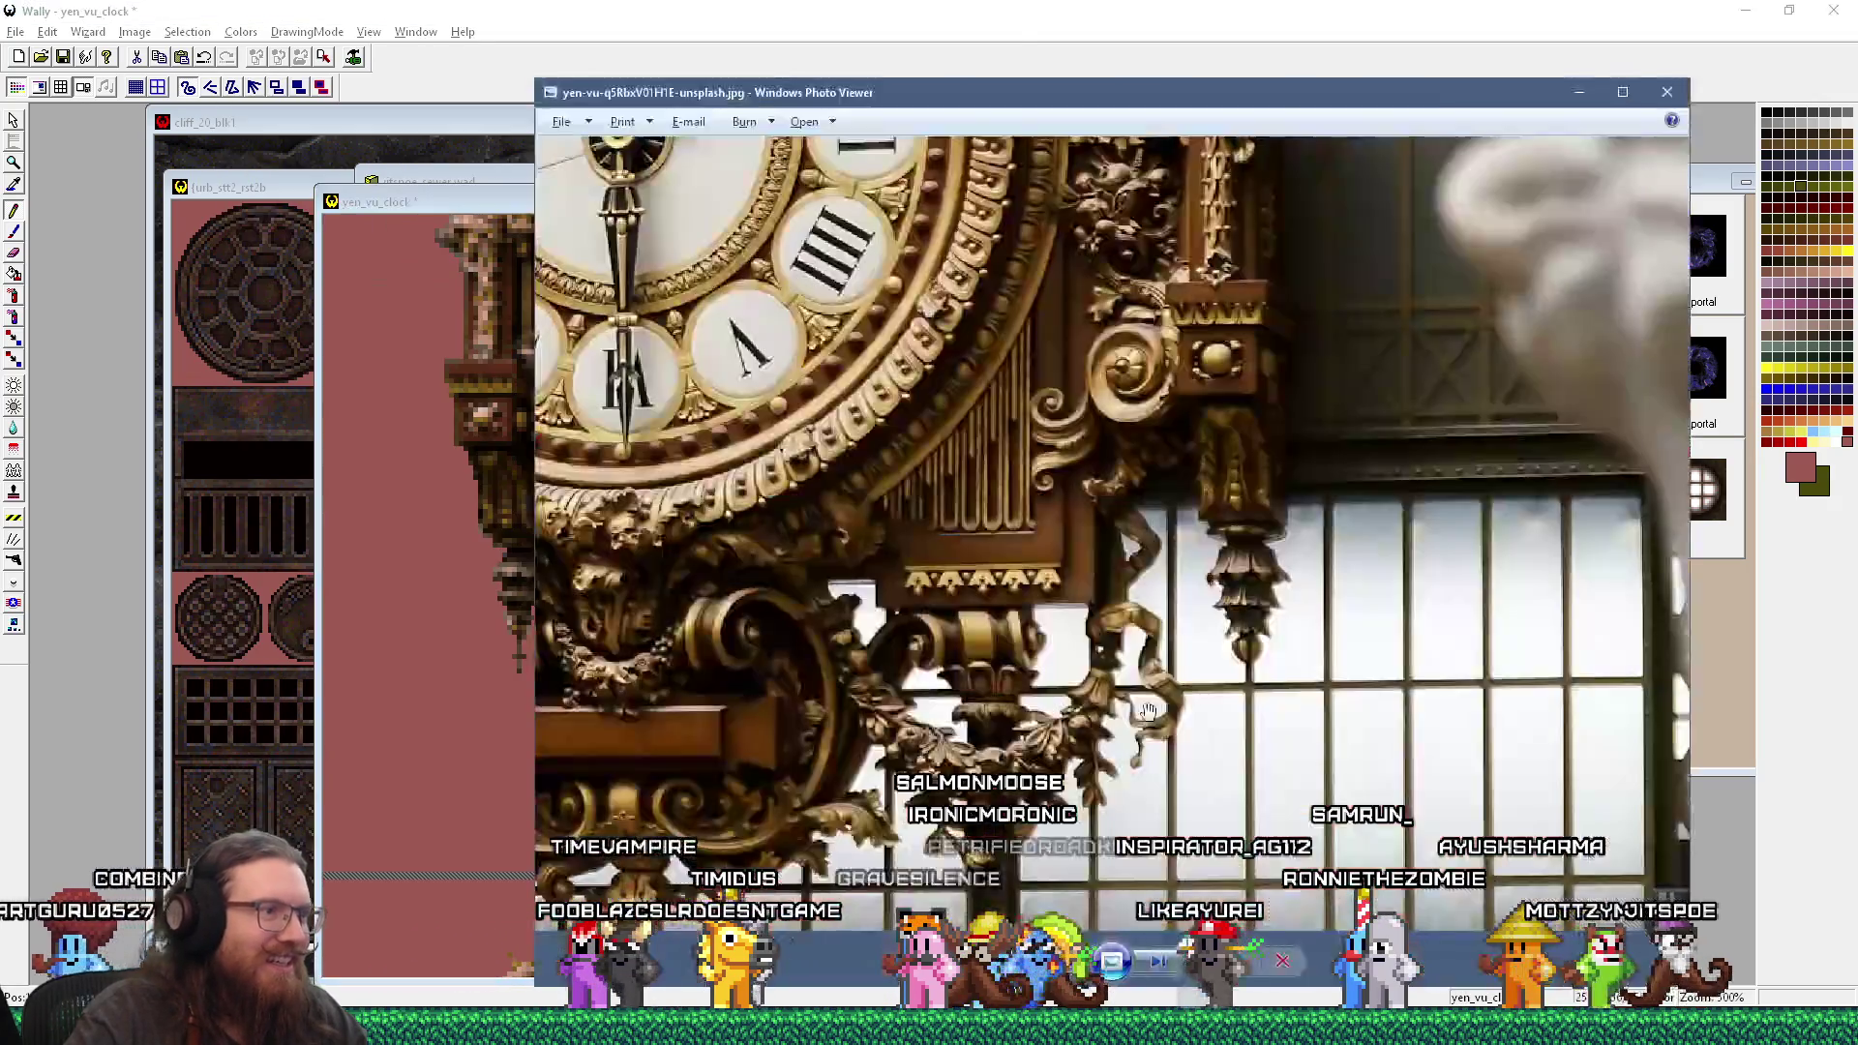
key(alt+Tab)
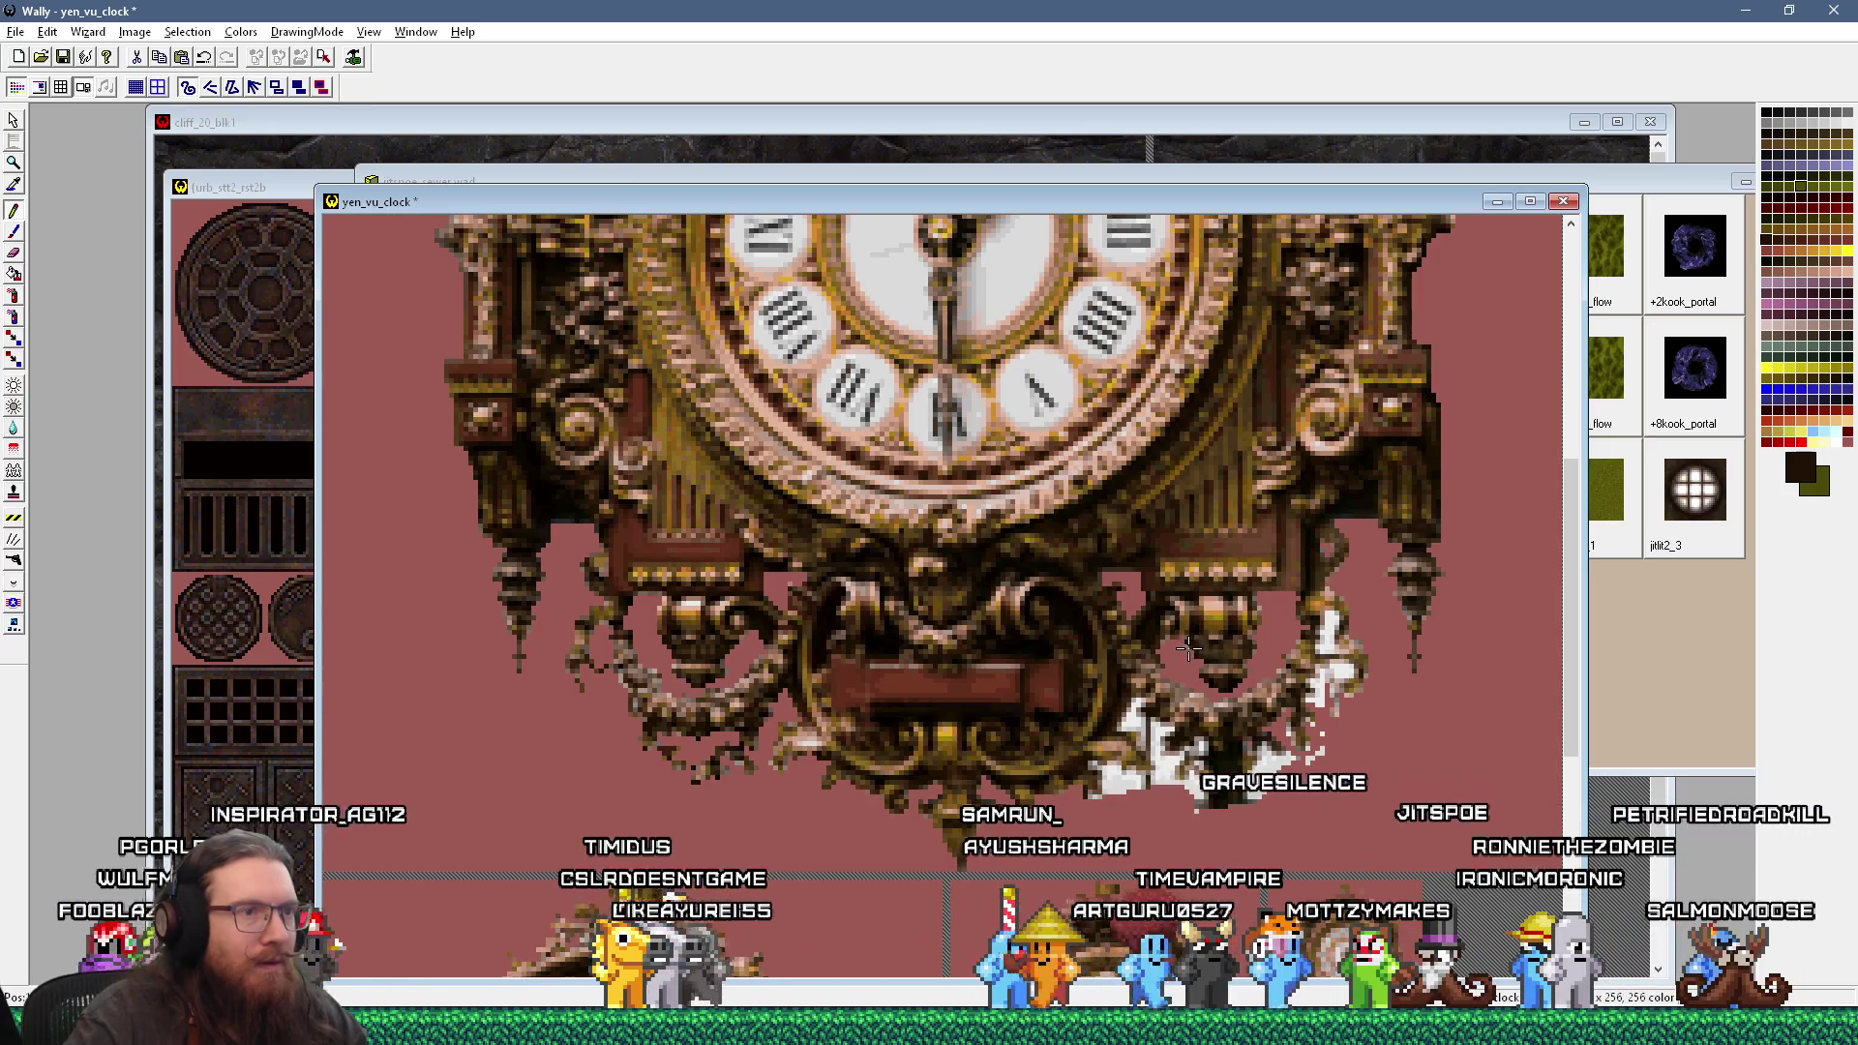
click(1189, 658)
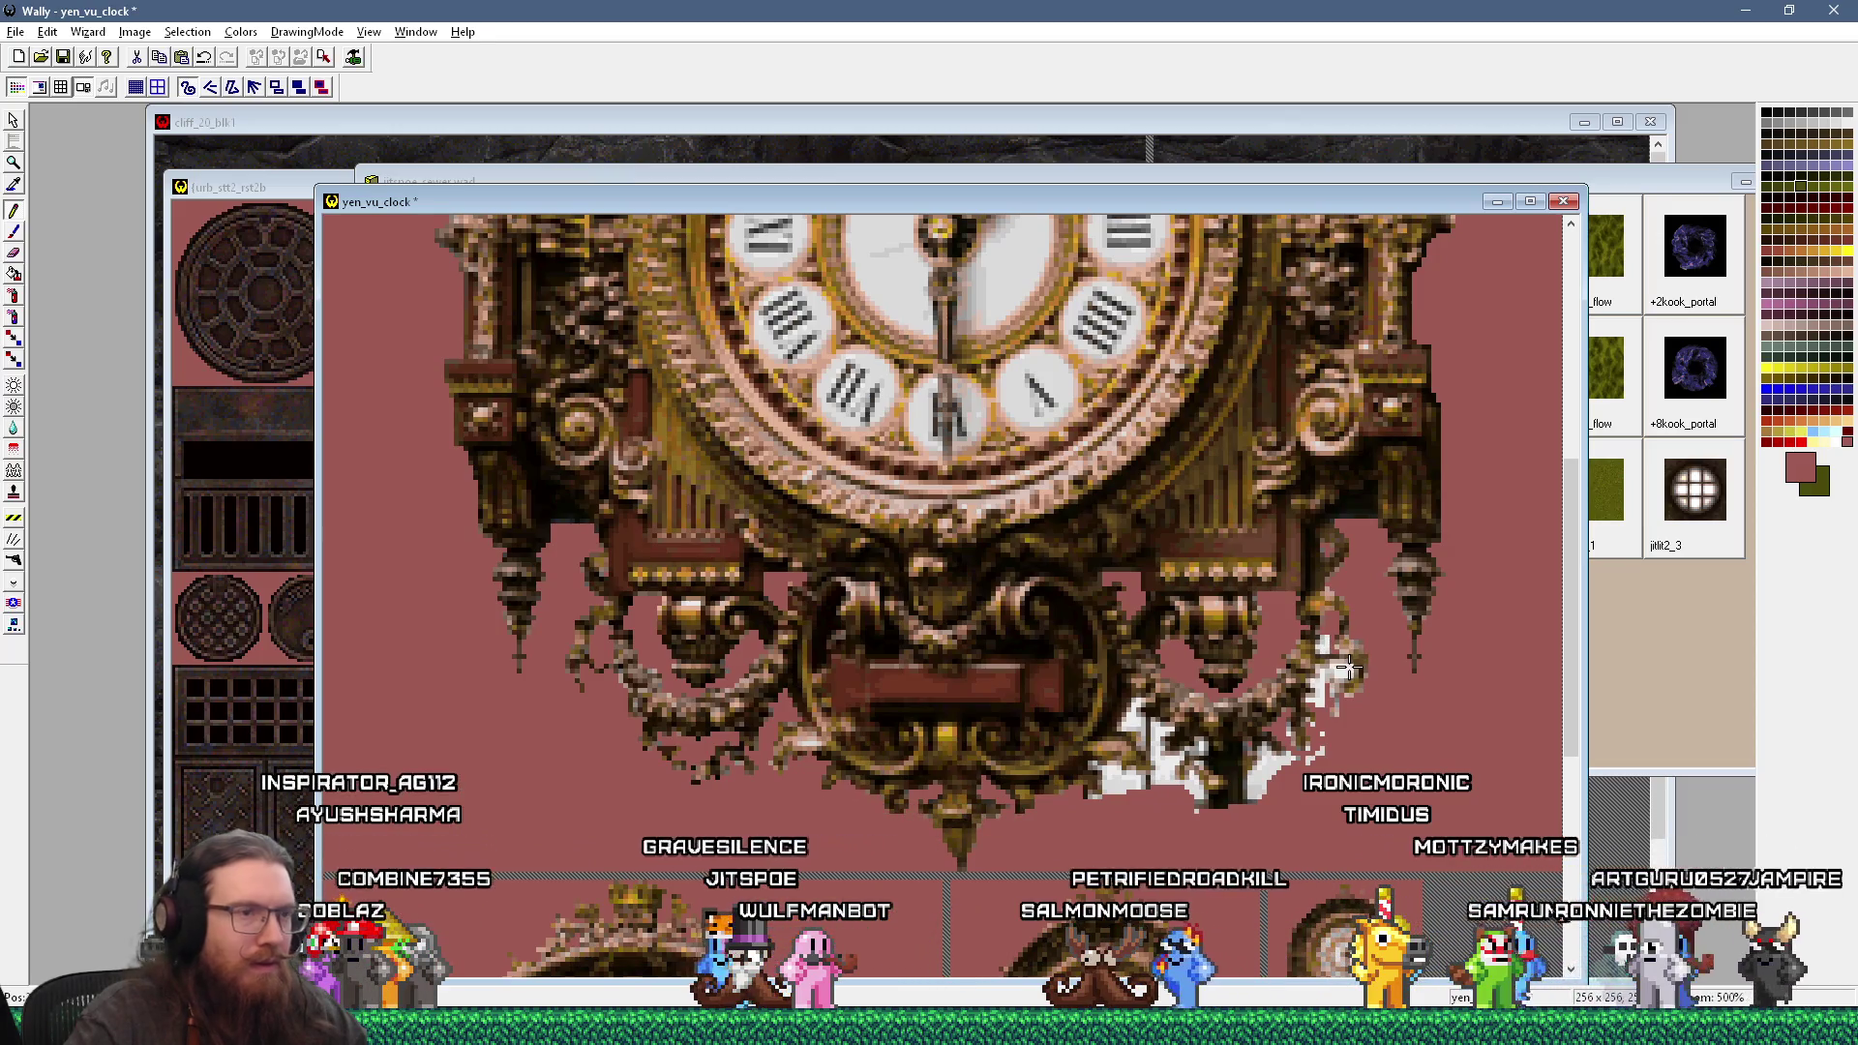
key(alt+Tab)
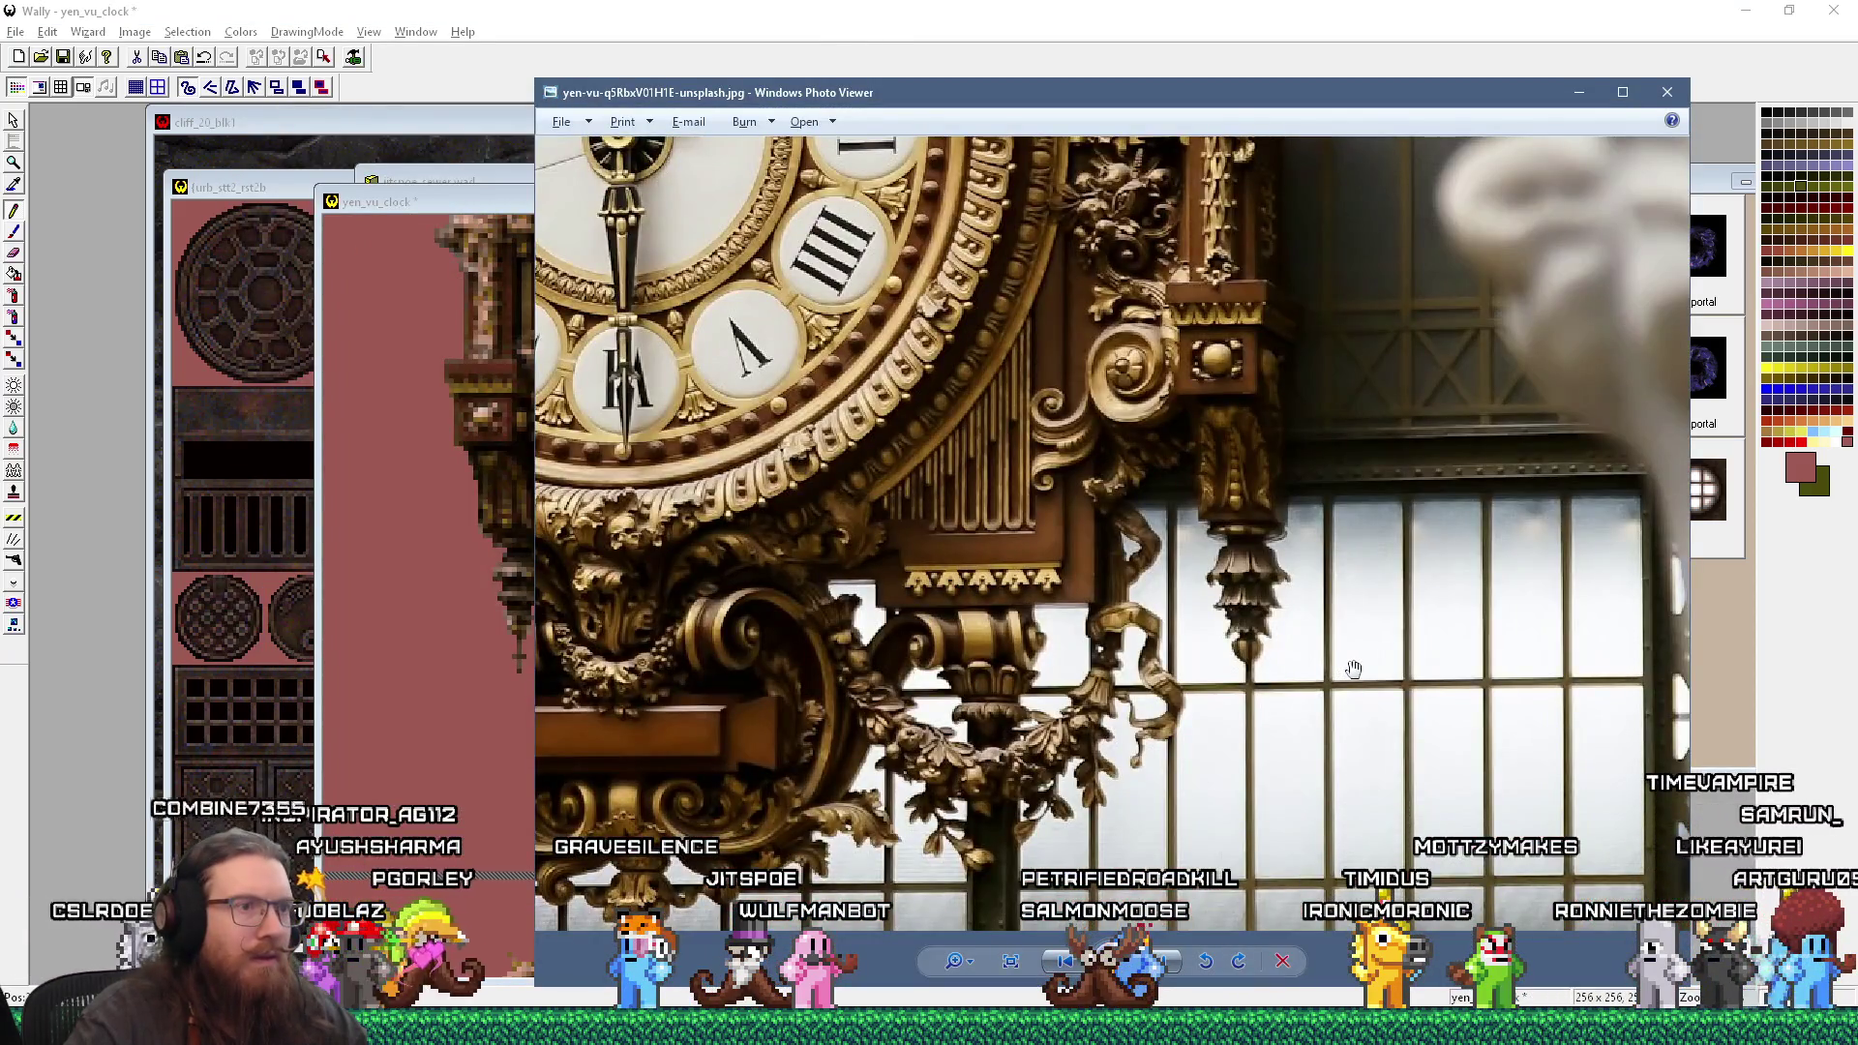
key(alt+Tab)
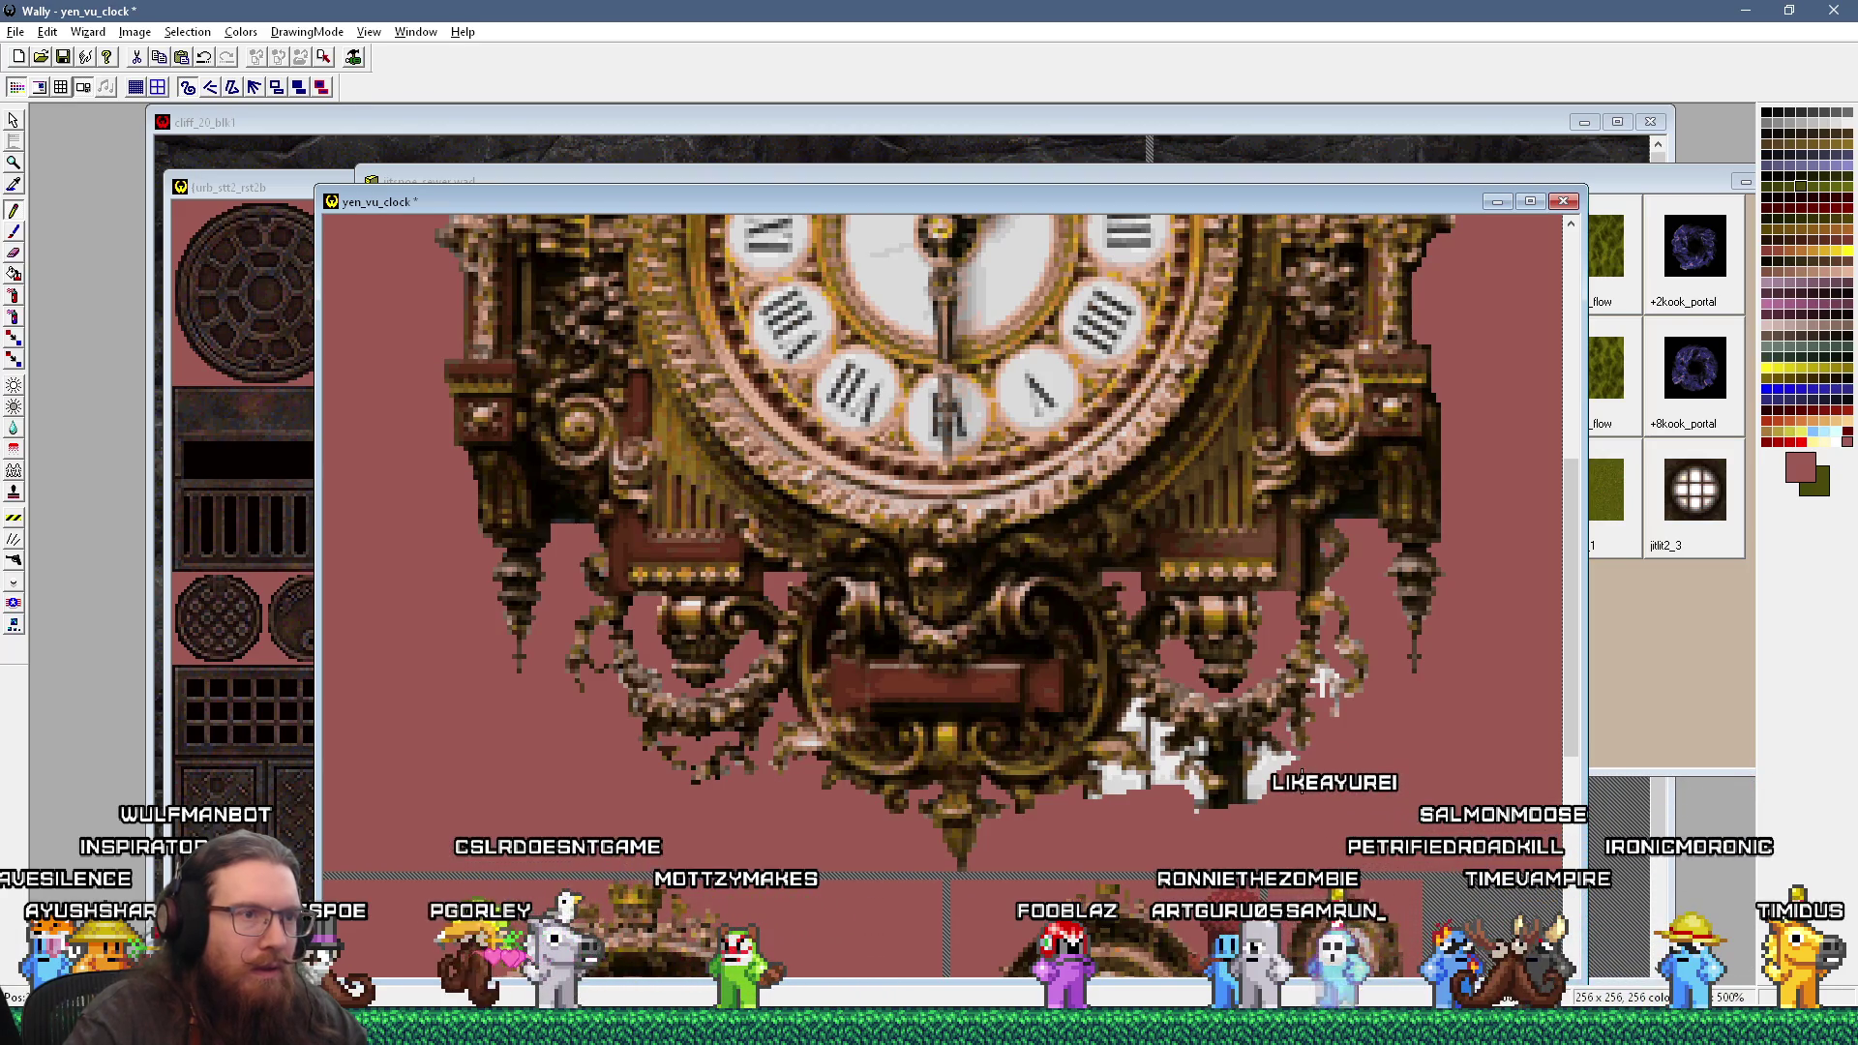
key(alt+Tab)
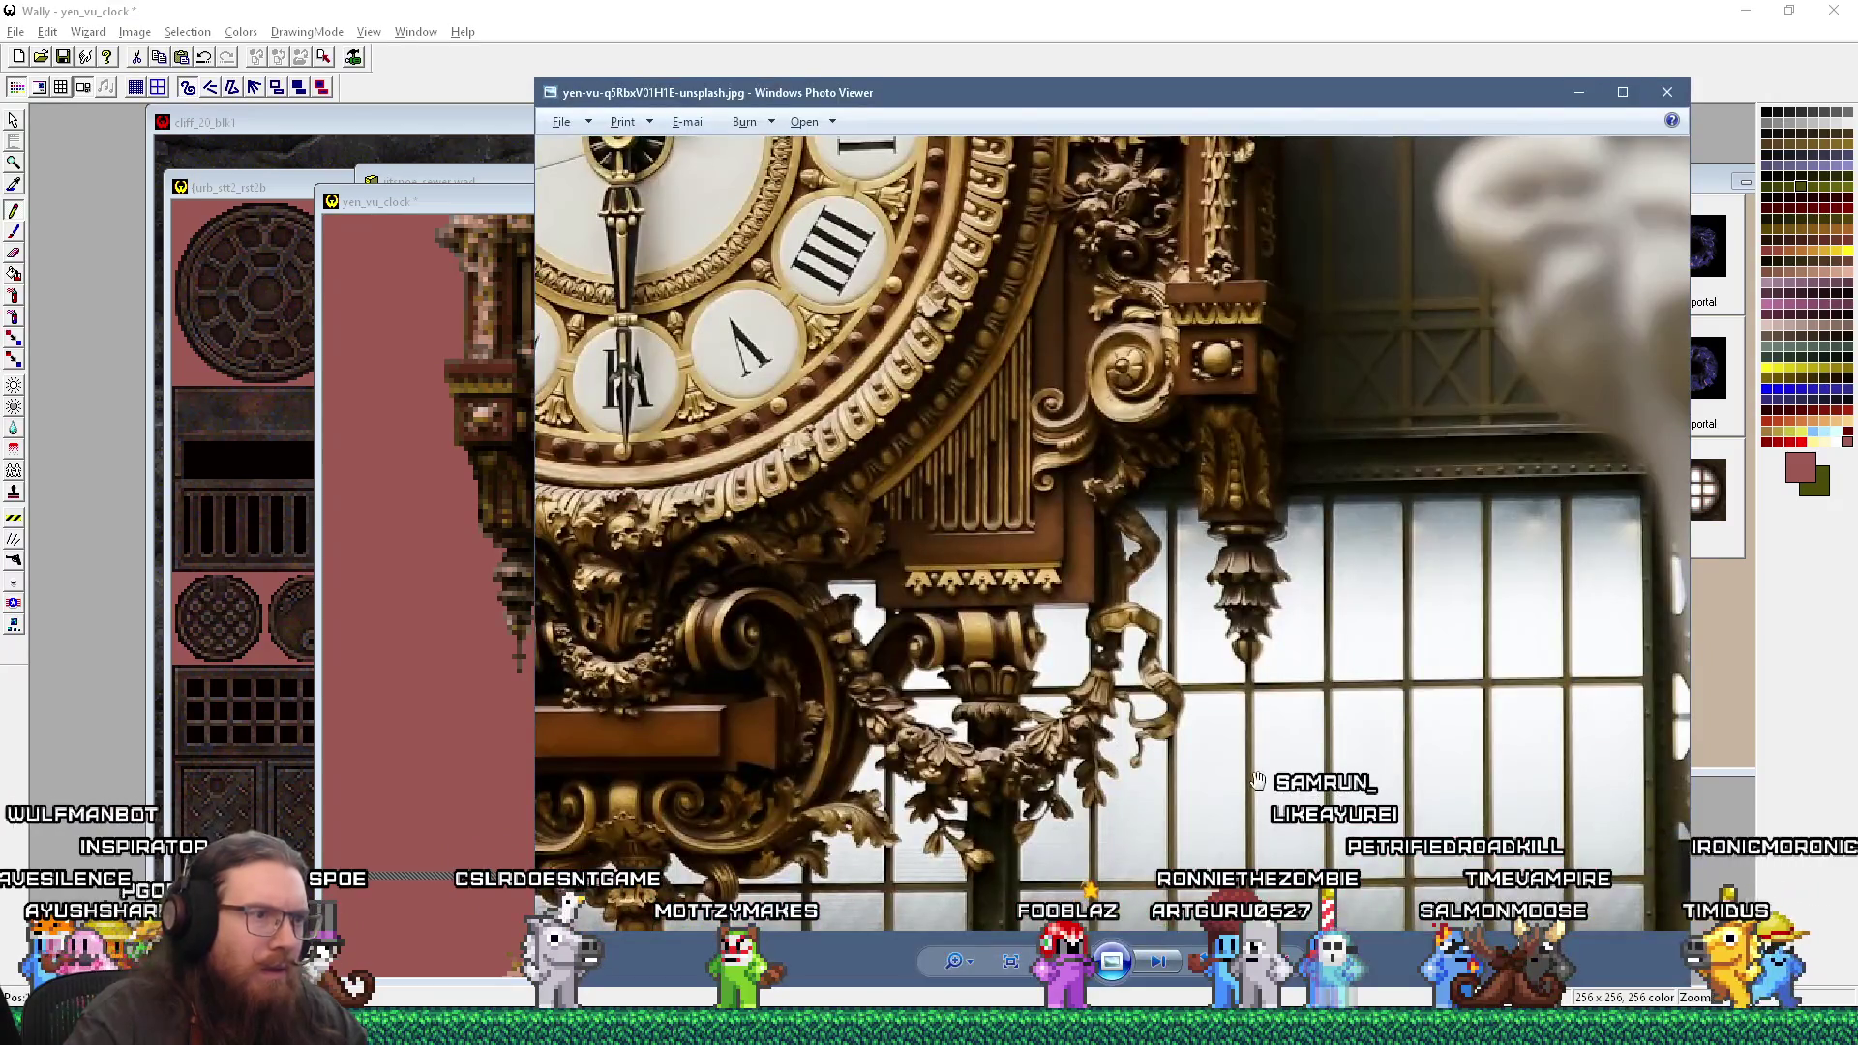
key(alt+Tab)
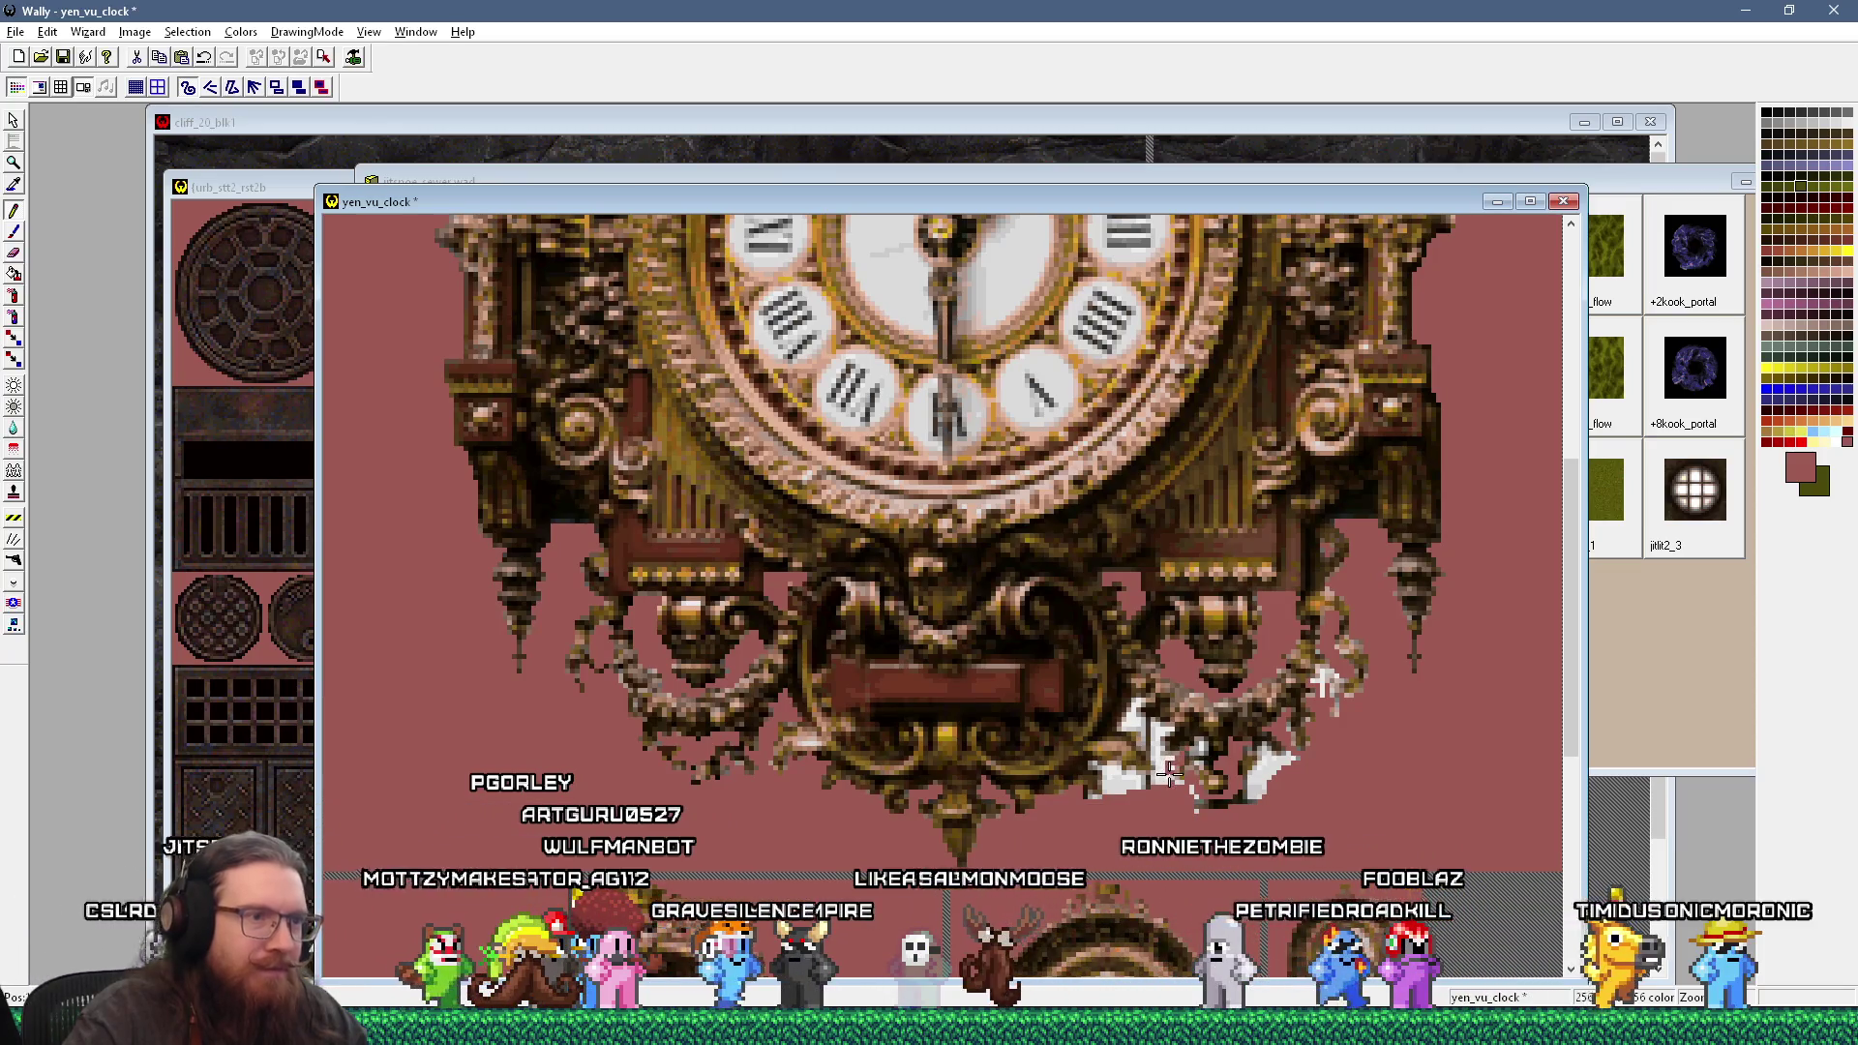
scroll(1404, 687, up, 2)
Step: Paint the stray white and light grey pixels beside the lower ornament pink, checking the photo
drag(1739, 523, 1705, 700)
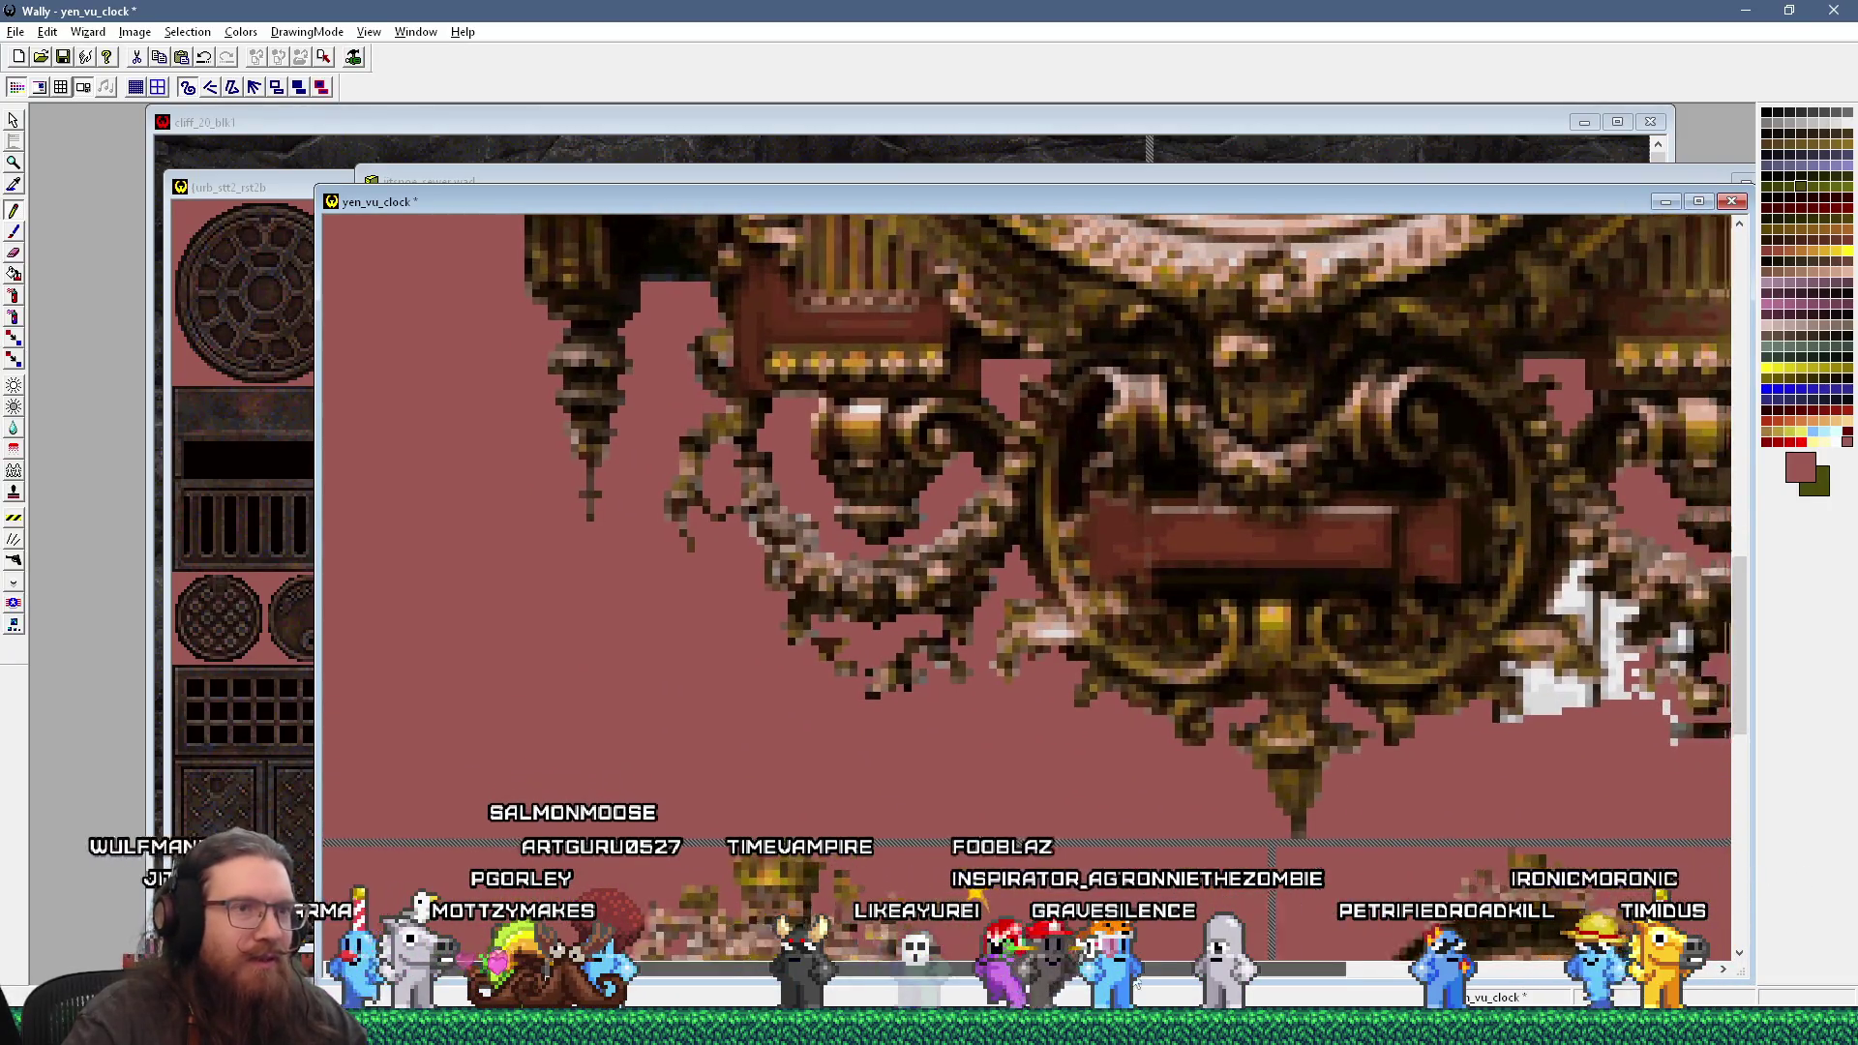
scroll(1416, 864, right, 5)
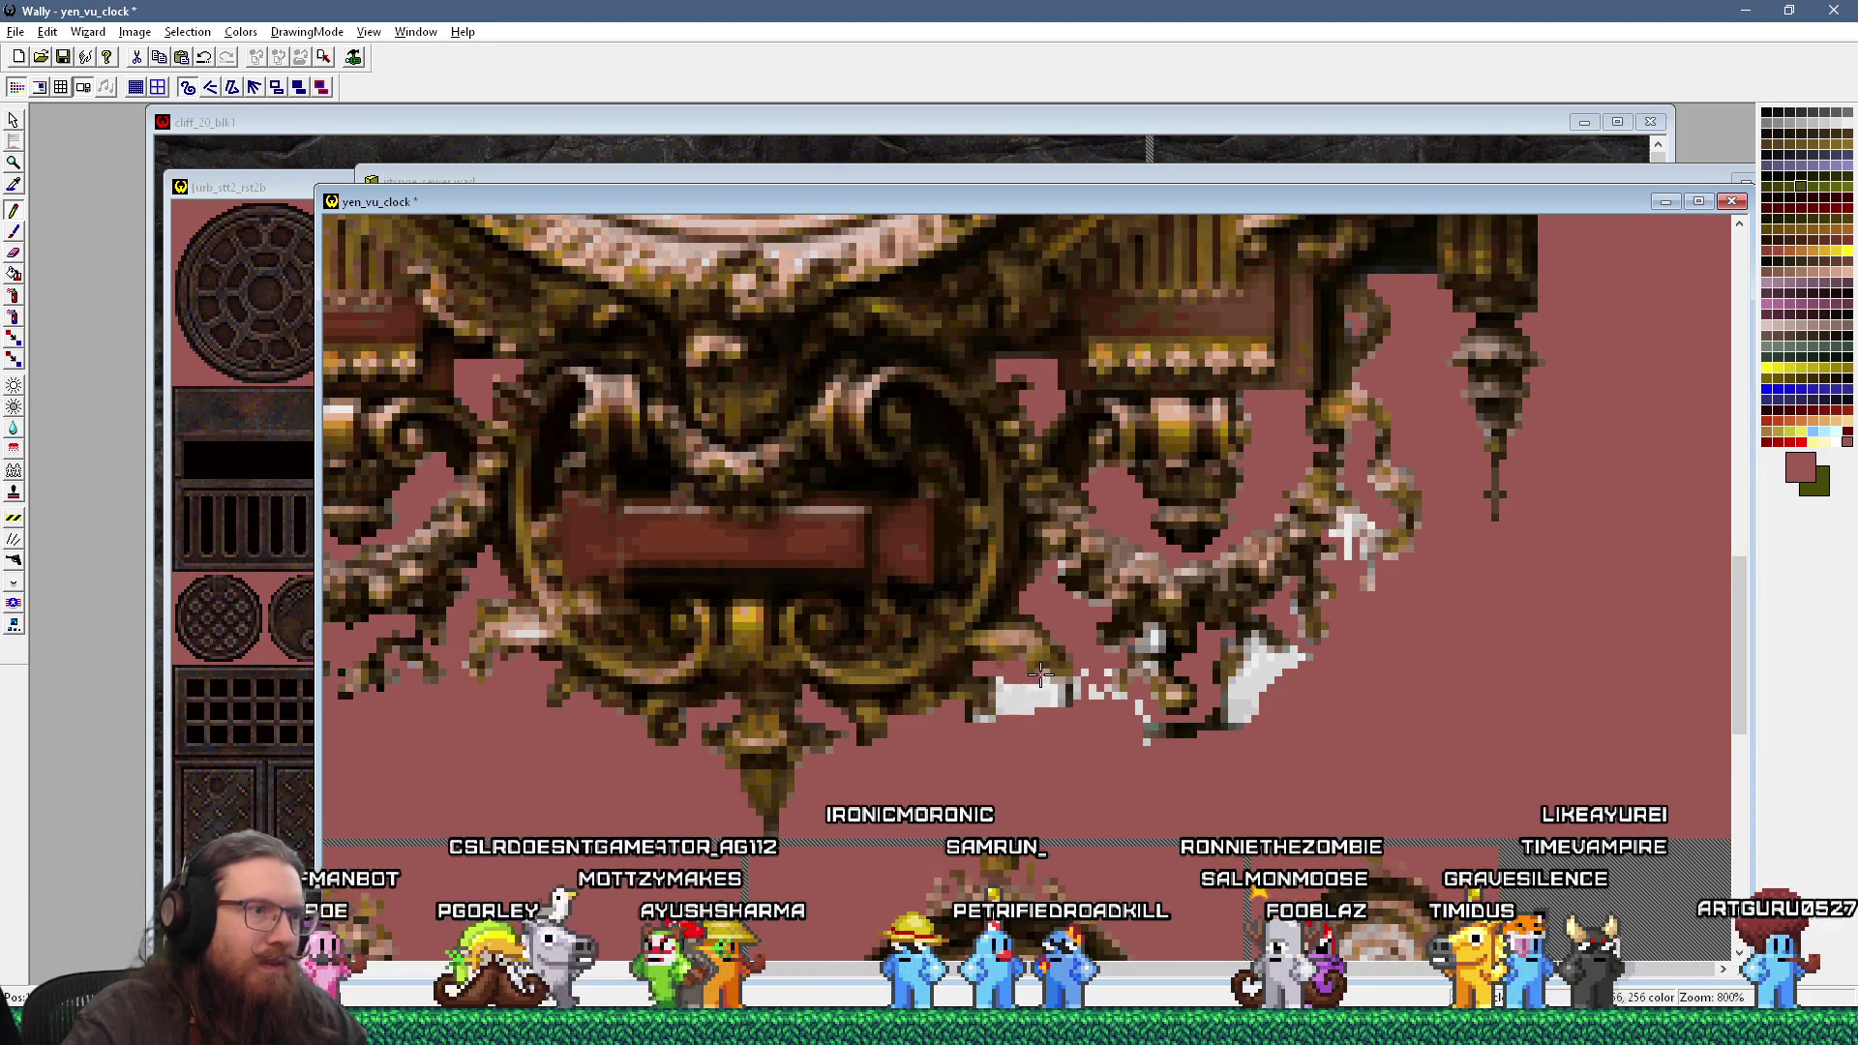
drag(1055, 684, 1002, 685)
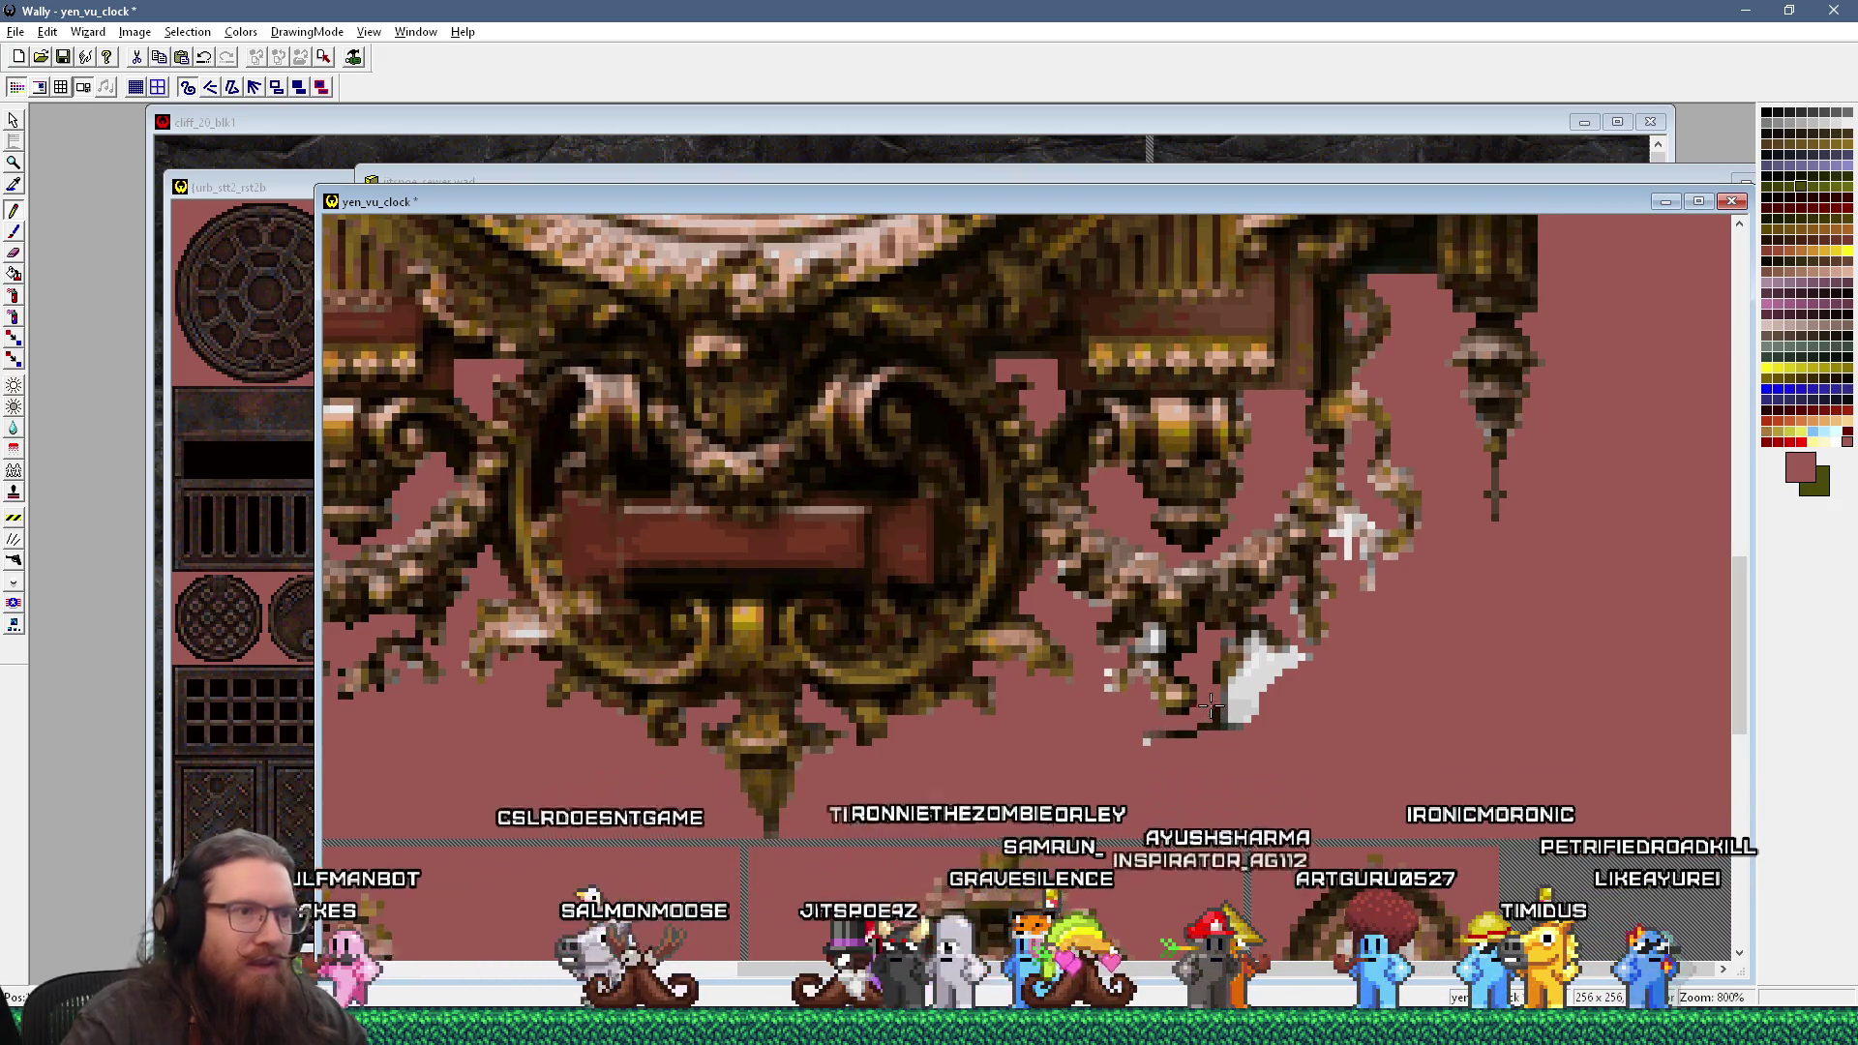
key(alt+Tab)
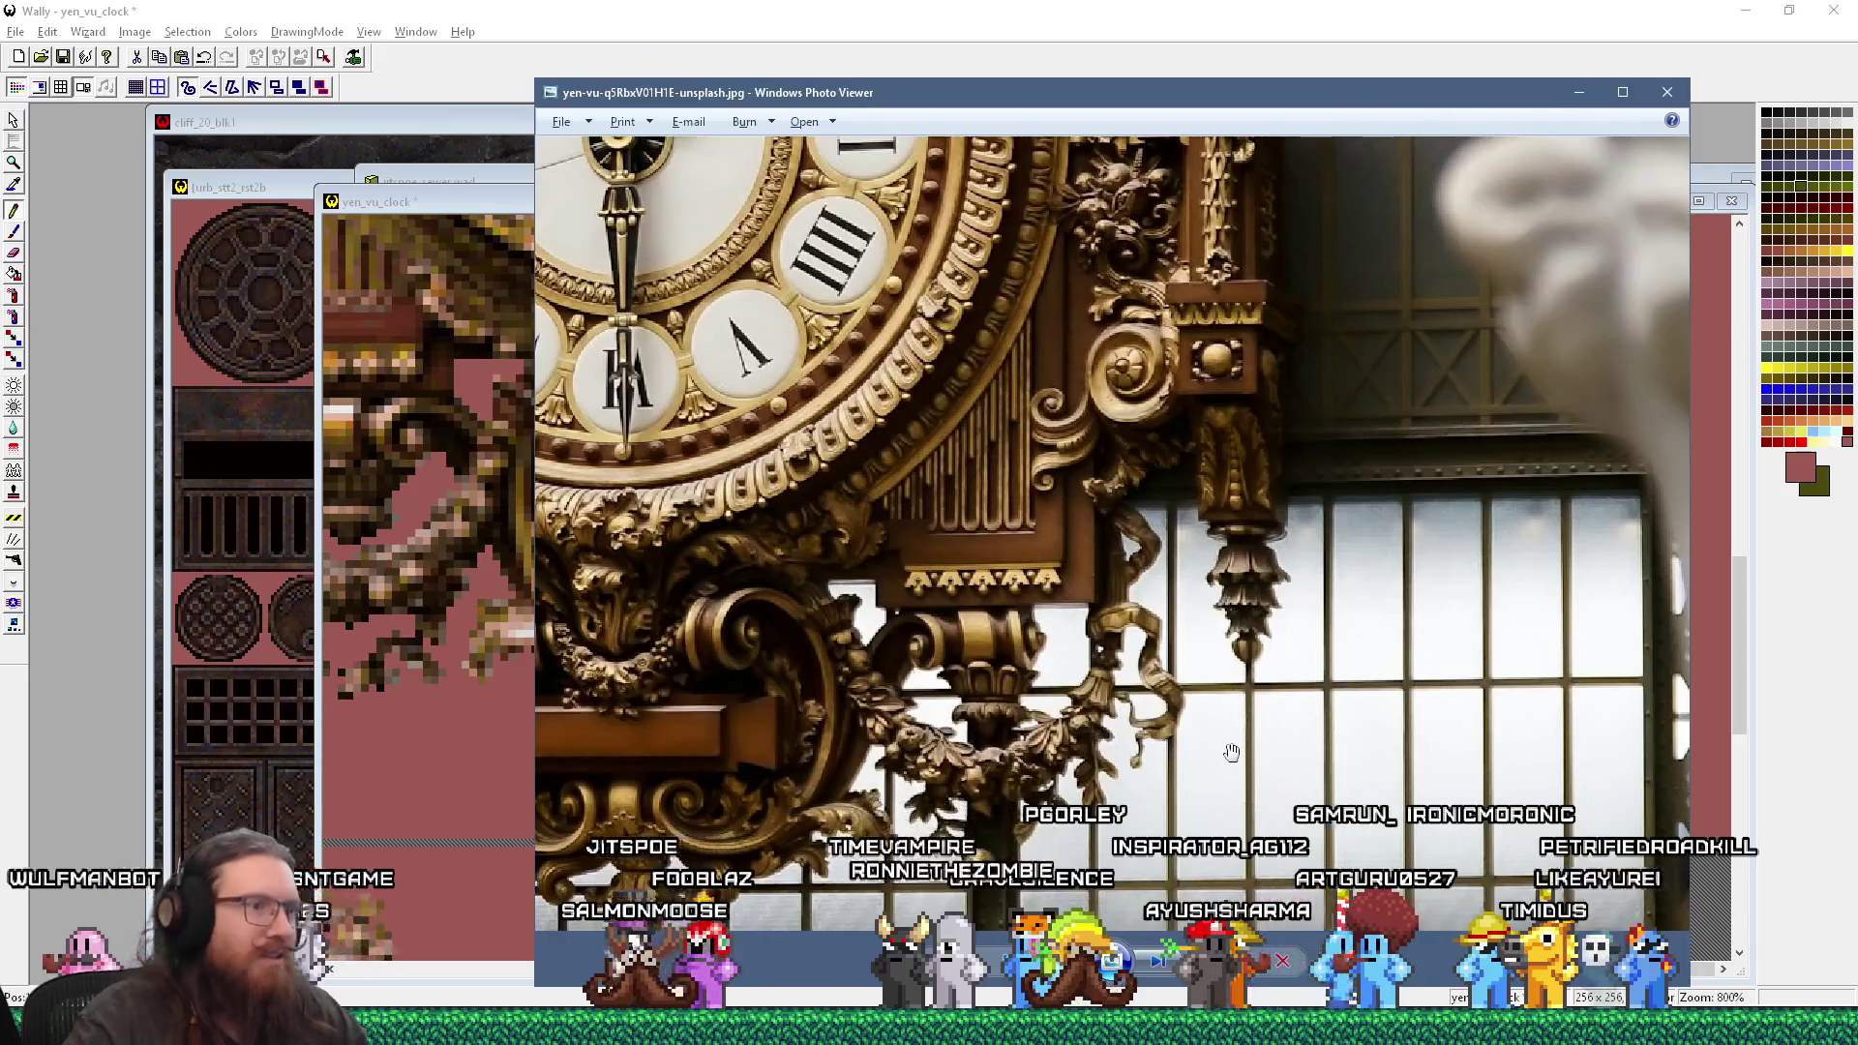
key(alt+Tab)
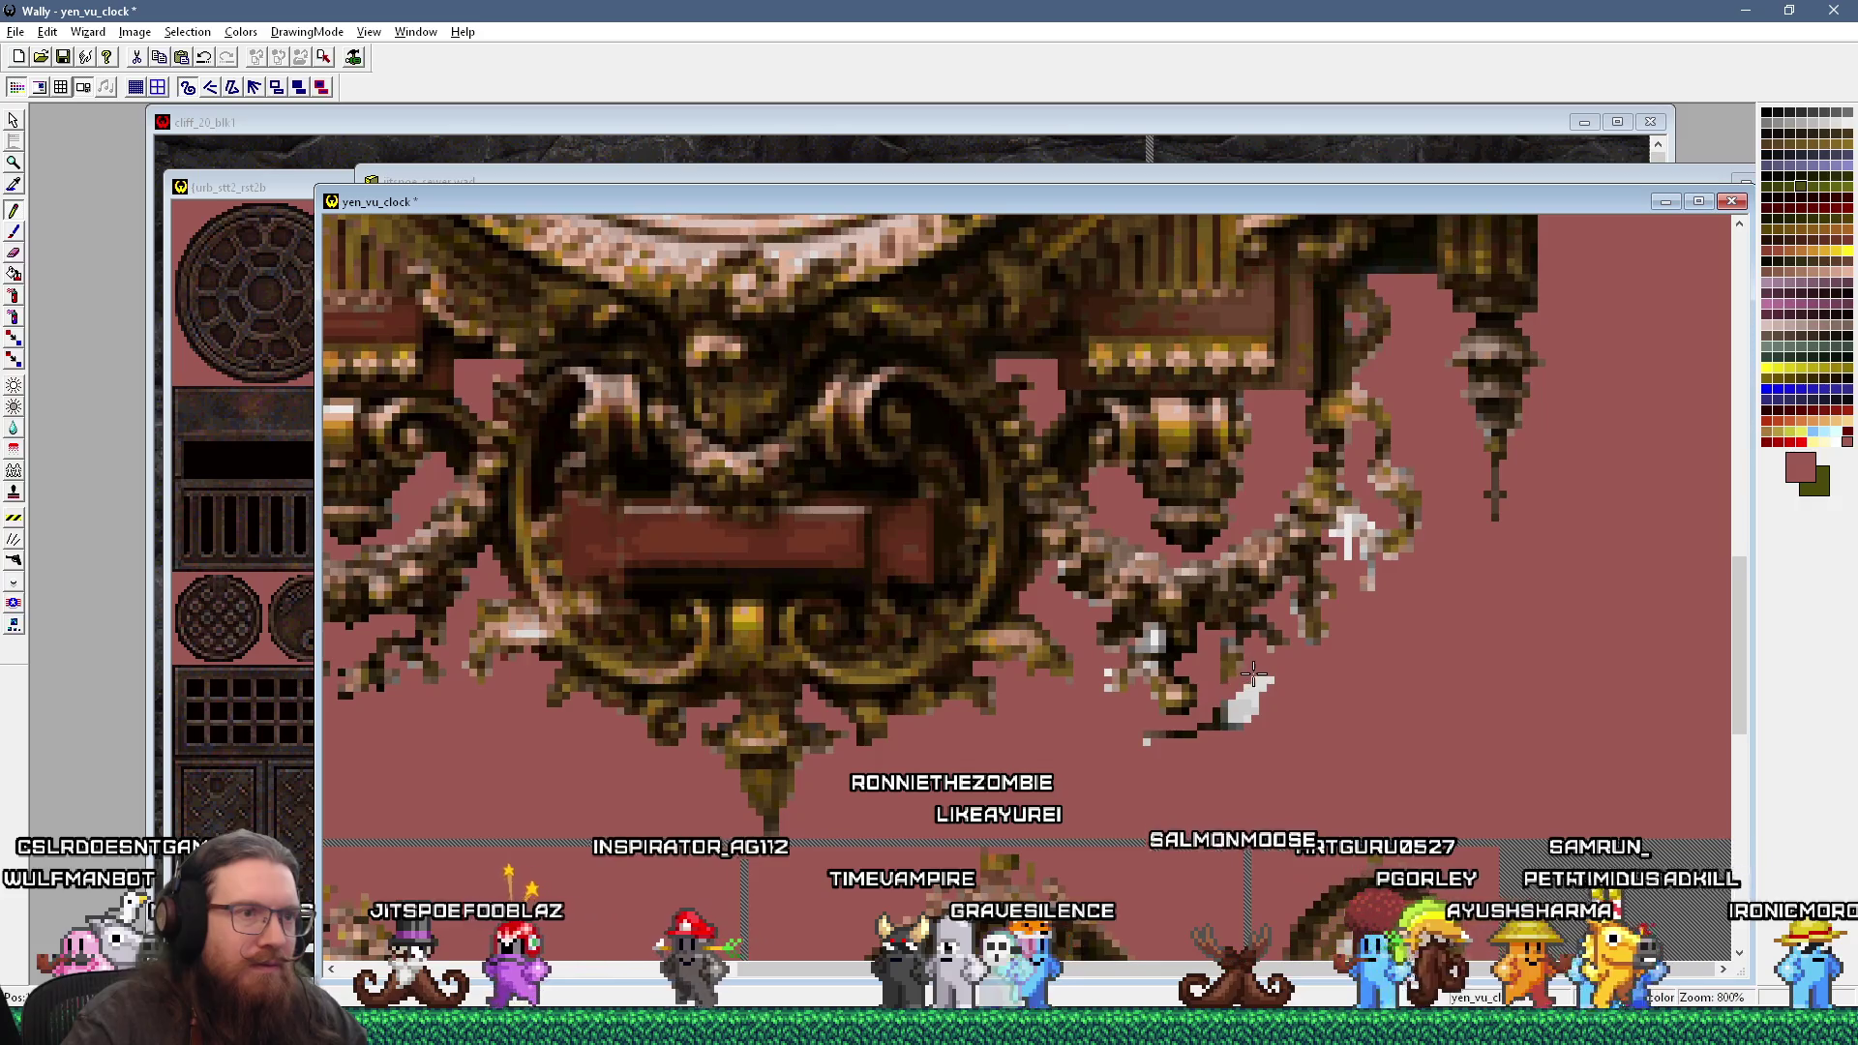
mouse_move(1253, 675)
mouse_down()
mouse_move(1237, 712)
mouse_move(1148, 743)
mouse_up()
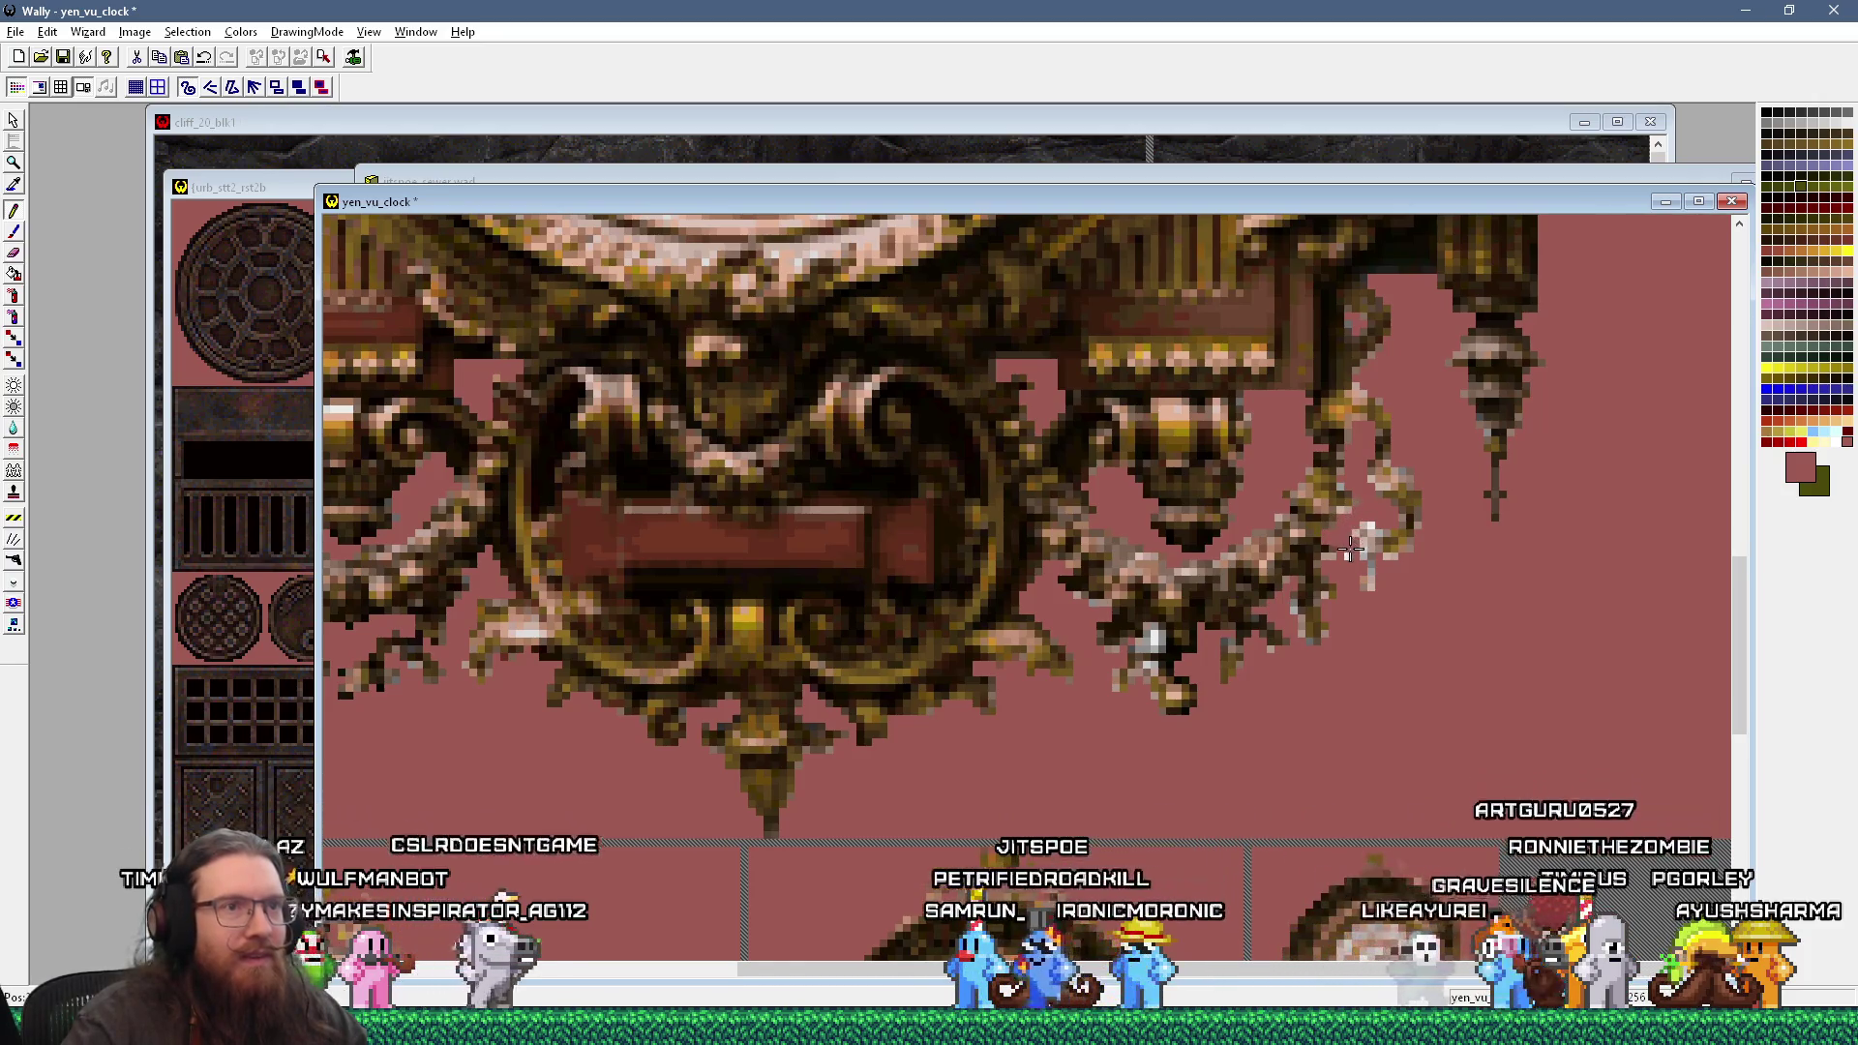
key(alt+Tab)
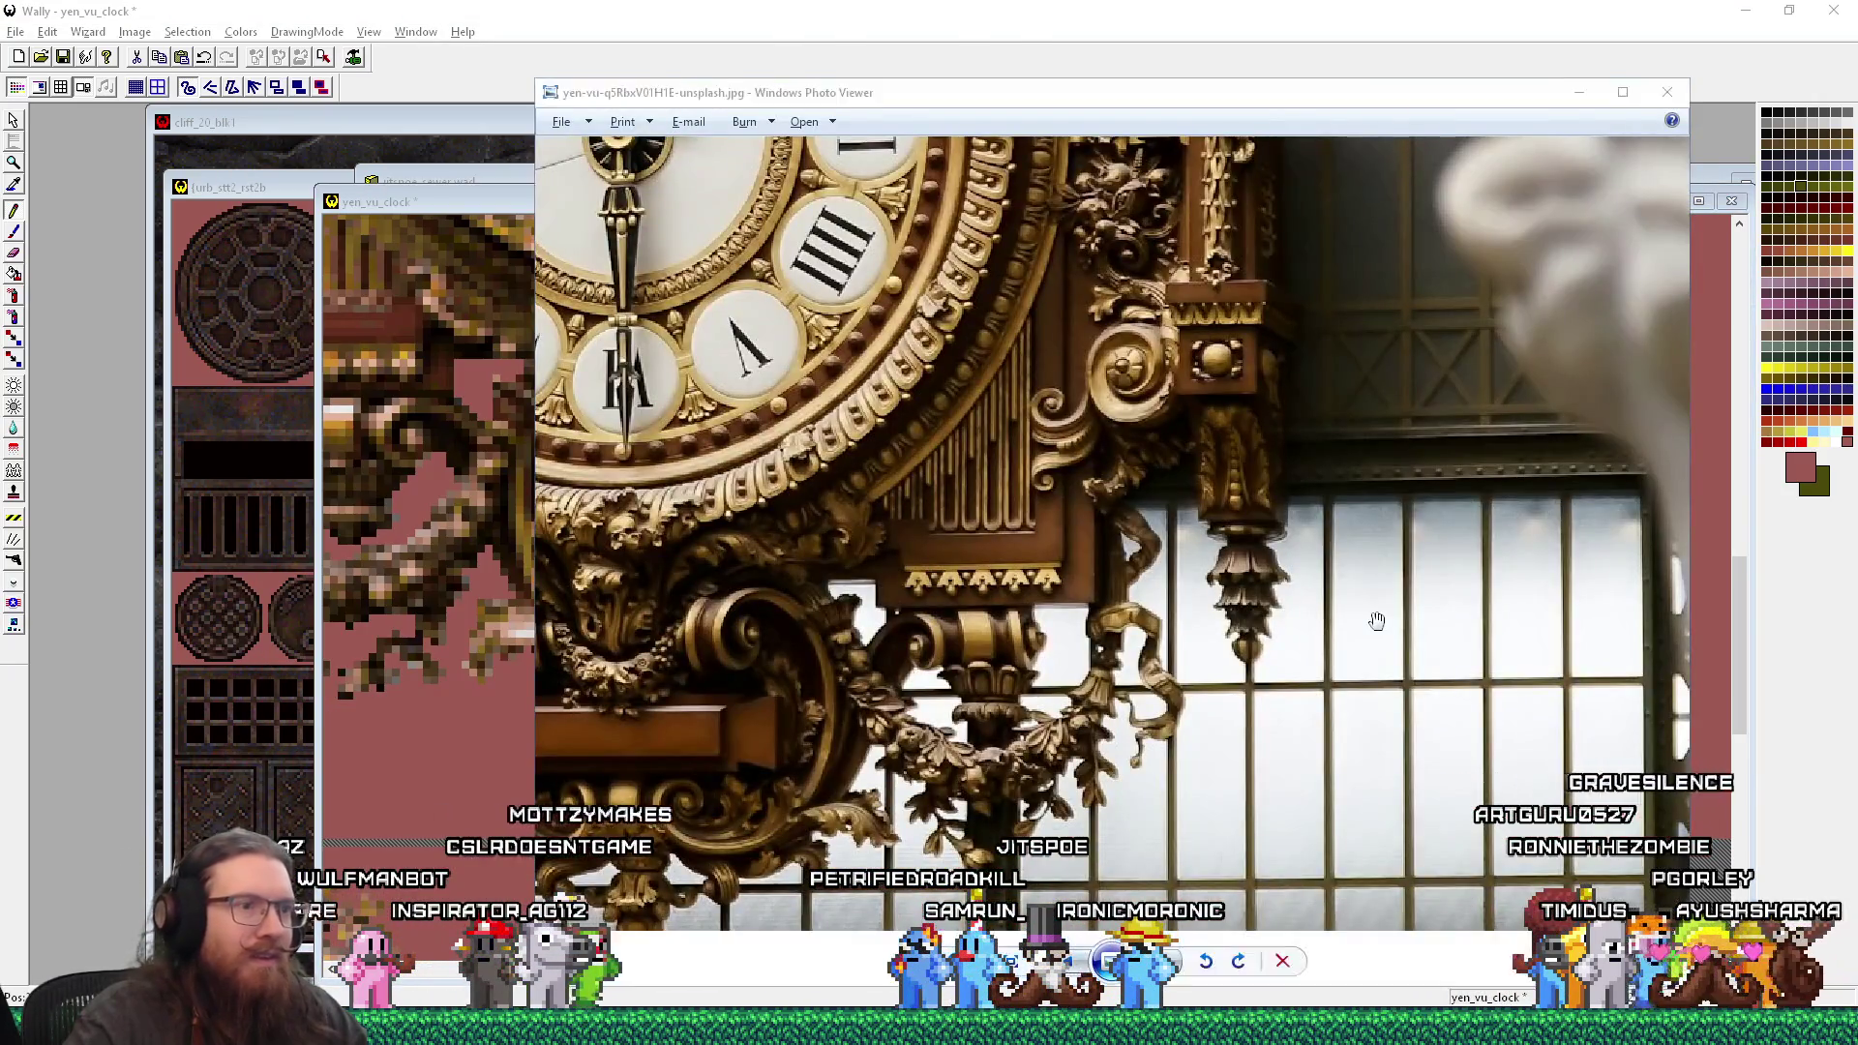
key(alt+Tab)
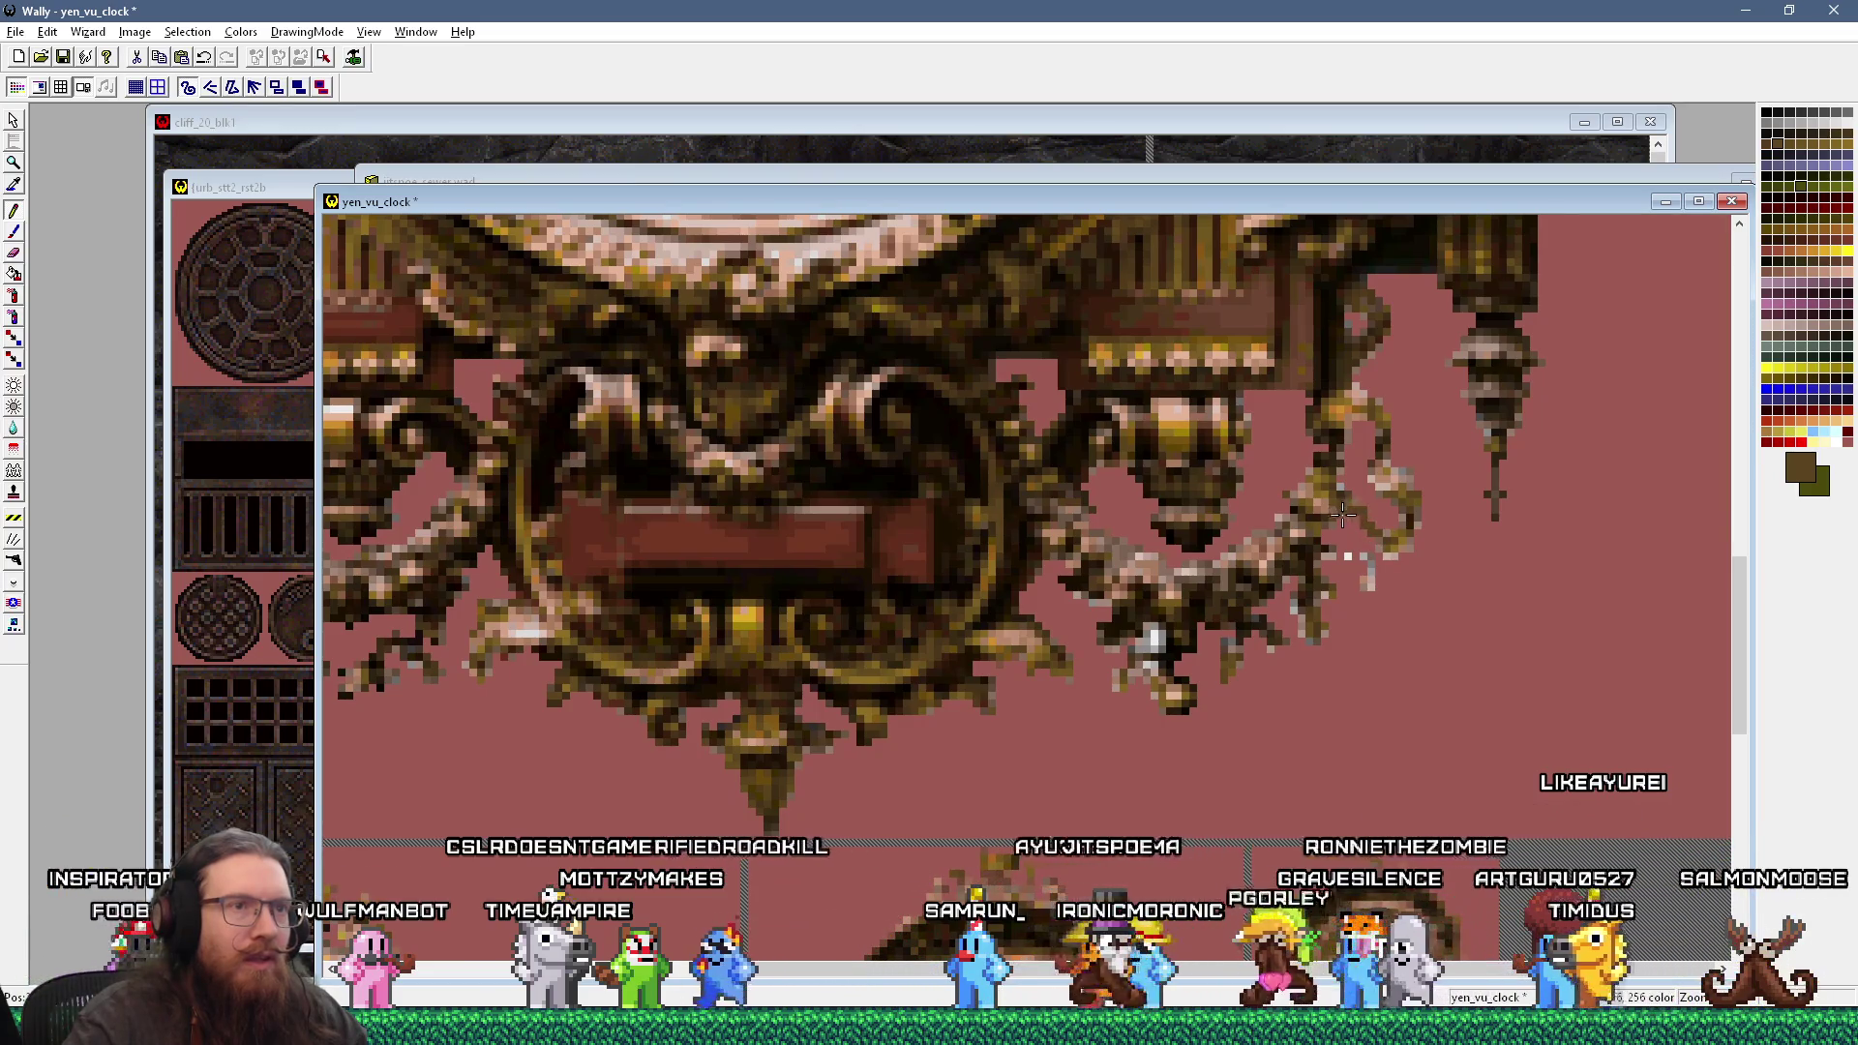
Step: Sample golden, dark and orange-brown shades from the clock texture, checking the reference photo
click(1353, 508)
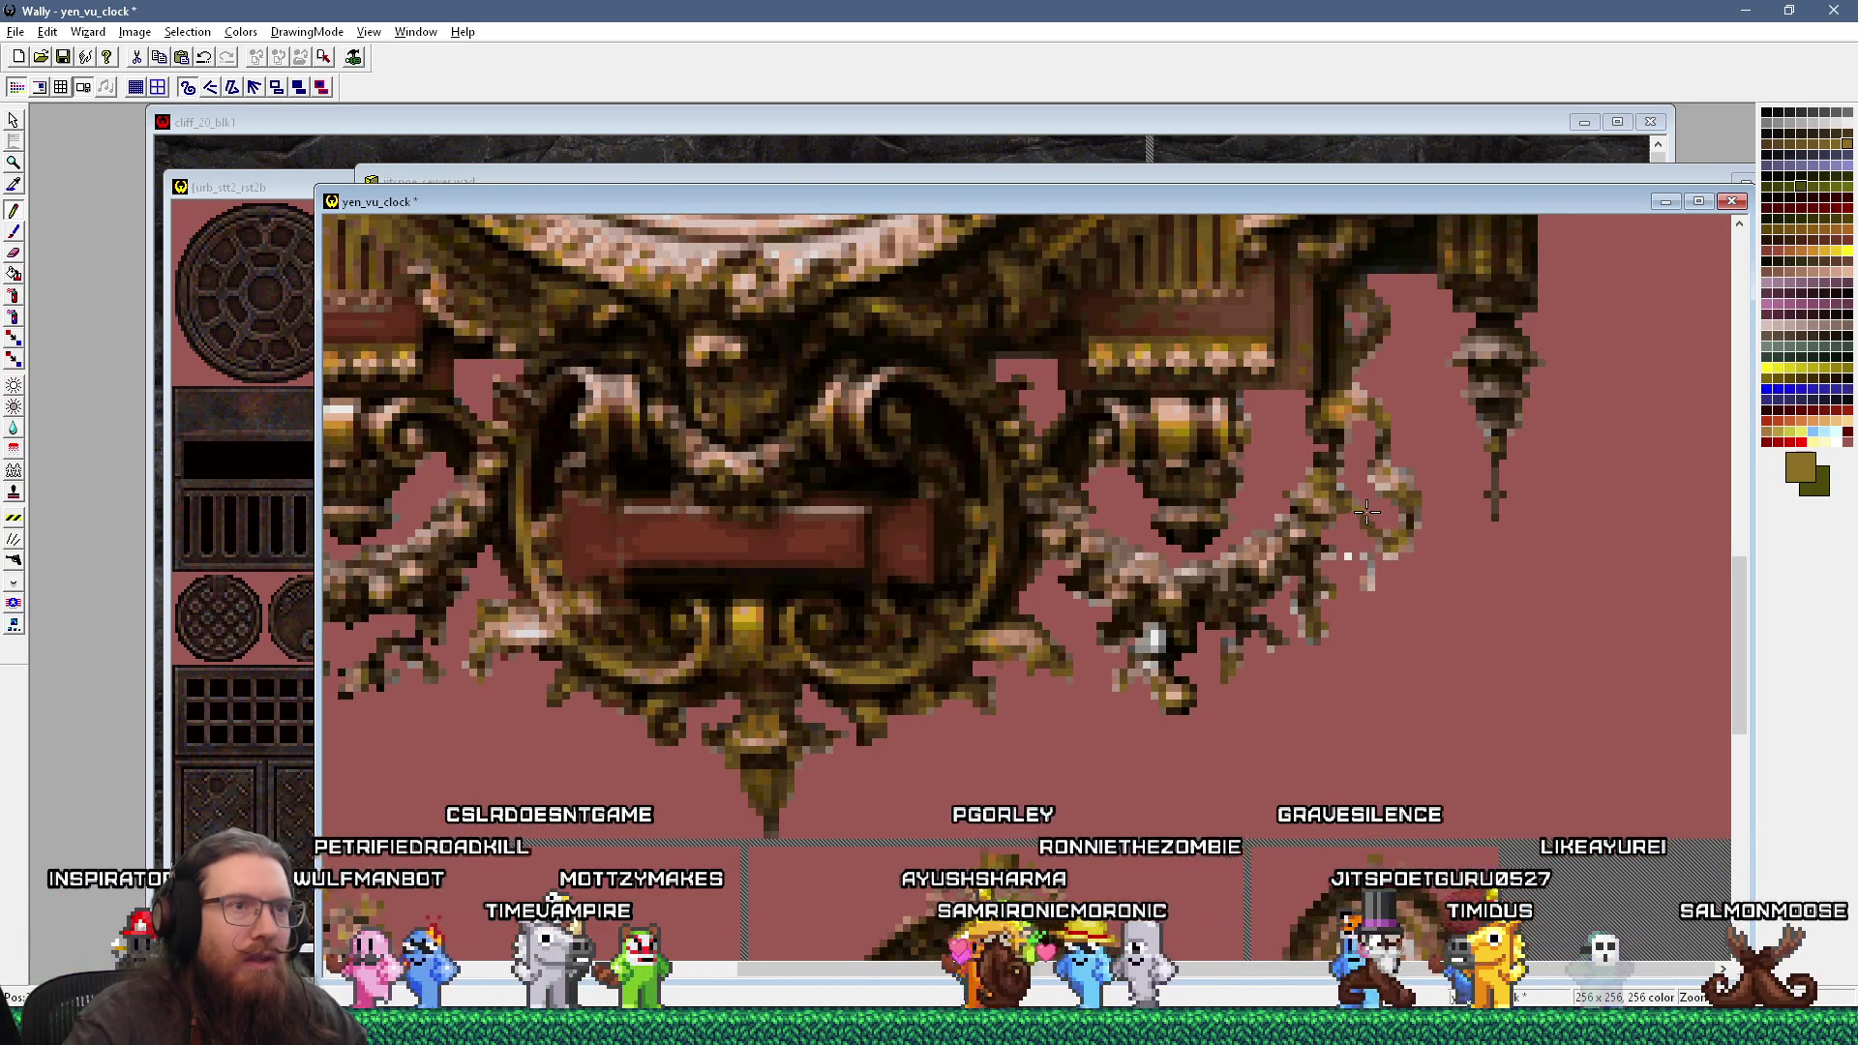
key(alt+Tab)
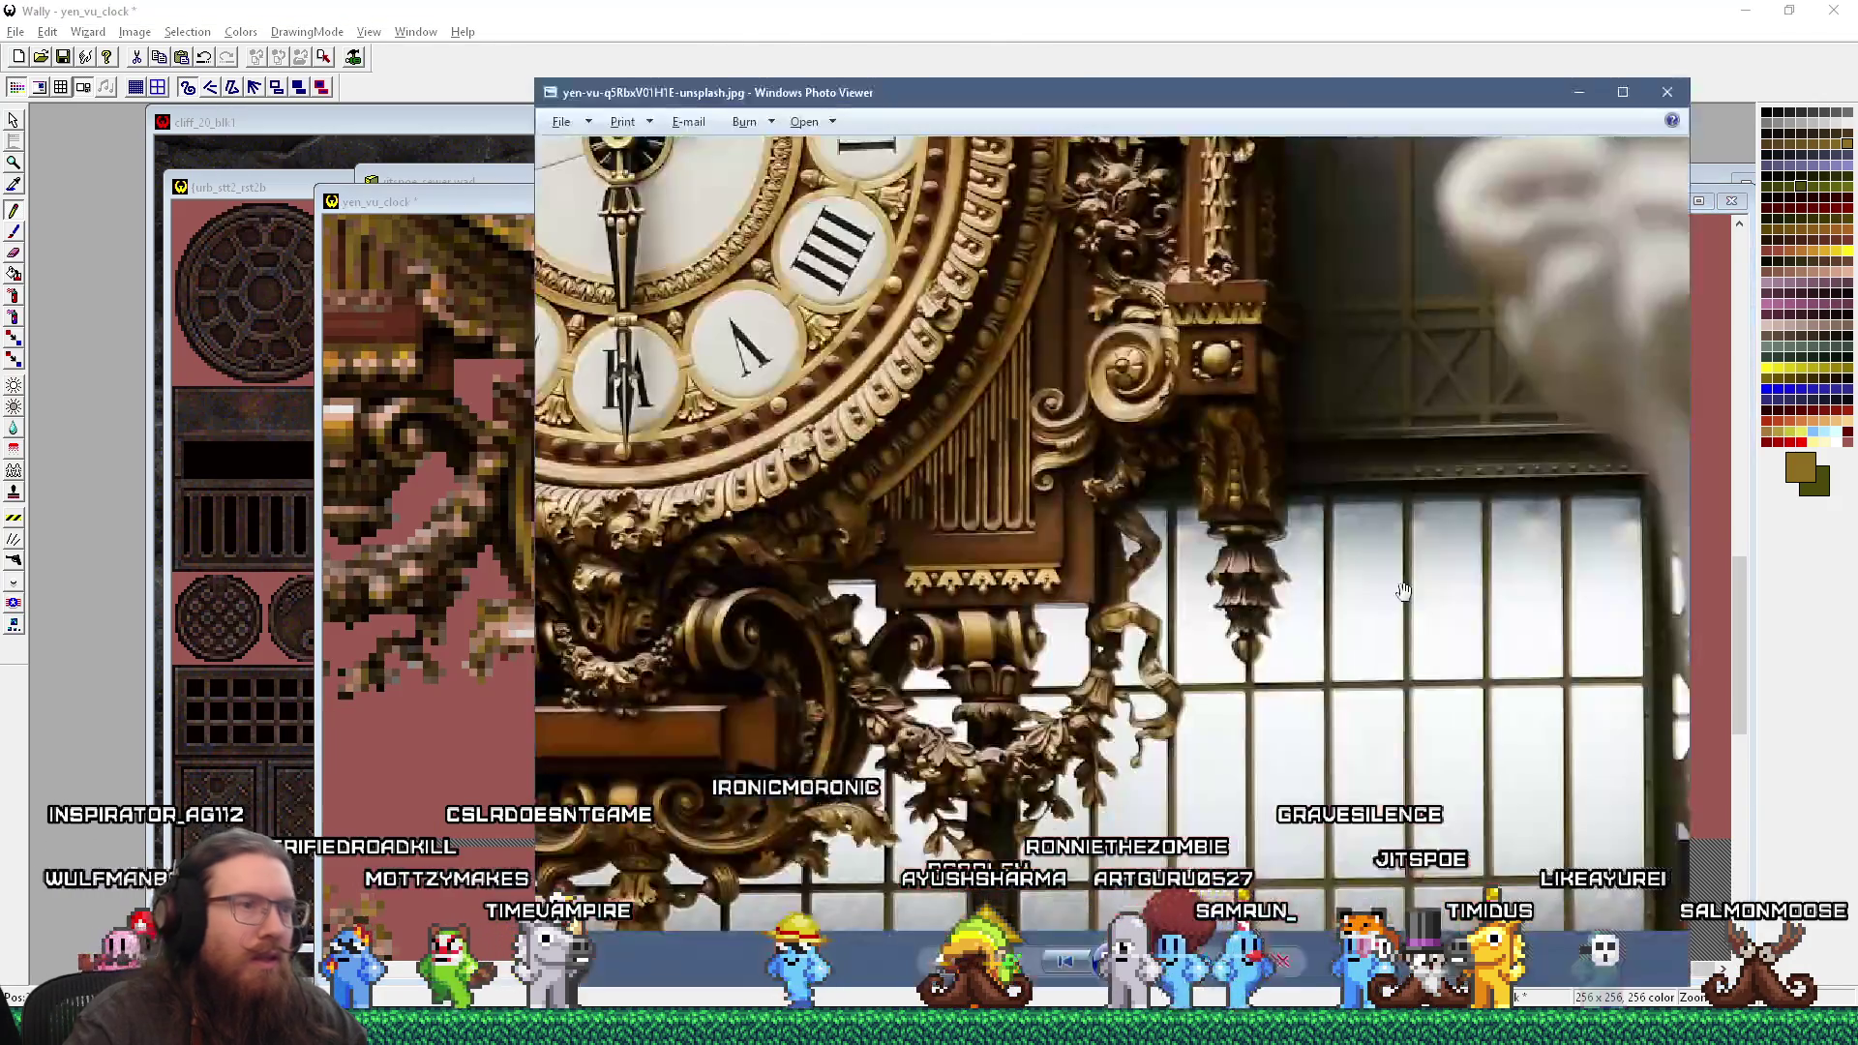
key(alt+Tab)
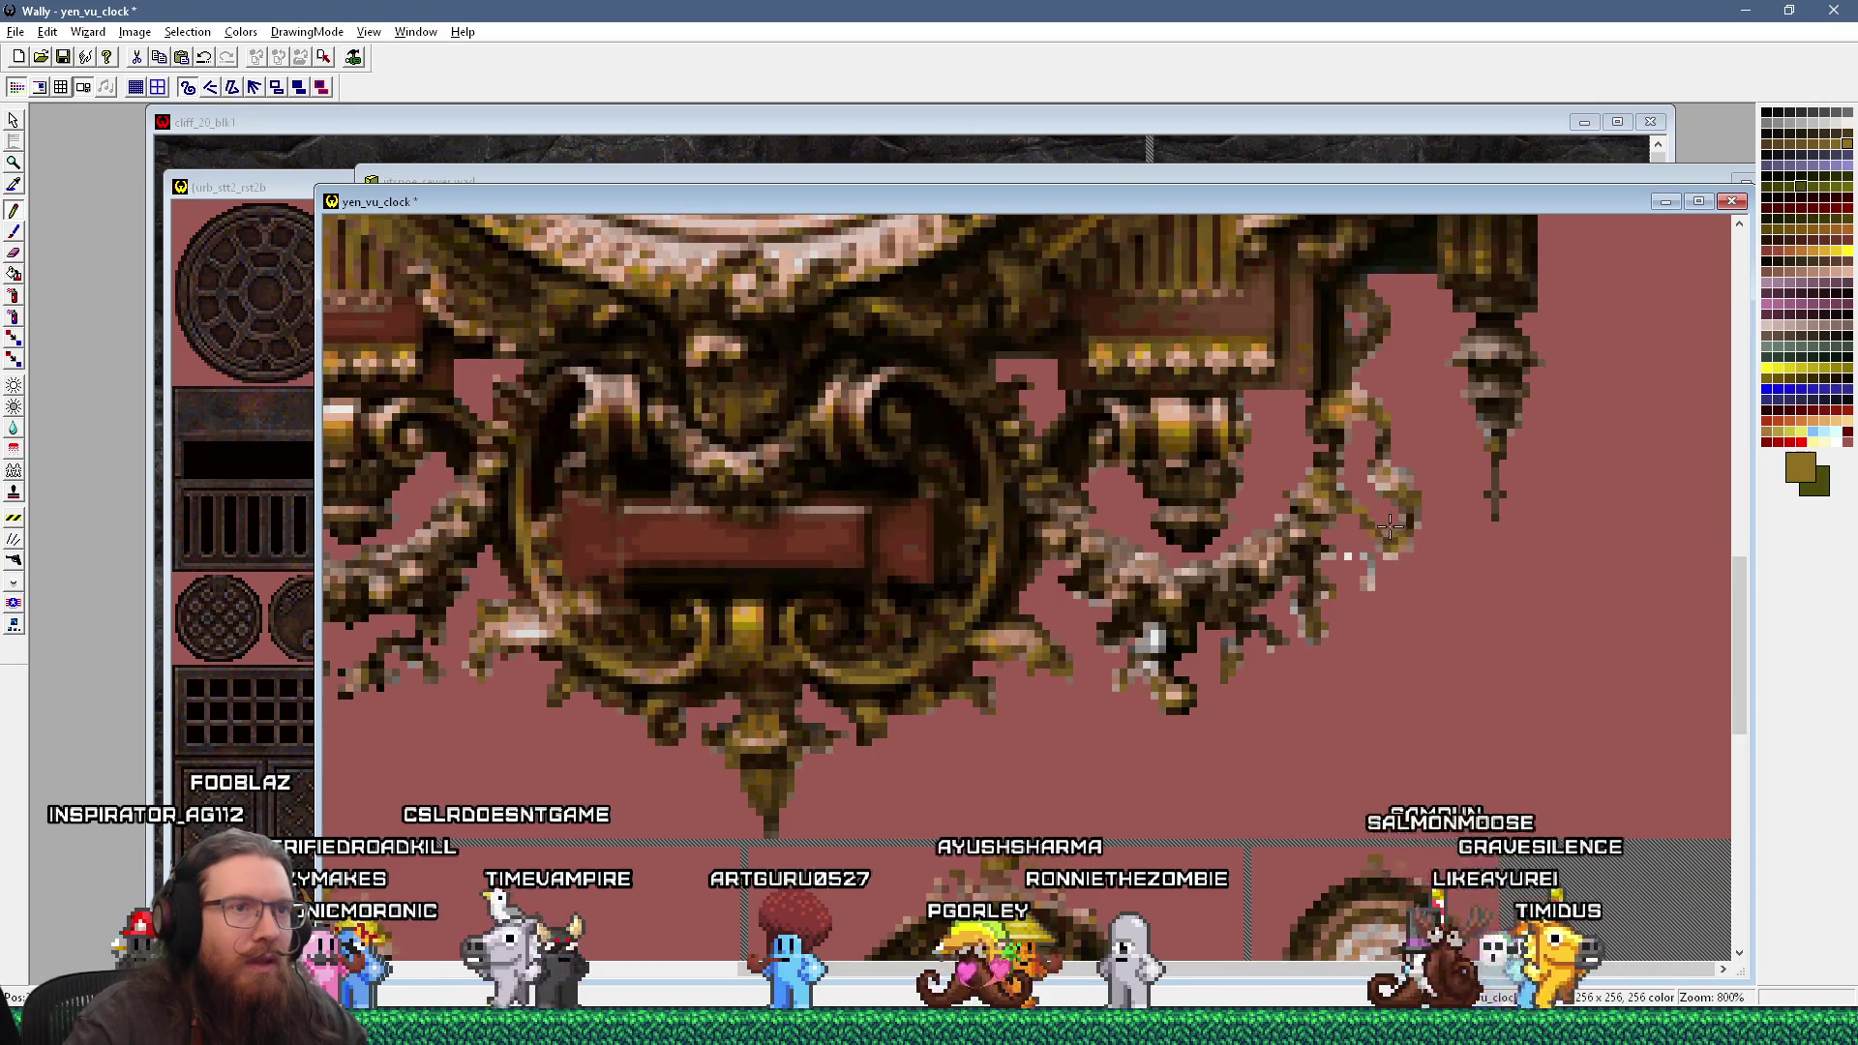
key(alt+Tab)
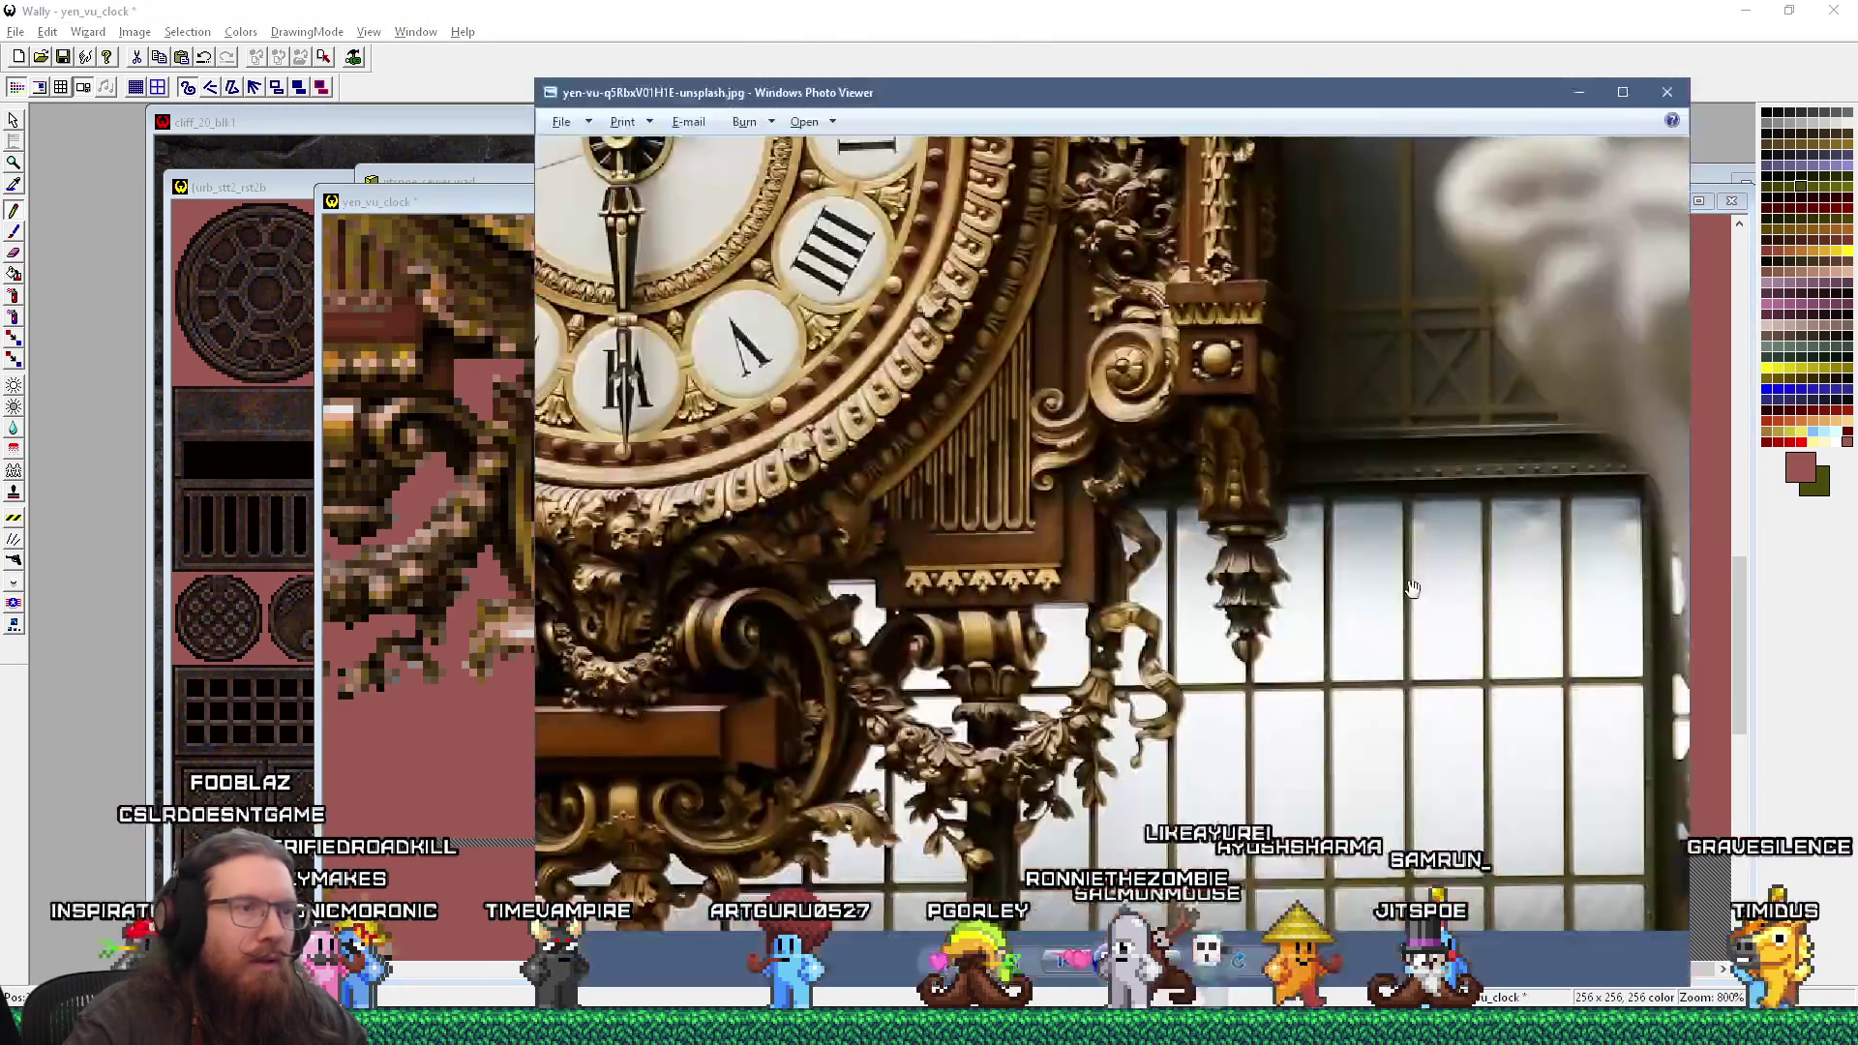
key(alt+Tab)
click(1399, 533)
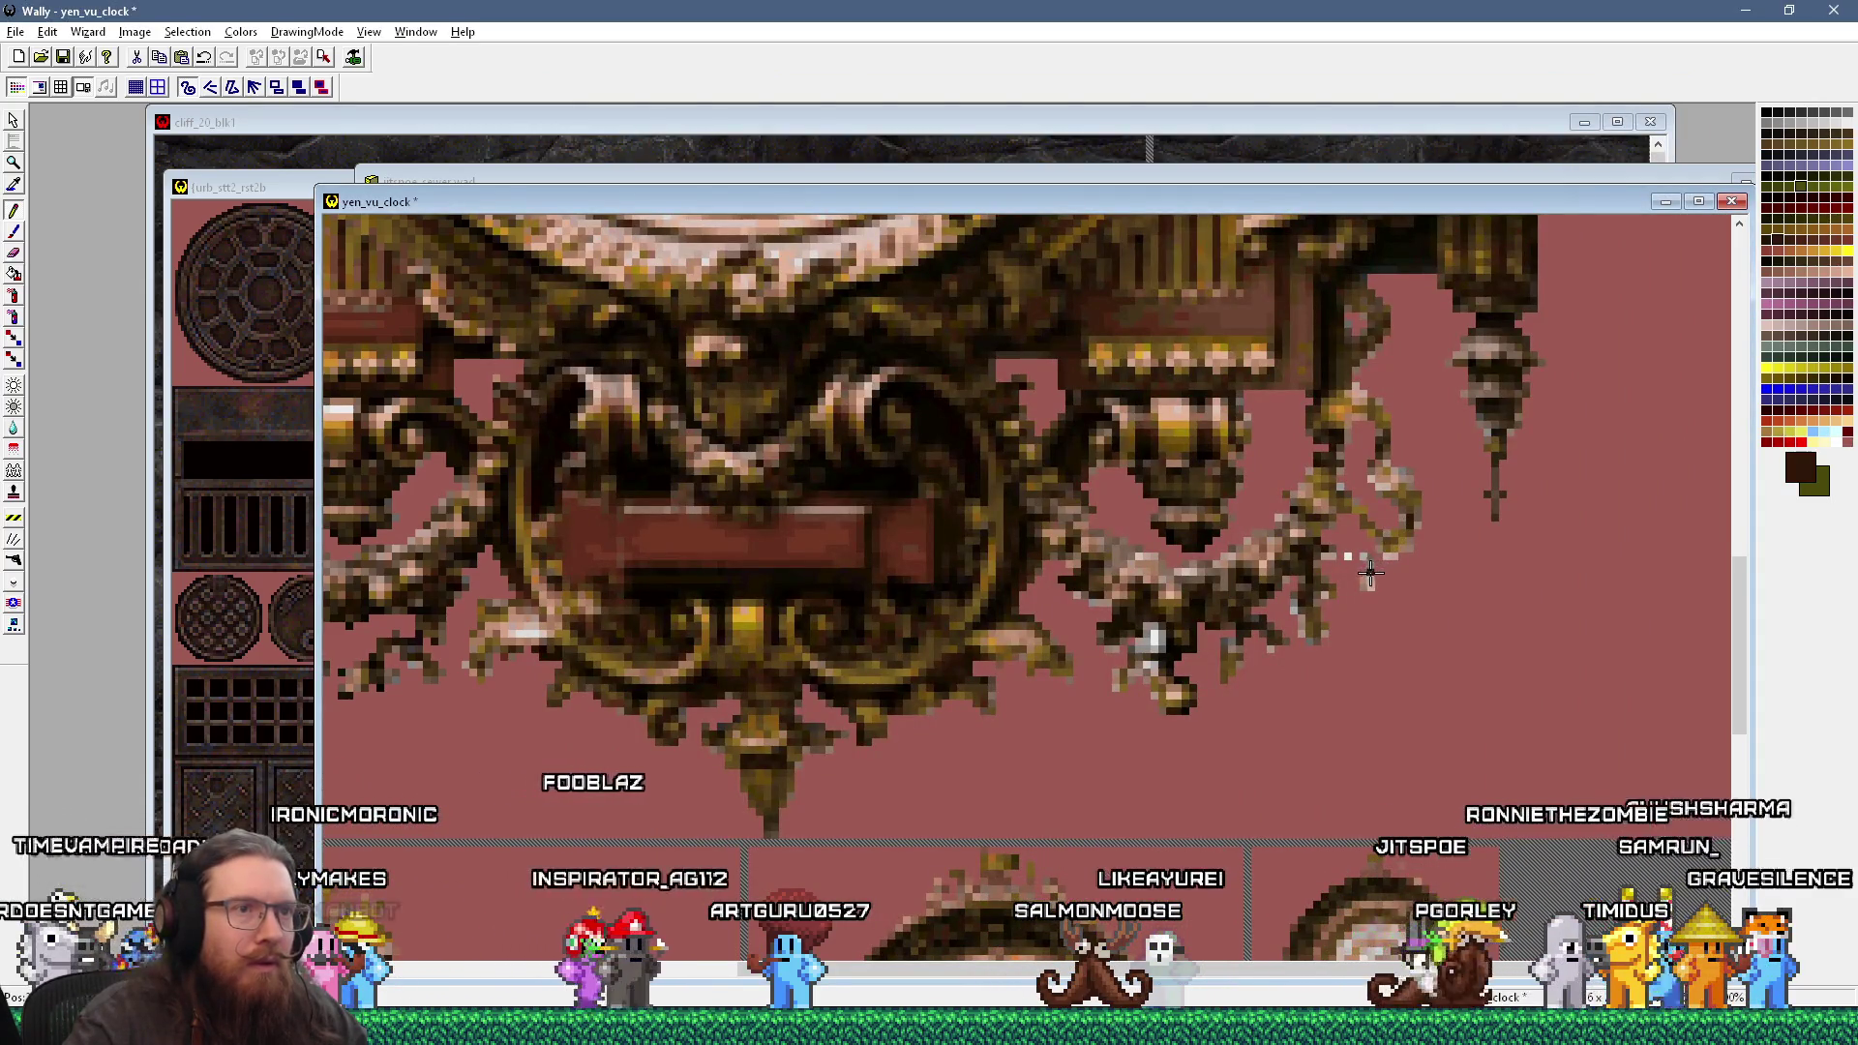
click(1379, 544)
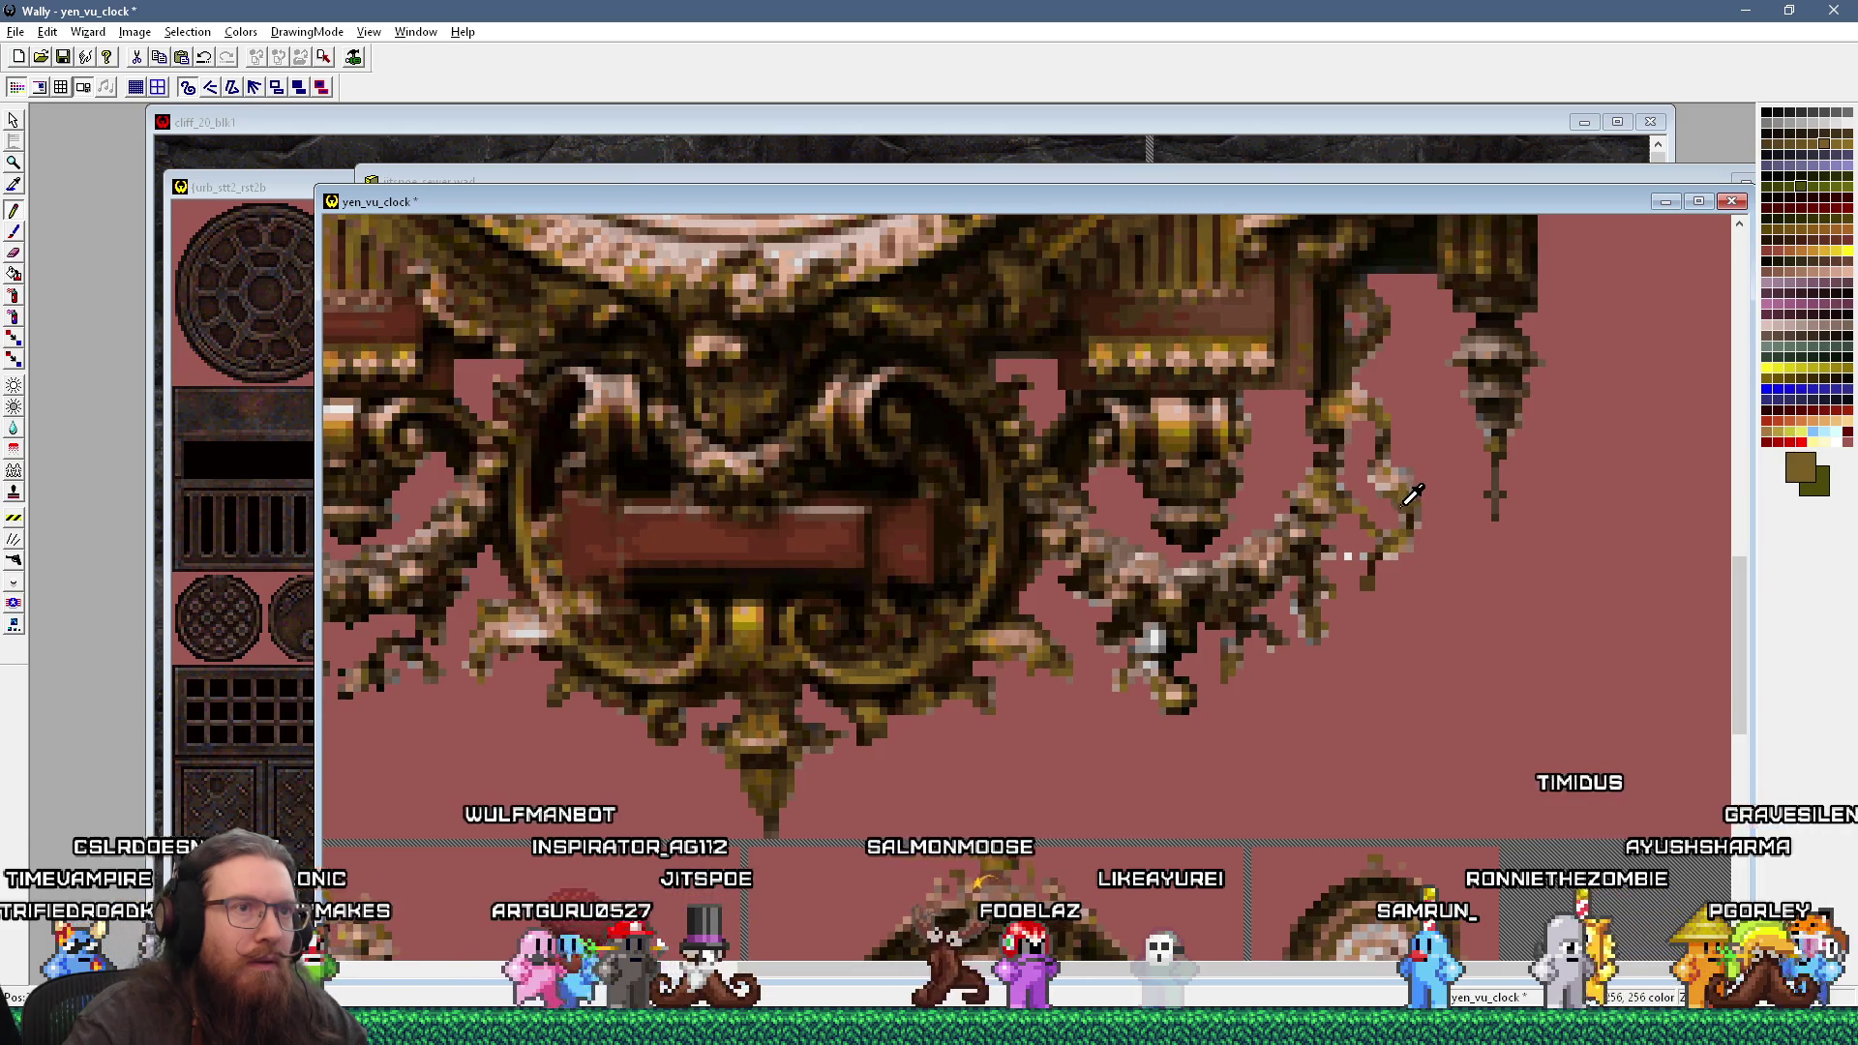
click(1368, 421)
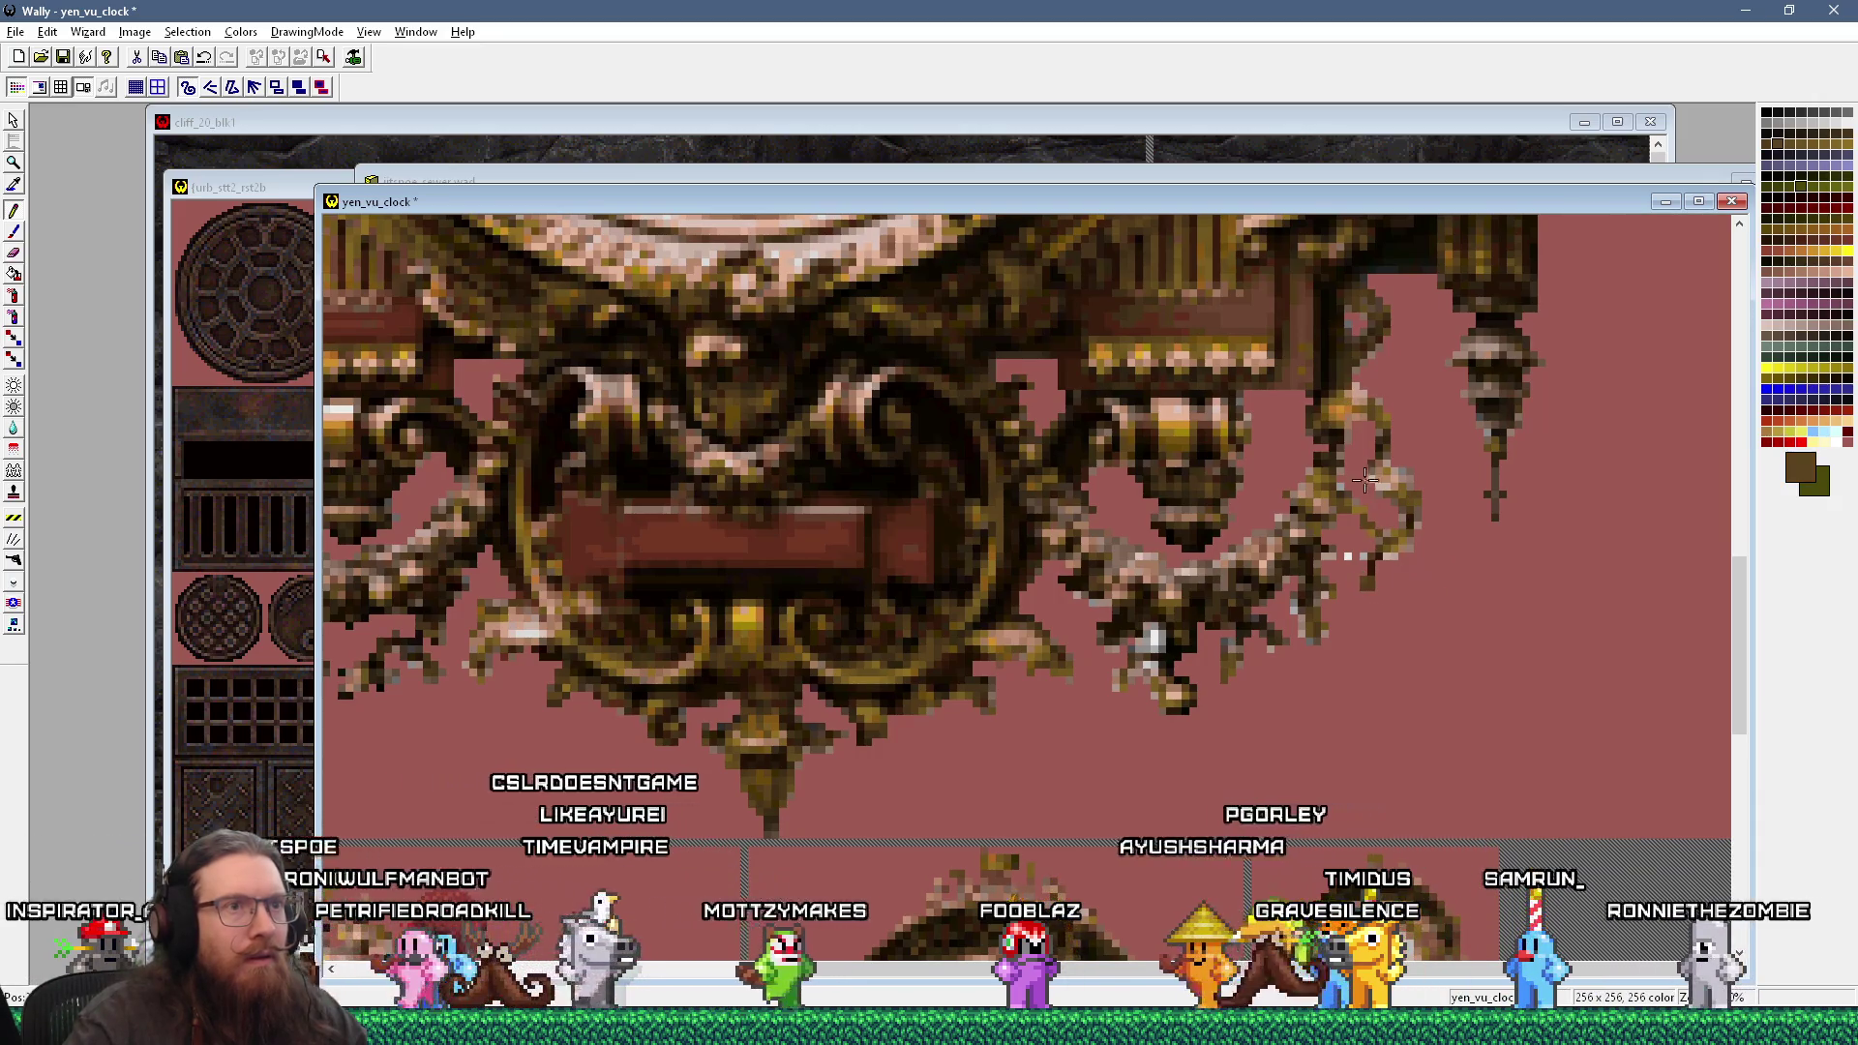
Step: Sample mauve-pink and then dark brown from the texture, comparing against the reference photo
key(alt+Tab)
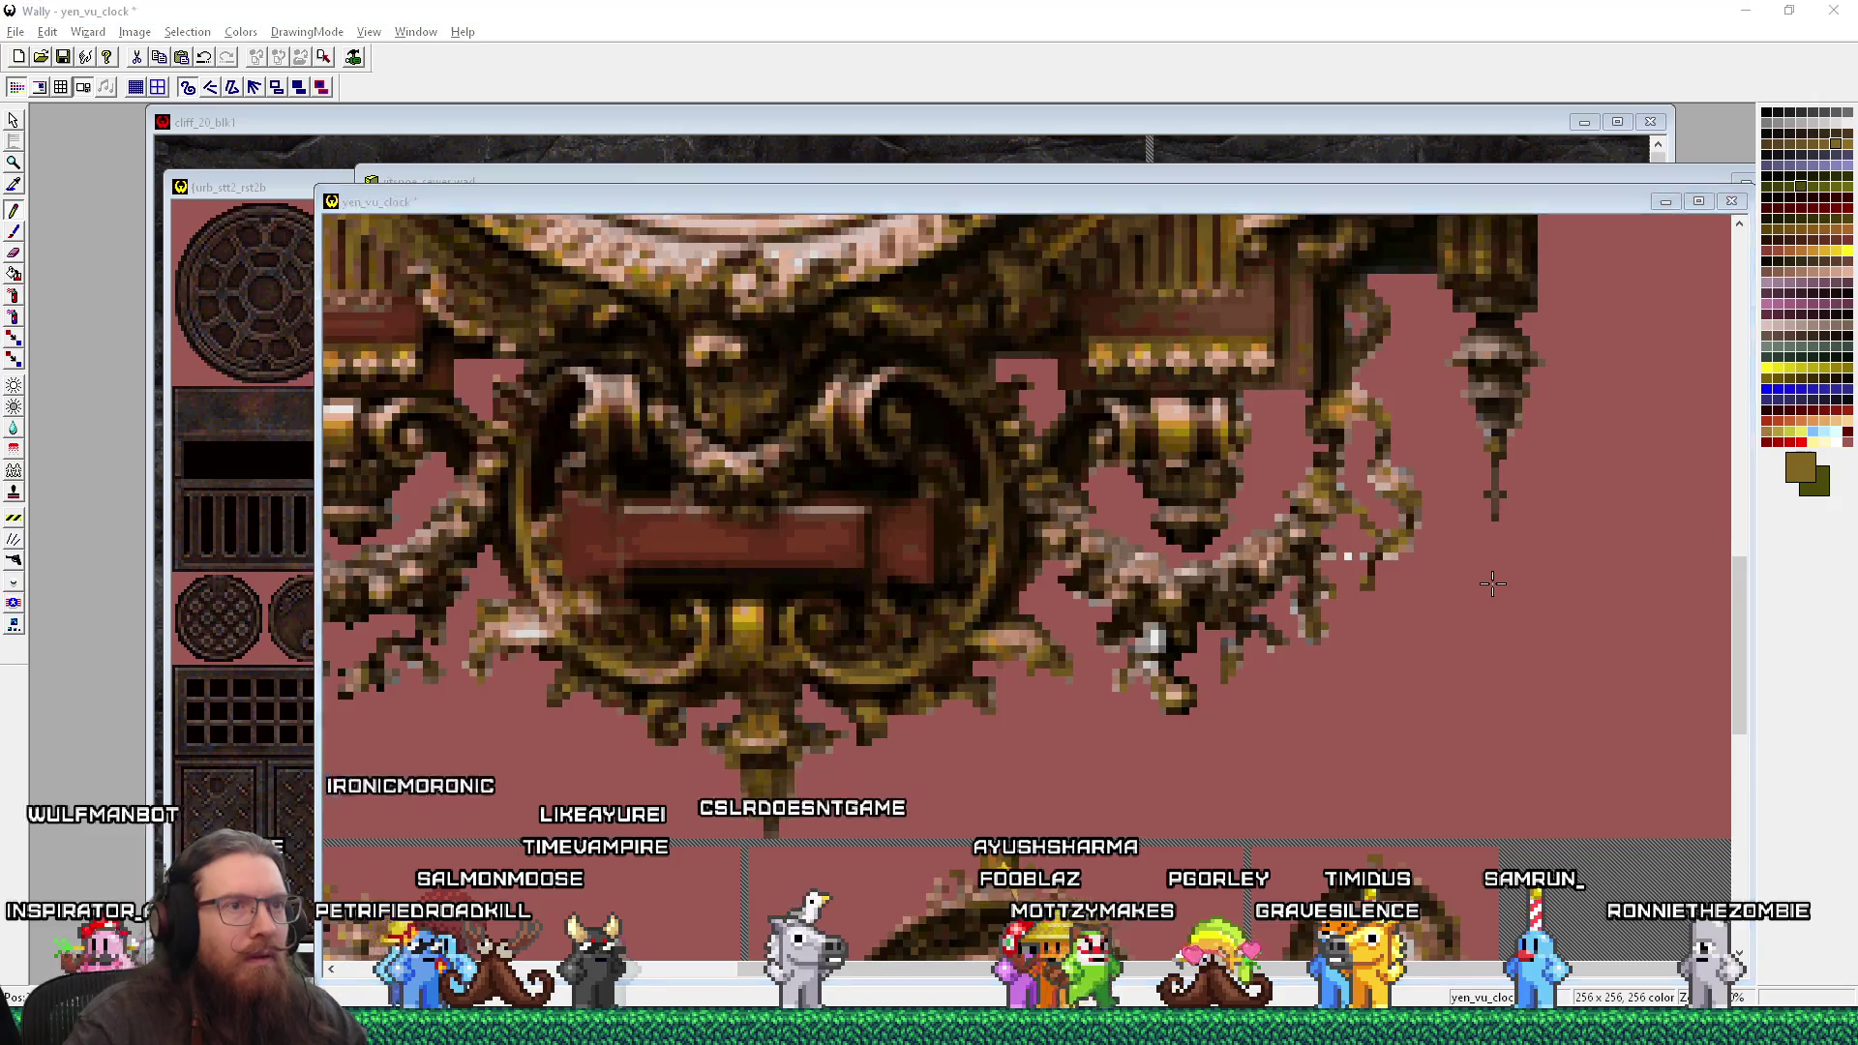
key(alt+Tab)
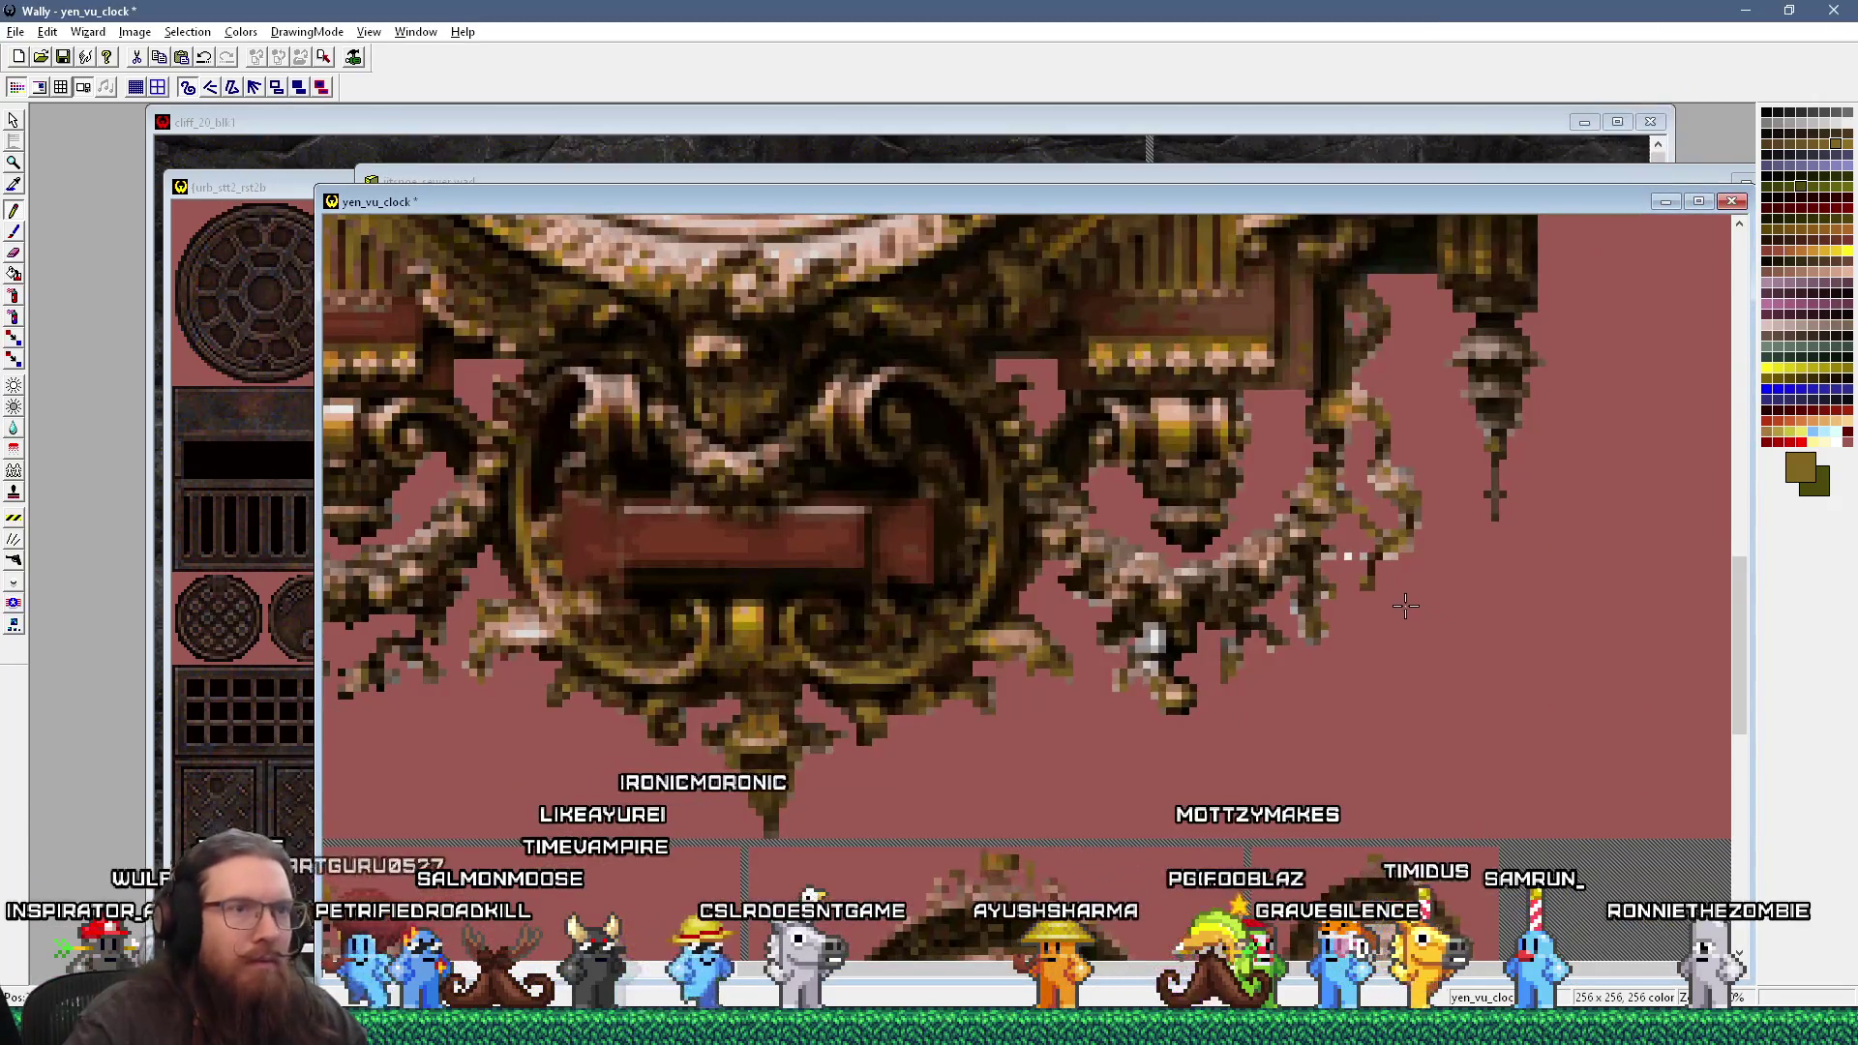
key(alt+Tab)
key(alt+Tab)
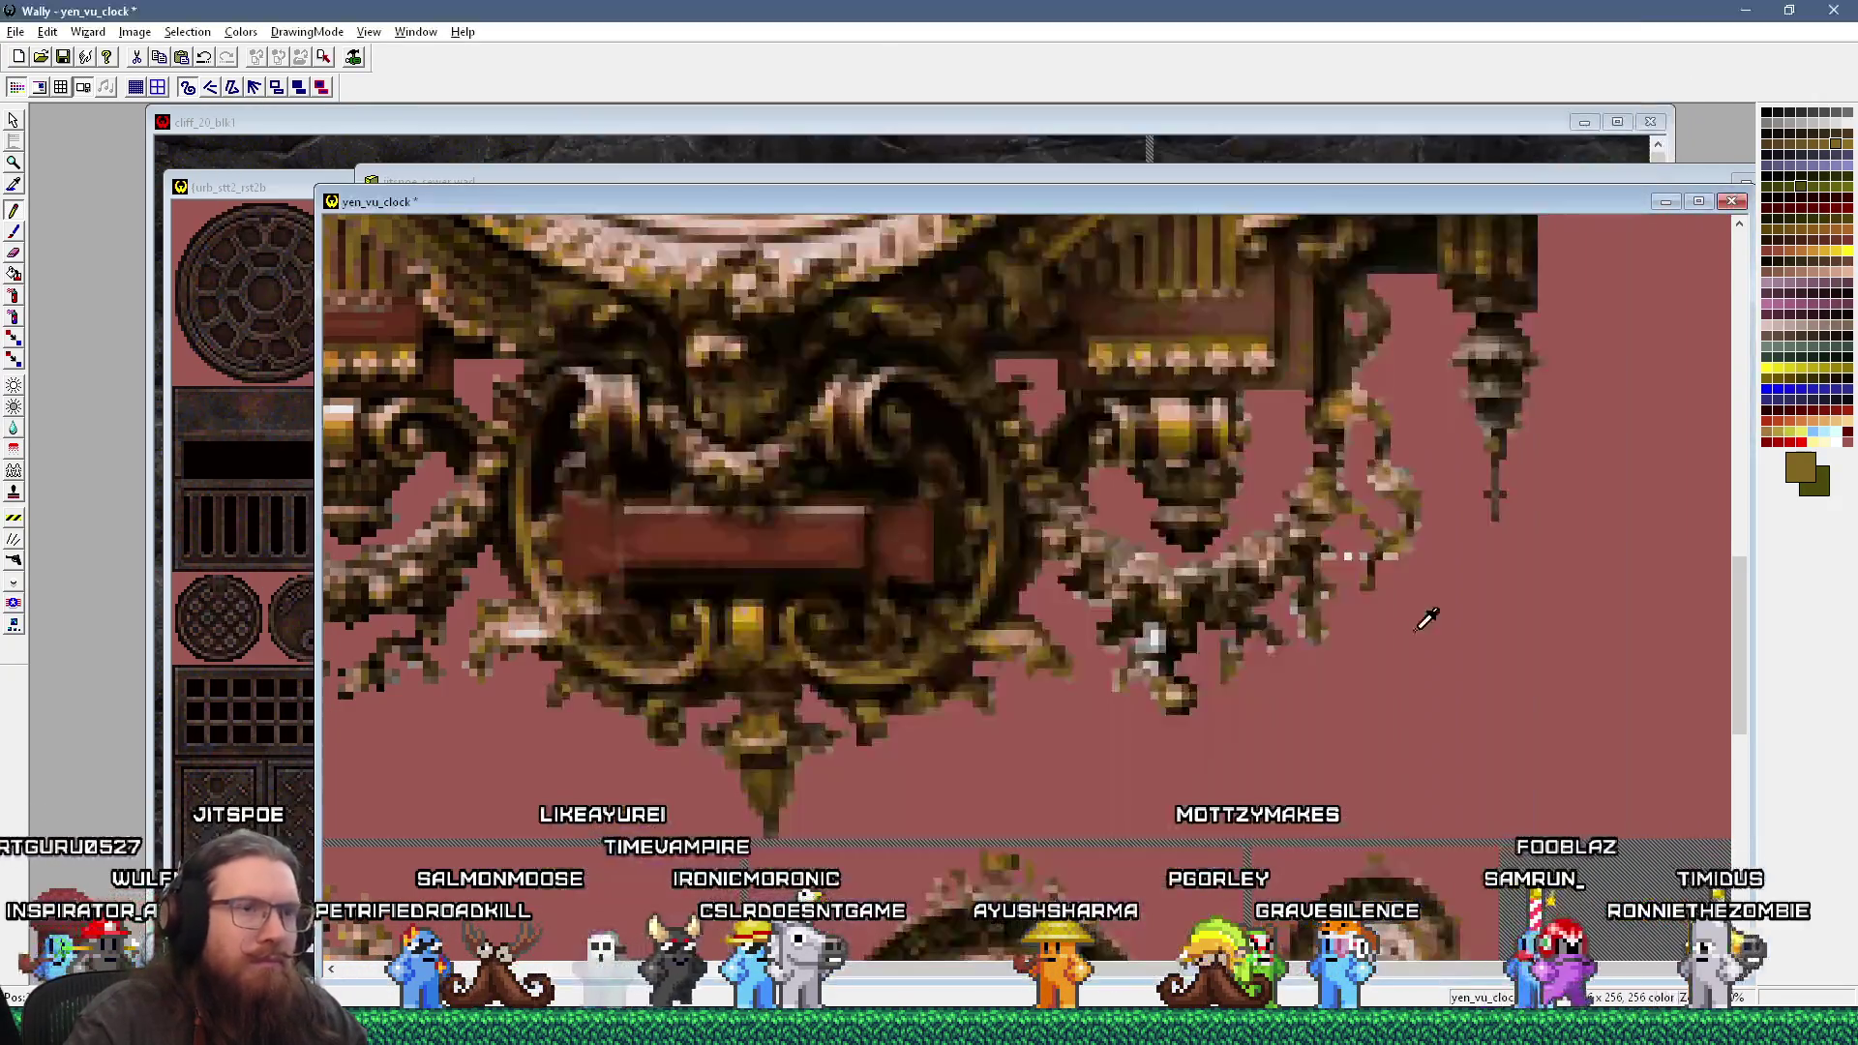
click(1360, 558)
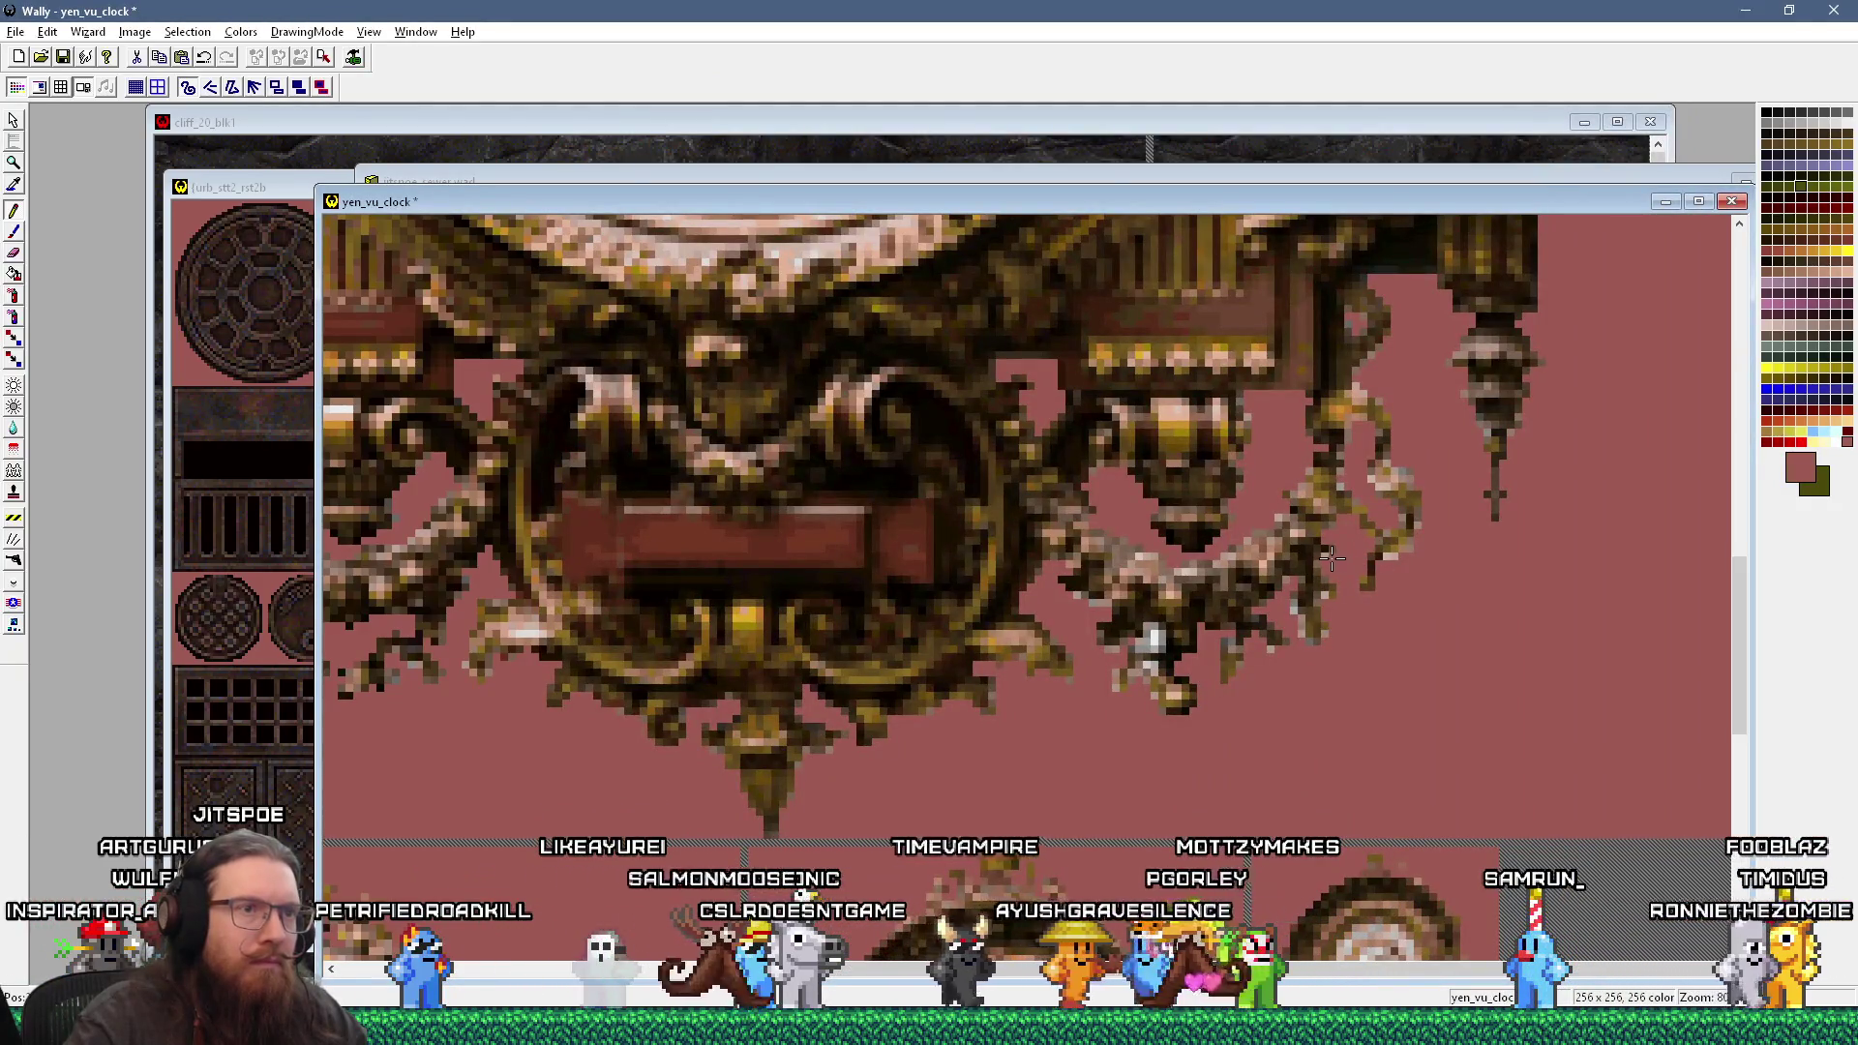
key(alt+Tab)
key(alt+Tab)
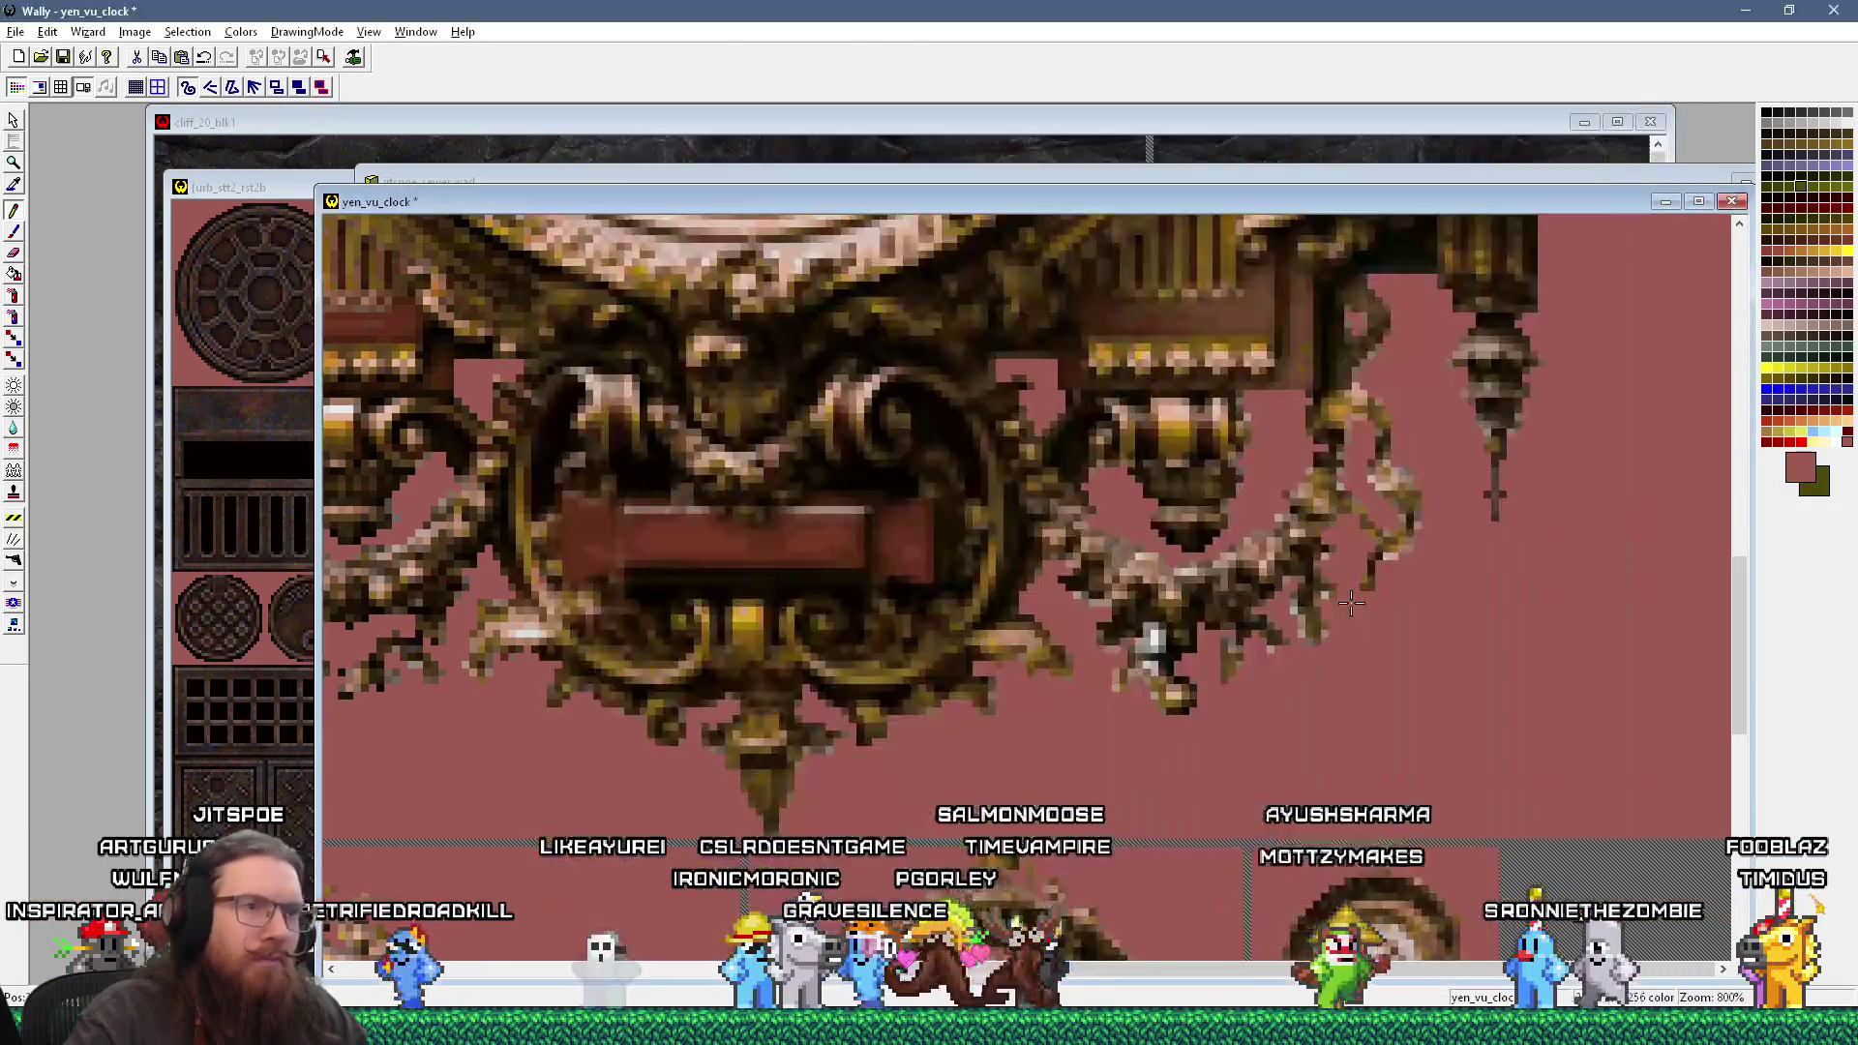
key(alt+Tab)
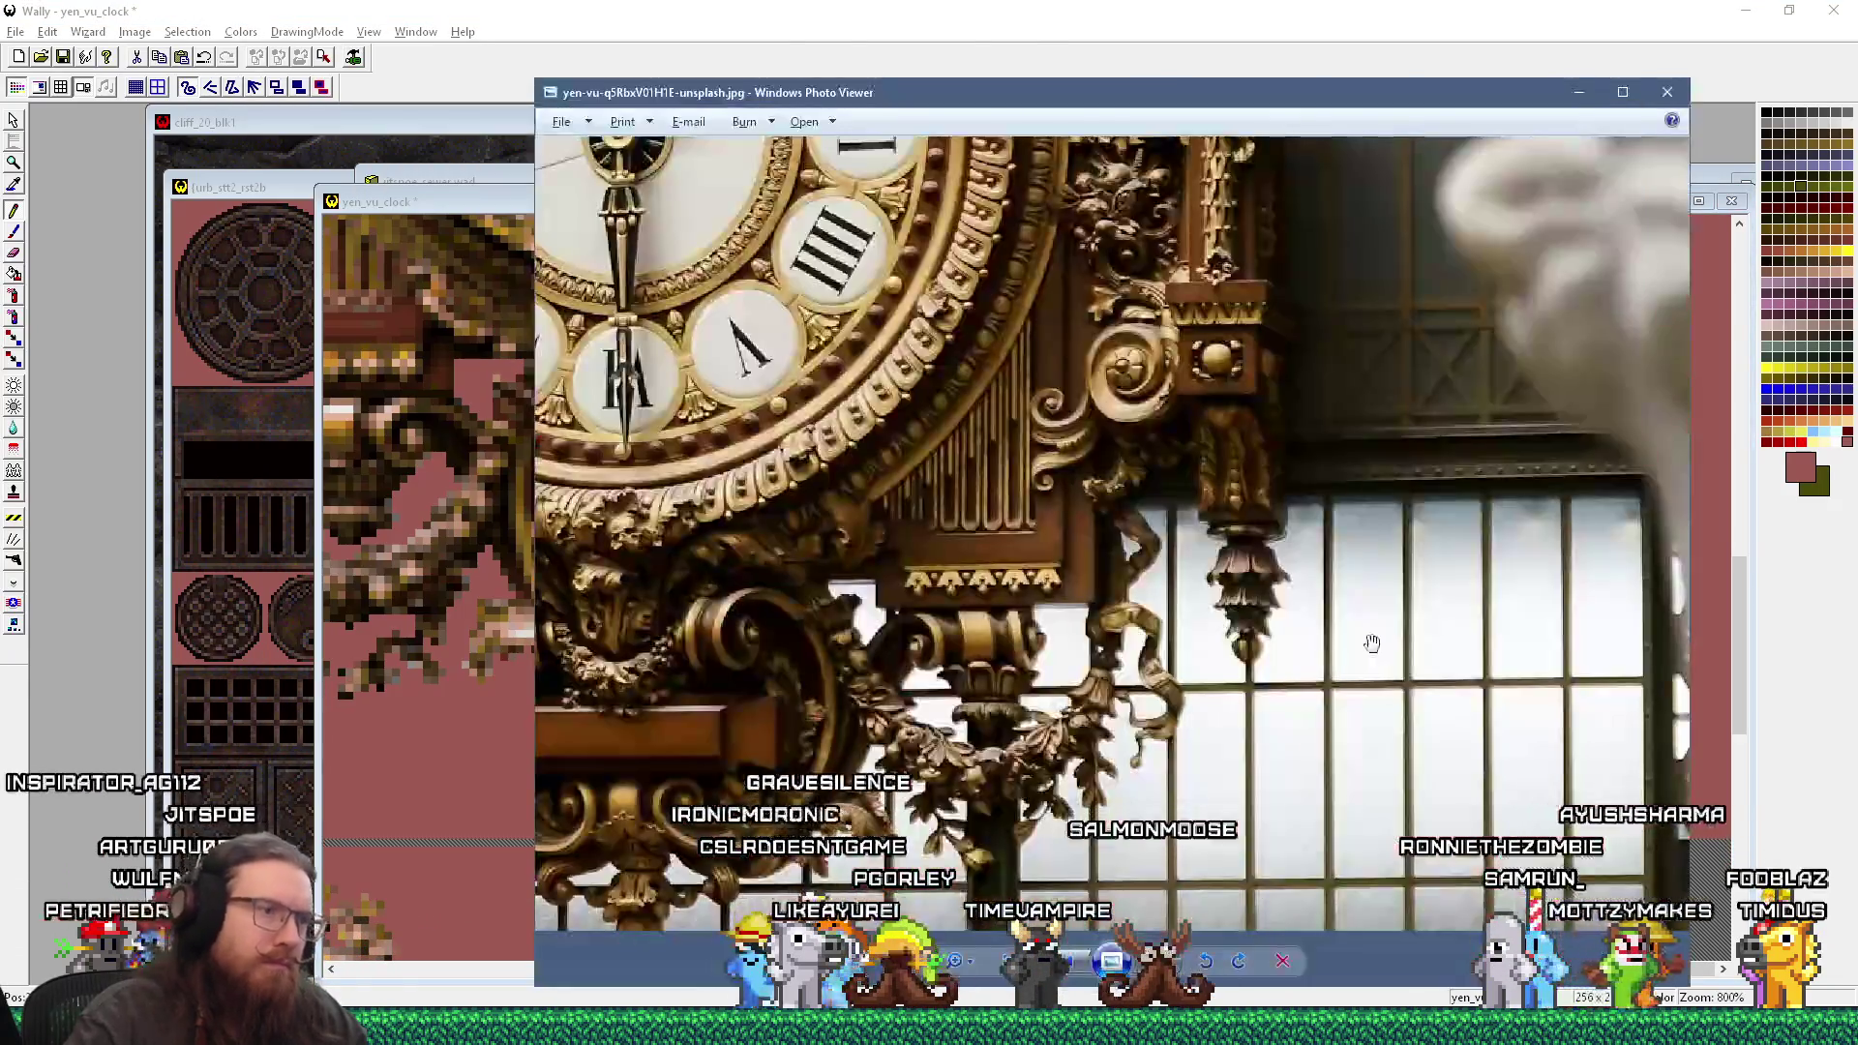
key(alt+Tab)
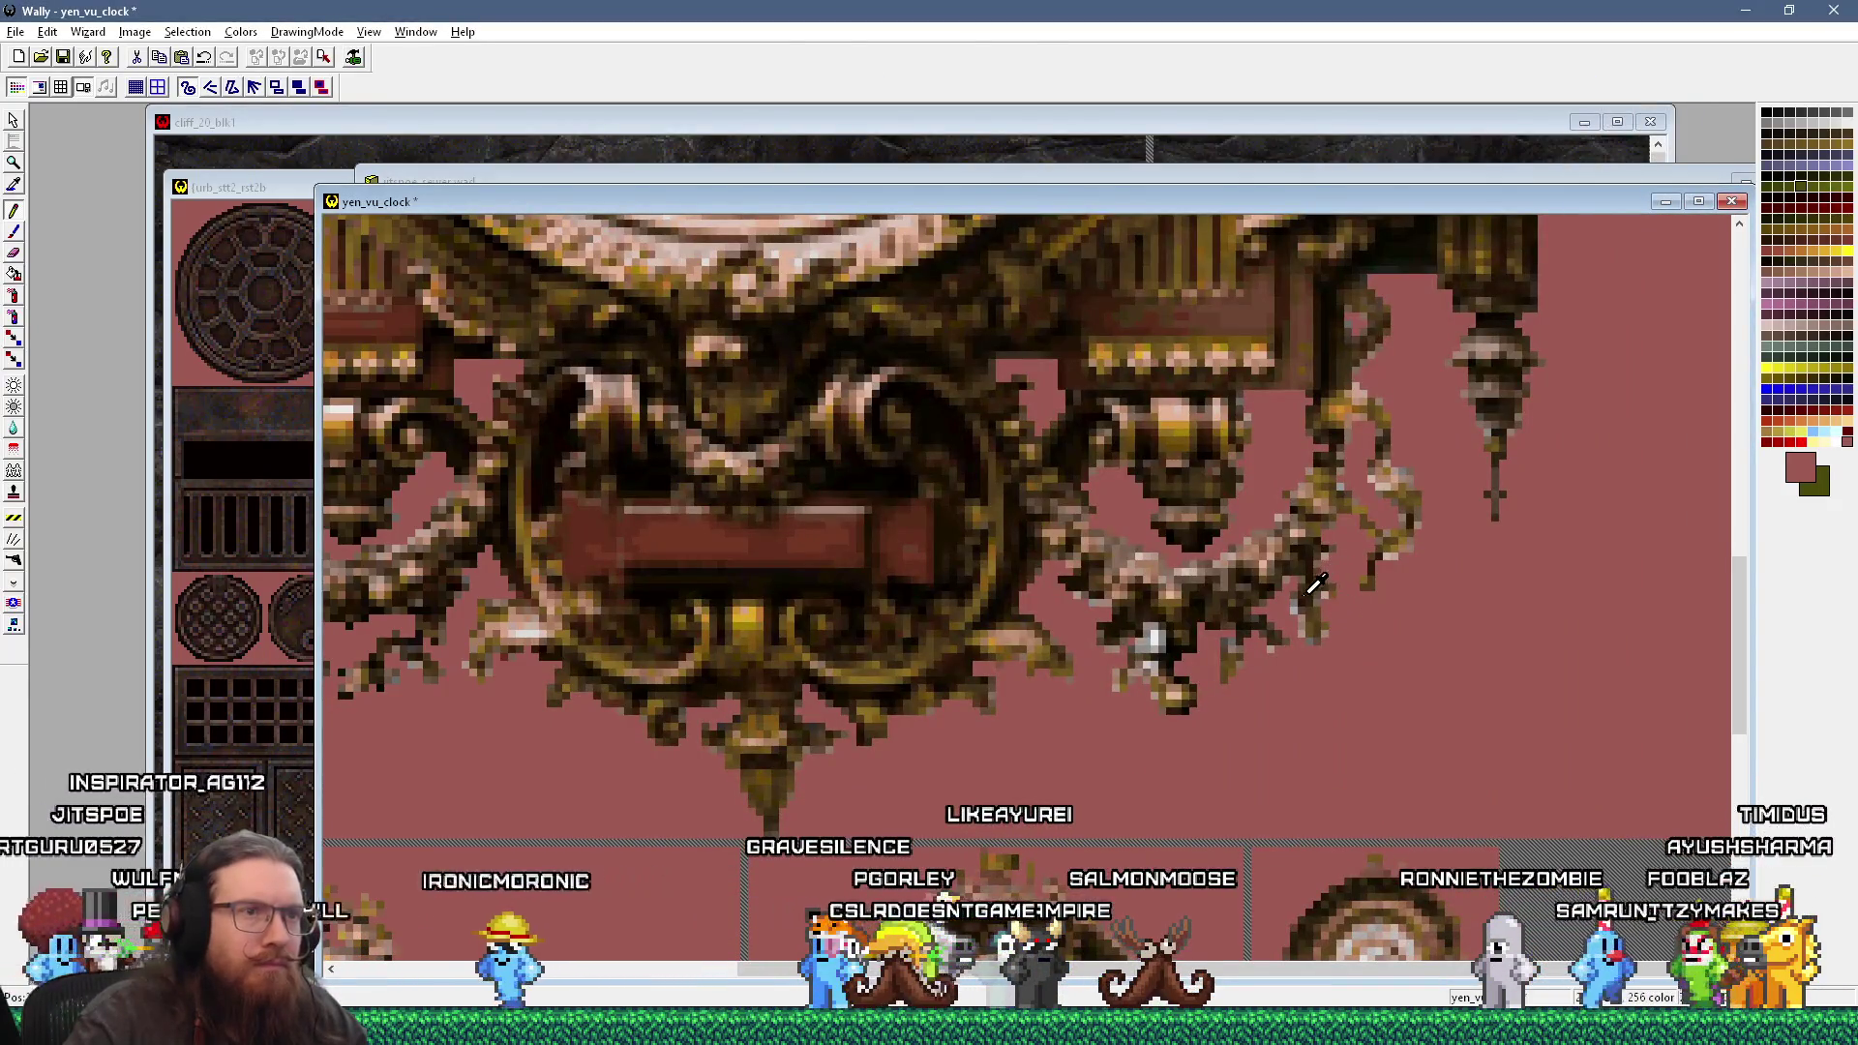
click(1313, 581)
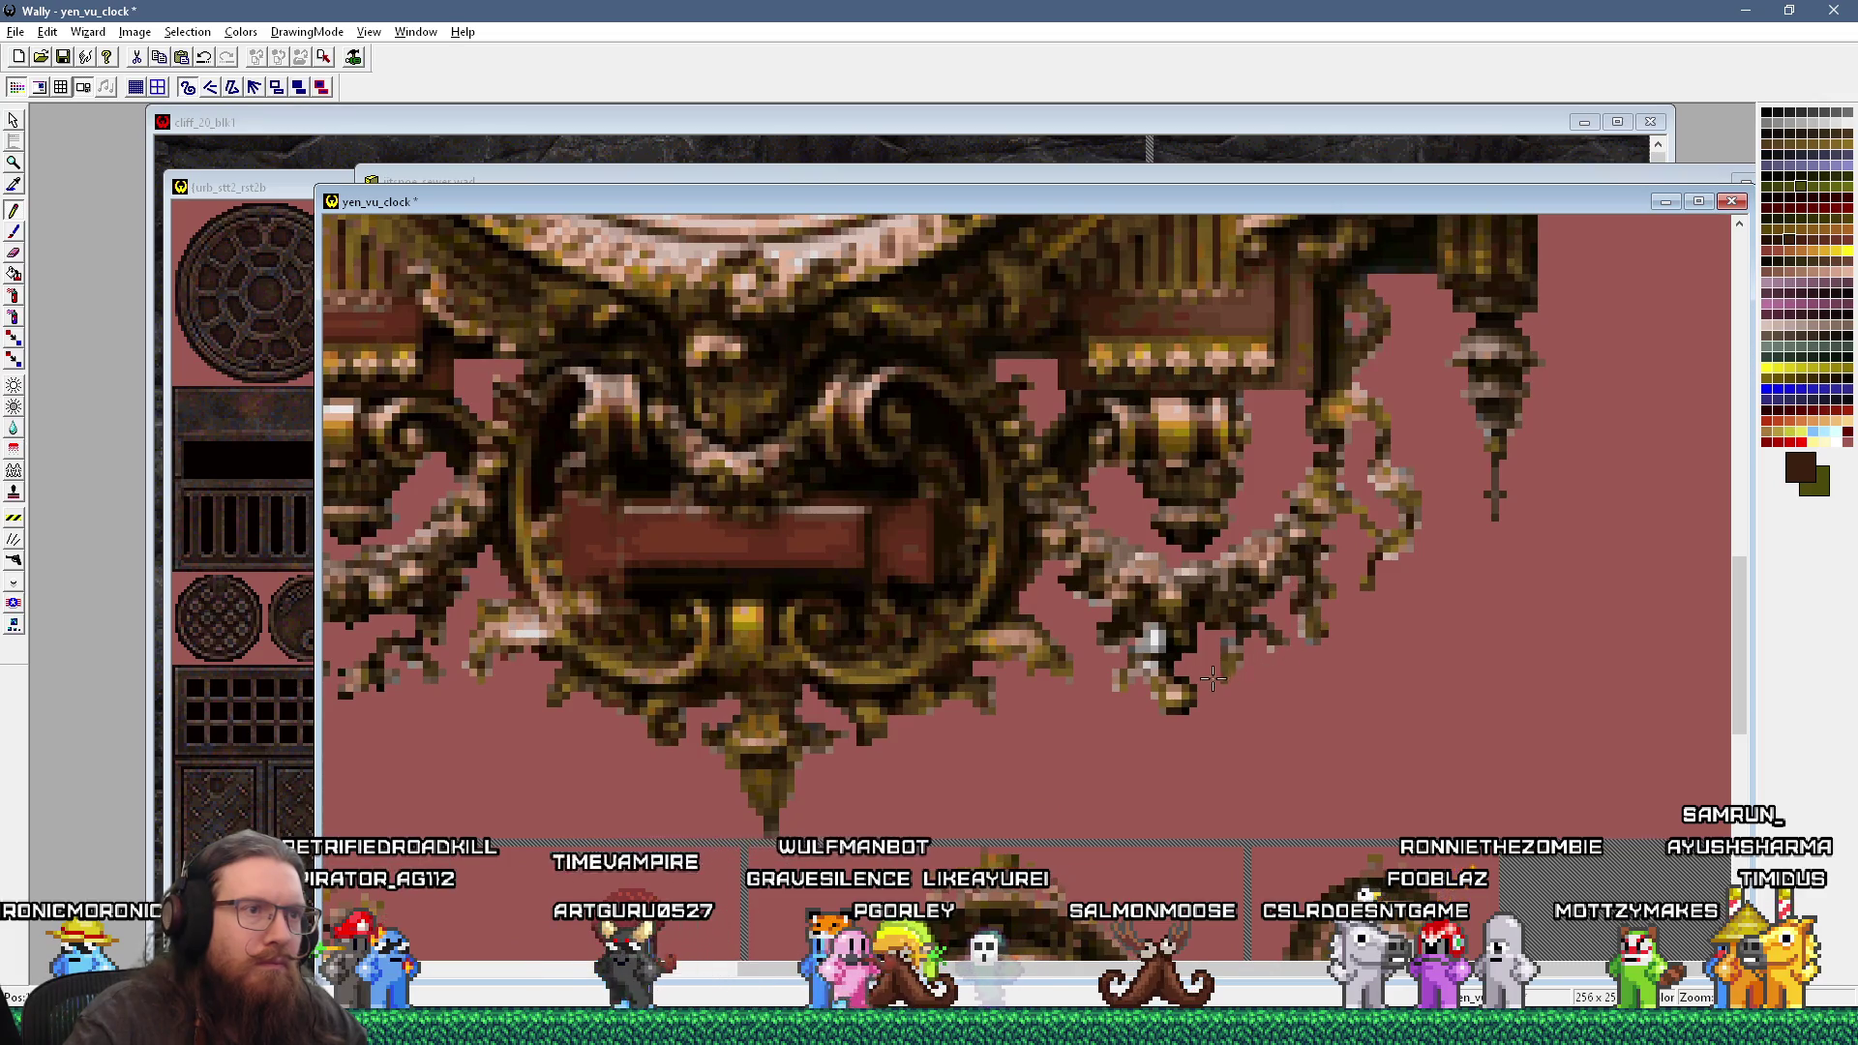
key(alt+Tab)
key(alt+Tab)
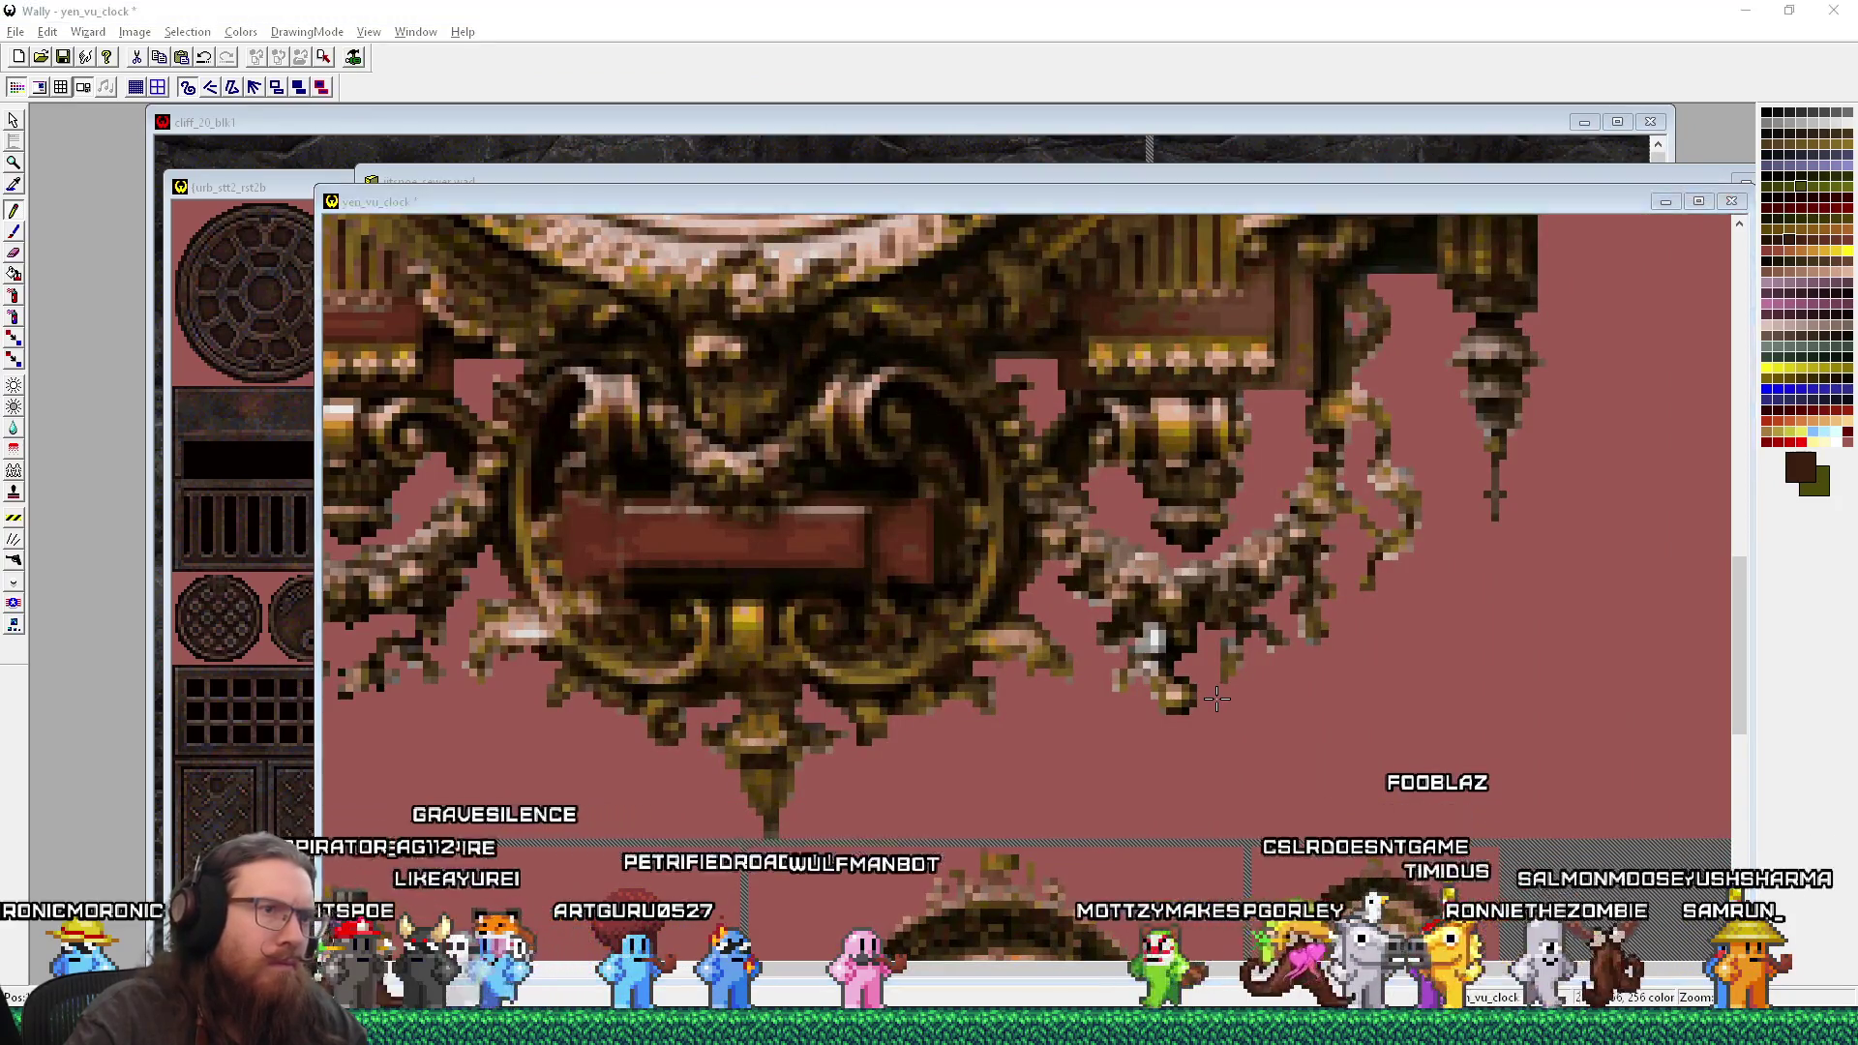
key(alt+Tab)
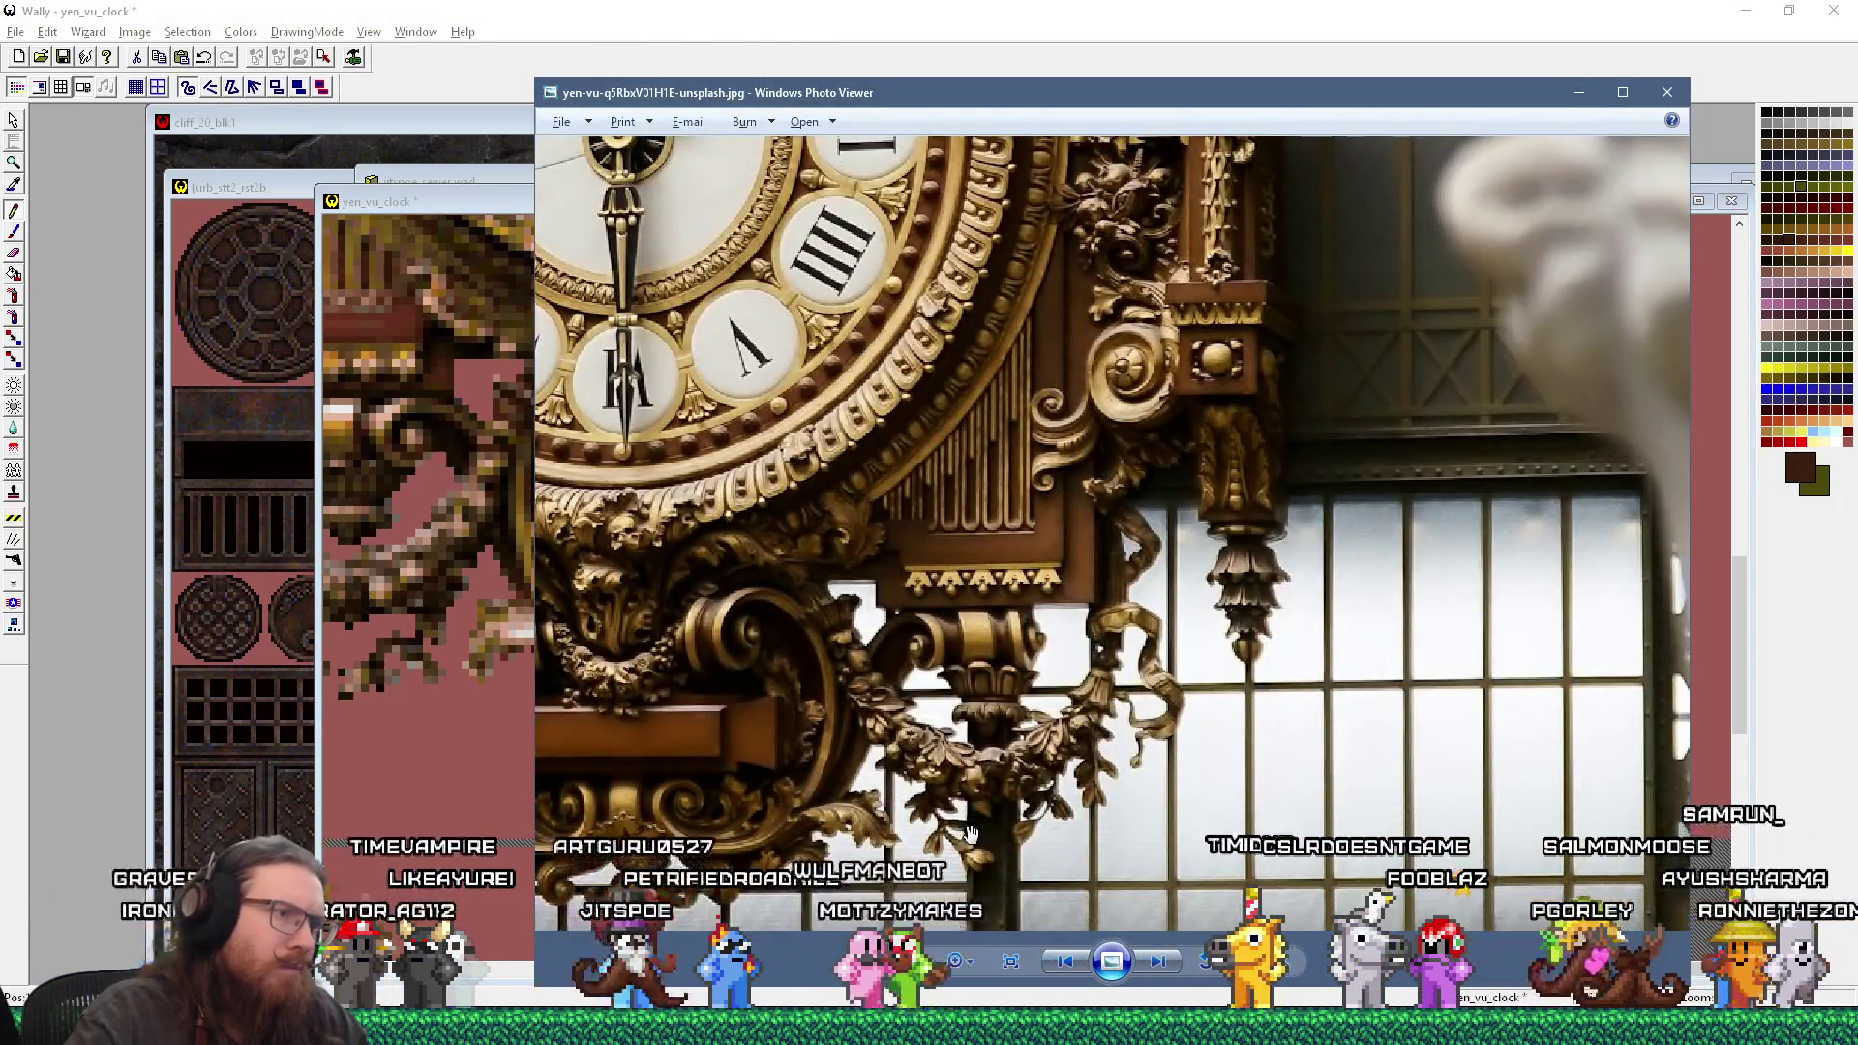
key(alt+Tab)
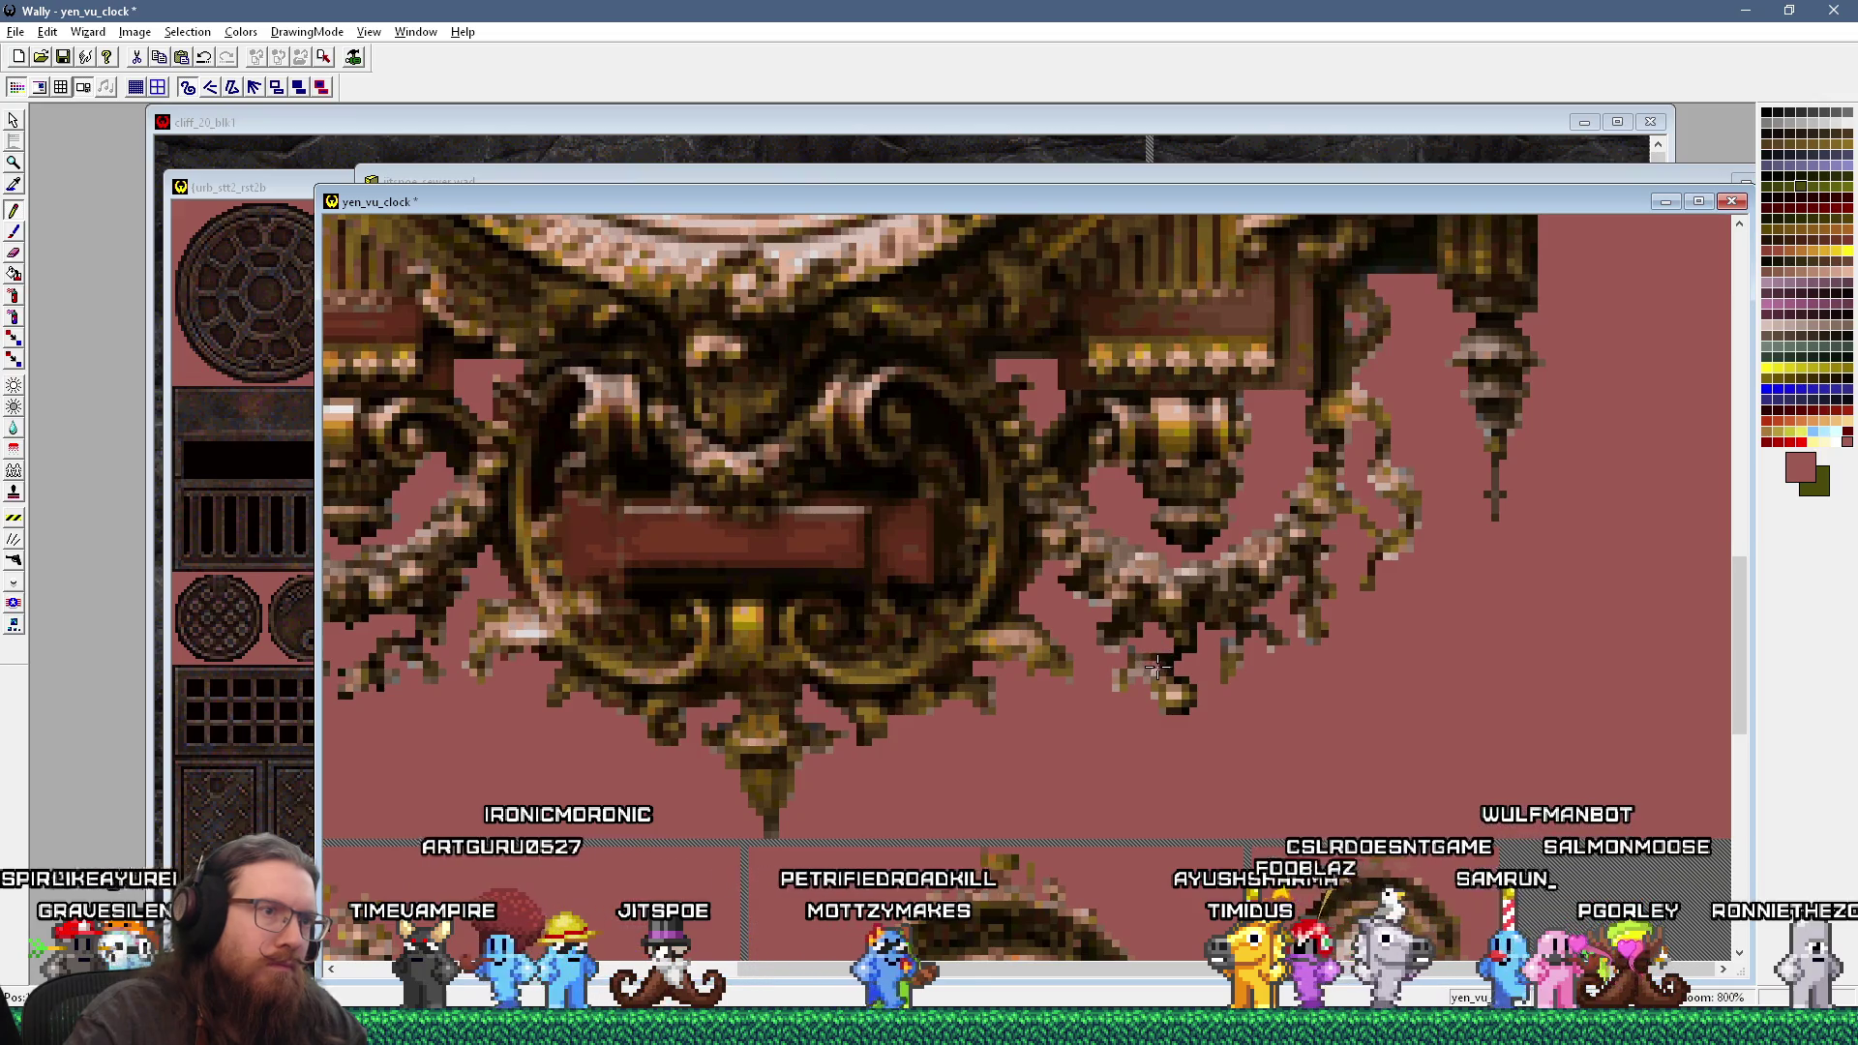
Step: Sample dark brown, olive brown and the pinkish background from the clock pendant, checking the photo
key(alt+Tab)
key(alt+Tab)
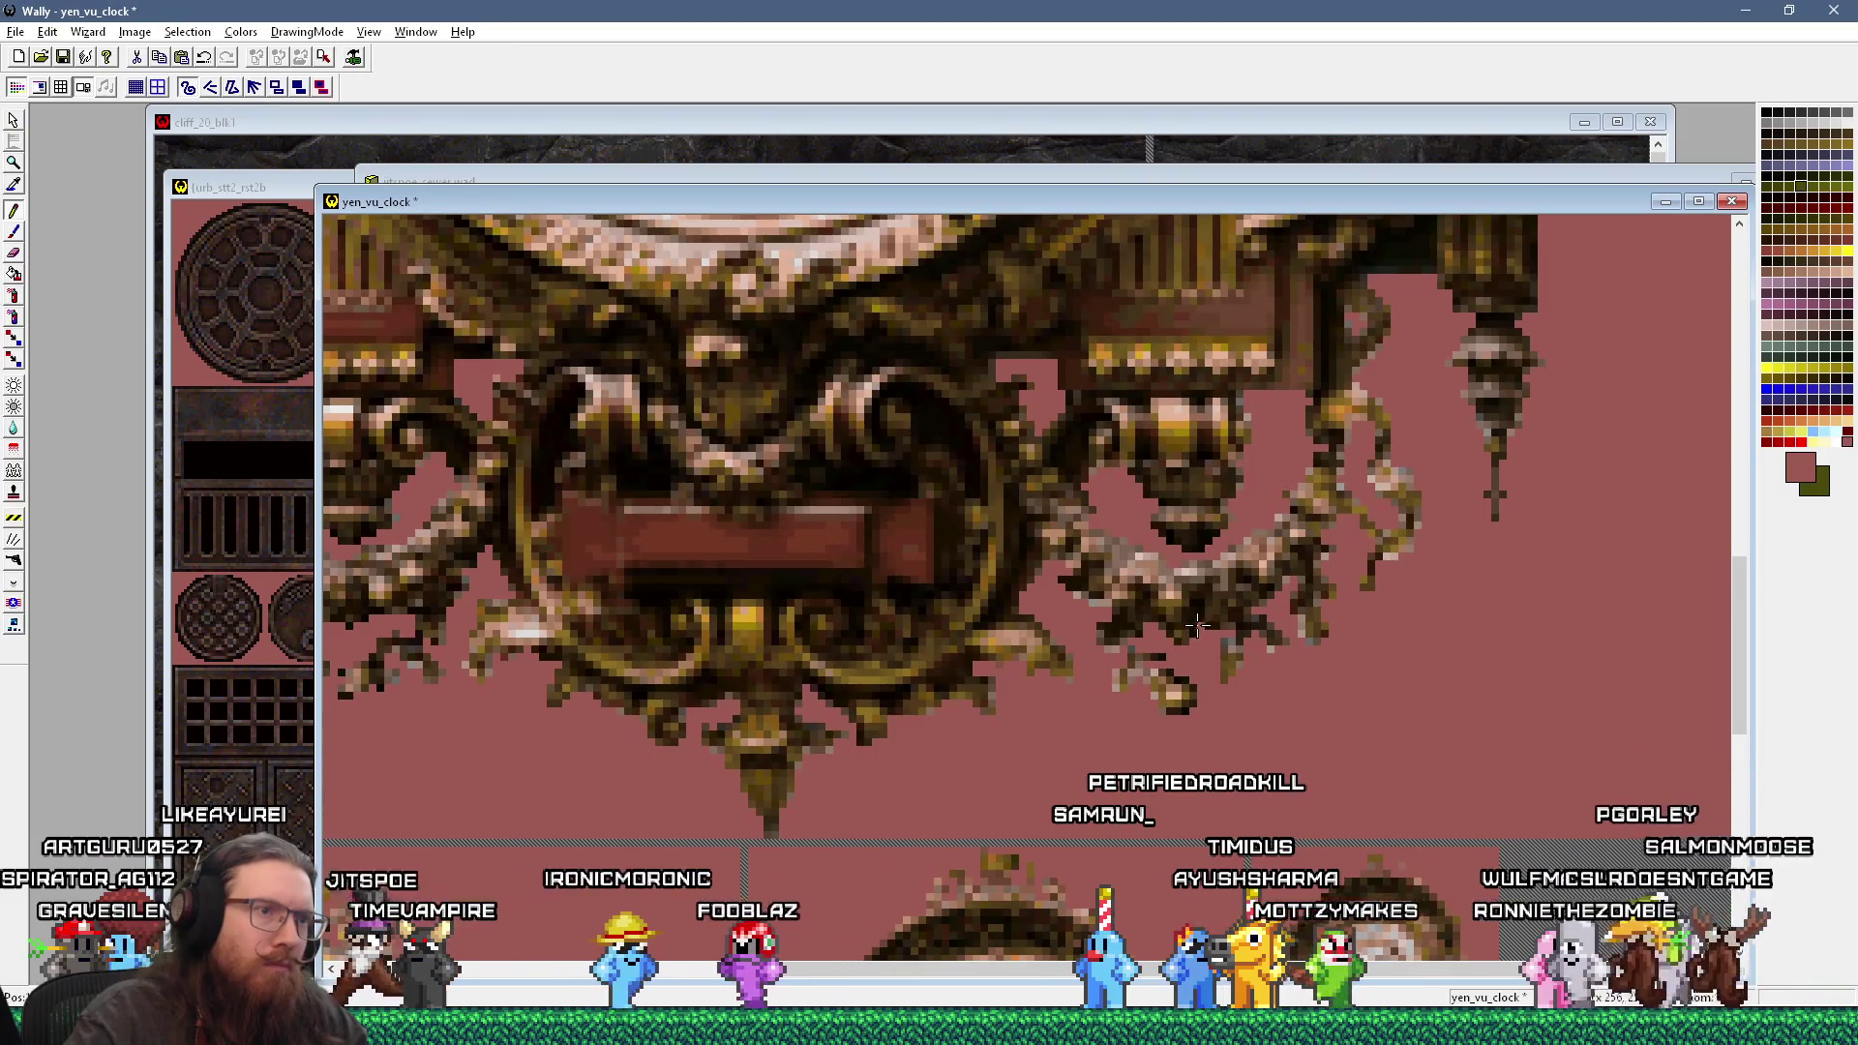
click(1125, 647)
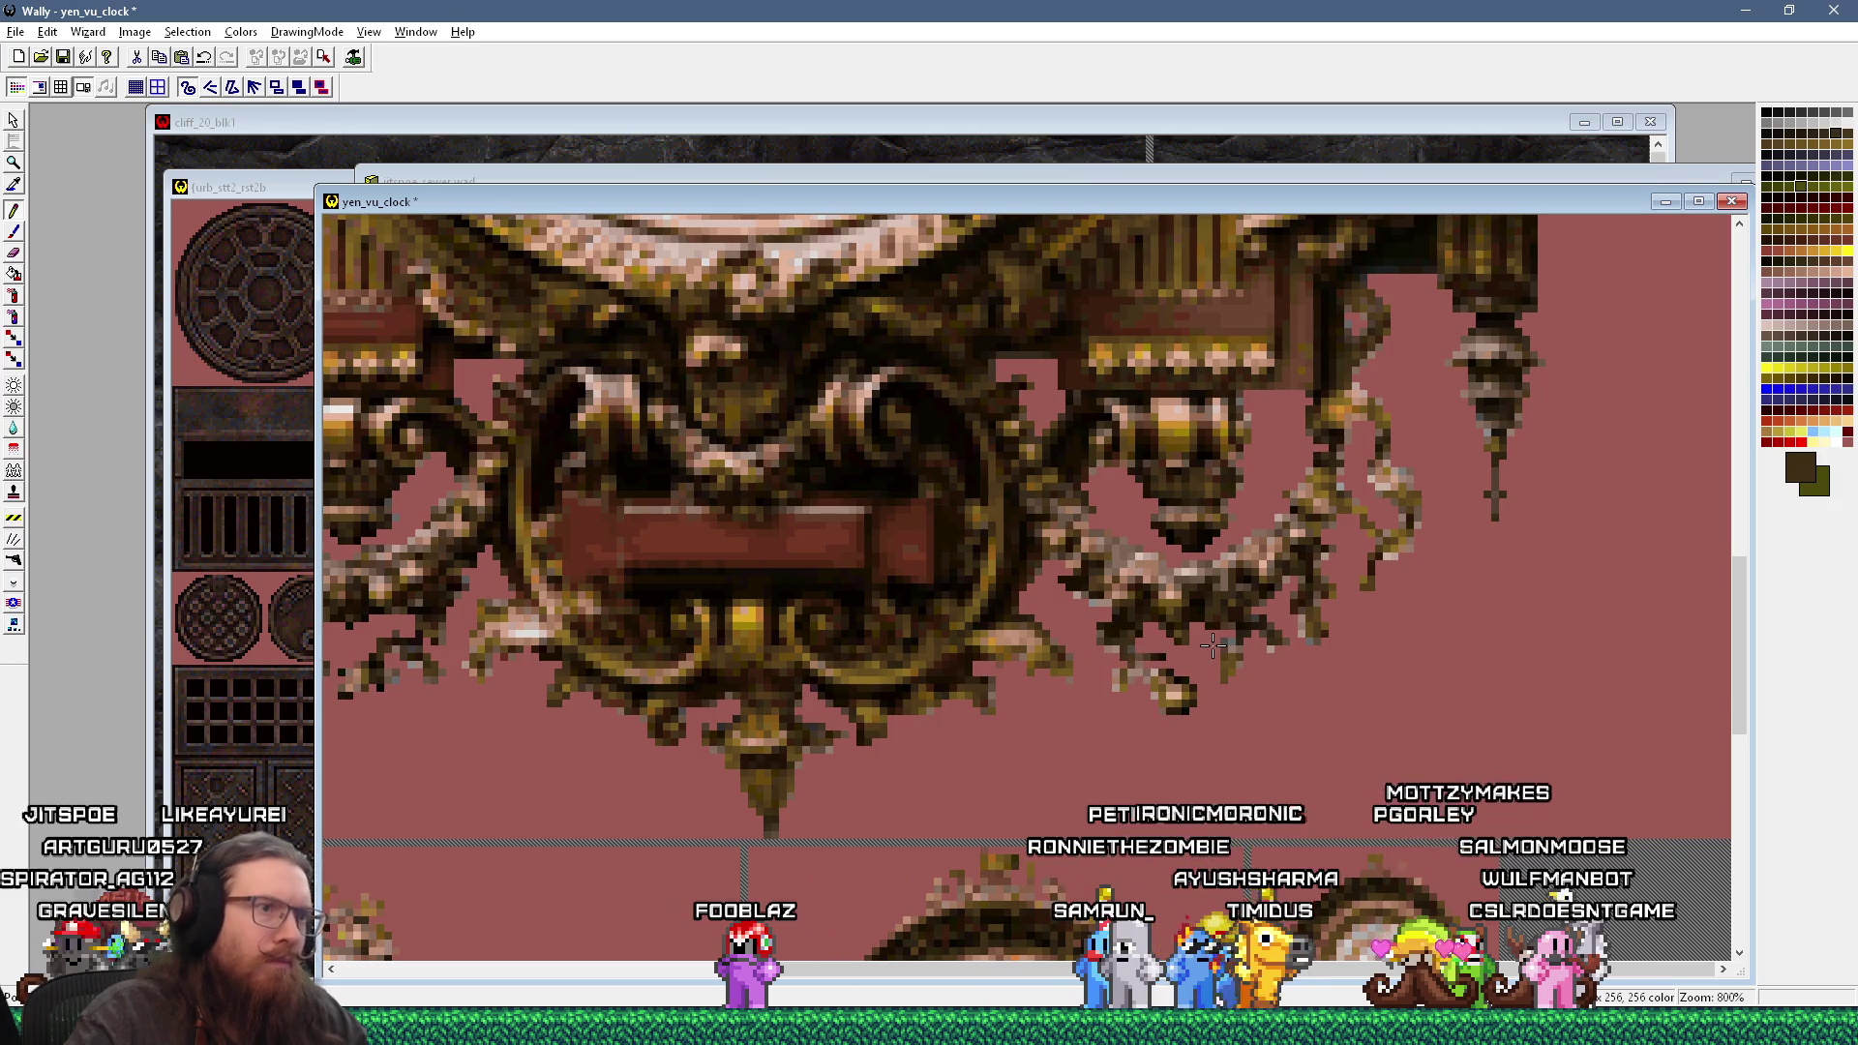
key(alt+Tab)
key(alt+Tab)
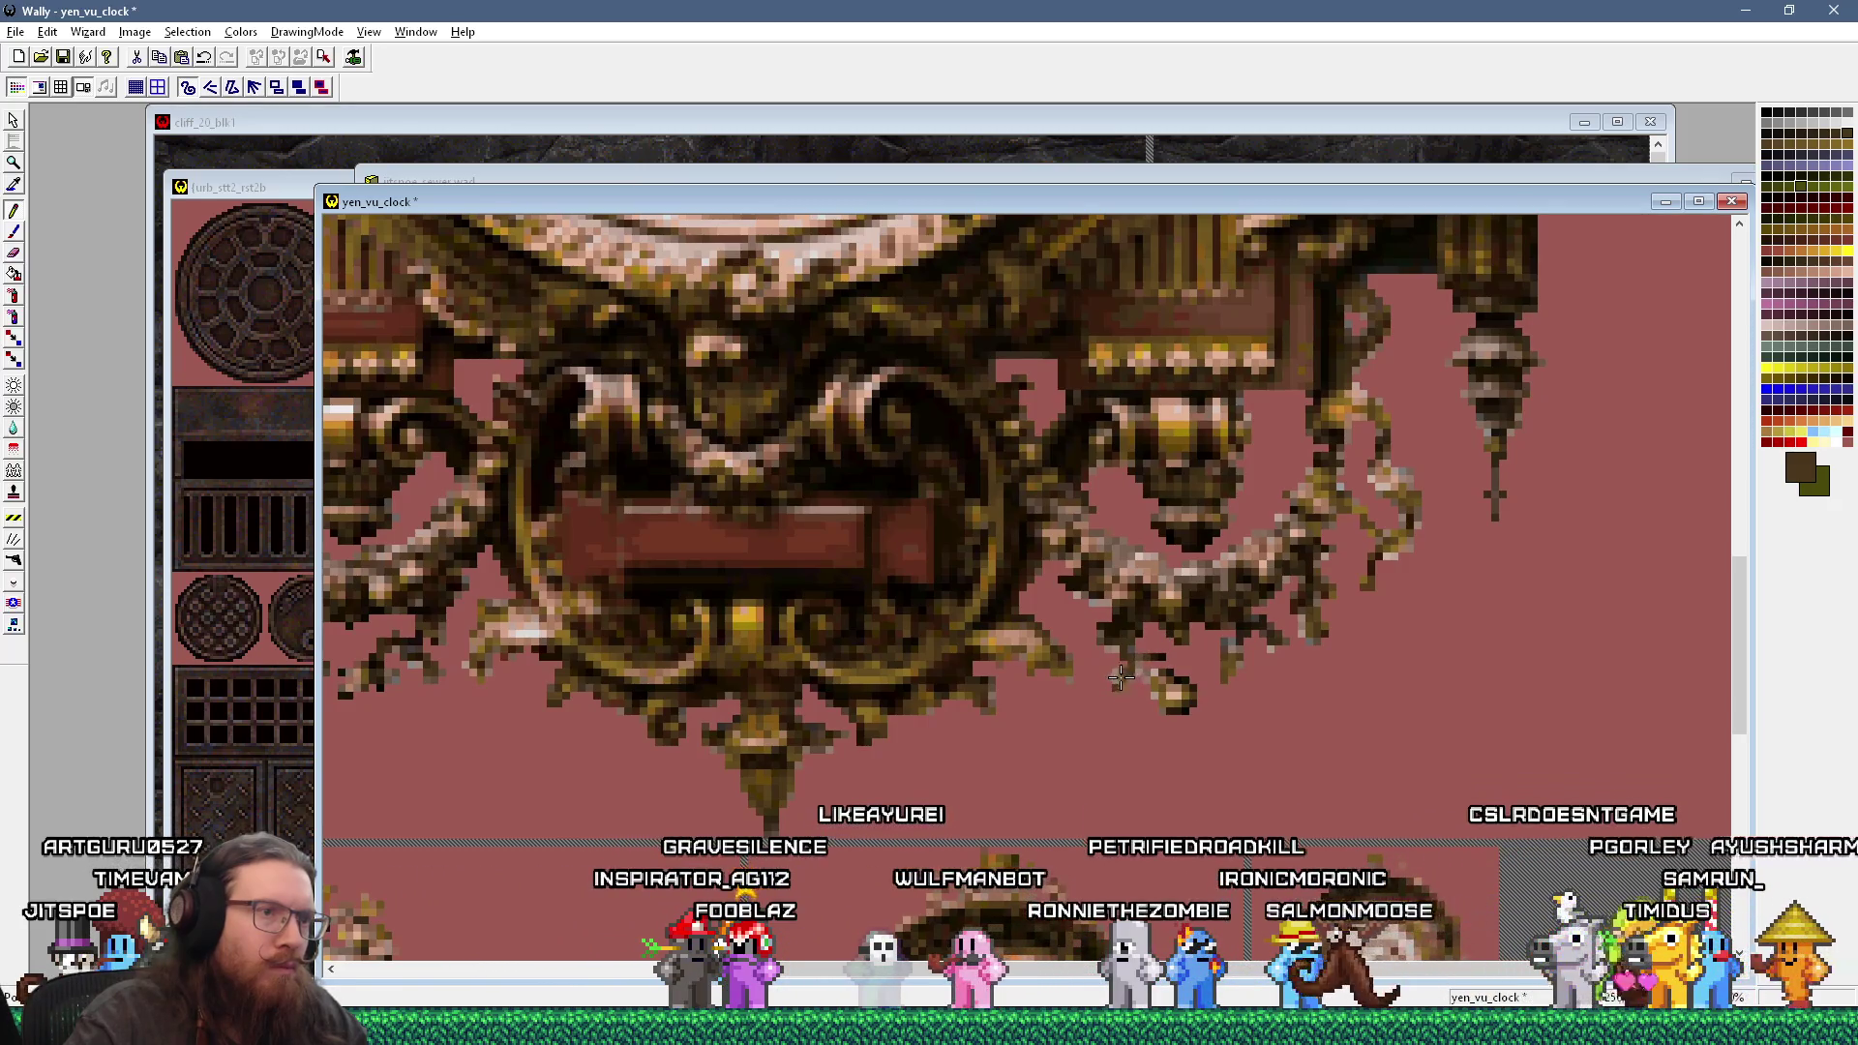
click(1162, 685)
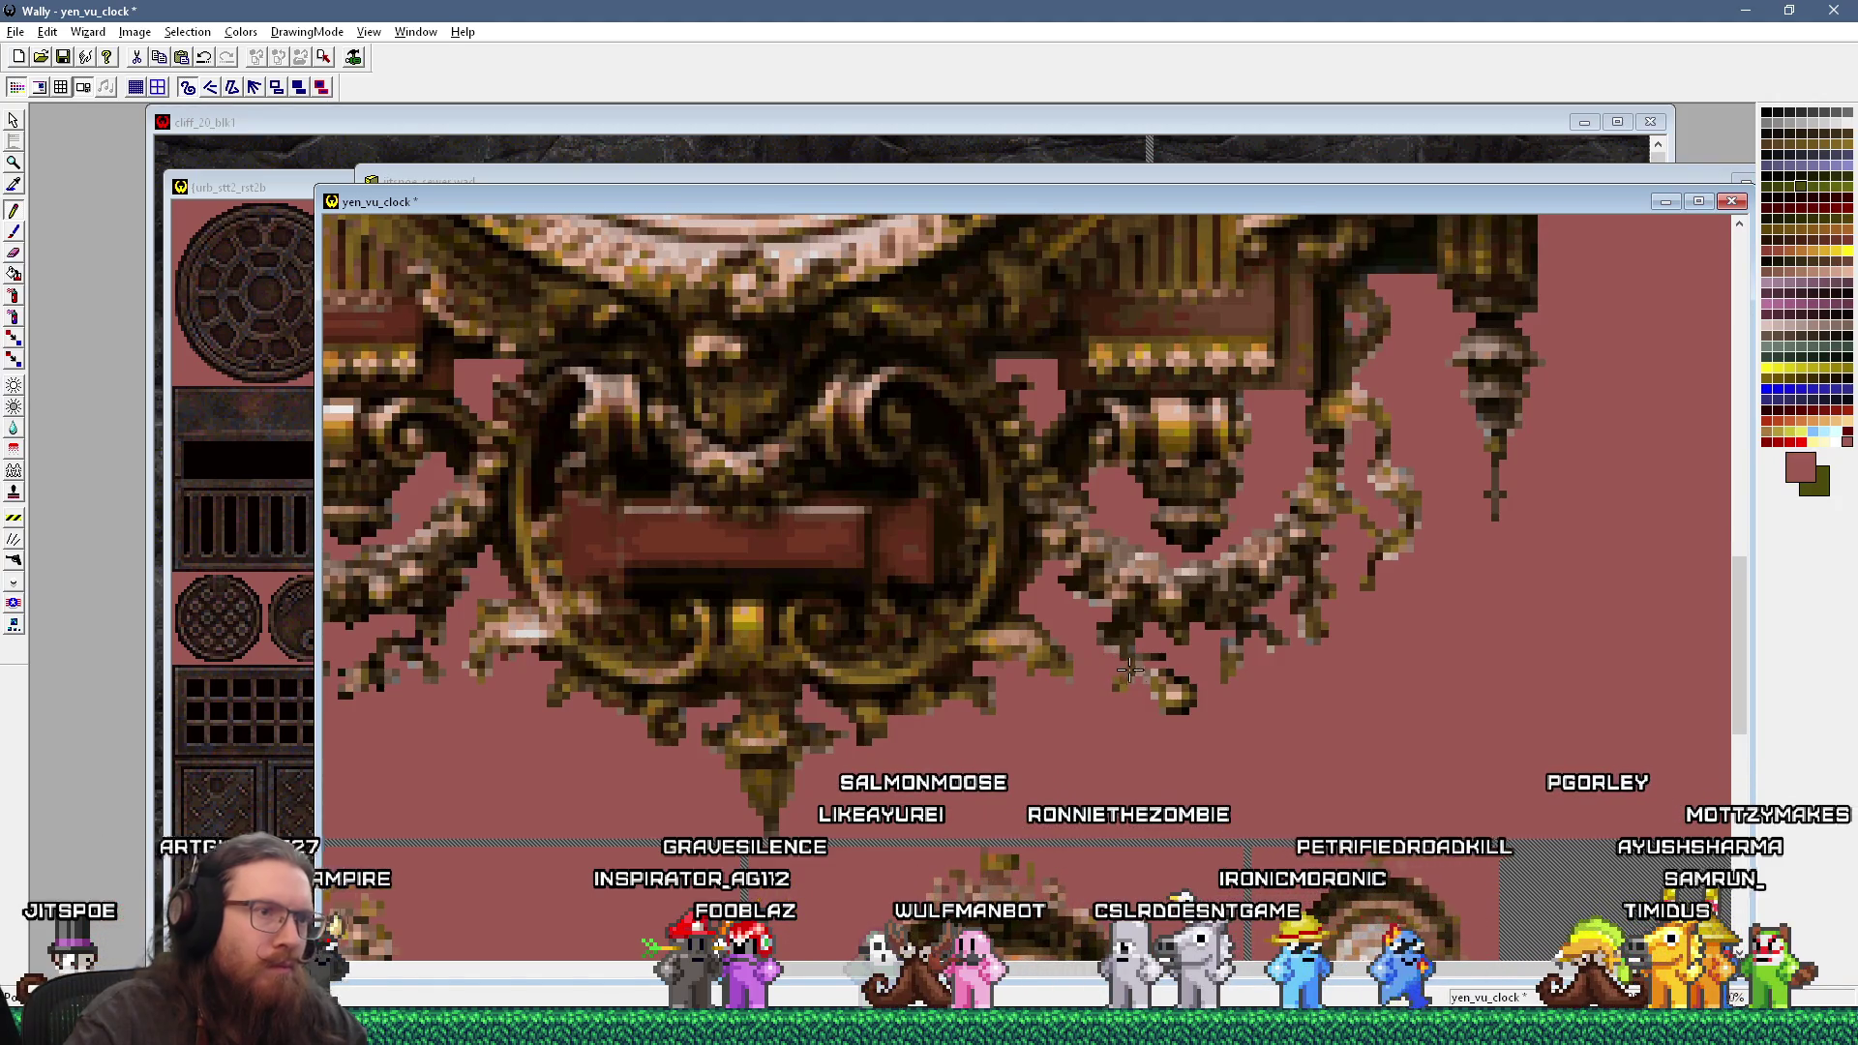
click(1179, 703)
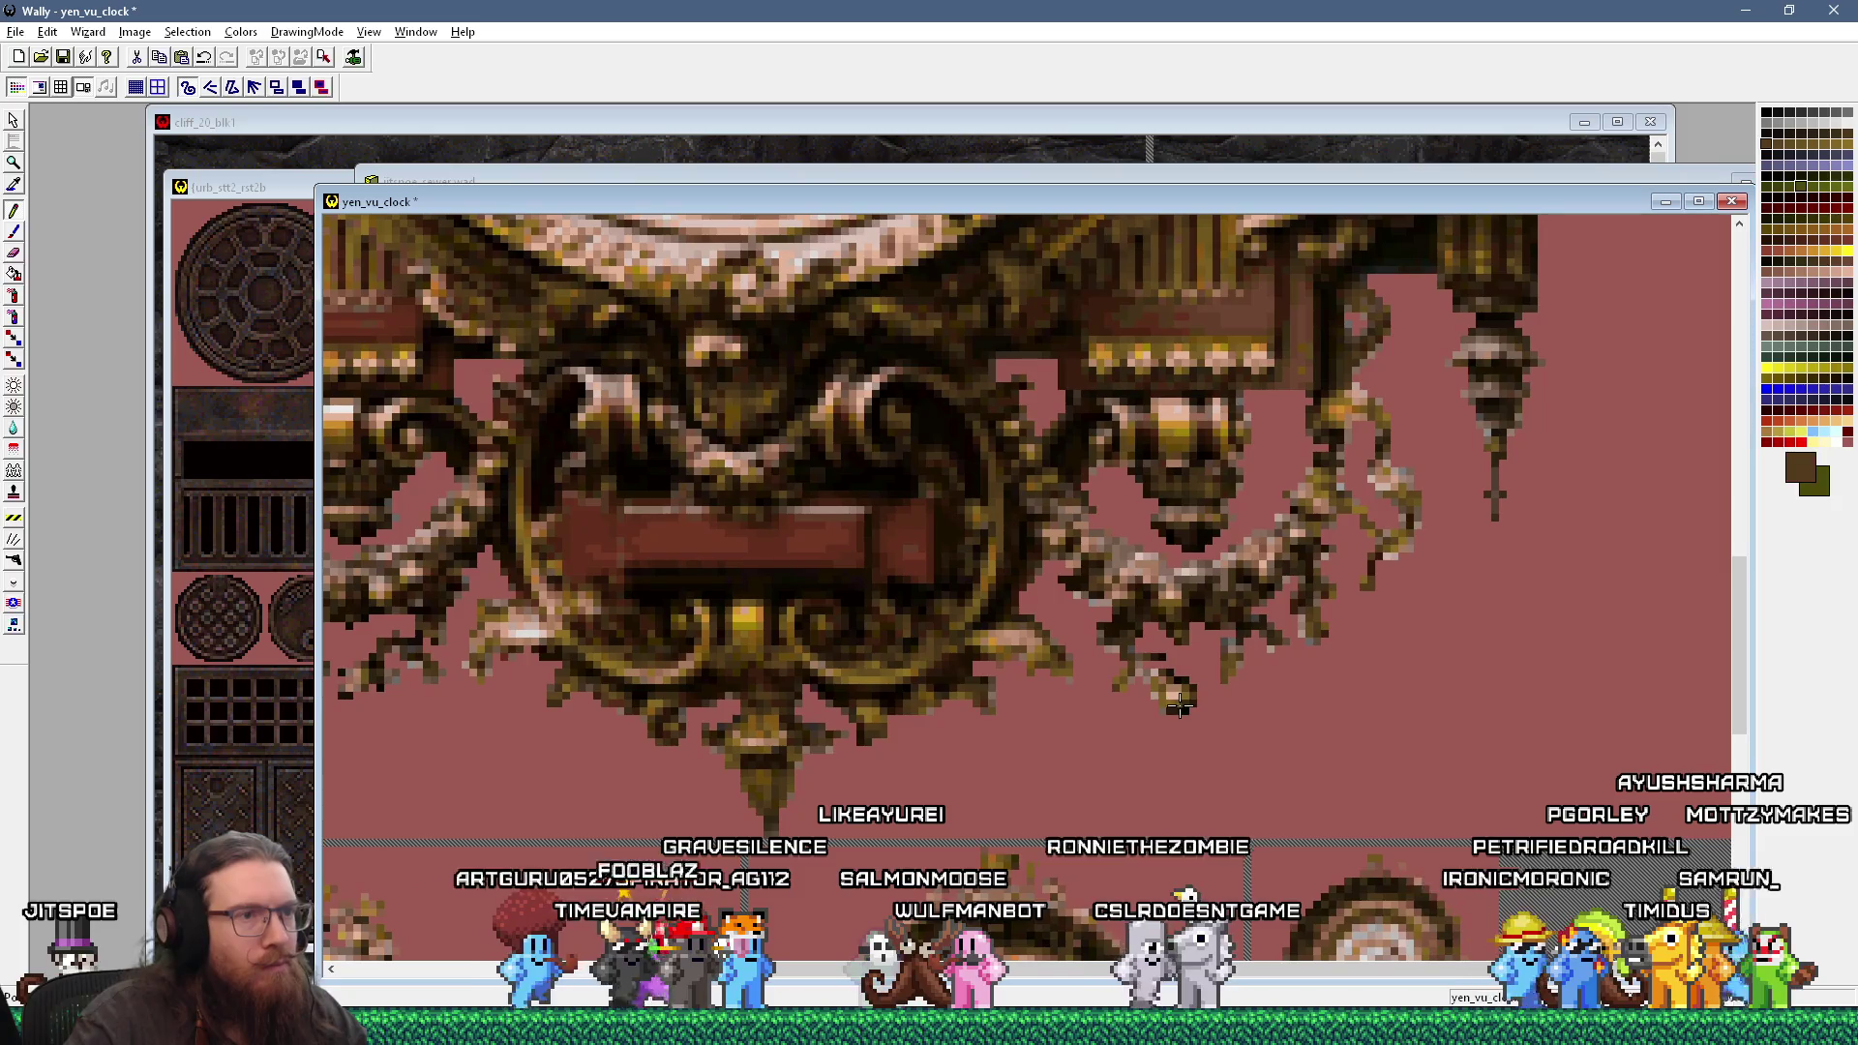
click(1164, 709)
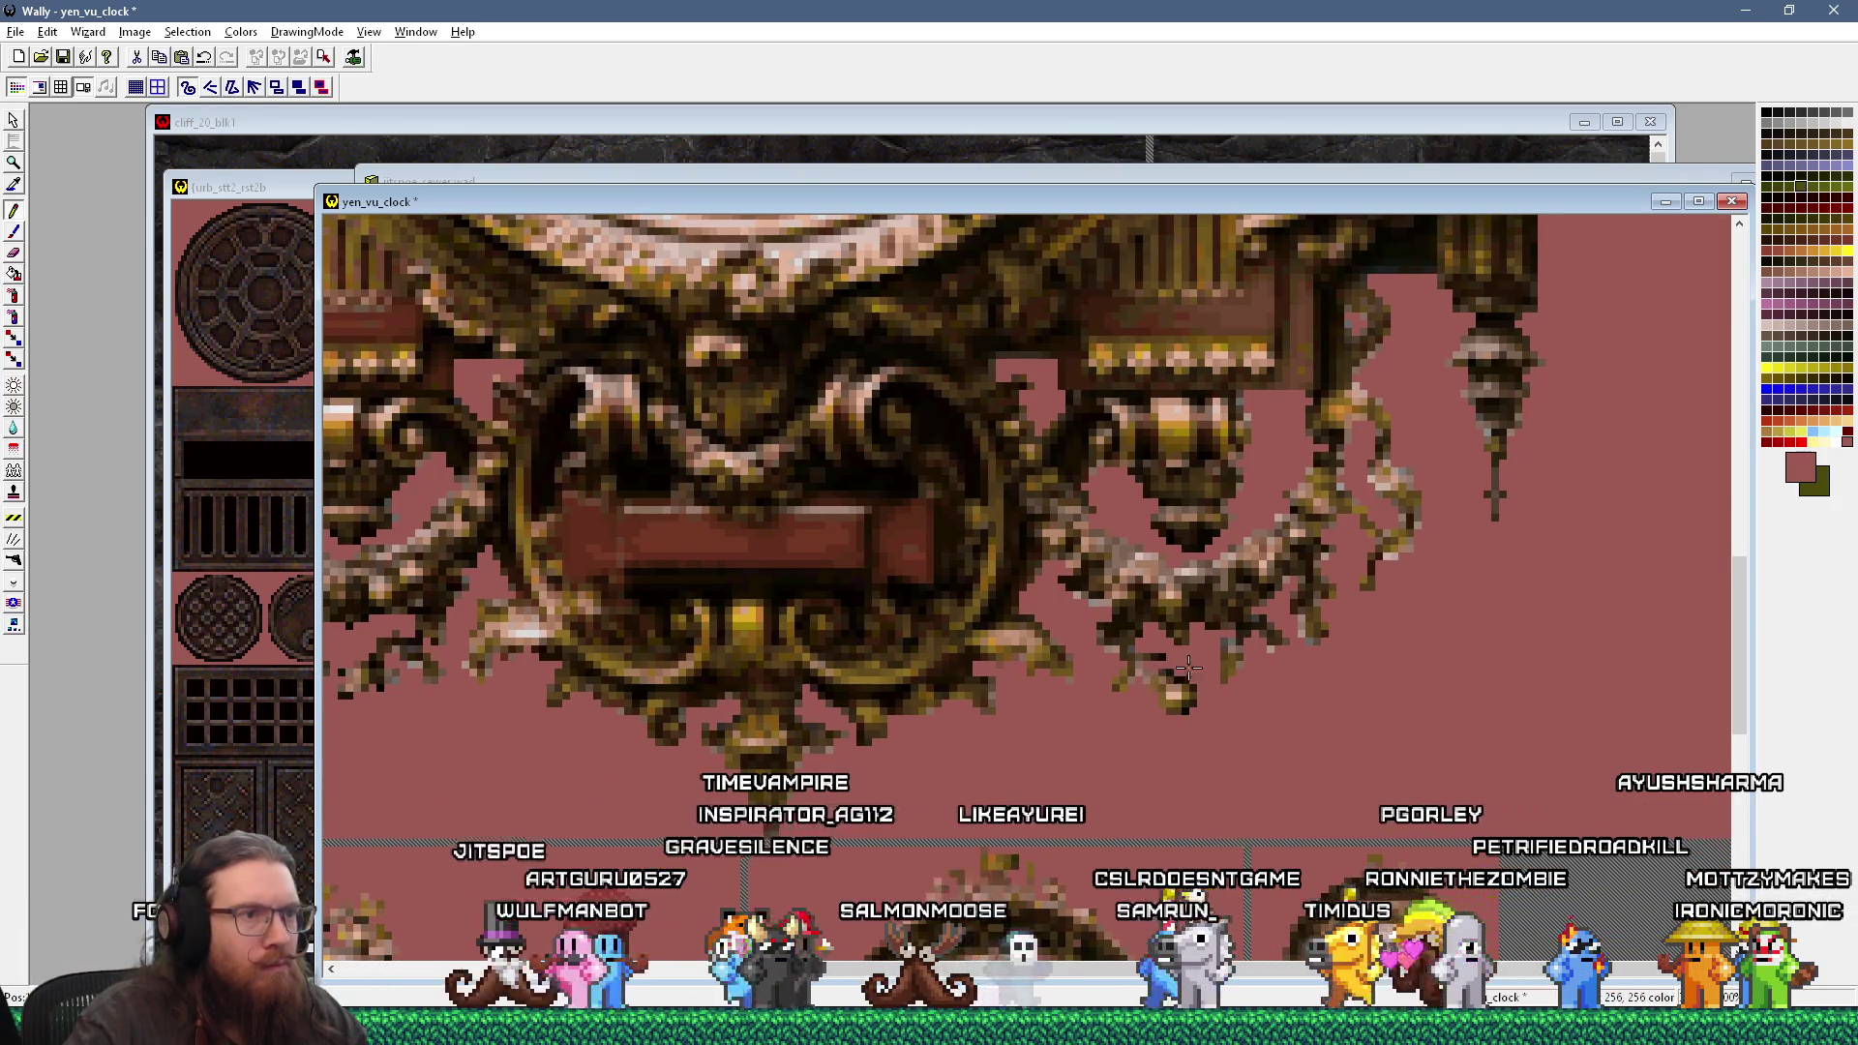
key(alt+Tab)
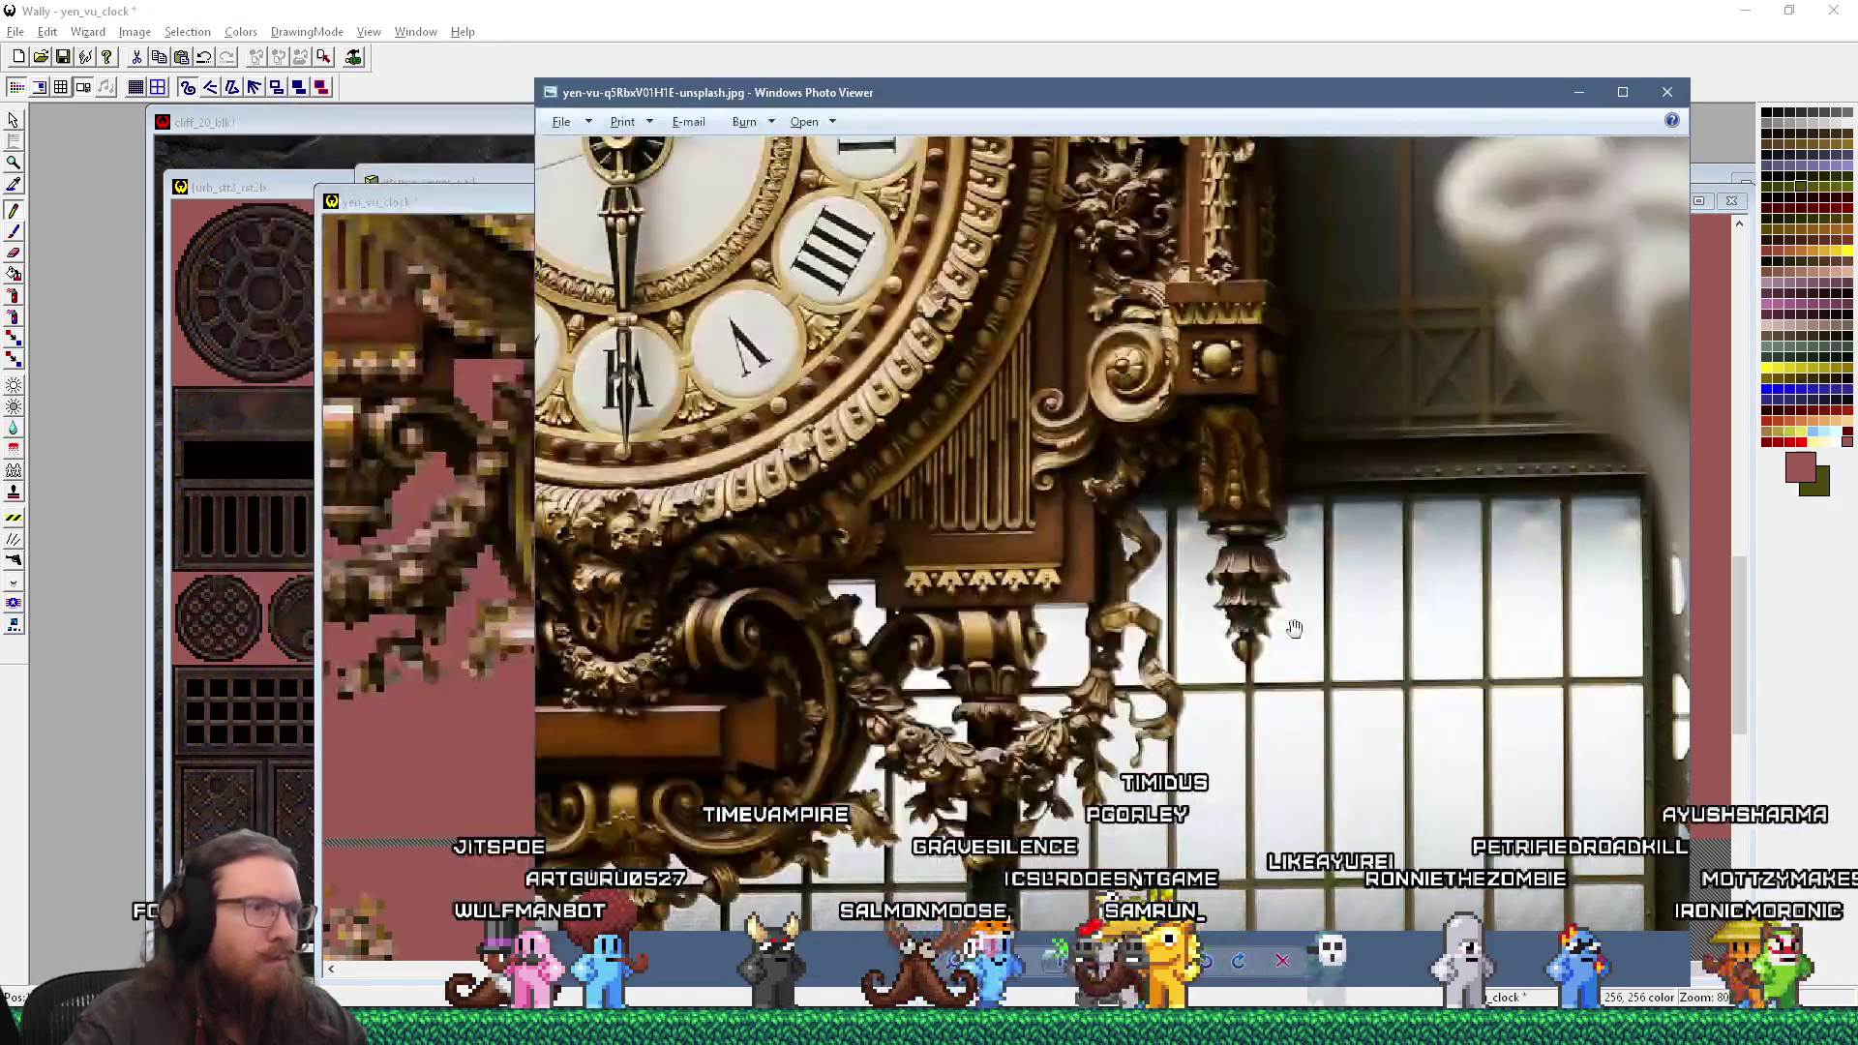
key(alt+Tab)
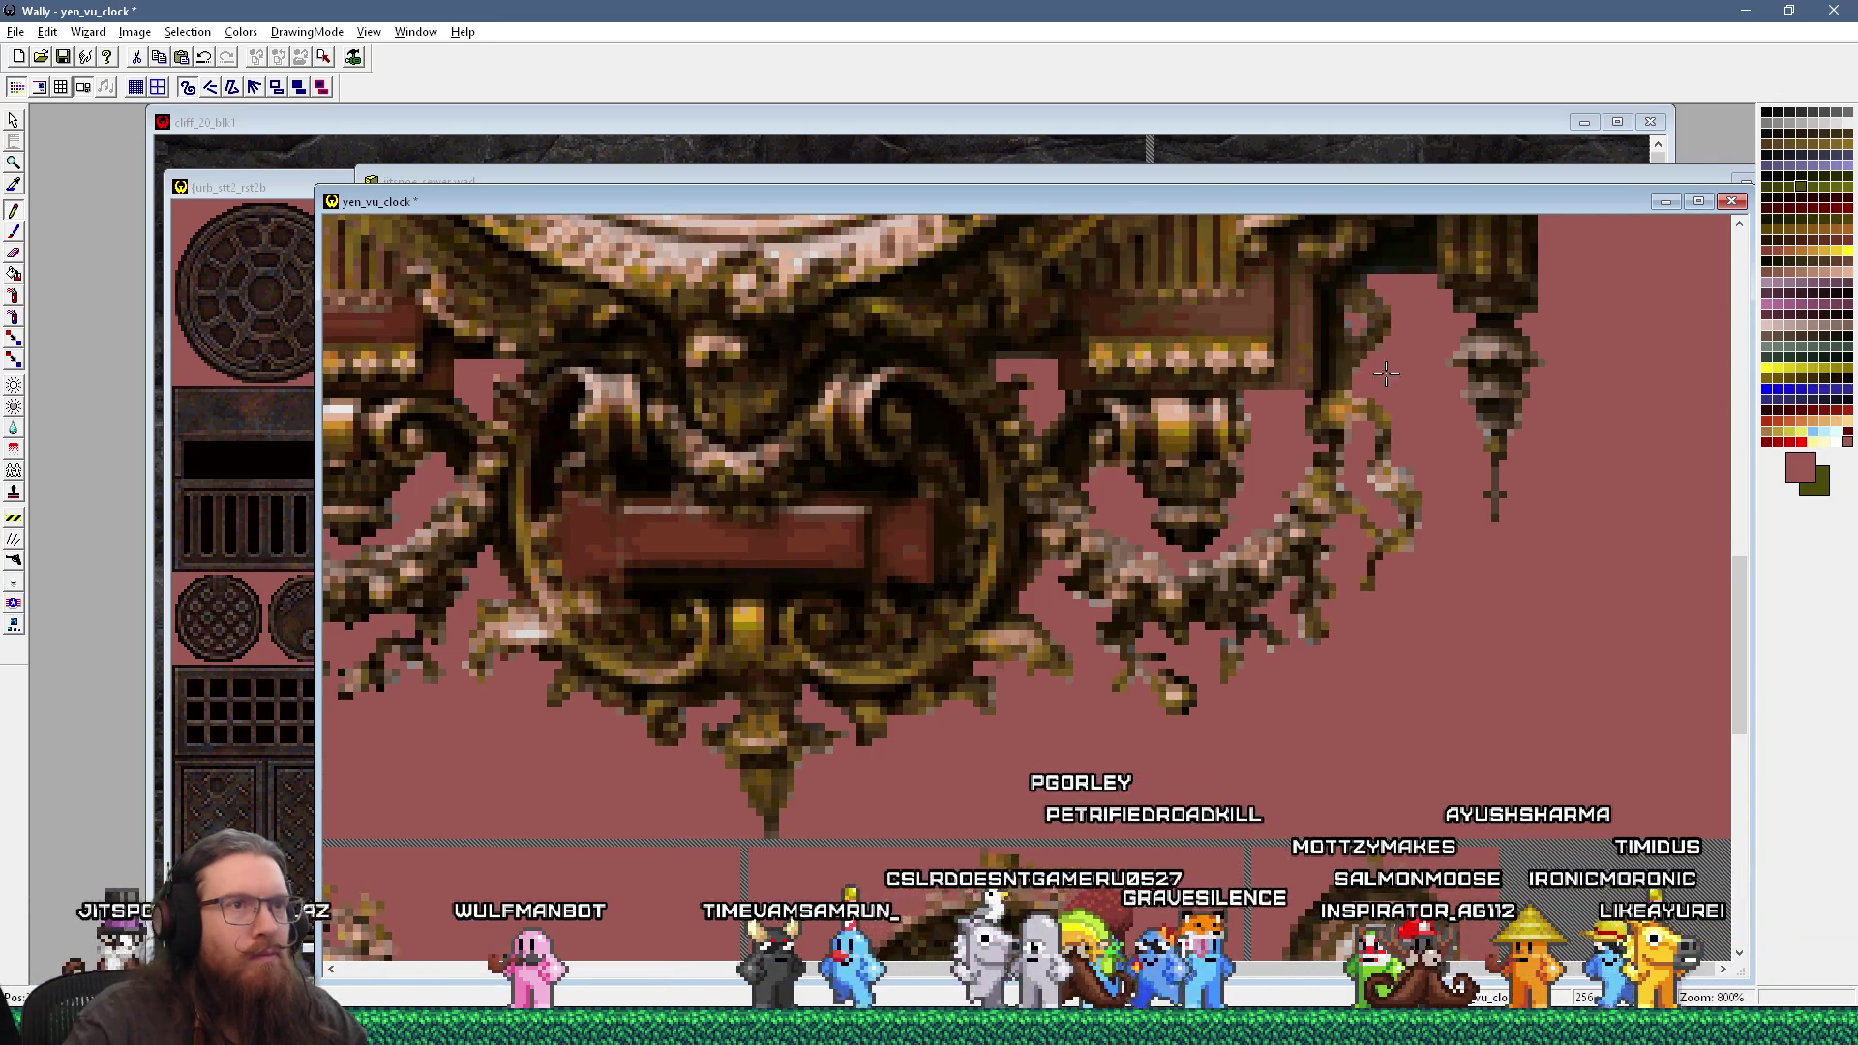
key(alt+Tab)
key(alt+Tab)
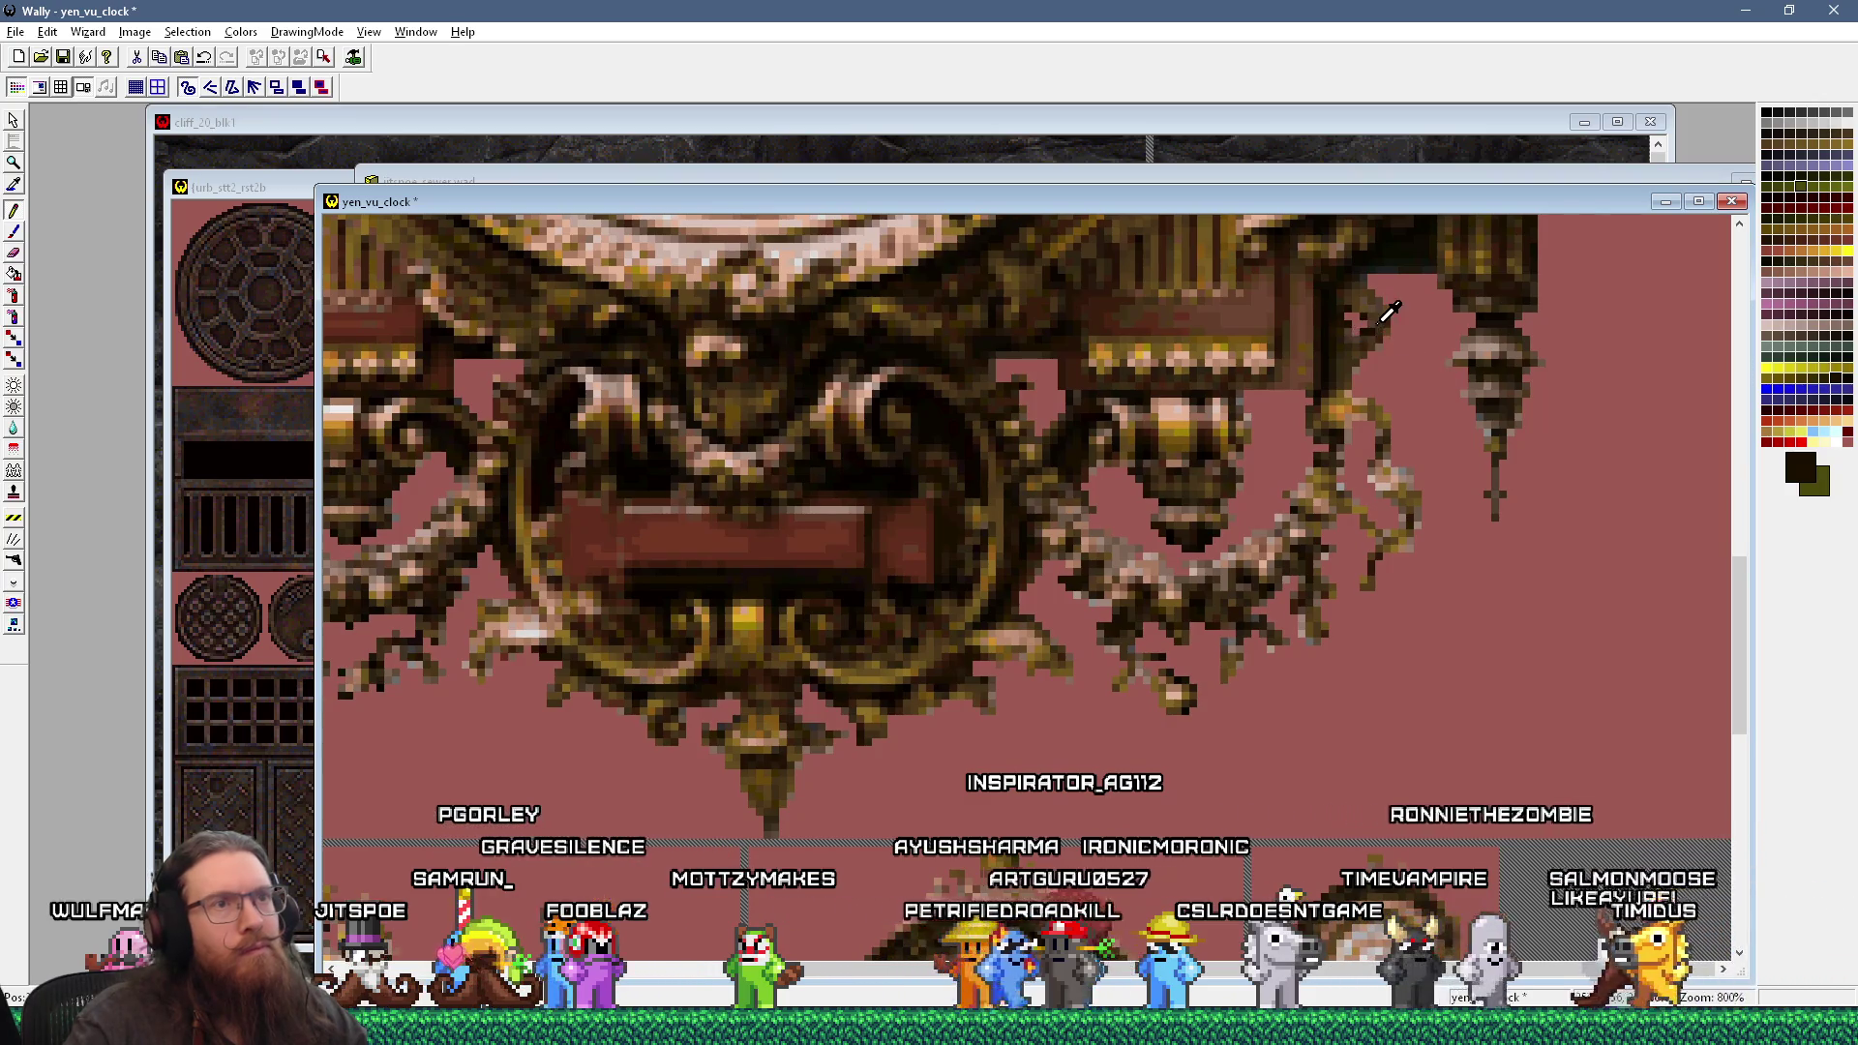
scroll(1403, 372, down, 3)
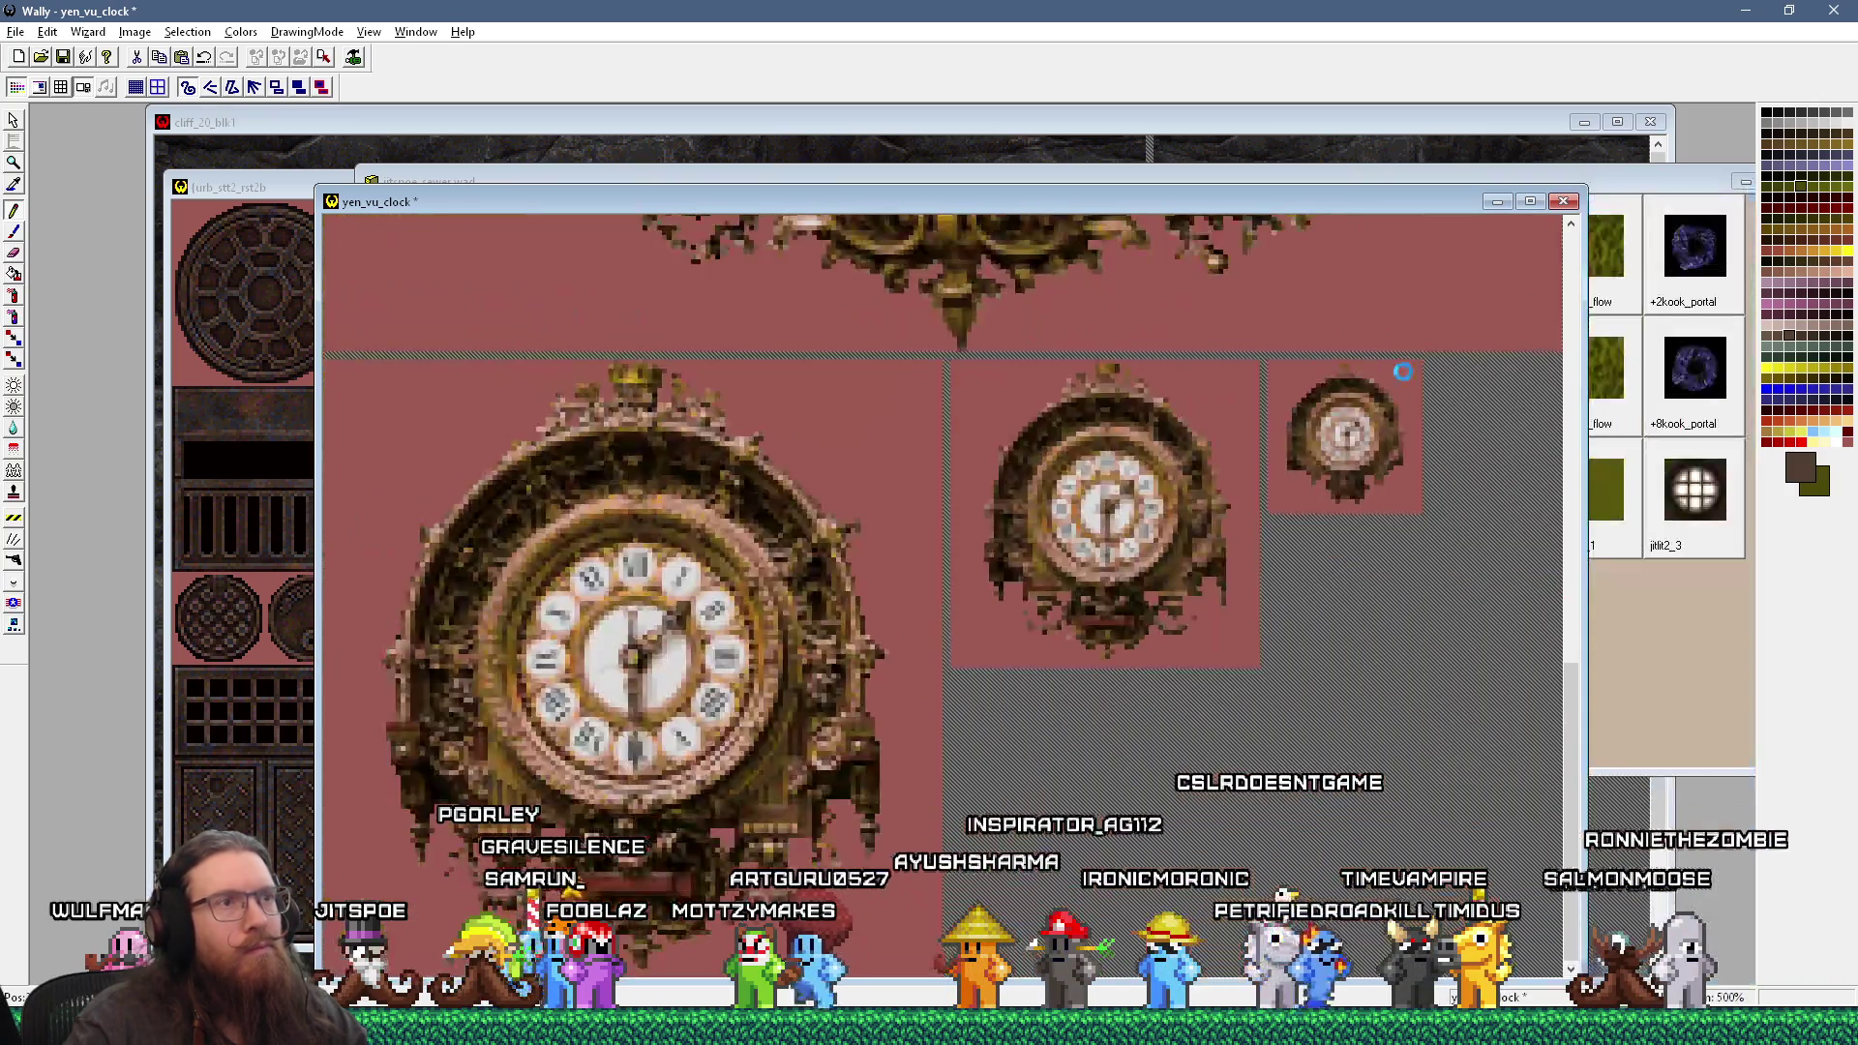
Step: Zoom and pan around the yen_vu_clock canvas to inspect it up close
scroll(1243, 406, down, 1)
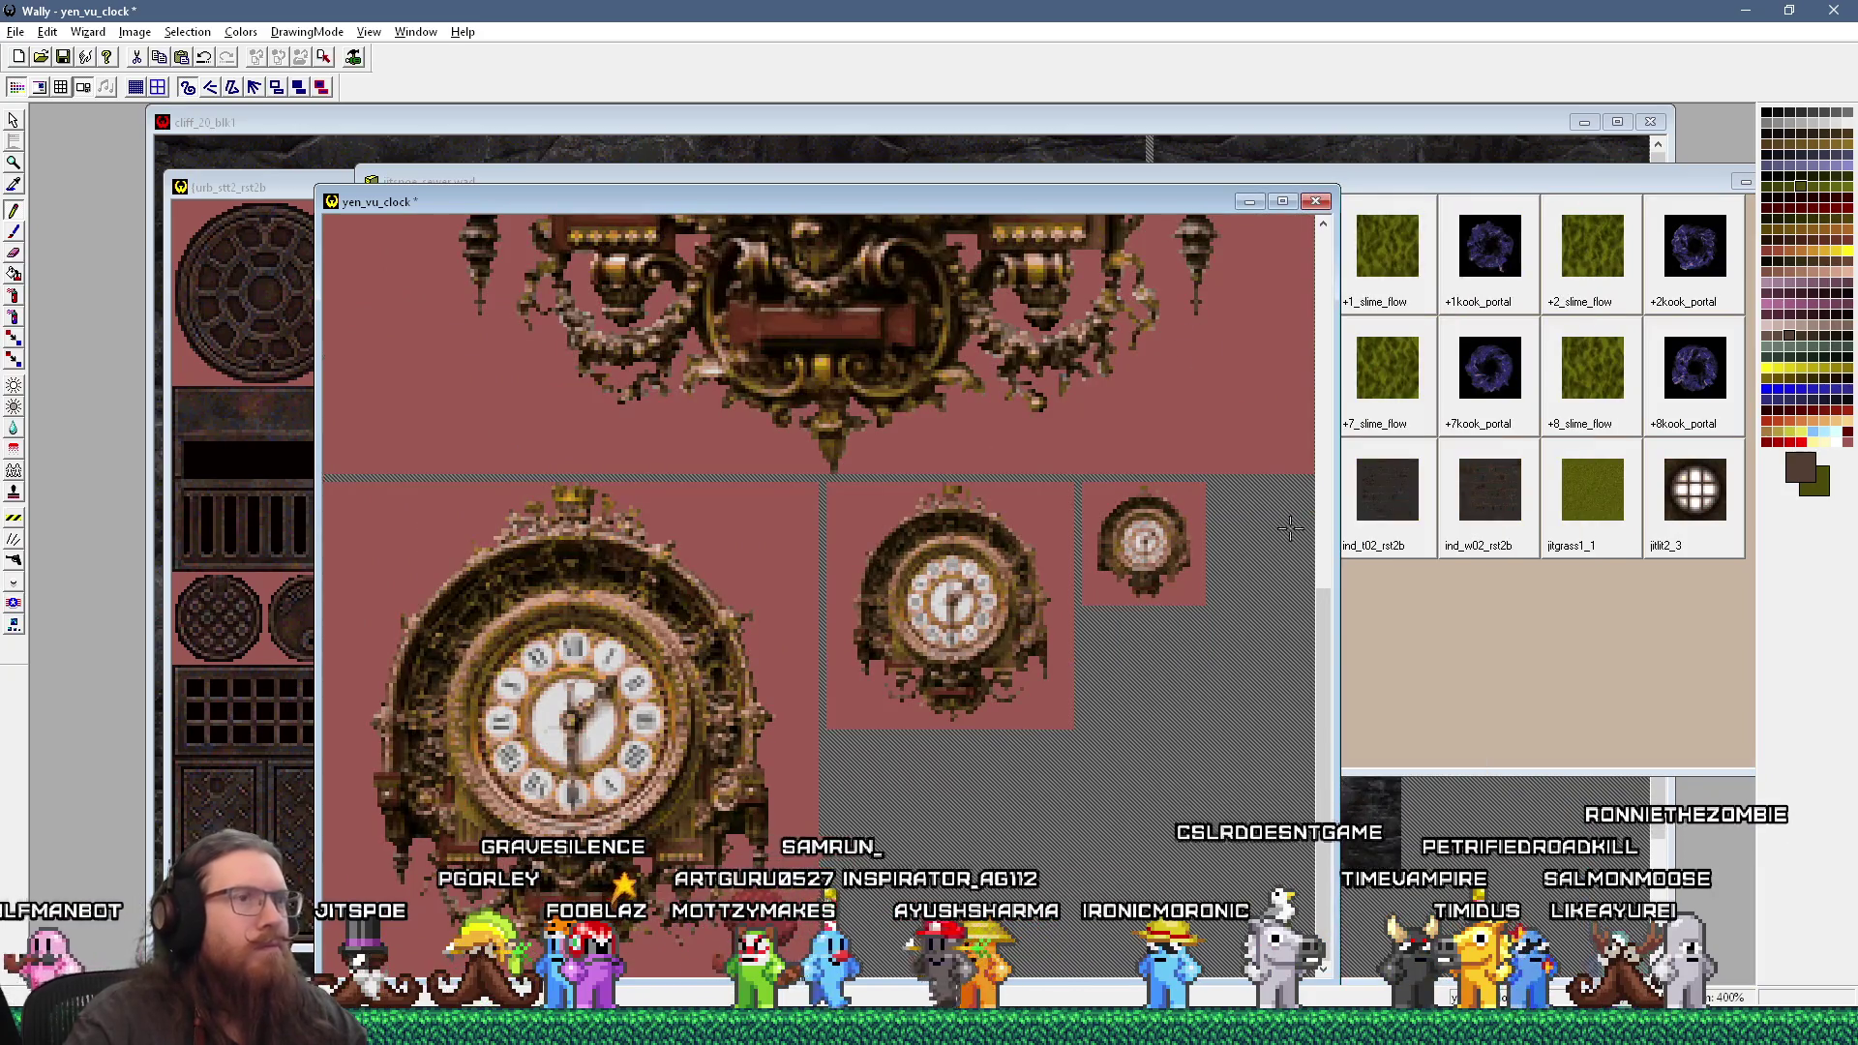
scroll(1346, 503, up, 3)
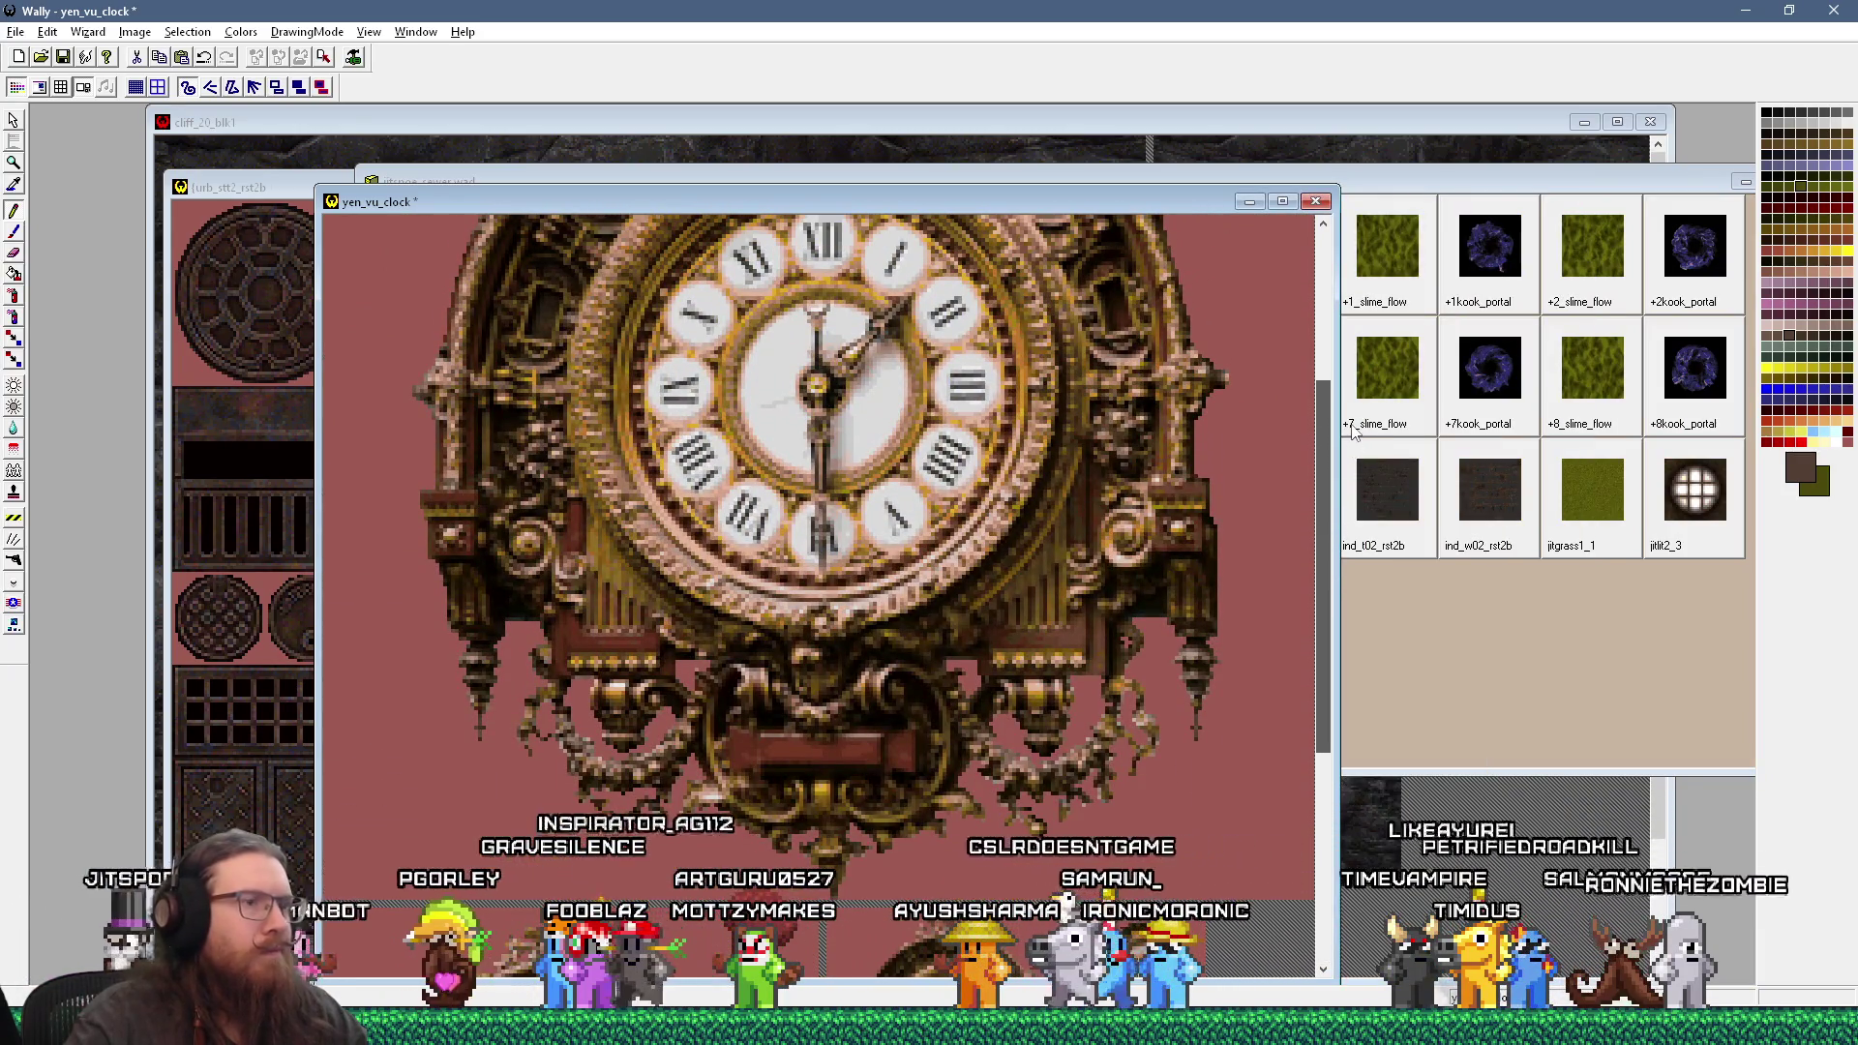
scroll(1363, 361, up, 2)
scroll(1362, 361, up, 3)
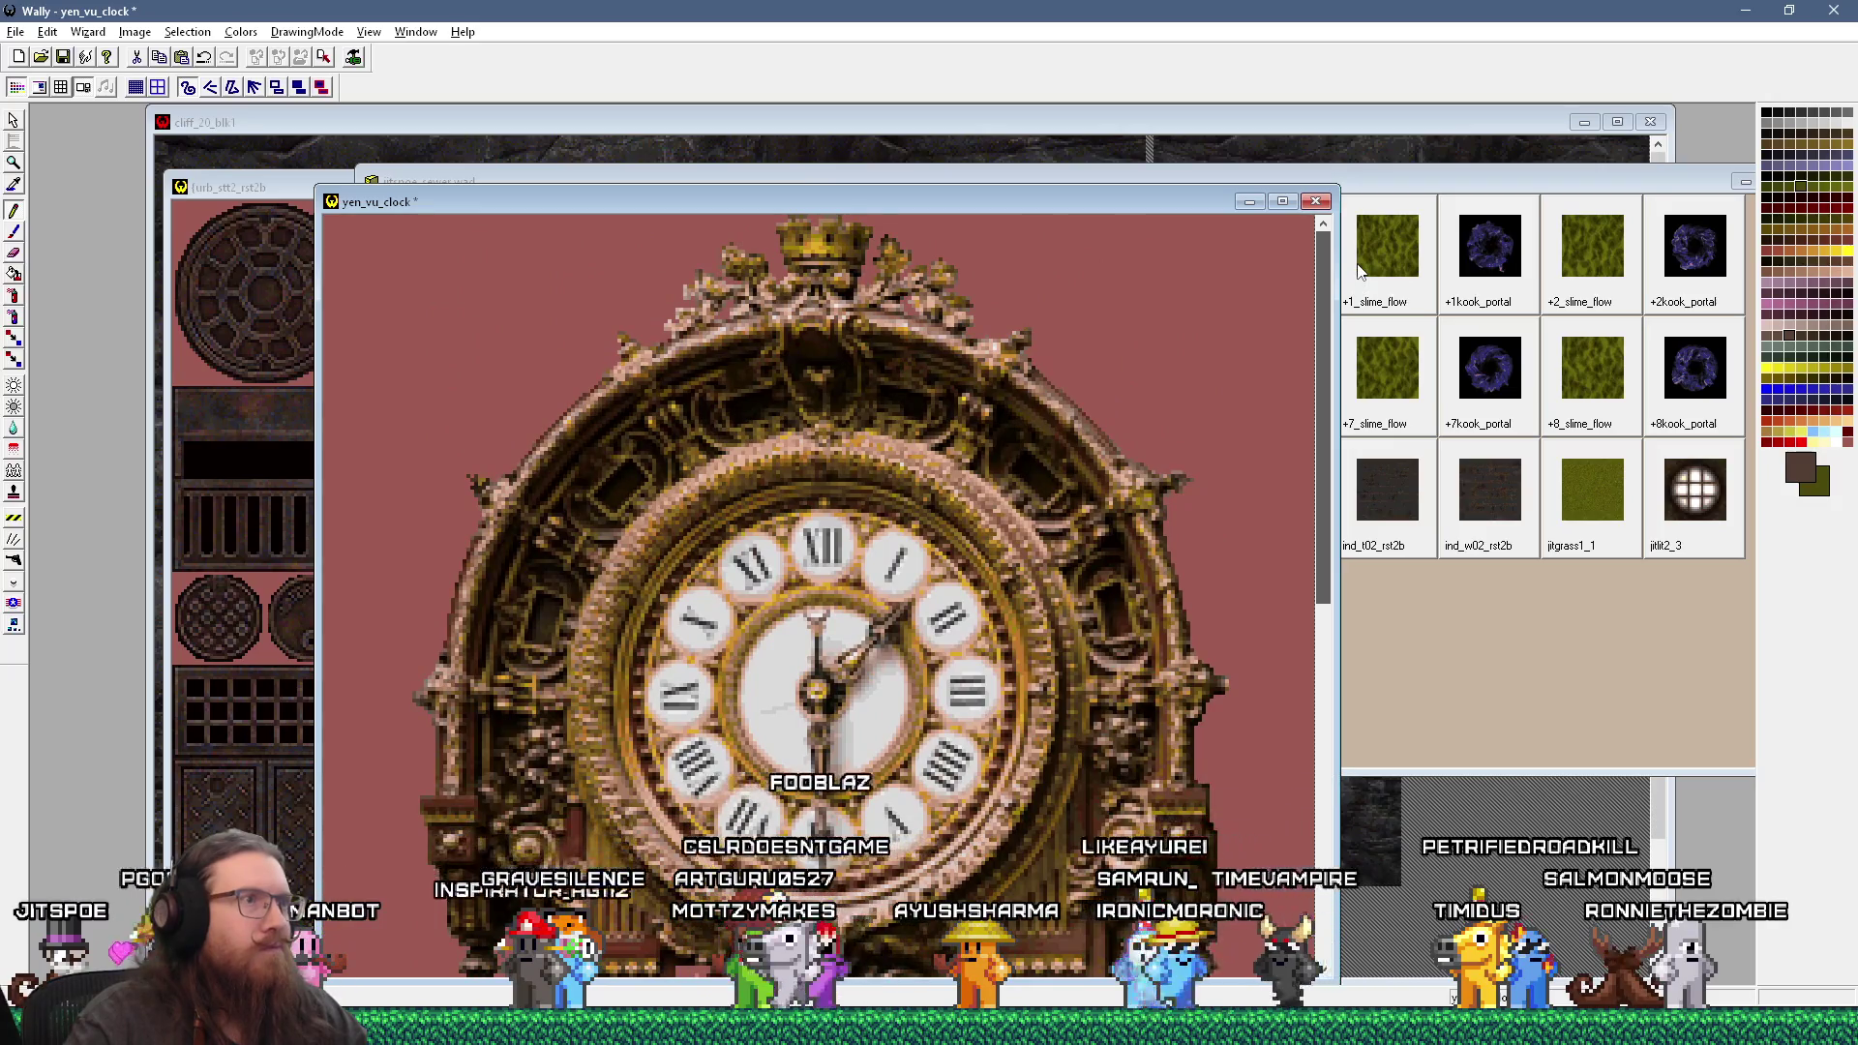
scroll(1297, 581, down, 8)
scroll(1287, 585, up, 1)
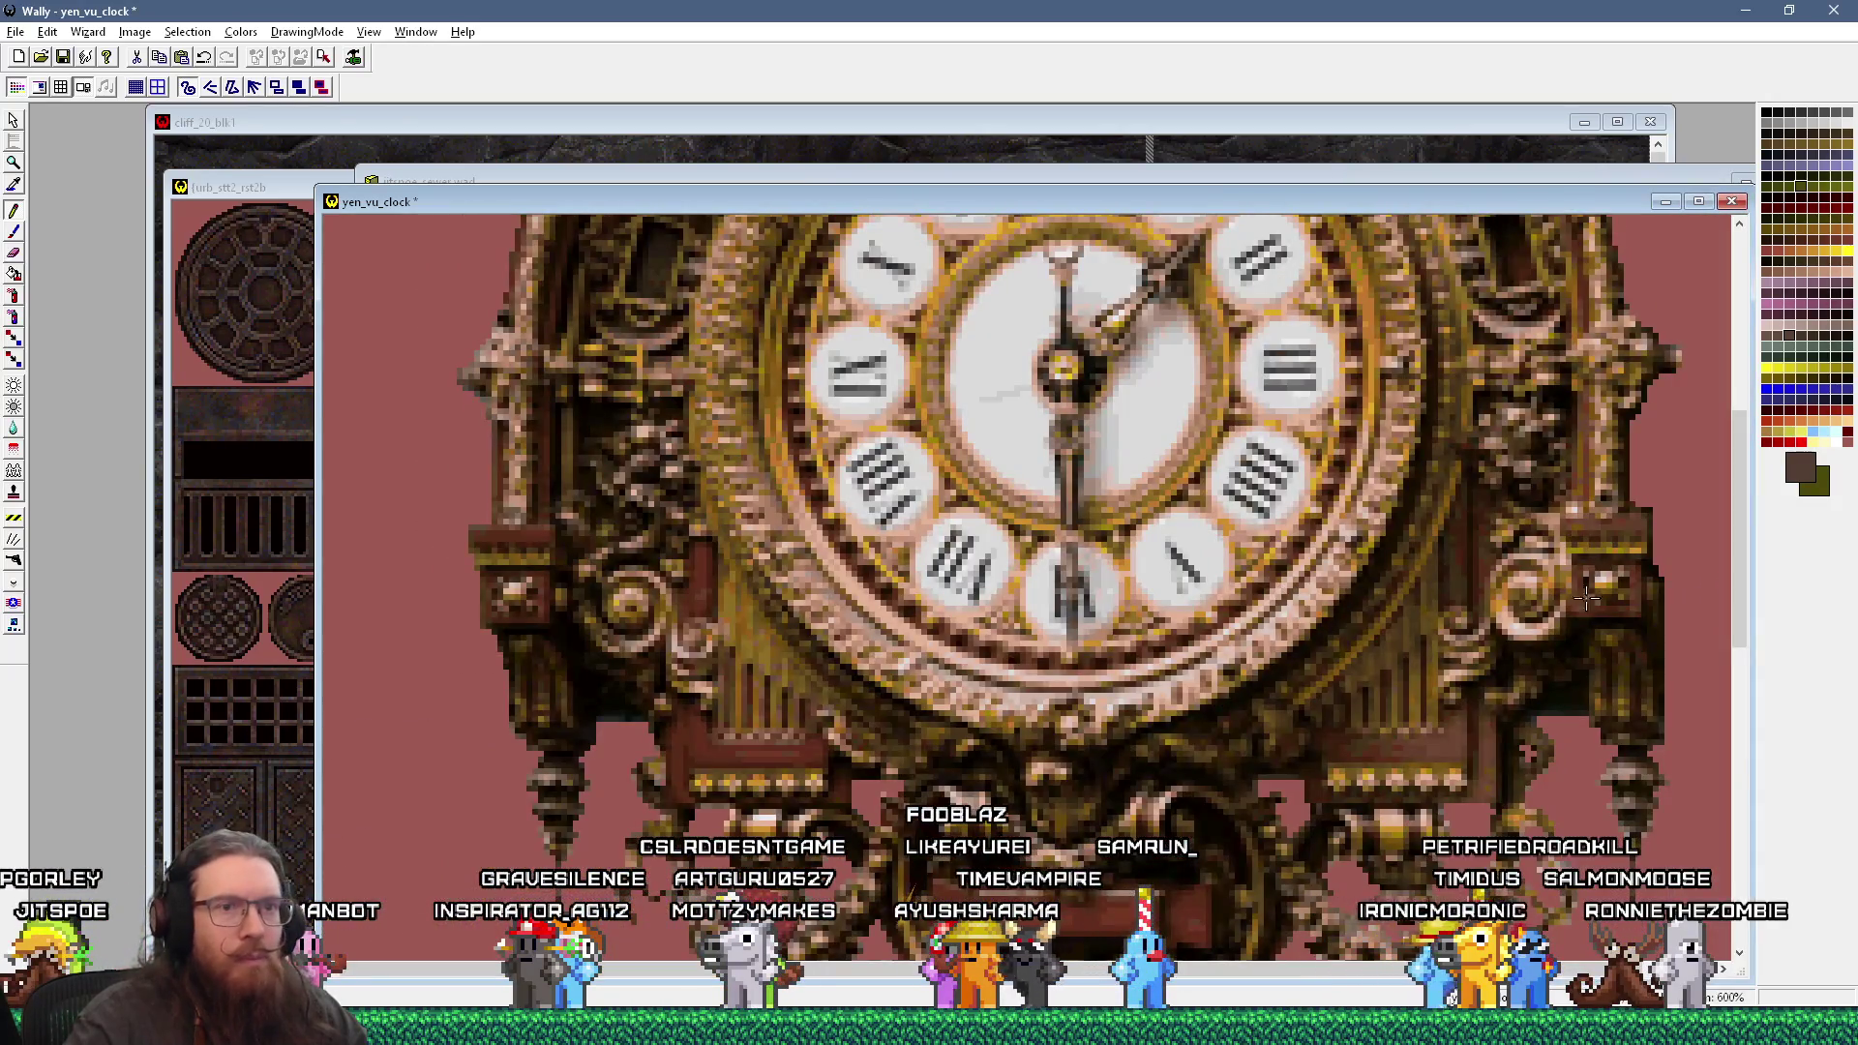
scroll(1726, 600, down, 4)
scroll(1727, 662, up, 2)
scroll(1727, 662, left, 1)
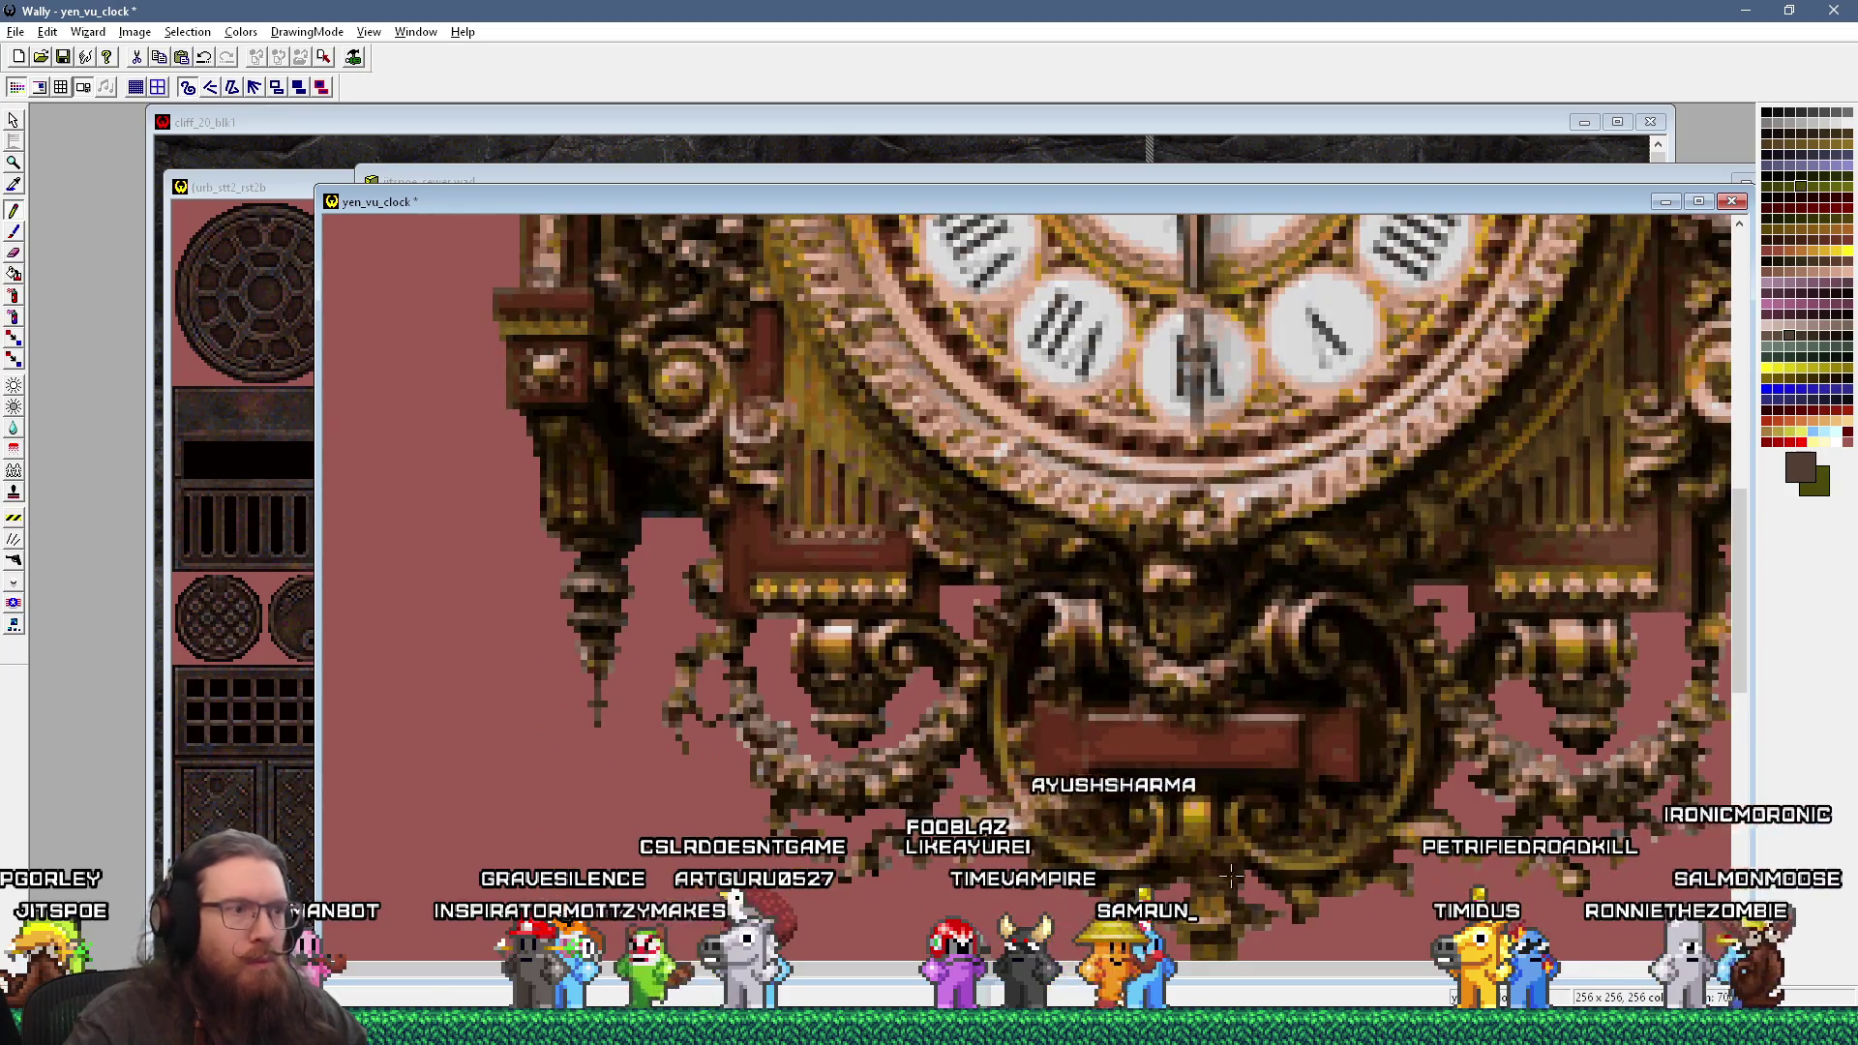
scroll(1495, 828, right, 3)
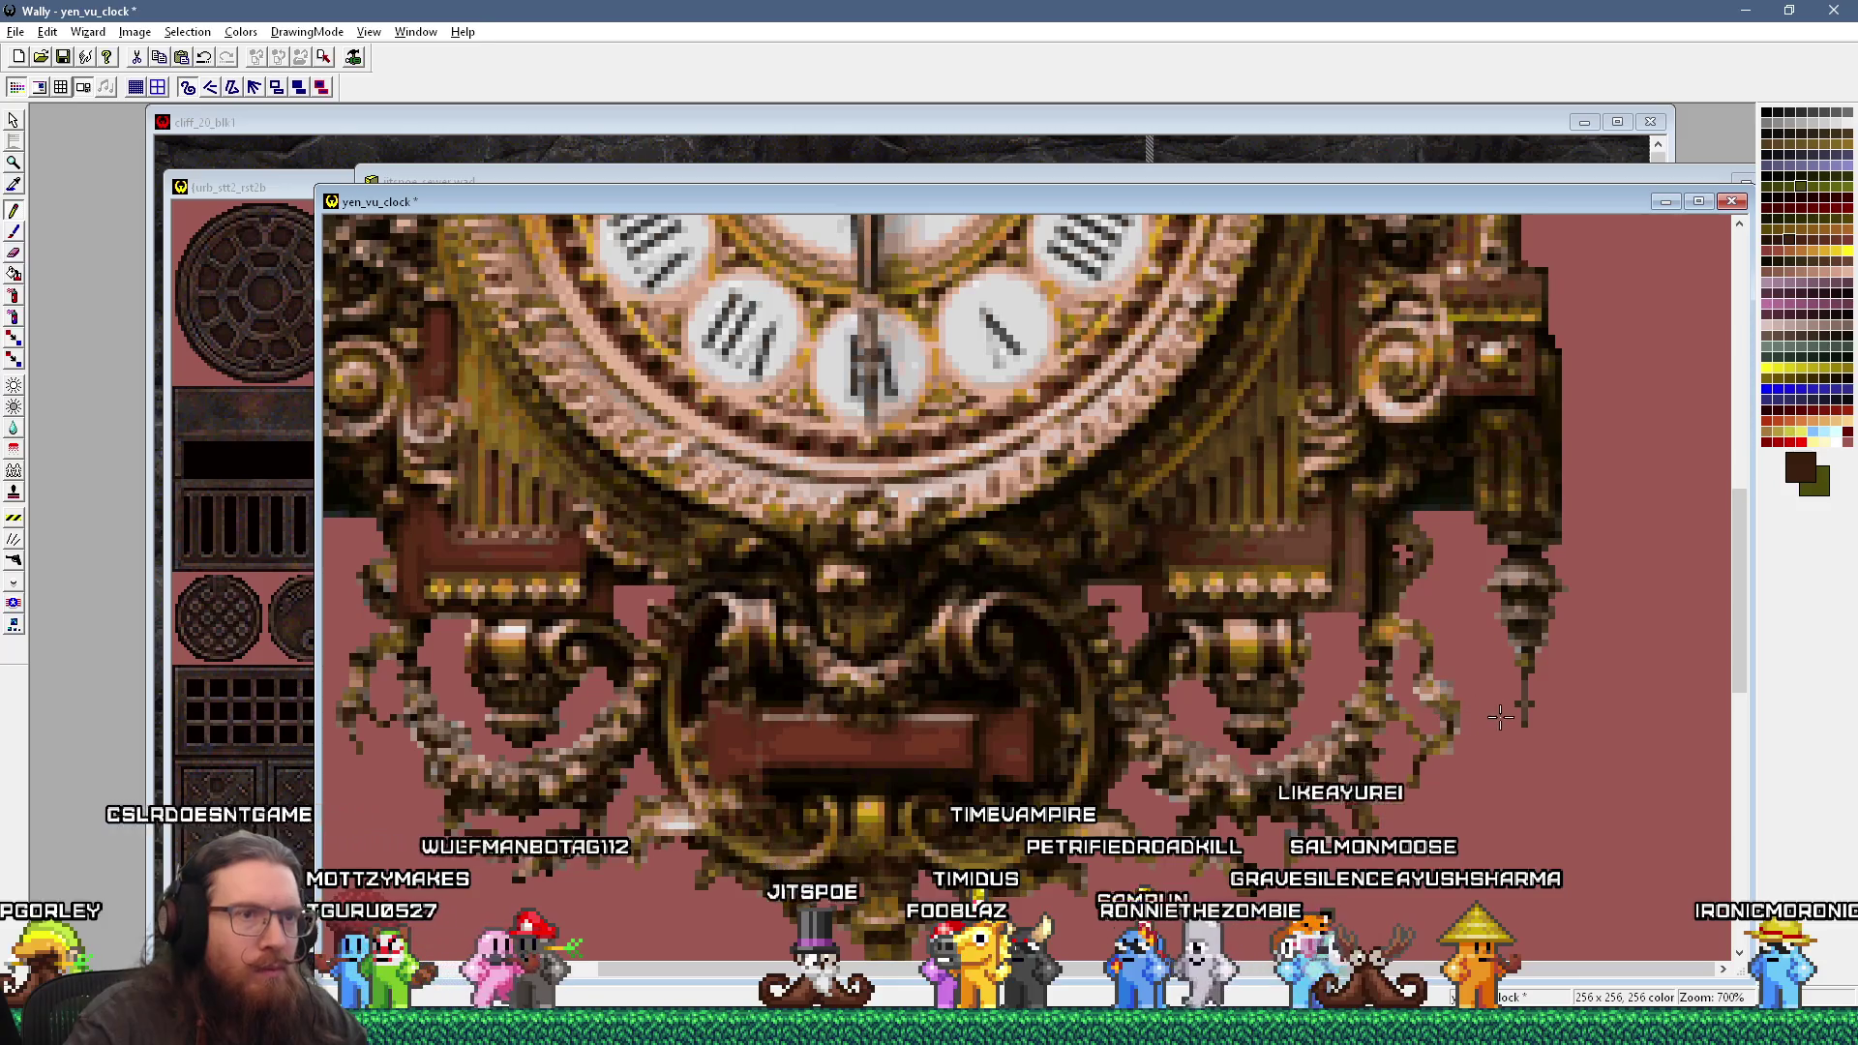
Step: Bring the clock reference photo in Windows Photo Viewer to the front
key(alt+Tab)
key(alt+Tab)
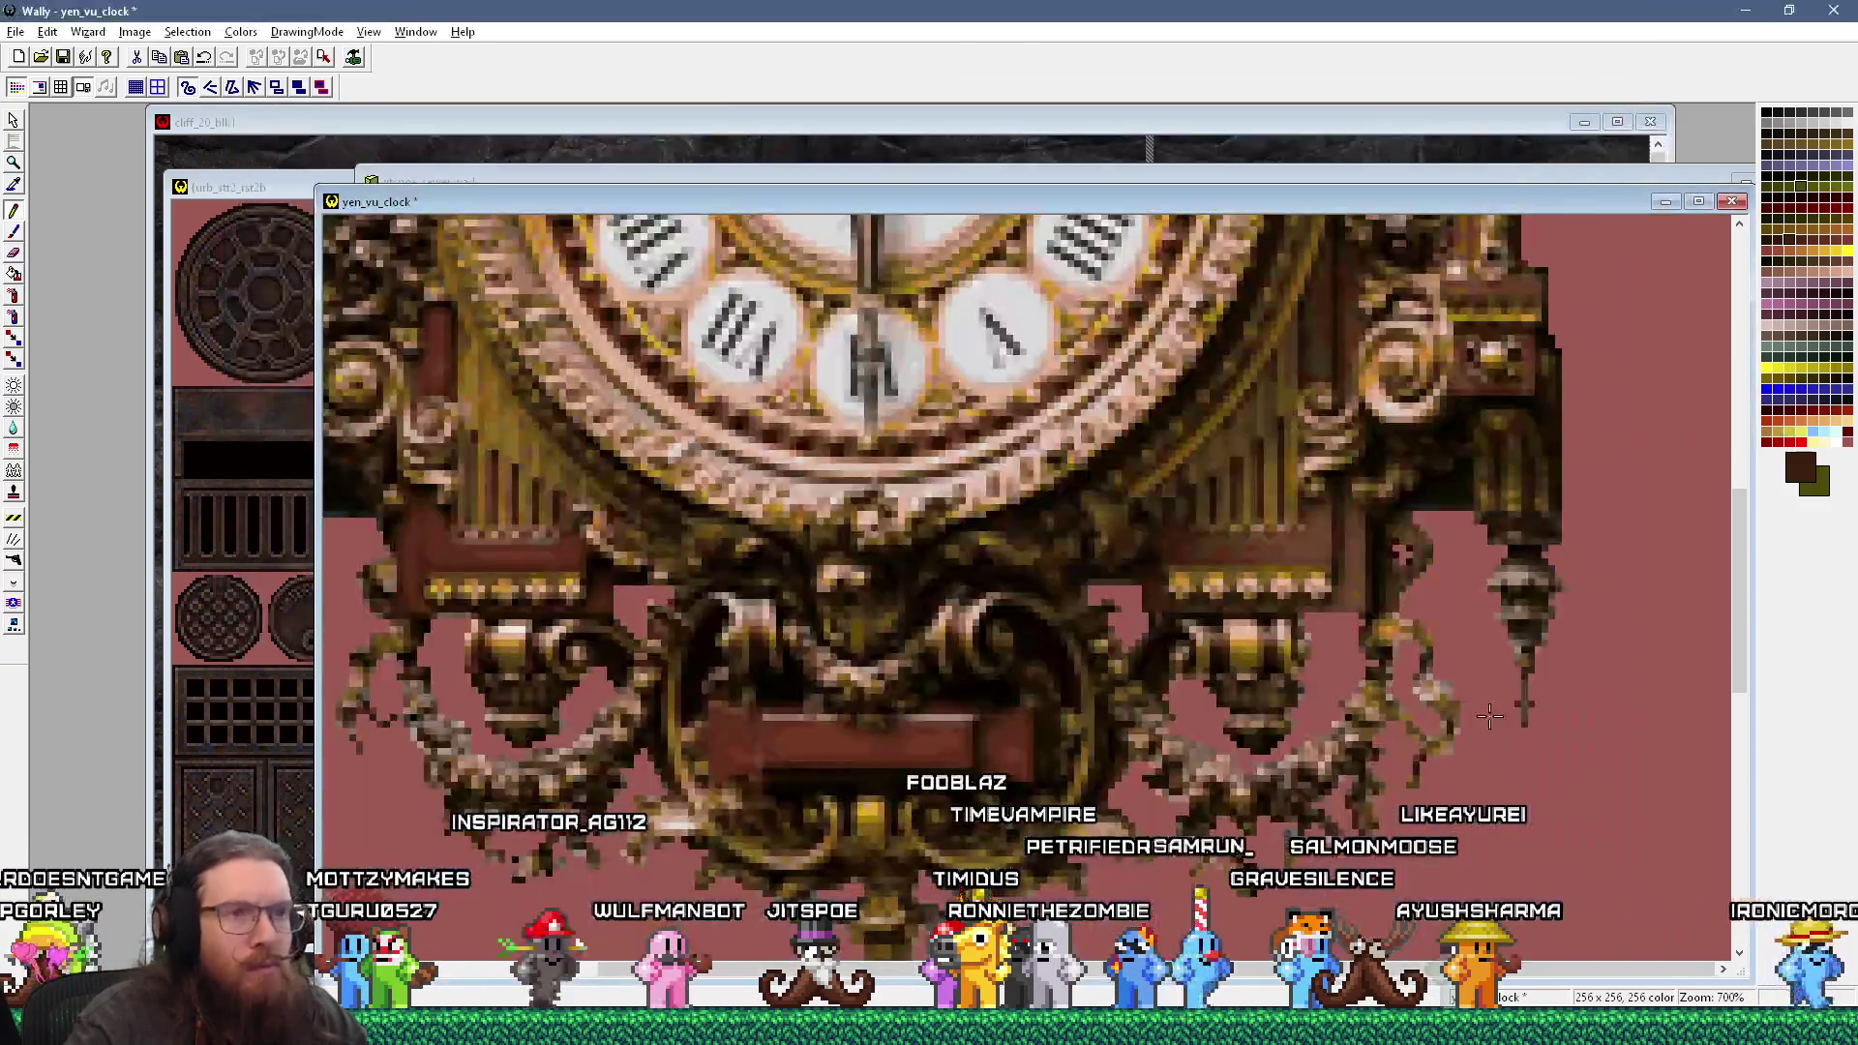
key(alt+Tab)
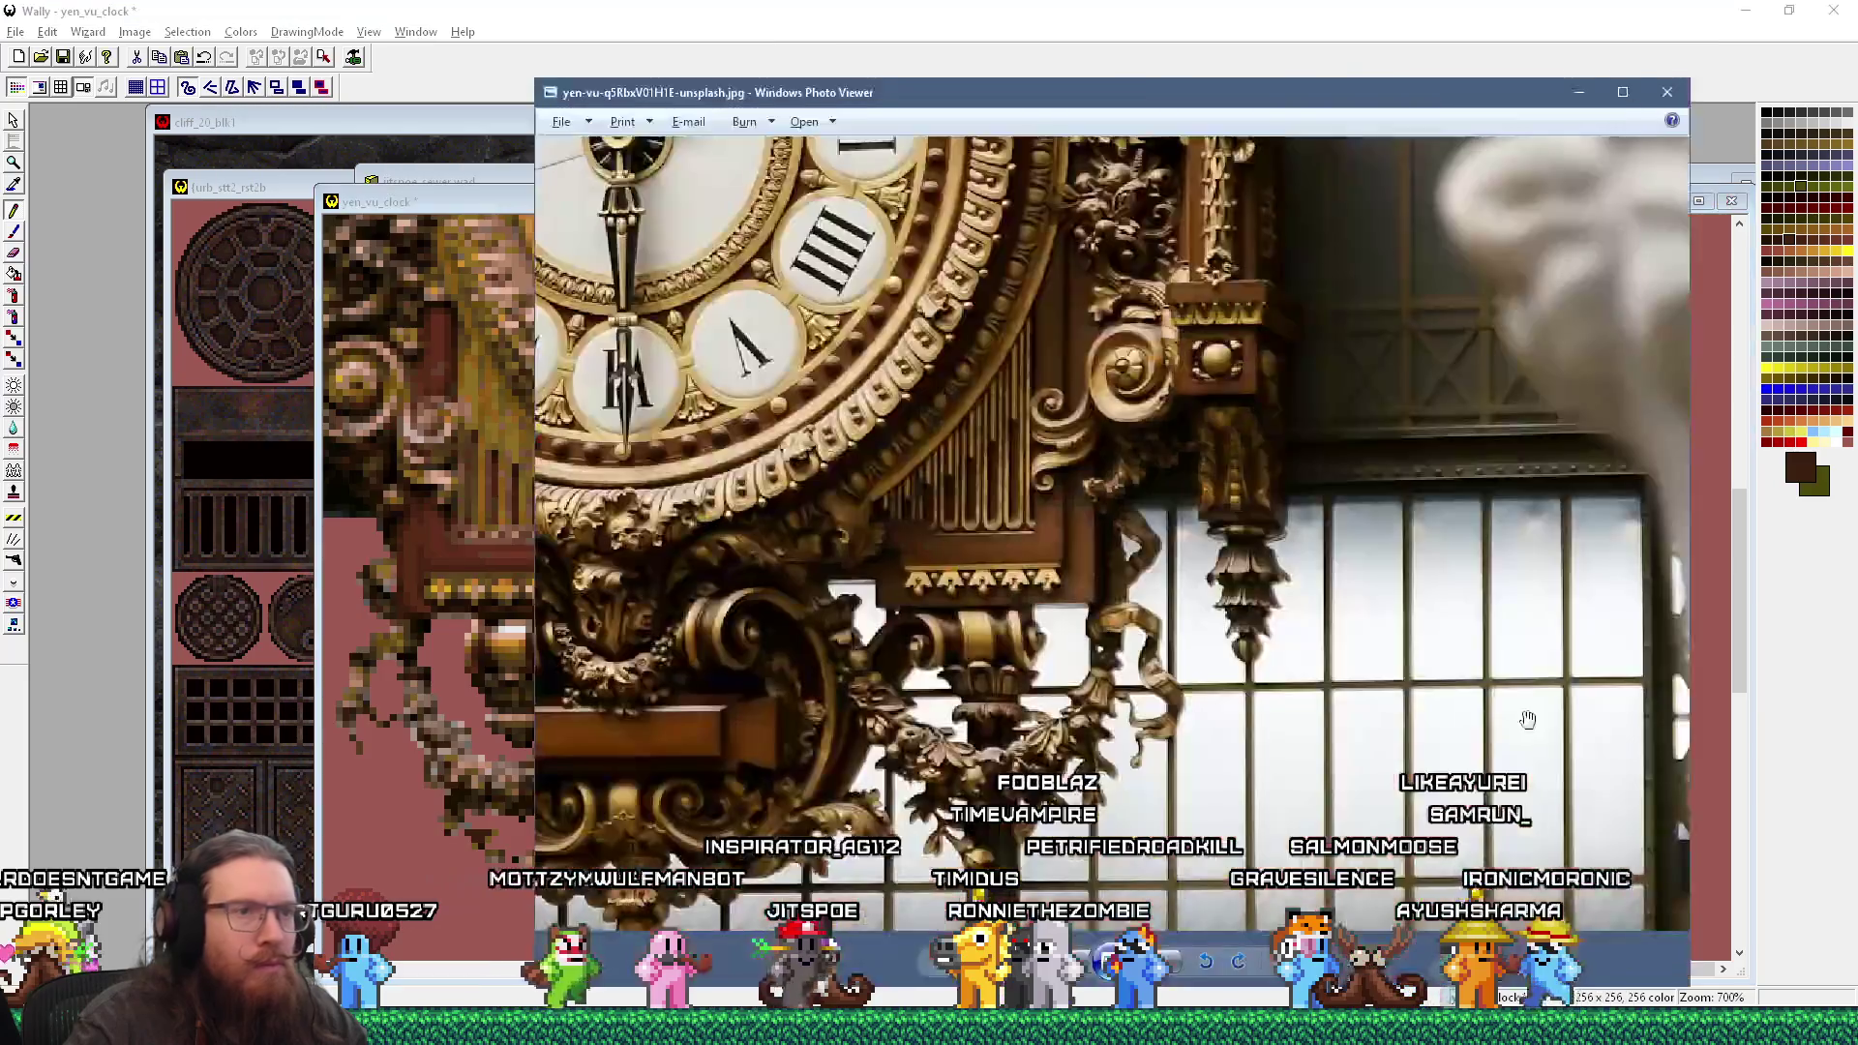
key(alt+Tab)
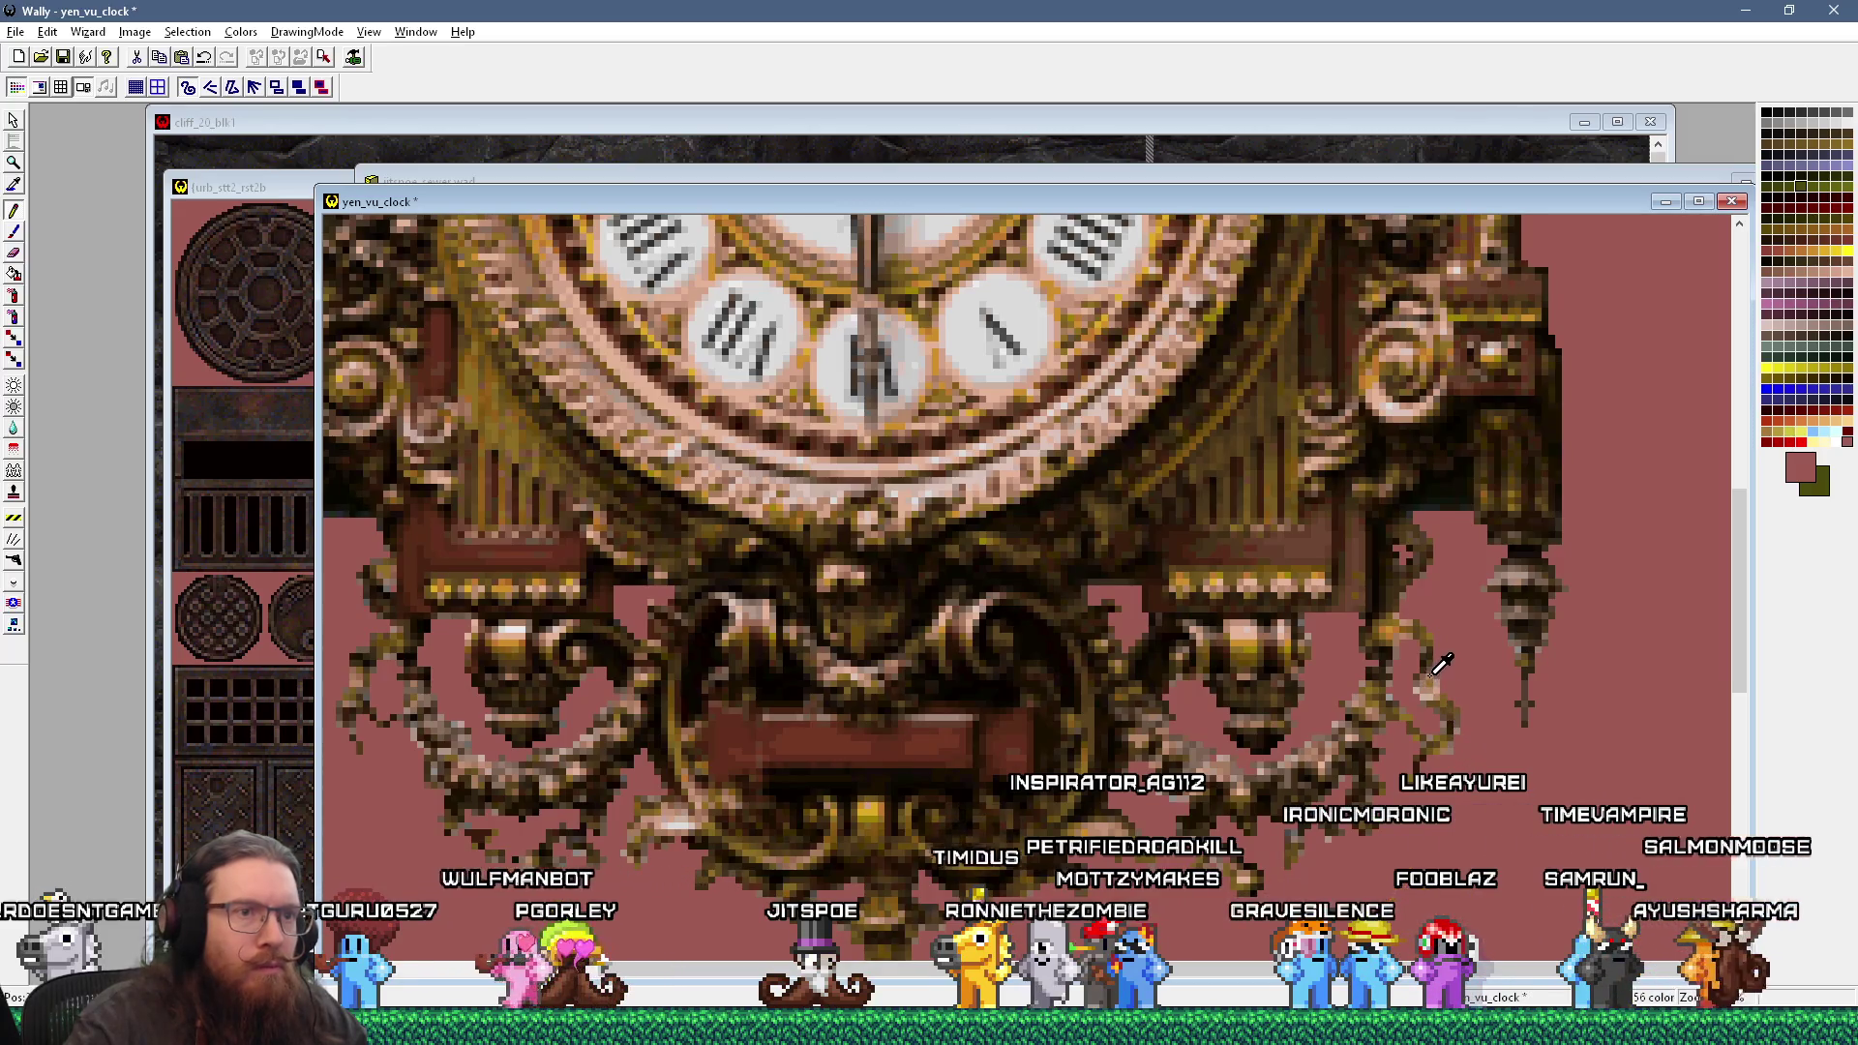
Step: Sample the dark brown of the foliage below the clock
click(1444, 748)
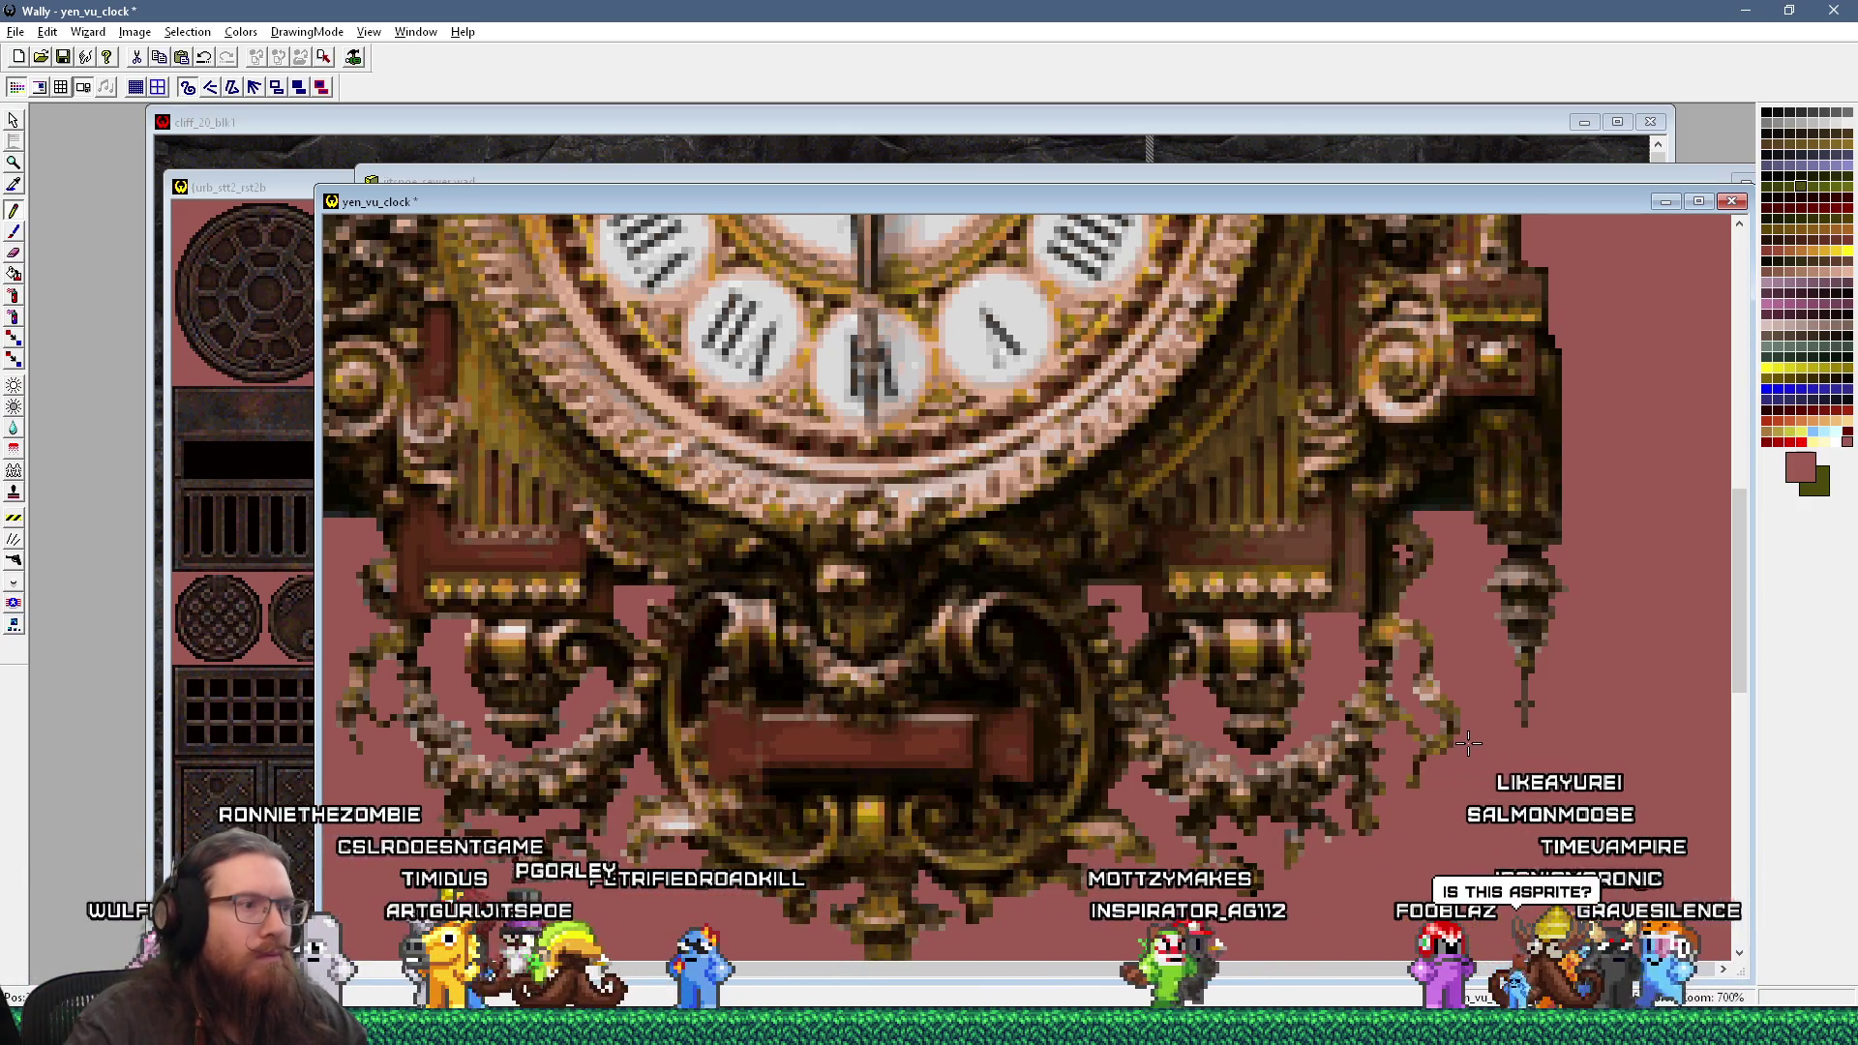
scroll(1462, 706, down, 2)
scroll(1566, 649, up, 2)
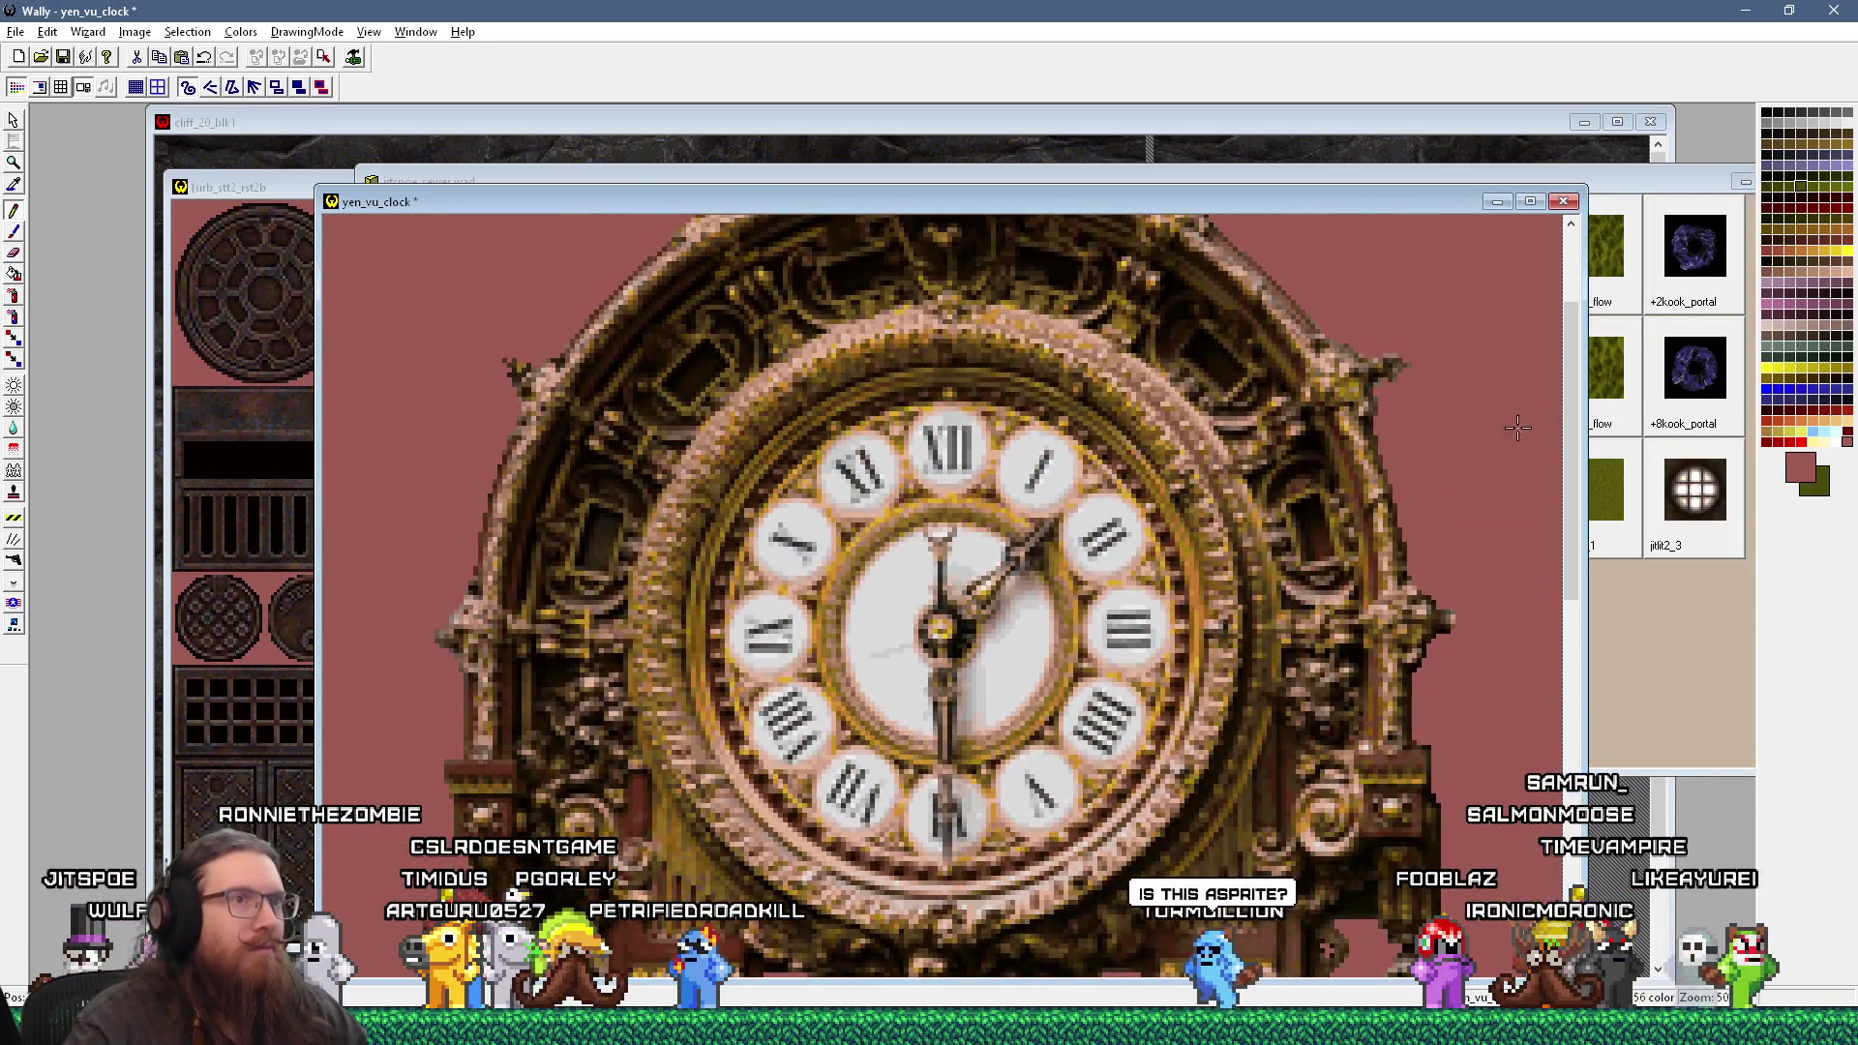
Step: Zoom in on the clock's upper-left rim and sample its brown, darker brown and golden brown
scroll(499, 370, up, 3)
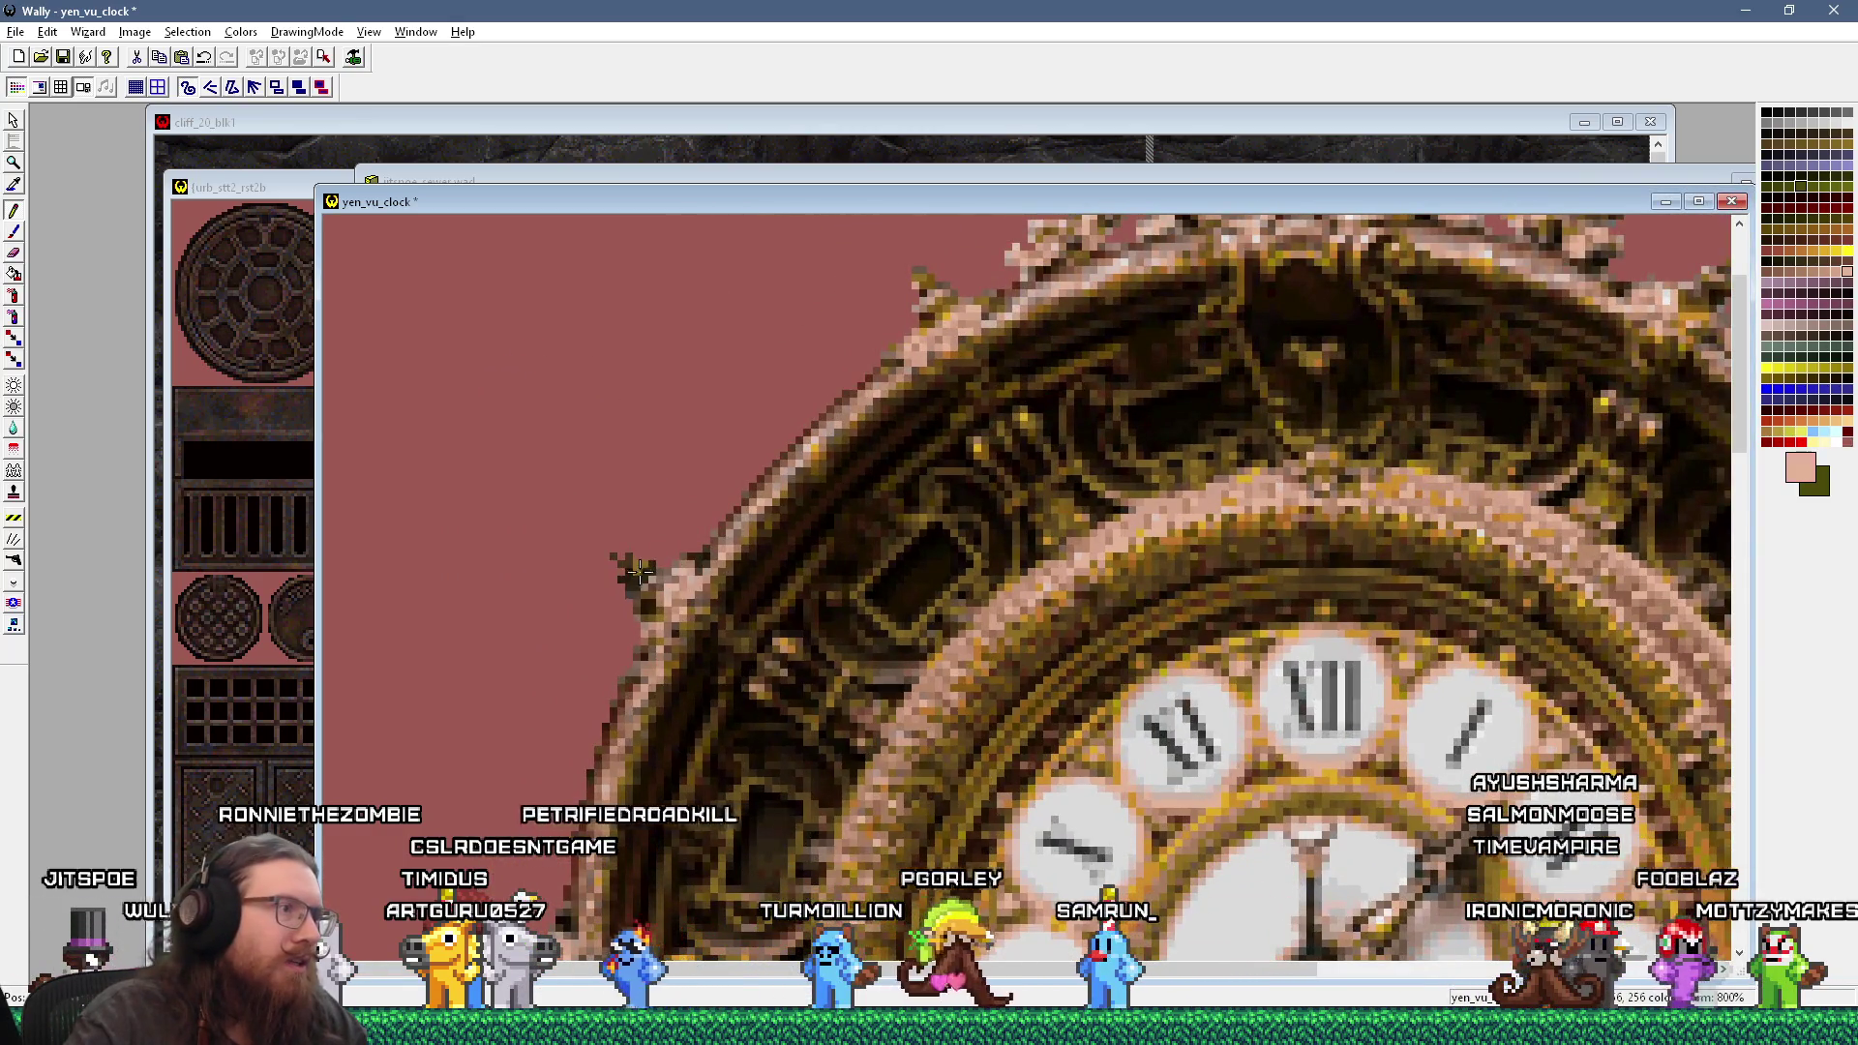
click(715, 578)
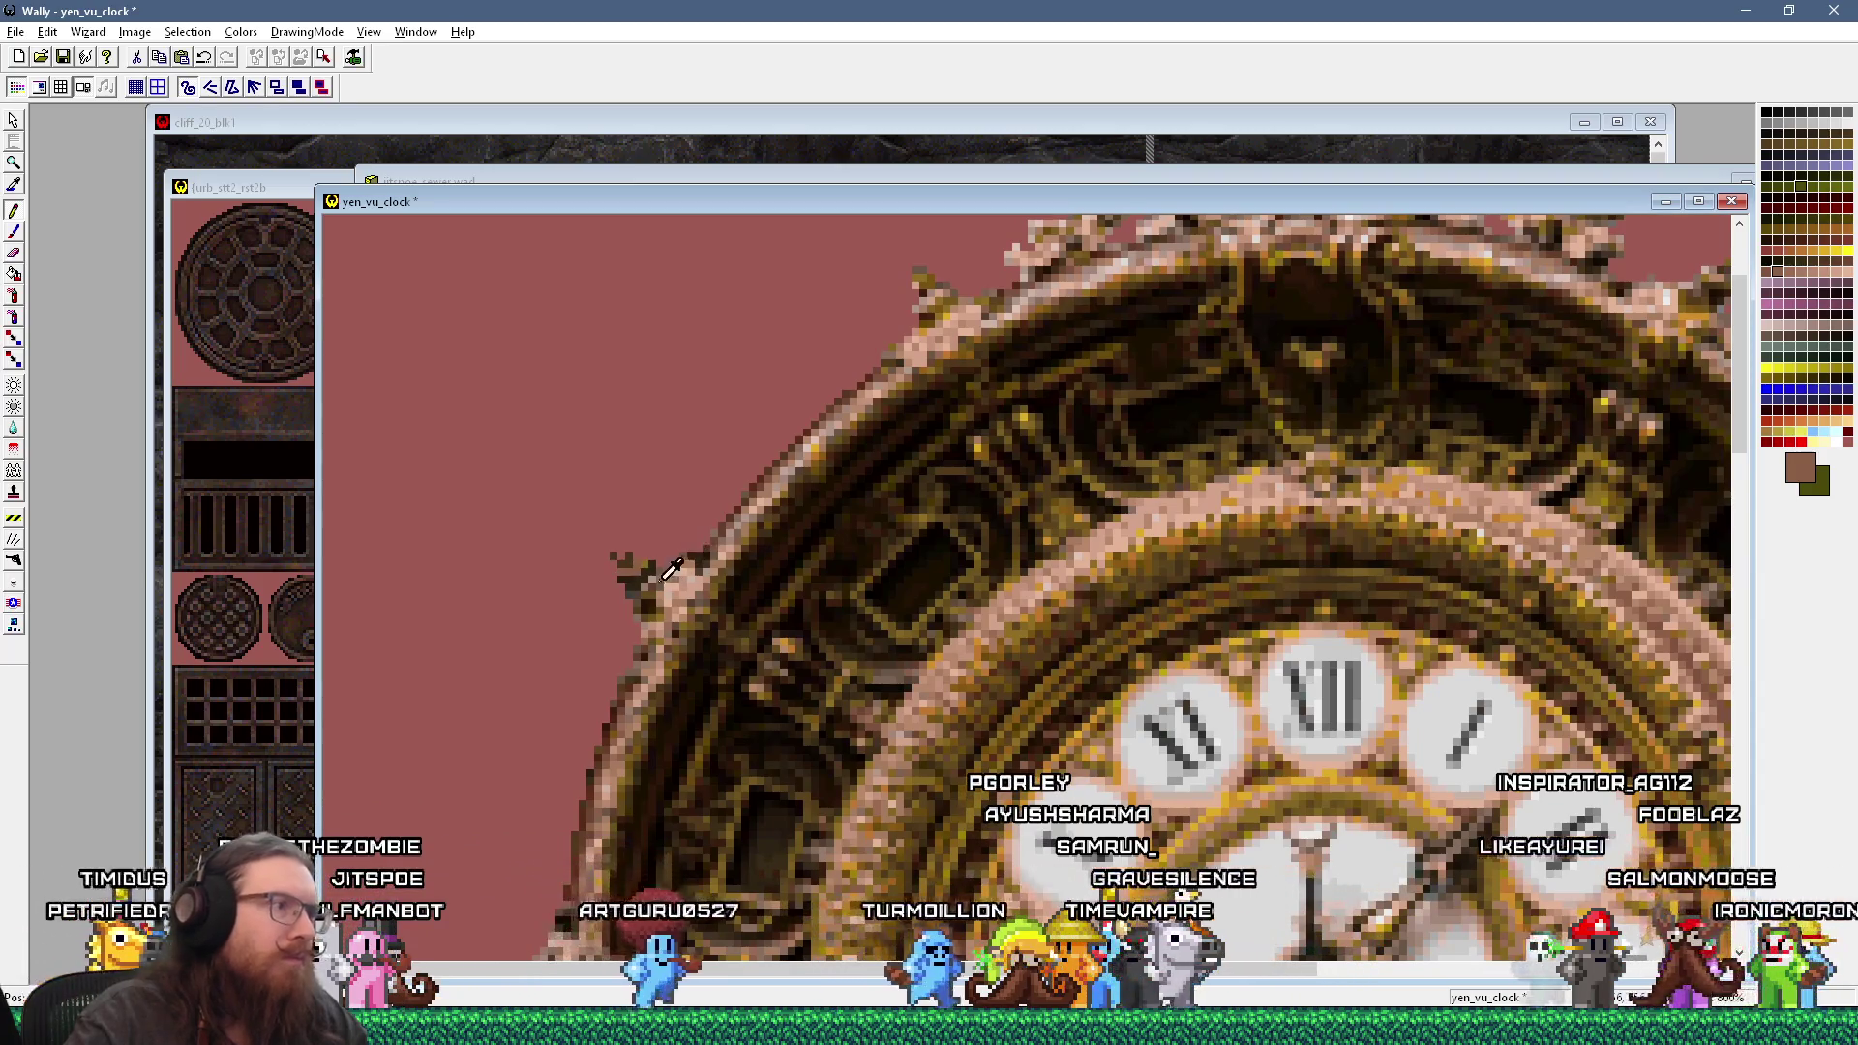
click(641, 575)
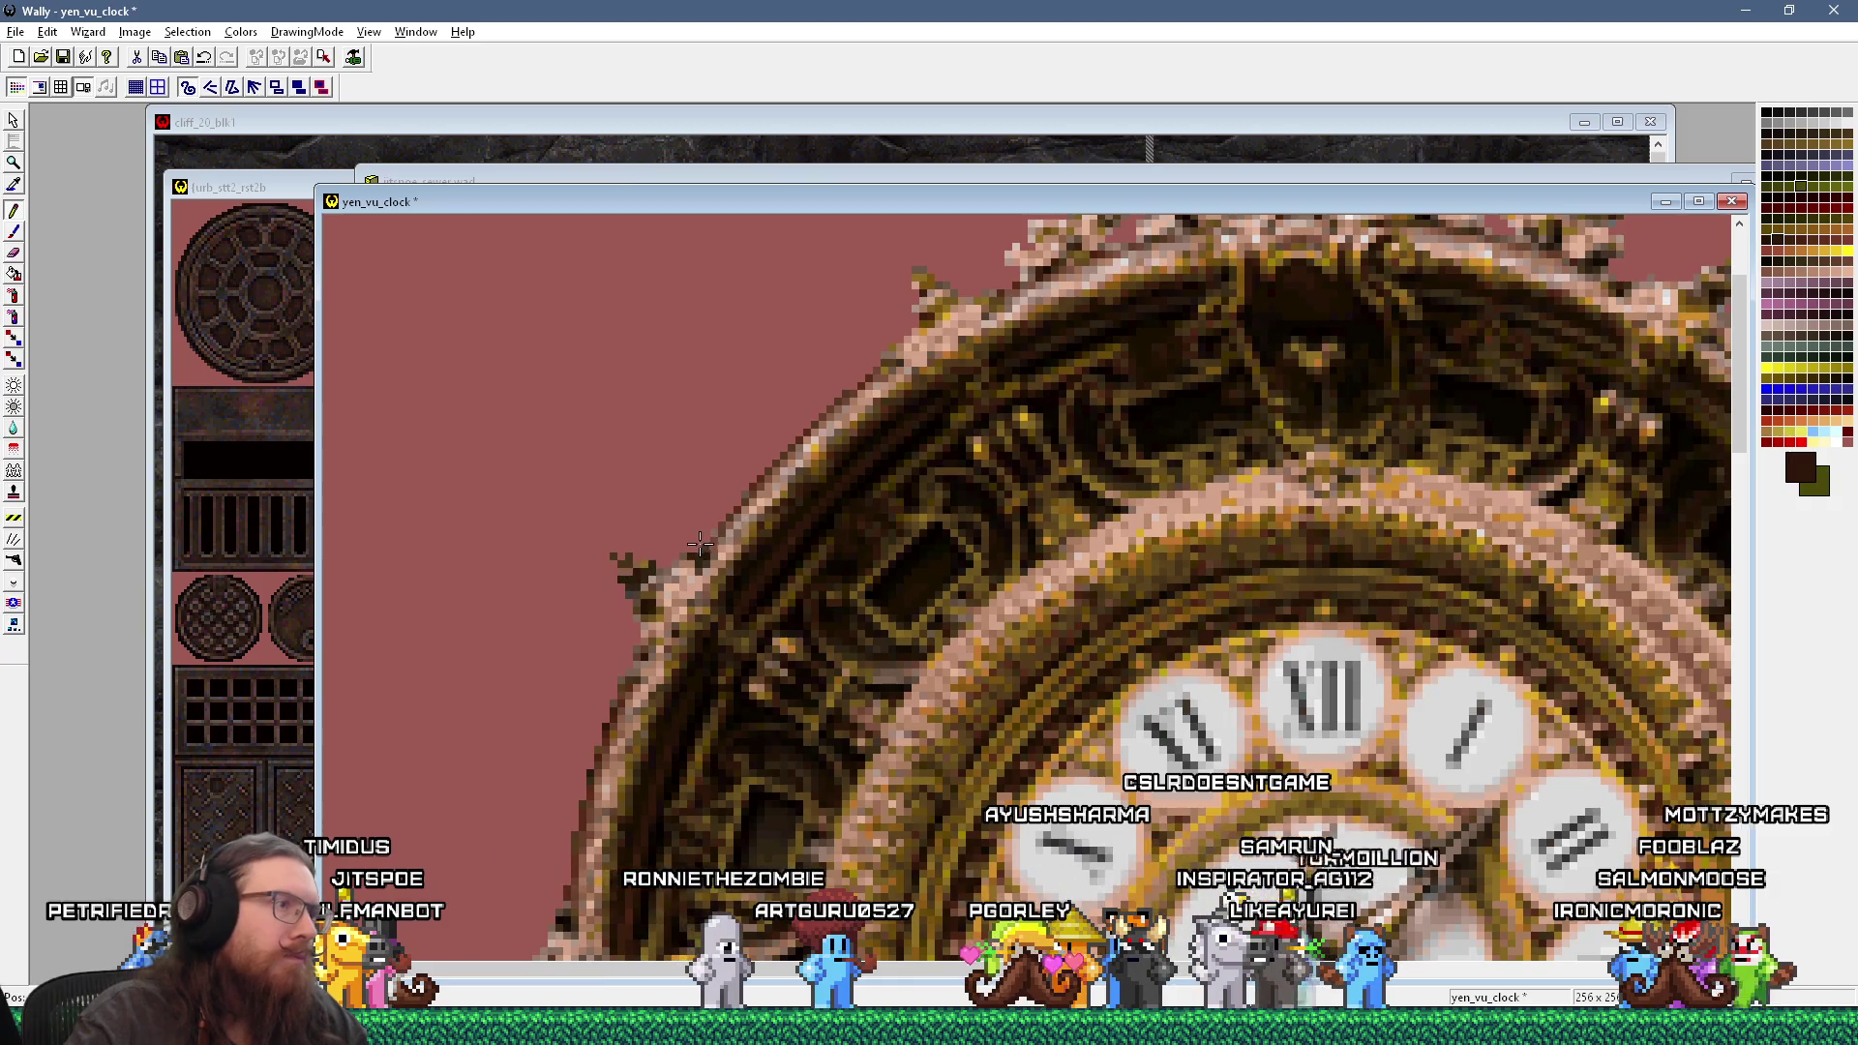
scroll(1031, 353, down, 2)
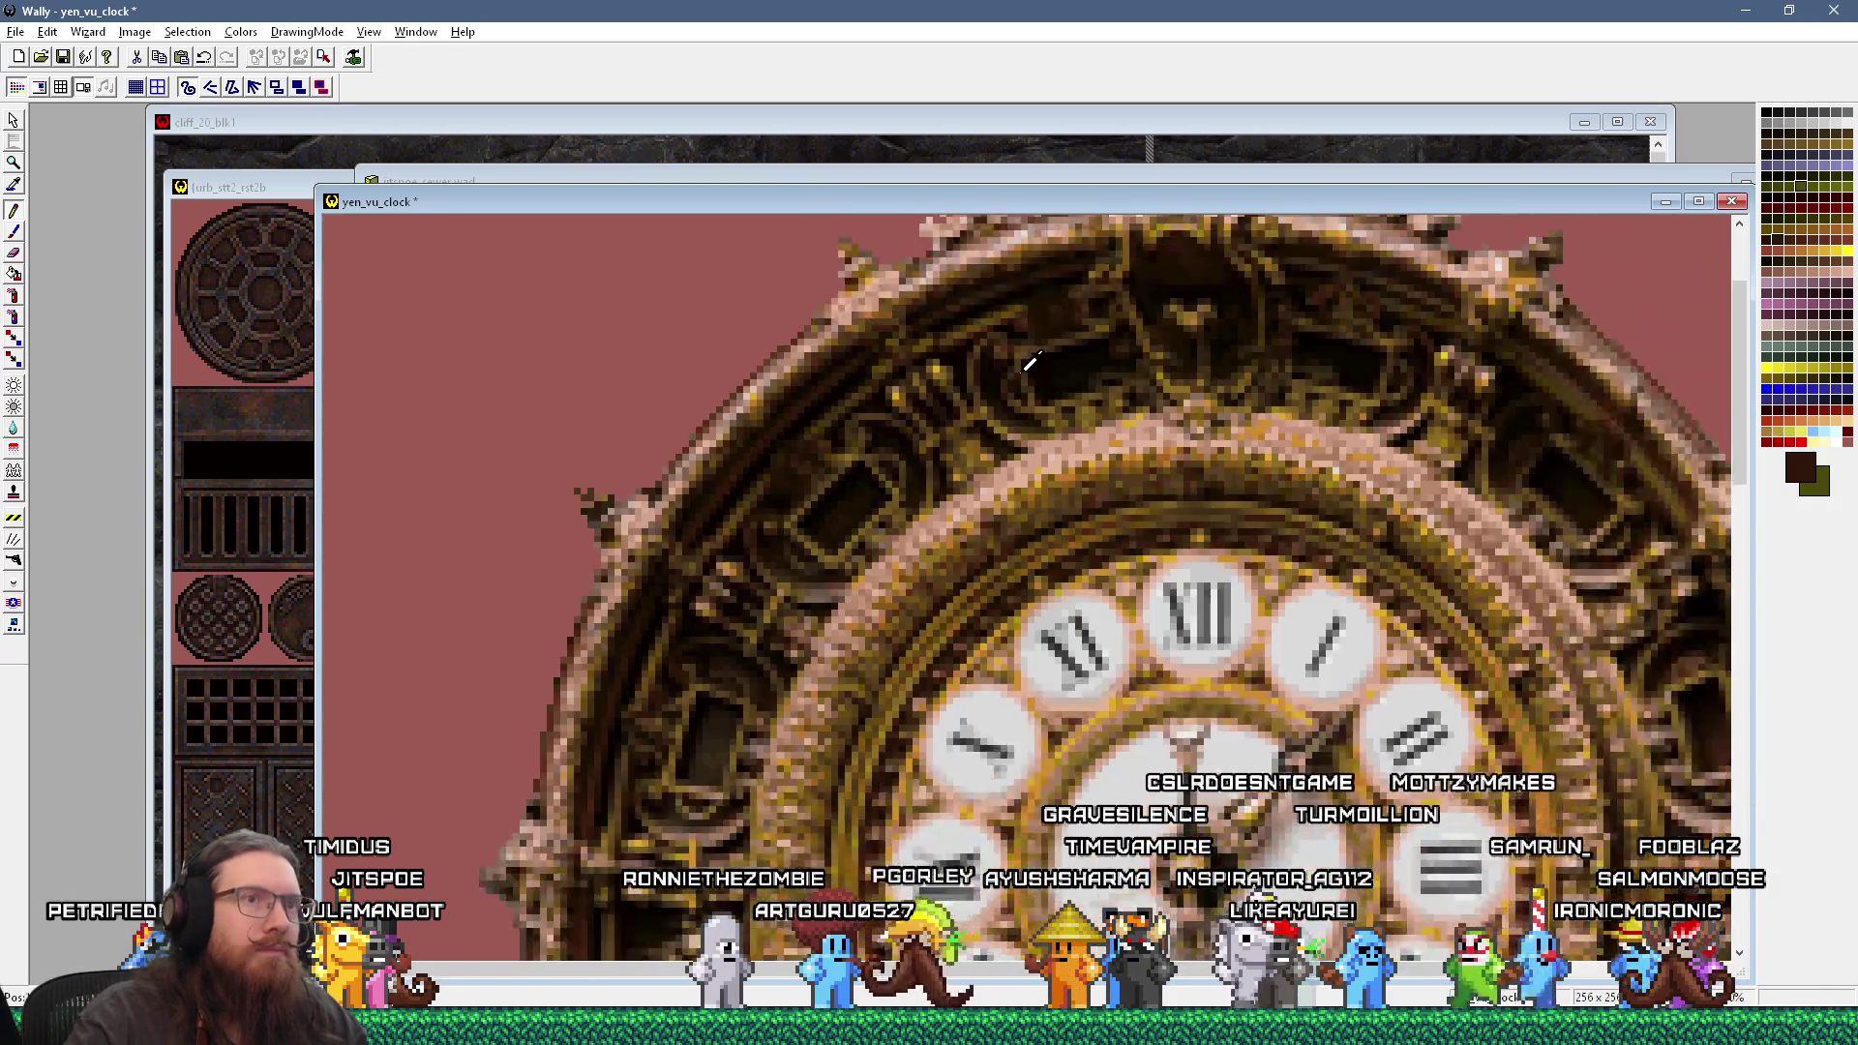
click(1599, 429)
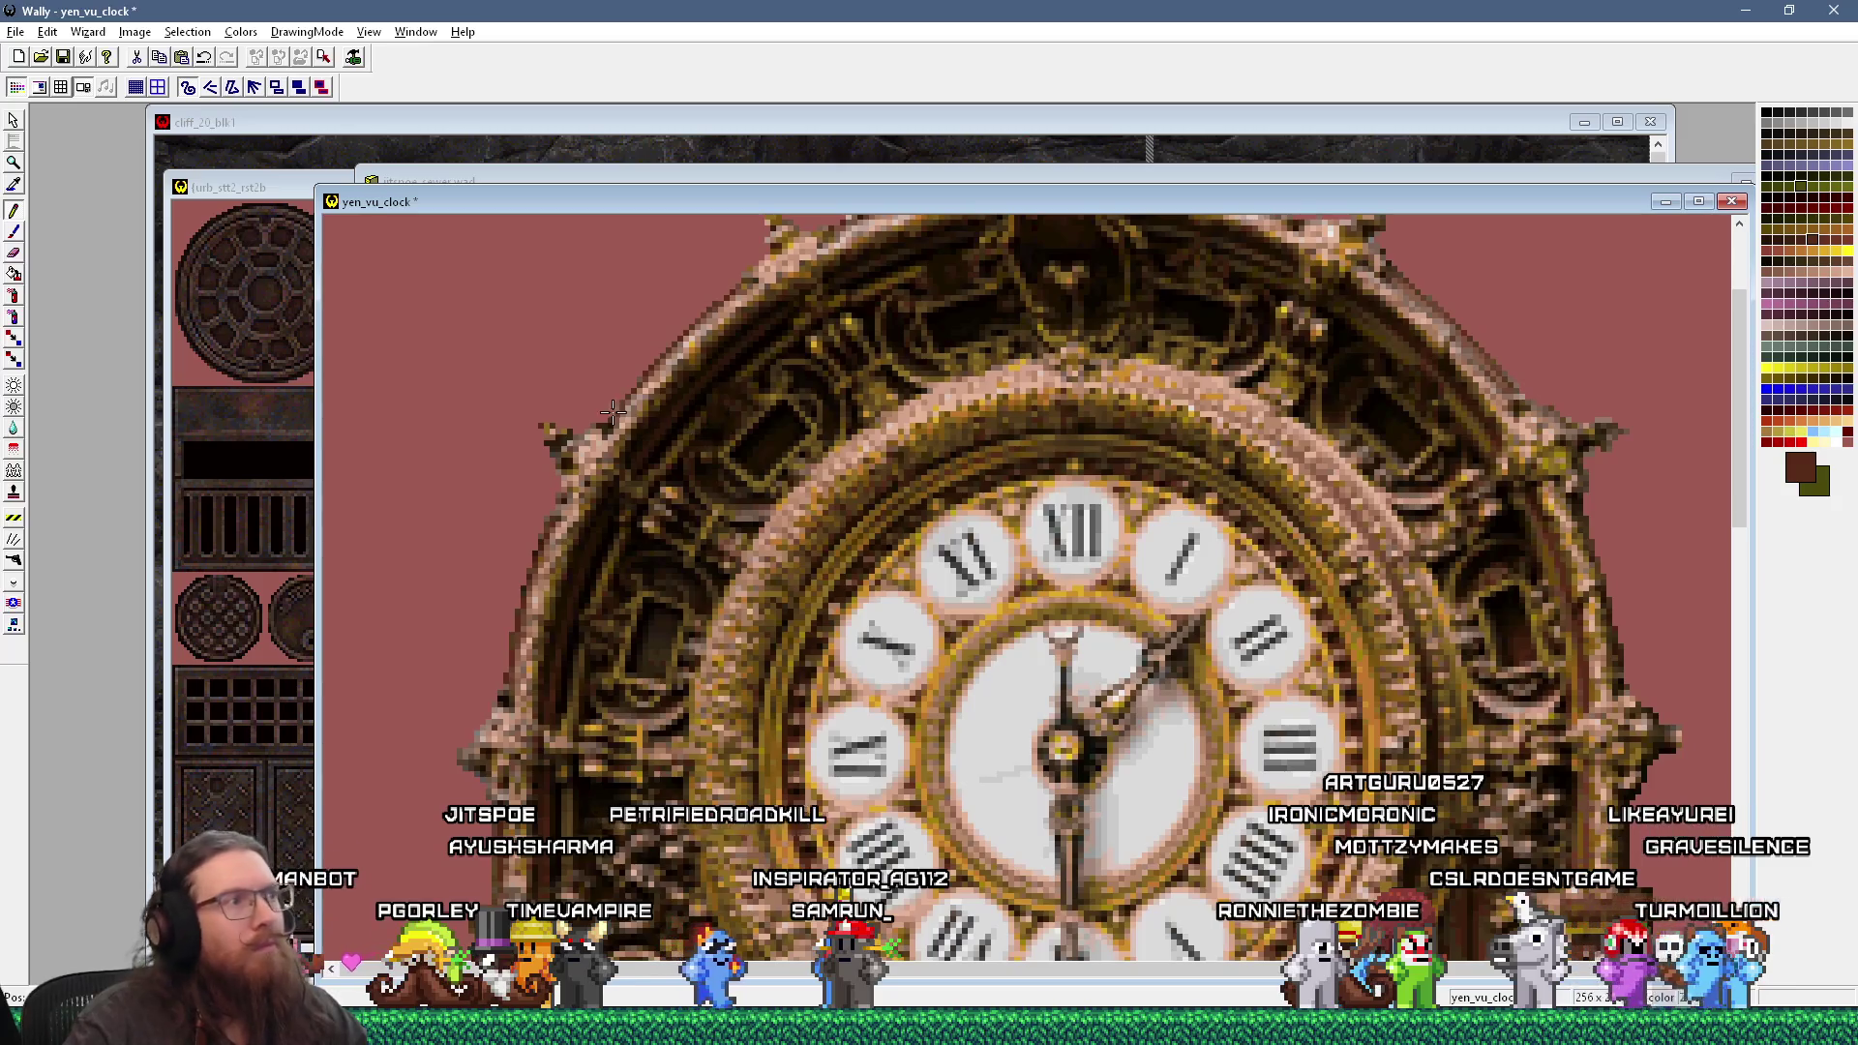
Step: Zoom out to 100% and show the yen_vu_clock window alongside the jitspoe_sewer.wad texture list
scroll(539, 471, down, 1)
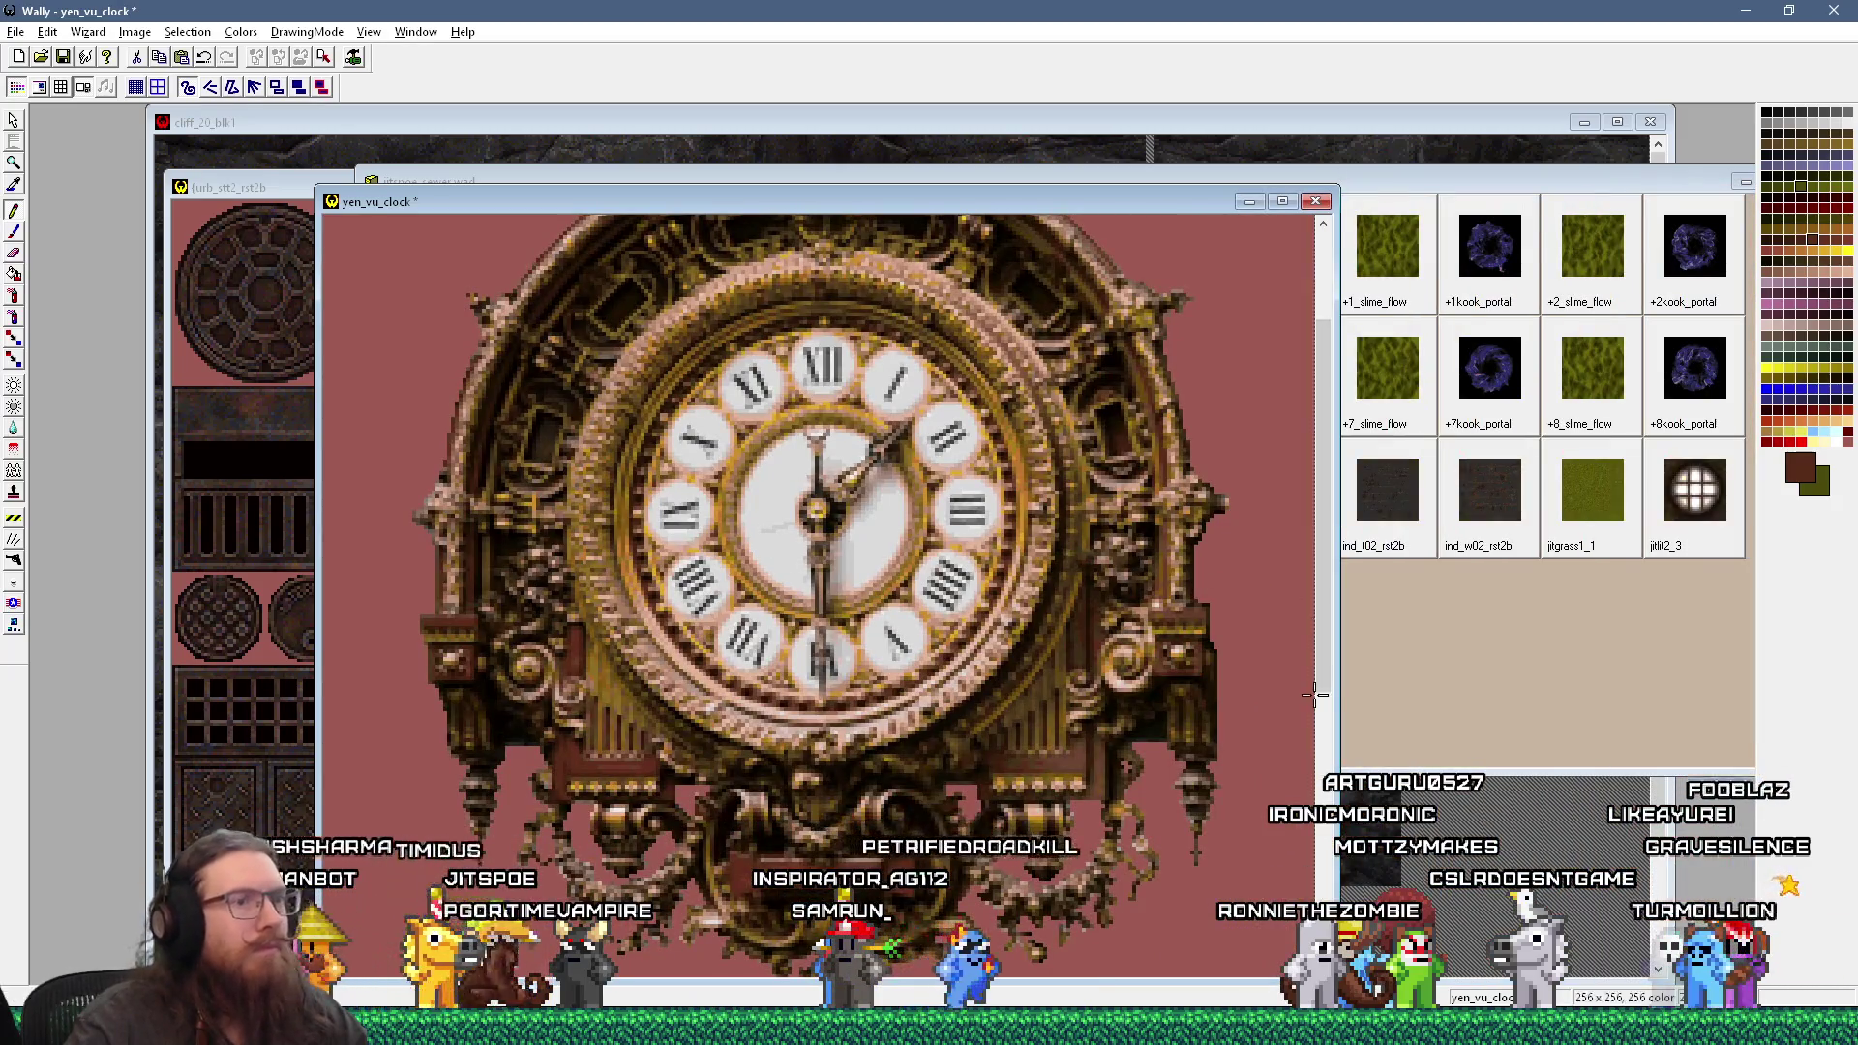
scroll(1161, 580, up, 1)
scroll(1006, 518, down, 1)
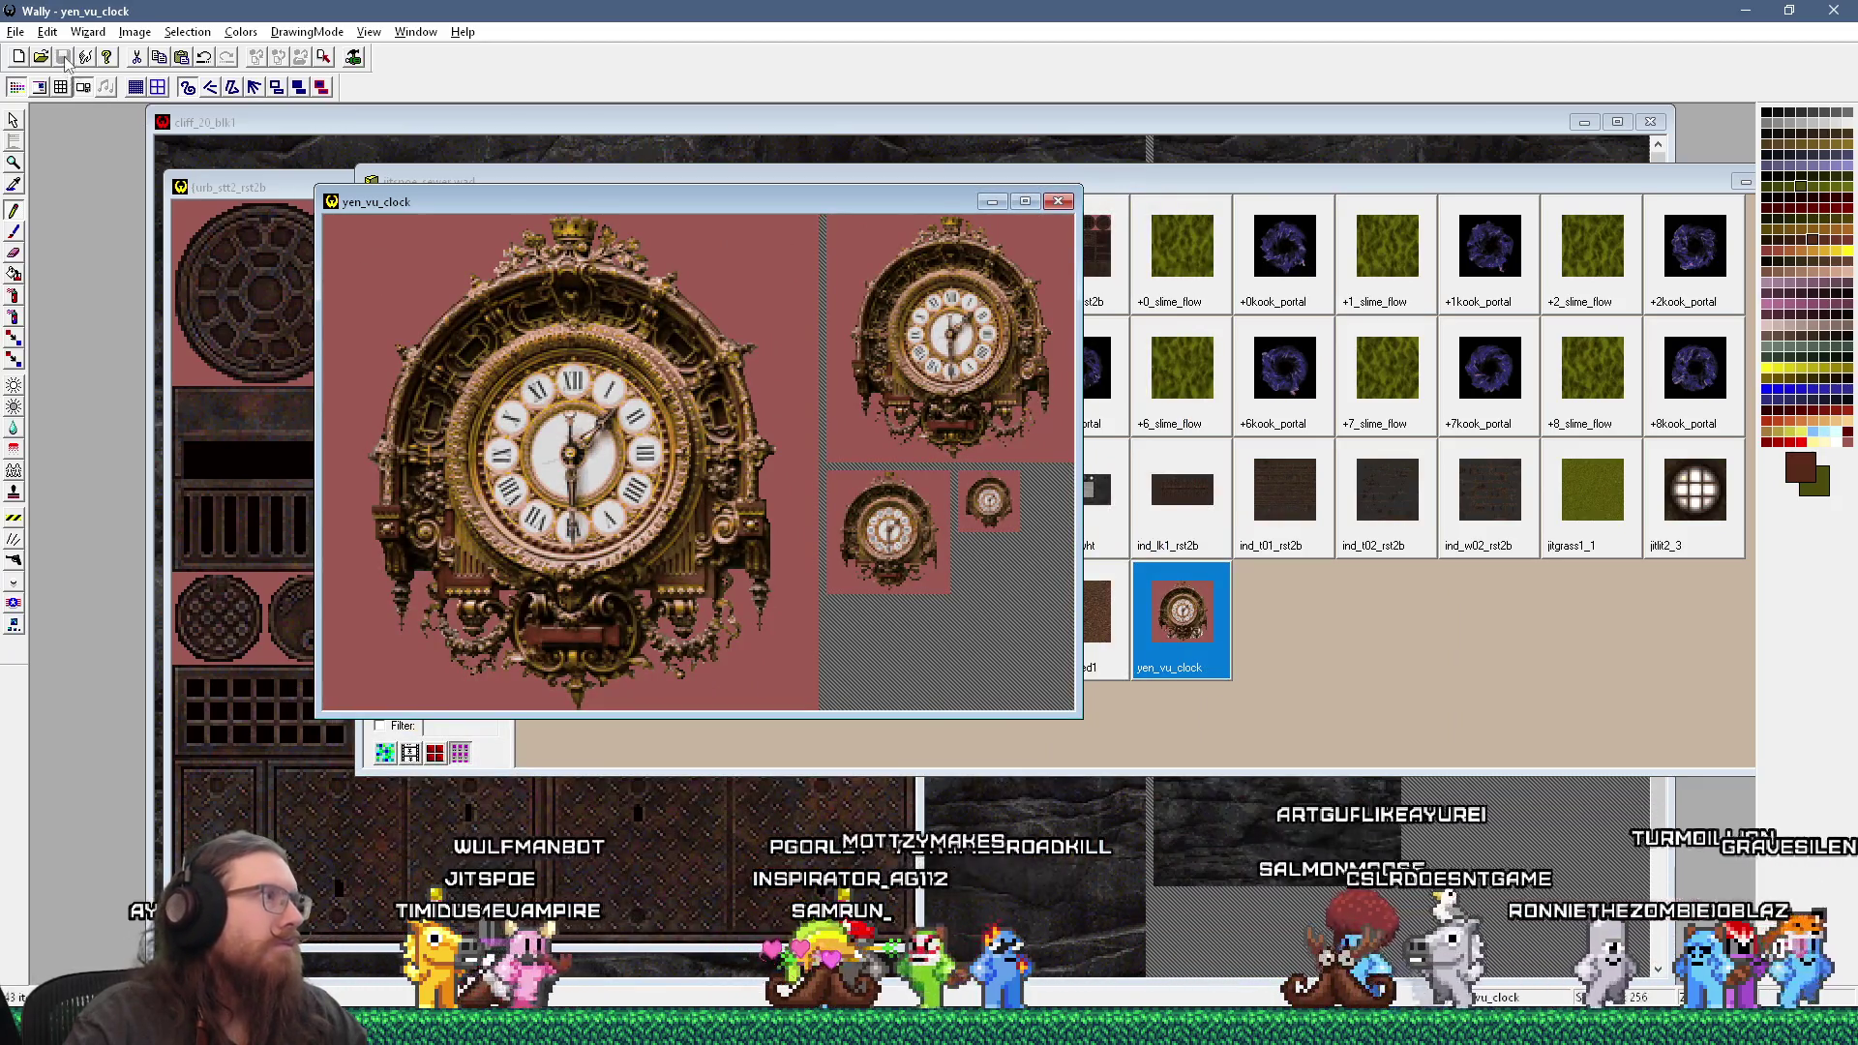
click(605, 180)
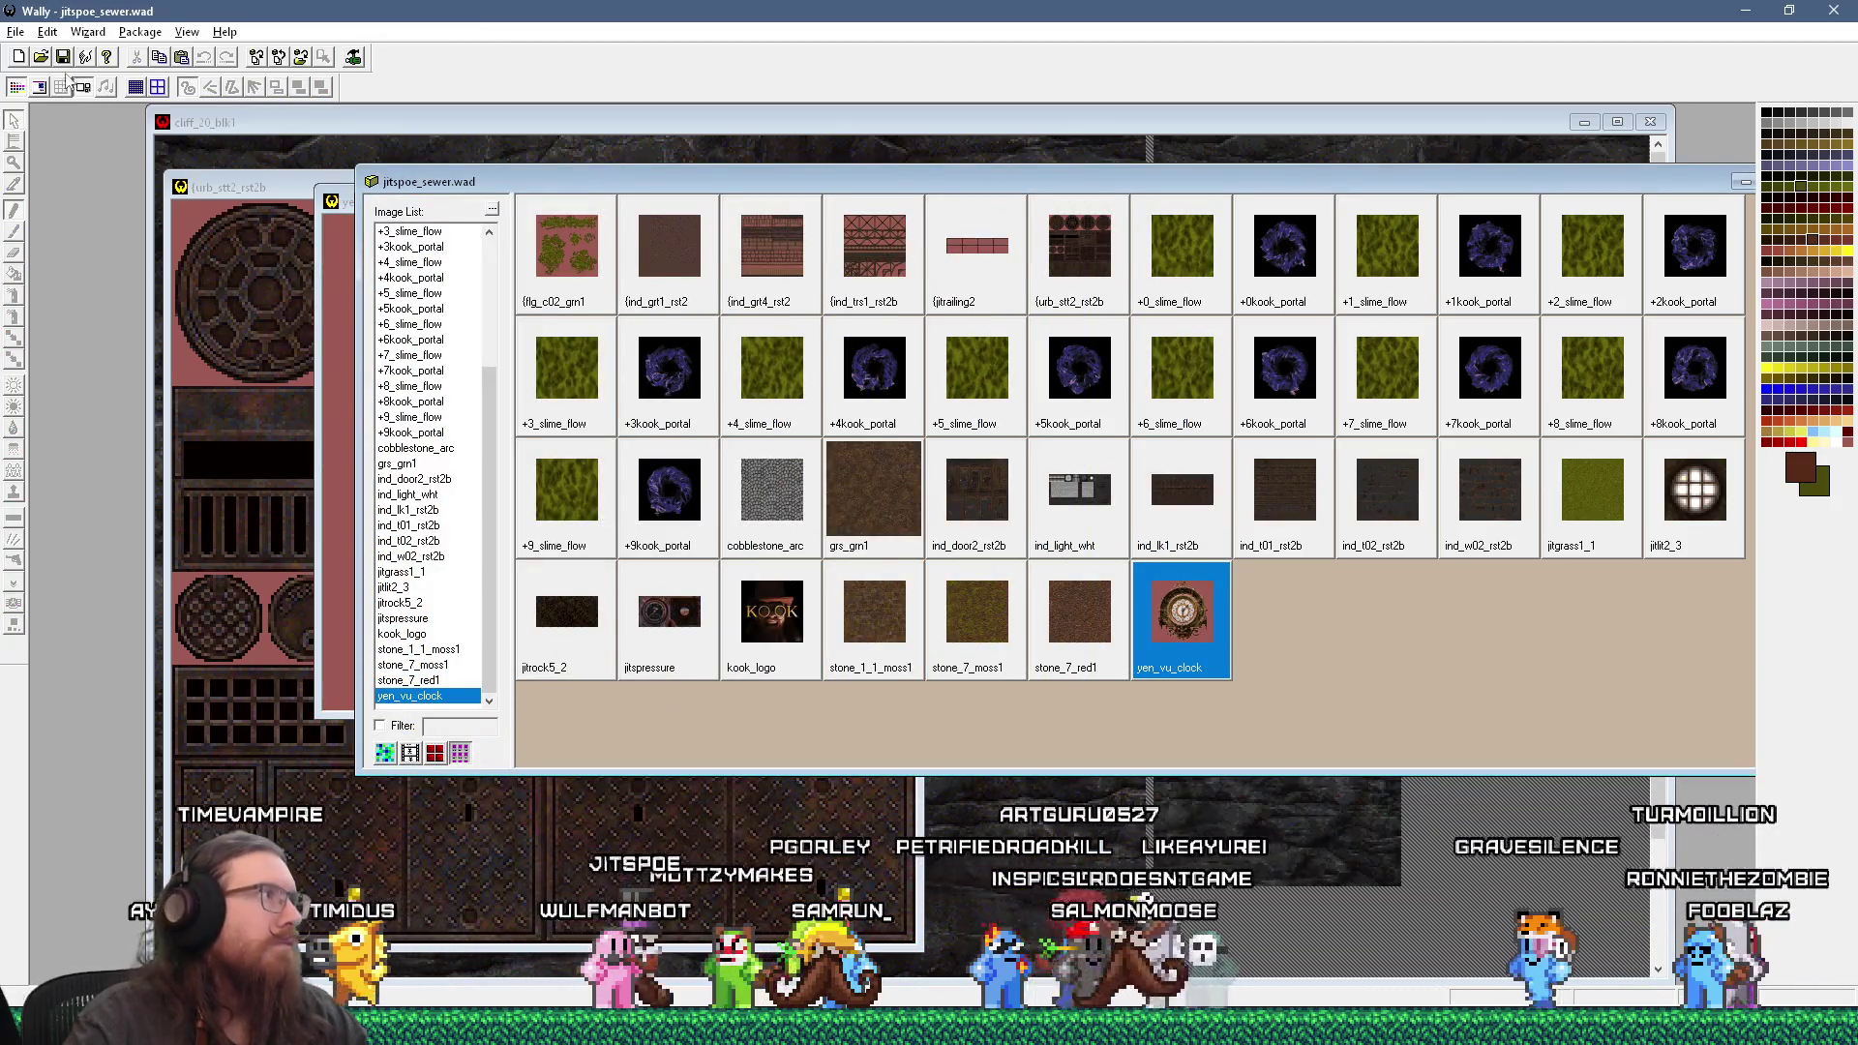
click(331, 203)
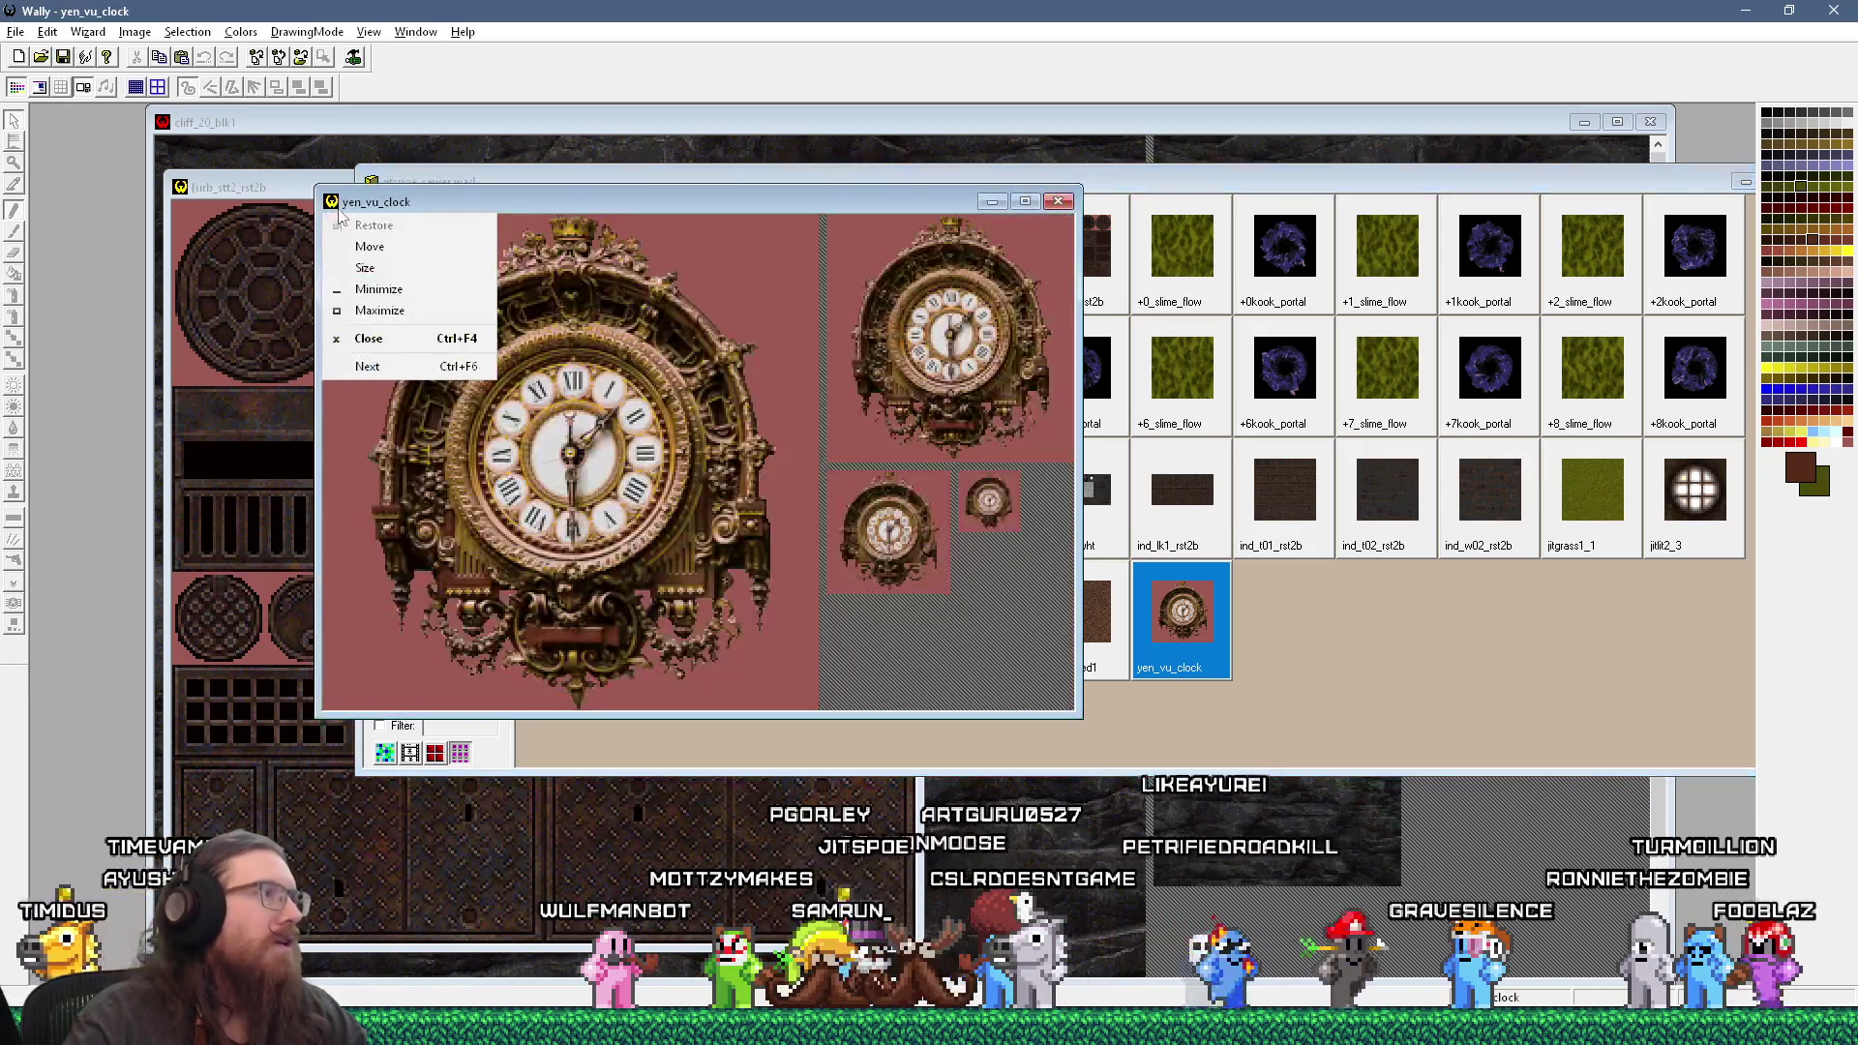
click(736, 211)
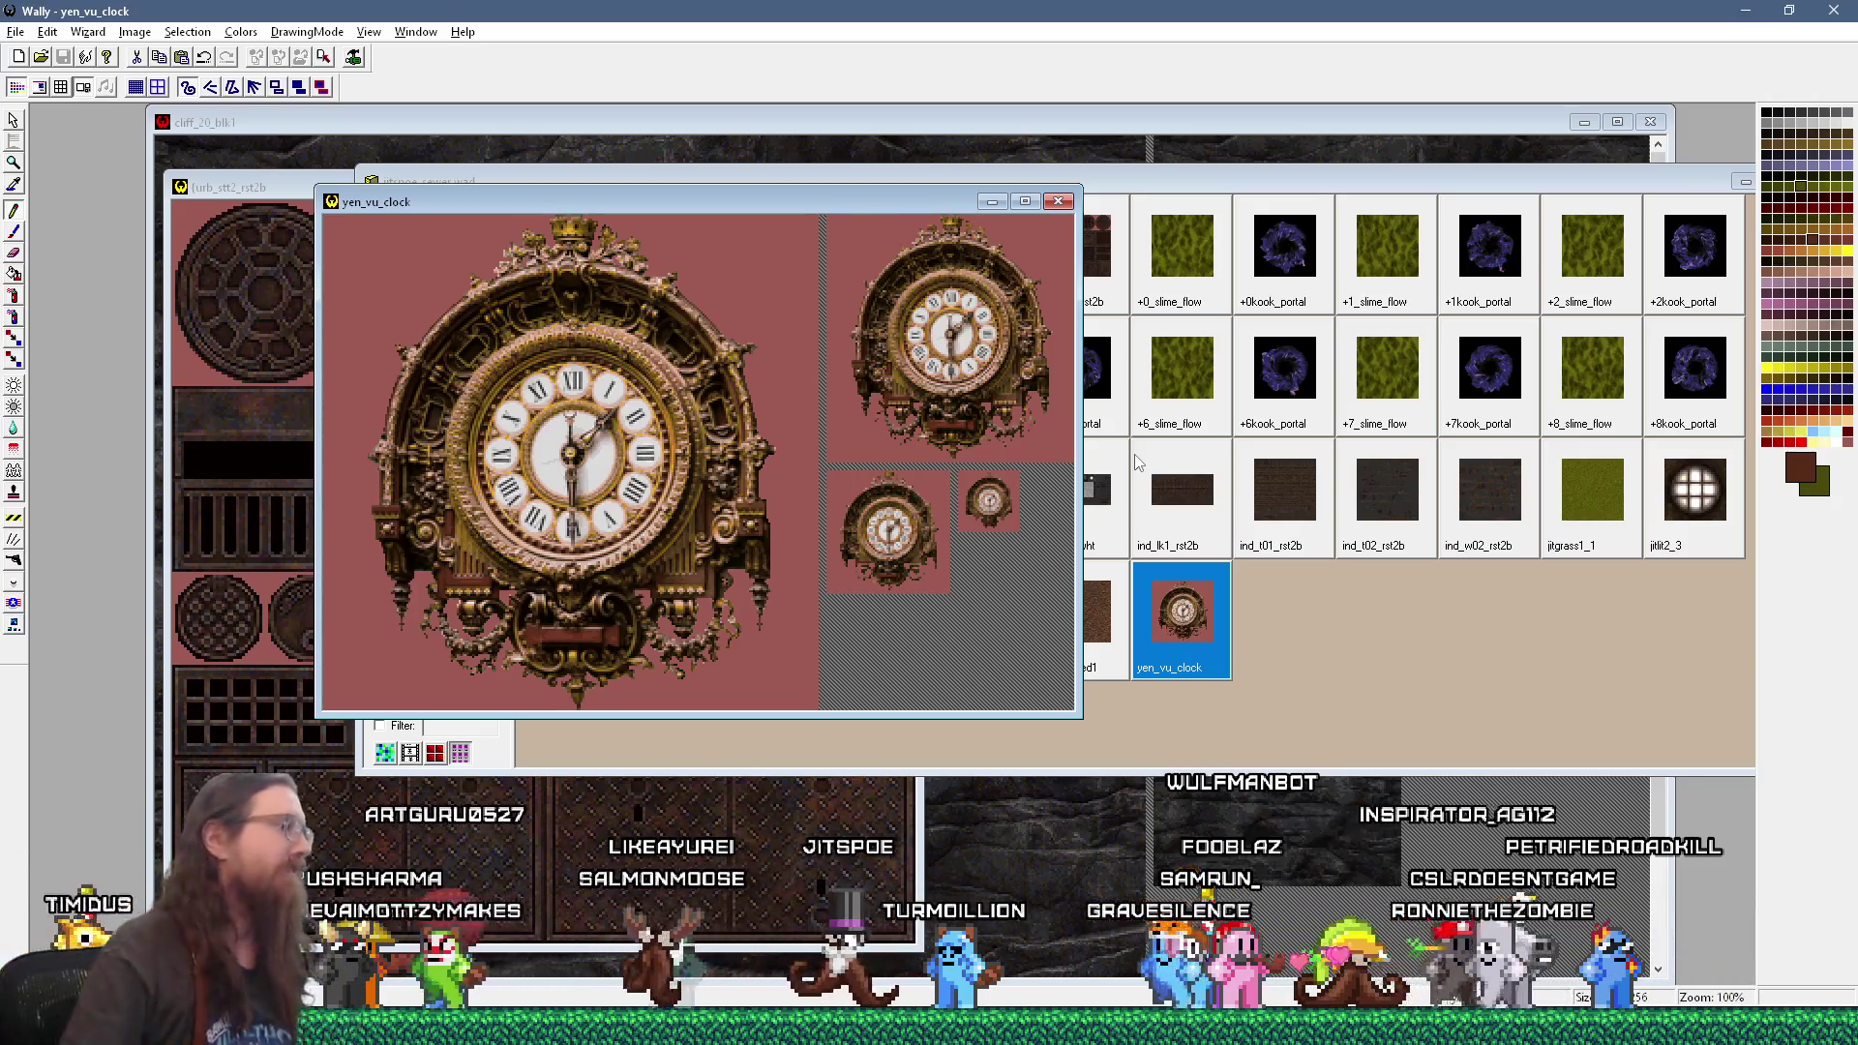
Step: Move the yen_vu_clock window down and right, then switch to TrenchBroom
key(alt+Tab)
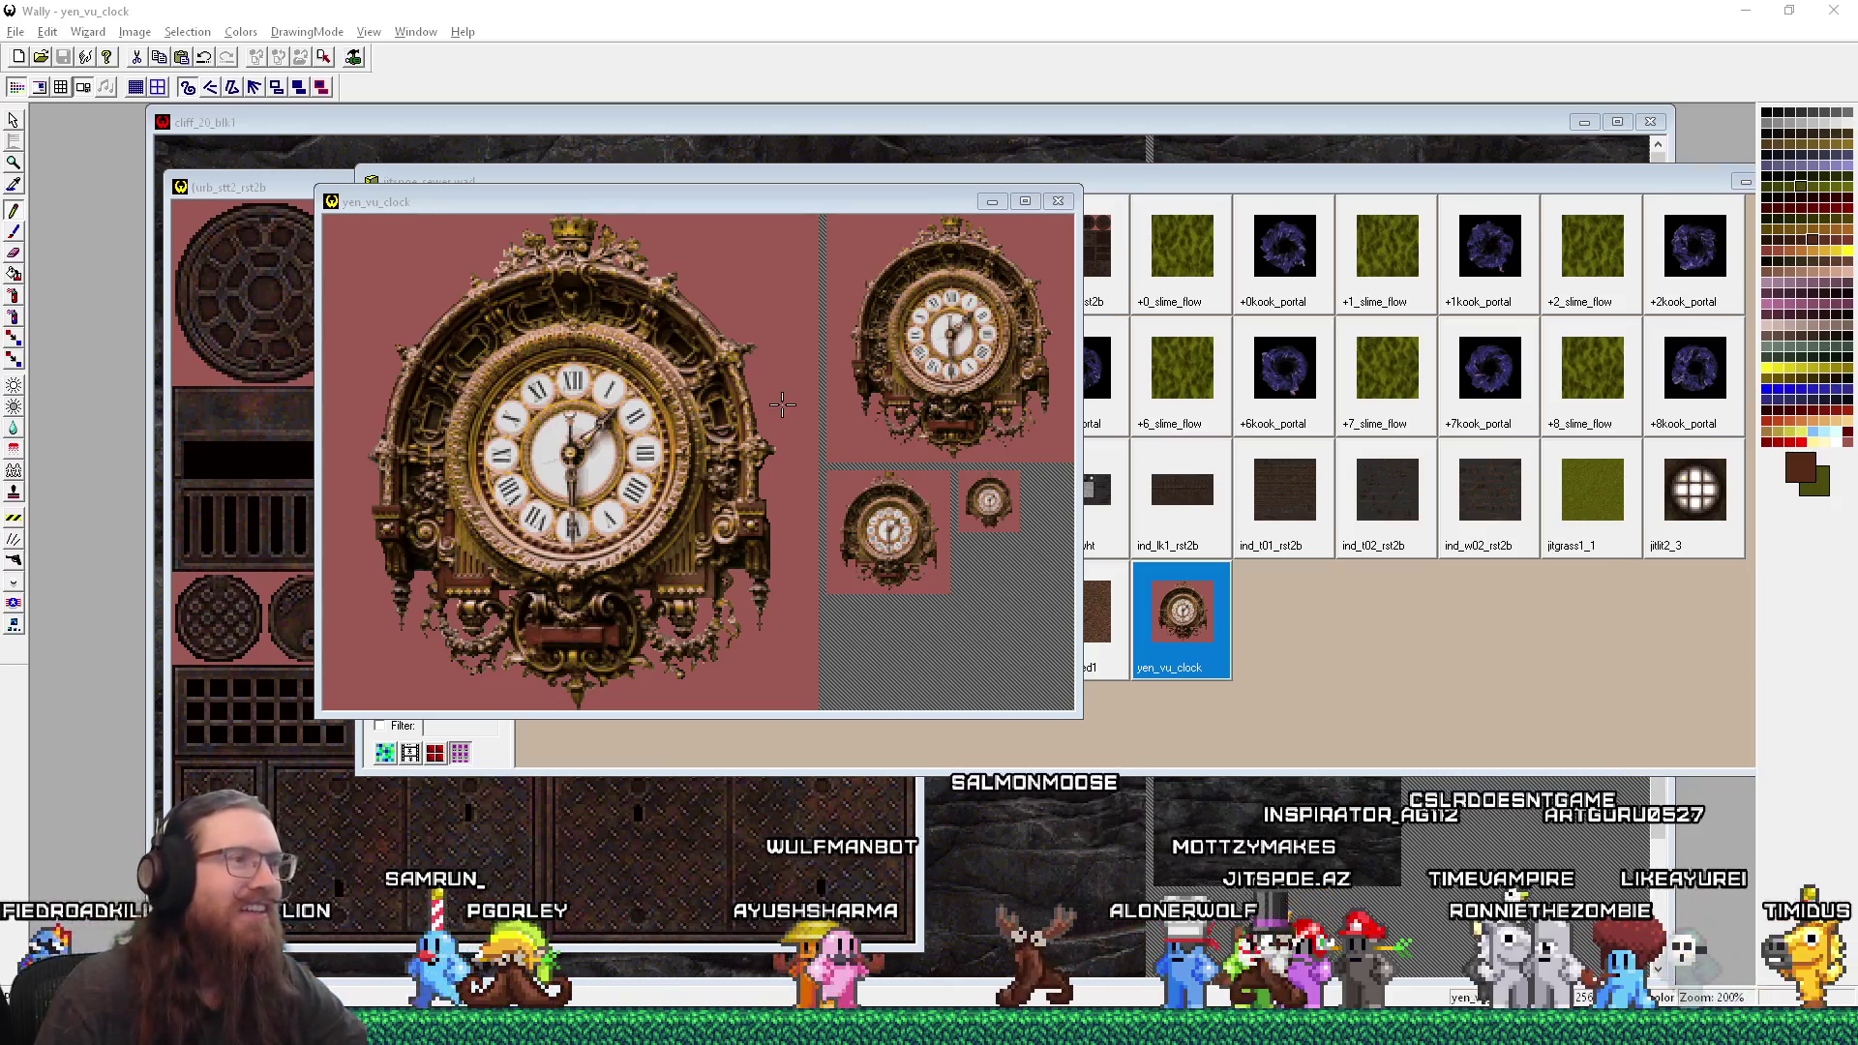
drag(806, 208, 925, 221)
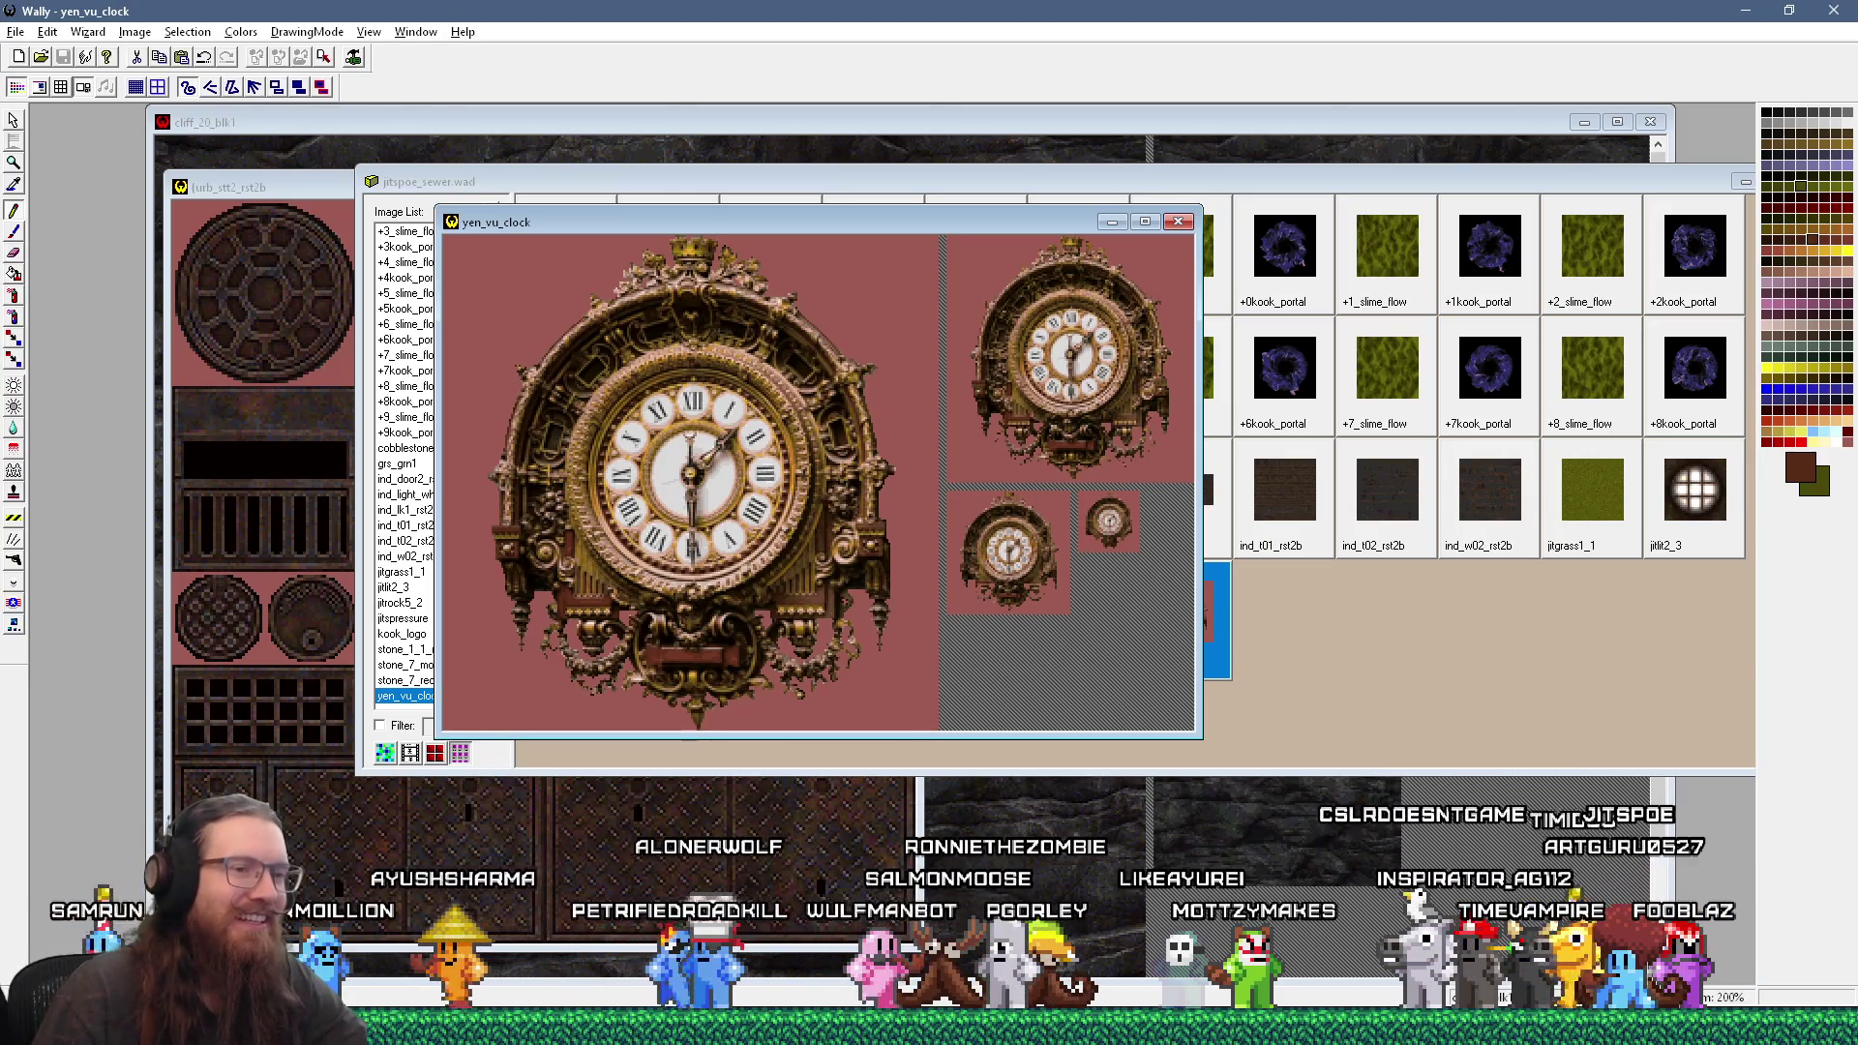
key(alt+Tab)
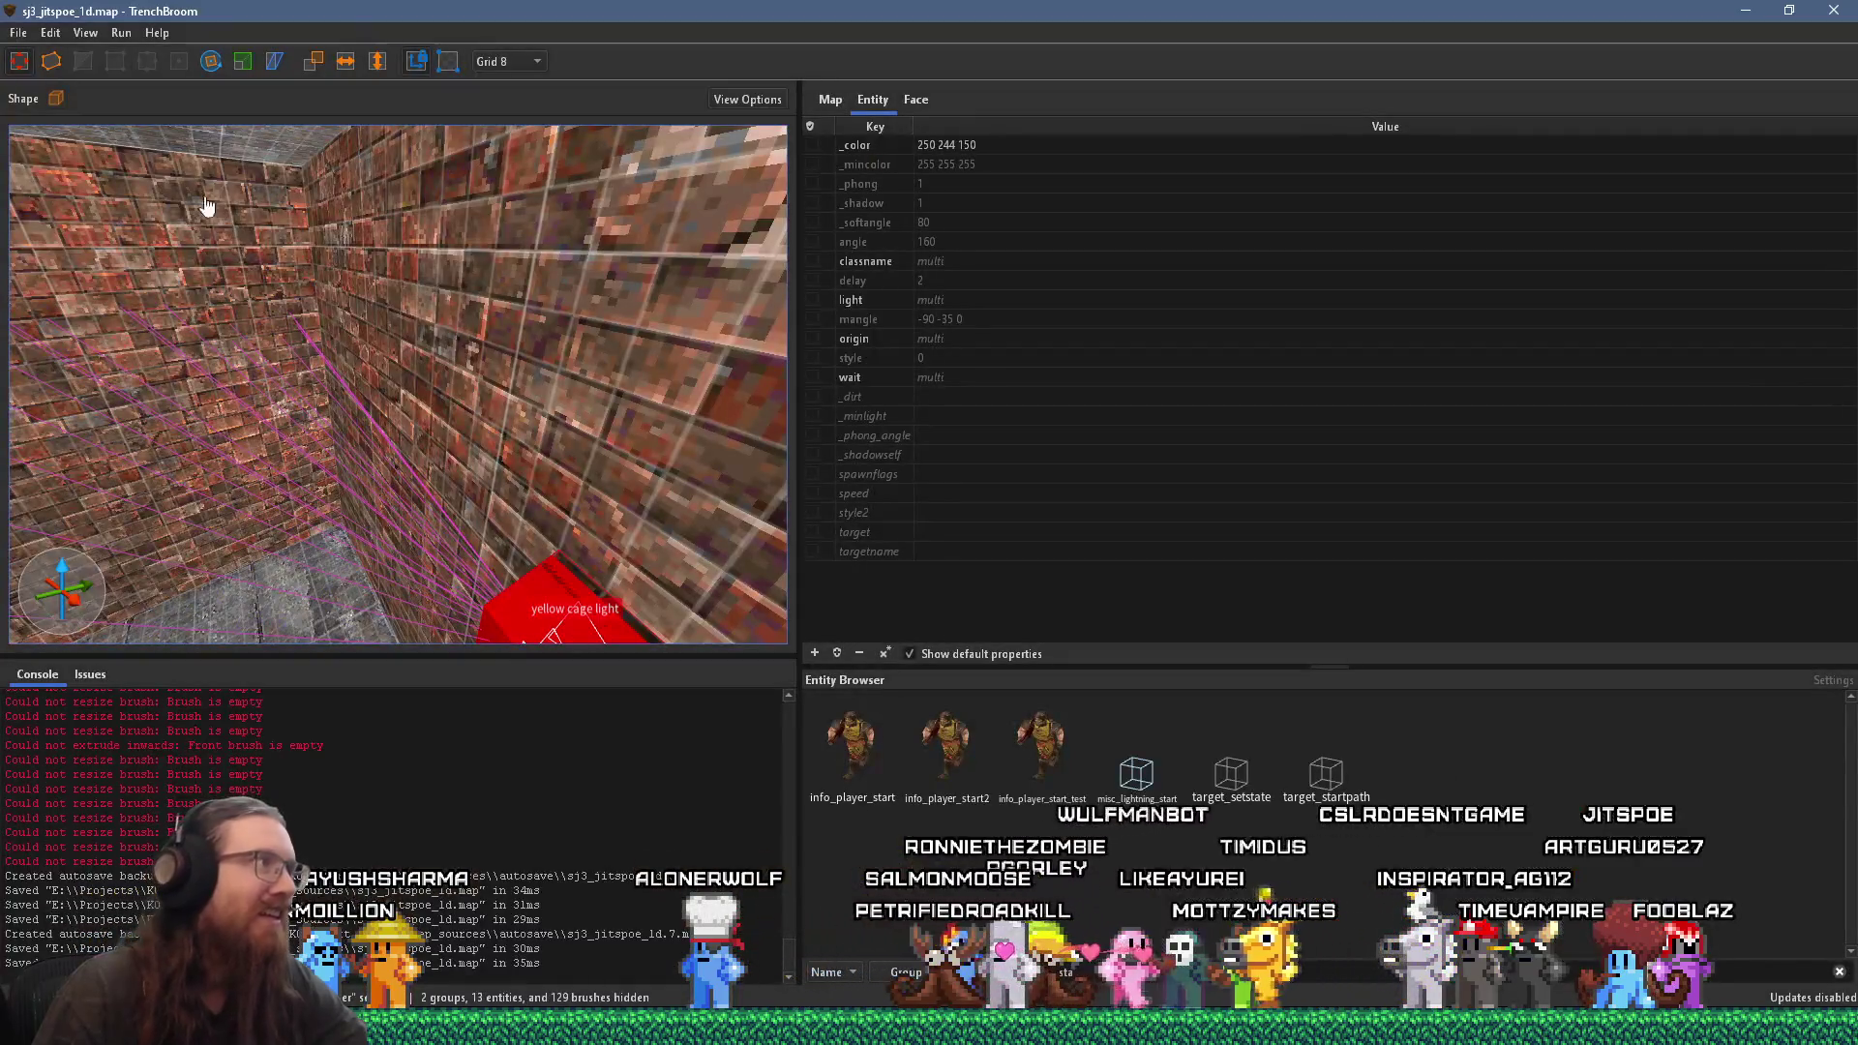
Step: Reload Texture Collections in TrenchBroom, then return to the clock image in Wally
click(26, 37)
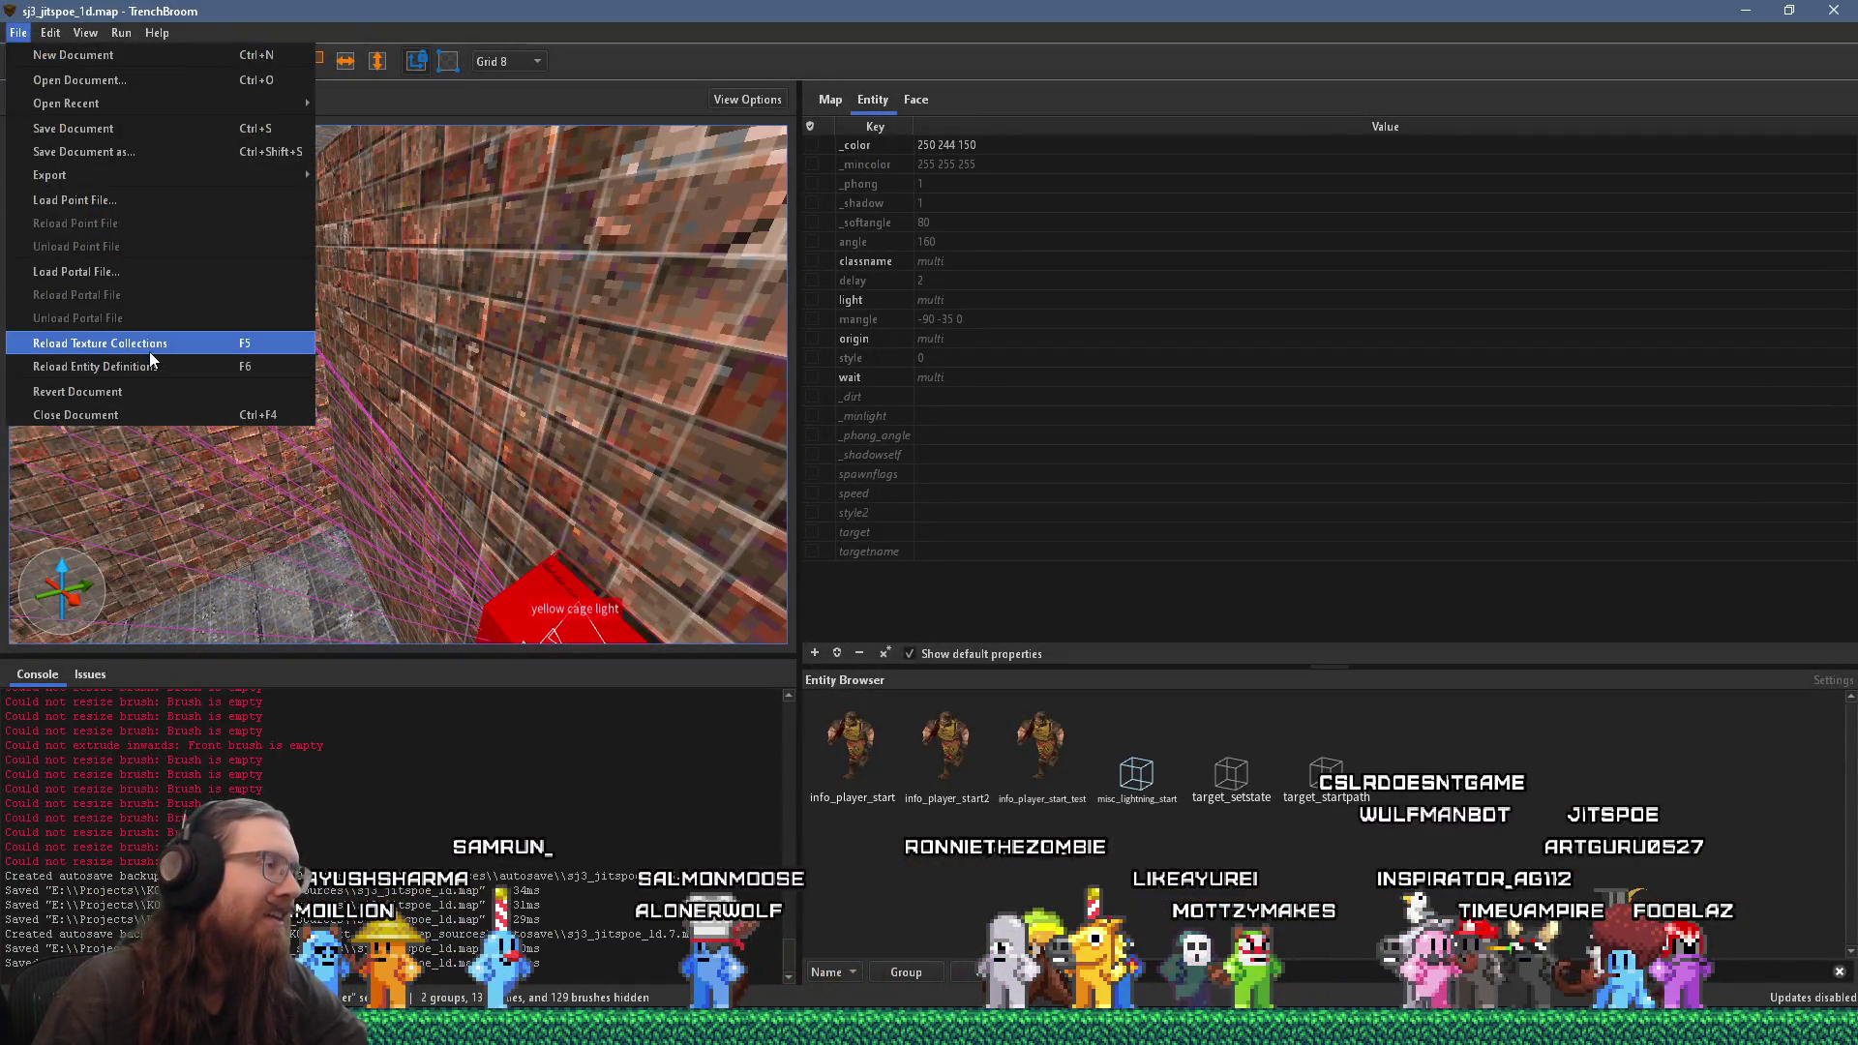
click(151, 350)
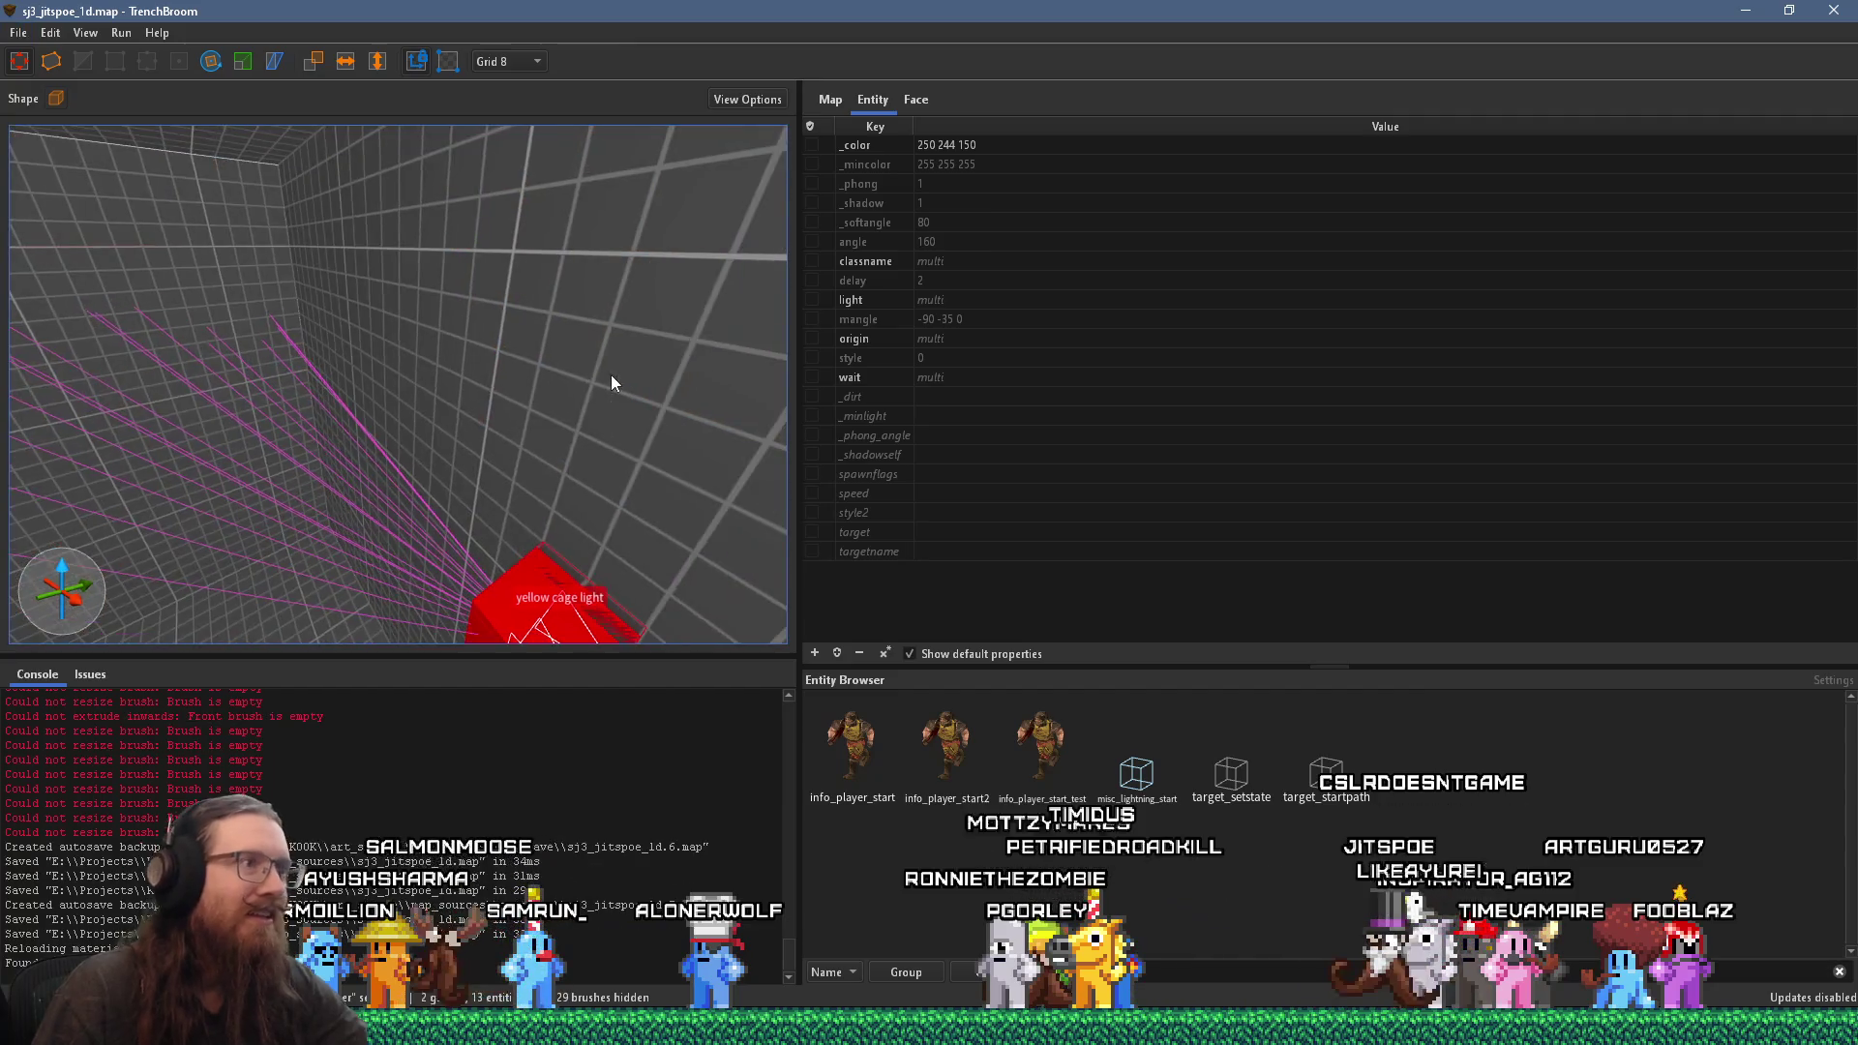
key(alt+Tab)
scroll(609, 374, up, 1)
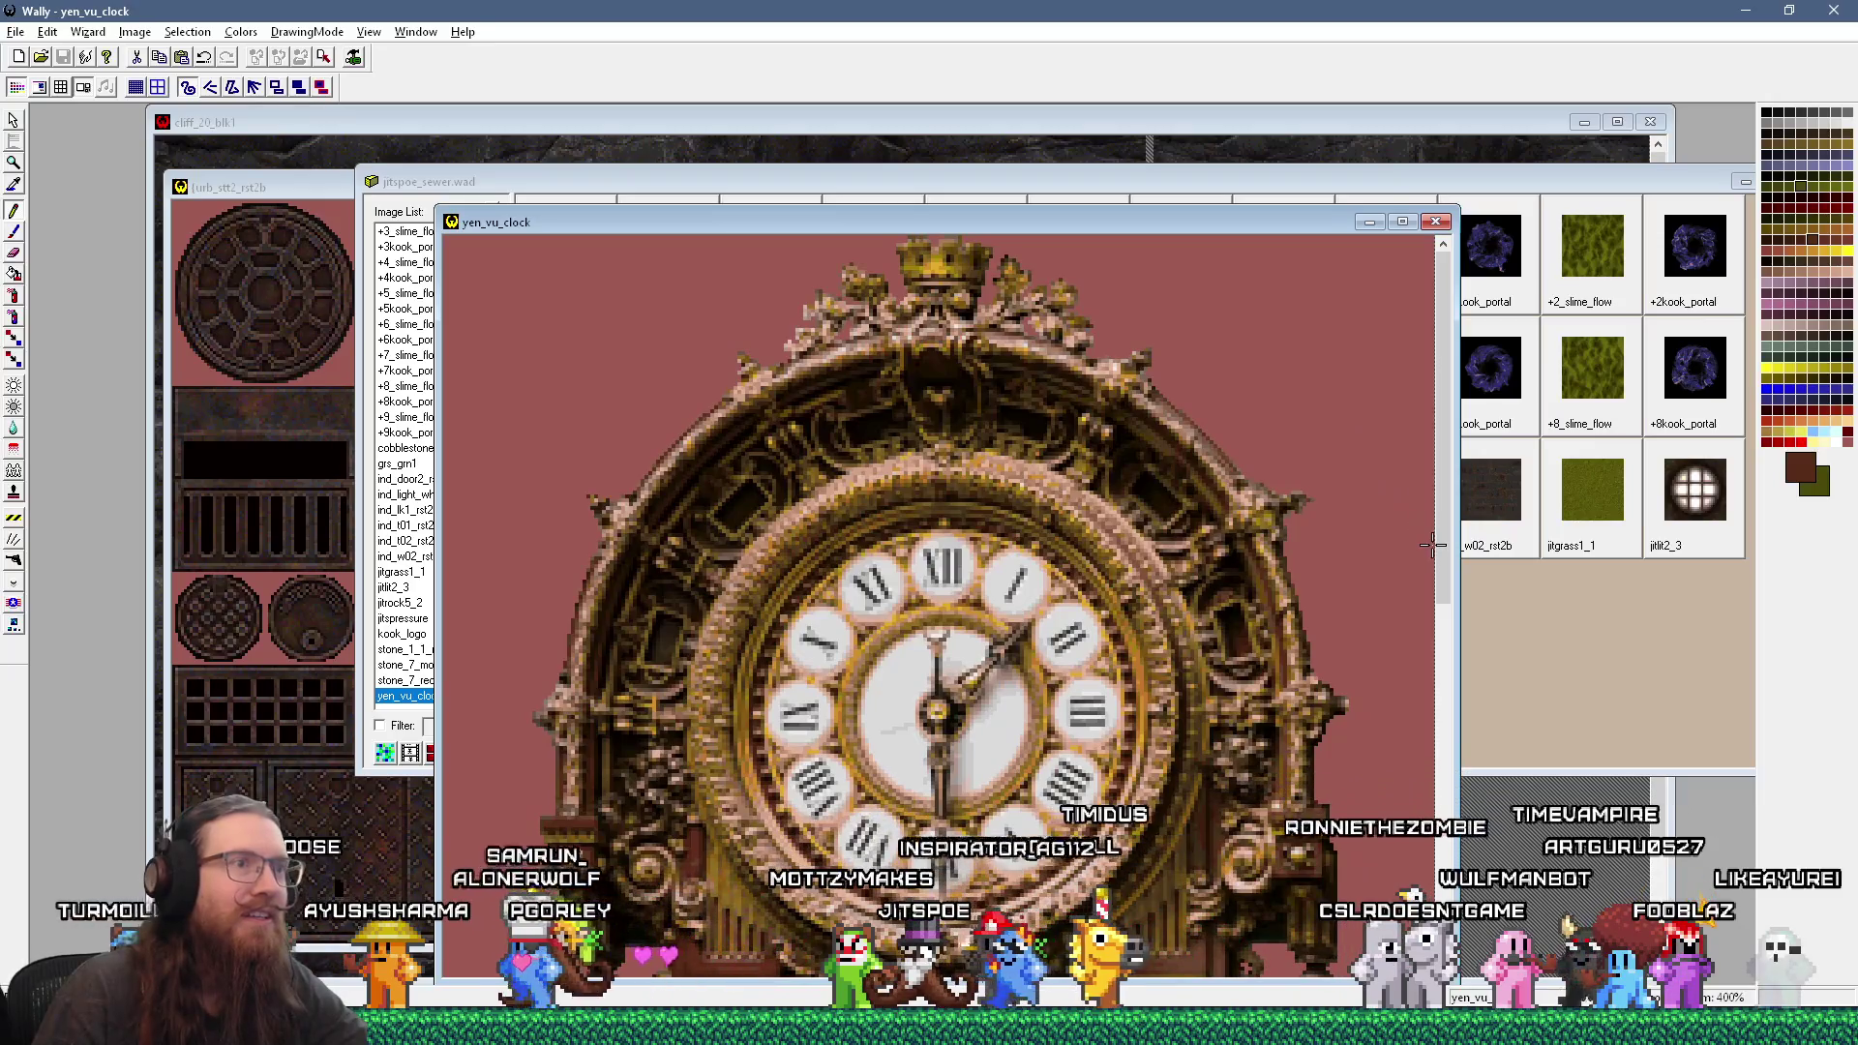
Step: Darken the clock's top crown edge with sampled dark brown, zoom out, and save the image
scroll(1343, 446, up, 1)
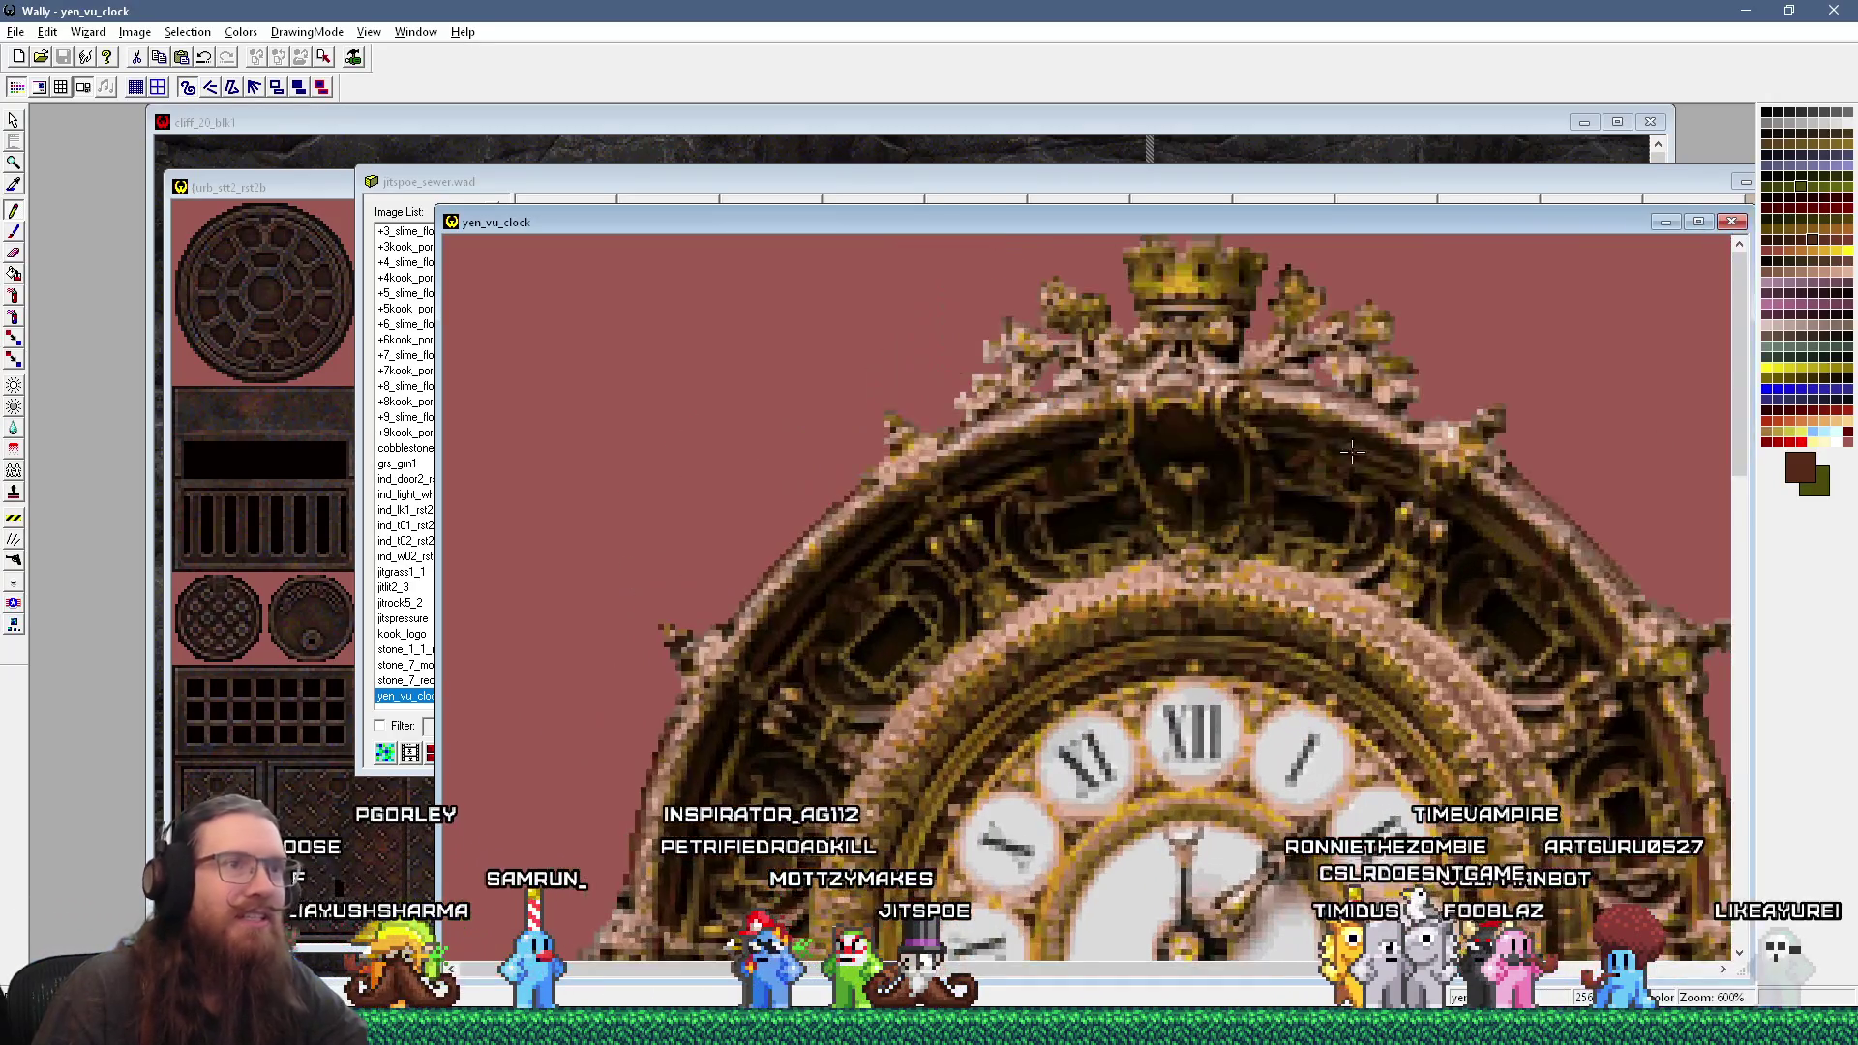
click(1492, 442)
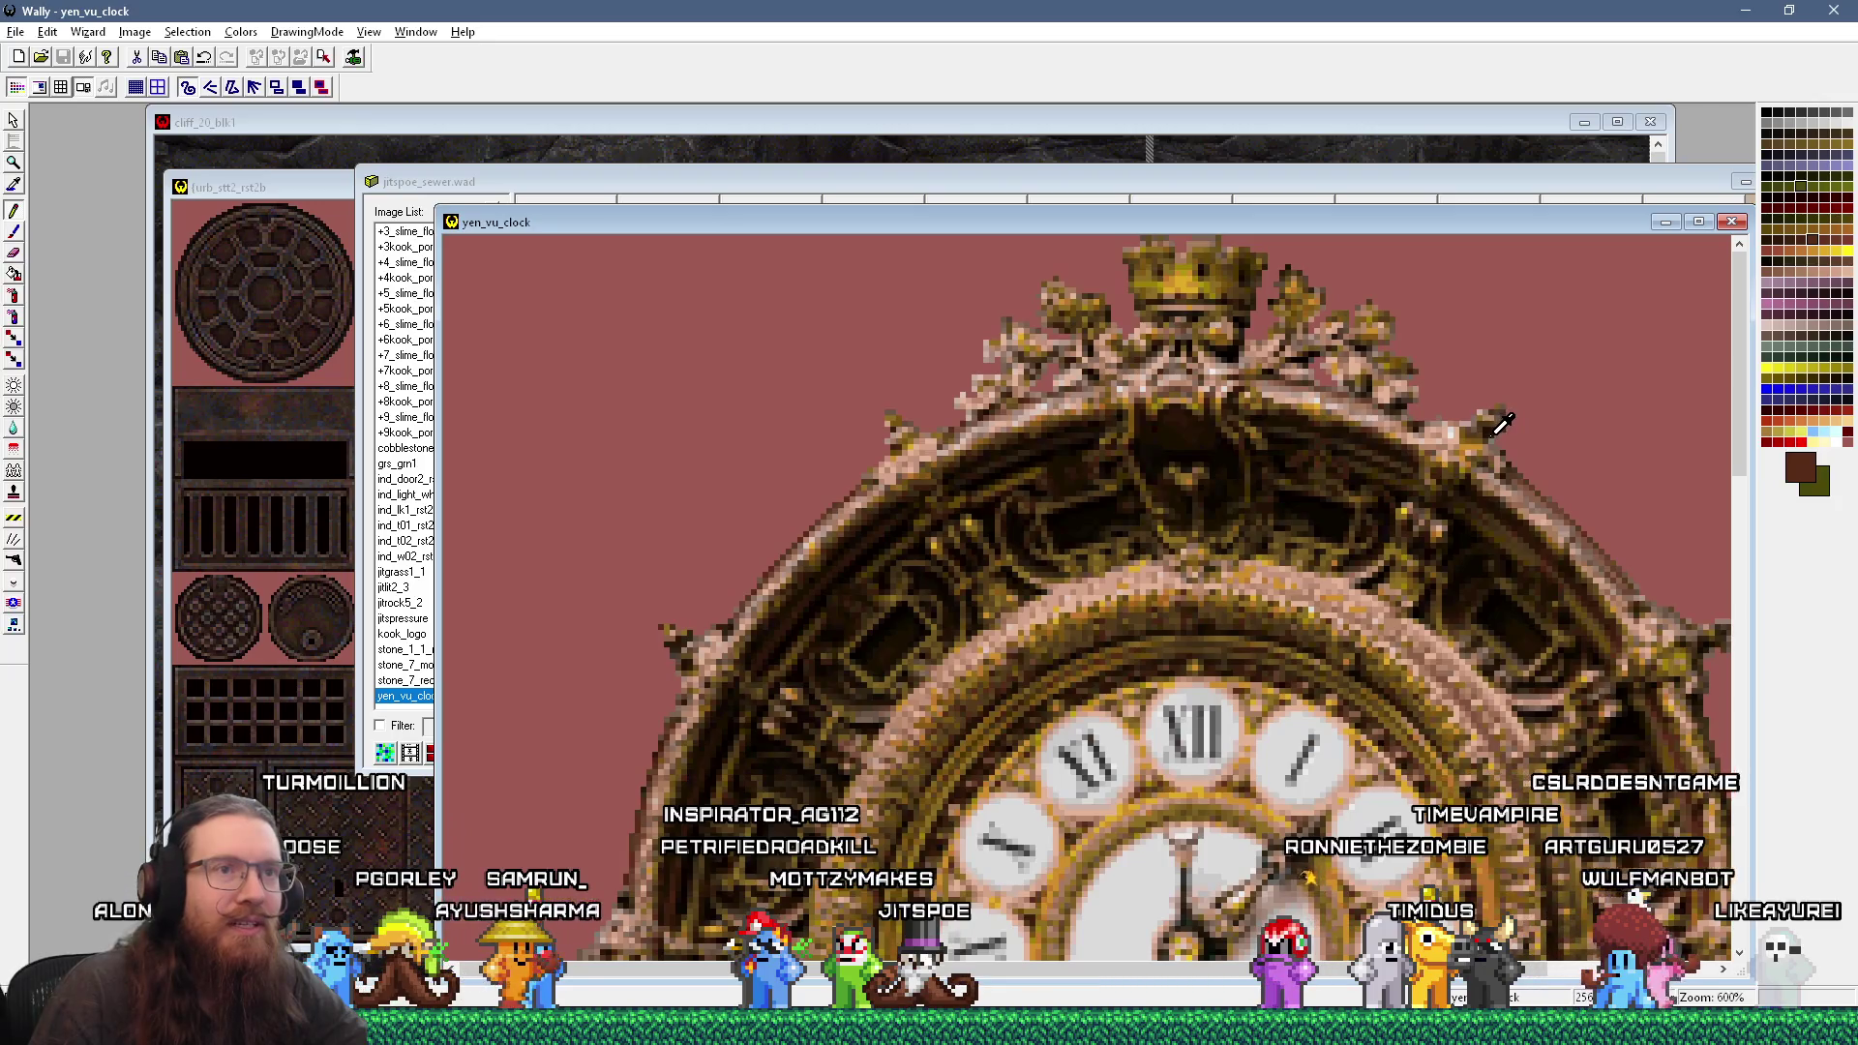
drag(1492, 441, 1422, 423)
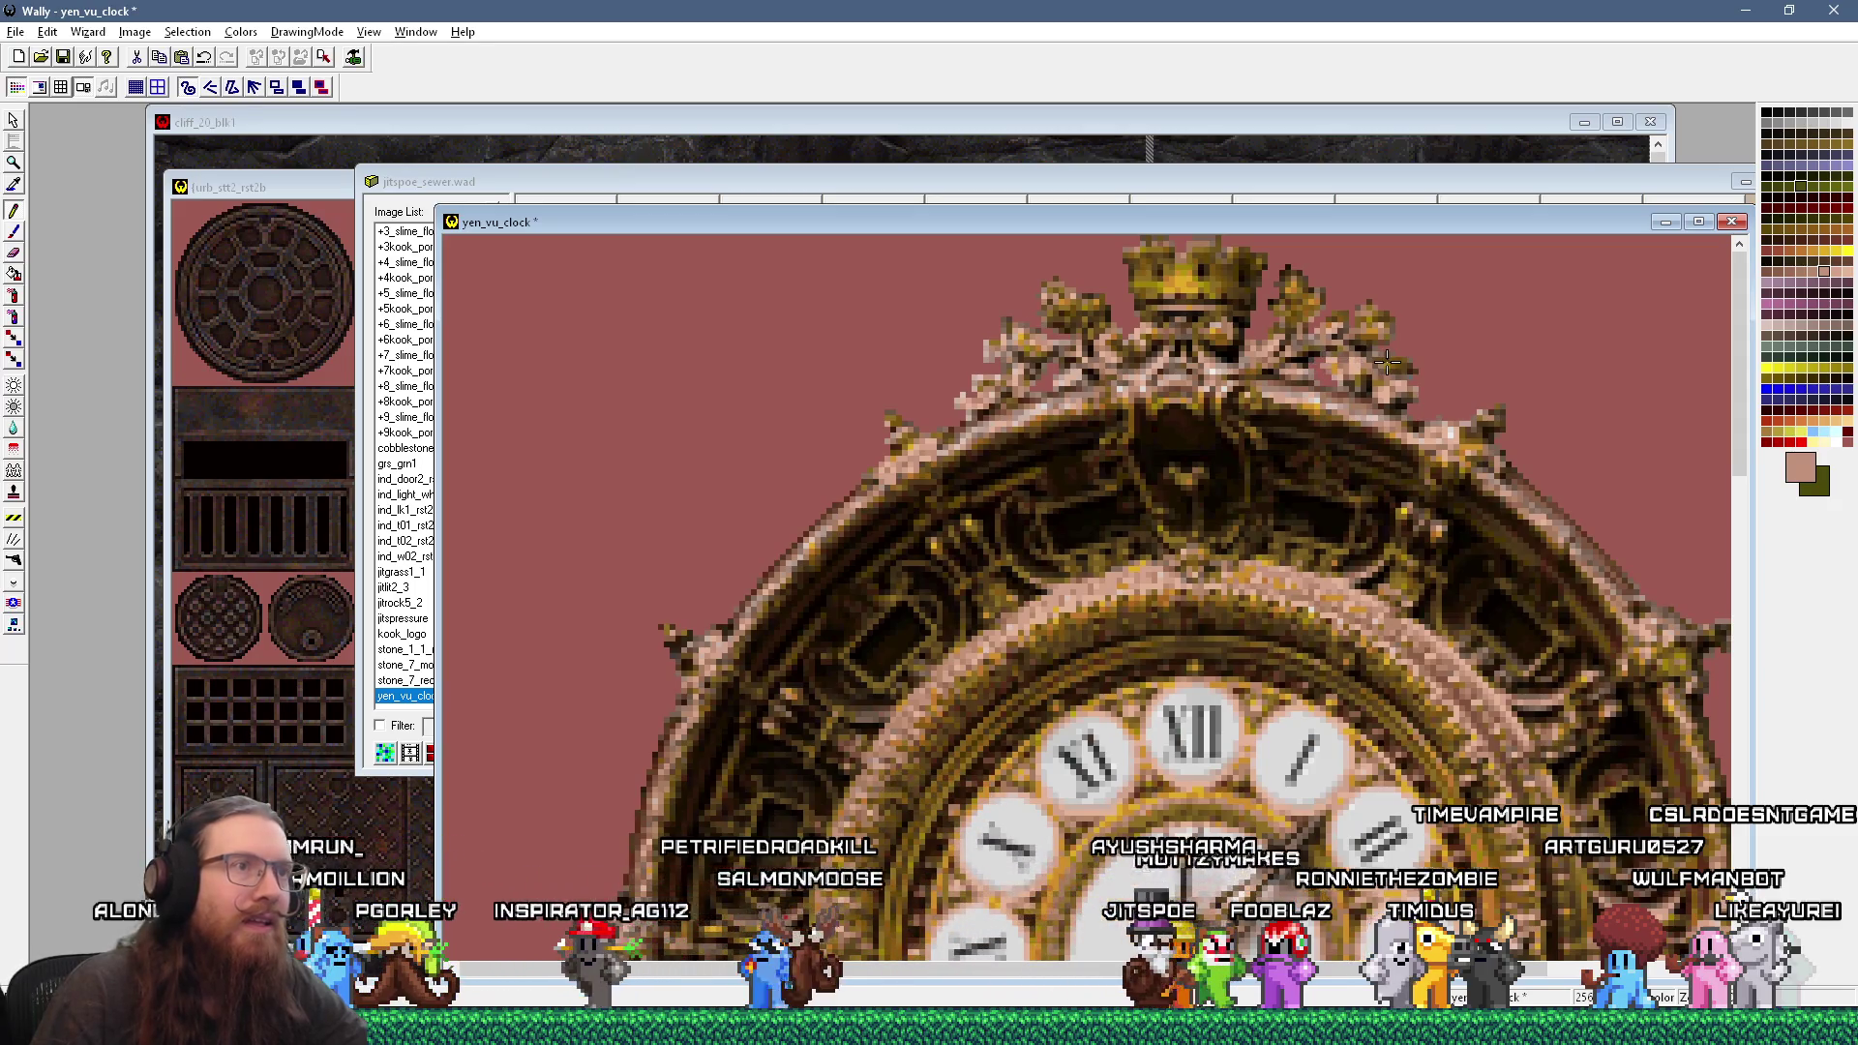
click(1058, 359)
click(1058, 327)
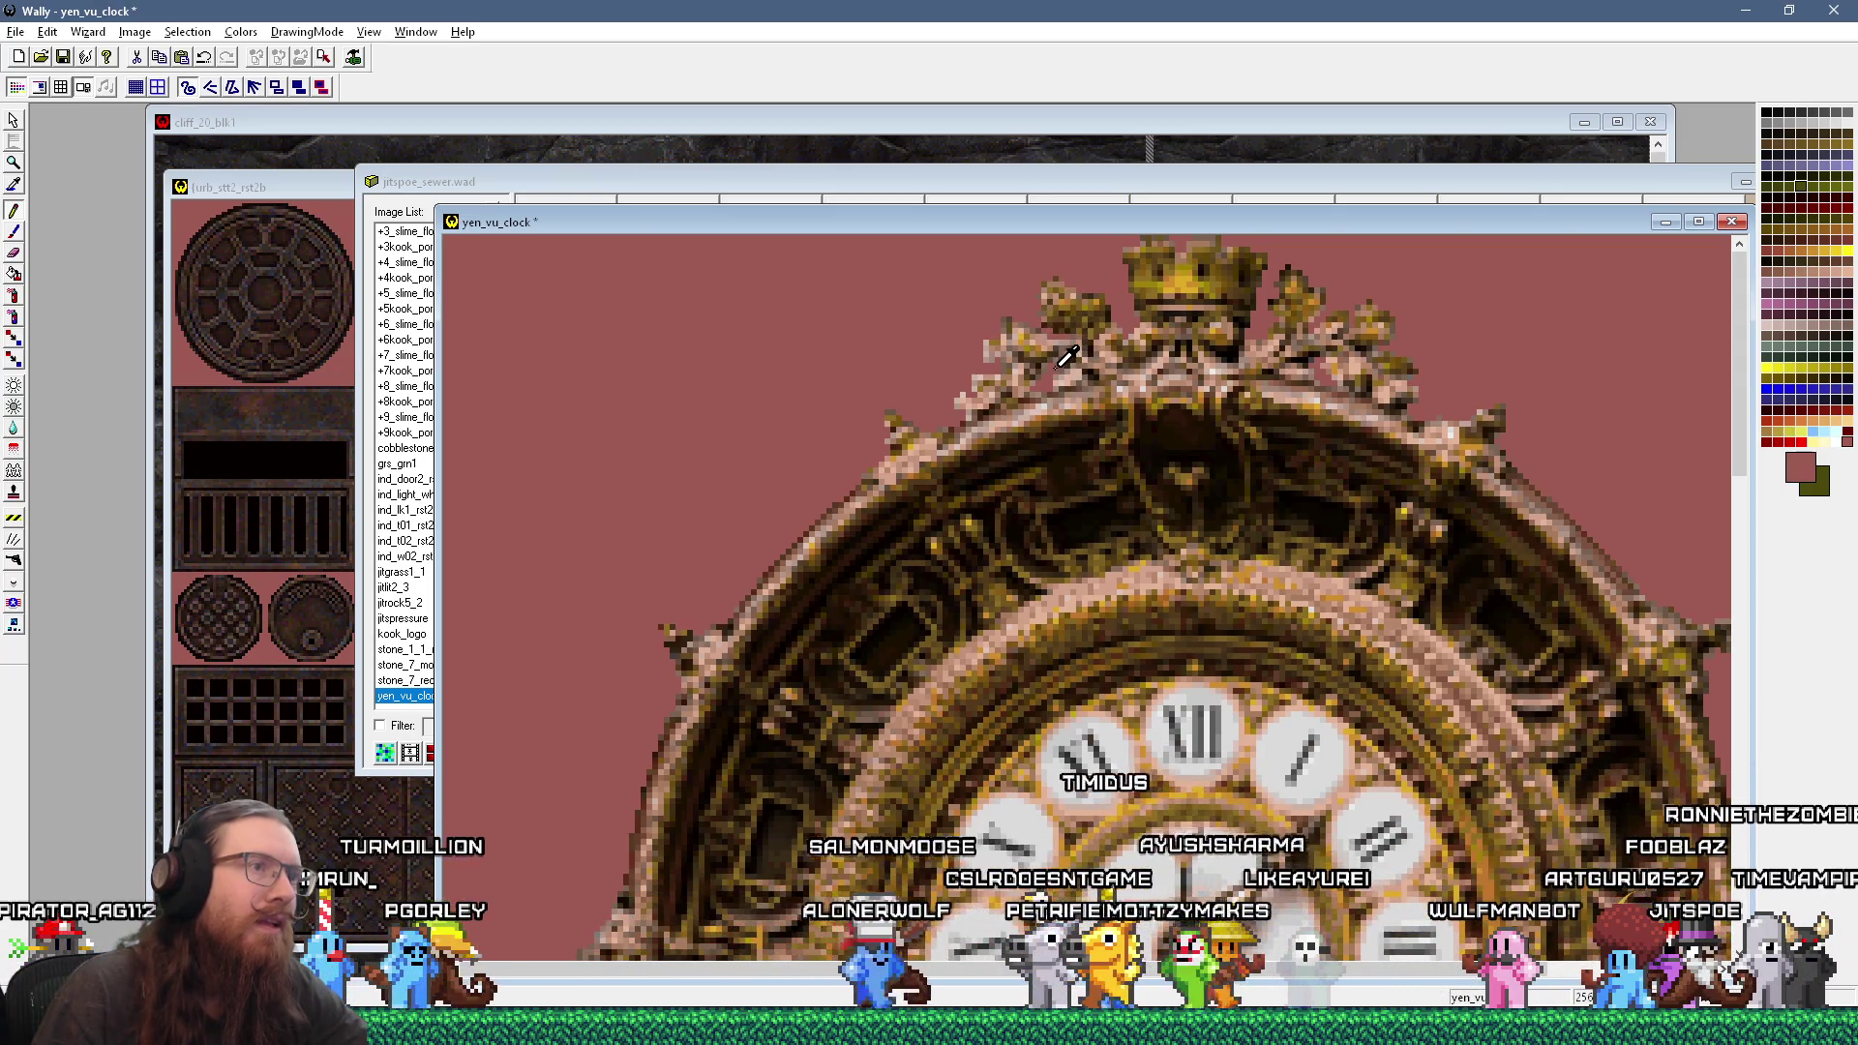
click(1055, 343)
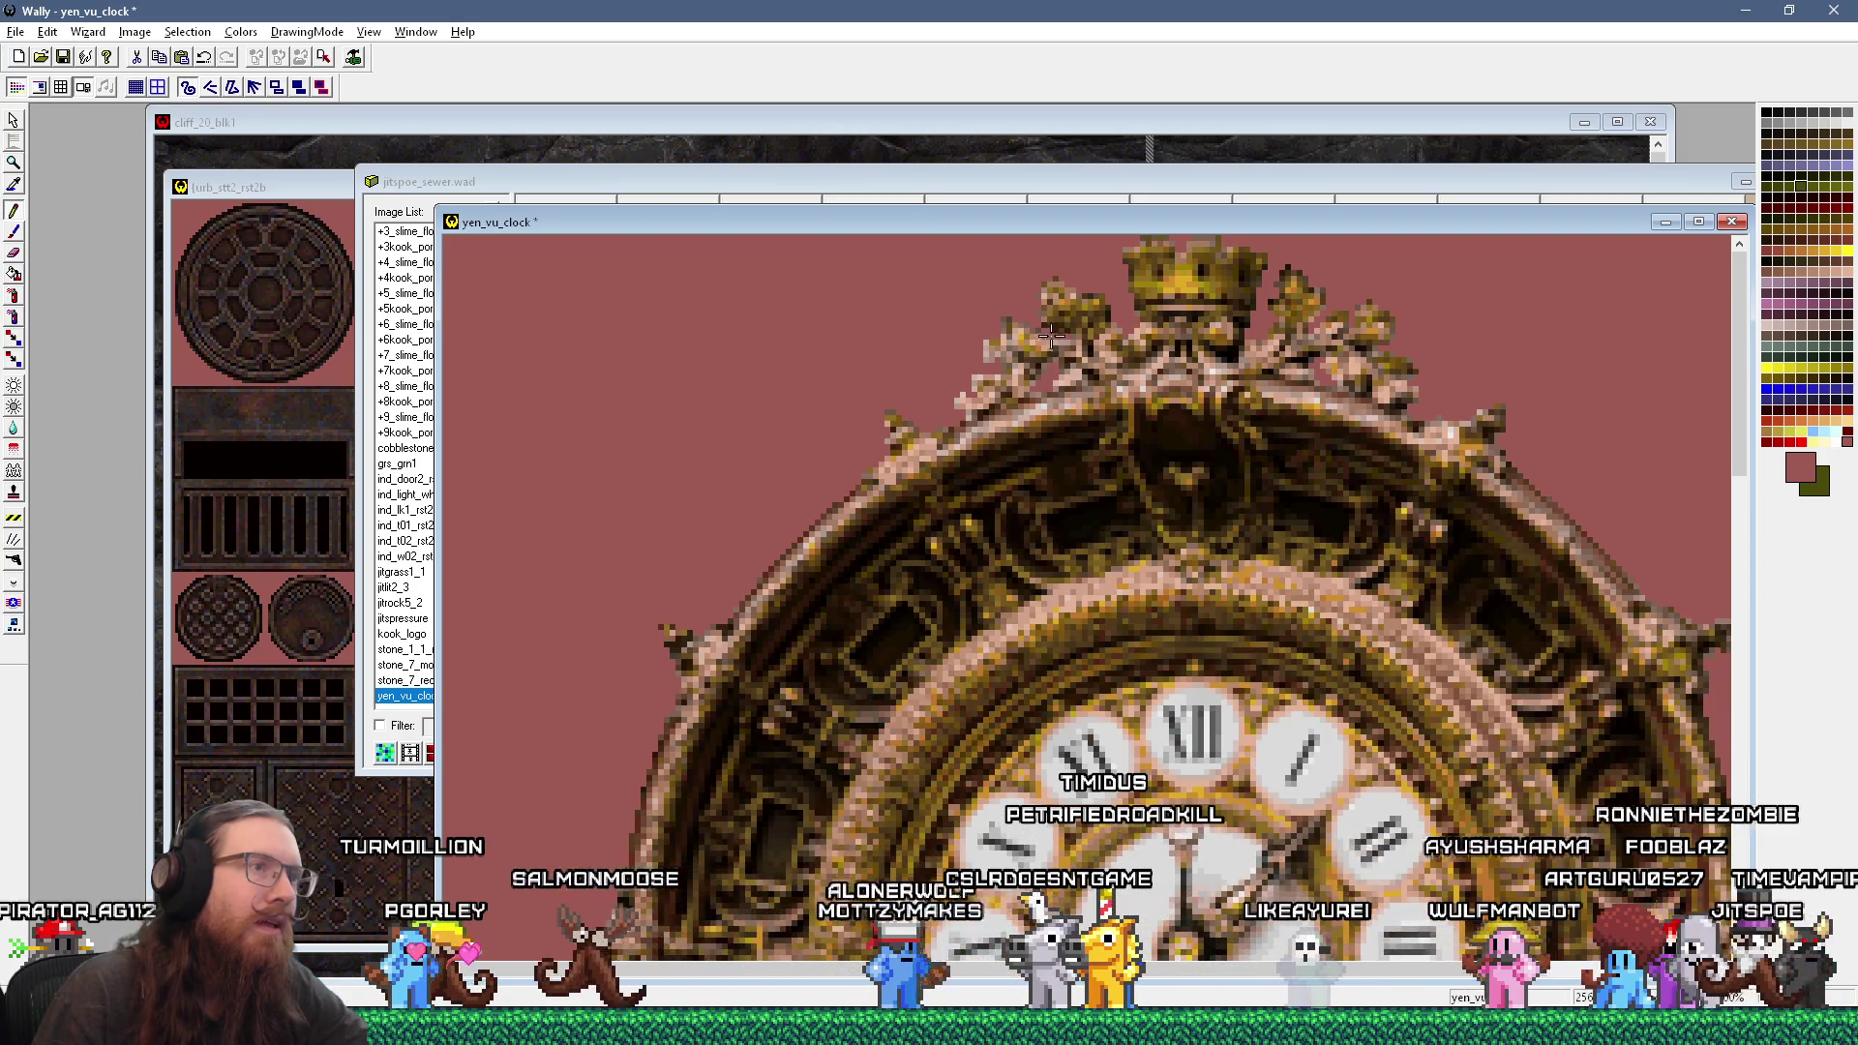
key(minus)
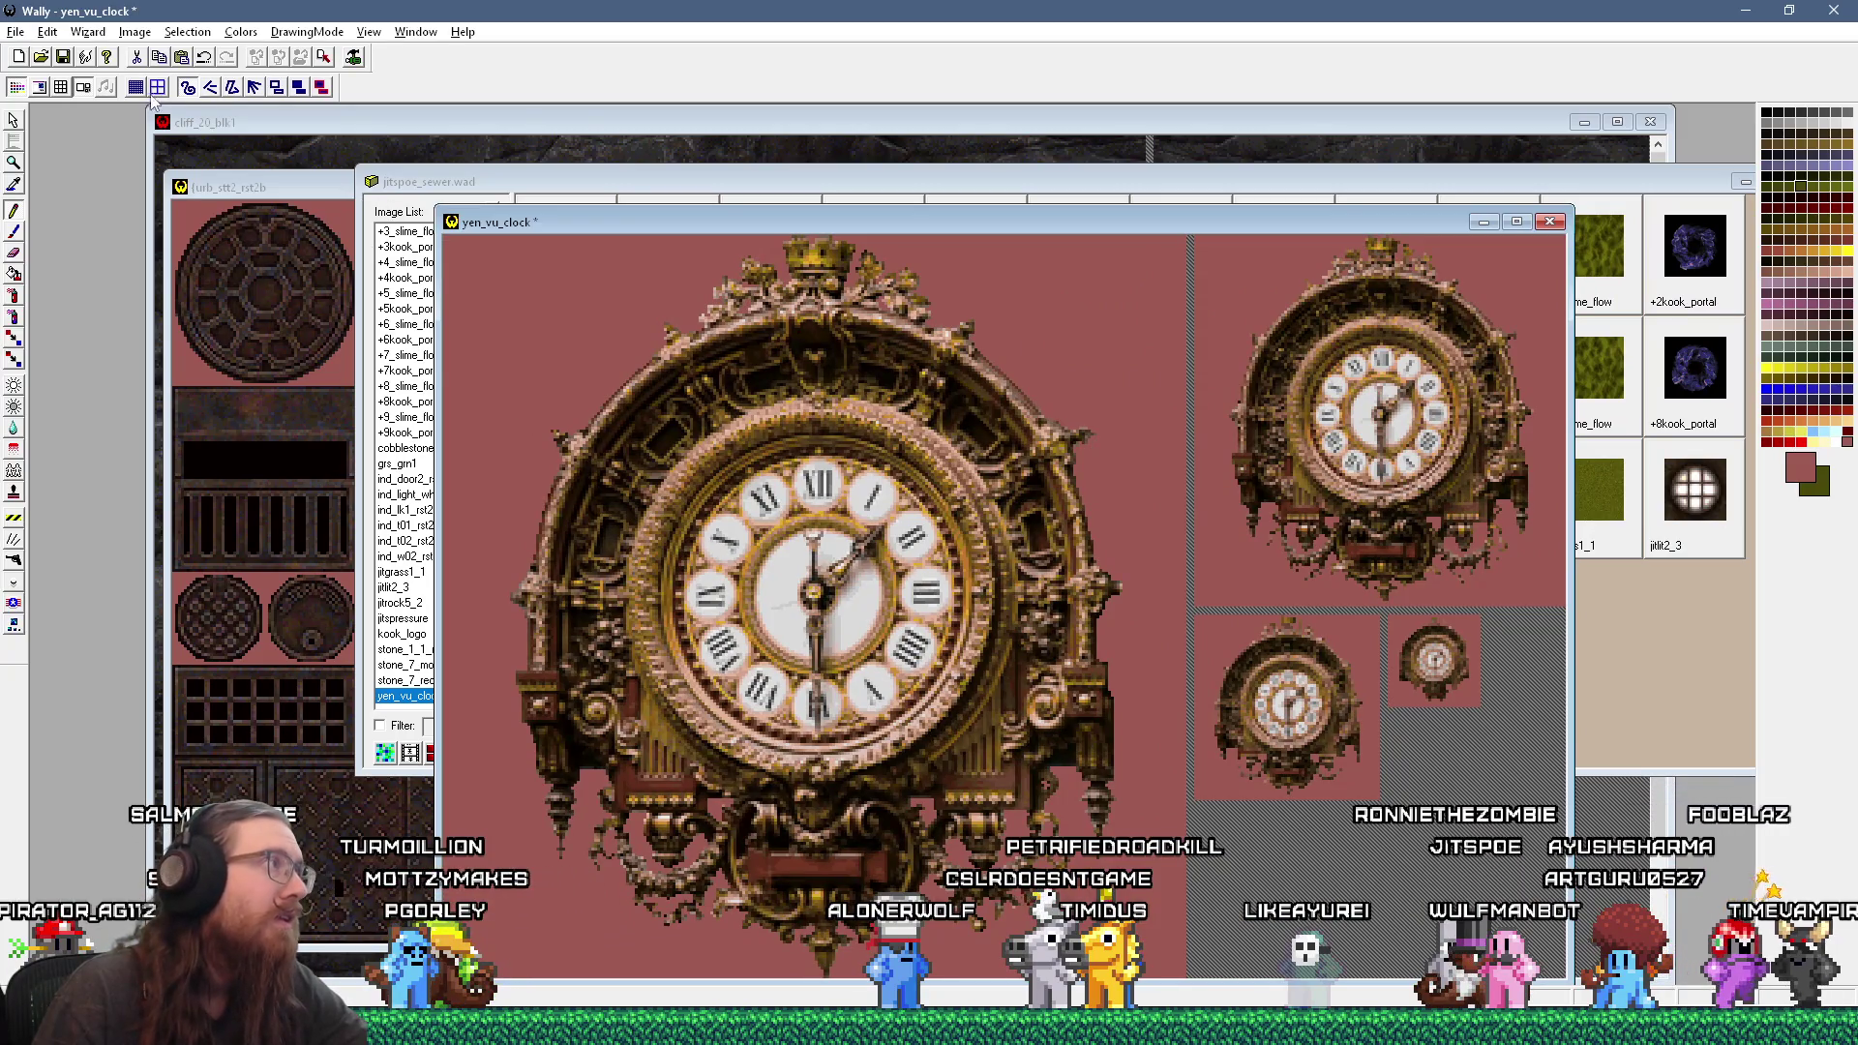
click(64, 57)
Step: In TrenchBroom, clear the selection and set the grid size to 256
key(alt+Tab)
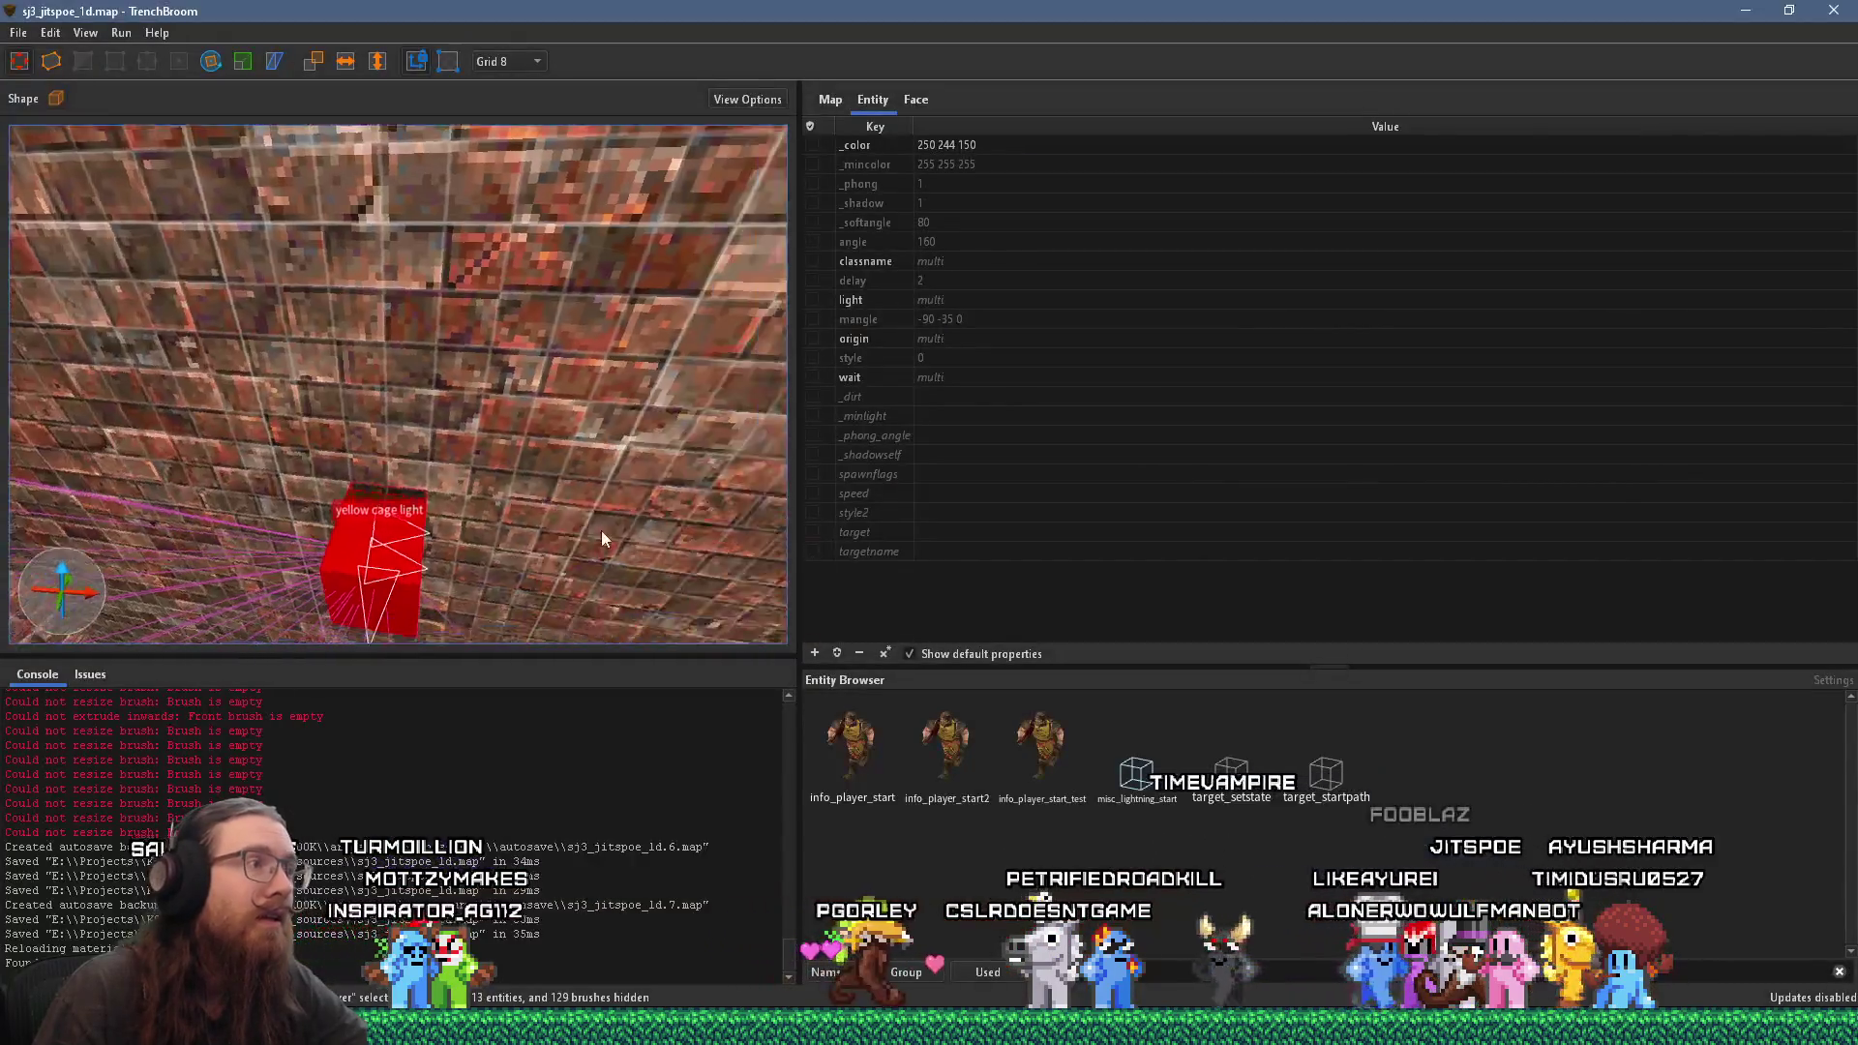
mouse_move(607, 525)
mouse_down()
mouse_move(566, 531)
mouse_move(491, 418)
mouse_move(439, 476)
mouse_move(228, 444)
mouse_move(428, 482)
mouse_move(287, 501)
mouse_move(400, 491)
mouse_move(393, 479)
mouse_move(440, 584)
mouse_move(445, 447)
mouse_up()
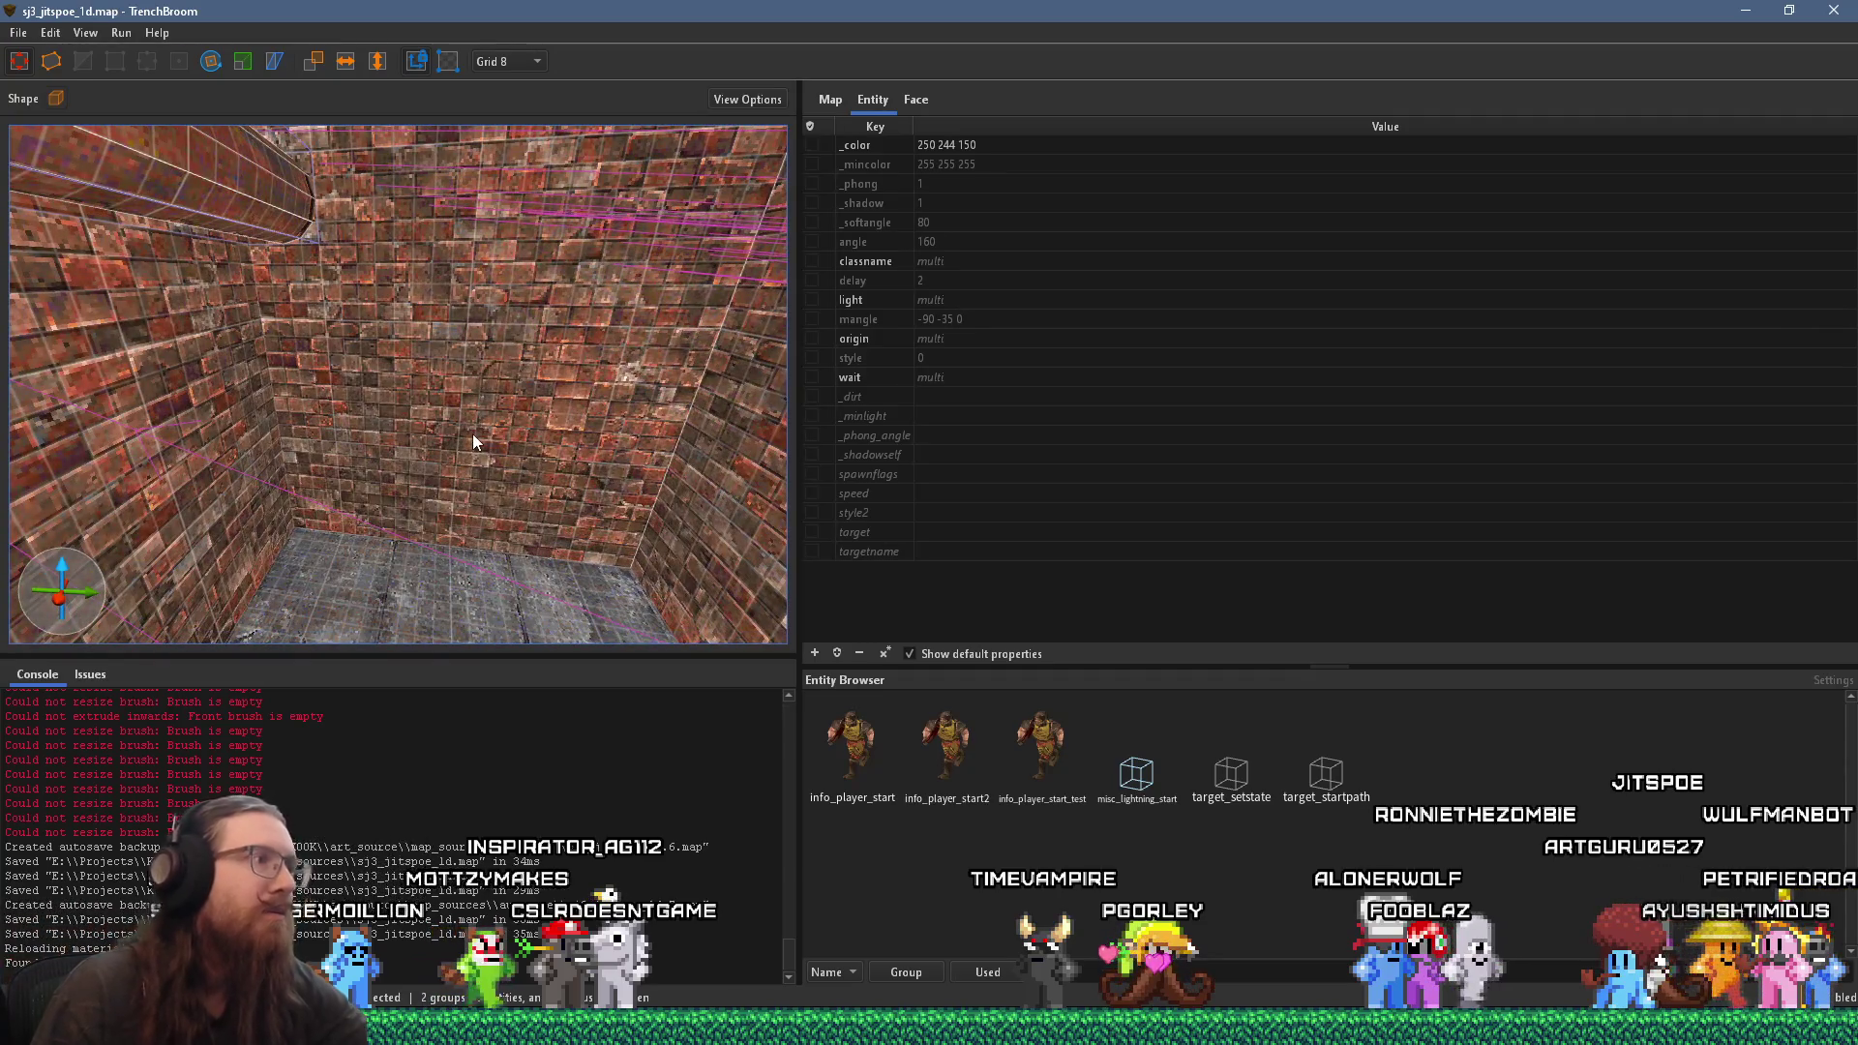
key(Escape)
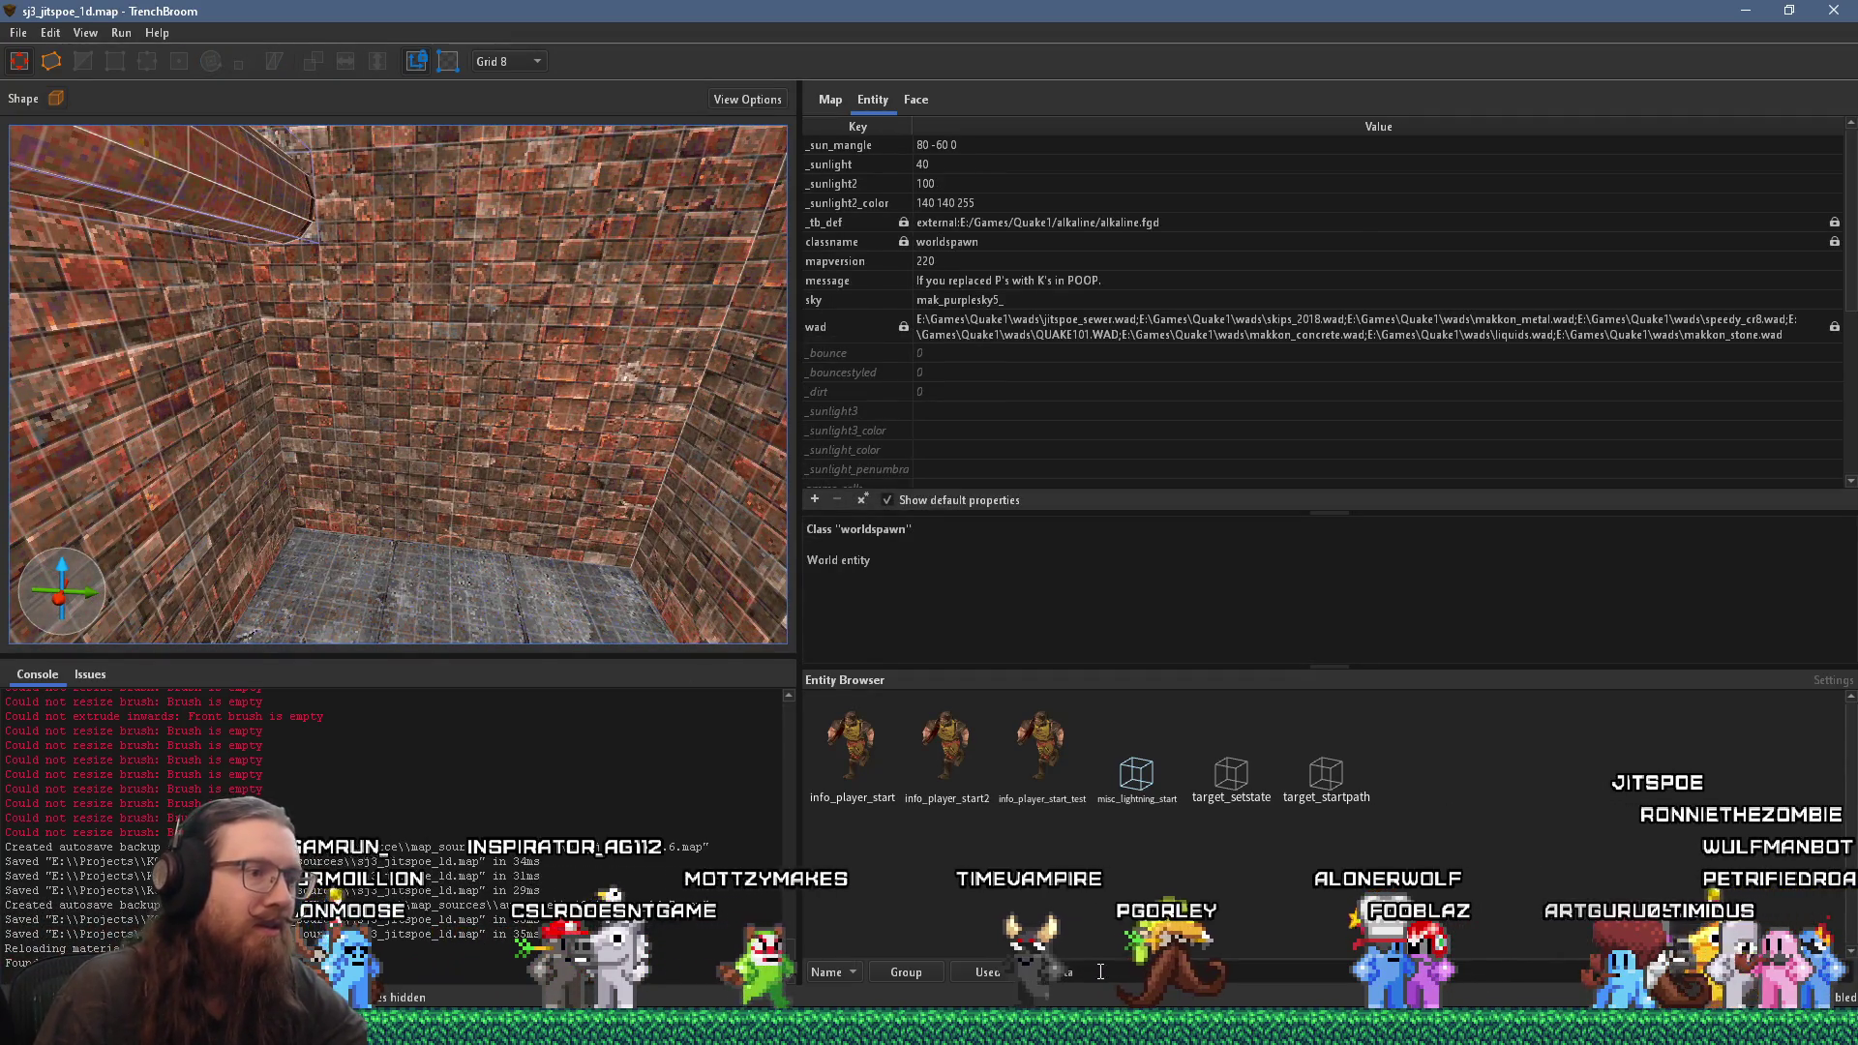
text(skip)
key(BackSpace)
key(BackSpace)
key(BackSpace)
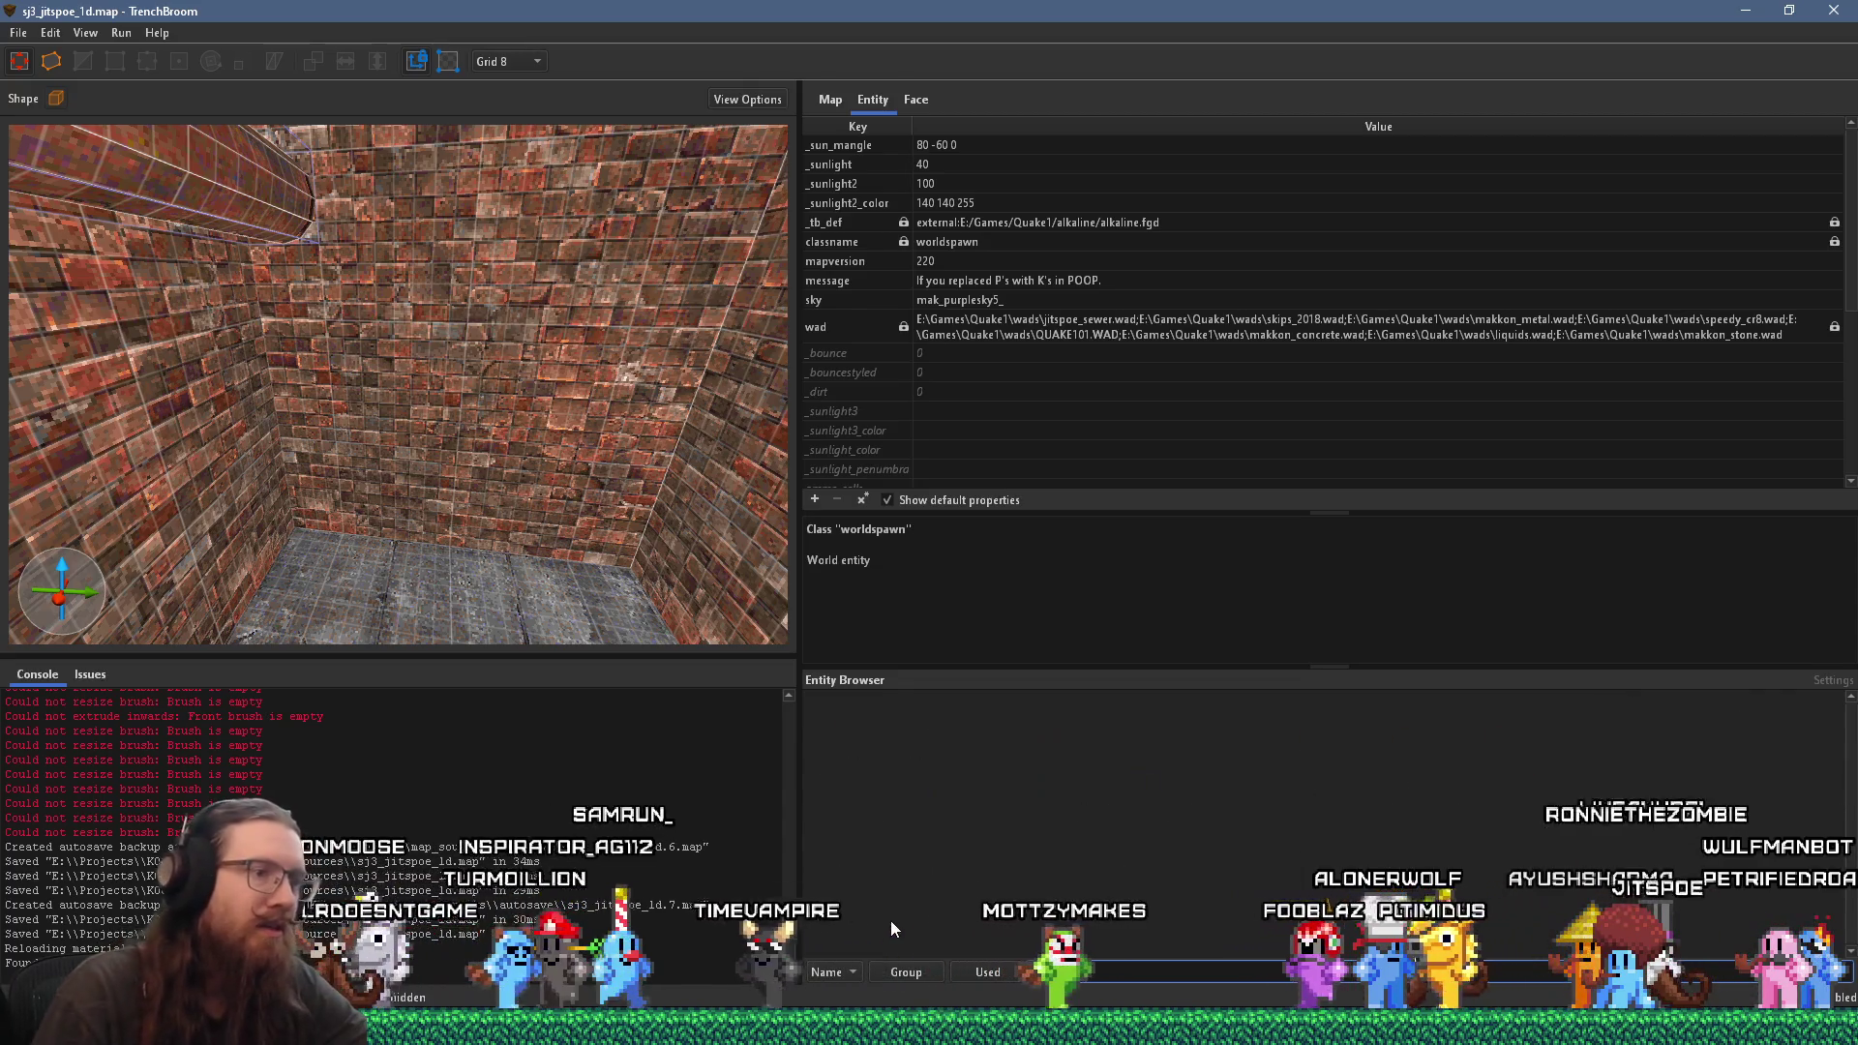
scroll(349, 480, down, 5)
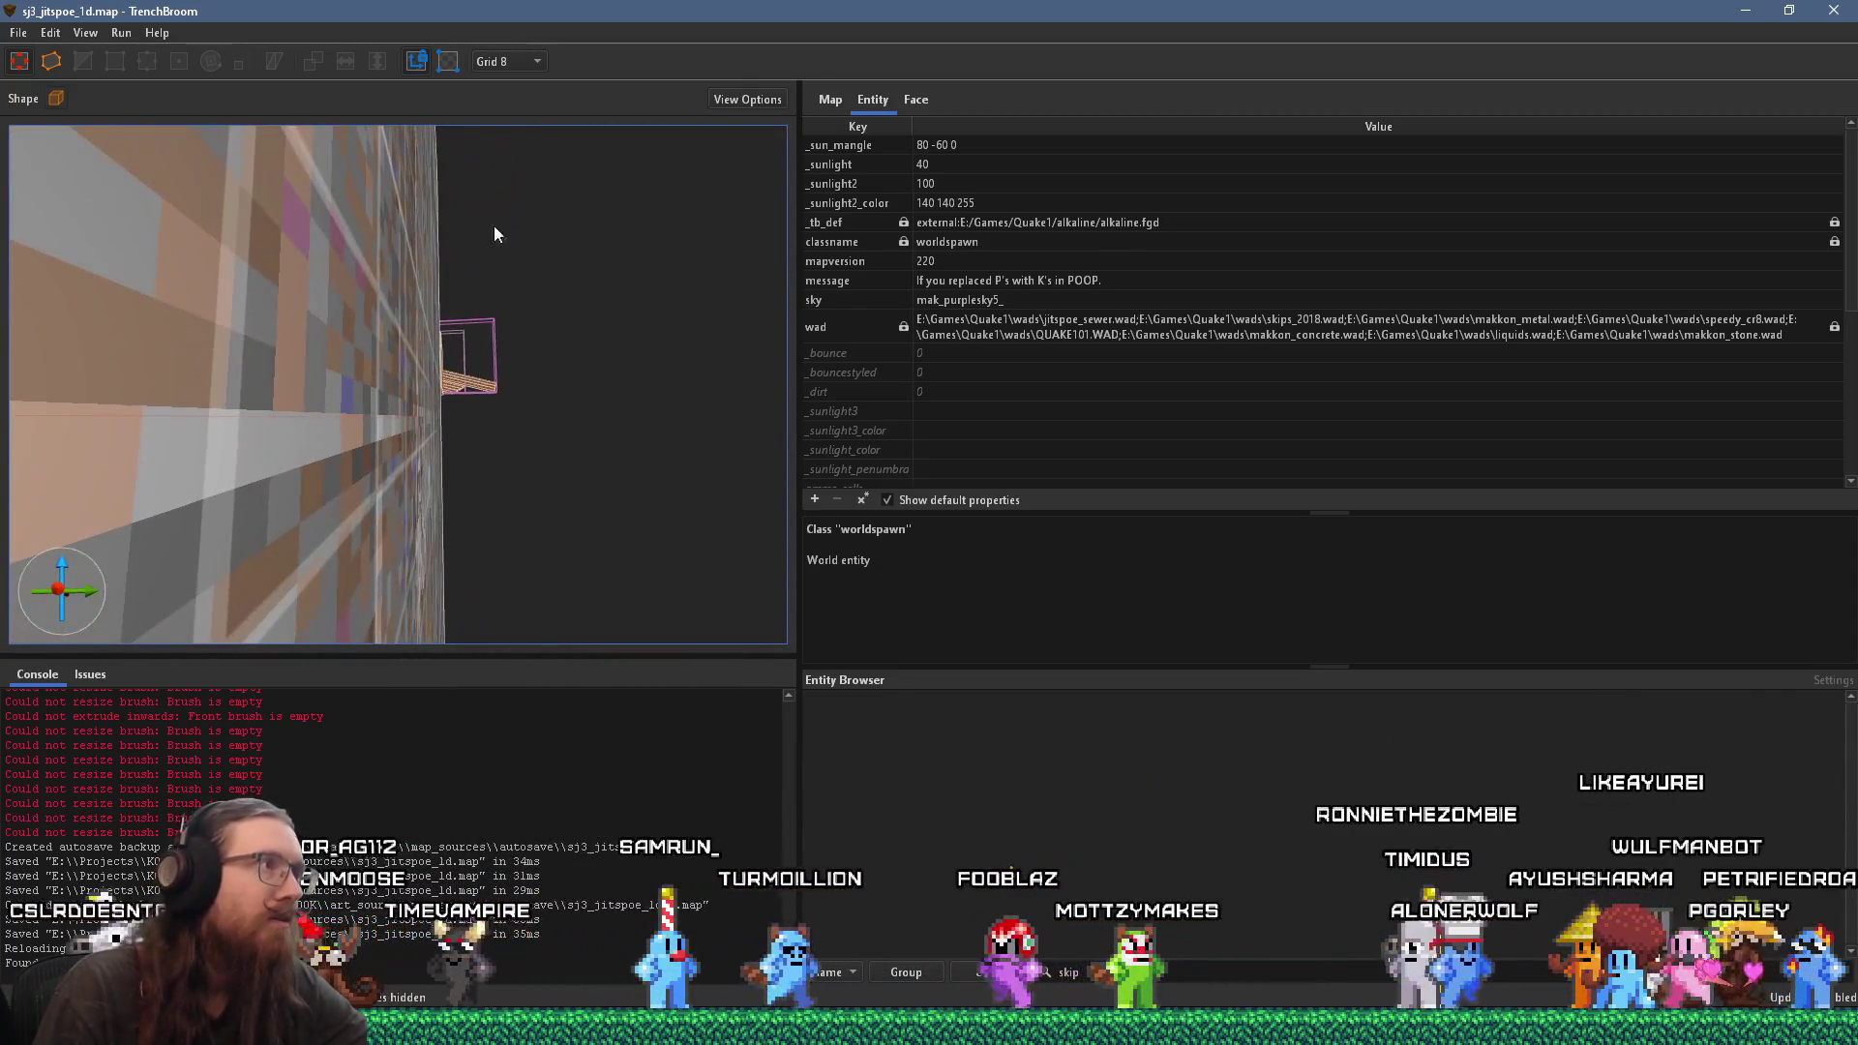
click(520, 62)
click(513, 269)
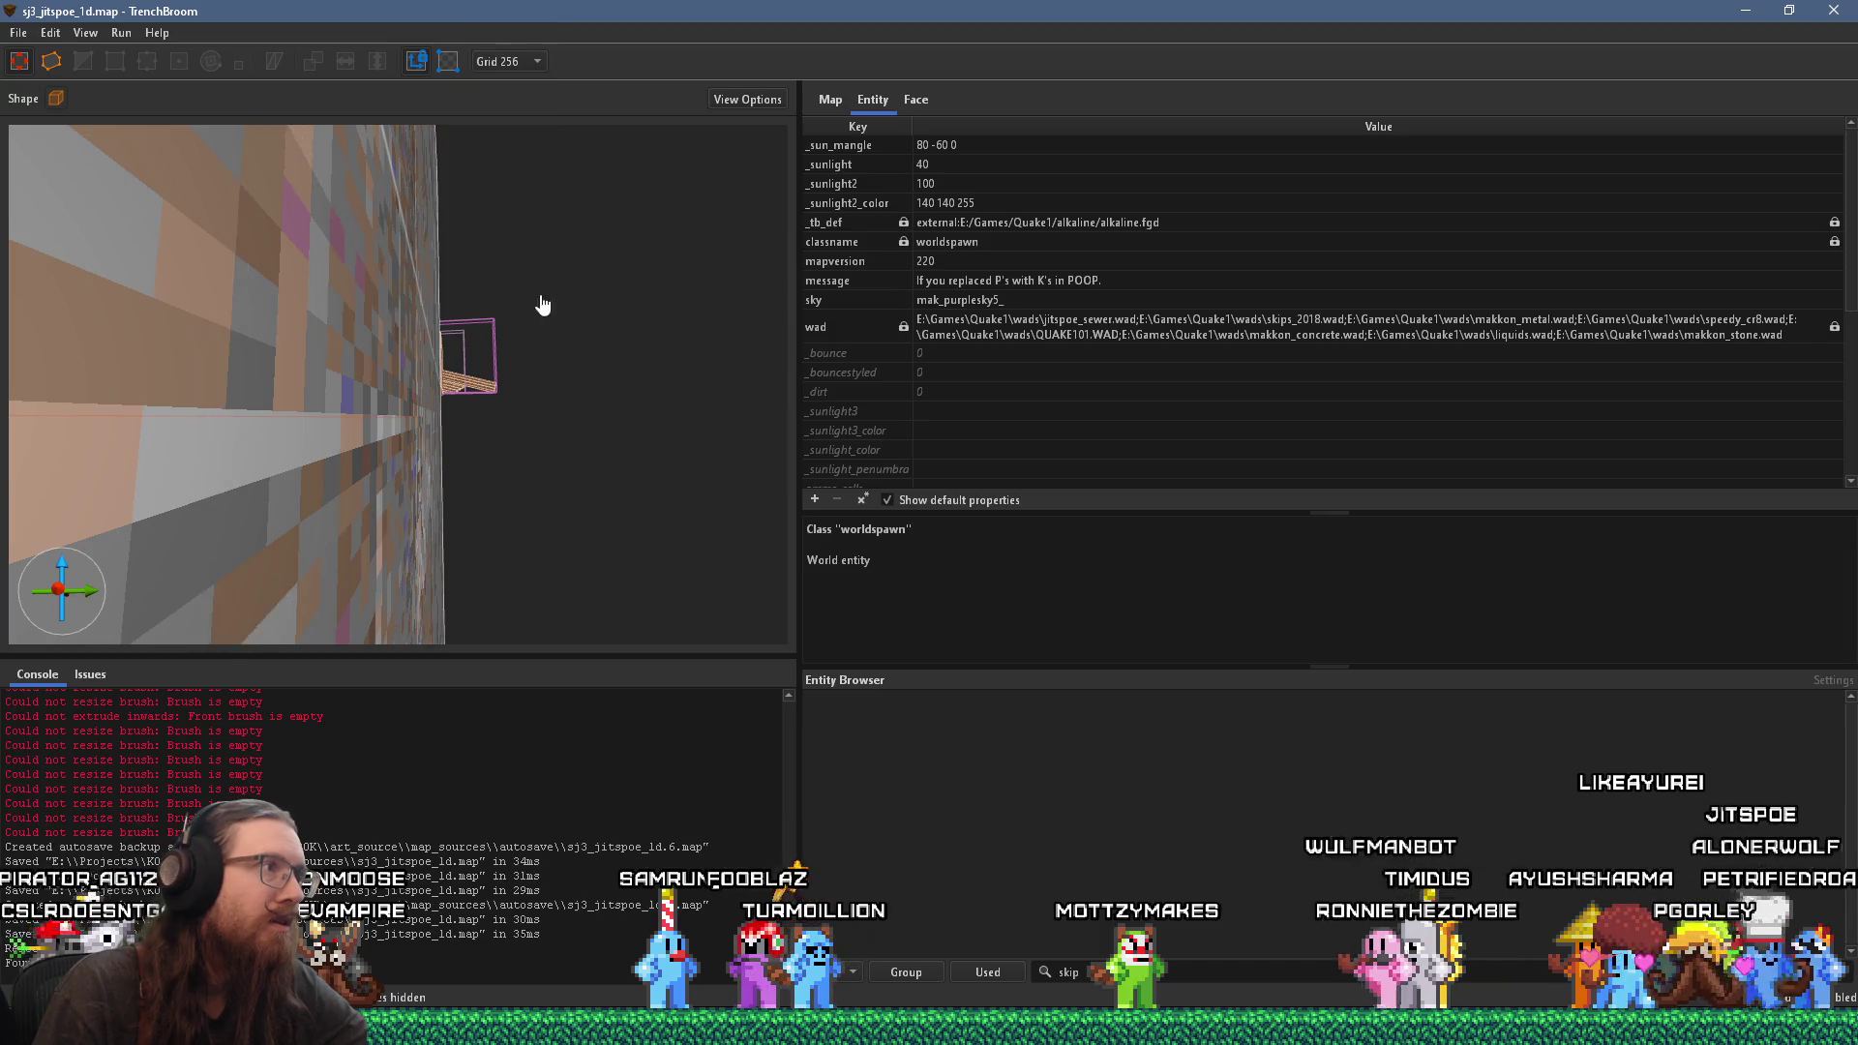
Step: Apply the skip material to the cube brush by the wall via the Face tab
scroll(539, 299, down, 5)
scroll(484, 406, down, 3)
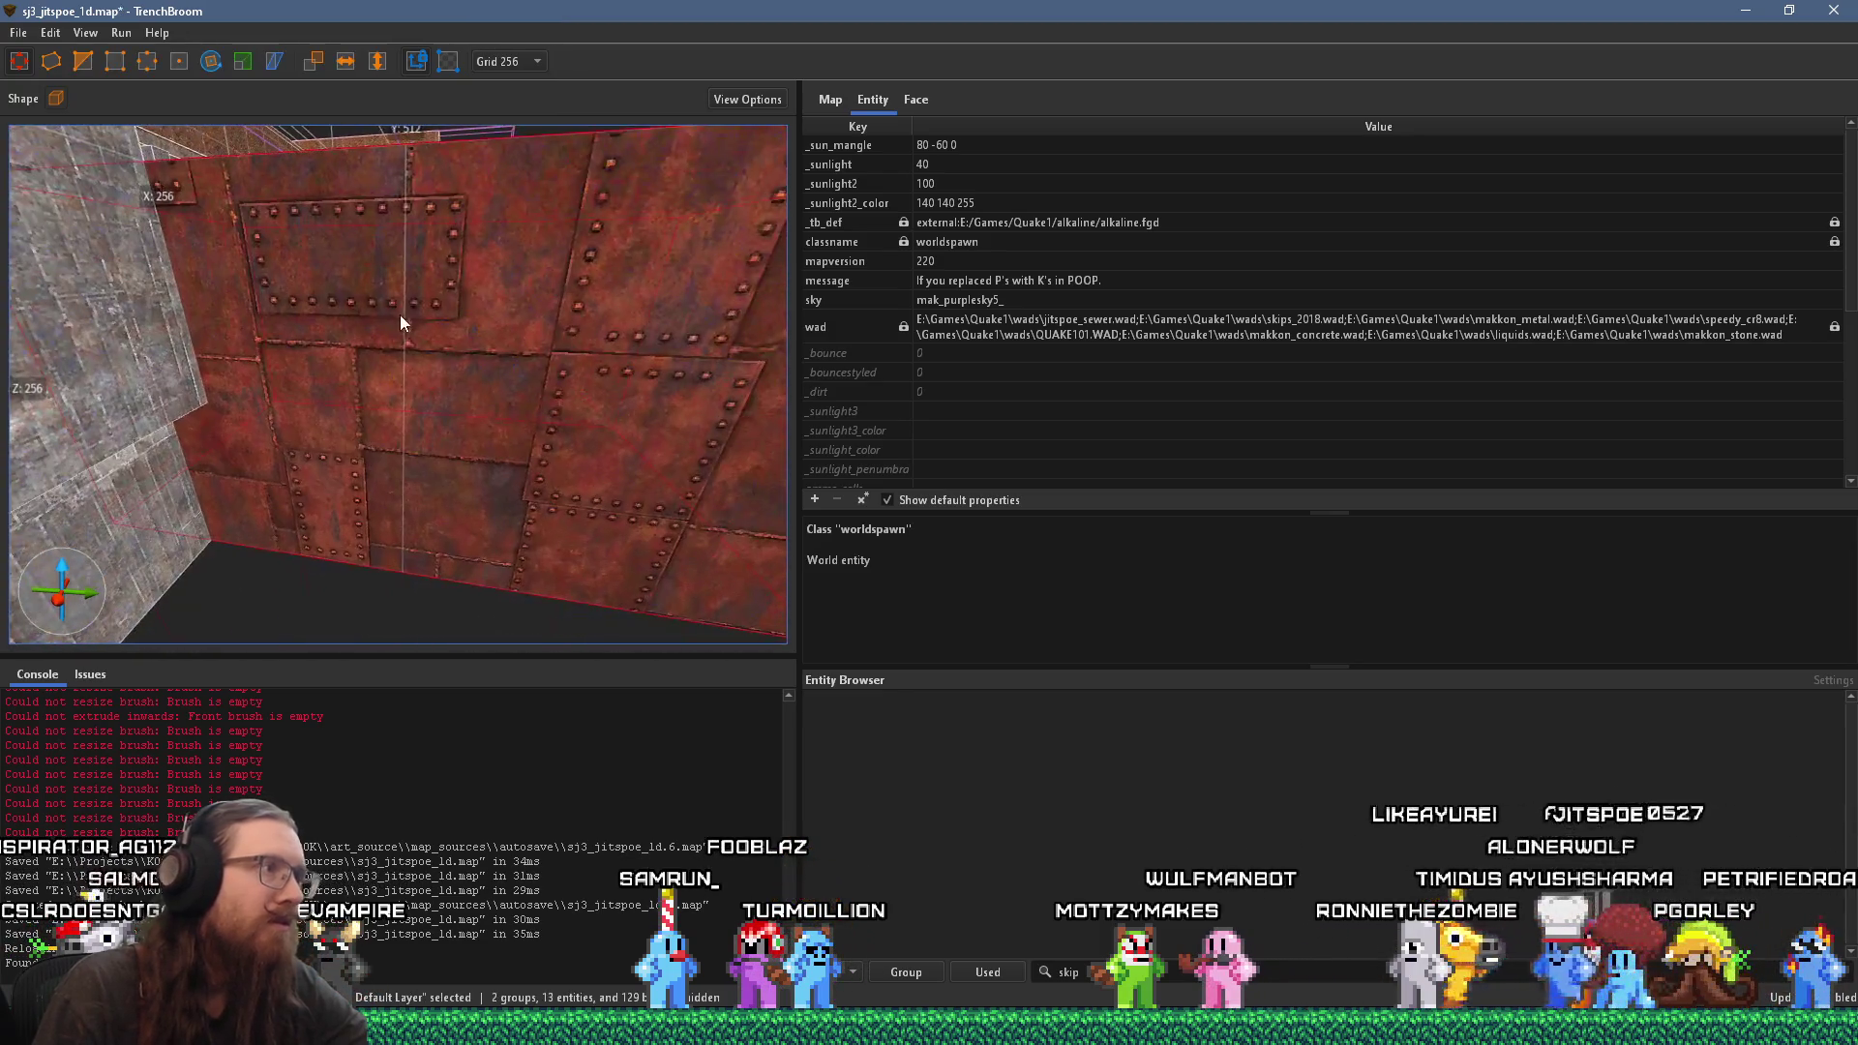
click(921, 114)
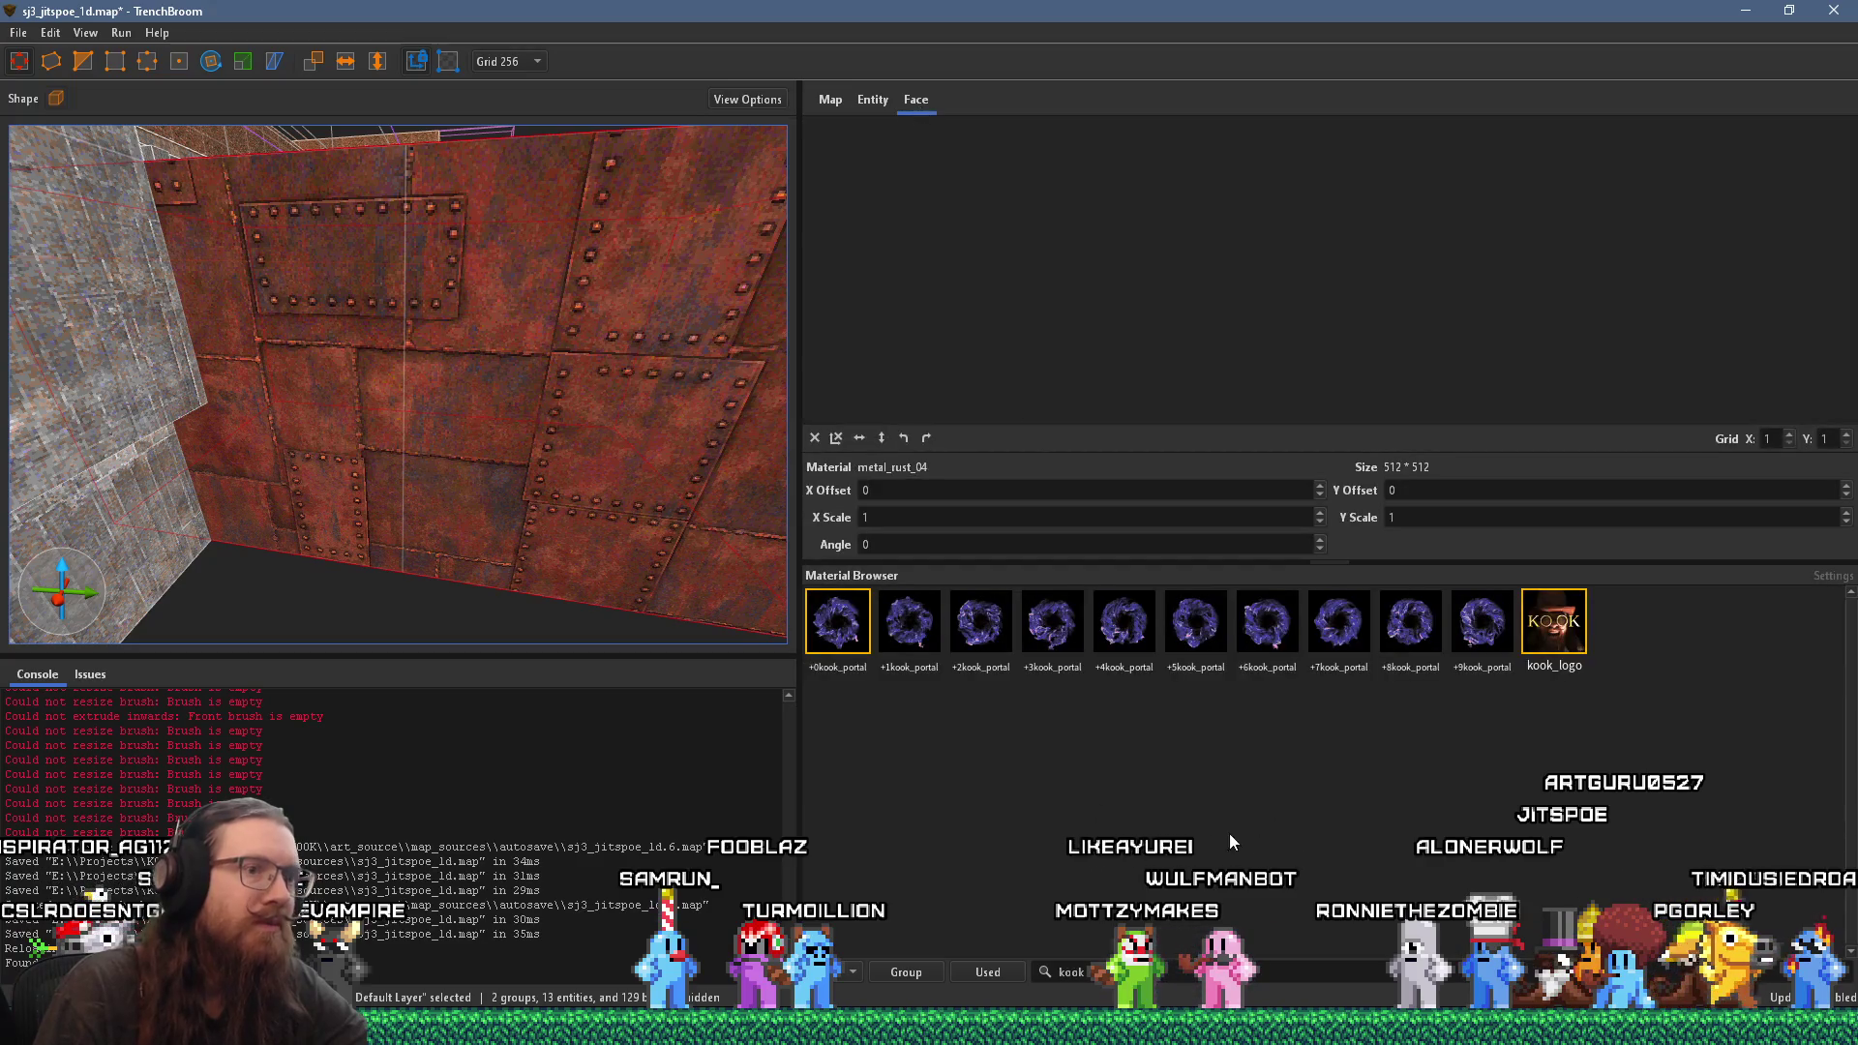
text(skip)
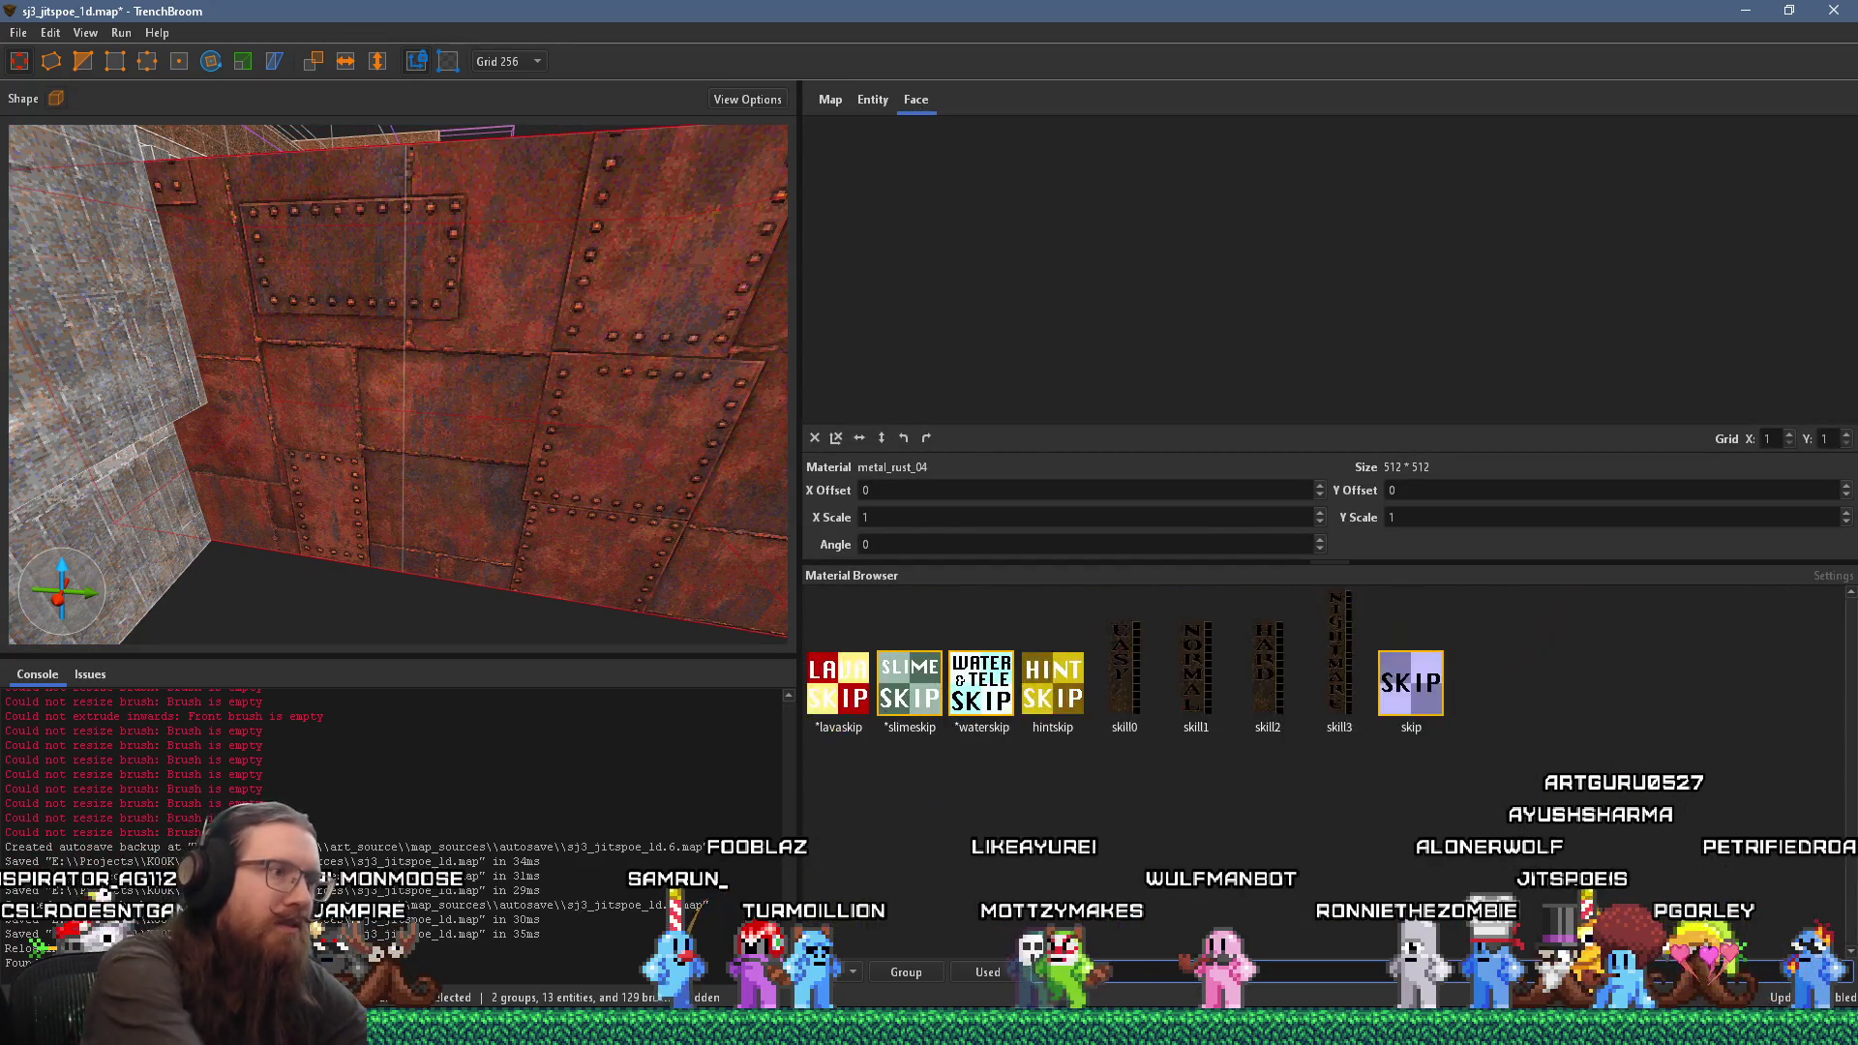
click(1124, 620)
scroll(563, 528, down, 3)
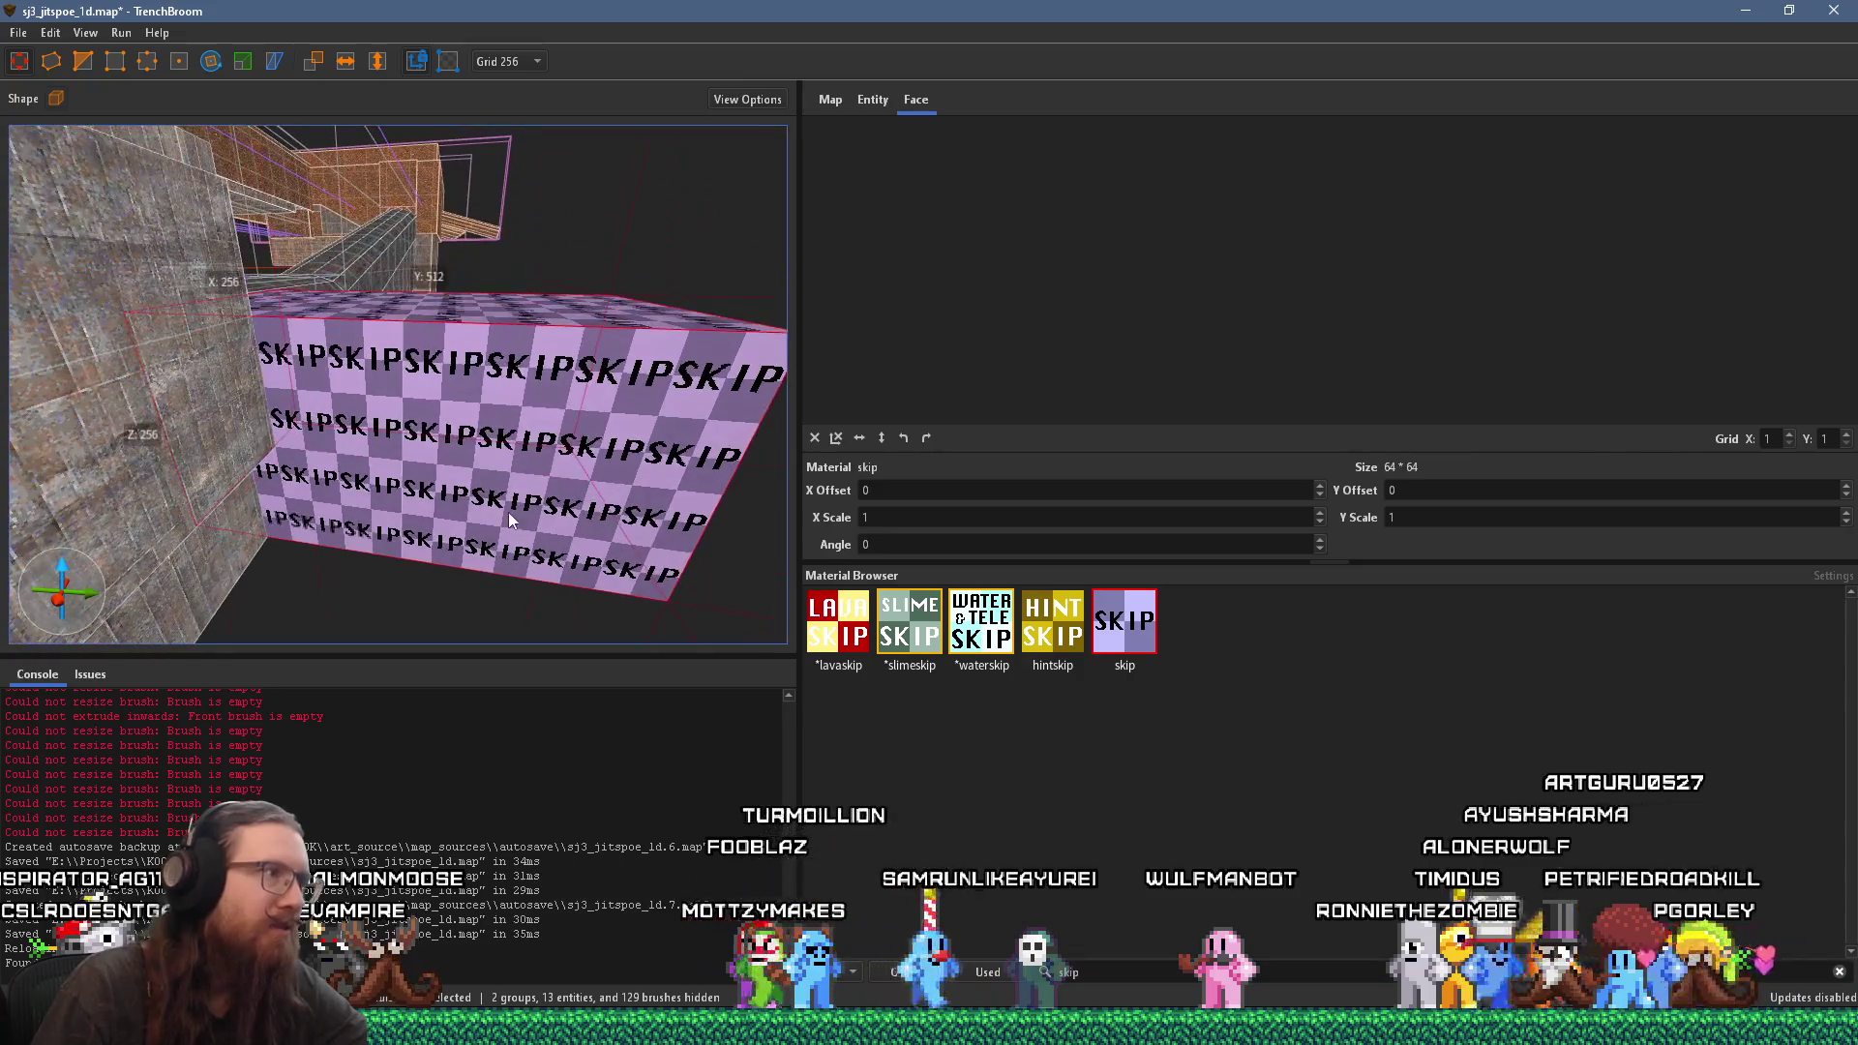
scroll(563, 527, down, 3)
shift+click(531, 478)
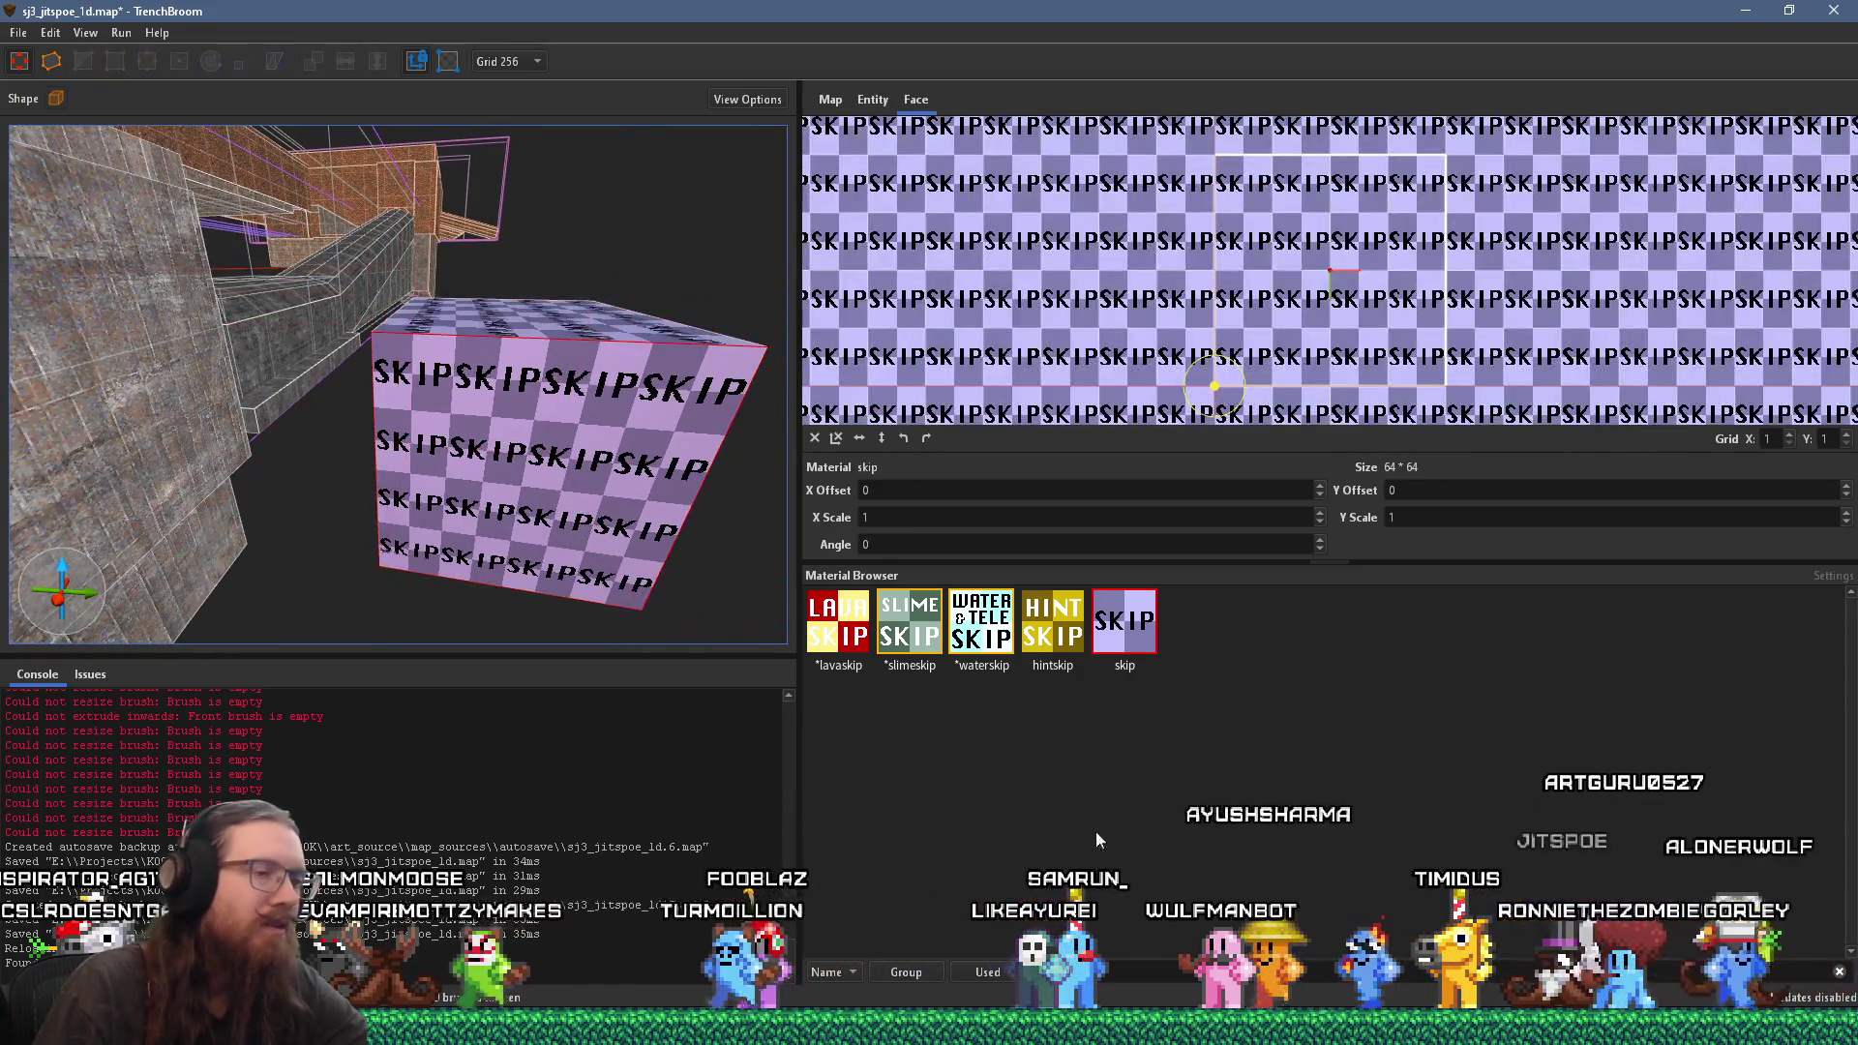
Step: Apply the yen_vu_clock material to the selected face of the skip cube
text(clock)
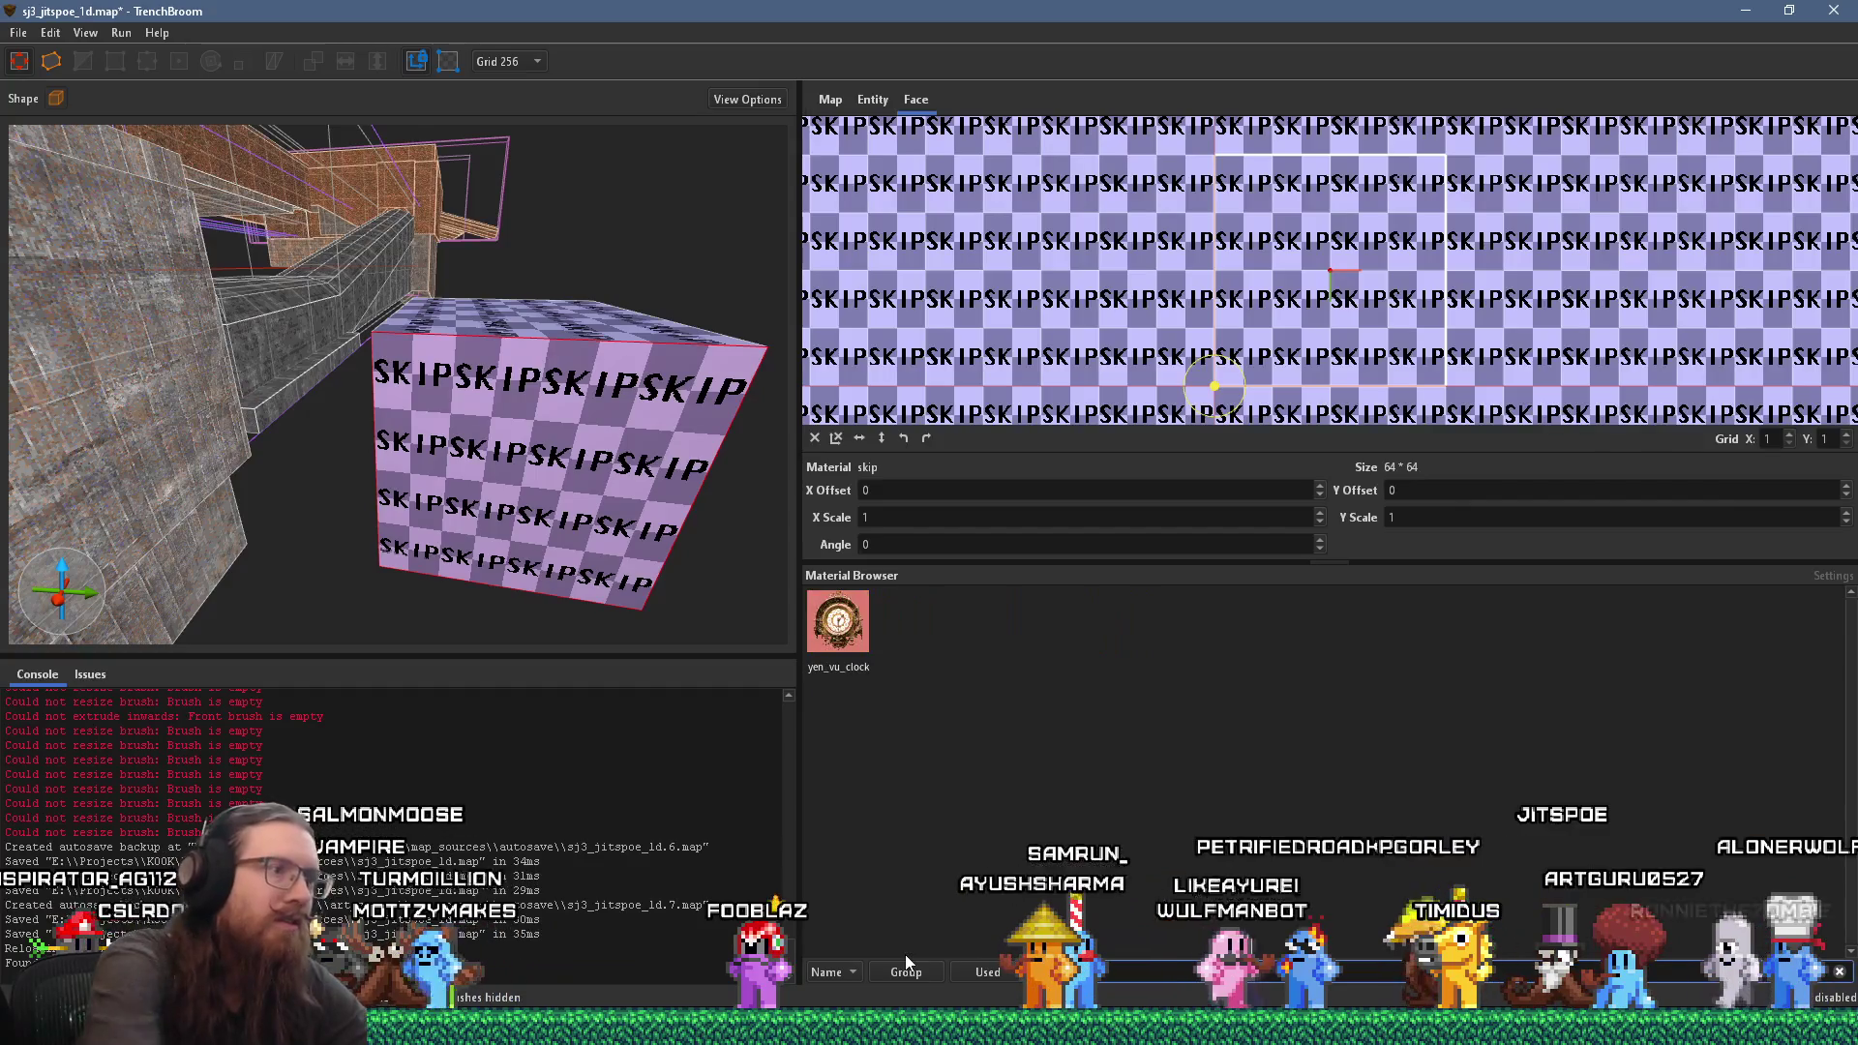
click(838, 620)
scroll(488, 542, up, 5)
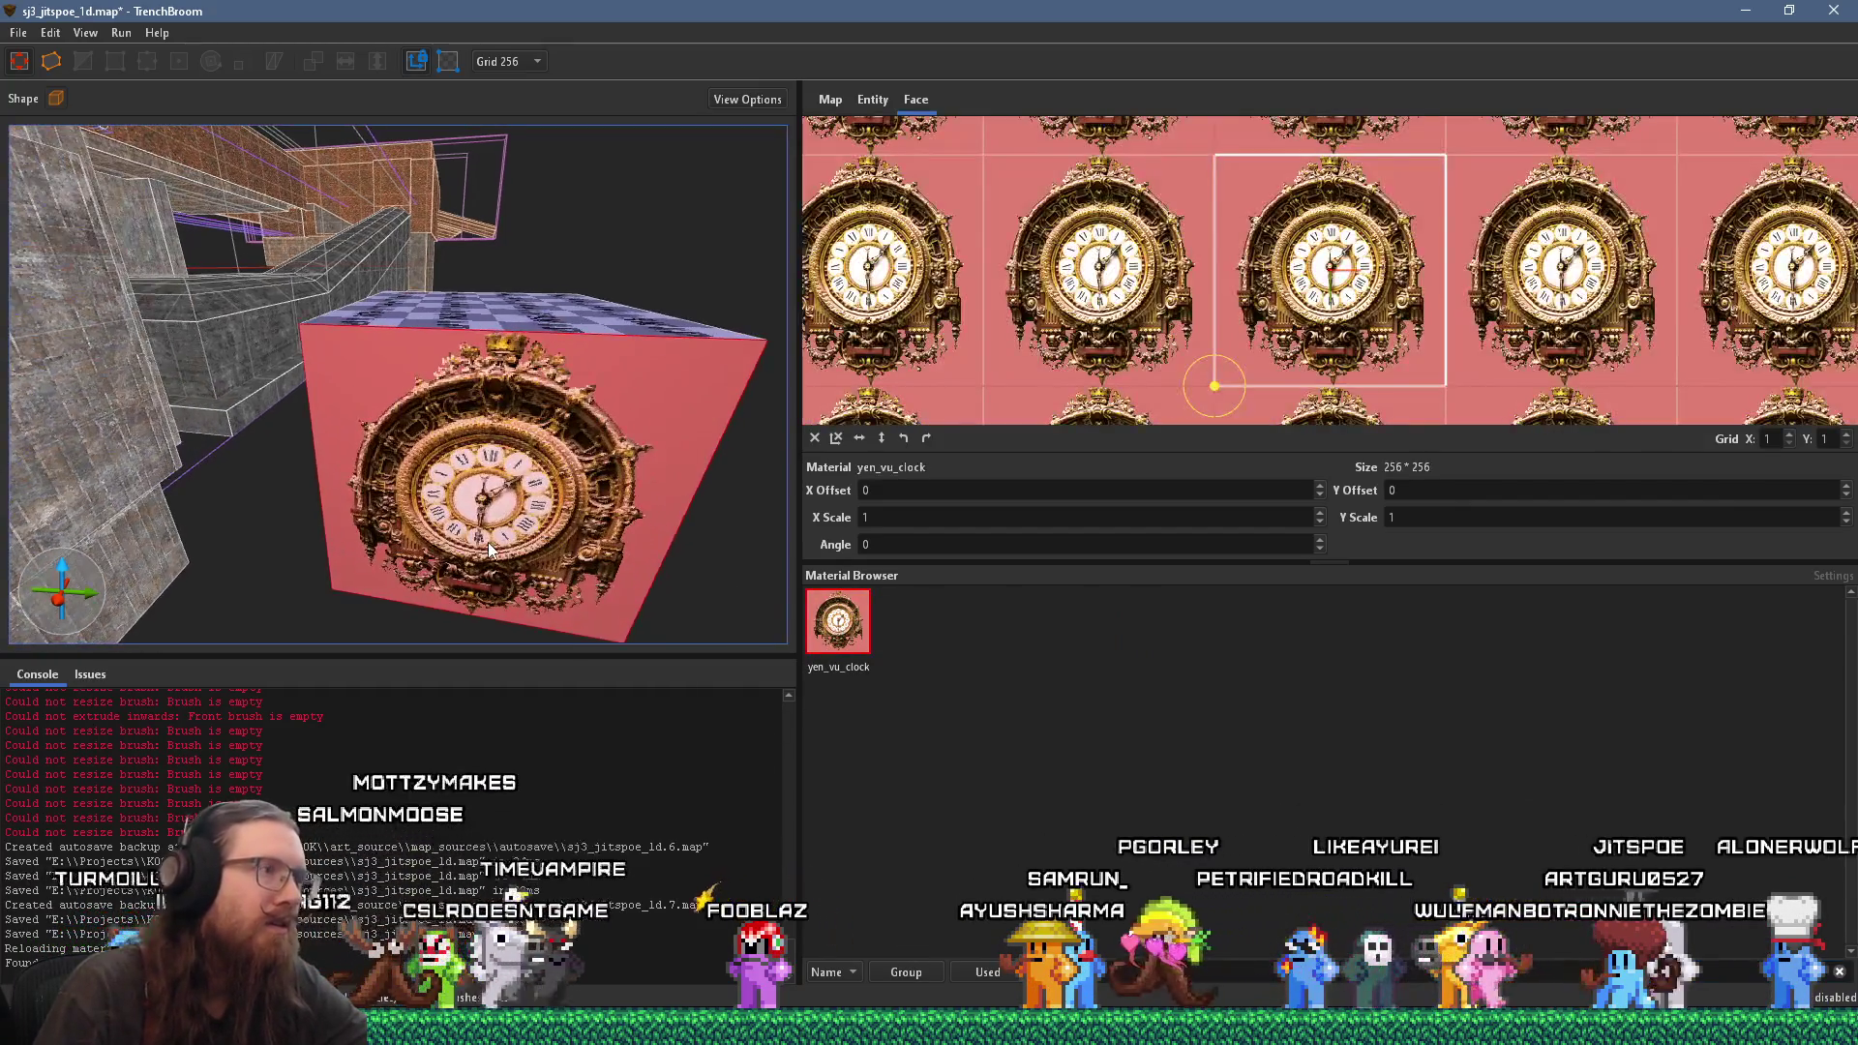
Step: Convert the brush into a func_detail_fence entity and set the grid size to 8
right_click(393, 491)
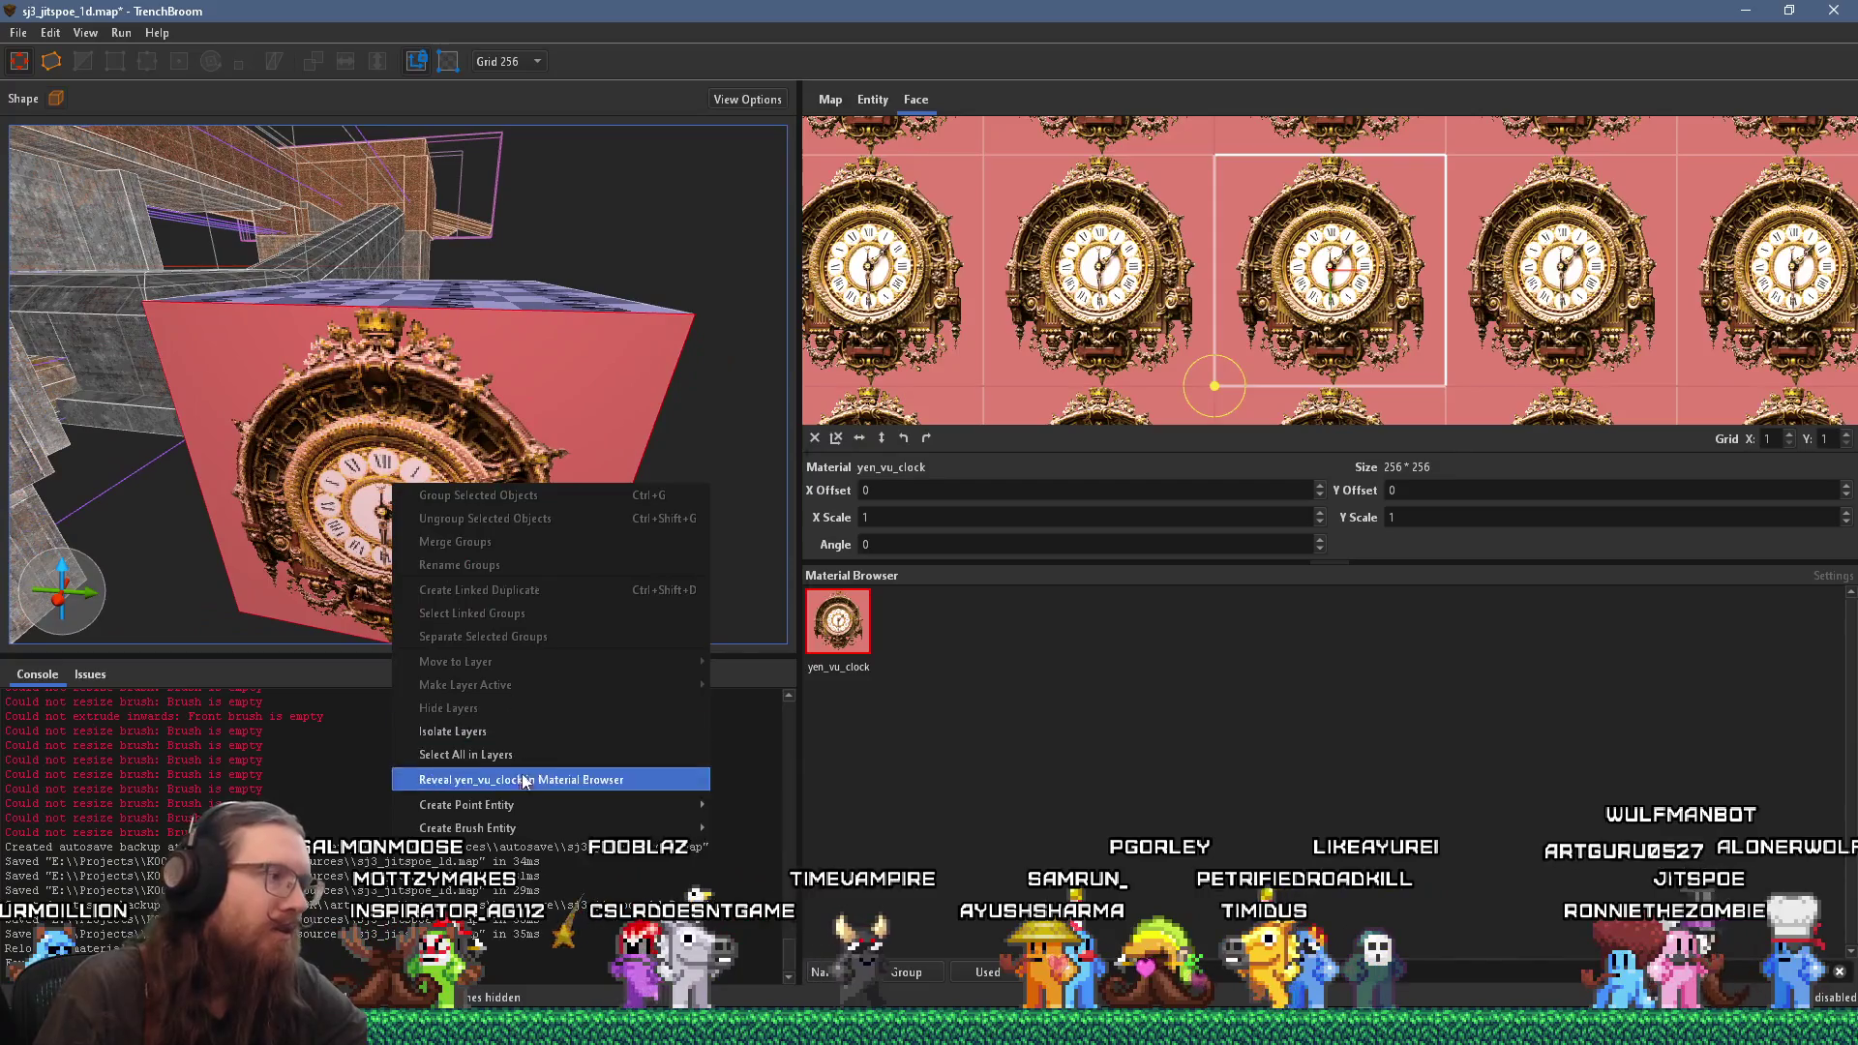
mouse_move(794, 836)
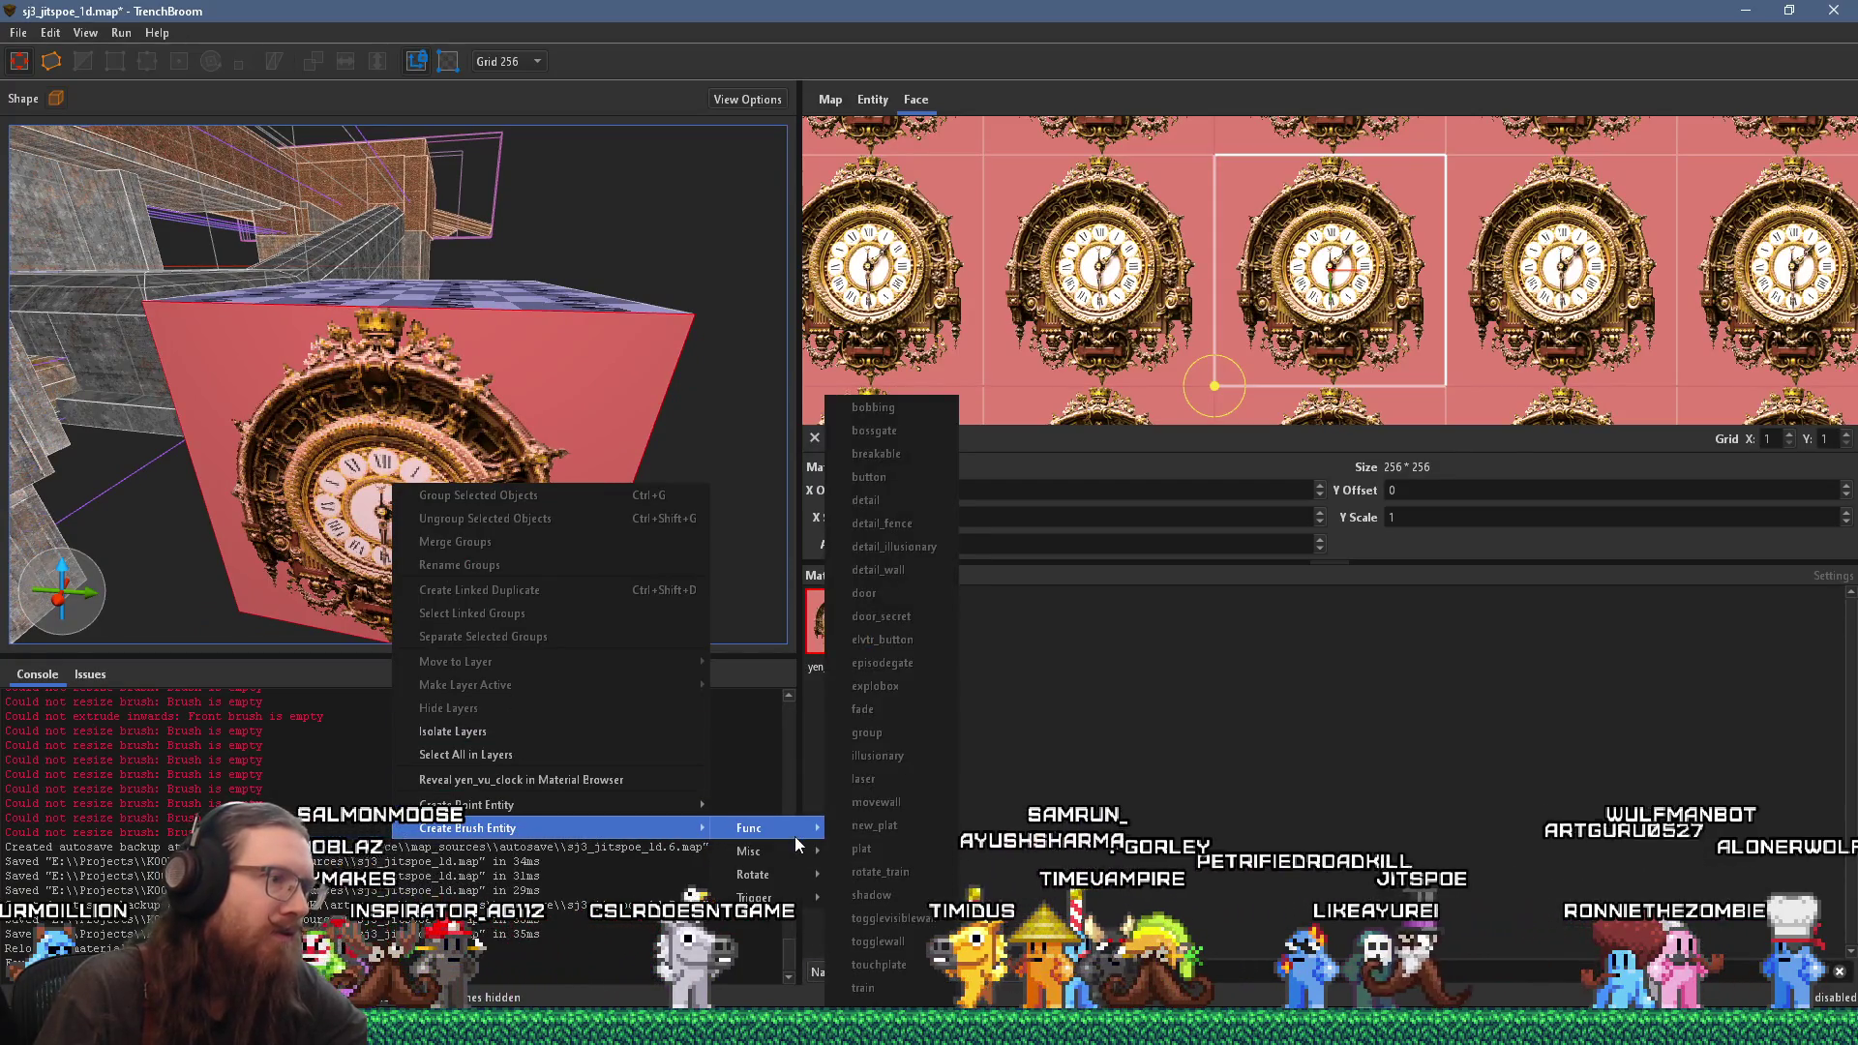
click(903, 523)
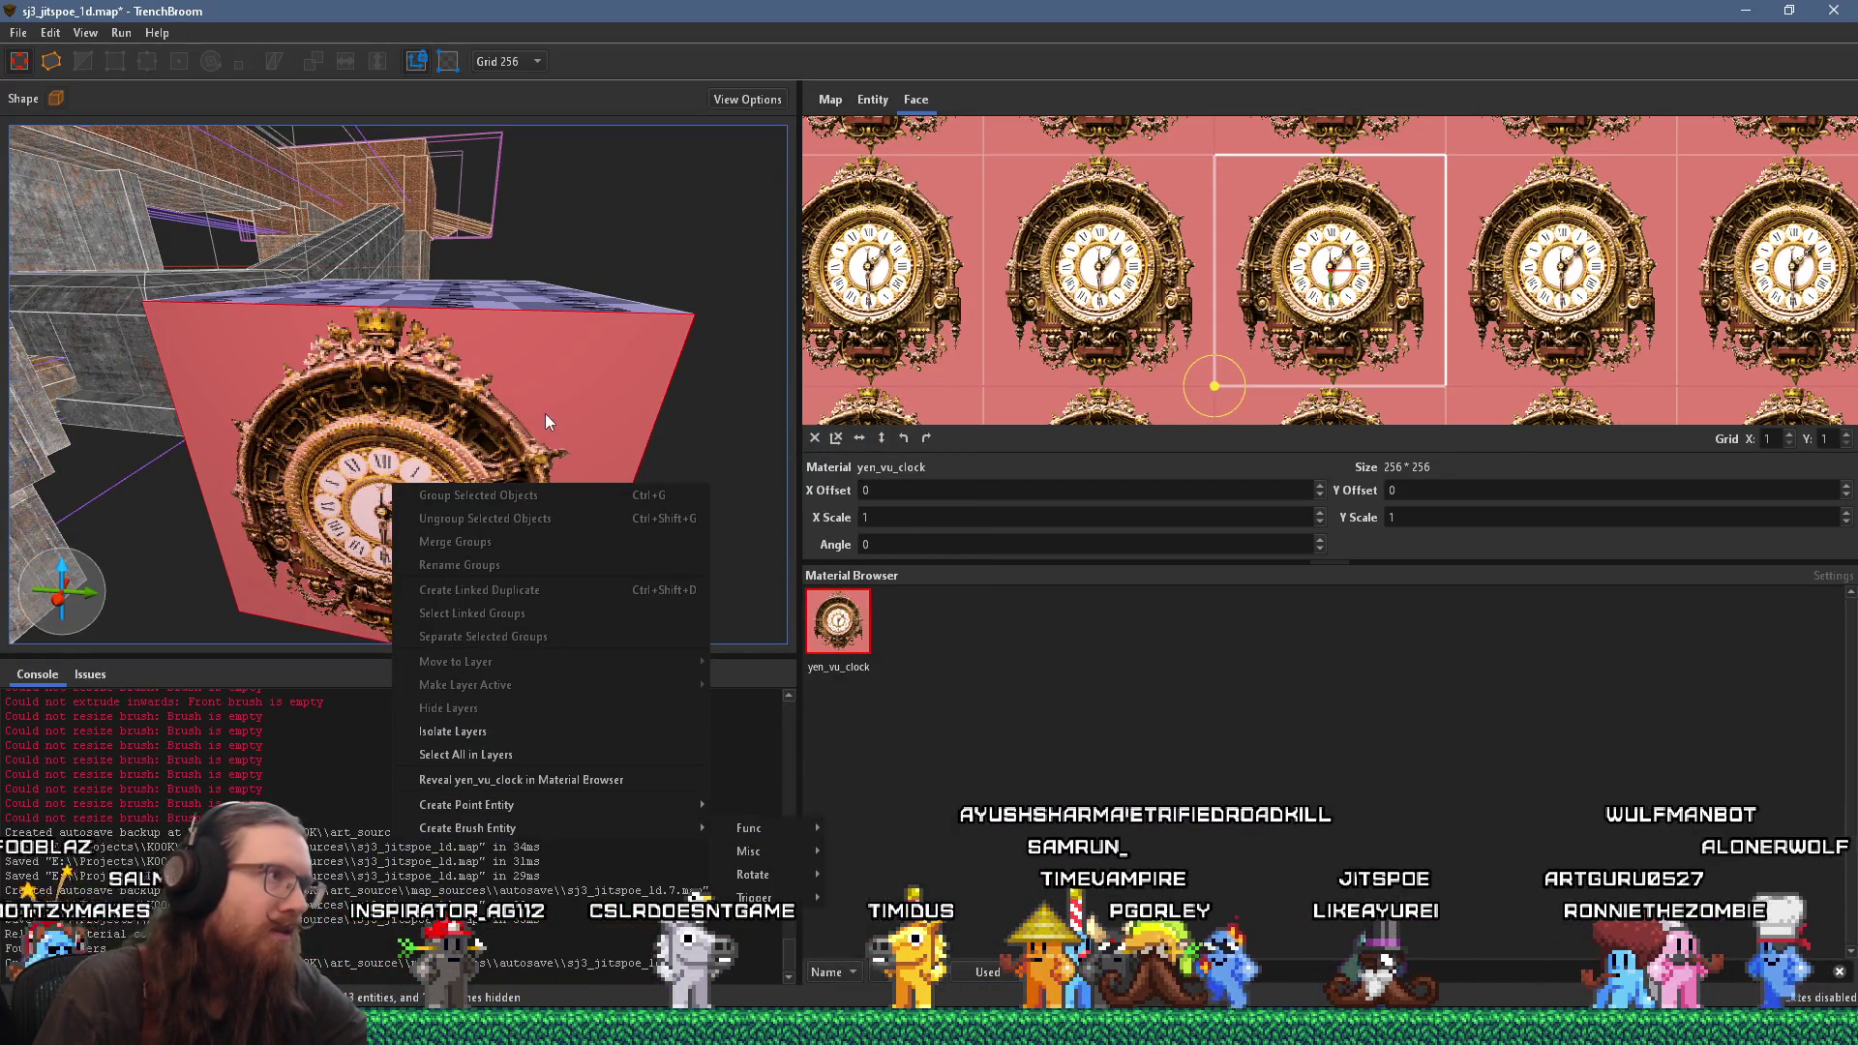
right_click(553, 384)
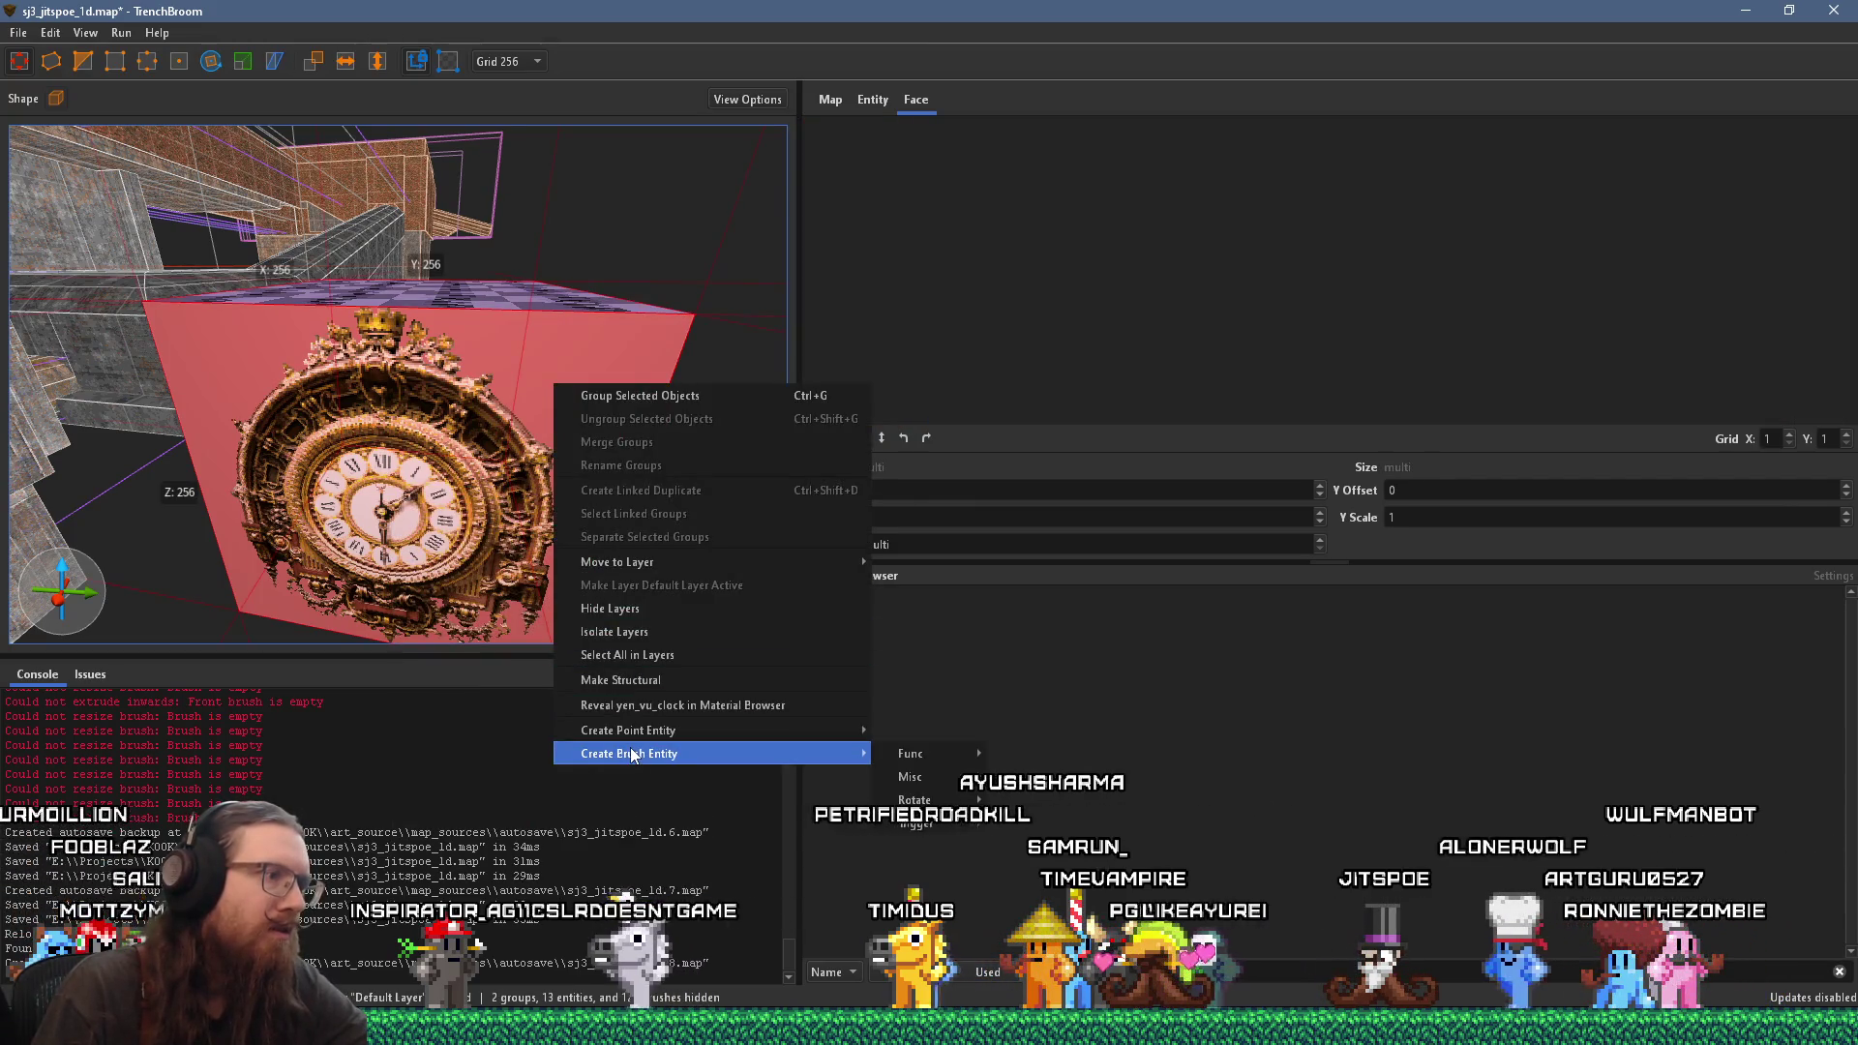
mouse_move(924, 753)
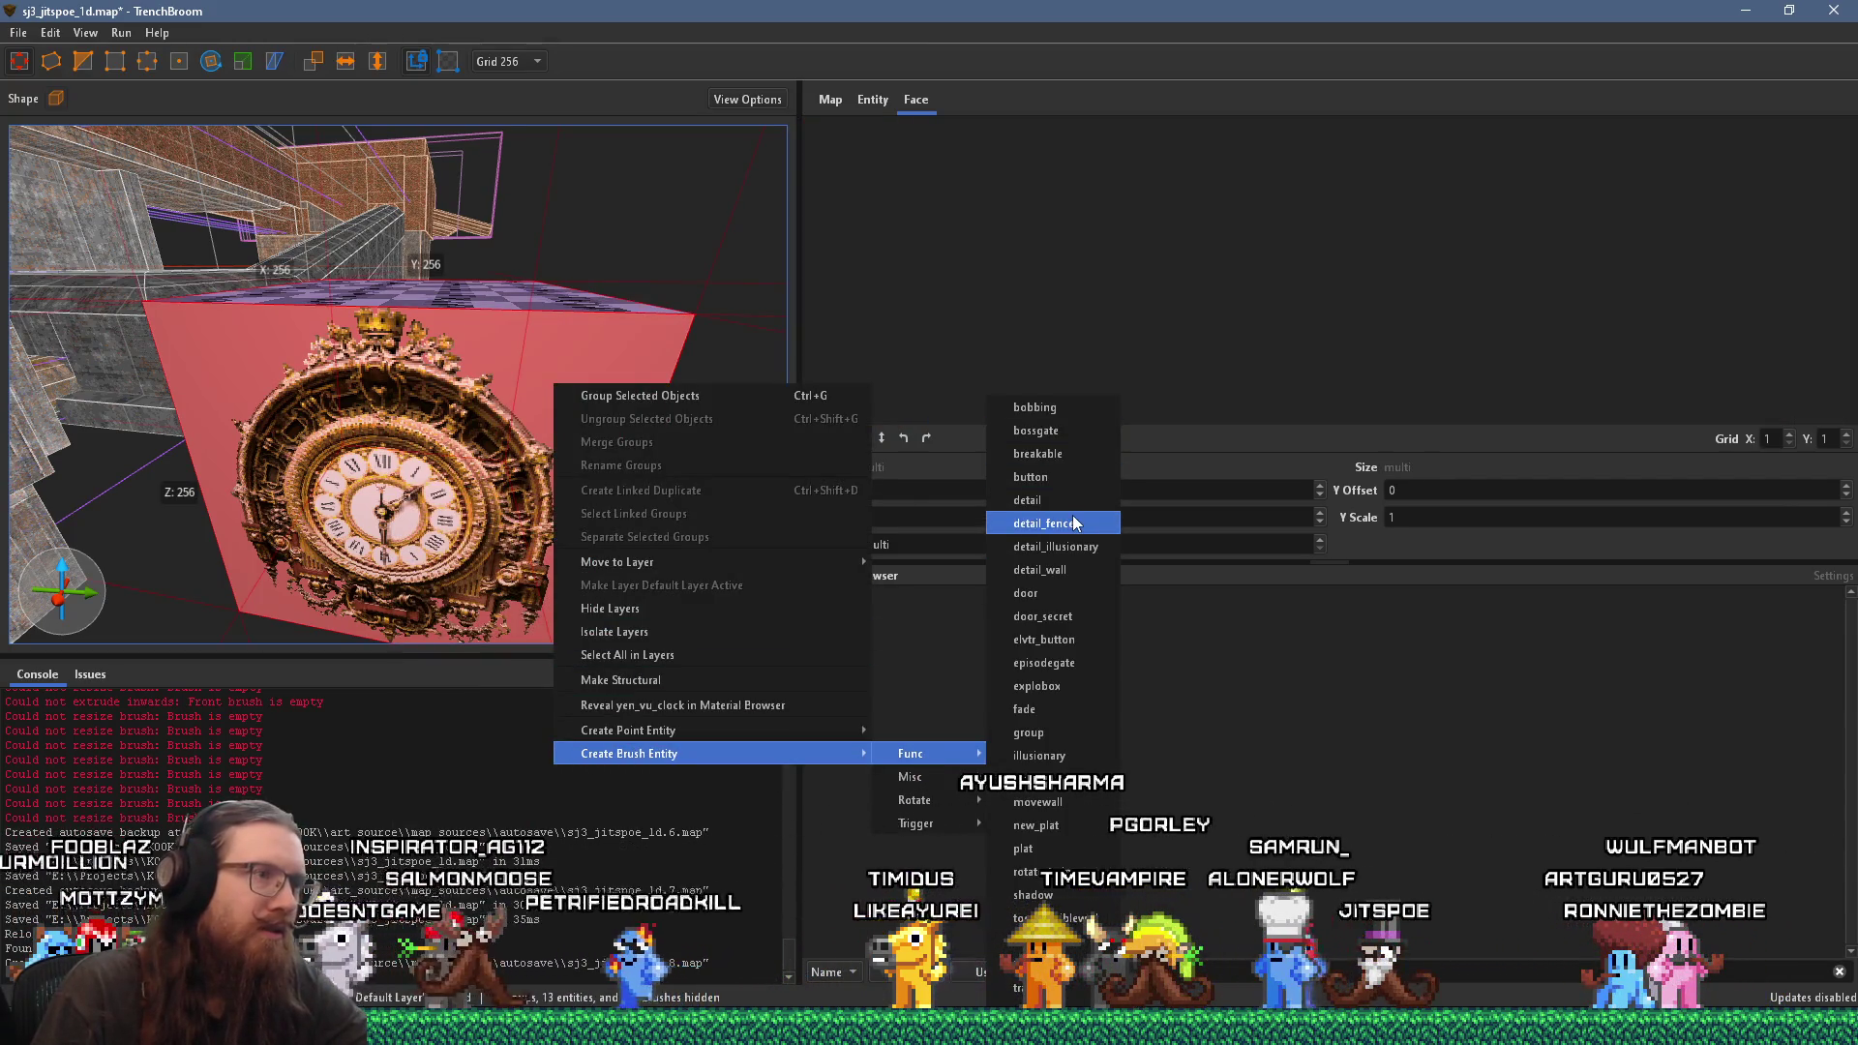
click(1074, 523)
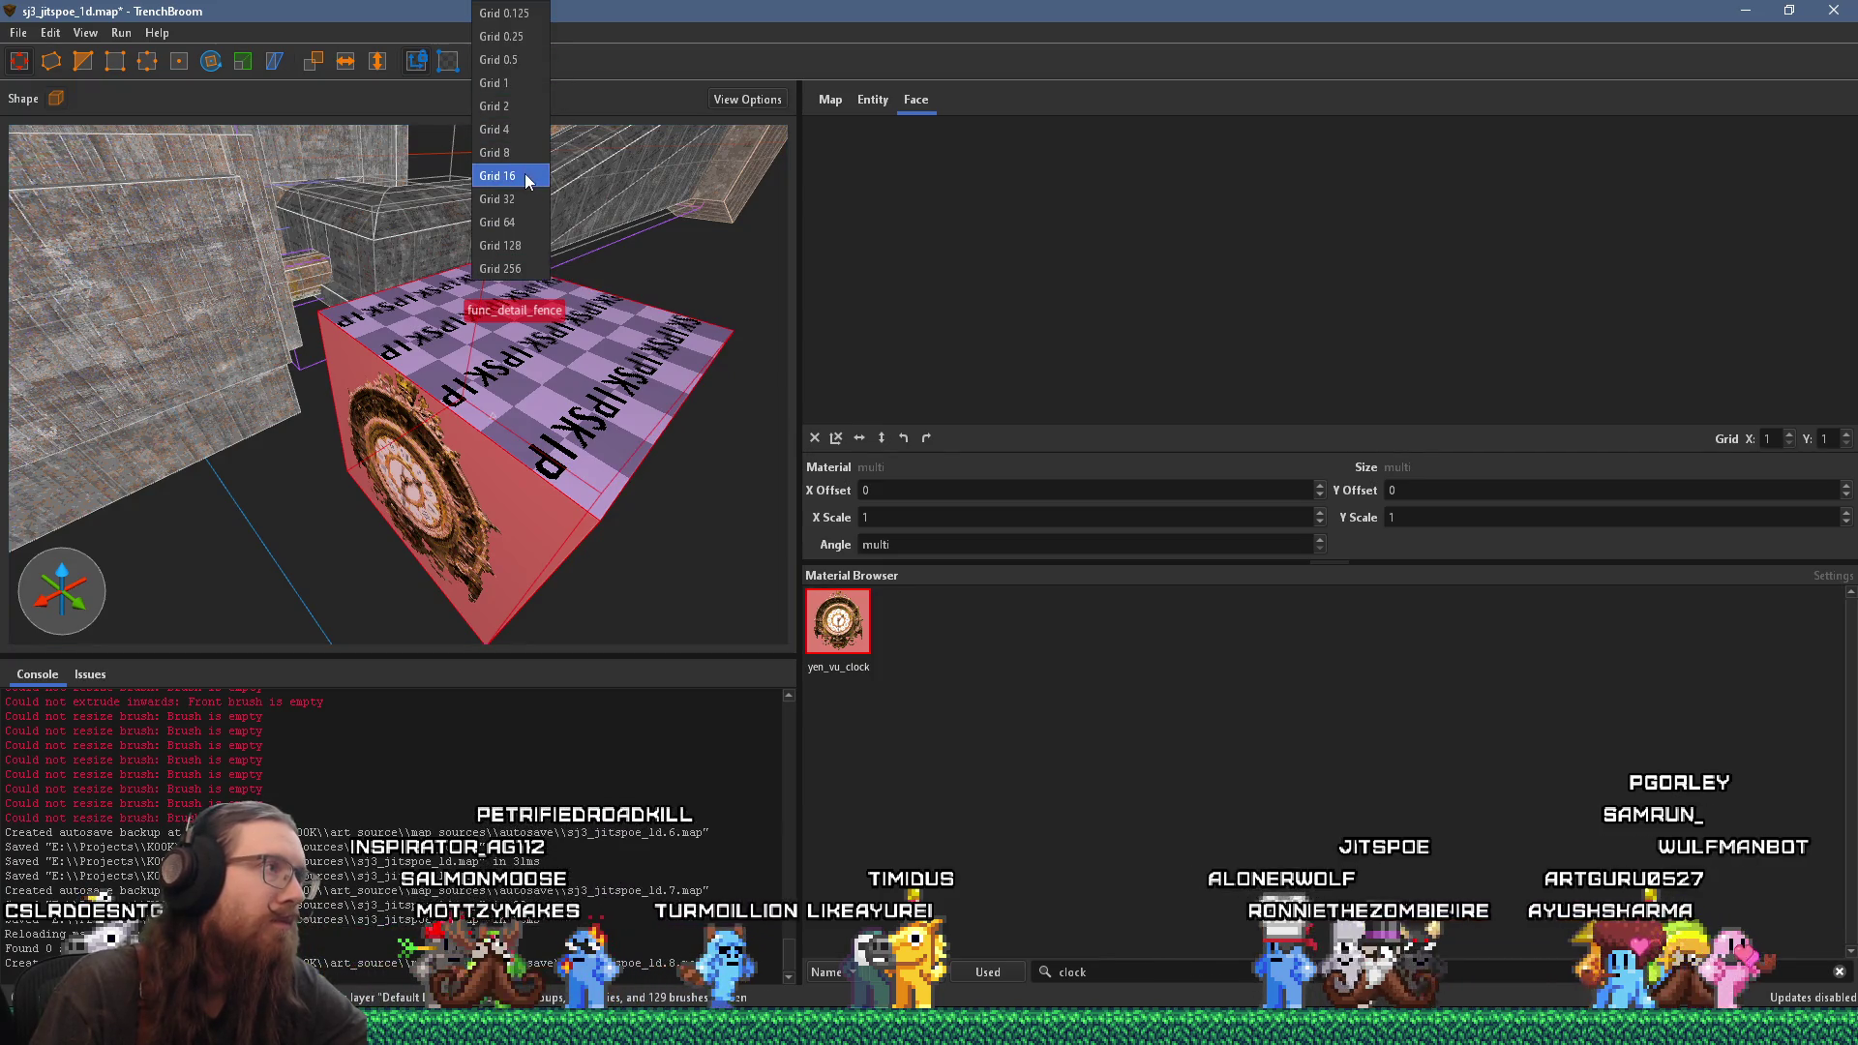
click(615, 278)
Step: Flatten the clock box to 24 units deep and check it from the left side
mouse_move(607, 339)
mouse_down()
mouse_move(468, 426)
mouse_move(407, 544)
mouse_move(330, 563)
mouse_move(664, 469)
mouse_move(259, 319)
mouse_move(610, 476)
mouse_move(217, 440)
mouse_move(438, 399)
mouse_move(348, 407)
mouse_move(396, 381)
mouse_move(394, 407)
mouse_move(405, 252)
mouse_up()
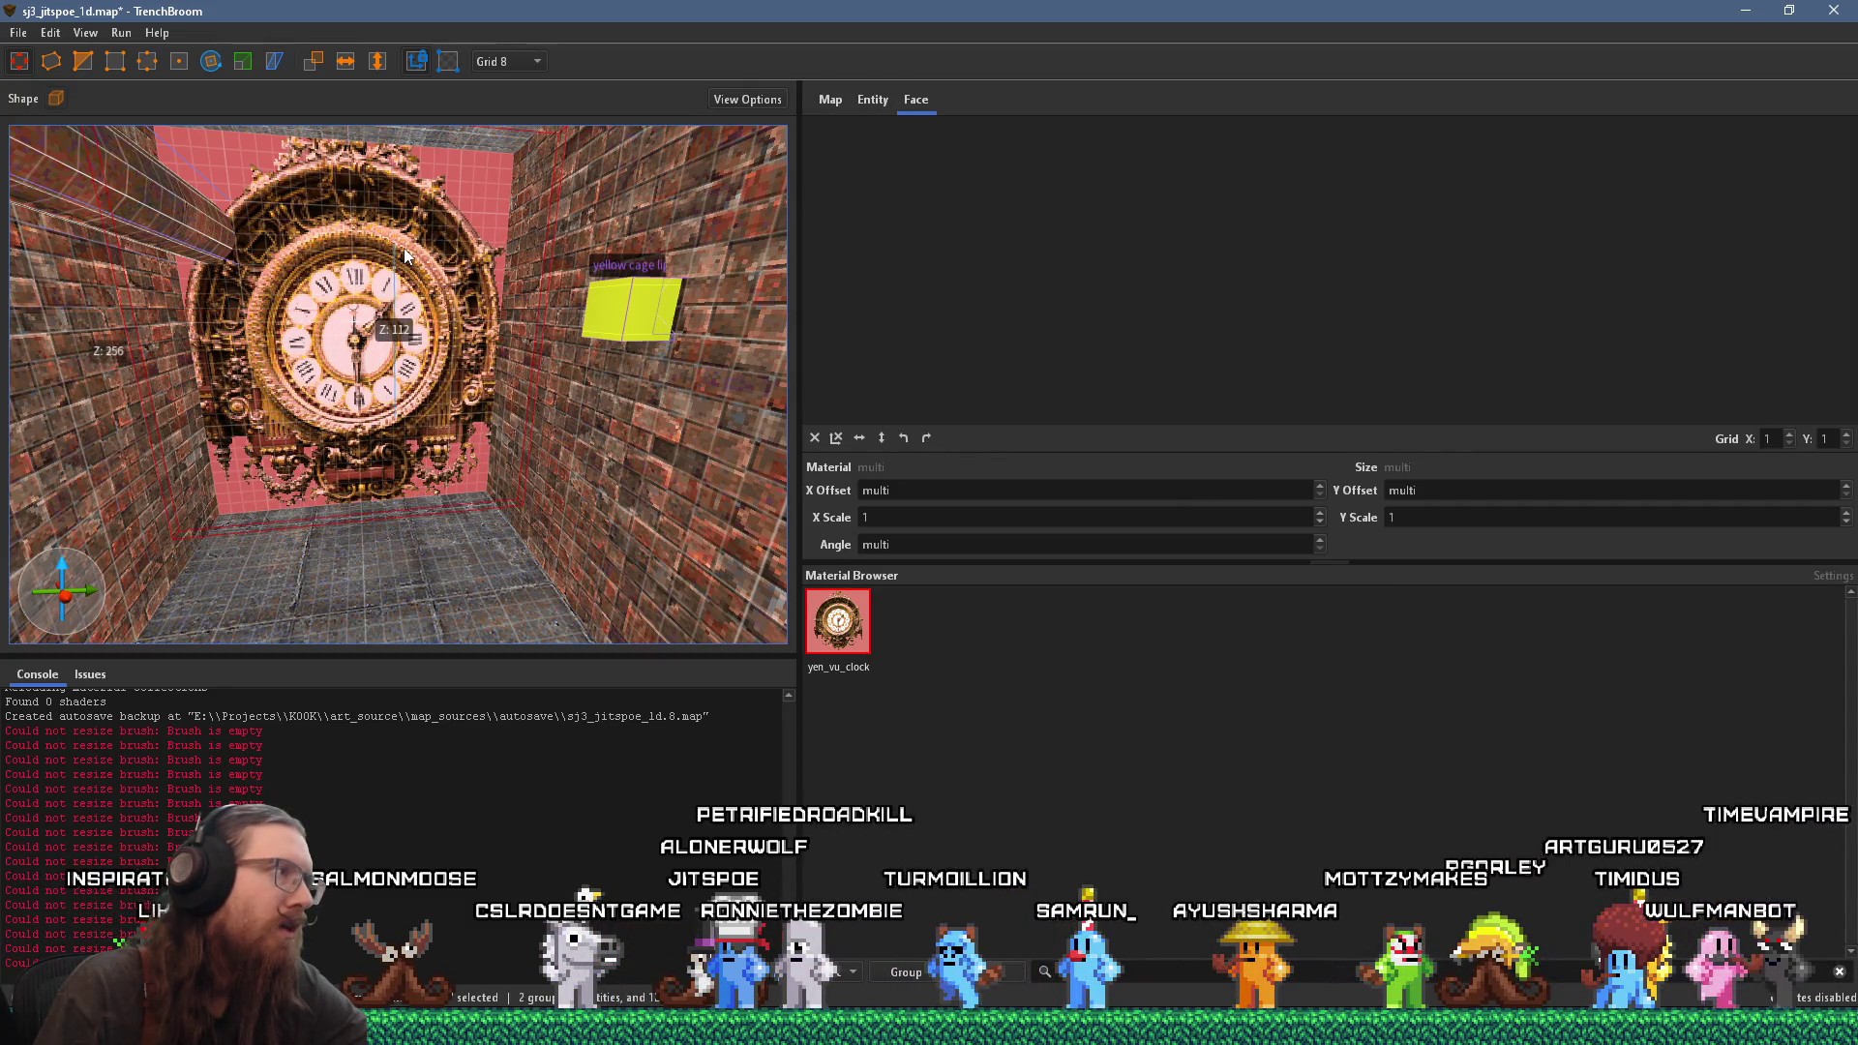
mouse_move(400, 329)
mouse_down()
mouse_move(646, 372)
mouse_move(295, 382)
mouse_move(404, 377)
mouse_move(496, 439)
mouse_move(706, 505)
mouse_move(508, 523)
mouse_move(544, 521)
mouse_move(444, 501)
mouse_move(489, 543)
mouse_move(491, 578)
mouse_move(490, 546)
mouse_move(459, 561)
mouse_up()
click(499, 484)
mouse_move(499, 484)
mouse_down()
mouse_move(457, 532)
mouse_move(504, 417)
mouse_move(490, 450)
mouse_move(436, 465)
mouse_move(440, 497)
mouse_up()
click(496, 468)
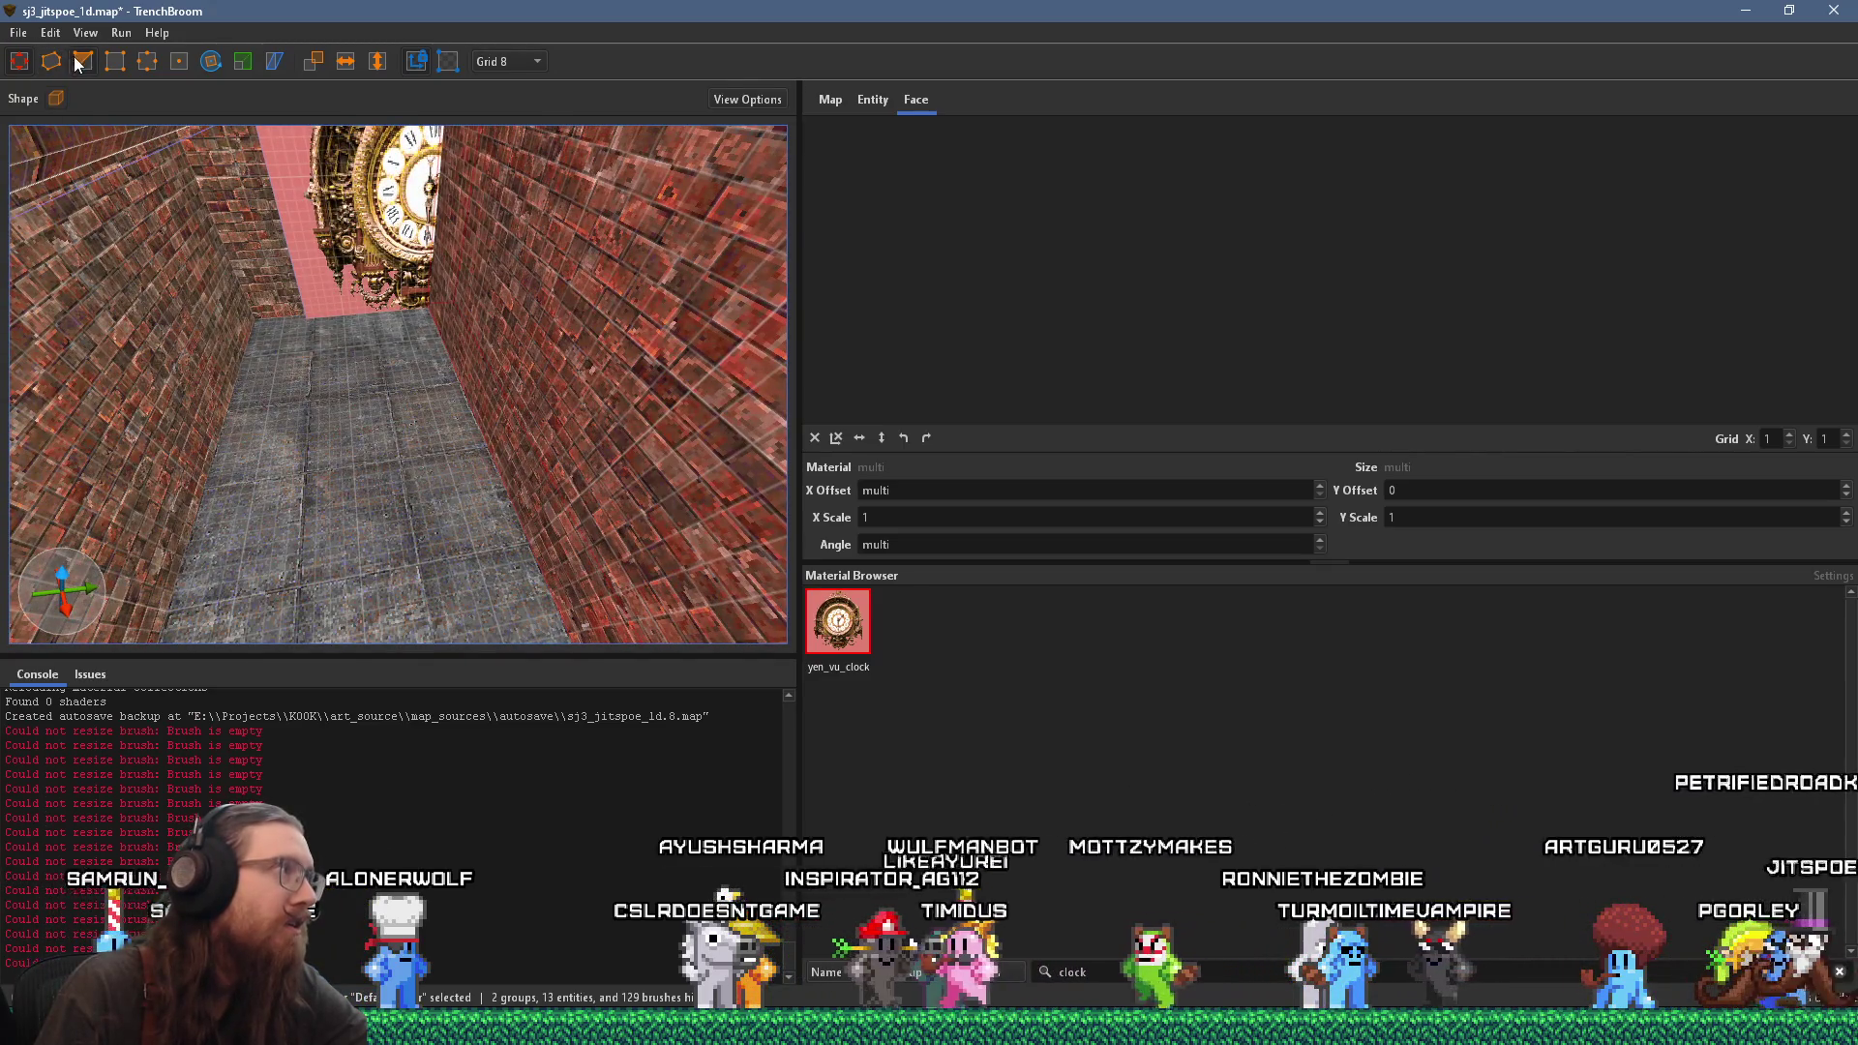
click(75, 58)
Step: Look over the clock room, select the floor brush, then fly to the red staircase
mouse_move(533, 548)
mouse_down()
mouse_move(508, 530)
mouse_move(507, 573)
mouse_up()
click(428, 482)
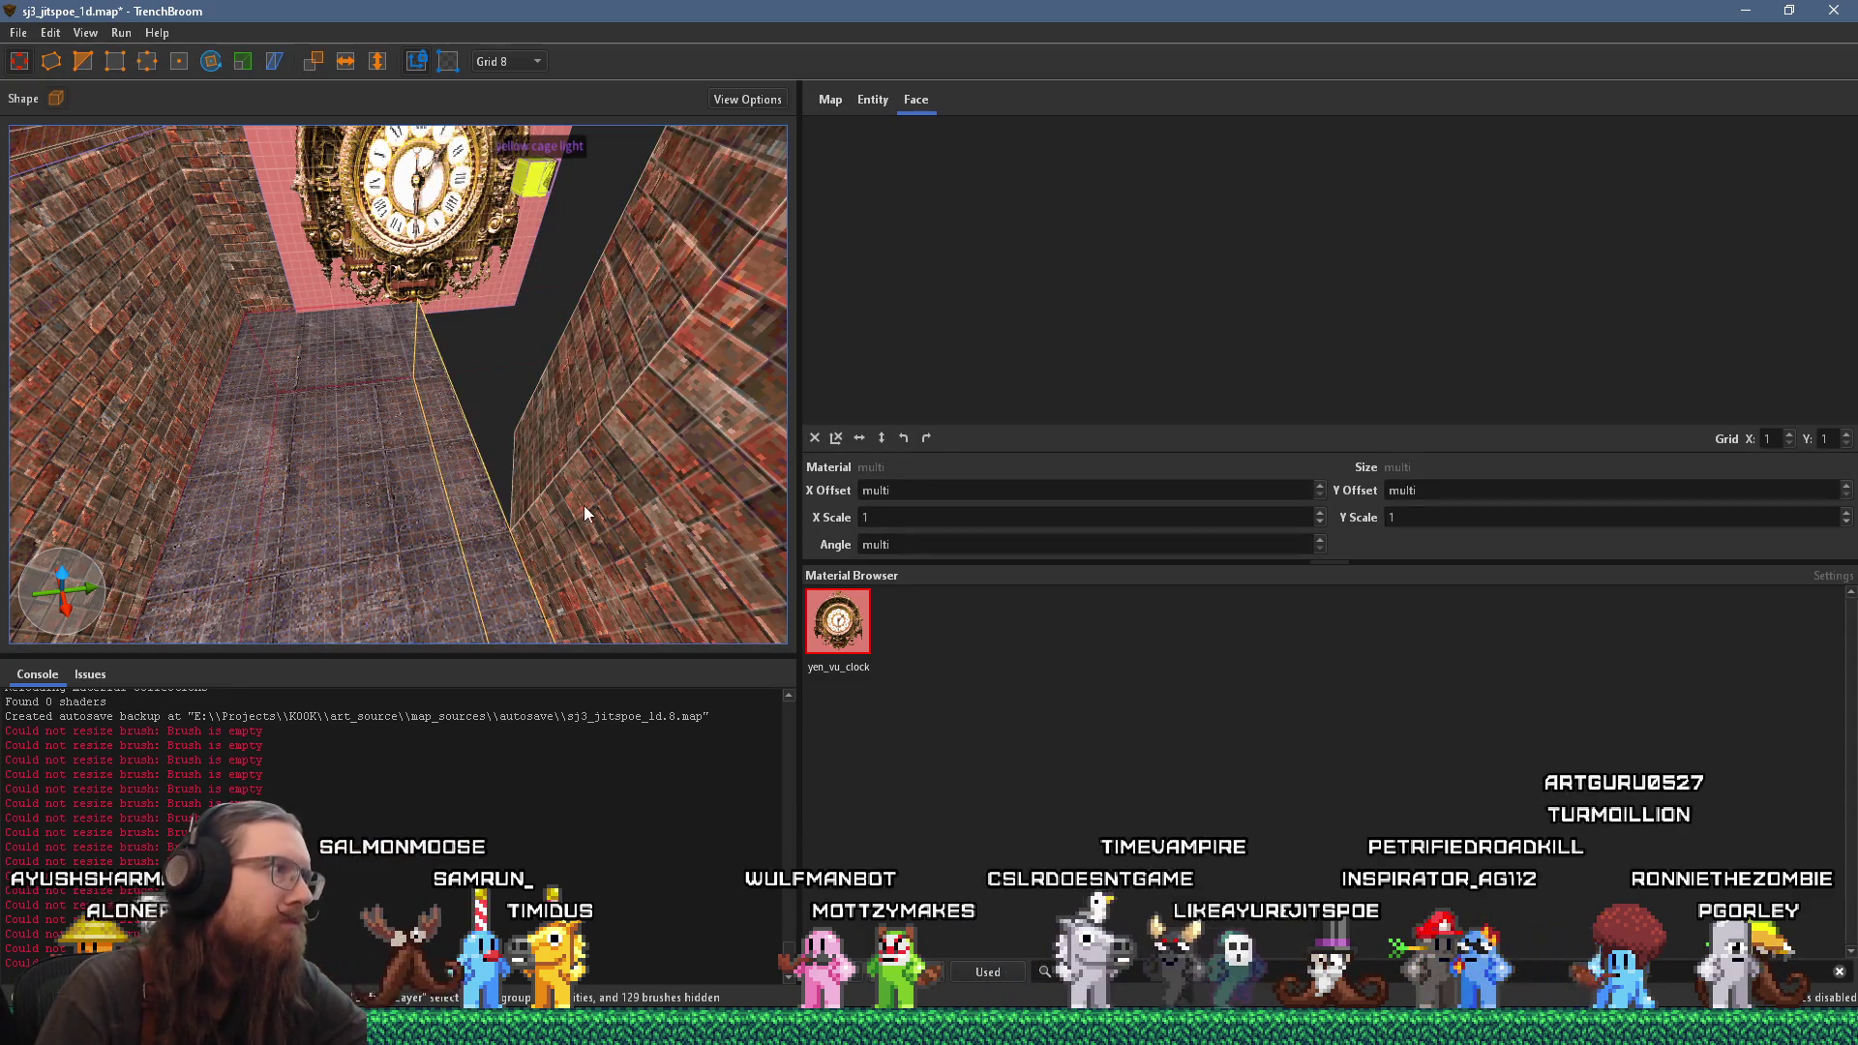
mouse_move(731, 502)
mouse_down()
mouse_move(385, 592)
mouse_move(625, 519)
mouse_up()
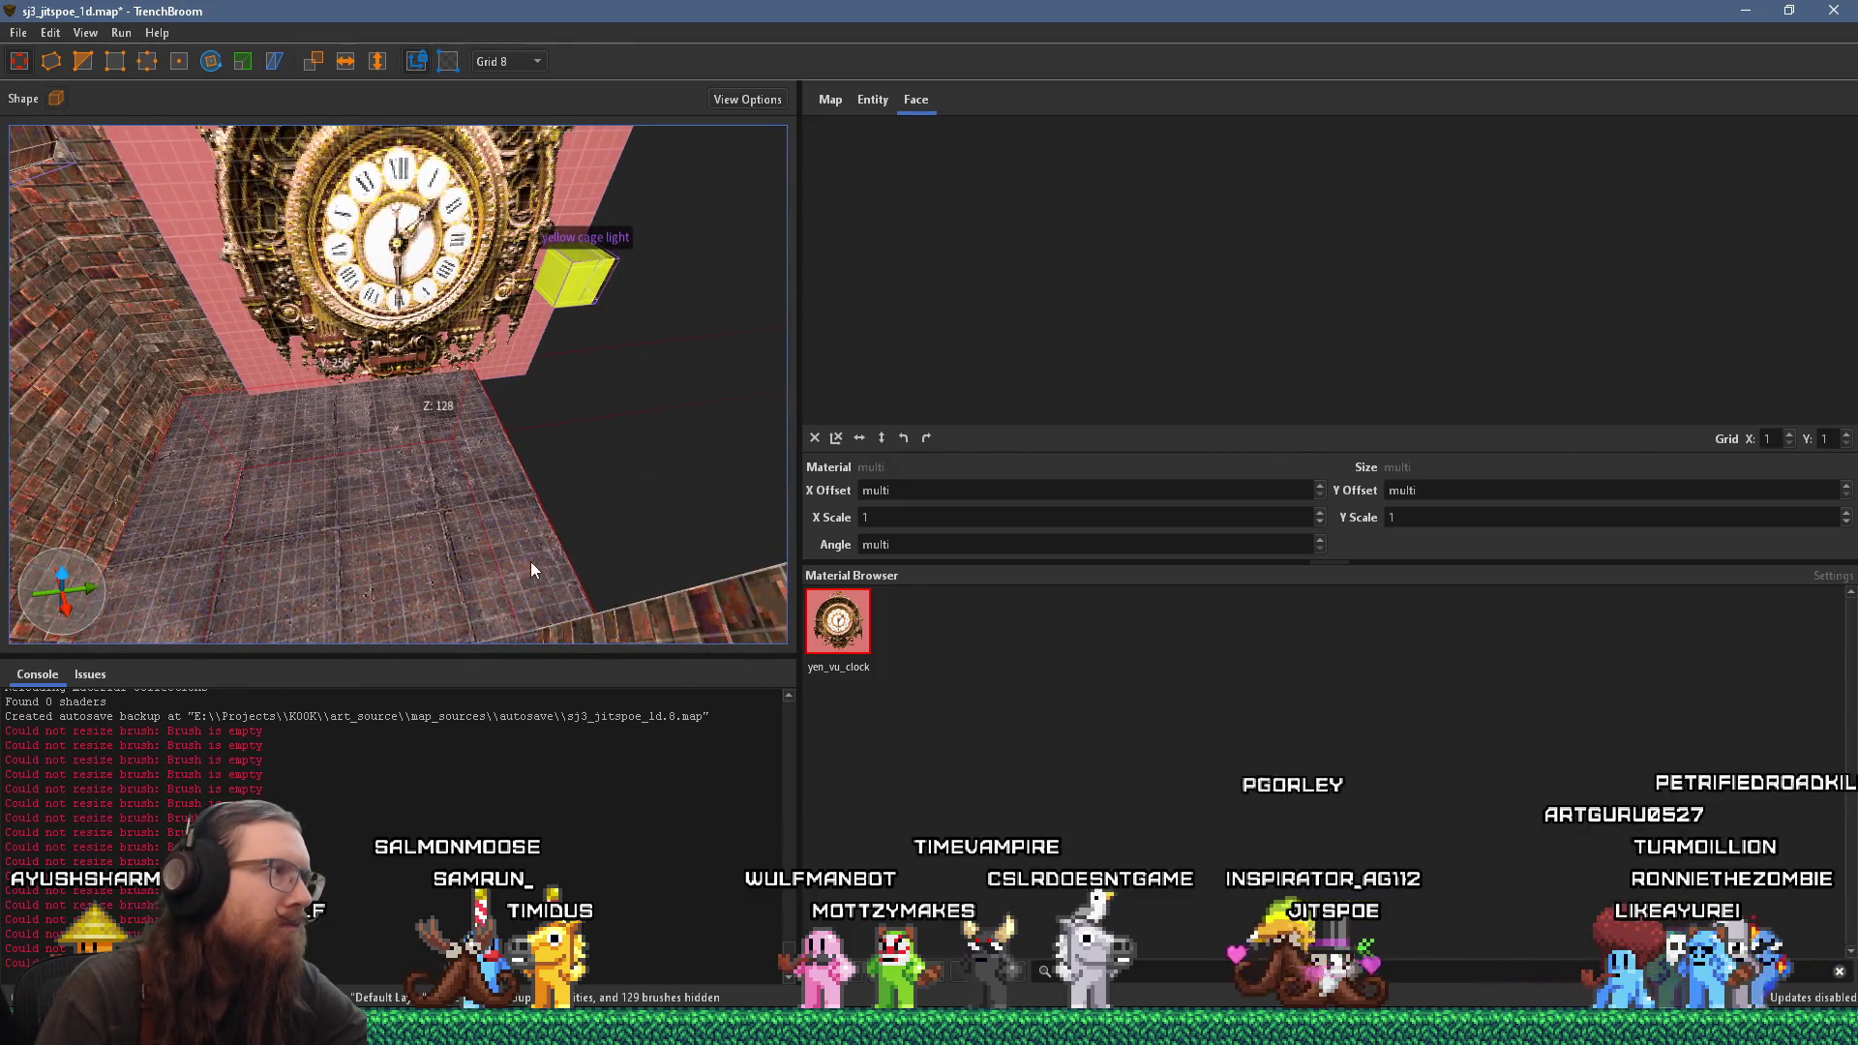
mouse_move(486, 579)
mouse_down()
mouse_move(443, 555)
mouse_move(515, 412)
mouse_move(463, 468)
mouse_move(319, 424)
mouse_move(364, 546)
mouse_move(231, 550)
mouse_move(327, 509)
mouse_move(723, 571)
mouse_move(688, 606)
mouse_move(636, 555)
mouse_move(107, 455)
mouse_move(397, 476)
mouse_move(281, 376)
mouse_move(552, 327)
mouse_move(25, 435)
mouse_move(490, 503)
mouse_move(360, 513)
mouse_move(531, 509)
mouse_move(161, 334)
mouse_move(610, 559)
mouse_move(517, 492)
mouse_up()
mouse_move(273, 376)
mouse_down()
mouse_move(242, 457)
mouse_move(250, 432)
mouse_move(344, 484)
mouse_move(265, 548)
mouse_move(298, 544)
mouse_move(188, 607)
mouse_move(341, 542)
mouse_move(446, 587)
mouse_move(312, 444)
mouse_move(380, 385)
mouse_move(553, 532)
mouse_move(376, 302)
mouse_move(585, 498)
mouse_up()
mouse_move(603, 612)
mouse_down()
mouse_move(497, 374)
mouse_move(335, 478)
mouse_move(352, 465)
mouse_move(340, 358)
mouse_move(238, 518)
mouse_move(173, 387)
mouse_move(340, 373)
mouse_move(408, 196)
mouse_move(349, 155)
mouse_move(404, 474)
mouse_move(380, 474)
mouse_move(385, 385)
mouse_move(320, 322)
mouse_move(426, 248)
mouse_move(536, 461)
mouse_move(472, 552)
mouse_move(540, 391)
mouse_move(520, 346)
mouse_move(479, 356)
mouse_up()
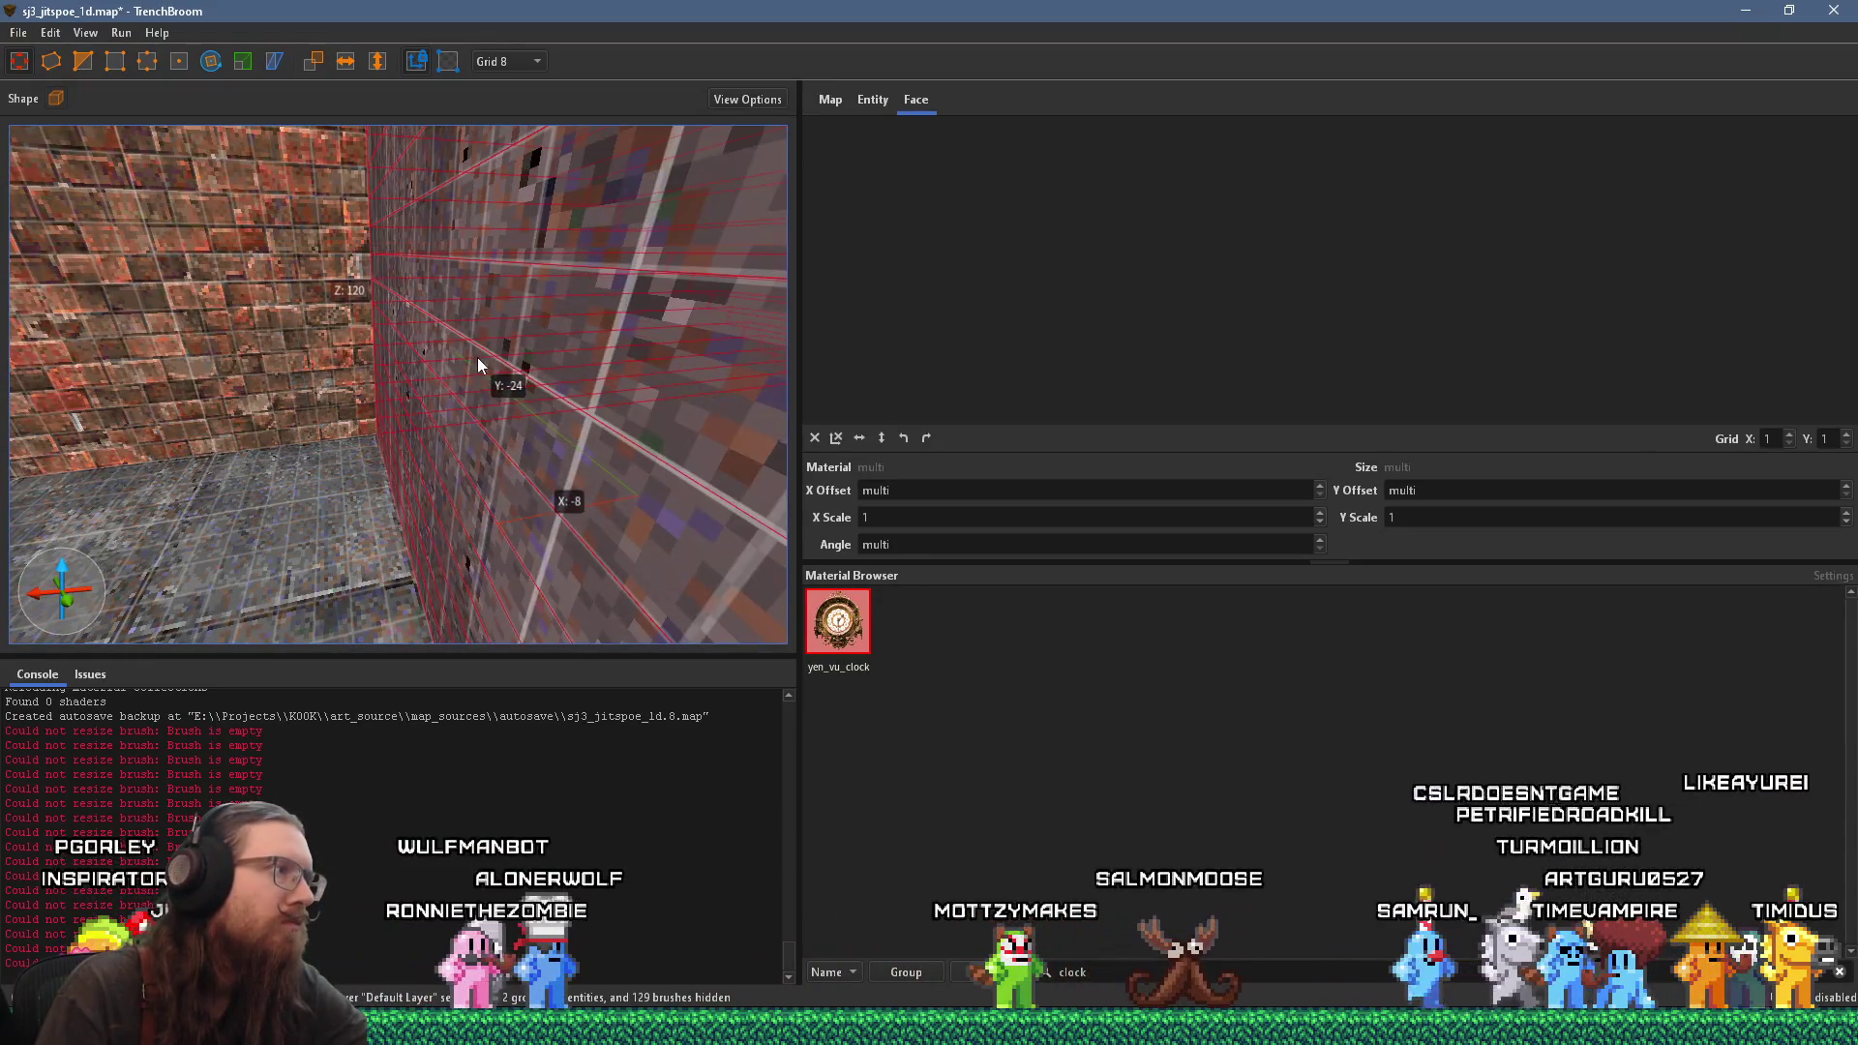
Step: Orbit the 3D view around the red staircase, from above and side-on, toward the clock
mouse_move(550, 273)
mouse_down()
mouse_move(488, 667)
mouse_move(503, 559)
mouse_move(449, 449)
mouse_move(403, 508)
mouse_move(291, 545)
mouse_up()
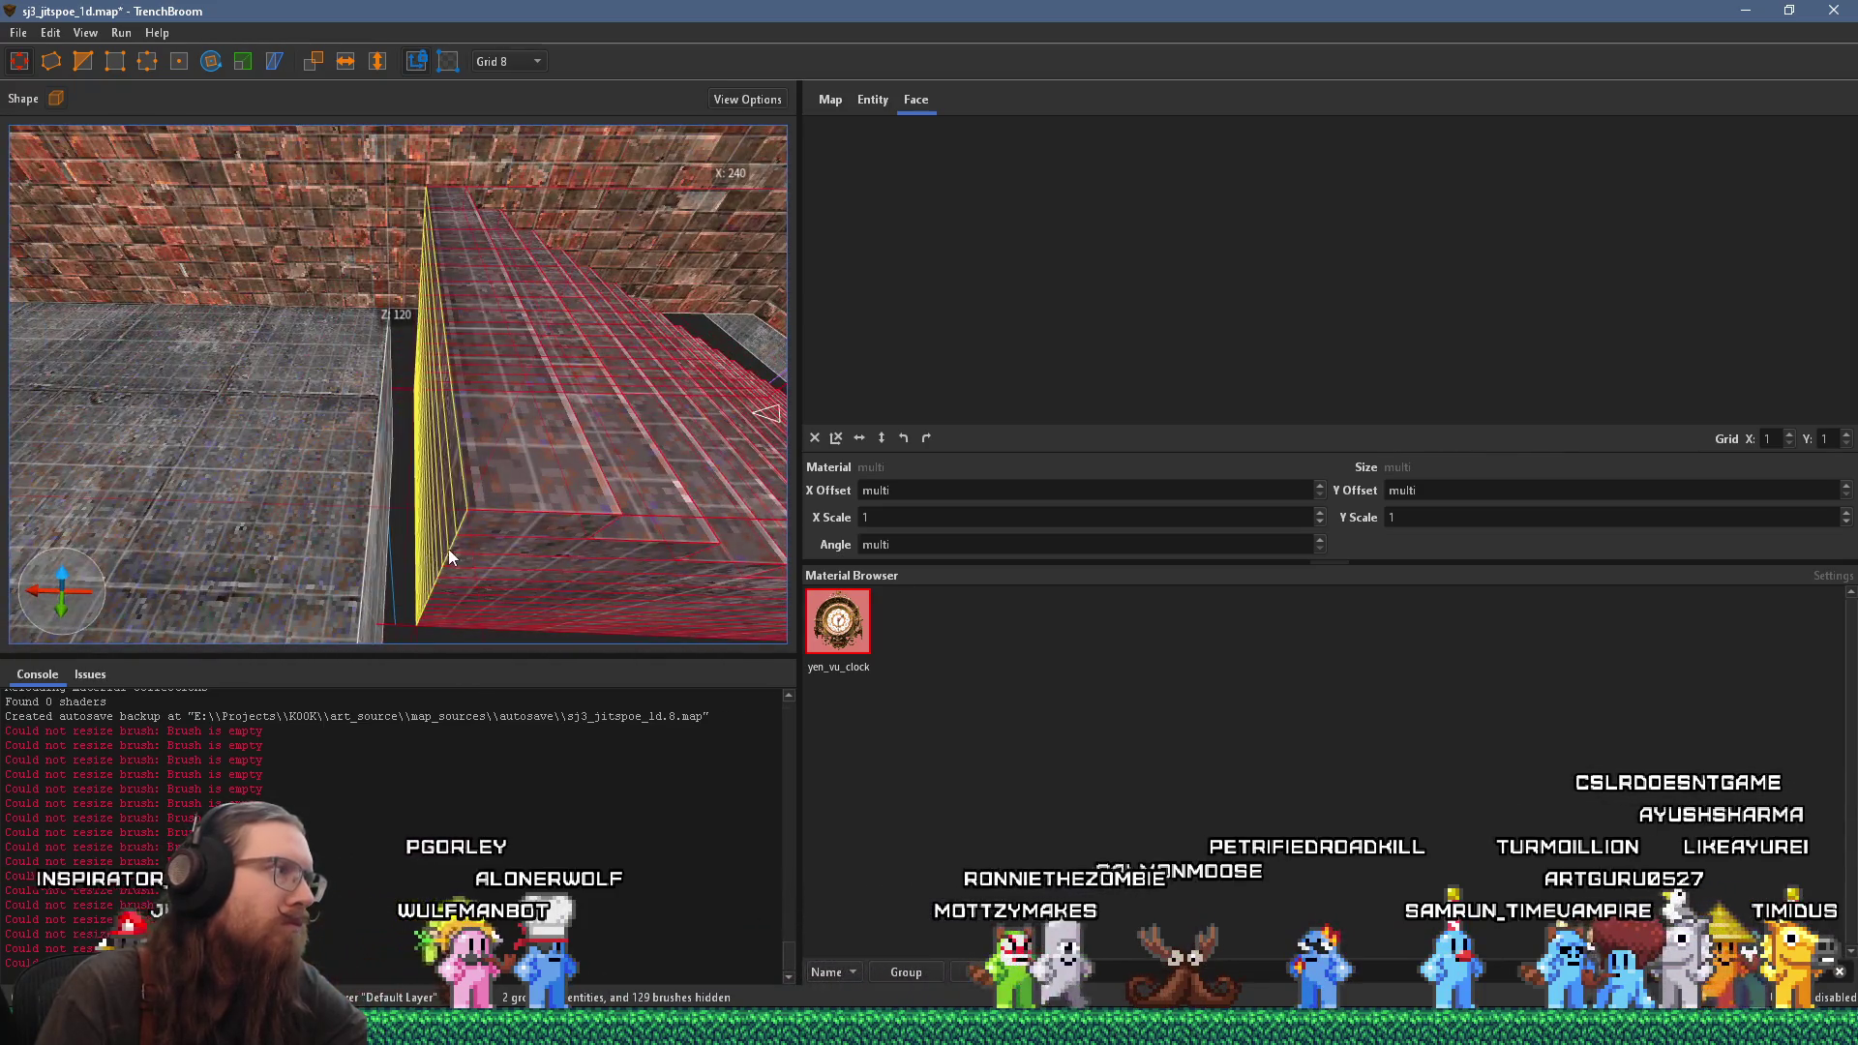
mouse_move(484, 488)
mouse_down()
mouse_move(455, 579)
mouse_move(478, 554)
mouse_move(298, 542)
mouse_move(389, 538)
mouse_move(323, 544)
mouse_move(358, 490)
mouse_move(395, 516)
mouse_move(404, 463)
mouse_move(322, 432)
mouse_move(420, 408)
mouse_move(374, 465)
mouse_move(361, 655)
mouse_move(345, 539)
mouse_move(461, 457)
mouse_move(502, 496)
mouse_up()
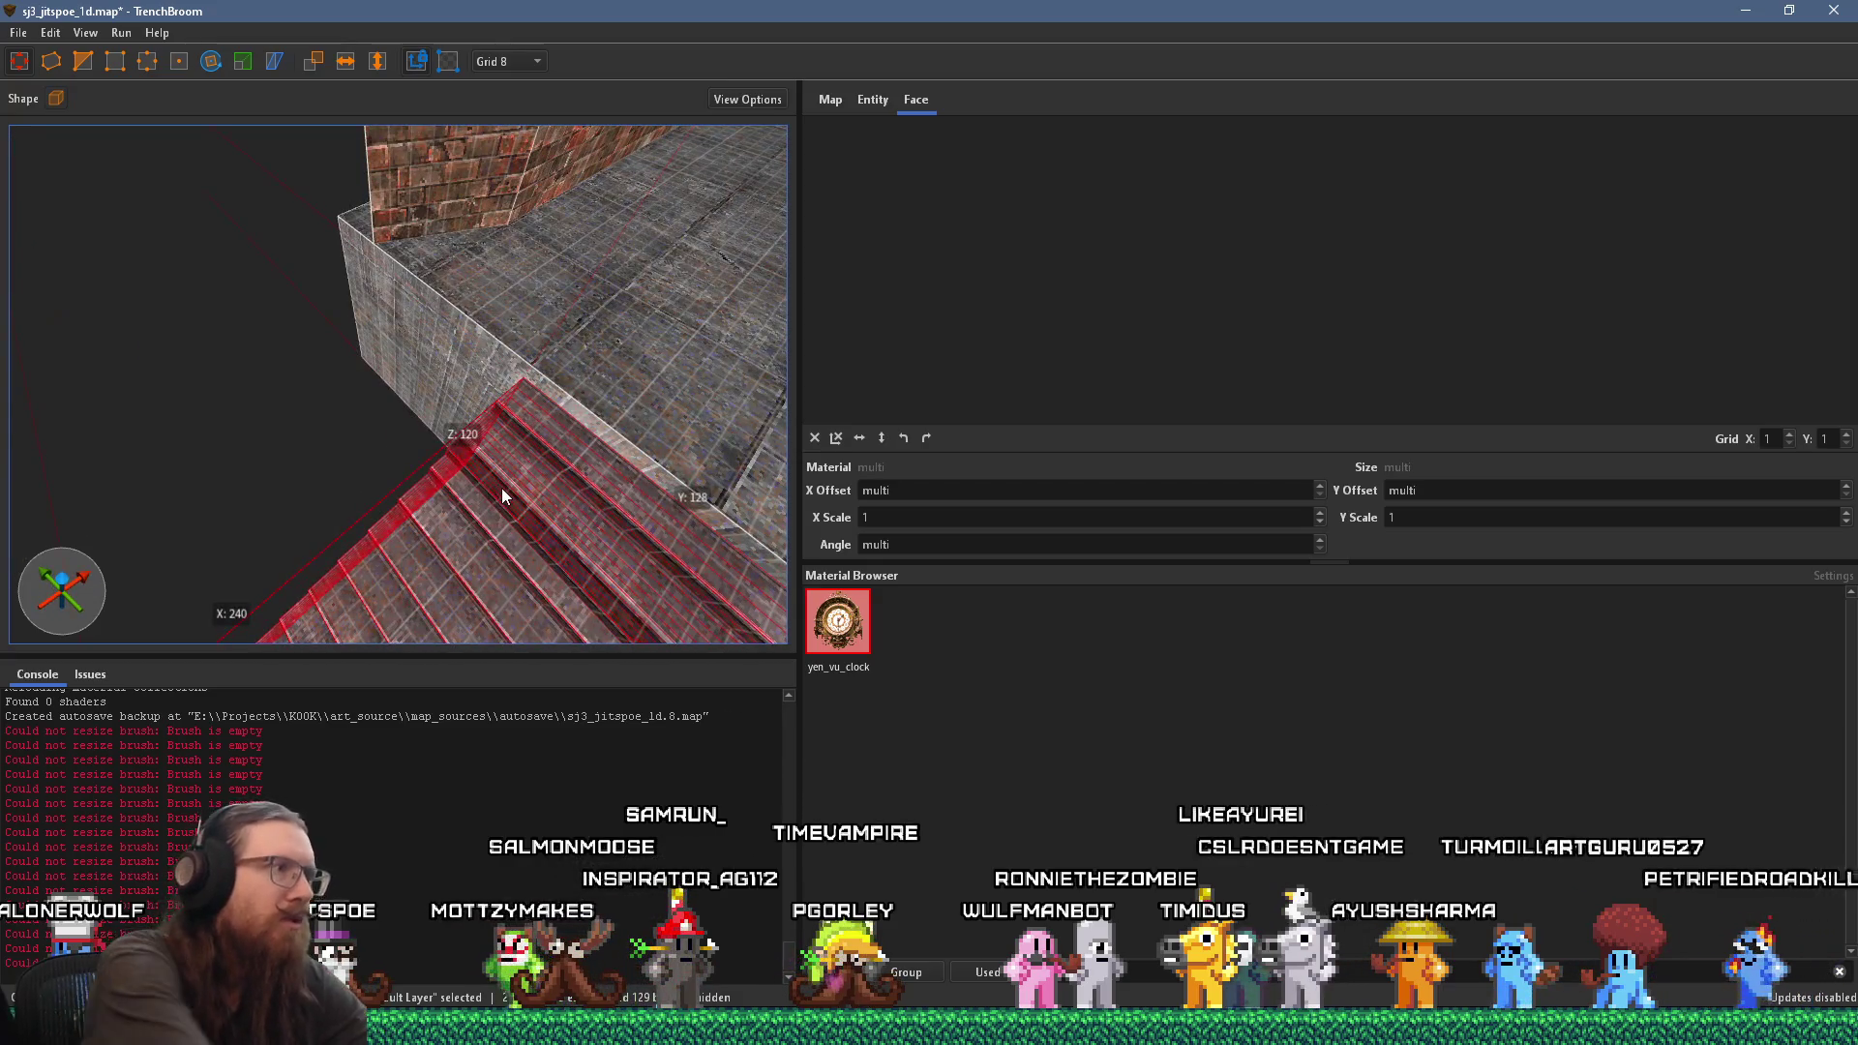
mouse_move(426, 436)
mouse_down()
mouse_move(383, 450)
mouse_move(245, 300)
mouse_move(292, 310)
mouse_move(386, 391)
mouse_move(467, 416)
mouse_move(424, 319)
mouse_move(502, 248)
mouse_move(422, 360)
mouse_move(287, 434)
mouse_move(423, 387)
mouse_move(517, 385)
mouse_move(446, 348)
mouse_move(453, 334)
mouse_move(579, 457)
mouse_move(403, 479)
mouse_move(350, 347)
mouse_move(508, 427)
mouse_move(281, 461)
mouse_move(134, 287)
mouse_move(154, 352)
mouse_move(329, 271)
mouse_move(422, 319)
mouse_move(550, 442)
mouse_move(652, 389)
mouse_move(533, 390)
mouse_move(567, 387)
mouse_up()
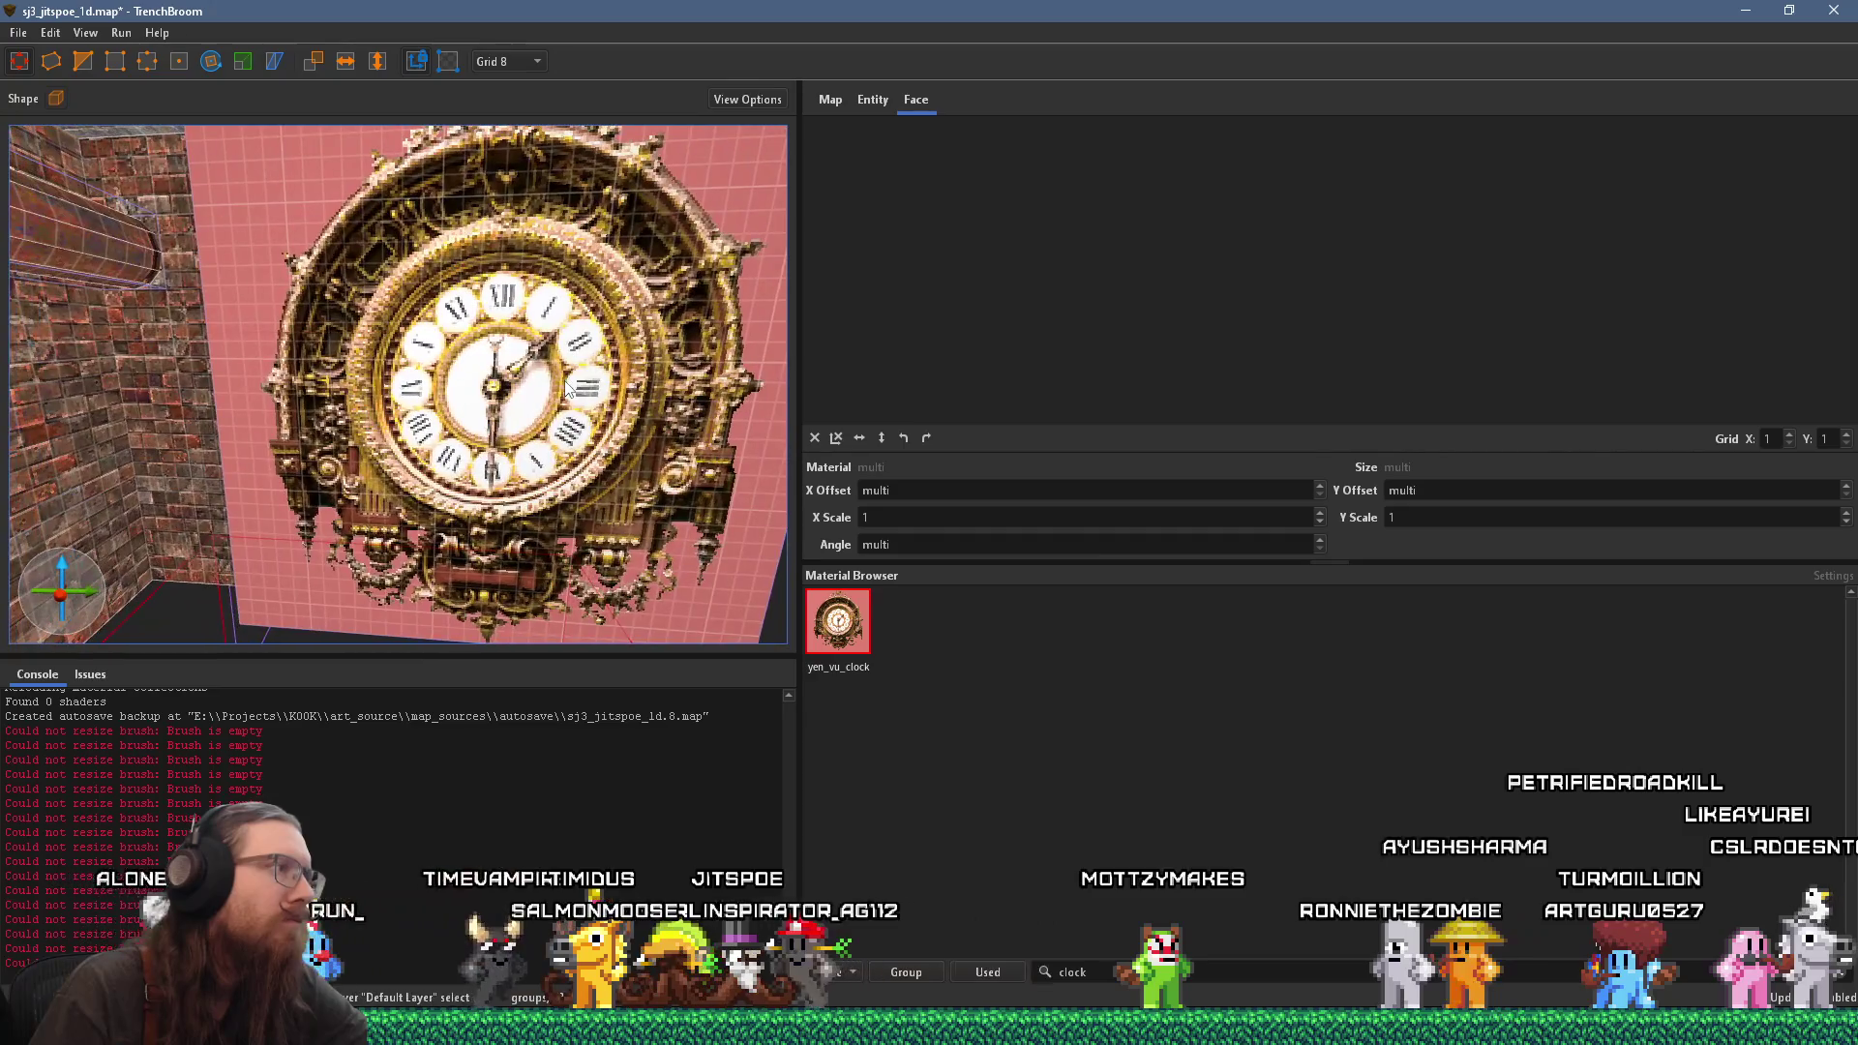
Step: Select the clock brush, turn it toward the camera, and set the grid to 64
click(587, 389)
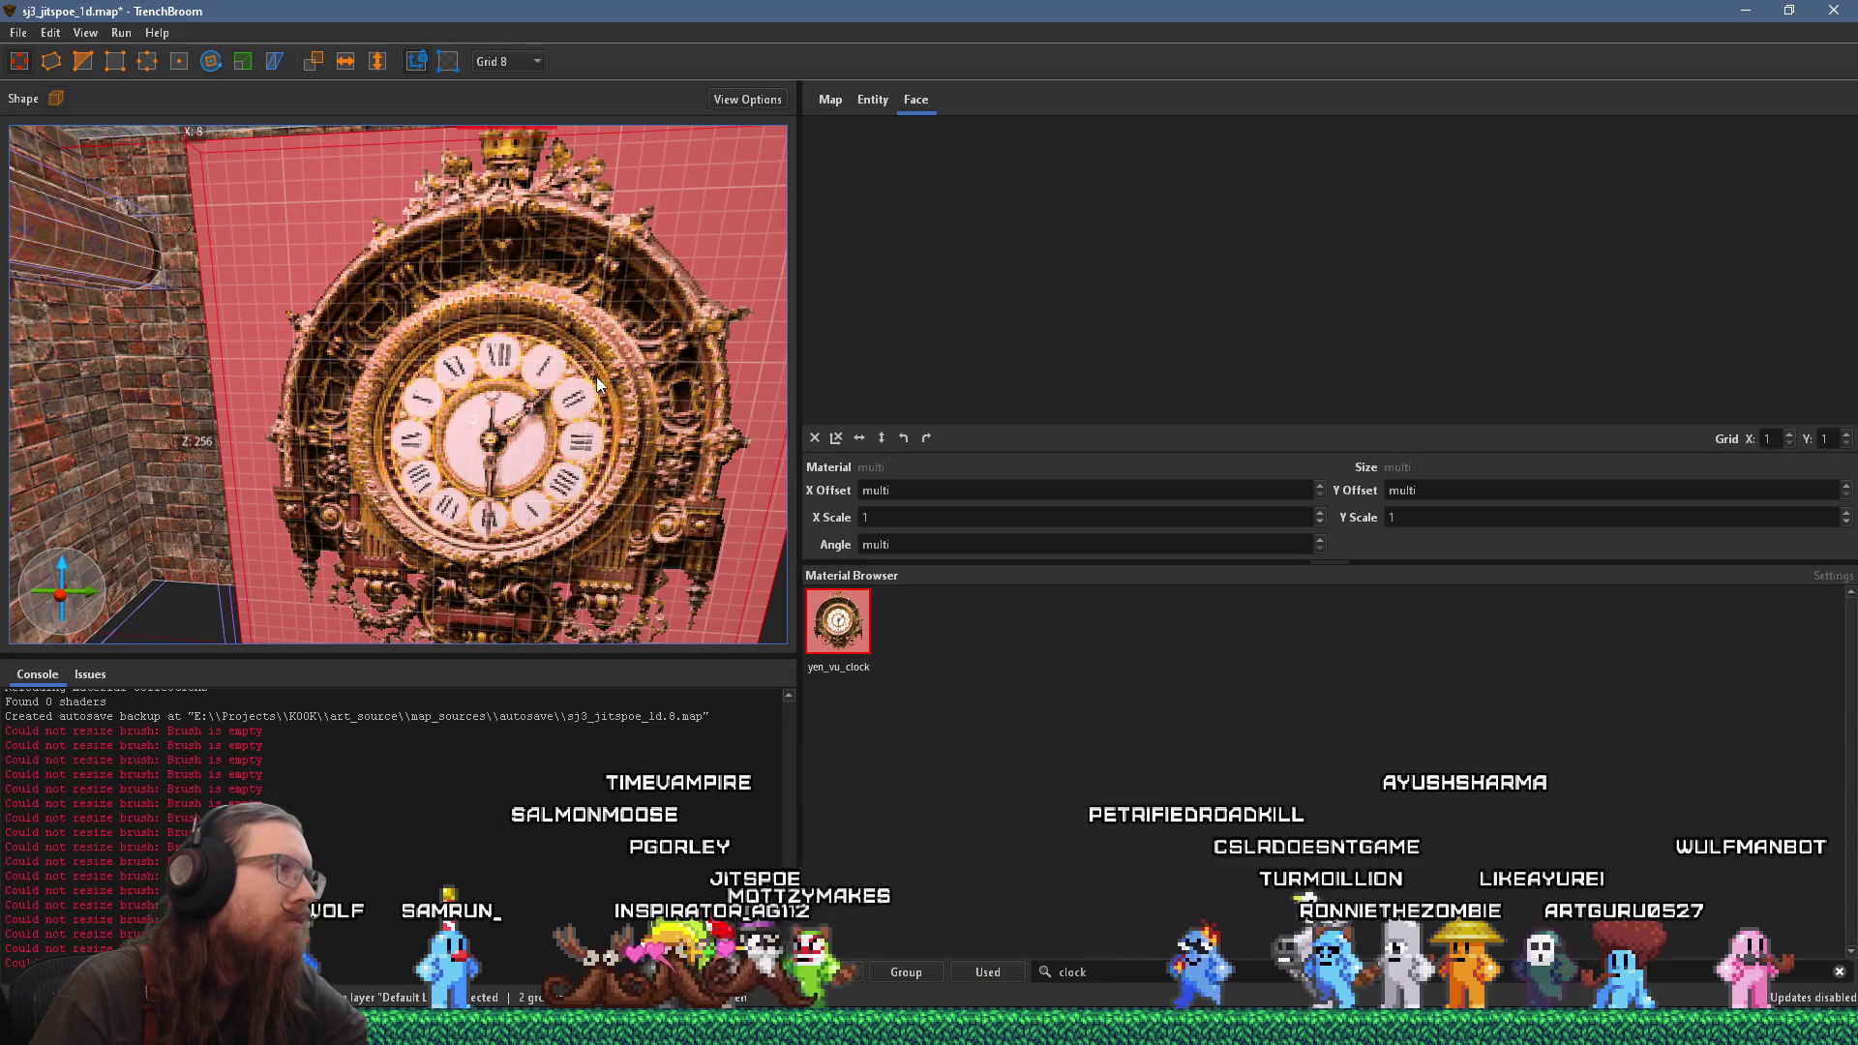
scroll(612, 437, down, 2)
mouse_move(613, 410)
mouse_down()
mouse_move(498, 414)
mouse_move(700, 387)
mouse_move(619, 414)
mouse_move(548, 405)
mouse_move(450, 451)
mouse_move(489, 471)
mouse_move(563, 463)
mouse_move(560, 430)
mouse_move(565, 467)
mouse_move(449, 206)
mouse_move(498, 323)
mouse_move(556, 333)
mouse_move(503, 457)
mouse_move(298, 544)
mouse_move(149, 532)
mouse_move(266, 511)
mouse_move(184, 502)
mouse_up()
mouse_move(346, 433)
mouse_down()
mouse_move(379, 474)
mouse_move(446, 310)
mouse_move(451, 357)
mouse_move(368, 351)
mouse_move(680, 393)
mouse_move(792, 381)
mouse_move(399, 282)
mouse_move(334, 299)
mouse_up()
click(537, 225)
Step: Select the clock fence brush, set the grid to 4, and face the clock
click(342, 294)
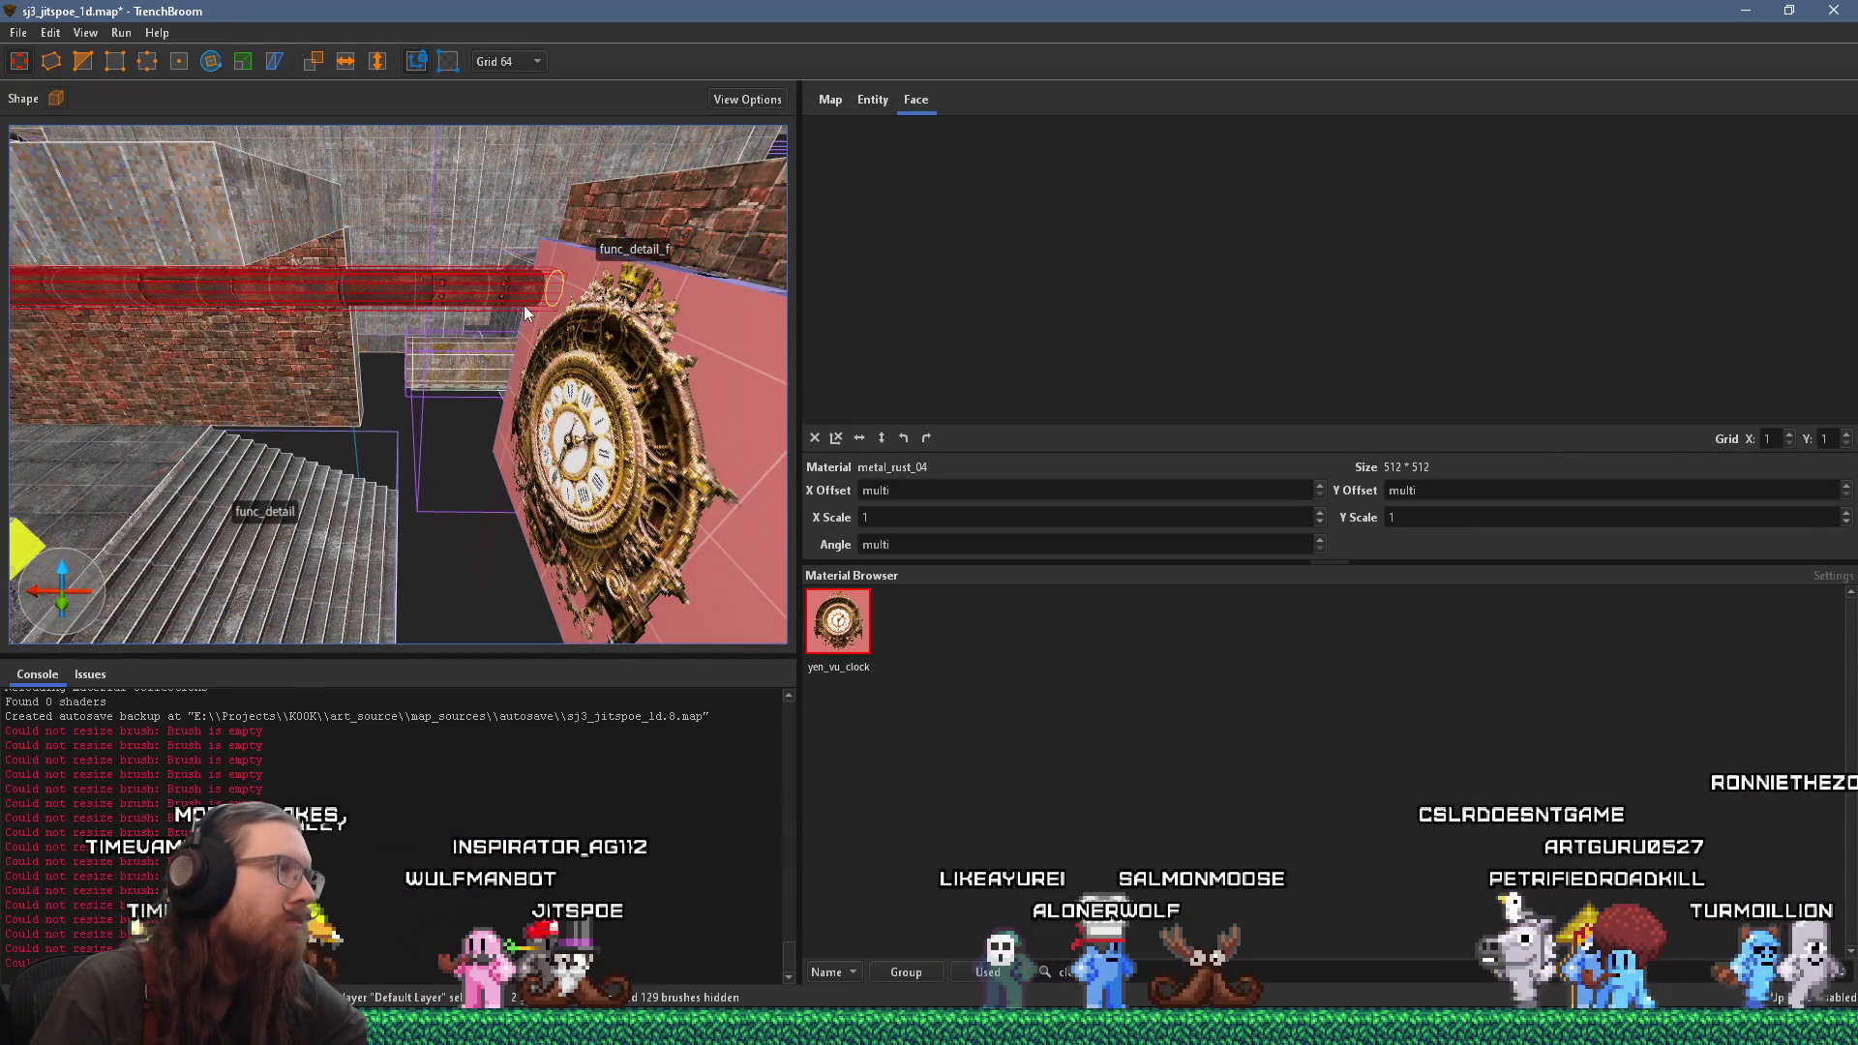
mouse_move(560, 312)
mouse_down()
mouse_move(370, 493)
mouse_move(542, 463)
mouse_move(405, 550)
mouse_move(310, 438)
mouse_move(422, 488)
mouse_up()
click(427, 489)
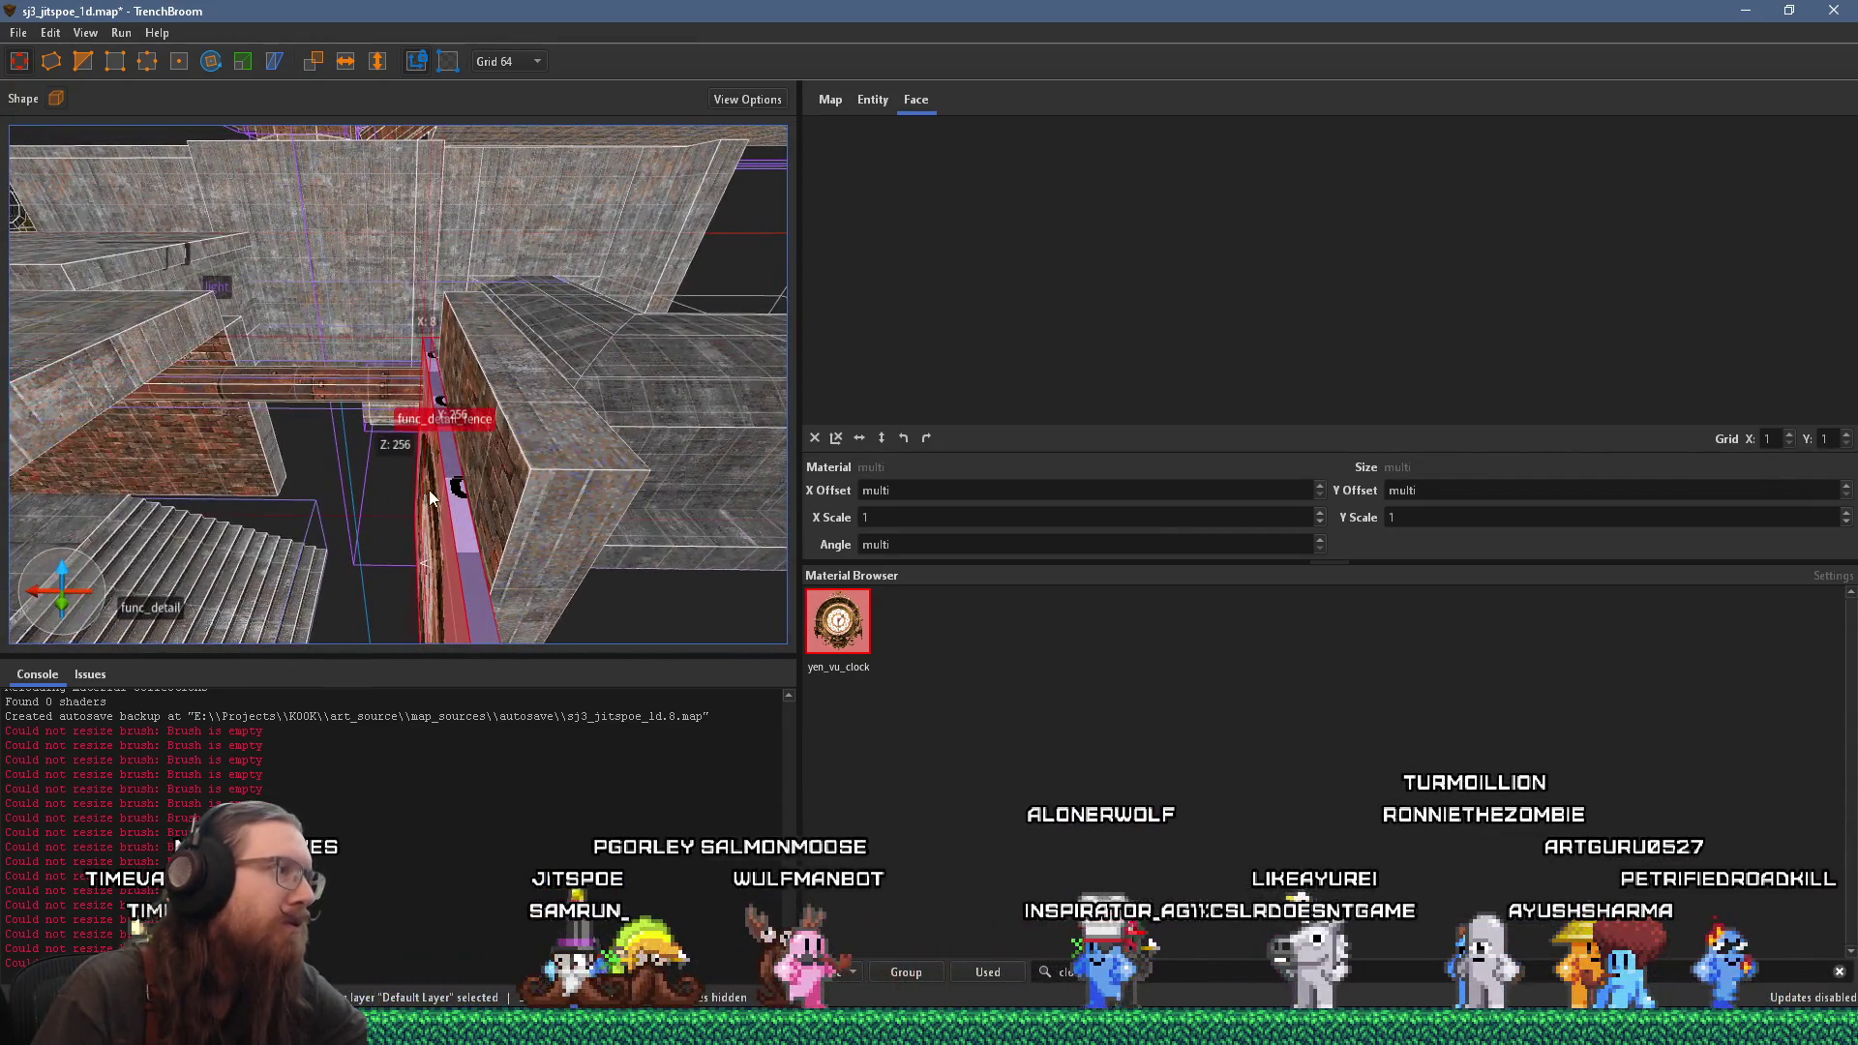
click(502, 132)
mouse_move(455, 320)
mouse_down()
mouse_move(415, 420)
mouse_move(439, 427)
mouse_move(393, 468)
mouse_move(442, 477)
mouse_move(445, 461)
mouse_move(264, 427)
mouse_move(437, 453)
mouse_move(485, 565)
mouse_up()
mouse_move(453, 532)
mouse_down()
mouse_move(550, 222)
mouse_move(600, 289)
mouse_move(701, 302)
mouse_move(677, 340)
mouse_move(109, 368)
mouse_move(60, 503)
mouse_move(240, 453)
mouse_move(206, 450)
mouse_move(225, 398)
mouse_up()
Step: Extrude the brick wall brush far out into the corridor on a 64-unit grid
click(555, 432)
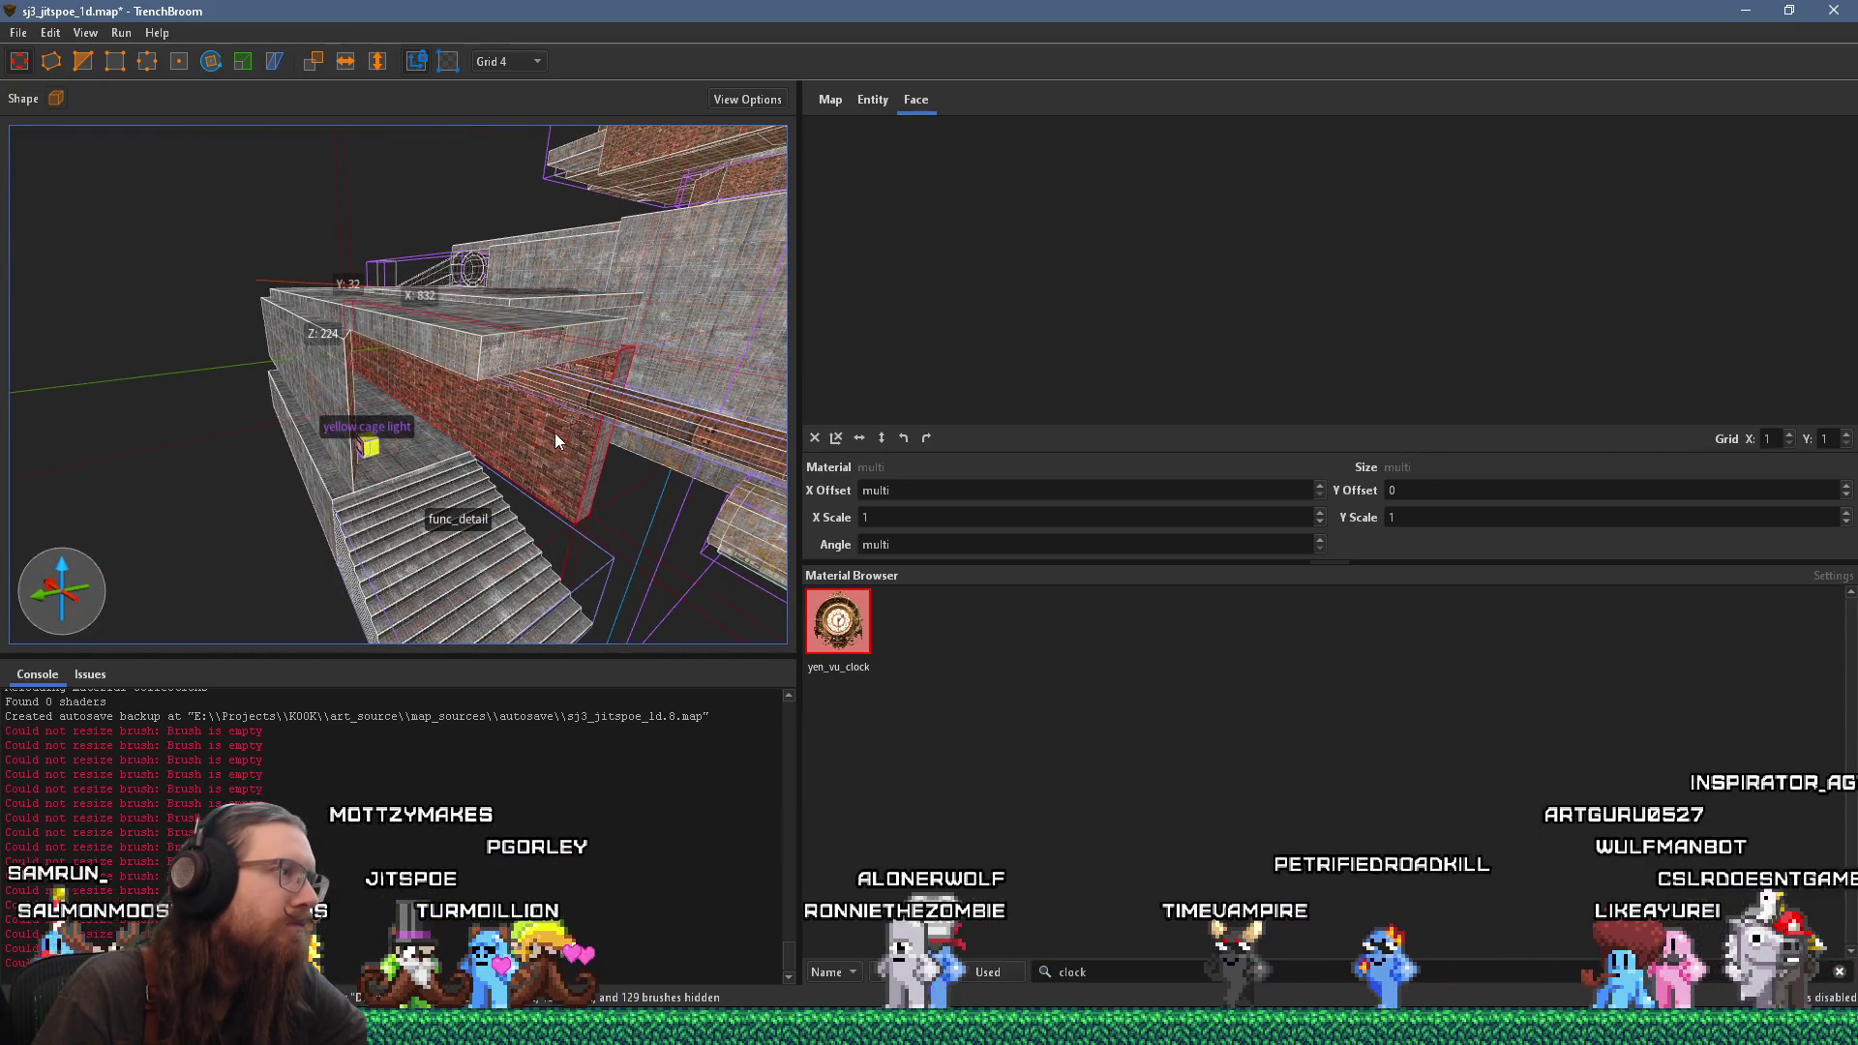
drag(554, 433, 314, 495)
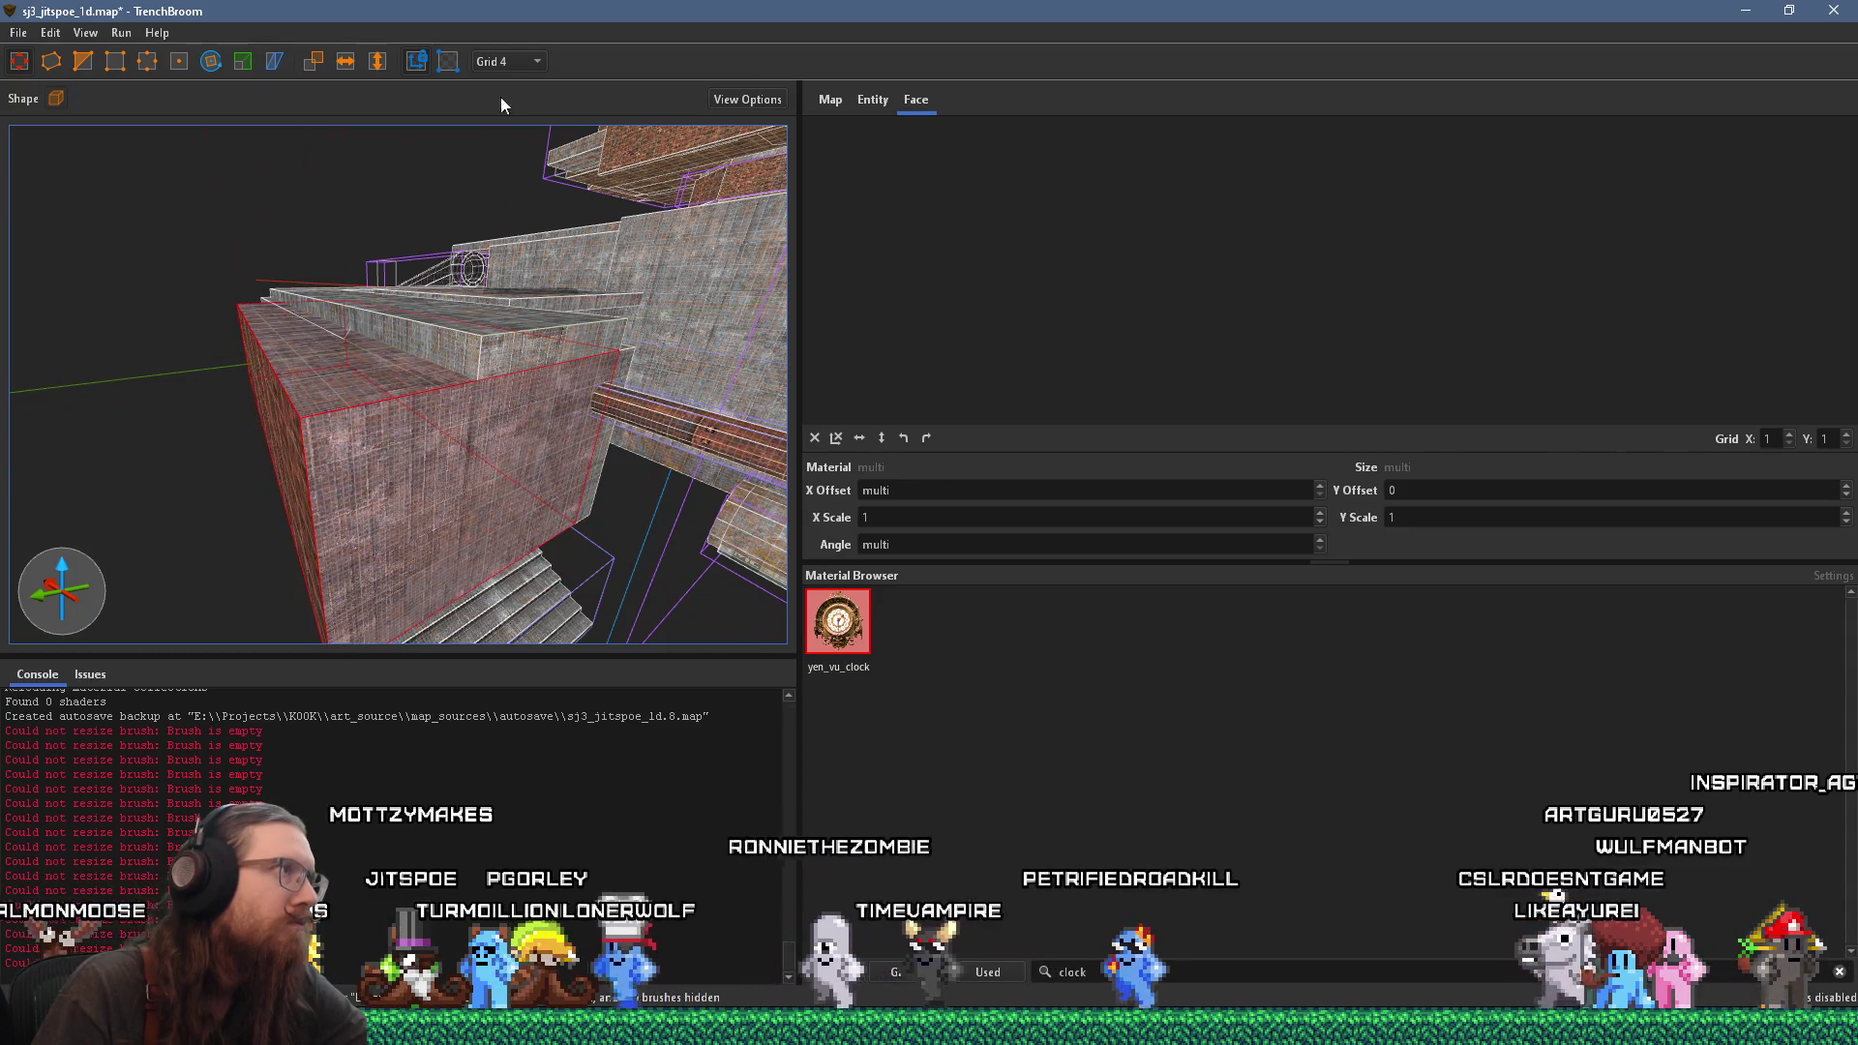
click(509, 61)
click(498, 222)
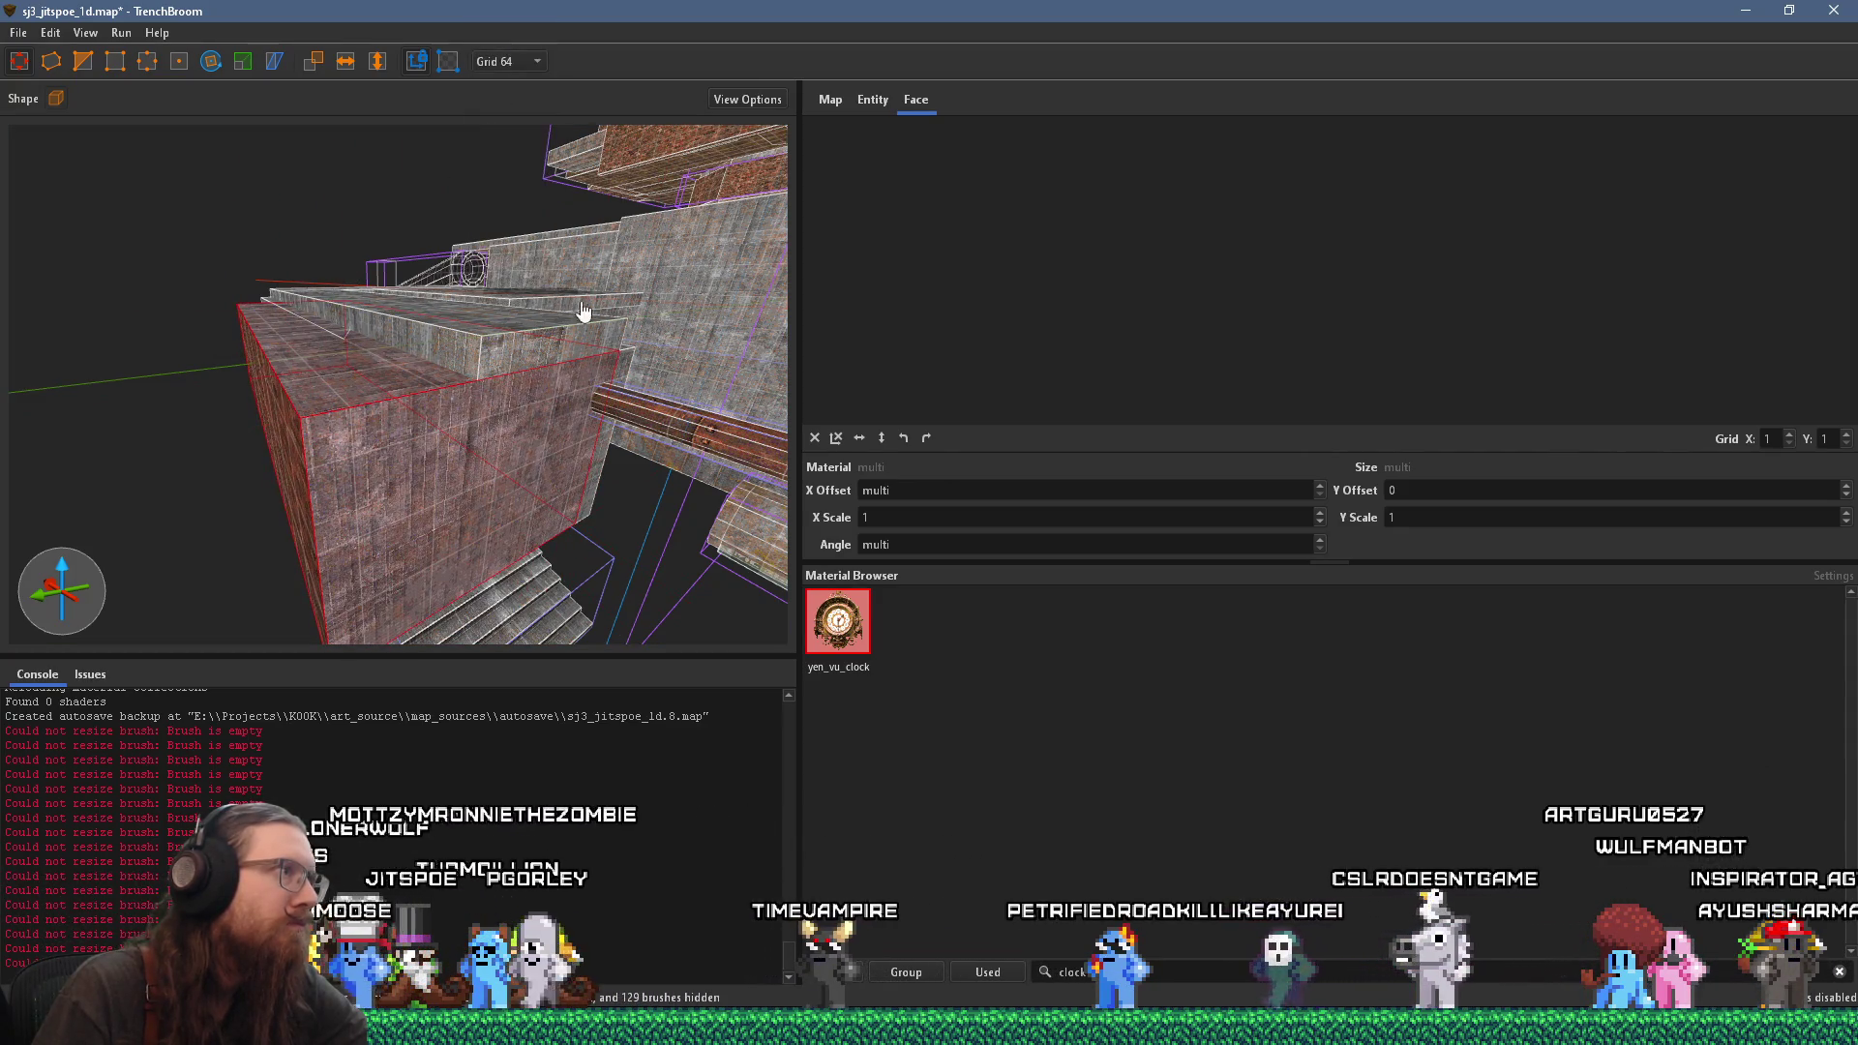
drag(490, 432, 432, 455)
scroll(432, 455, up, 5)
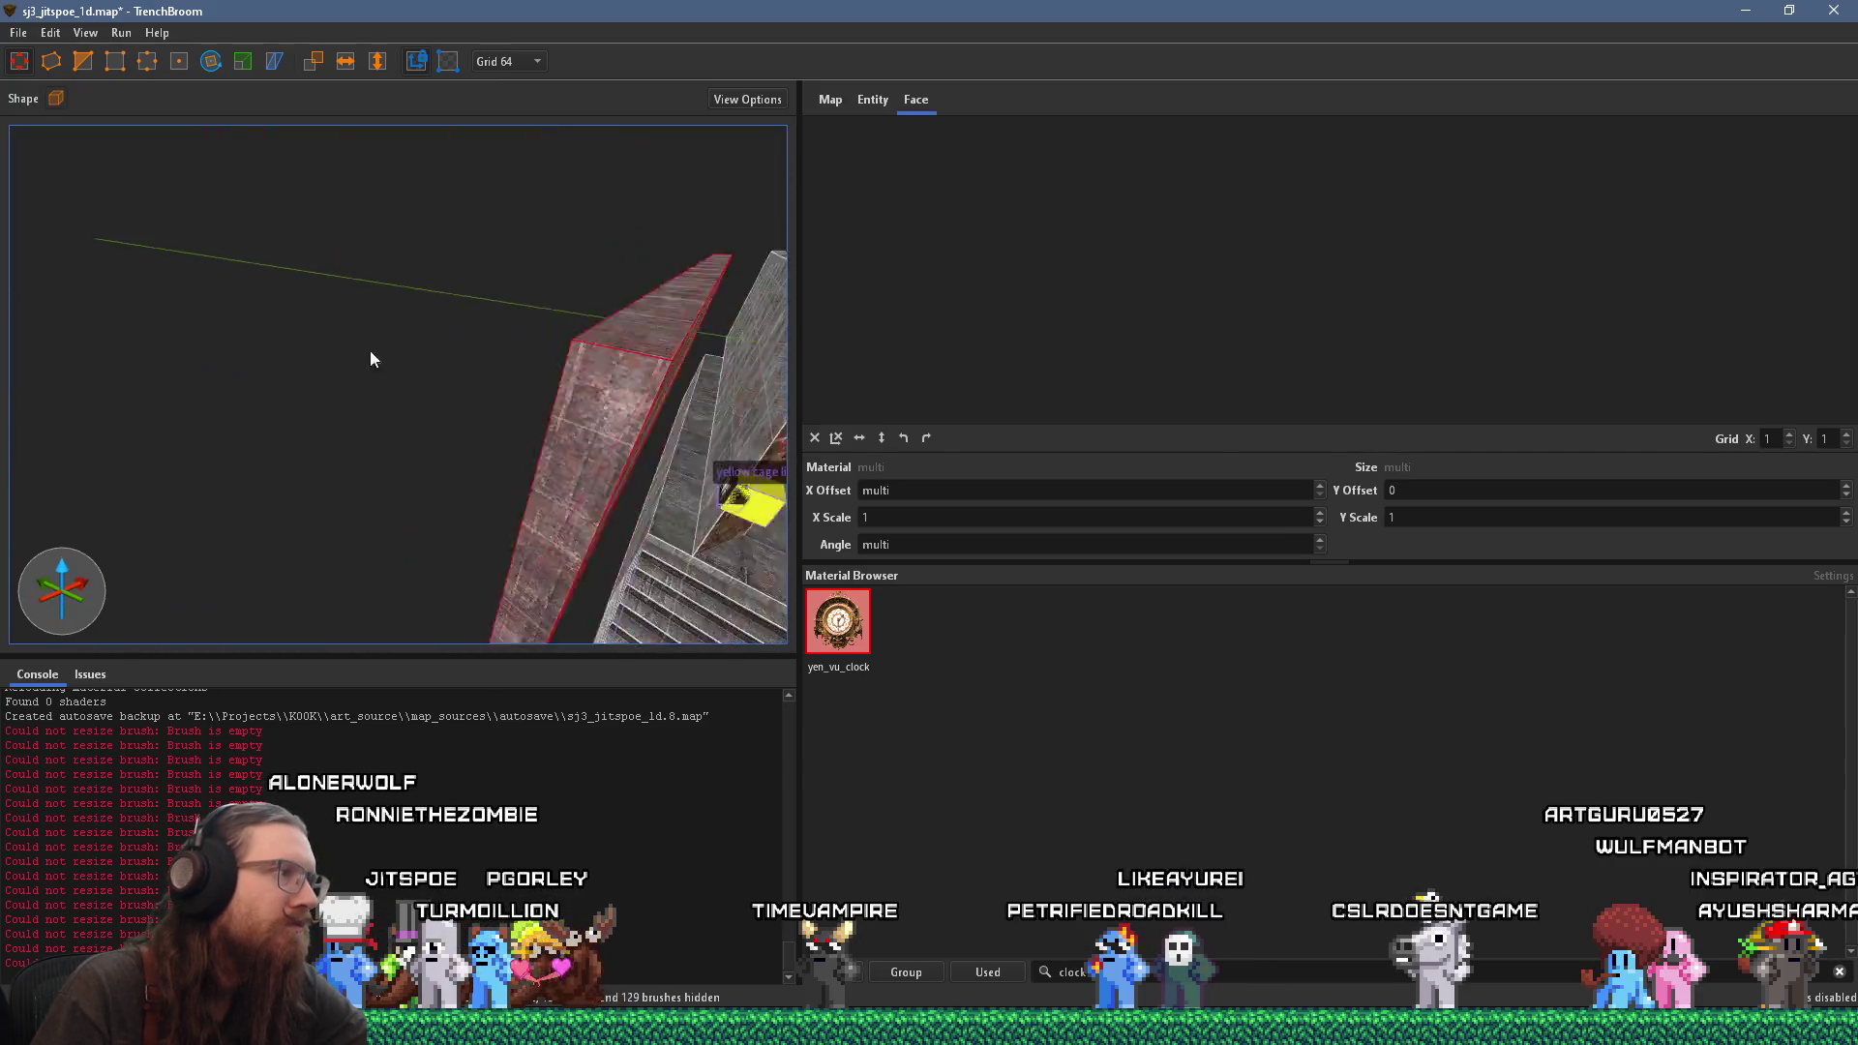
drag(453, 276, 149, 287)
mouse_move(273, 457)
mouse_down()
mouse_move(374, 392)
mouse_move(446, 225)
mouse_move(327, 403)
mouse_move(295, 398)
mouse_move(521, 344)
mouse_move(358, 364)
mouse_move(249, 431)
mouse_move(602, 334)
mouse_move(796, 335)
mouse_move(398, 264)
mouse_move(776, 317)
mouse_move(682, 290)
mouse_move(386, 318)
mouse_move(456, 316)
mouse_move(444, 261)
mouse_move(601, 191)
mouse_move(278, 364)
mouse_move(348, 427)
mouse_move(336, 374)
mouse_move(406, 403)
mouse_move(449, 387)
mouse_move(391, 300)
mouse_move(542, 197)
mouse_move(454, 322)
mouse_up()
click(521, 64)
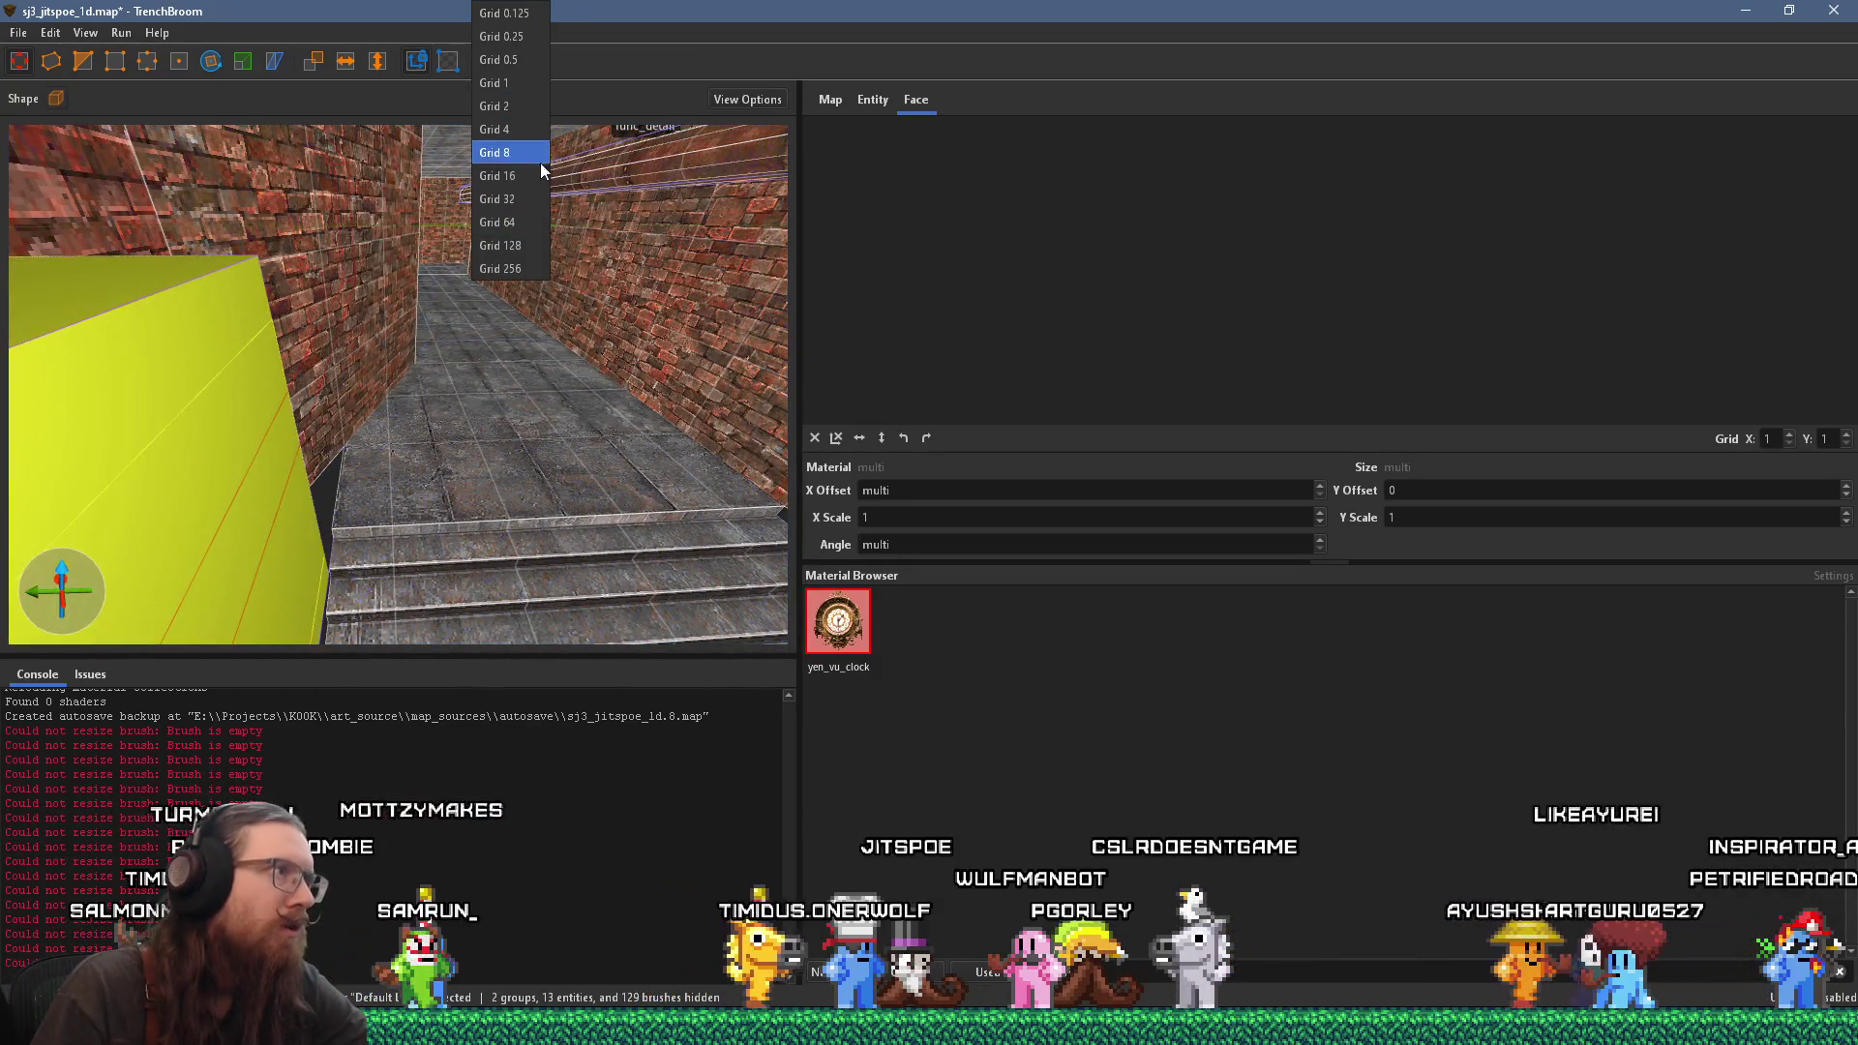
Step: Set the grid to 32 and look across the brick wall, clock panel and stairs
click(542, 209)
mouse_move(542, 209)
mouse_down()
mouse_move(267, 334)
mouse_move(184, 422)
mouse_up()
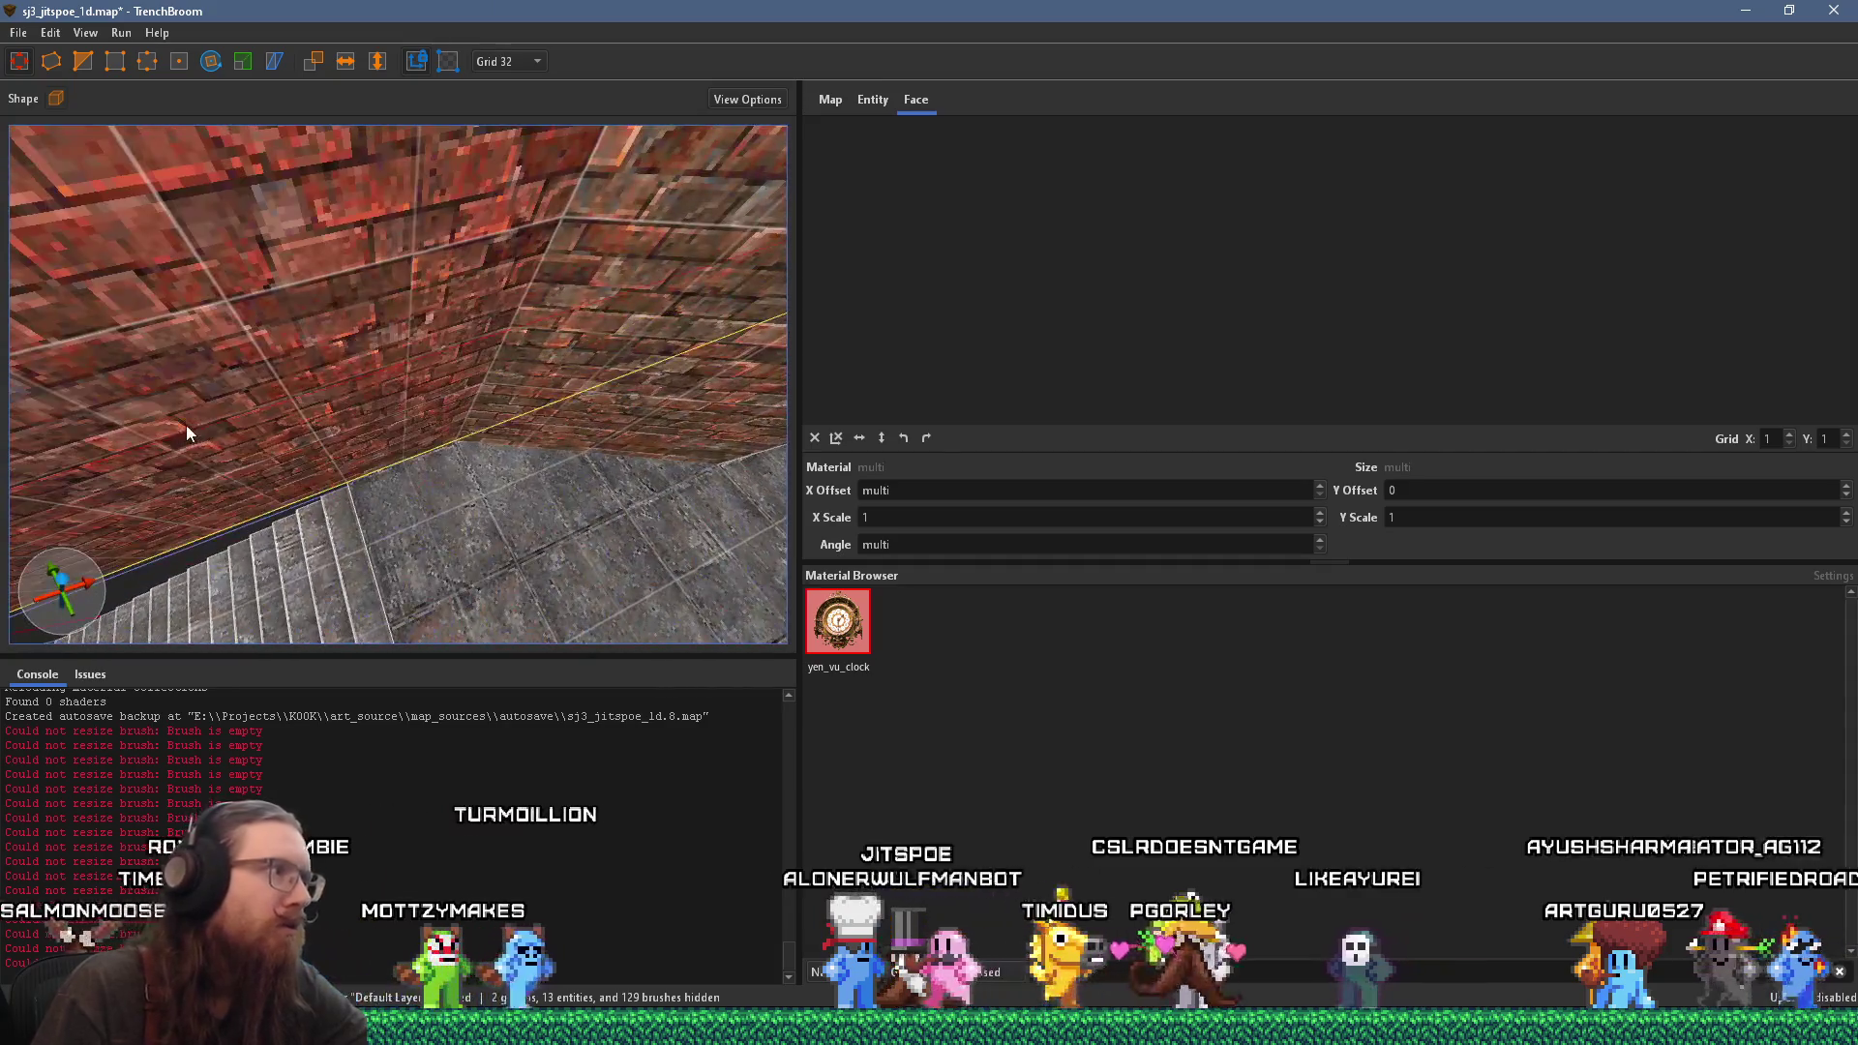
mouse_move(513, 358)
mouse_down()
mouse_move(248, 373)
mouse_move(391, 359)
mouse_move(347, 415)
mouse_move(447, 414)
mouse_move(308, 439)
mouse_move(668, 354)
mouse_move(365, 365)
mouse_move(560, 345)
mouse_move(453, 415)
mouse_move(391, 399)
mouse_move(410, 215)
mouse_move(580, 420)
mouse_move(392, 401)
mouse_move(642, 410)
mouse_move(304, 405)
mouse_move(618, 413)
mouse_move(416, 424)
mouse_move(577, 416)
mouse_move(507, 442)
mouse_move(596, 421)
mouse_move(485, 474)
mouse_move(542, 344)
mouse_move(501, 416)
mouse_move(559, 450)
mouse_move(380, 435)
mouse_move(594, 398)
mouse_move(600, 432)
mouse_move(650, 407)
mouse_move(451, 457)
mouse_move(514, 524)
mouse_move(568, 439)
mouse_up()
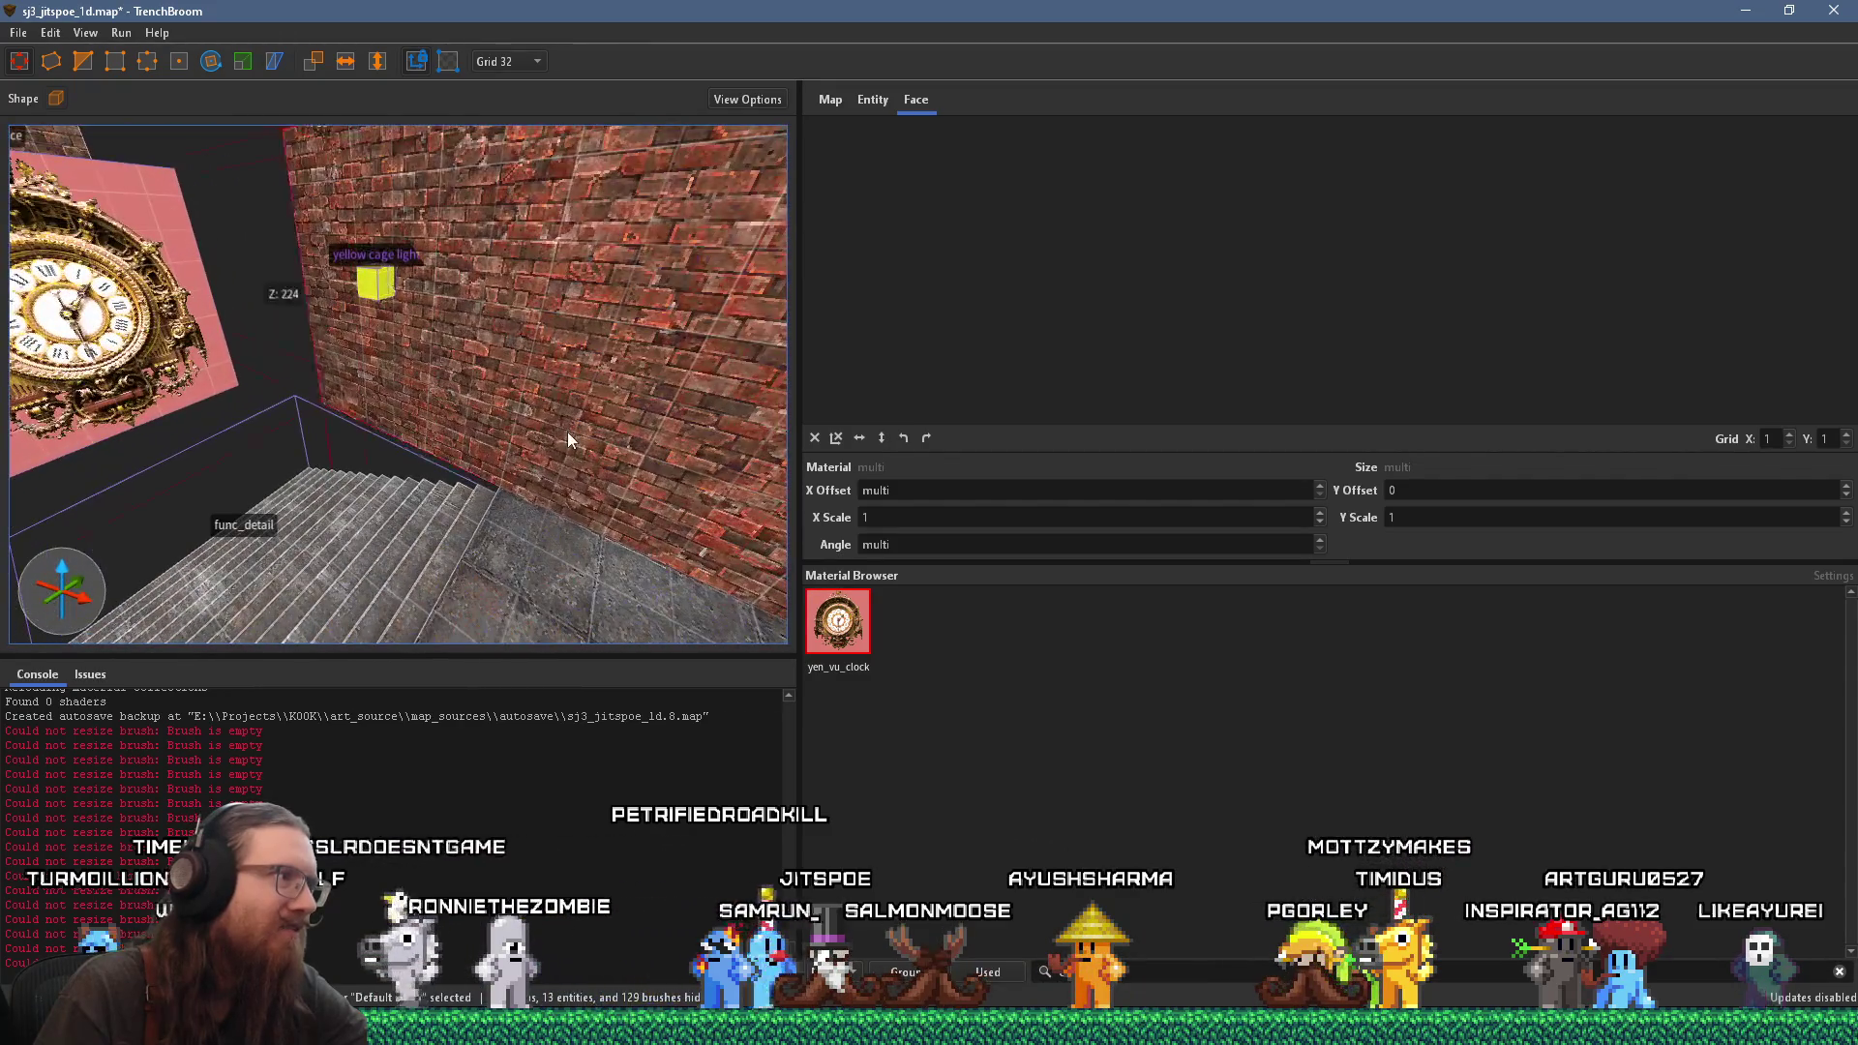
mouse_move(481, 602)
mouse_down()
mouse_move(639, 638)
mouse_move(433, 498)
mouse_move(234, 403)
mouse_move(300, 461)
mouse_move(153, 492)
mouse_move(244, 520)
mouse_move(120, 323)
mouse_move(287, 466)
mouse_move(189, 339)
mouse_up()
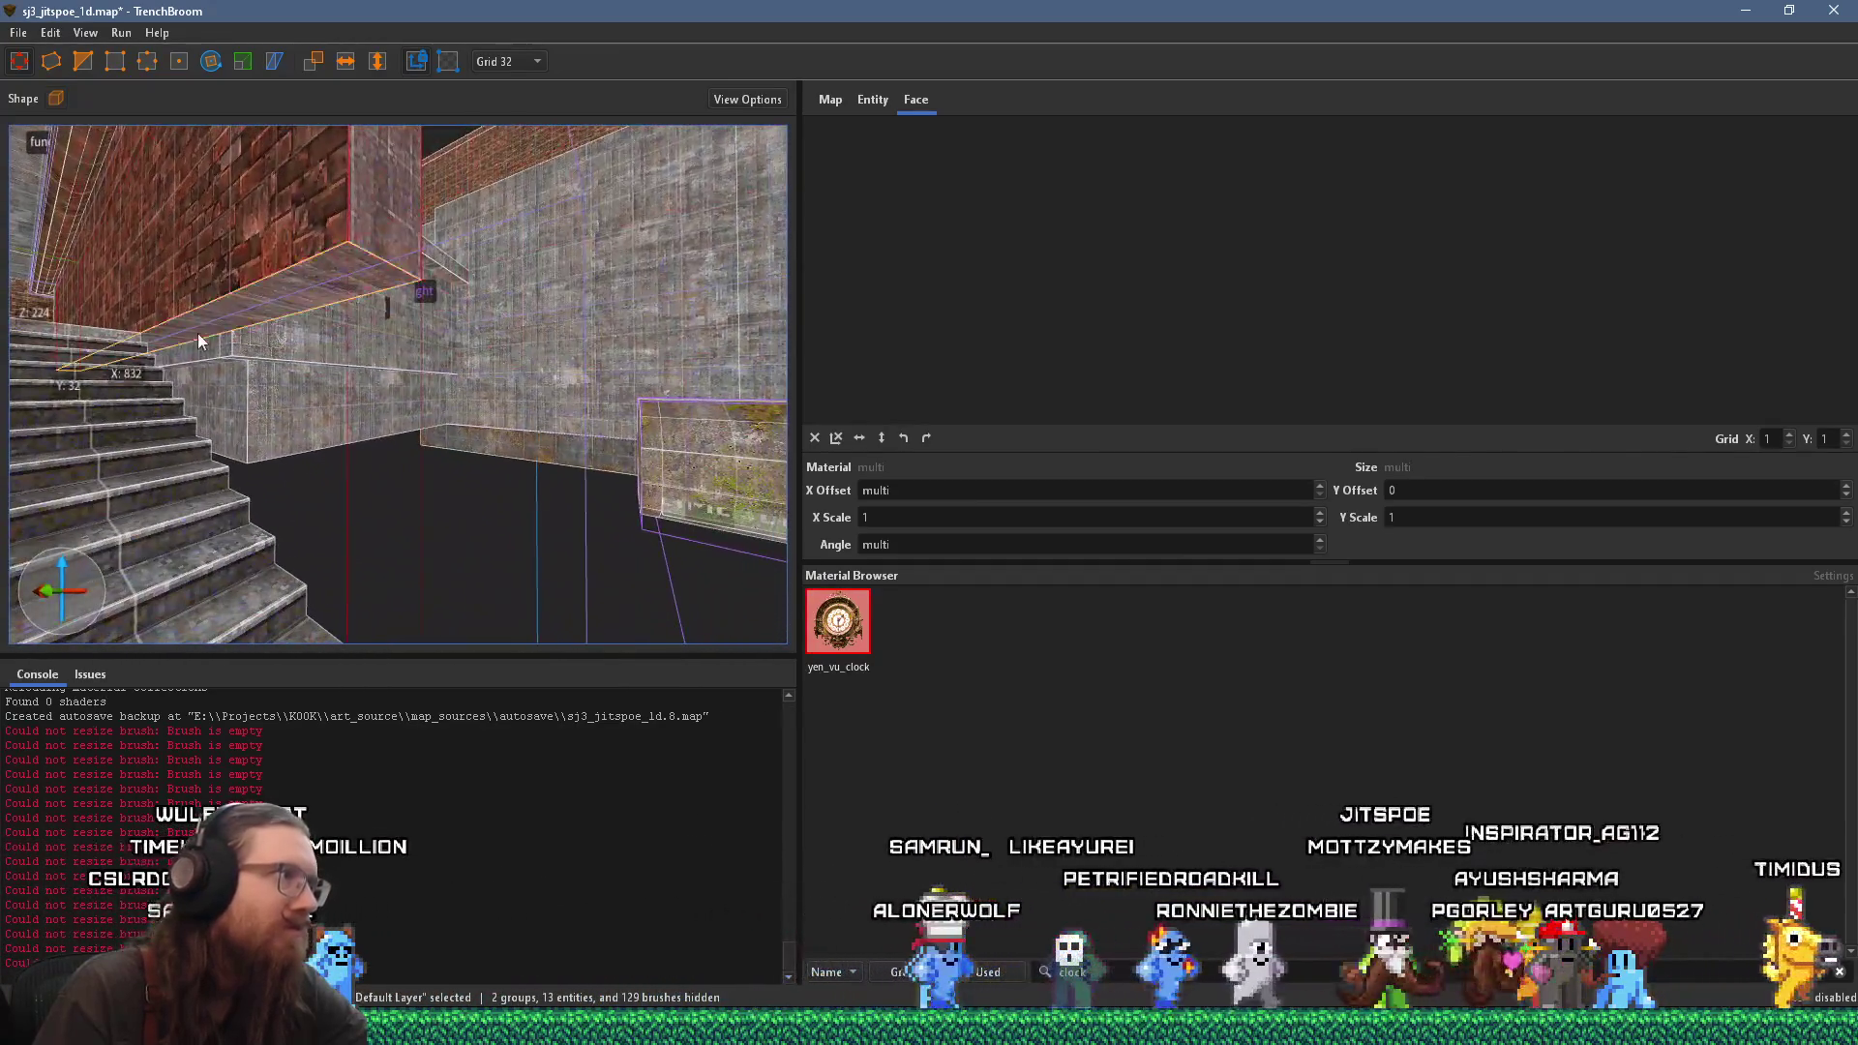
mouse_move(301, 277)
mouse_down()
mouse_move(323, 579)
mouse_move(405, 554)
mouse_up()
mouse_move(618, 542)
mouse_down()
mouse_move(431, 532)
mouse_move(531, 510)
mouse_move(382, 490)
mouse_move(569, 529)
mouse_move(298, 424)
mouse_up()
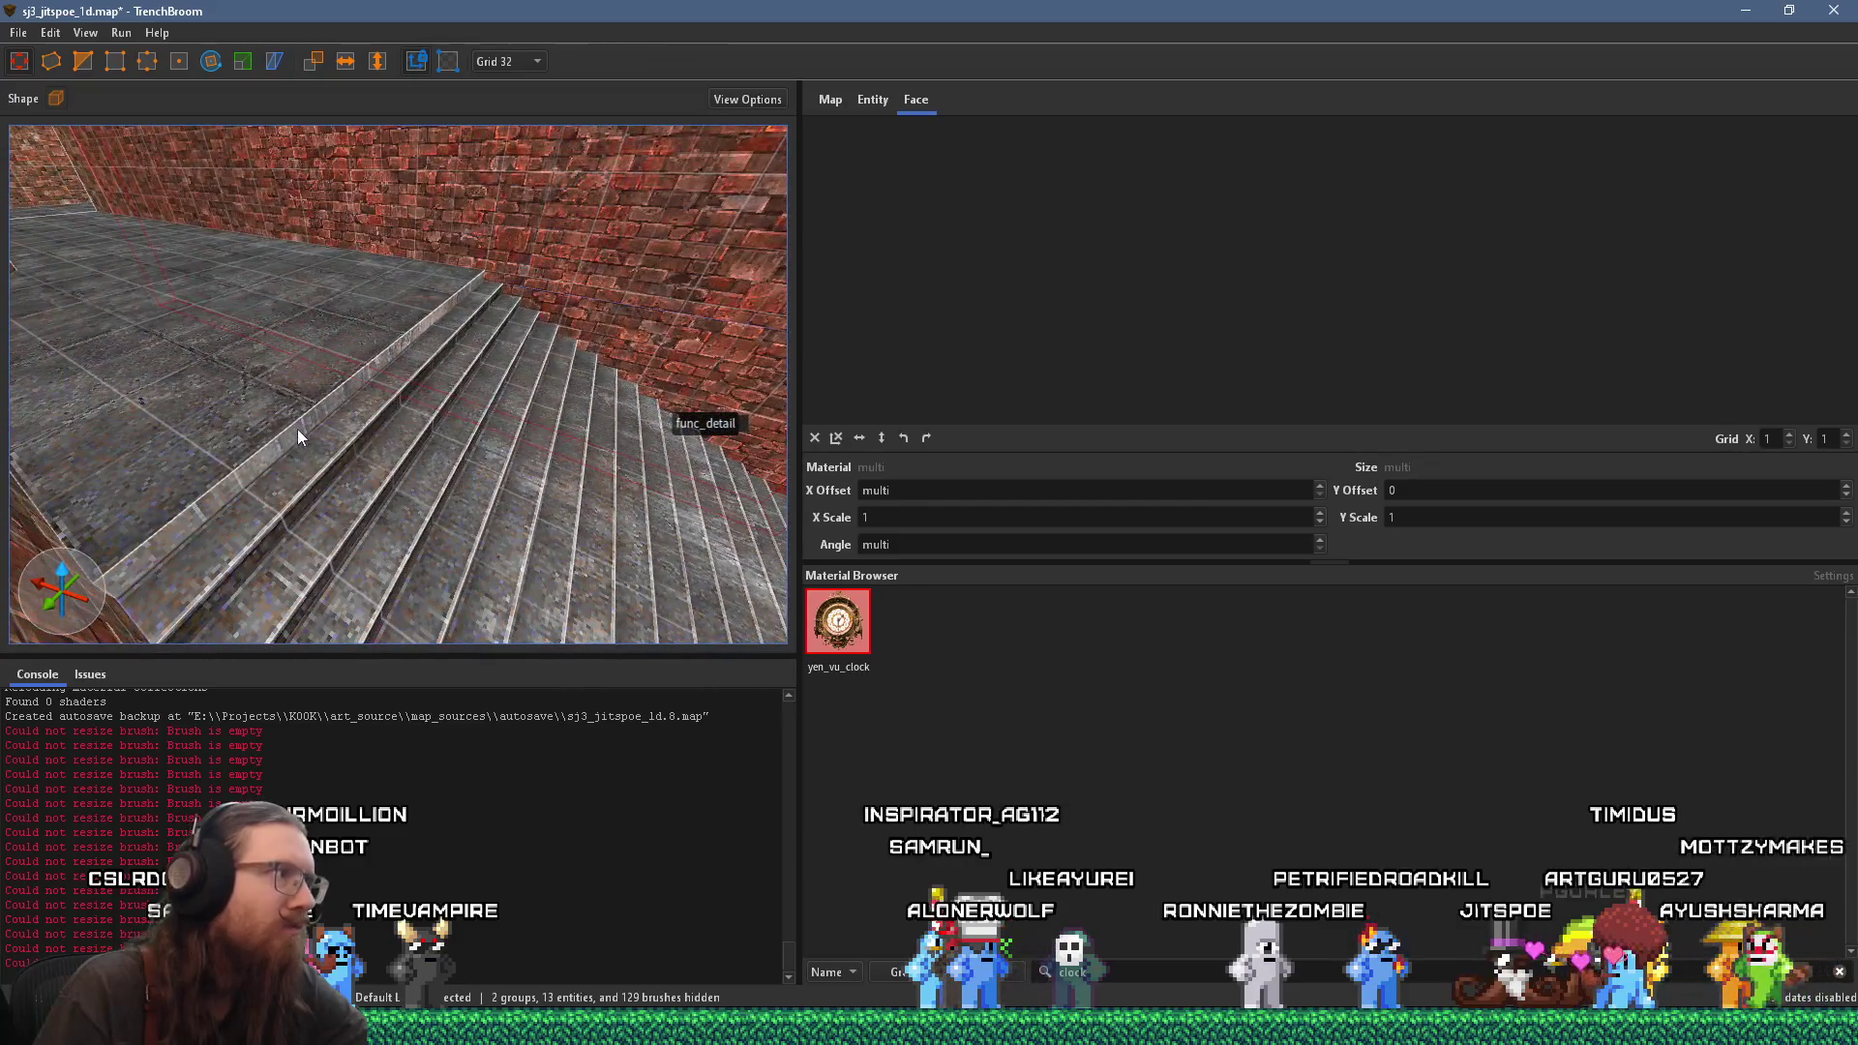
Step: Inspect the conc_st1_gry3 texture on stair riser and tread faces, then pull back wide
shift+click(317, 484)
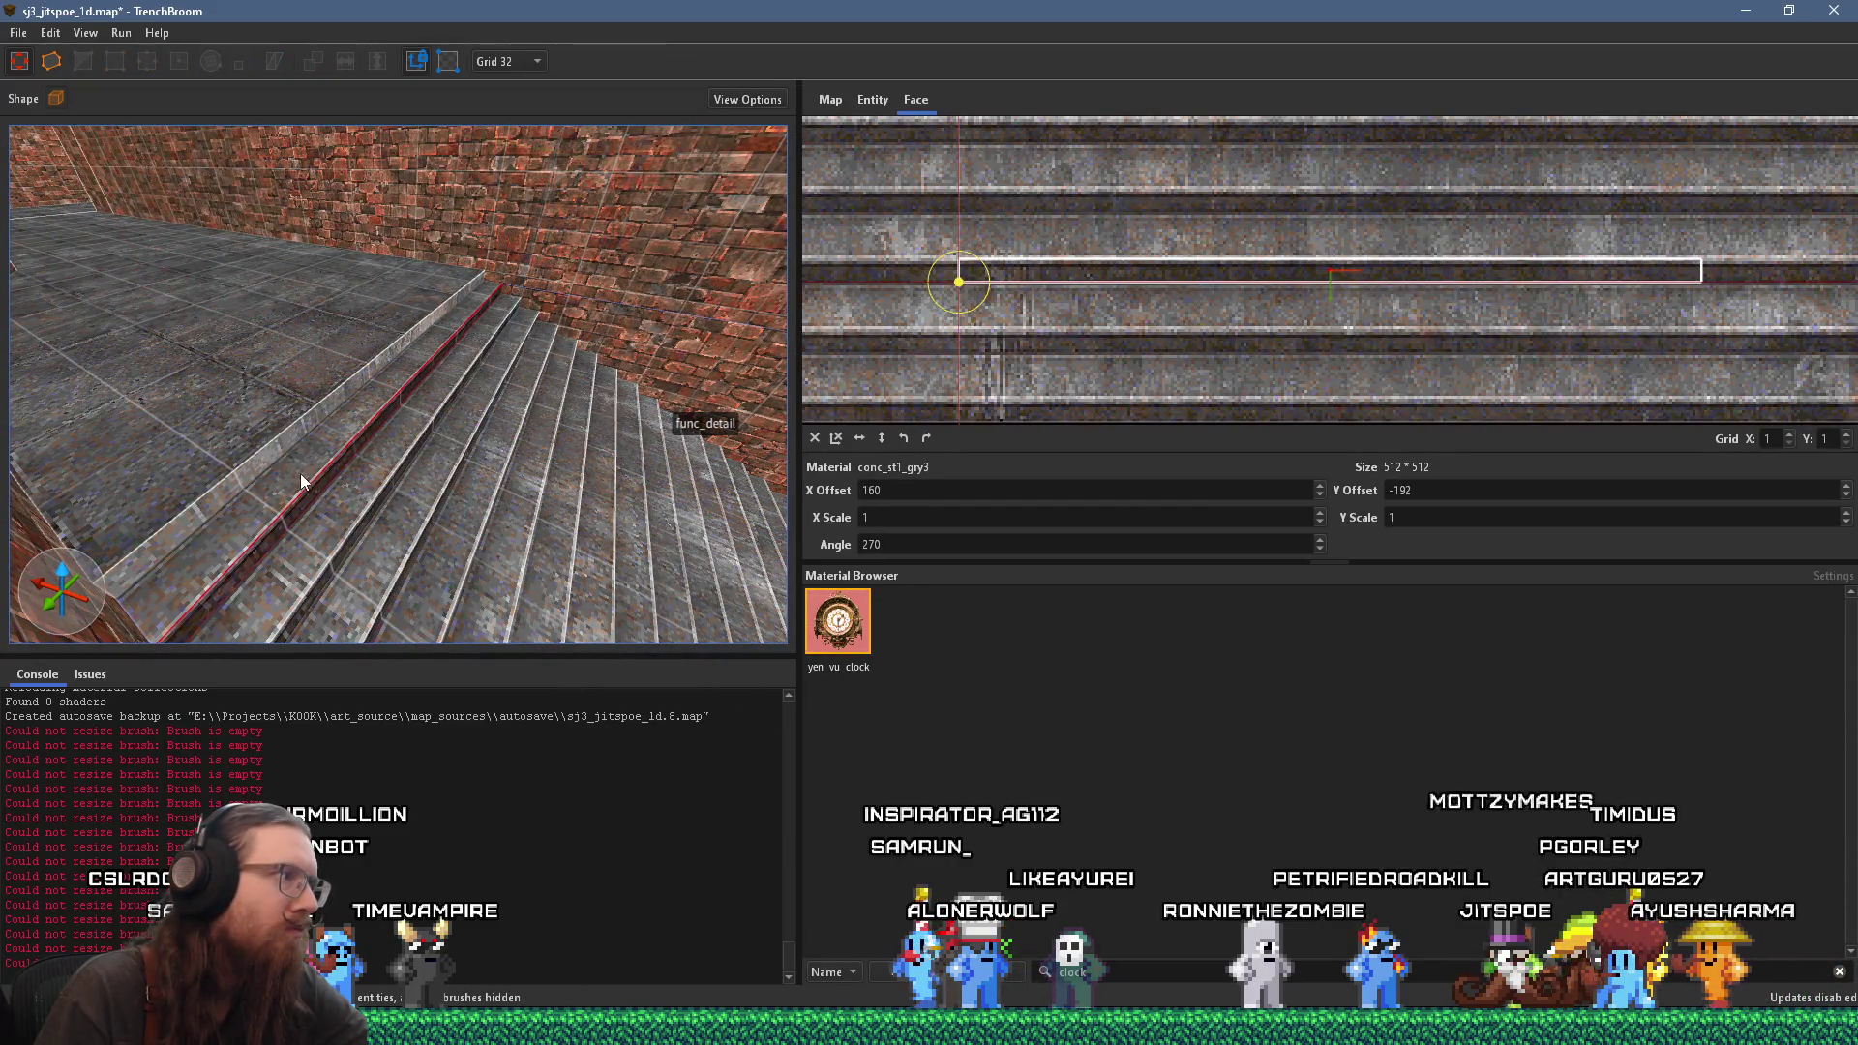
shift+click(296, 473)
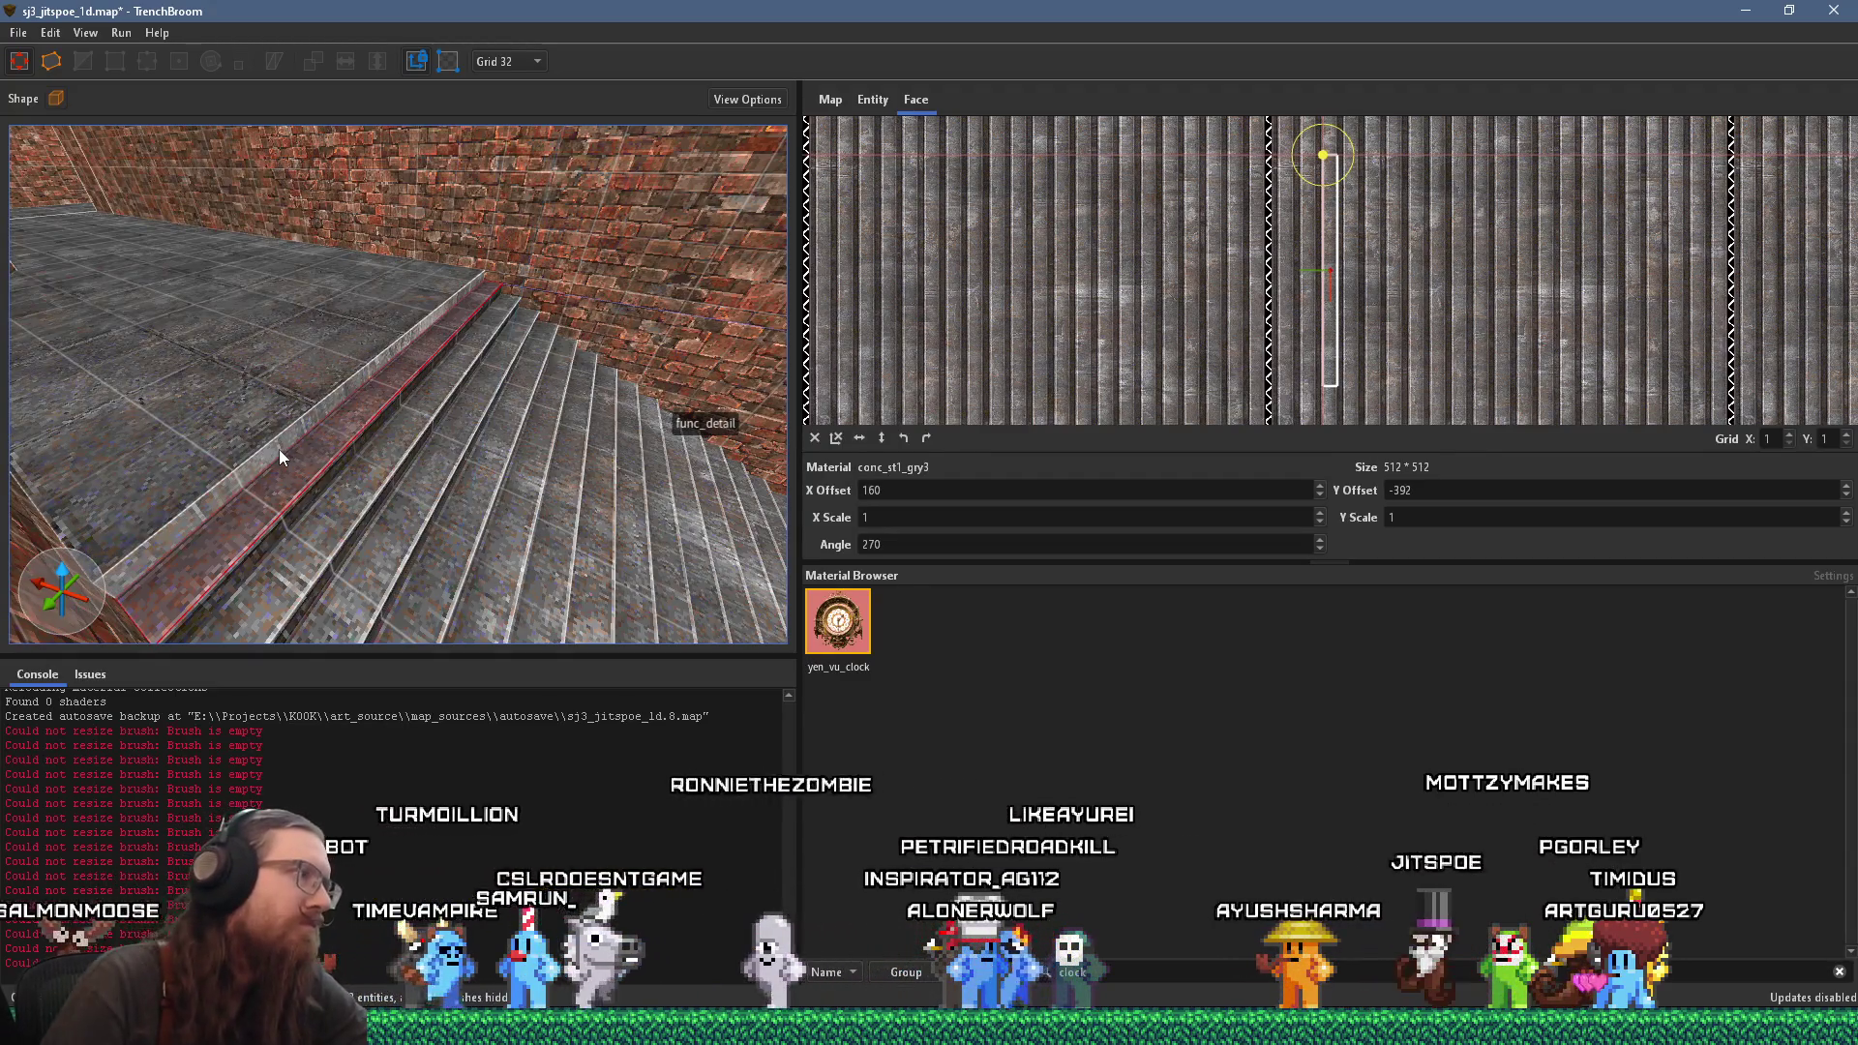
drag(279, 449, 344, 460)
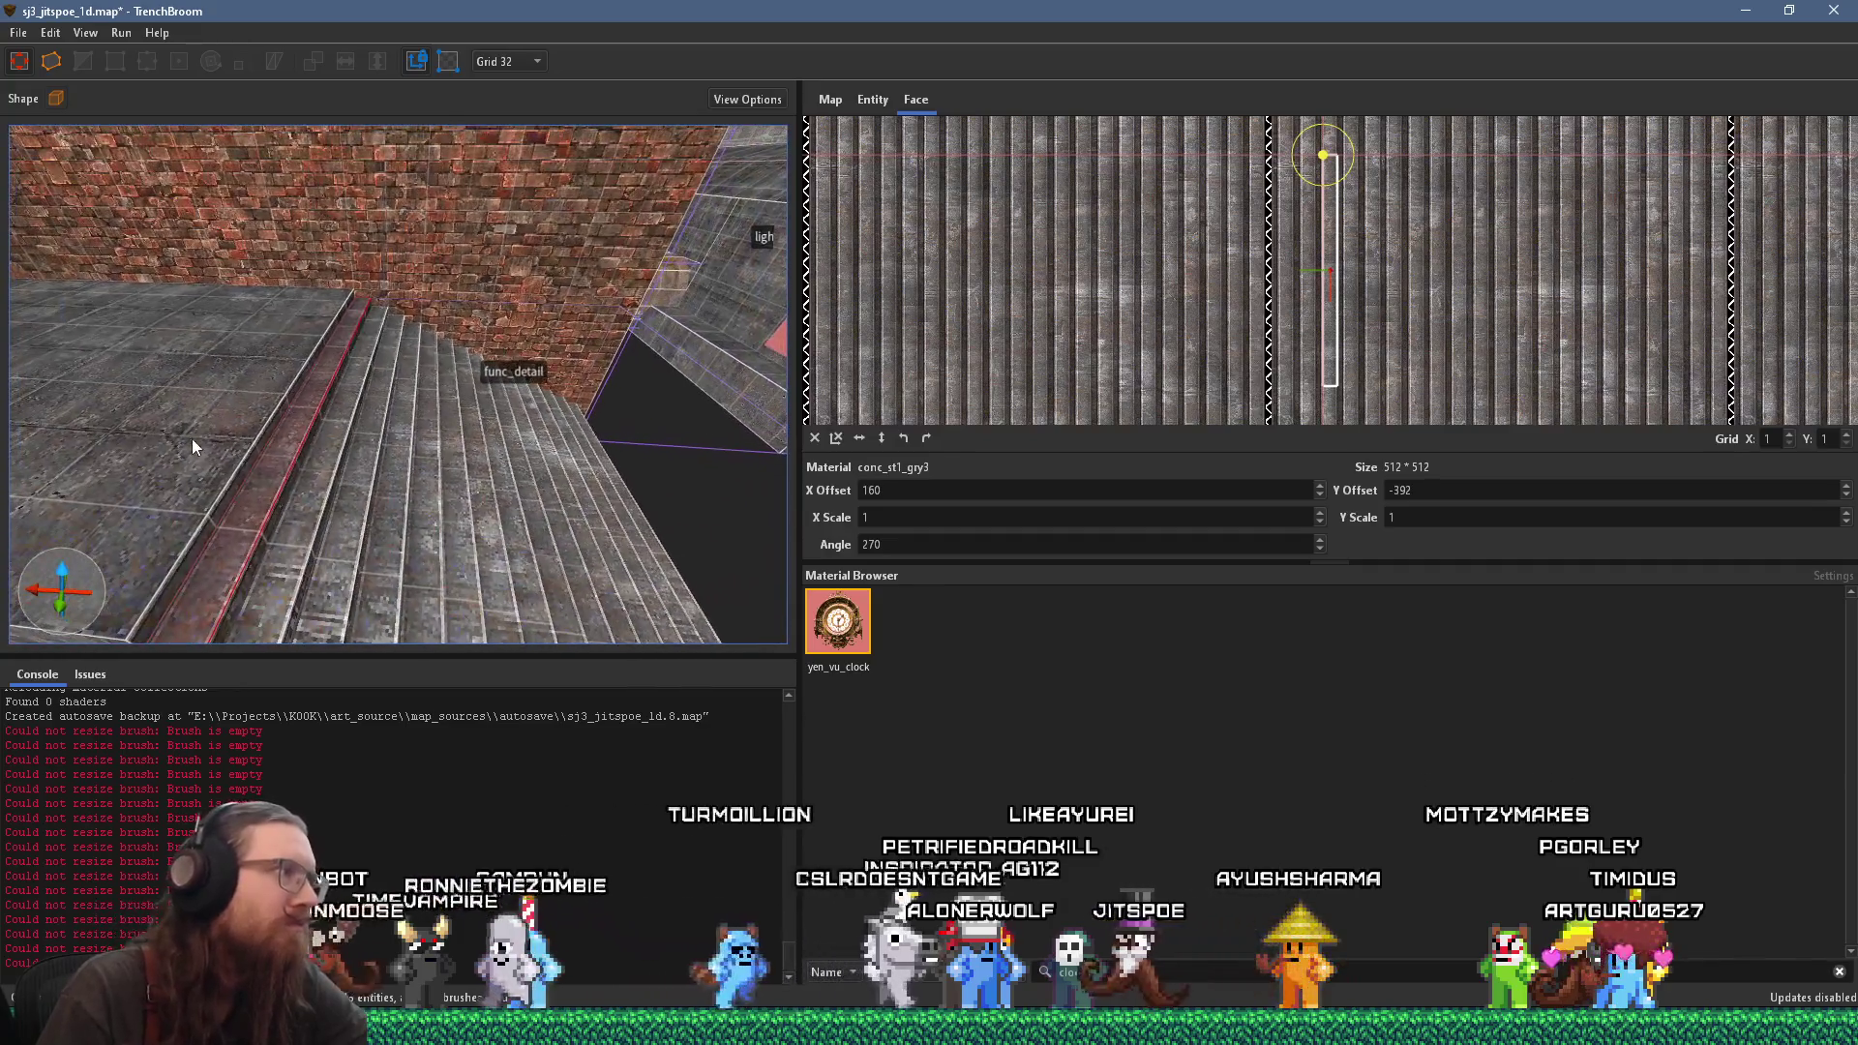
click(192, 438)
mouse_move(89, 503)
mouse_down()
mouse_move(358, 431)
mouse_move(71, 368)
mouse_move(172, 444)
mouse_move(147, 435)
mouse_up()
scroll(147, 436, up, 5)
scroll(170, 328, down, 5)
mouse_move(171, 328)
mouse_down()
mouse_move(315, 486)
mouse_move(573, 486)
mouse_move(401, 388)
mouse_move(426, 566)
mouse_move(462, 554)
mouse_move(409, 556)
mouse_move(385, 613)
mouse_move(391, 561)
mouse_move(340, 618)
mouse_up()
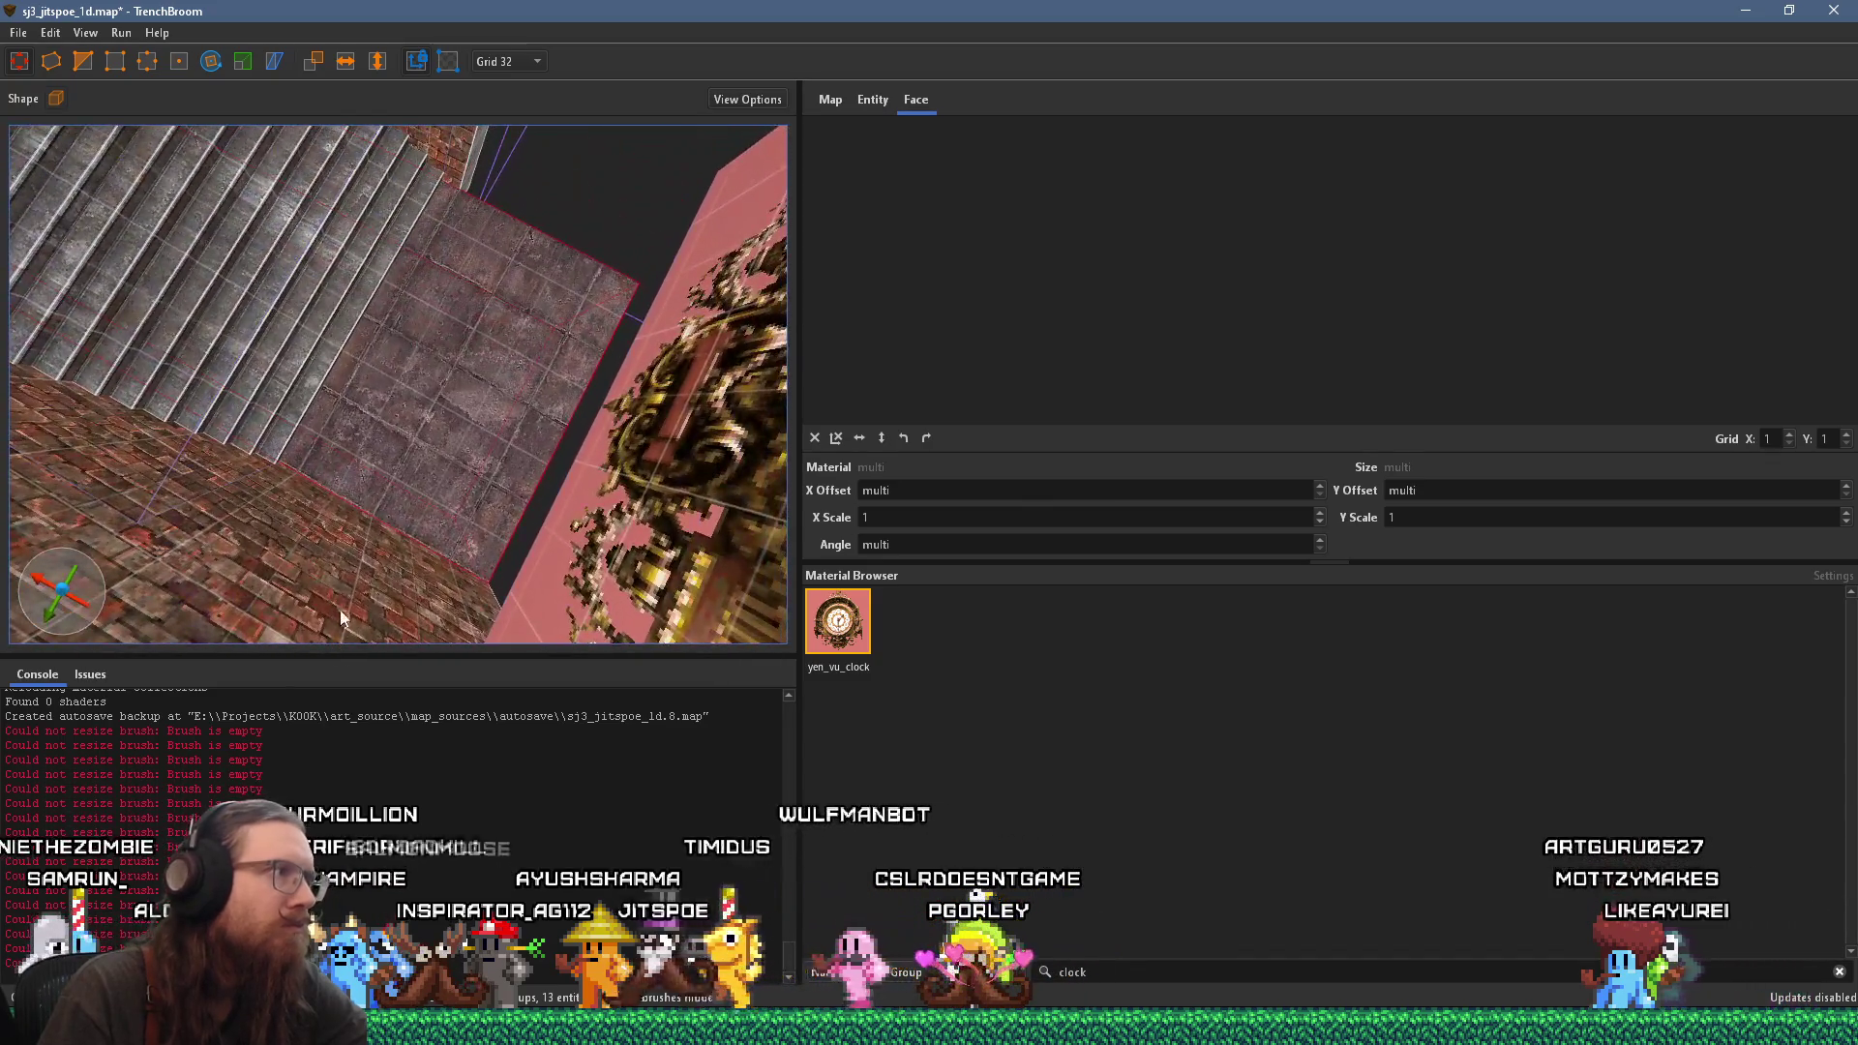
Step: Turn toward the stone wall and stairs and set the grid to 16
mouse_move(367, 474)
mouse_down()
mouse_move(422, 565)
mouse_move(293, 399)
mouse_move(340, 363)
mouse_up()
mouse_move(397, 630)
mouse_down()
mouse_move(248, 405)
mouse_move(183, 496)
mouse_move(205, 333)
mouse_move(449, 417)
mouse_move(529, 473)
mouse_move(450, 494)
mouse_move(395, 422)
mouse_move(559, 363)
mouse_move(570, 454)
mouse_move(379, 430)
mouse_move(502, 487)
mouse_move(485, 504)
mouse_move(615, 139)
mouse_up()
click(536, 60)
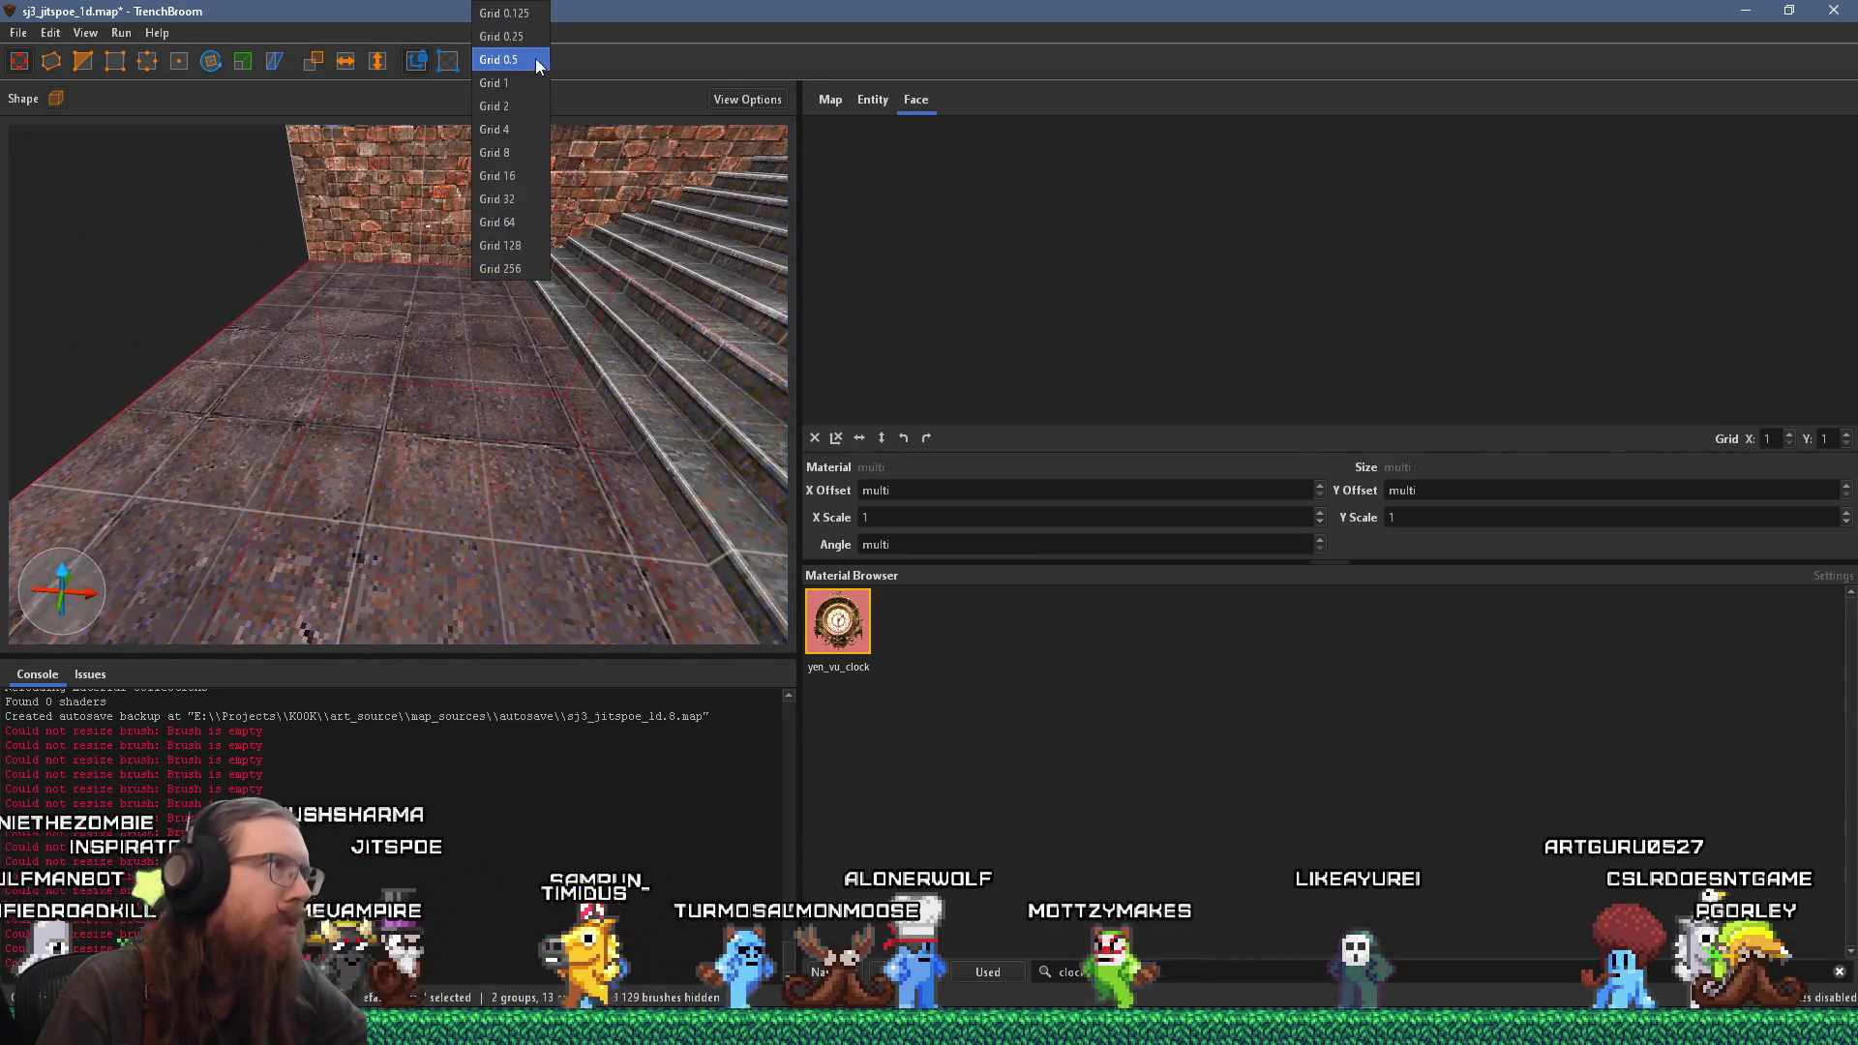
click(531, 176)
Step: Select the thin SKIP wall brush carrying the clock and centre the camera on it
mouse_move(498, 443)
mouse_down()
mouse_move(660, 458)
mouse_move(248, 428)
mouse_move(310, 444)
mouse_up()
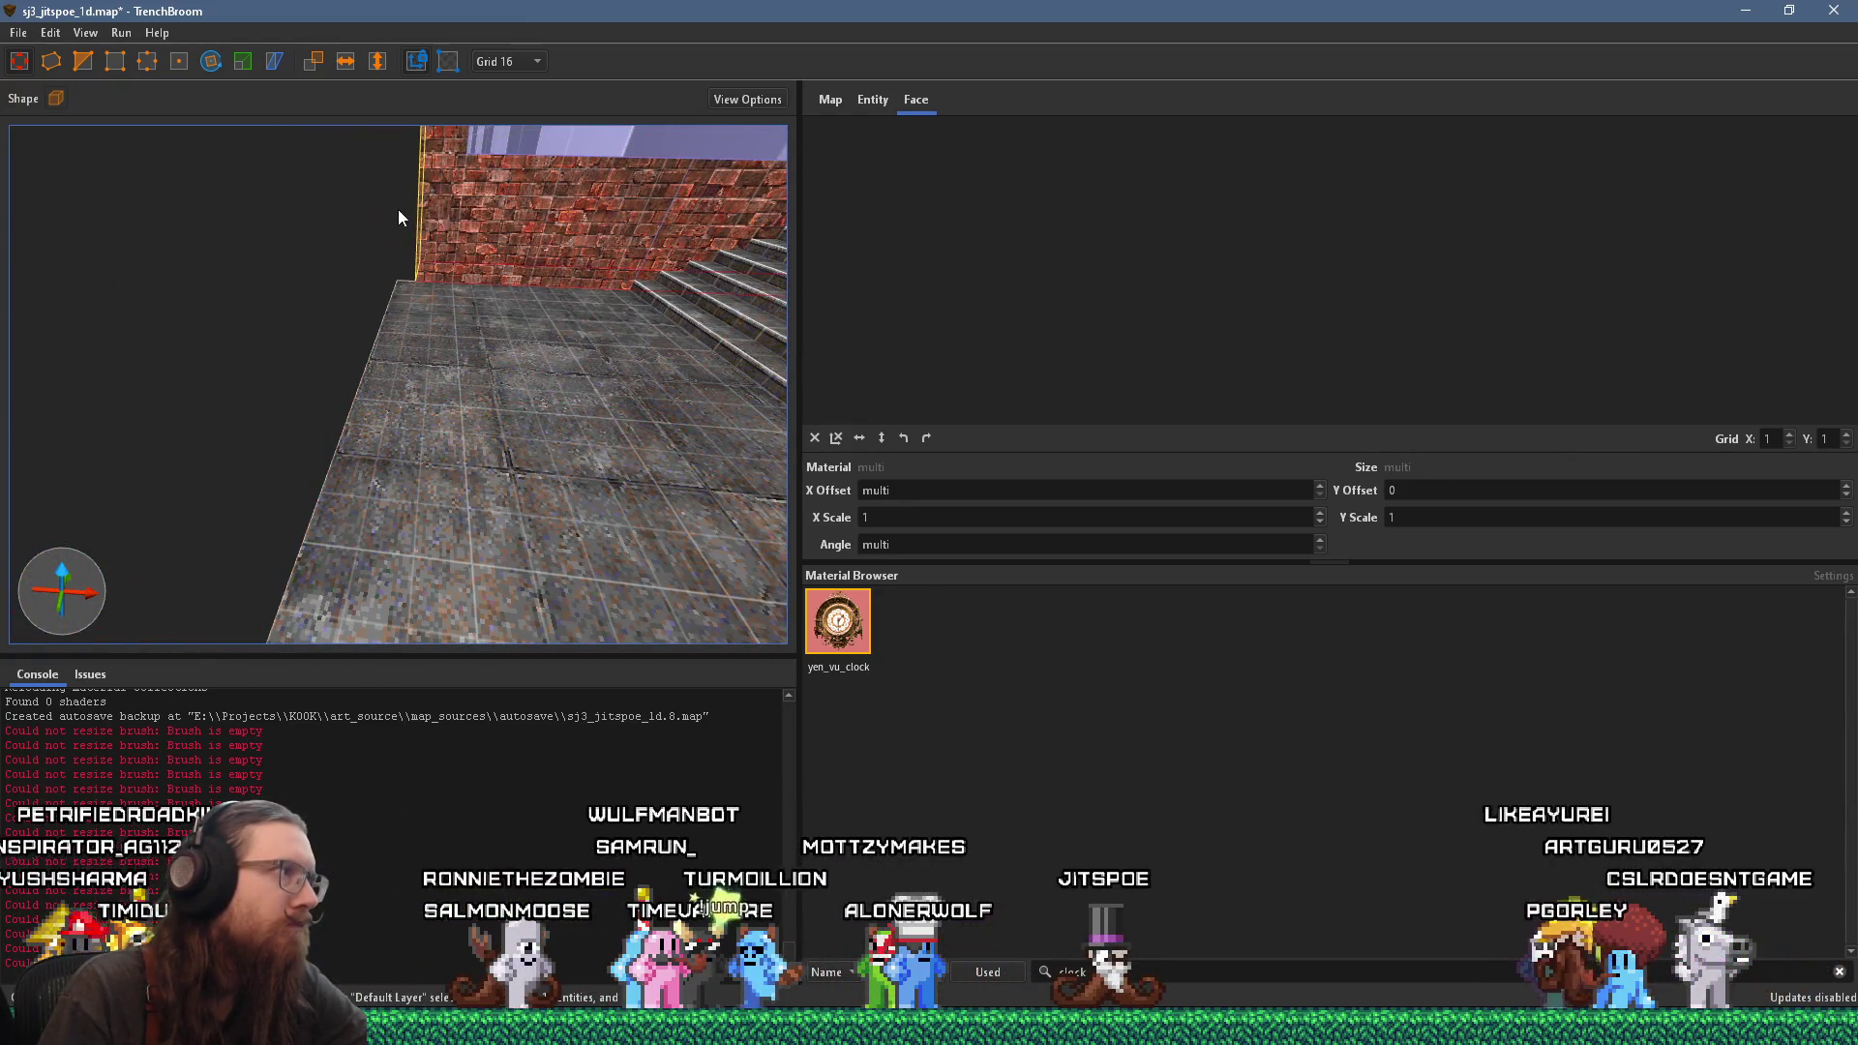
scroll(399, 248, down, 5)
mouse_move(431, 258)
mouse_down()
mouse_move(406, 267)
mouse_move(583, 270)
mouse_move(369, 163)
mouse_move(462, 345)
mouse_move(503, 339)
mouse_up()
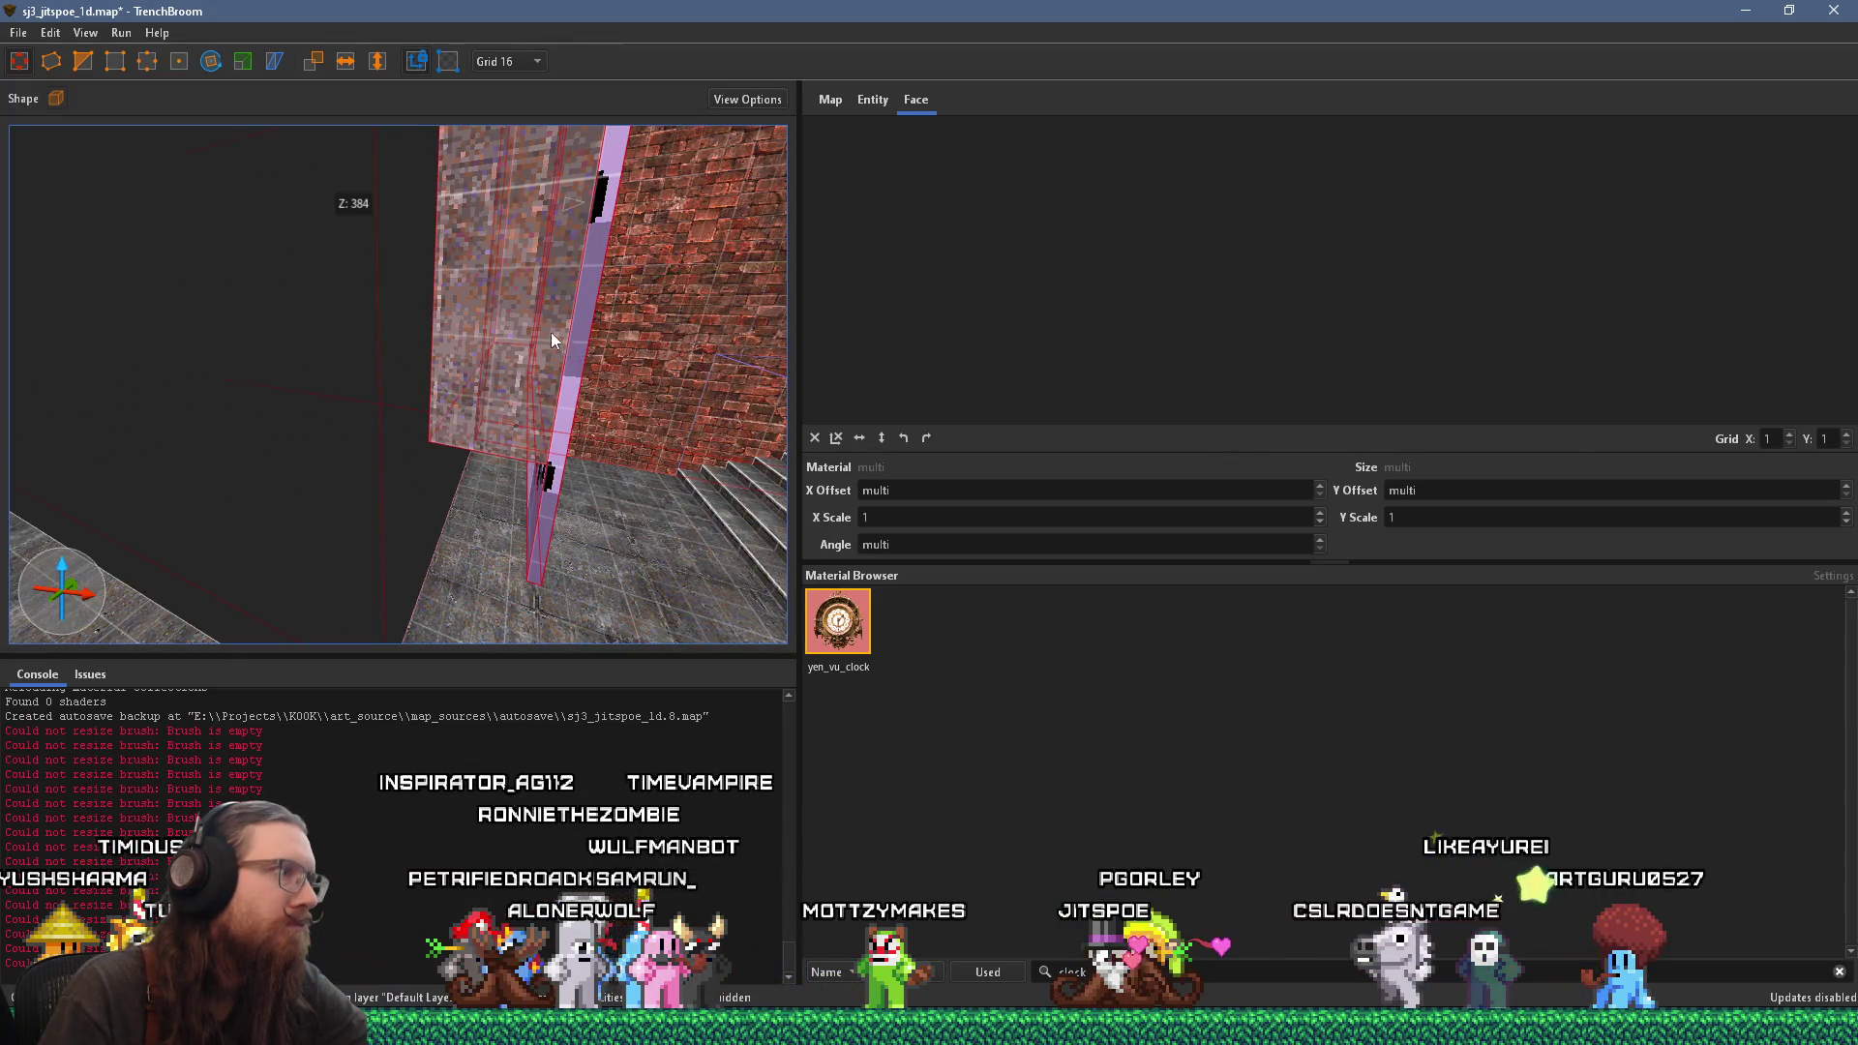
click(503, 322)
mouse_move(525, 356)
mouse_down()
mouse_move(342, 439)
mouse_move(370, 362)
mouse_move(466, 310)
mouse_move(366, 294)
mouse_move(538, 293)
mouse_move(399, 259)
mouse_move(415, 344)
mouse_move(395, 449)
mouse_move(428, 612)
mouse_move(453, 609)
mouse_move(465, 531)
mouse_move(494, 647)
mouse_move(380, 486)
mouse_move(424, 494)
mouse_move(166, 507)
mouse_move(474, 501)
mouse_move(350, 433)
mouse_move(408, 409)
mouse_move(421, 358)
mouse_move(391, 383)
mouse_move(815, 459)
mouse_move(451, 478)
mouse_move(499, 403)
mouse_move(753, 438)
mouse_up()
key(ctrl+u)
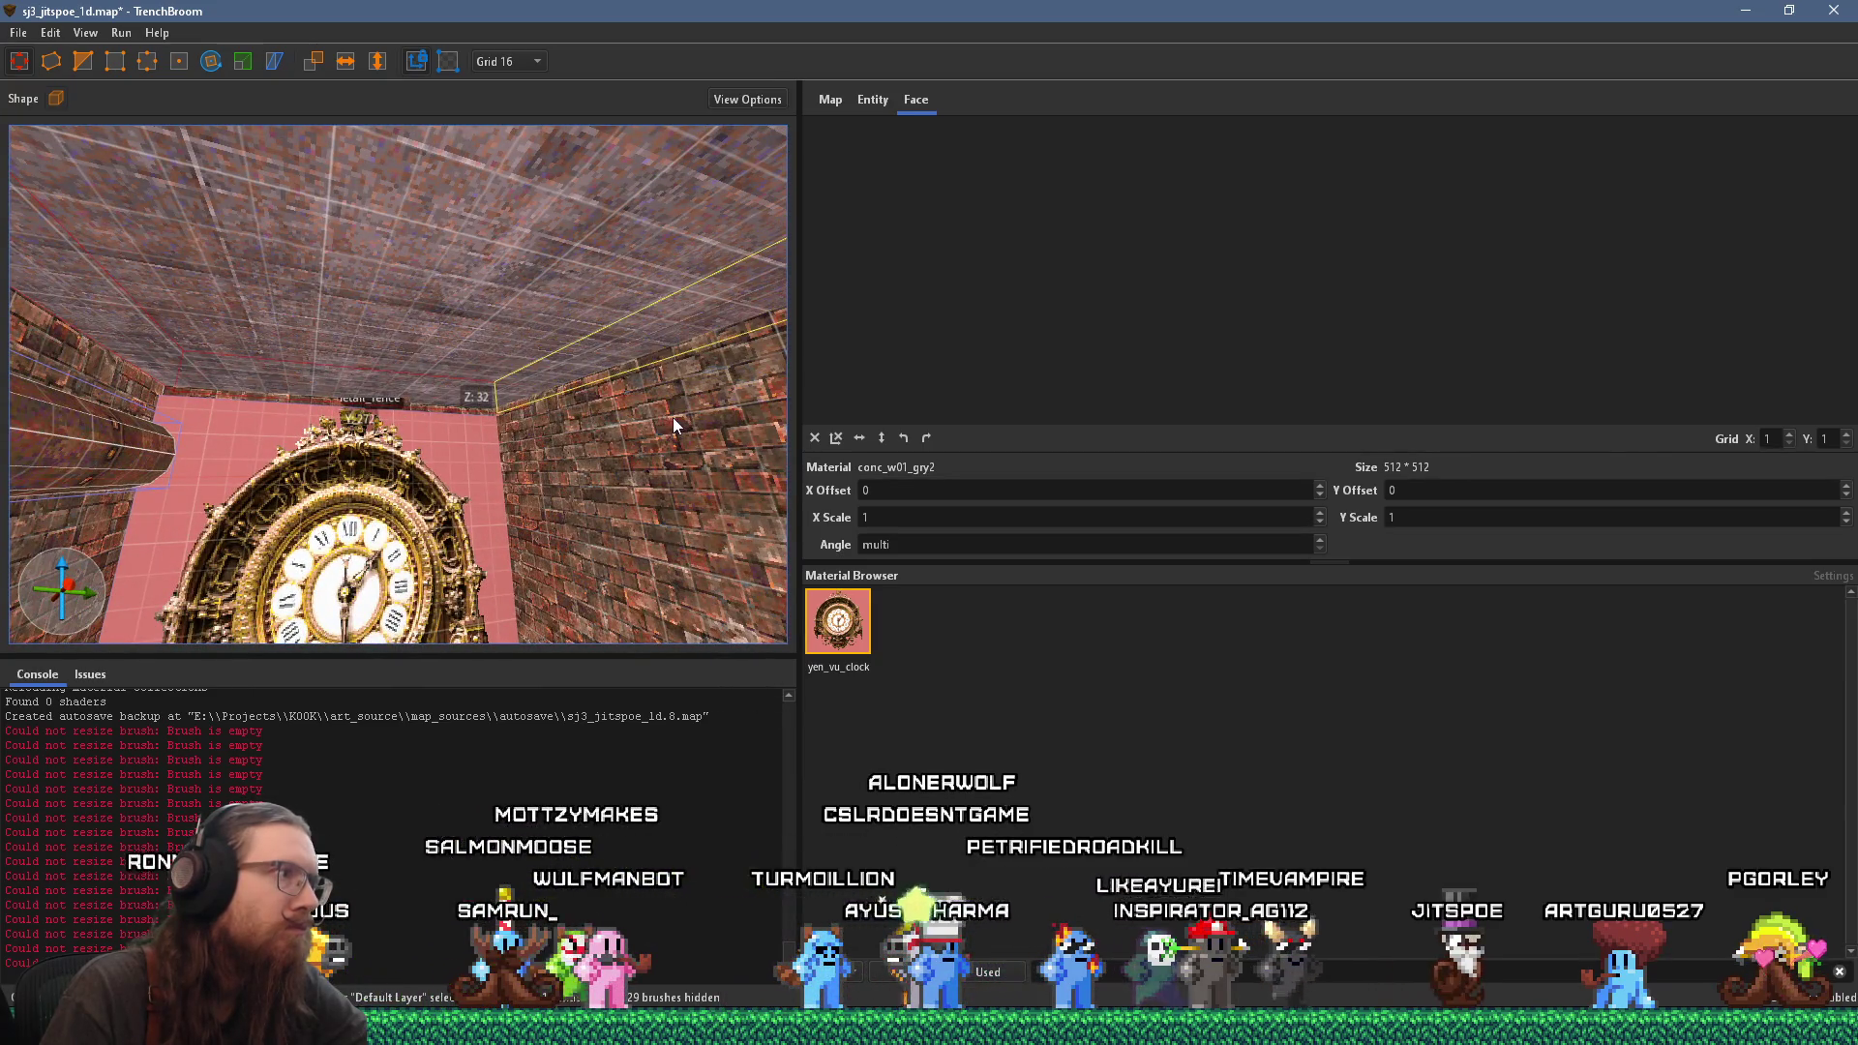
Step: Face the clock down the brick corridor, checking the pipe and brick face textures
mouse_move(590, 478)
mouse_down()
mouse_move(542, 532)
mouse_move(484, 447)
mouse_move(468, 480)
mouse_move(486, 480)
mouse_move(462, 428)
mouse_move(223, 403)
mouse_move(392, 548)
mouse_move(406, 509)
mouse_move(254, 511)
mouse_move(228, 457)
mouse_move(366, 467)
mouse_move(183, 482)
mouse_move(352, 494)
mouse_up()
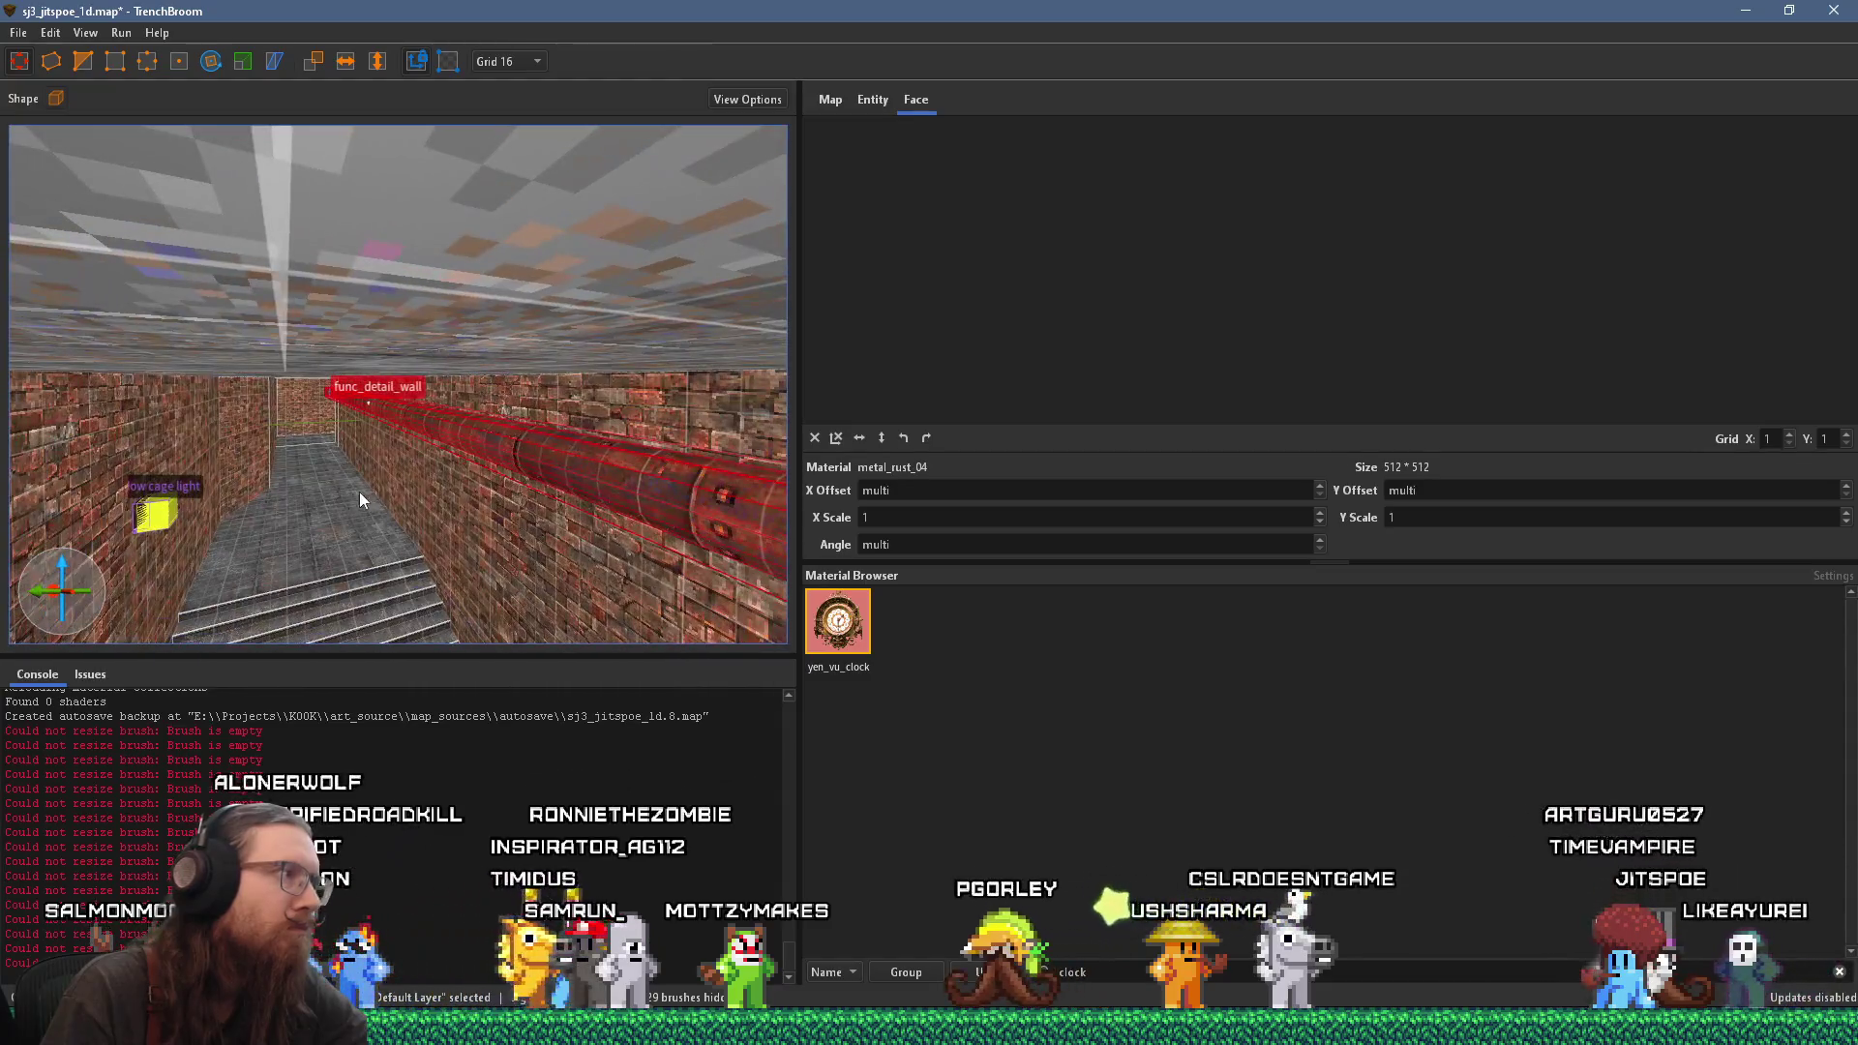
mouse_move(494, 486)
mouse_down()
mouse_move(306, 496)
mouse_move(526, 517)
mouse_move(85, 461)
mouse_move(430, 455)
mouse_move(442, 482)
mouse_move(37, 468)
mouse_move(68, 478)
mouse_move(43, 519)
mouse_move(27, 509)
mouse_move(293, 487)
mouse_move(270, 363)
mouse_move(195, 311)
mouse_move(251, 377)
mouse_move(324, 393)
mouse_move(46, 463)
mouse_move(307, 465)
mouse_move(294, 506)
mouse_move(461, 504)
mouse_move(325, 538)
mouse_move(538, 529)
mouse_move(347, 542)
mouse_move(506, 421)
mouse_move(356, 417)
mouse_move(525, 486)
mouse_move(203, 481)
mouse_move(358, 447)
mouse_move(393, 368)
mouse_move(429, 461)
mouse_move(443, 687)
mouse_move(505, 451)
mouse_up()
click(323, 393)
shift+click(460, 495)
click(439, 357)
key(d)
Step: Select the yellow cage light, centre the view on it, and move it beside the clock
mouse_move(149, 472)
mouse_down()
mouse_move(171, 515)
mouse_move(248, 480)
mouse_move(57, 470)
mouse_move(260, 430)
mouse_move(462, 514)
mouse_move(358, 515)
mouse_move(507, 489)
mouse_up()
click(696, 404)
mouse_move(683, 399)
mouse_down()
mouse_move(723, 472)
mouse_move(716, 528)
mouse_up()
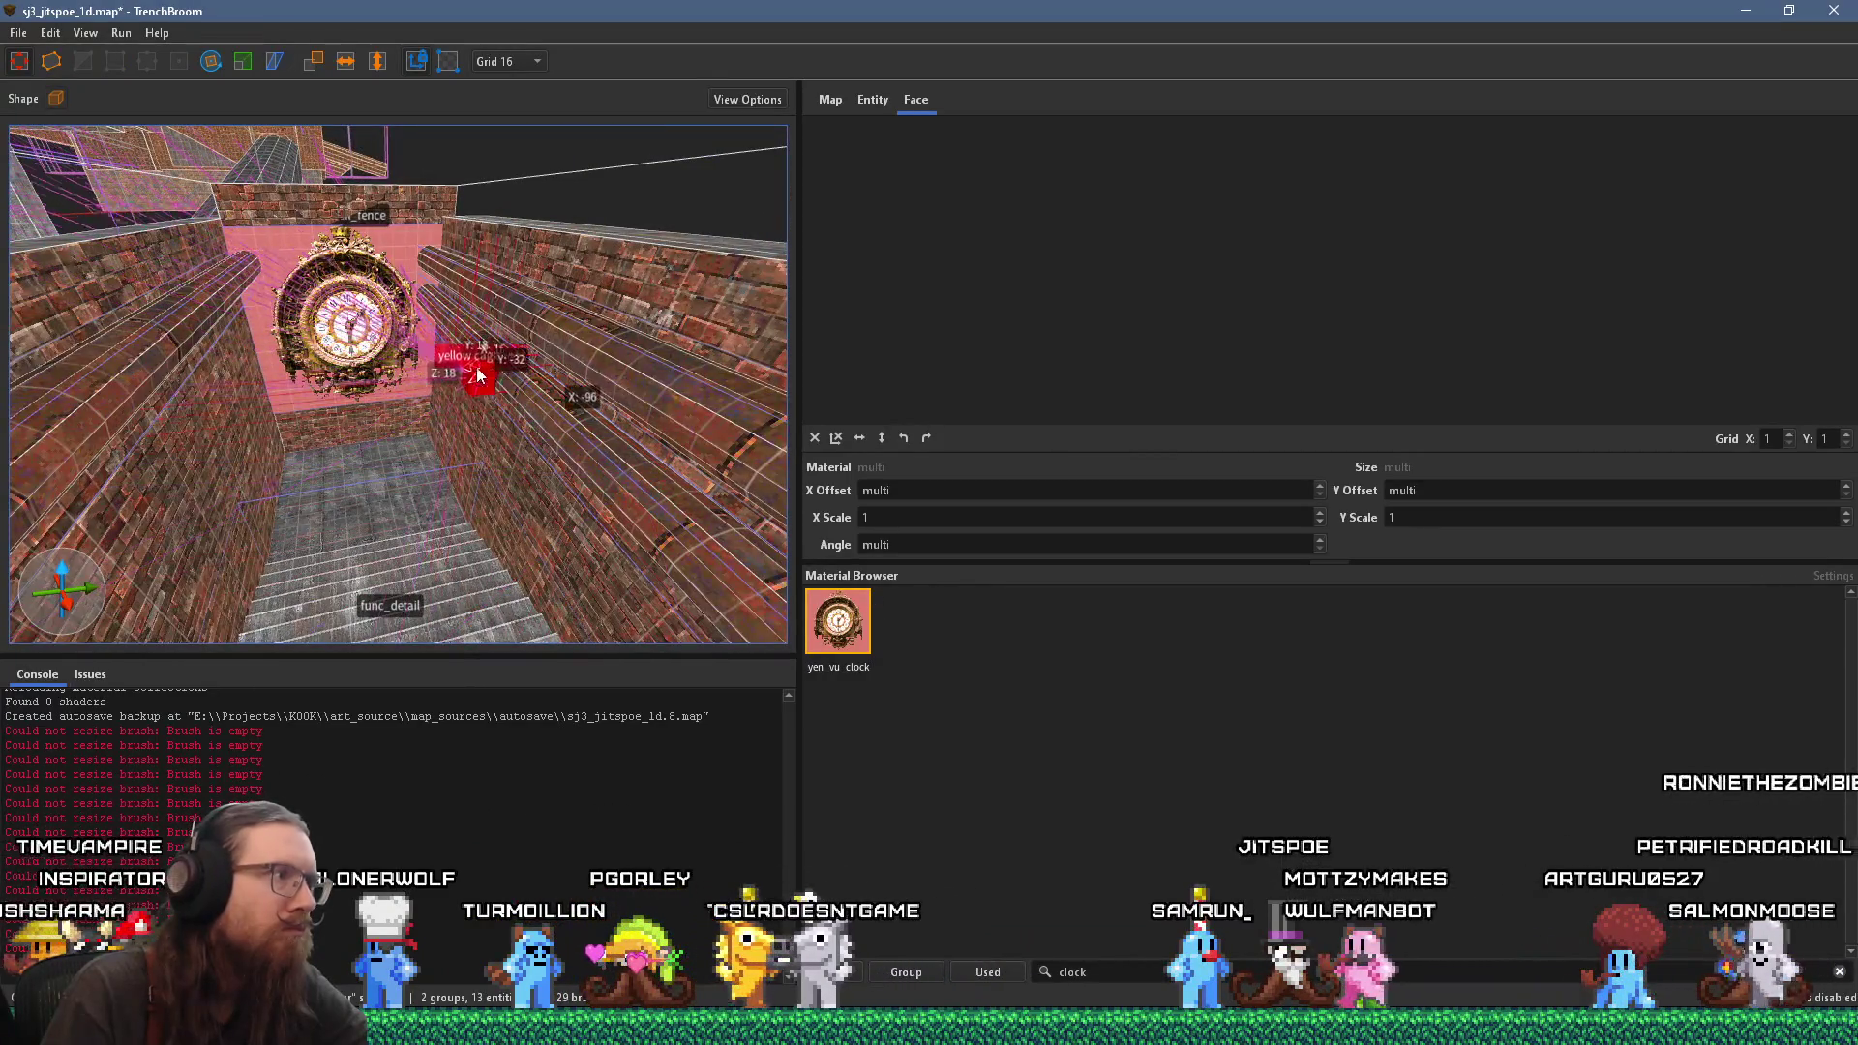
scroll(455, 393, up, 5)
key(ctrl+u)
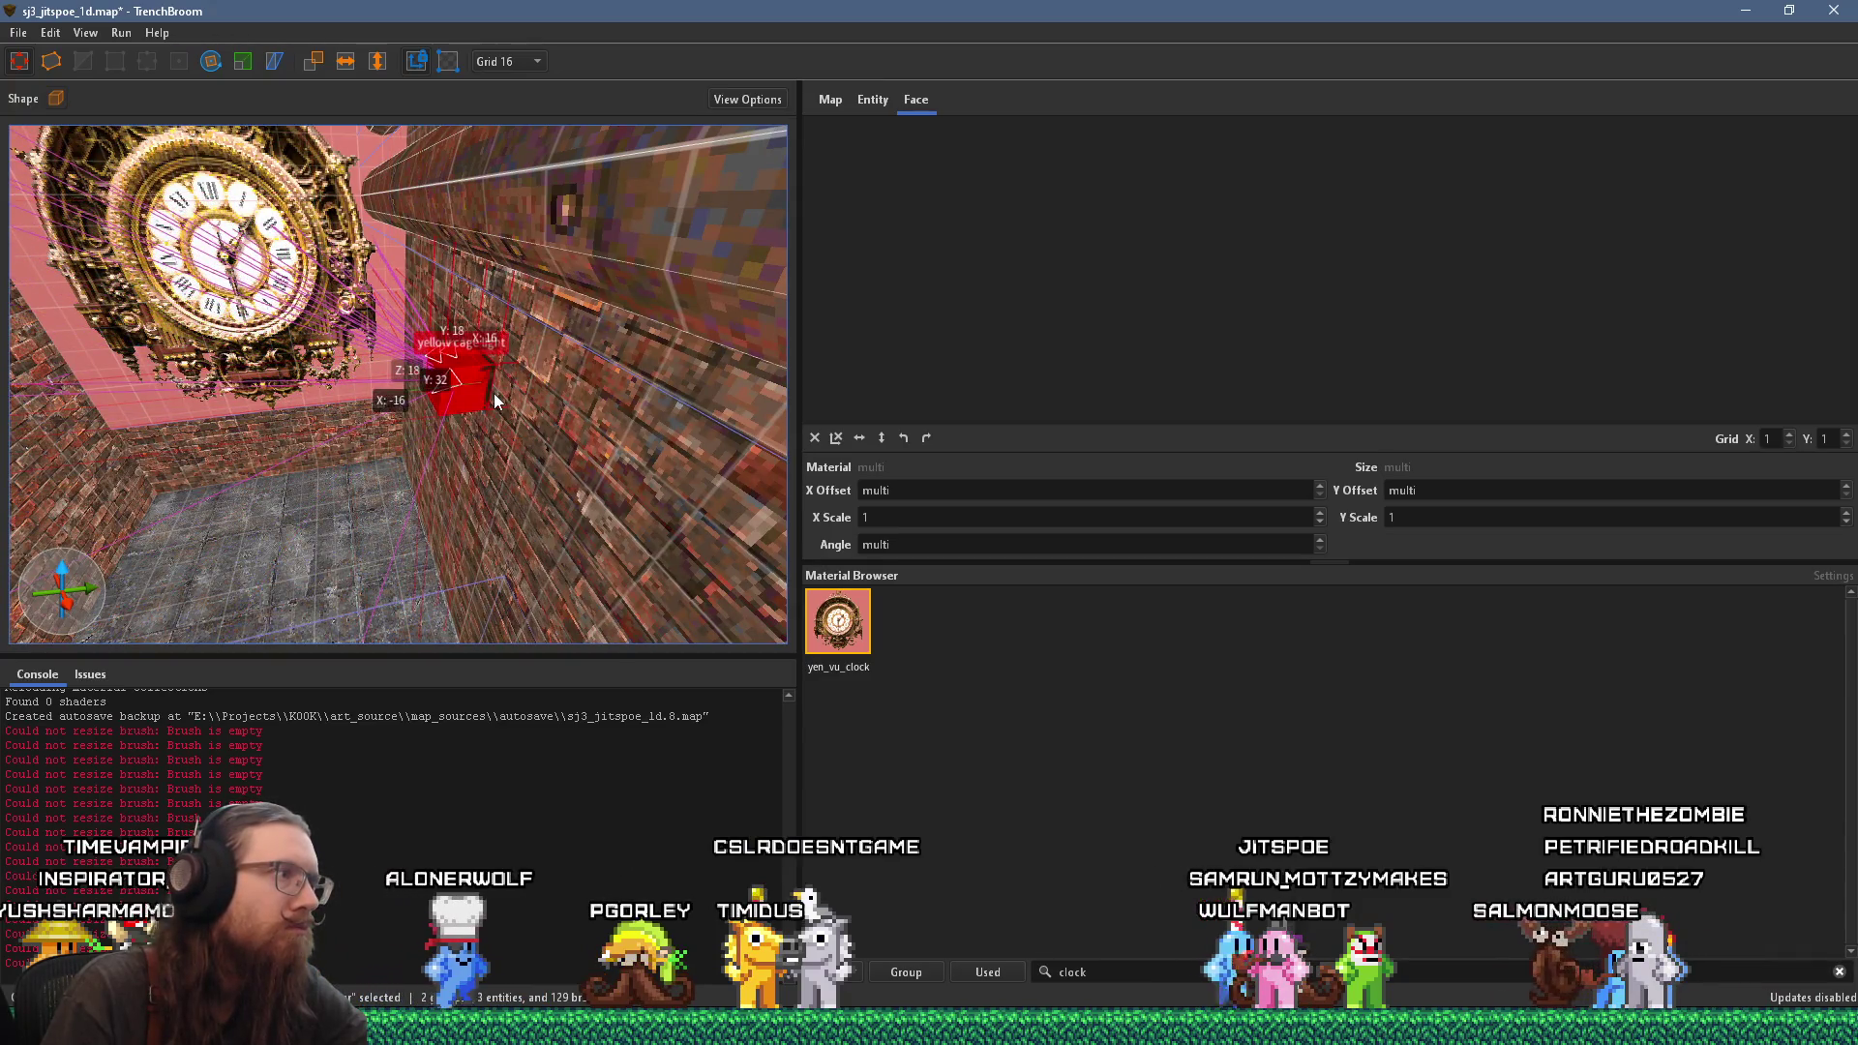
scroll(584, 410, up, 3)
scroll(585, 410, down, 5)
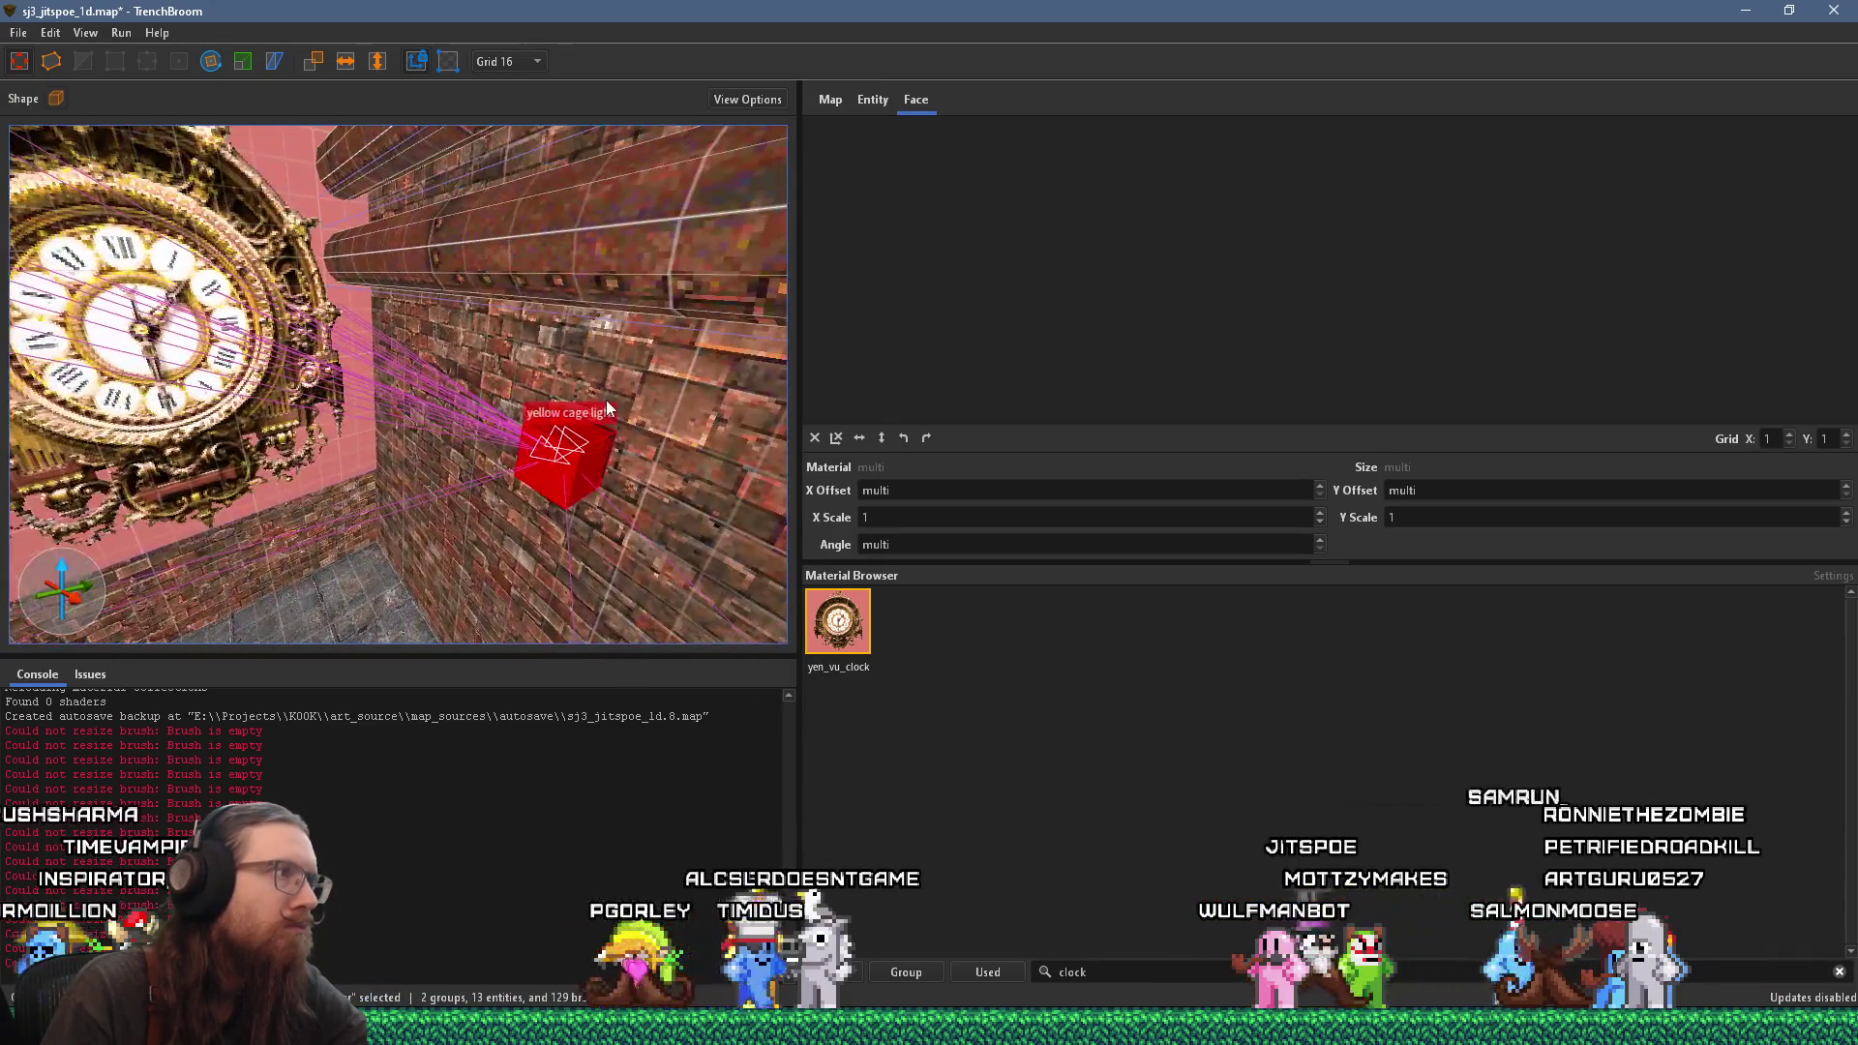
mouse_move(569, 495)
mouse_down()
mouse_move(635, 497)
mouse_move(628, 475)
mouse_move(600, 567)
mouse_move(613, 497)
mouse_move(654, 469)
mouse_move(694, 526)
mouse_move(659, 486)
mouse_move(633, 381)
mouse_move(602, 416)
mouse_move(479, 322)
mouse_move(581, 460)
mouse_move(496, 432)
mouse_move(635, 459)
mouse_move(562, 453)
mouse_up()
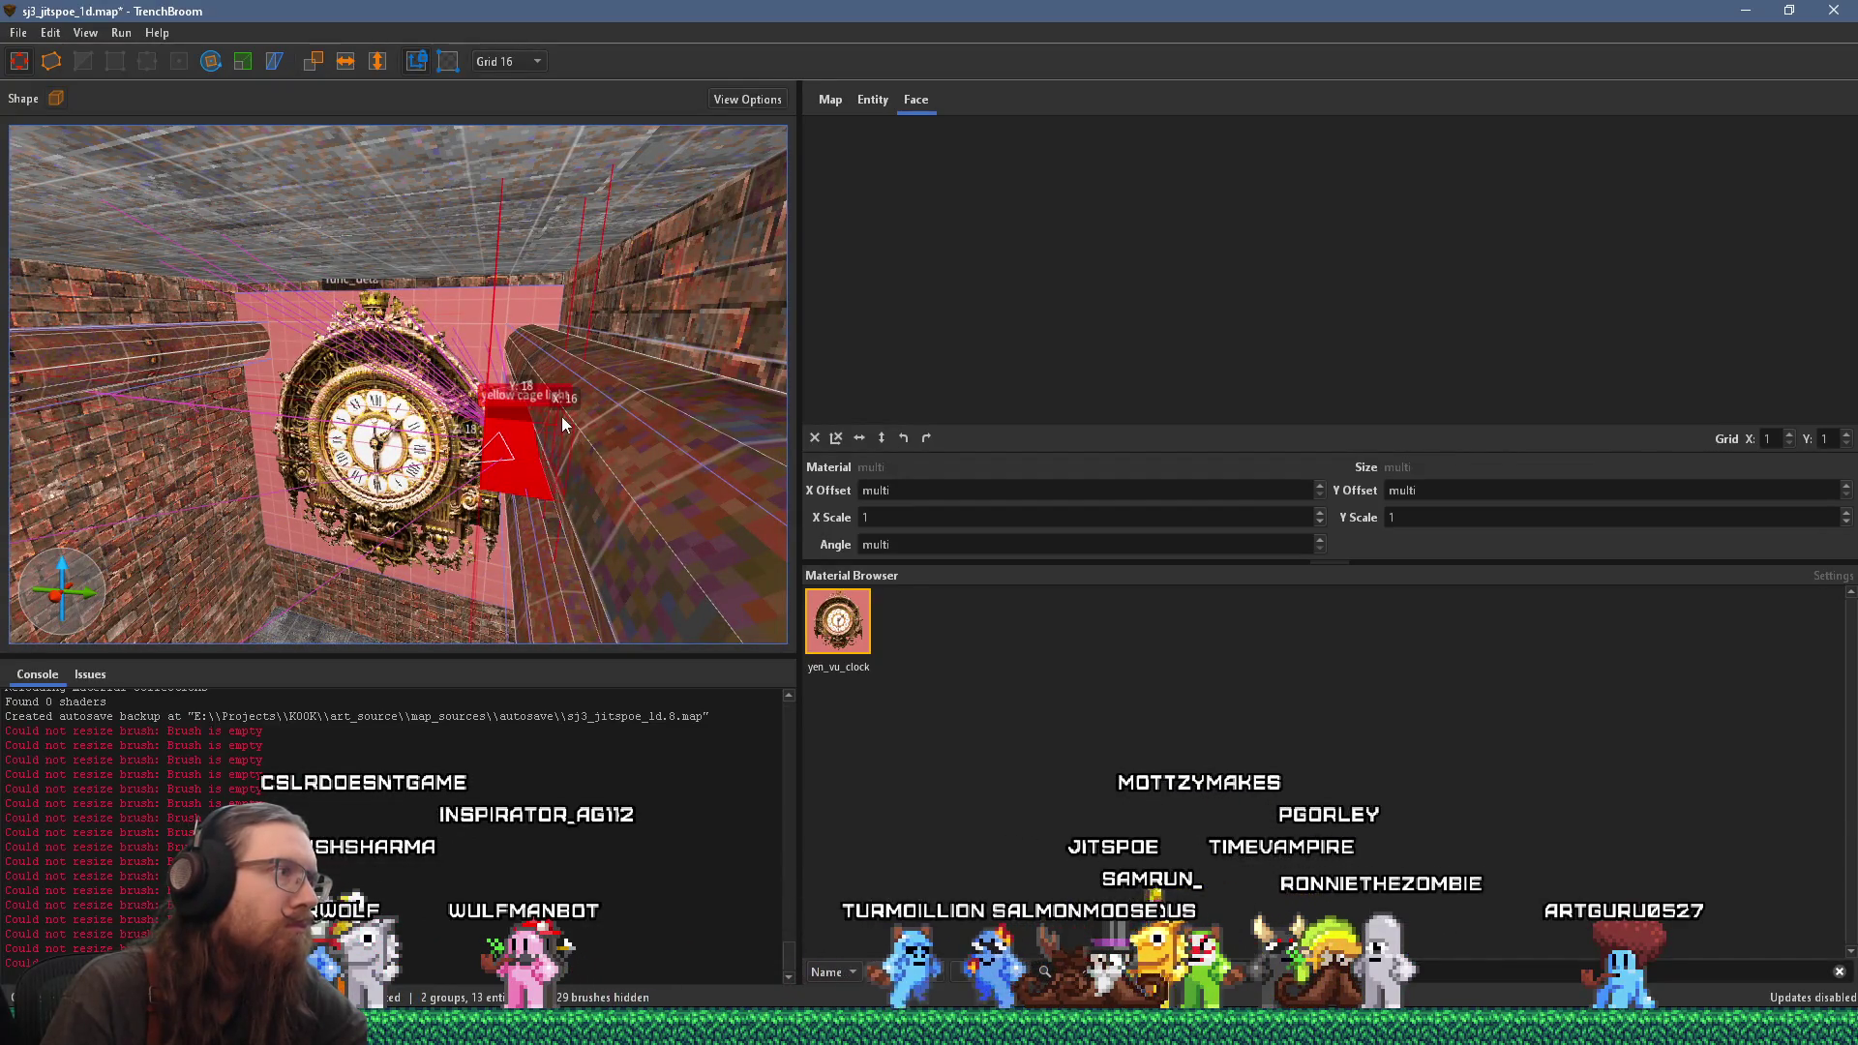
Step: Set the grid to 4, then to 1, while circling the clock and cage light
drag(565, 476, 498, 163)
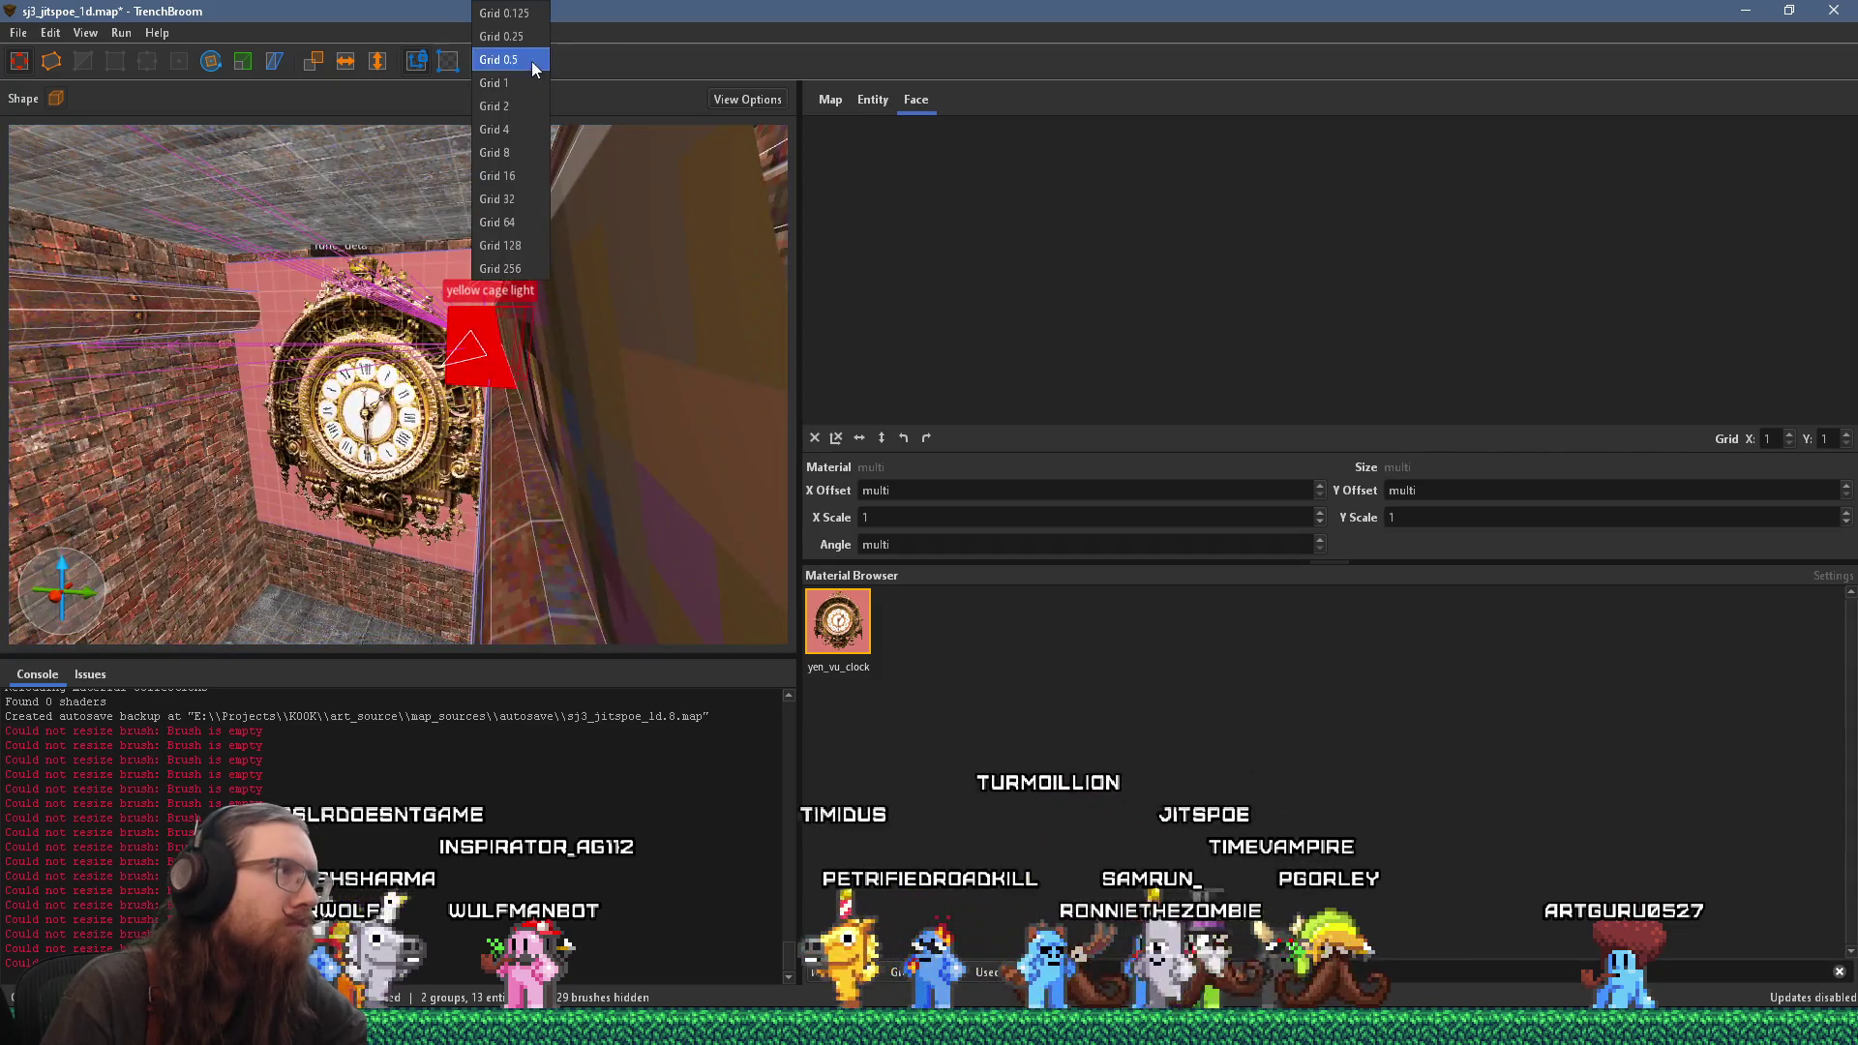
click(525, 141)
mouse_move(561, 242)
mouse_down()
mouse_move(536, 451)
mouse_move(596, 503)
mouse_move(580, 416)
mouse_move(583, 472)
mouse_up()
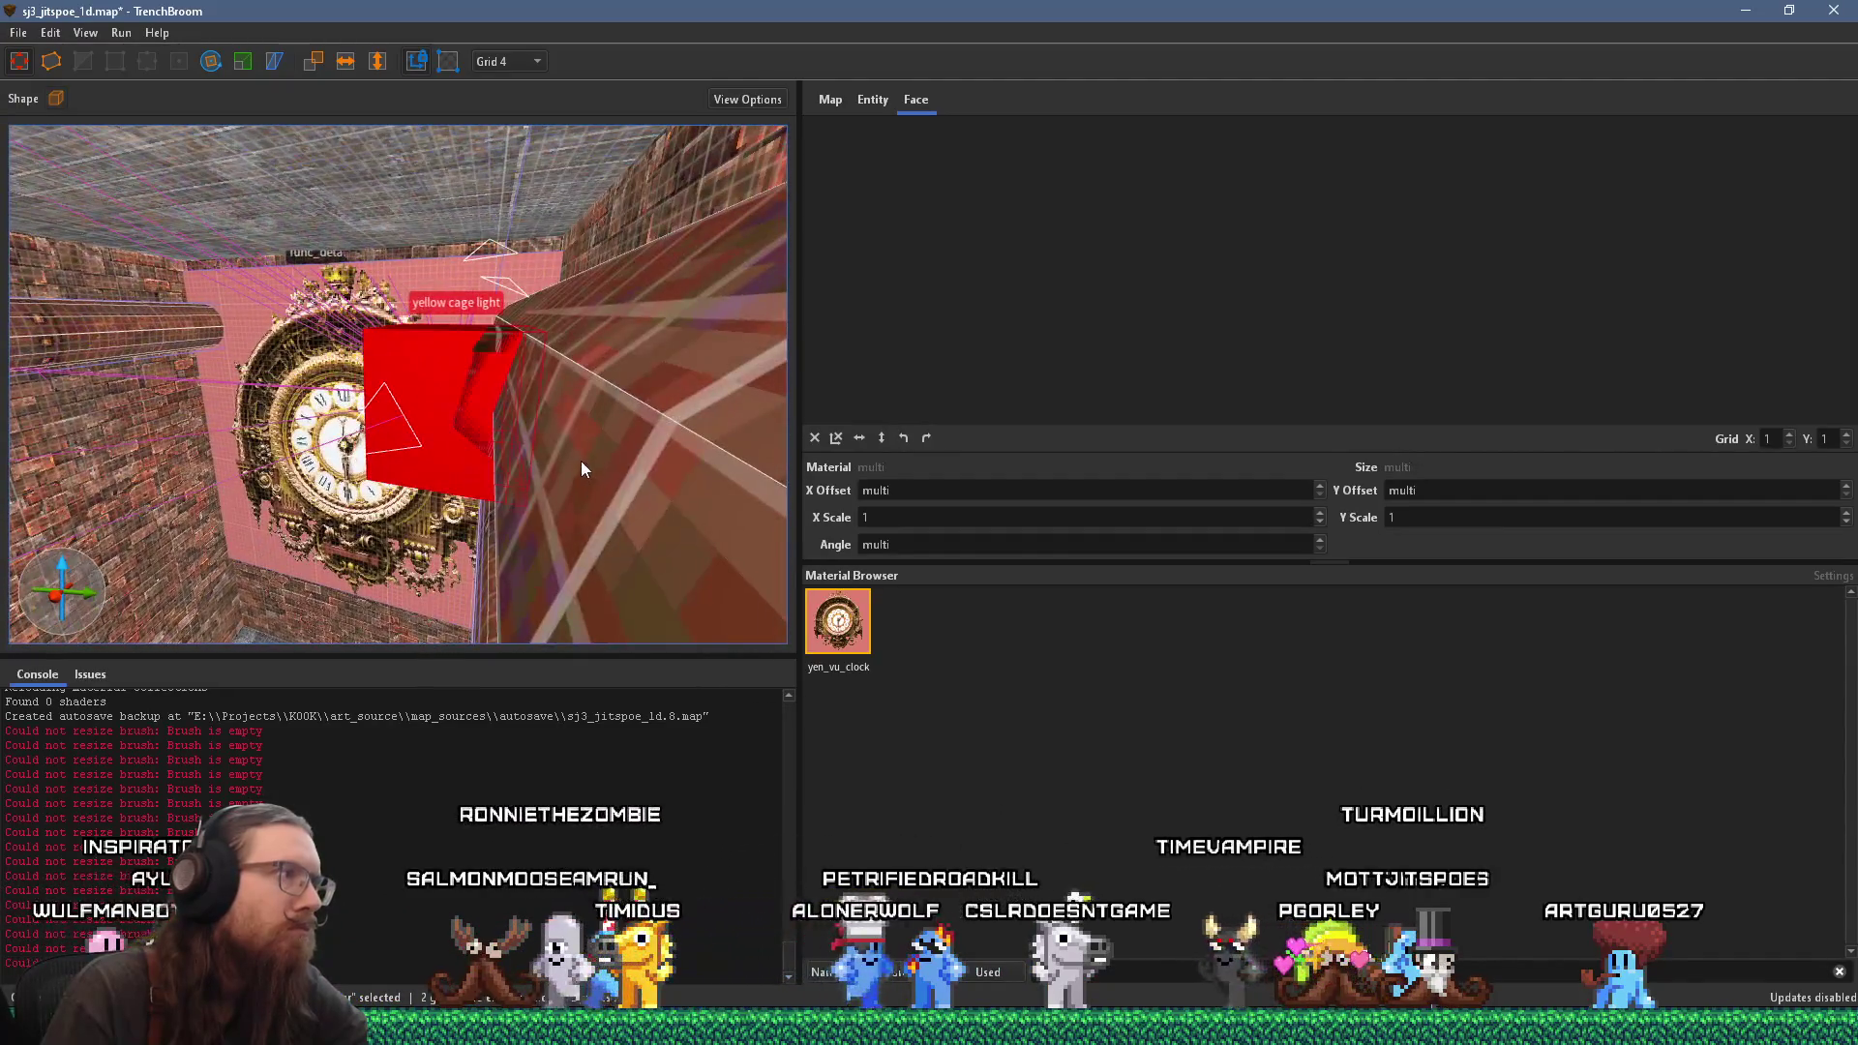
drag(499, 363, 516, 329)
click(520, 62)
click(520, 82)
Step: Orbit past the cage light and pillar and level the view facing the clock head-on
mouse_move(503, 194)
mouse_down()
mouse_move(508, 323)
mouse_move(542, 373)
mouse_move(401, 499)
mouse_move(514, 369)
mouse_move(518, 208)
mouse_move(472, 495)
mouse_move(496, 547)
mouse_move(478, 539)
mouse_up()
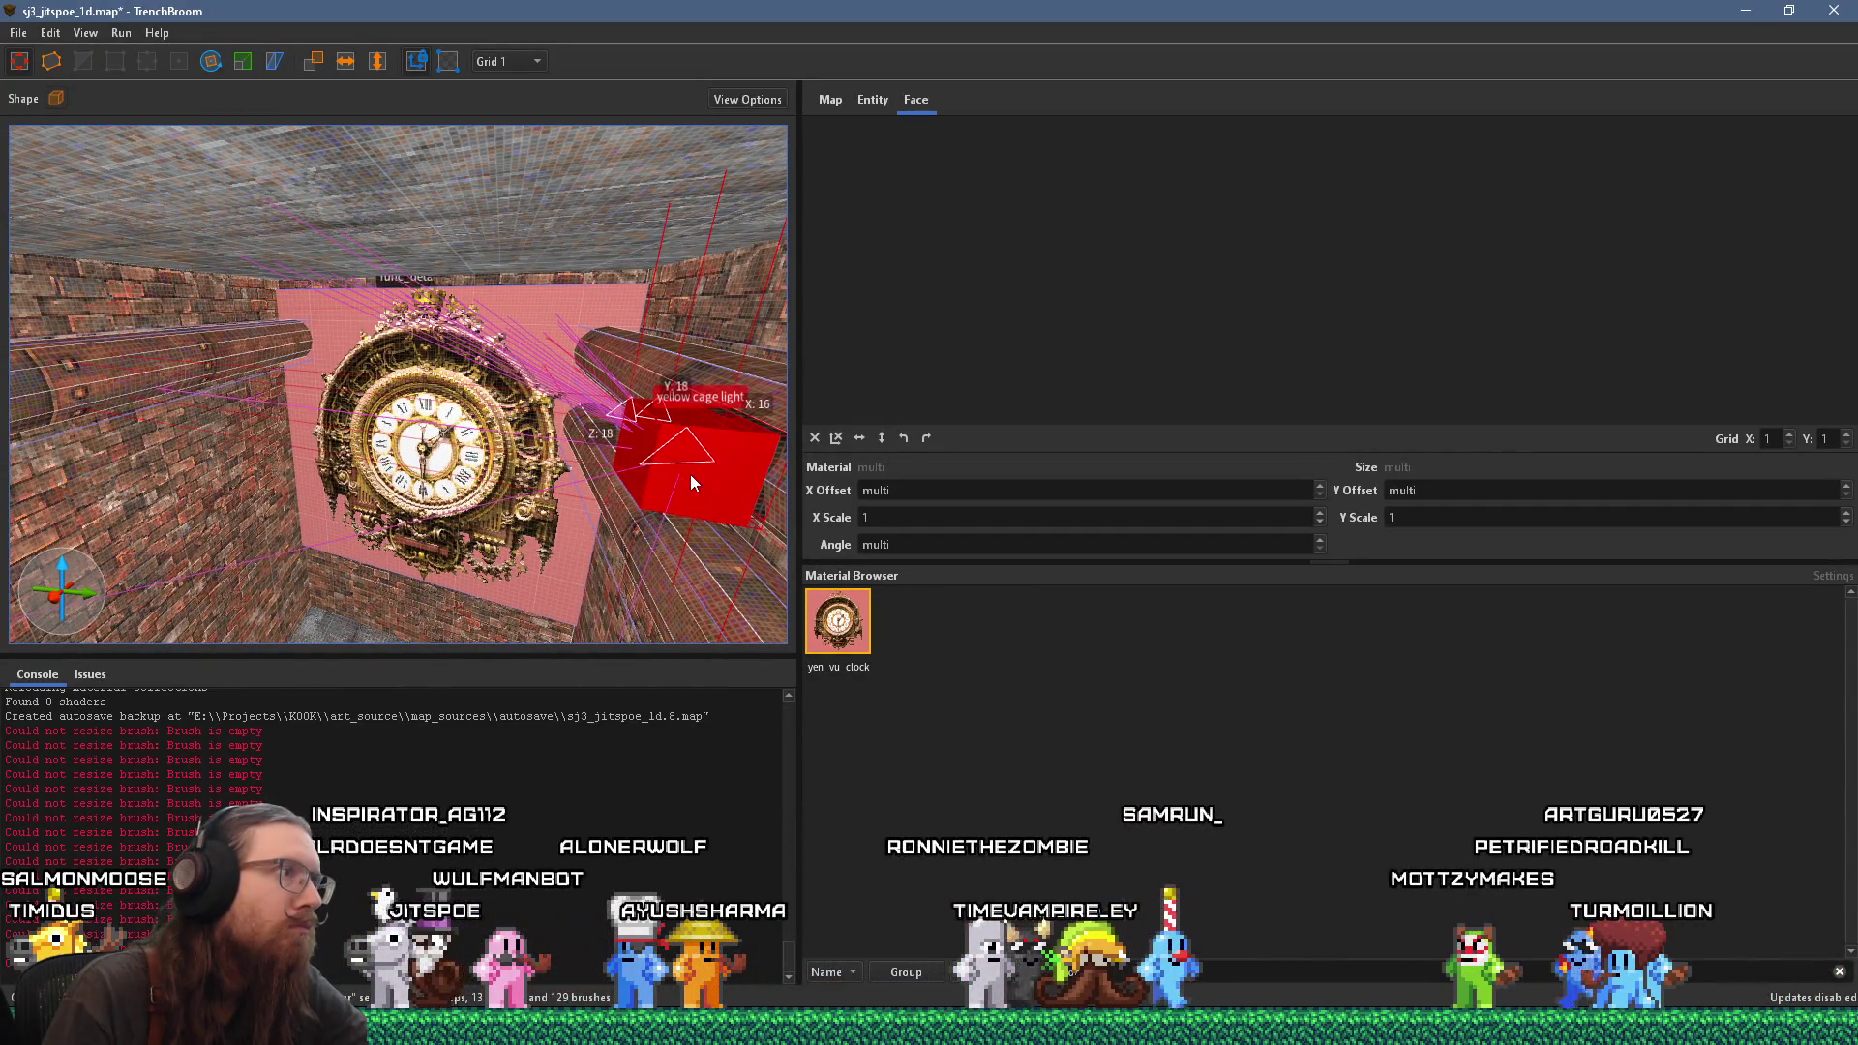
mouse_move(697, 473)
mouse_down()
mouse_move(600, 557)
mouse_move(319, 465)
mouse_up()
drag(628, 393, 706, 401)
scroll(403, 351, up, 8)
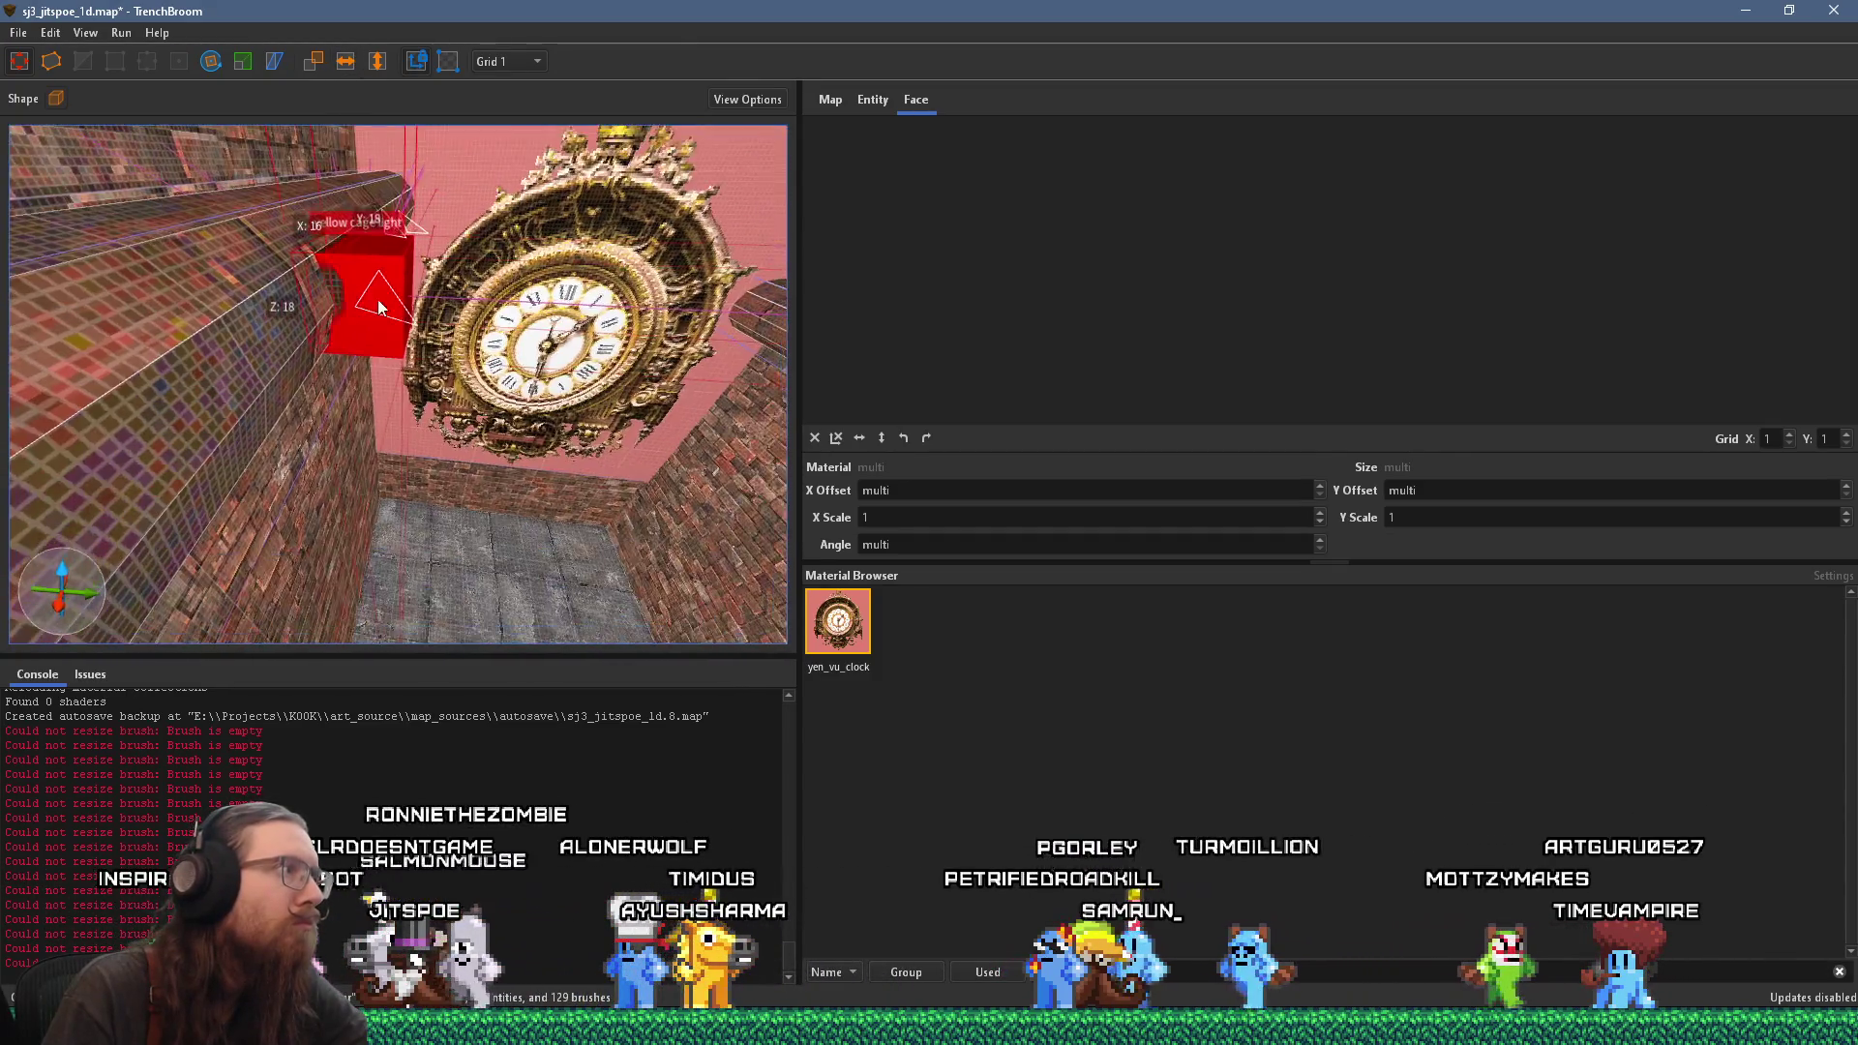
drag(414, 398, 486, 463)
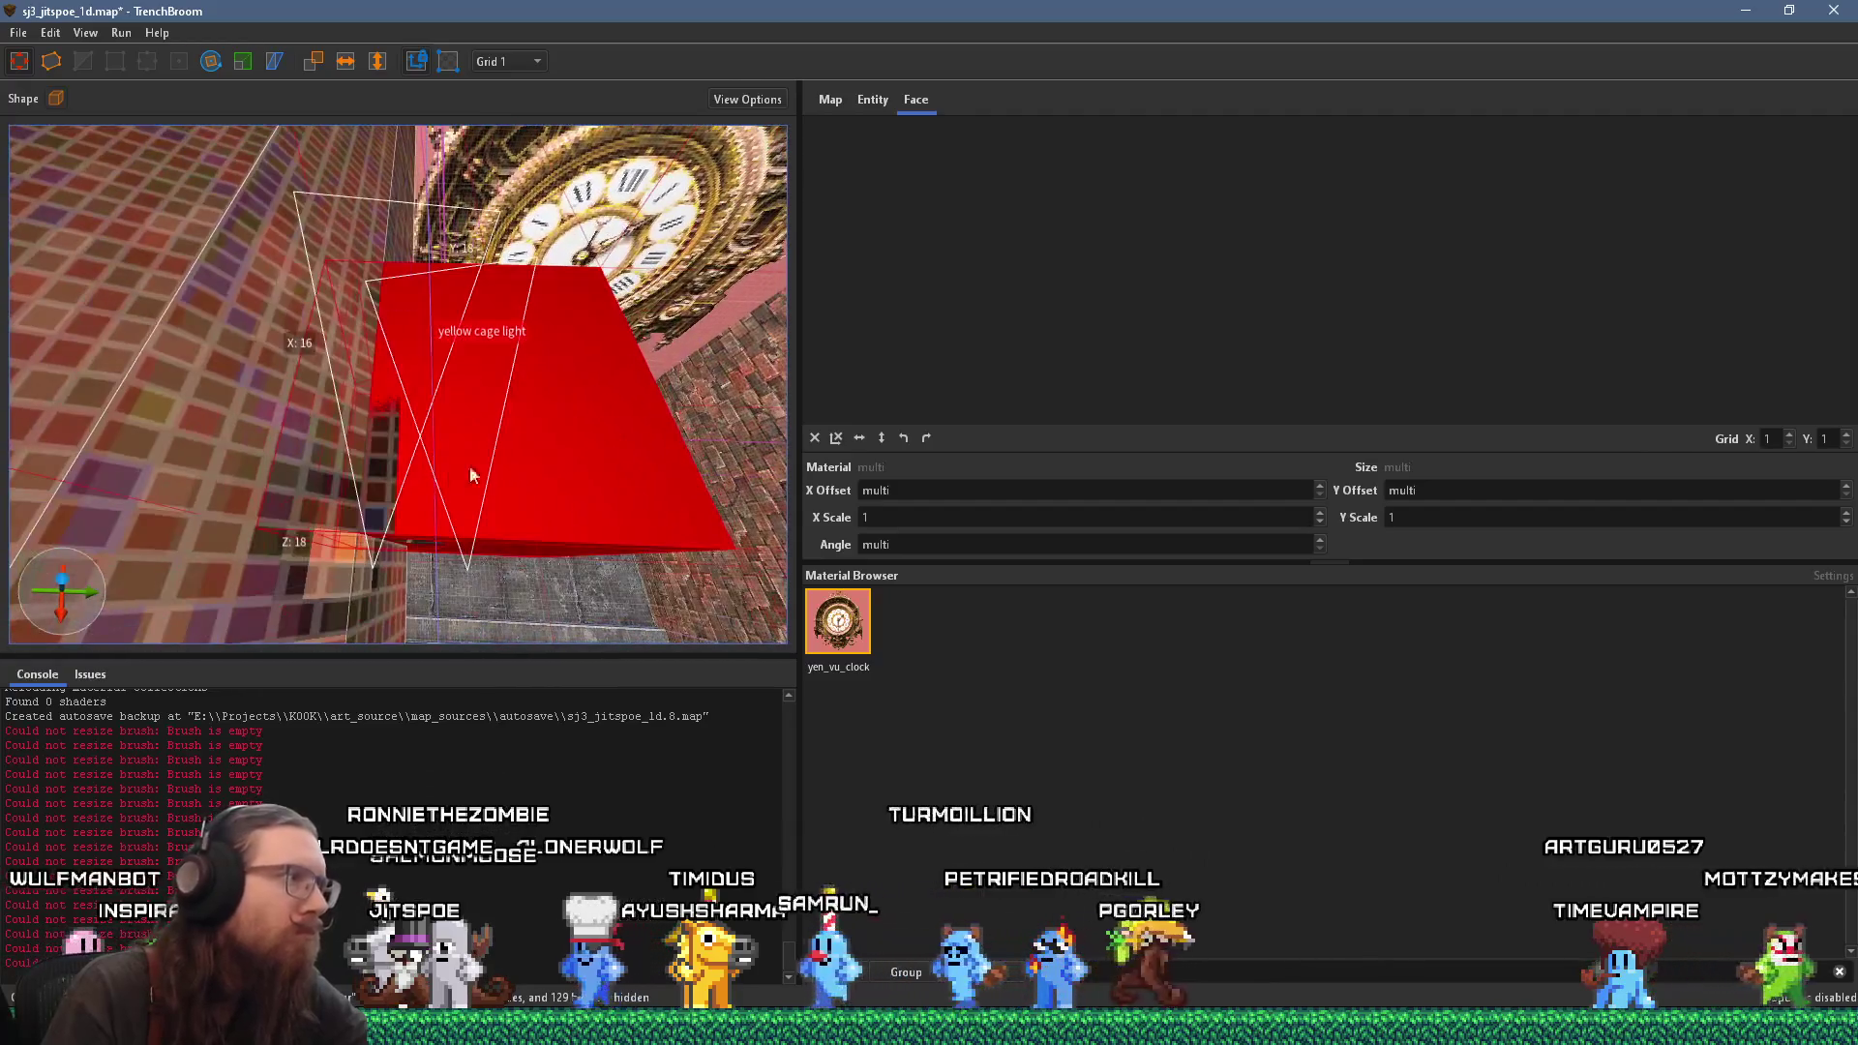
scroll(485, 470, up, 4)
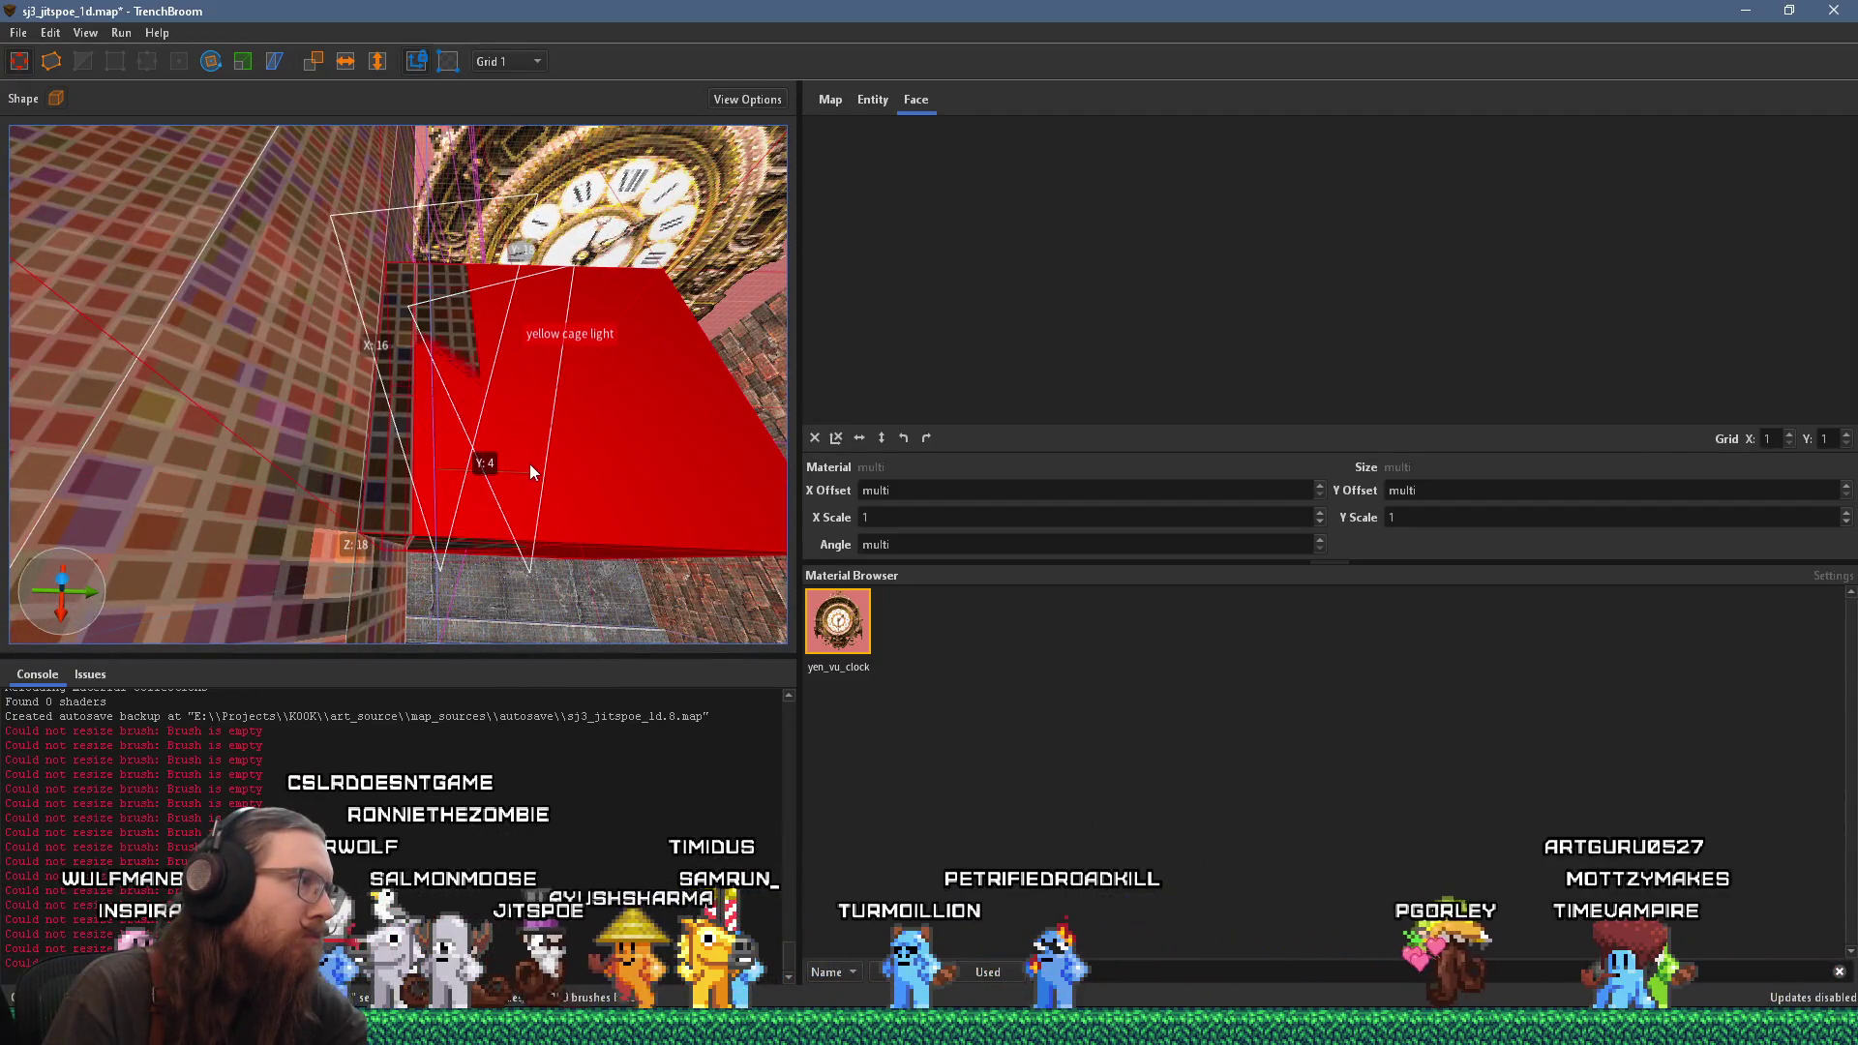
scroll(508, 472, down, 8)
mouse_move(493, 405)
mouse_down()
mouse_move(450, 327)
mouse_move(474, 305)
mouse_up()
Step: Deselect the cage light and set the grid spacing to 16
key(Escape)
scroll(474, 305, down, 2)
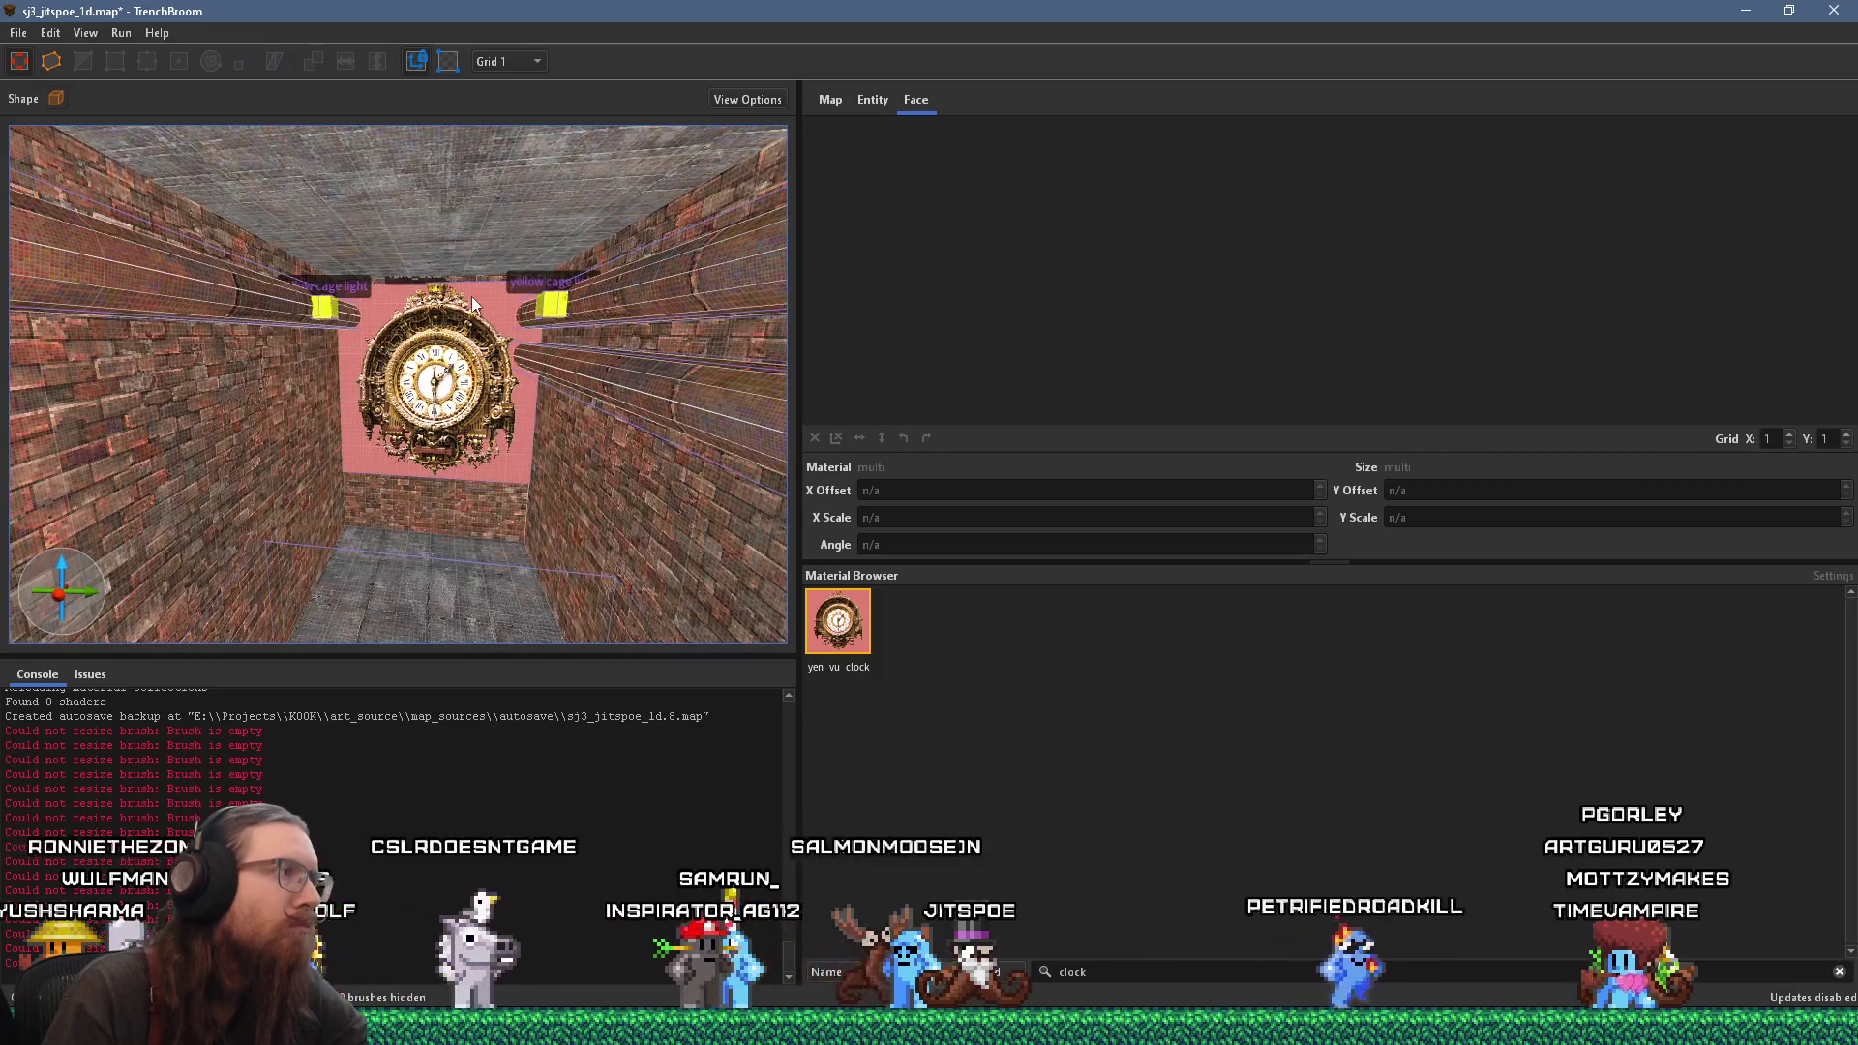
scroll(460, 334, up, 2)
drag(460, 334, 474, 379)
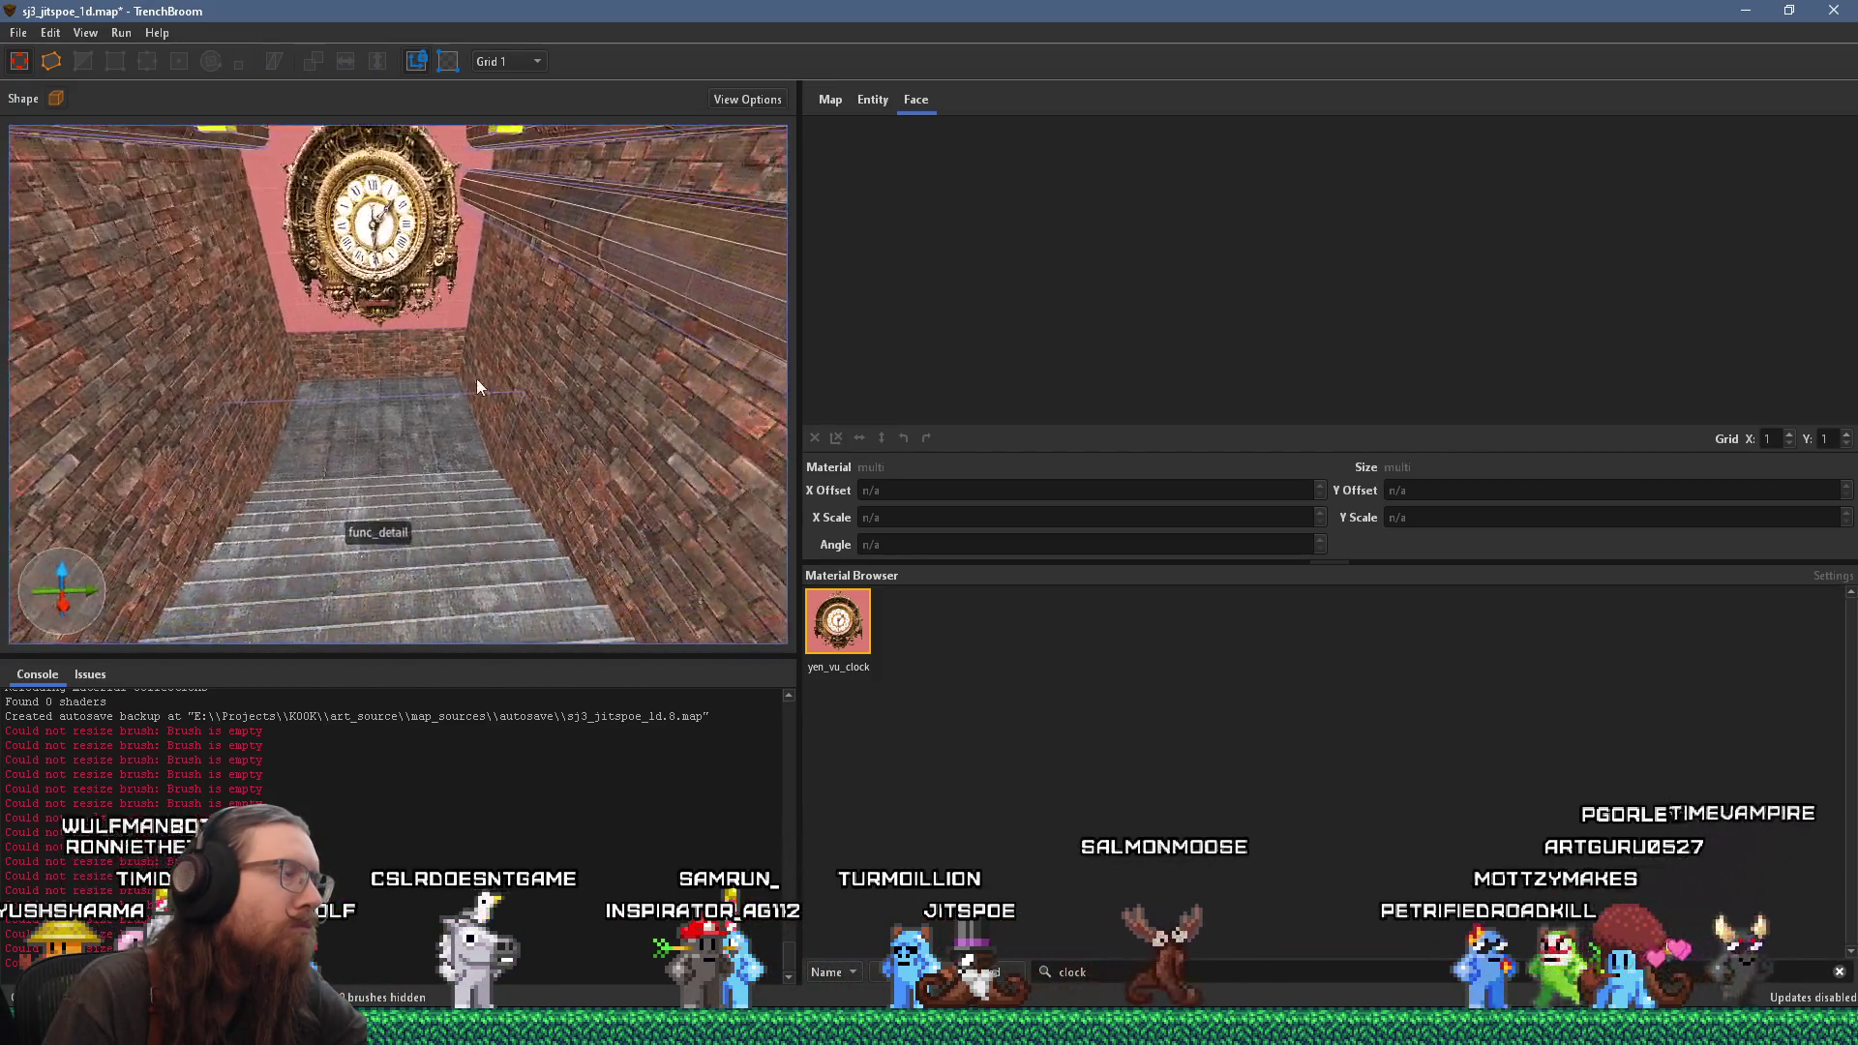
scroll(475, 379, up, 3)
scroll(514, 489, up, 3)
right_click(351, 520)
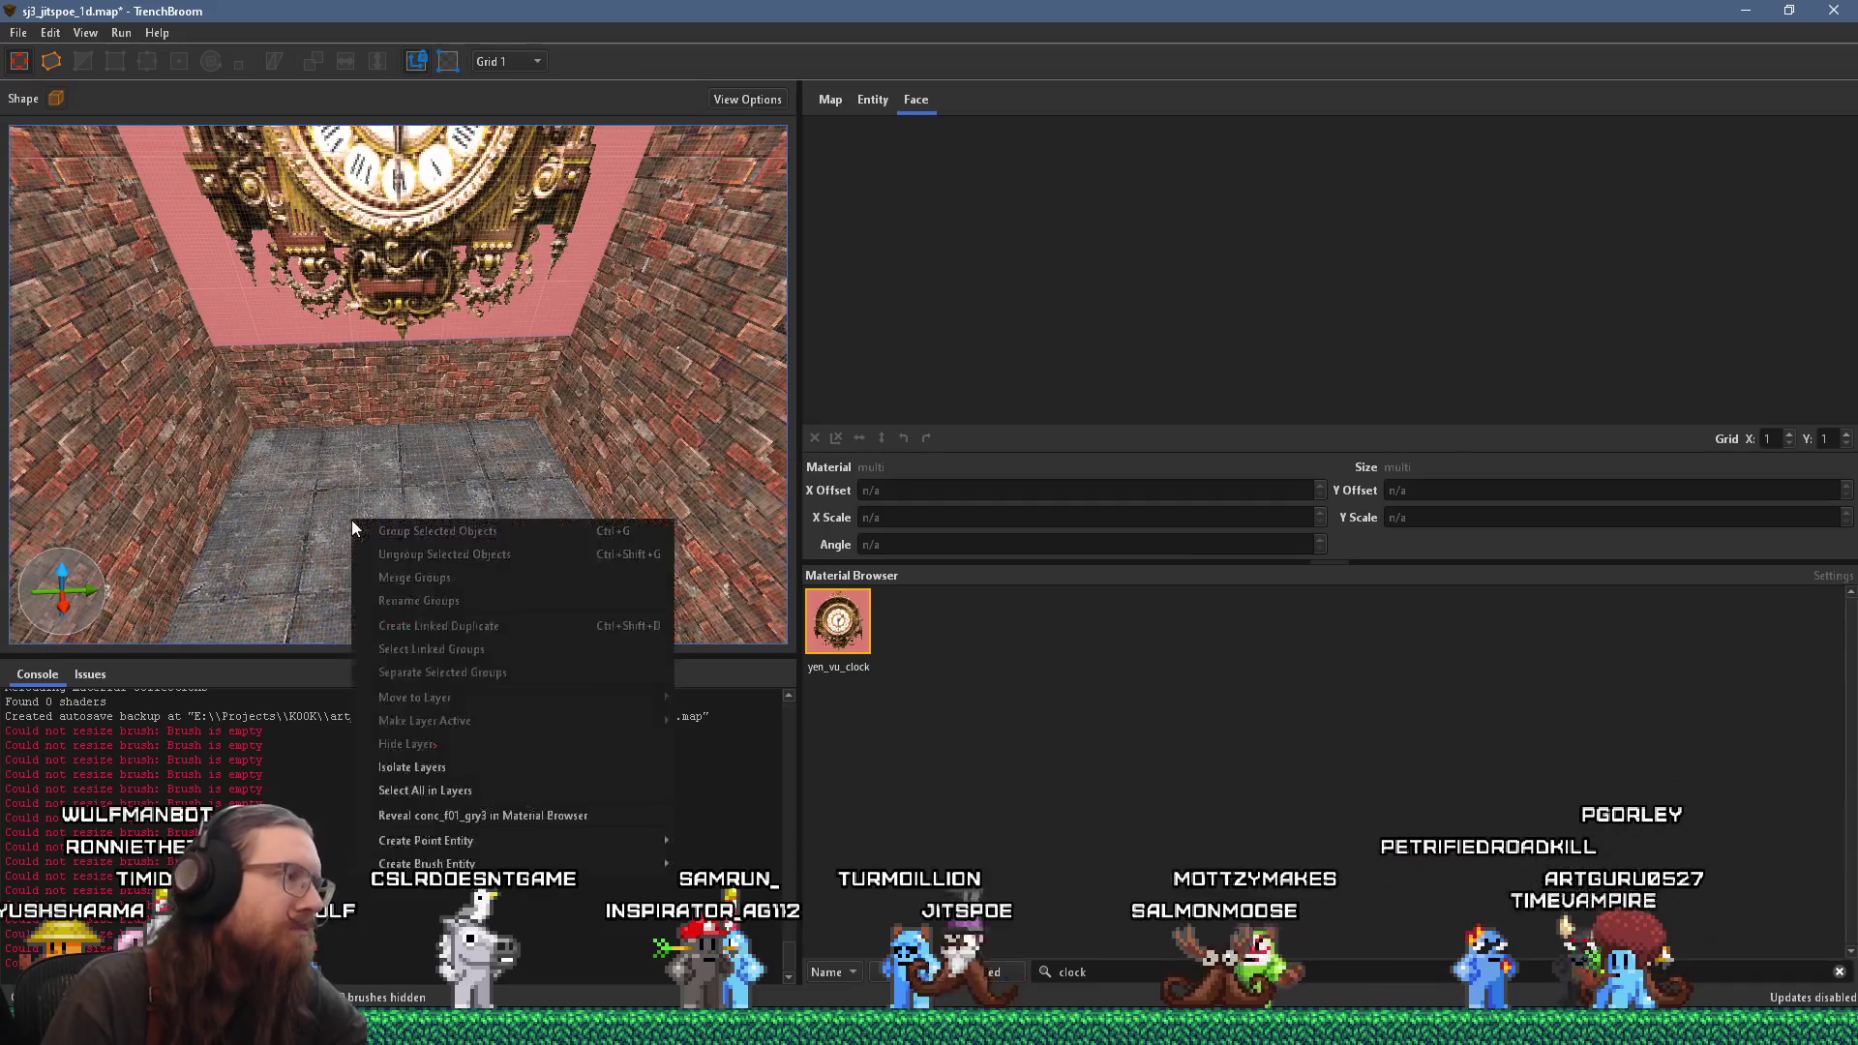
click(502, 60)
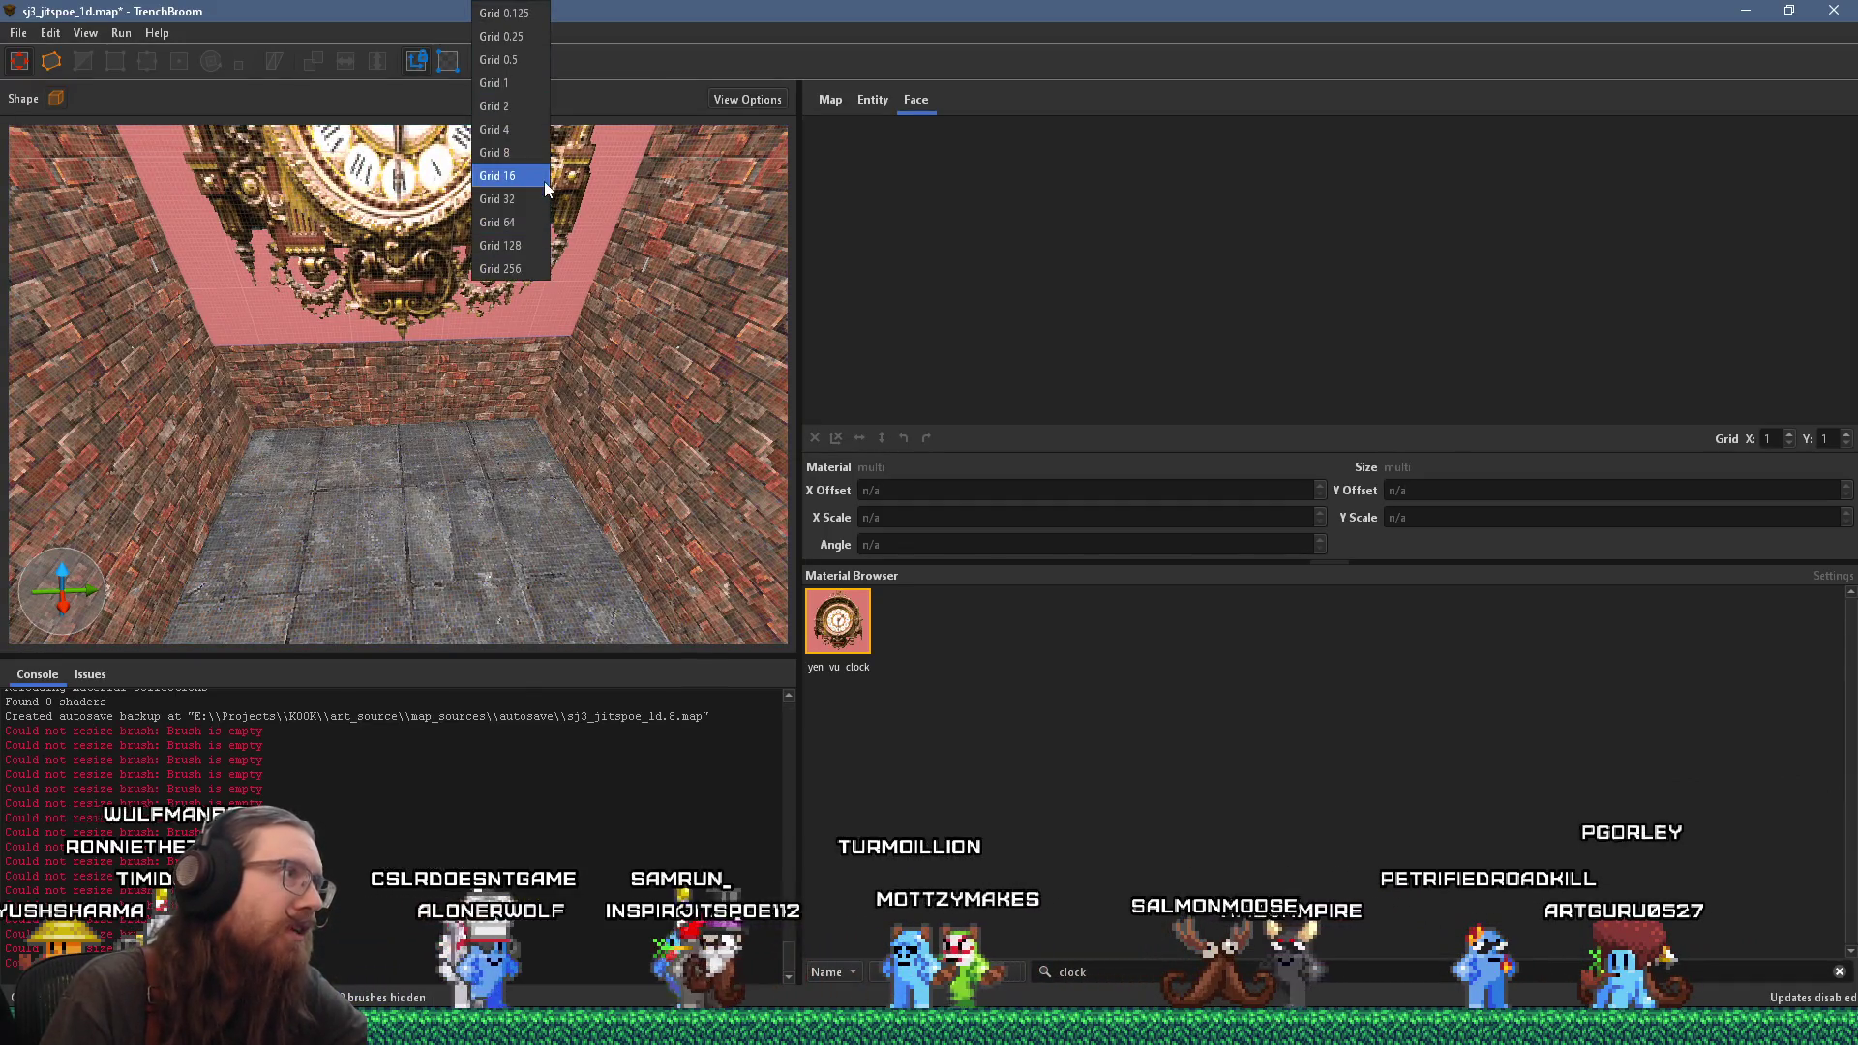
click(544, 182)
Step: Browse the Create Entity submenus in the context menu, then dismiss it without creating anything
scroll(385, 449, up, 1)
right_click(350, 524)
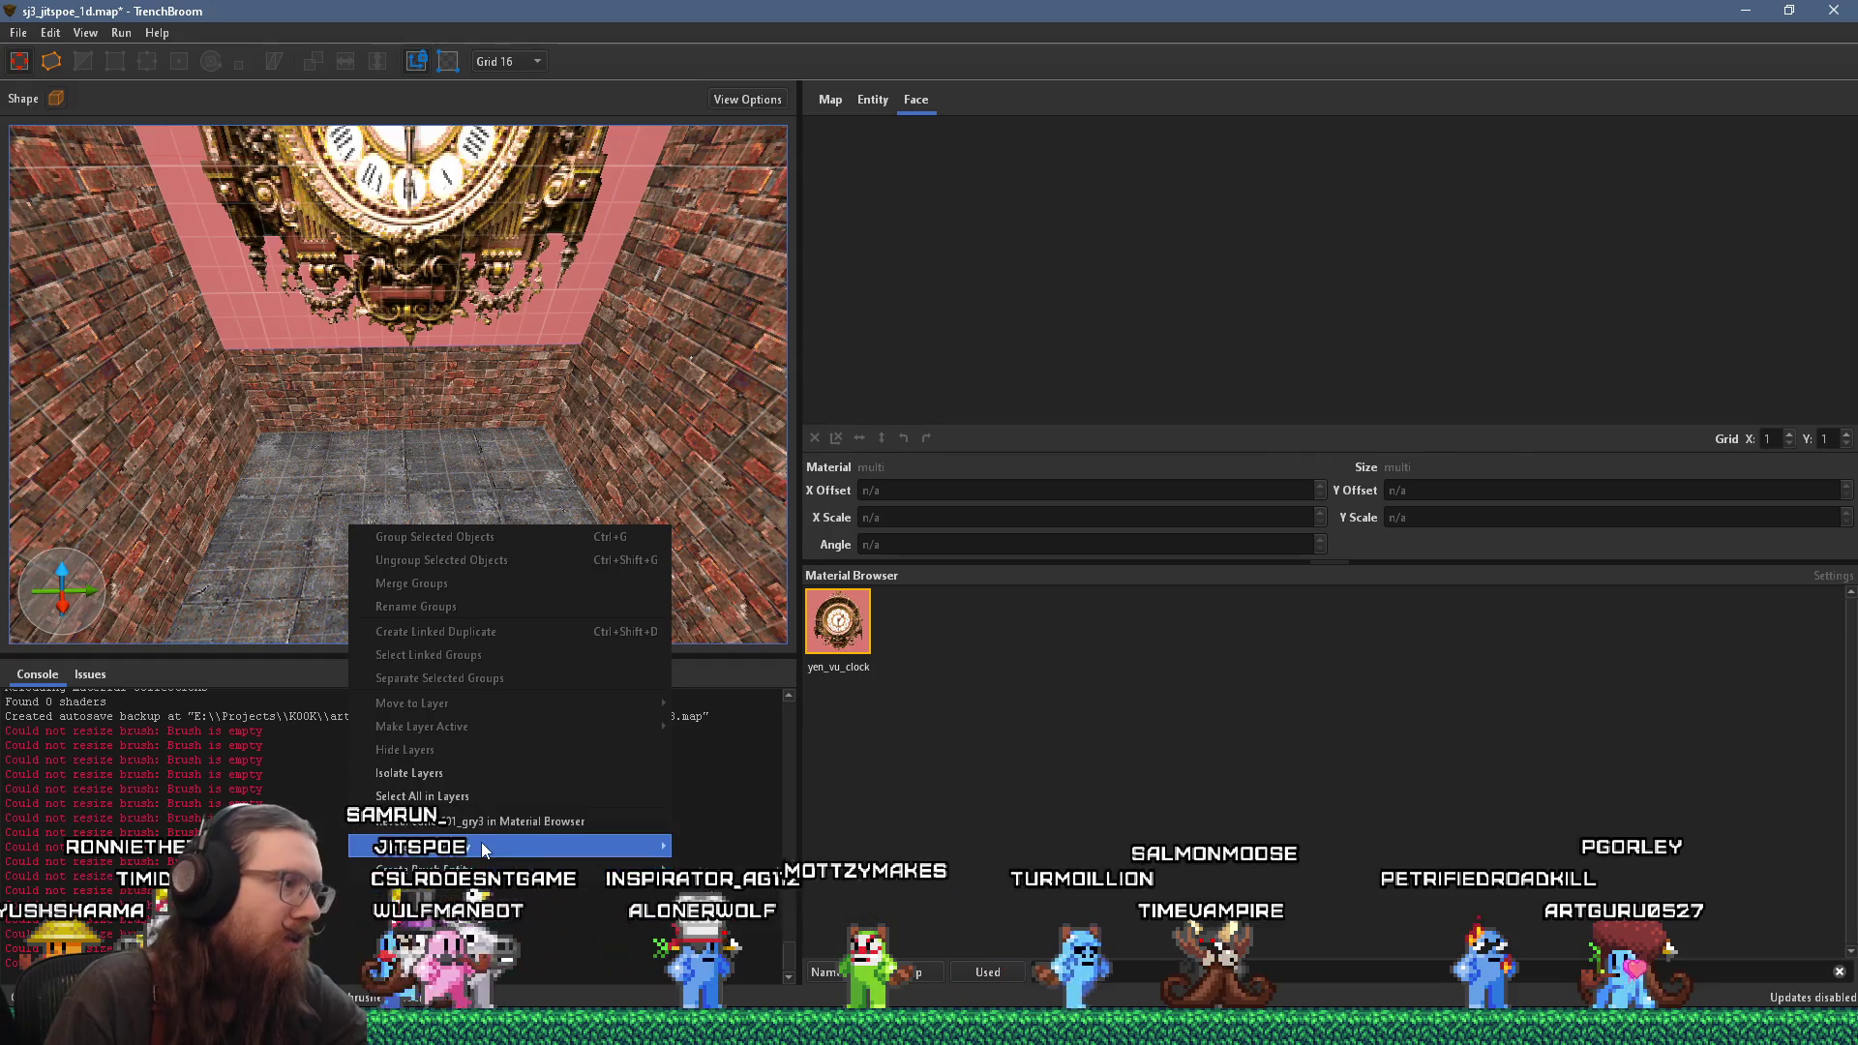
mouse_move(480, 844)
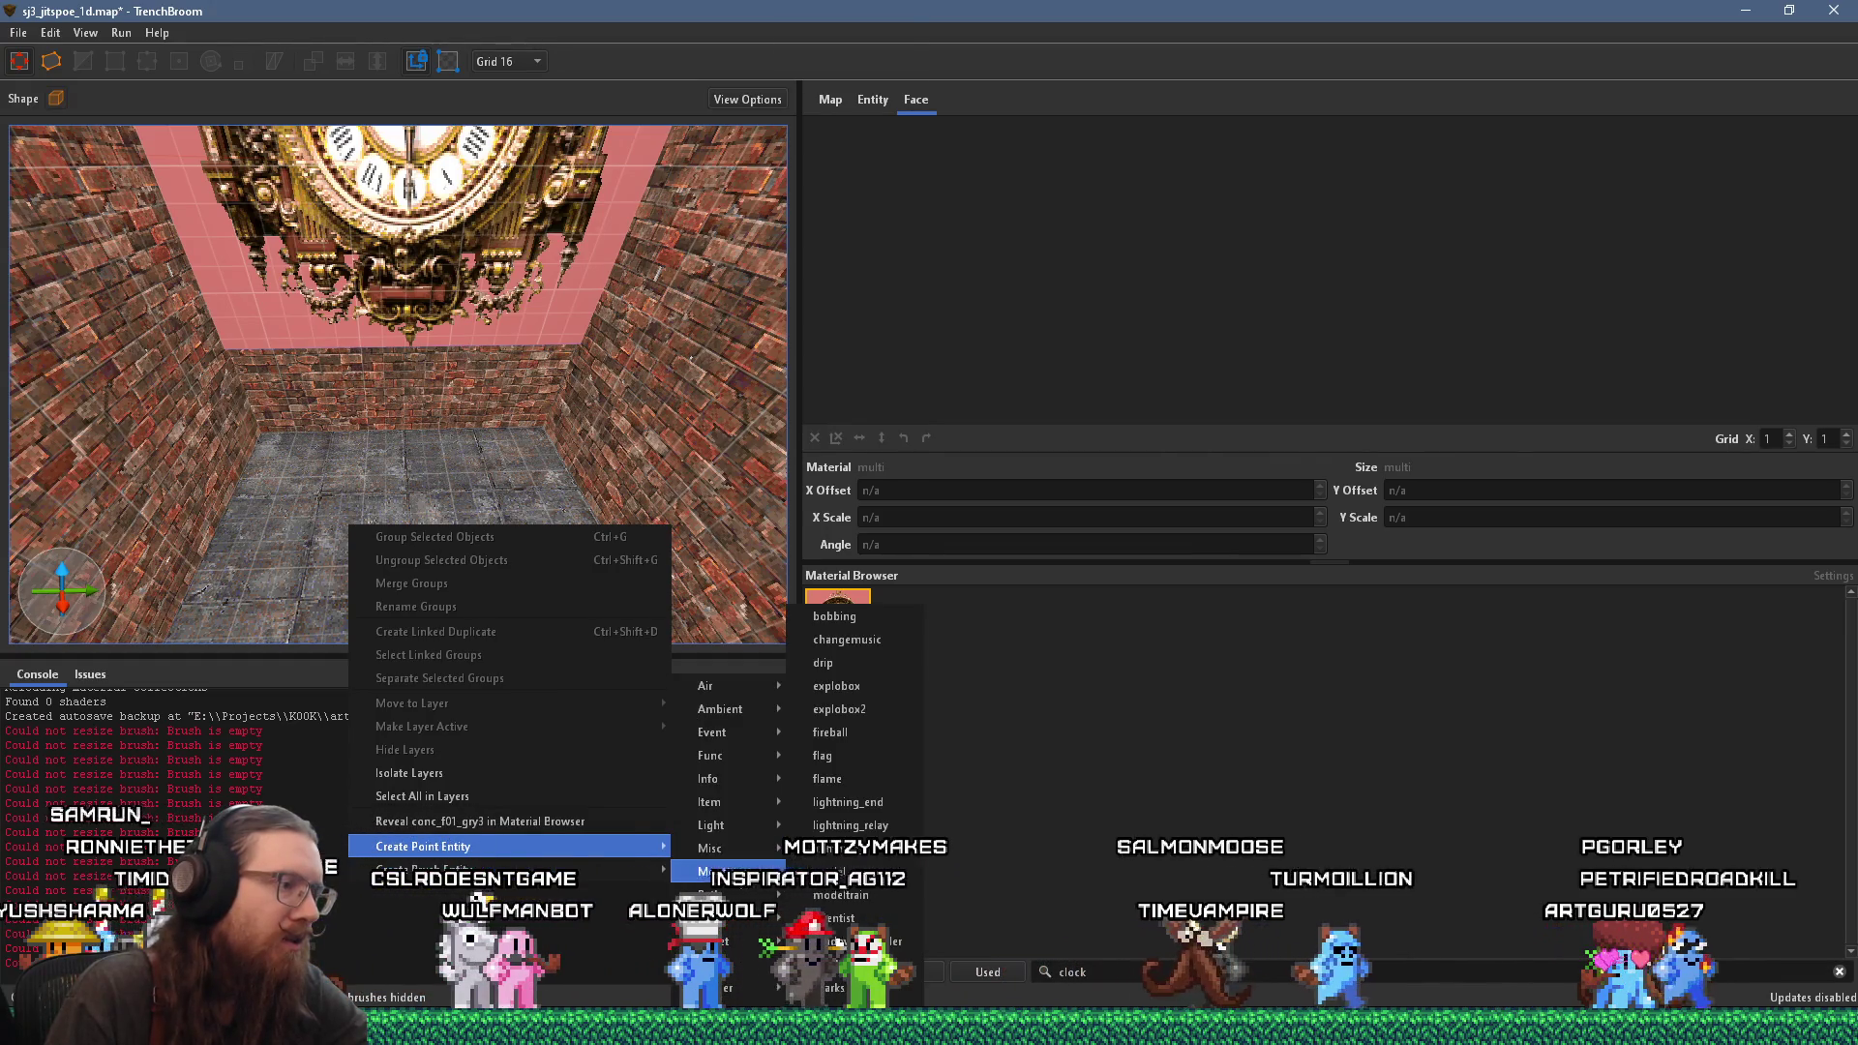
mouse_move(736, 877)
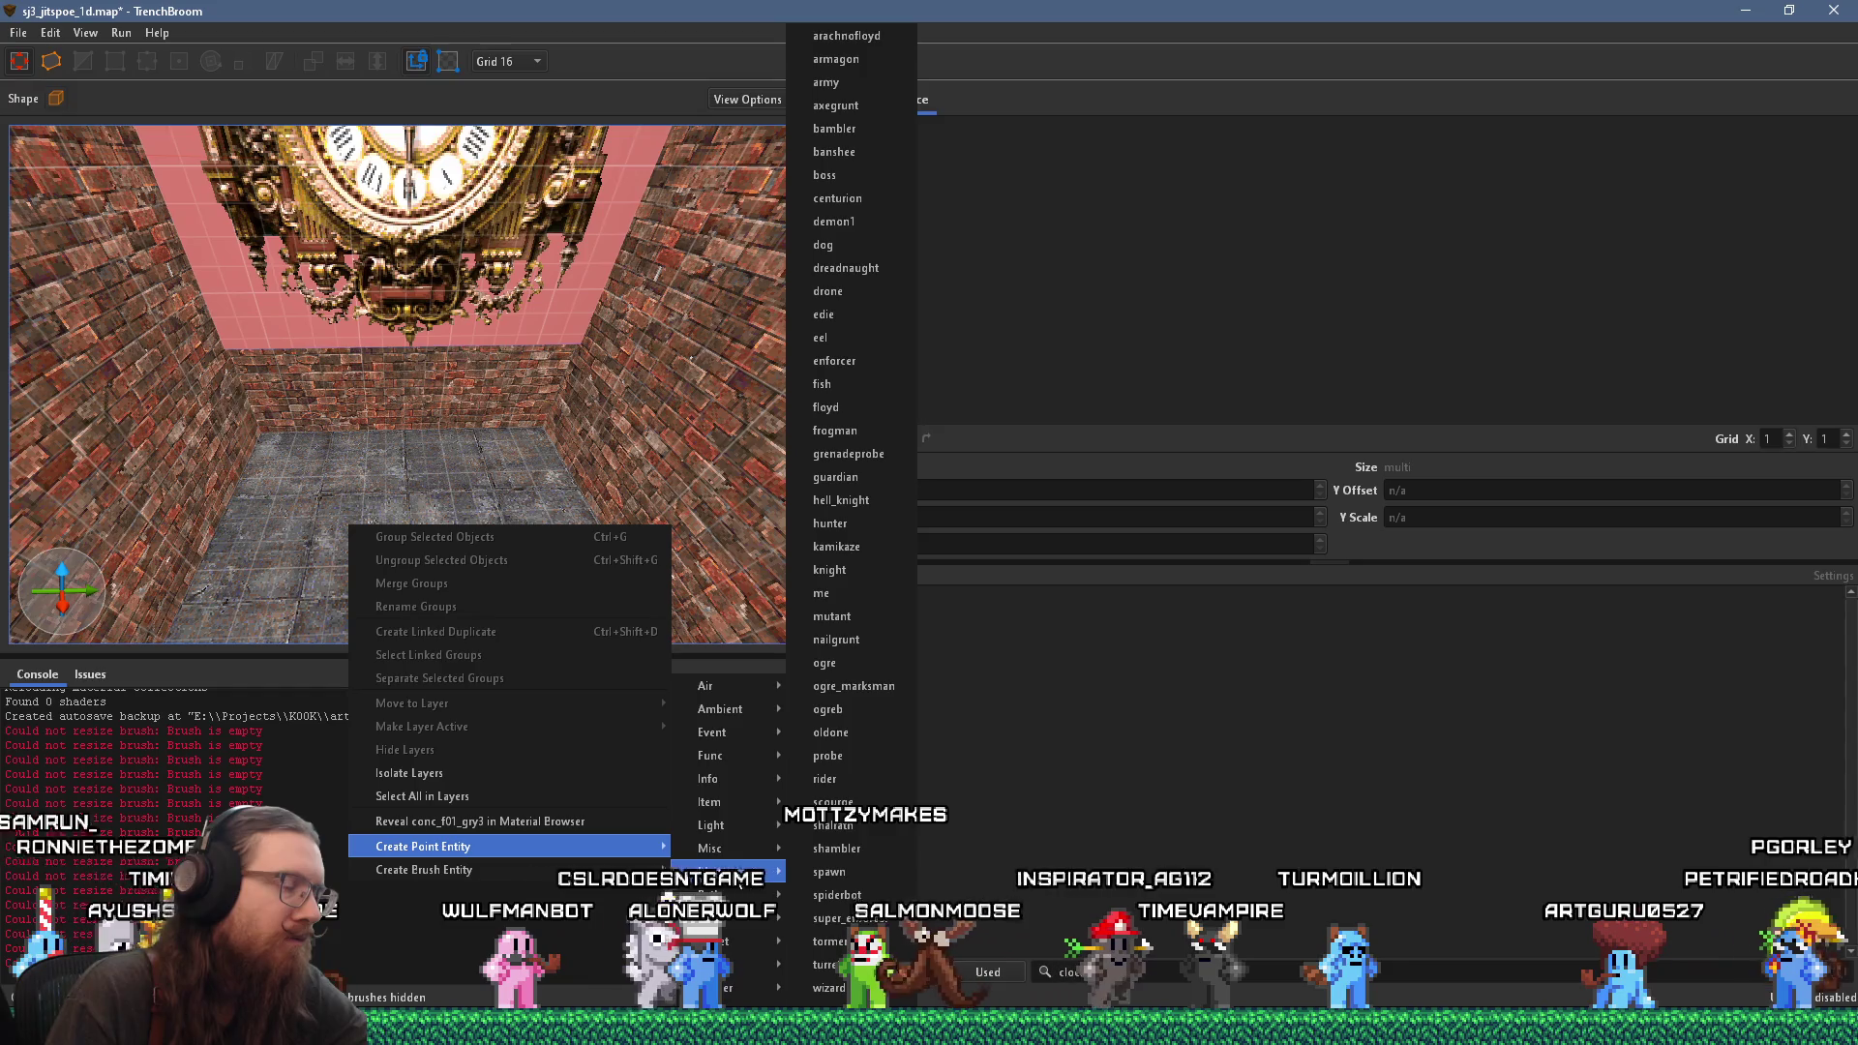
mouse_move(652, 873)
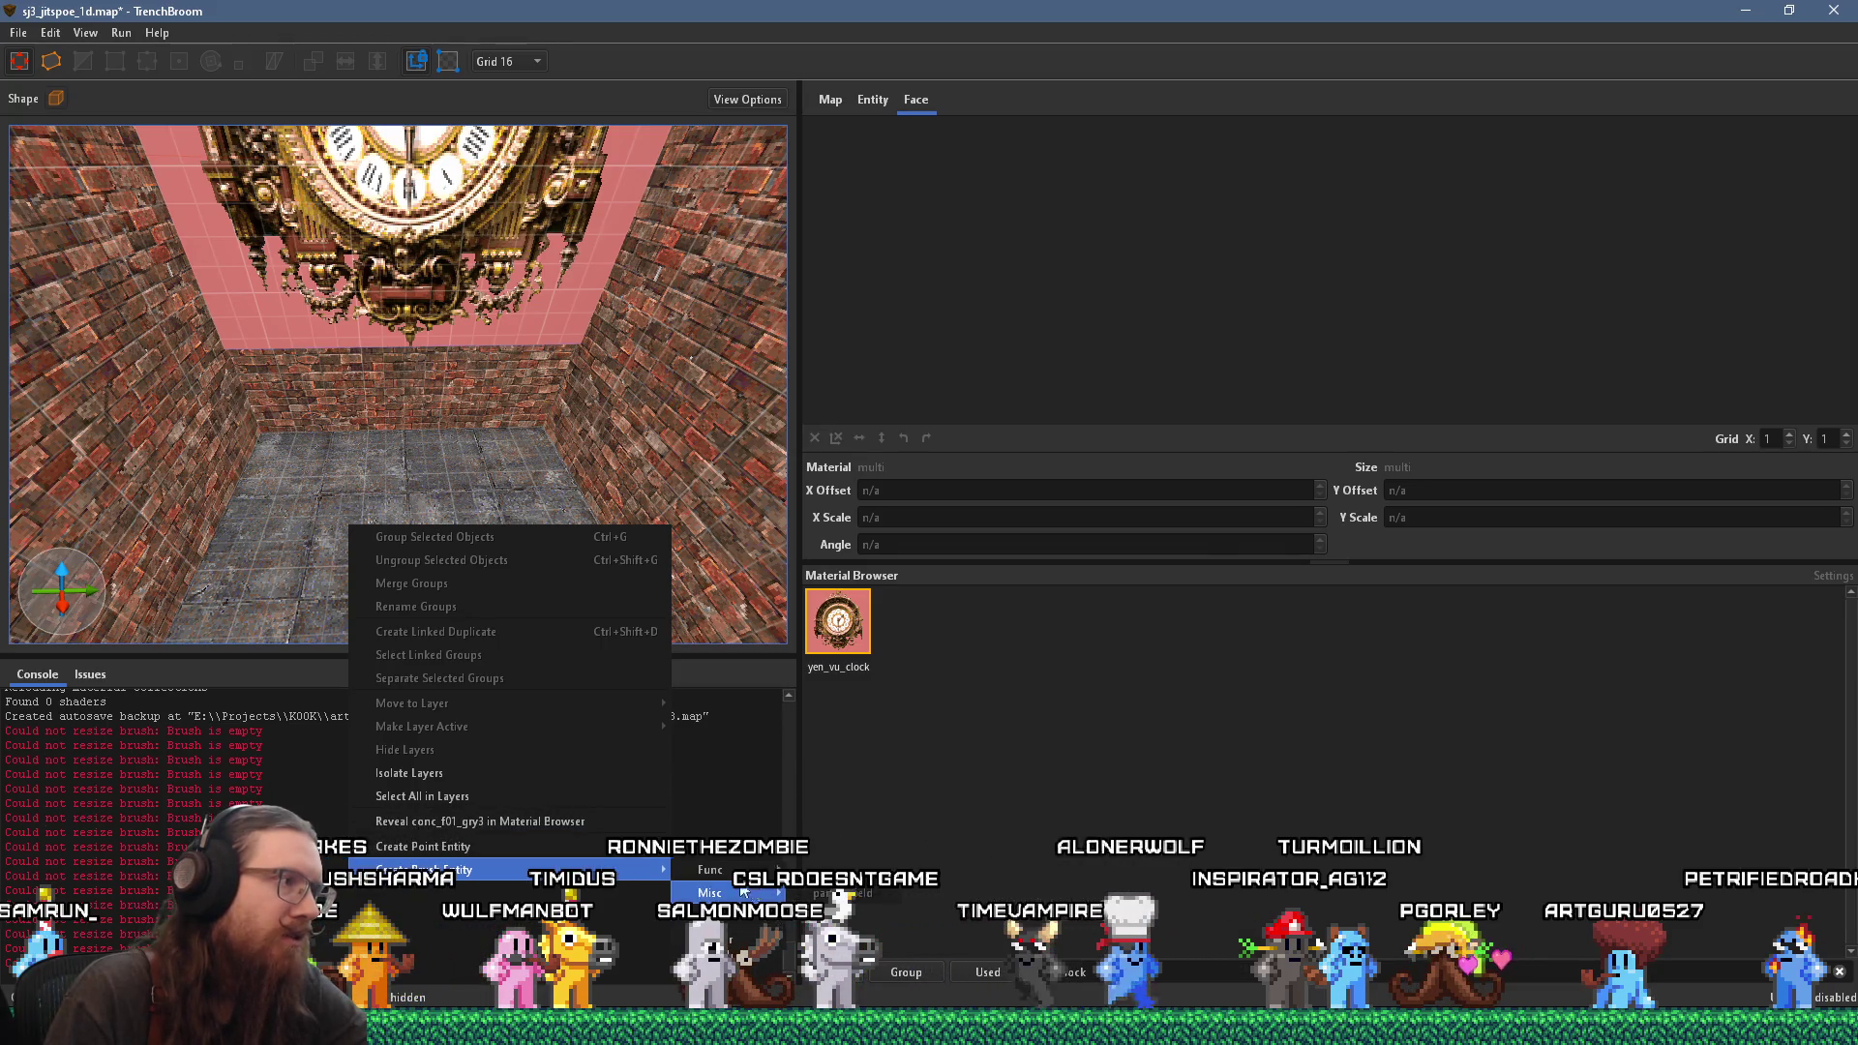
click(472, 475)
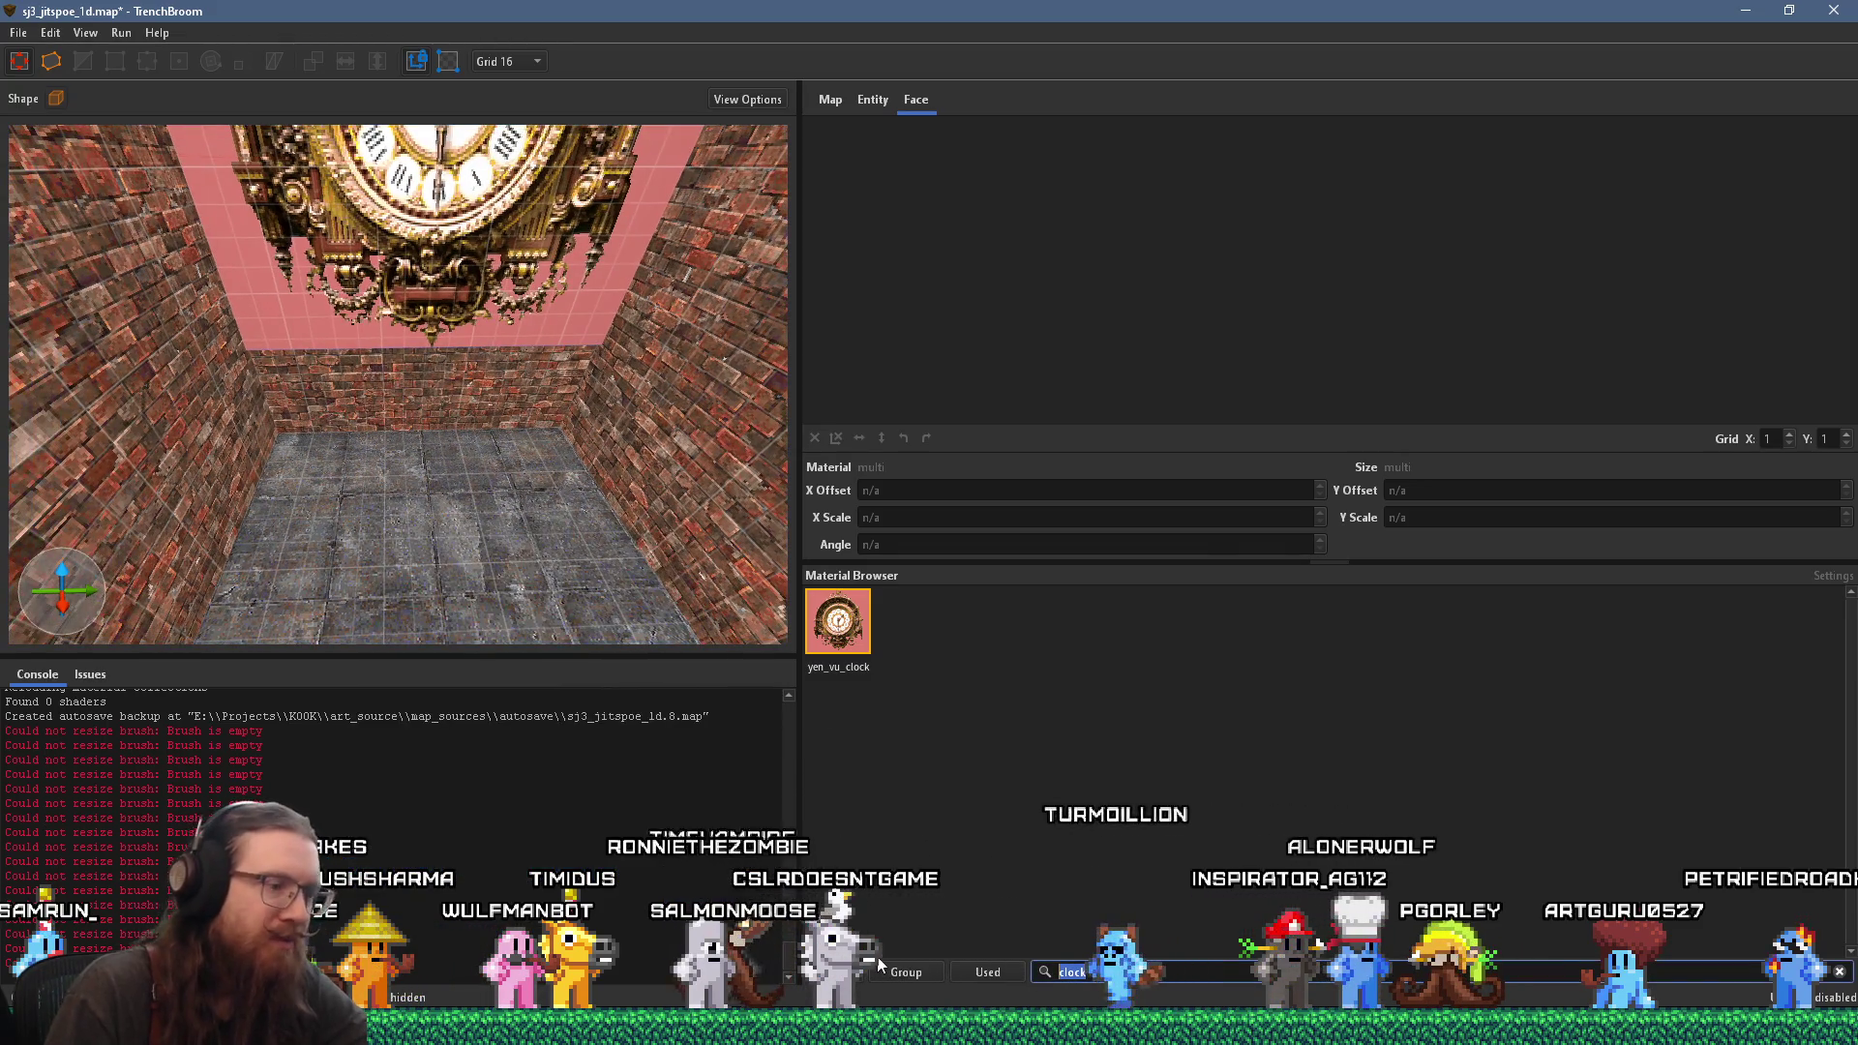
Step: Draw a skip-textured brush on the floor below the clock, stretched long and raised tall
text(skip)
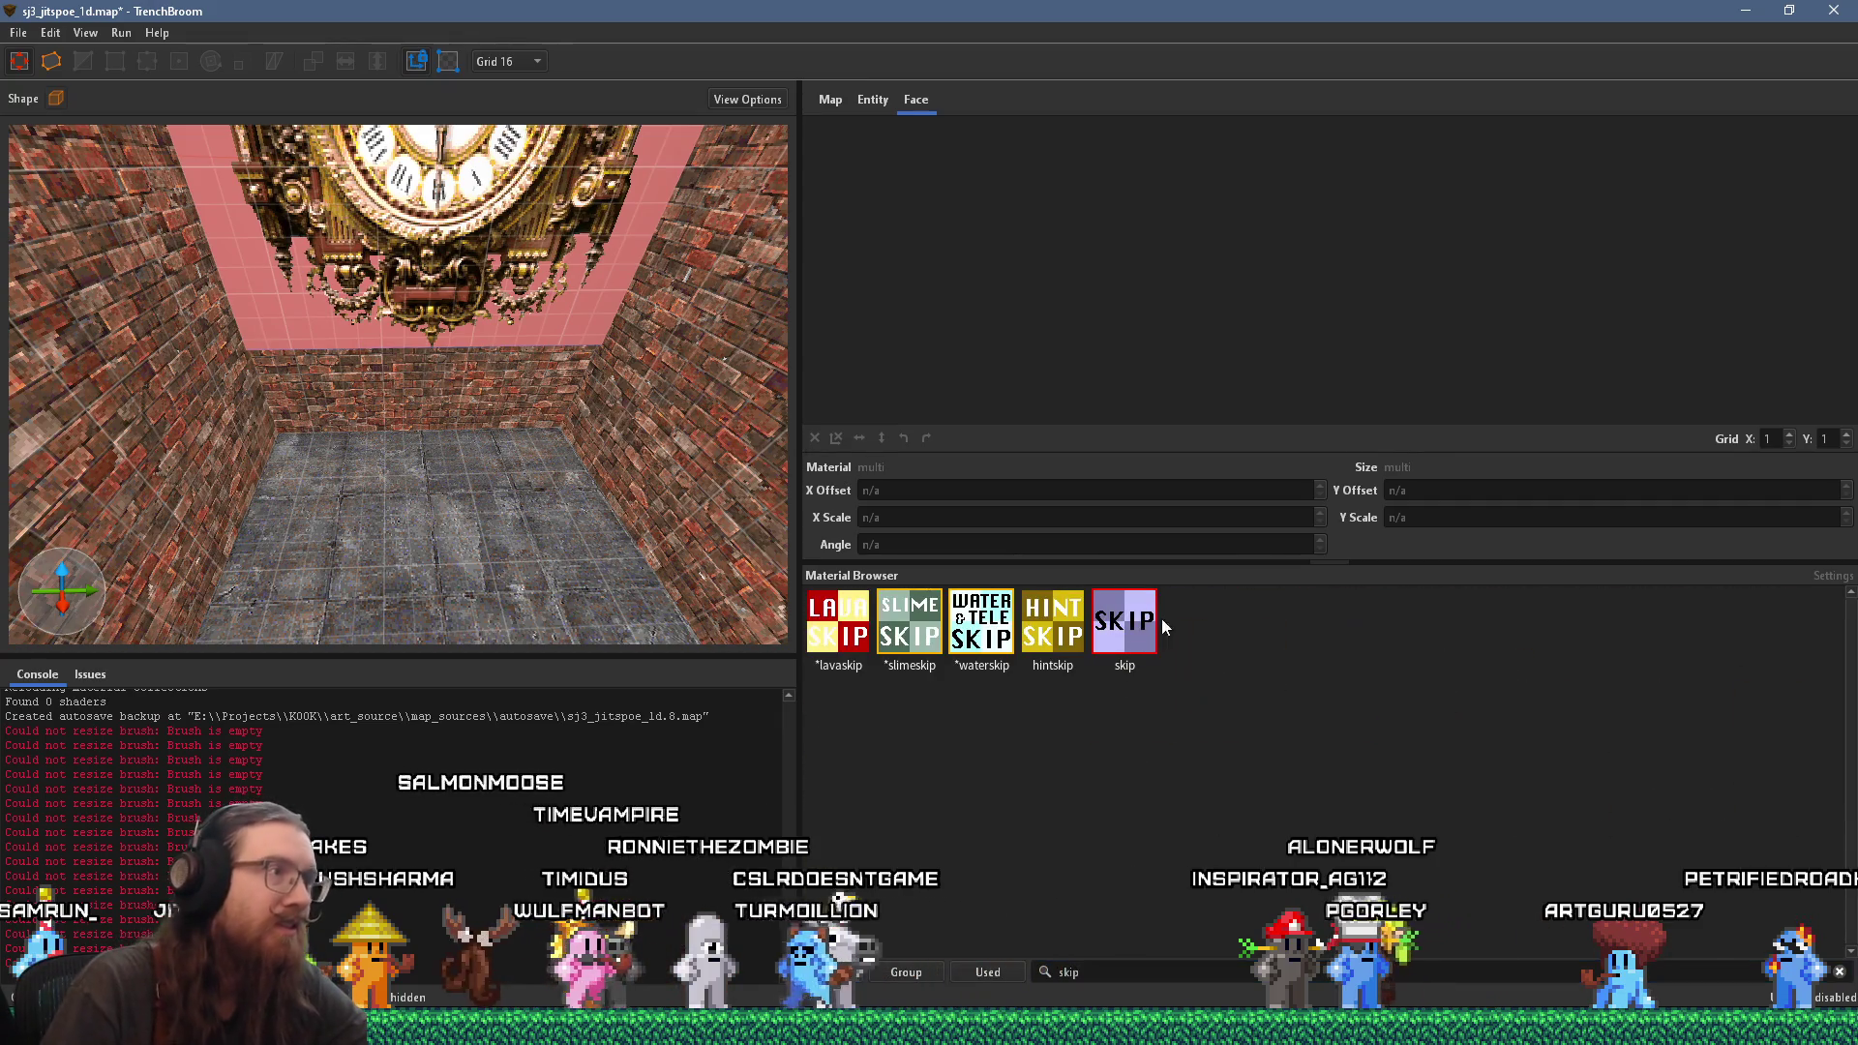
mouse_move(374, 486)
mouse_down()
mouse_move(405, 548)
mouse_move(560, 630)
mouse_move(554, 653)
mouse_up()
drag(533, 496, 682, 526)
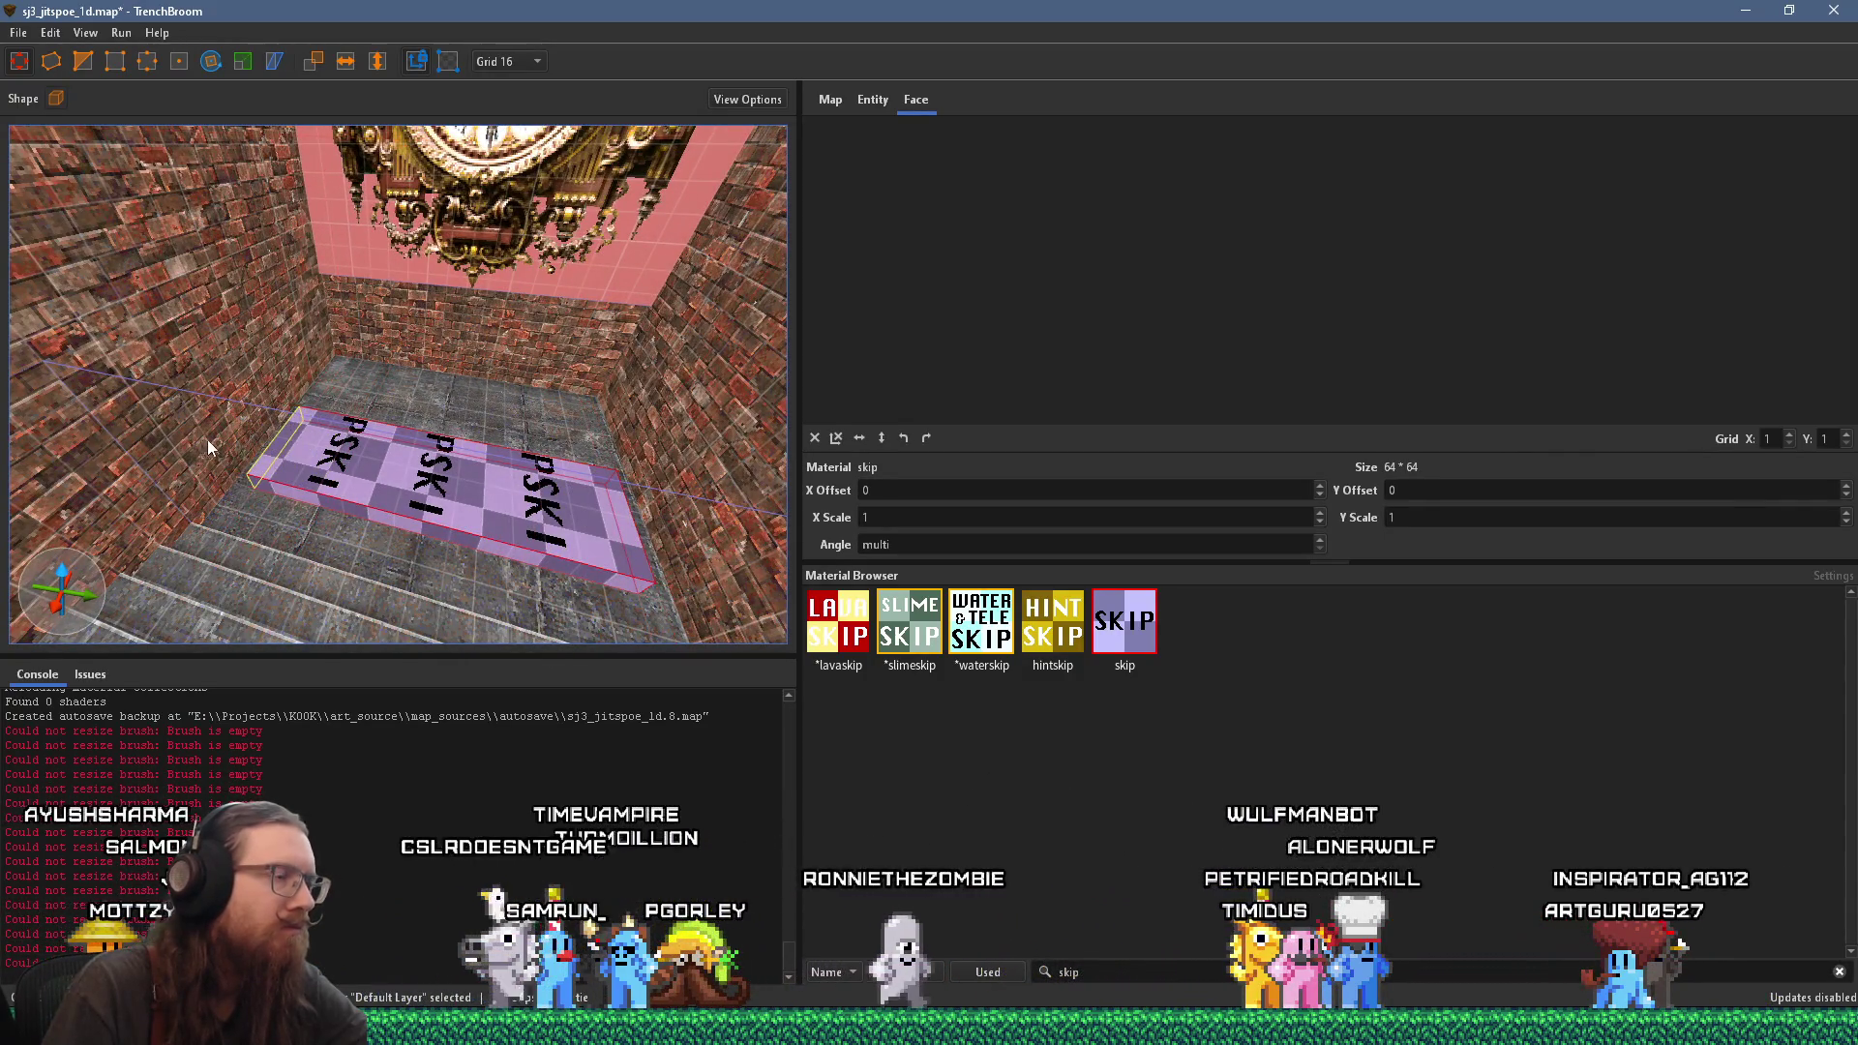
drag(528, 537, 555, 462)
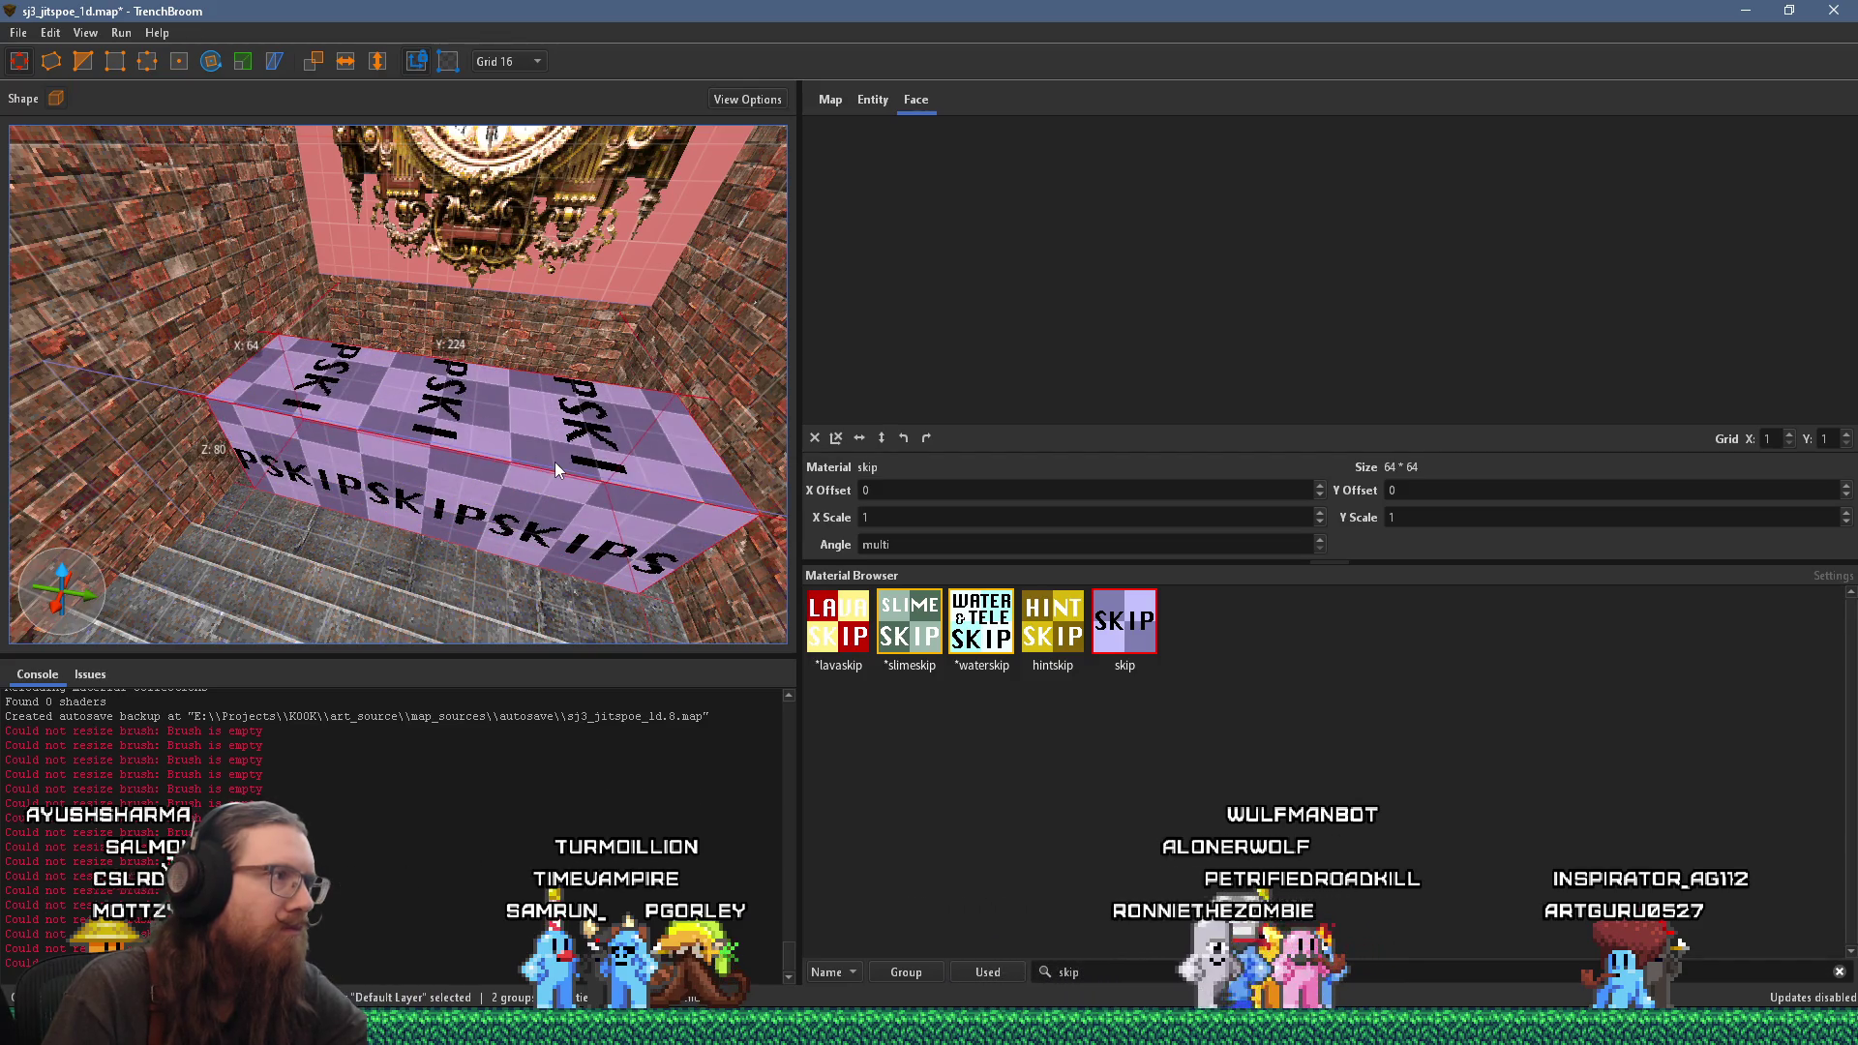
Step: Convert the skip brush into a trigger_multiple entity
right_click(555, 462)
mouse_move(842, 833)
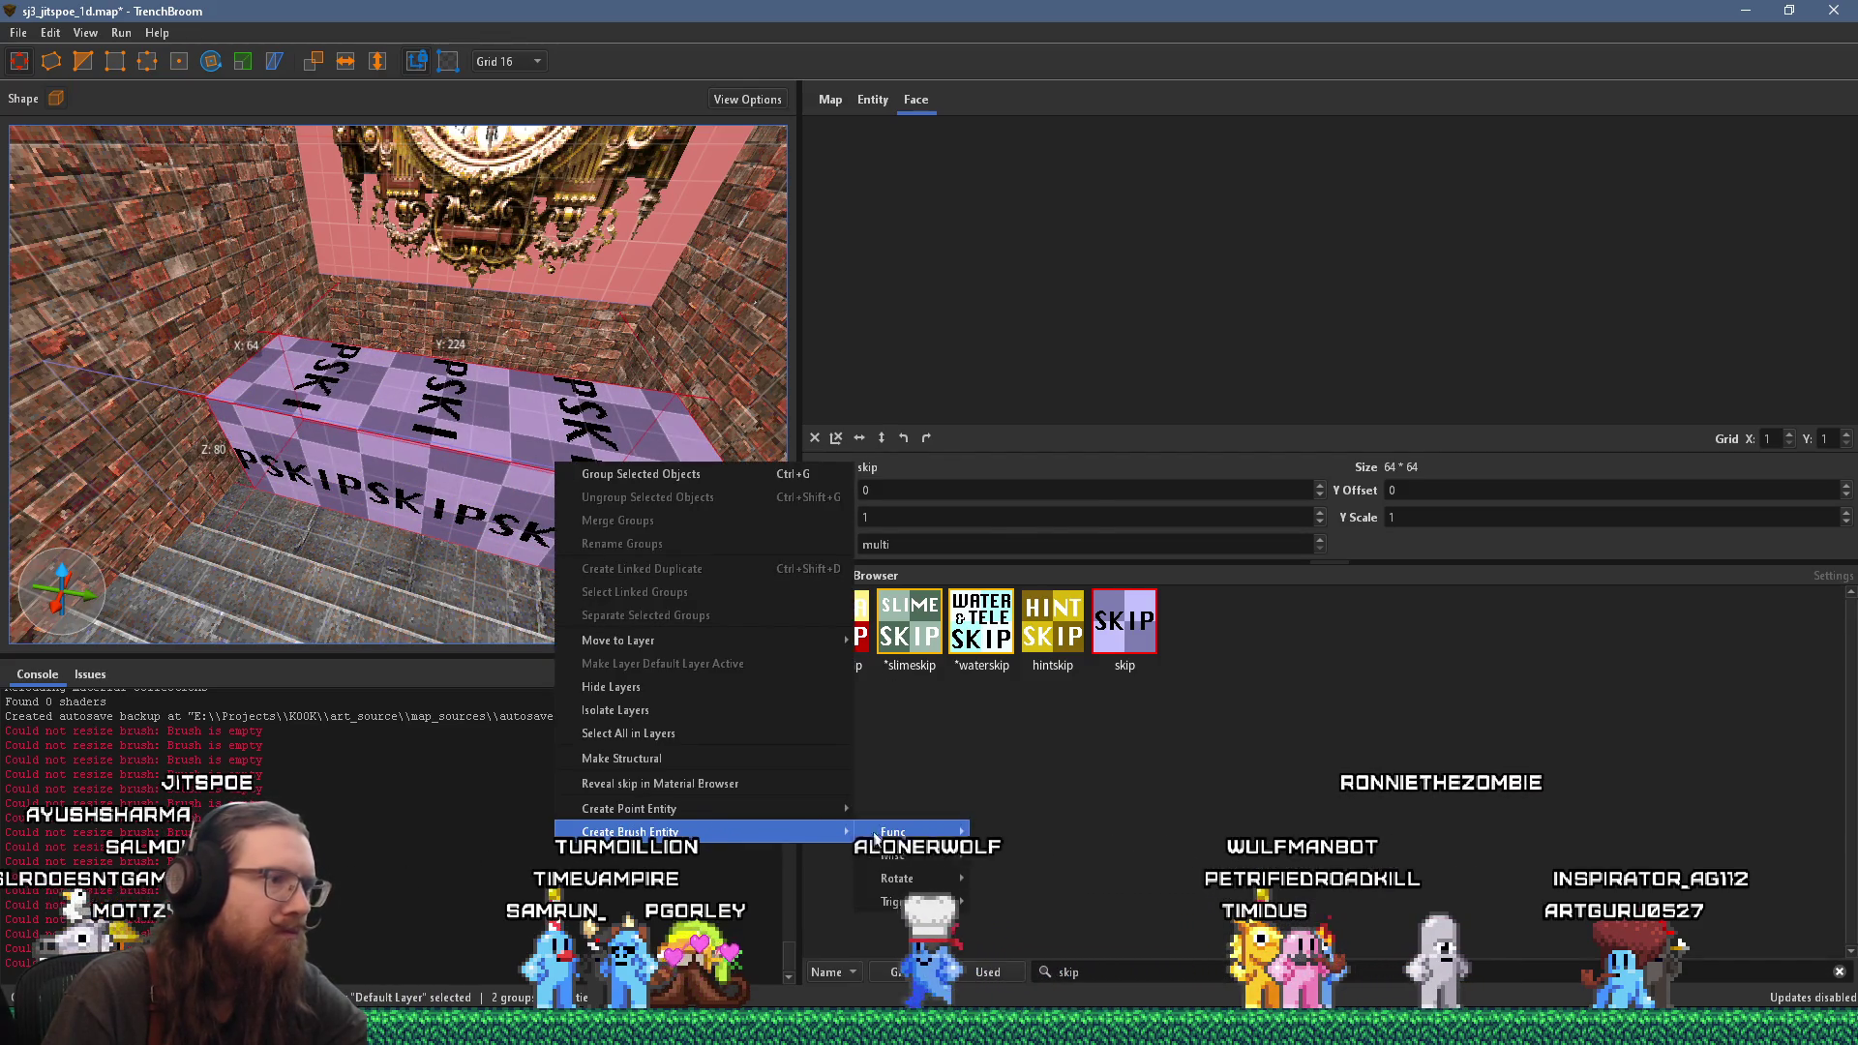
mouse_move(918, 903)
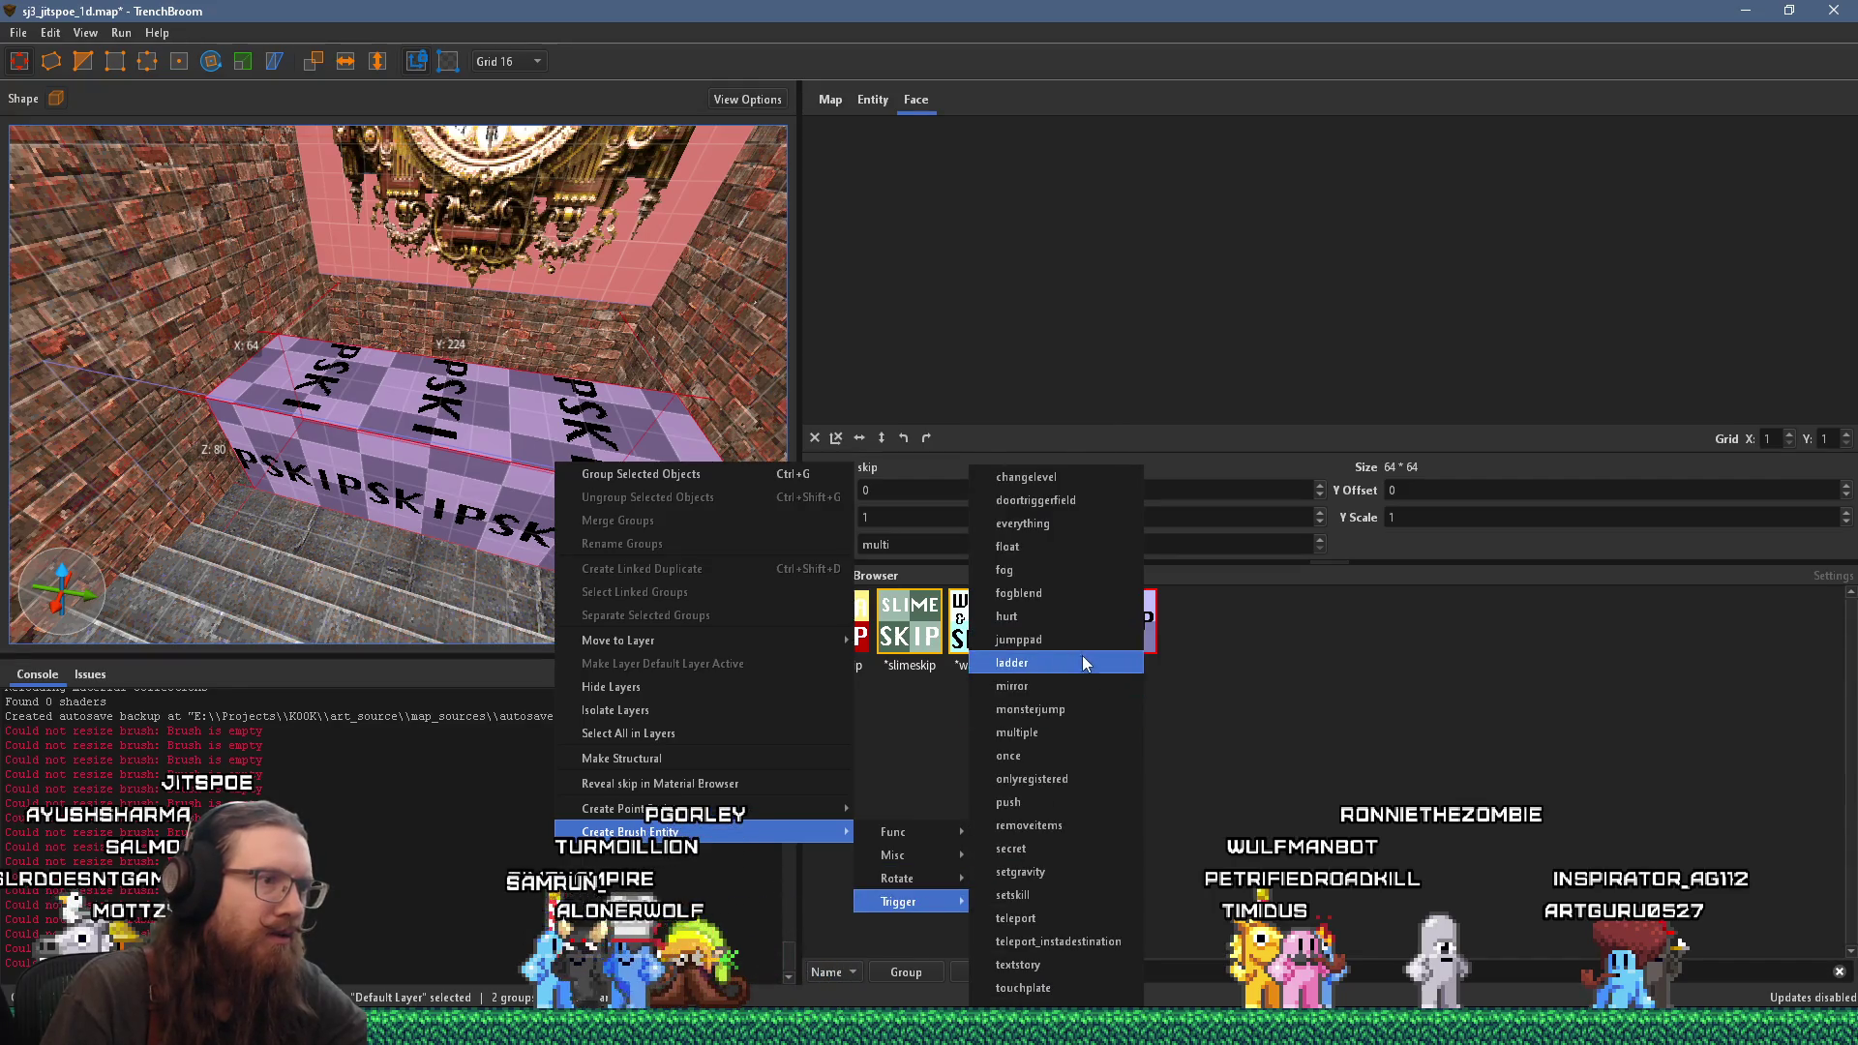
click(1066, 732)
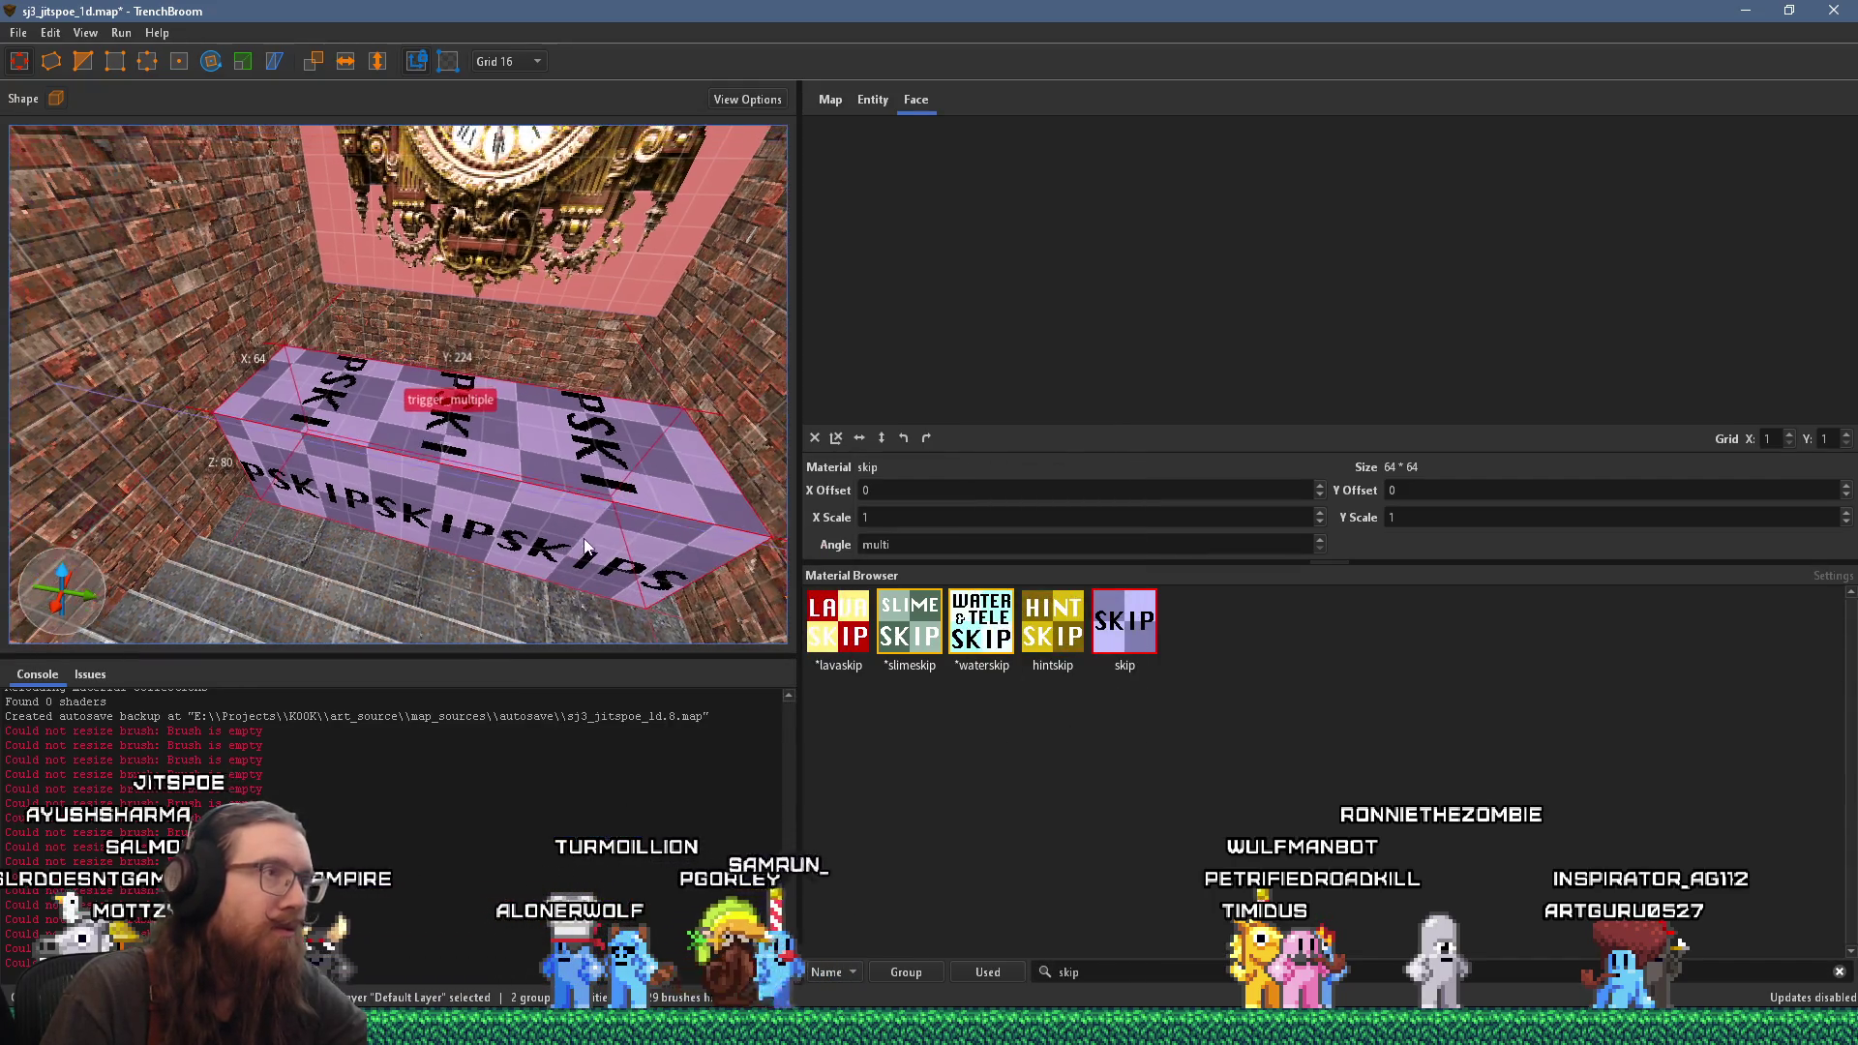
Step: Set the trigger's wait property to 4 in its entity properties
click(871, 101)
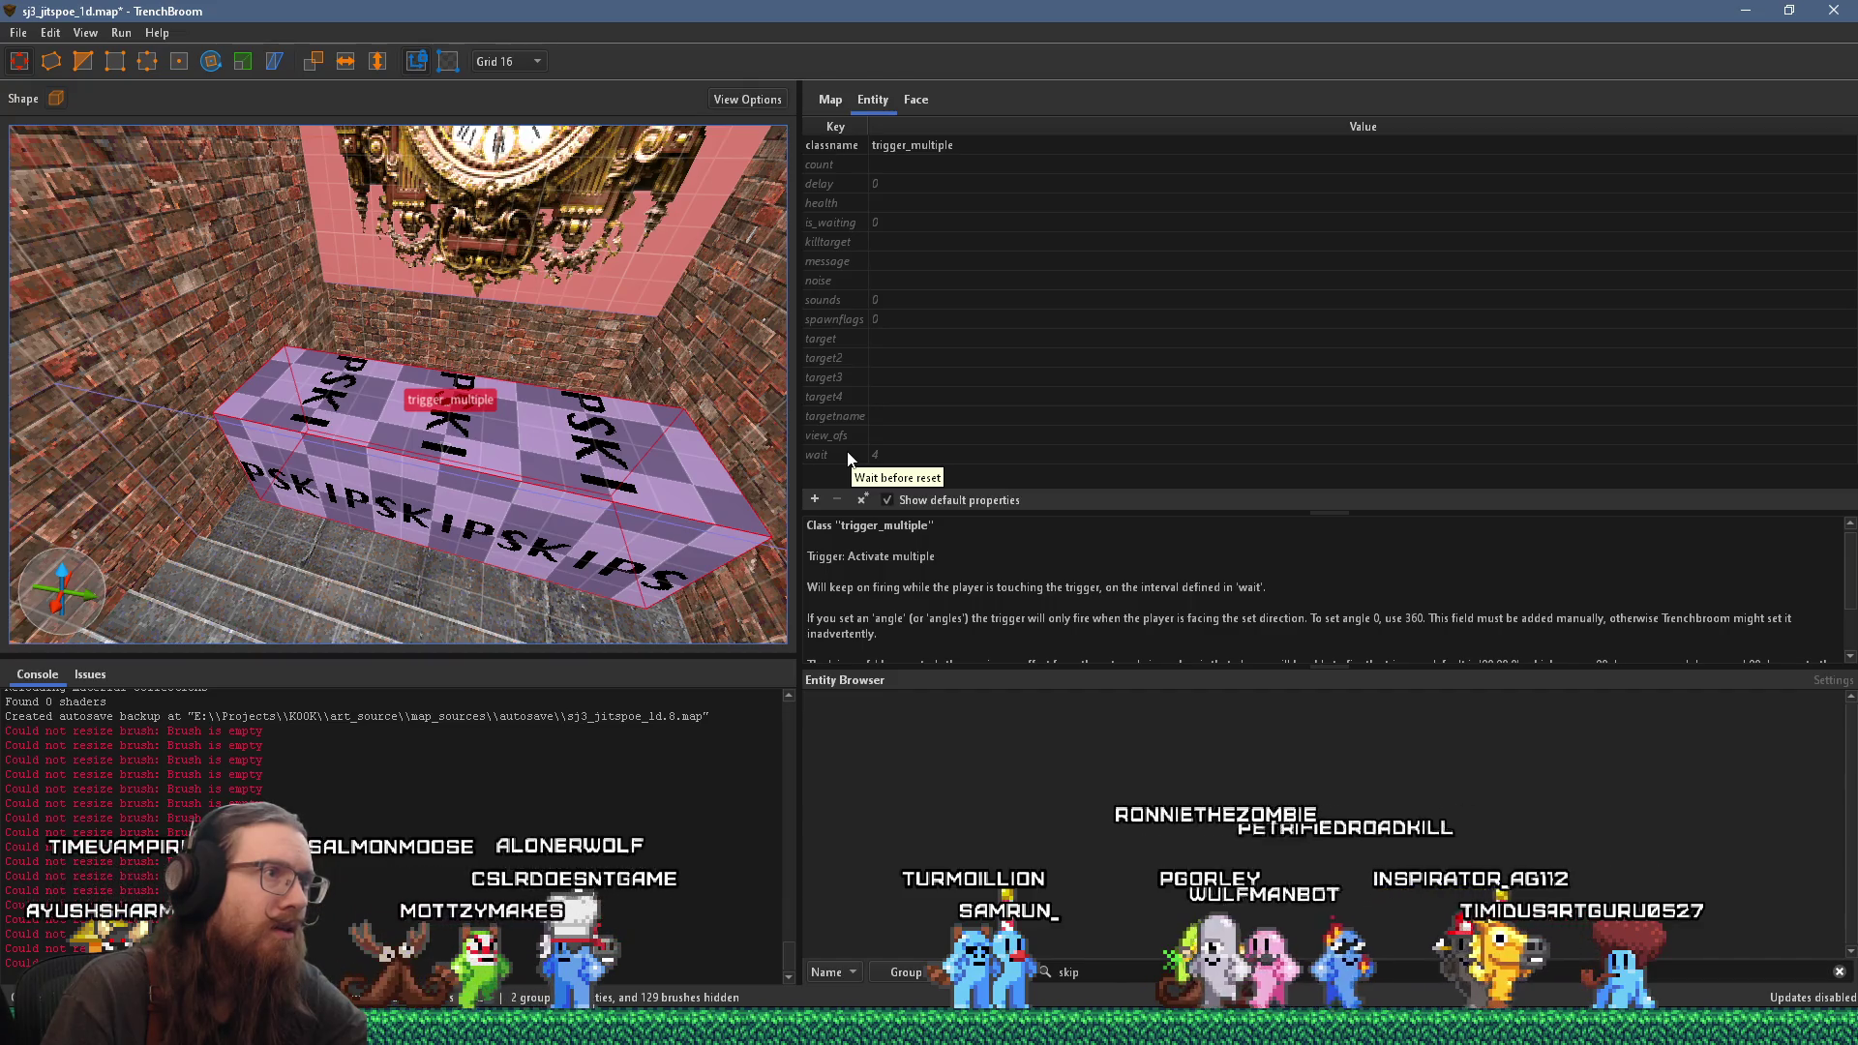
click(849, 455)
scroll(978, 567, down, 3)
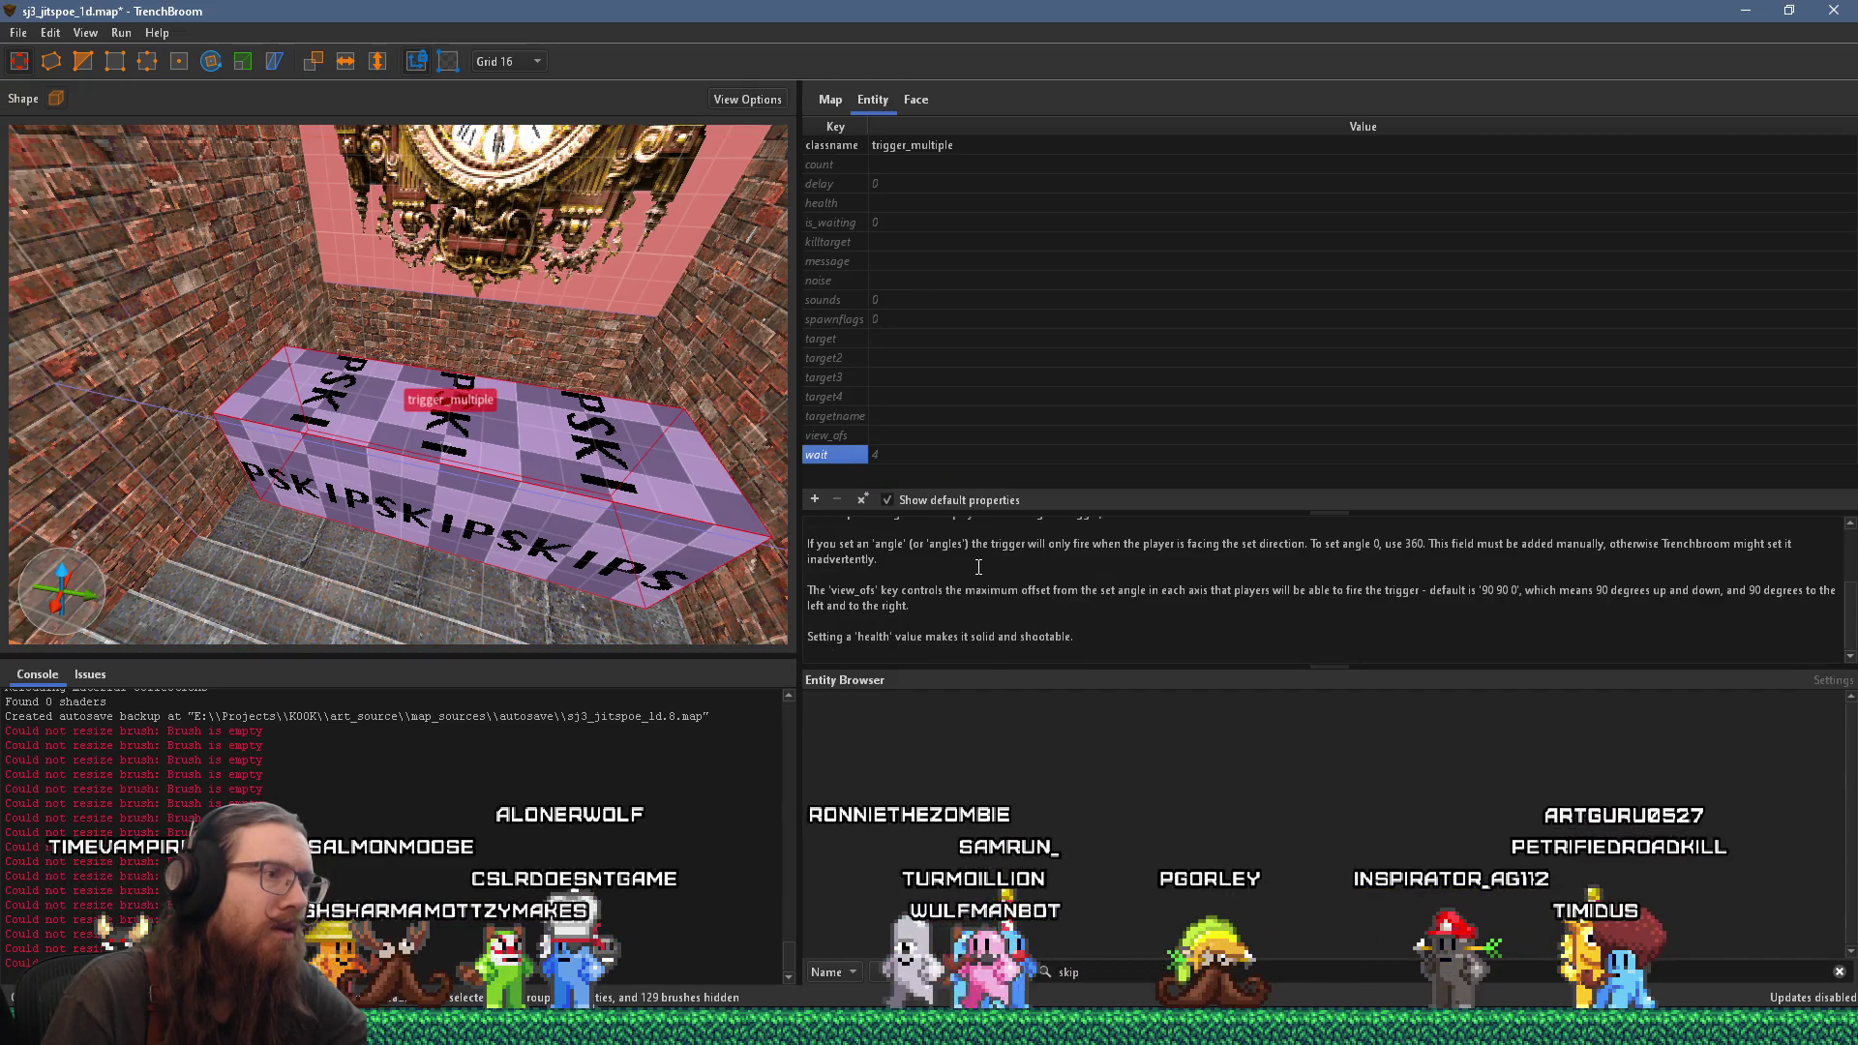
scroll(978, 567, up, 3)
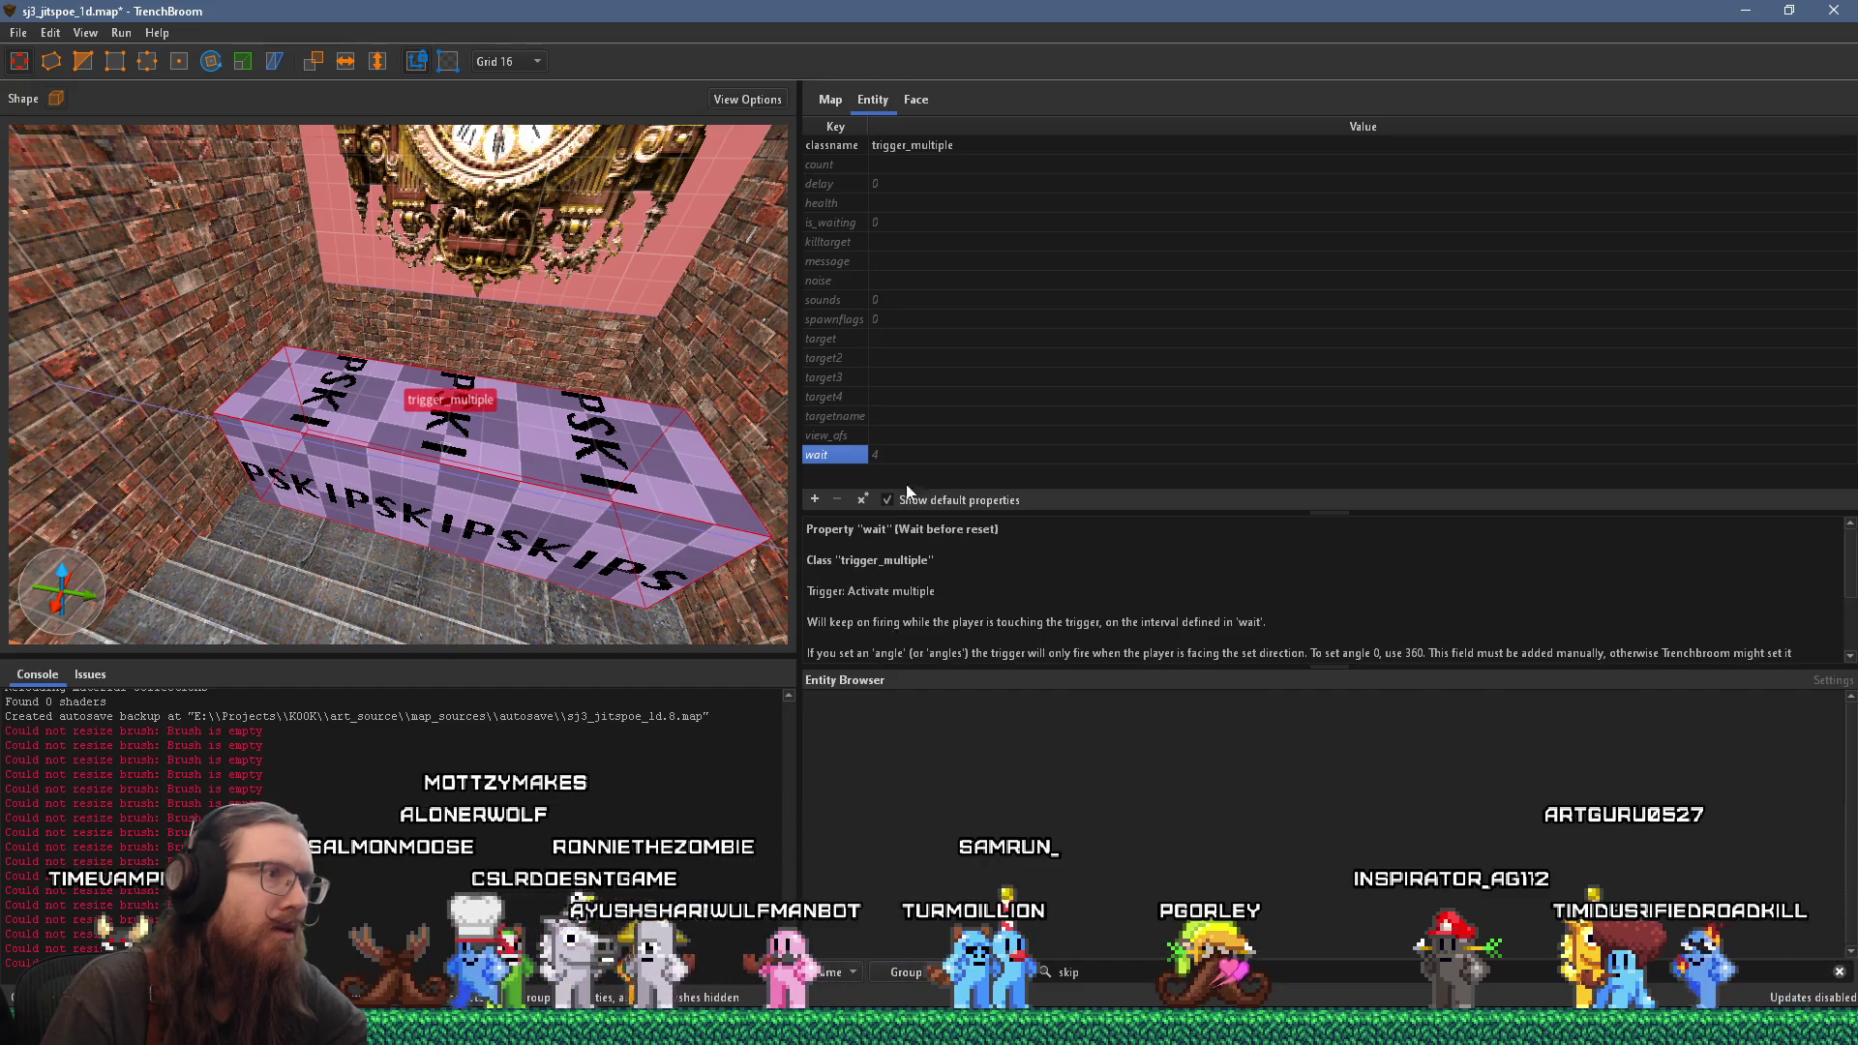
double_click(905, 456)
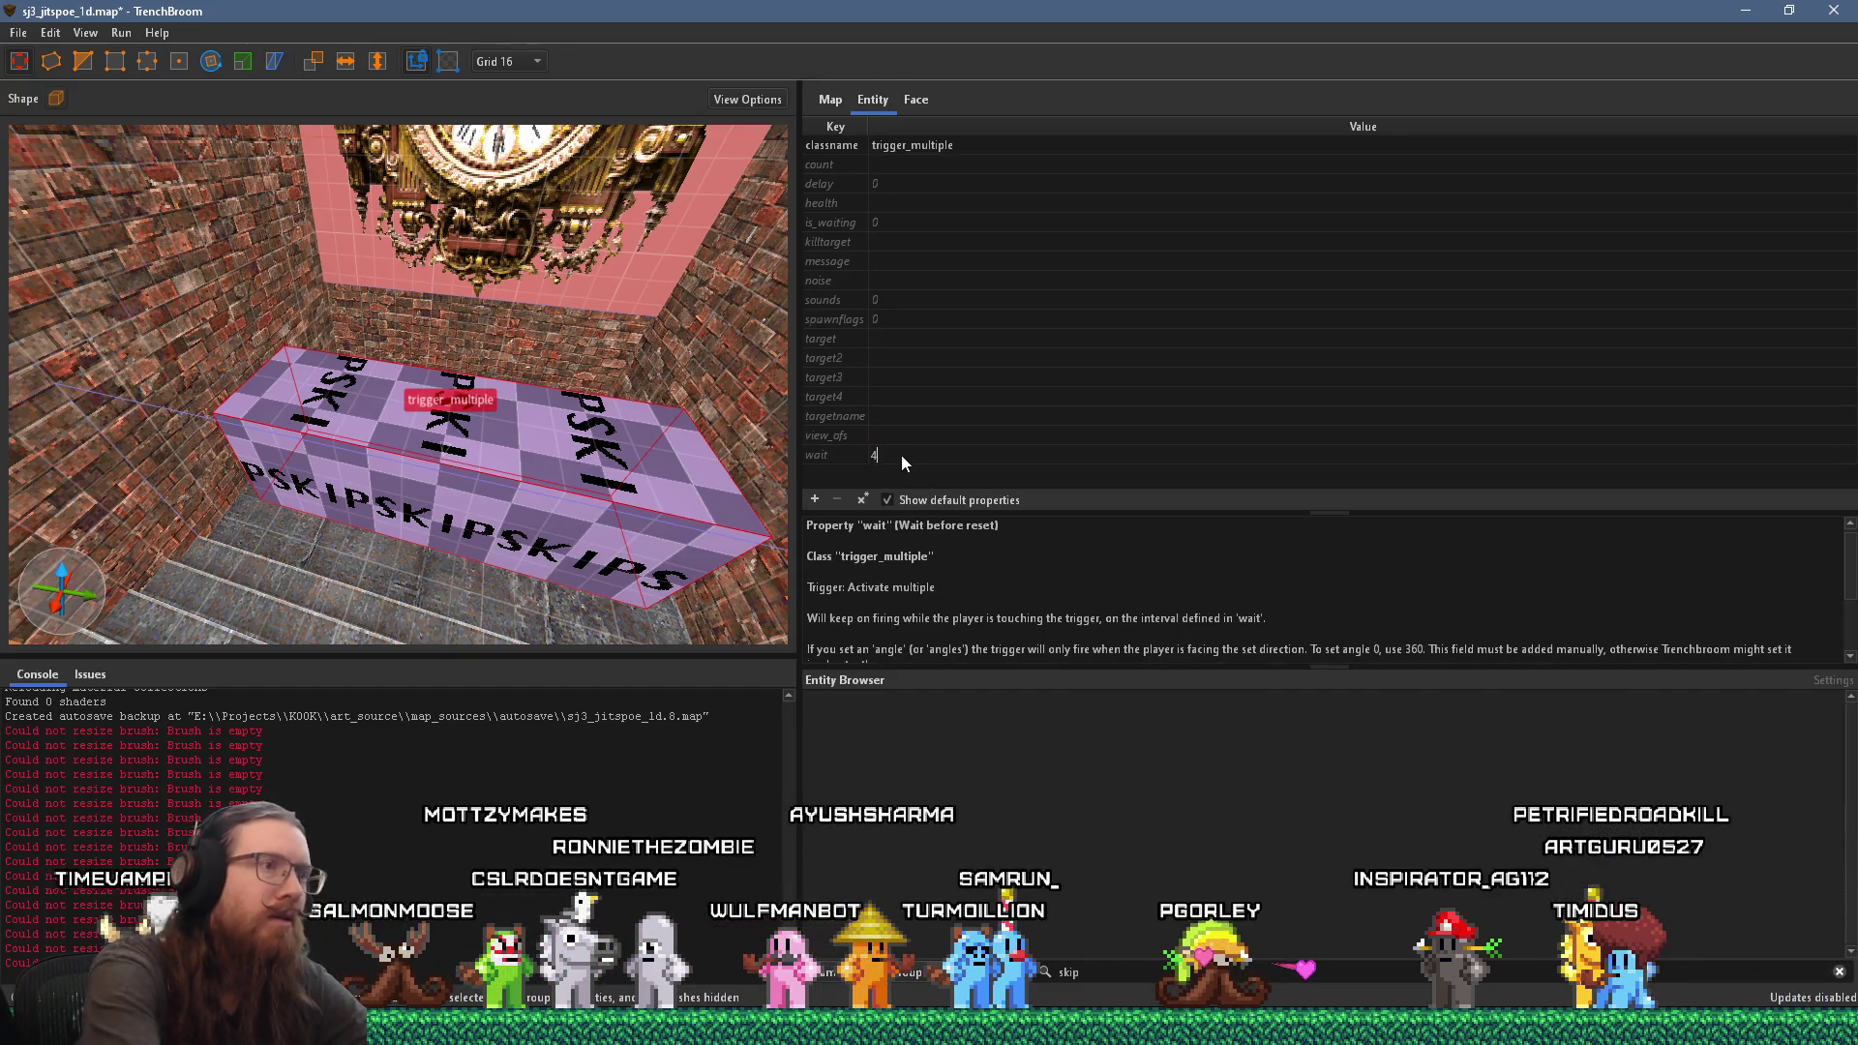
key(Return)
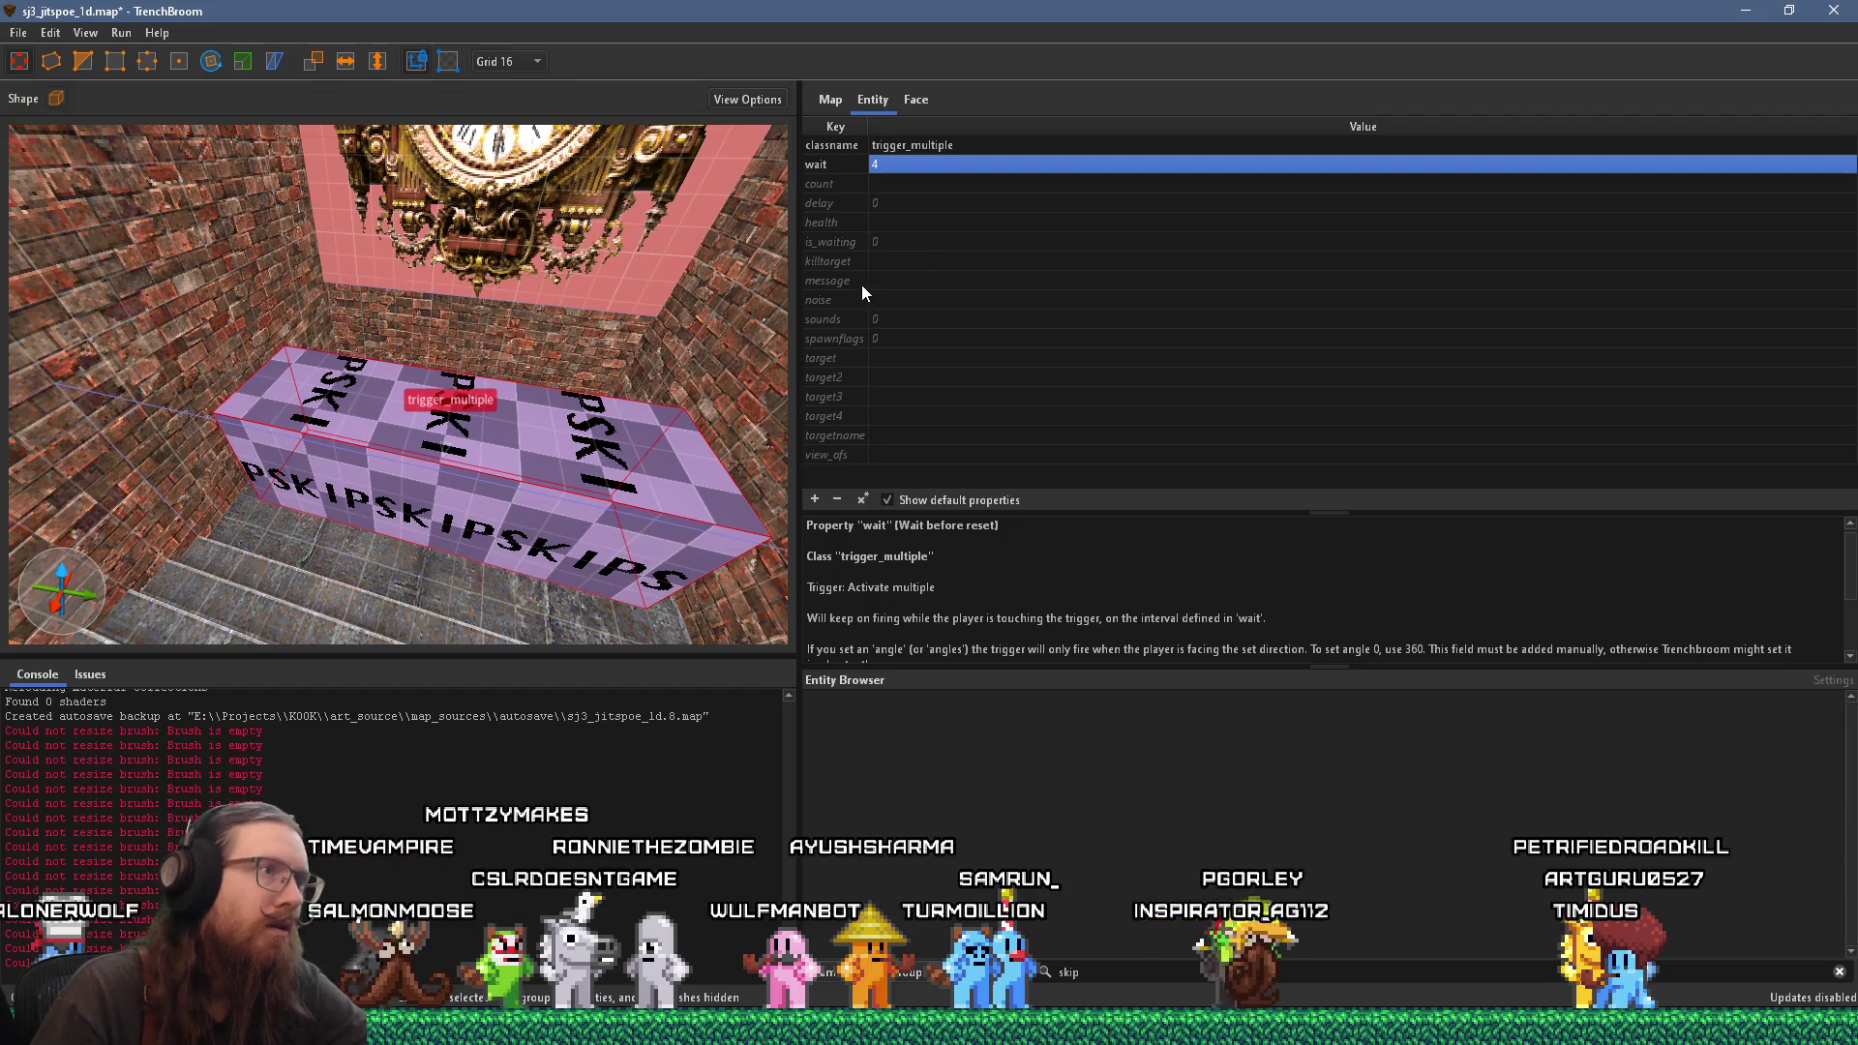
click(861, 285)
Step: In Notepad++, draft the second message sentence starting 'If only there were mo…' on line 3
key(alt+Tab)
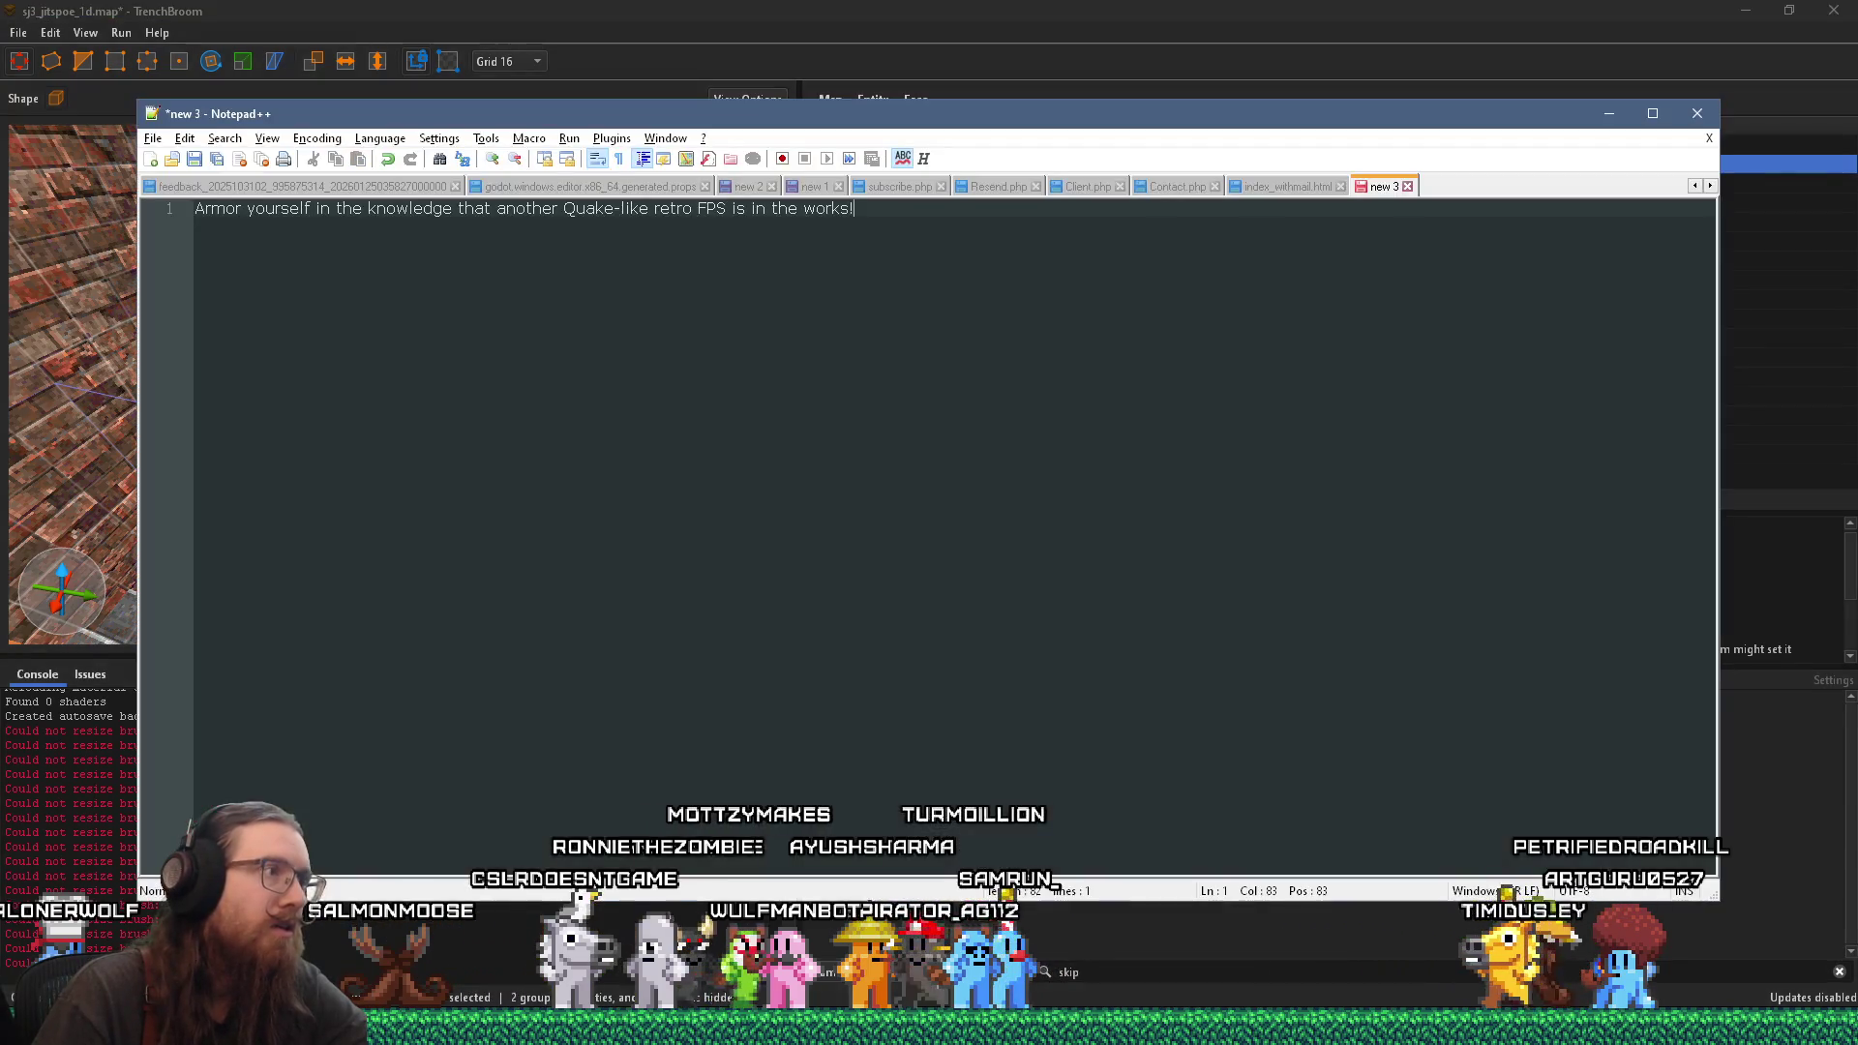
text(If )
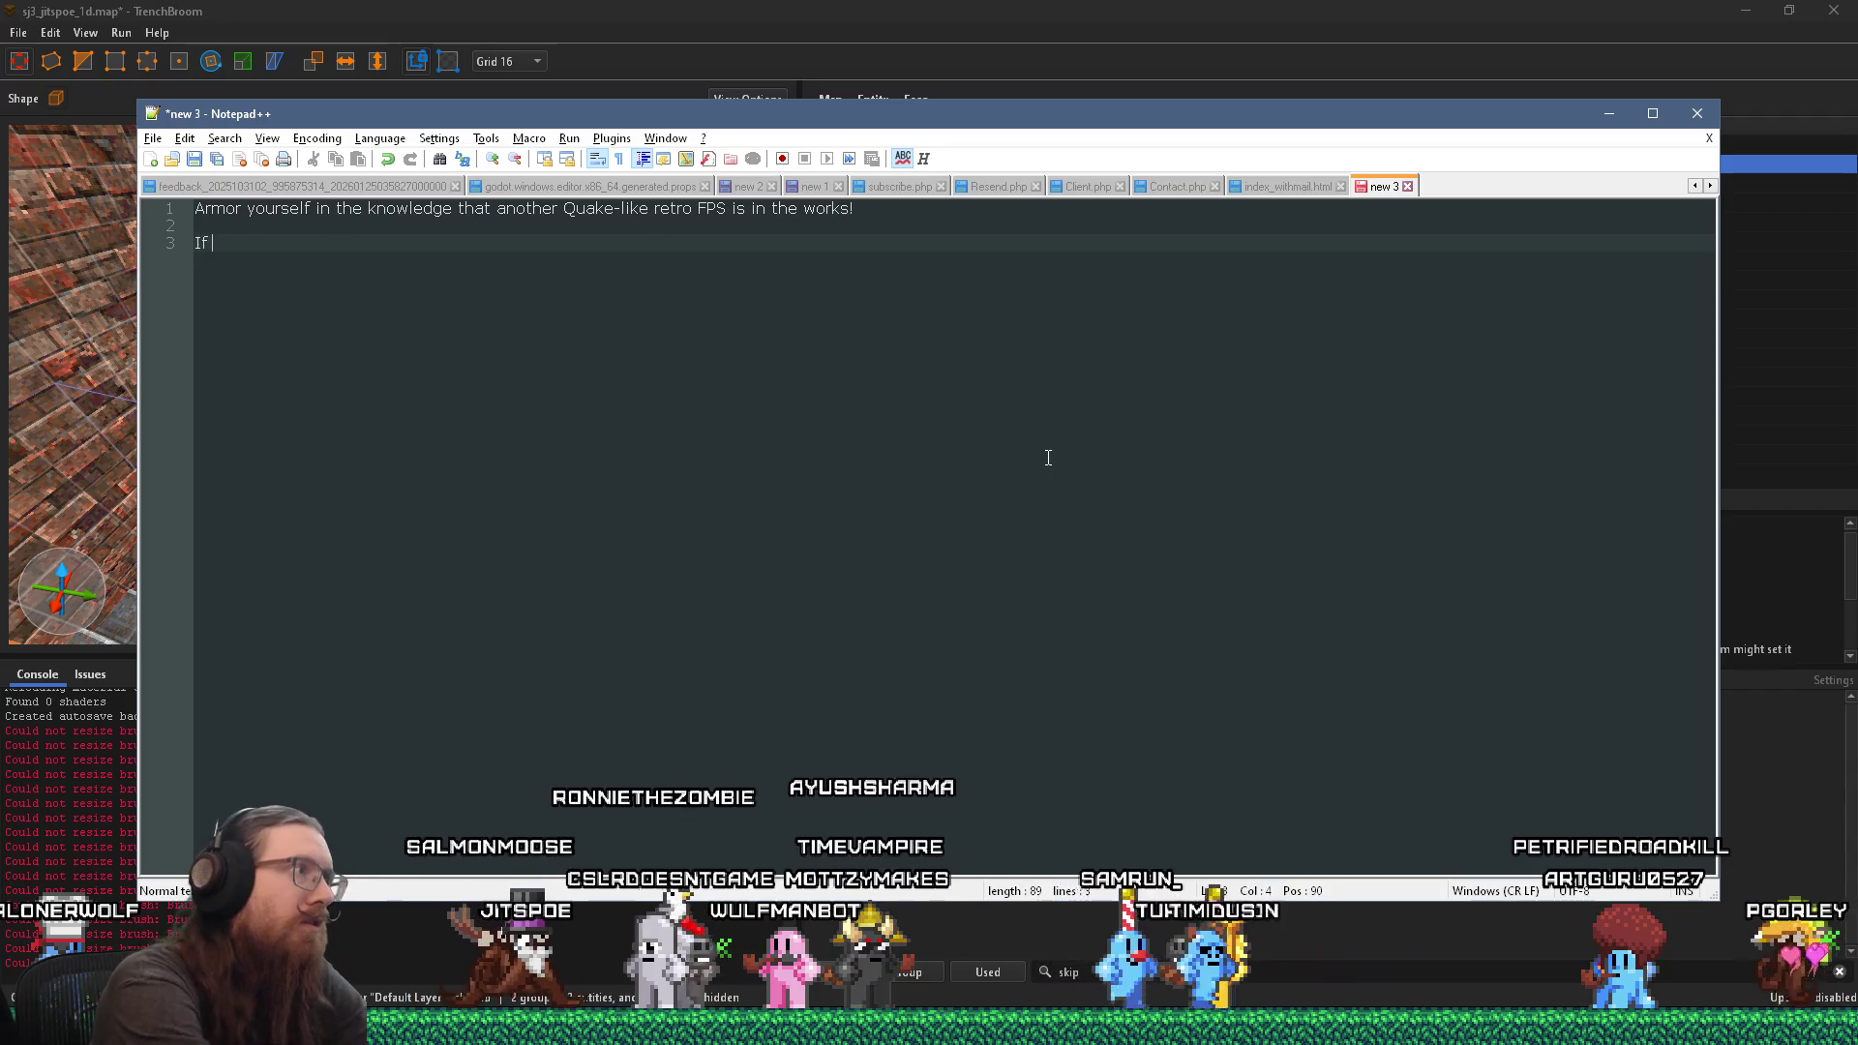
text(only there were more time, the)
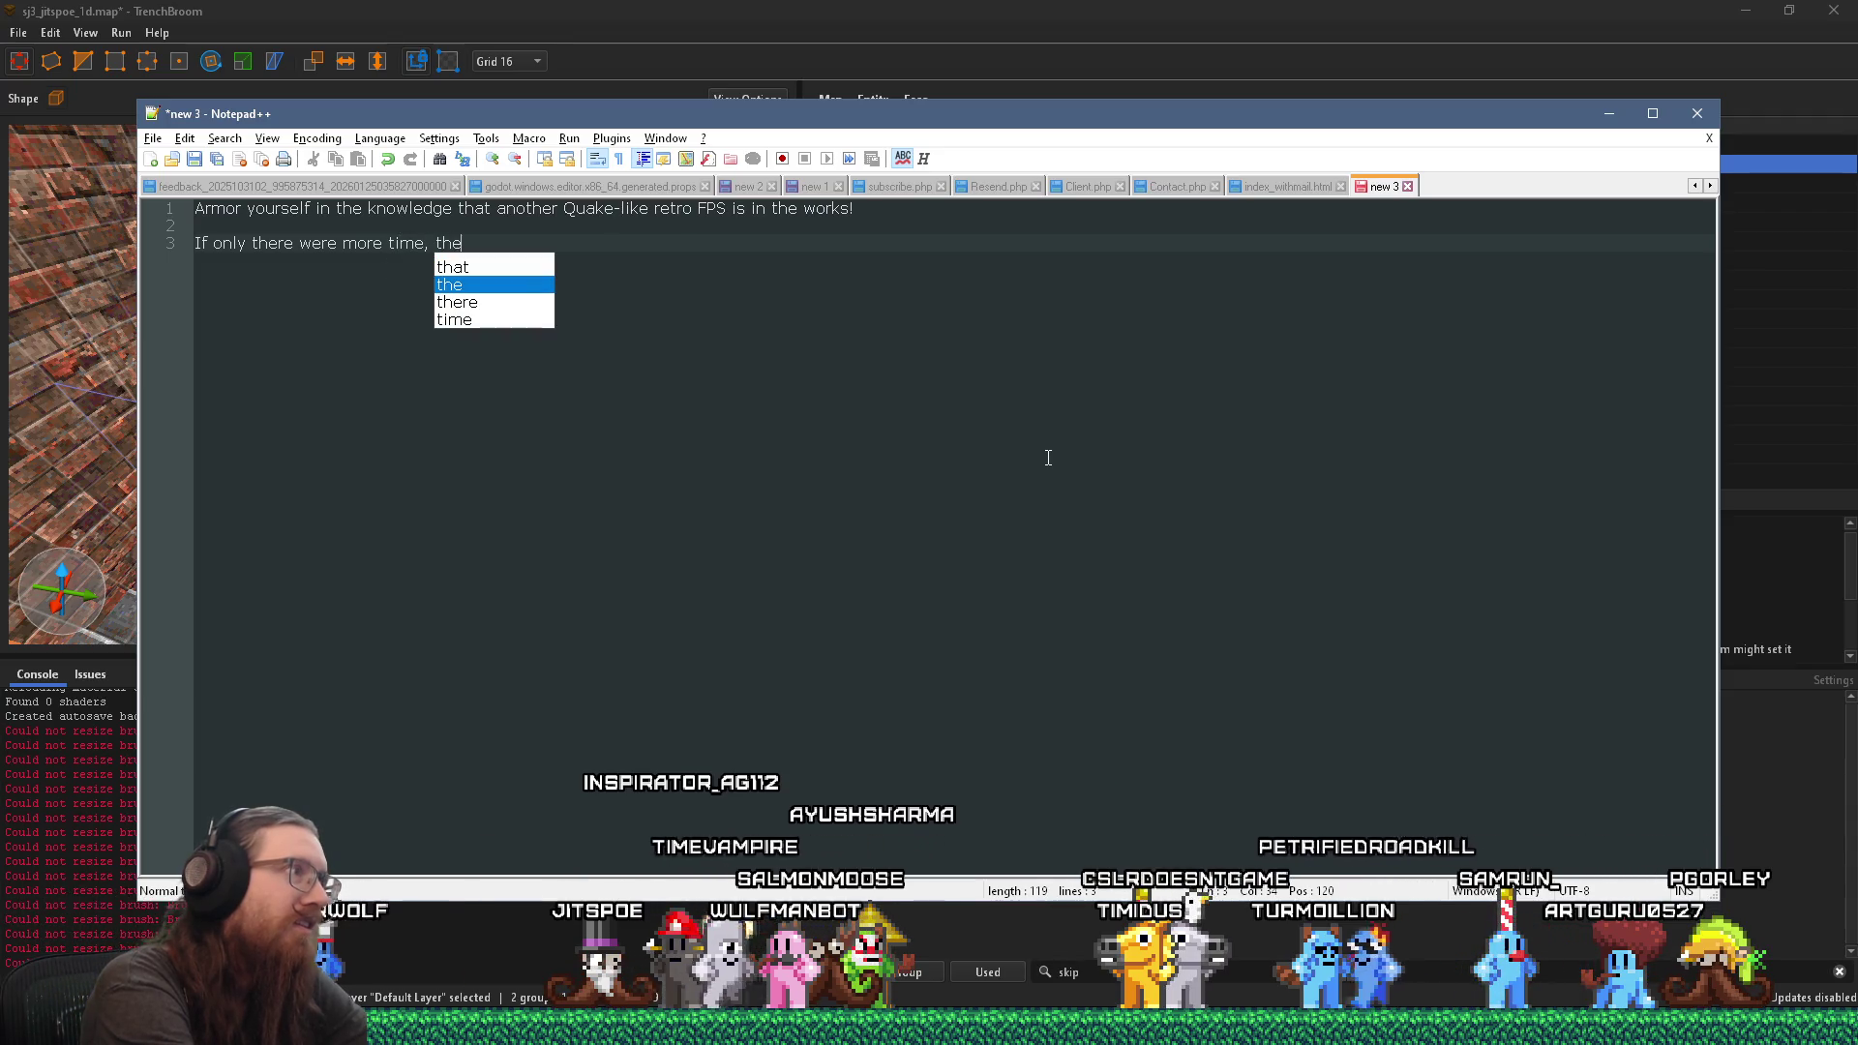
key(BackSpace)
text(is)
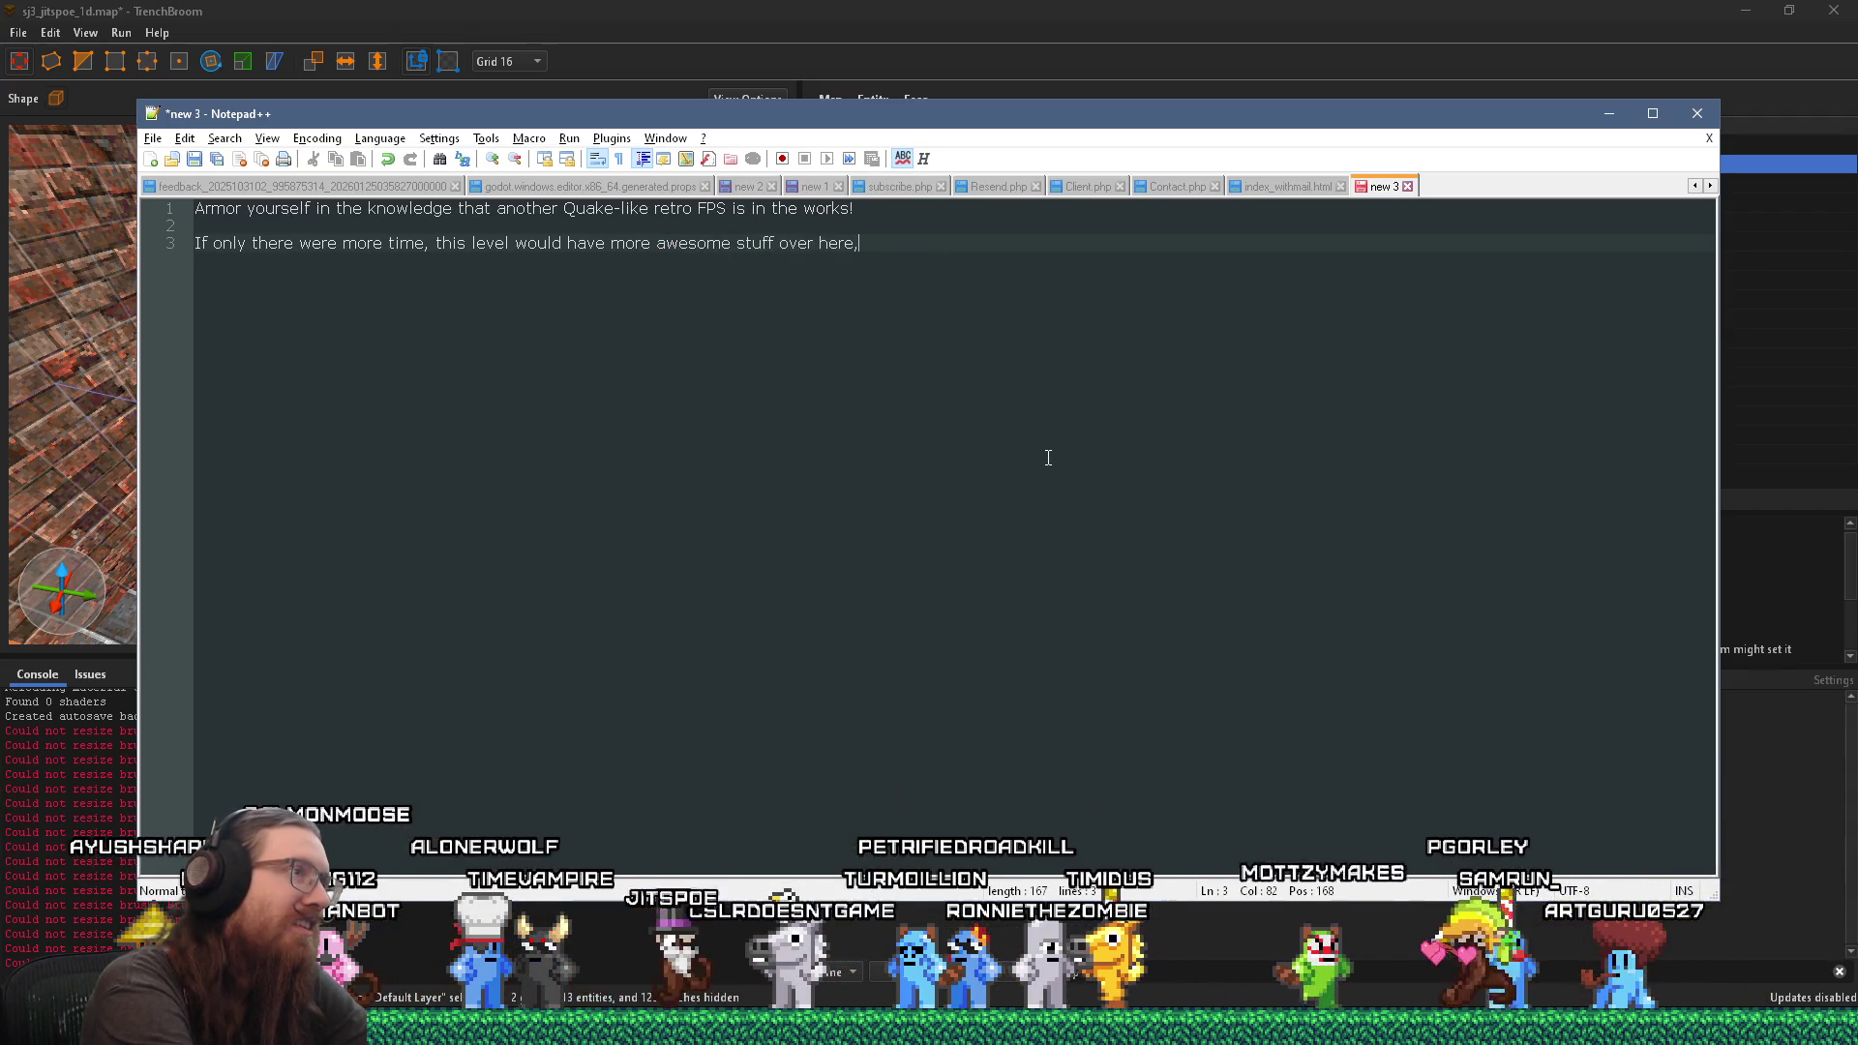
text(,)
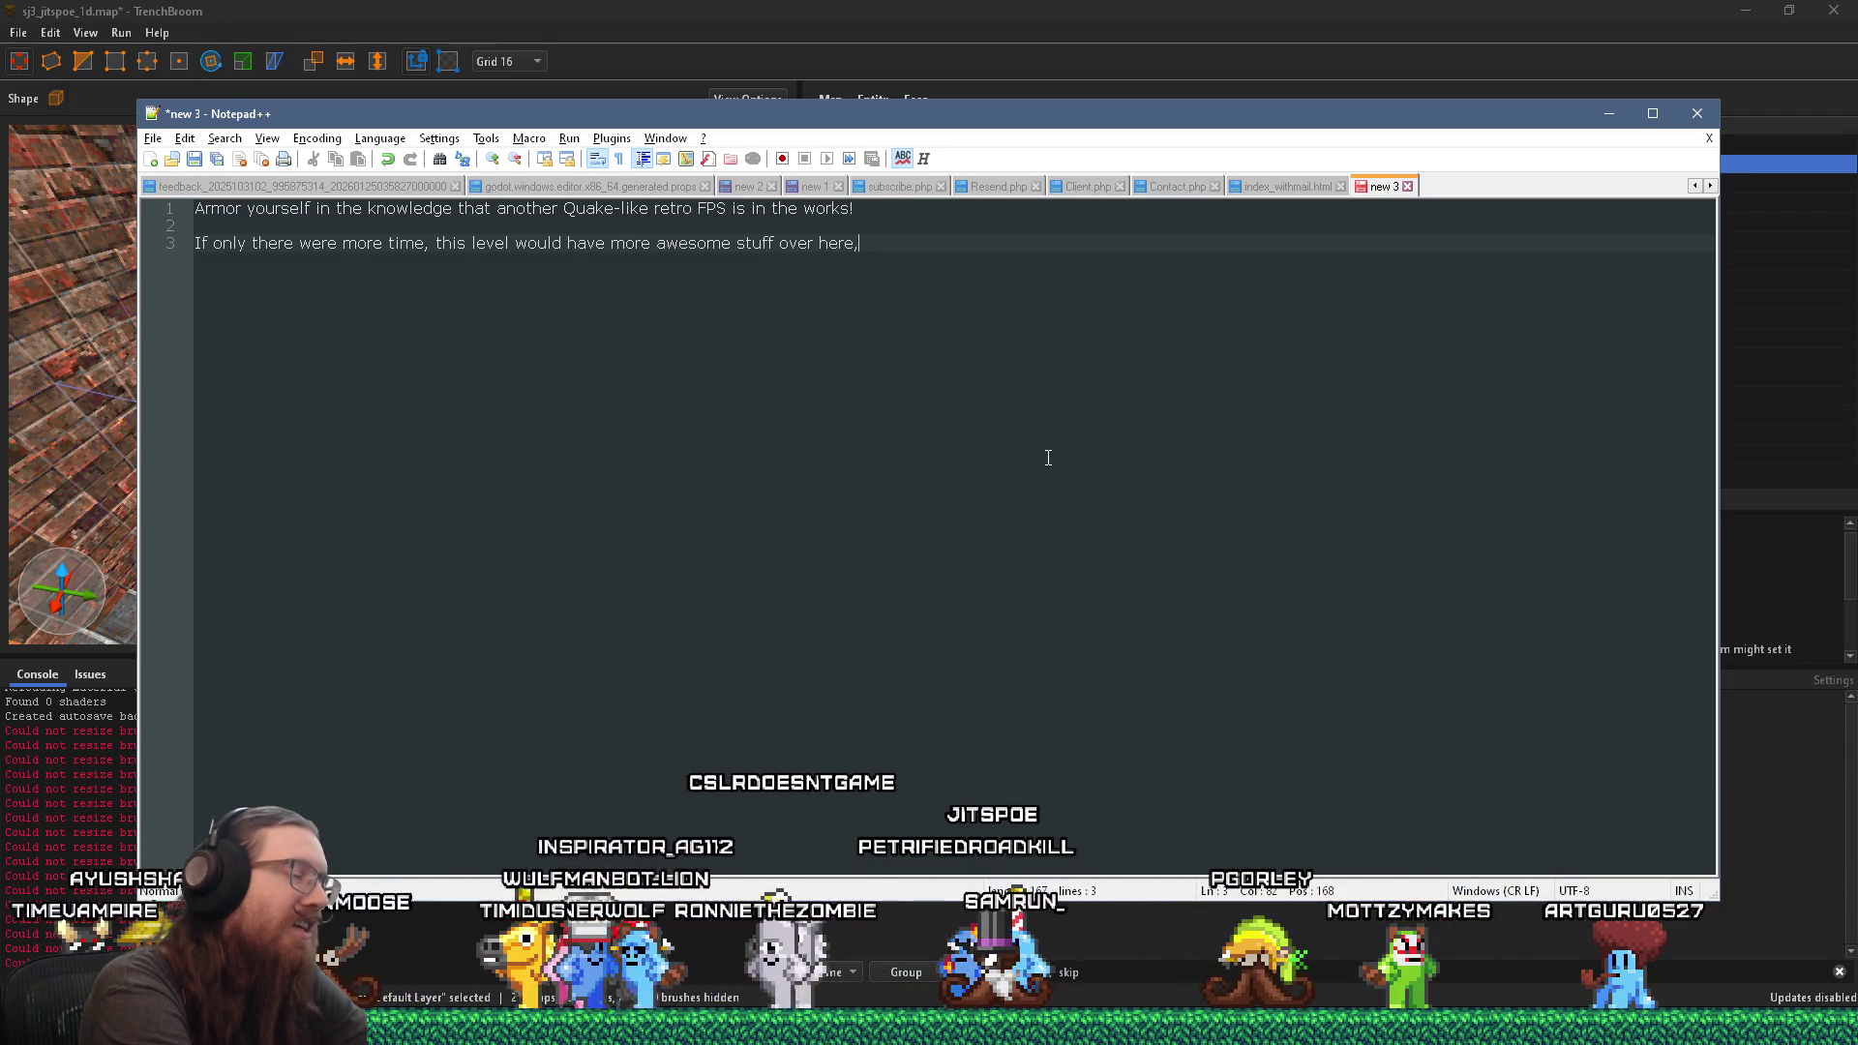
key(alt+Tab)
Step: Check the trigger brush's context menu without choosing, then bring up the taskbar option for a new TrenchBroom window
scroll(523, 455, down, 3)
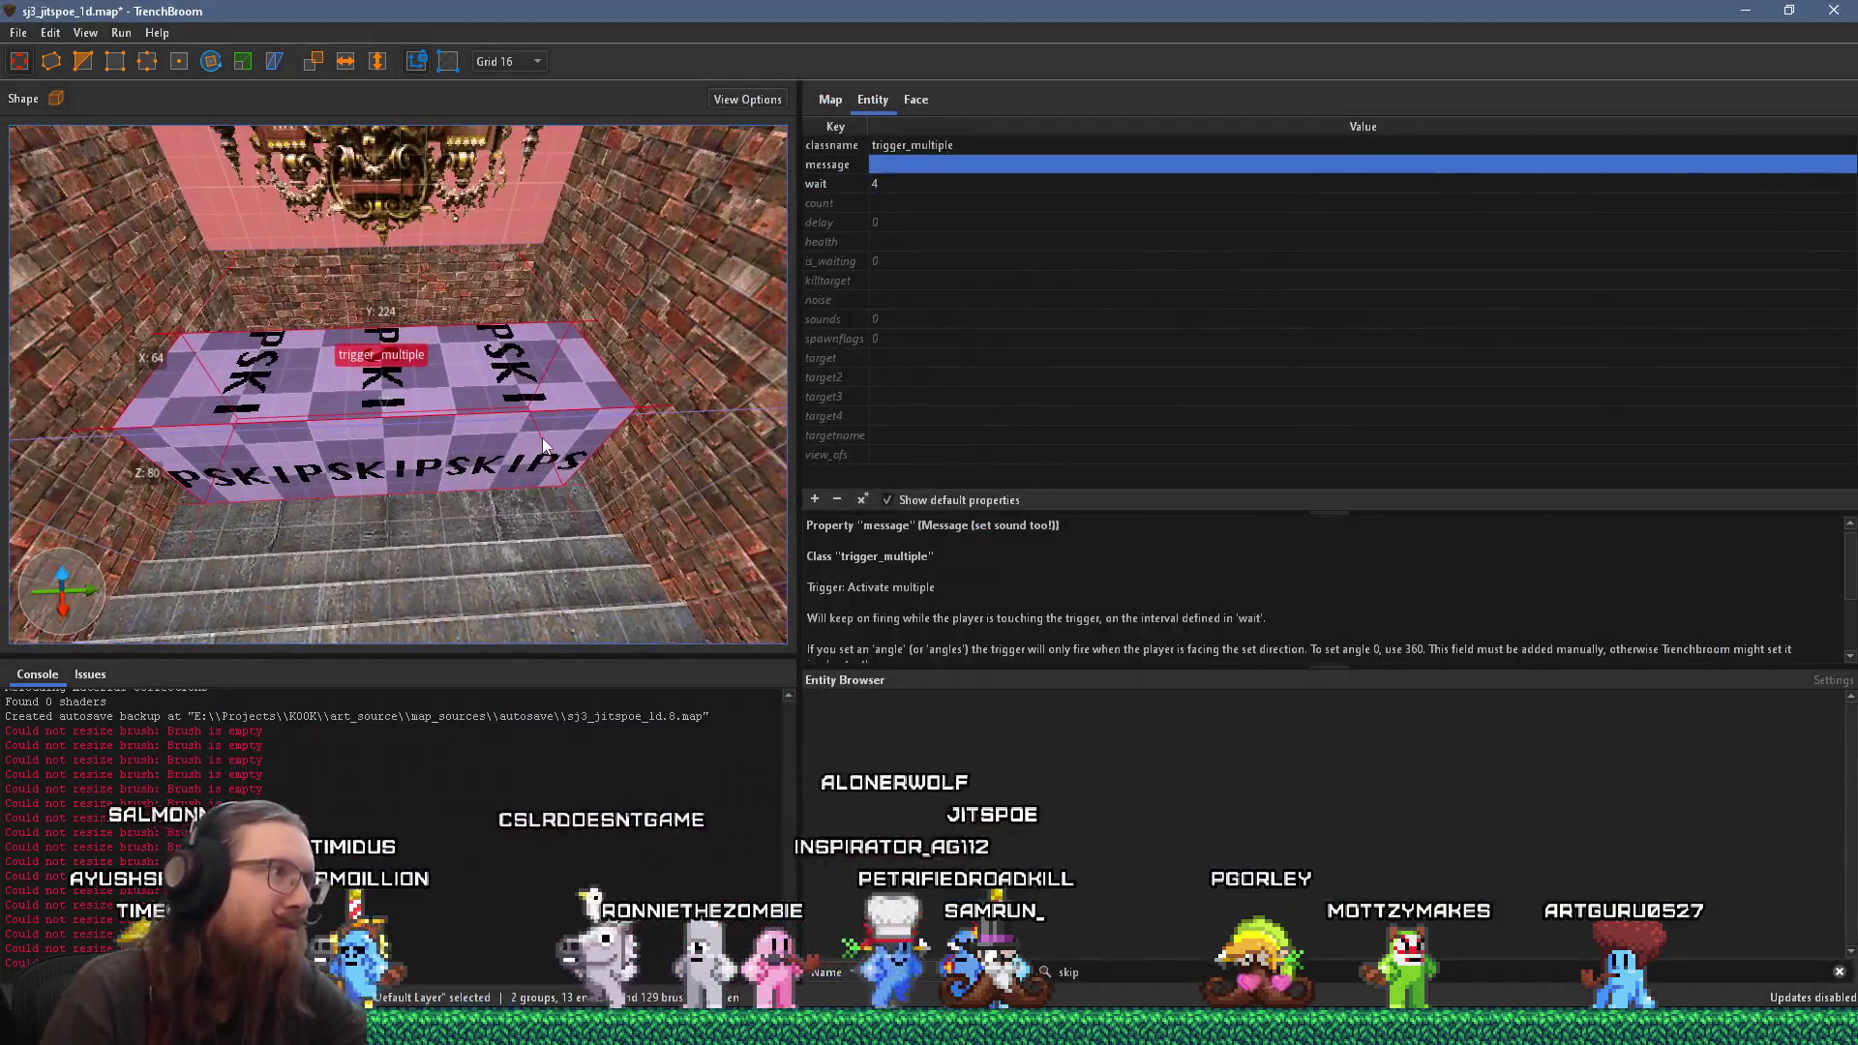
right_click(542, 438)
mouse_move(697, 807)
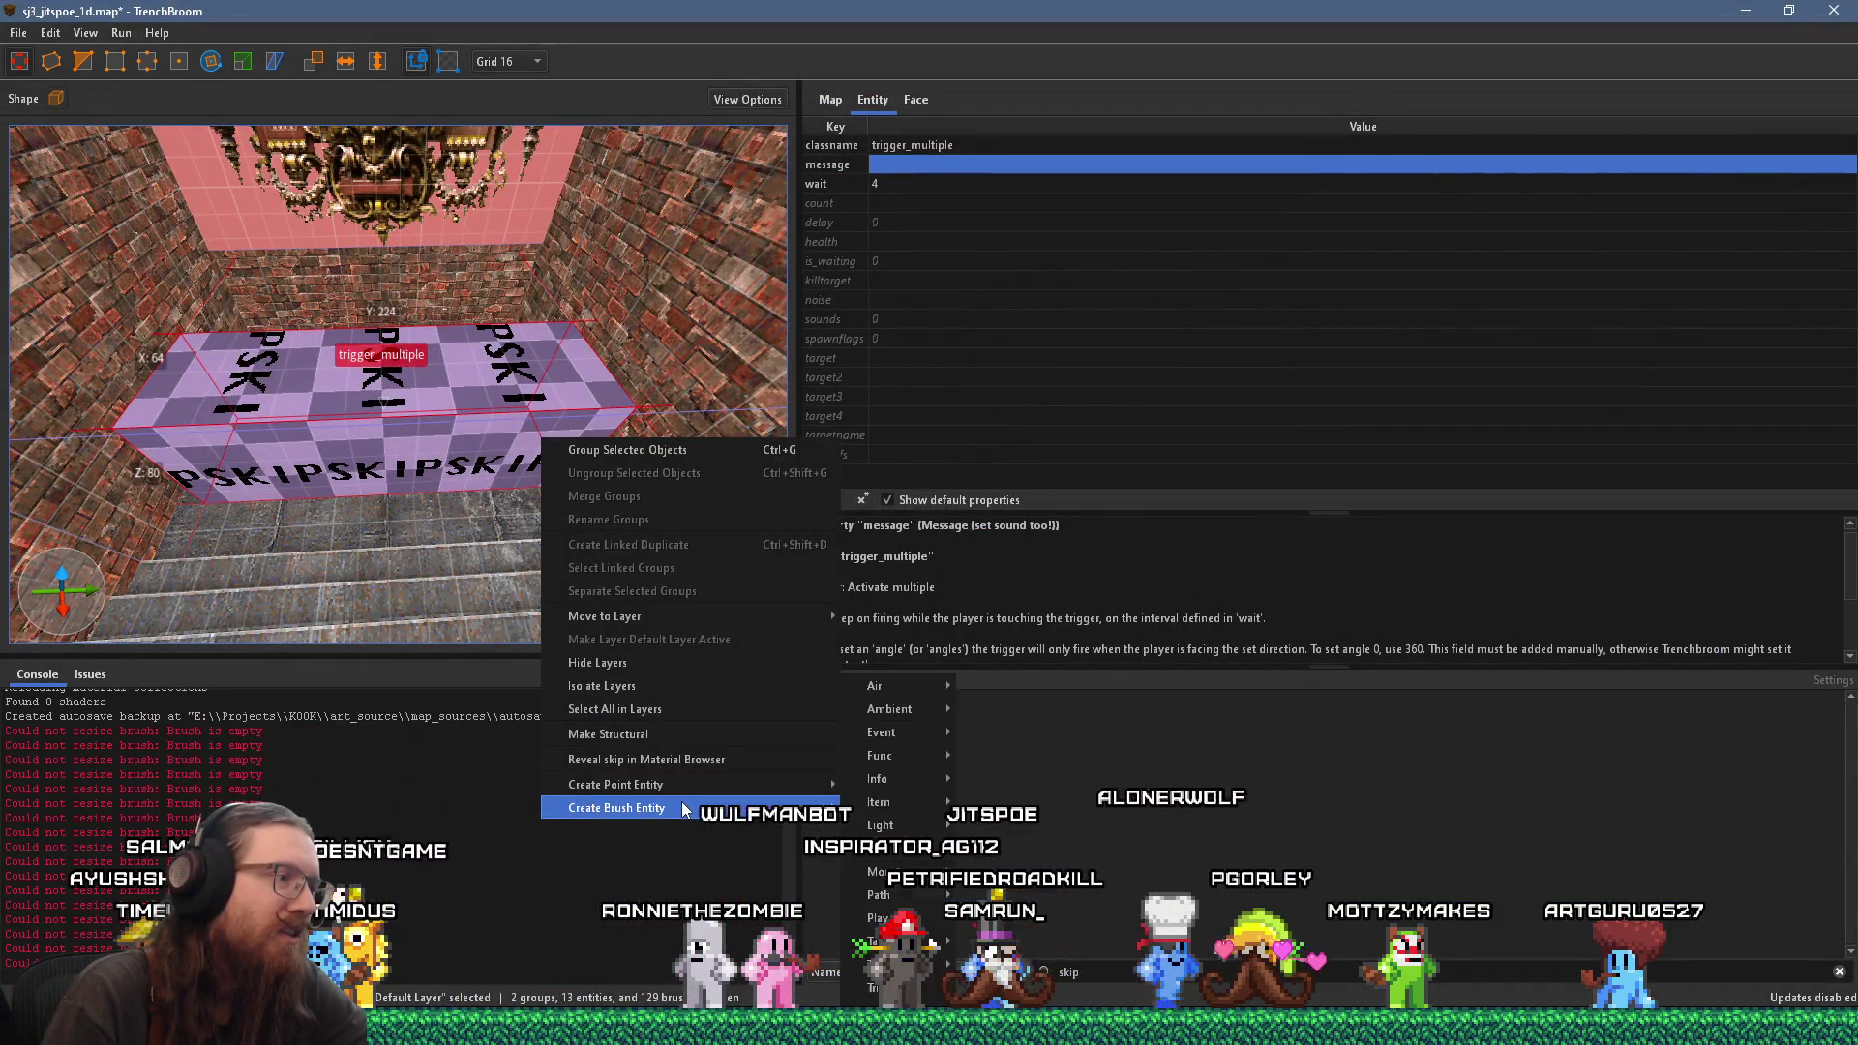
mouse_move(918, 877)
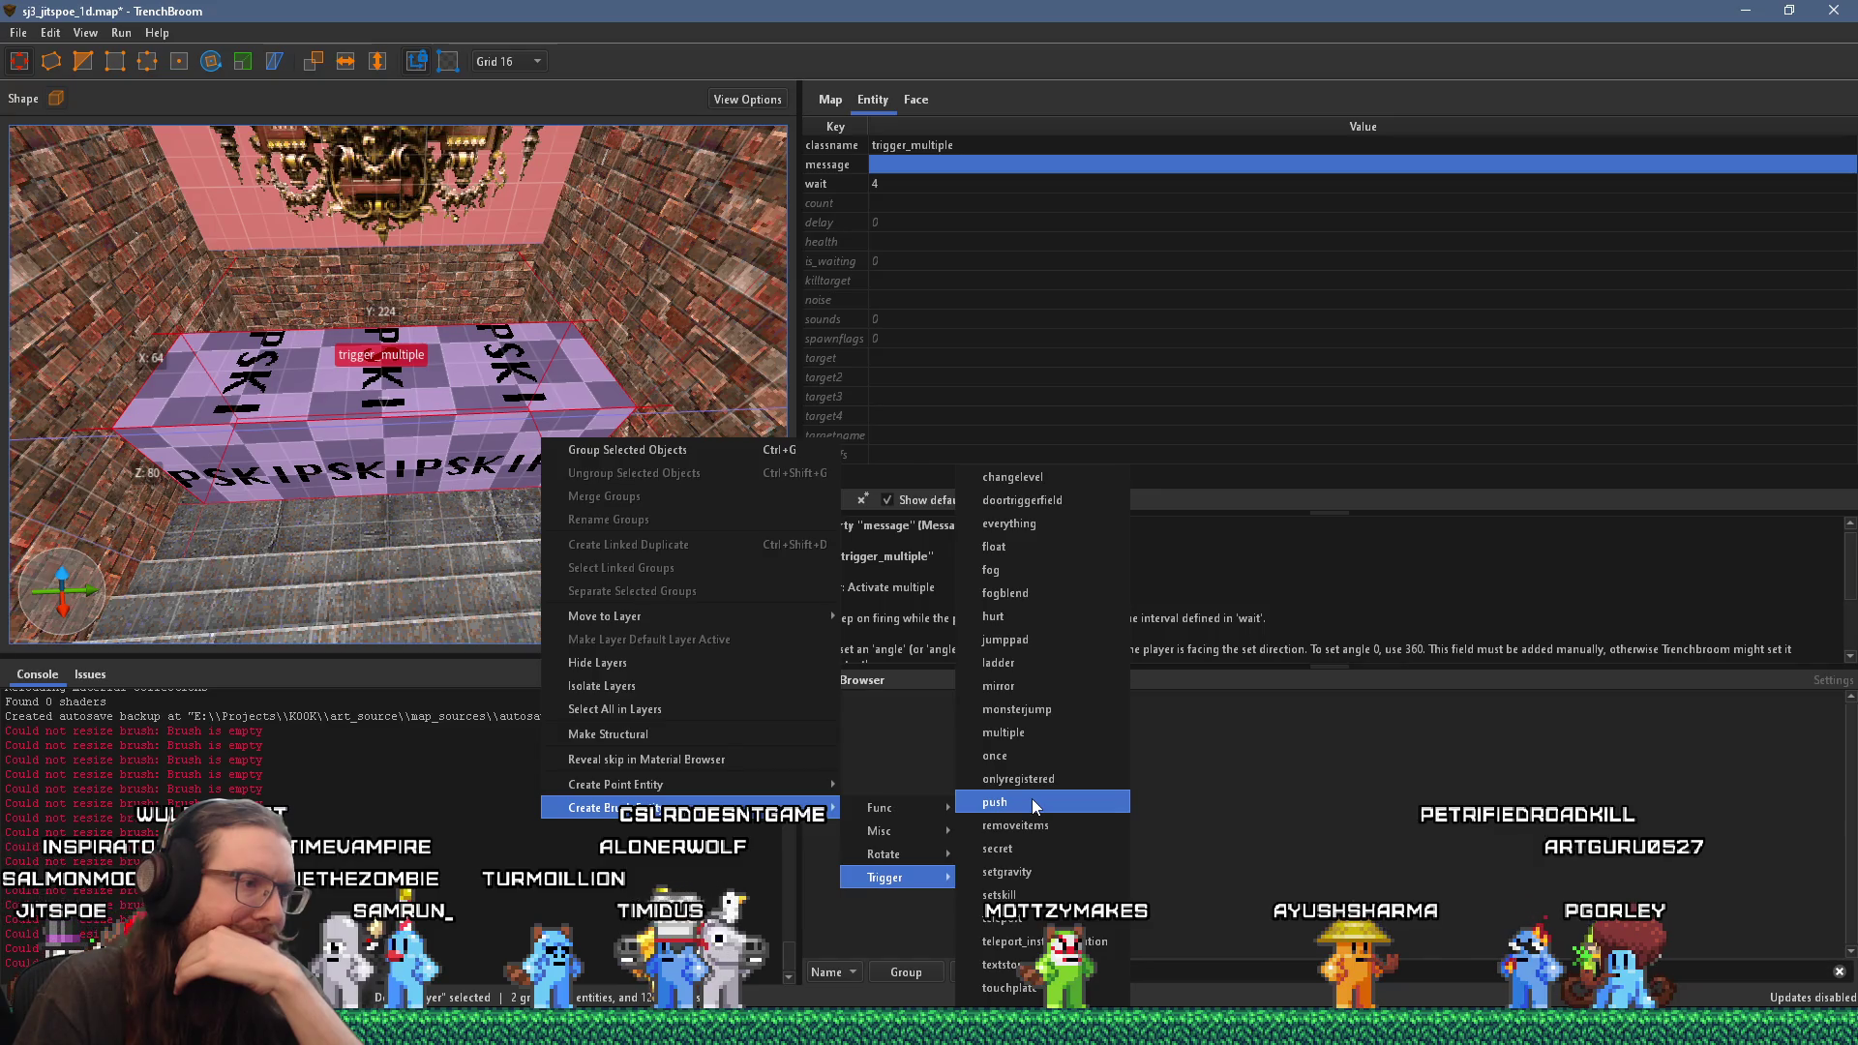
mouse_move(747, 780)
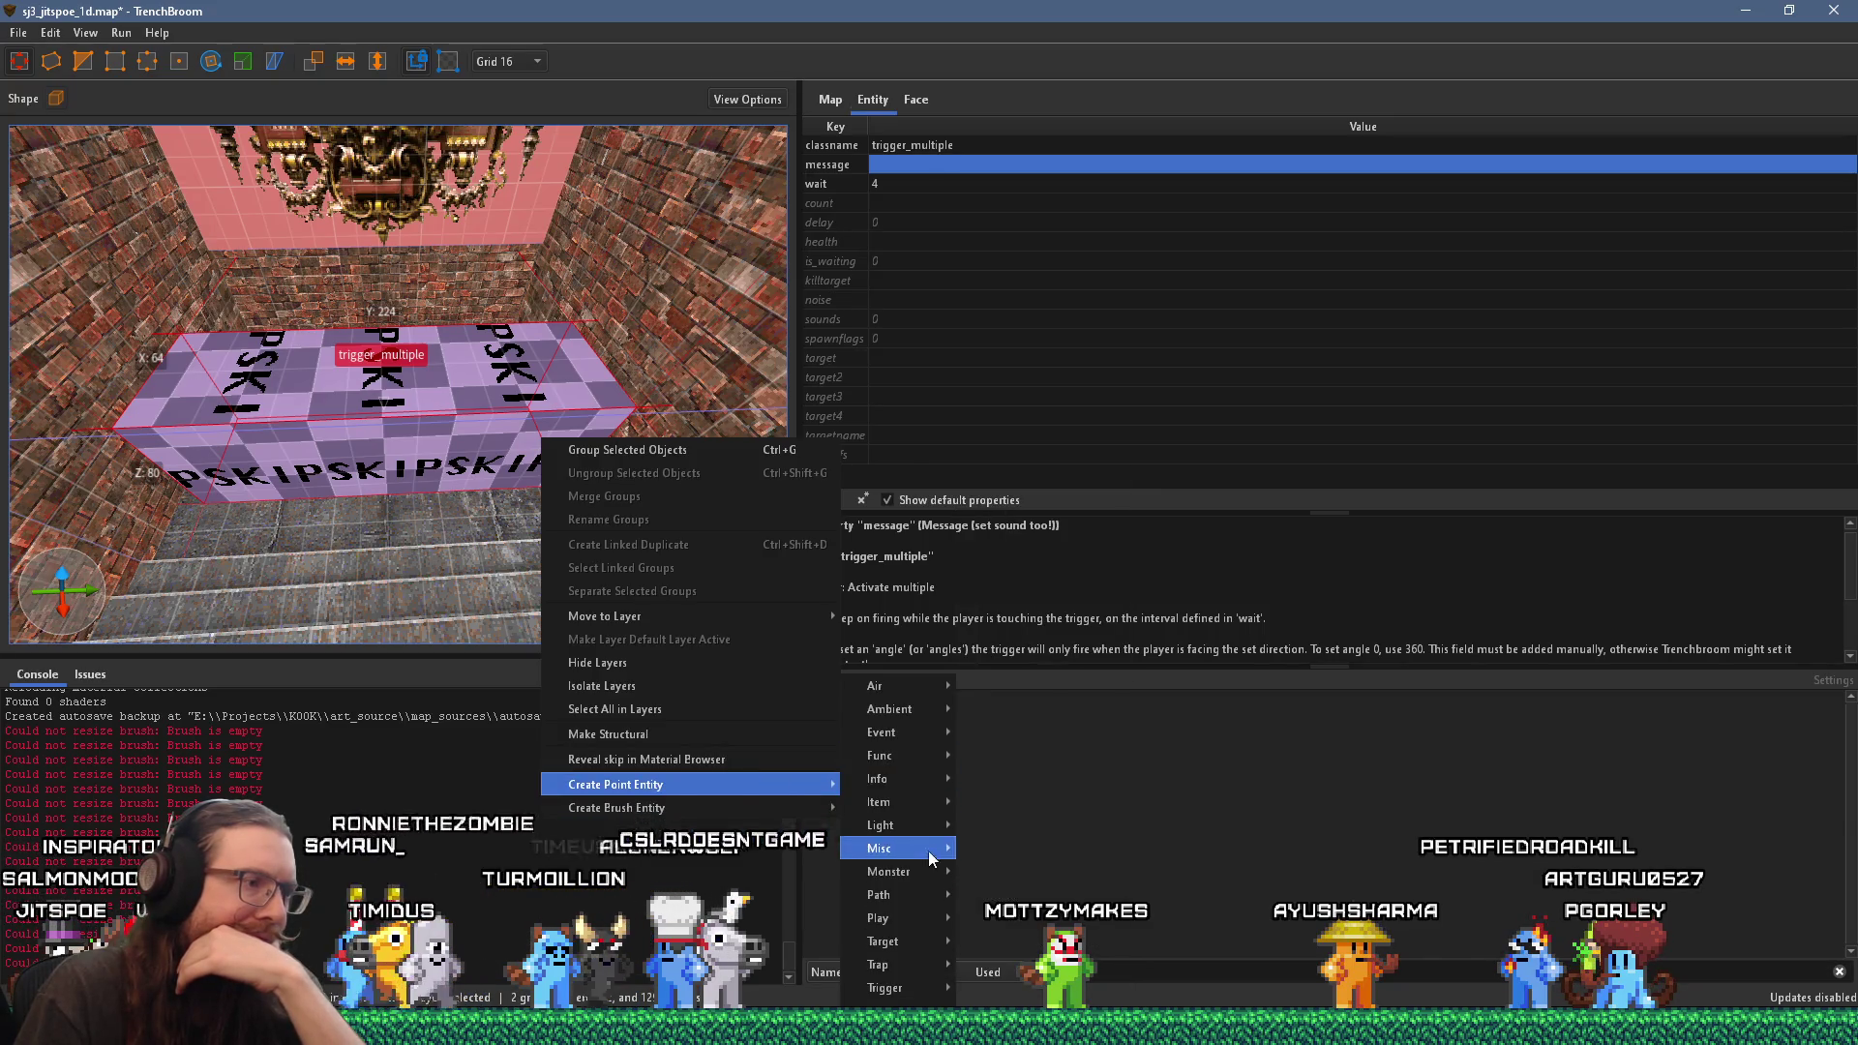
mouse_move(920, 950)
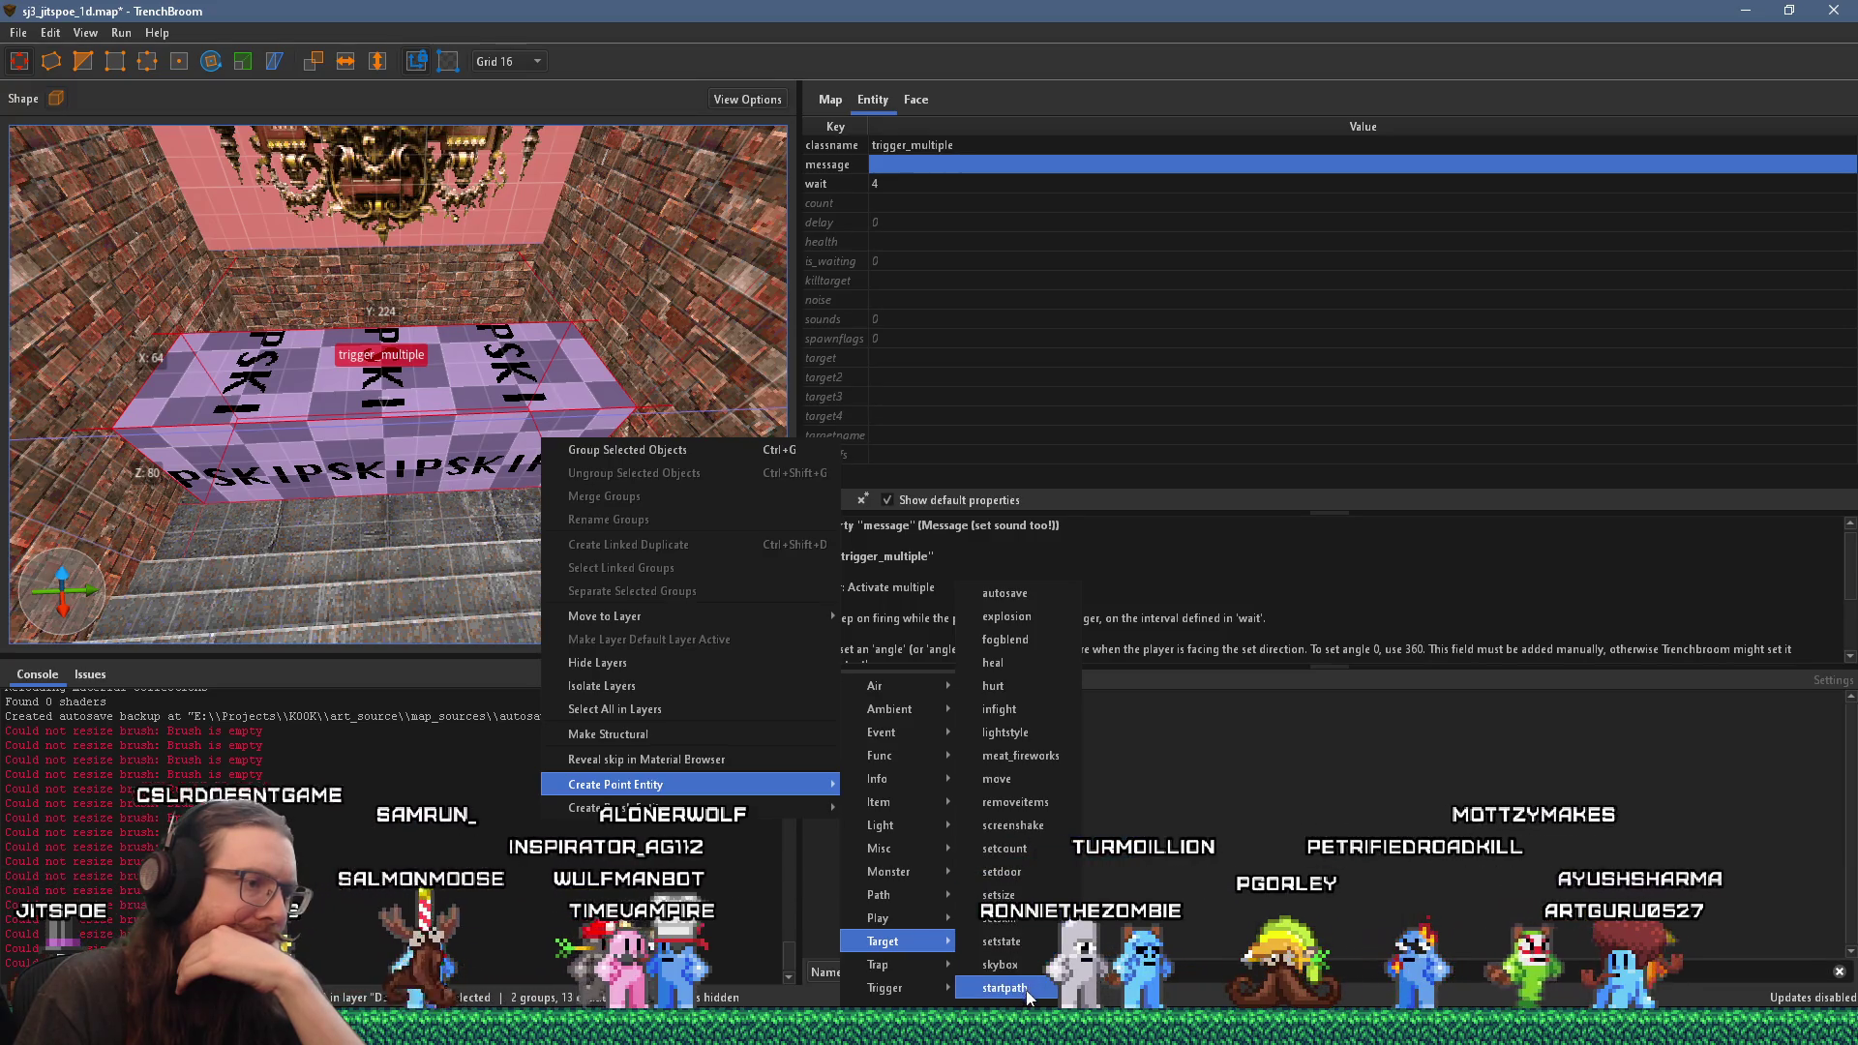
mouse_move(910, 989)
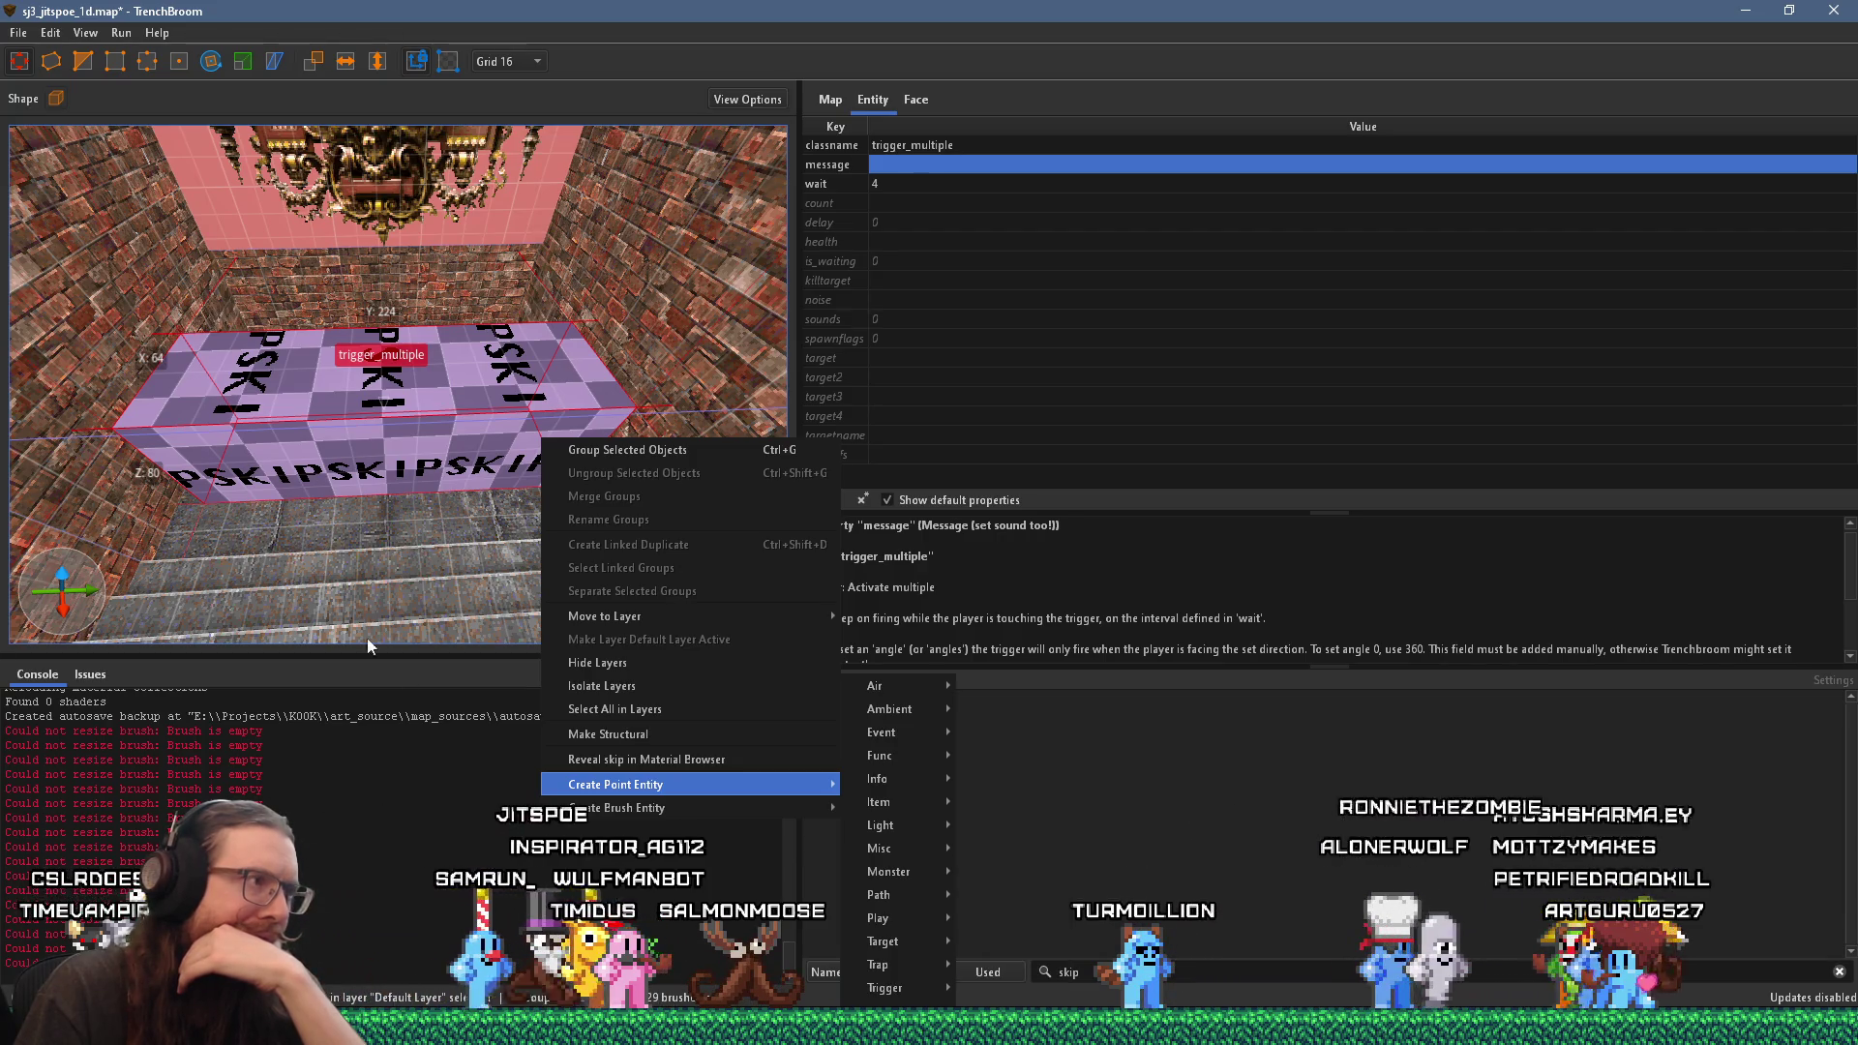
click(417, 531)
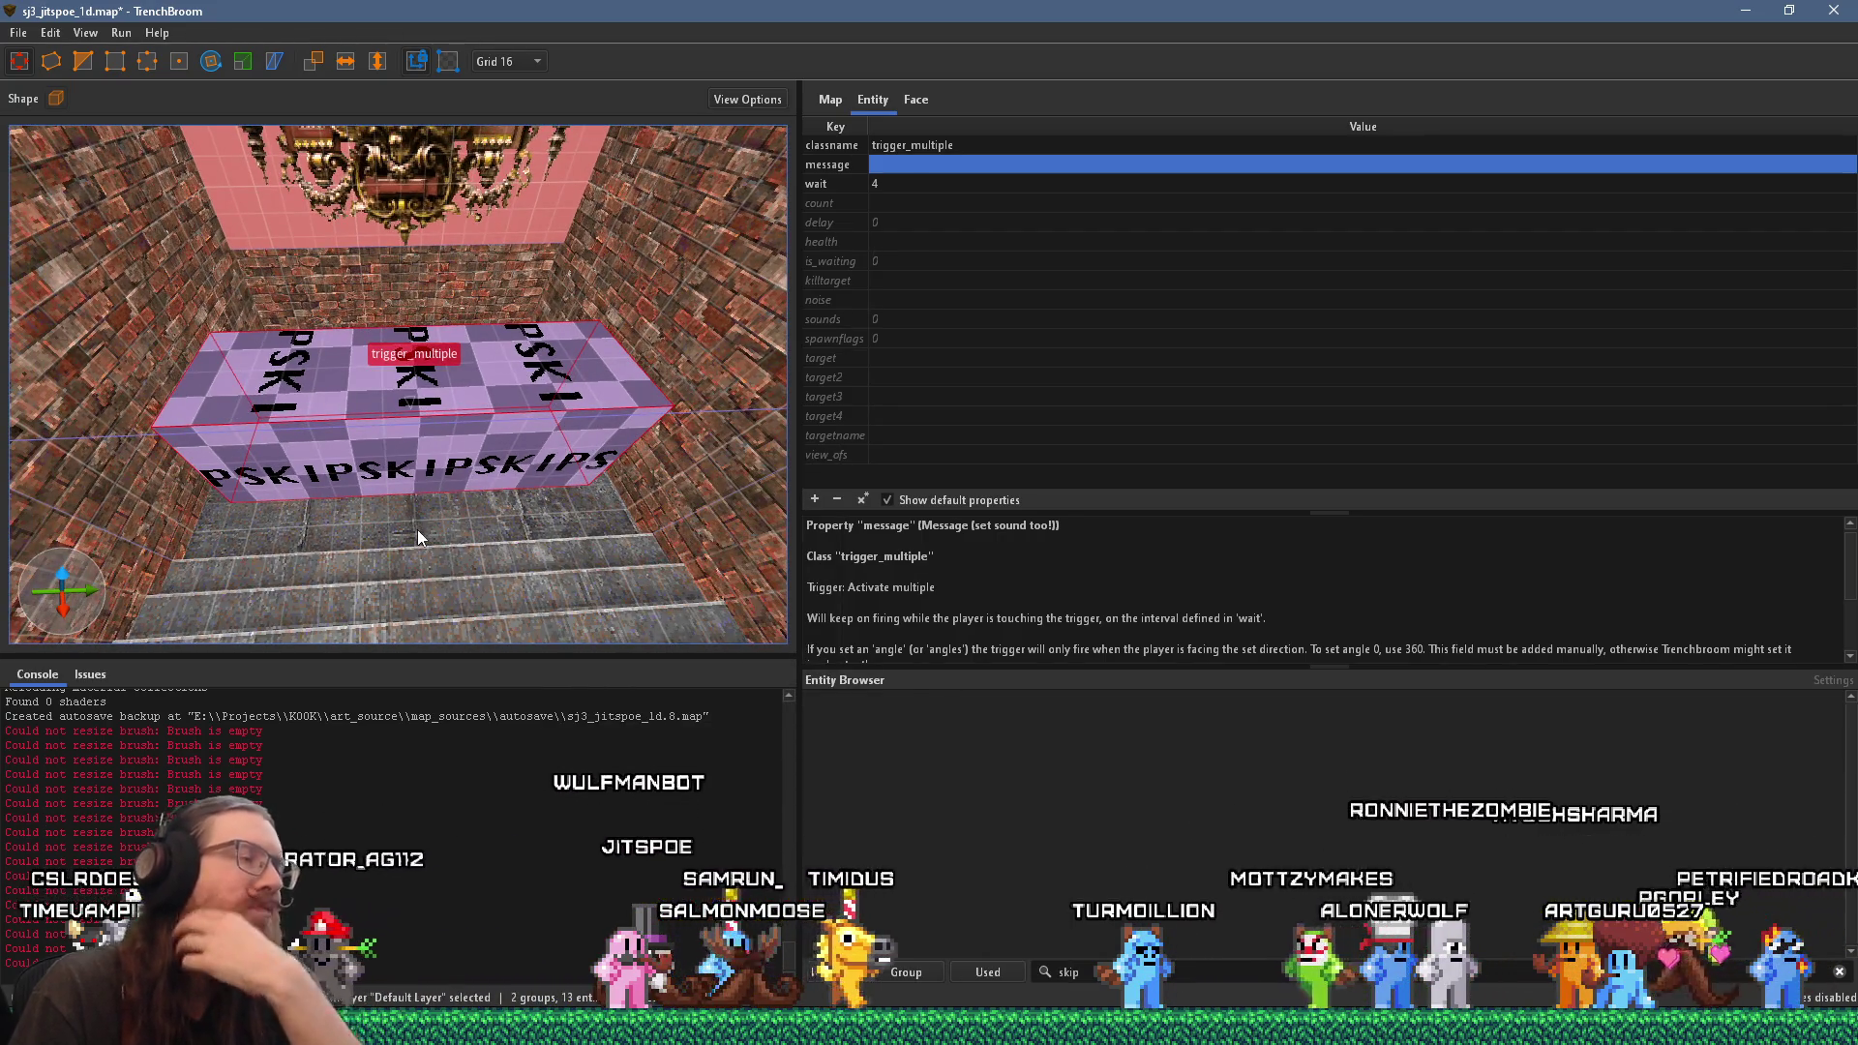
right_click(1394, 1026)
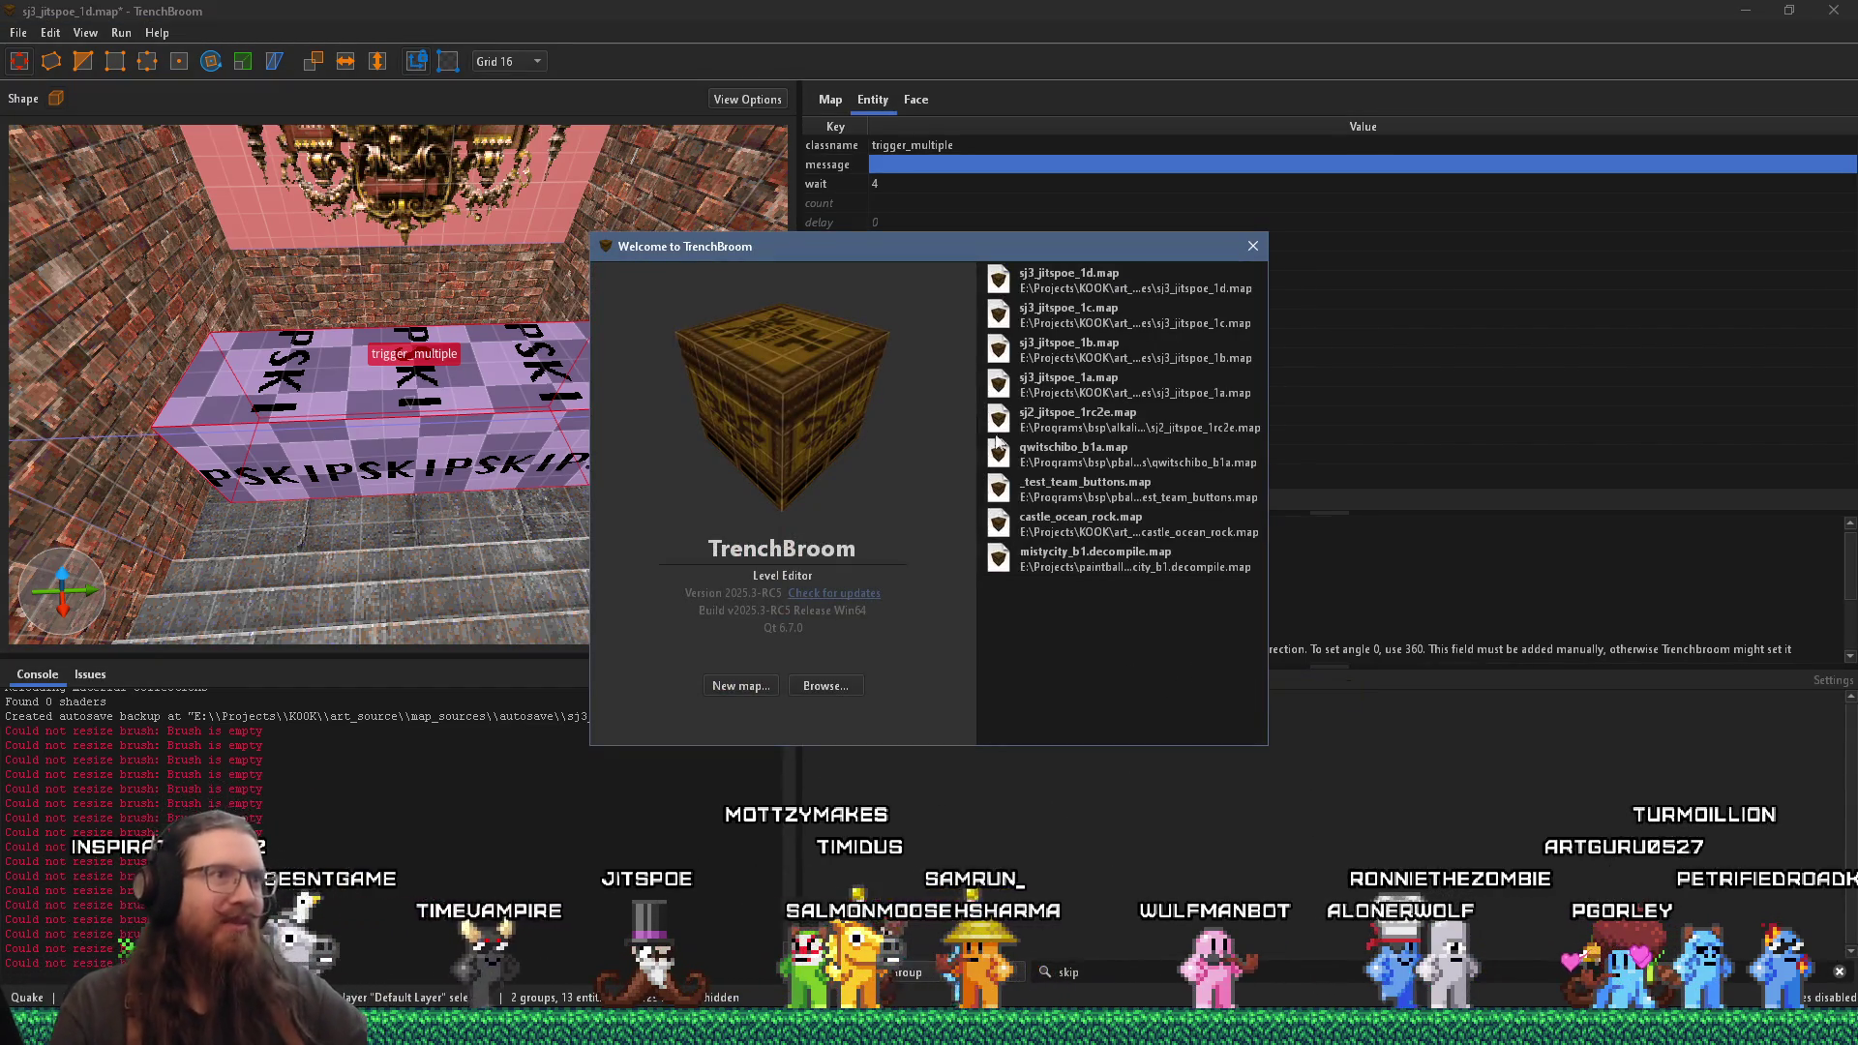
Step: Open antig_jitspoe_1k.map from the e:\projects\kook\art_source\map_source folder in the new window
click(806, 687)
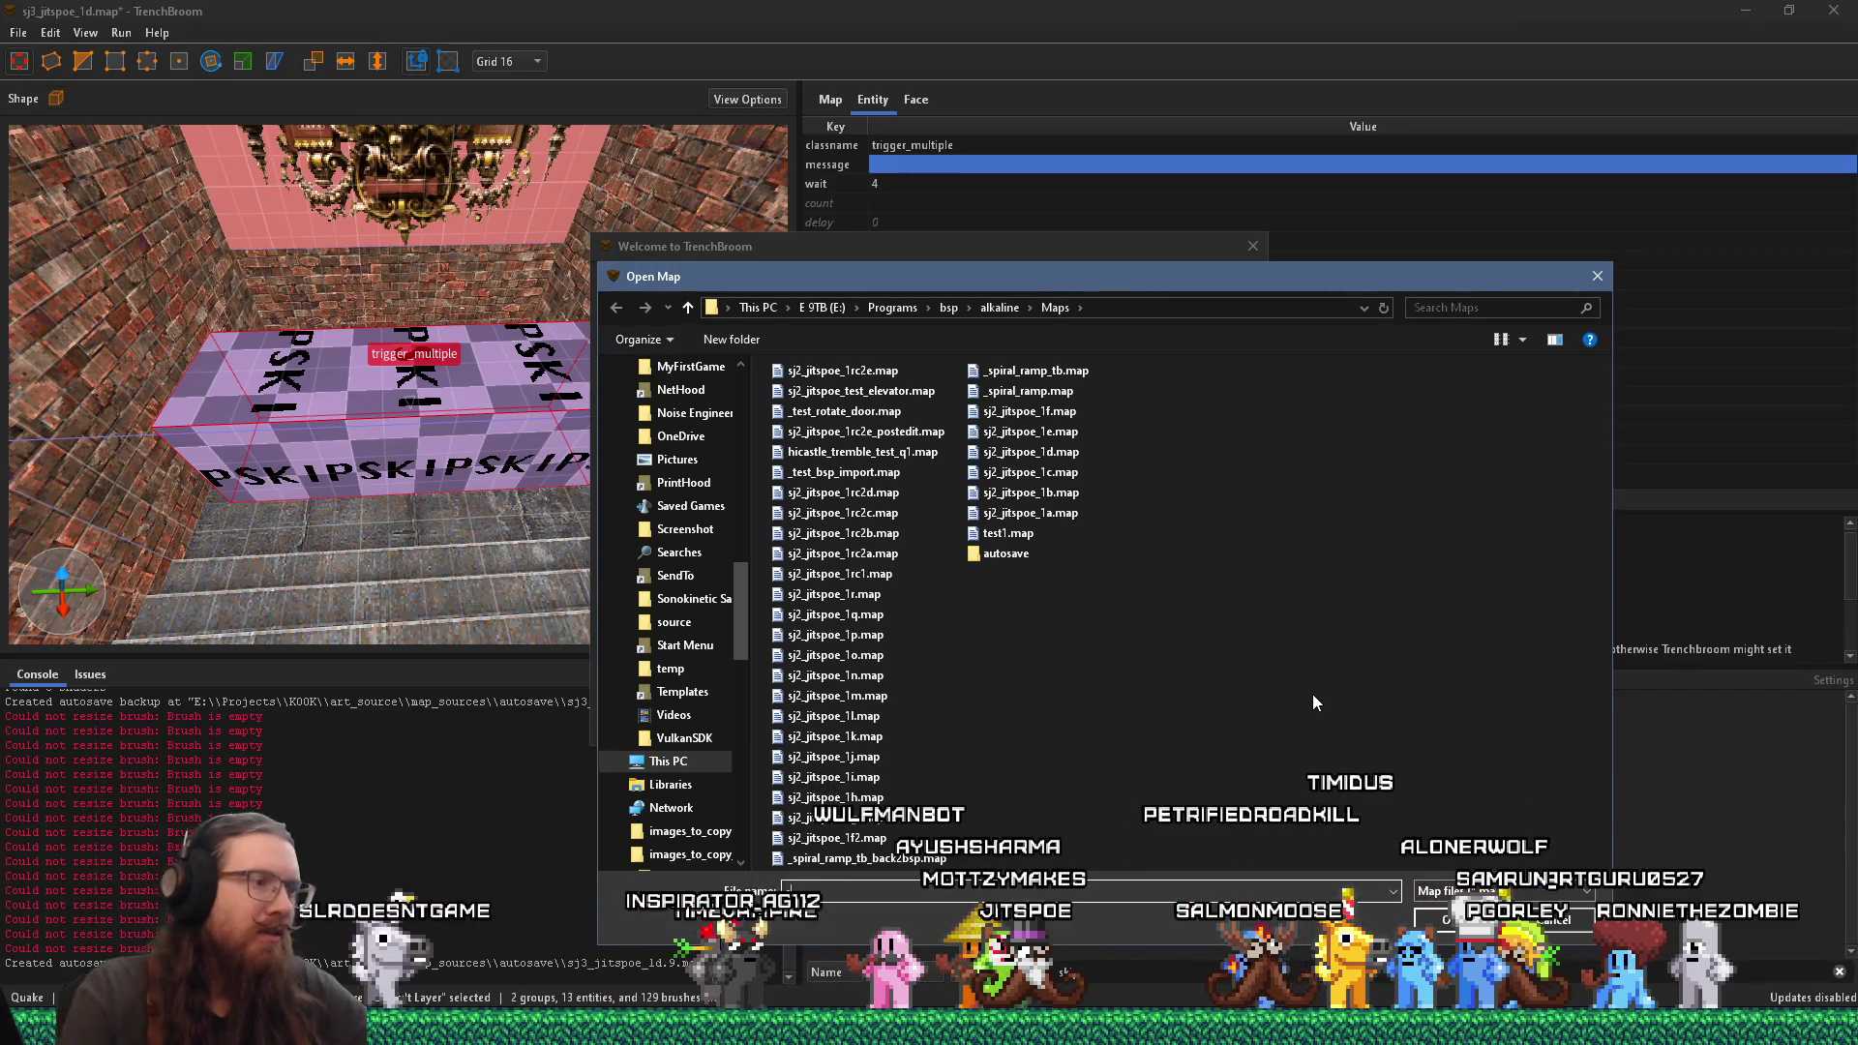
text(e:\projects\ko)
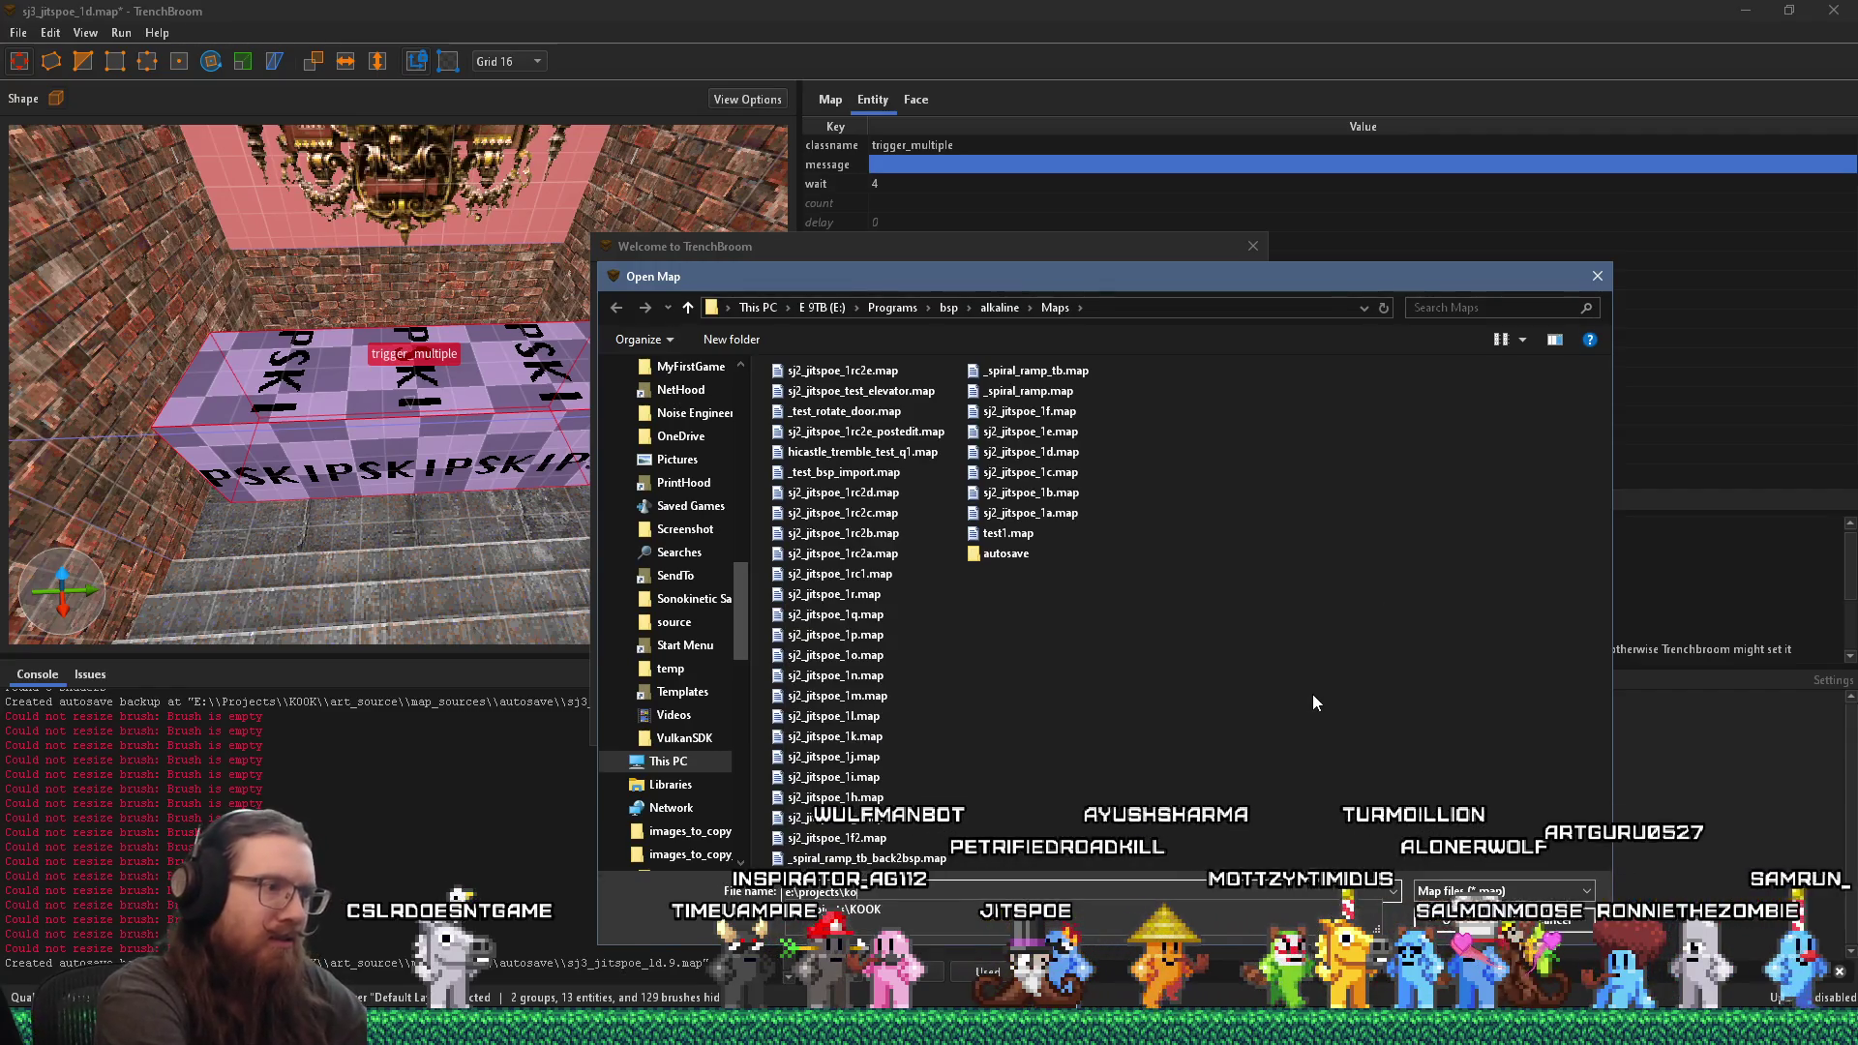
text(ok\art_source\ma)
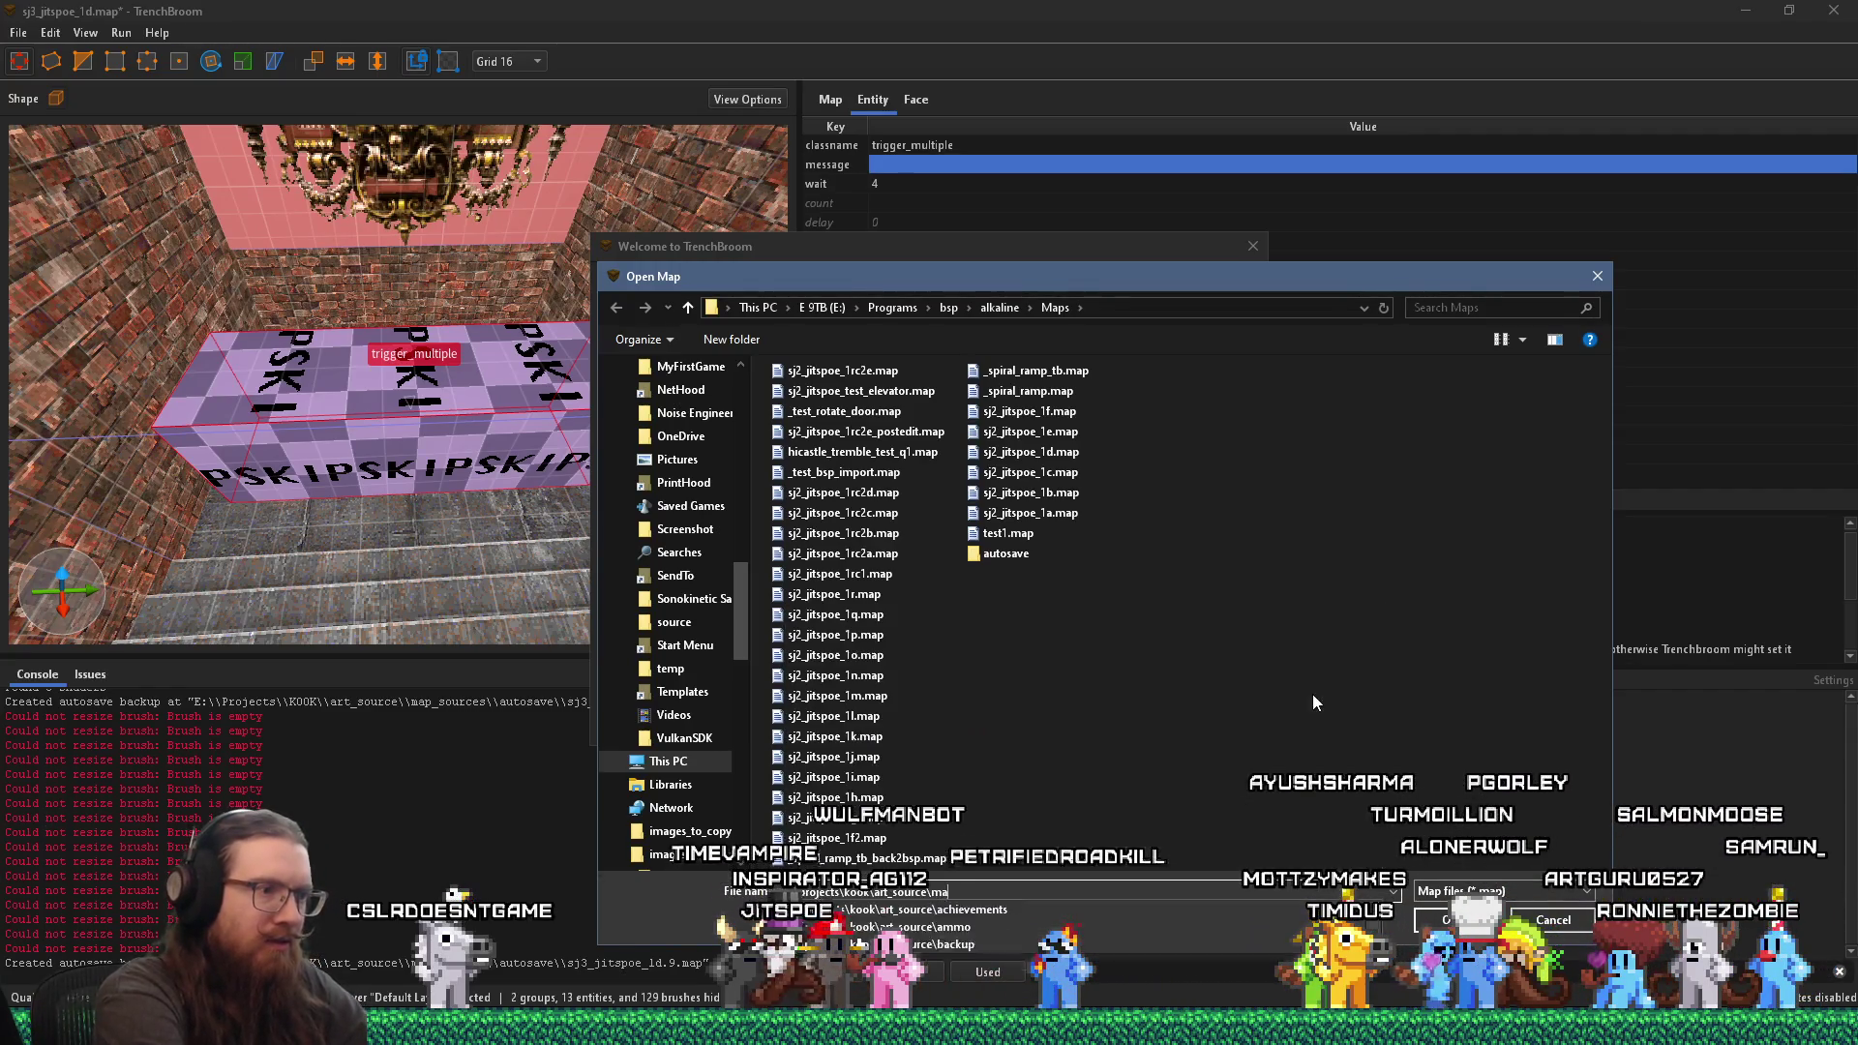
text(p_sources)
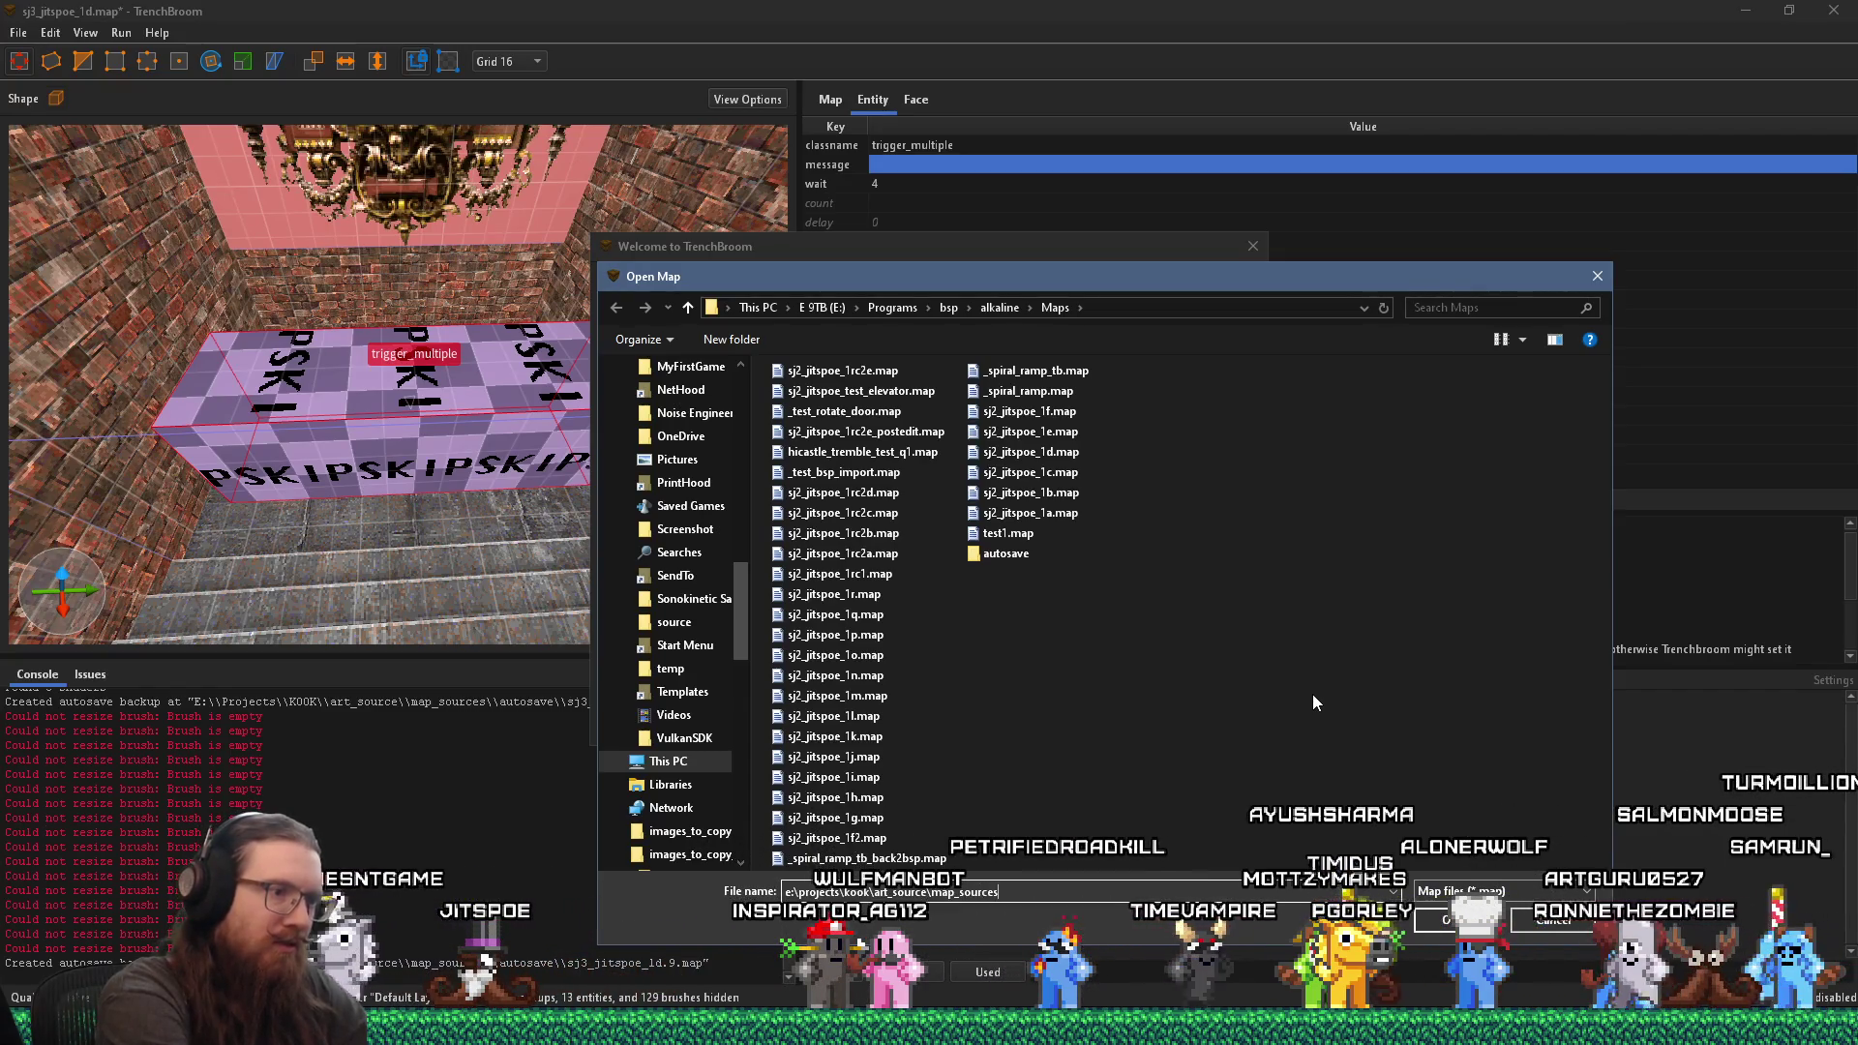
key(Return)
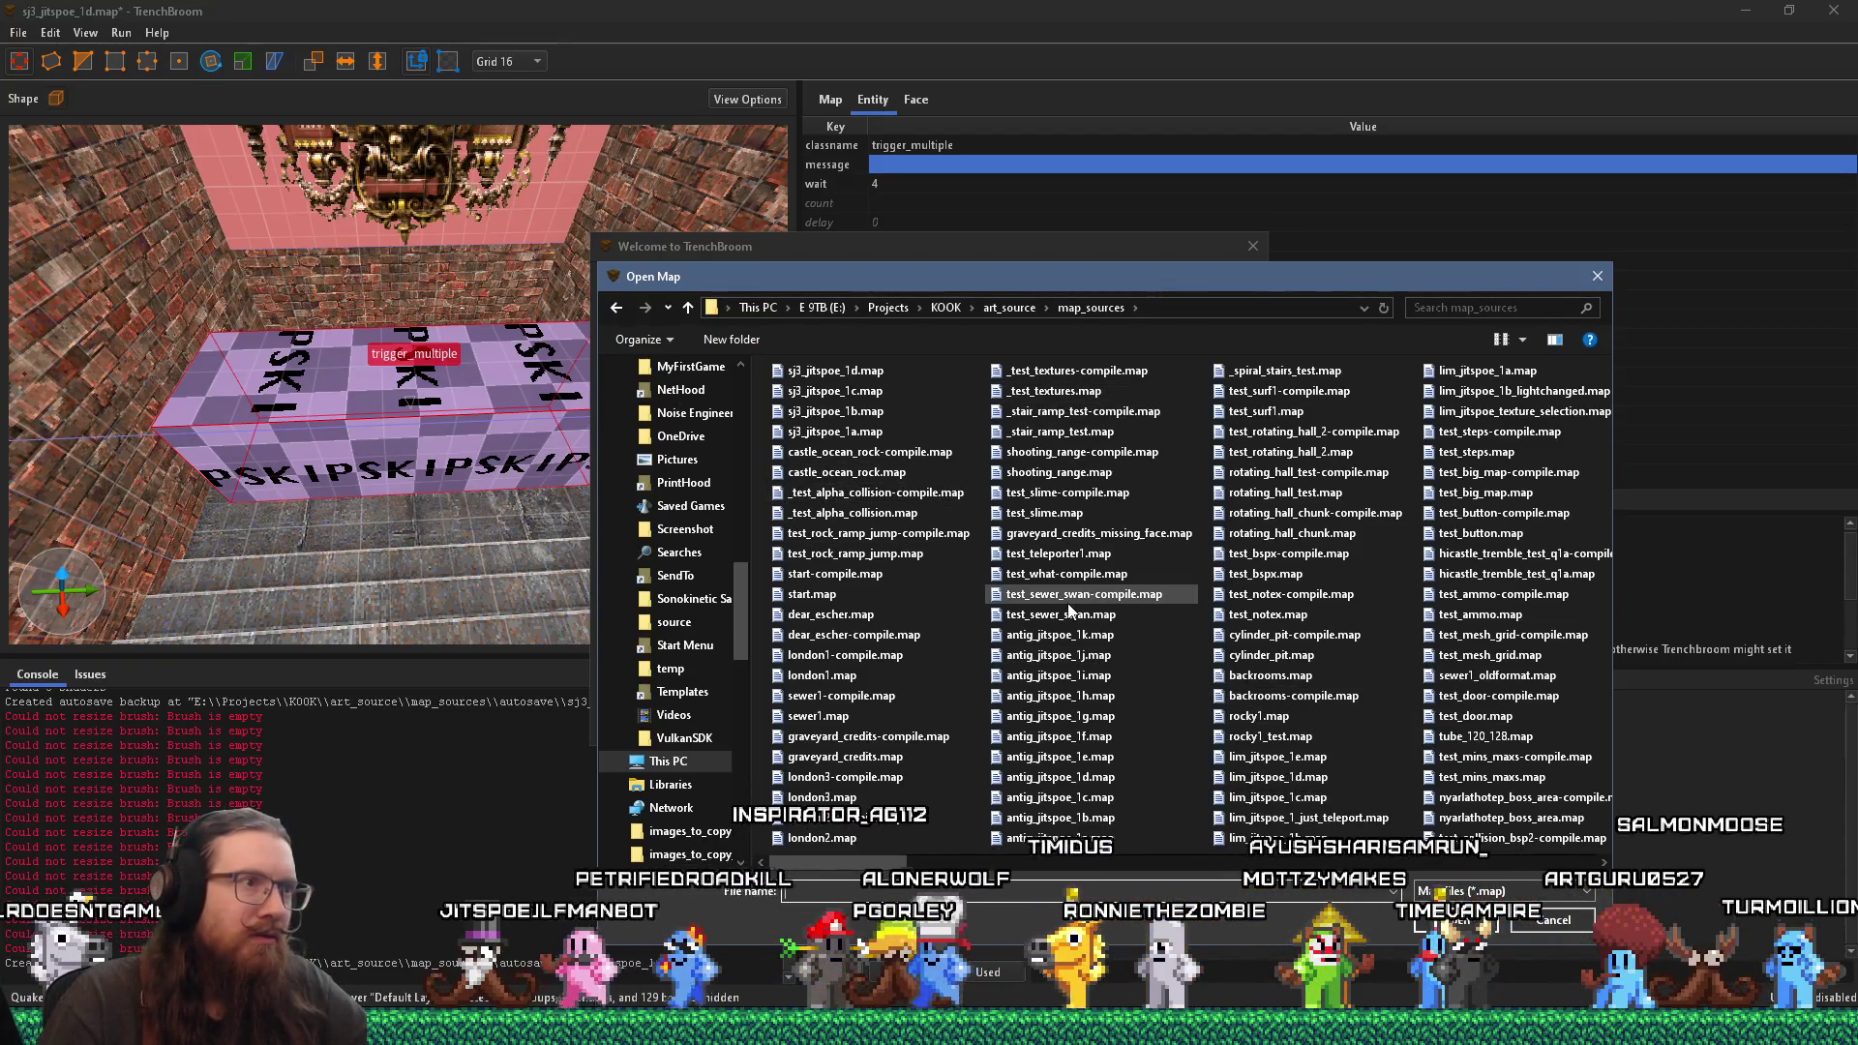
mouse_move(1069, 605)
scroll(1069, 608, down, 1)
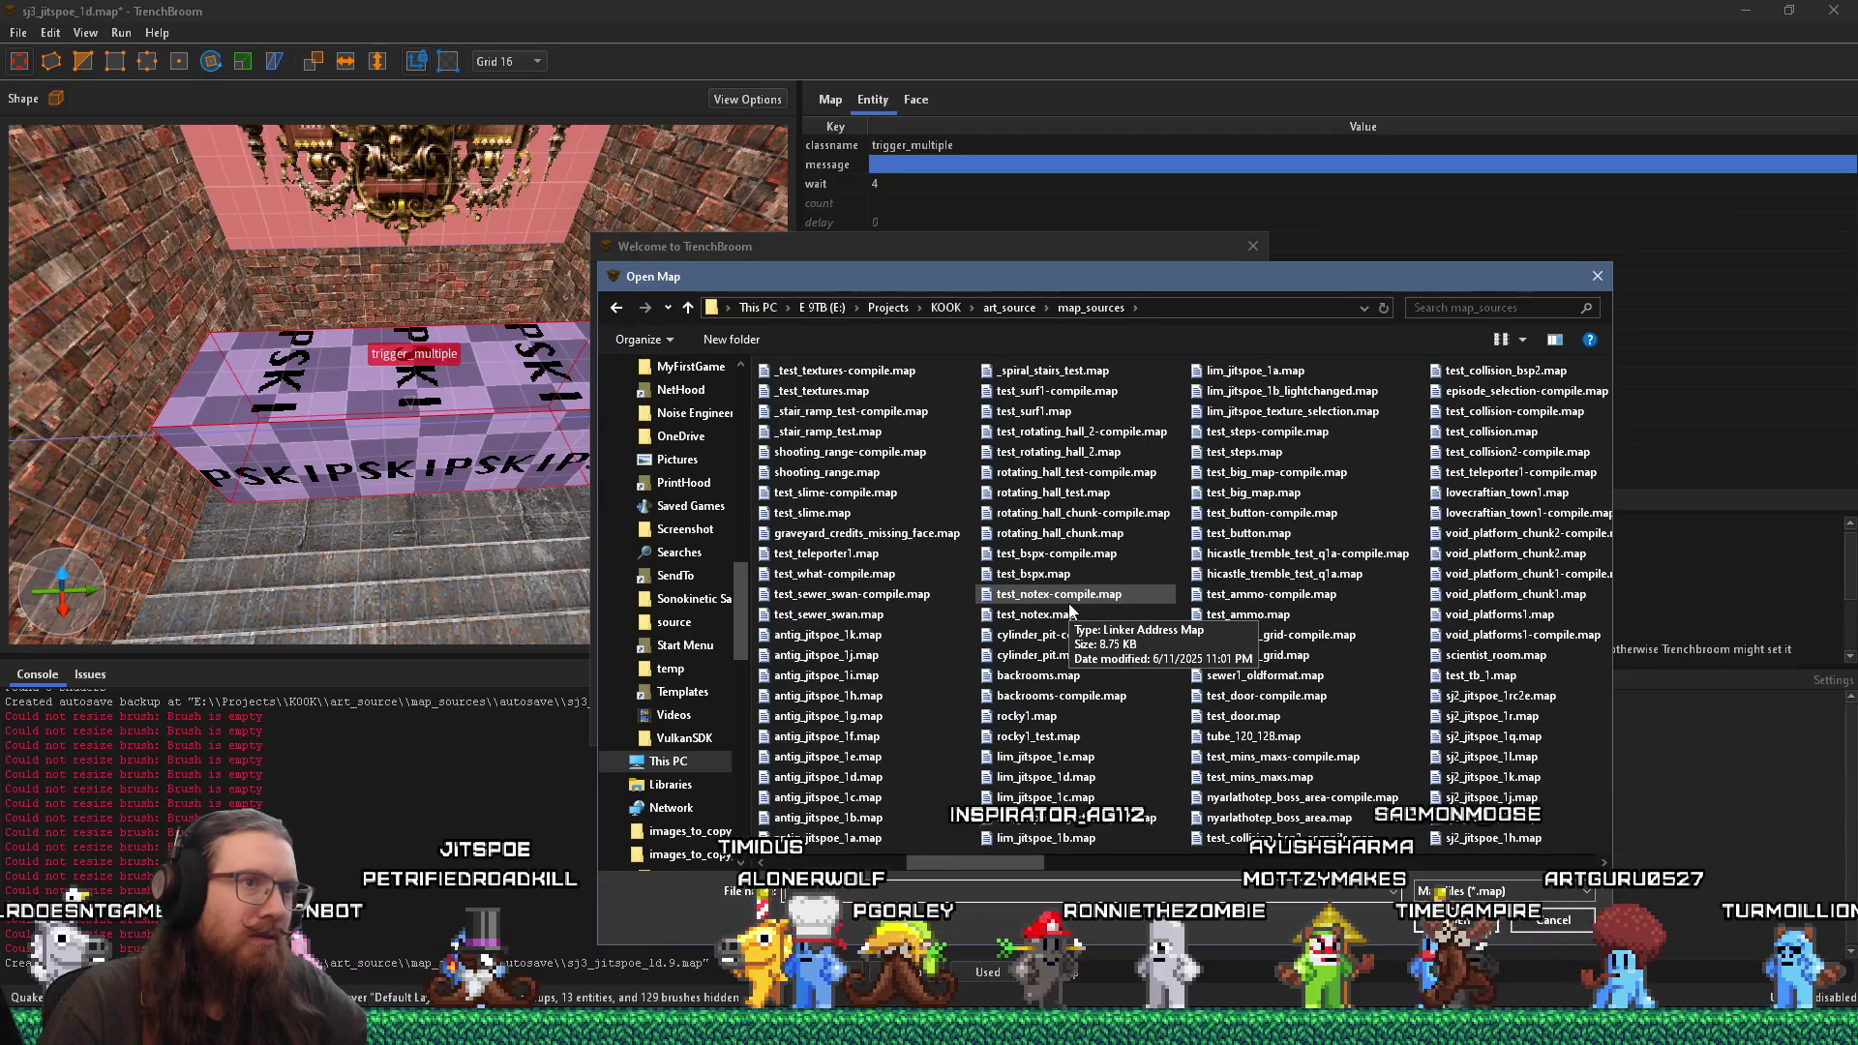
scroll(1071, 611, down, 1)
scroll(1071, 611, up, 2)
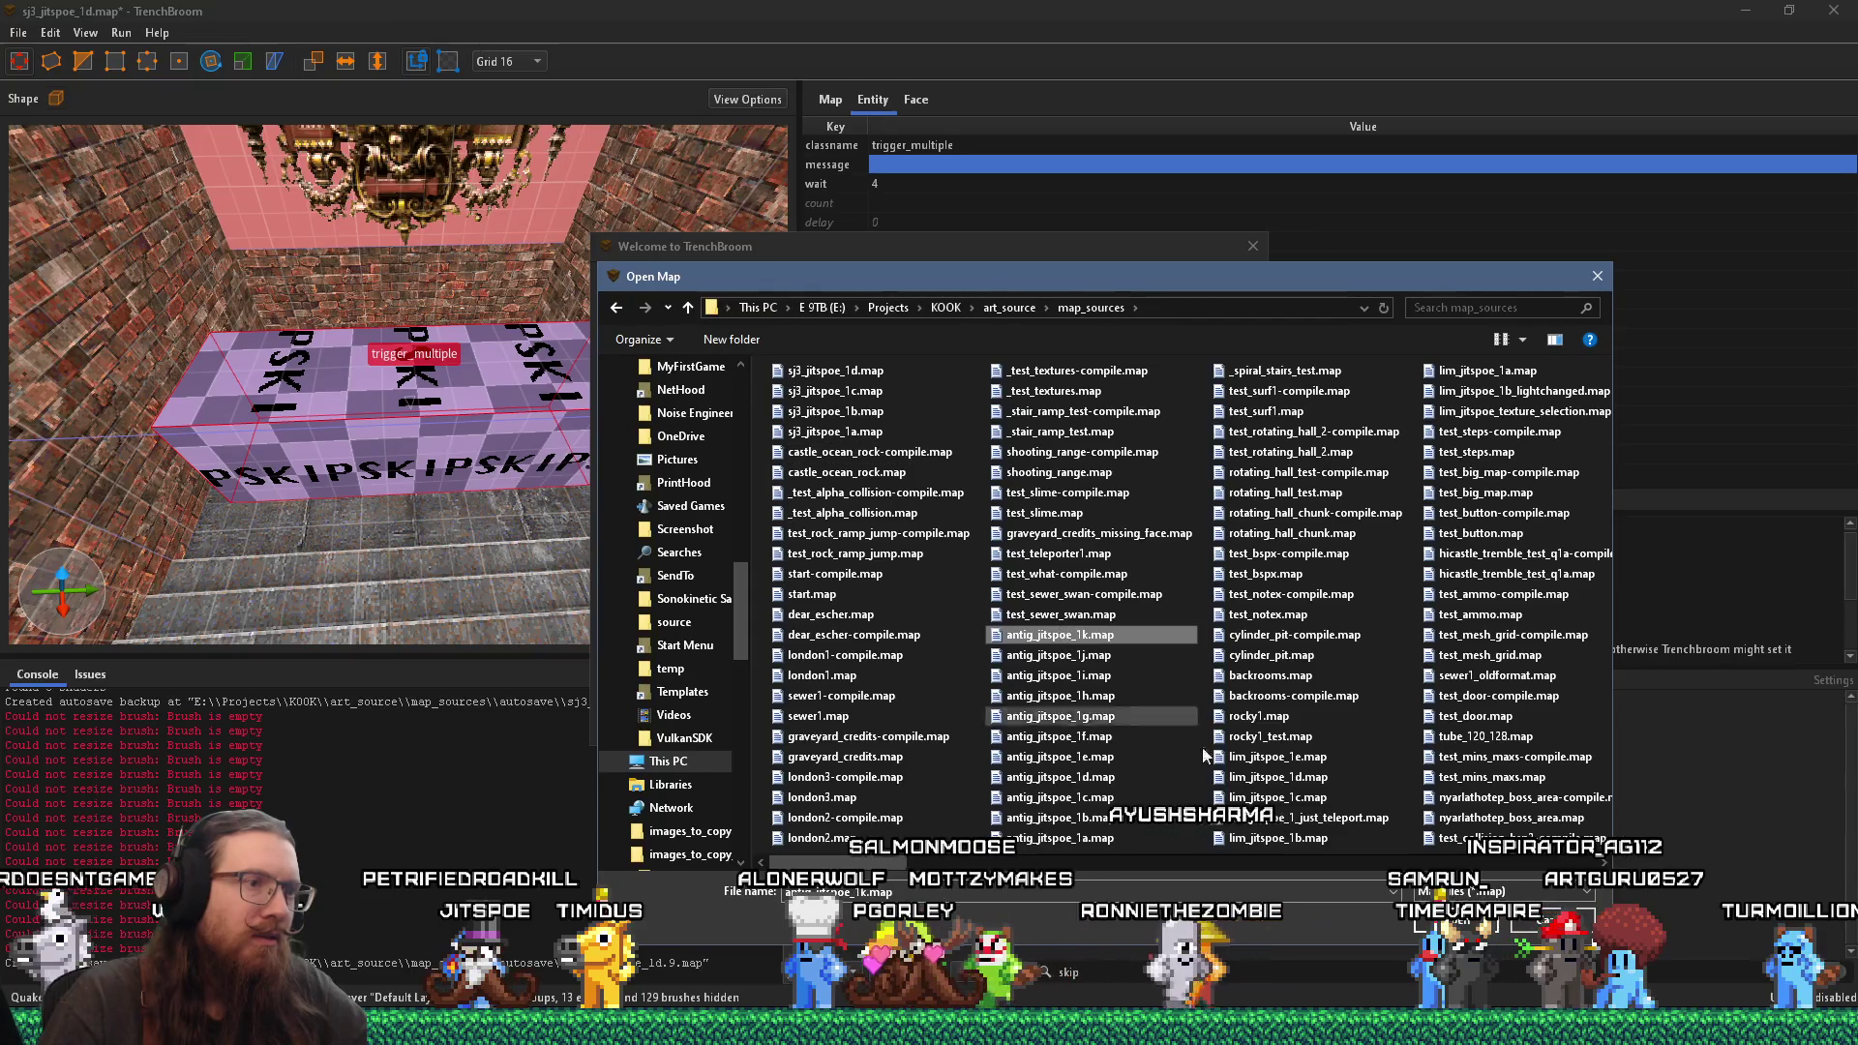
double_click(1060, 634)
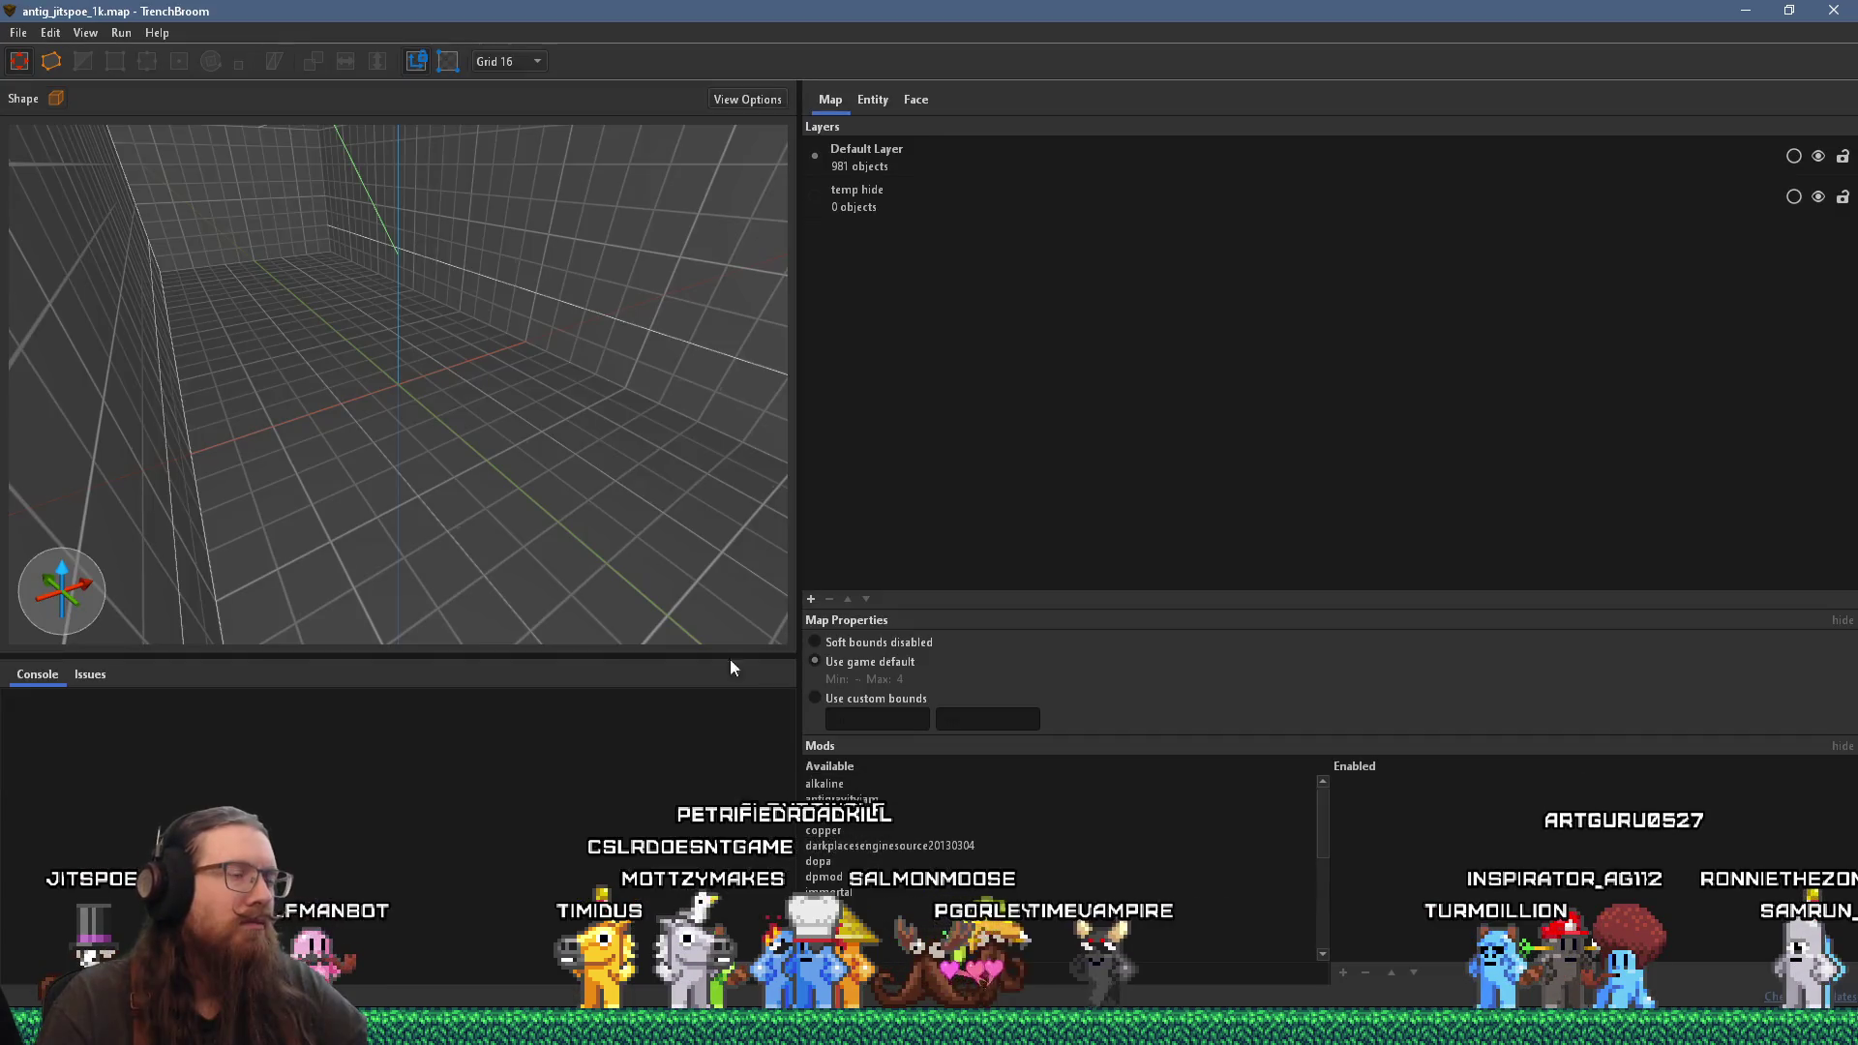
Step: Look around the starting room past the KOOK banner and show a brick wall brush's entity properties
mouse_move(392, 431)
mouse_down()
mouse_move(420, 408)
mouse_move(293, 505)
mouse_move(728, 299)
mouse_move(315, 403)
mouse_move(525, 399)
mouse_move(572, 416)
mouse_move(503, 404)
mouse_move(534, 444)
mouse_move(566, 398)
mouse_move(520, 418)
mouse_move(553, 374)
mouse_move(408, 383)
mouse_move(447, 340)
mouse_move(211, 345)
mouse_up()
scroll(571, 416, down, 3)
scroll(217, 339, up, 2)
scroll(218, 339, up, 2)
mouse_move(219, 337)
mouse_down()
mouse_move(532, 365)
mouse_move(374, 373)
mouse_move(305, 447)
mouse_up()
scroll(304, 447, up, 10)
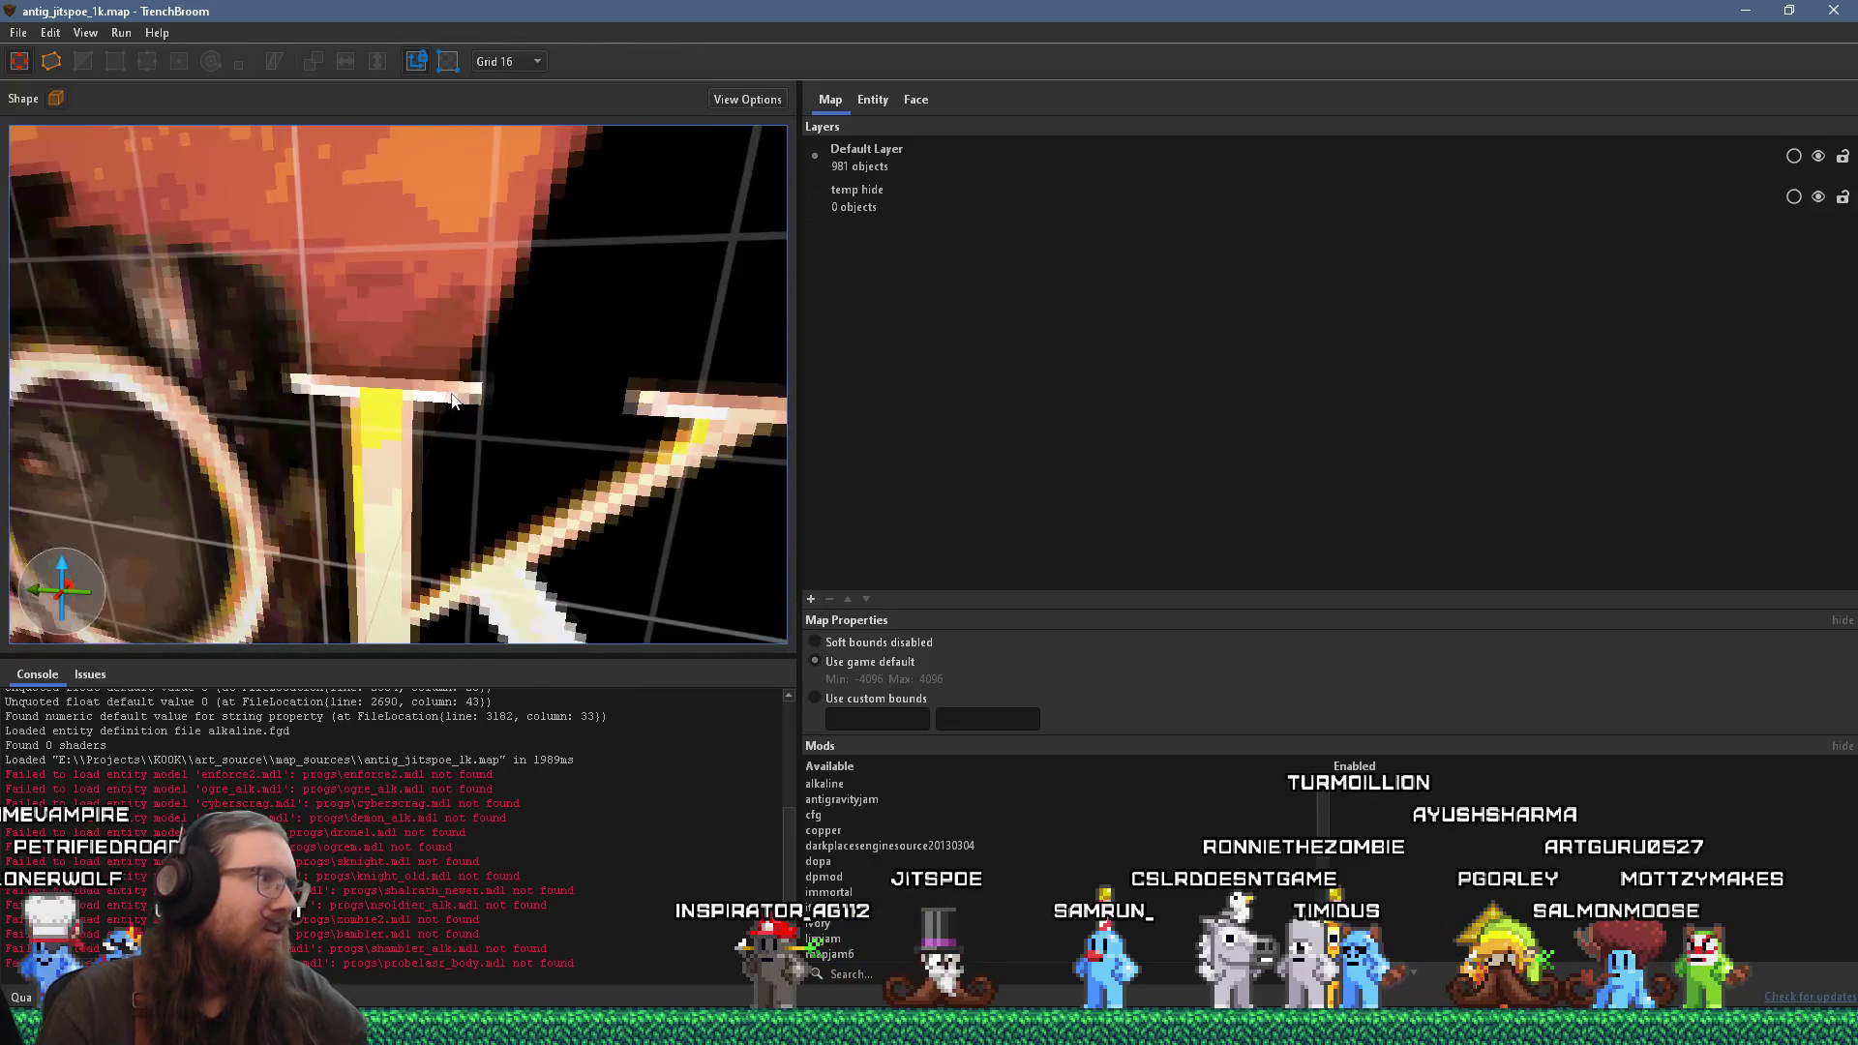
scroll(447, 331, down, 5)
scroll(391, 355, up, 8)
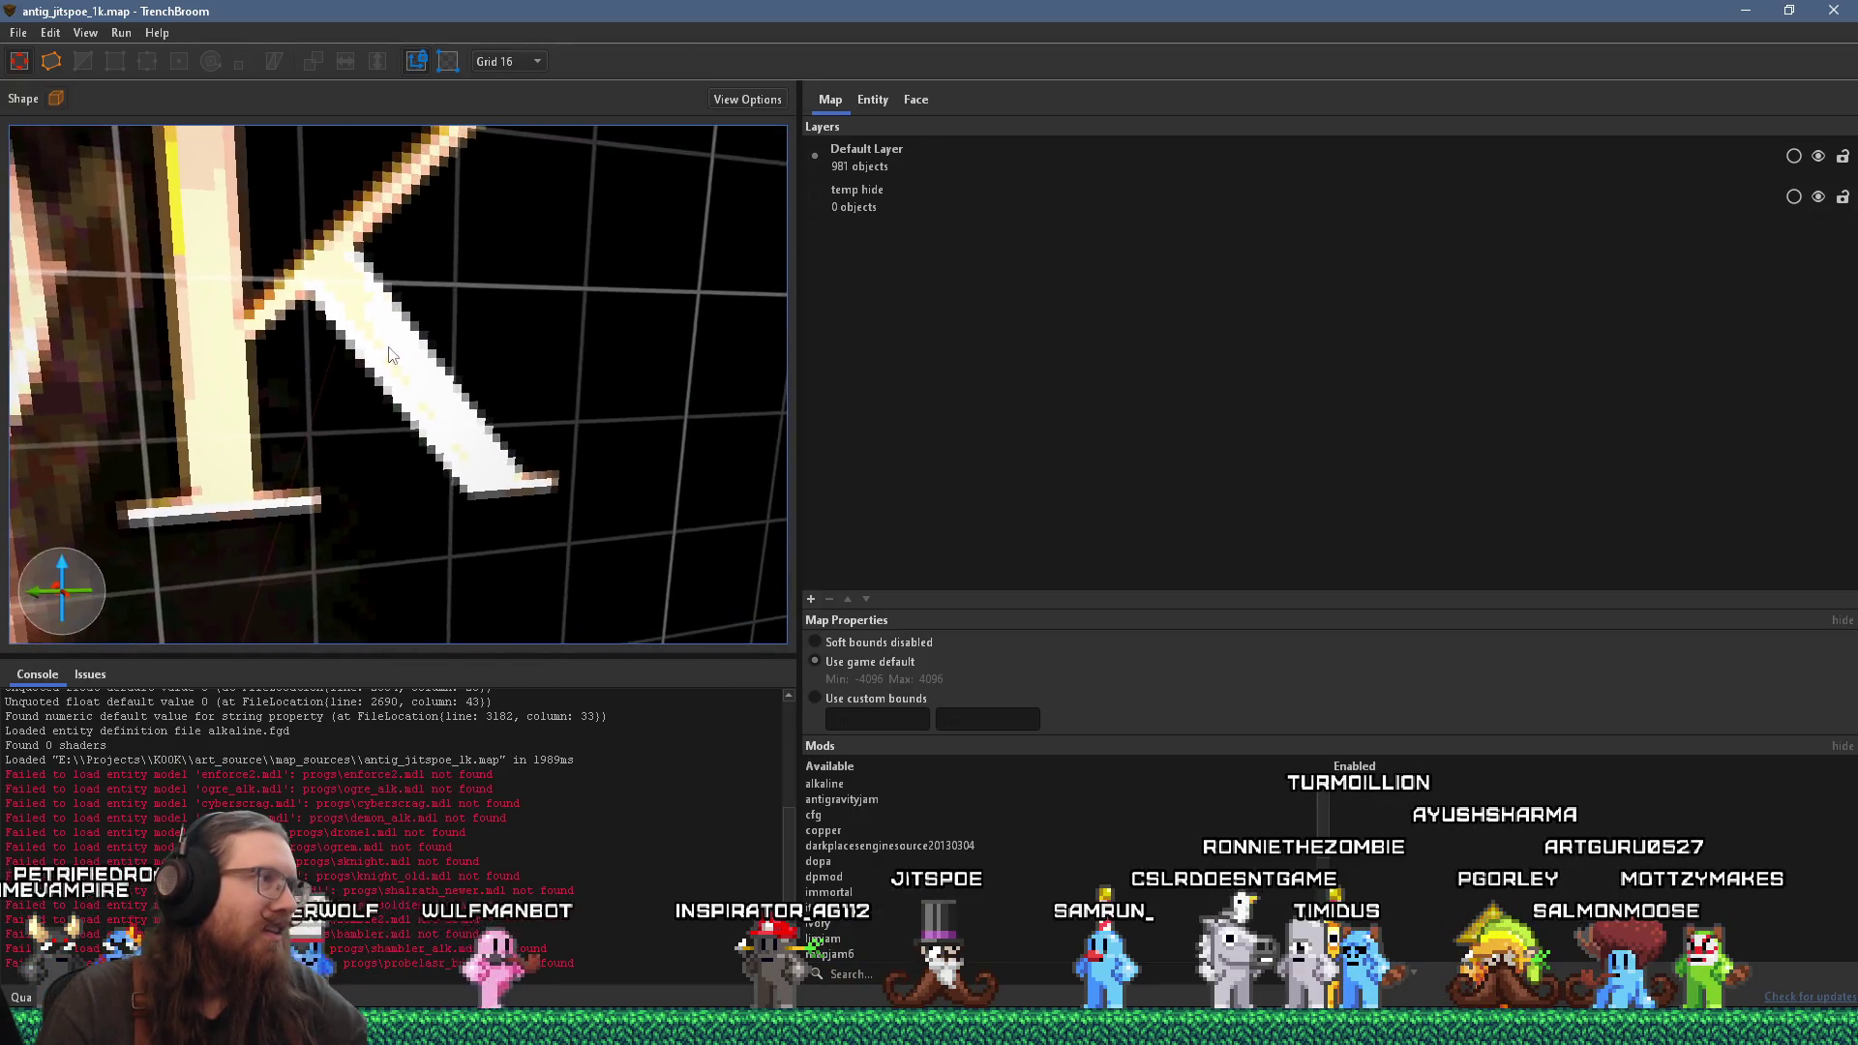
scroll(391, 356, down, 6)
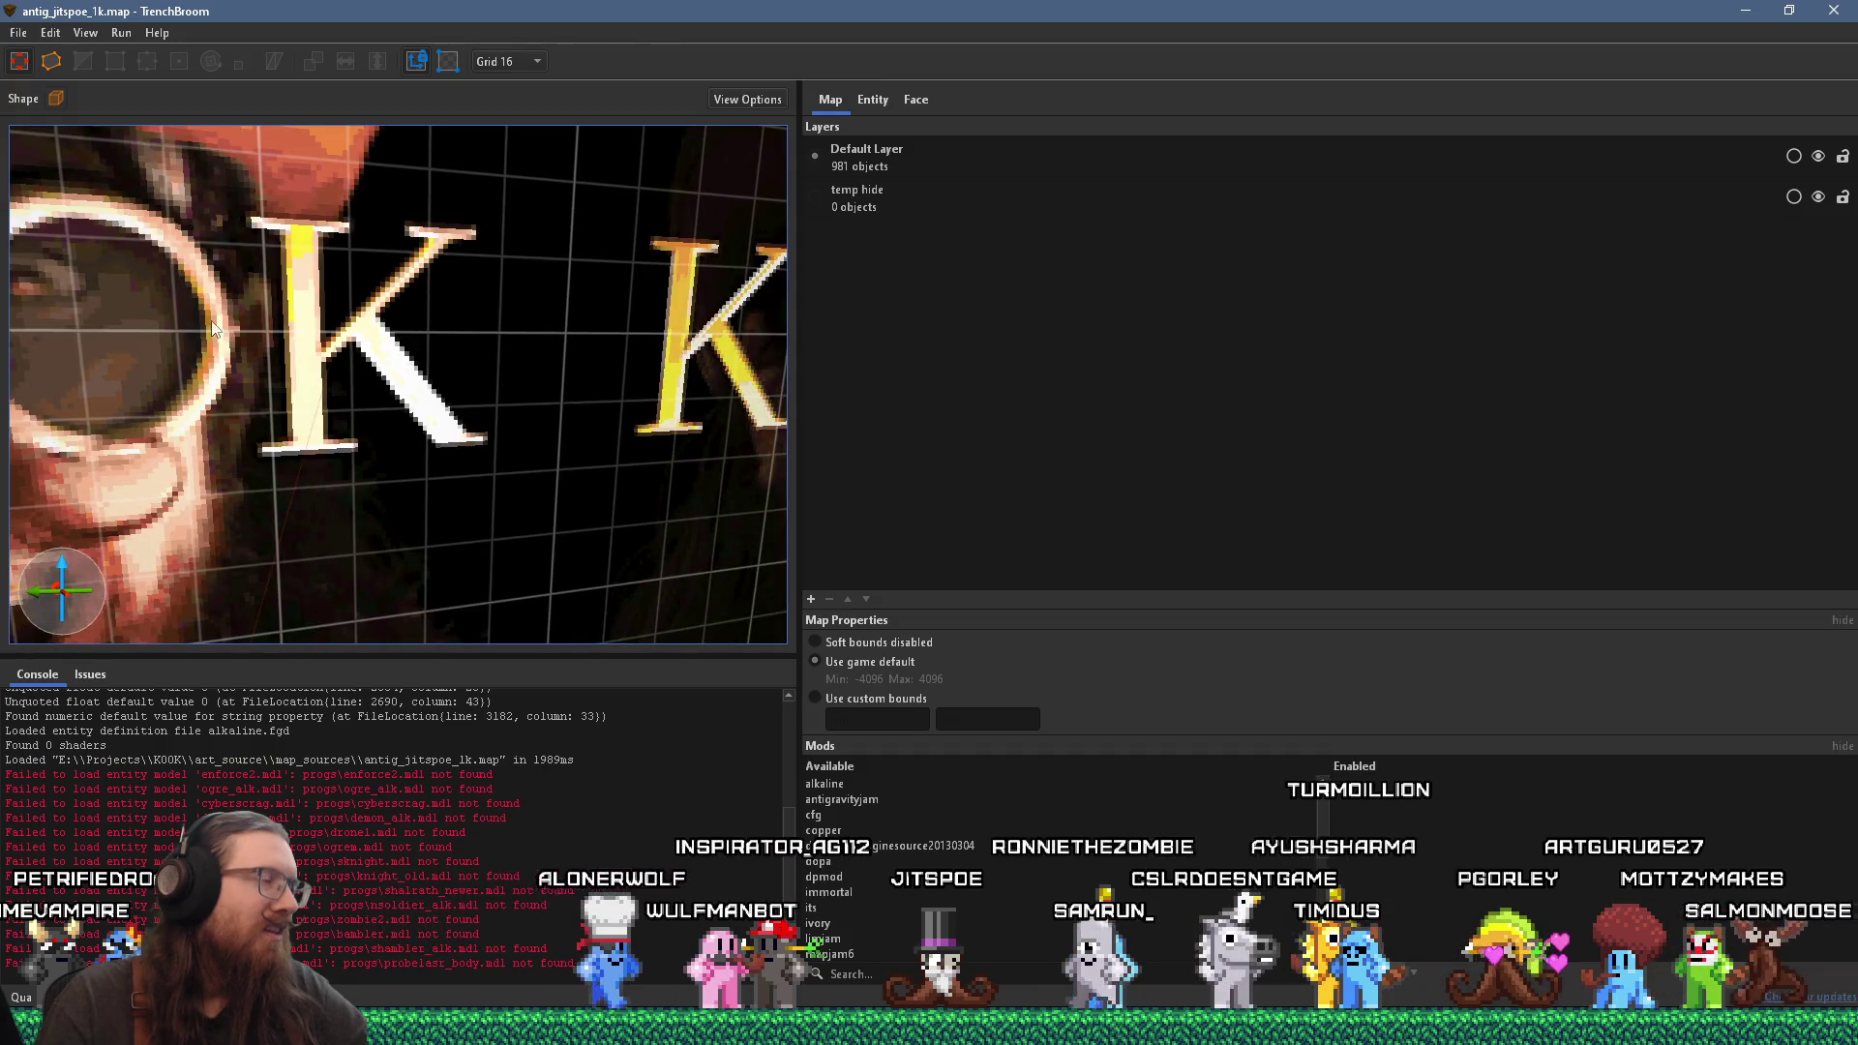
scroll(340, 331, up, 4)
scroll(461, 401, down, 8)
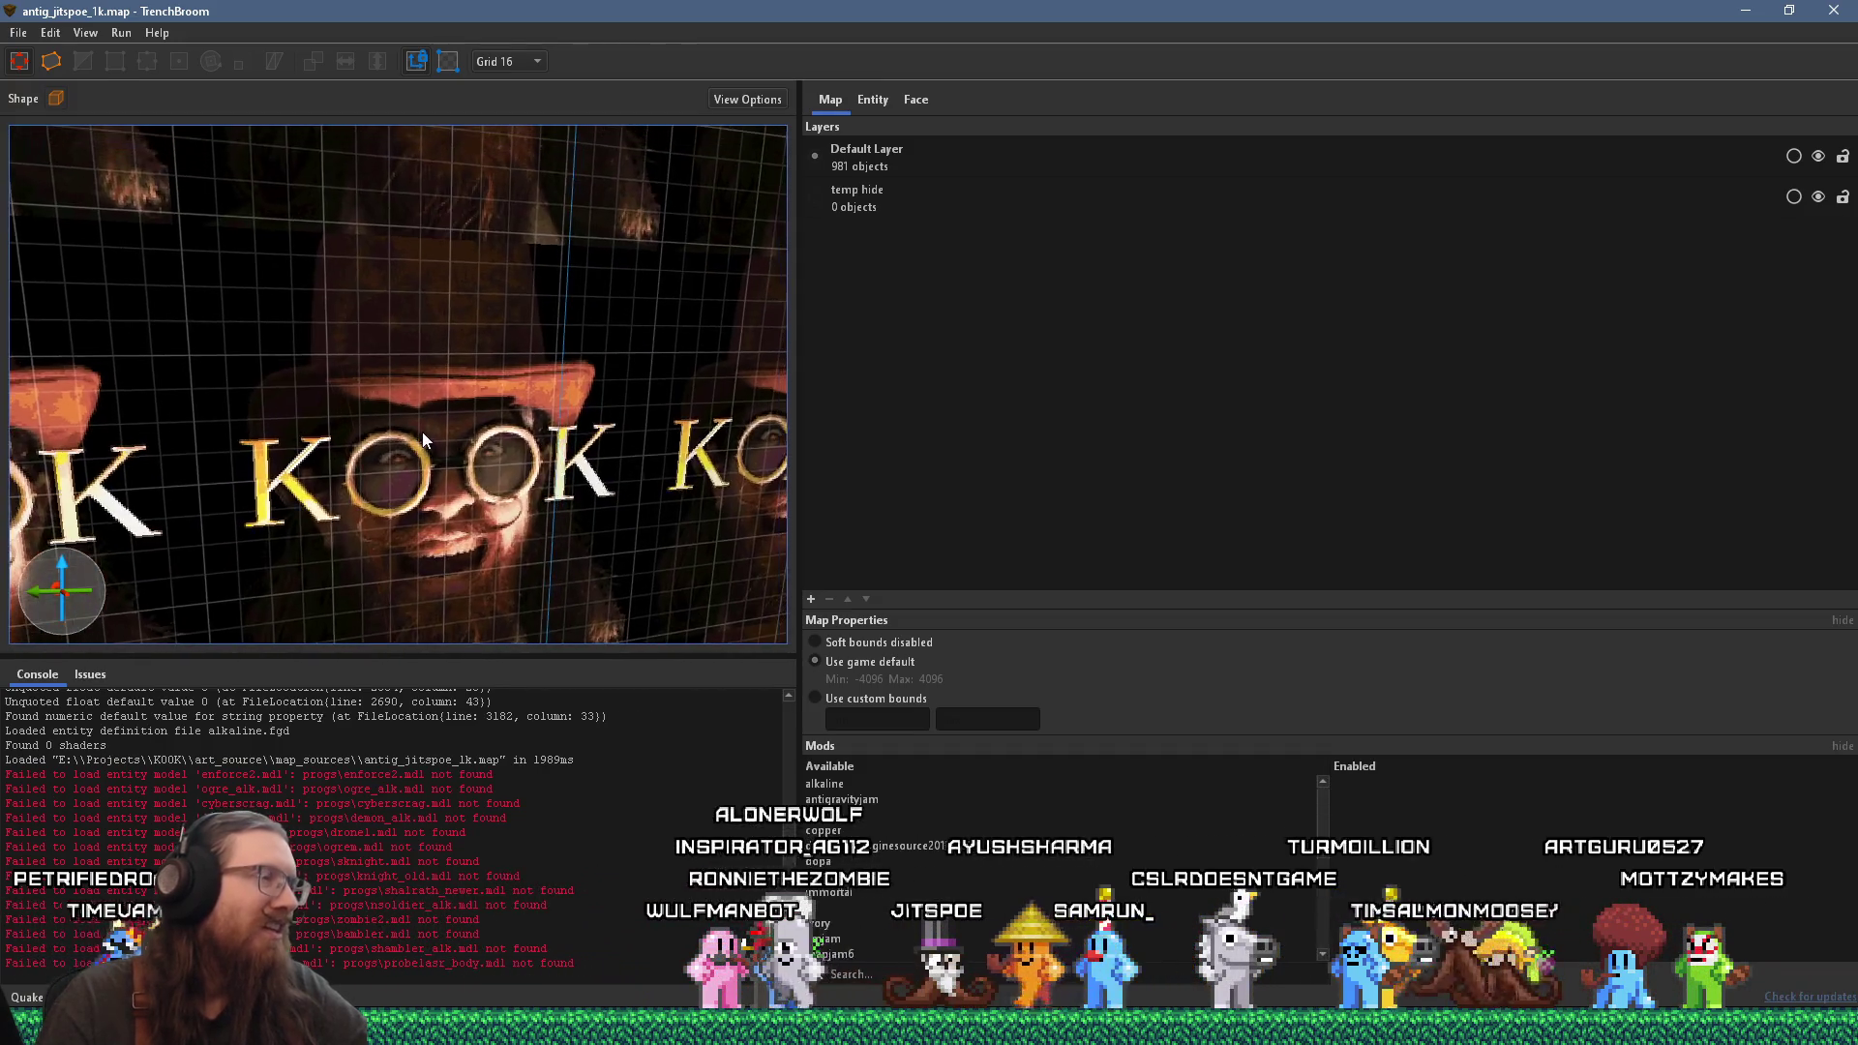
mouse_move(477, 426)
mouse_down()
mouse_move(426, 502)
mouse_move(139, 515)
mouse_move(415, 439)
mouse_move(432, 478)
mouse_move(377, 464)
mouse_move(334, 484)
mouse_move(348, 509)
mouse_move(335, 449)
mouse_move(544, 492)
mouse_move(116, 439)
mouse_up()
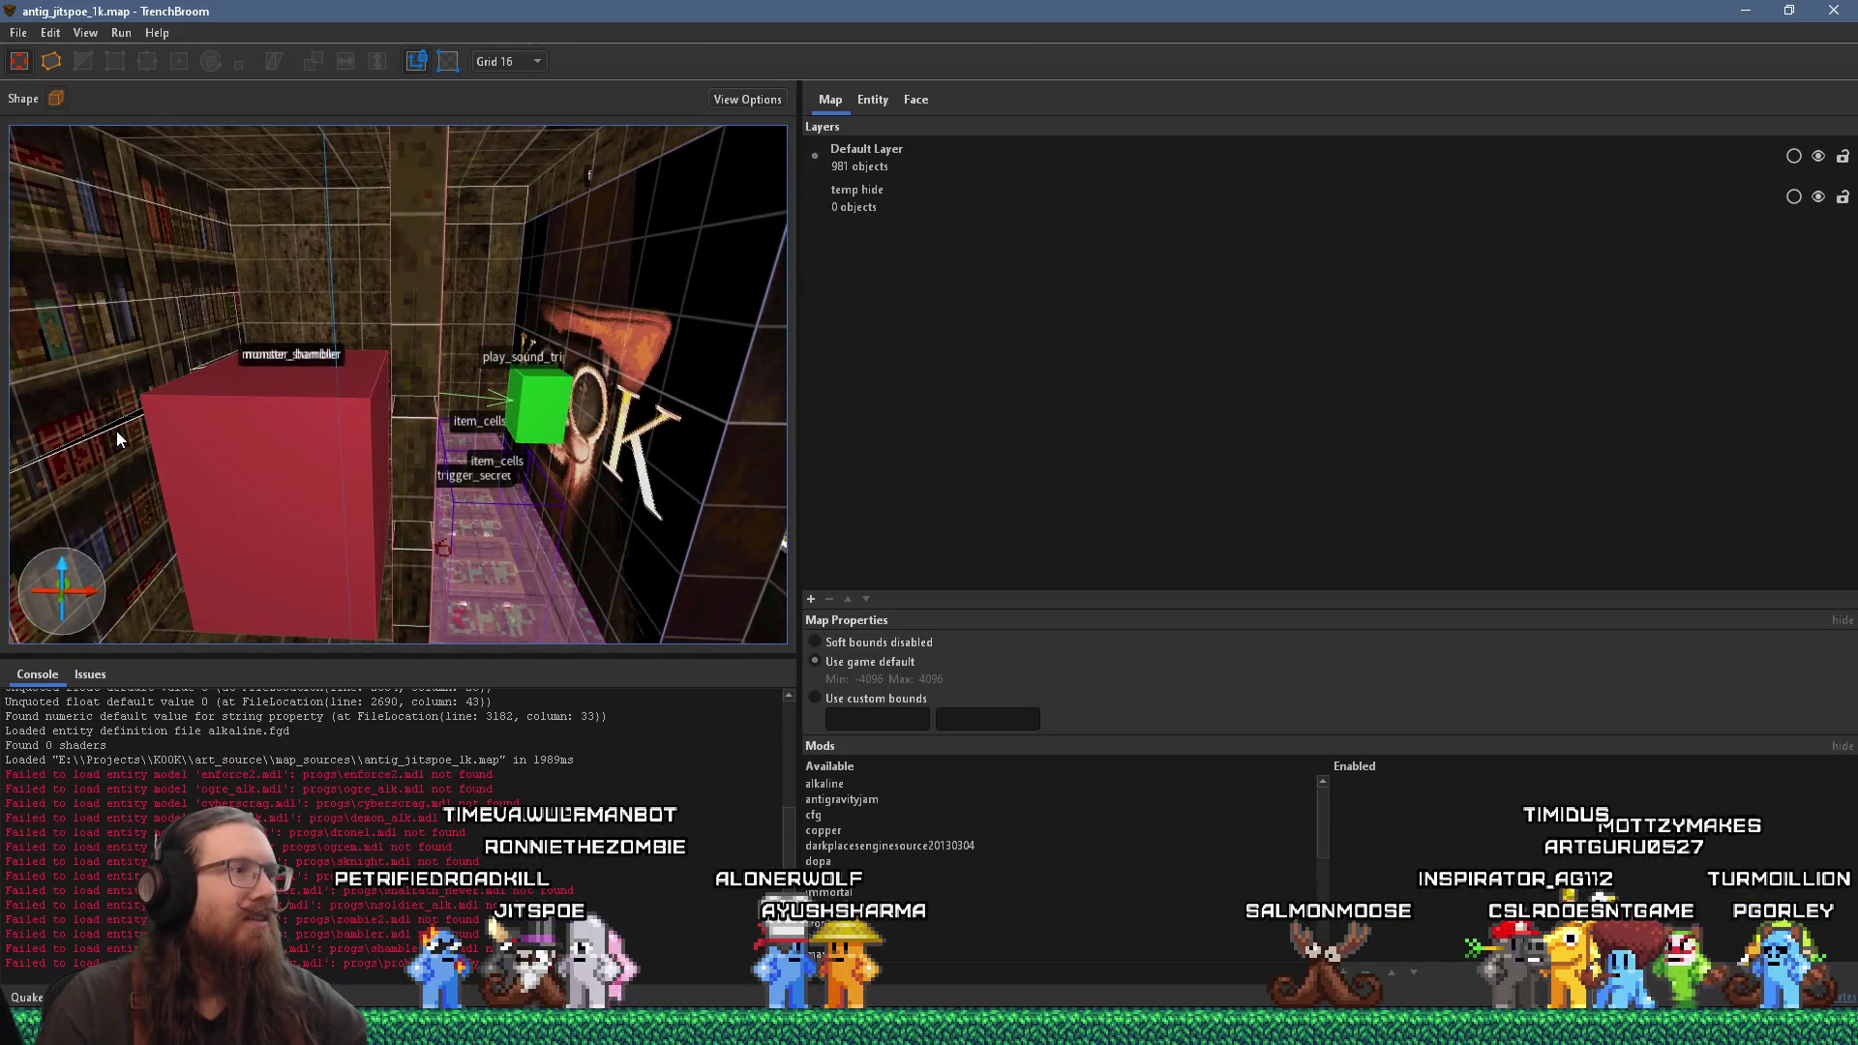
click(611, 346)
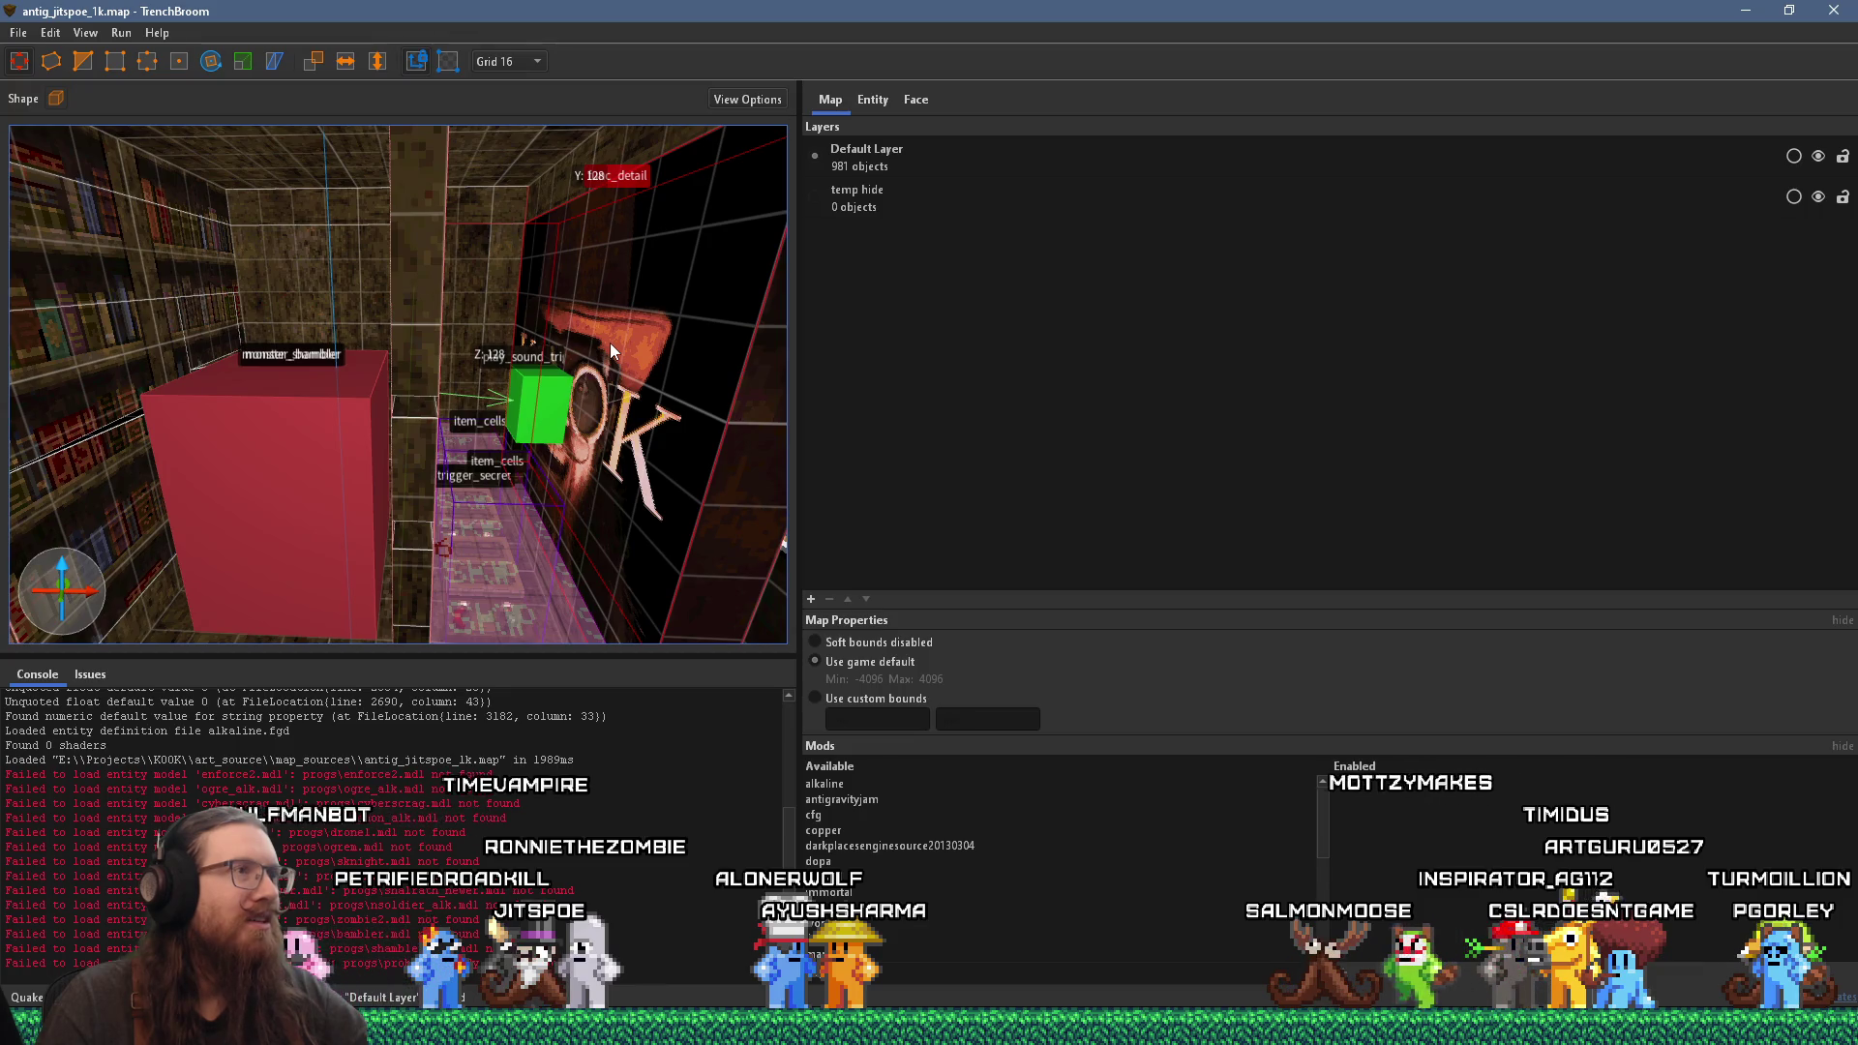
click(887, 100)
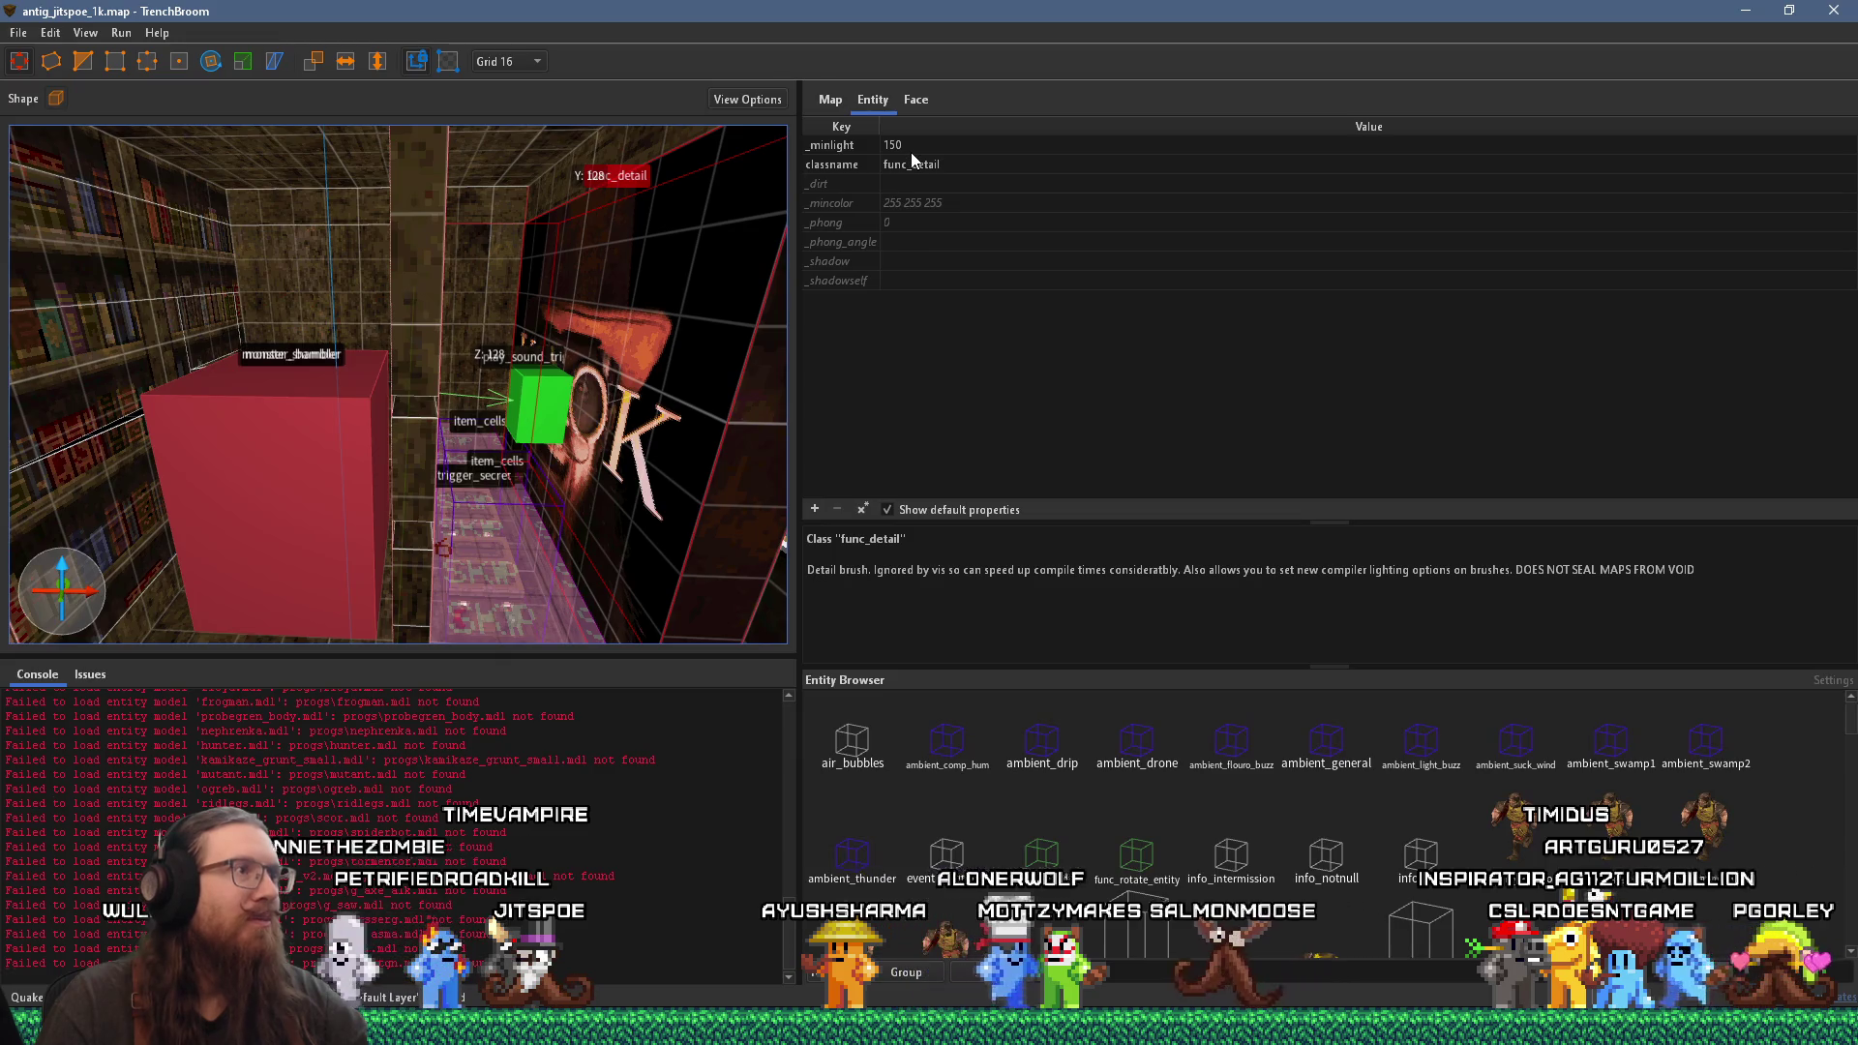
Step: Fly past the item_shells shelves and staircase to the bookshelf corner and select the trigger_textstory brush
mouse_move(214, 384)
mouse_down()
mouse_move(426, 401)
mouse_move(427, 419)
mouse_move(292, 405)
mouse_move(532, 439)
mouse_move(355, 415)
mouse_move(232, 489)
mouse_move(161, 490)
mouse_up()
scroll(472, 433, up, 10)
drag(382, 427, 267, 441)
mouse_move(393, 368)
mouse_down()
mouse_move(420, 334)
mouse_move(377, 563)
mouse_up()
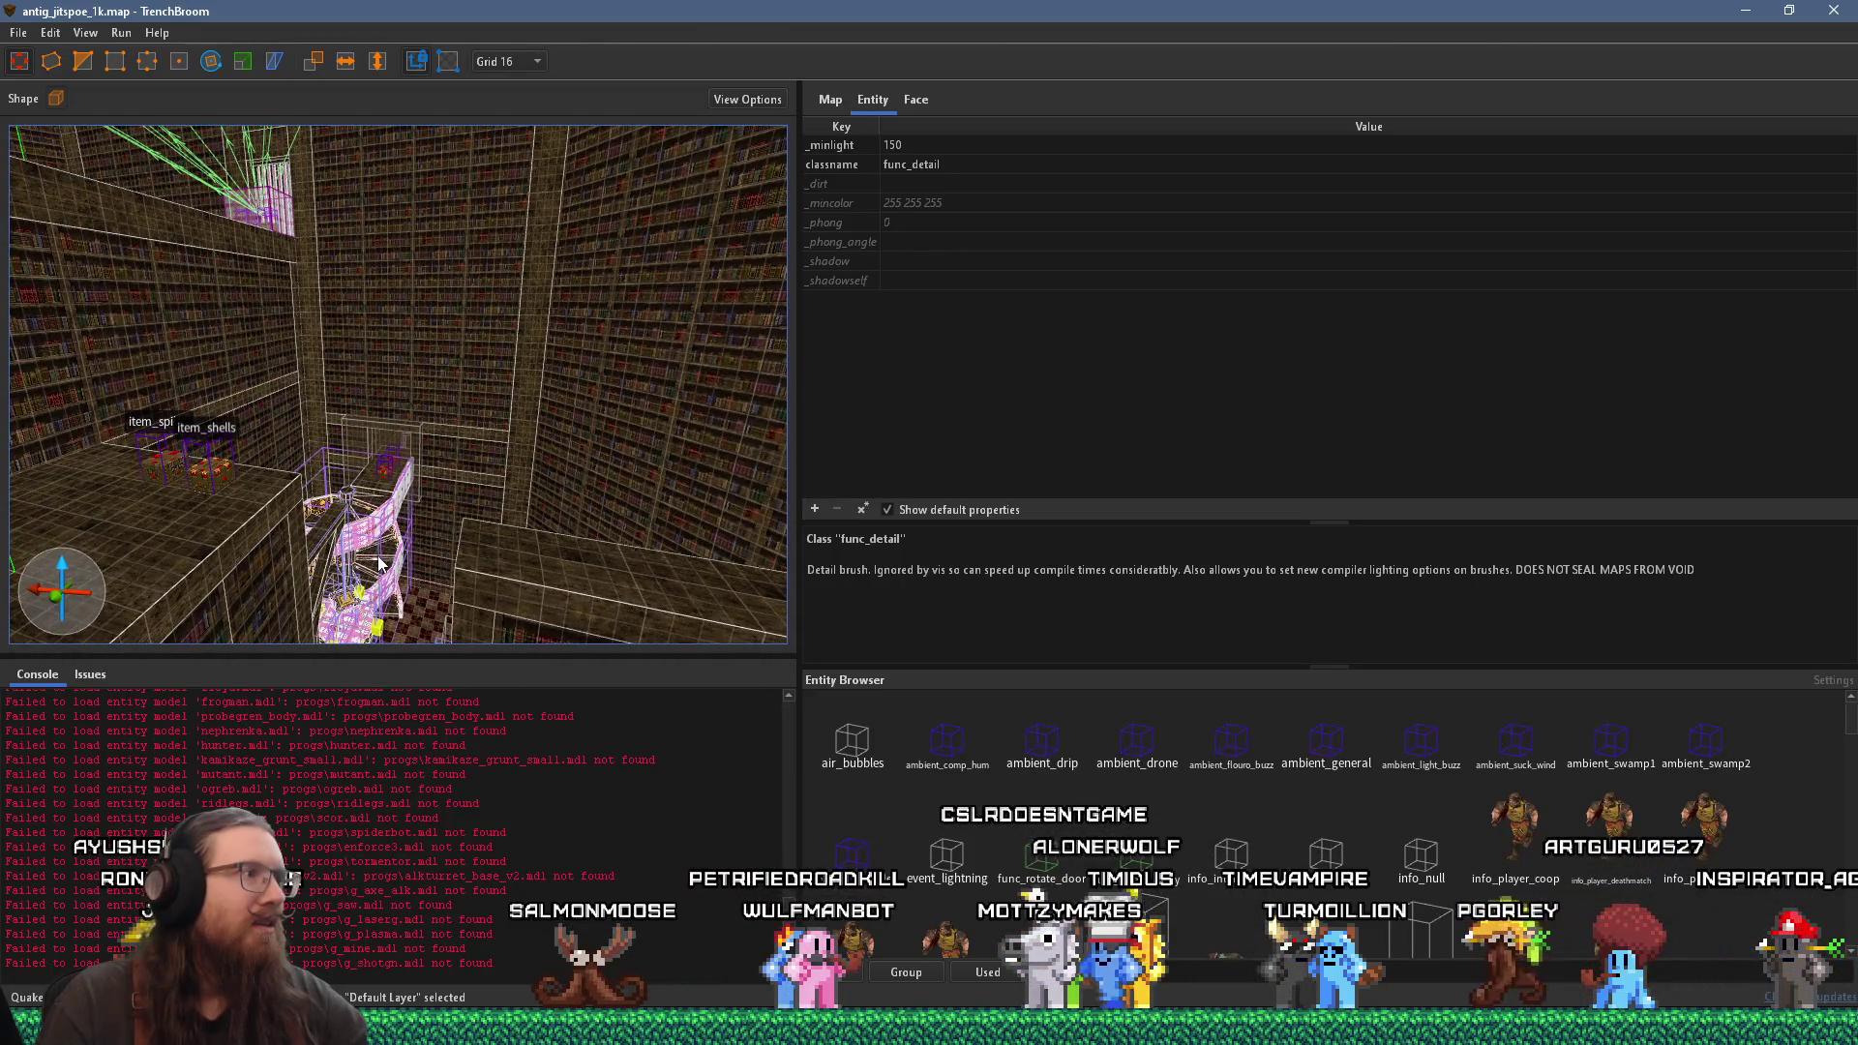
scroll(380, 563, up, 10)
mouse_move(438, 466)
mouse_down()
mouse_move(339, 546)
mouse_move(356, 555)
mouse_move(295, 513)
mouse_move(469, 490)
mouse_move(288, 475)
mouse_move(422, 490)
mouse_move(518, 462)
mouse_move(555, 404)
mouse_move(537, 443)
mouse_move(137, 432)
mouse_move(302, 425)
mouse_move(262, 446)
mouse_move(350, 428)
mouse_move(194, 418)
mouse_move(490, 462)
mouse_move(159, 460)
mouse_move(116, 427)
mouse_move(70, 458)
mouse_move(422, 421)
mouse_move(418, 443)
mouse_move(474, 460)
mouse_move(422, 505)
mouse_move(340, 434)
mouse_move(369, 504)
mouse_move(356, 428)
mouse_move(380, 480)
mouse_move(581, 455)
mouse_move(627, 472)
mouse_move(381, 436)
mouse_move(469, 428)
mouse_move(559, 509)
mouse_move(478, 503)
mouse_move(420, 469)
mouse_move(452, 422)
mouse_move(437, 489)
mouse_move(485, 432)
mouse_move(525, 455)
mouse_move(329, 527)
mouse_move(331, 511)
mouse_up()
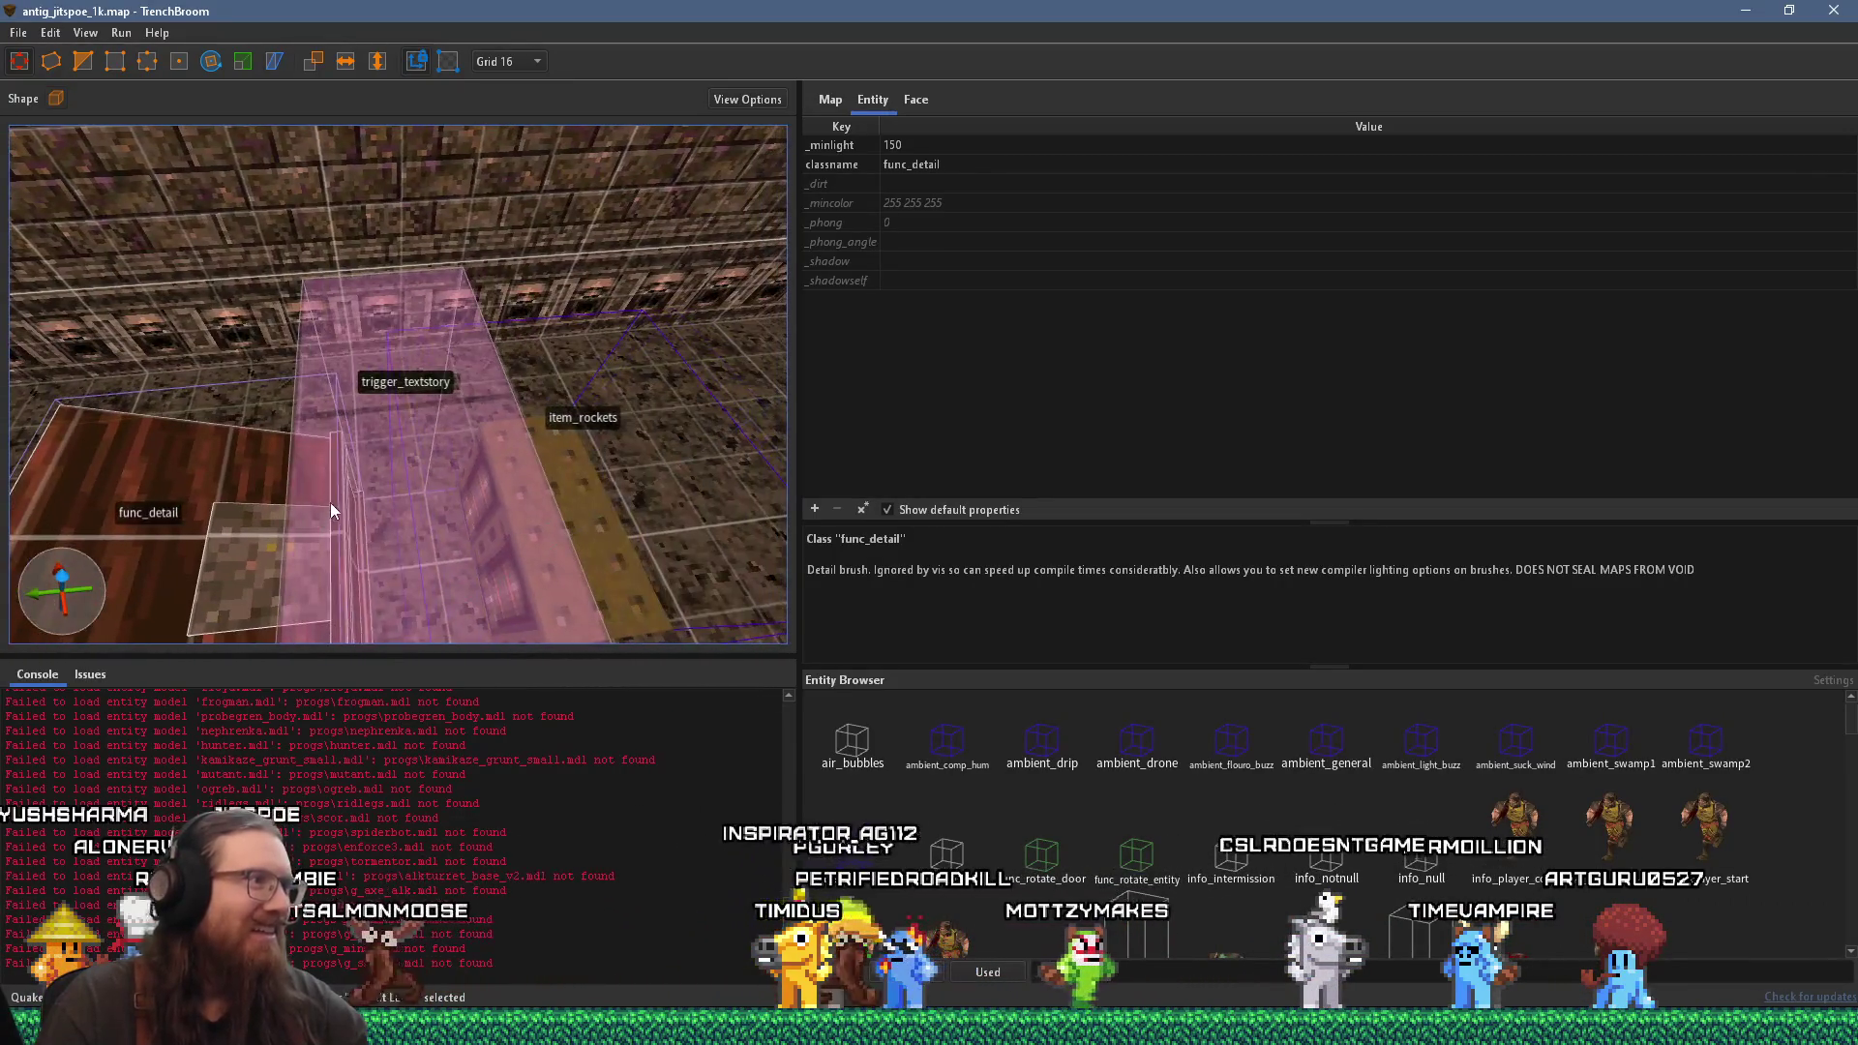
click(415, 431)
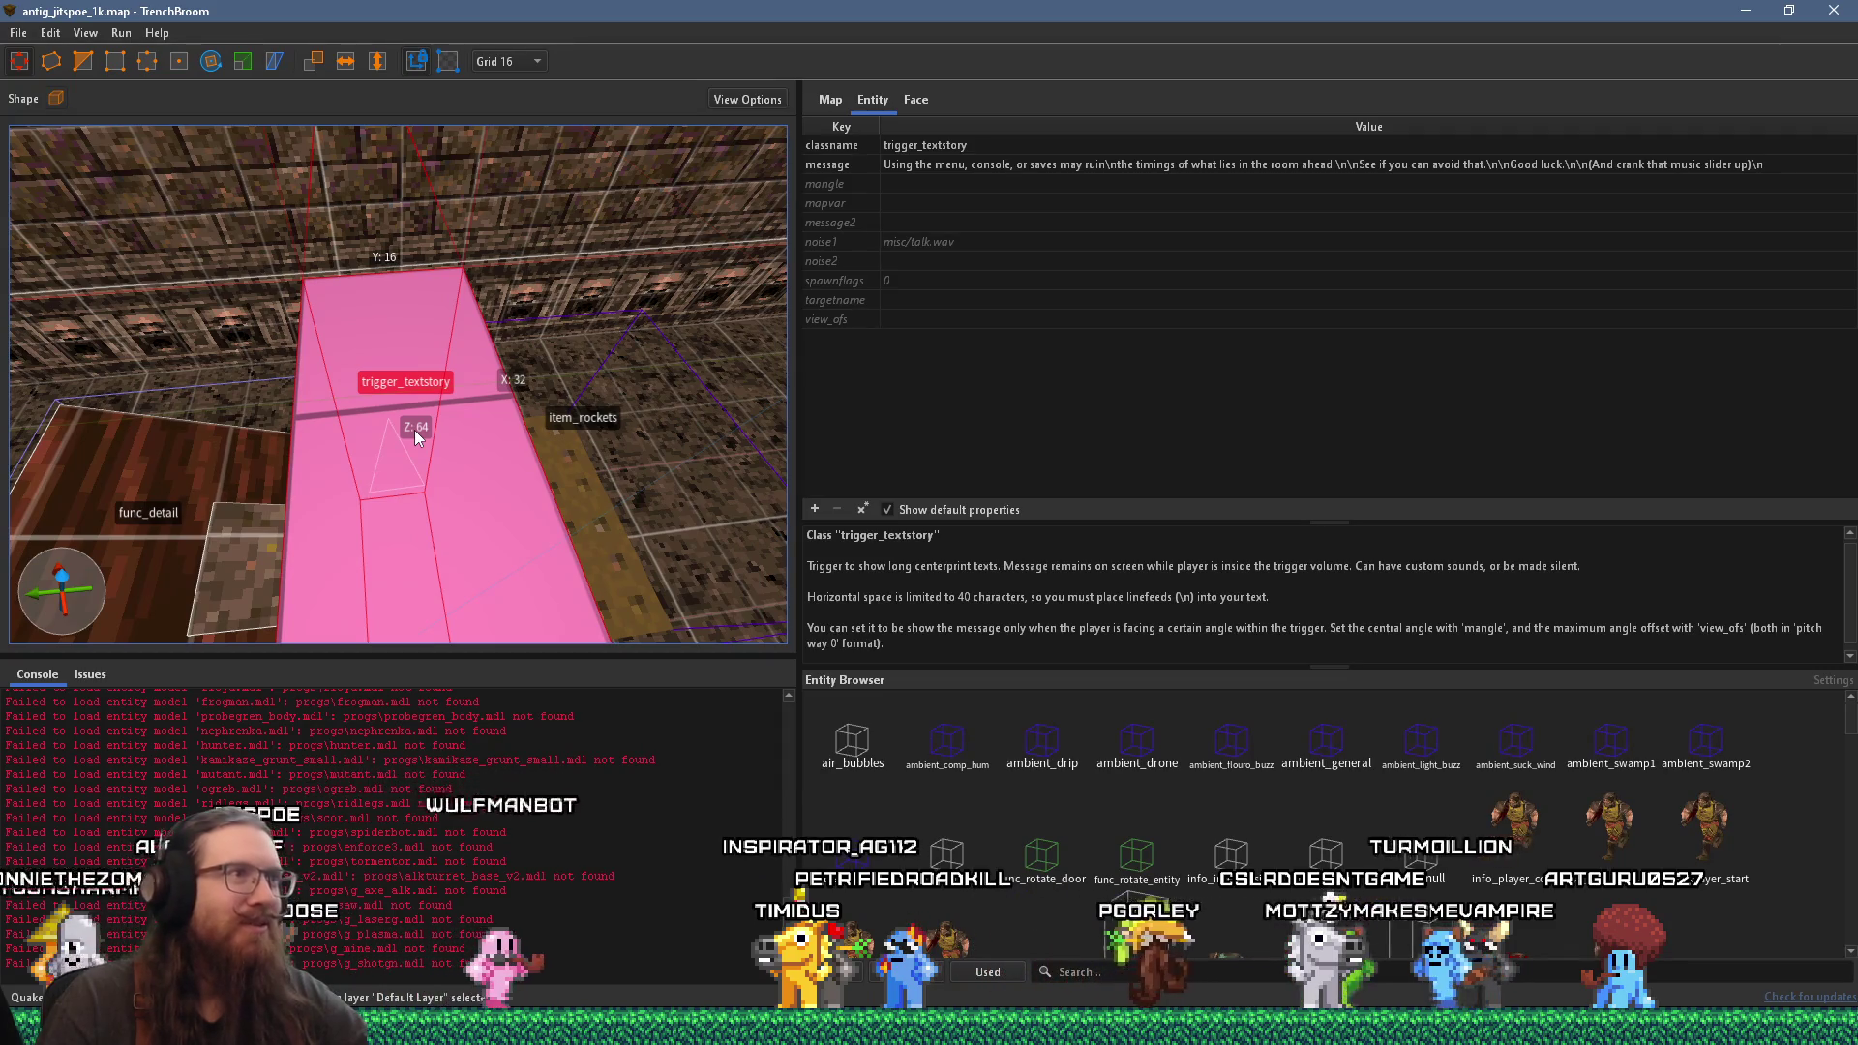
key(alt+Tab)
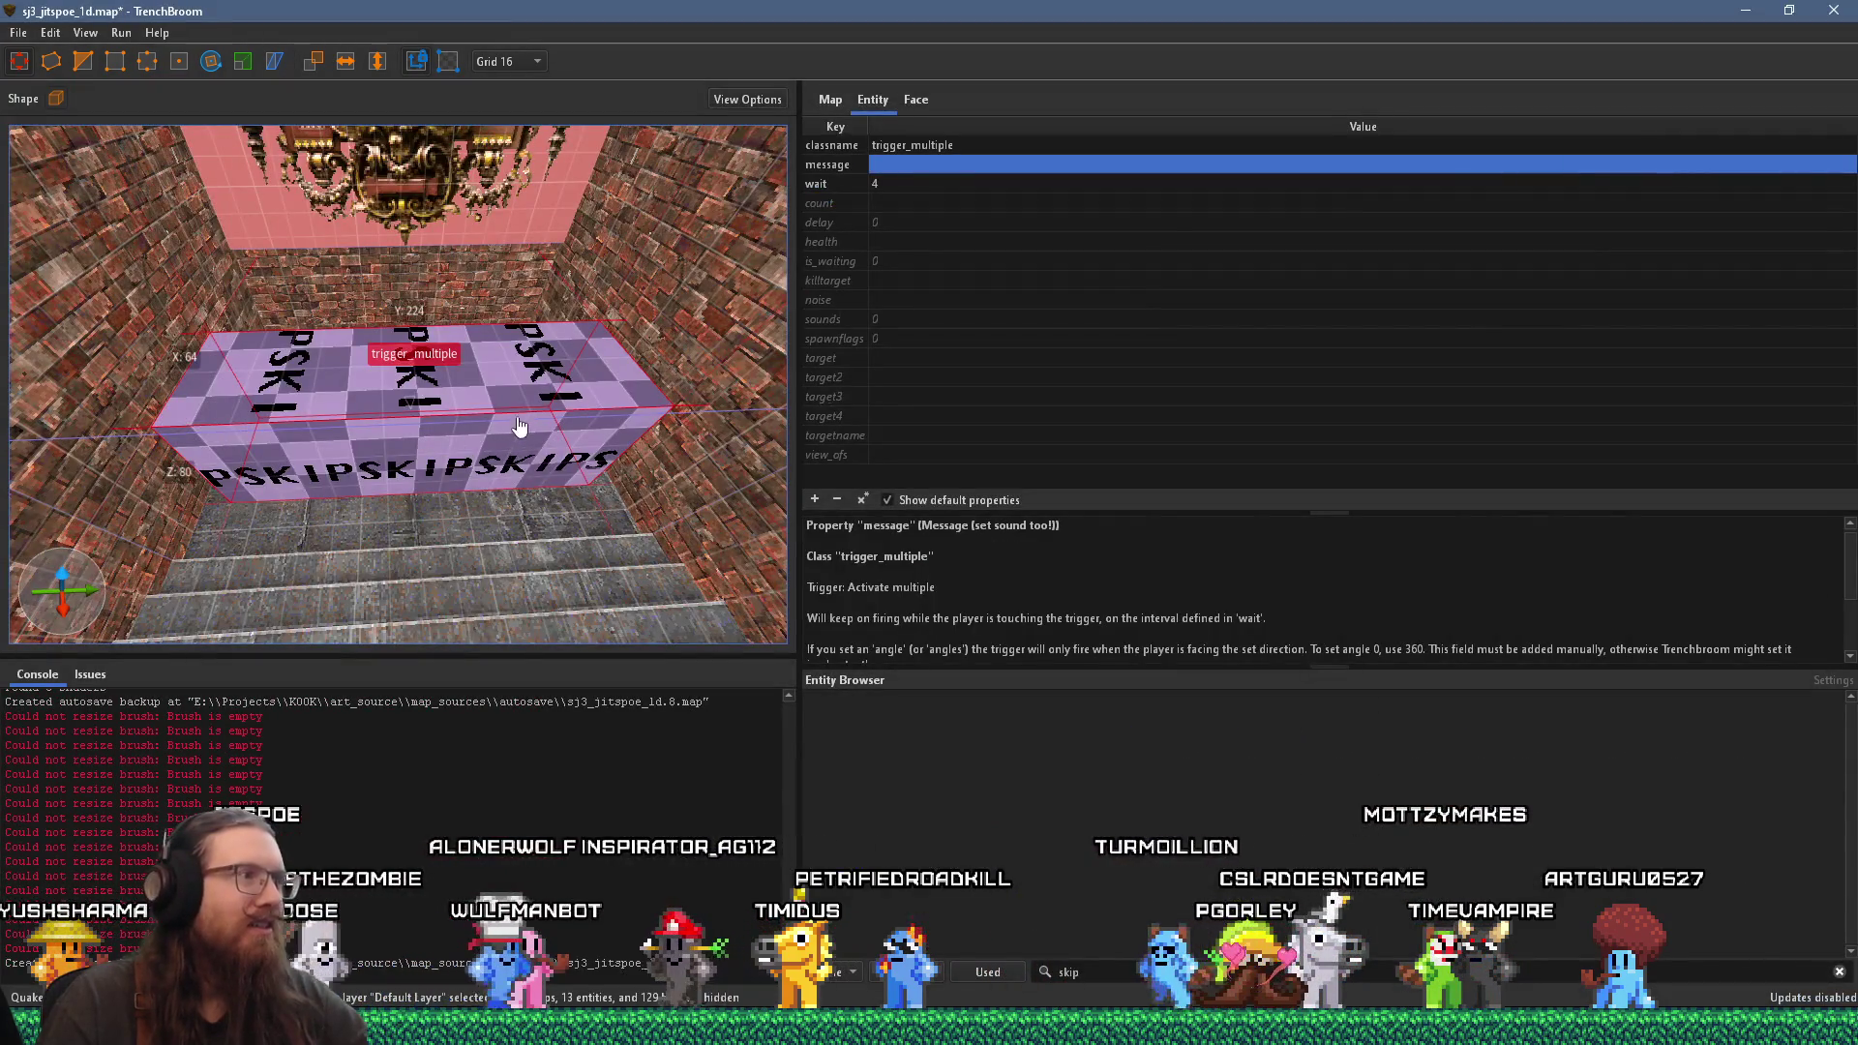
Step: Change the skip trigger's classname from trigger_multiple to trigger_textstory and select its message property
key(Escape)
click(523, 403)
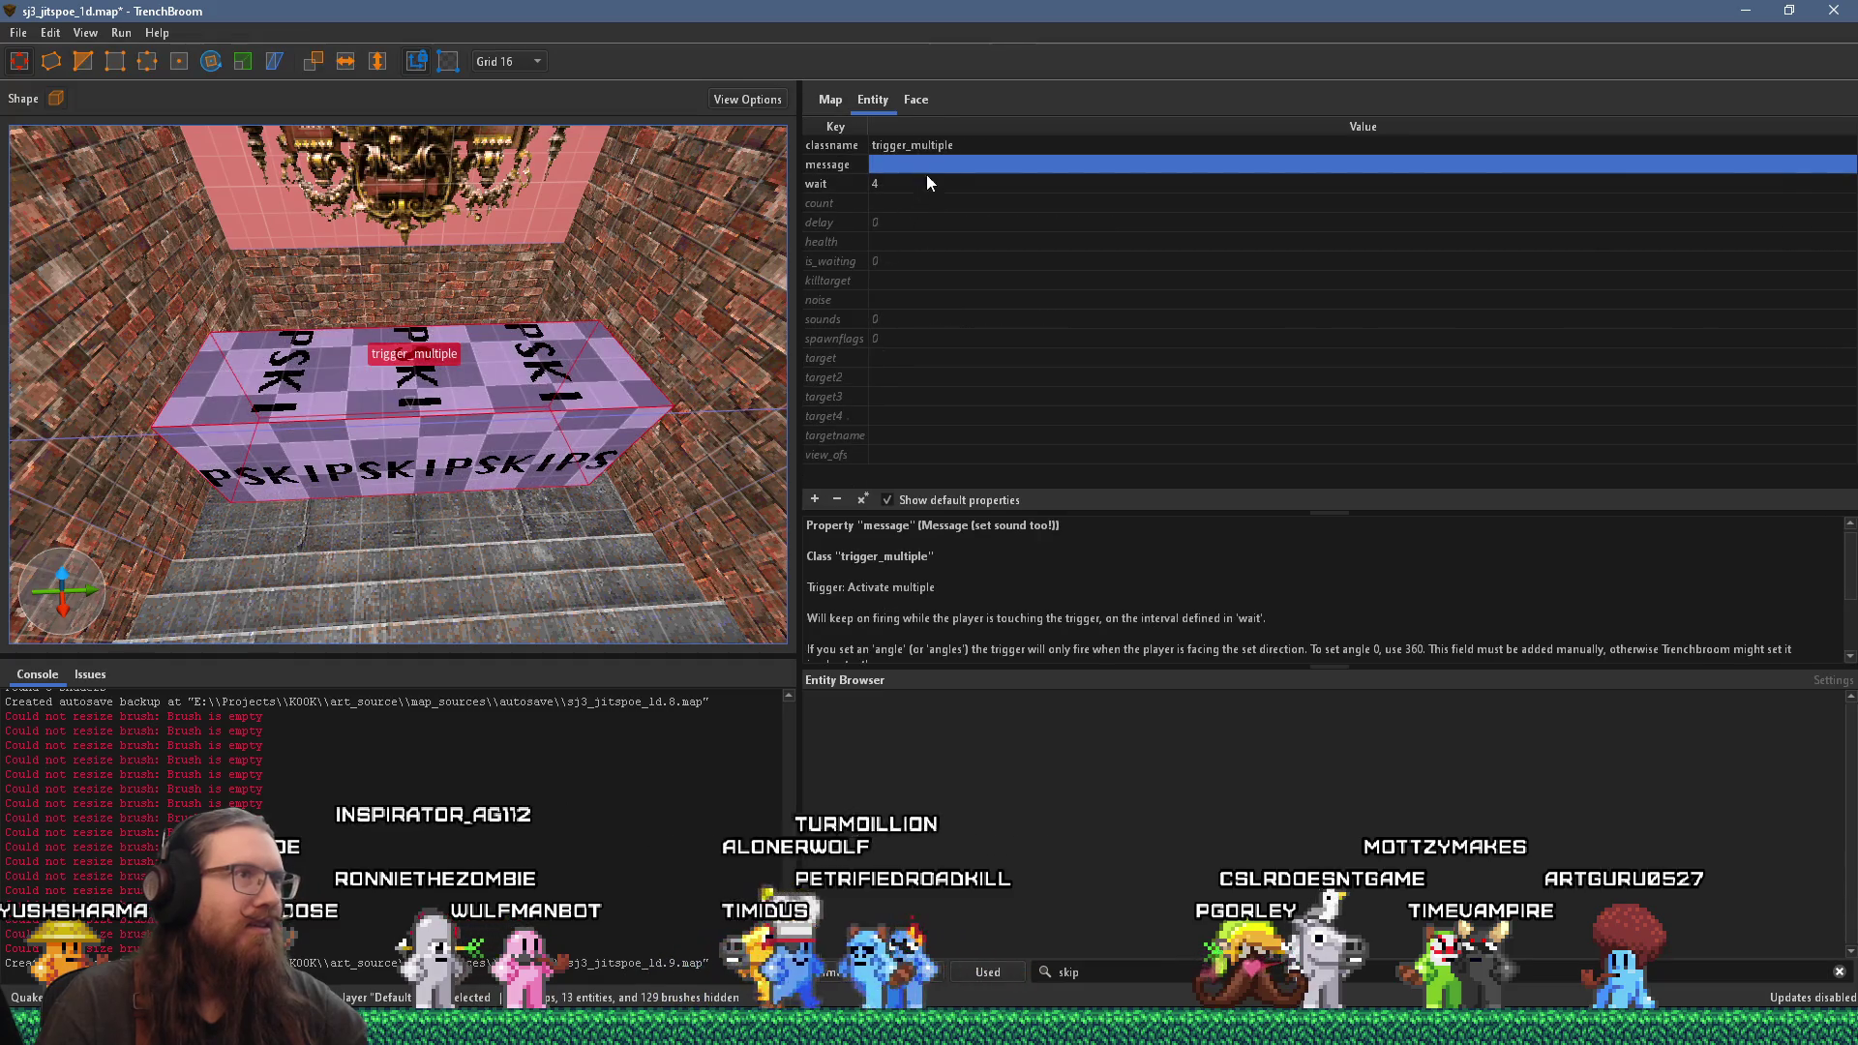
double_click(953, 148)
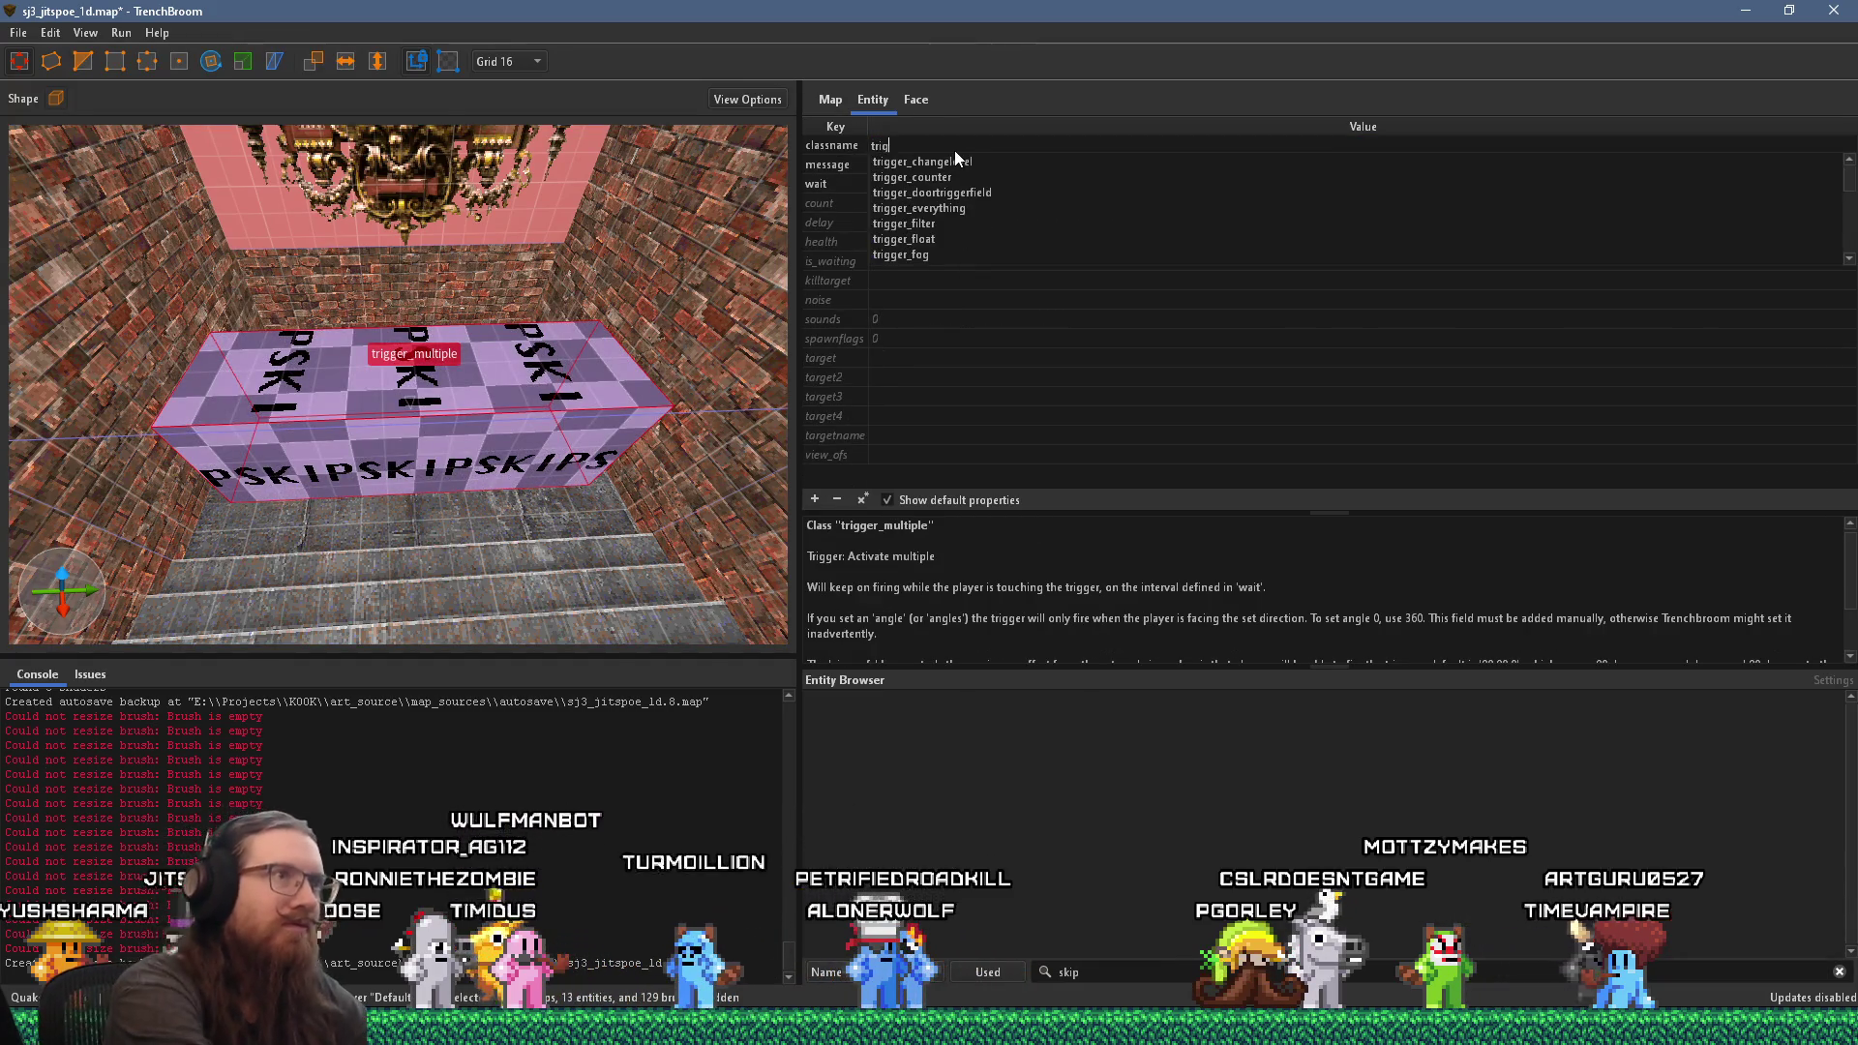
text(ger_textstory)
key(Tab)
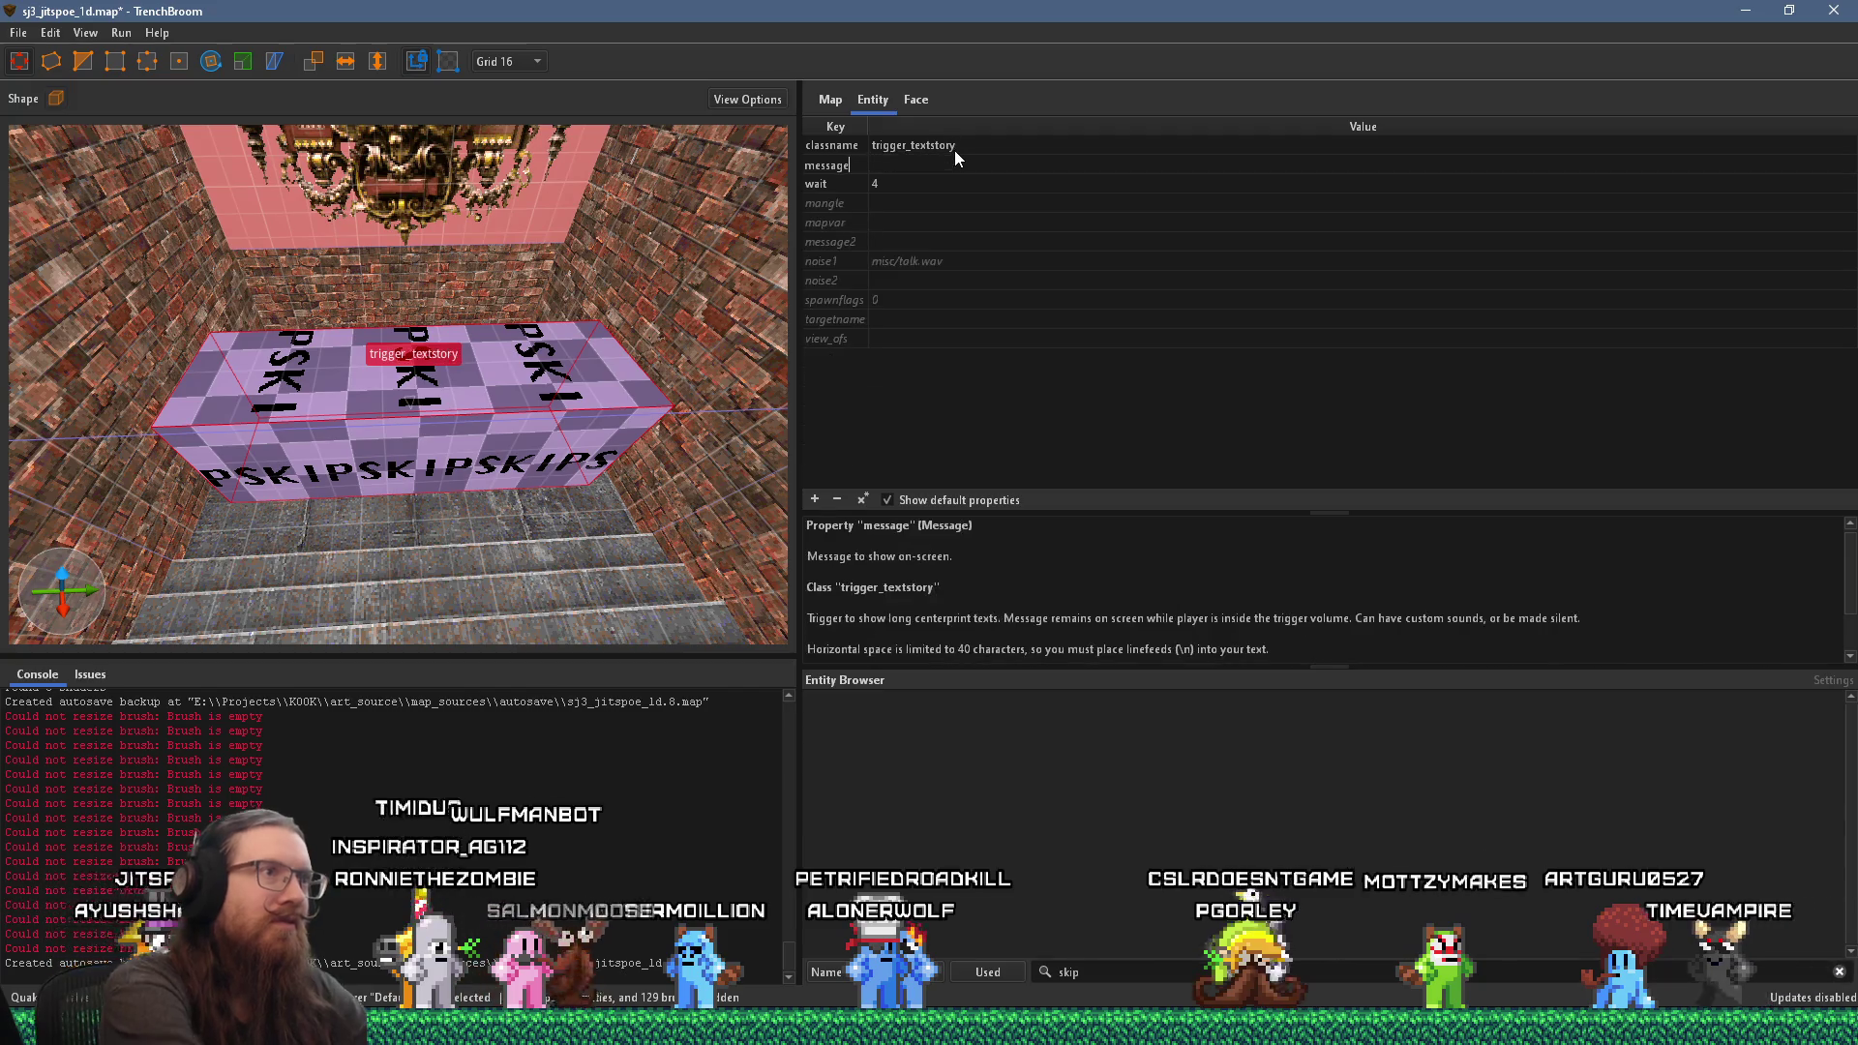
click(919, 166)
key(alt+Tab)
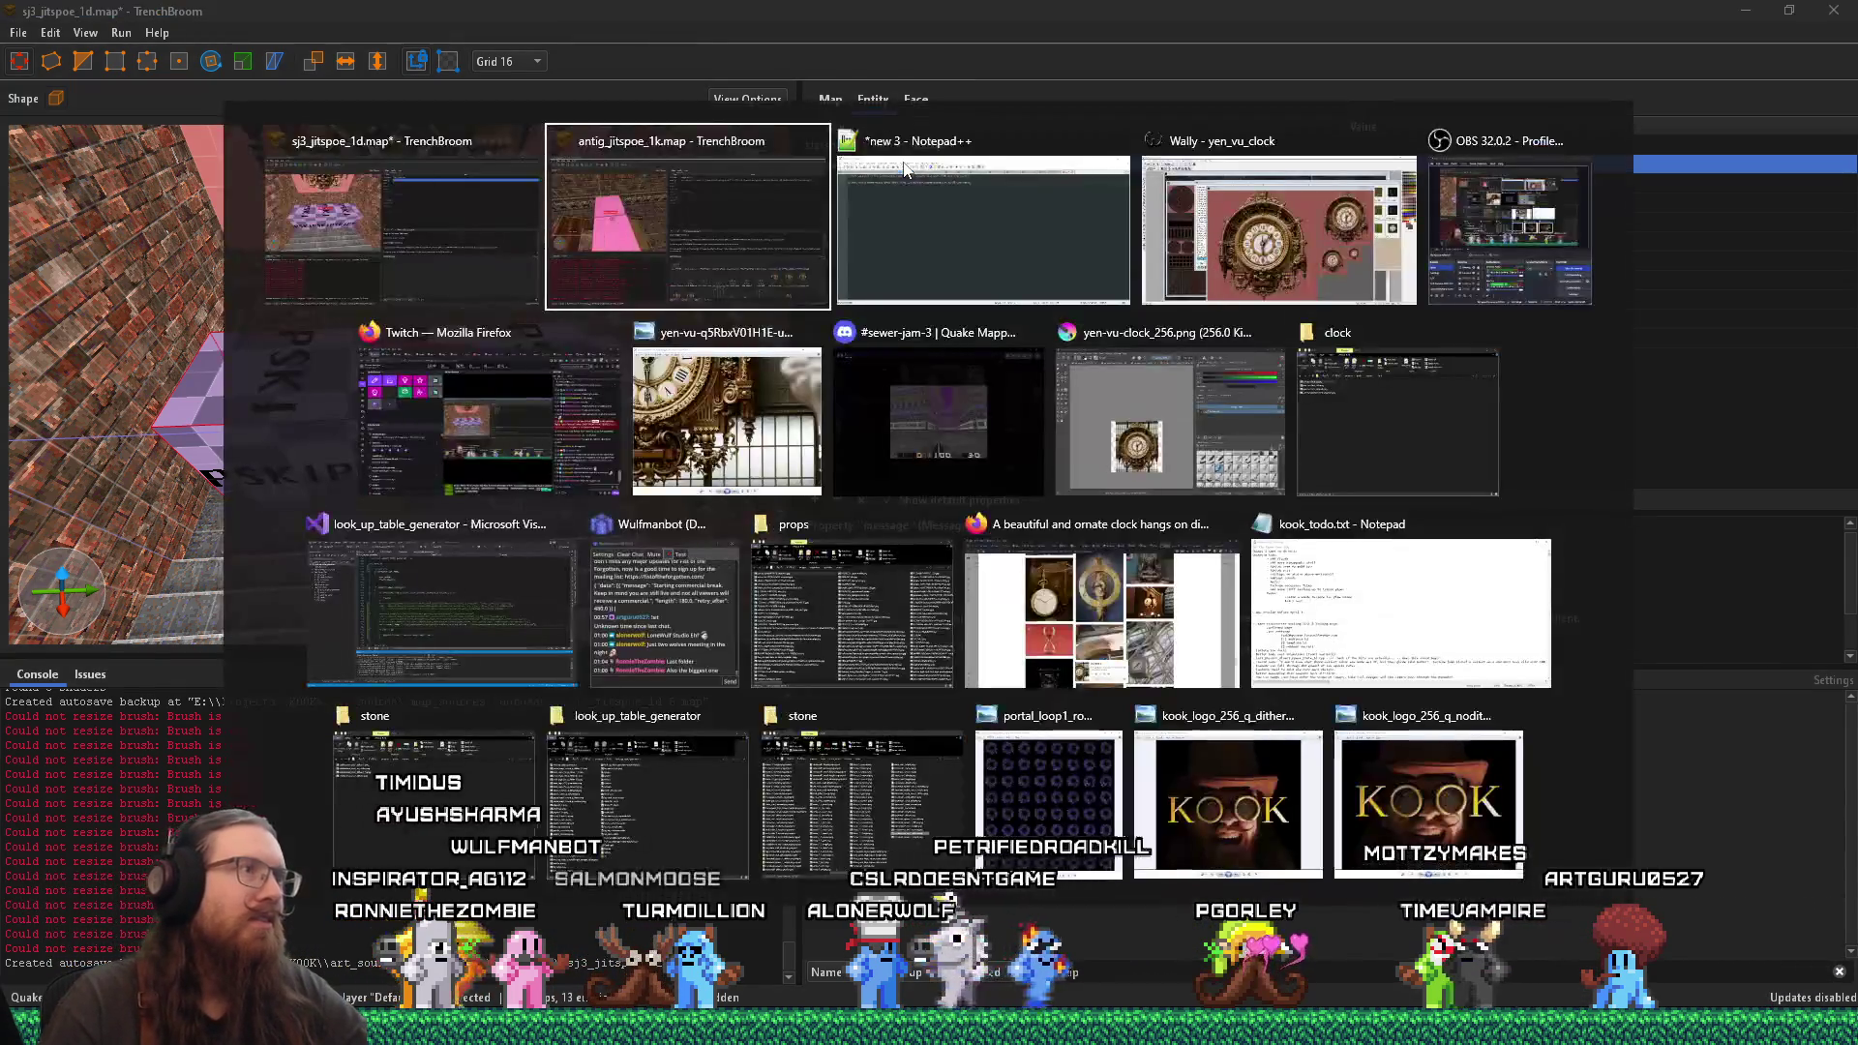
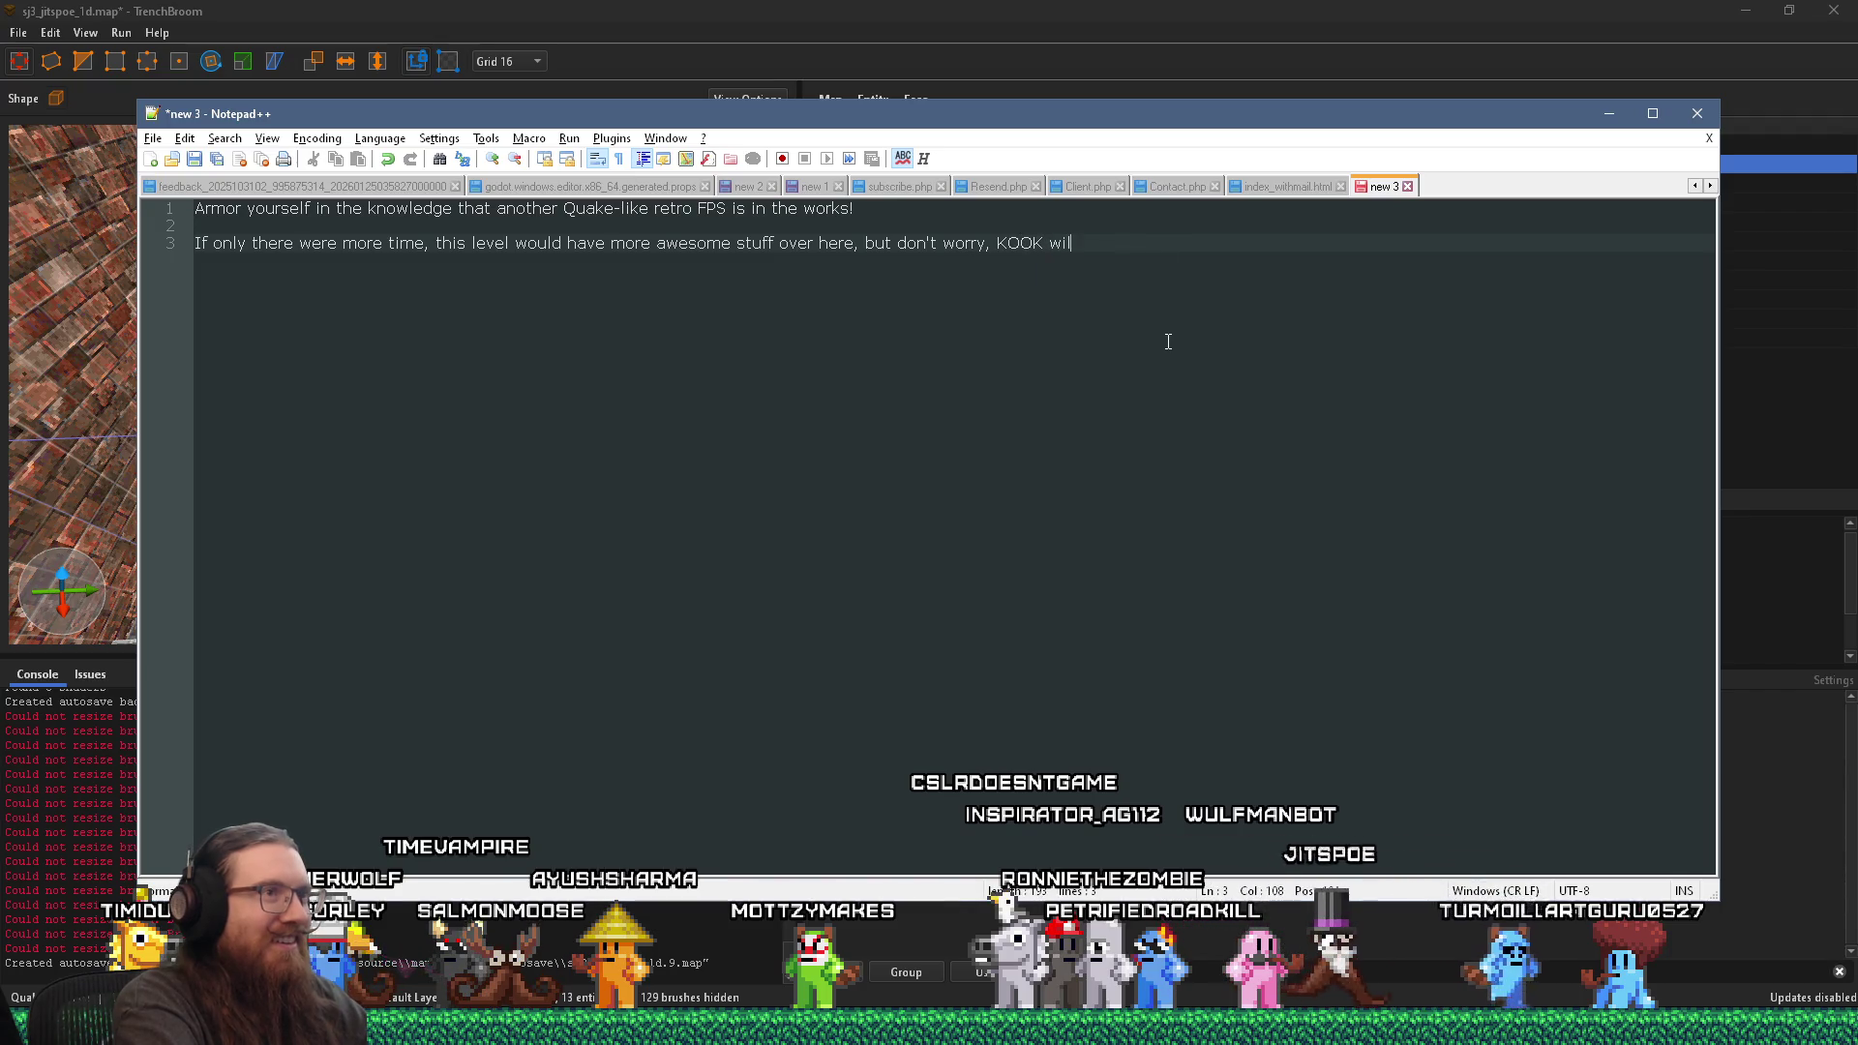
Step: Finish line 3 with 'so wishlist it on Steam if you want to see more!' and select it
text(l have )
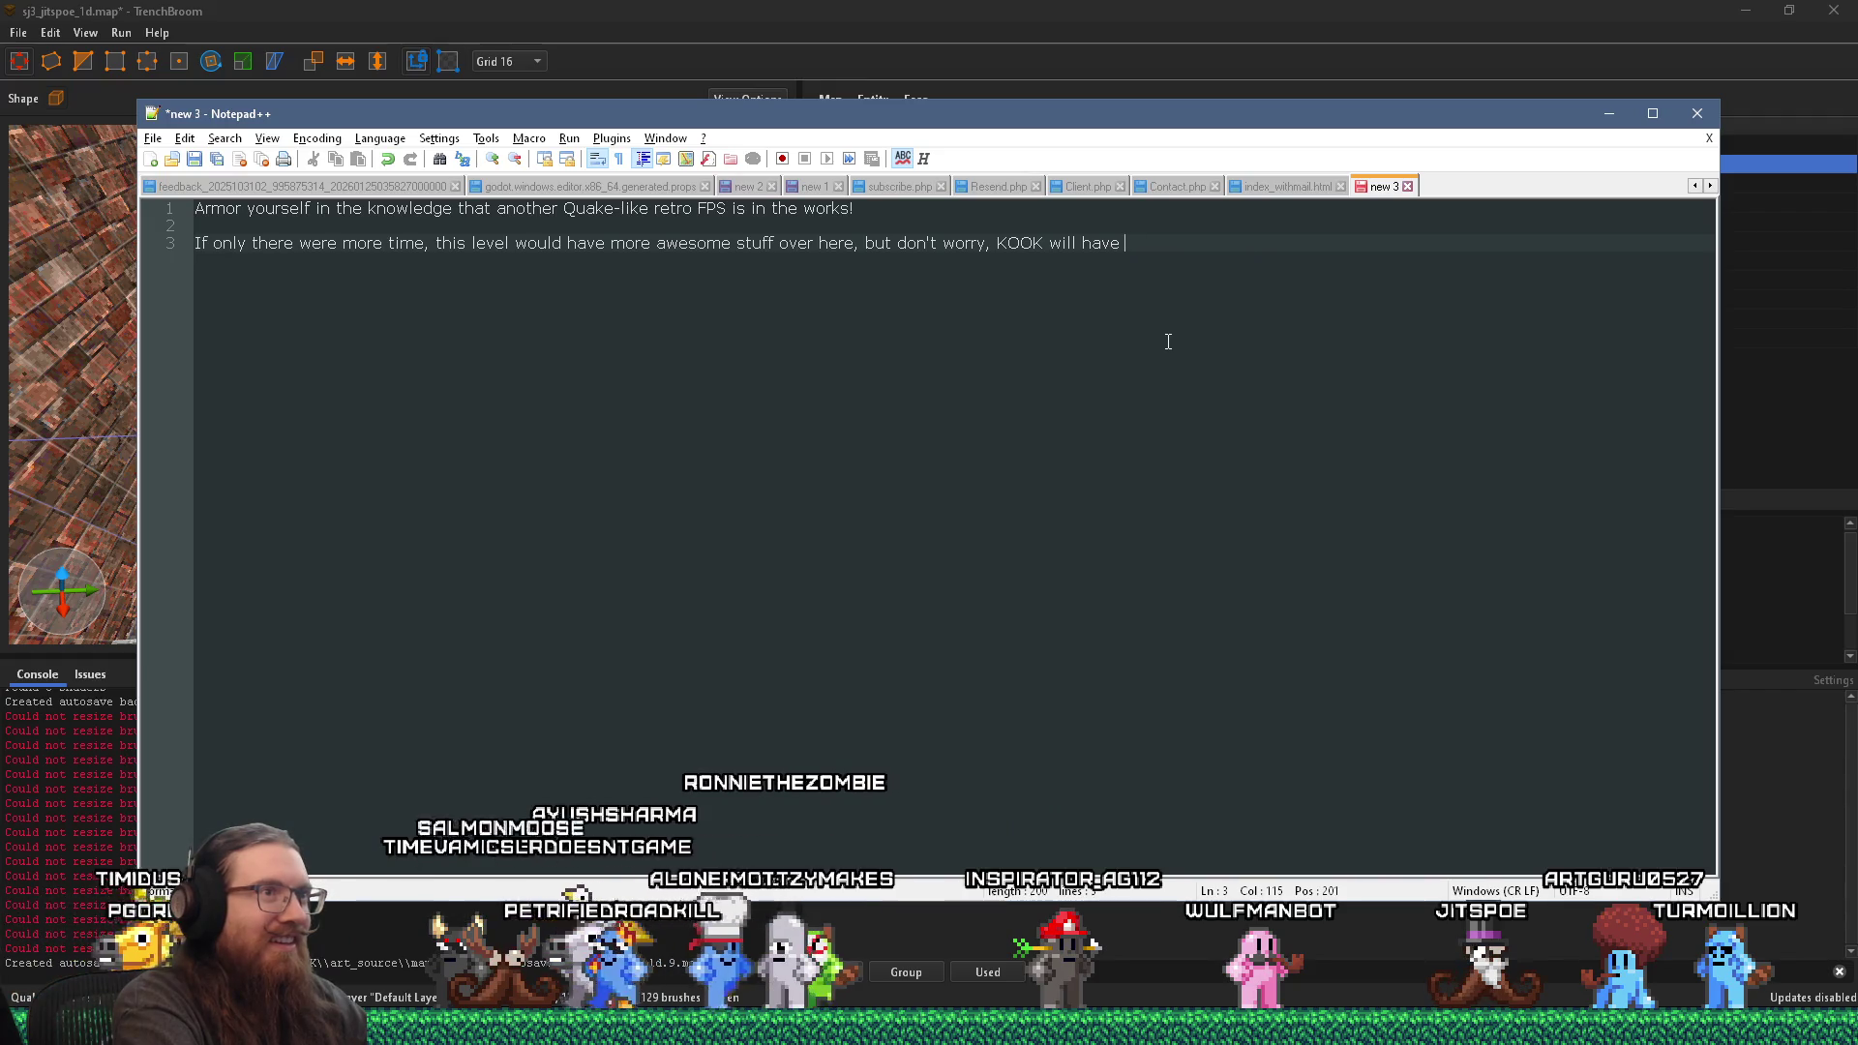
text(alevels)
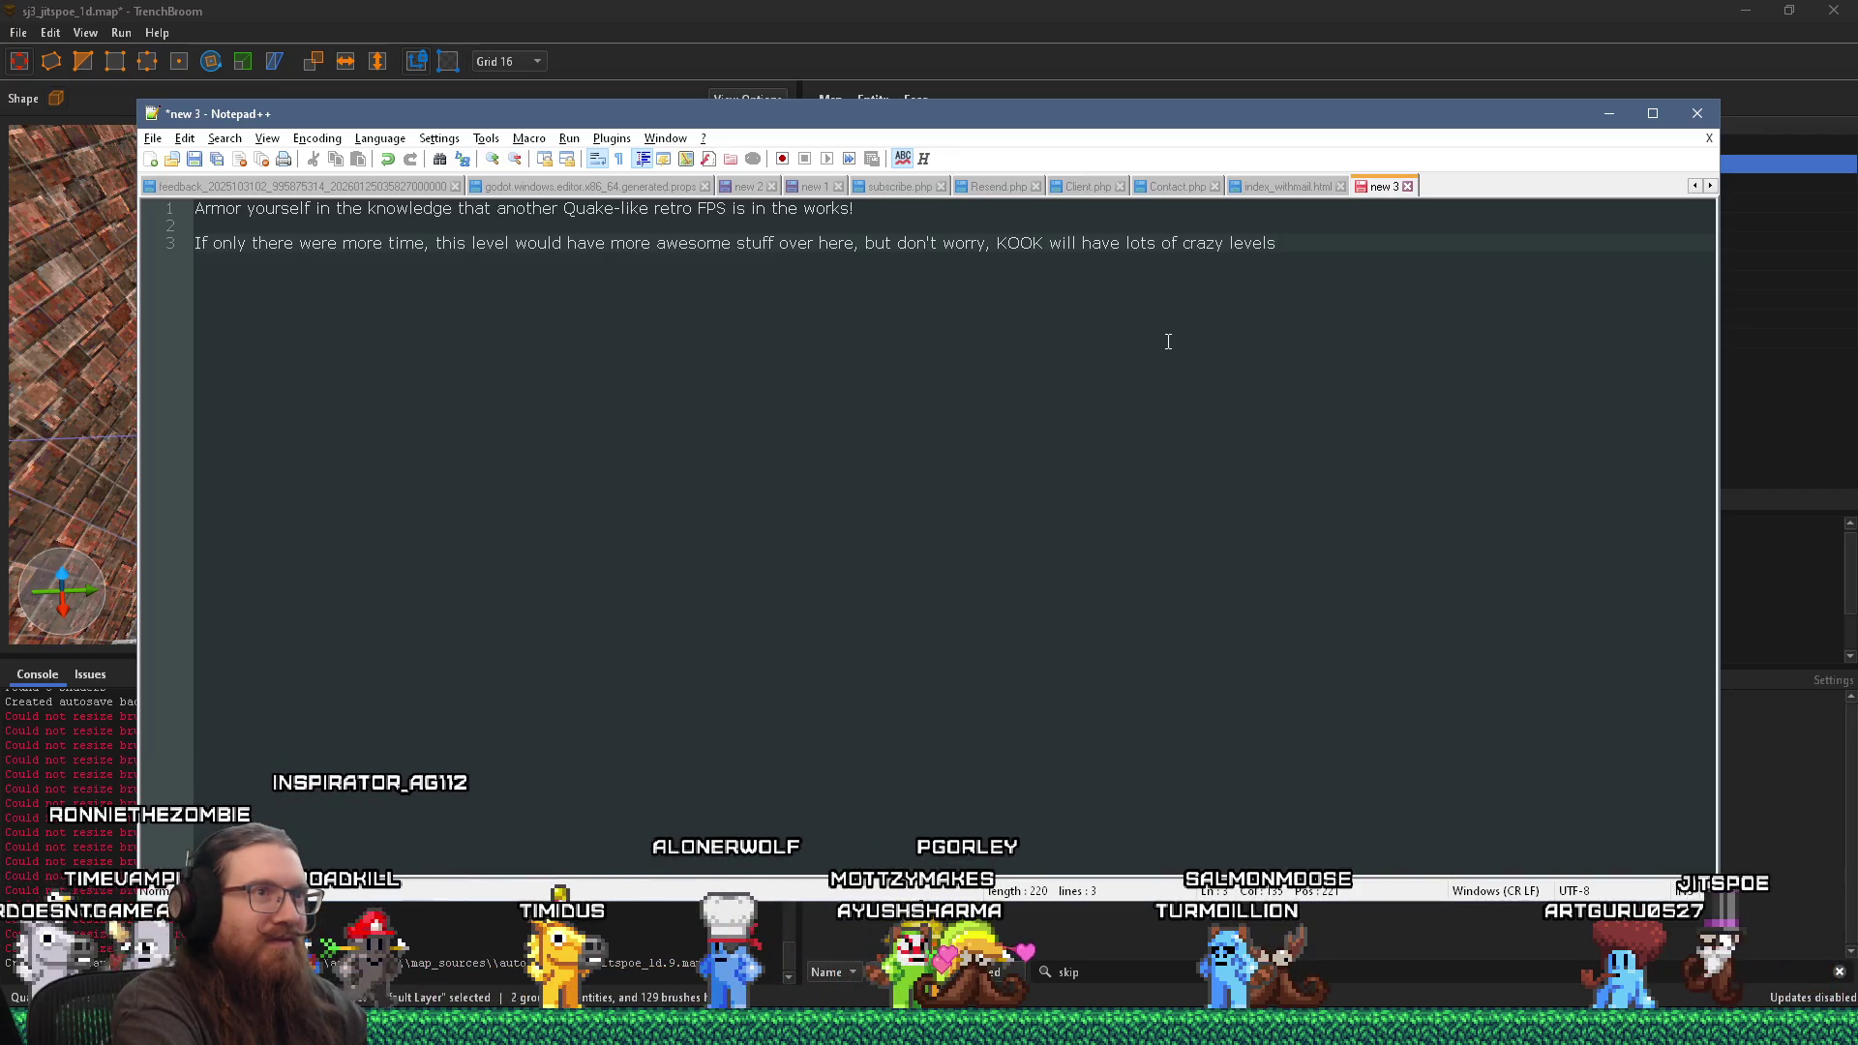
text(like this)
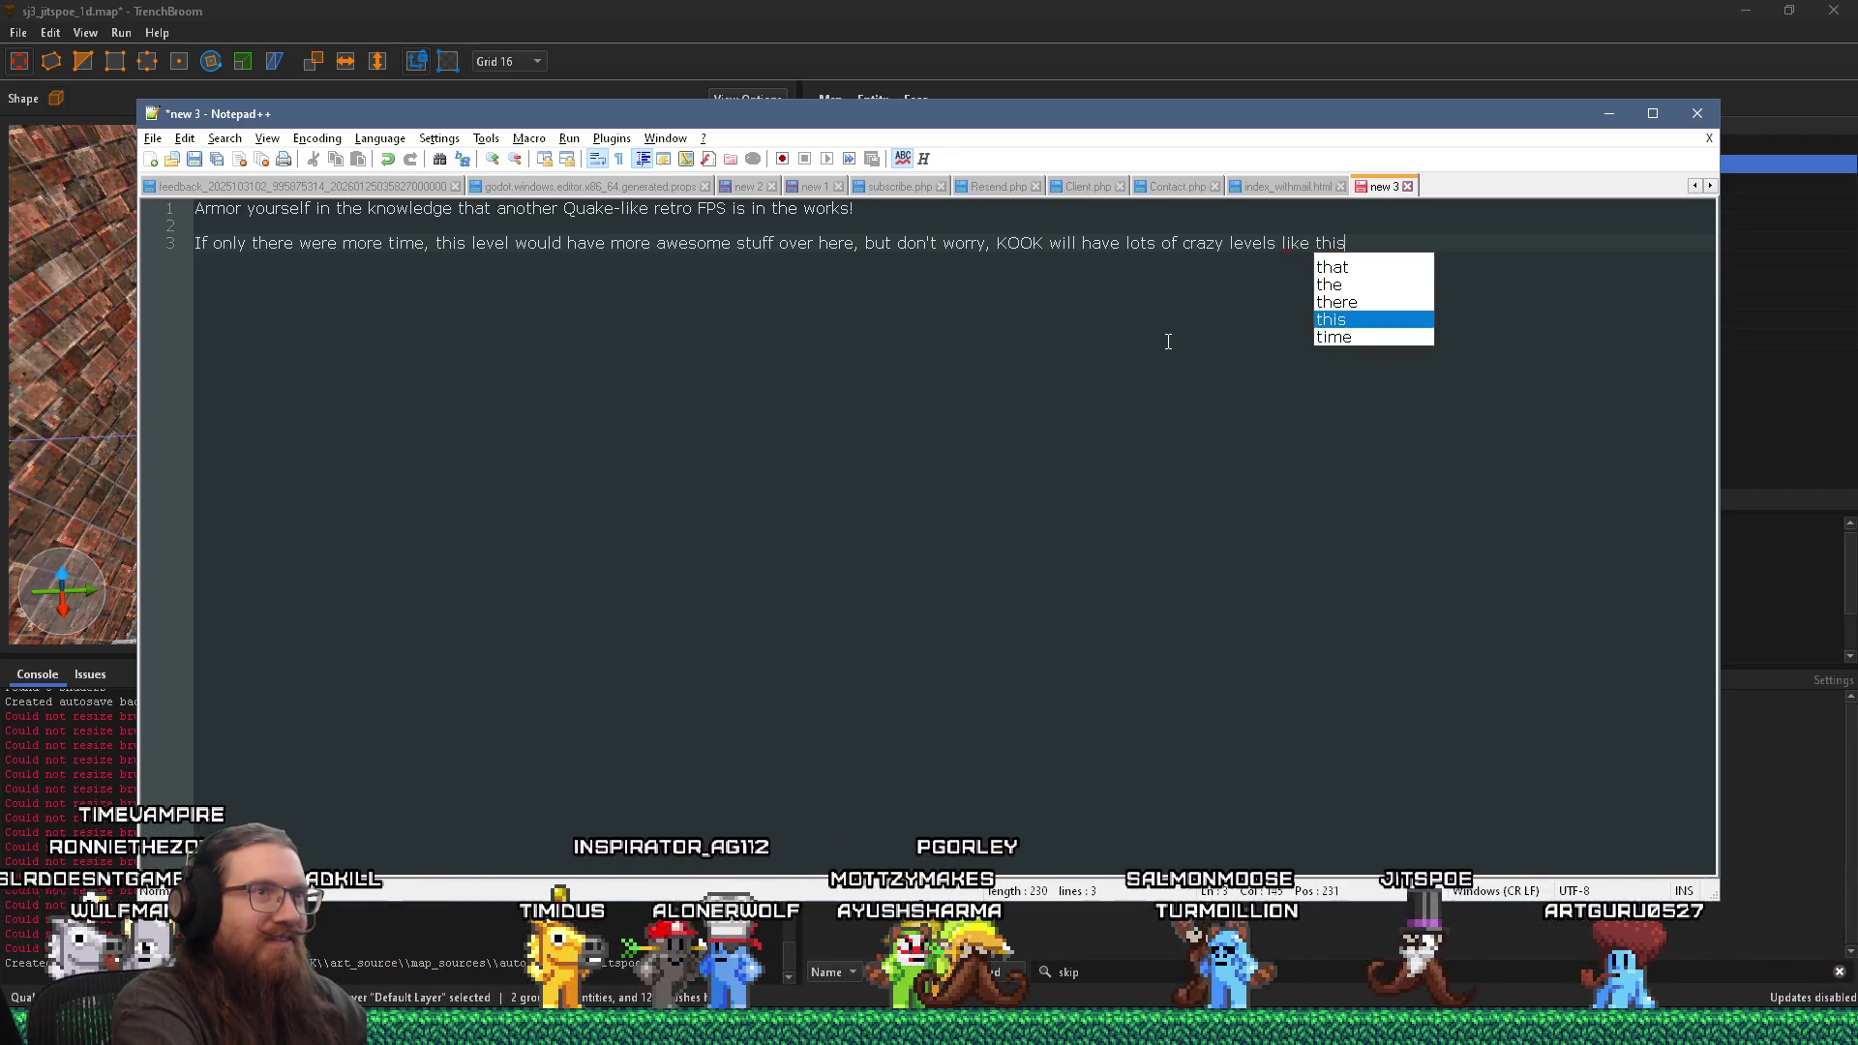
text(, so wishlist)
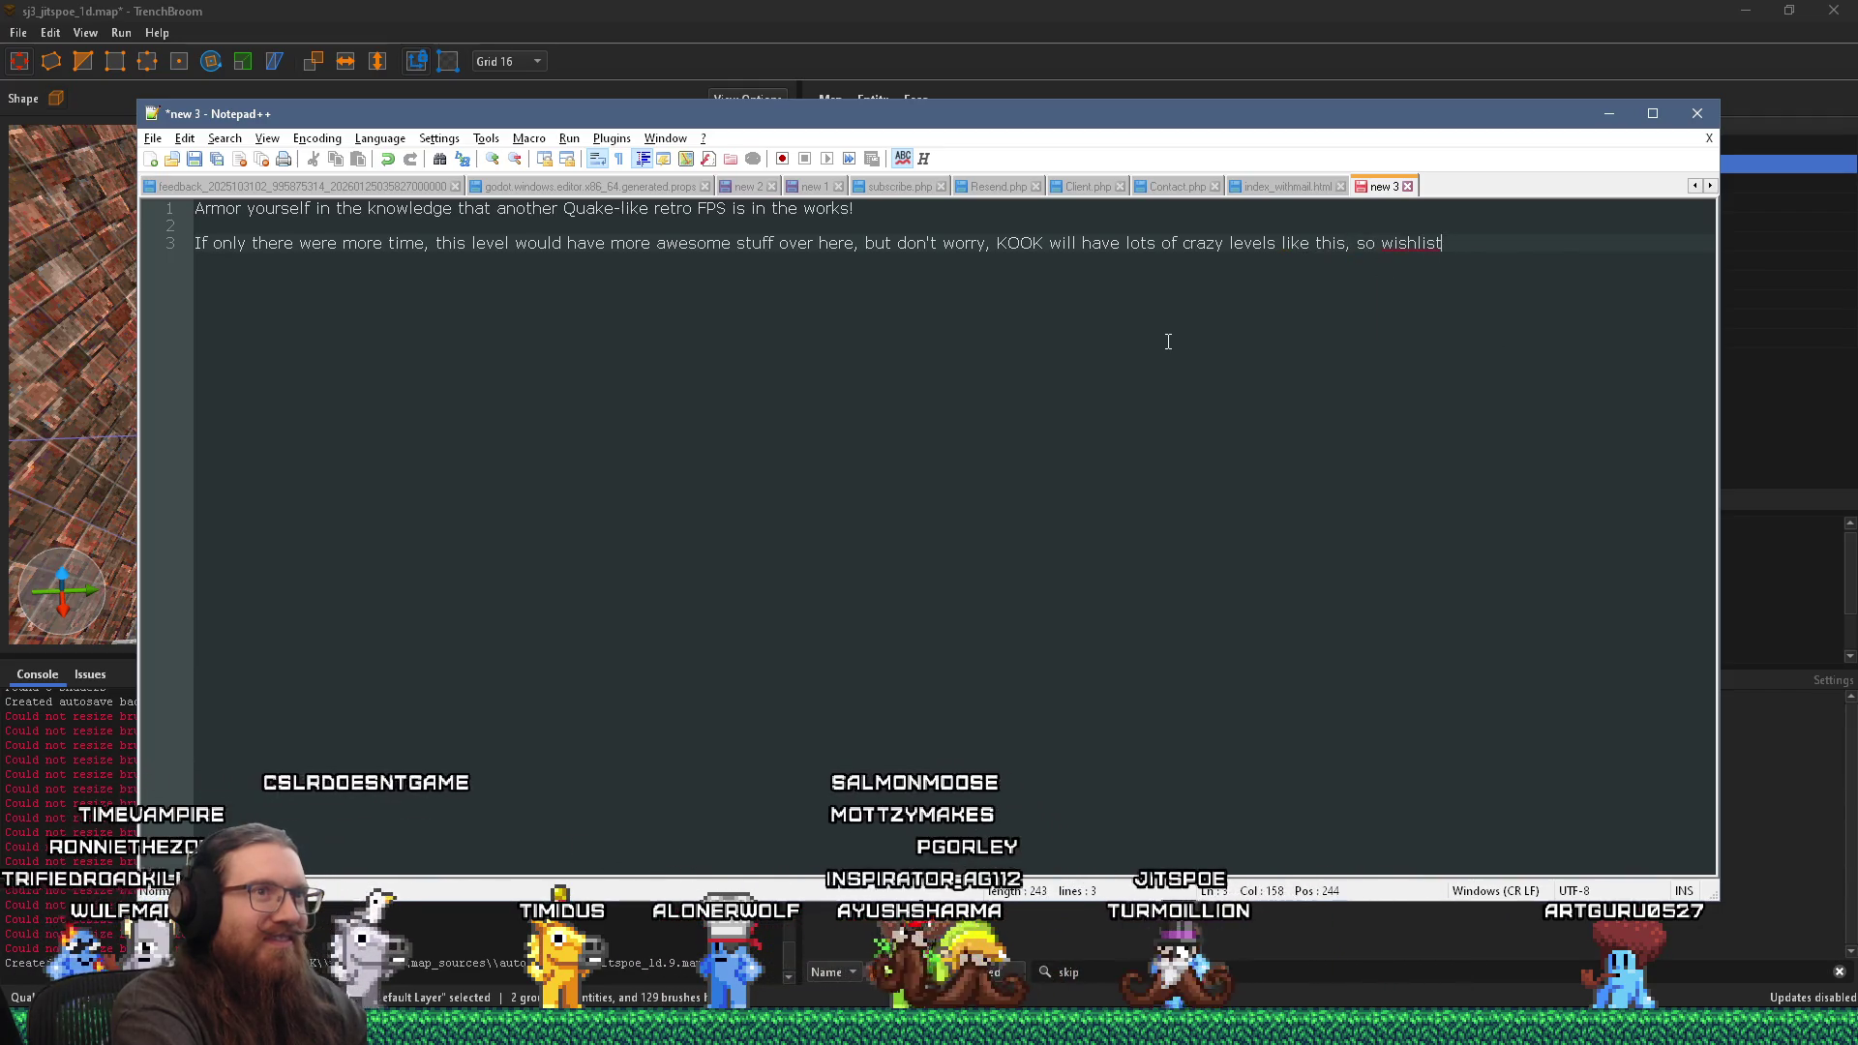
text( it on Steam if yo uwant to see more)
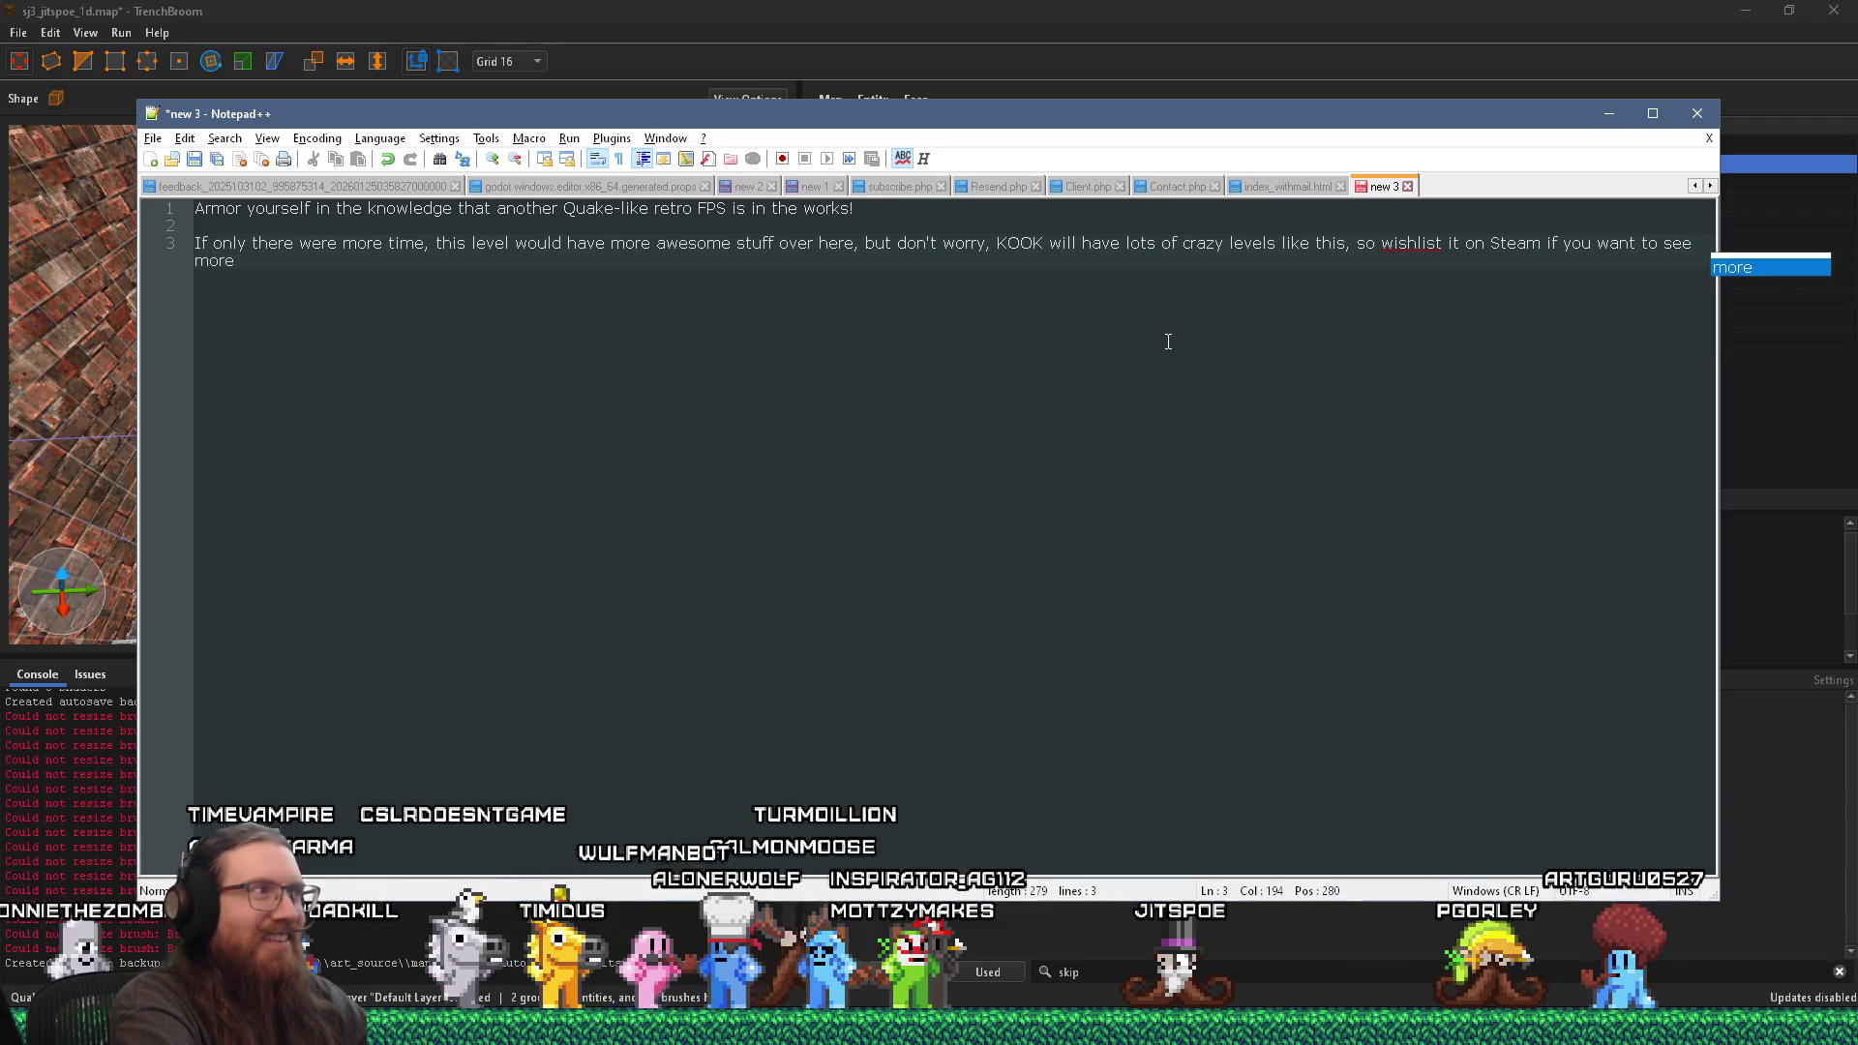
key(shift+Home)
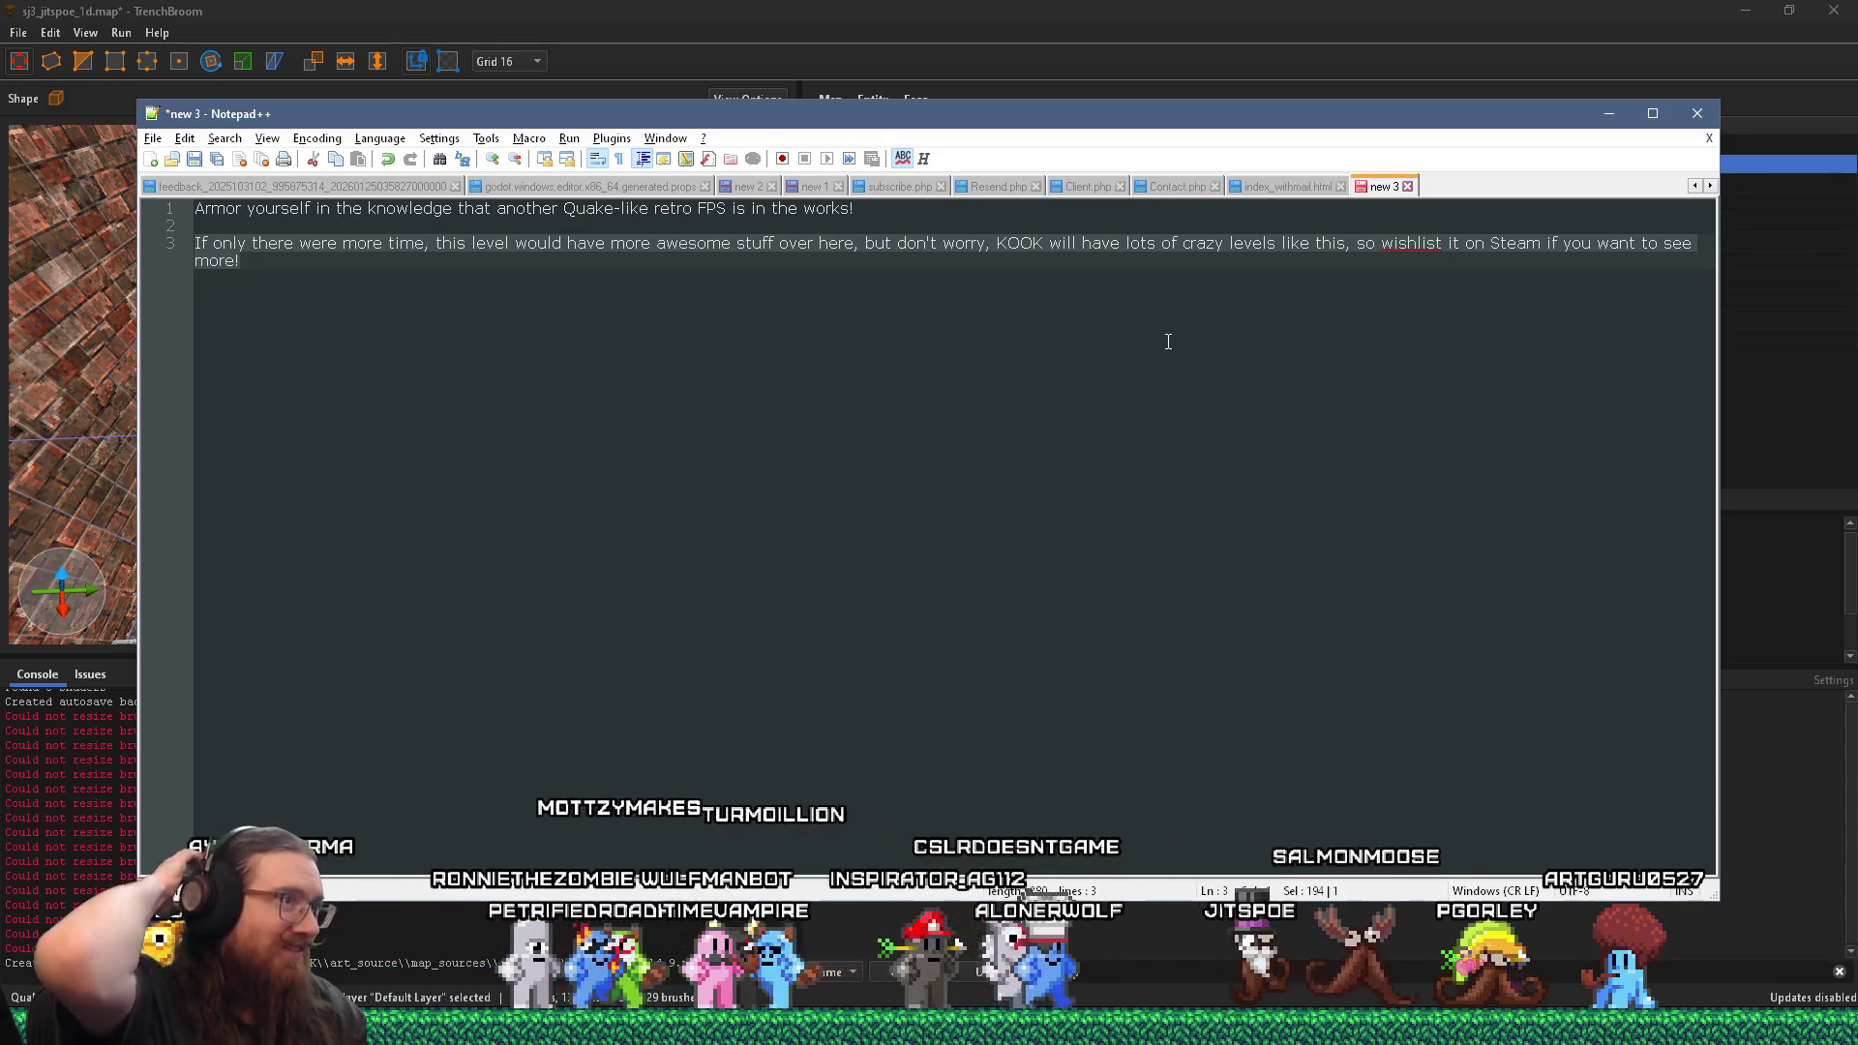
key(alt+Tab)
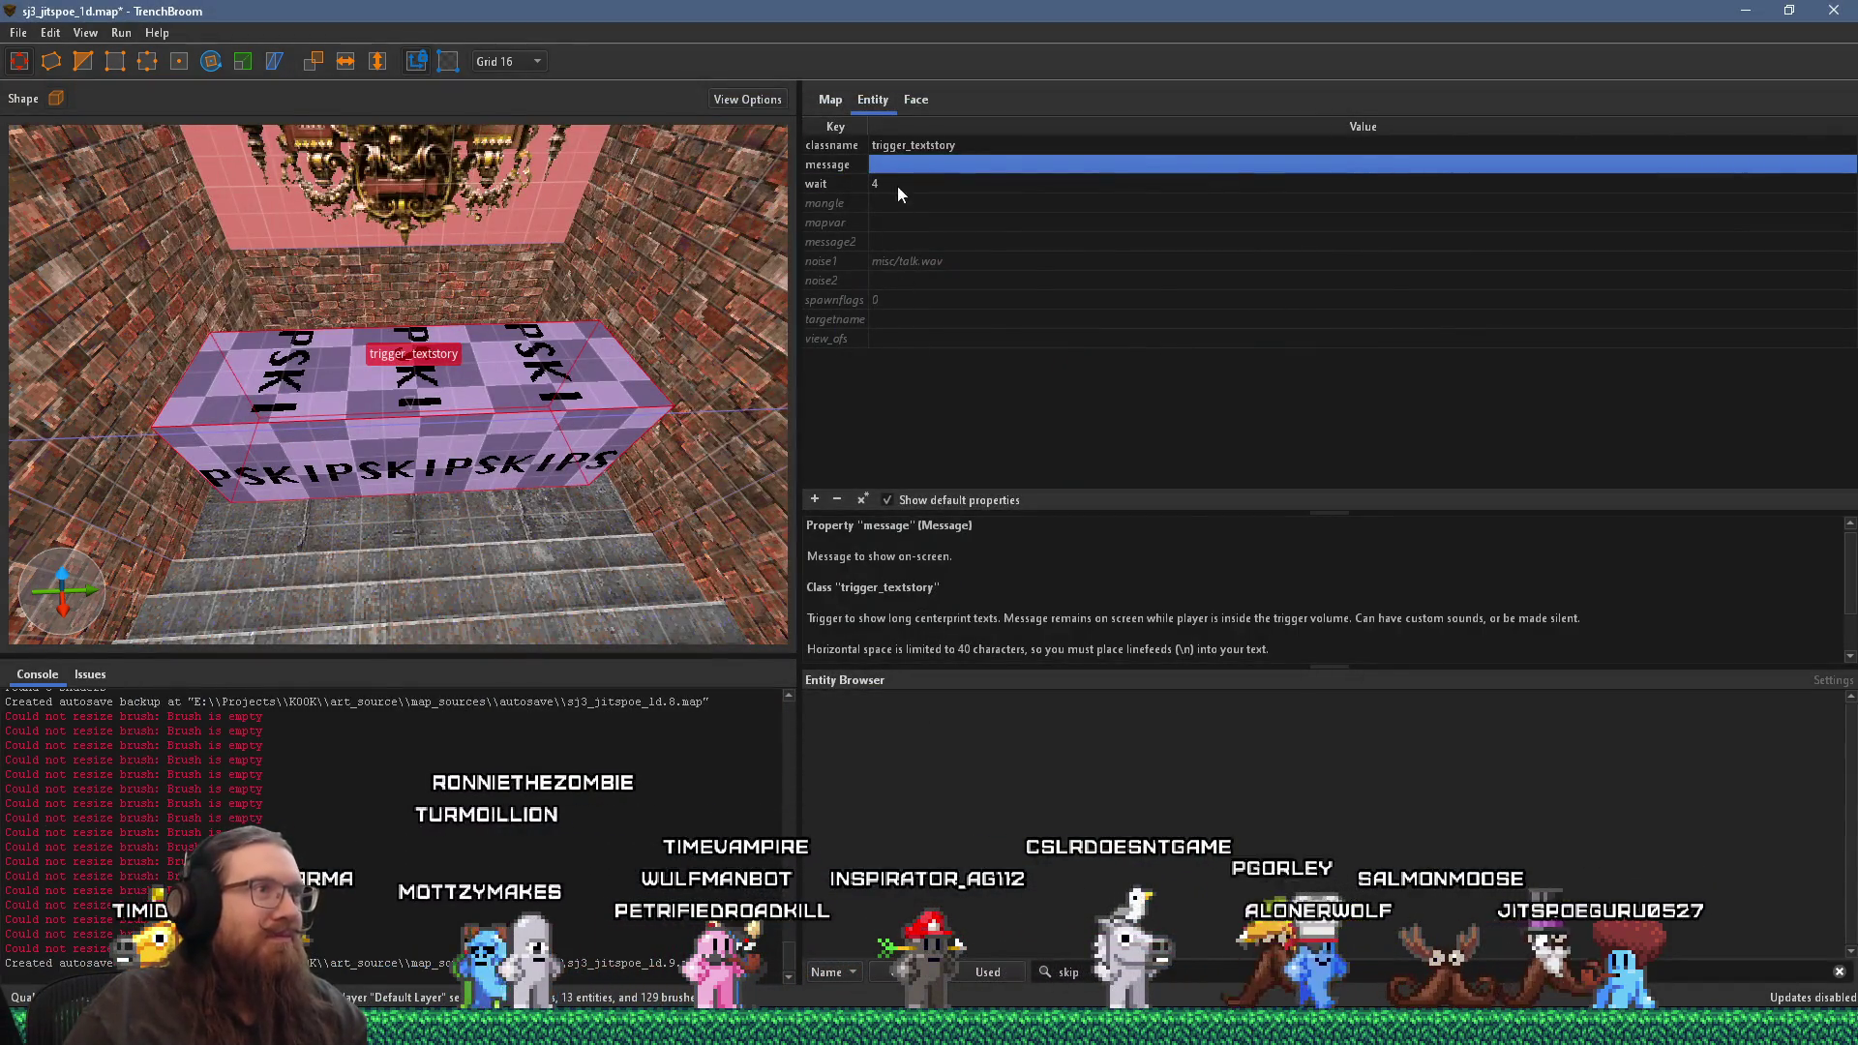
Step: Set the trigger_textstory message to the pasted KOOK wishlist sentence
click(904, 164)
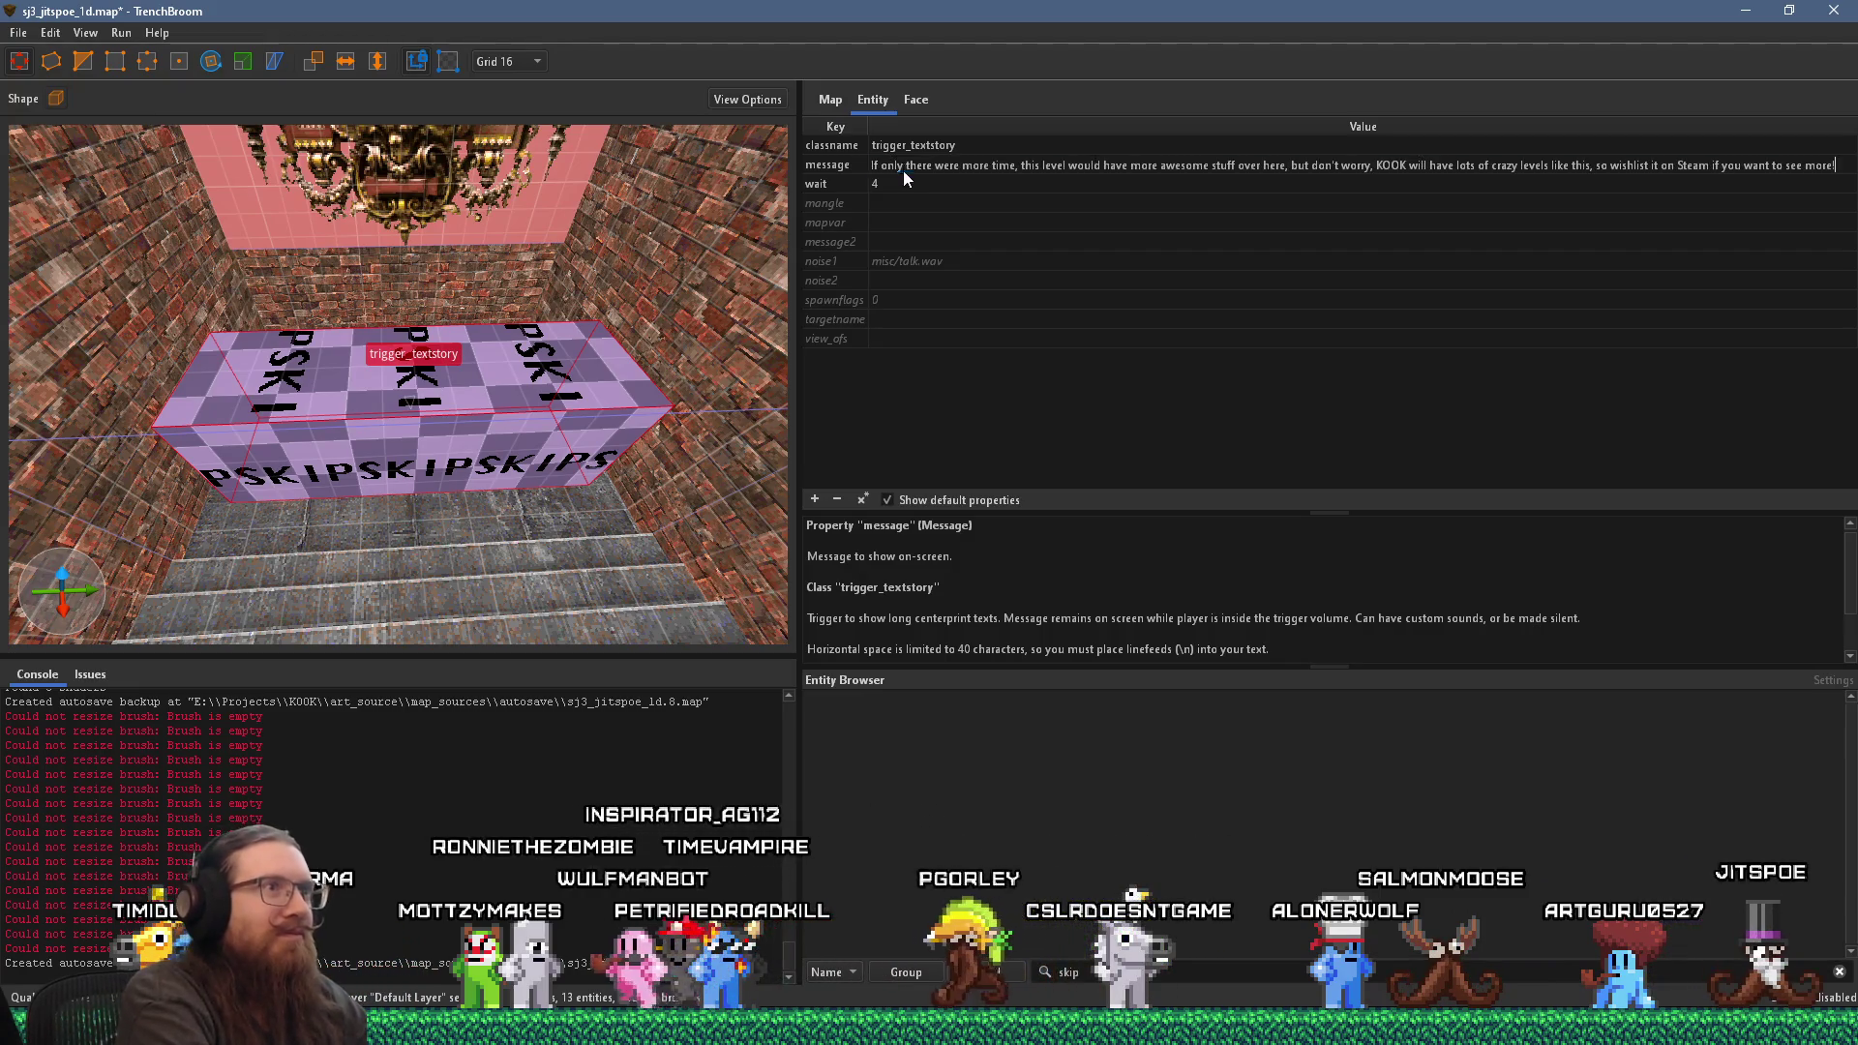
key(Return)
mouse_move(348, 580)
mouse_down()
mouse_move(322, 319)
mouse_move(374, 439)
mouse_move(348, 351)
mouse_move(311, 362)
mouse_move(370, 426)
mouse_up()
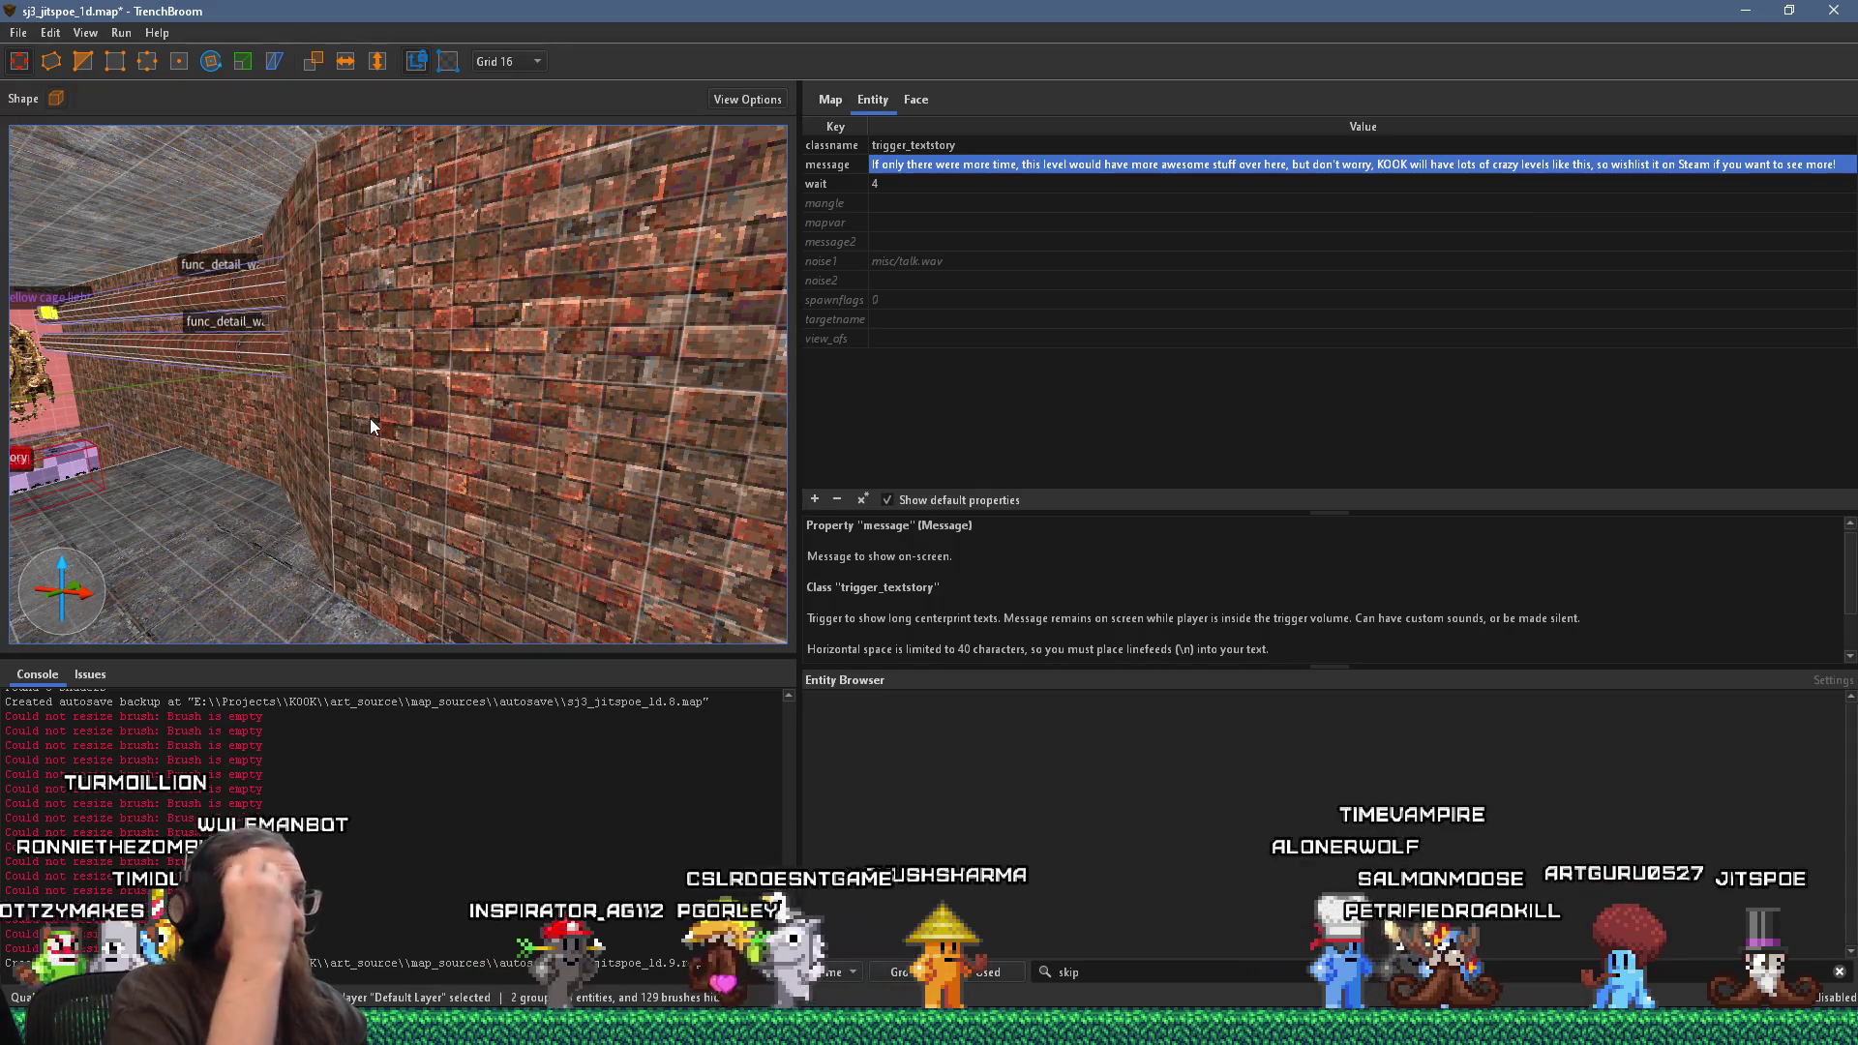
key(ctrl+u)
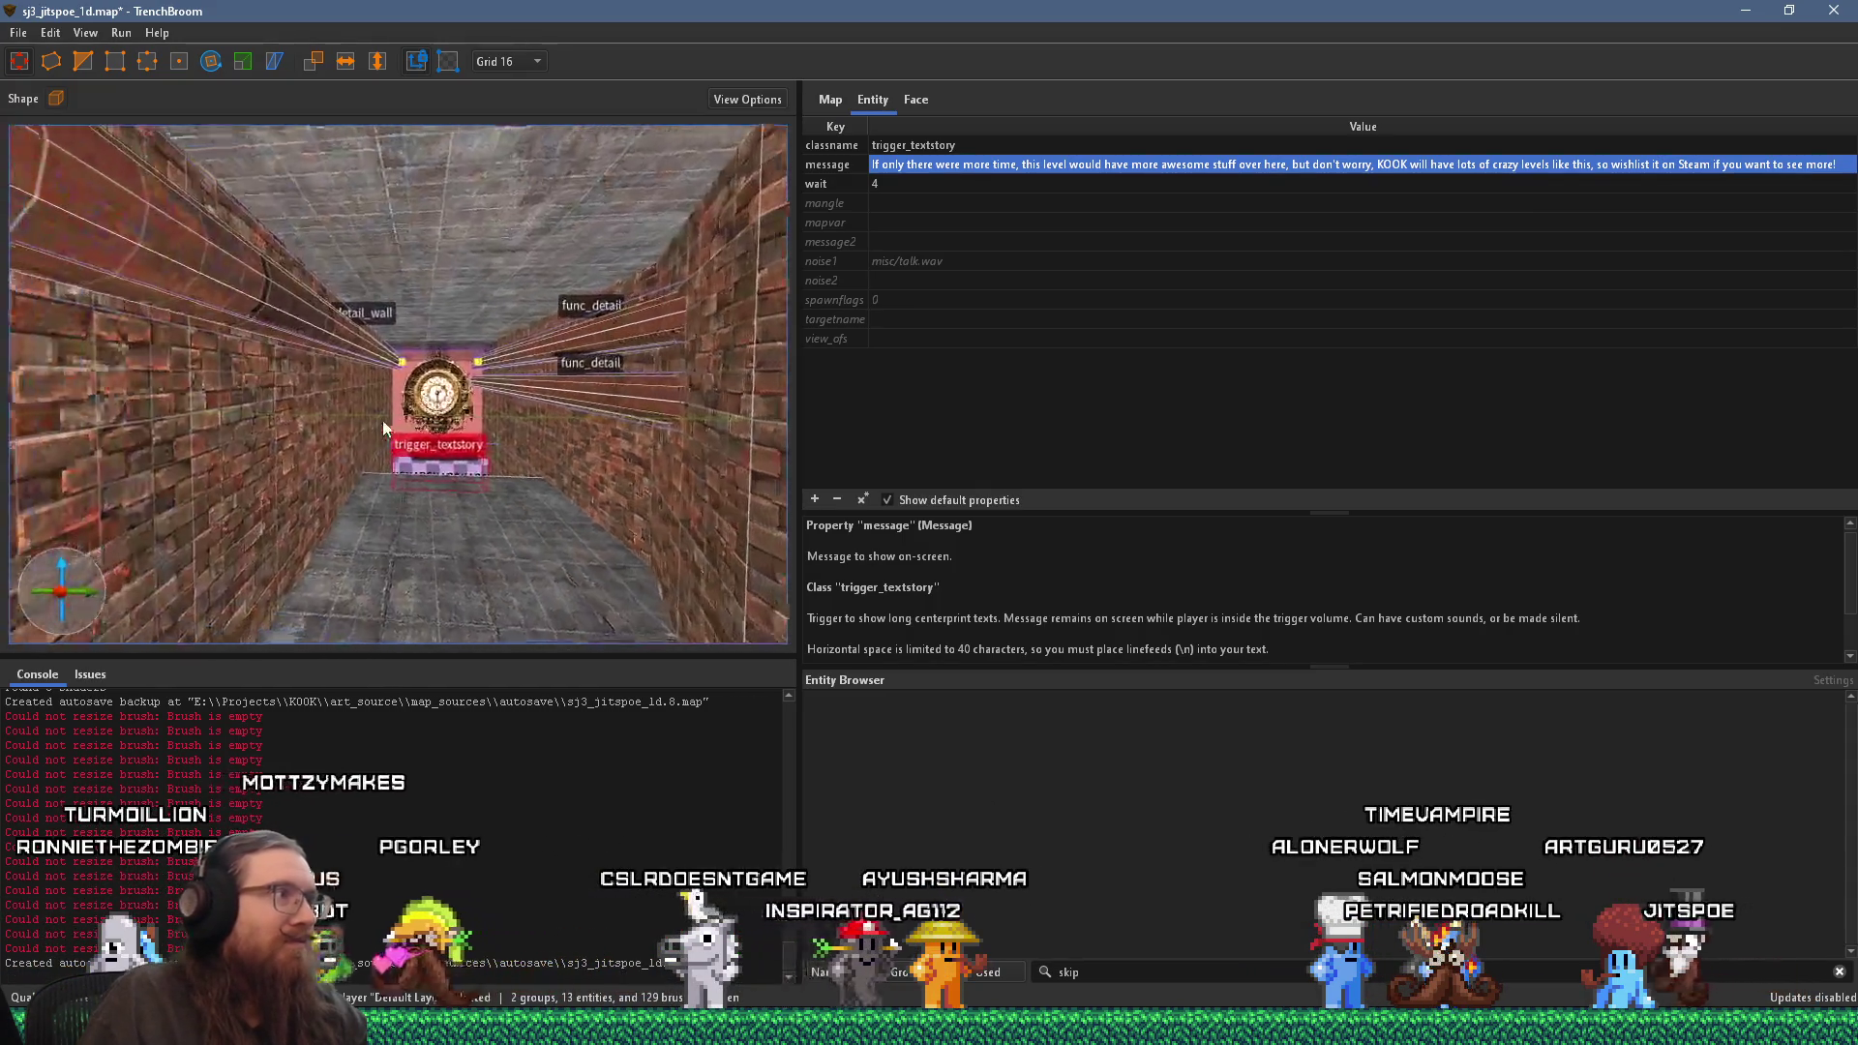
mouse_move(333, 397)
mouse_down()
mouse_move(612, 379)
mouse_move(433, 368)
mouse_move(693, 395)
mouse_move(662, 405)
mouse_move(582, 380)
mouse_move(751, 364)
mouse_move(503, 368)
mouse_move(589, 374)
mouse_up()
Step: Enlarge the trigger_fogblend SKIP brush outward toward the corridor
click(503, 368)
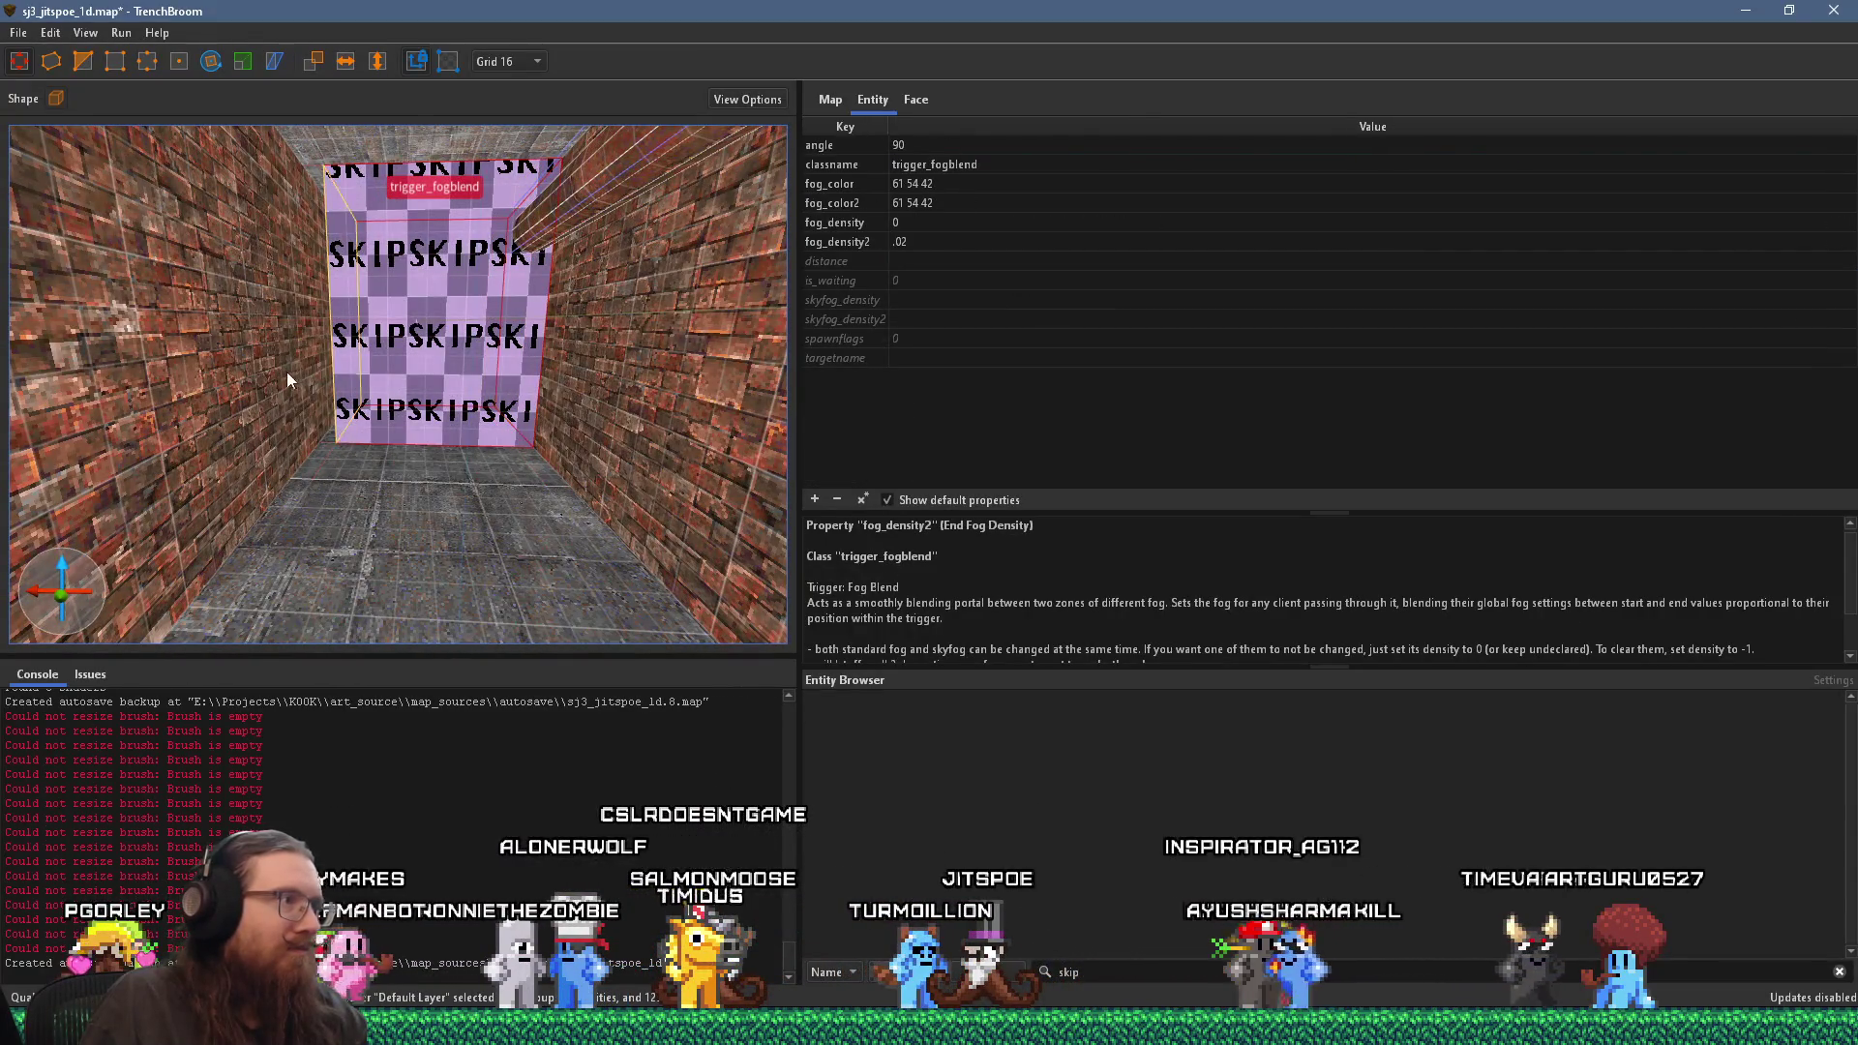
drag(304, 385, 392, 415)
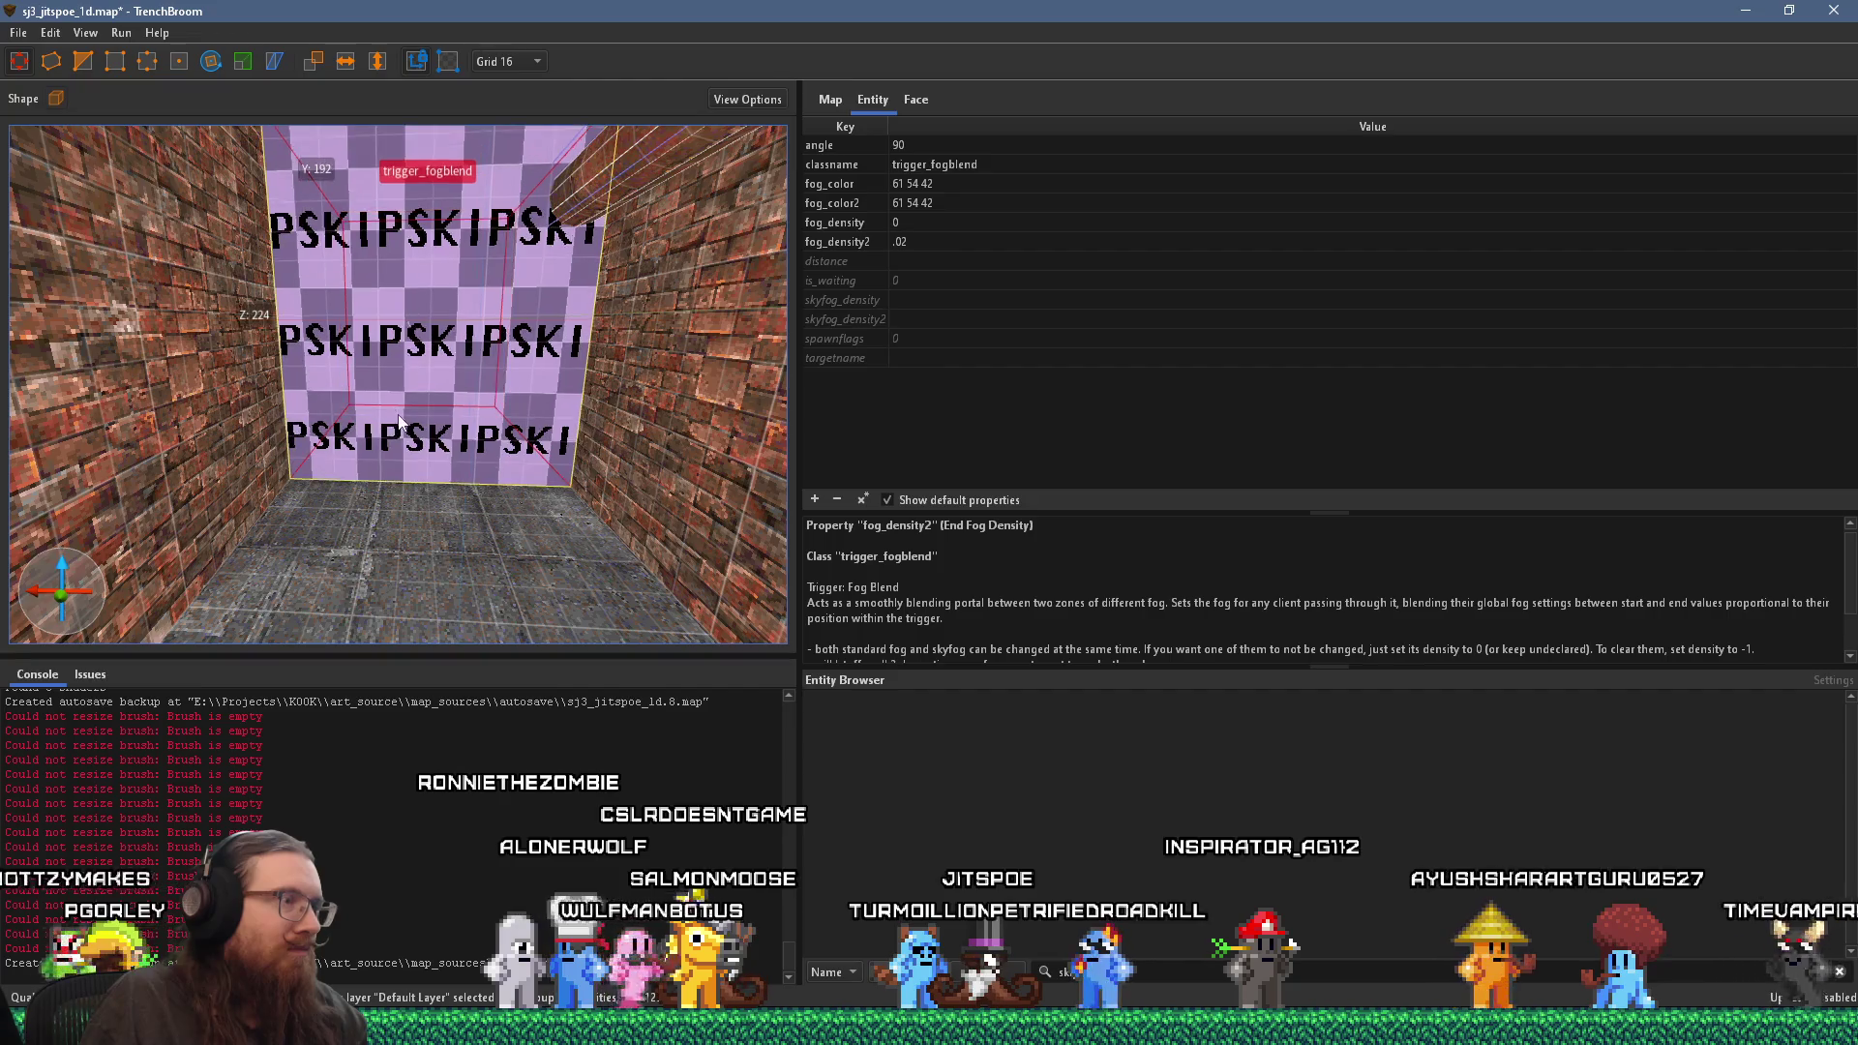
scroll(402, 411, down, 2)
key(Escape)
scroll(415, 392, up, 6)
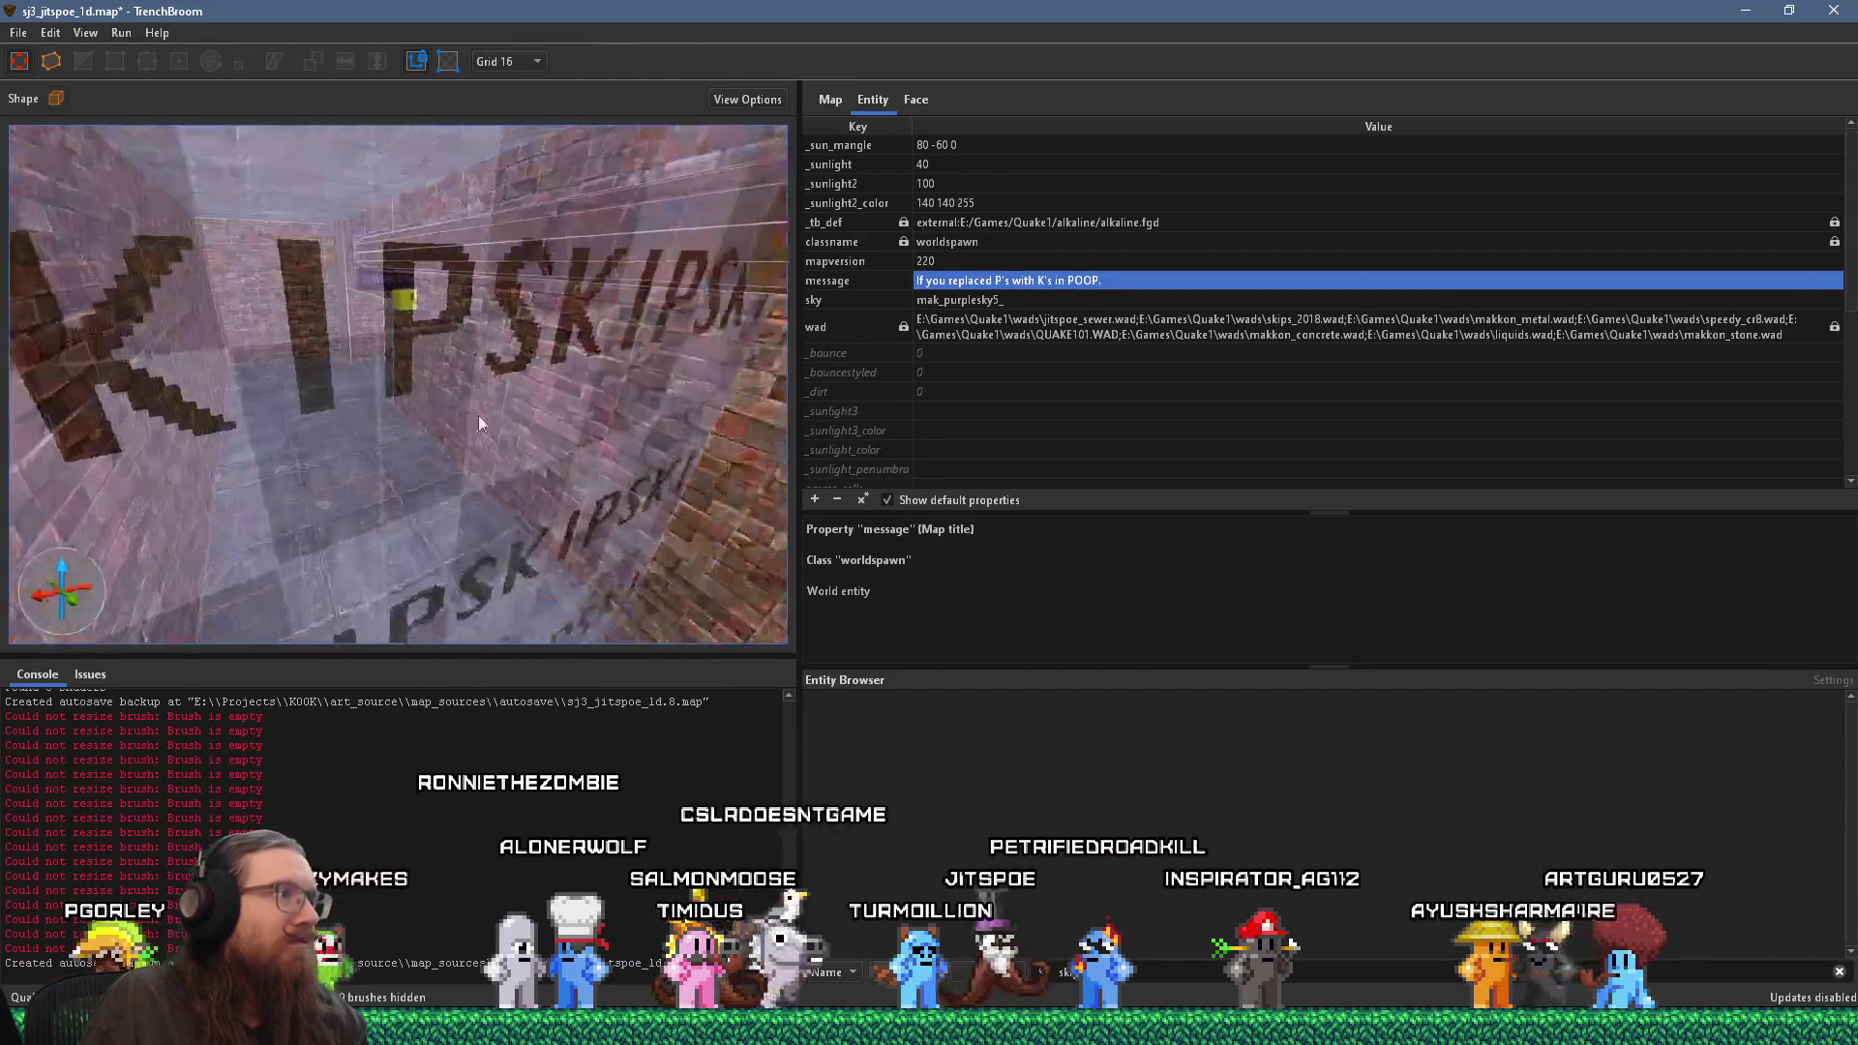
mouse_move(577, 414)
mouse_down()
mouse_move(379, 455)
mouse_move(605, 429)
mouse_up()
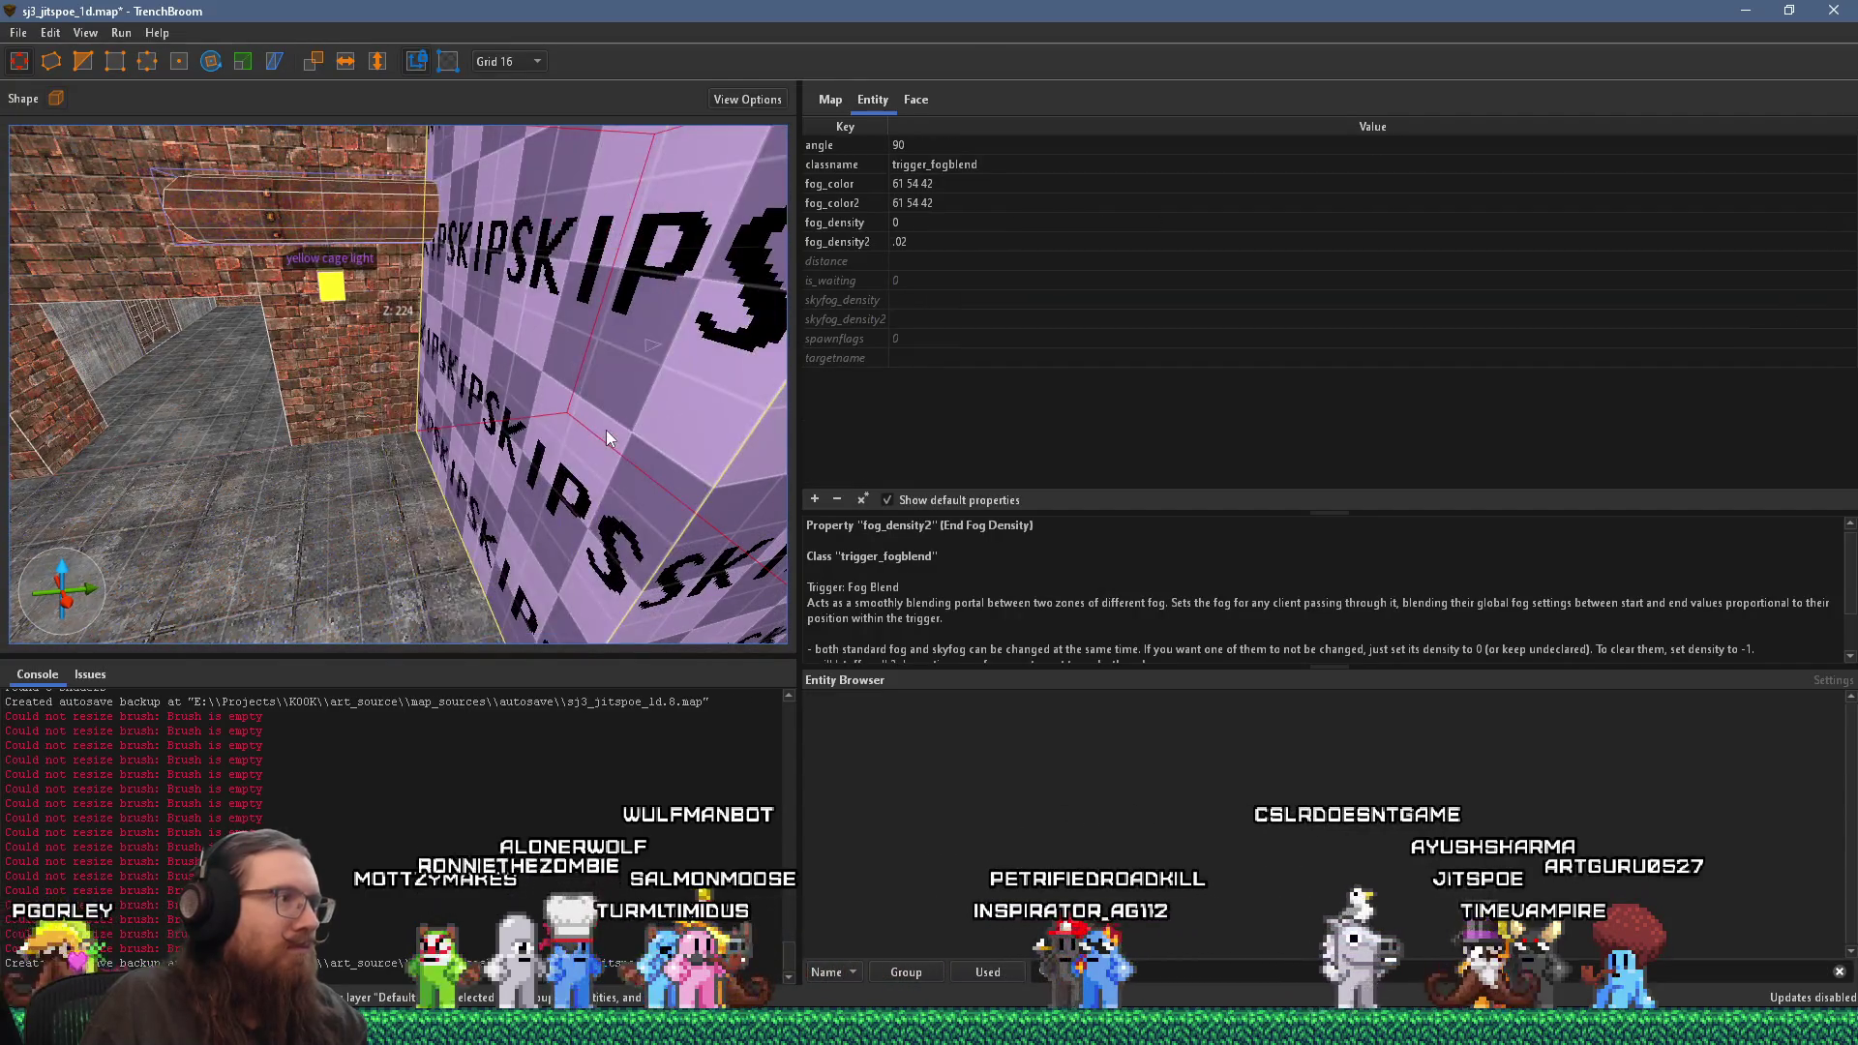
key(Escape)
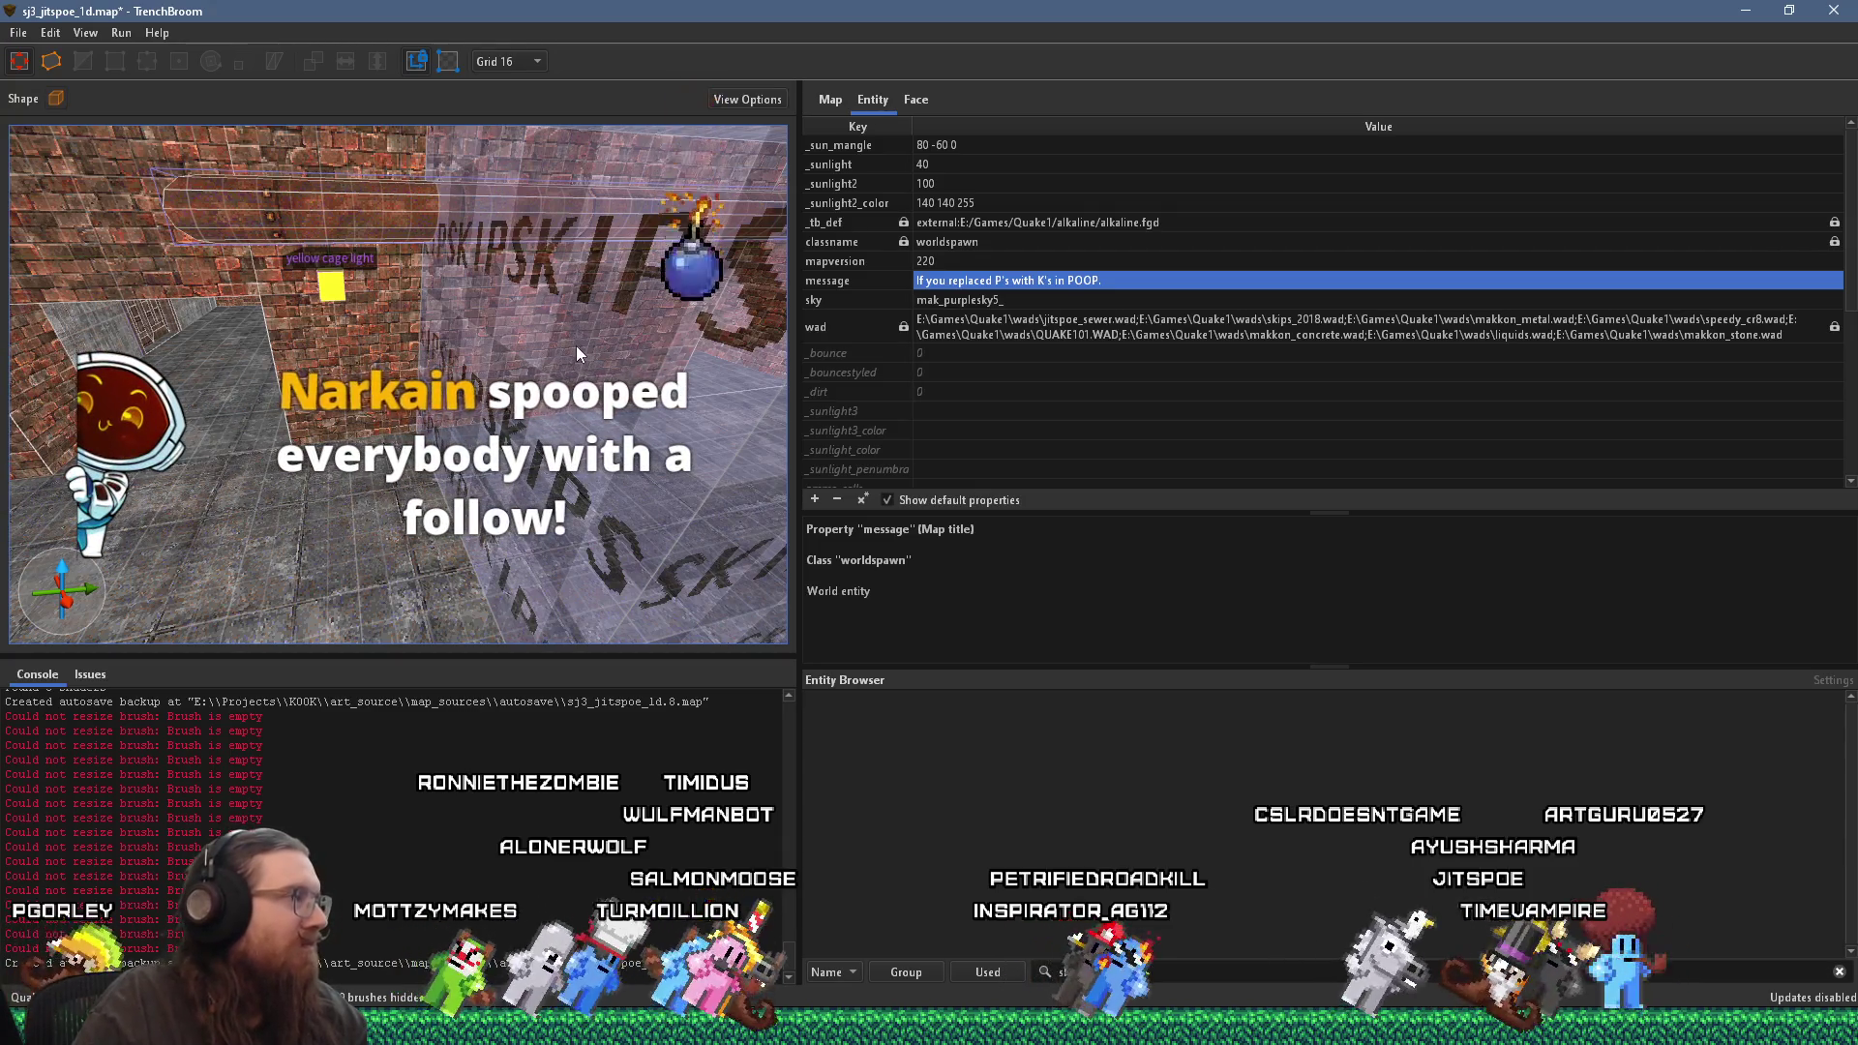
click(18, 32)
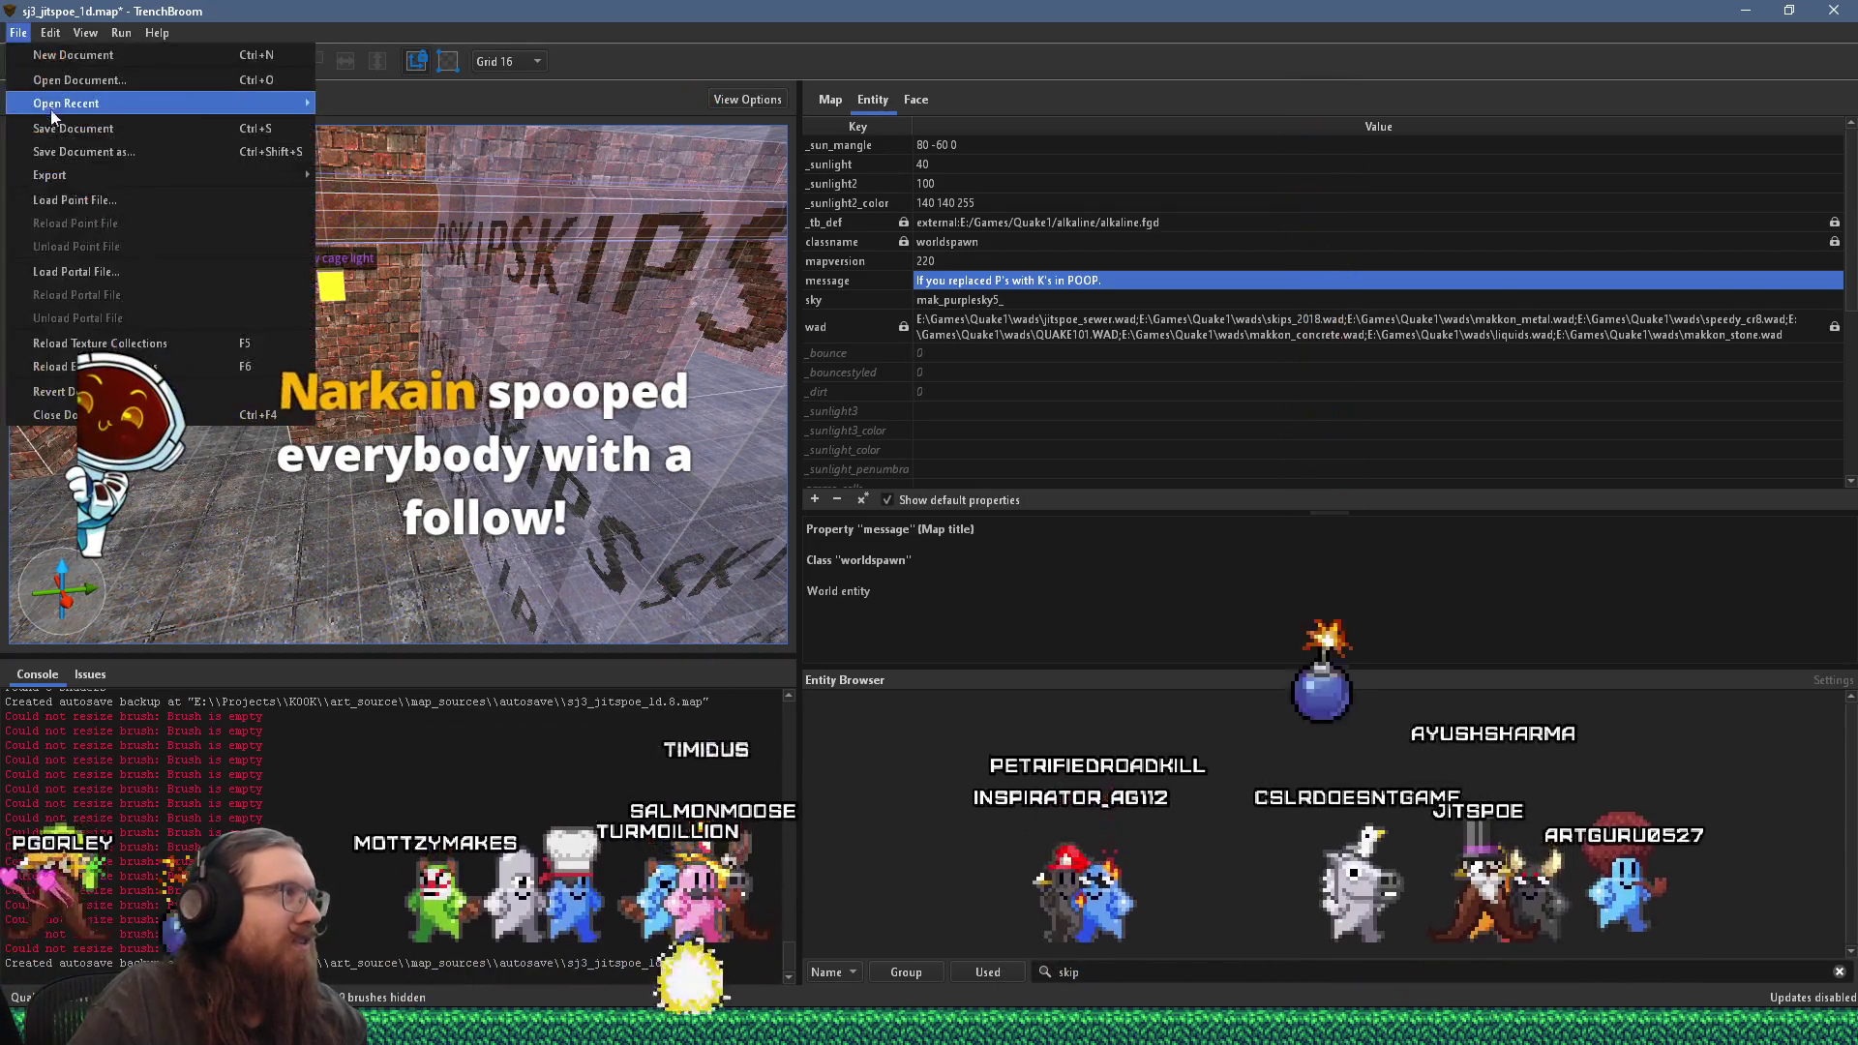
mouse_move(58, 104)
click(387, 103)
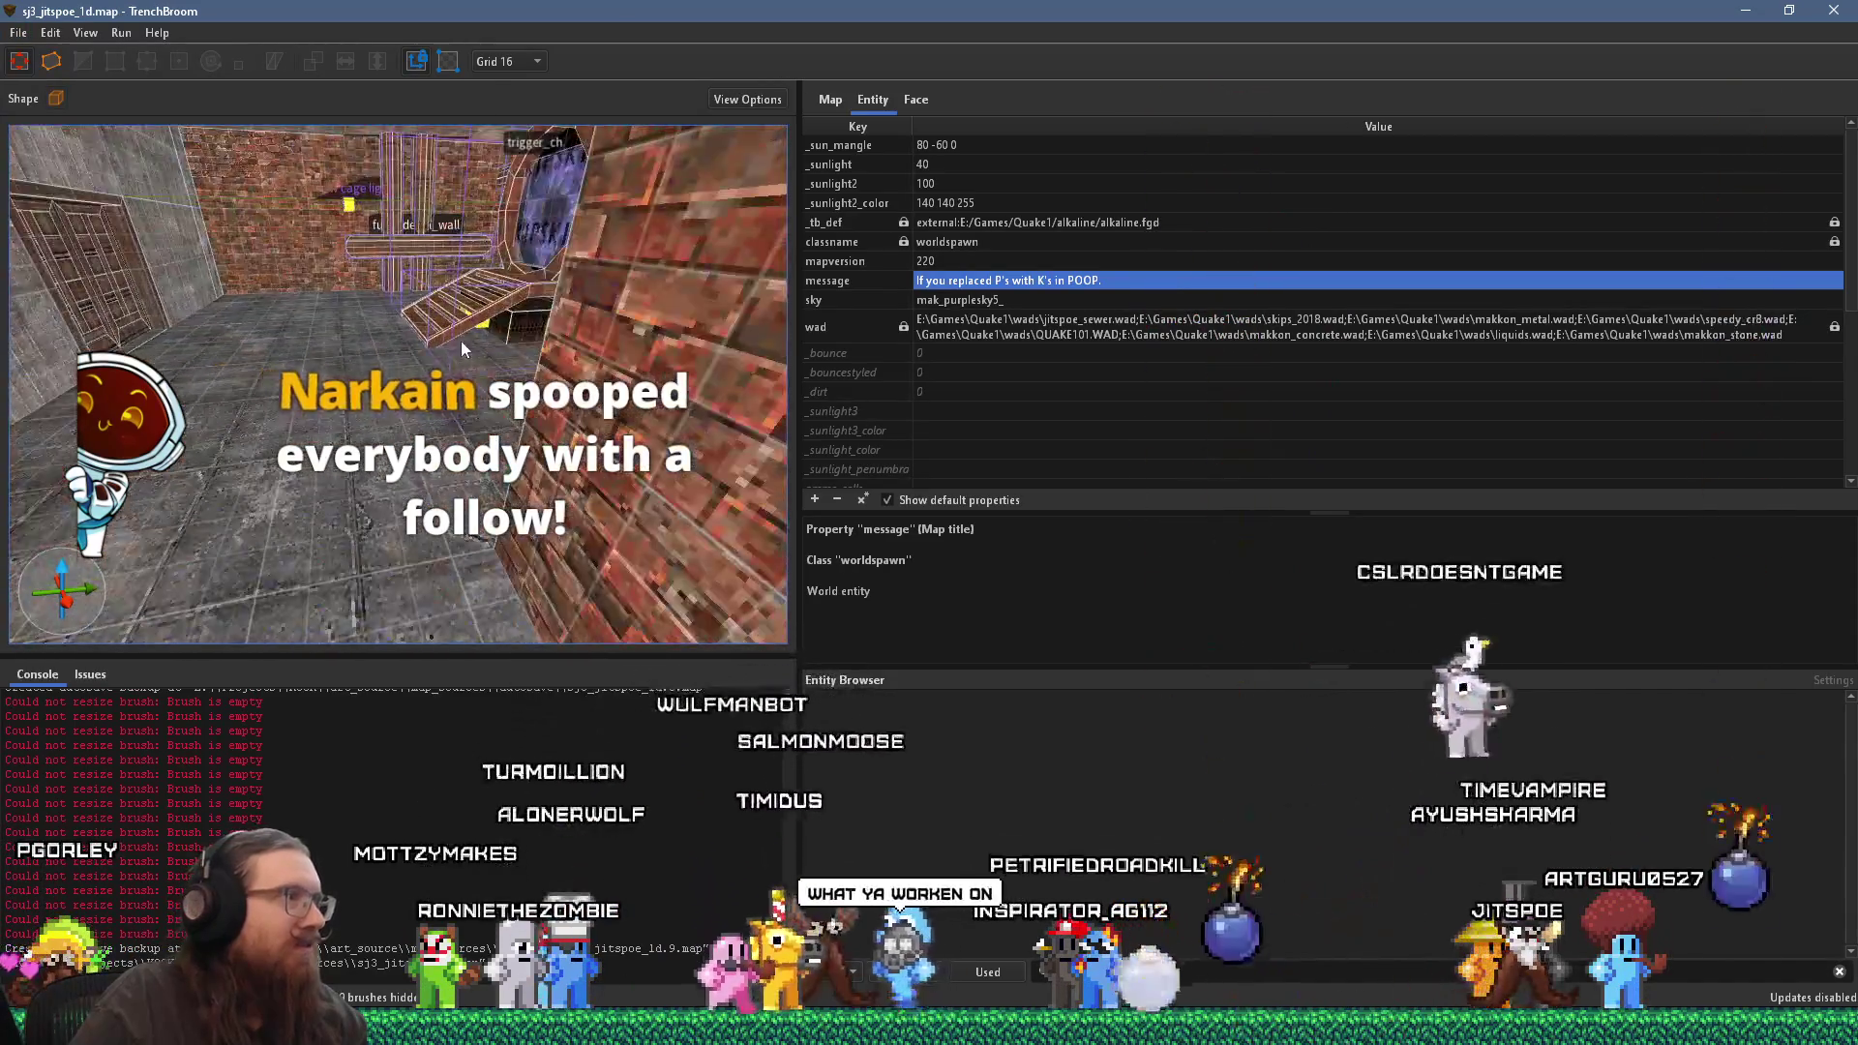
right_click(387, 410)
mouse_move(536, 732)
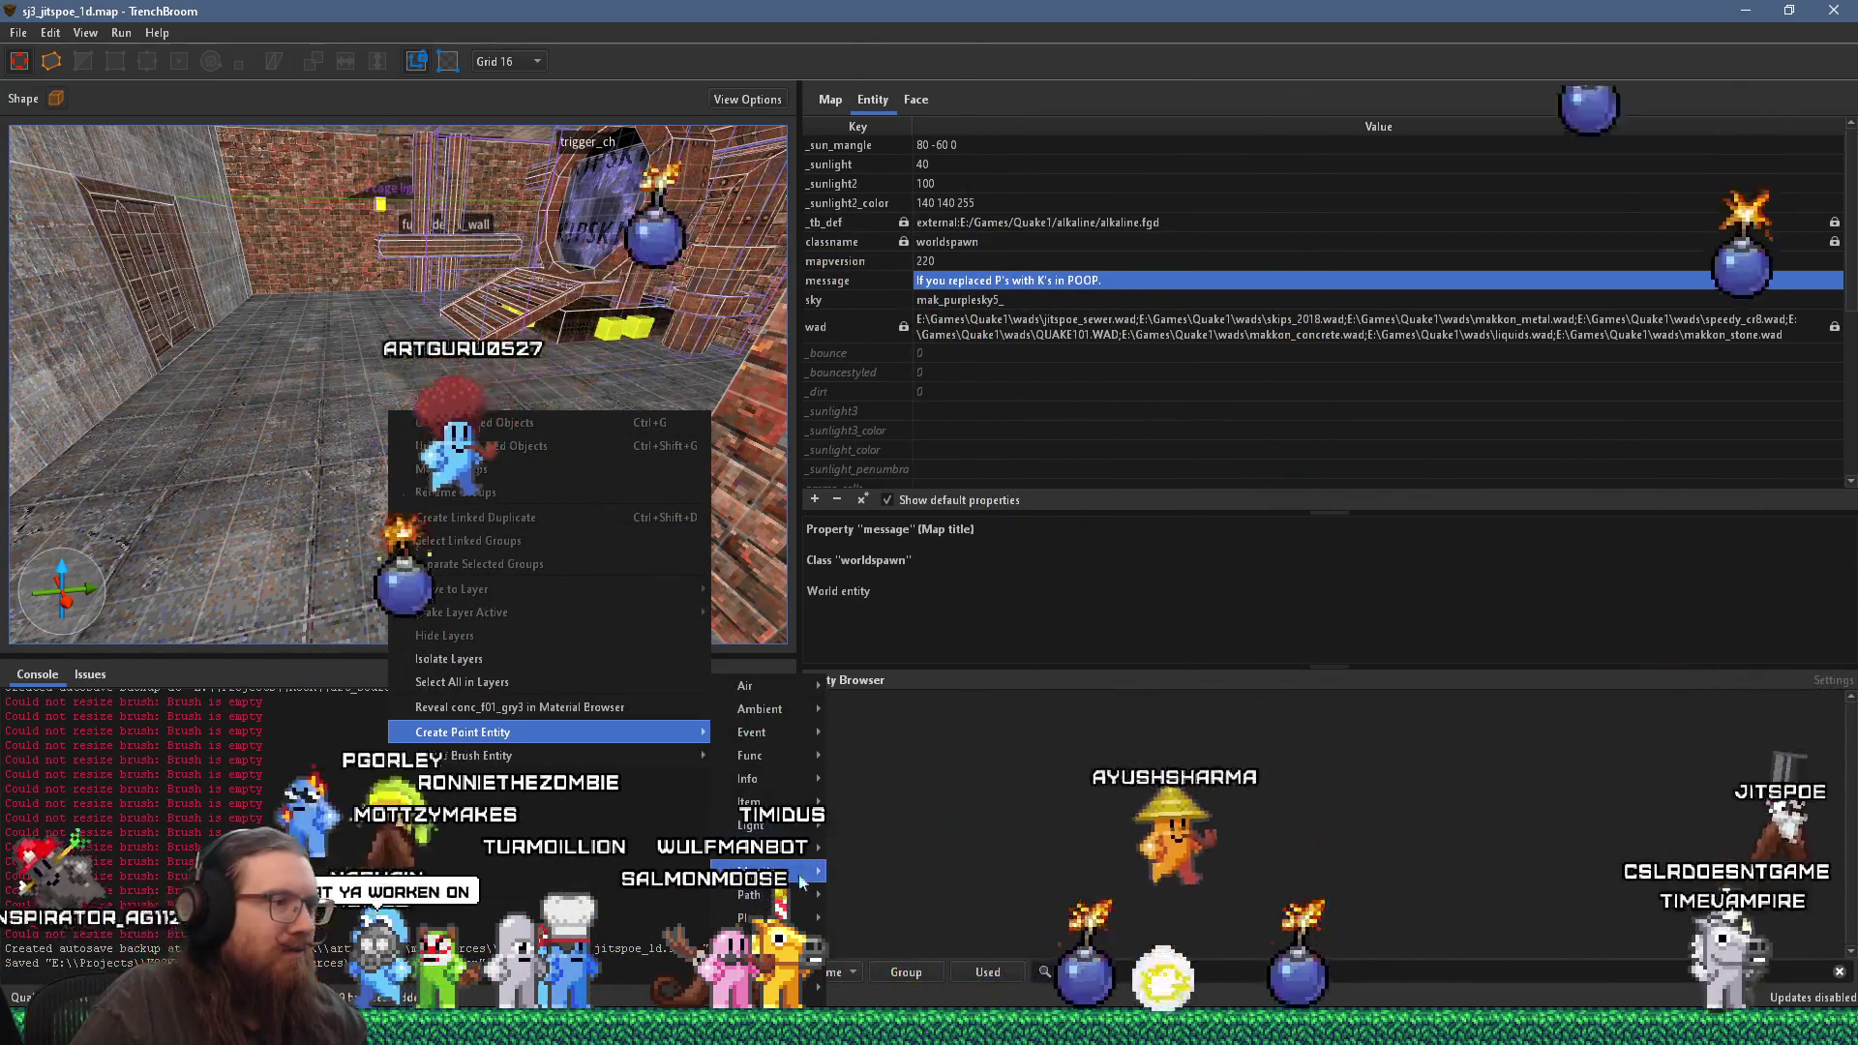
click(1114, 878)
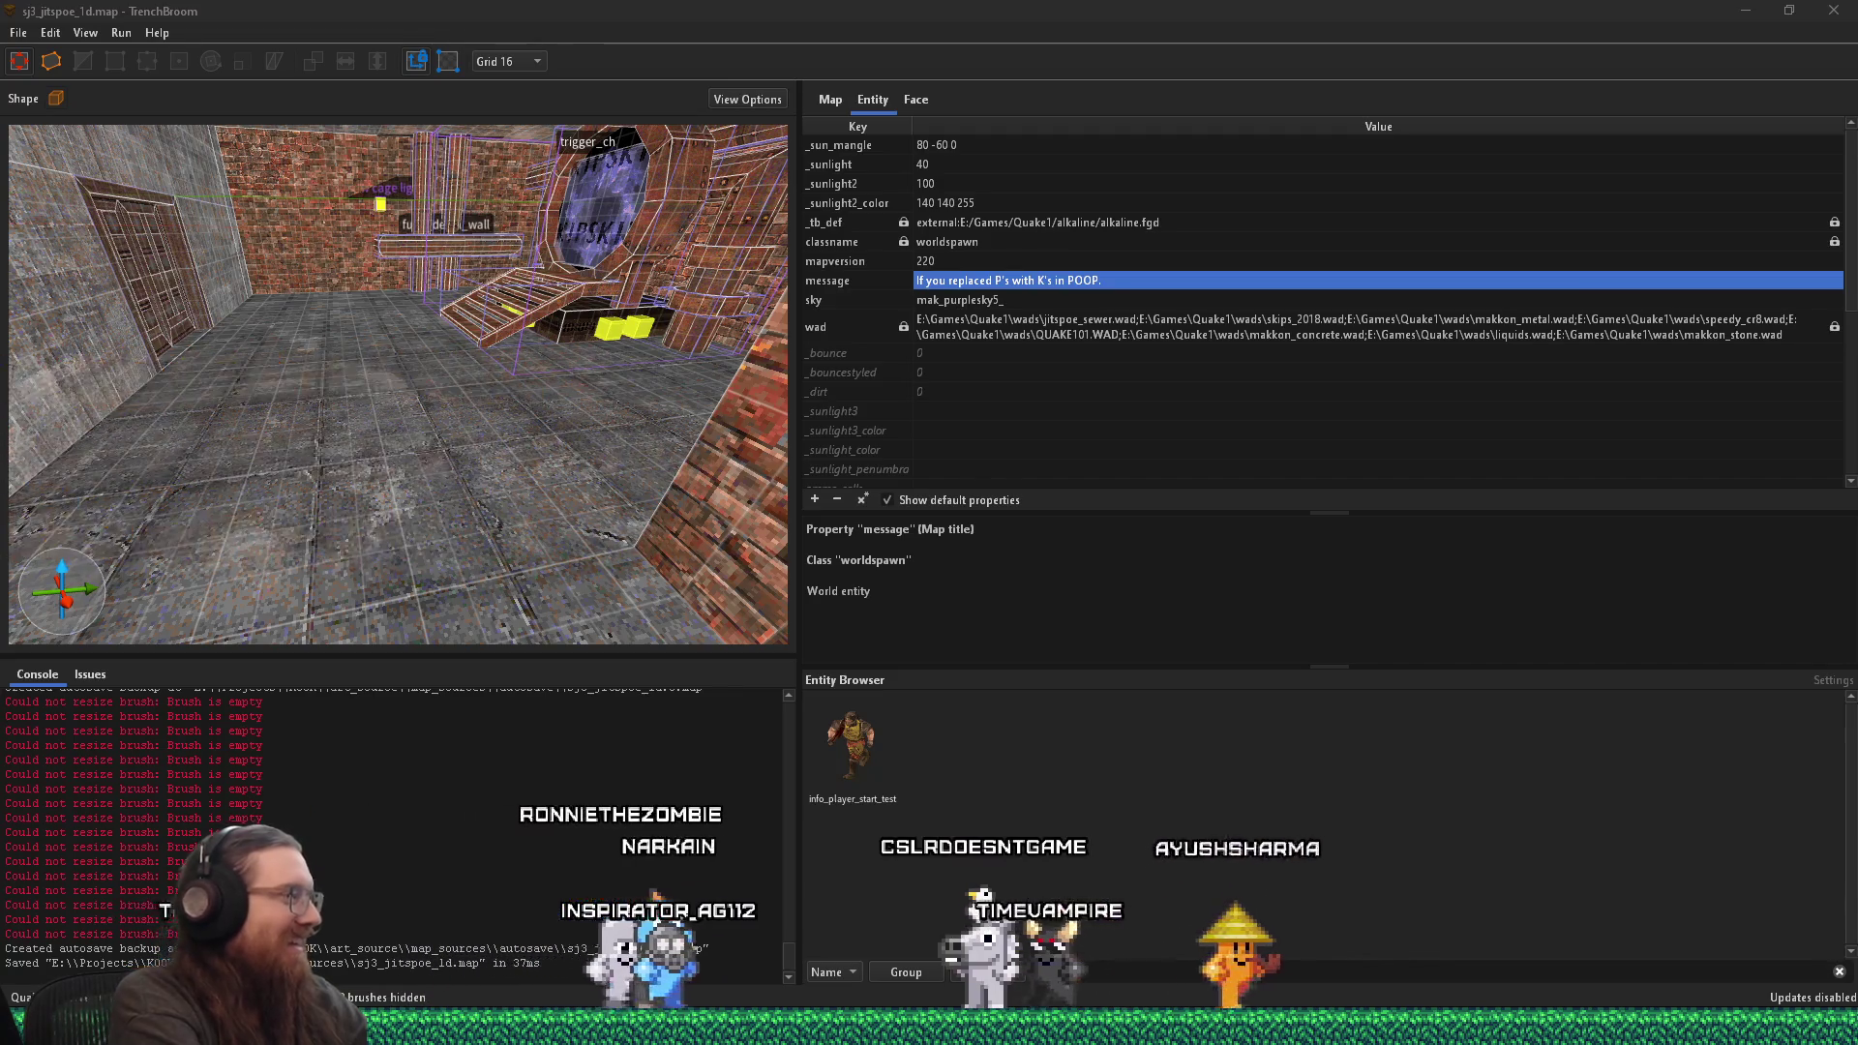
drag(853, 742, 367, 447)
scroll(372, 445, down, 3)
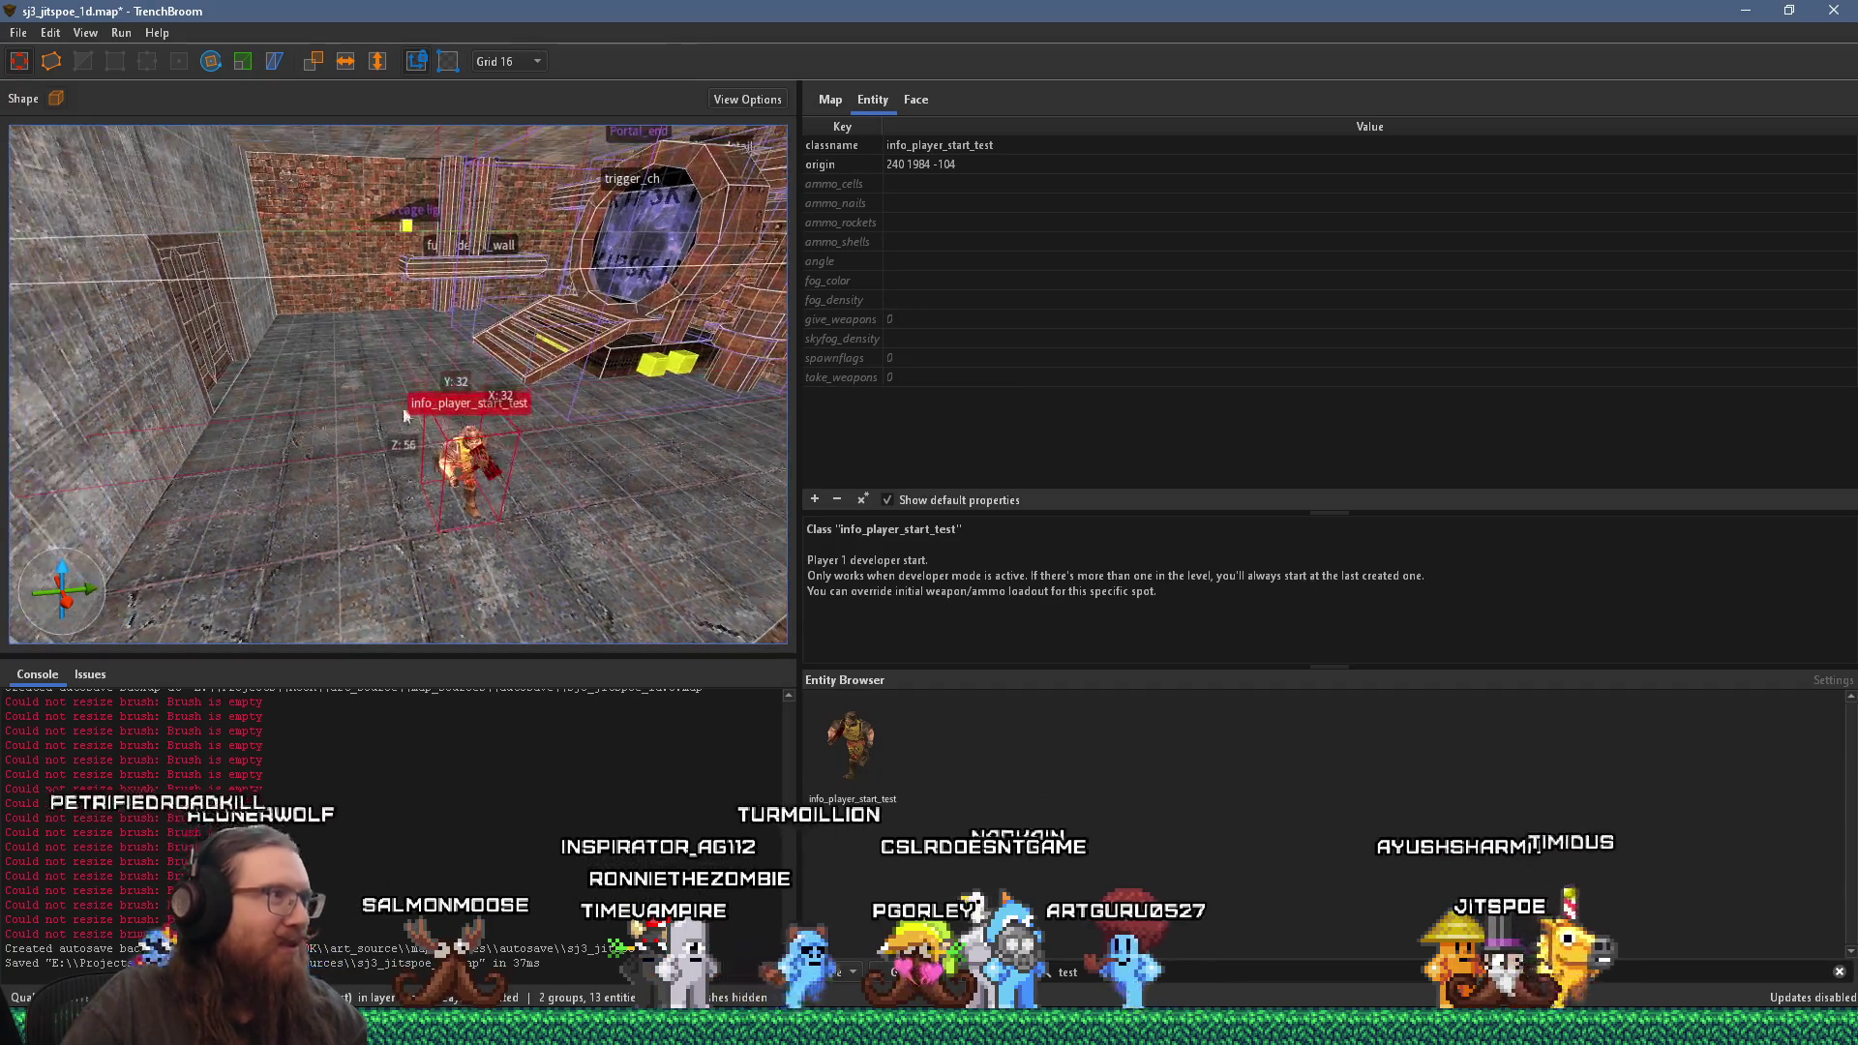
Step: Save the map
click(17, 34)
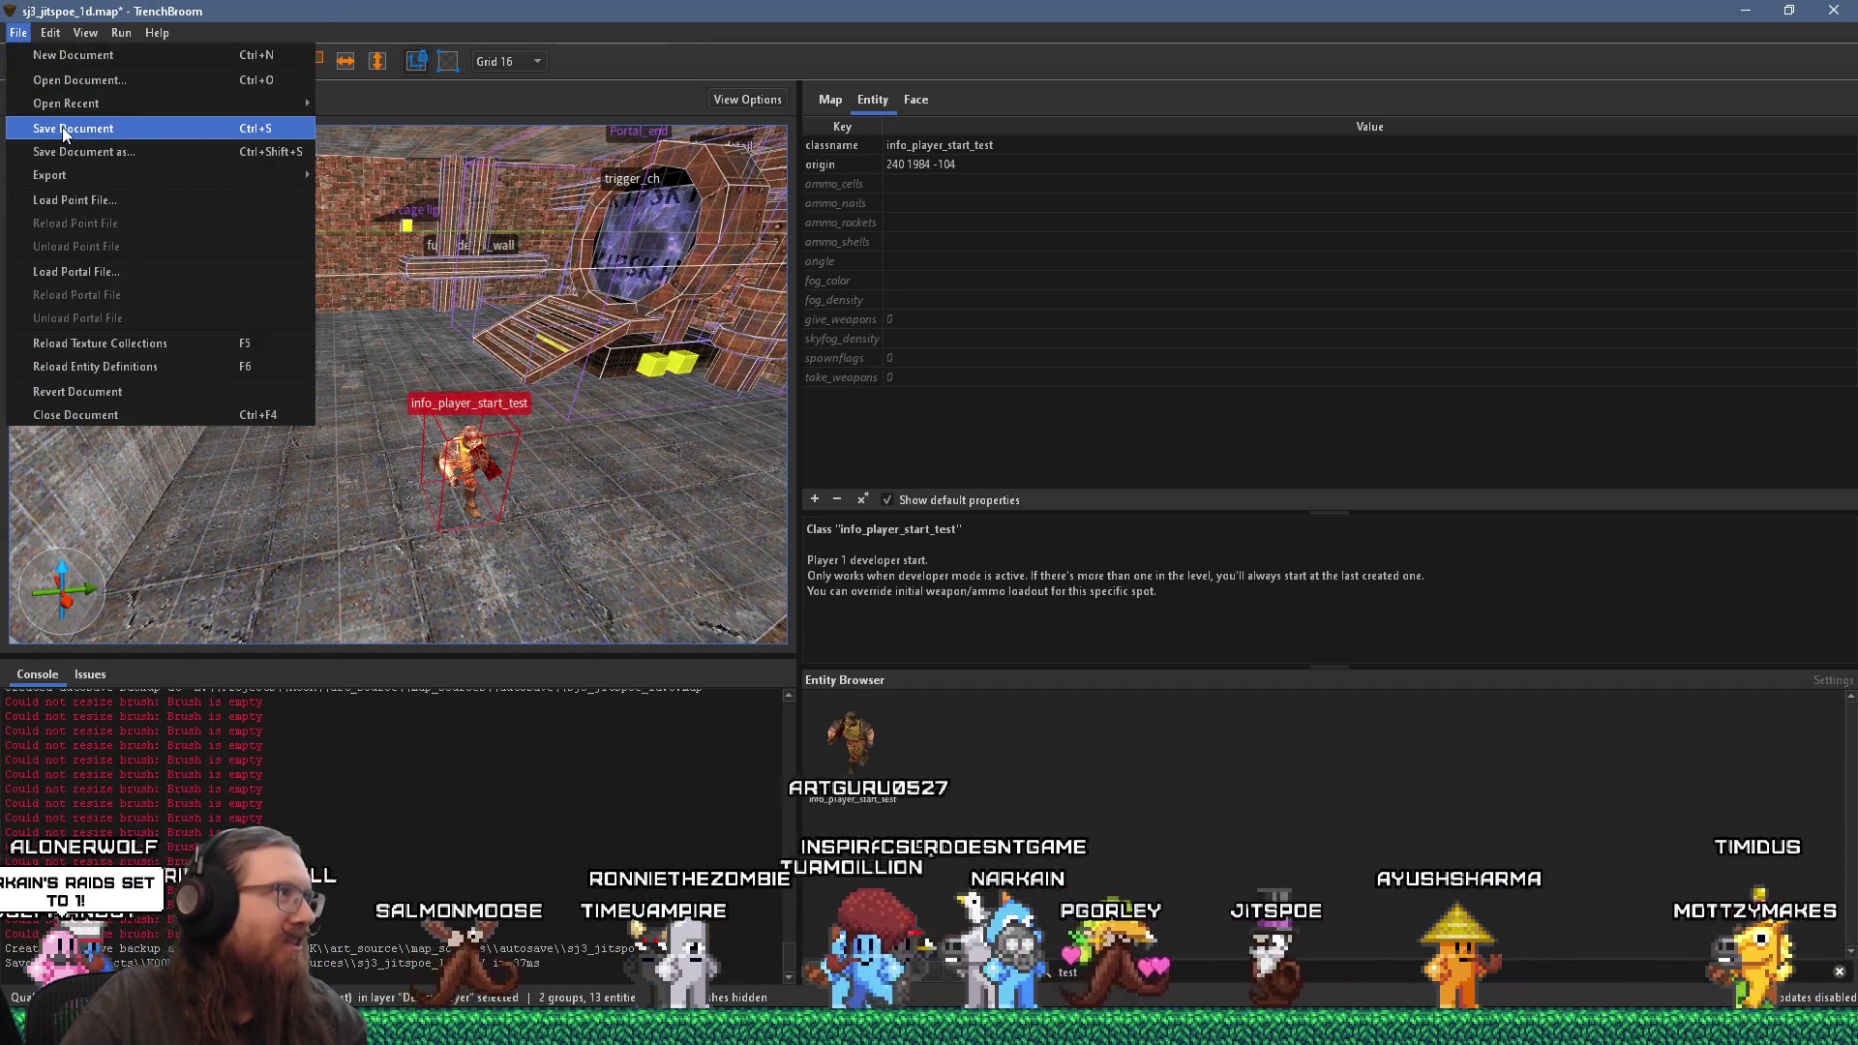
click(77, 128)
click(121, 33)
click(154, 56)
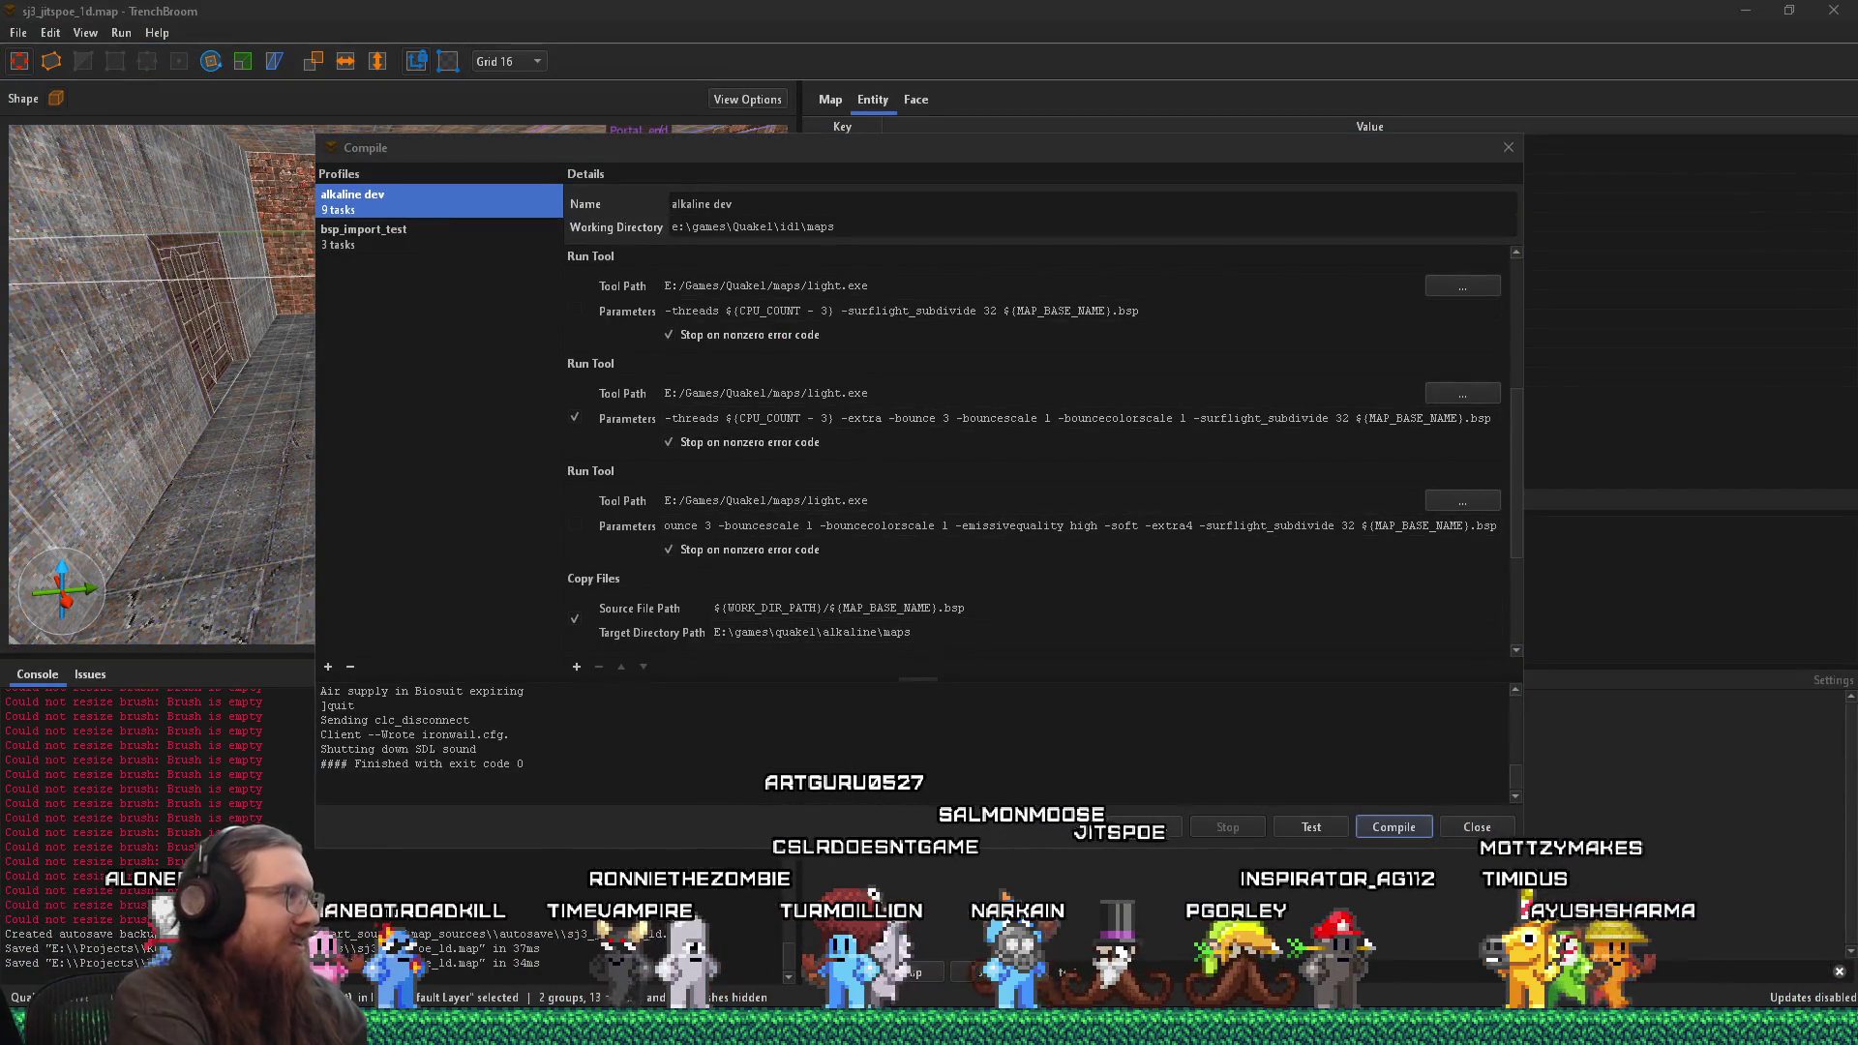
Step: Compile with the alkaline dev profile, which ends with exit code 1, then close the window
click(1398, 829)
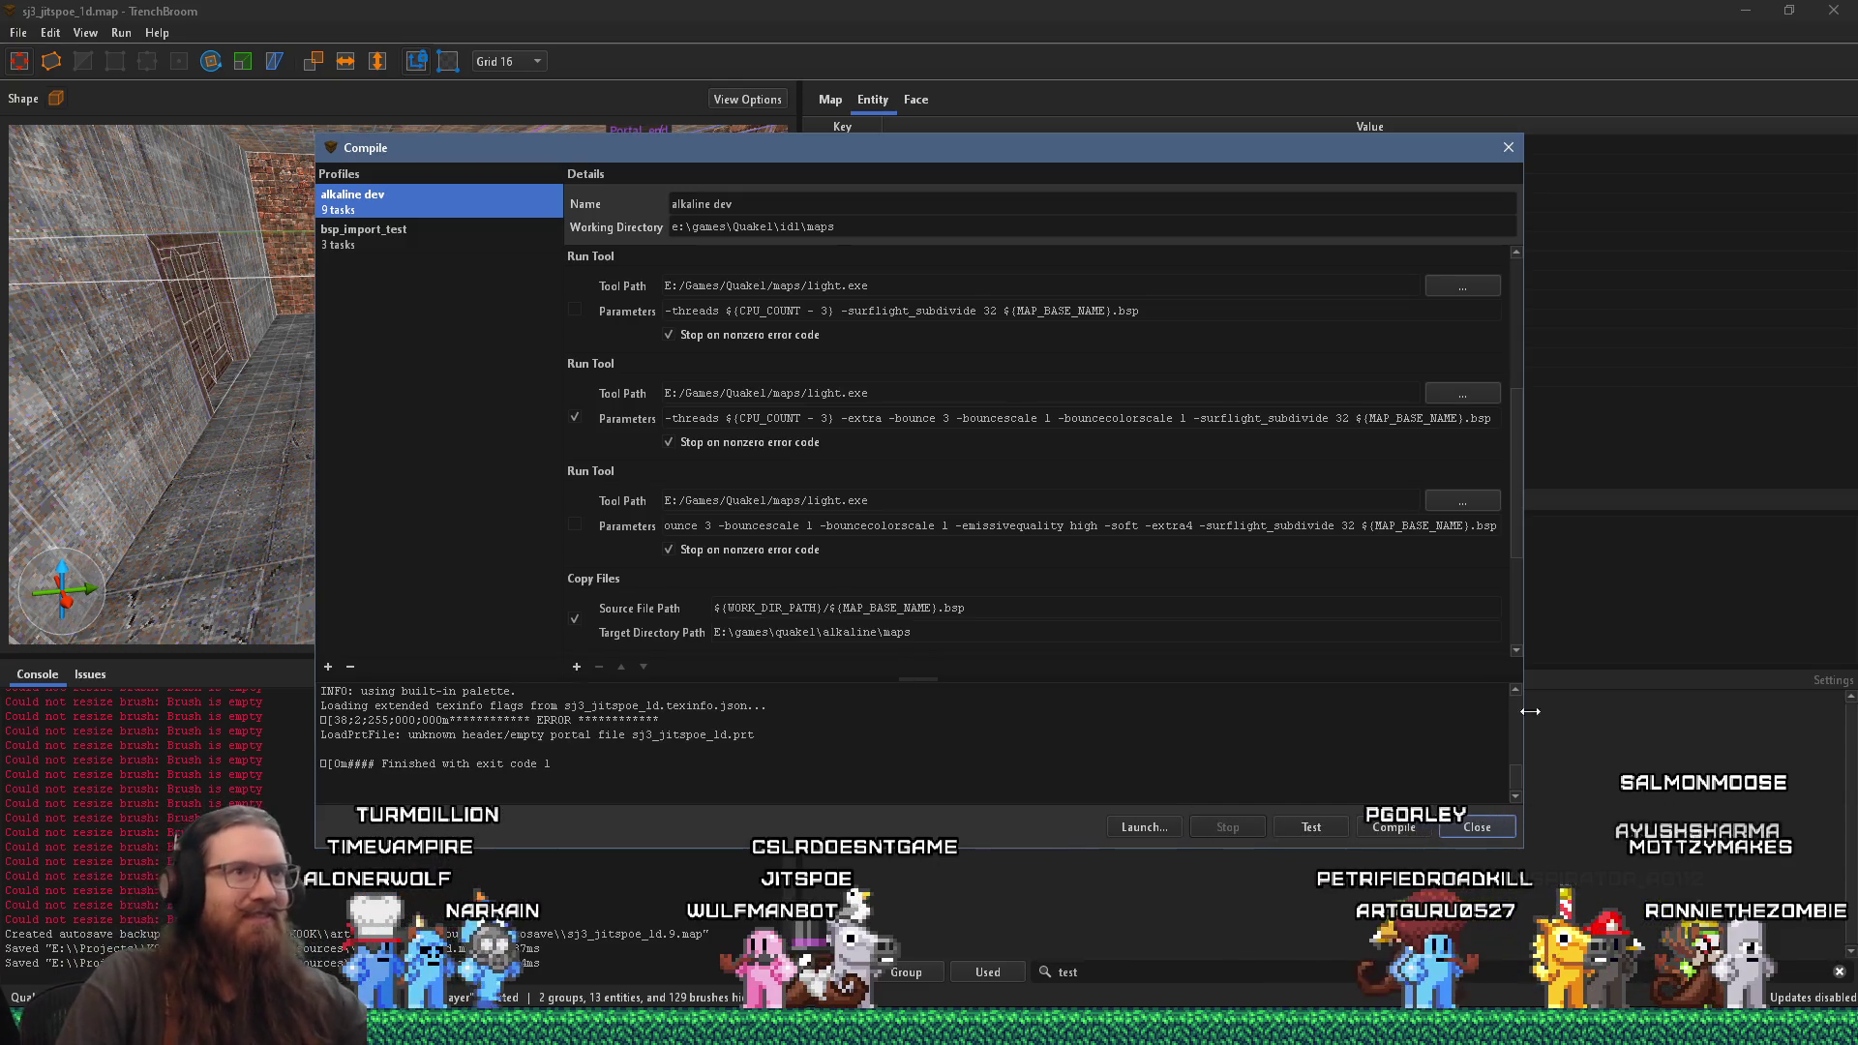
click(1508, 149)
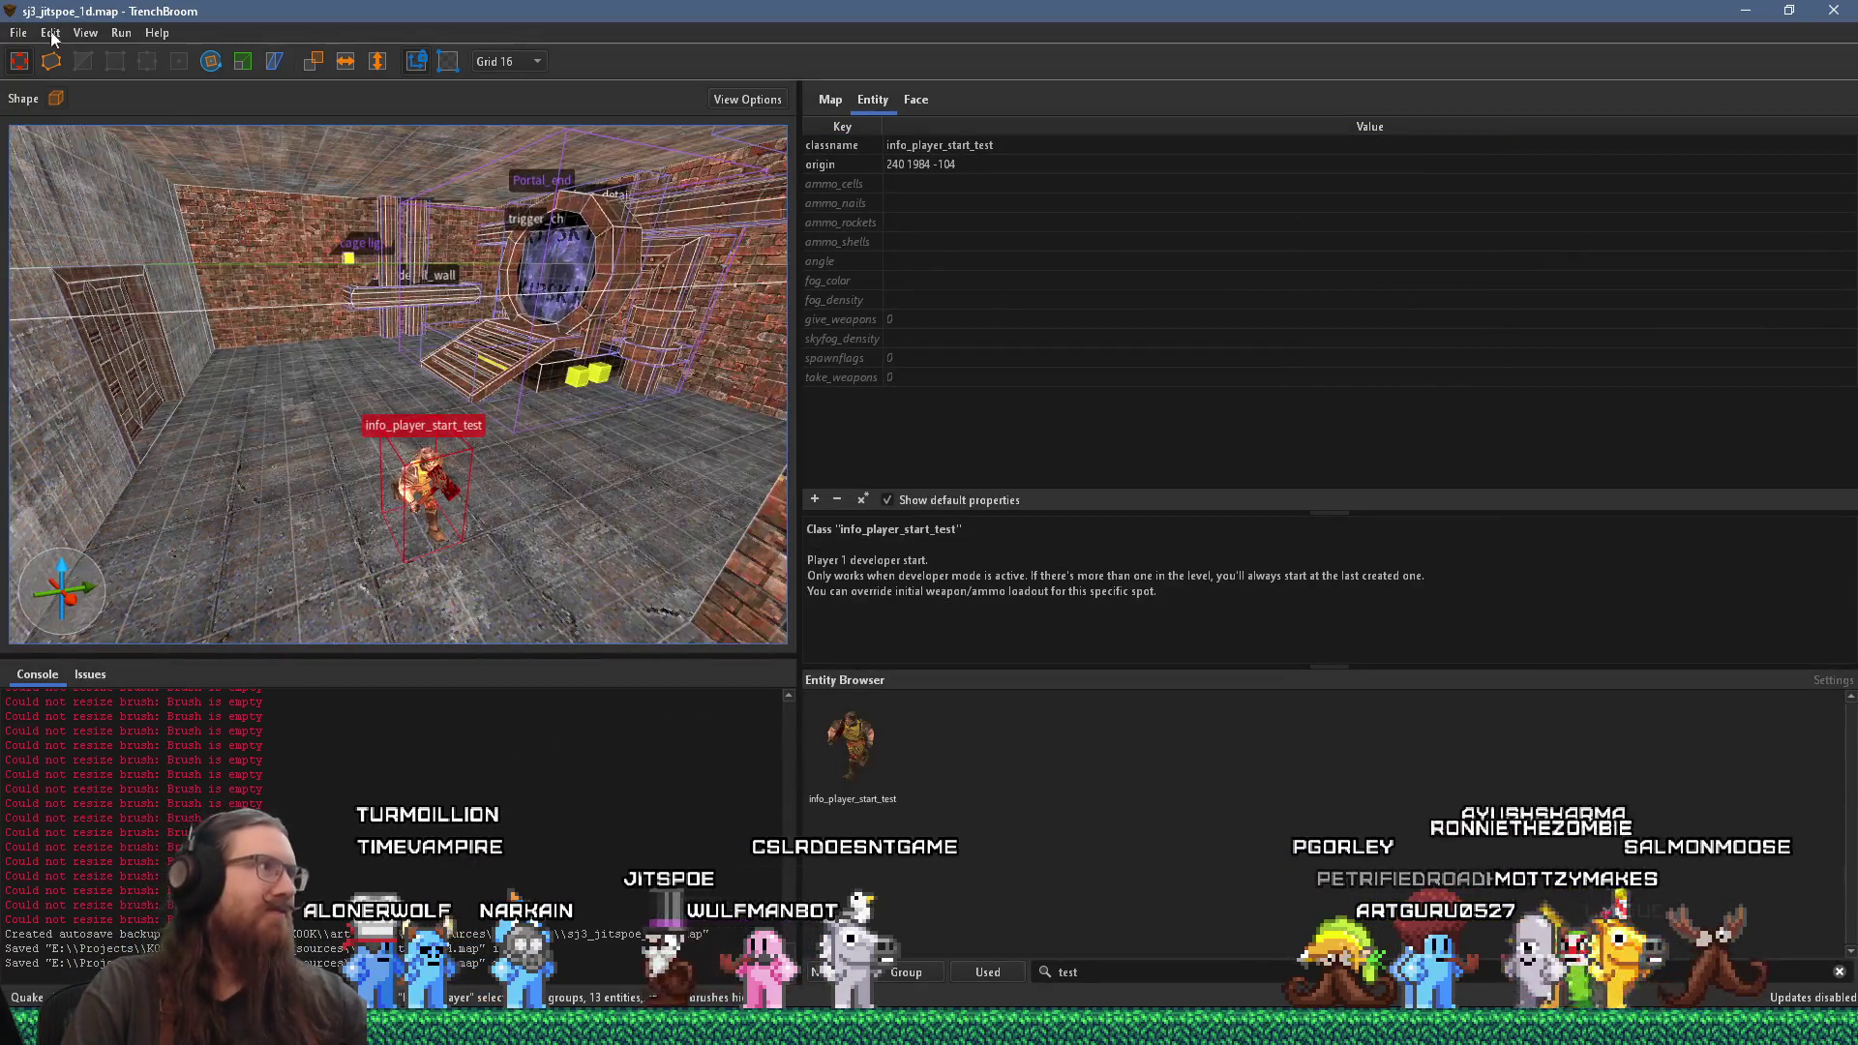
Step: Load the sj3_jitspoe_1d.pts point file from the Quake1\id1\maps folder
click(19, 32)
click(95, 203)
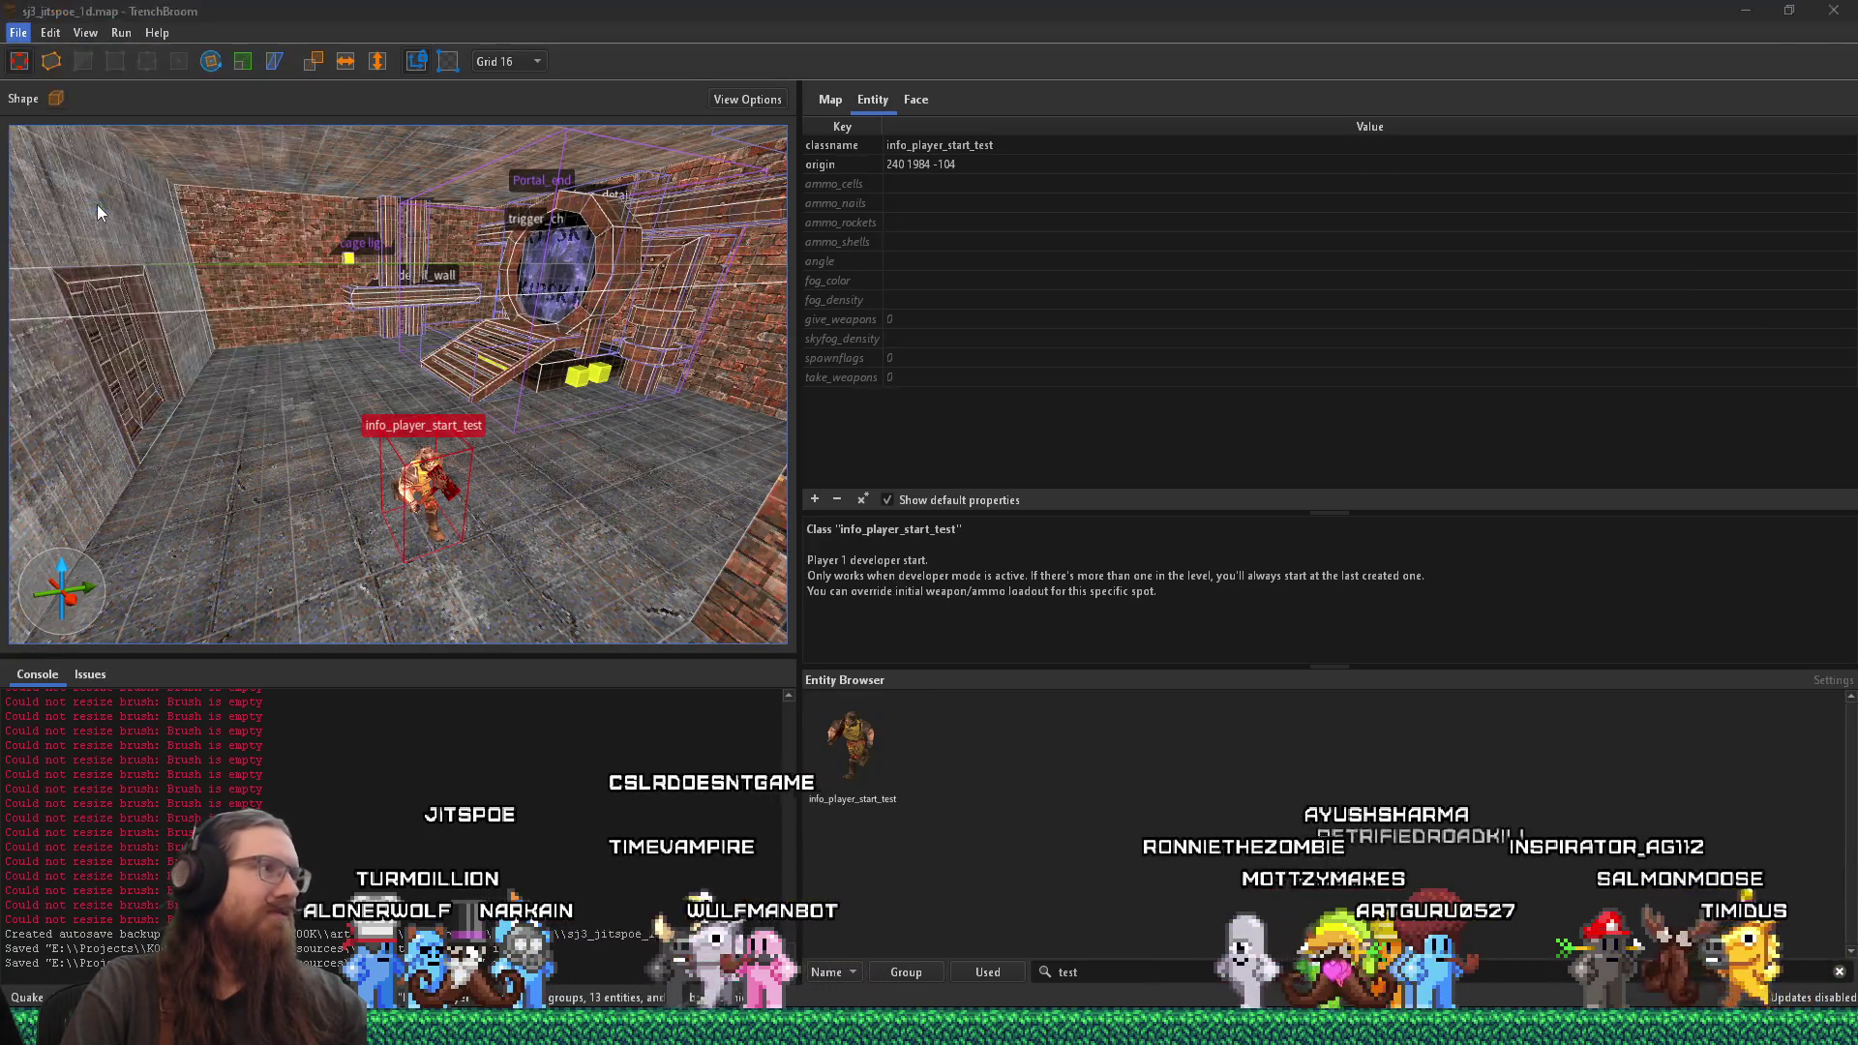
text(e:\proje)
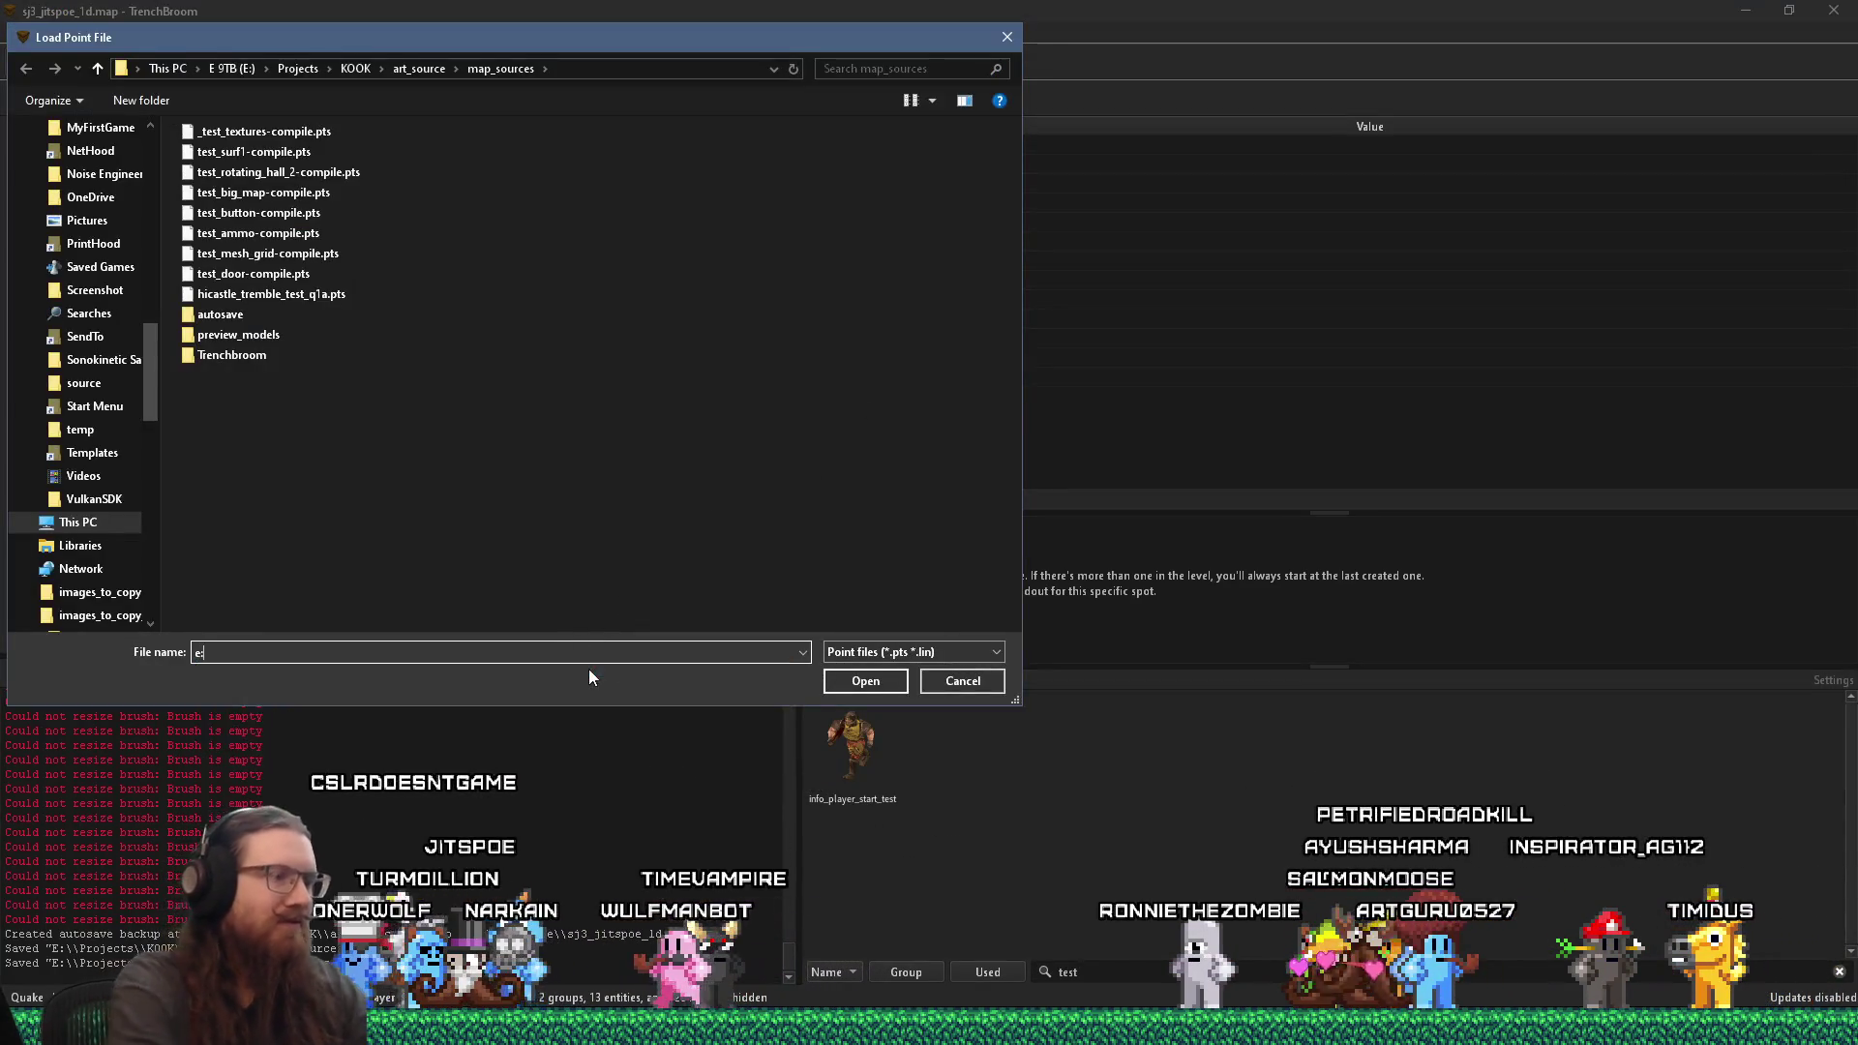
key(BackSpace)
key(BackSpace)
key(BackSpace)
text(ga)
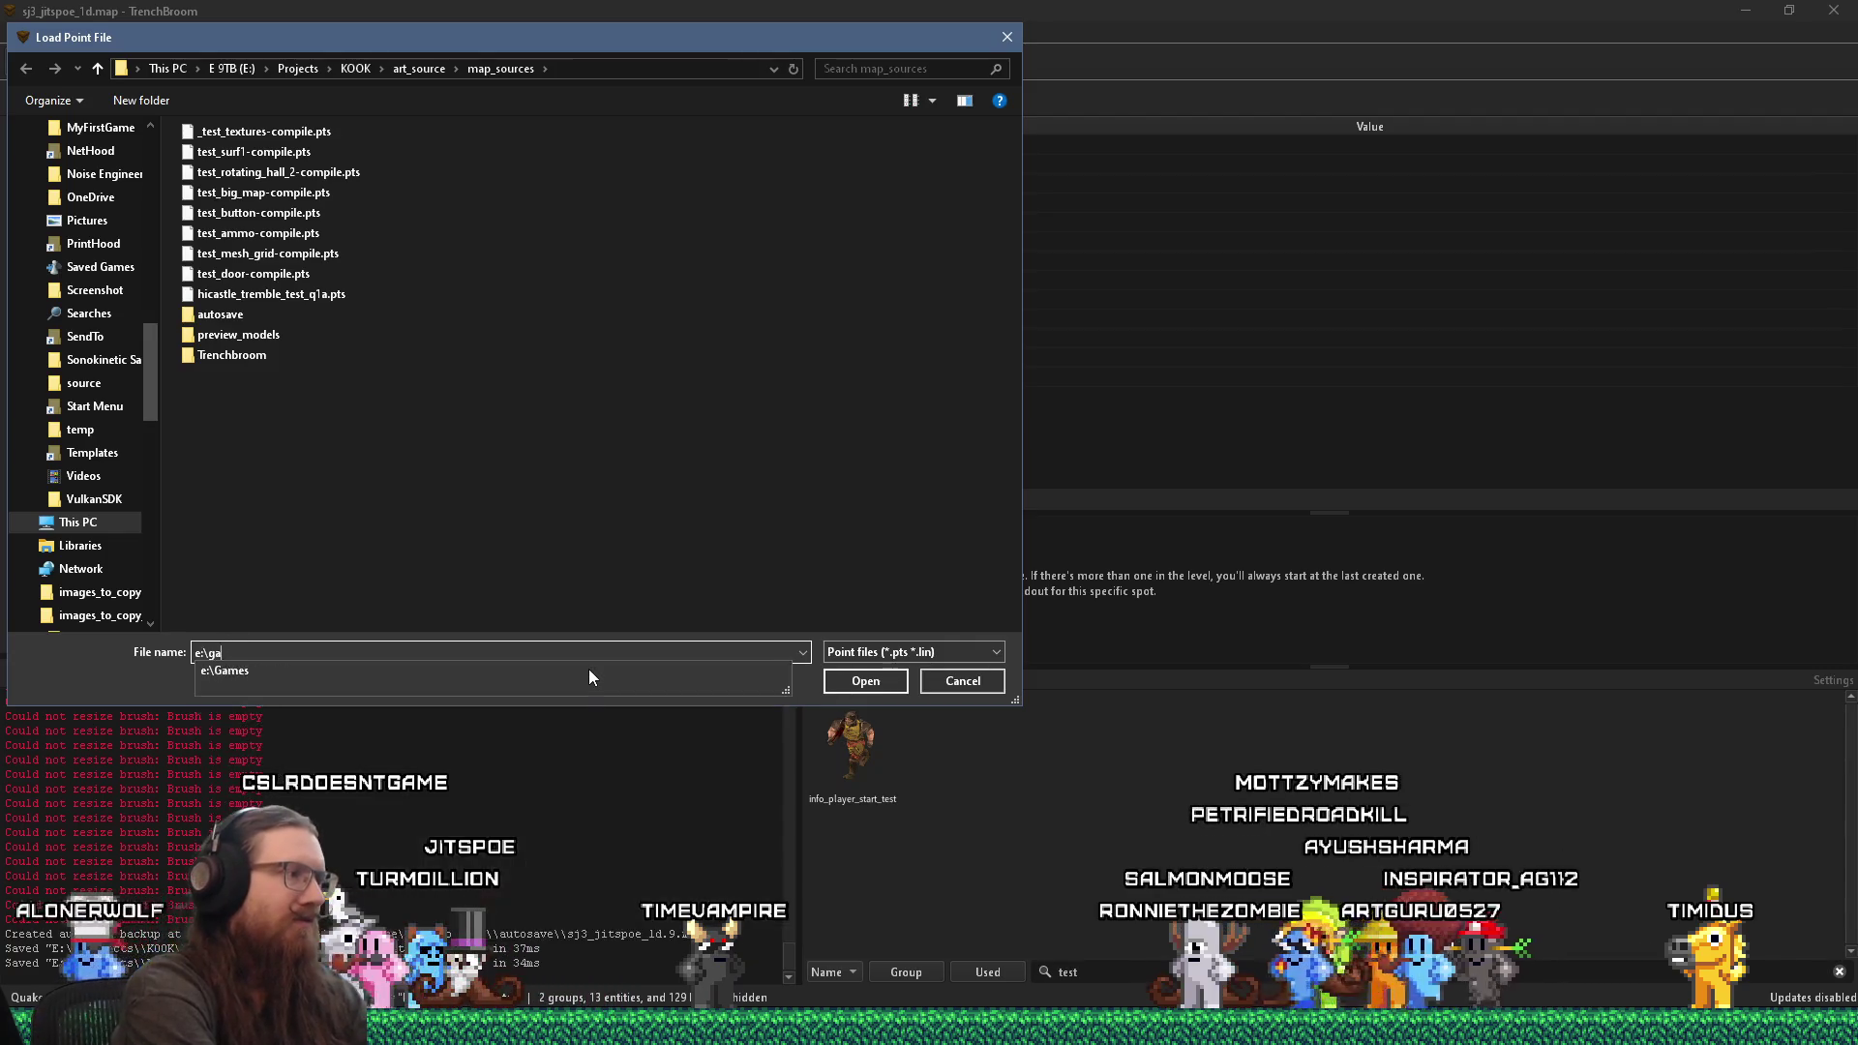
text(mes\quake1\al)
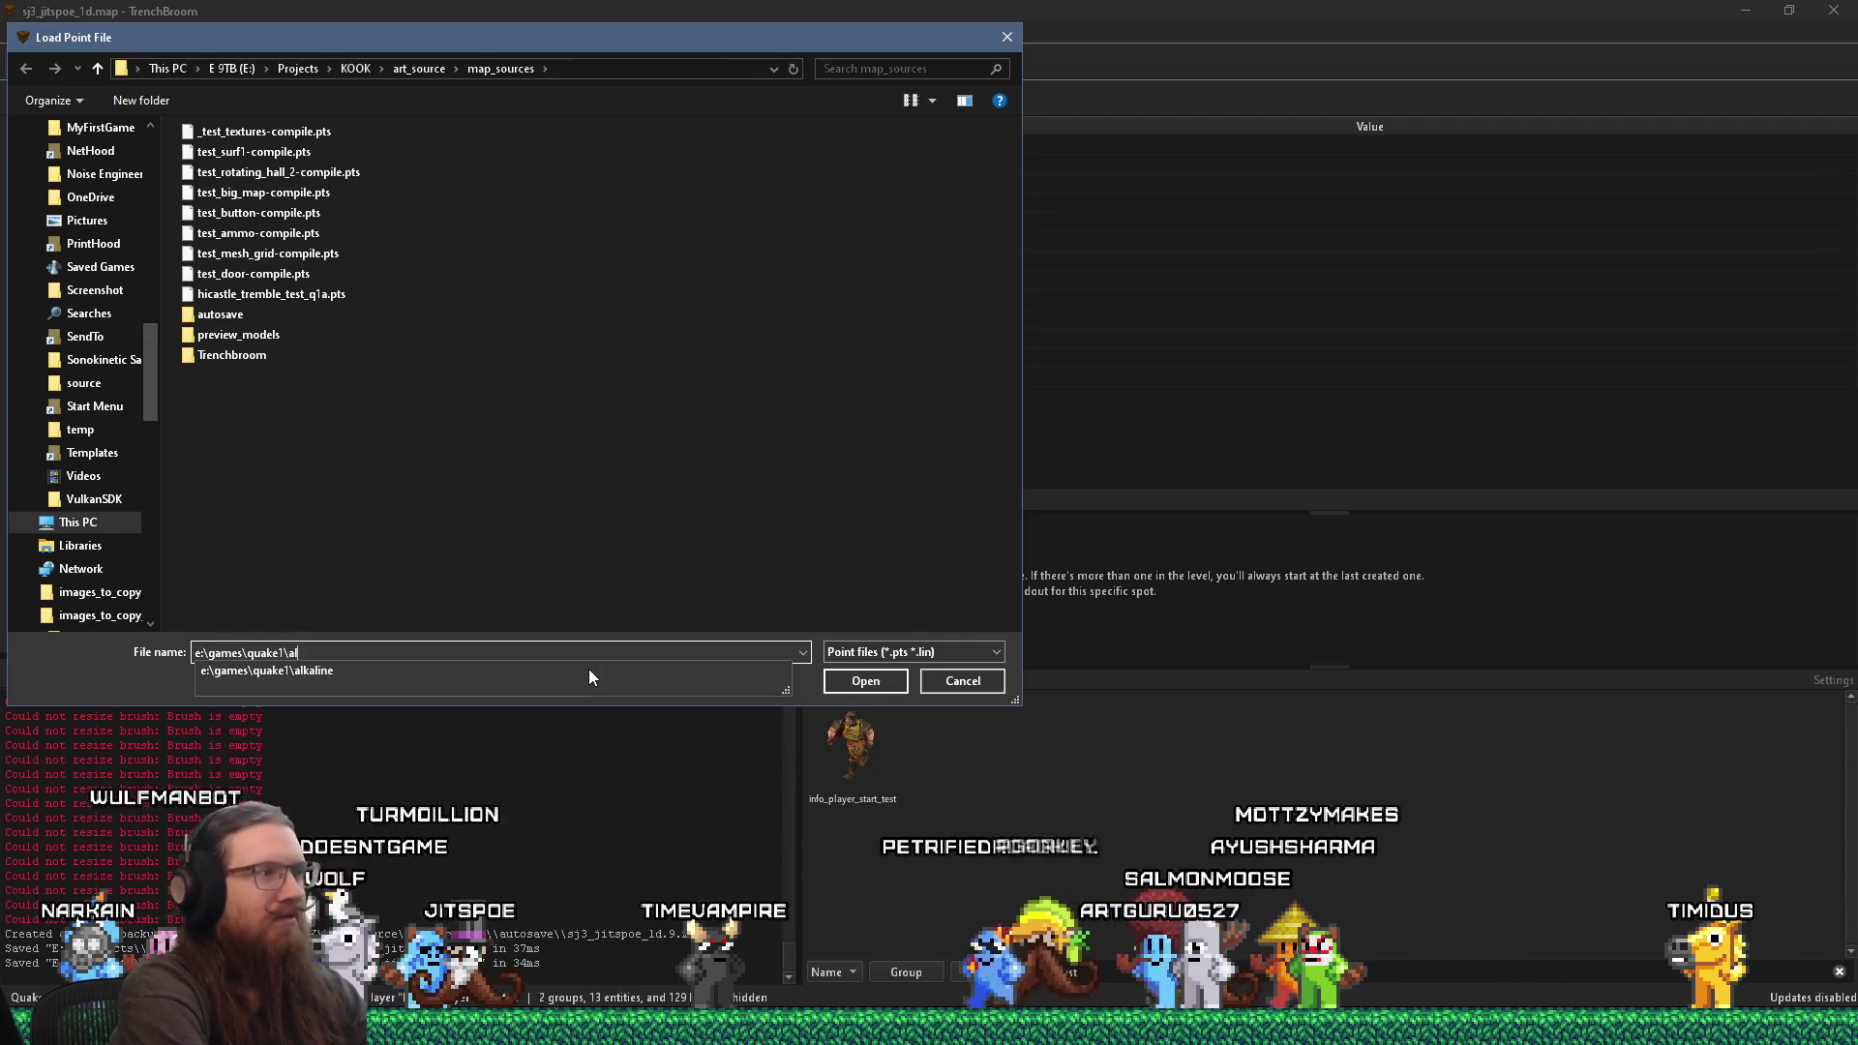
text(kaine\)
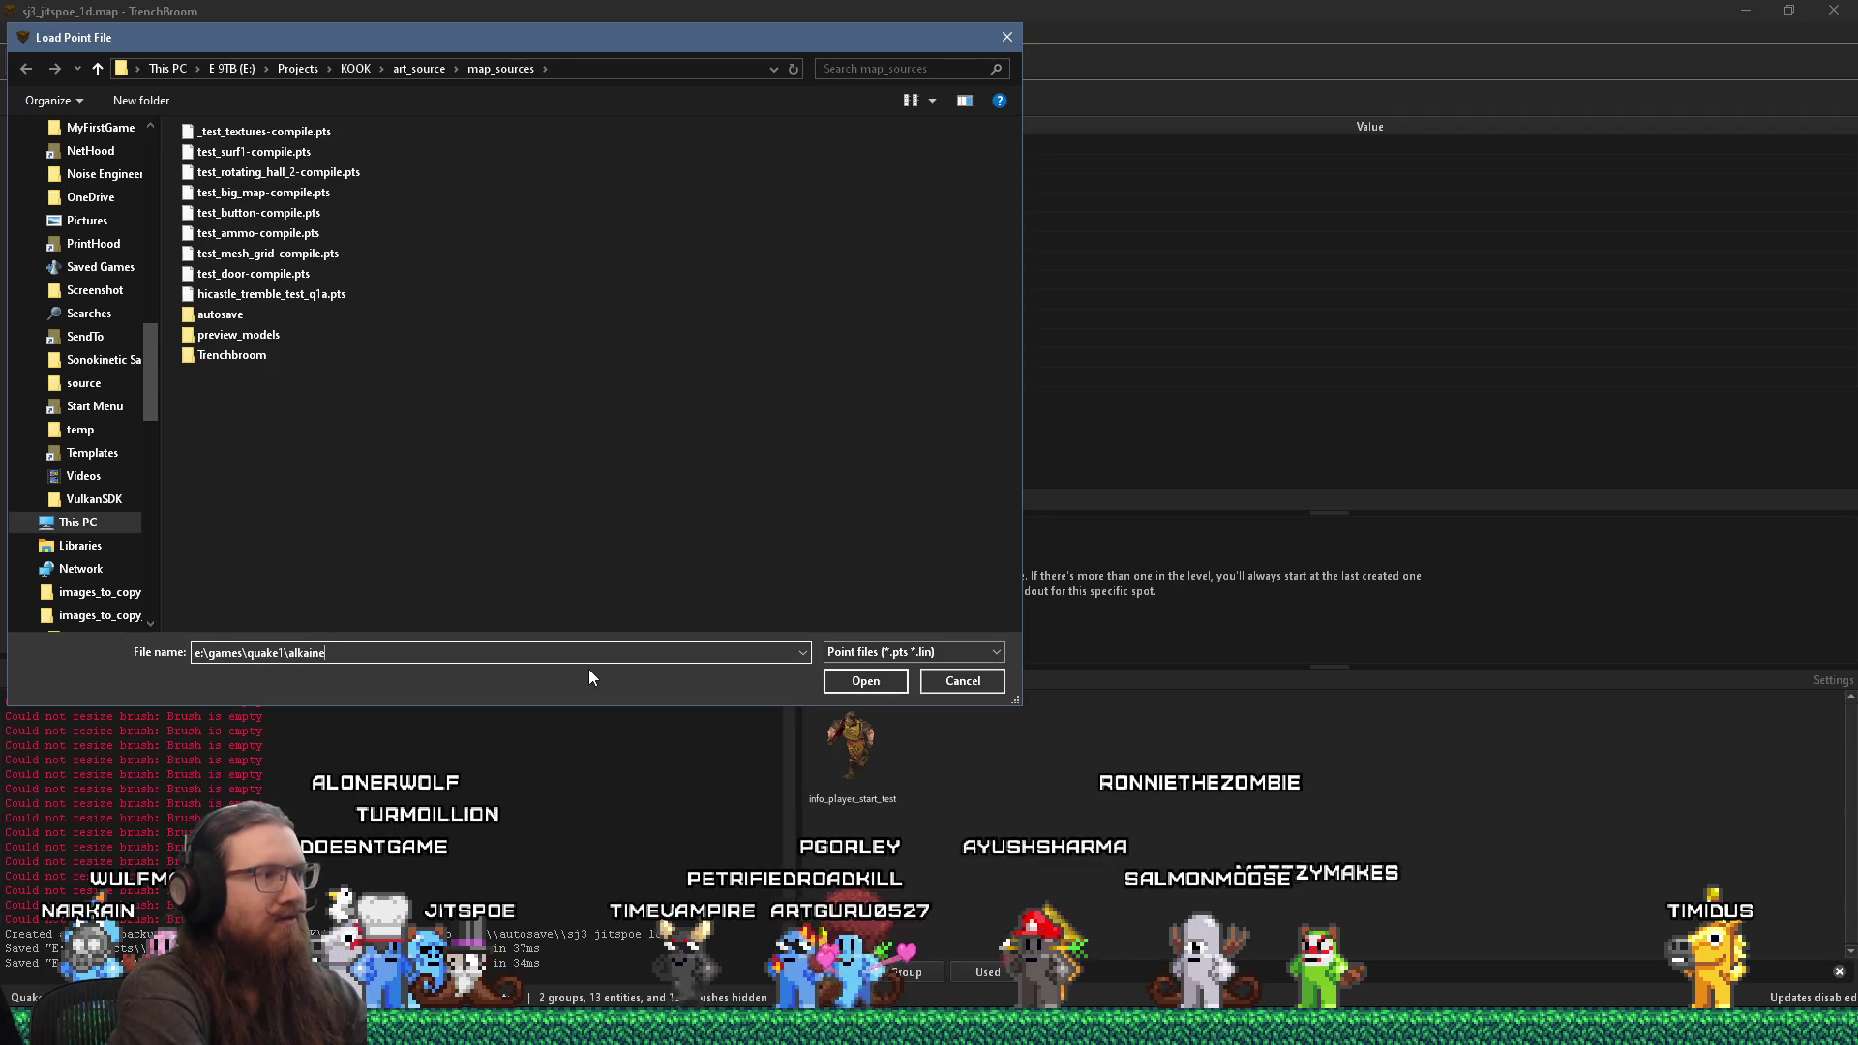
key(BackSpace)
key(BackSpace)
key(BackSpace)
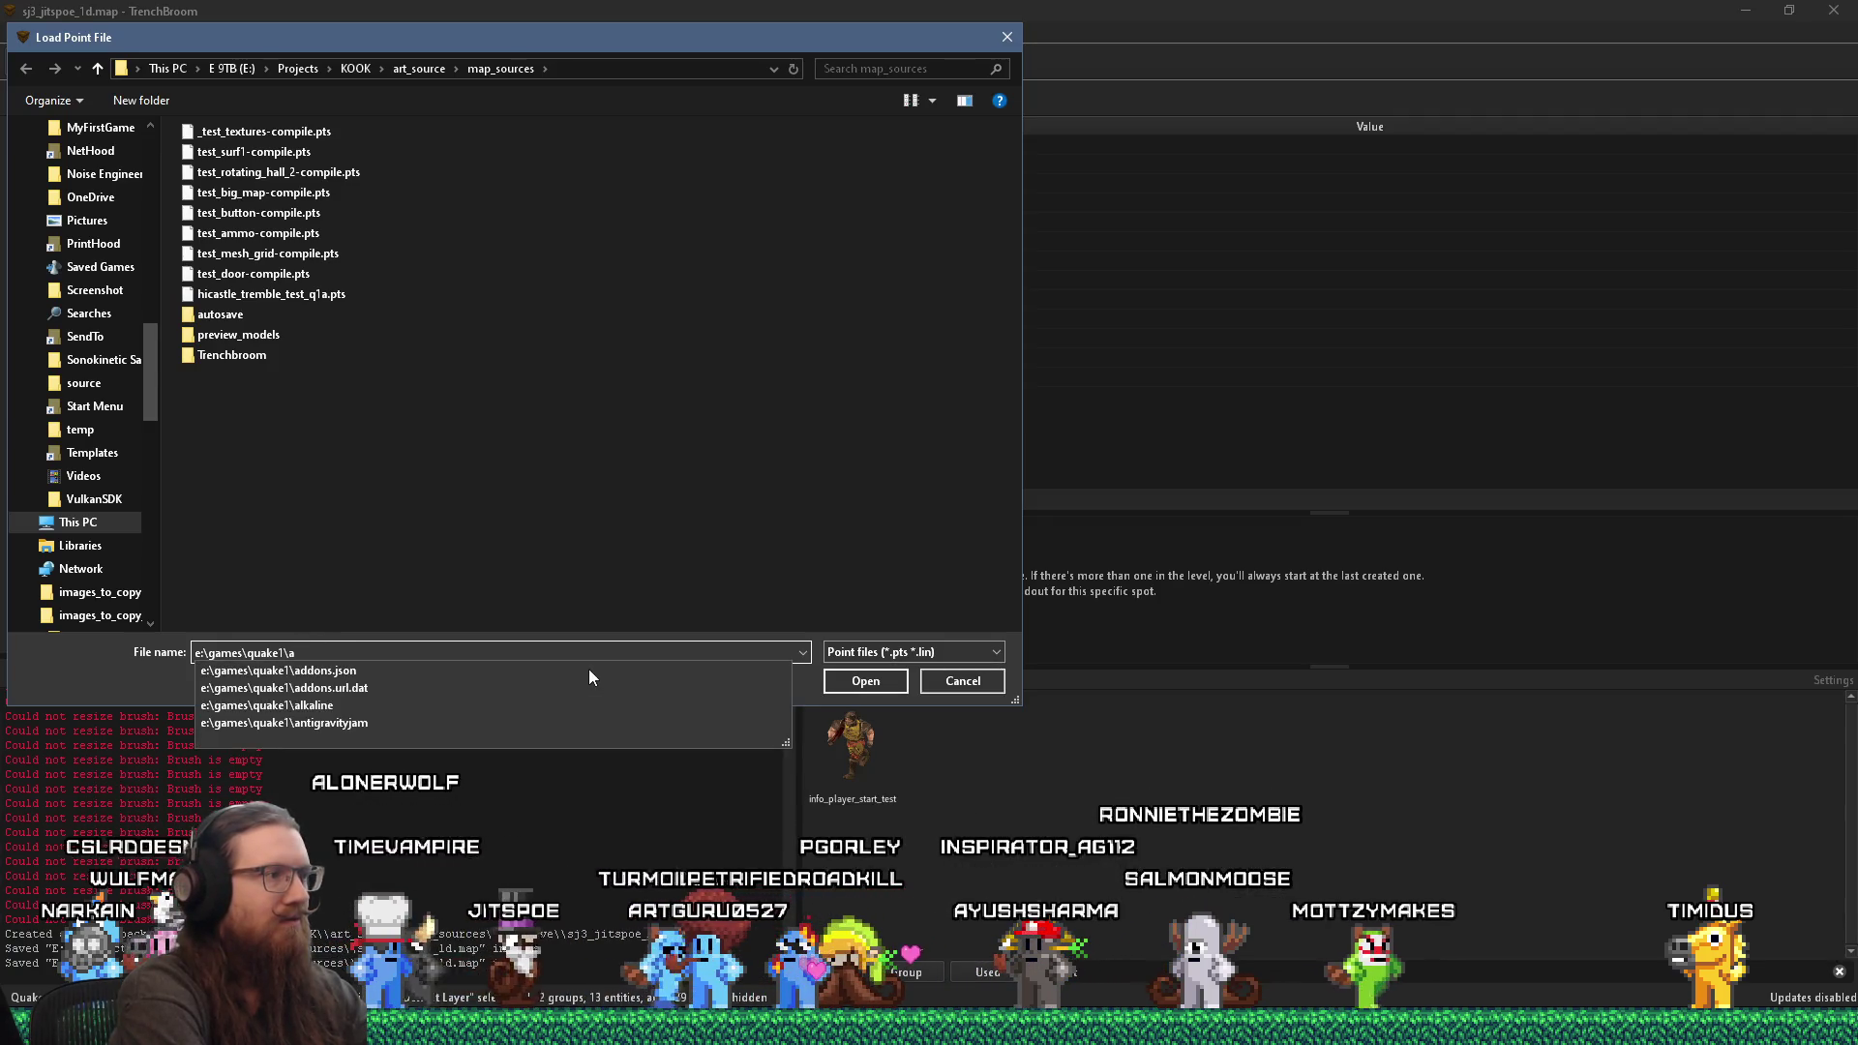
text(alkaline\maps)
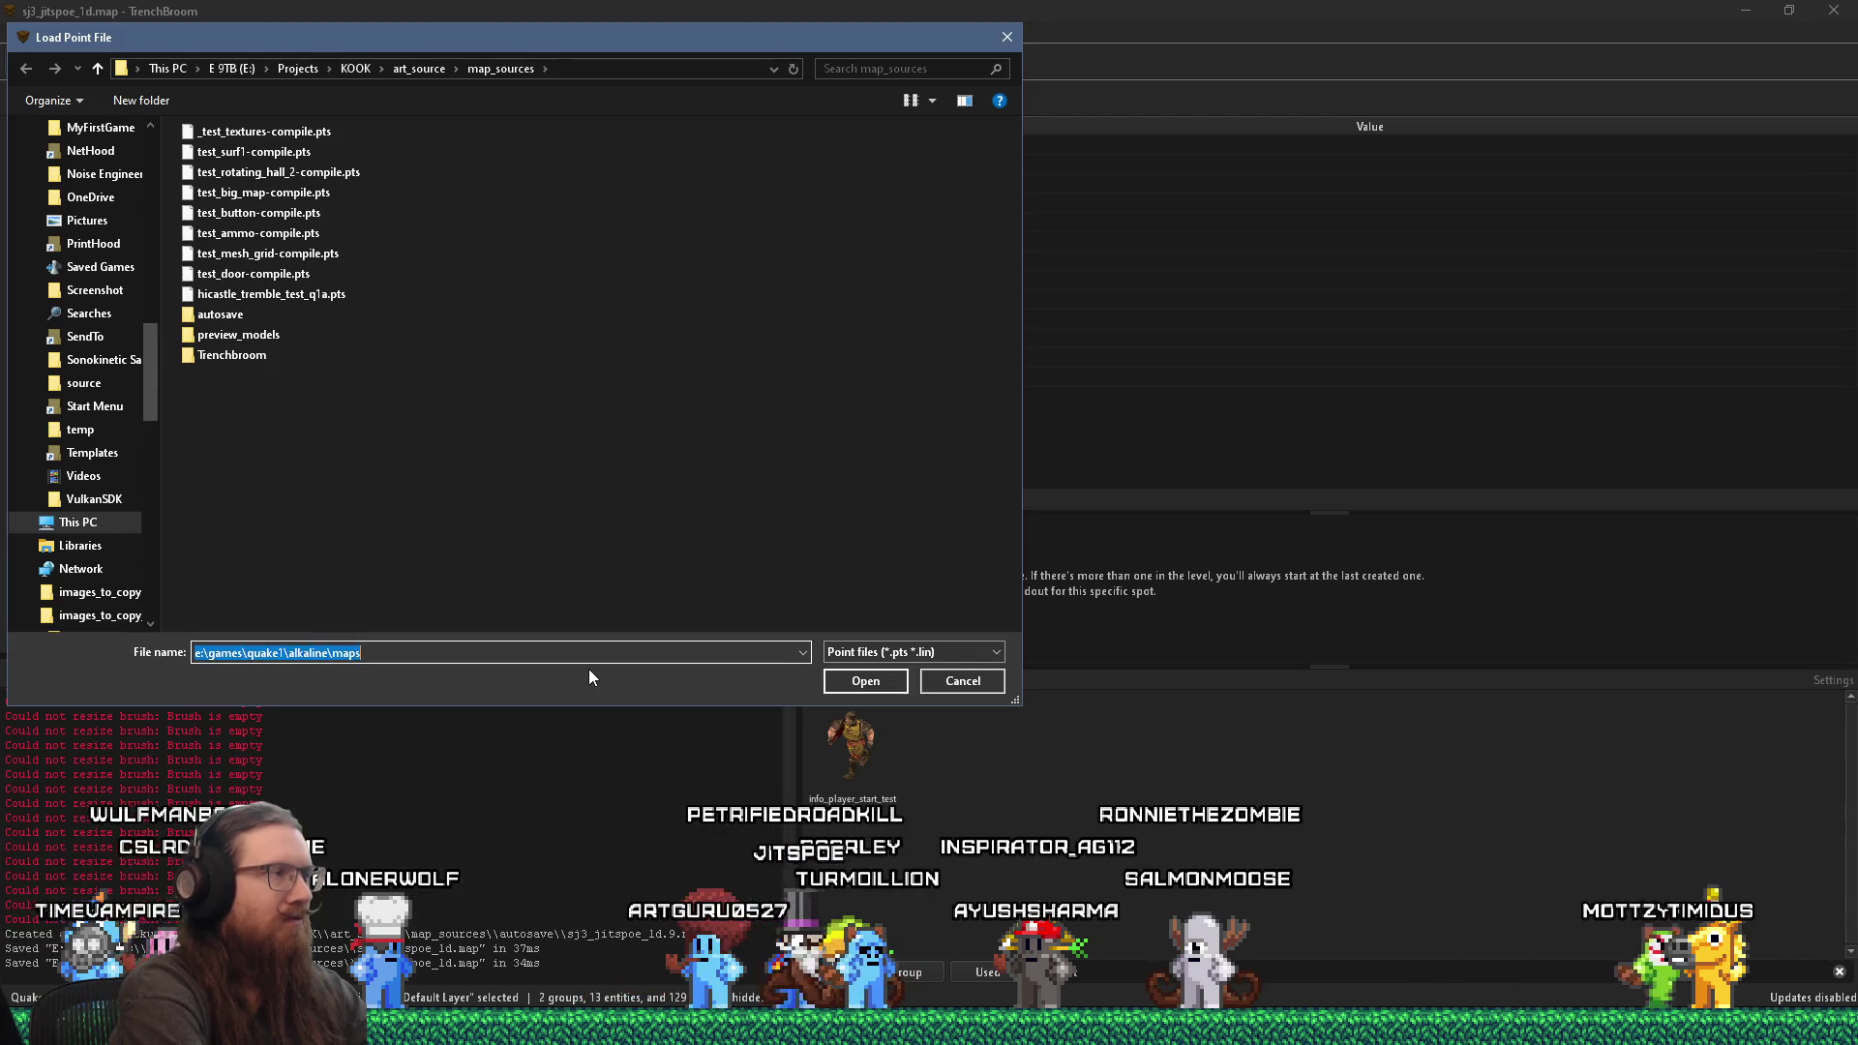
key(Return)
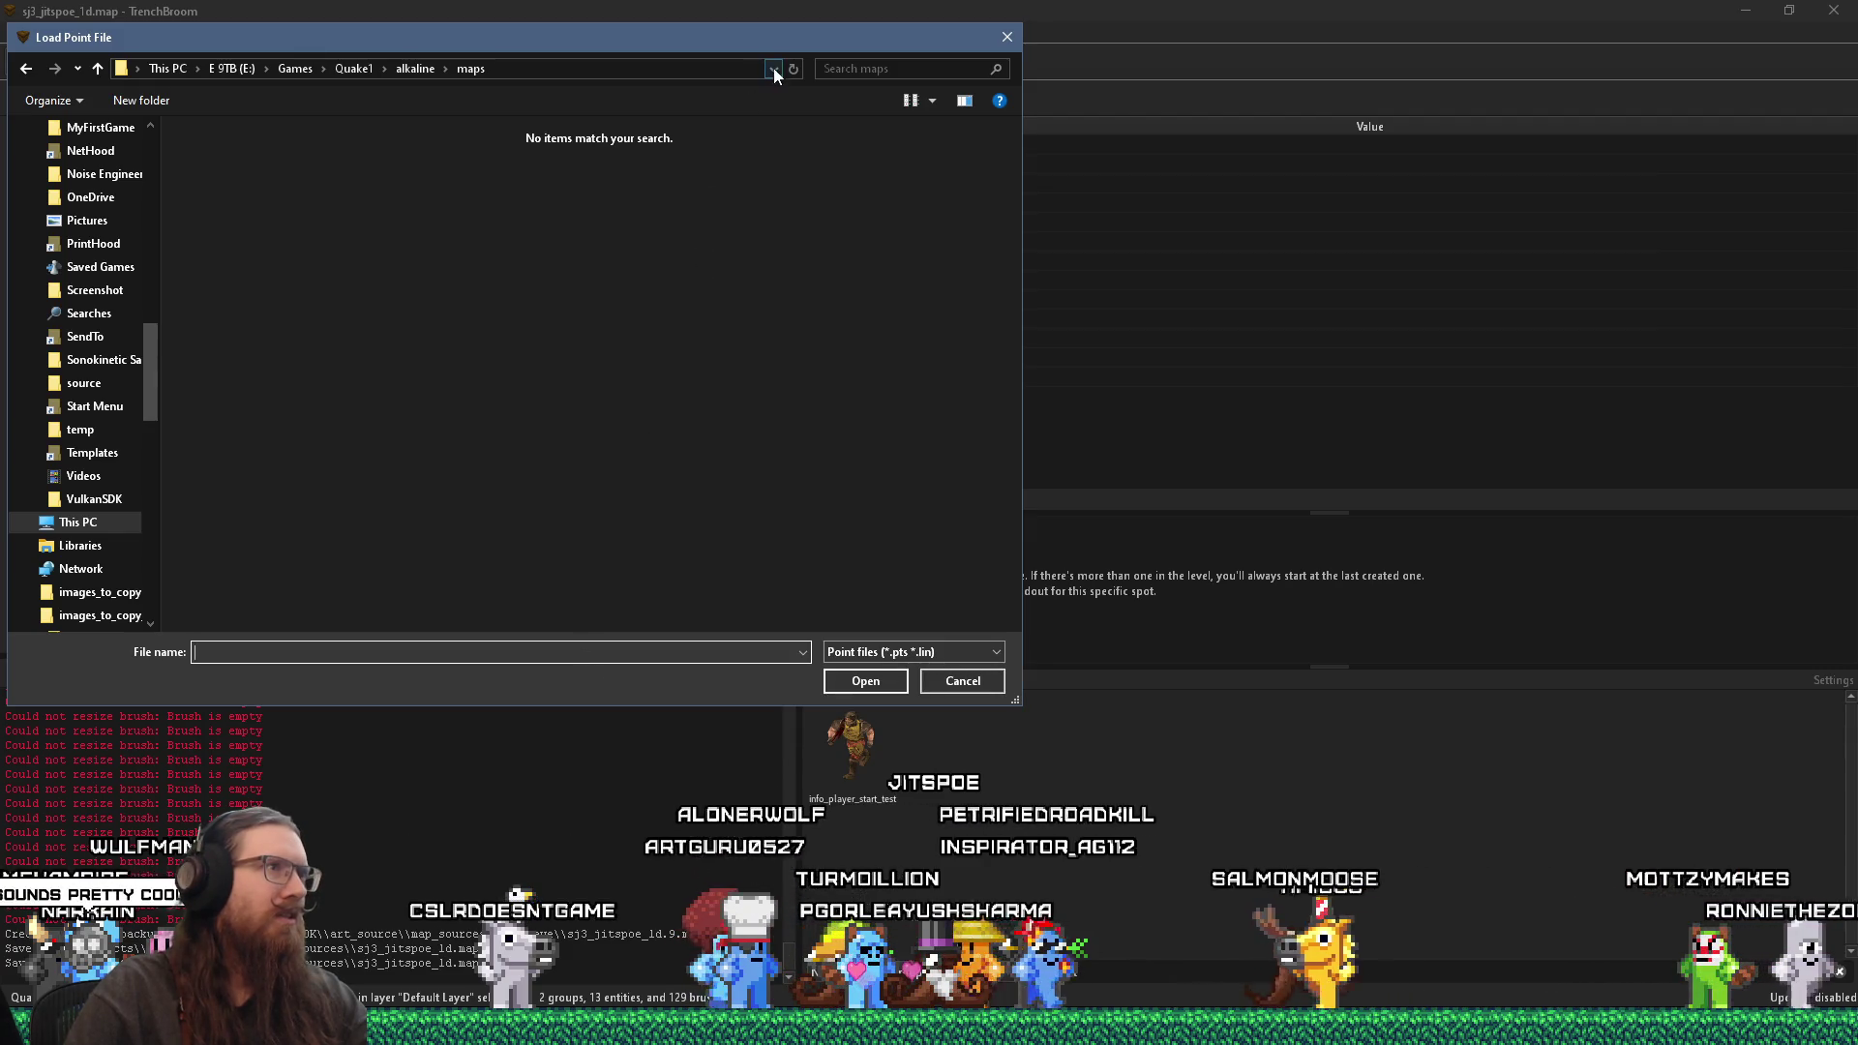
click(352, 68)
double_click(215, 273)
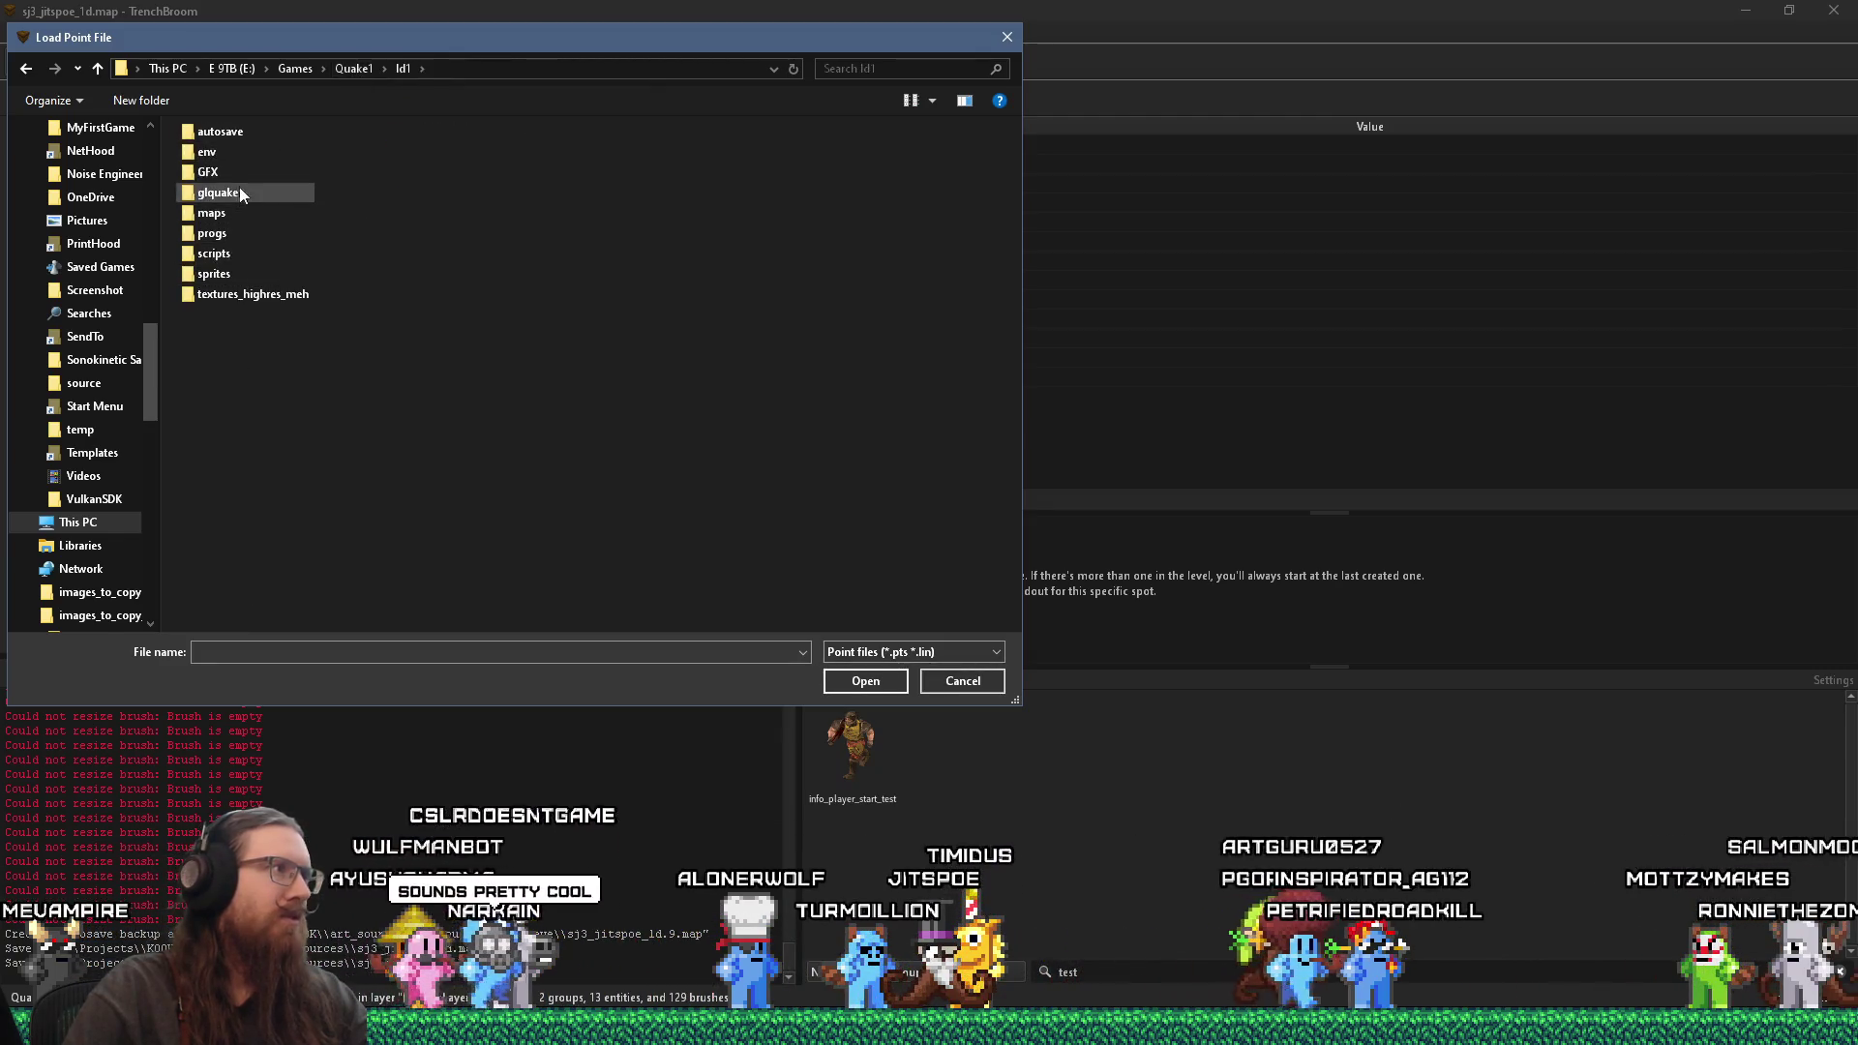
double_click(223, 216)
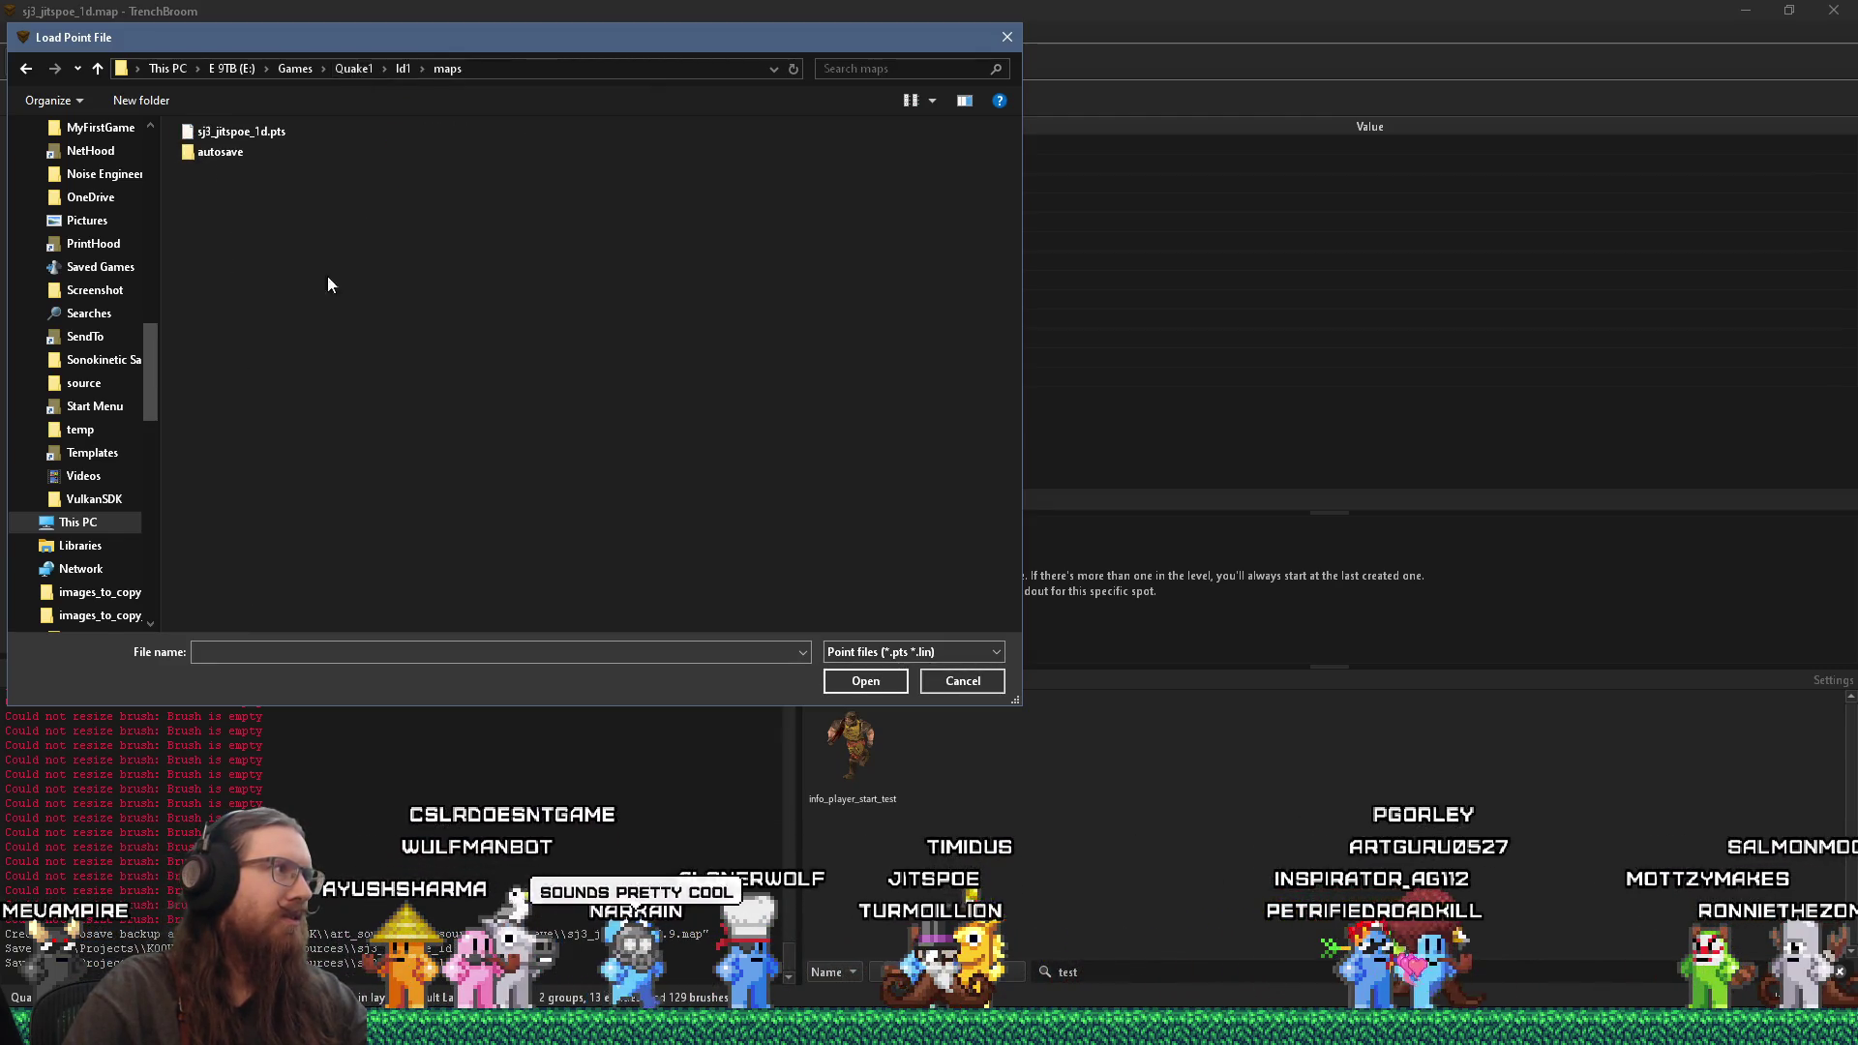
double_click(272, 136)
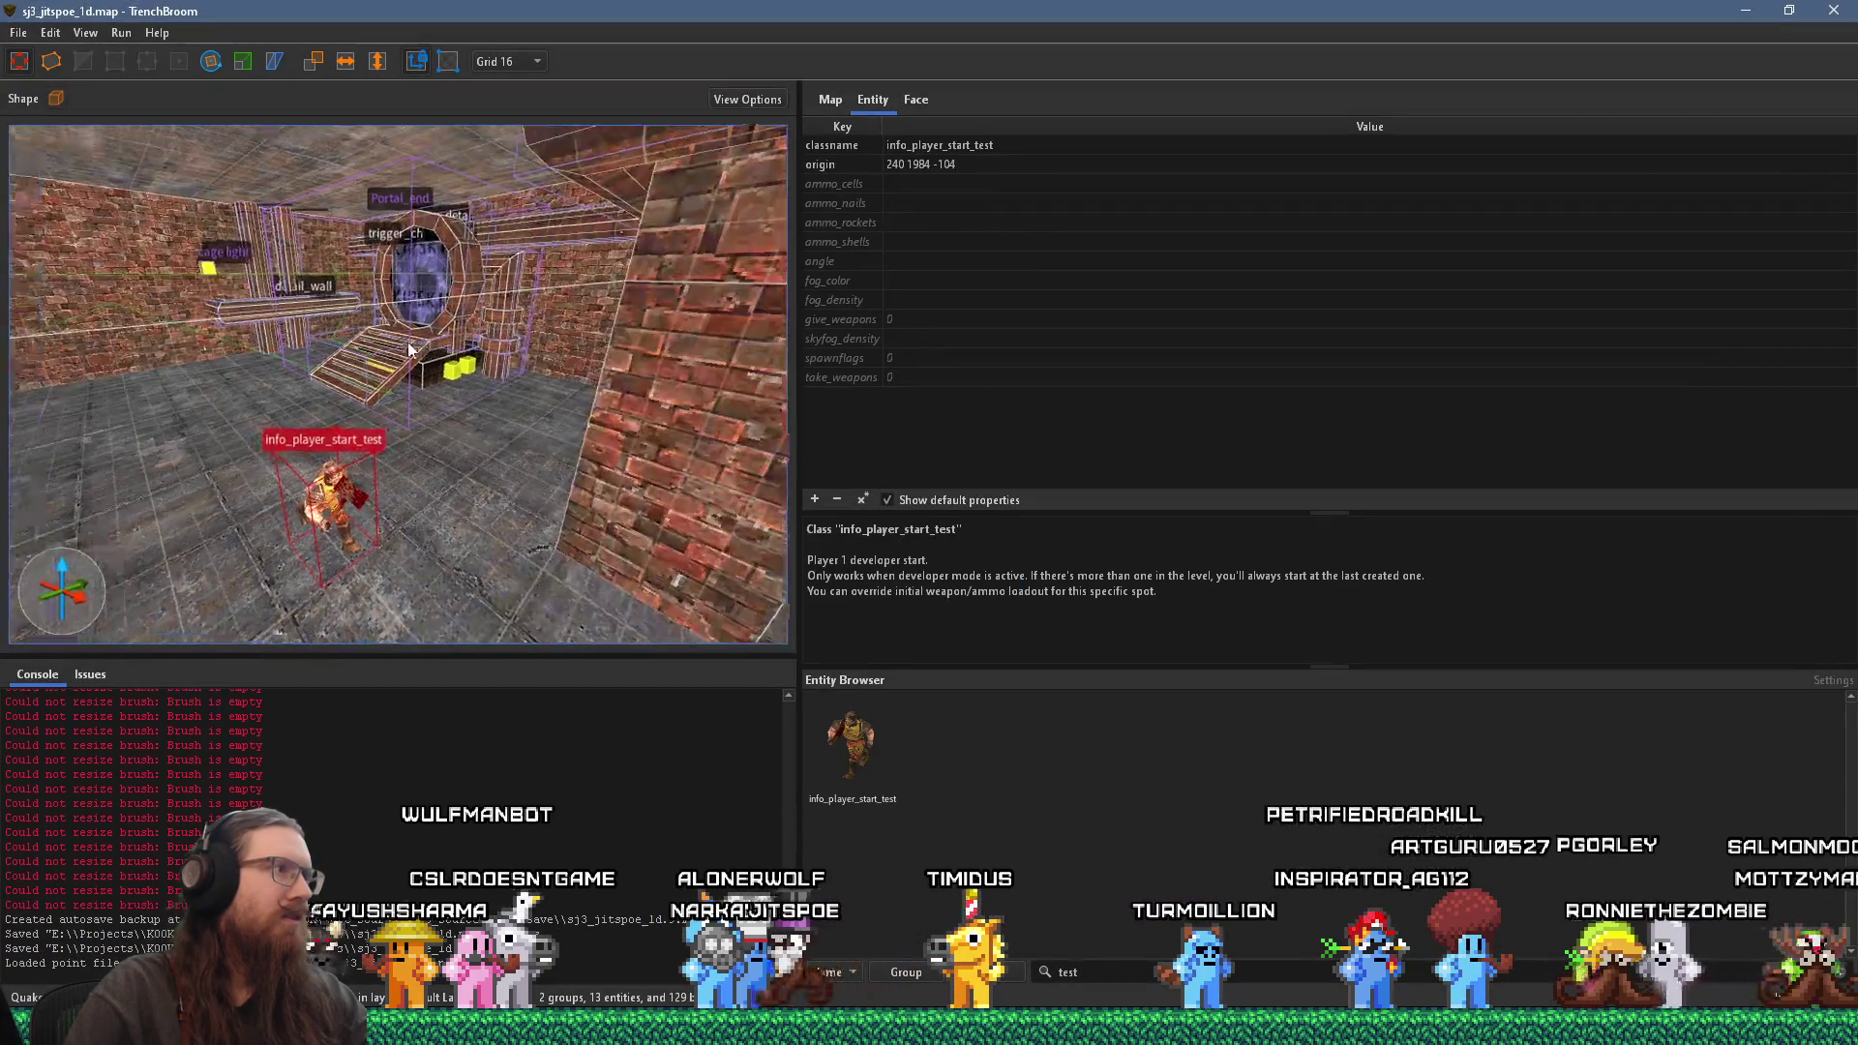
Step: Step through the leak trail points with Ctrl+Period across the sewer rooms
key(ctrl+period)
key(ctrl+period)
key(ctrl+period)
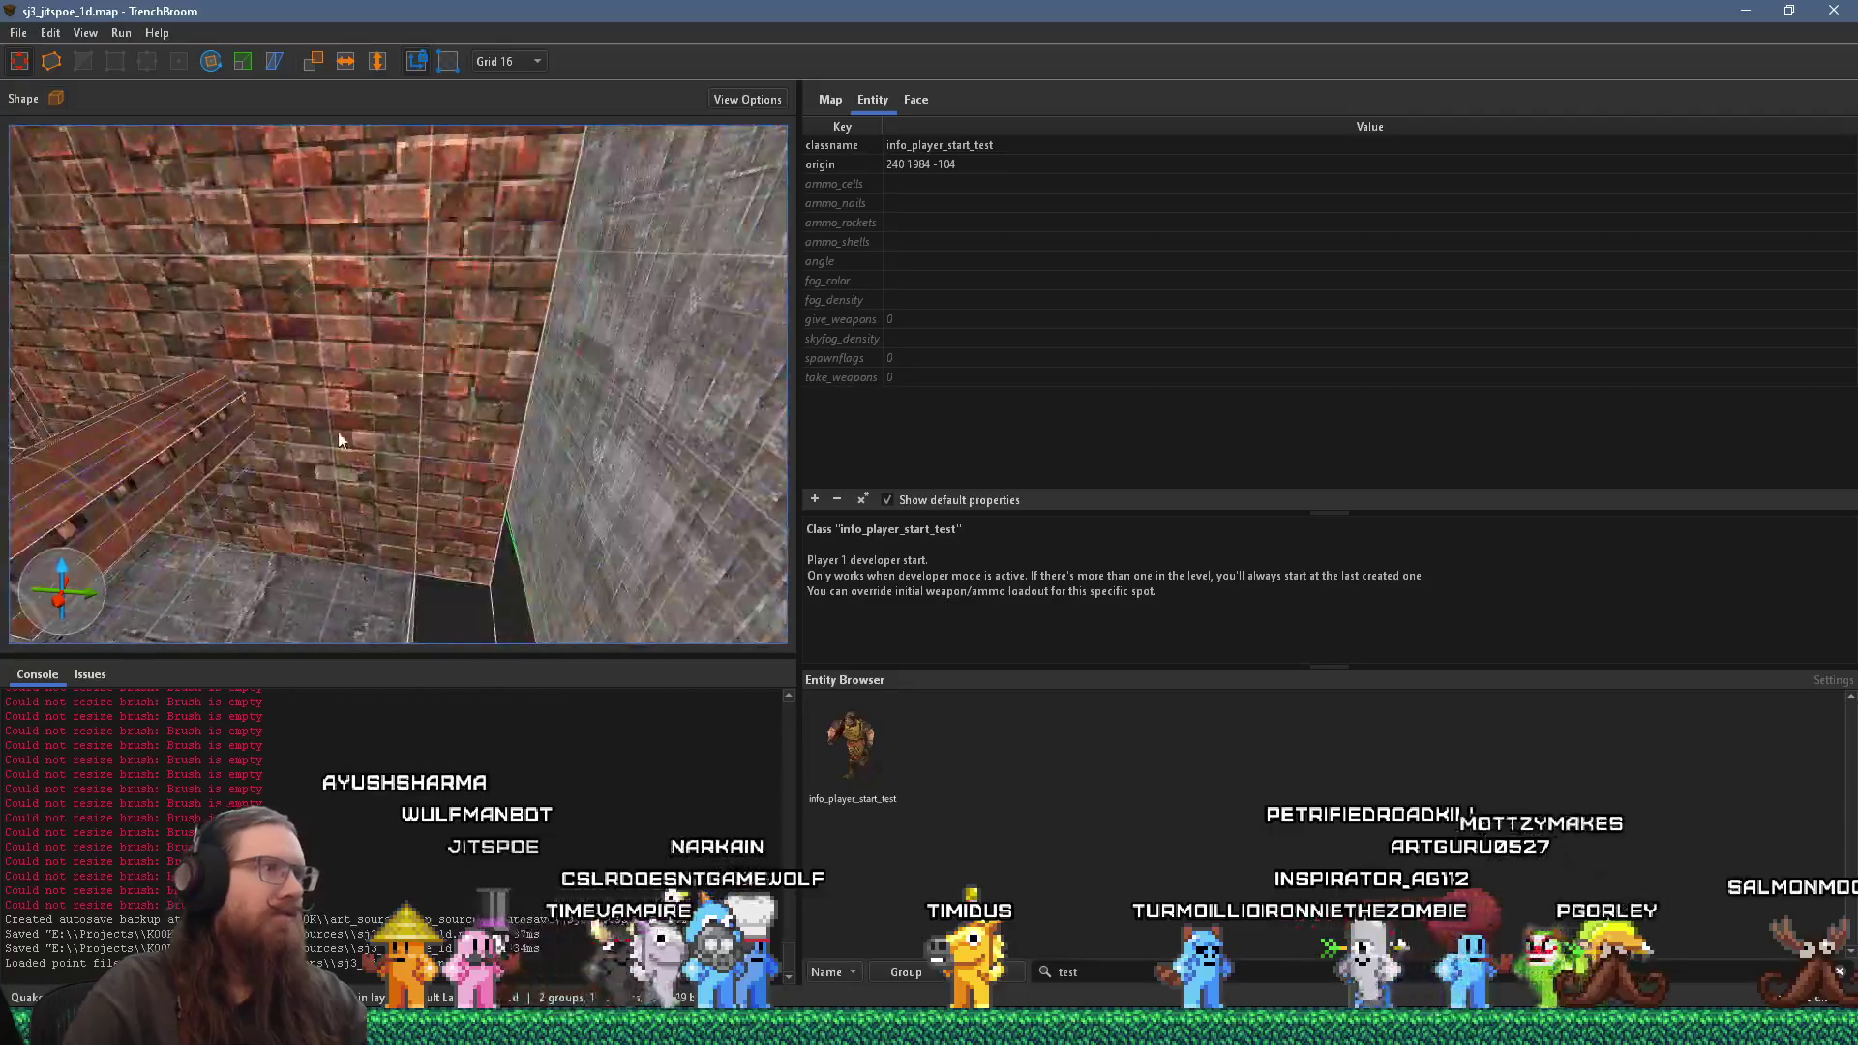
key(ctrl+period)
key(ctrl+period)
key(ctrl+period)
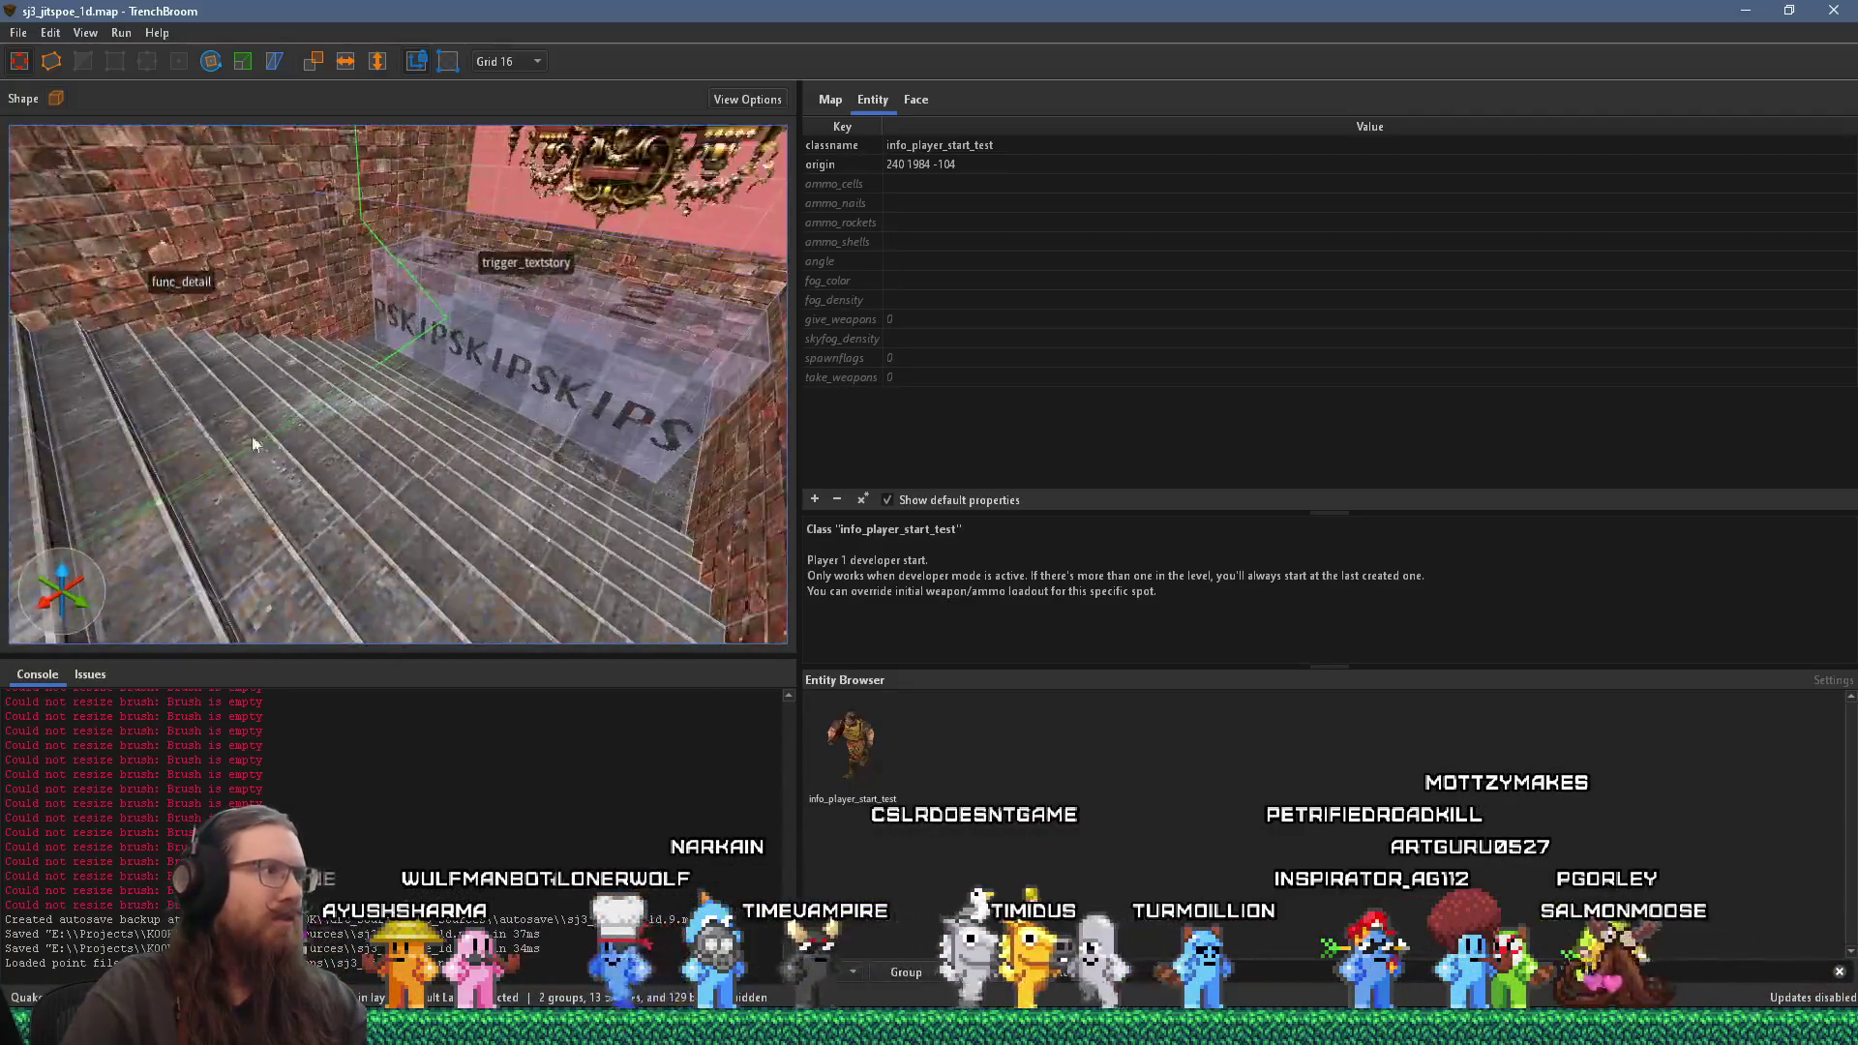
key(ctrl+period)
key(ctrl+period)
key(ctrl+period)
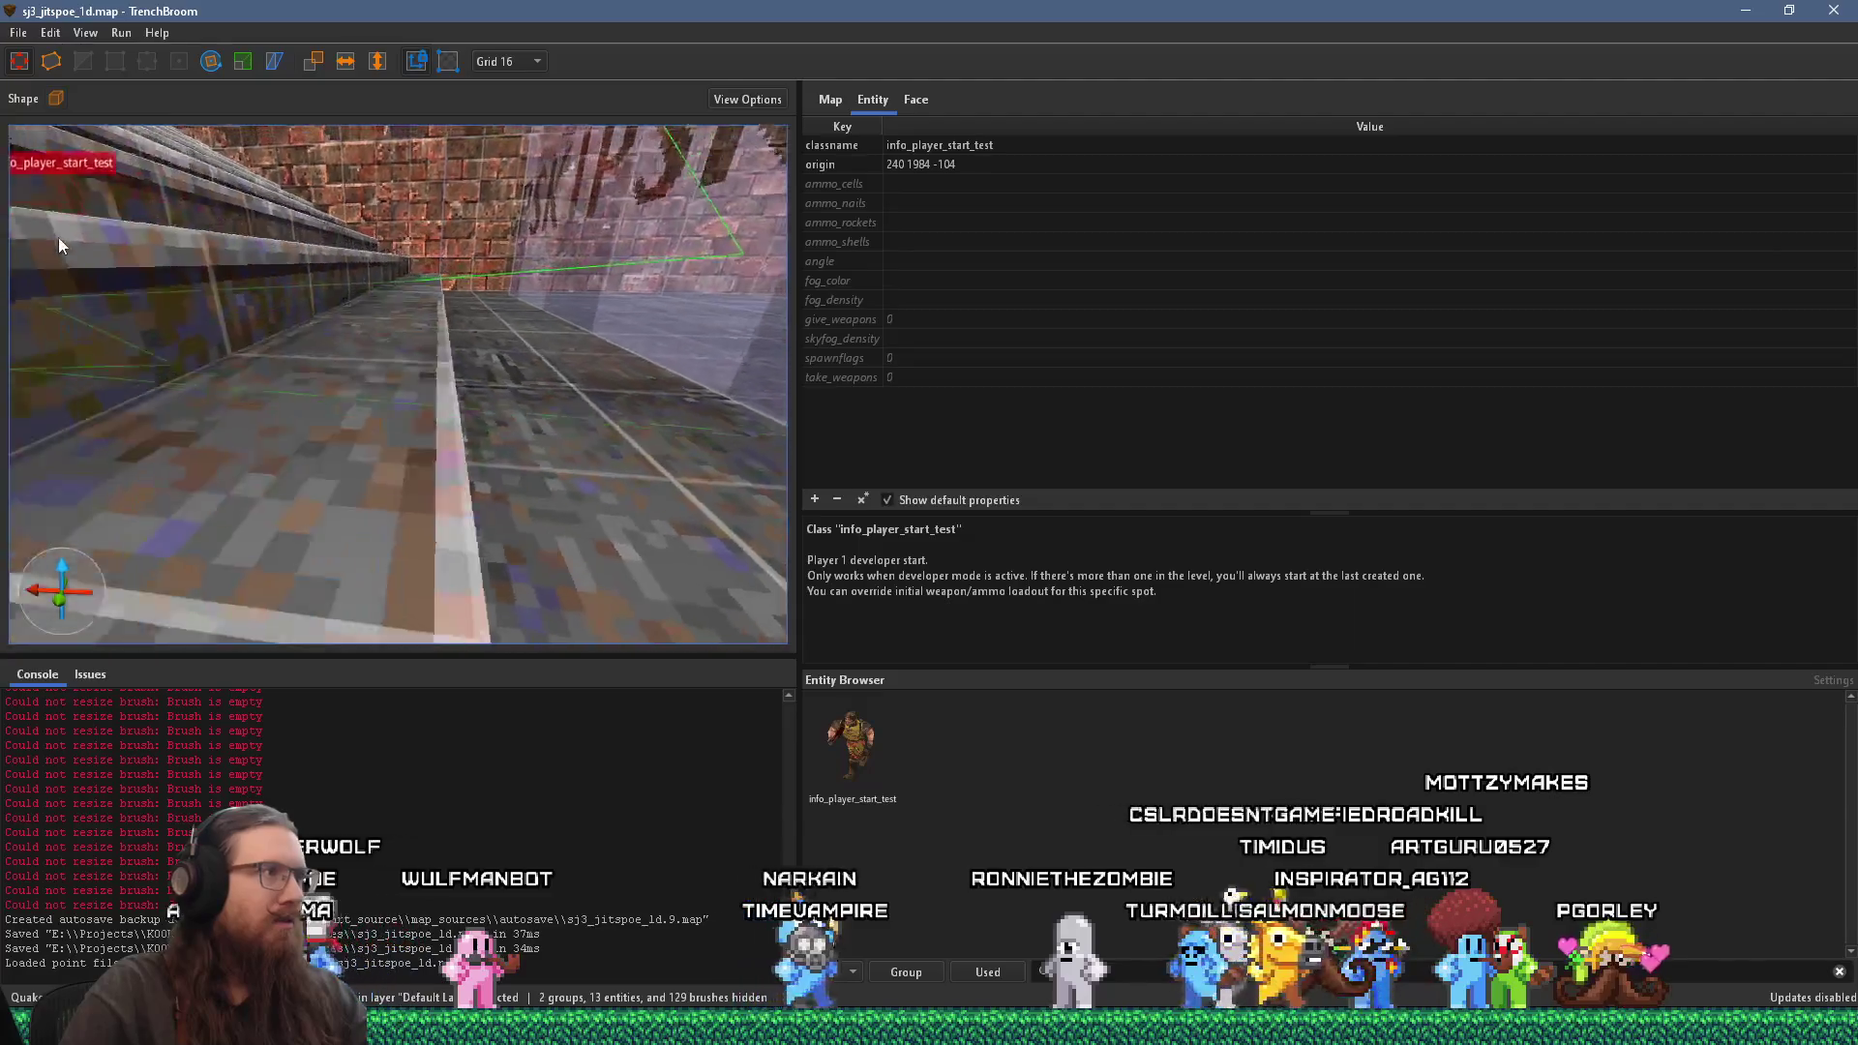
key(ctrl+period)
key(ctrl+period)
key(ctrl+period)
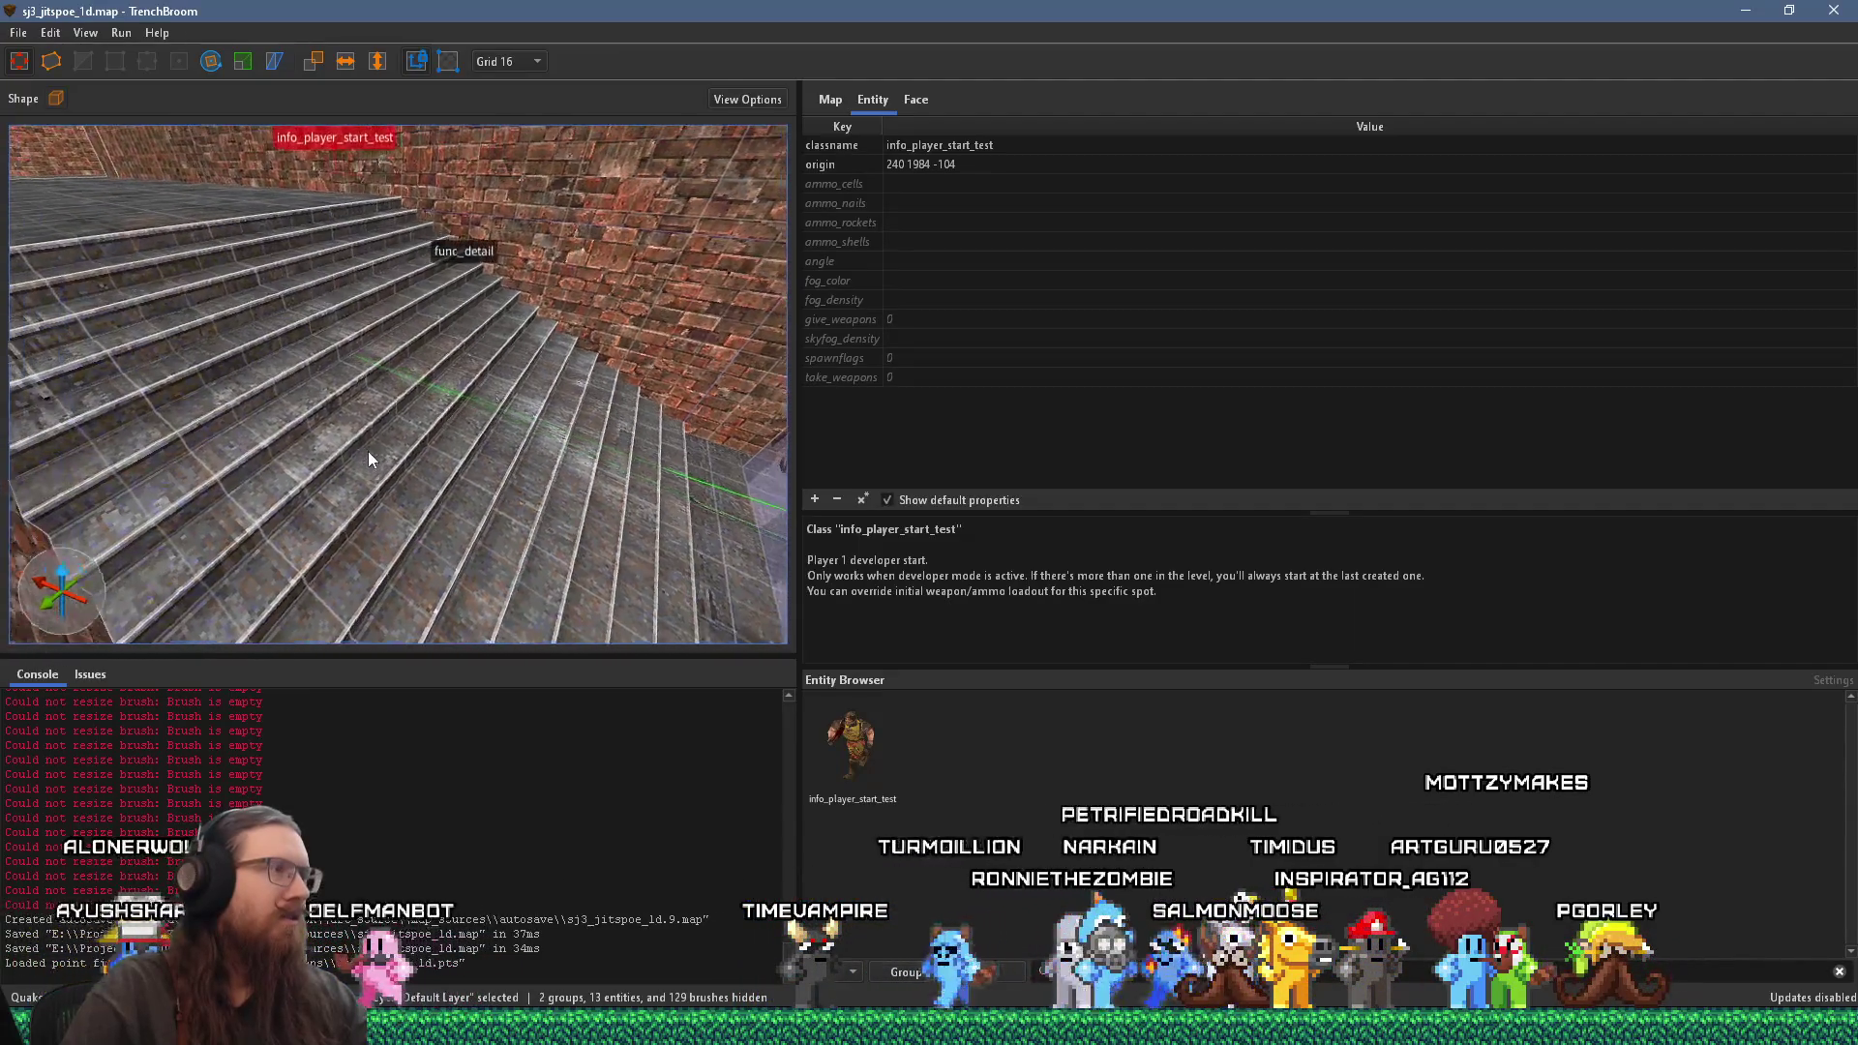
key(ctrl+period)
key(ctrl+period)
key(ctrl+period)
key(Escape)
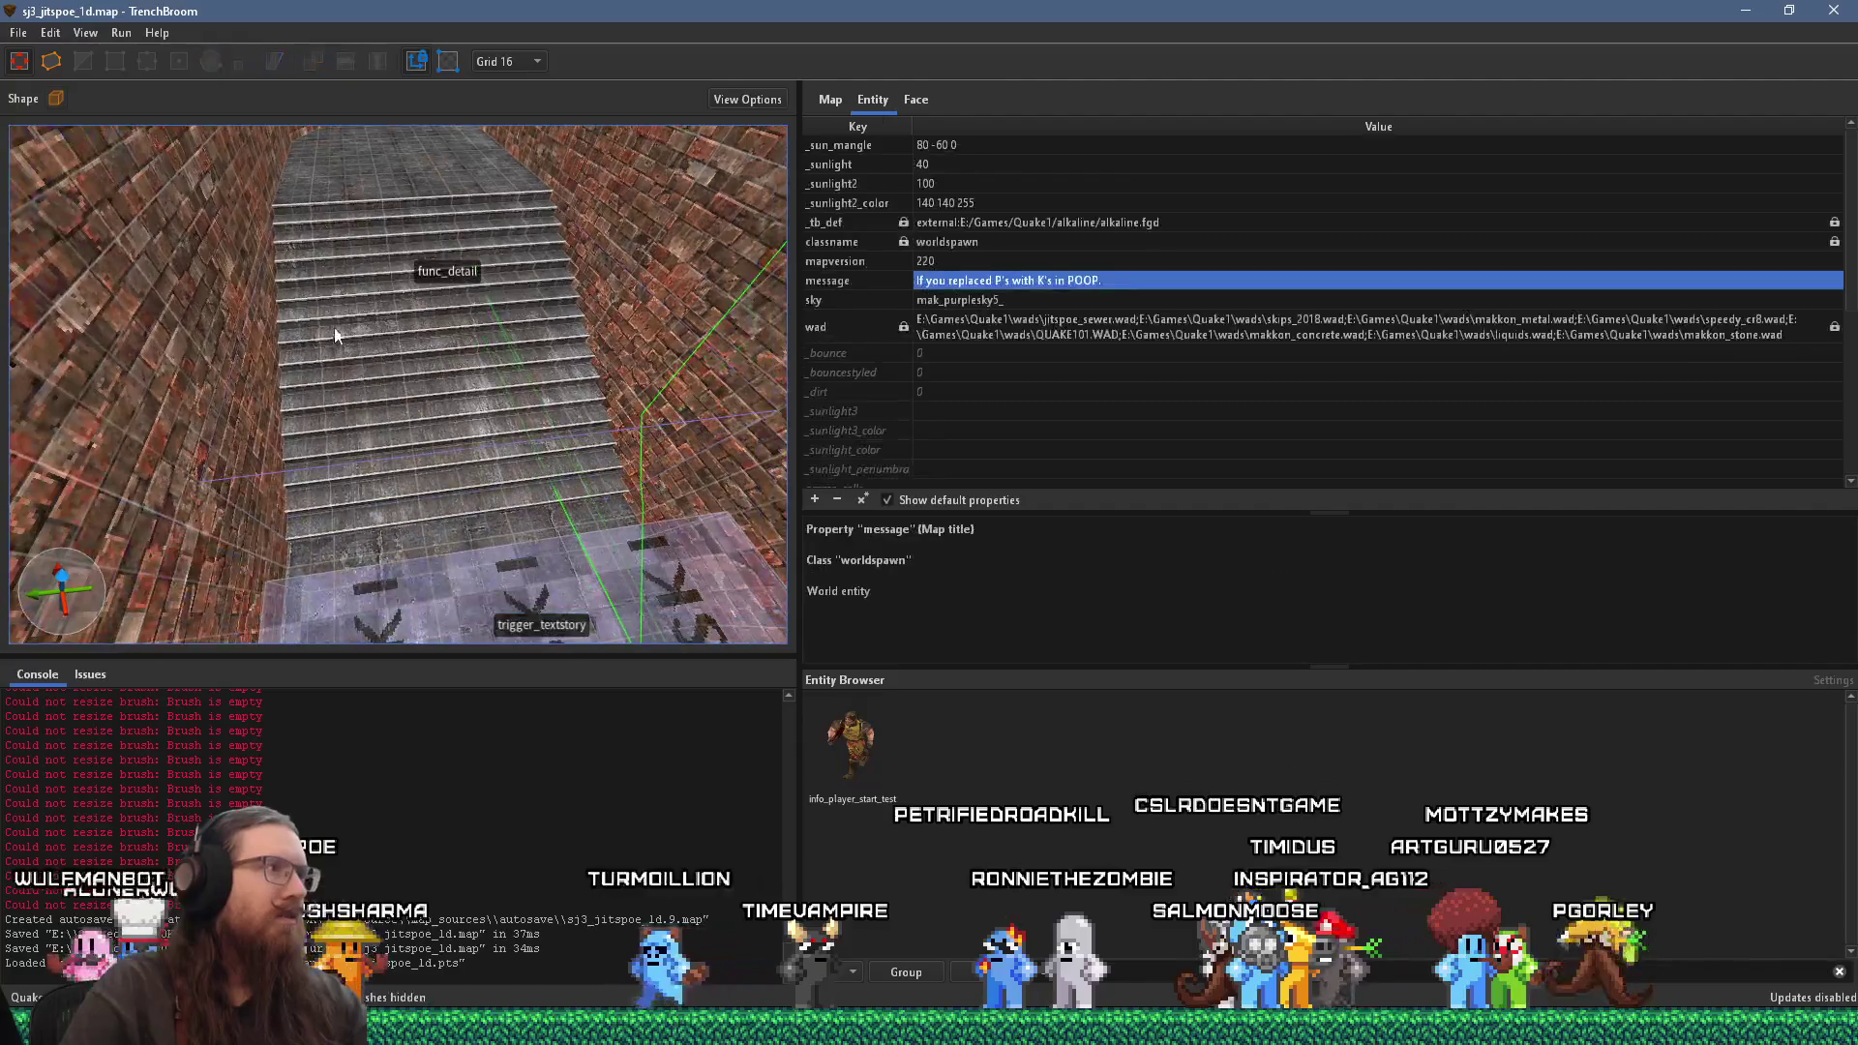
Step: Select the func_detail stairs brush and hide it to keep following the leak trail
click(442, 224)
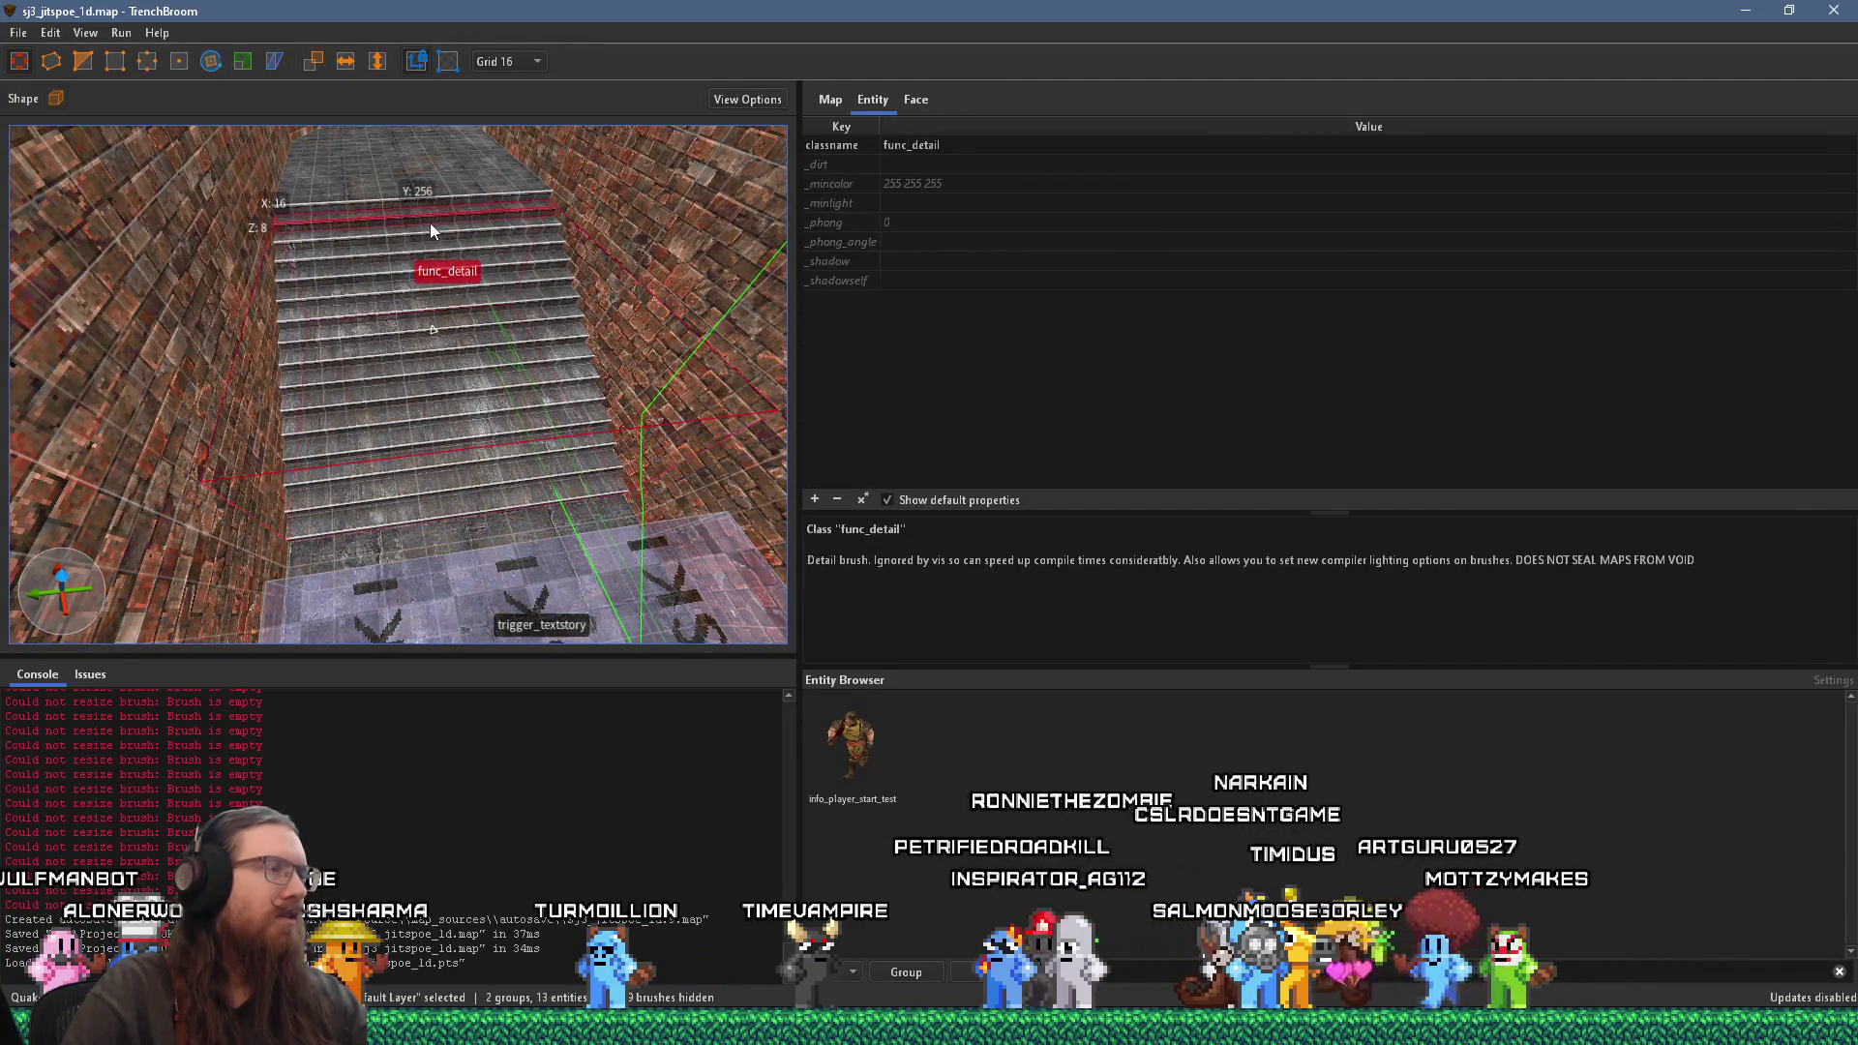
key(ctrl+period)
key(ctrl+period)
key(ctrl+period)
key(ctrl+period)
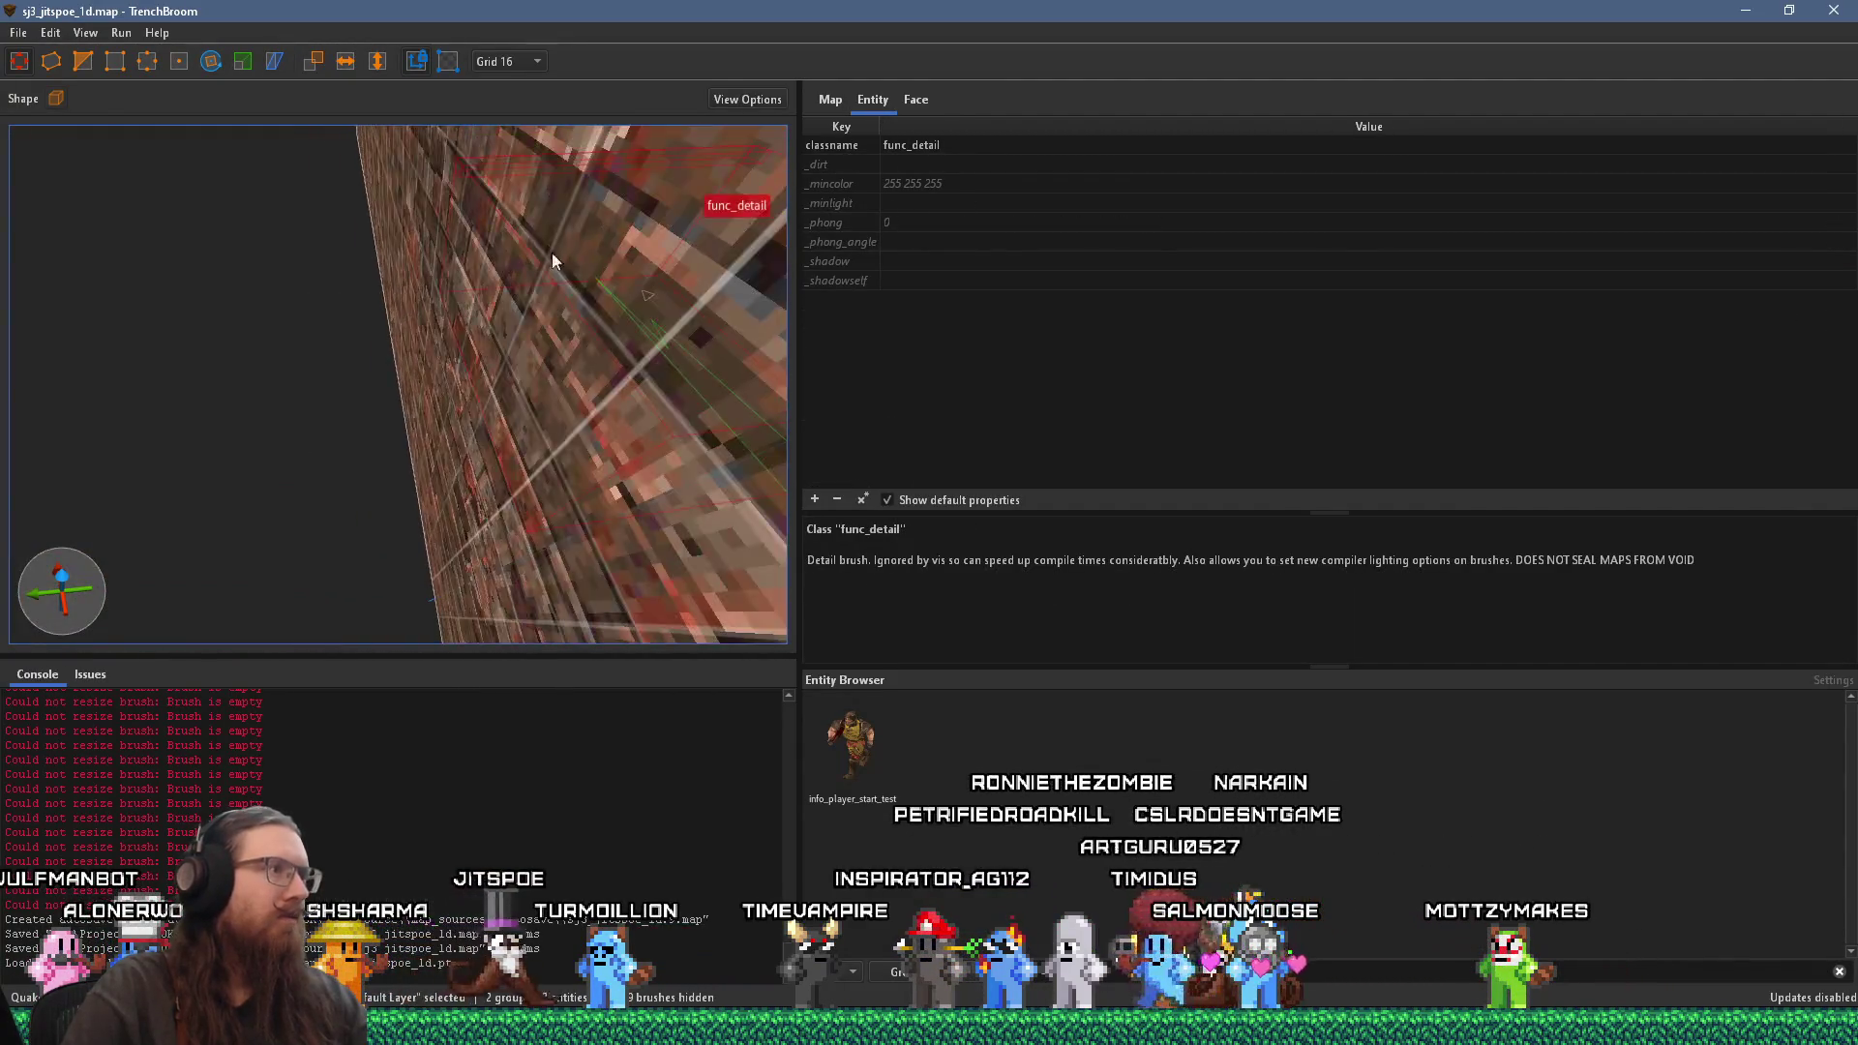
key(ctrl+period)
key(ctrl+period)
key(ctrl+period)
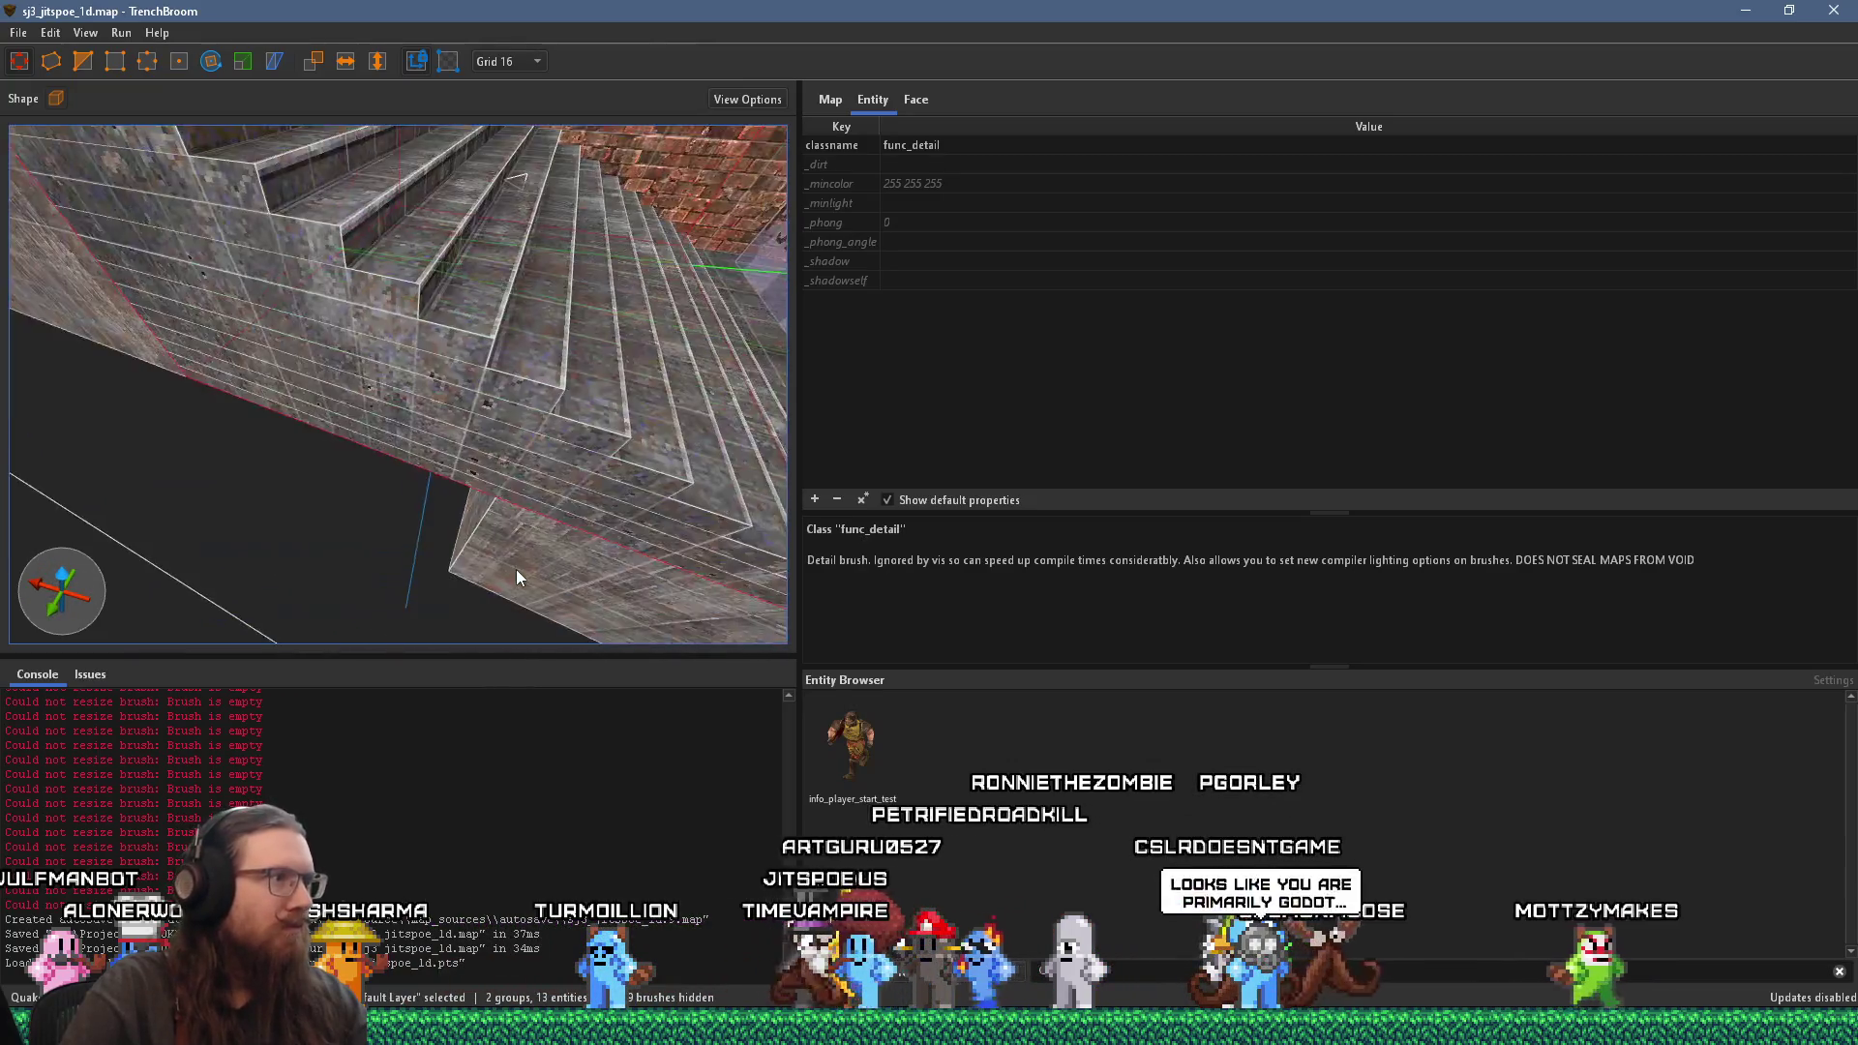
key(Escape)
key(ctrl+h)
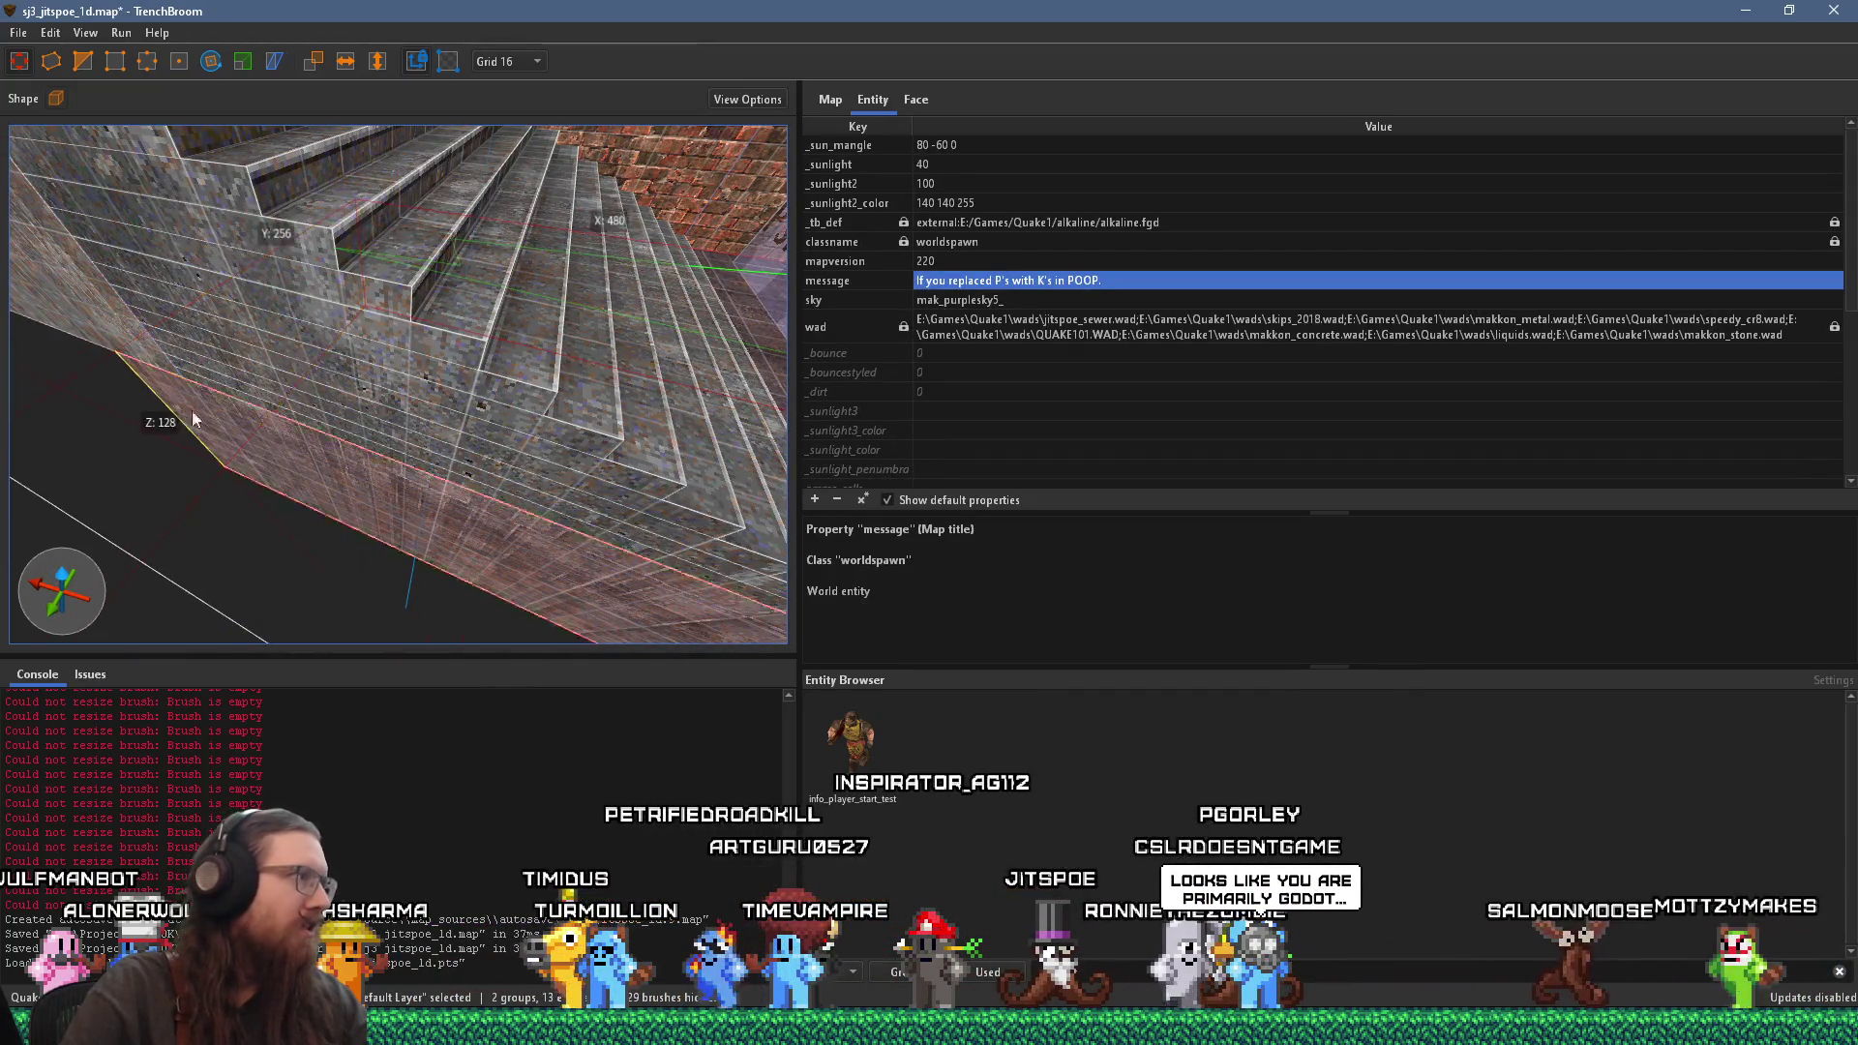
key(ctrl+period)
key(ctrl+period)
key(ctrl+period)
click(18, 32)
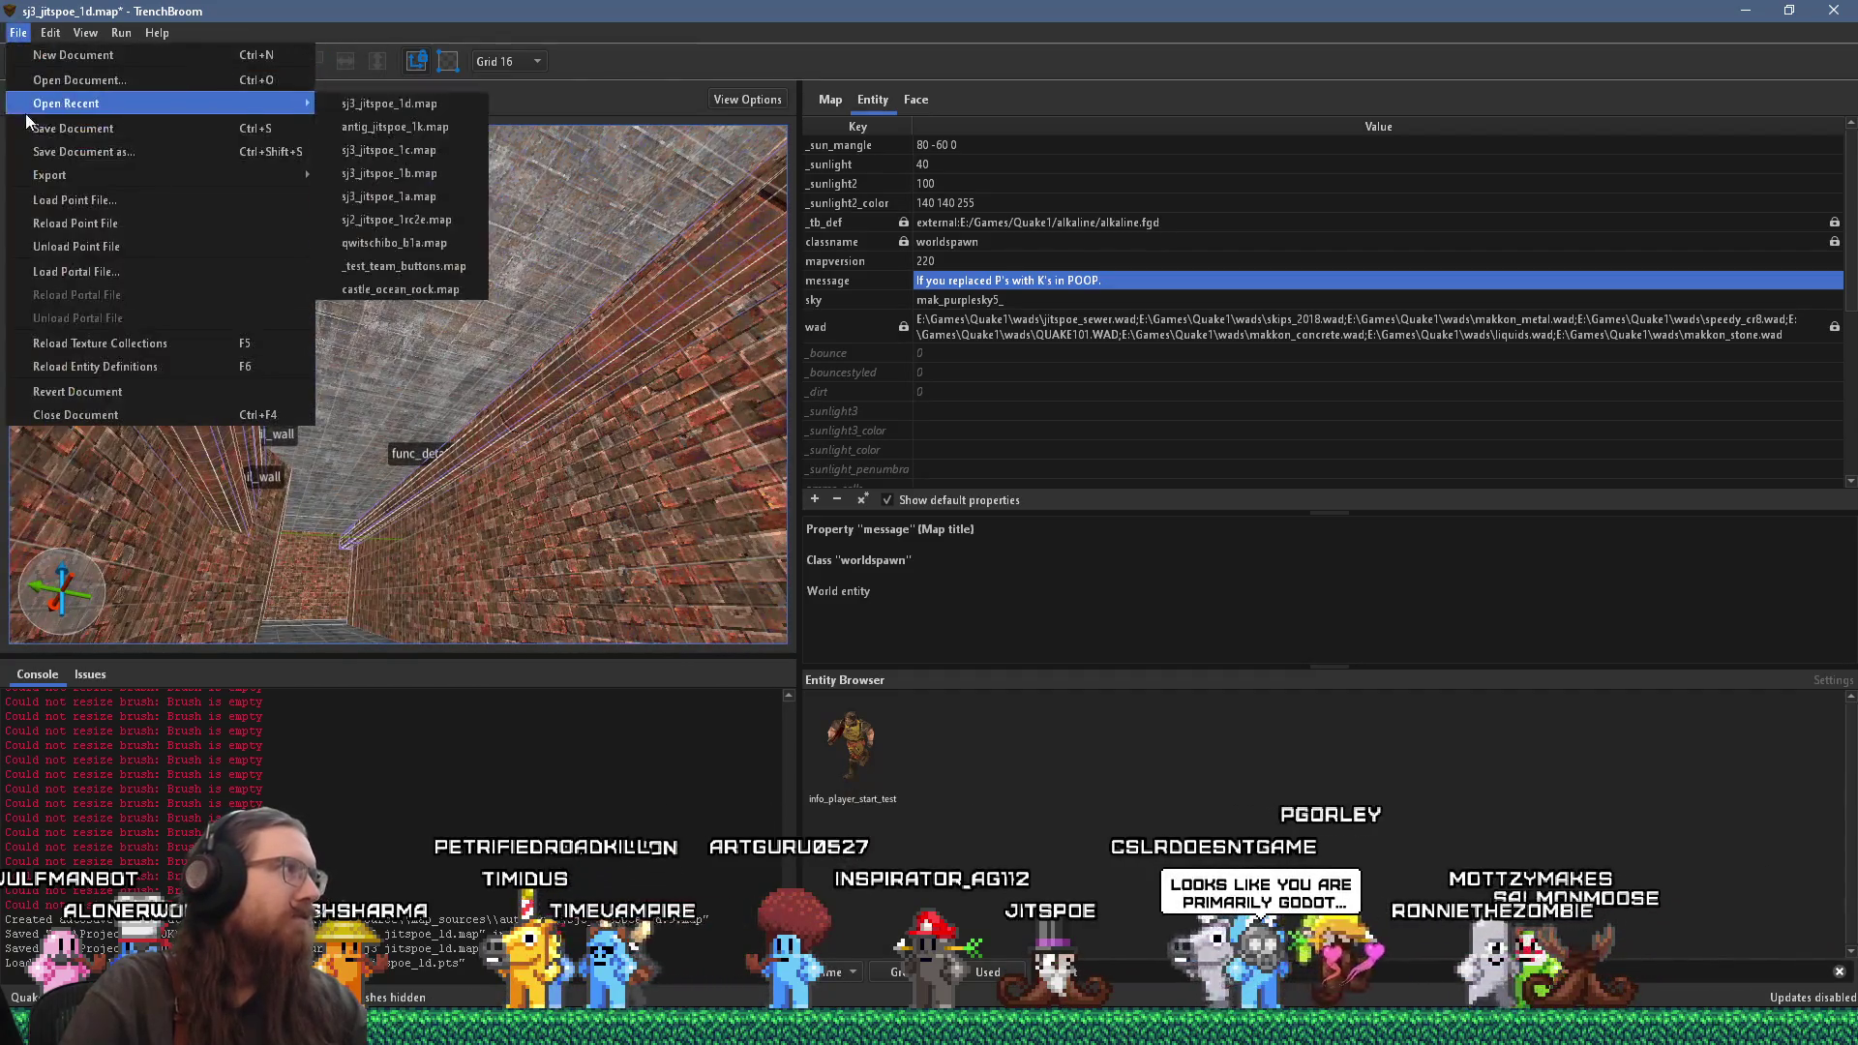
Step: Save the map and start a fresh compile with the alkaline dev profile
click(43, 126)
click(118, 33)
click(155, 52)
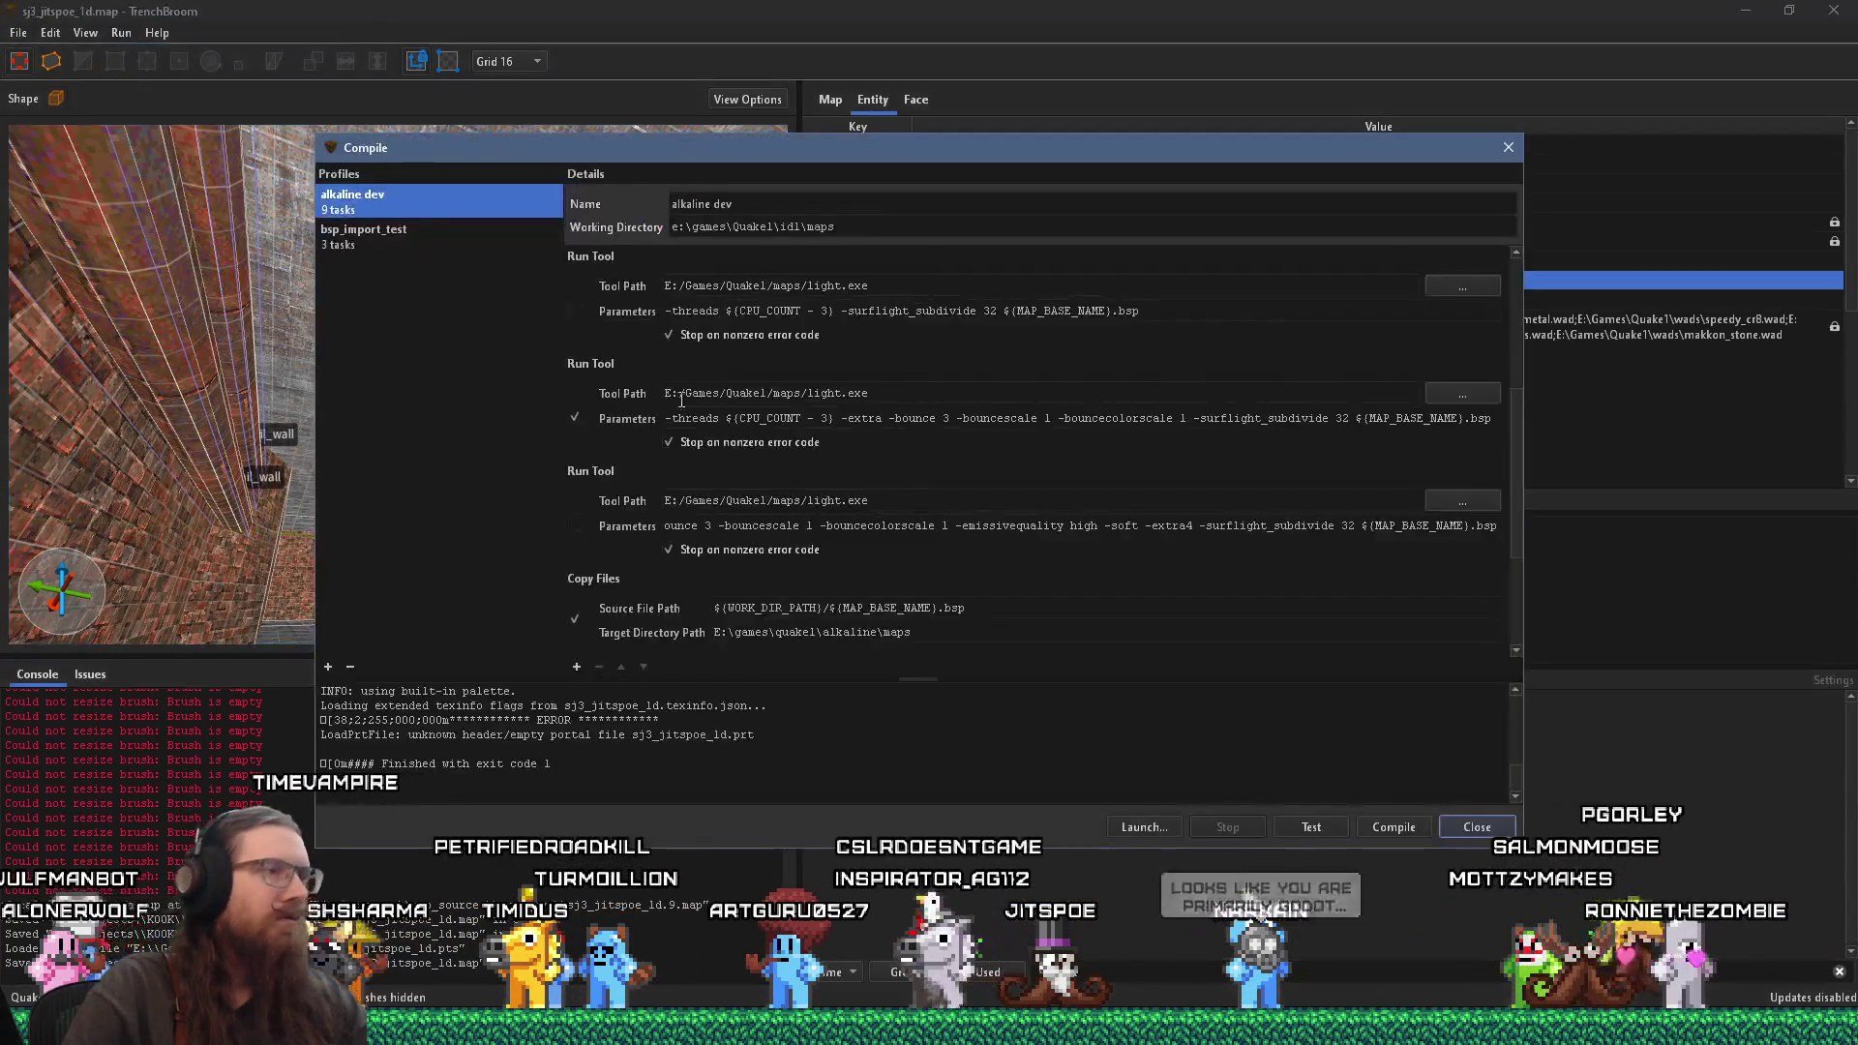
click(1374, 829)
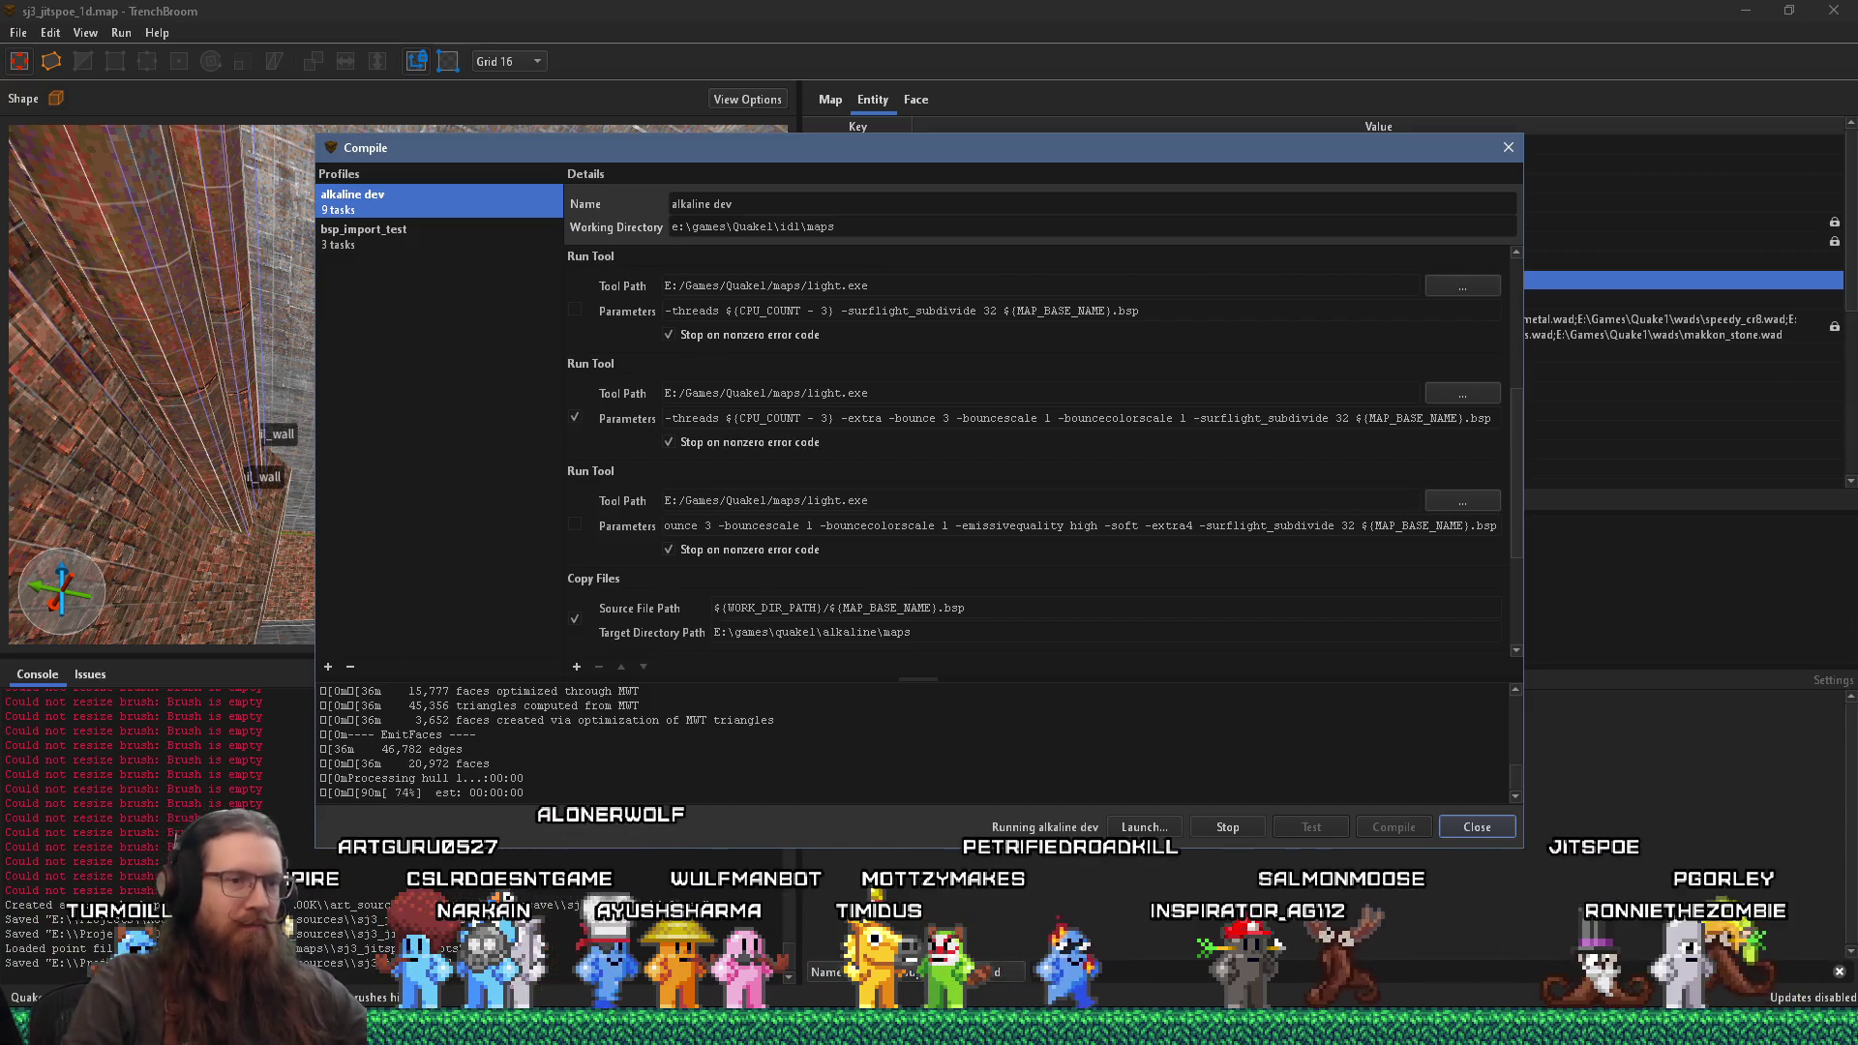
key(alt+Tab)
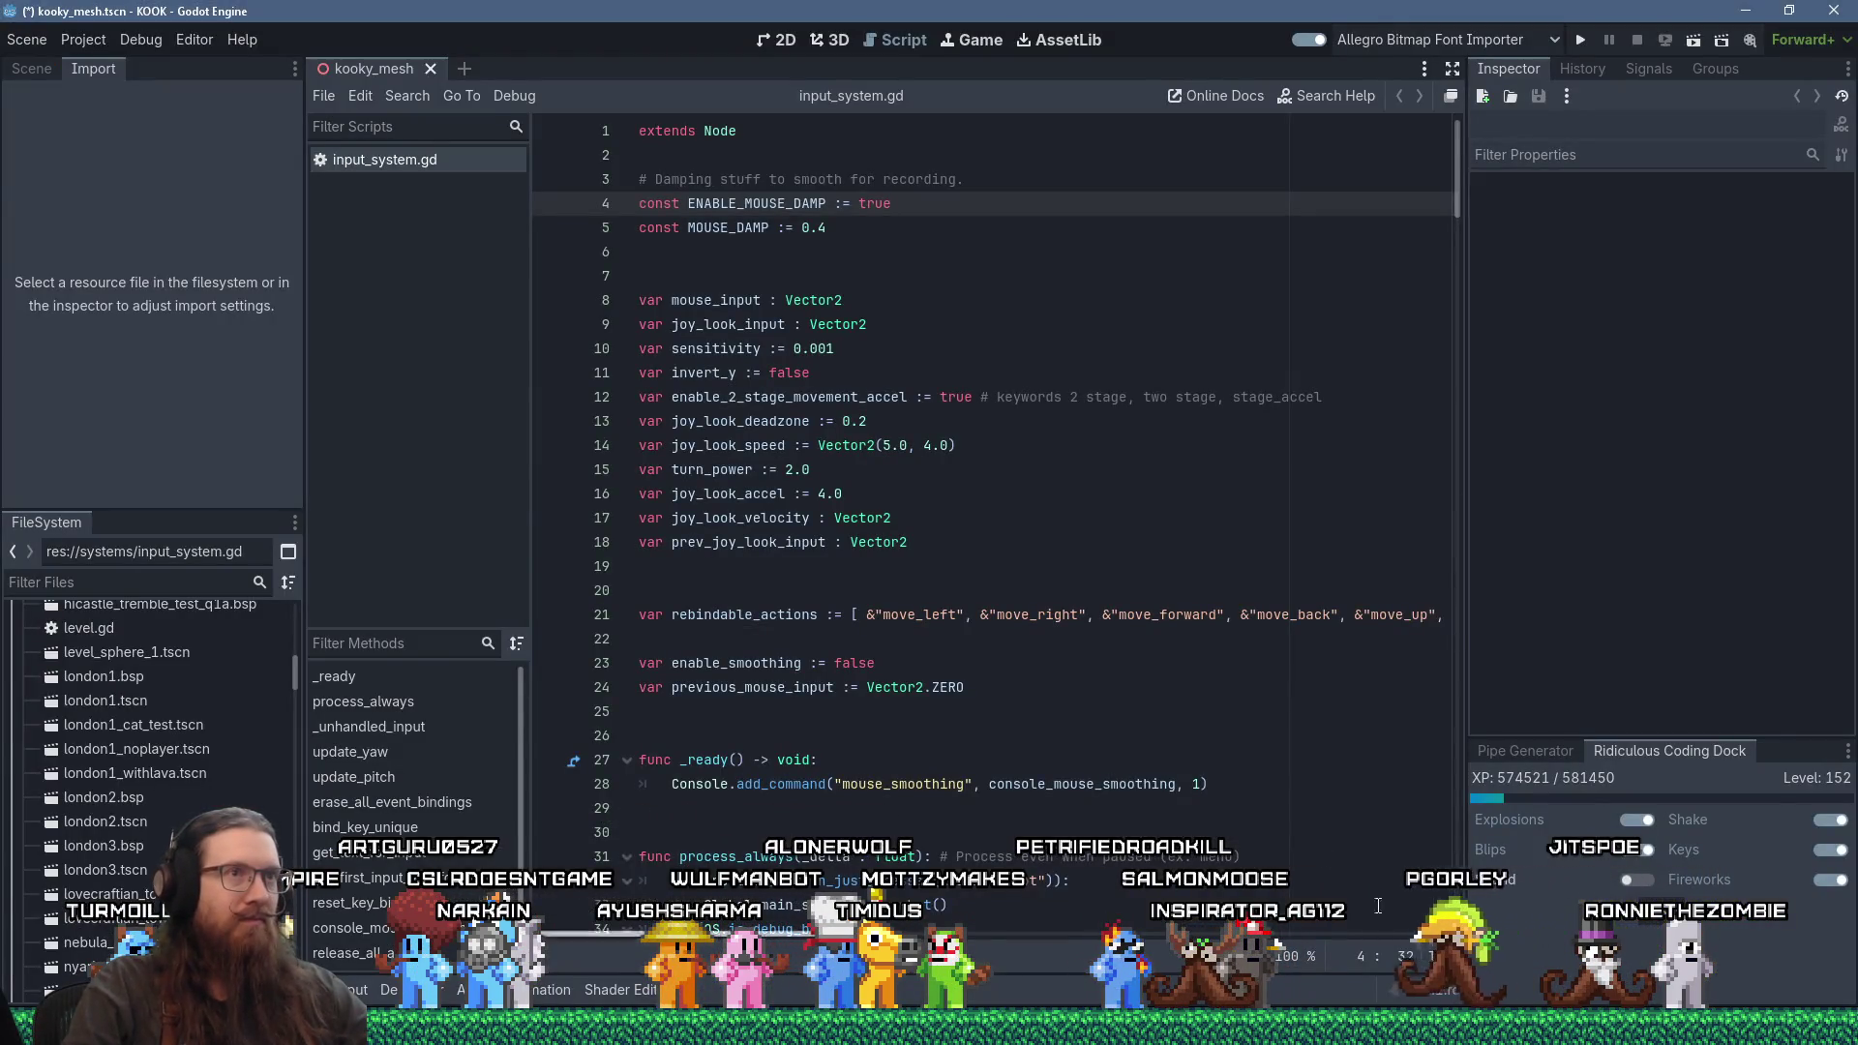
Step: Launch the KOOK project, check its in-game settings menu, then close the game
click(1575, 40)
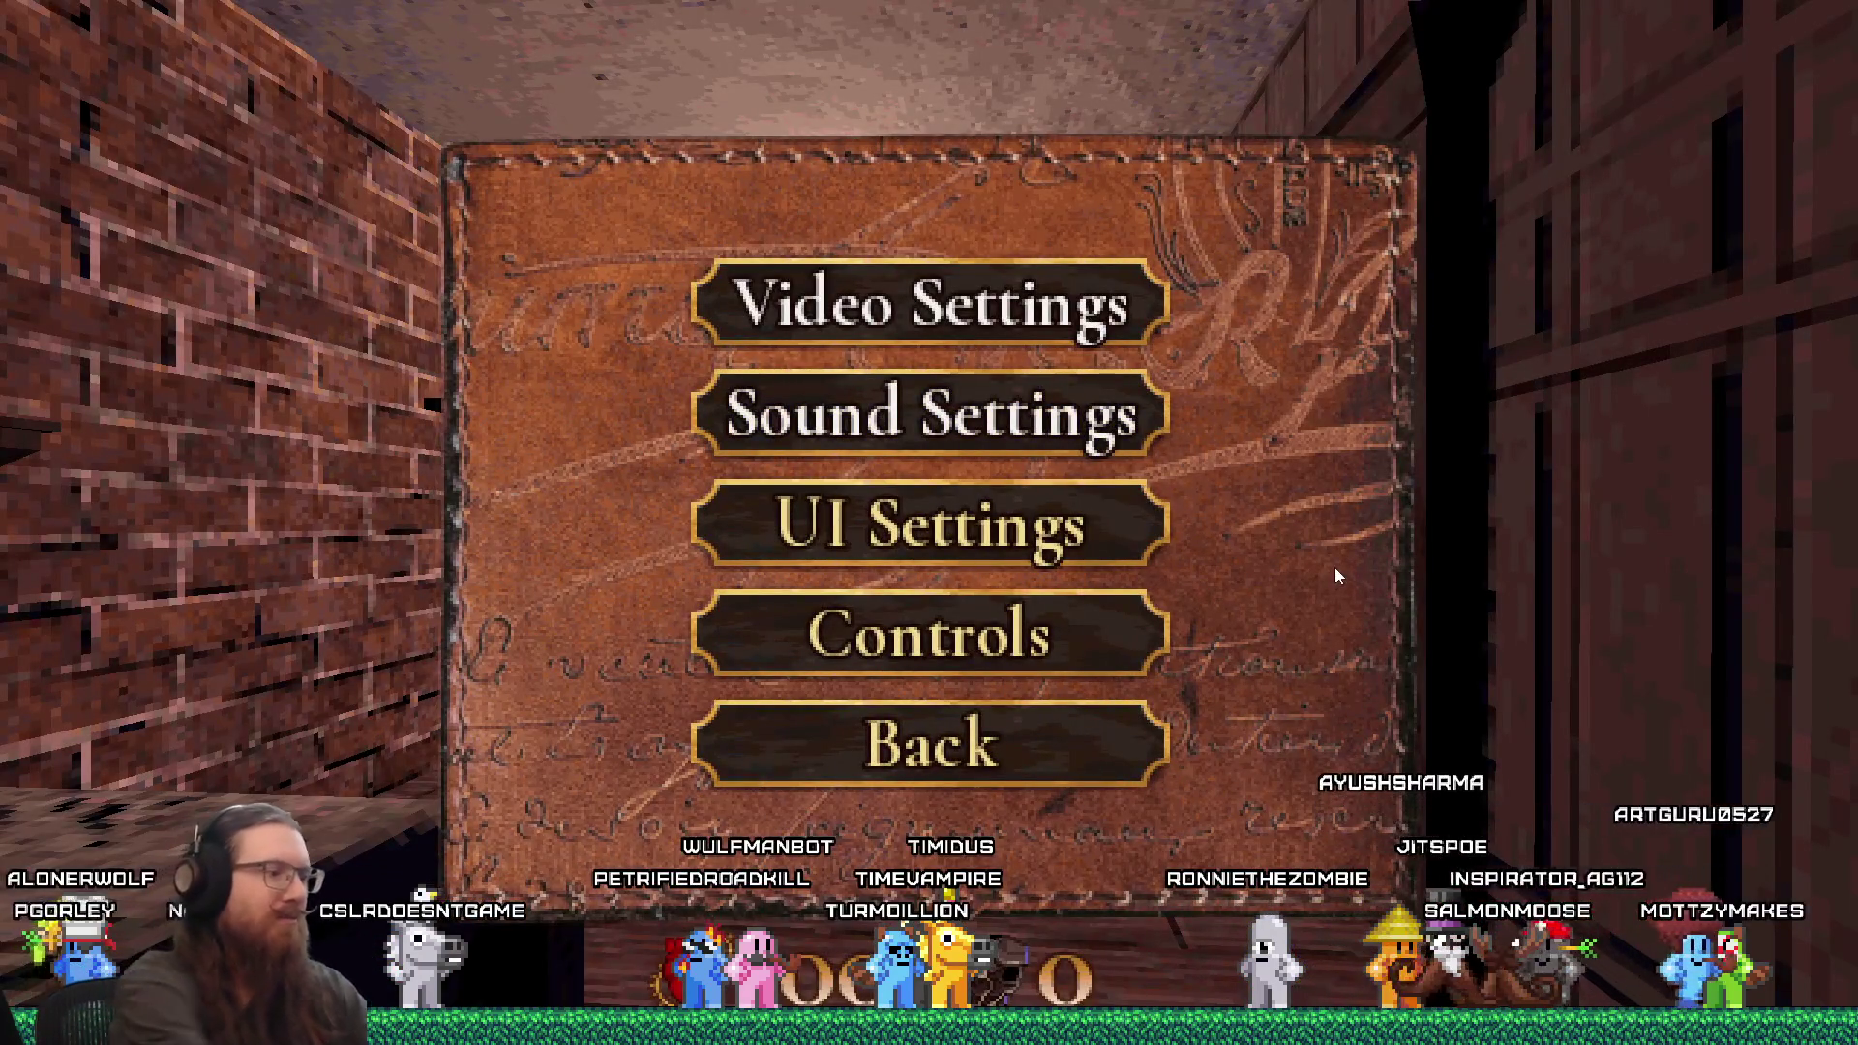
key(Escape)
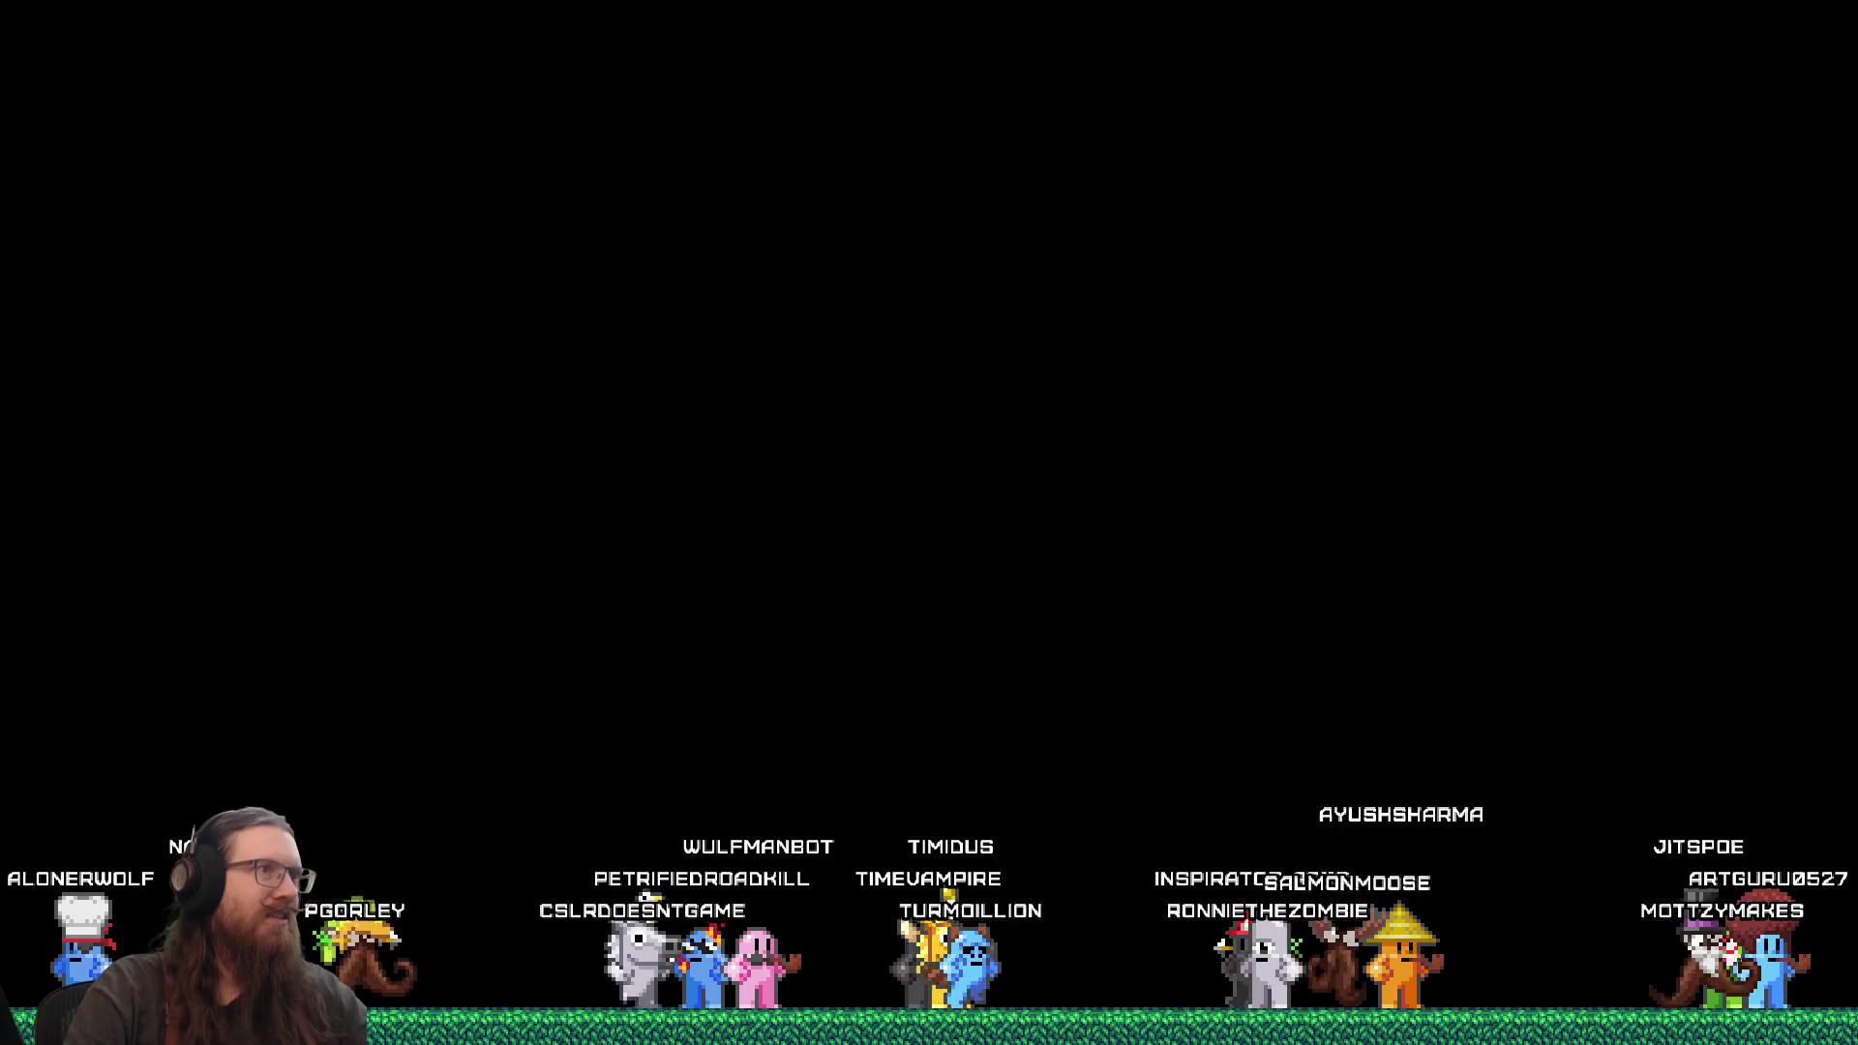
Step: Walk up to the round portal in the Ironwail playtest and open the console
key(F5)
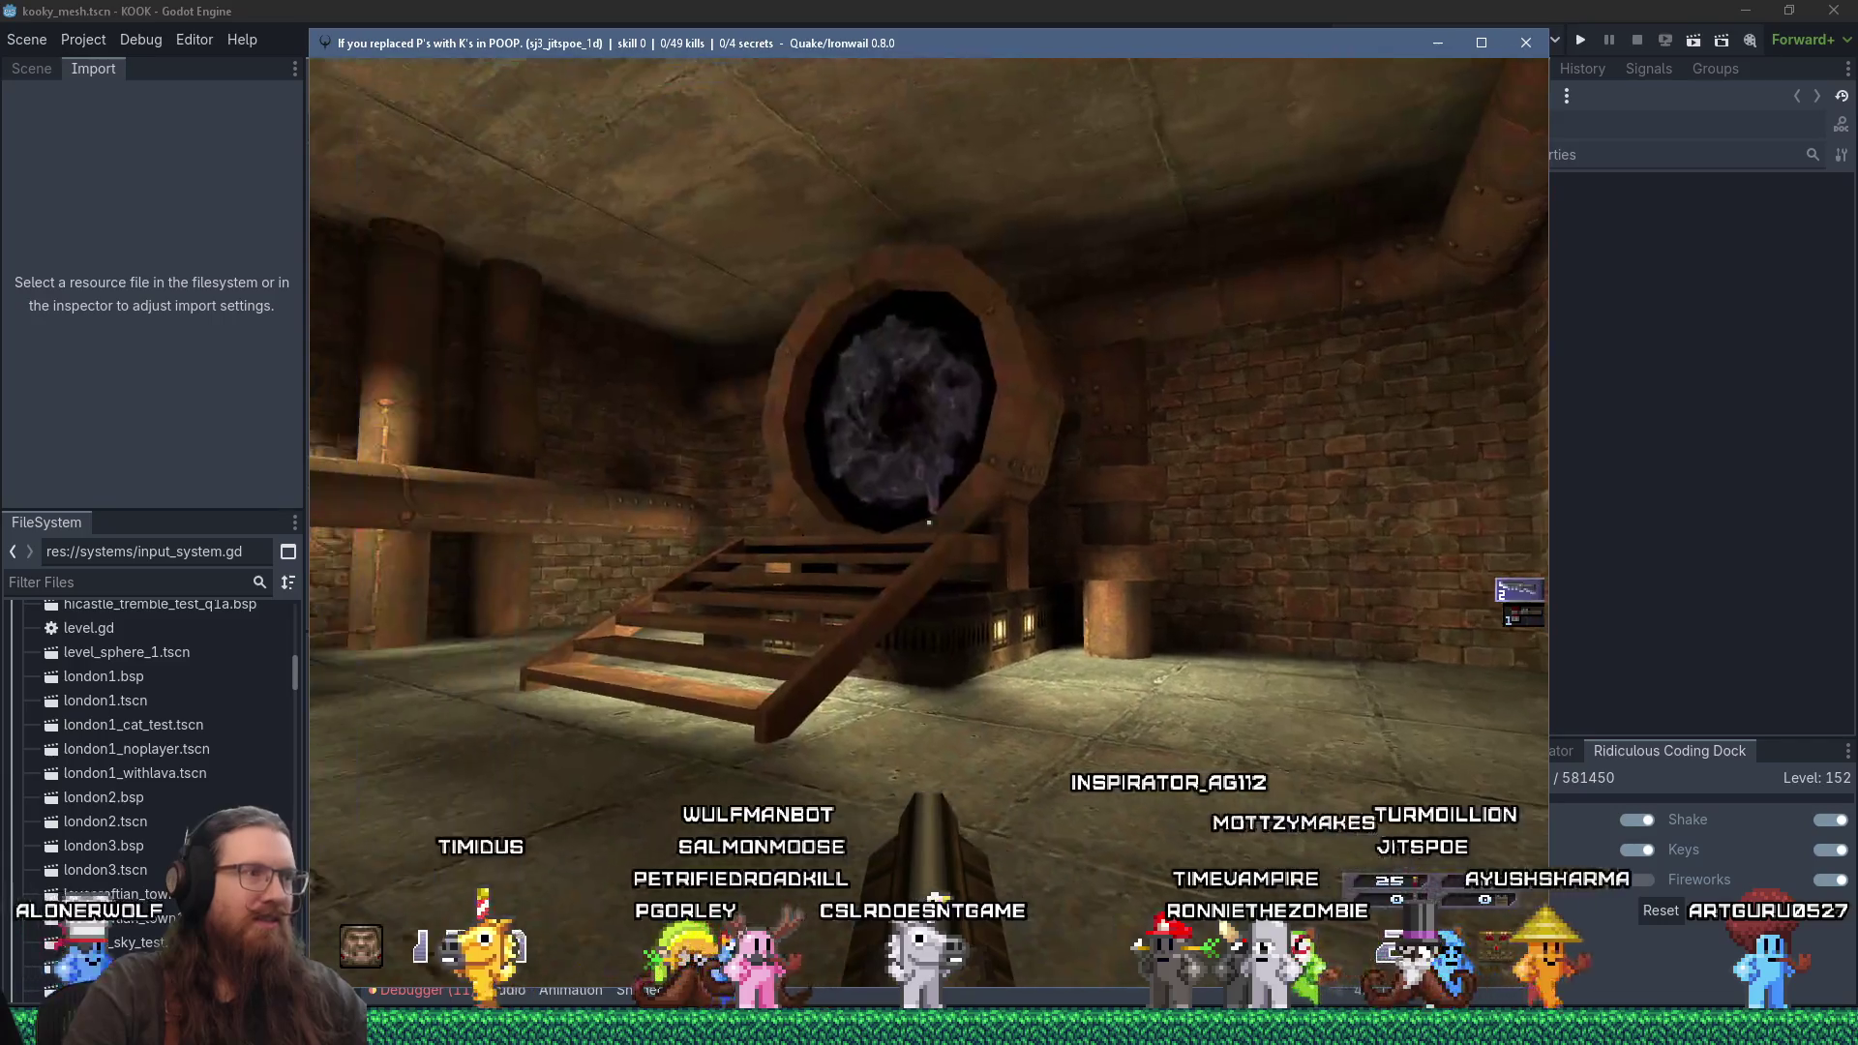
key(a)
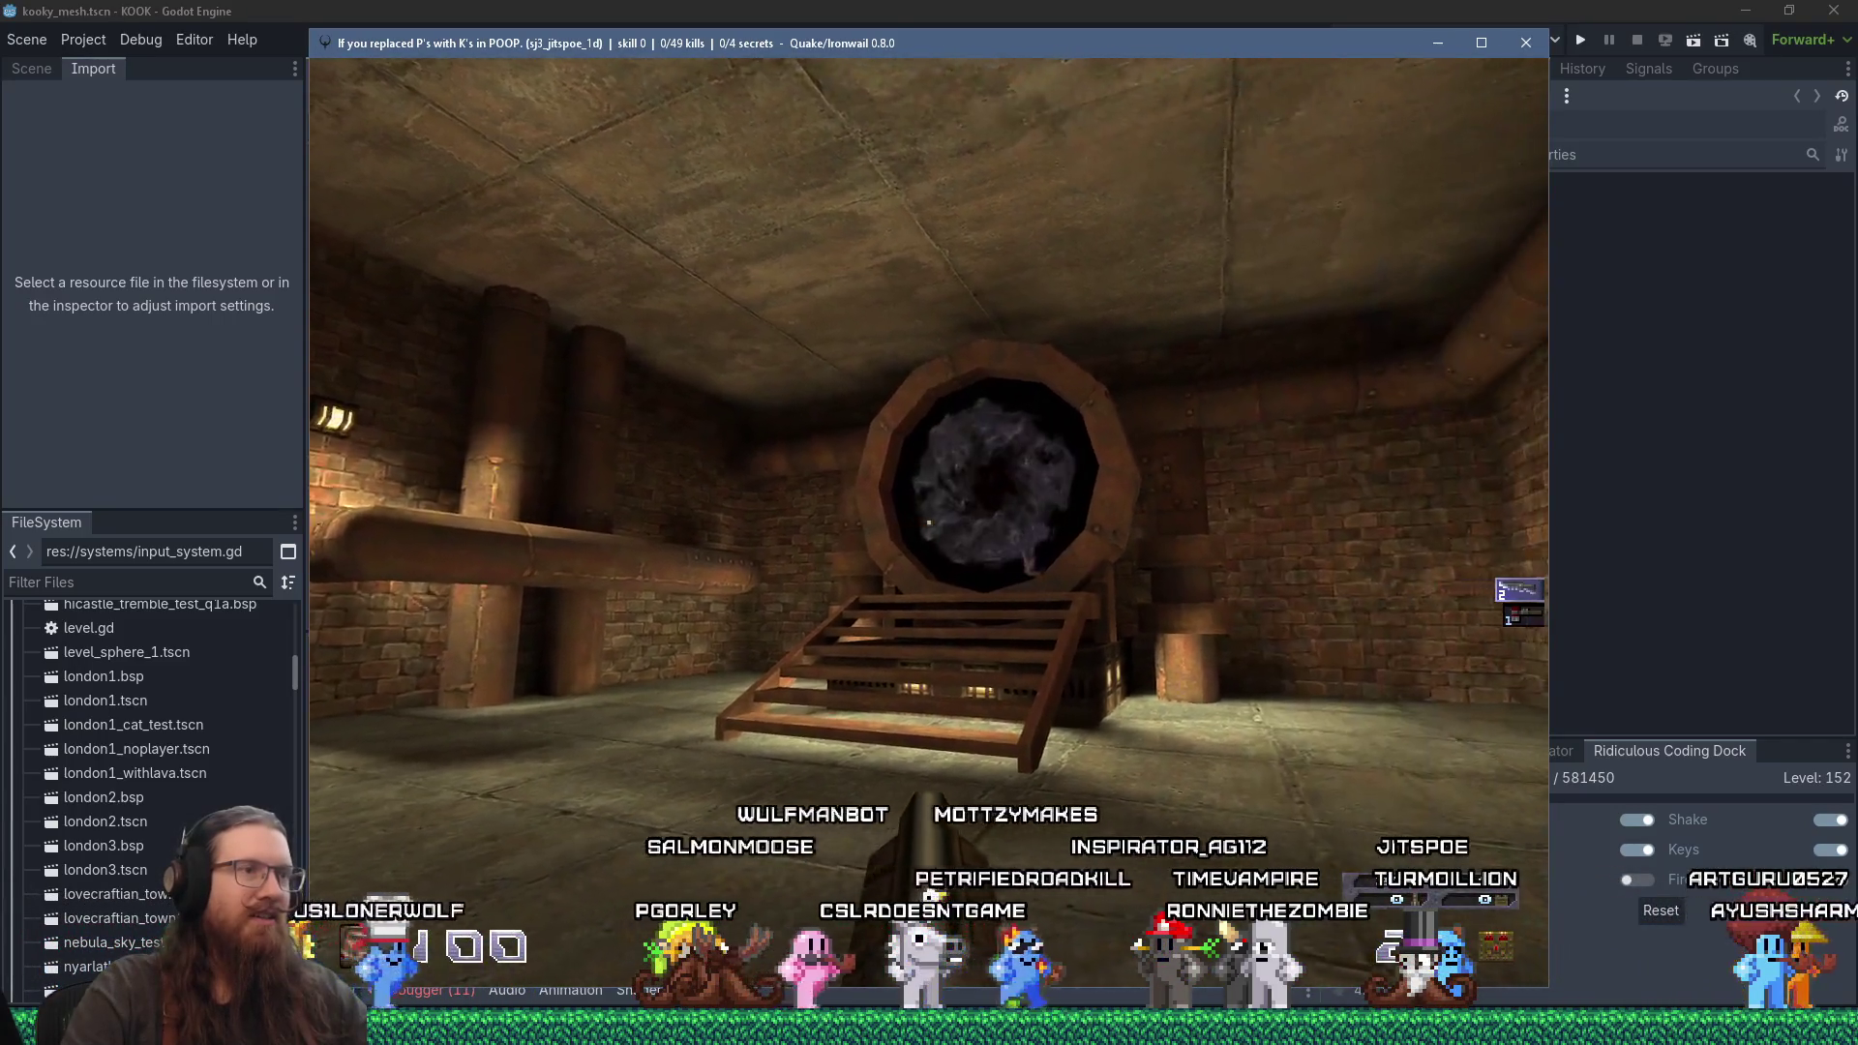
key(w)
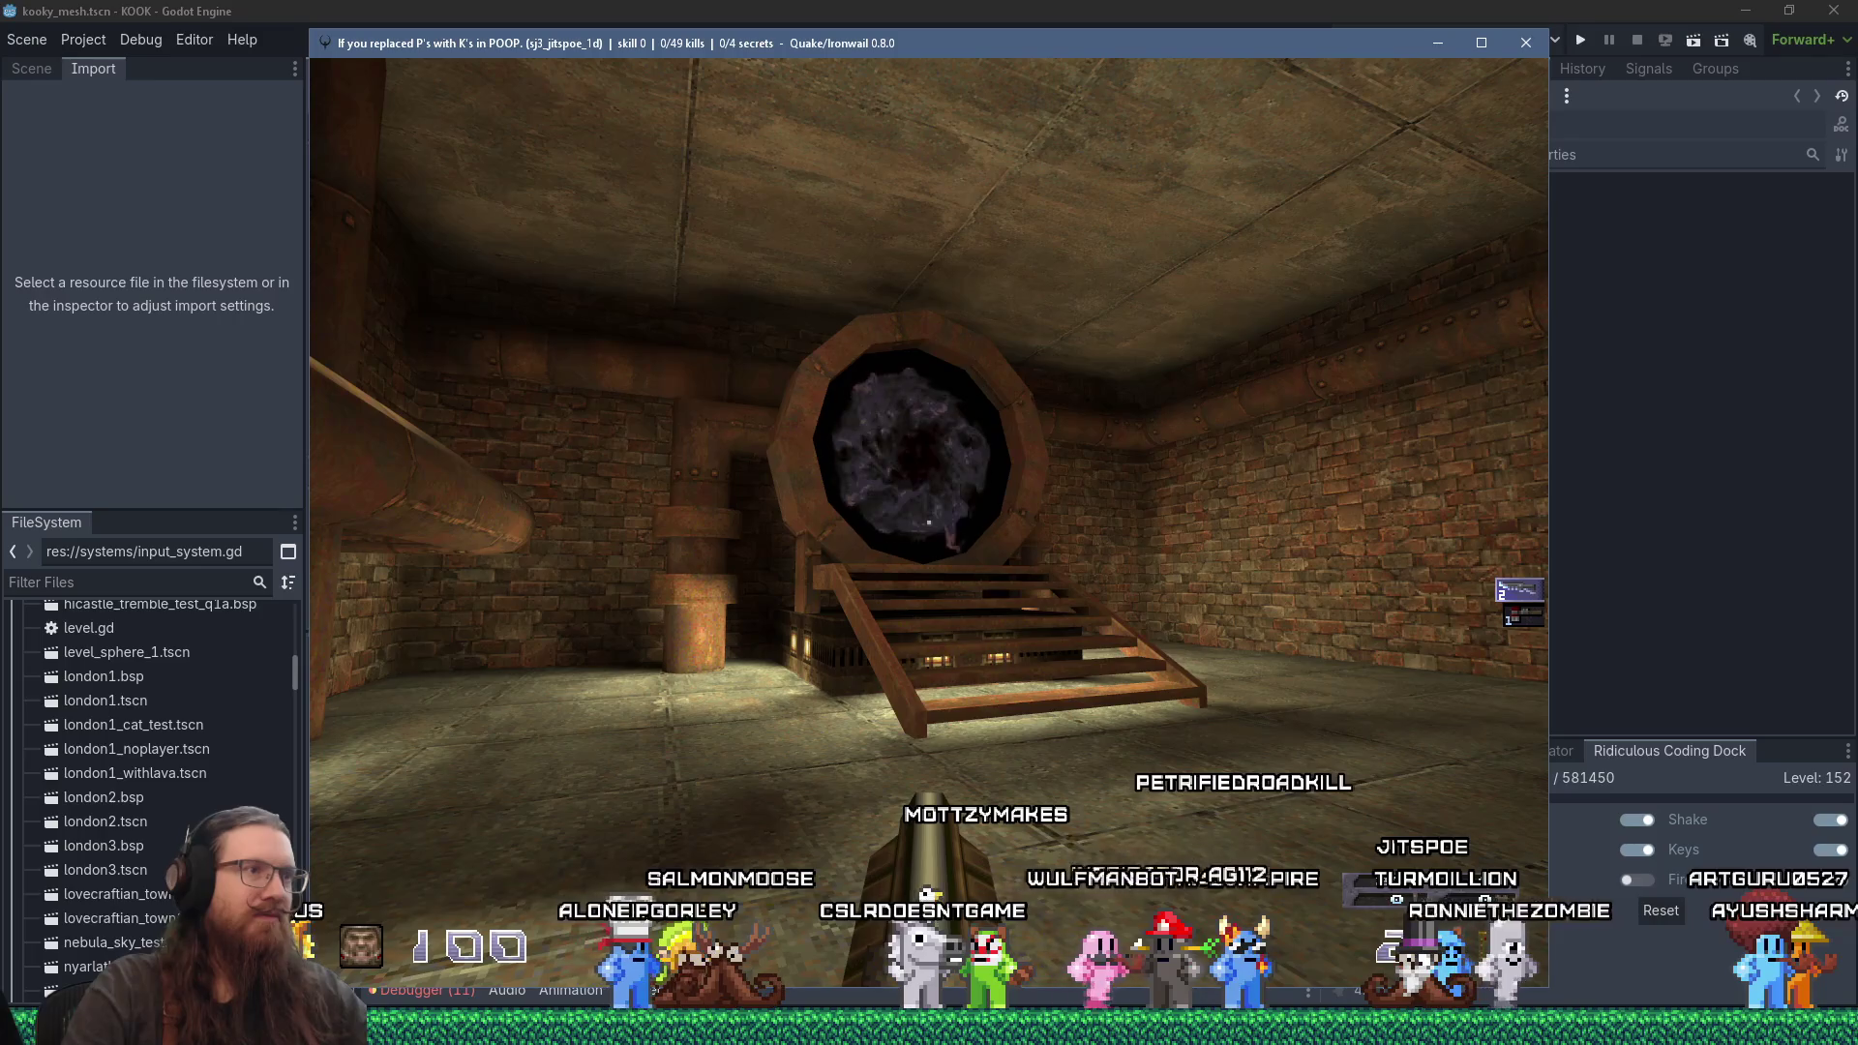
mouse_move(930, 523)
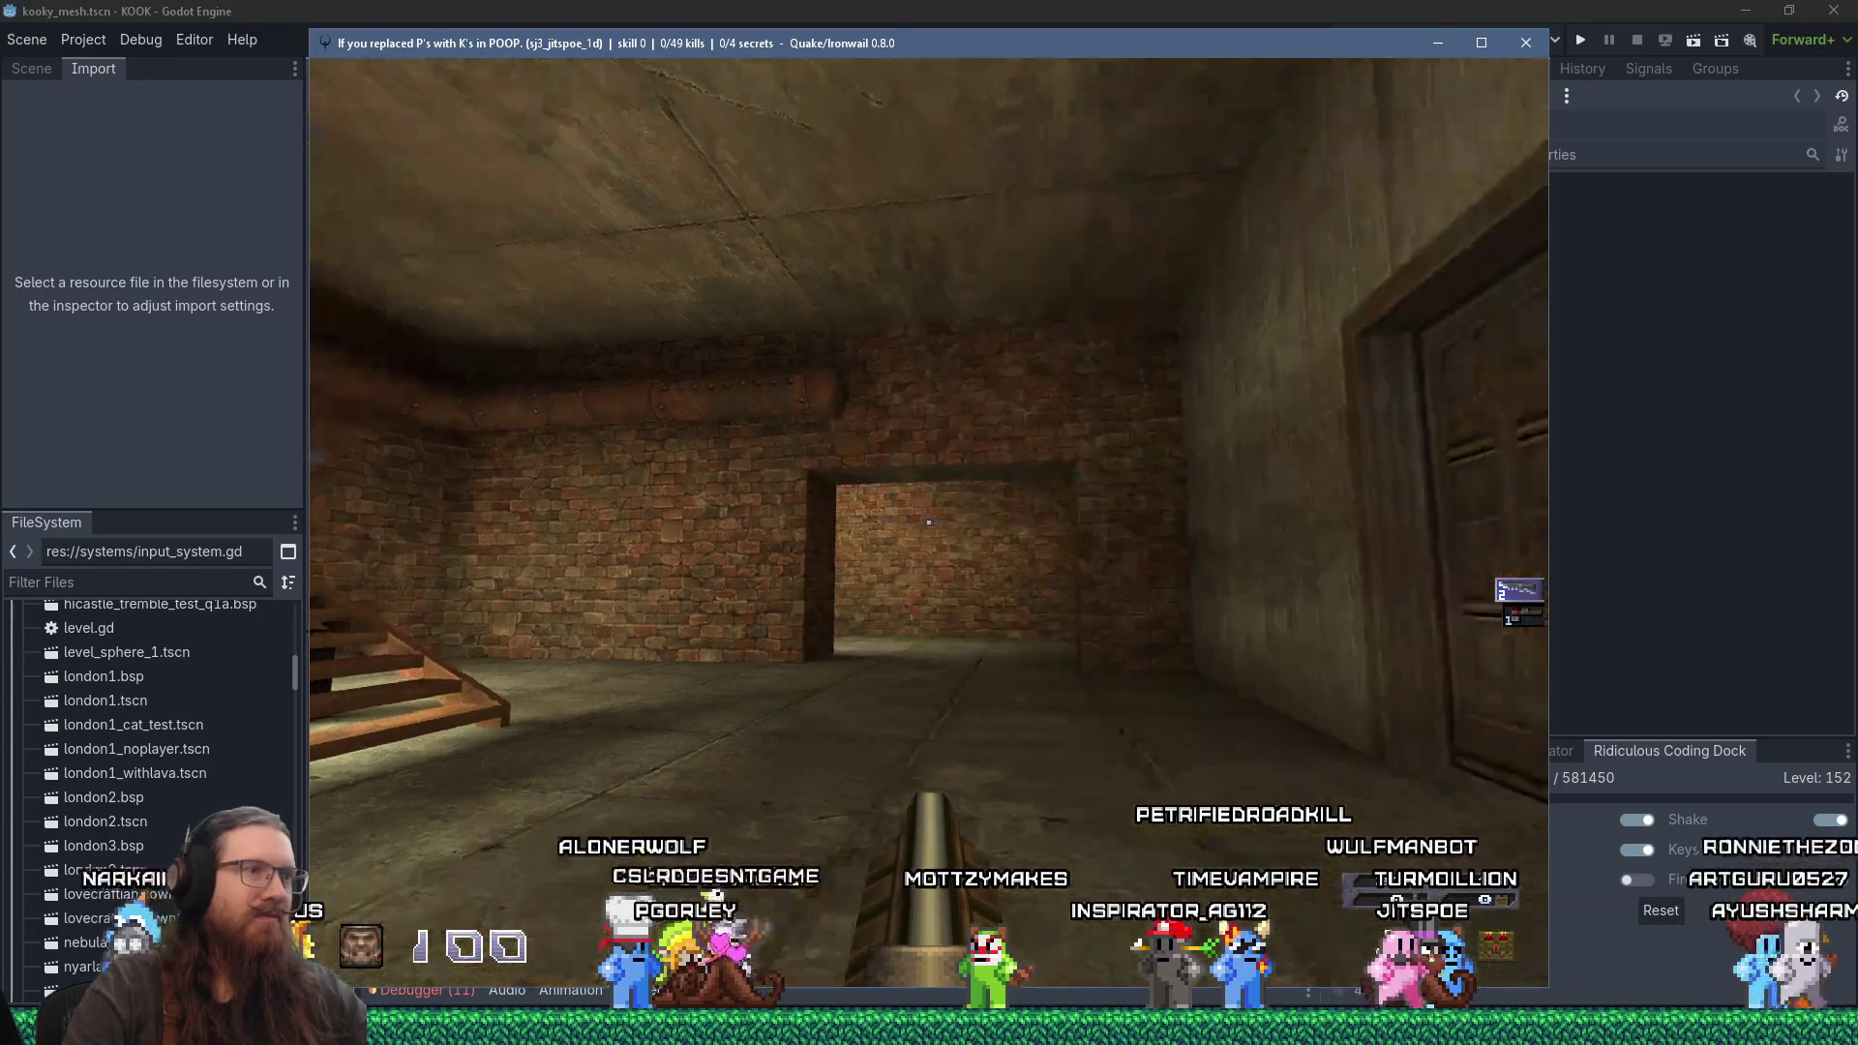
key(w)
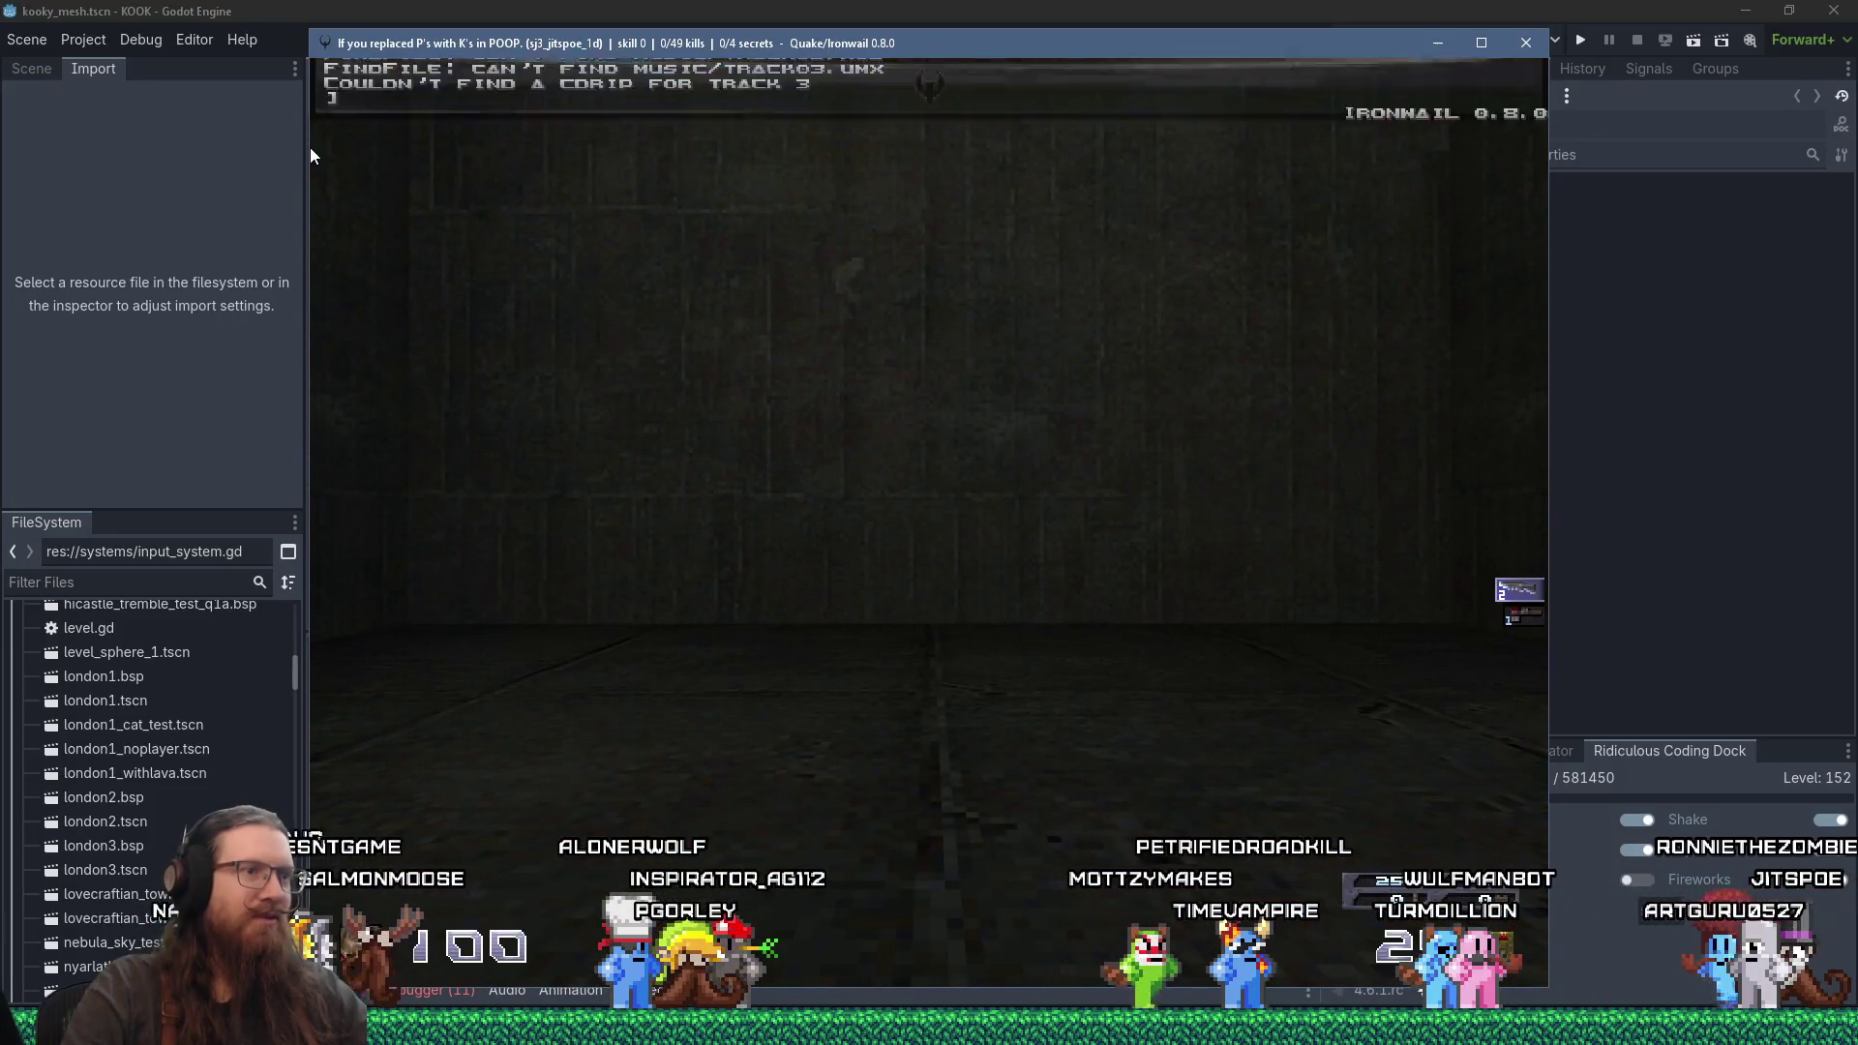
key(grave)
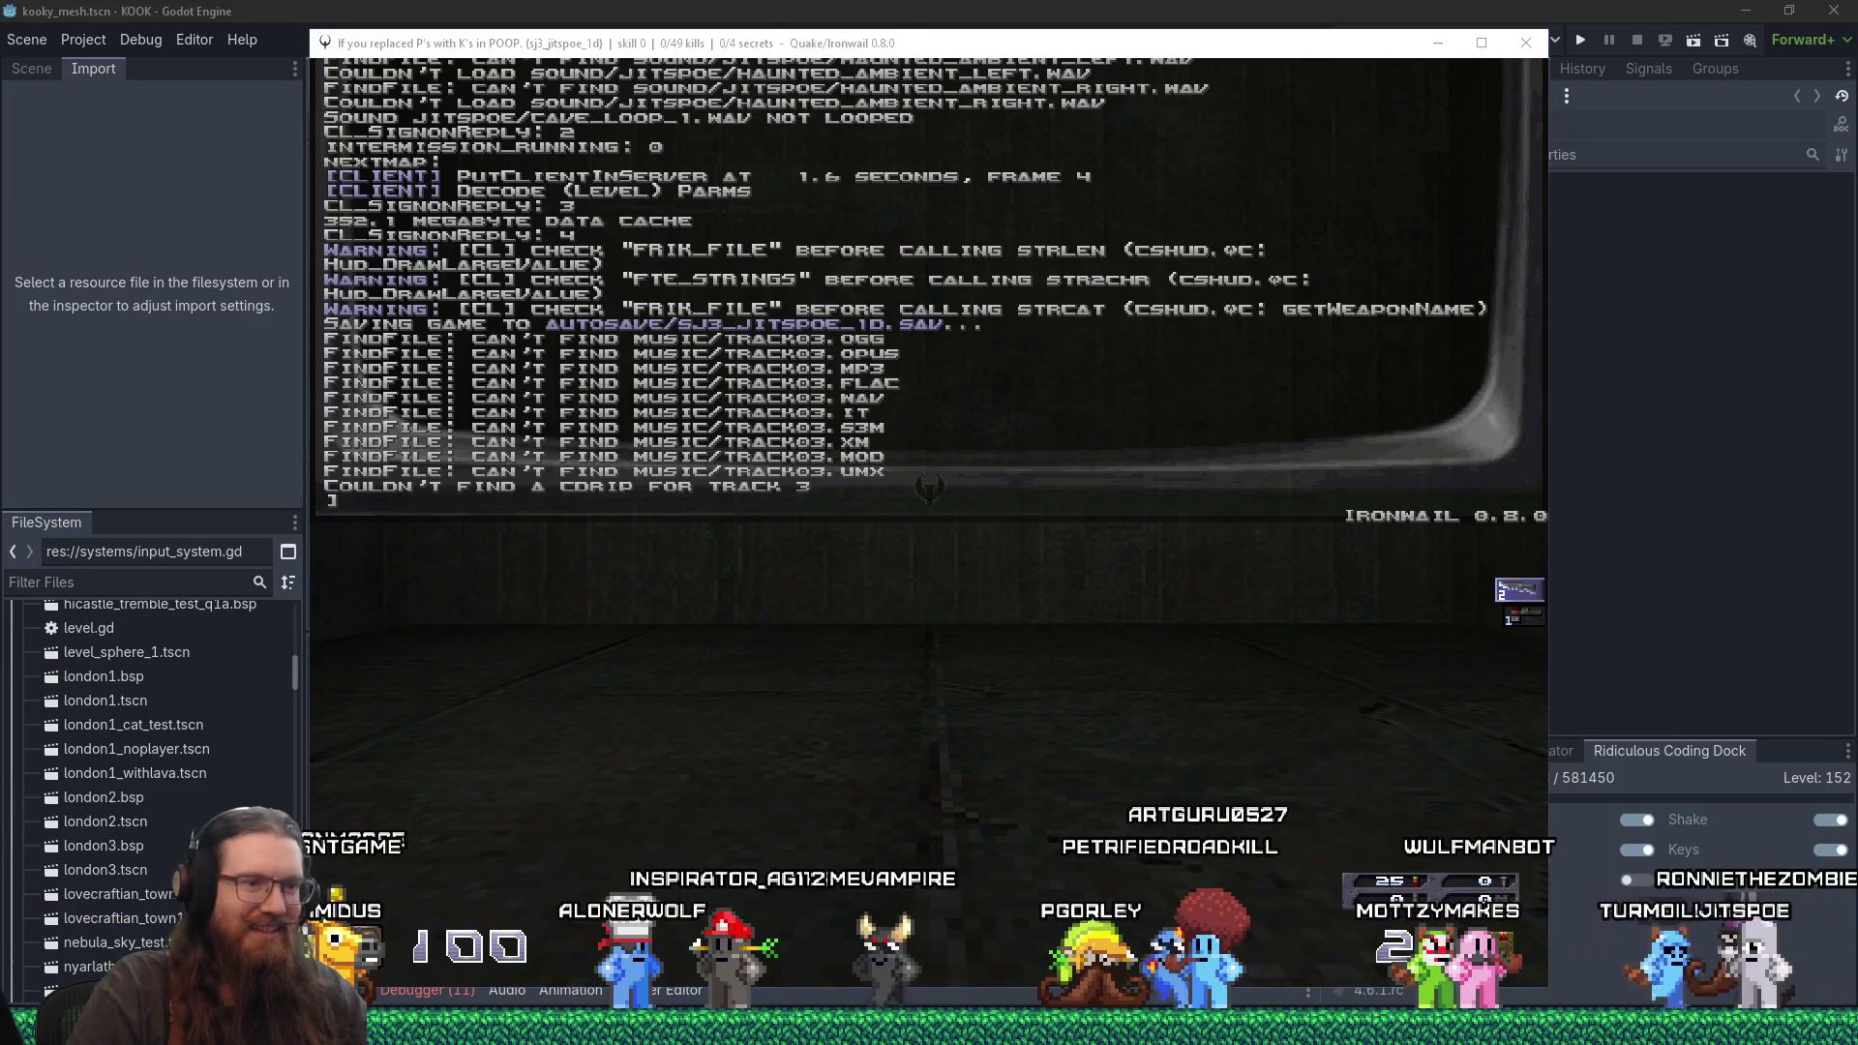
key(alt+Tab)
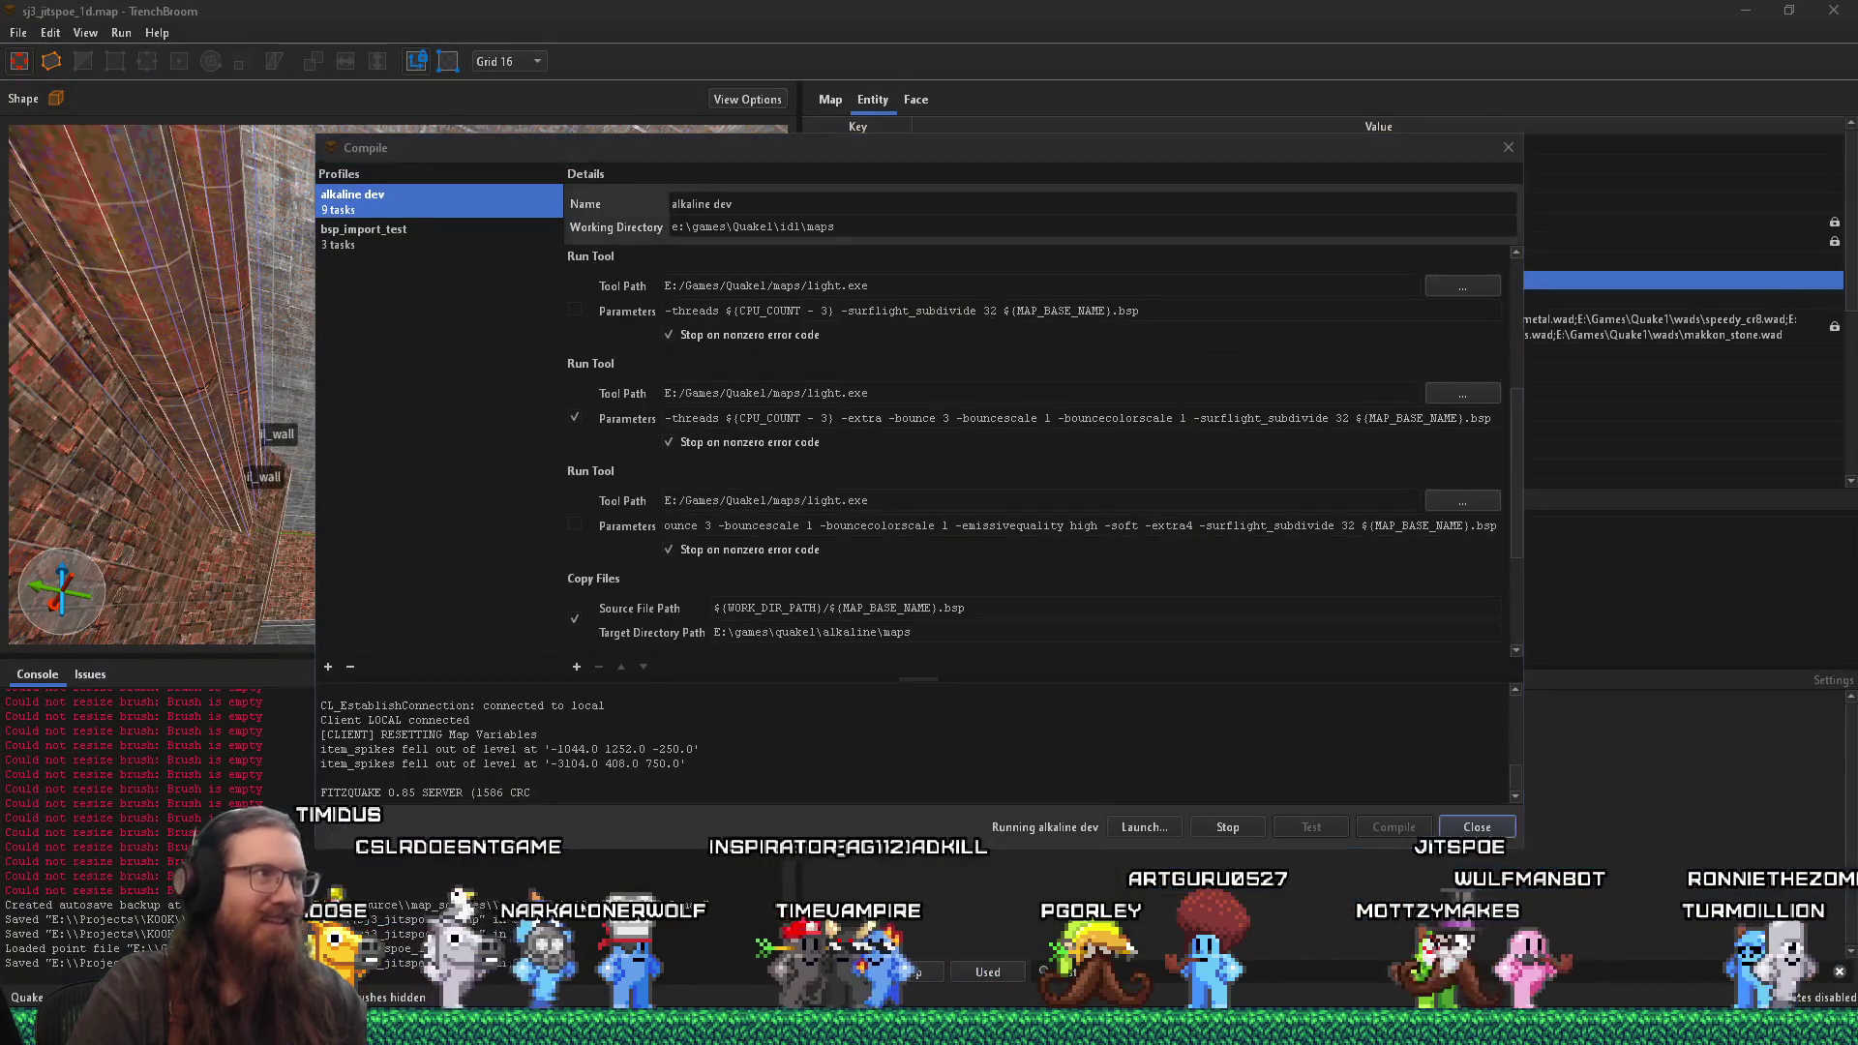
Step: Load sj3_jitspoe_1d with the console 'map' command, using Tab to complete the name
key(alt+Tab)
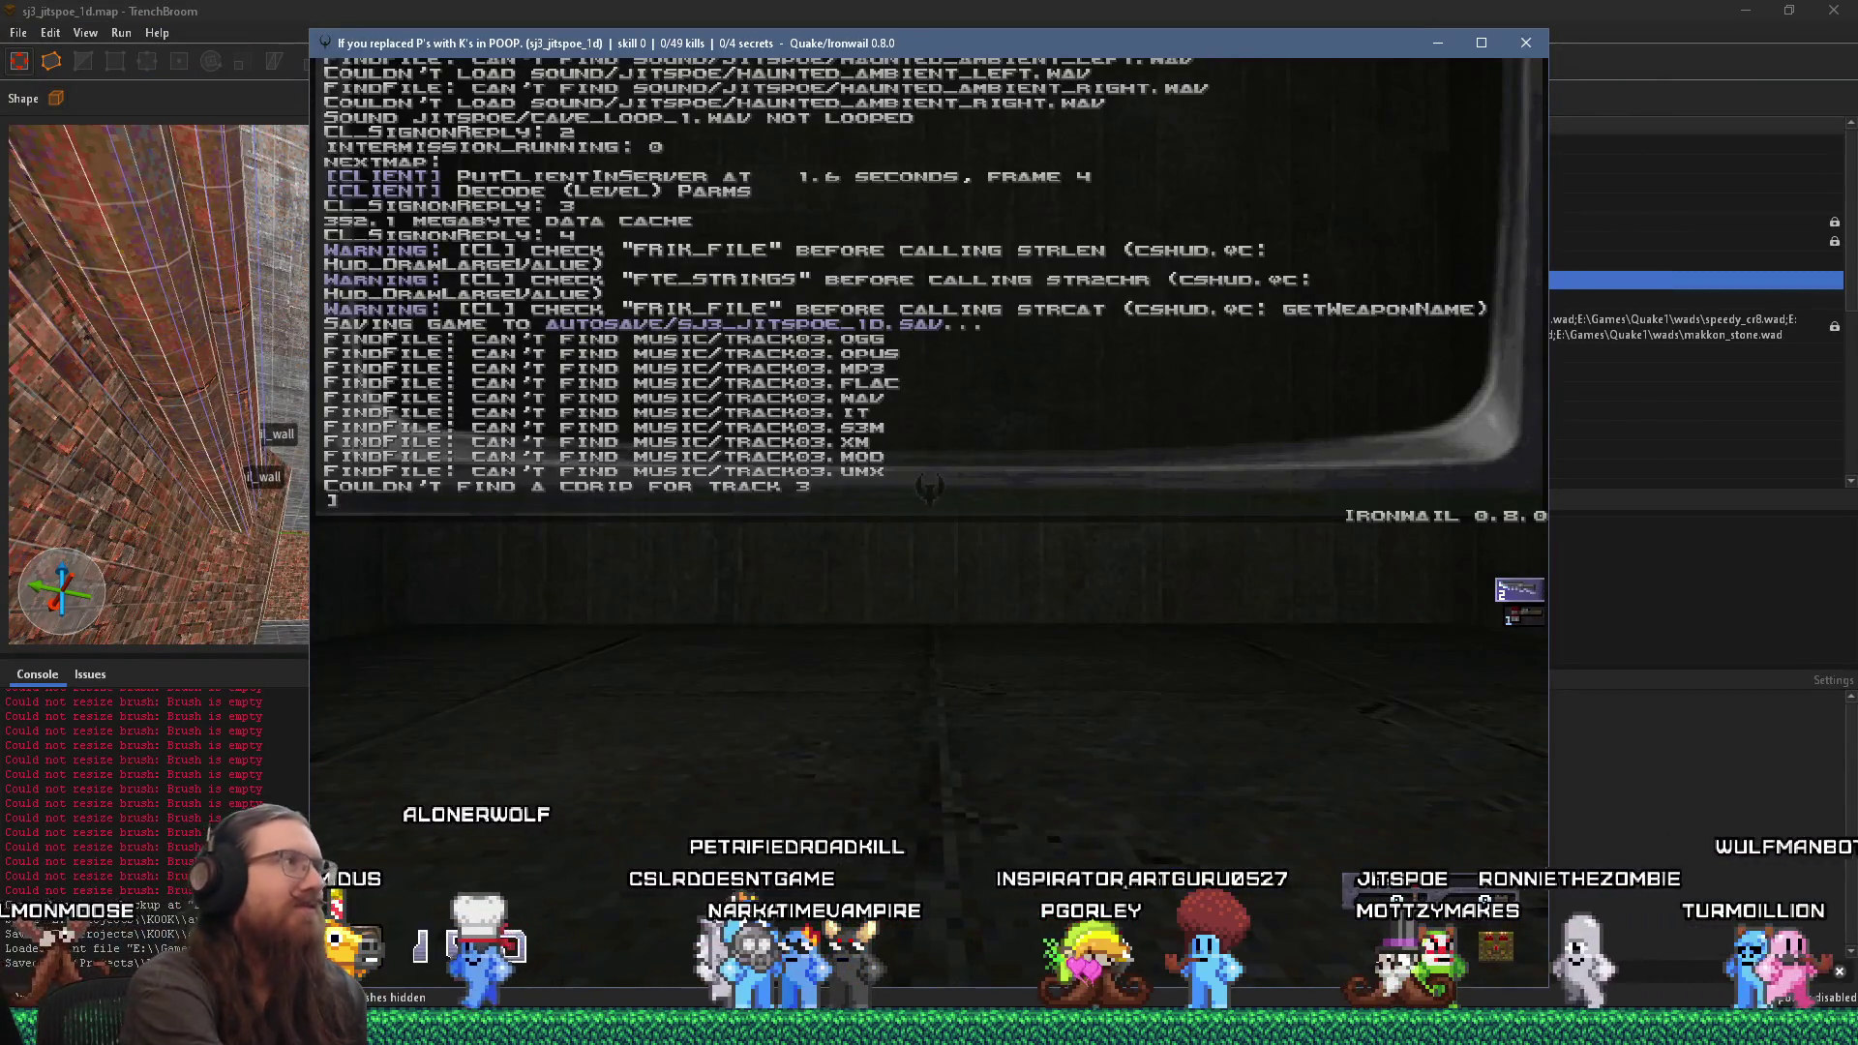
text(map sj3_jitspoe_1)
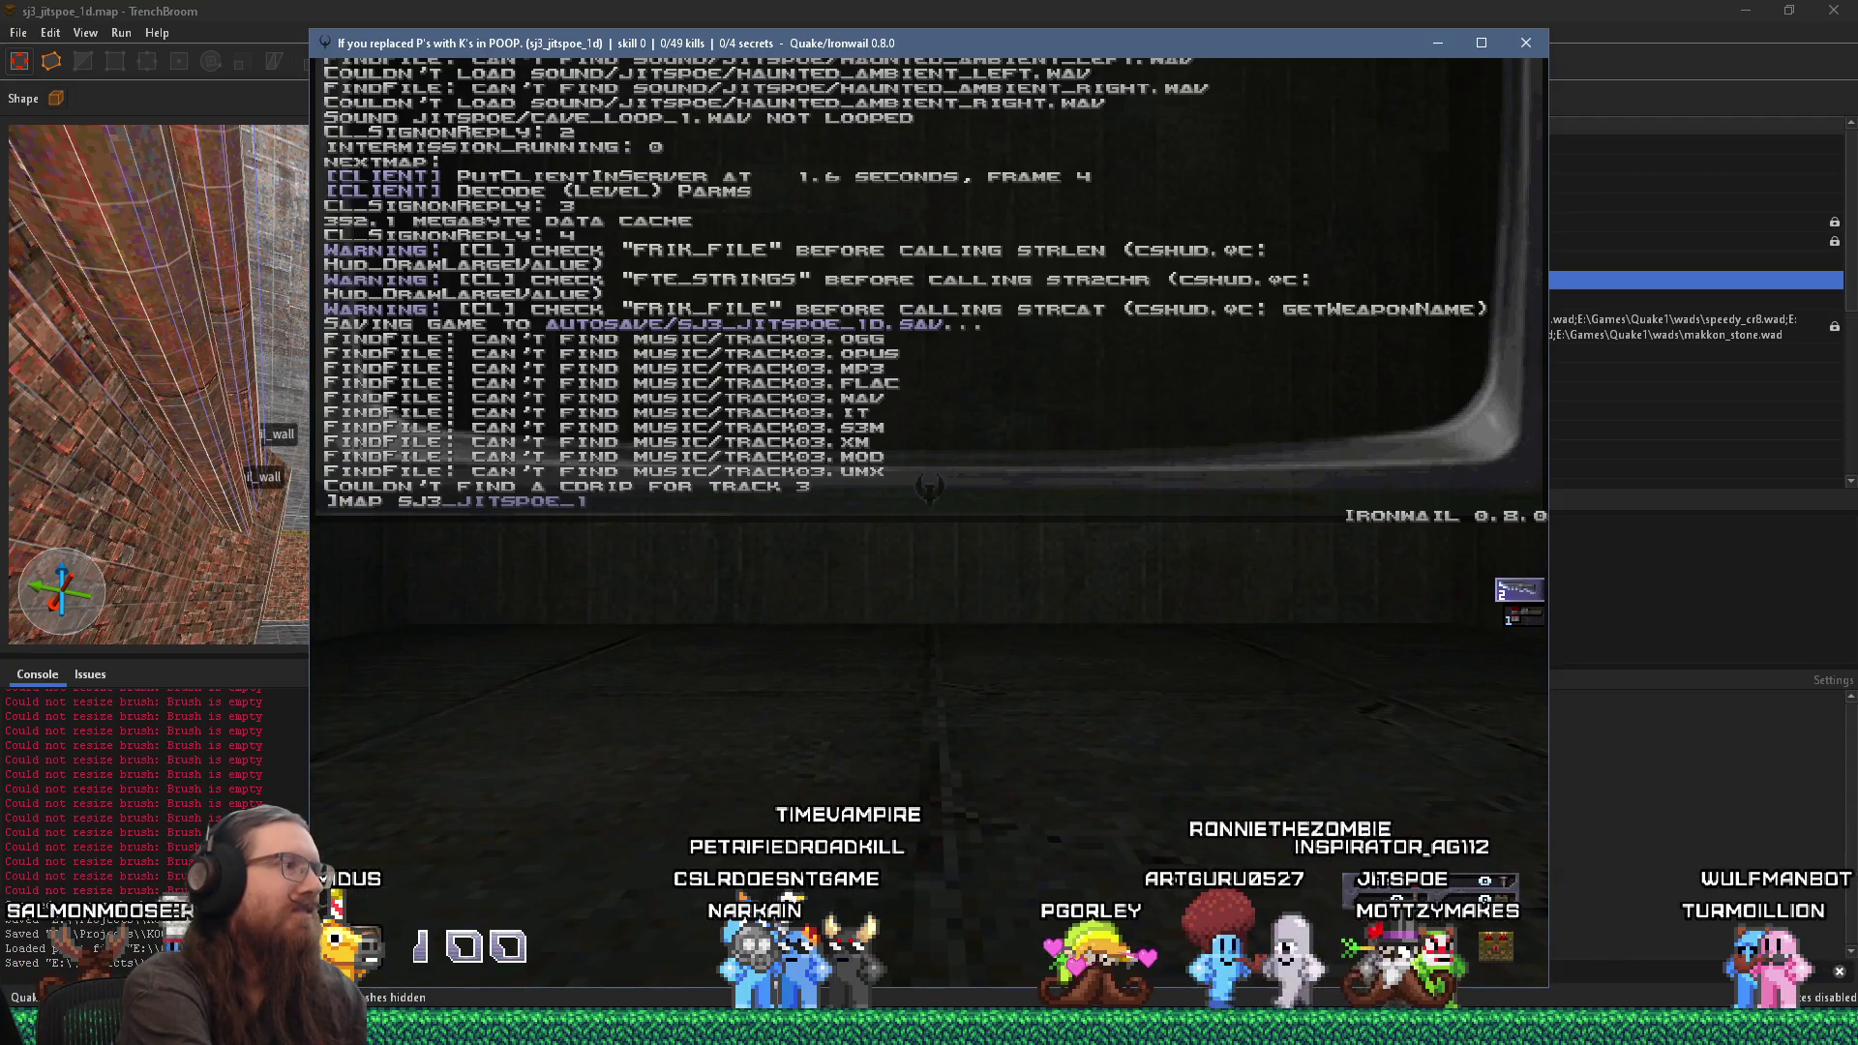
key(Tab)
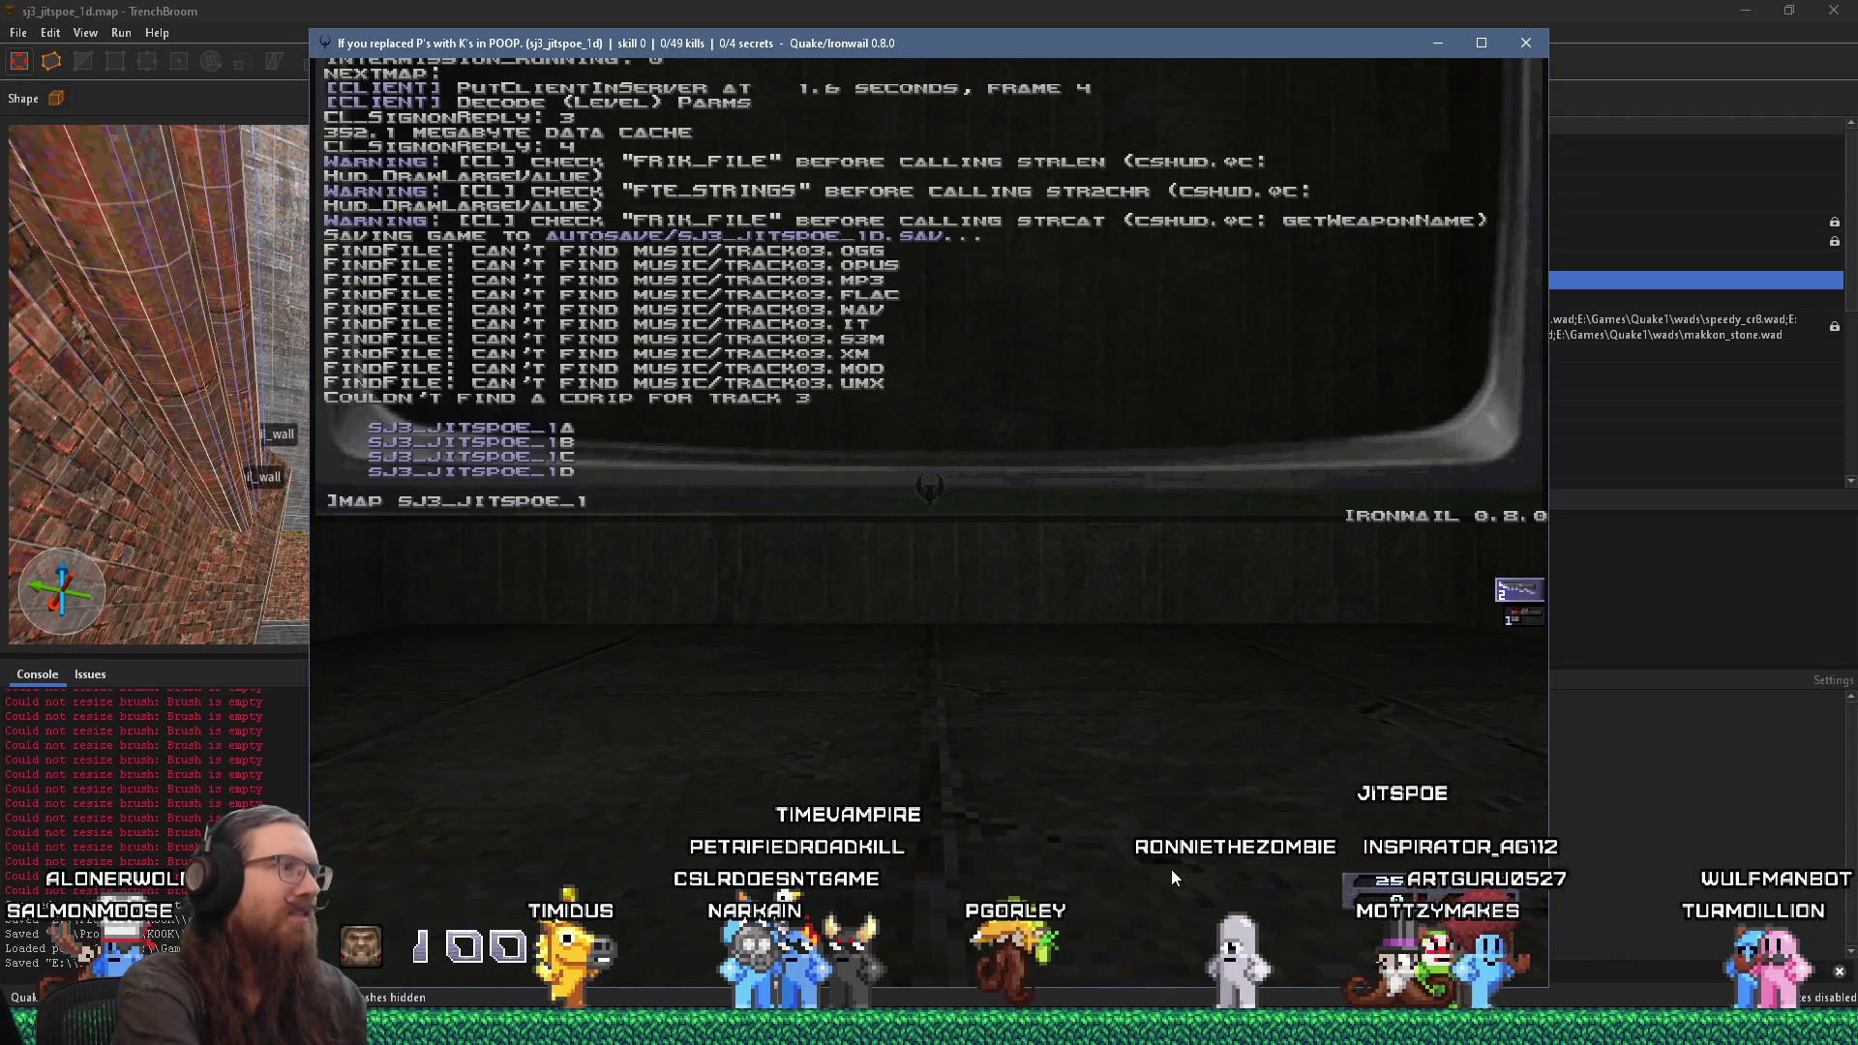
key(Tab)
key(Return)
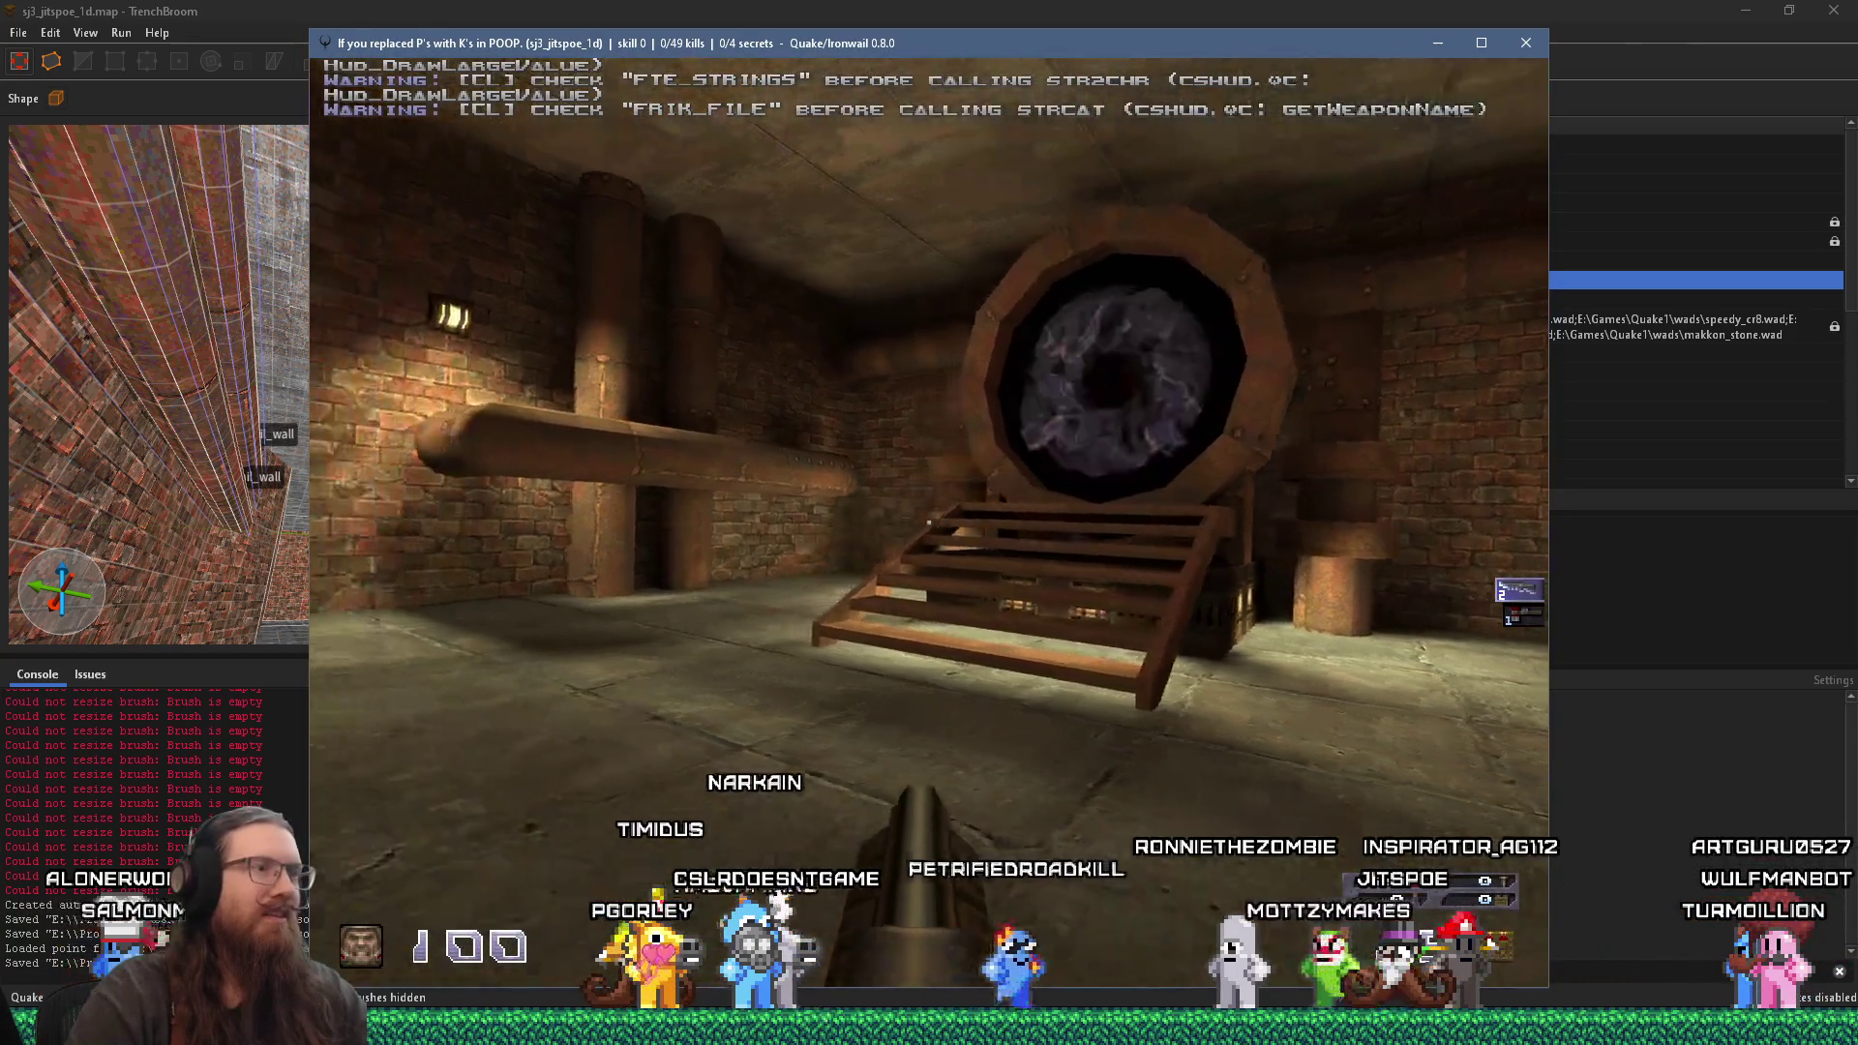
Step: Walk the portal room, checking the round portal, stairs, riveted machine pillar and brick doorway
key(w)
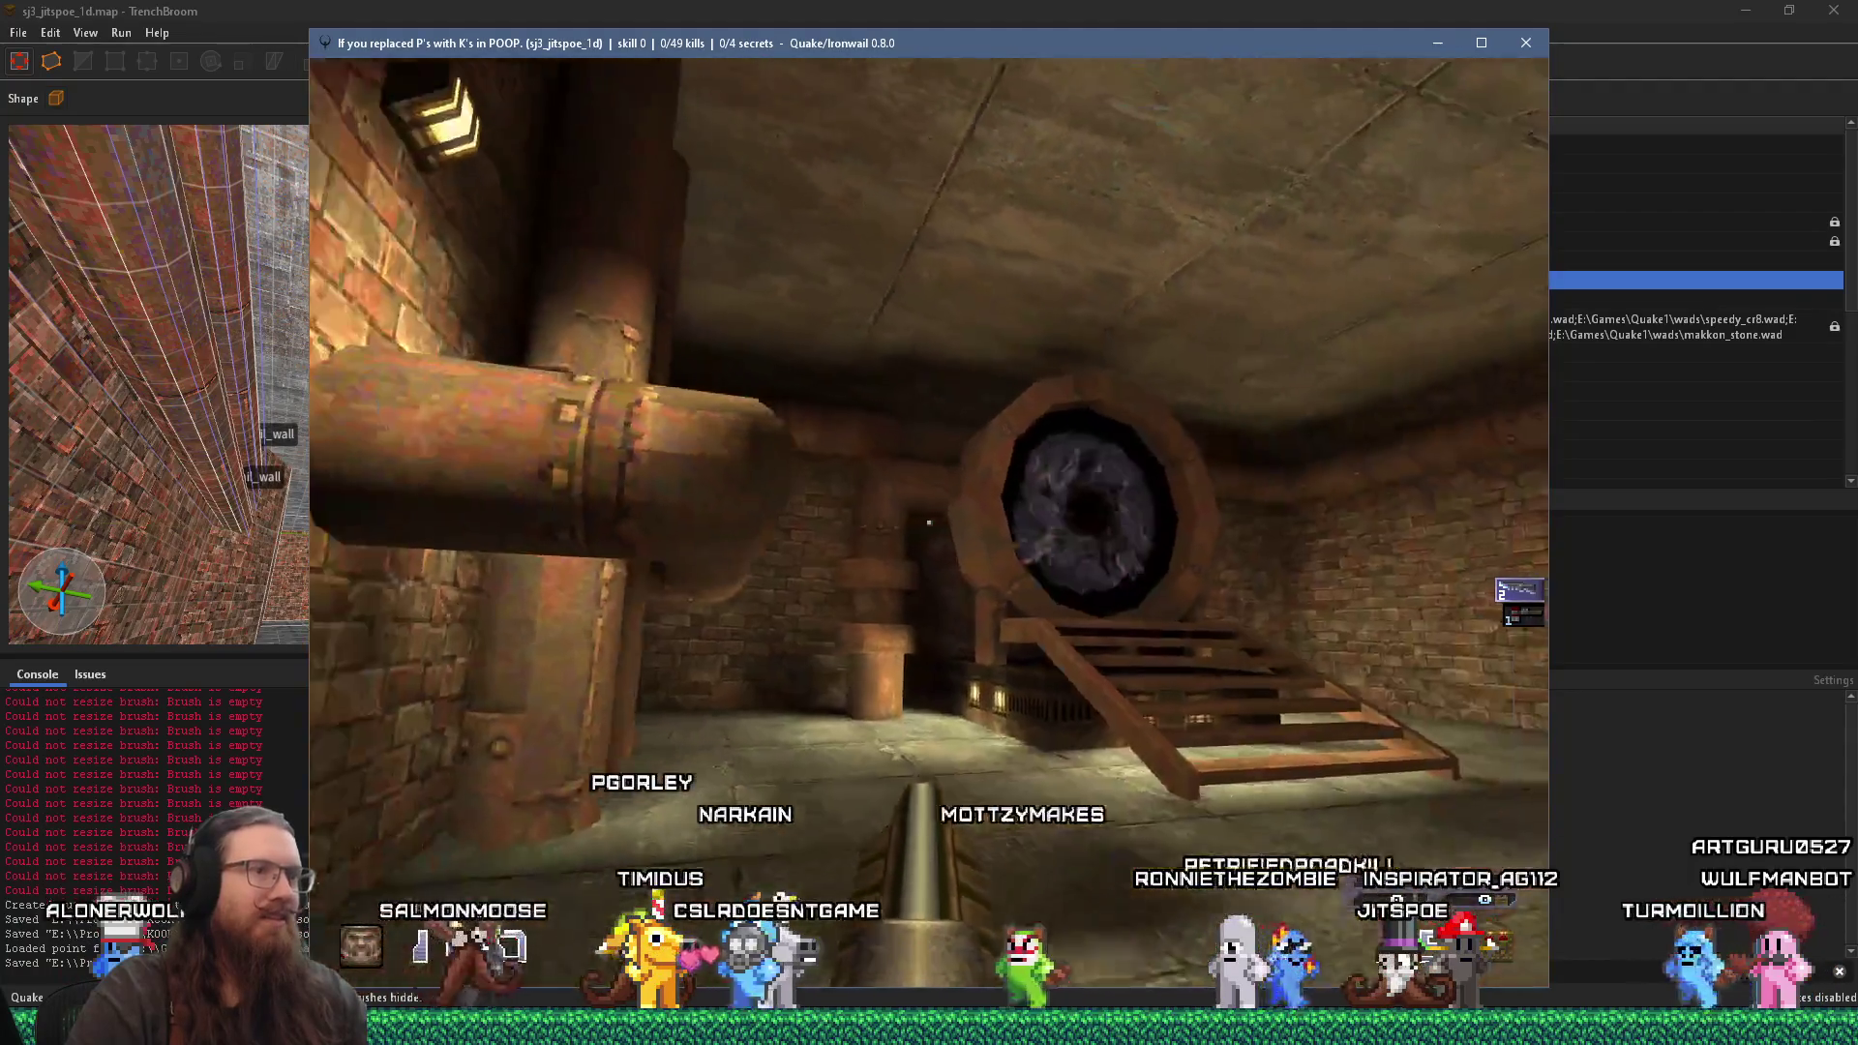
key(w)
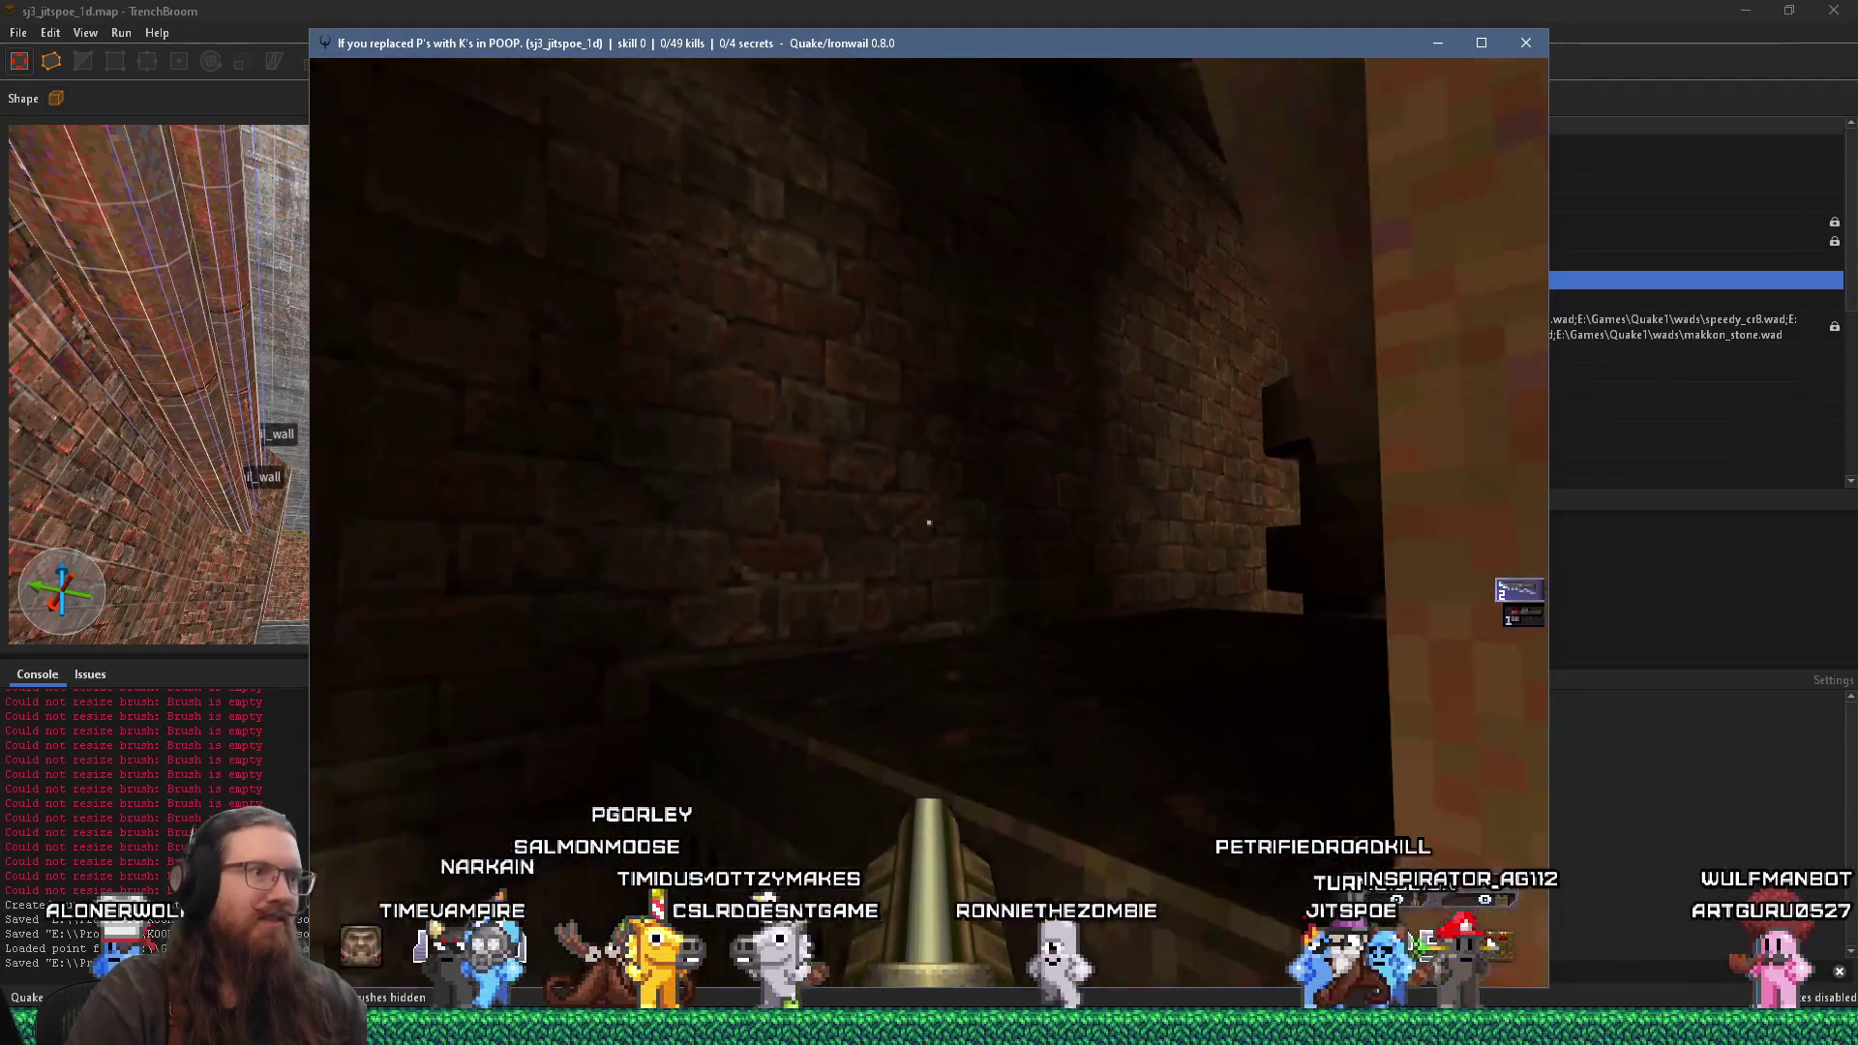
key(w)
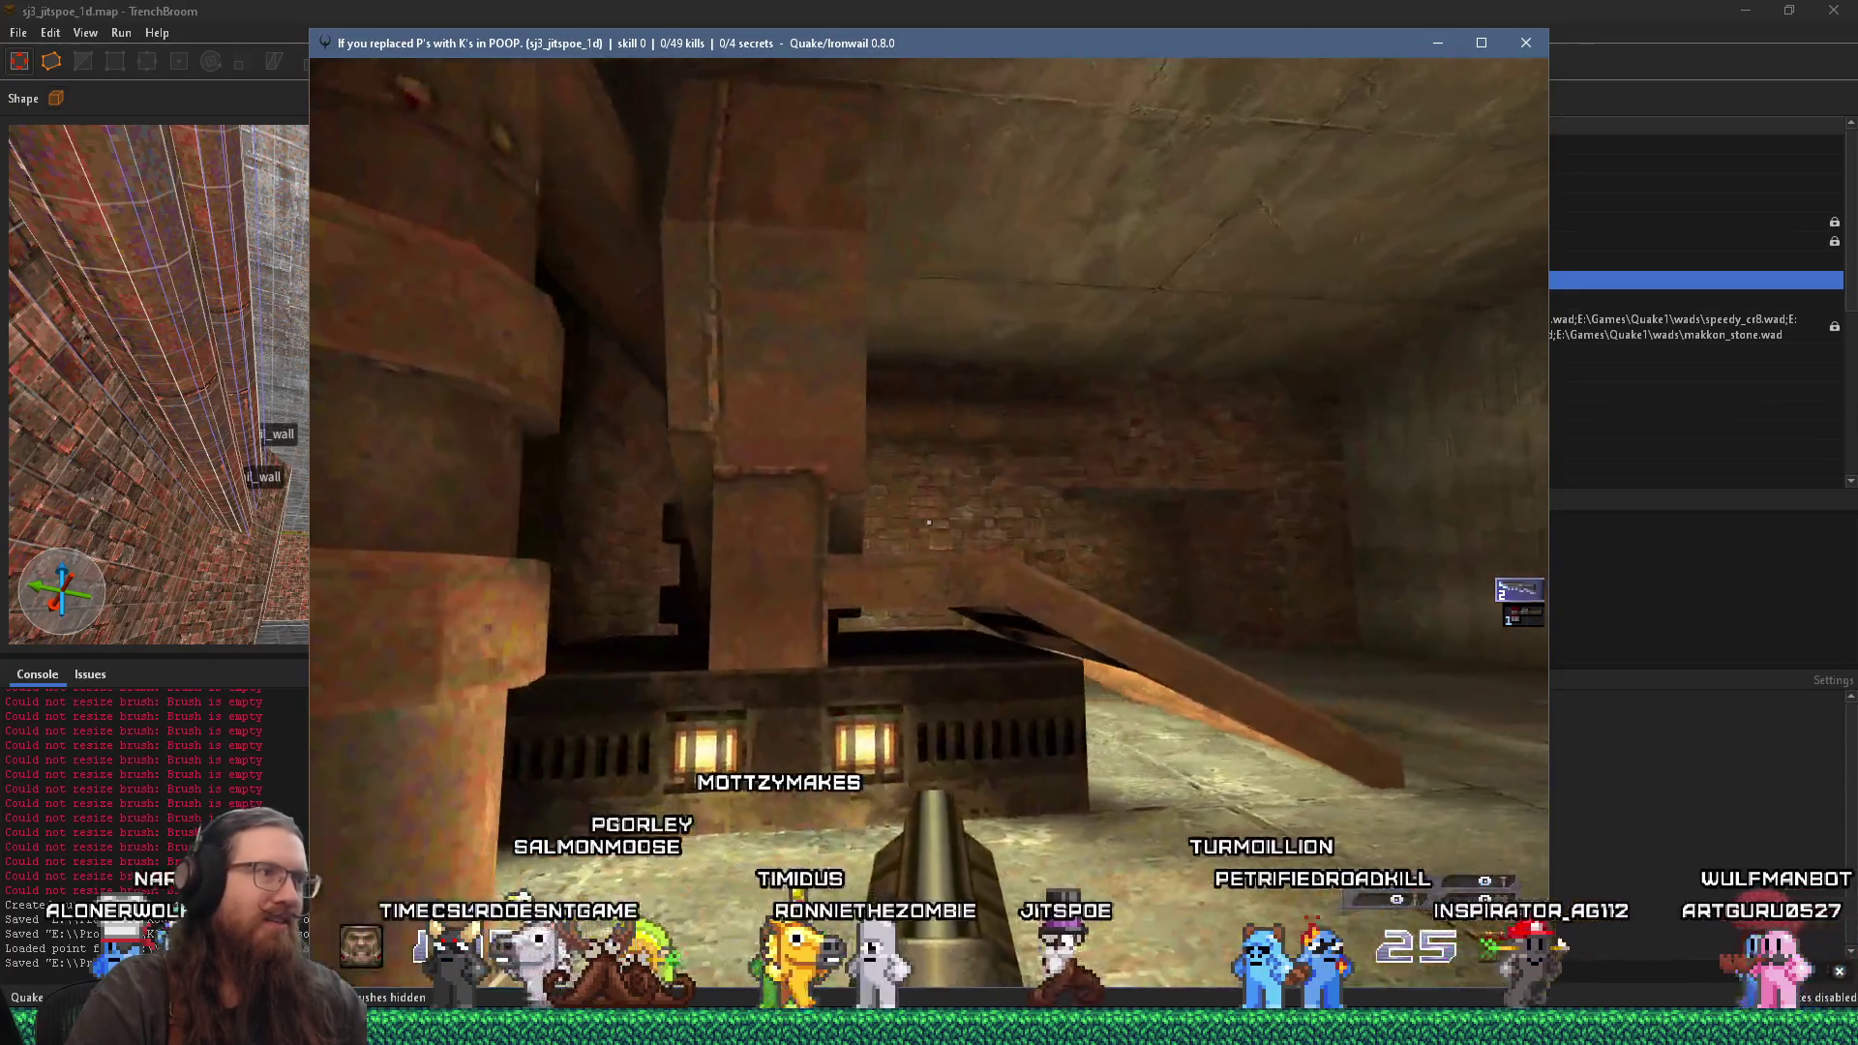
key(w)
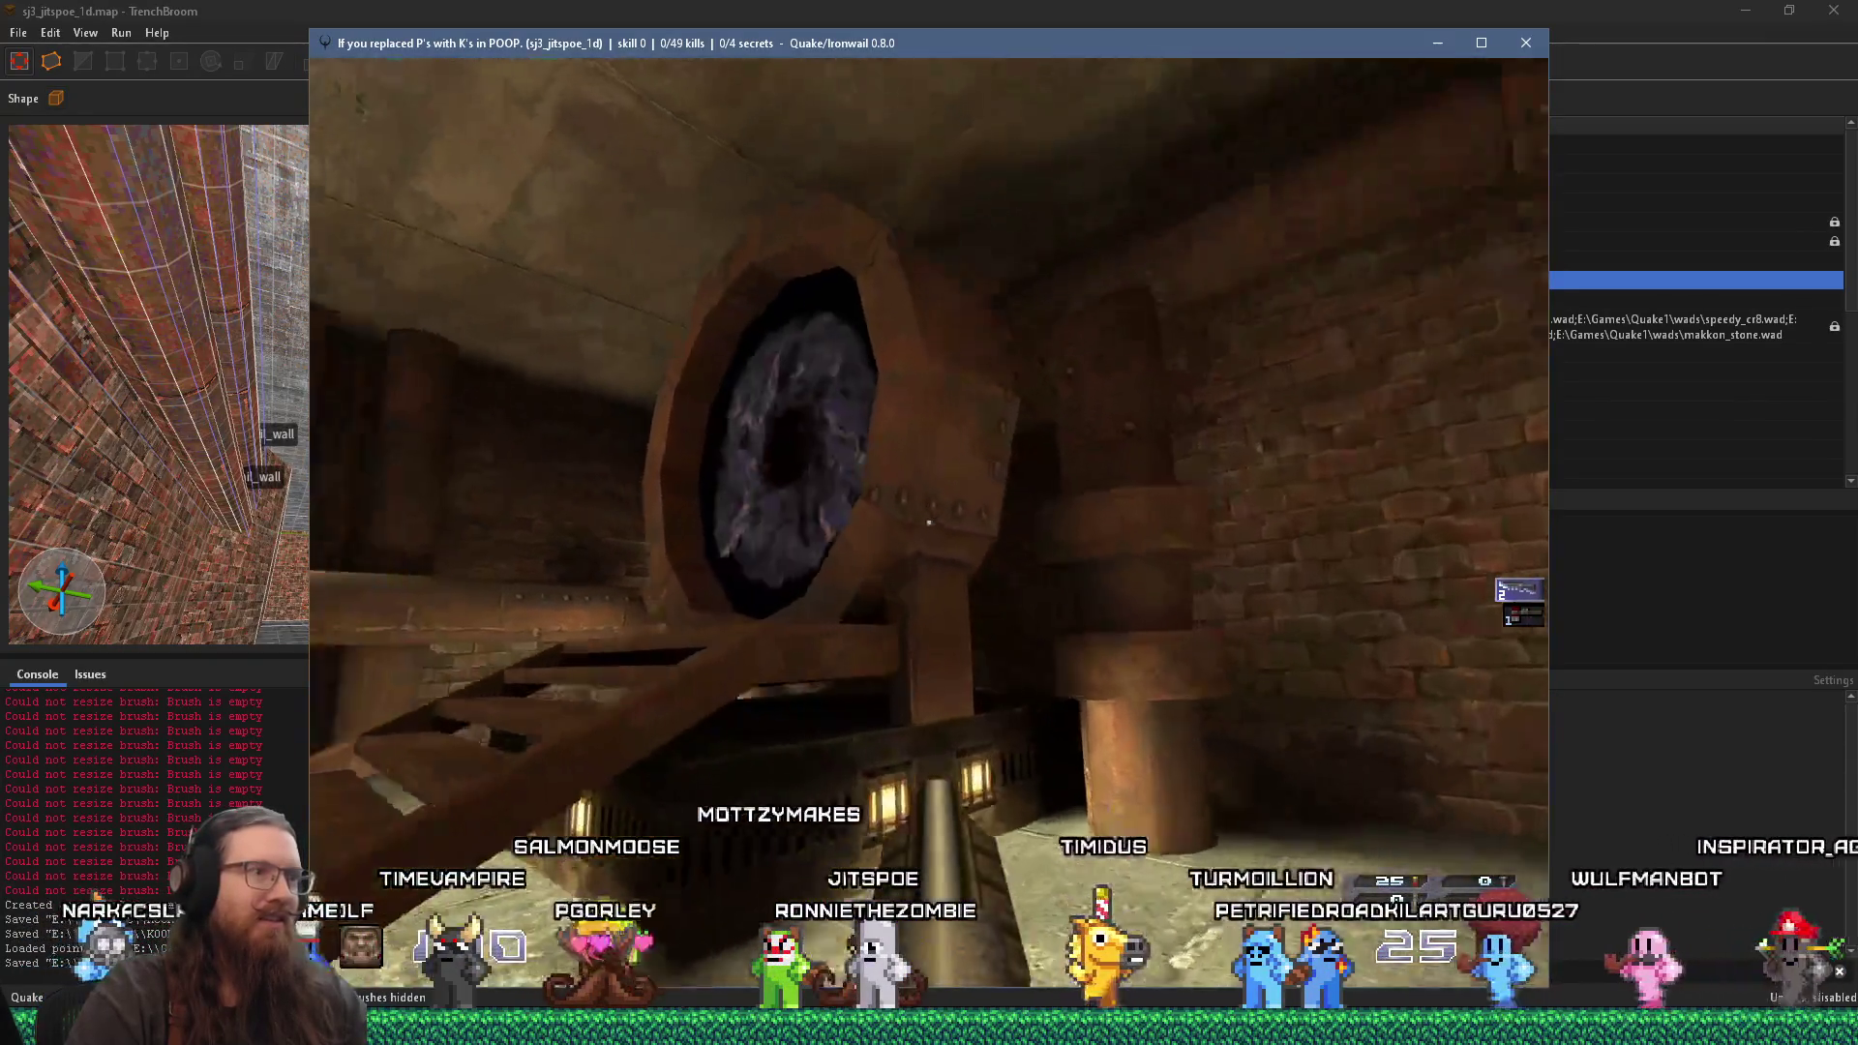
key(w)
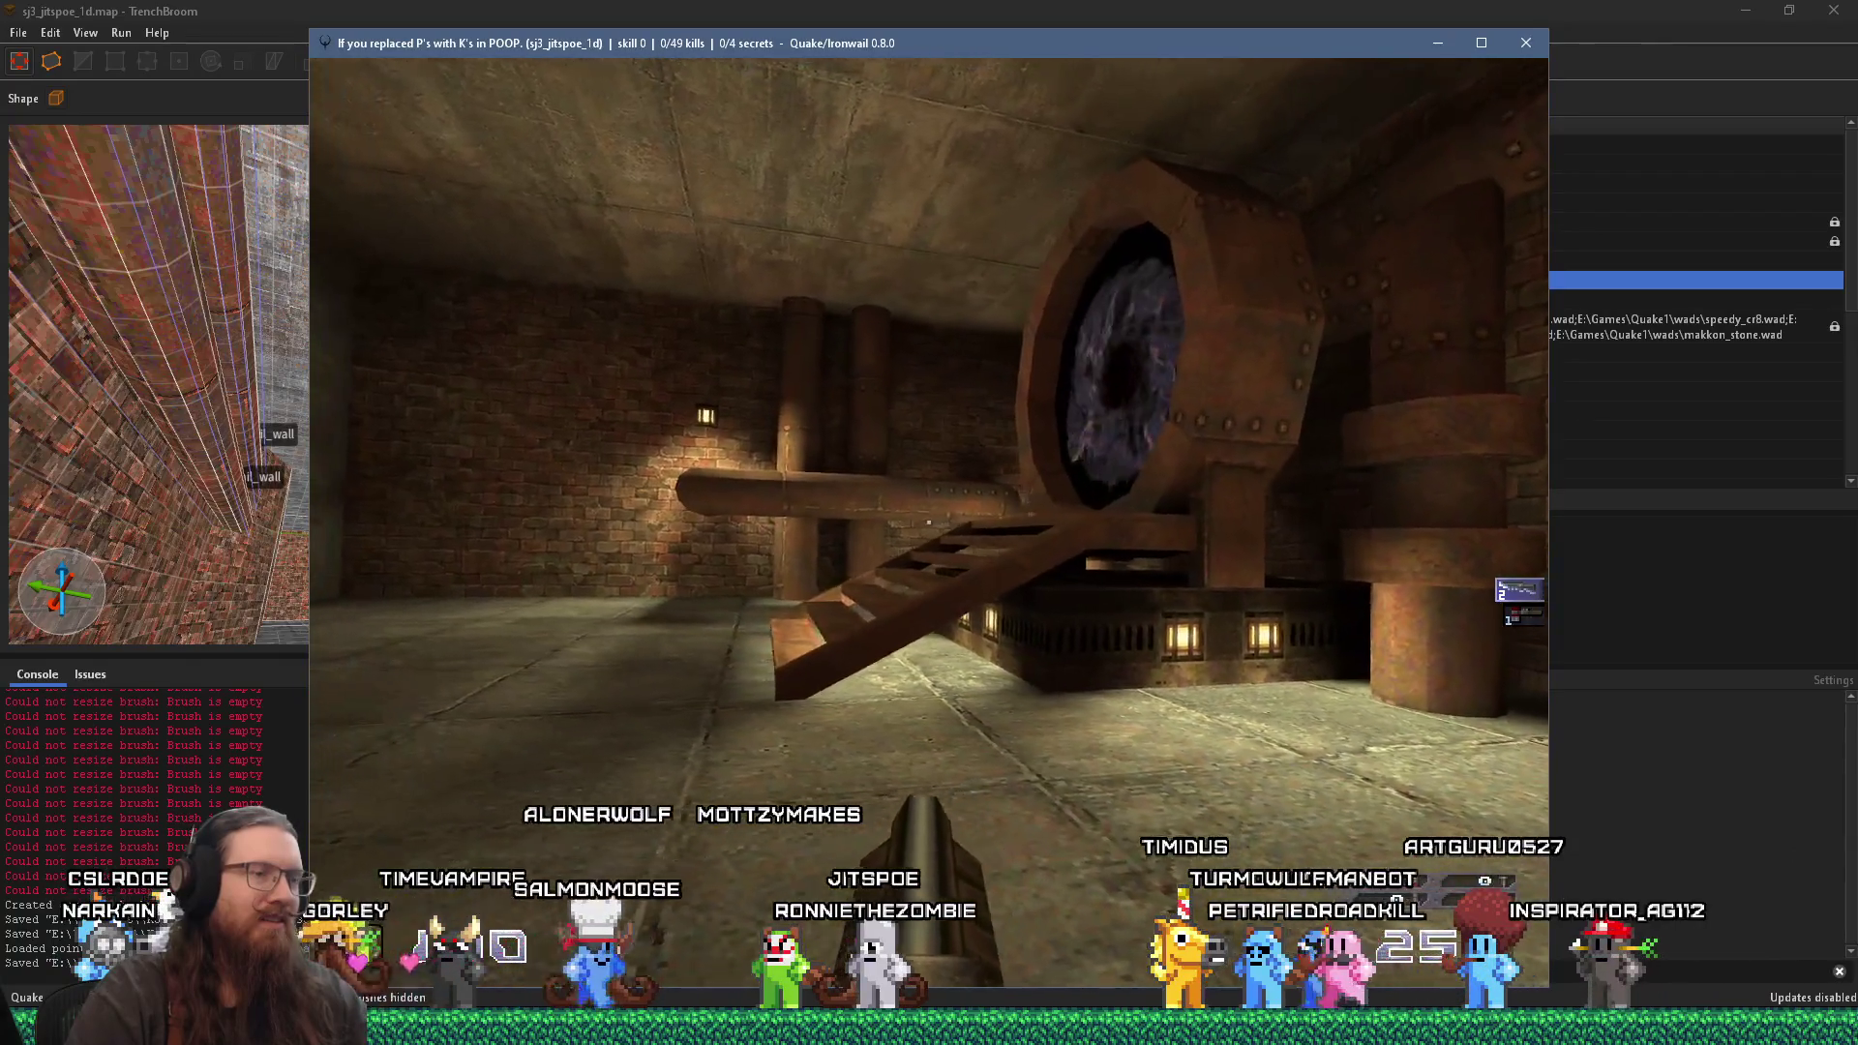
key(w)
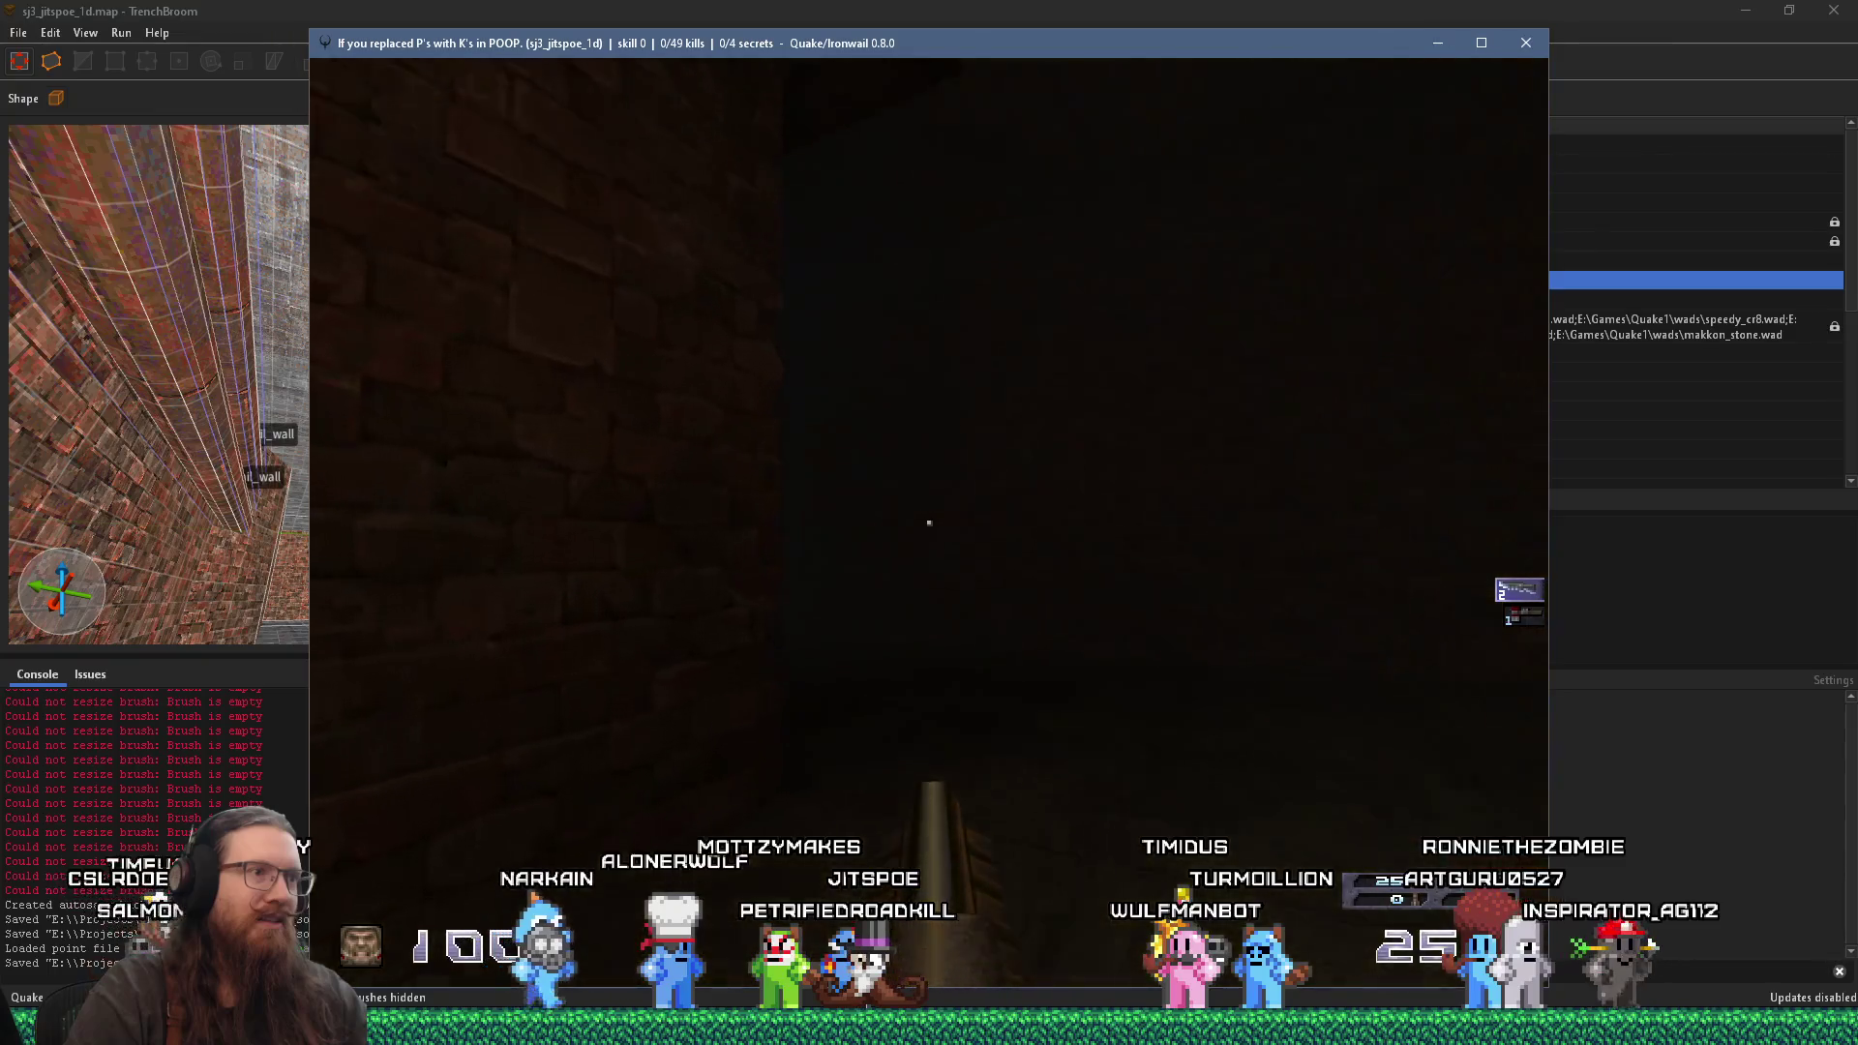
Step: Walk down the corridor to the ornate clock on the pink wall and study it up close
key(w)
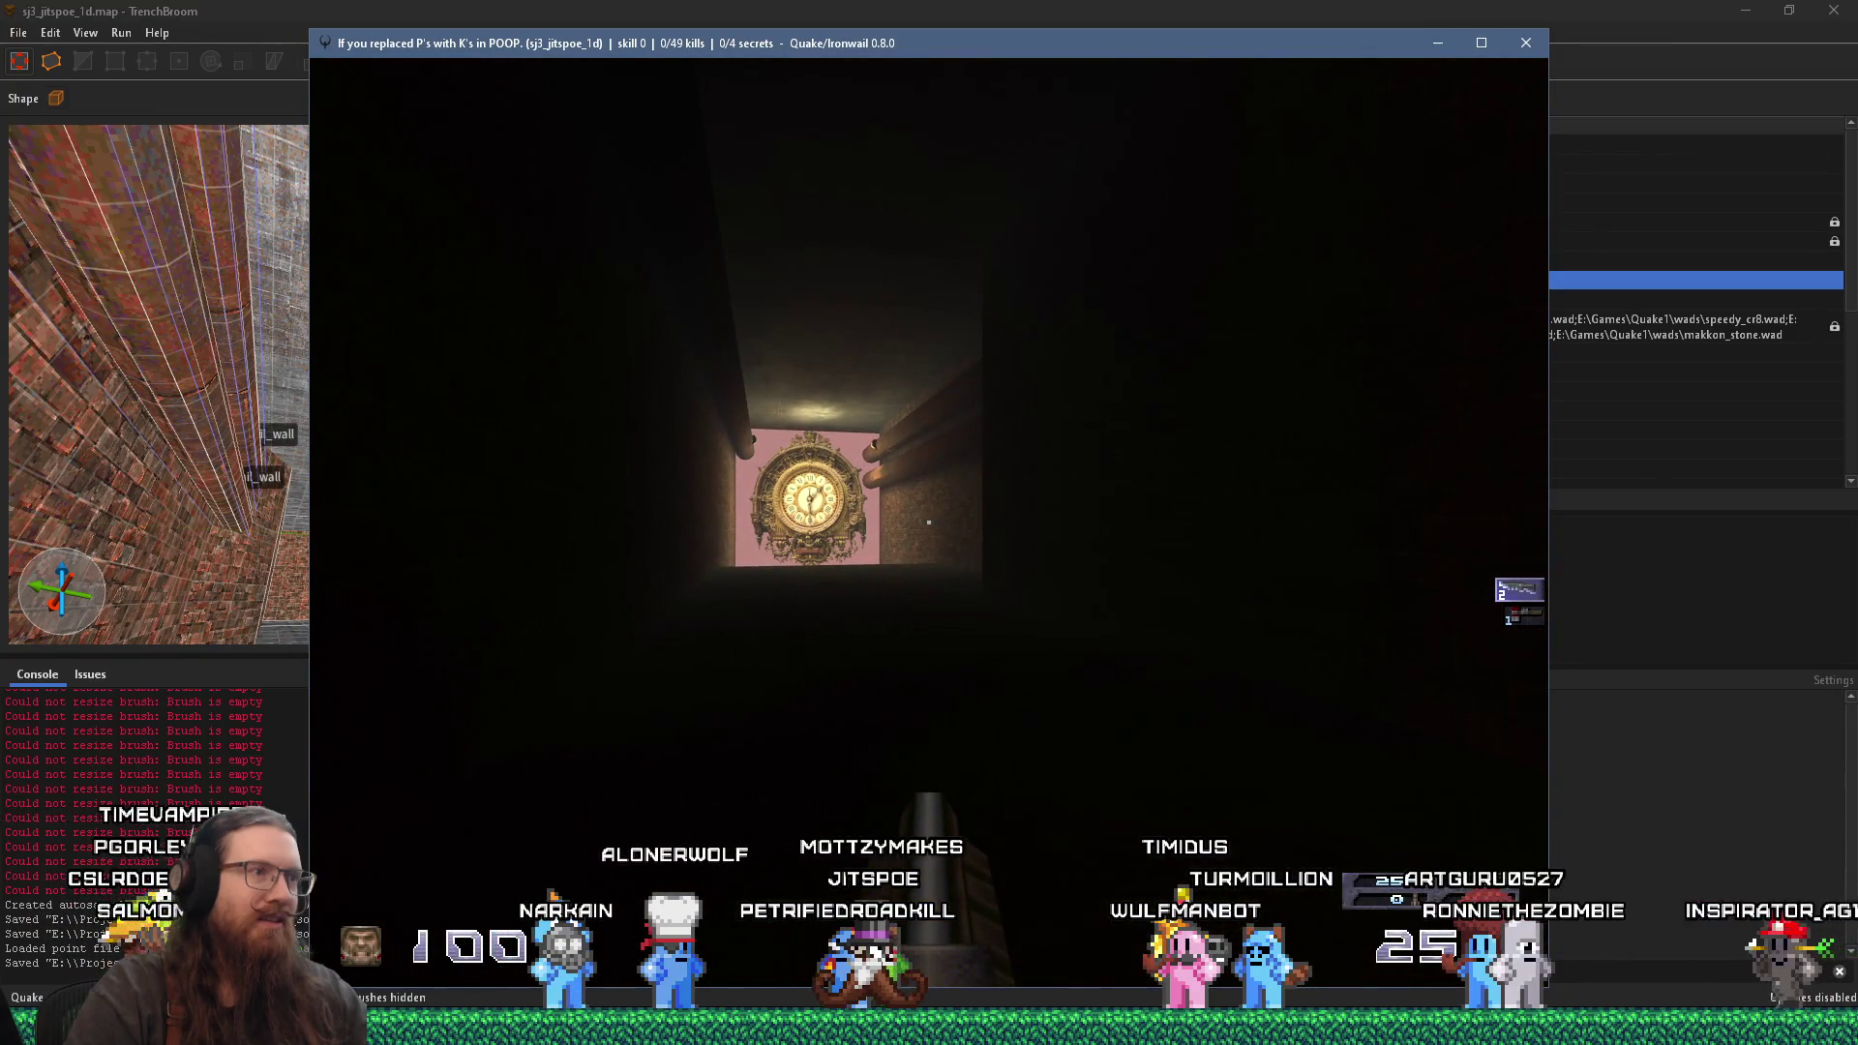
key(w)
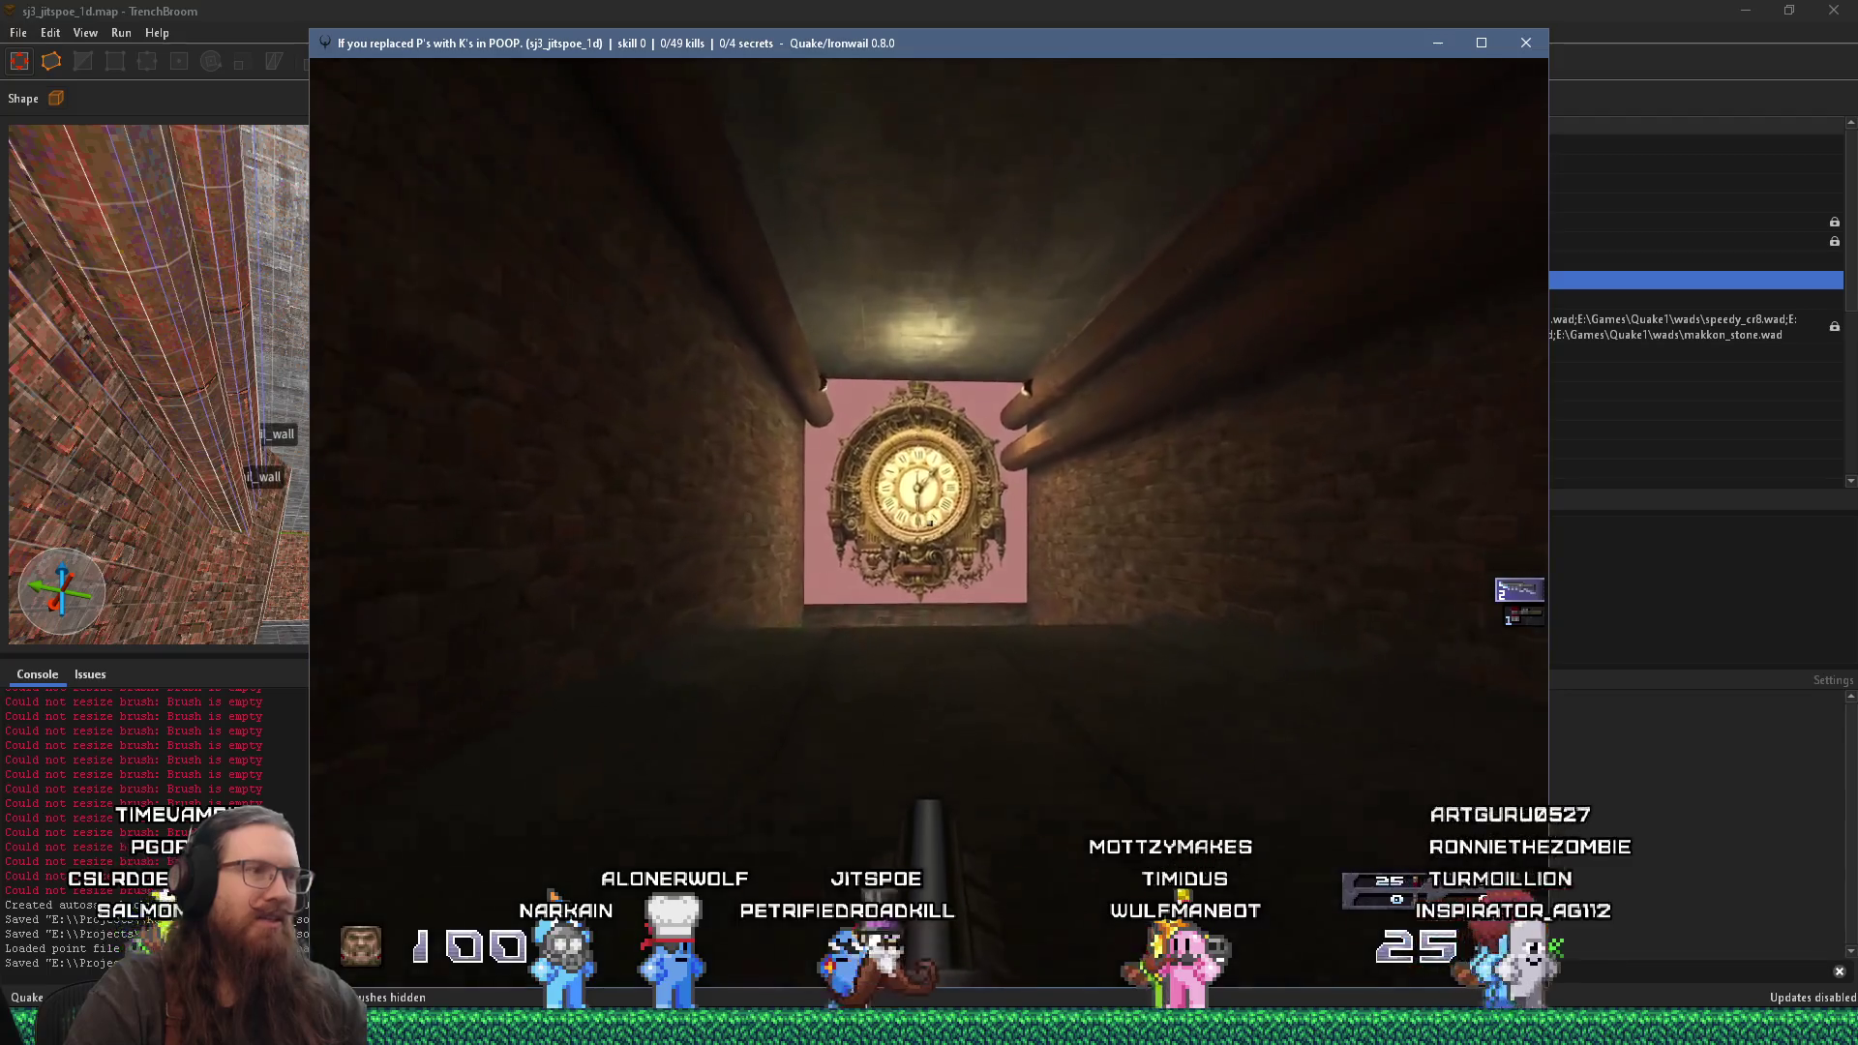
key(w)
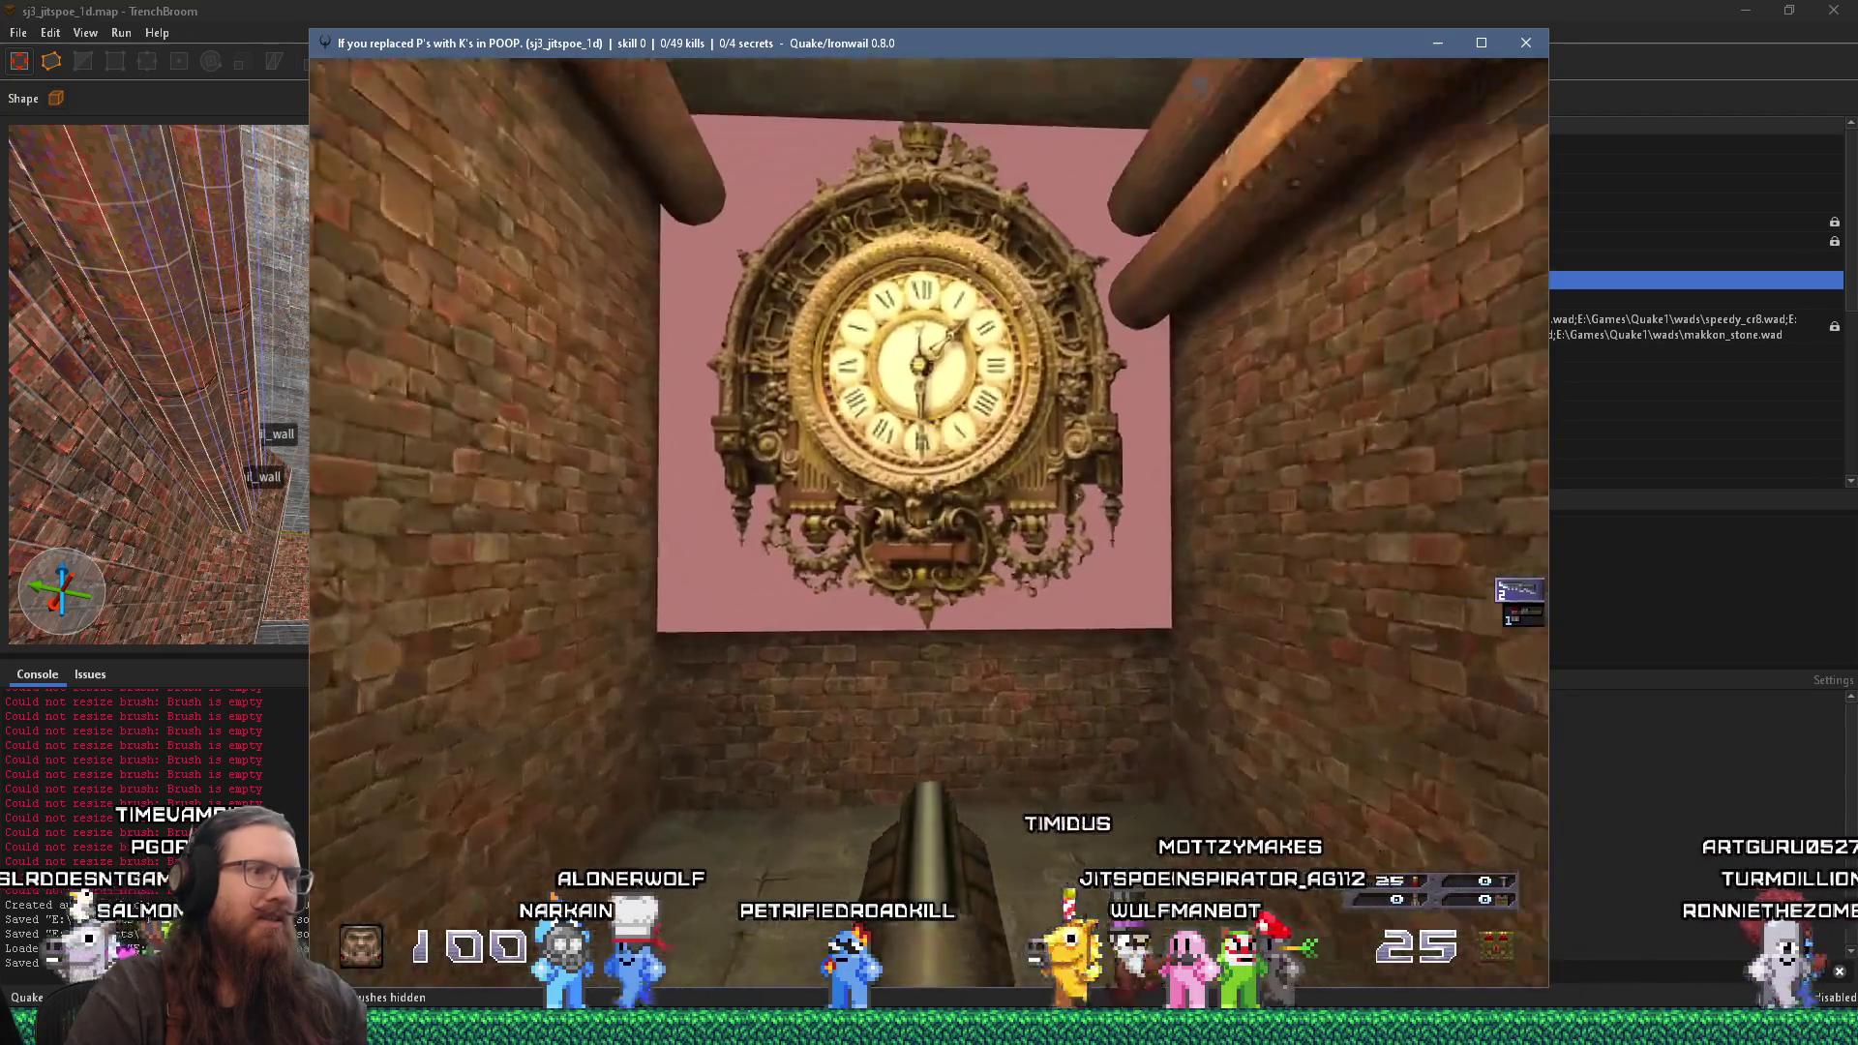
key(w)
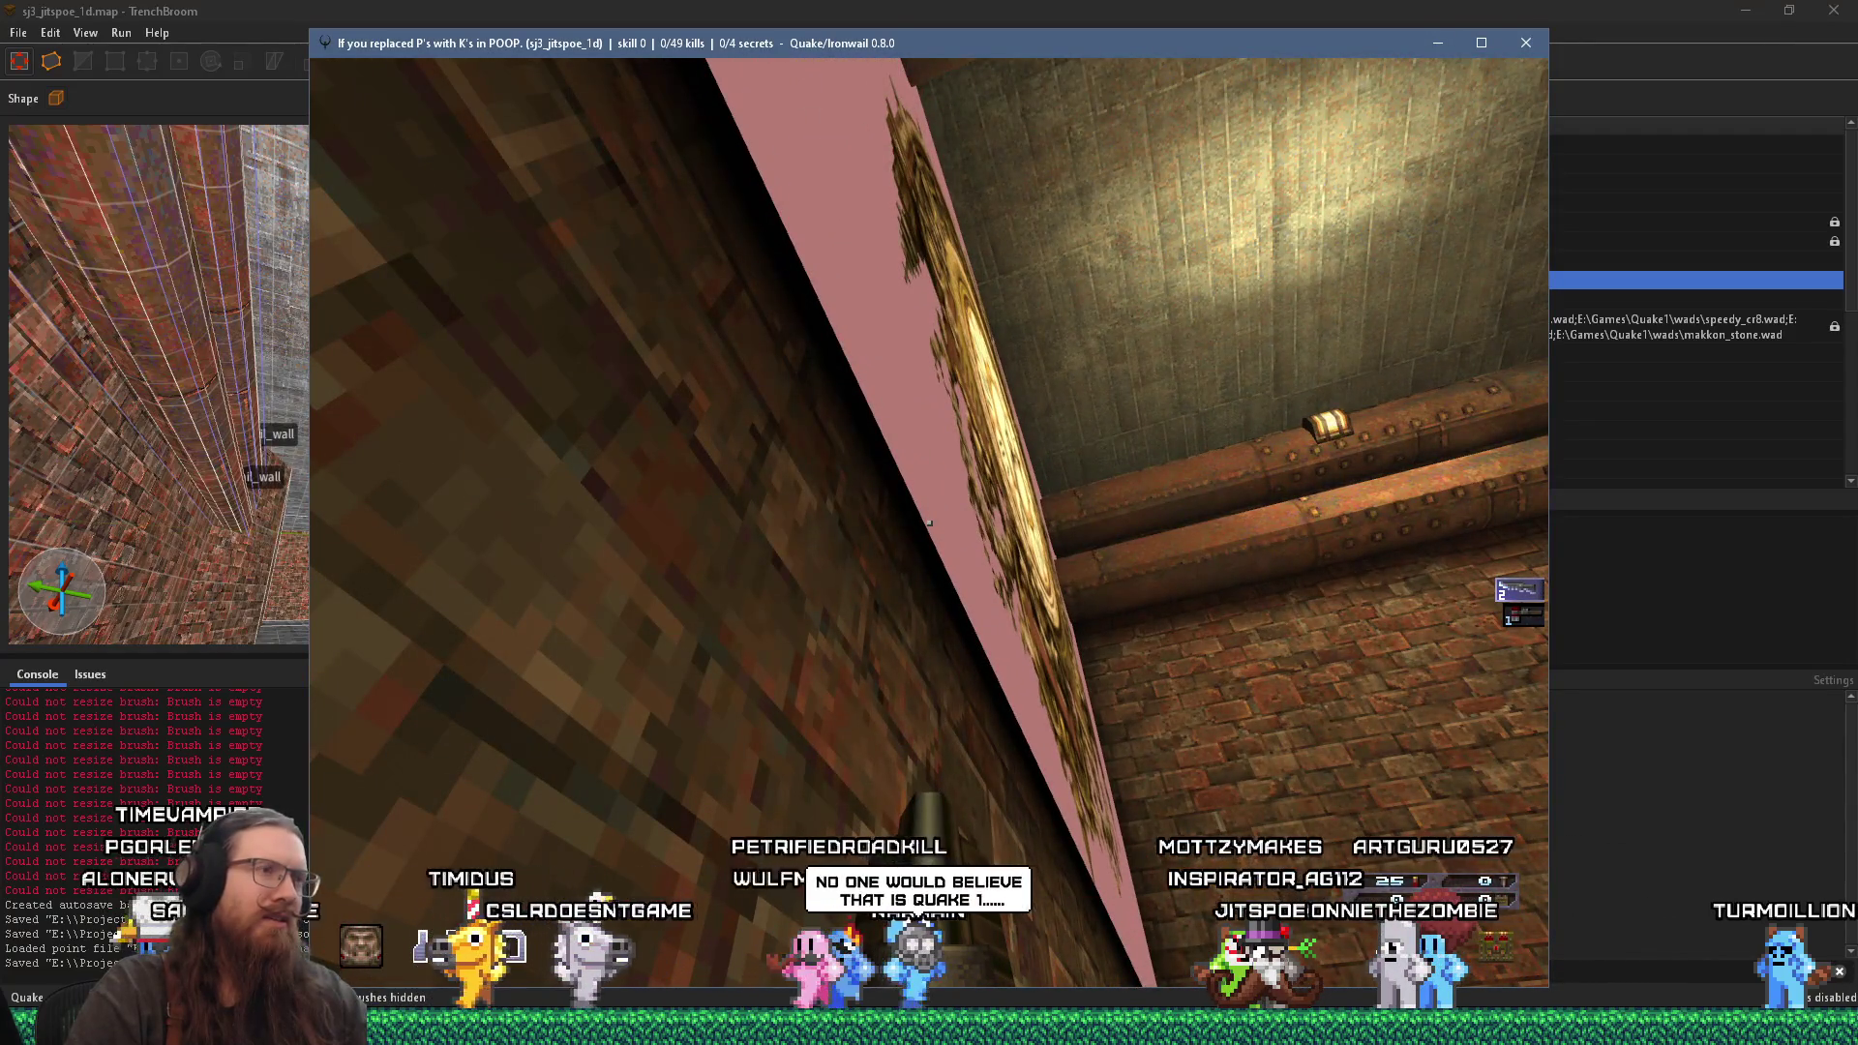
key(s)
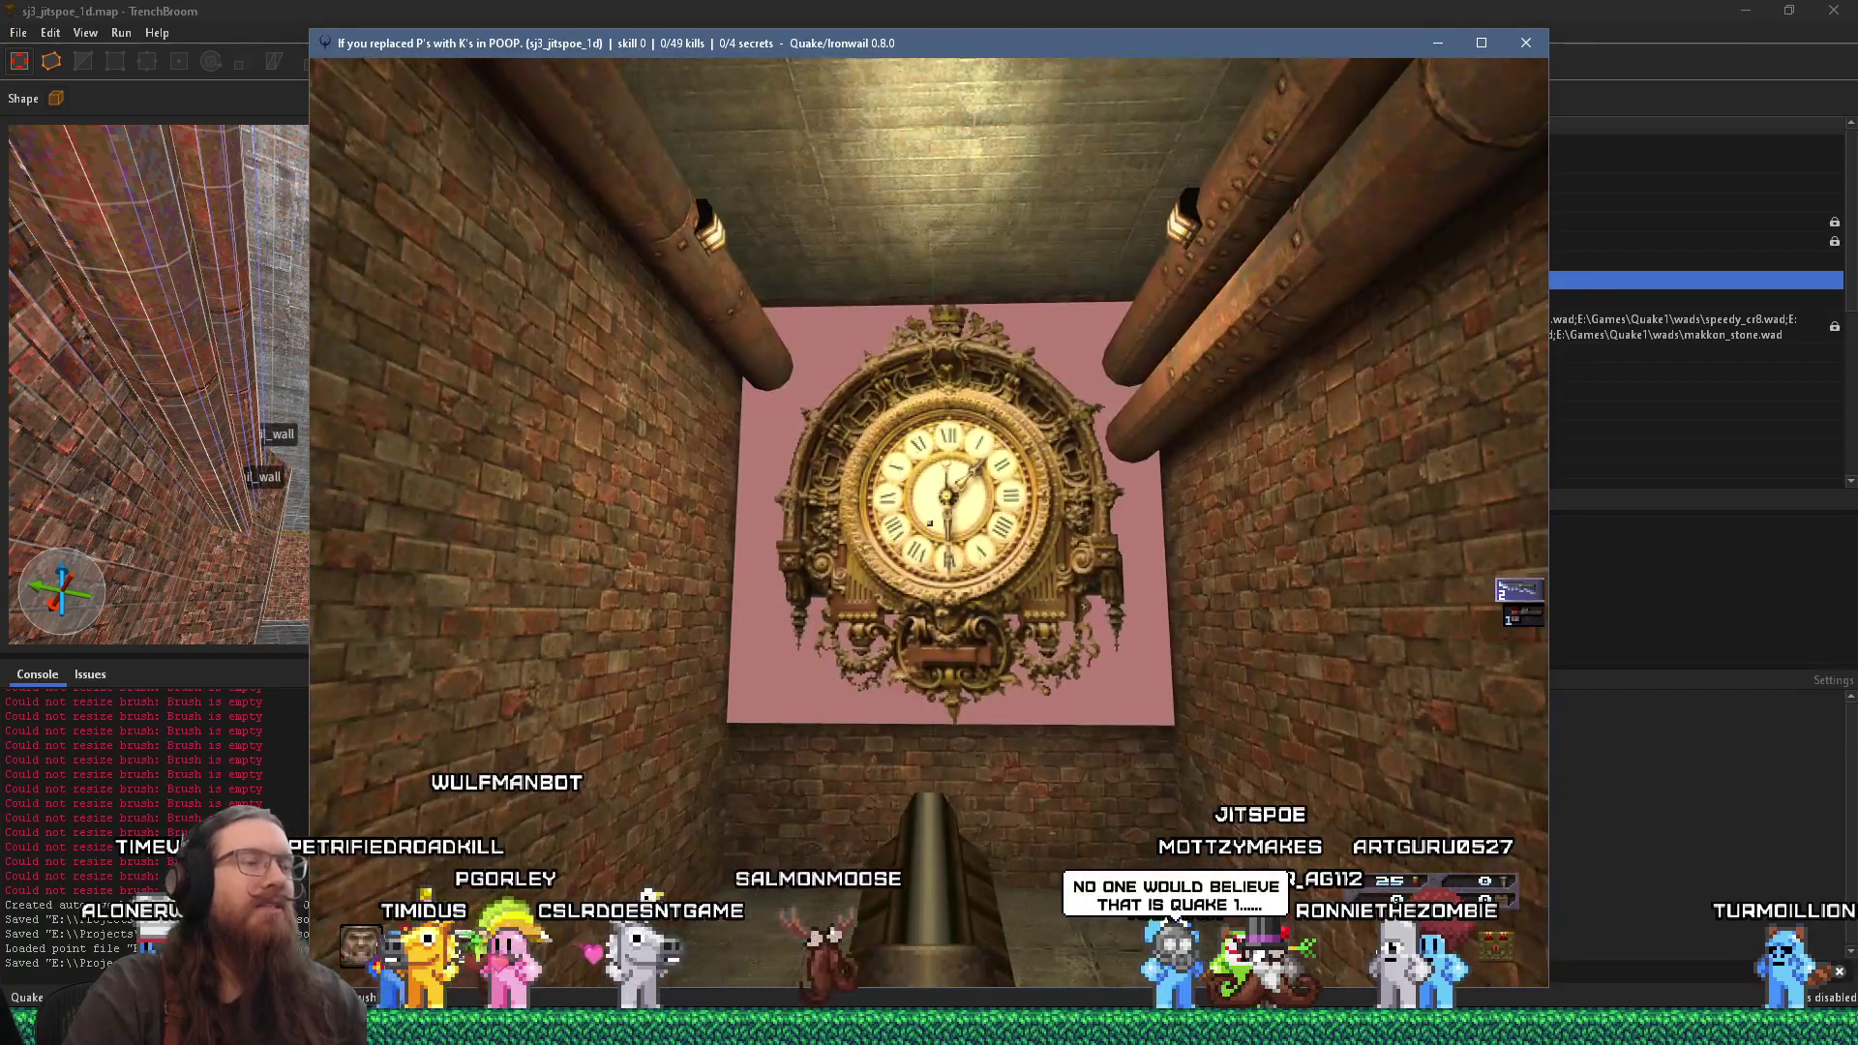
key(w)
key(w)
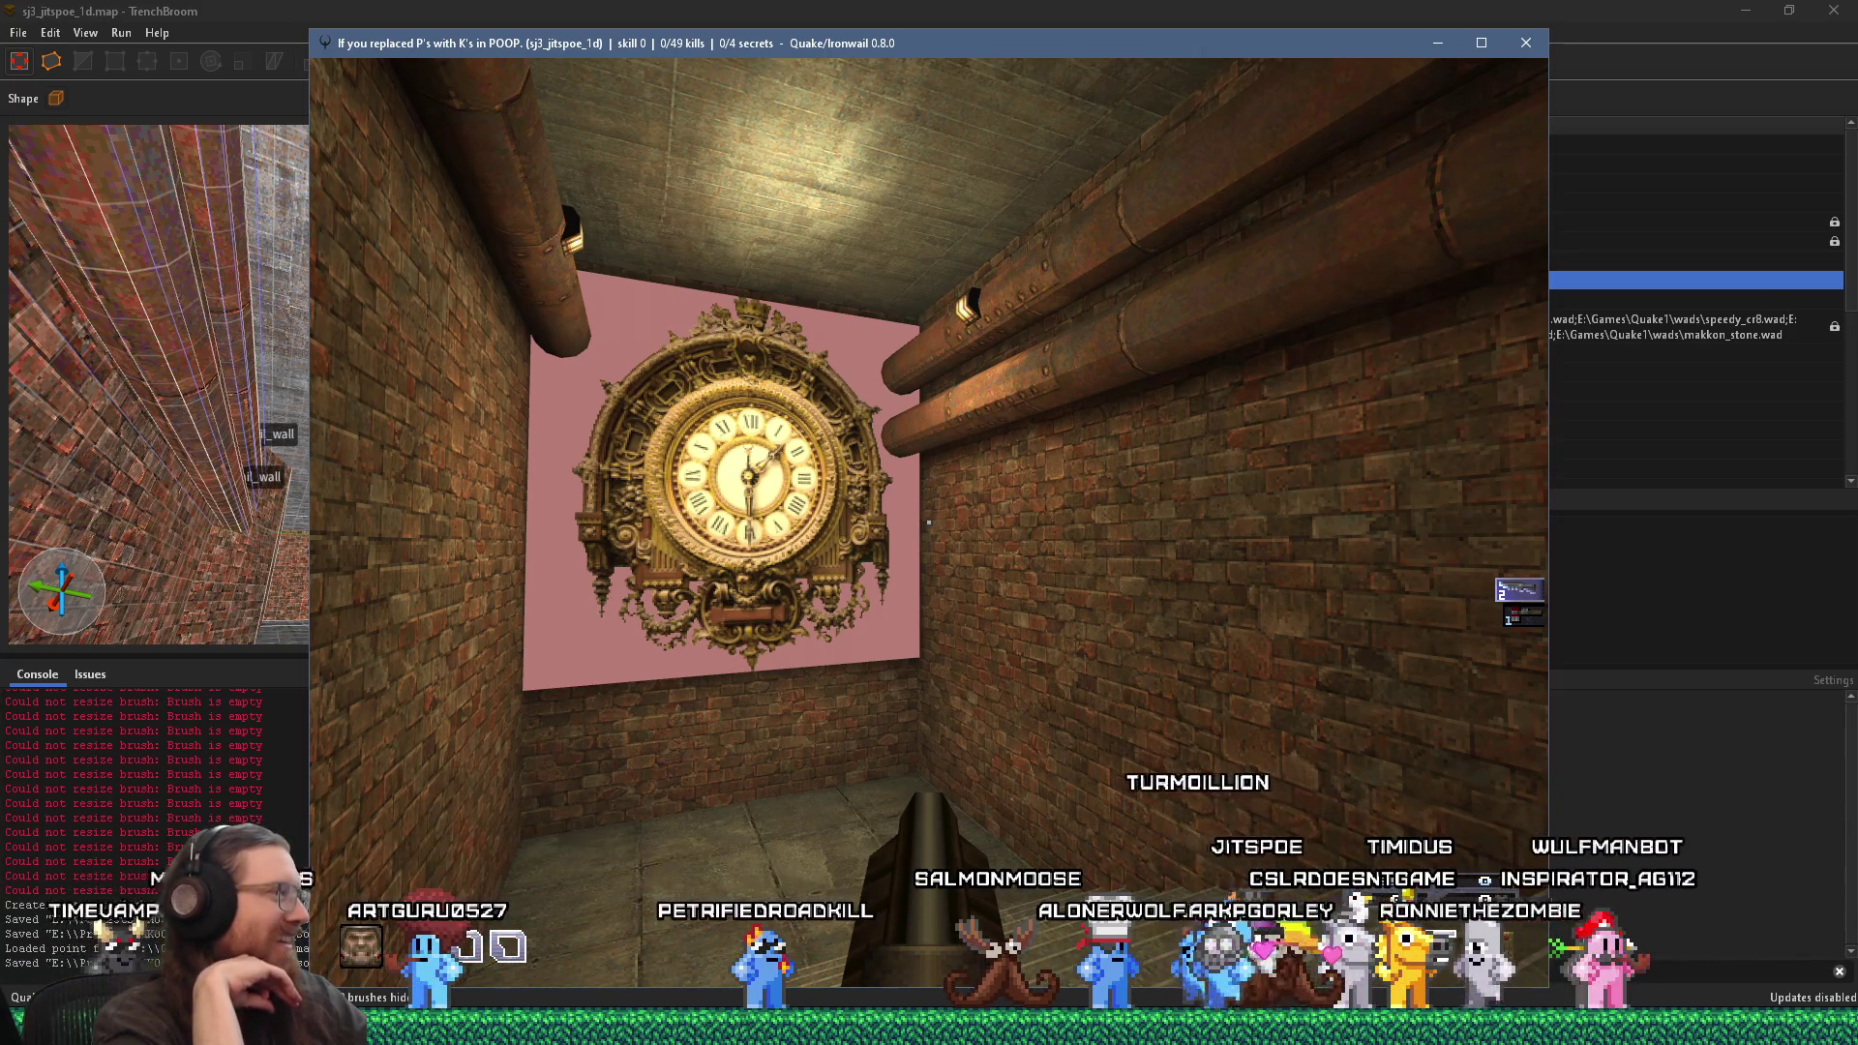
key(s)
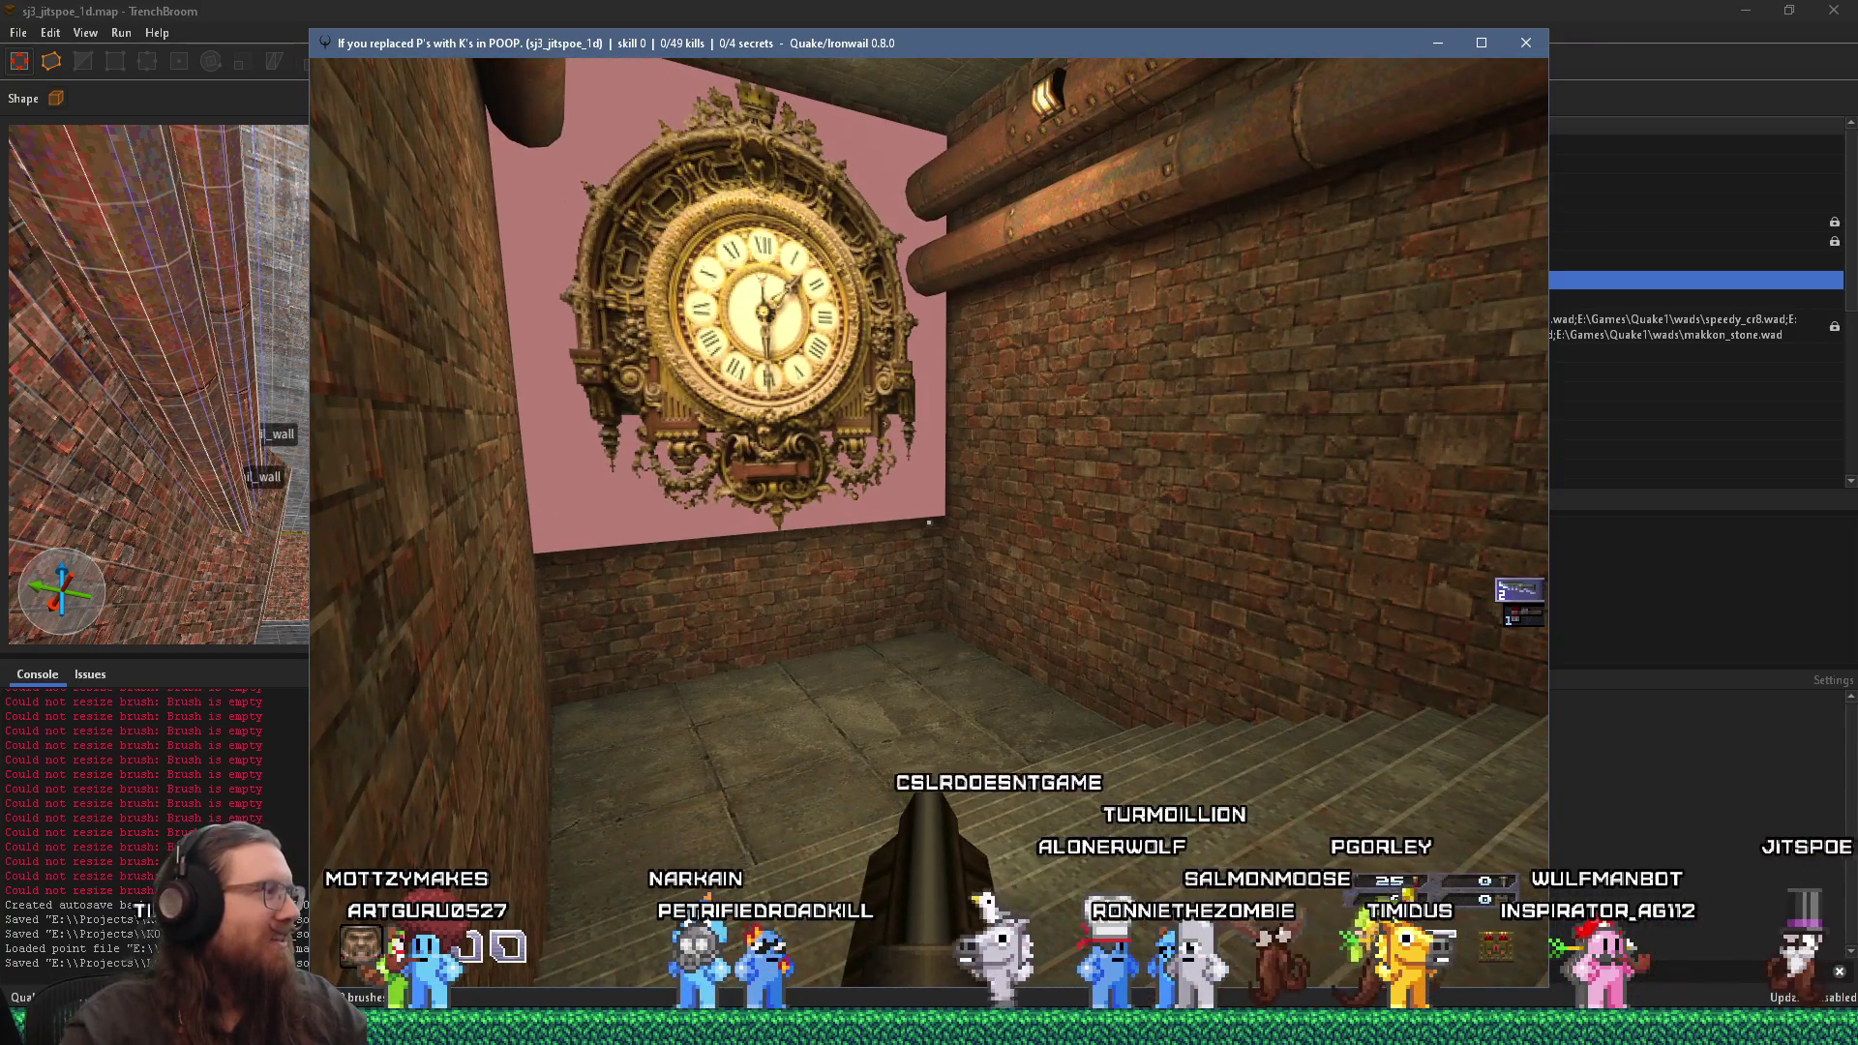
Step: Look around the clock wall, then walk back through the corridor to the portal room
key(Left)
key(Right)
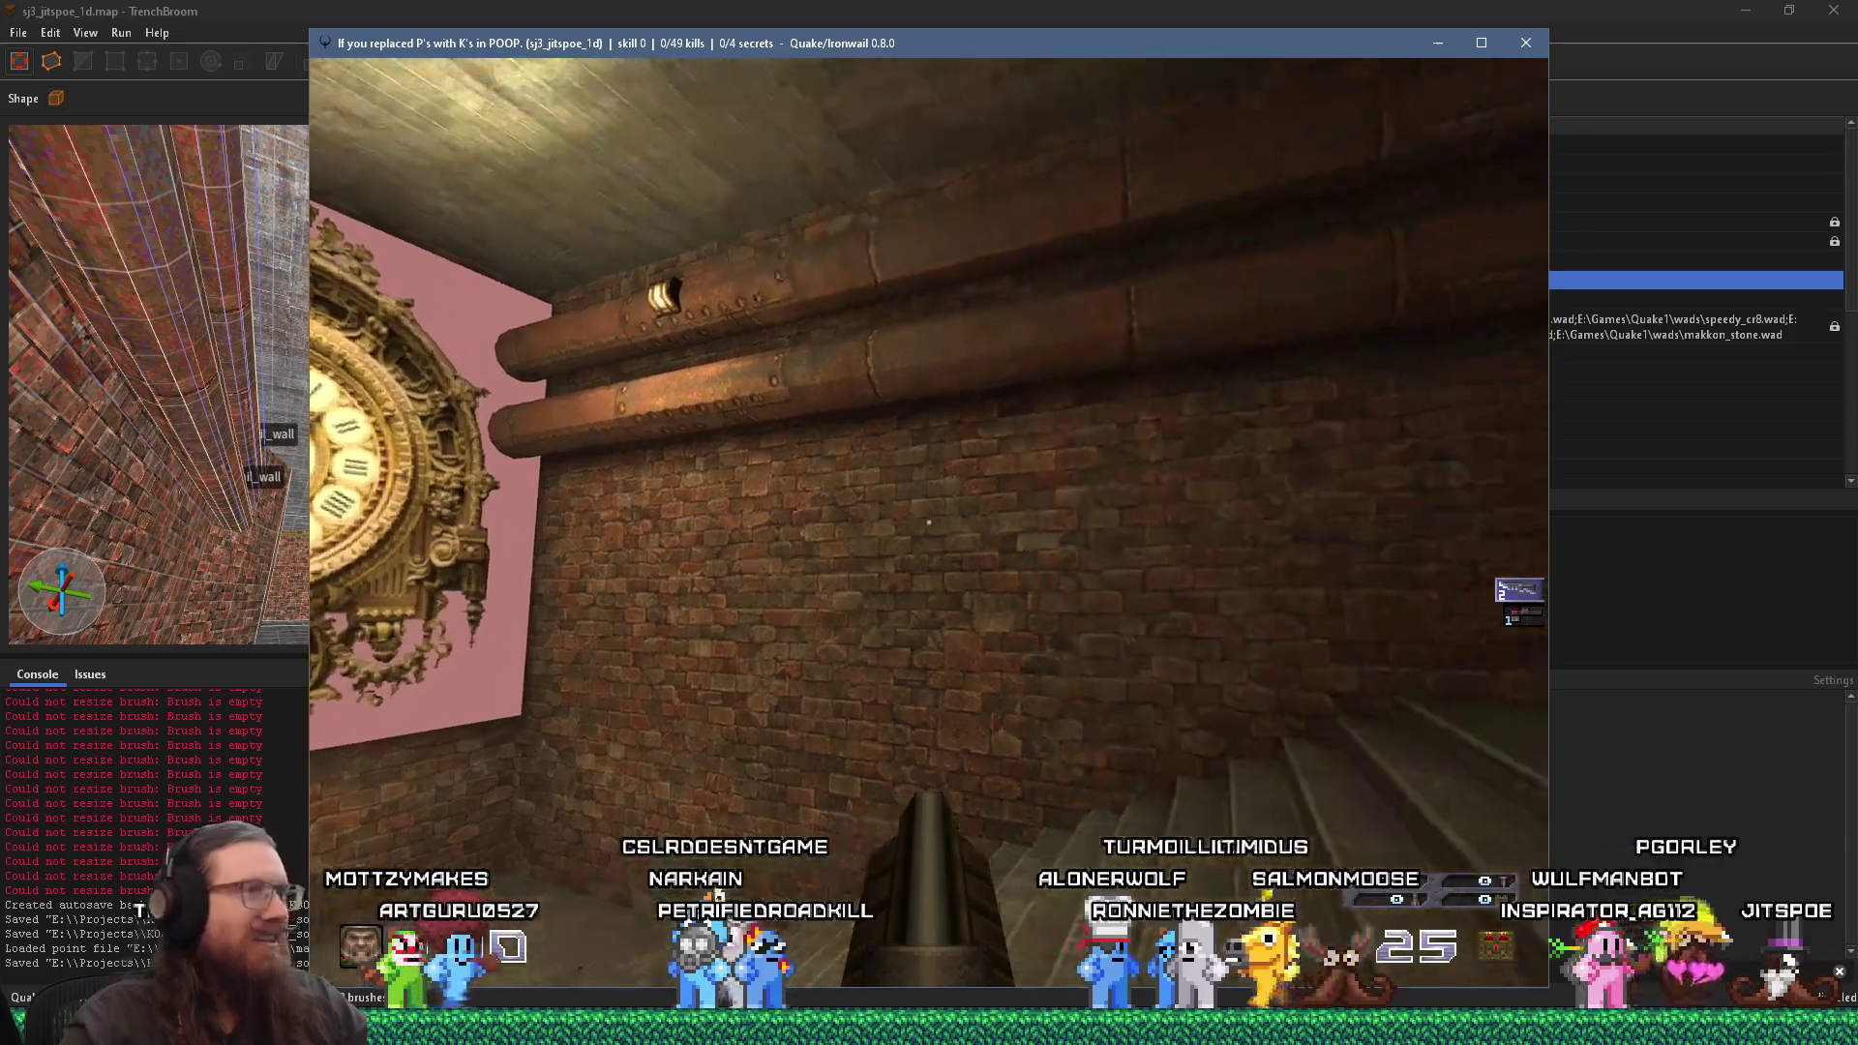
key(Left)
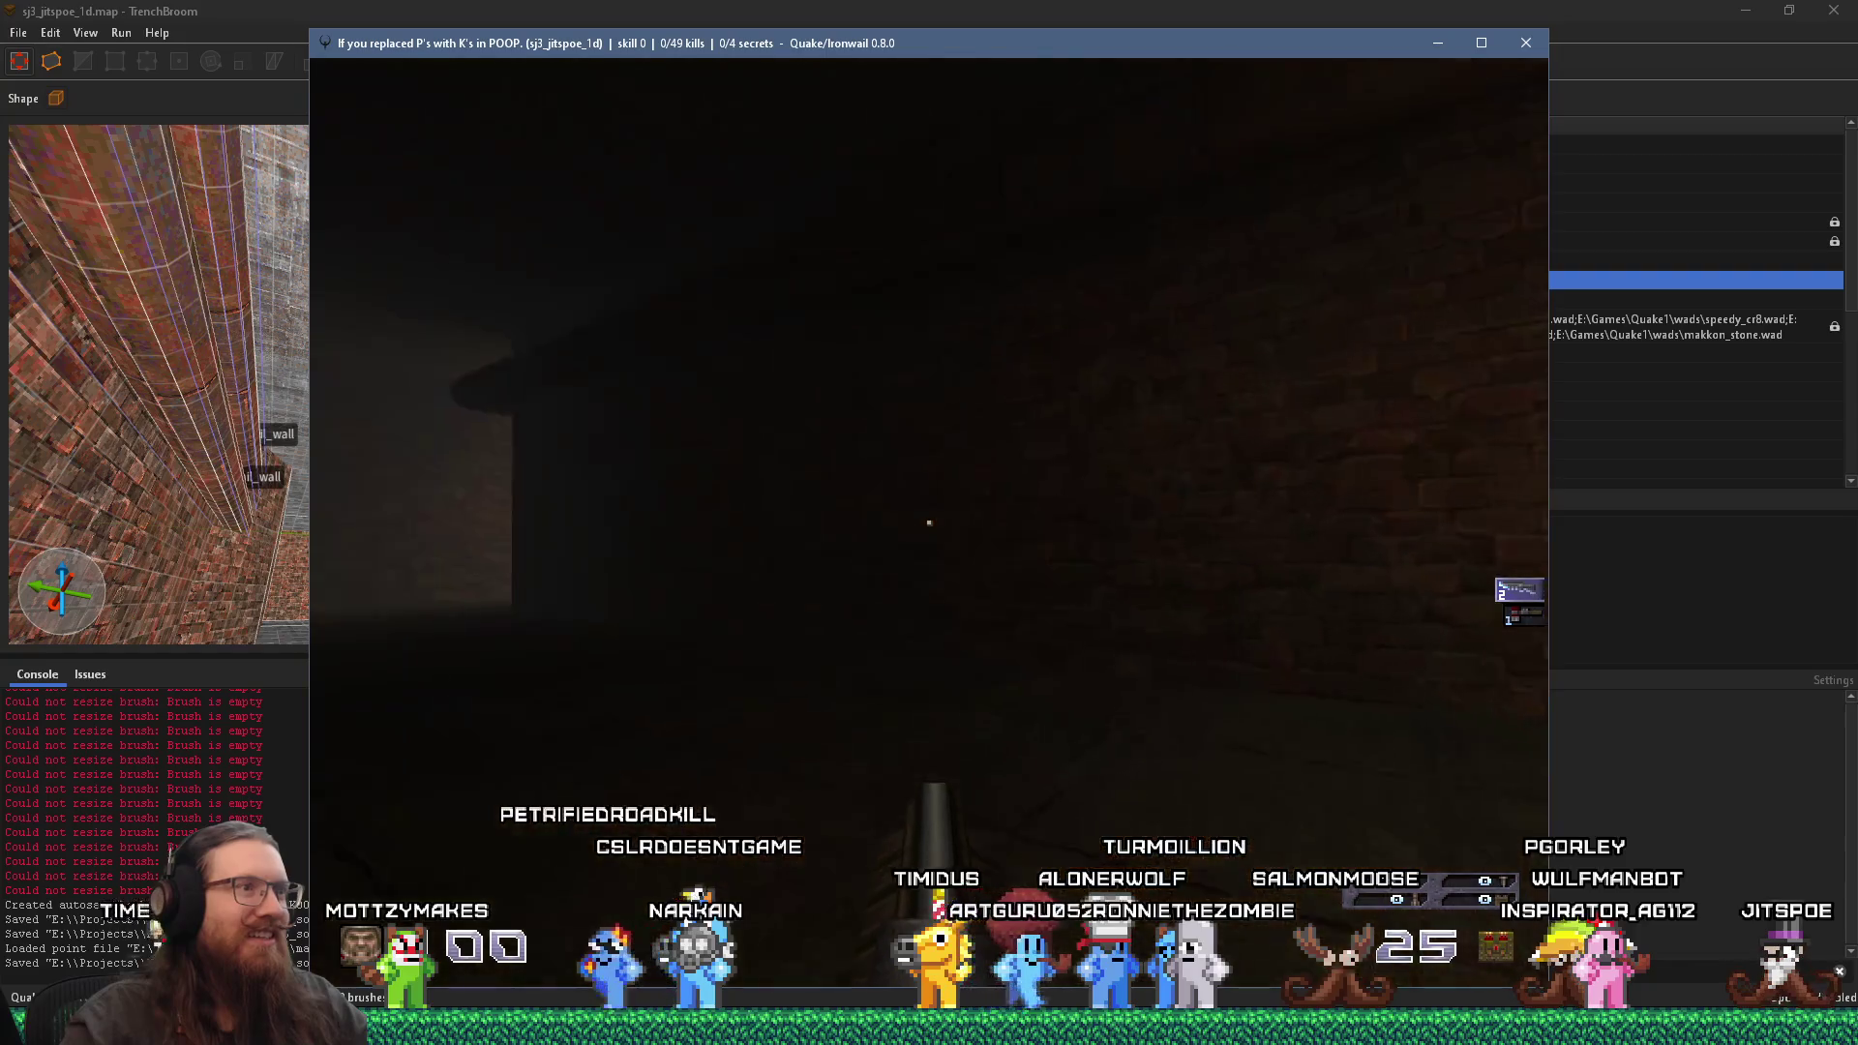
key(Left)
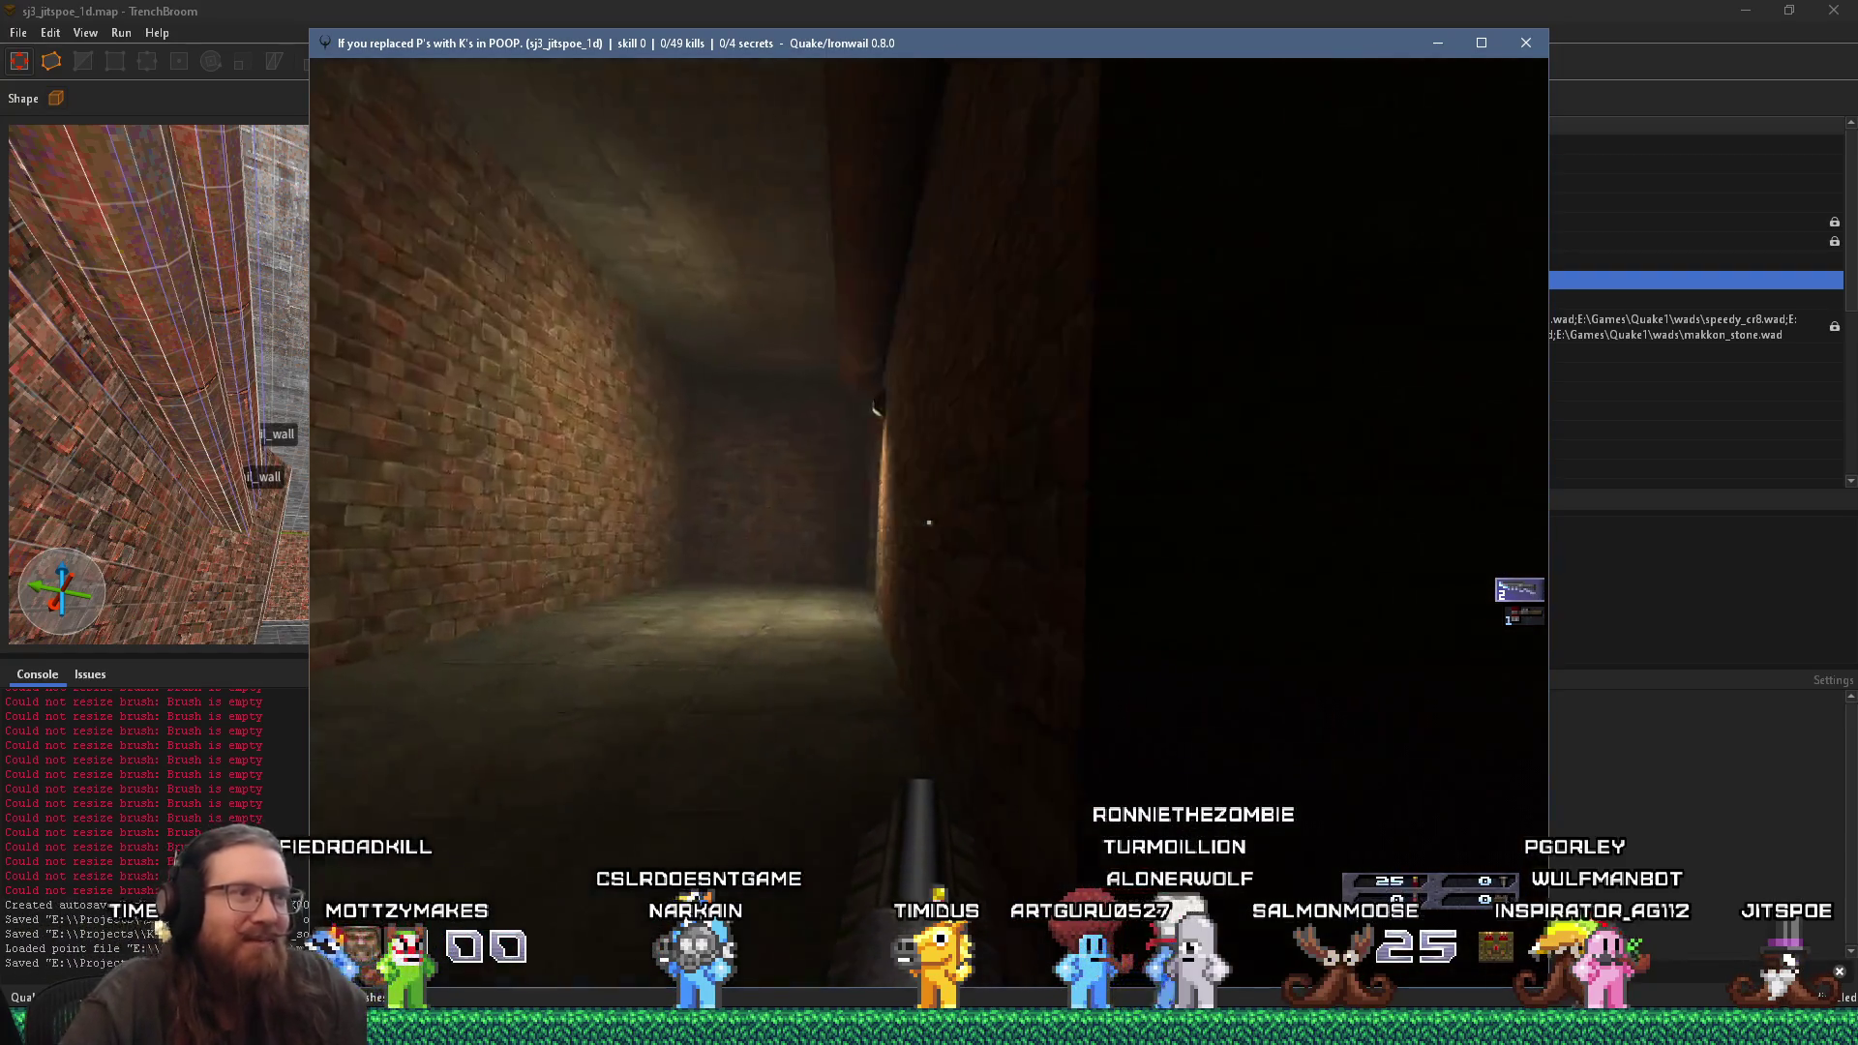
key(Left)
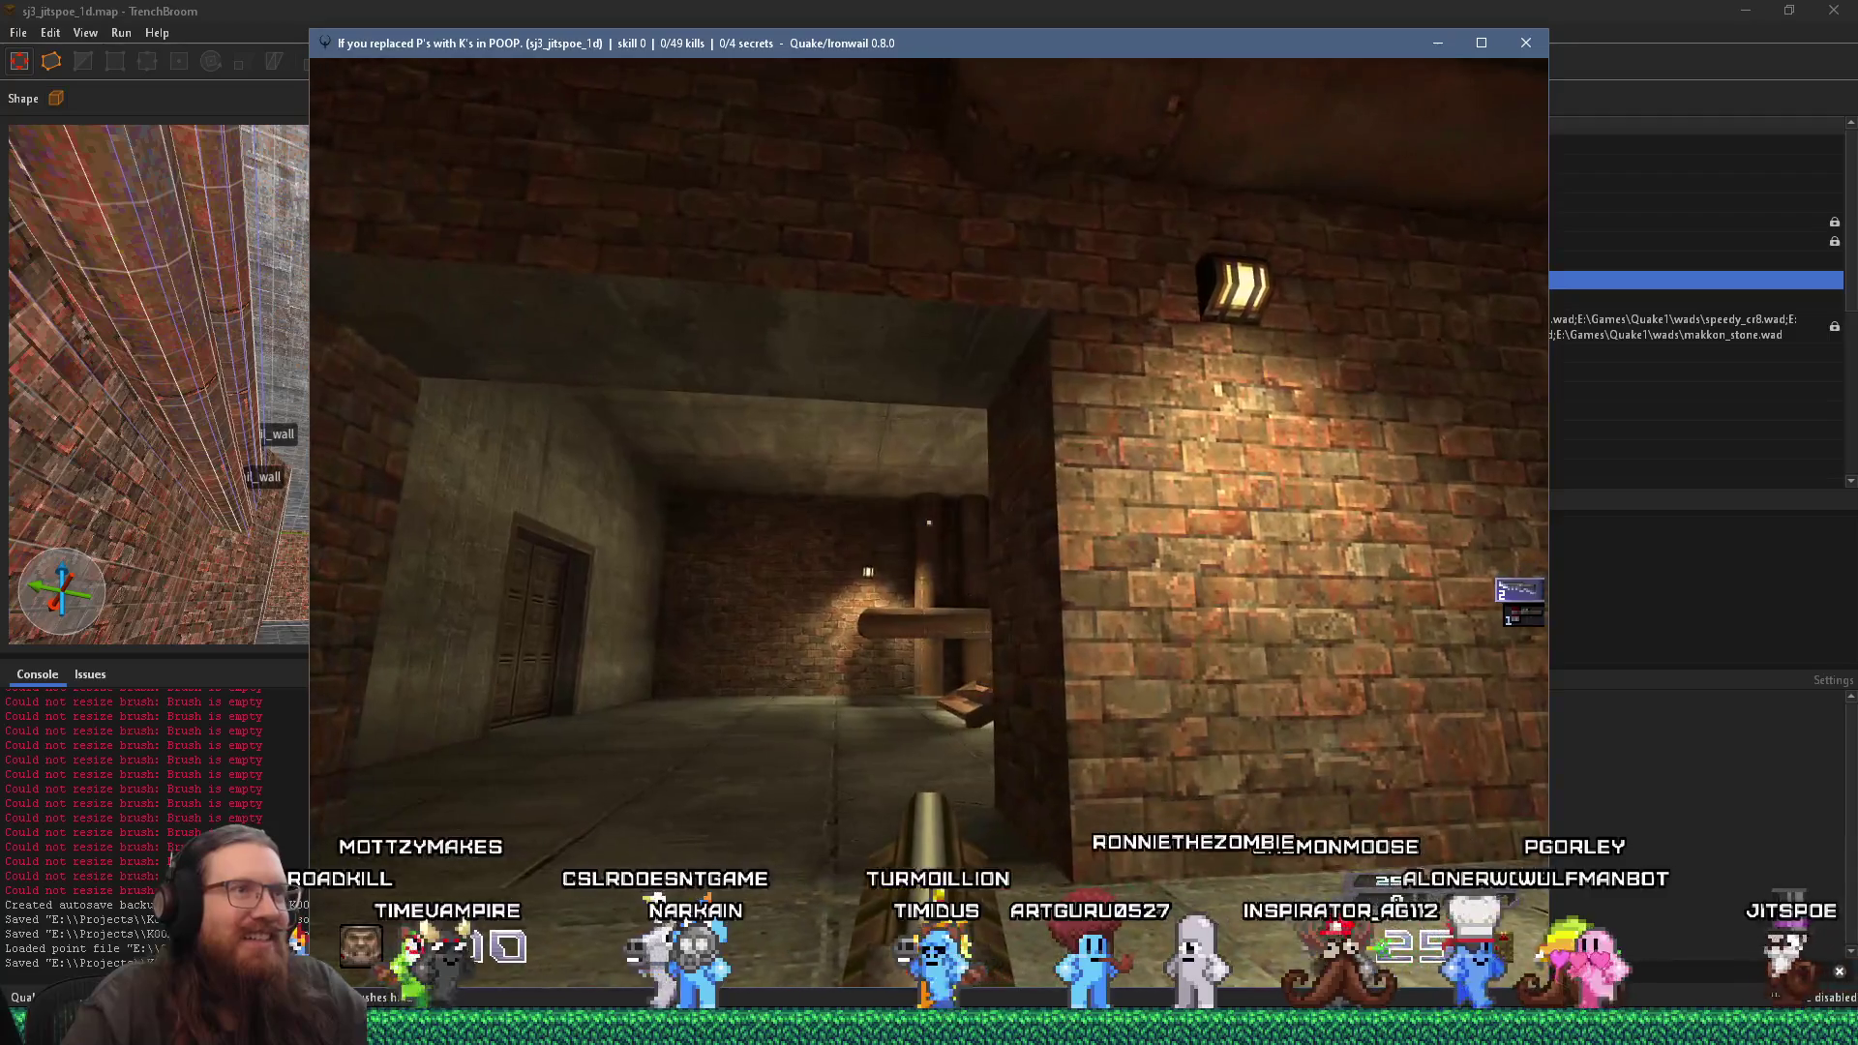
key(Up)
key(Right)
key(Right)
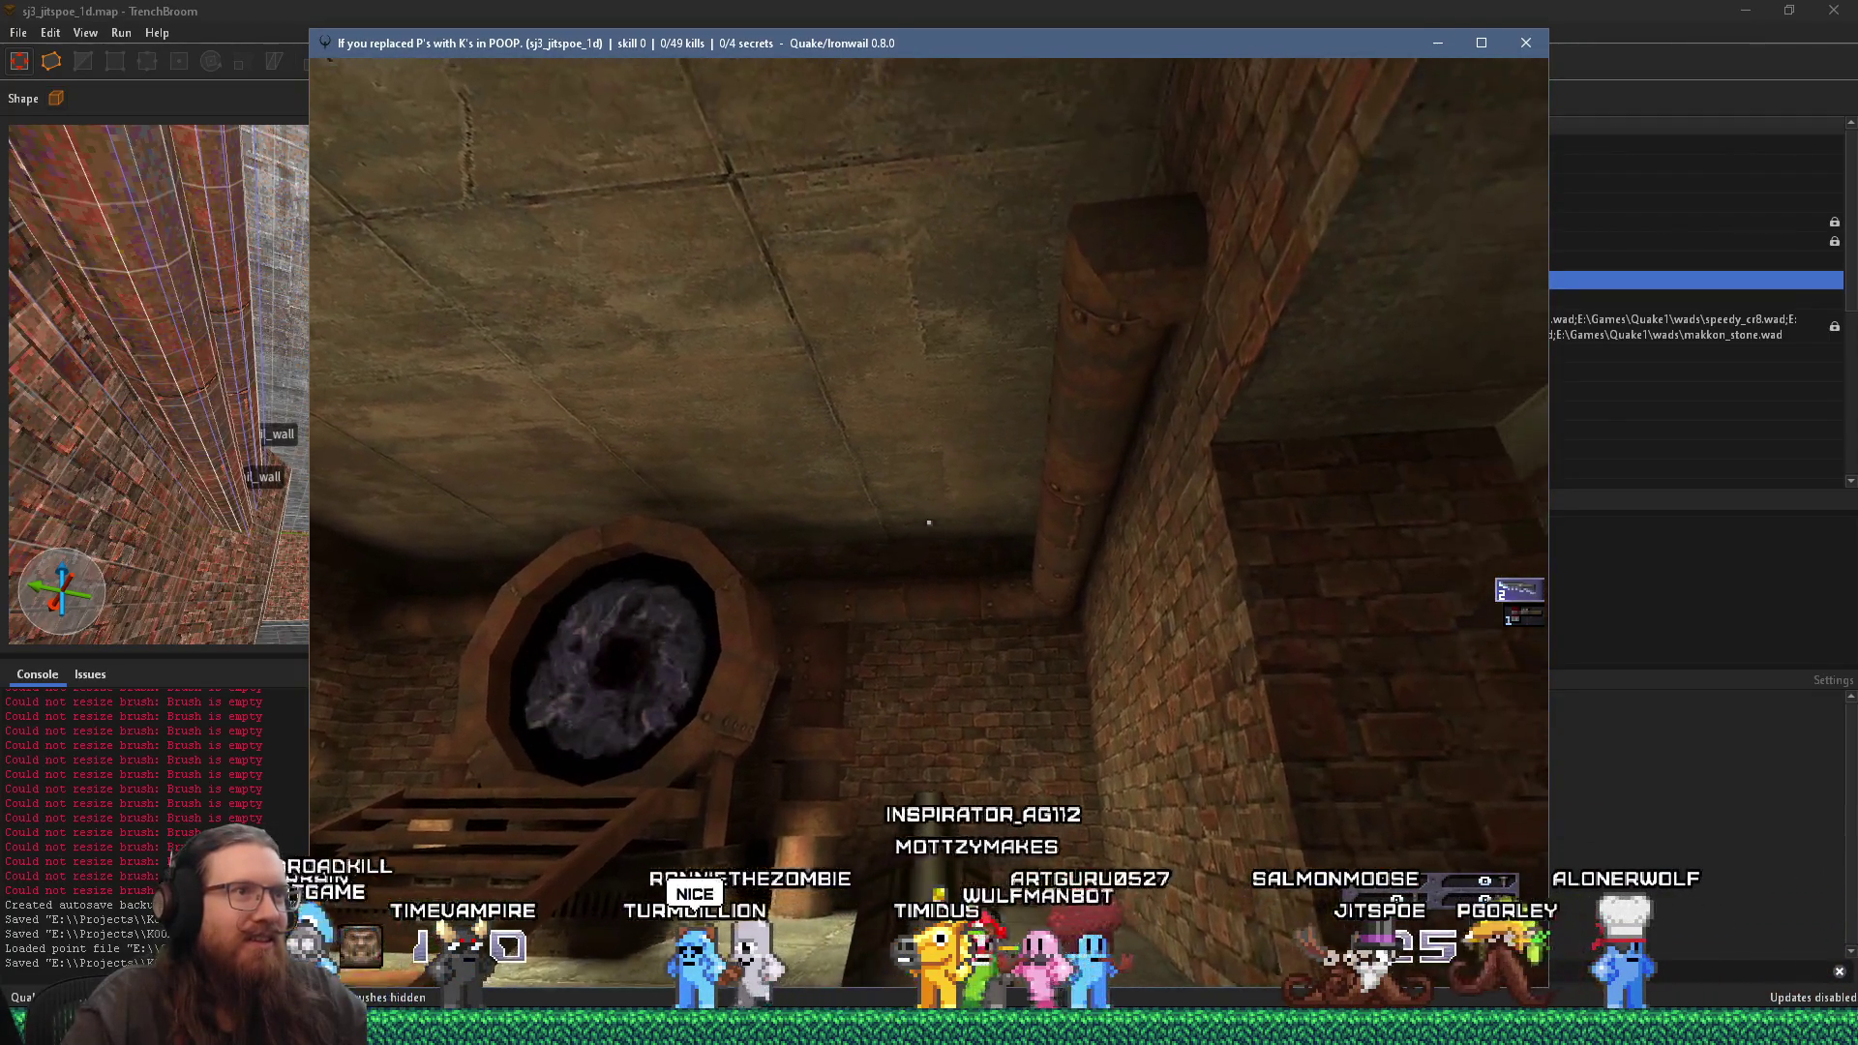
key(Up)
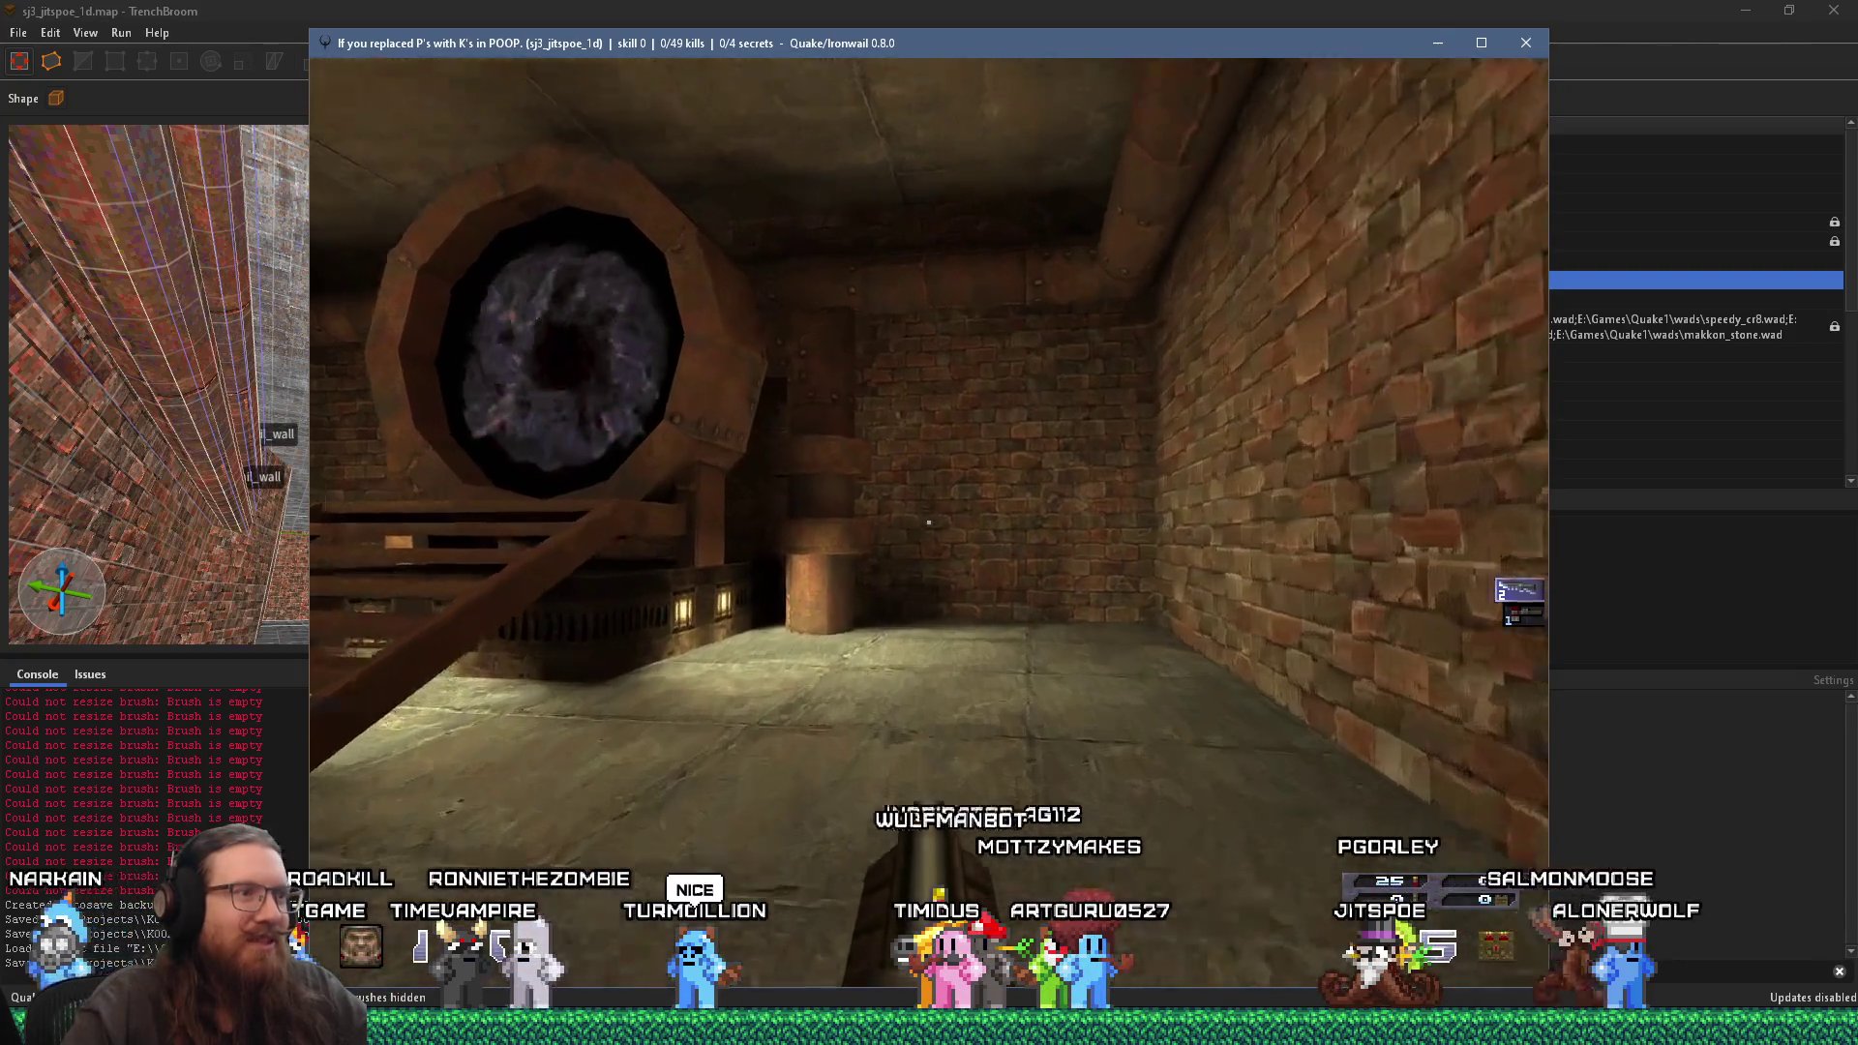
Step: View the portal and its stairs from a distance, then approach the stairs beneath it
key(Left)
key(Right)
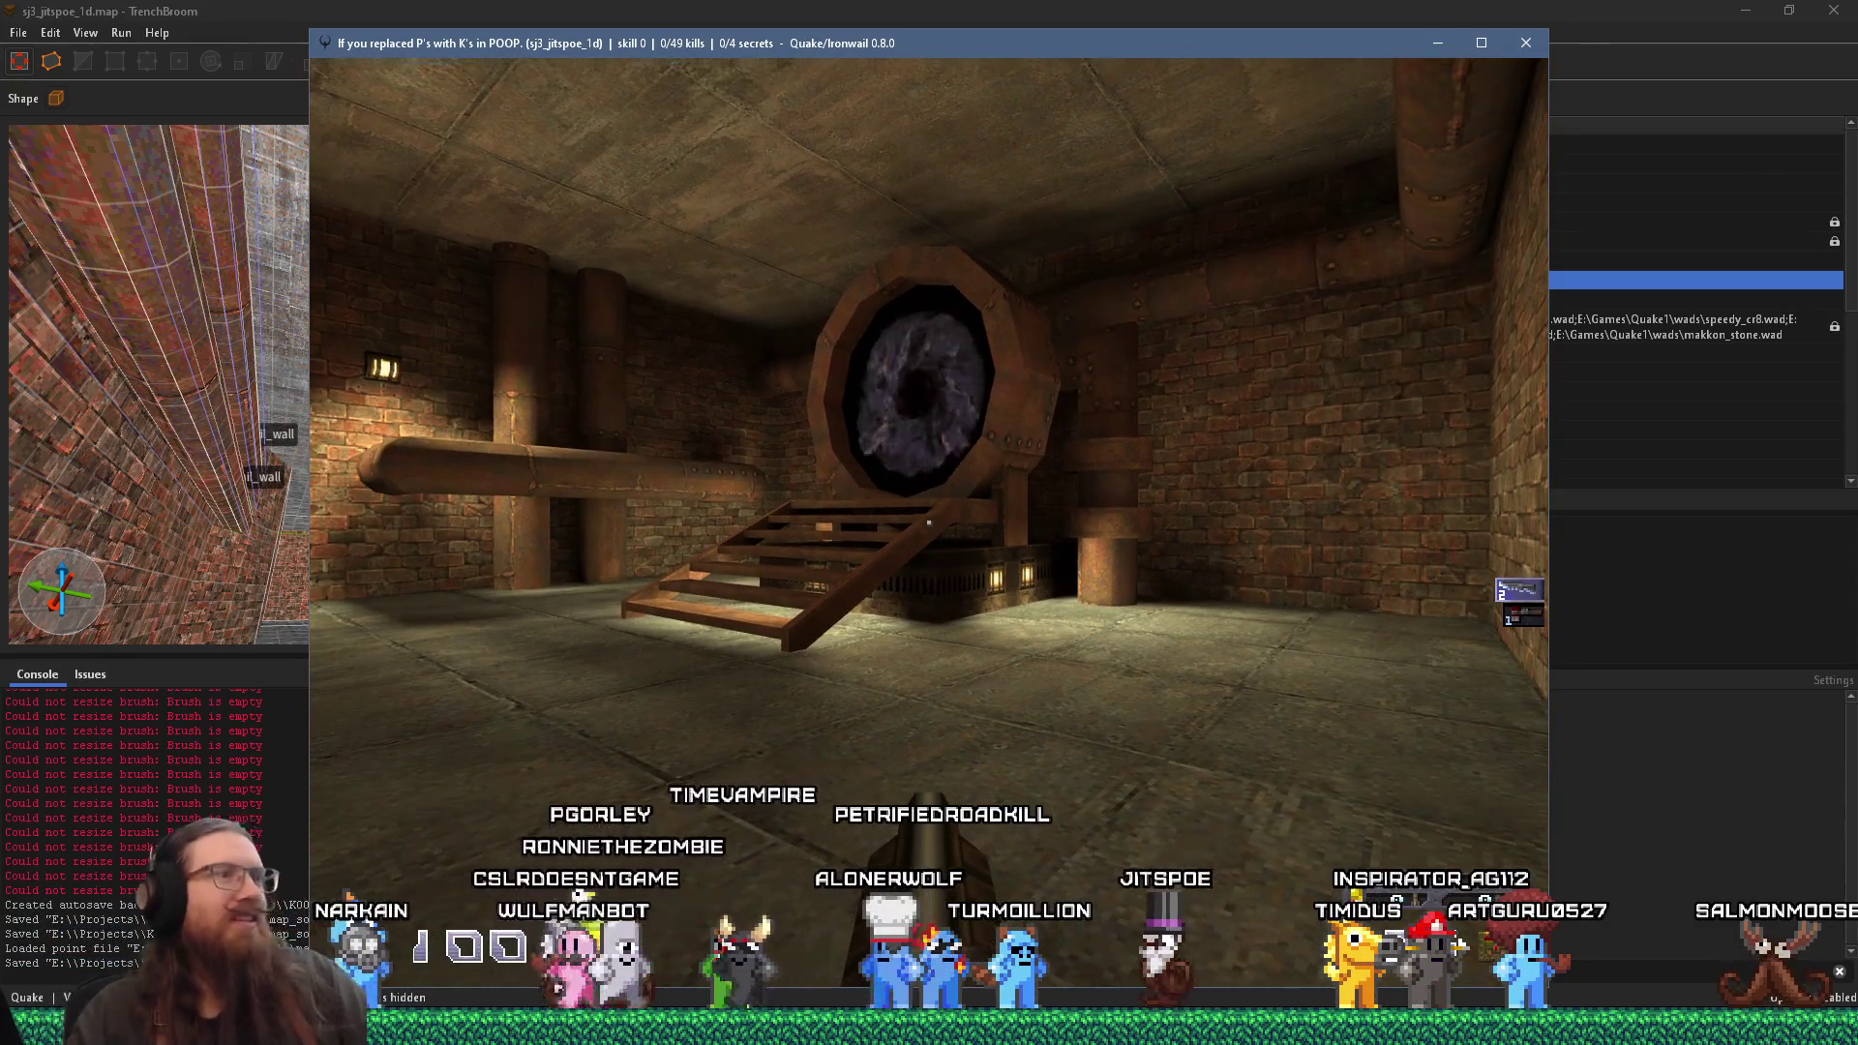
key(d)
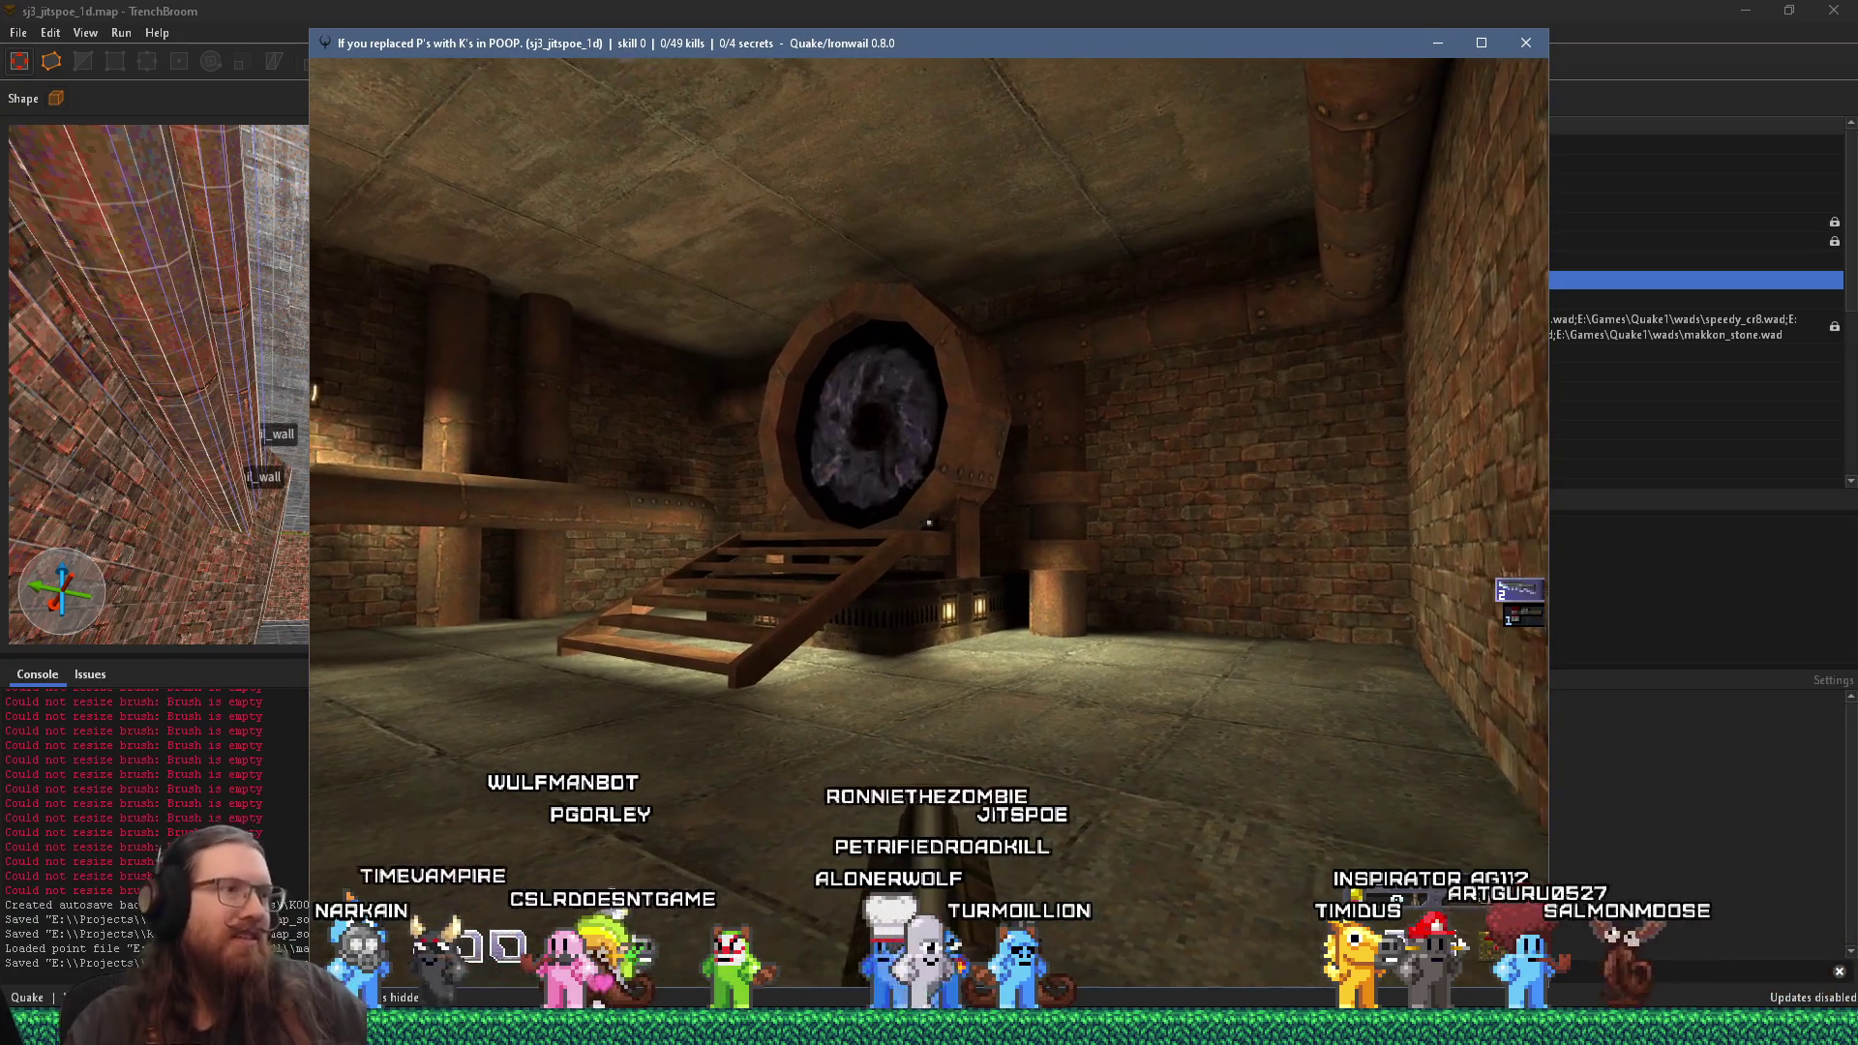
key(s)
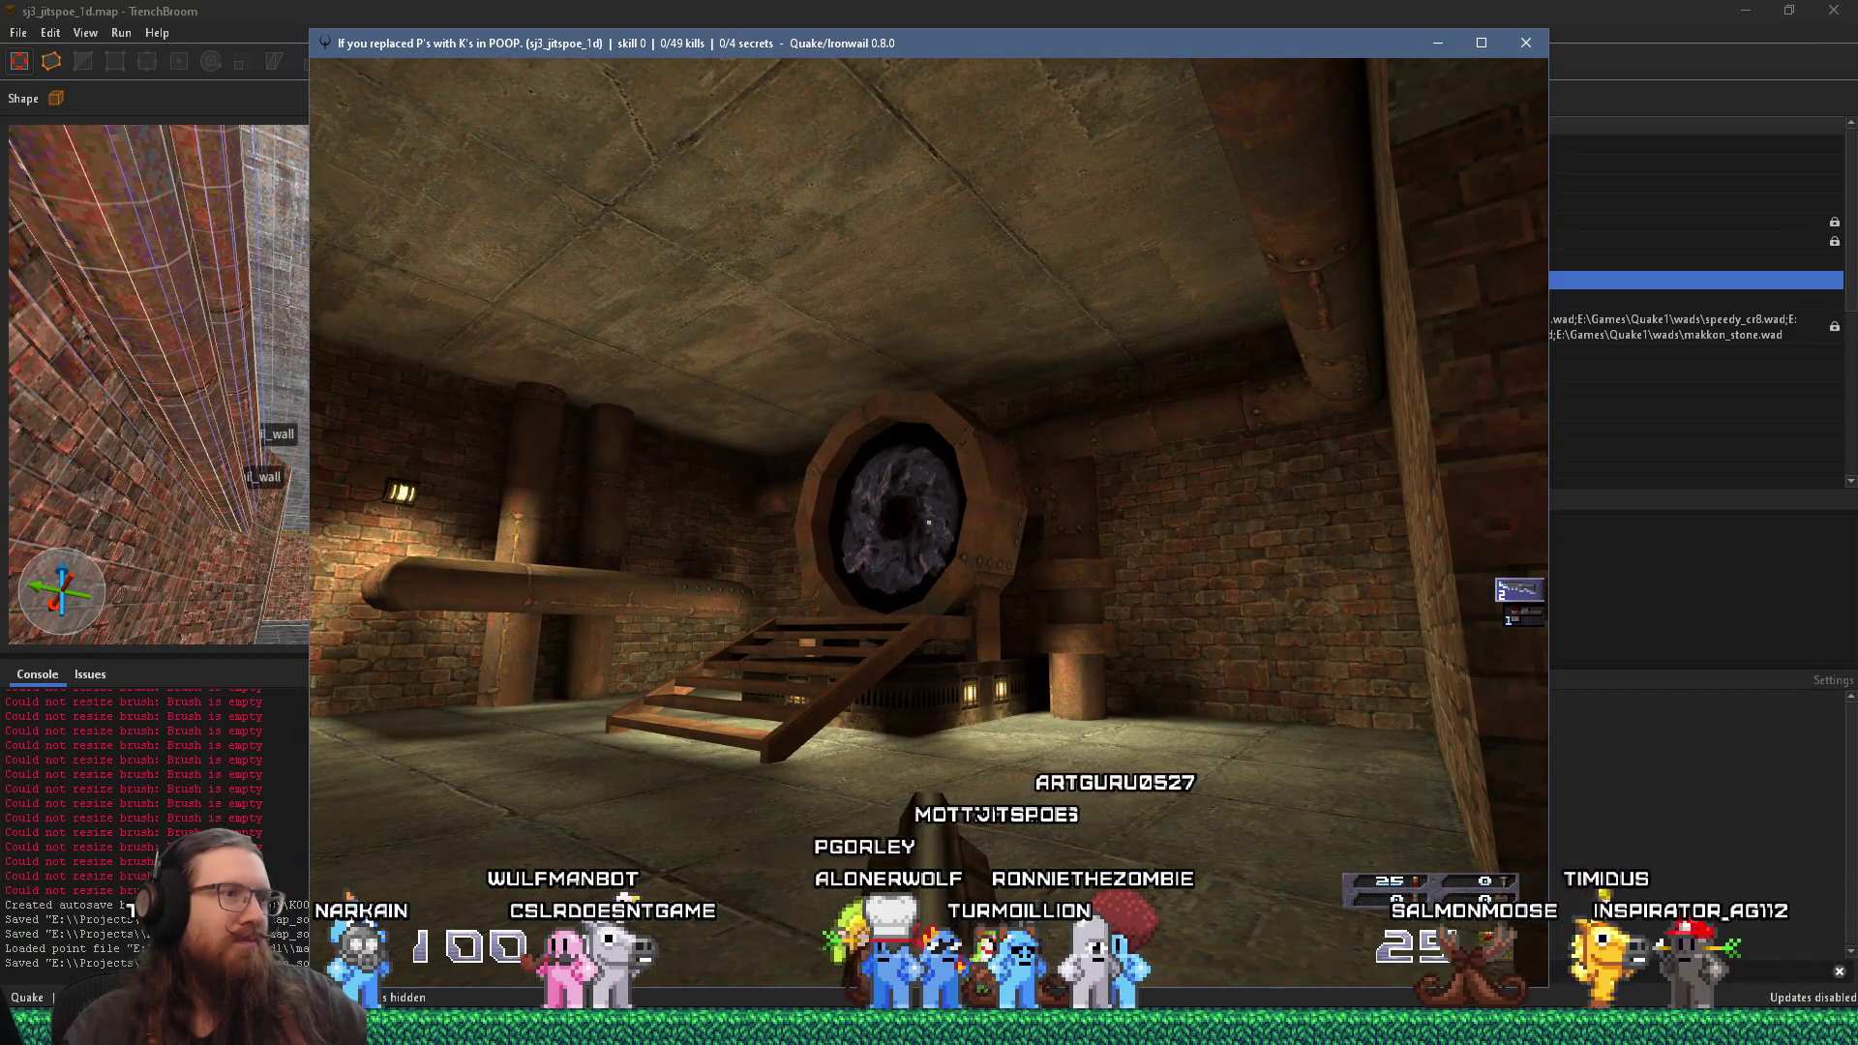
key(w)
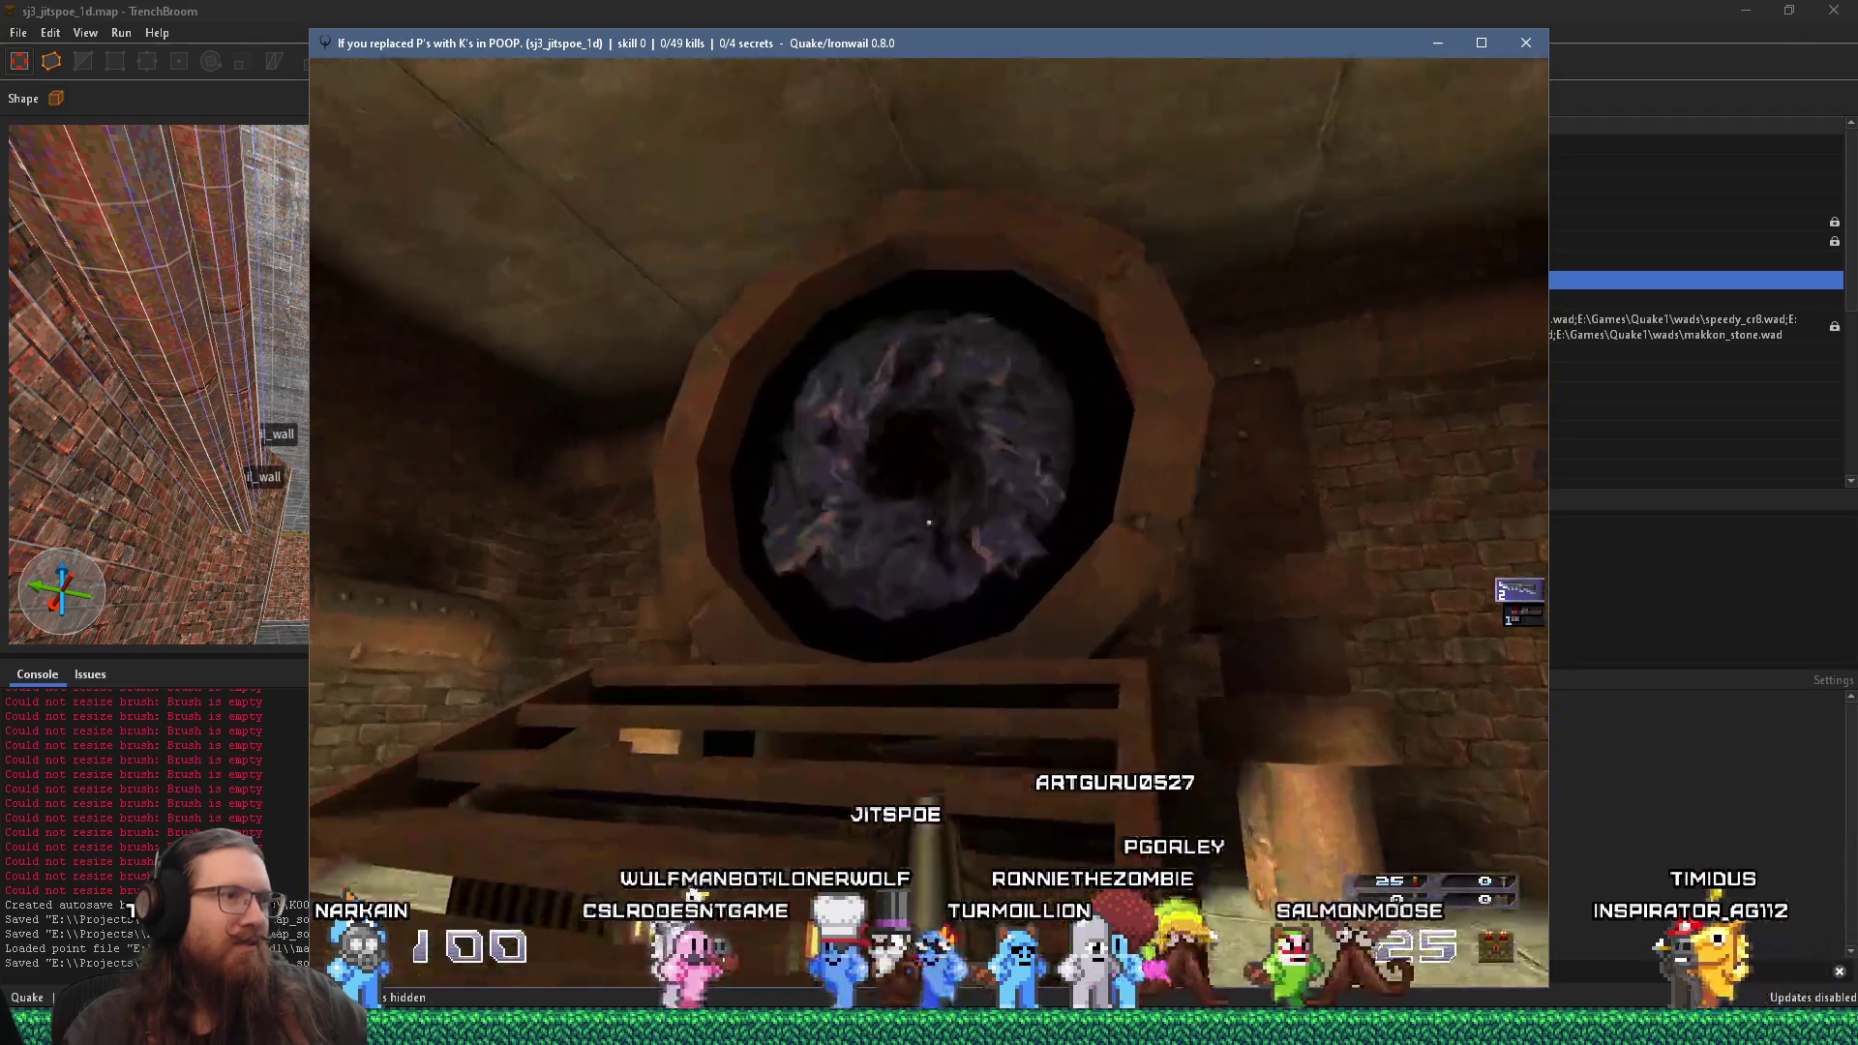
key(w)
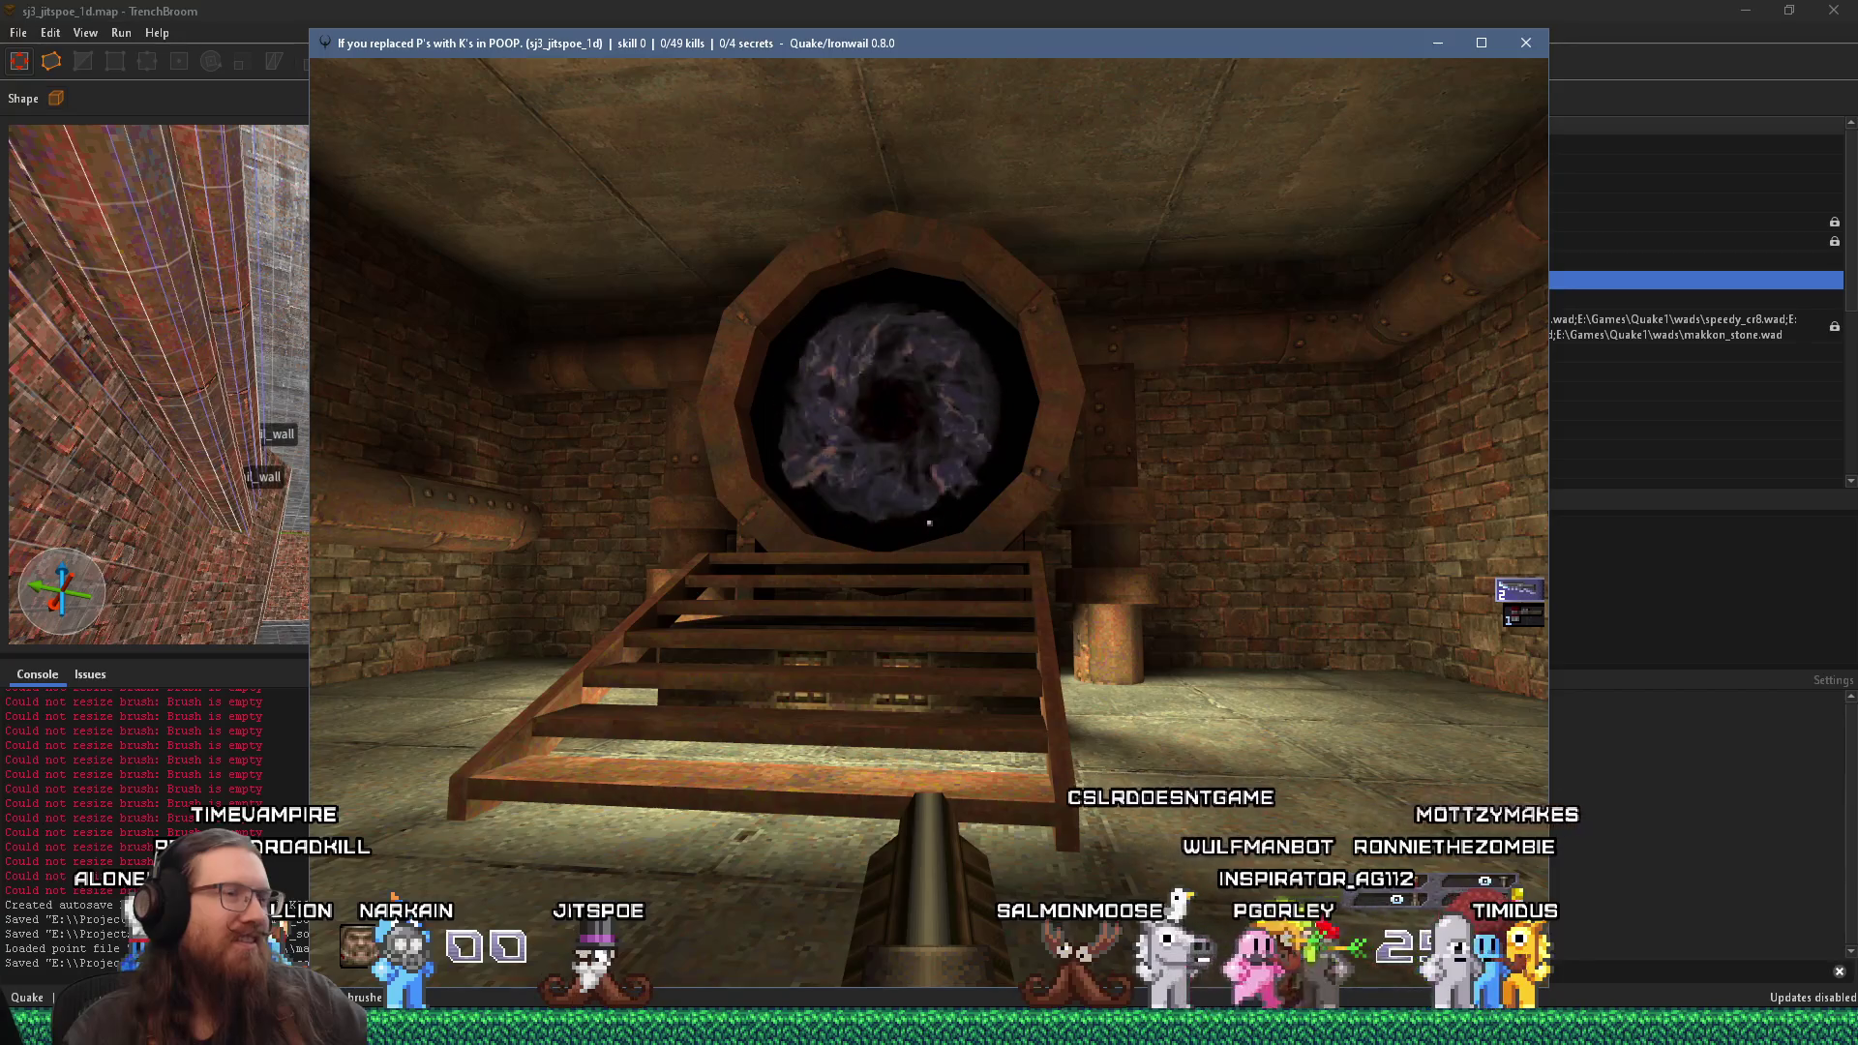
key(w)
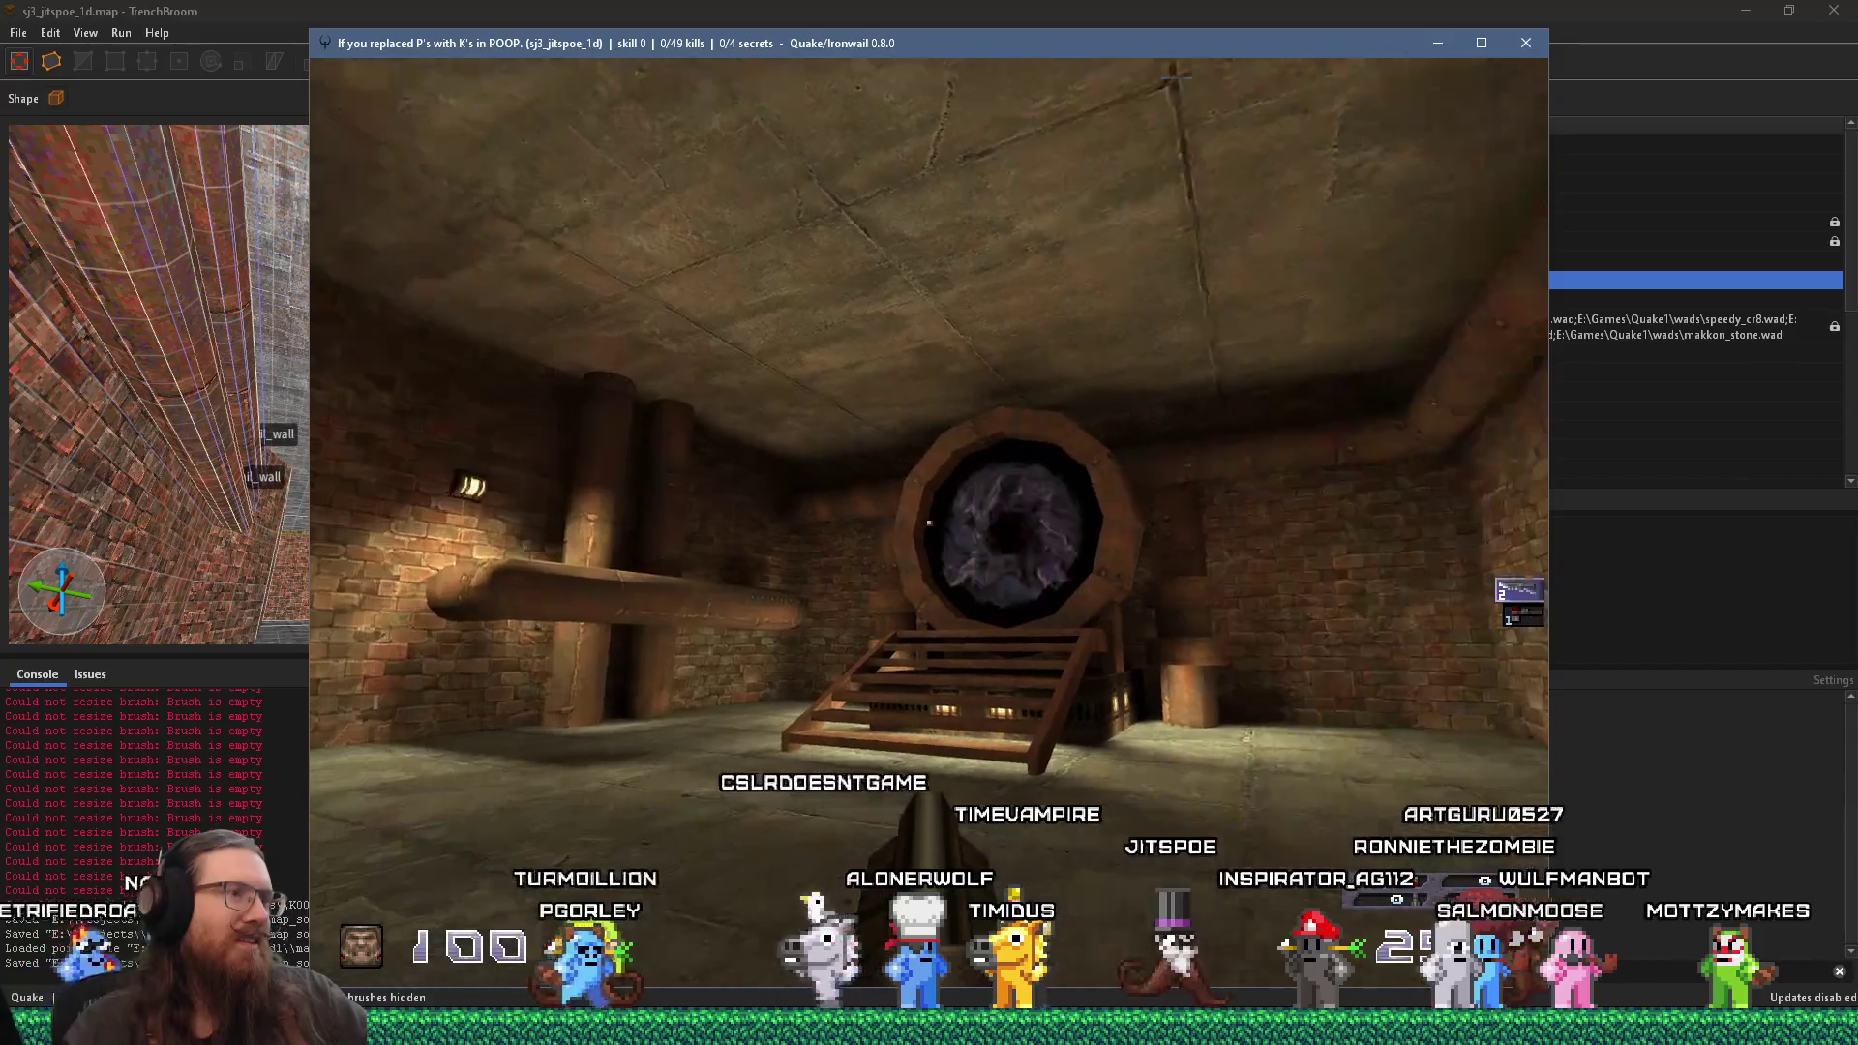
Step: Swing past the portal and brick pillar corner into the dark corridor
key(a)
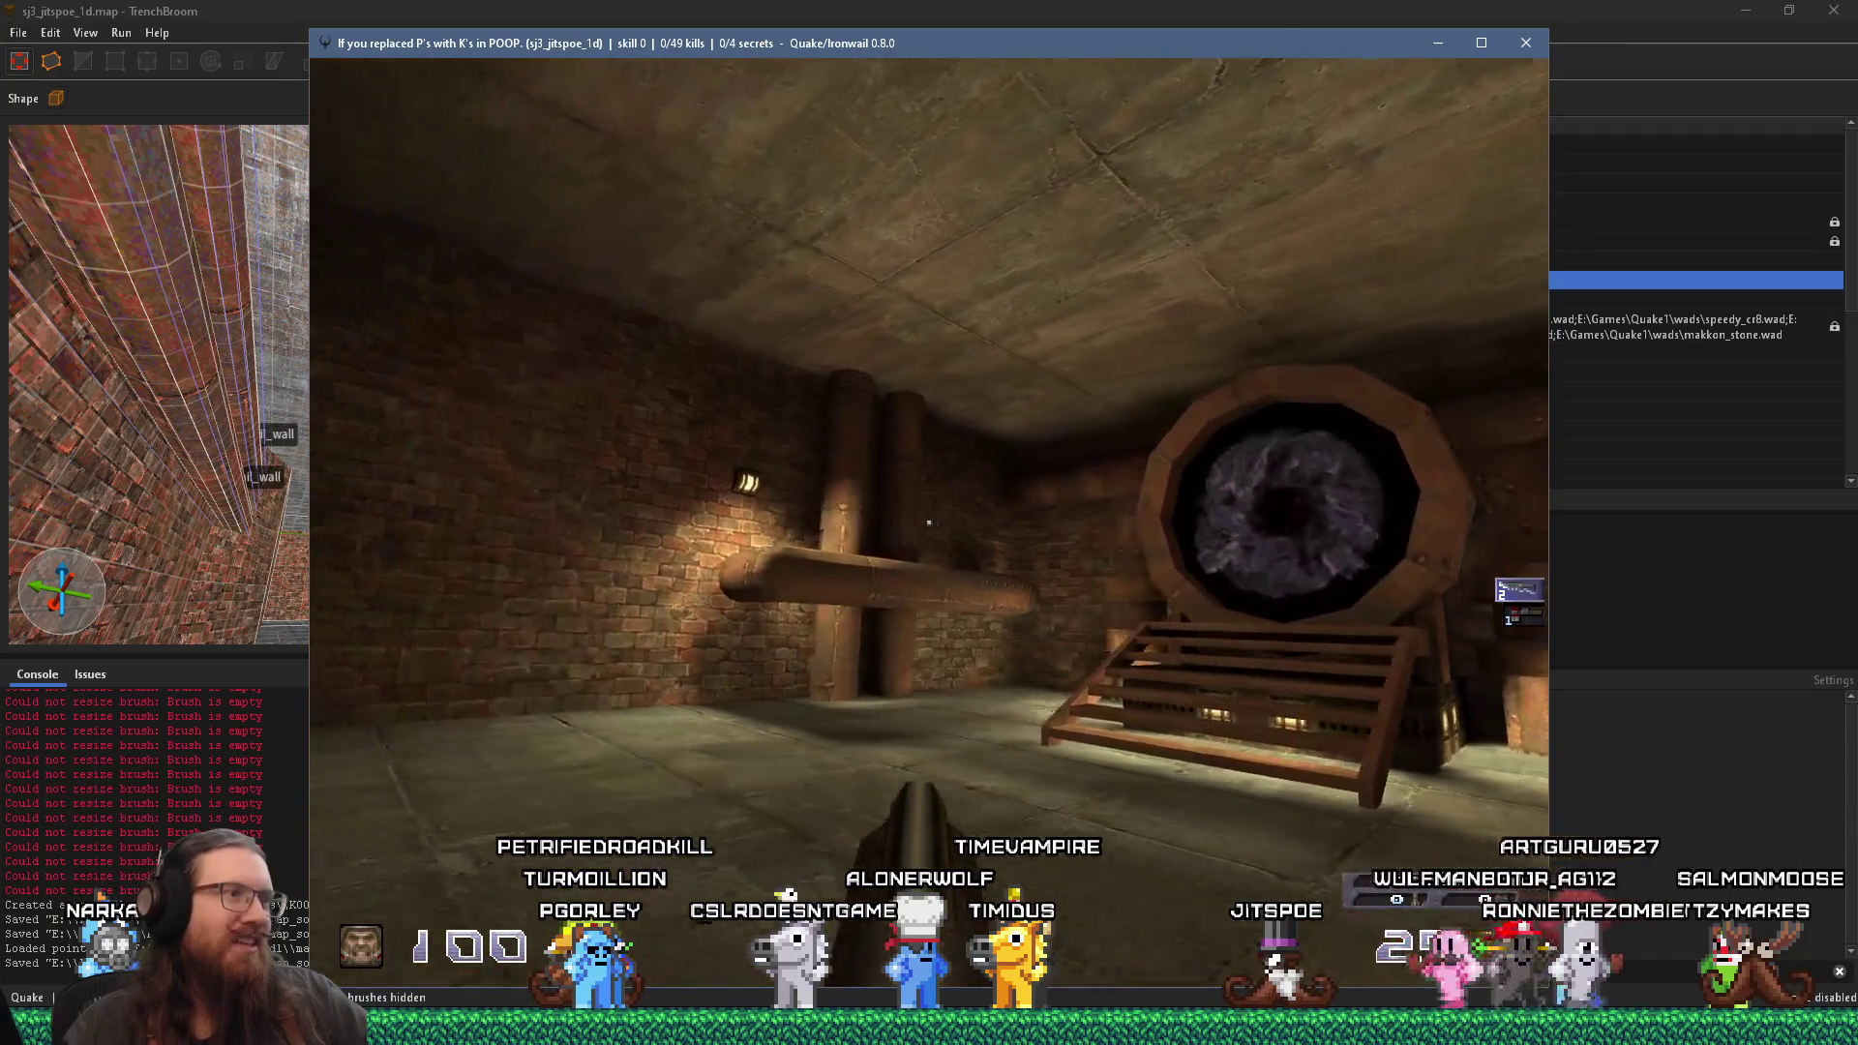
key(d)
key(w)
key(w)
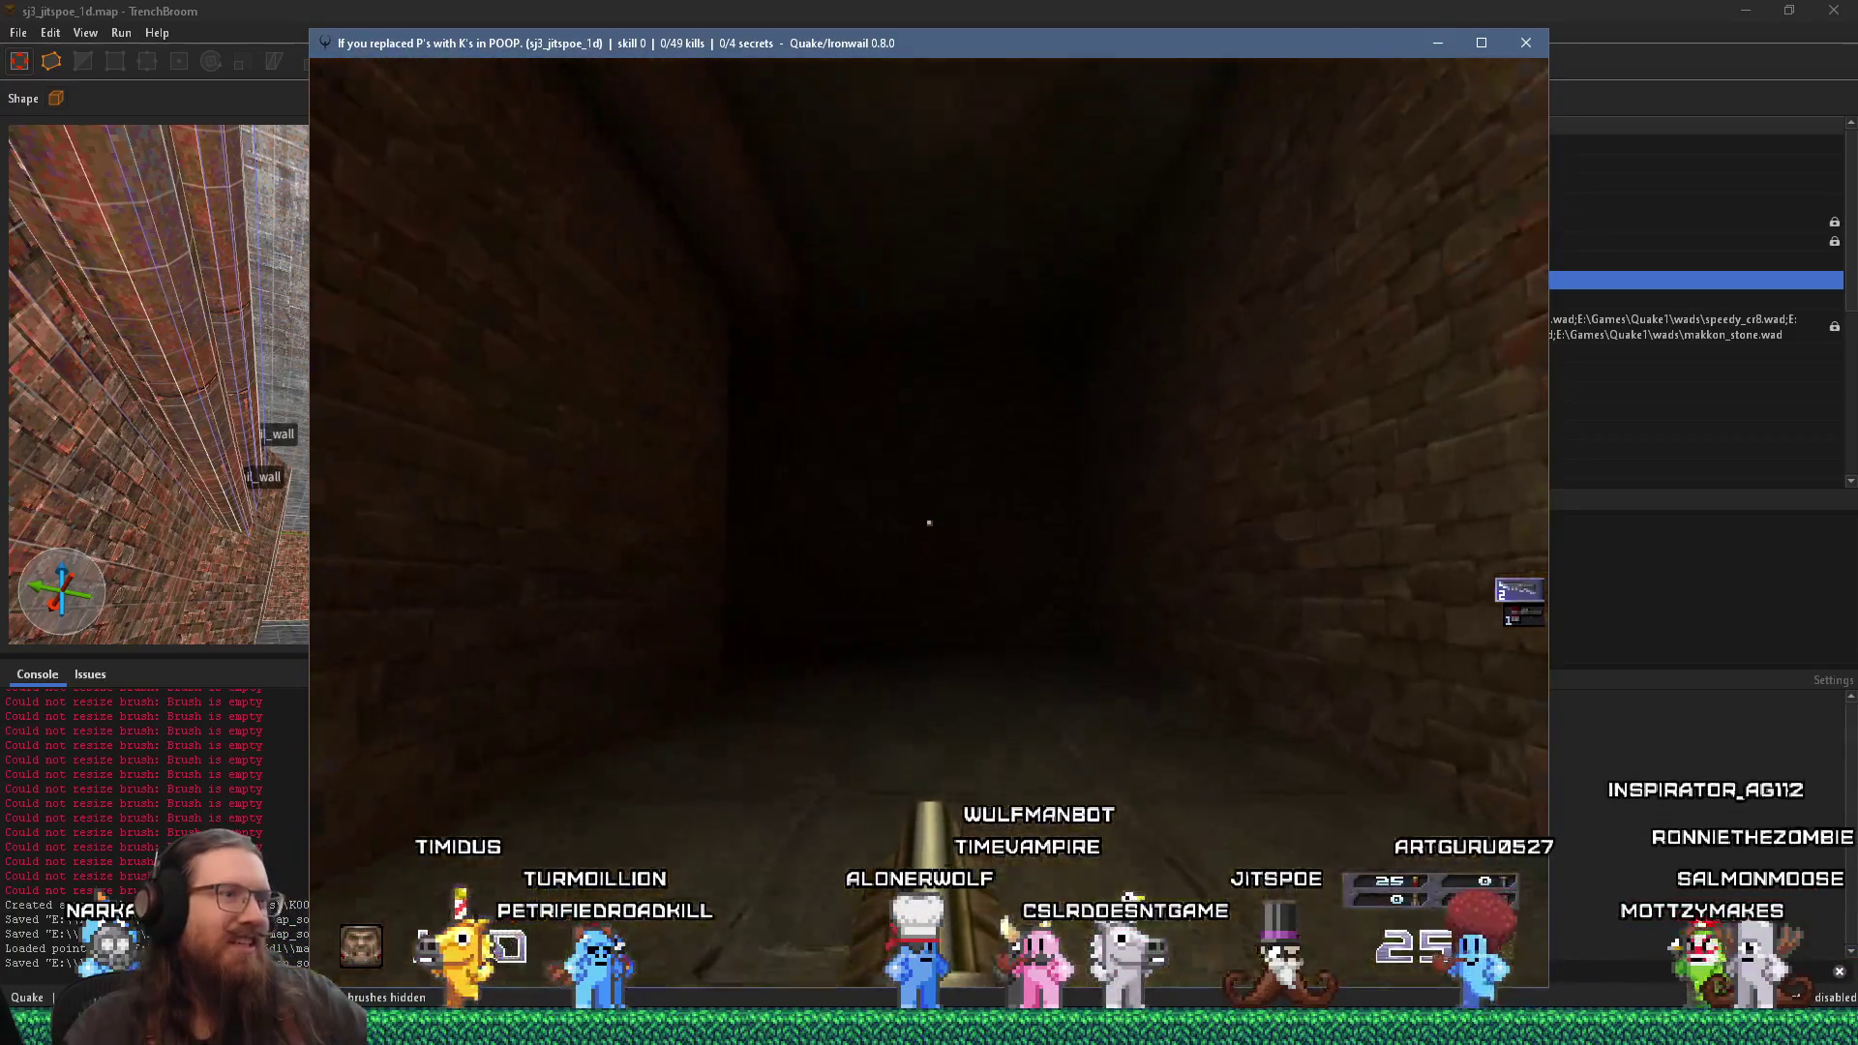
key(w)
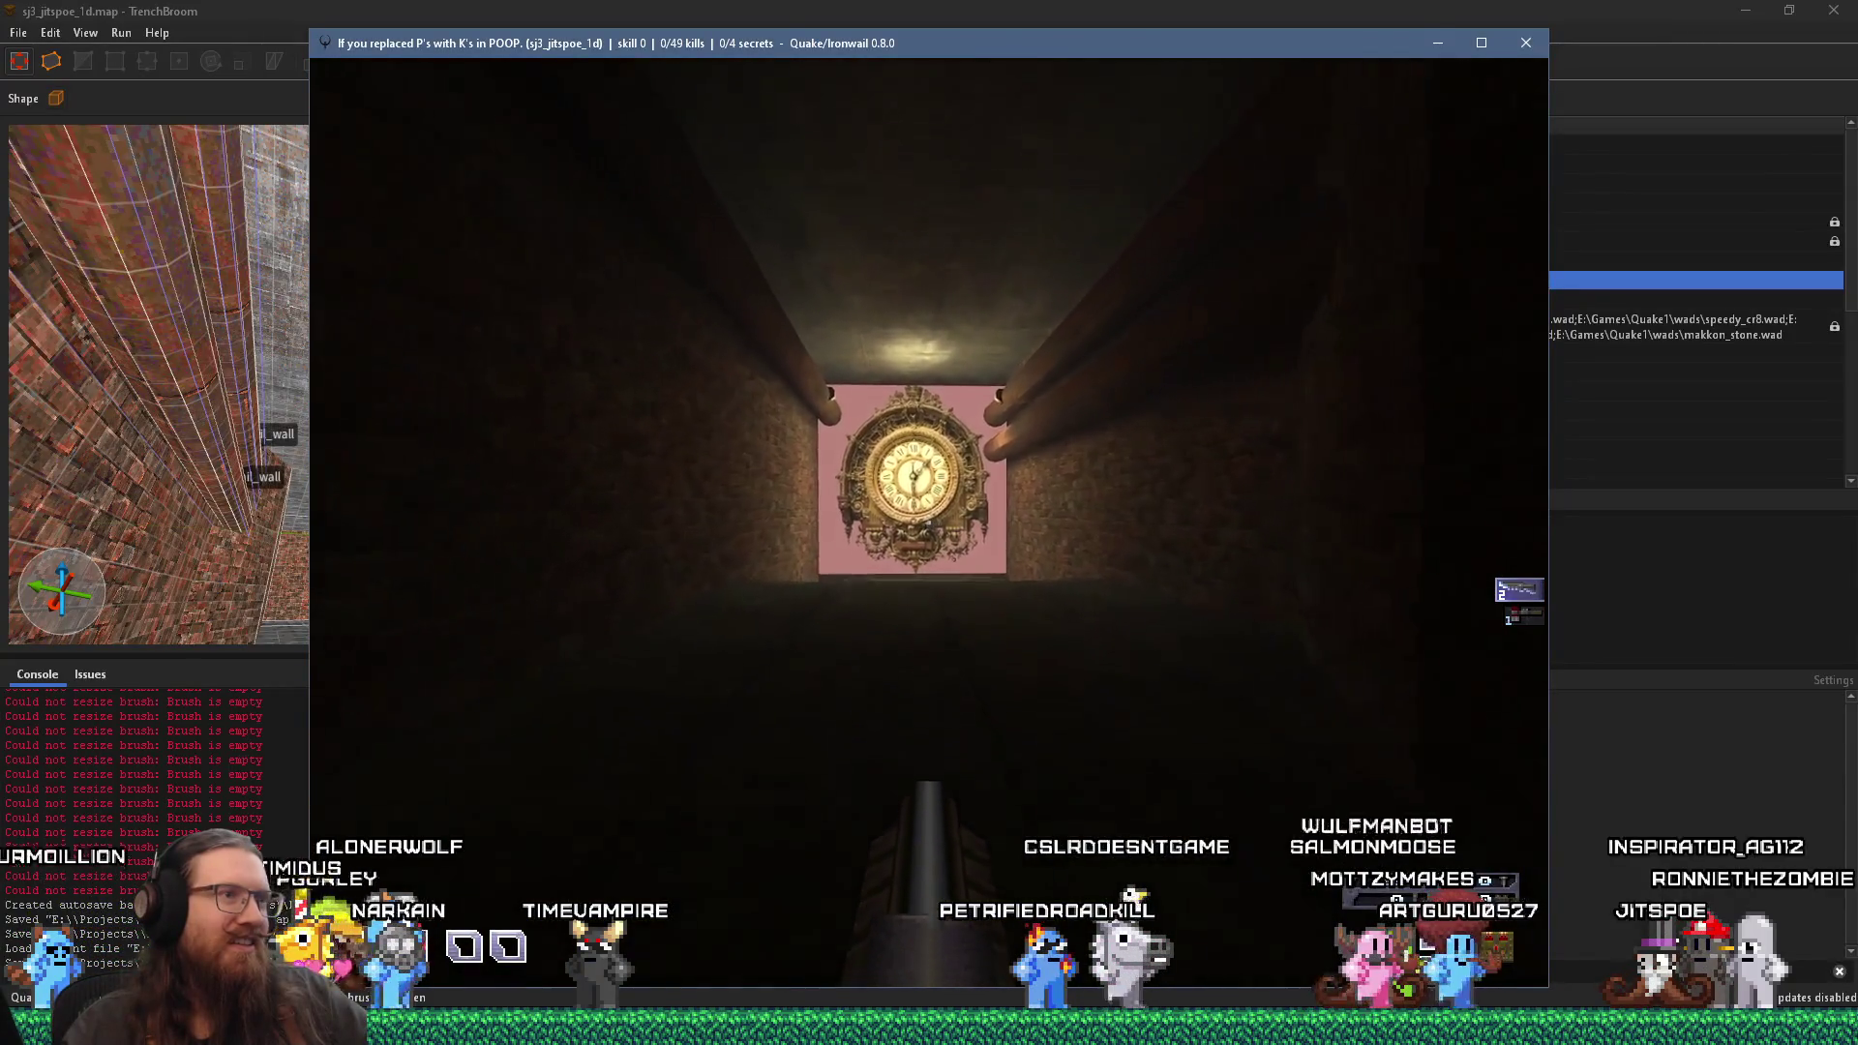
Step: Shoot the ceiling pipes, quit Ironwail with the console 'quit' command, and close the compile results
key(w)
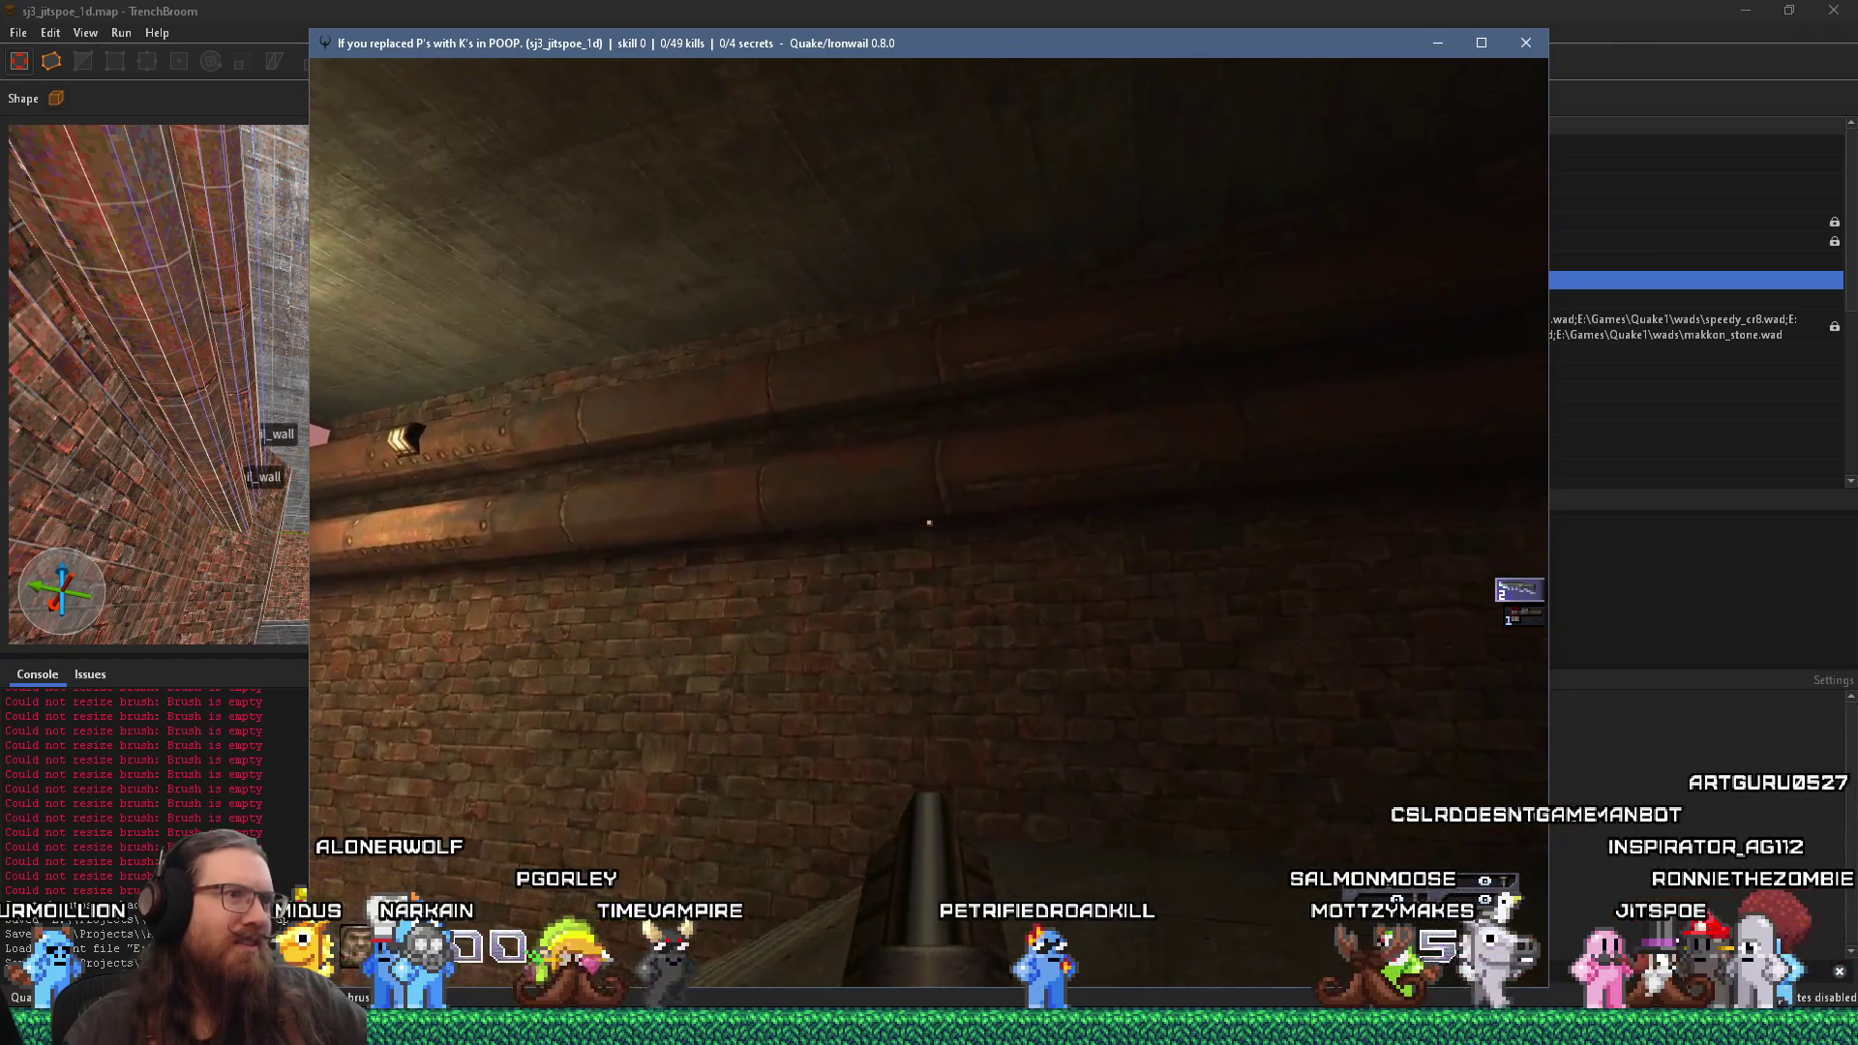
click(929, 522)
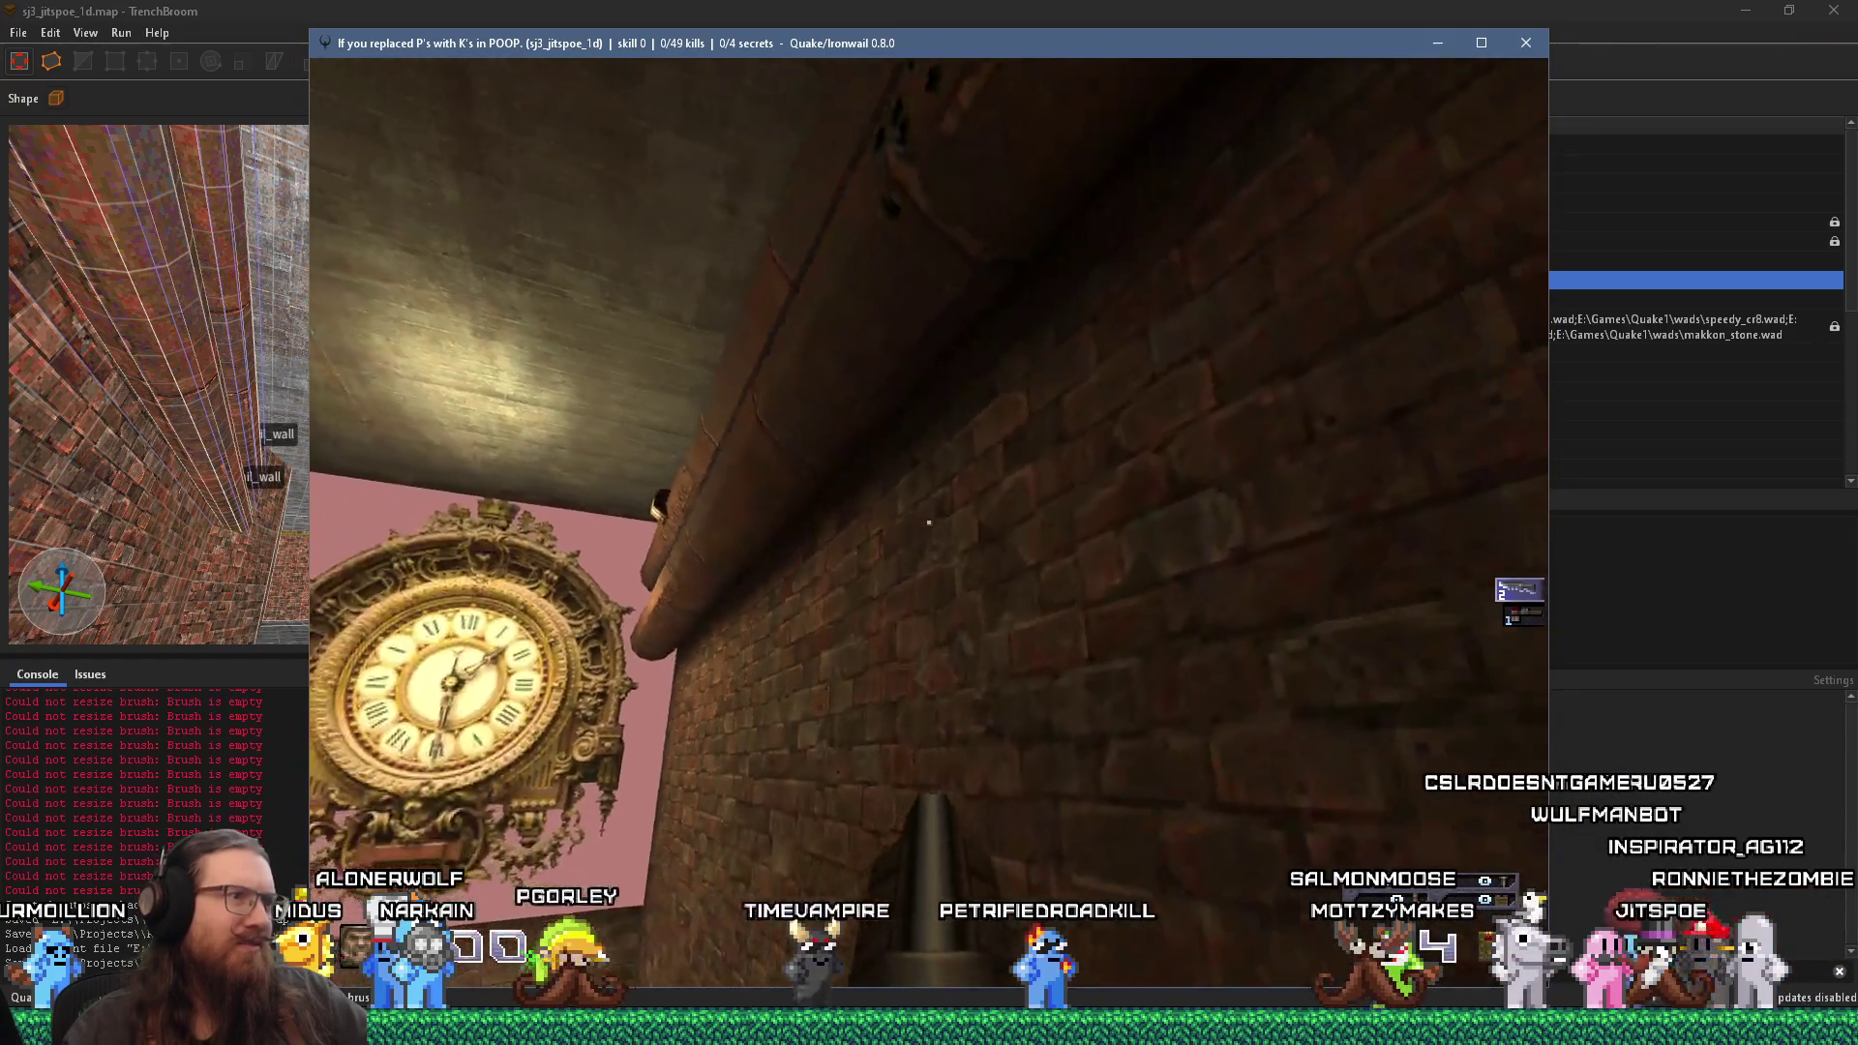
key(grave)
text(quit)
key(Return)
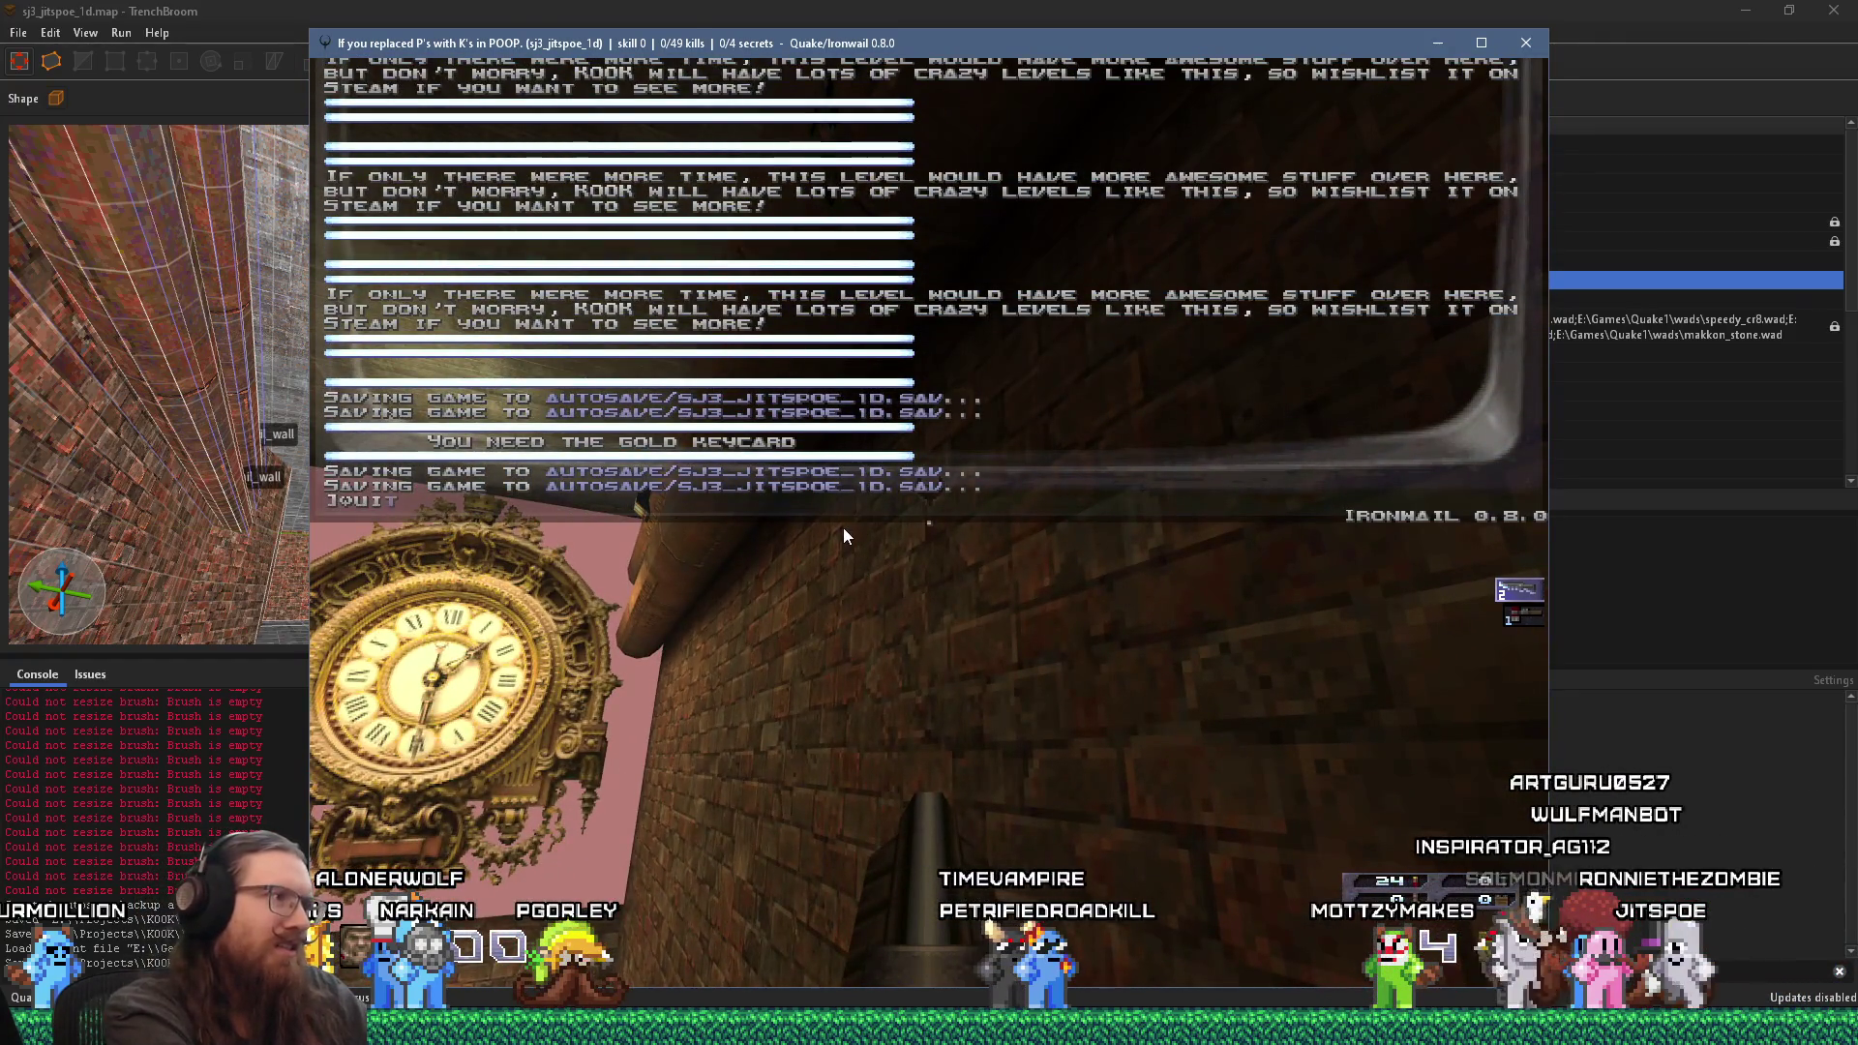
click(1508, 147)
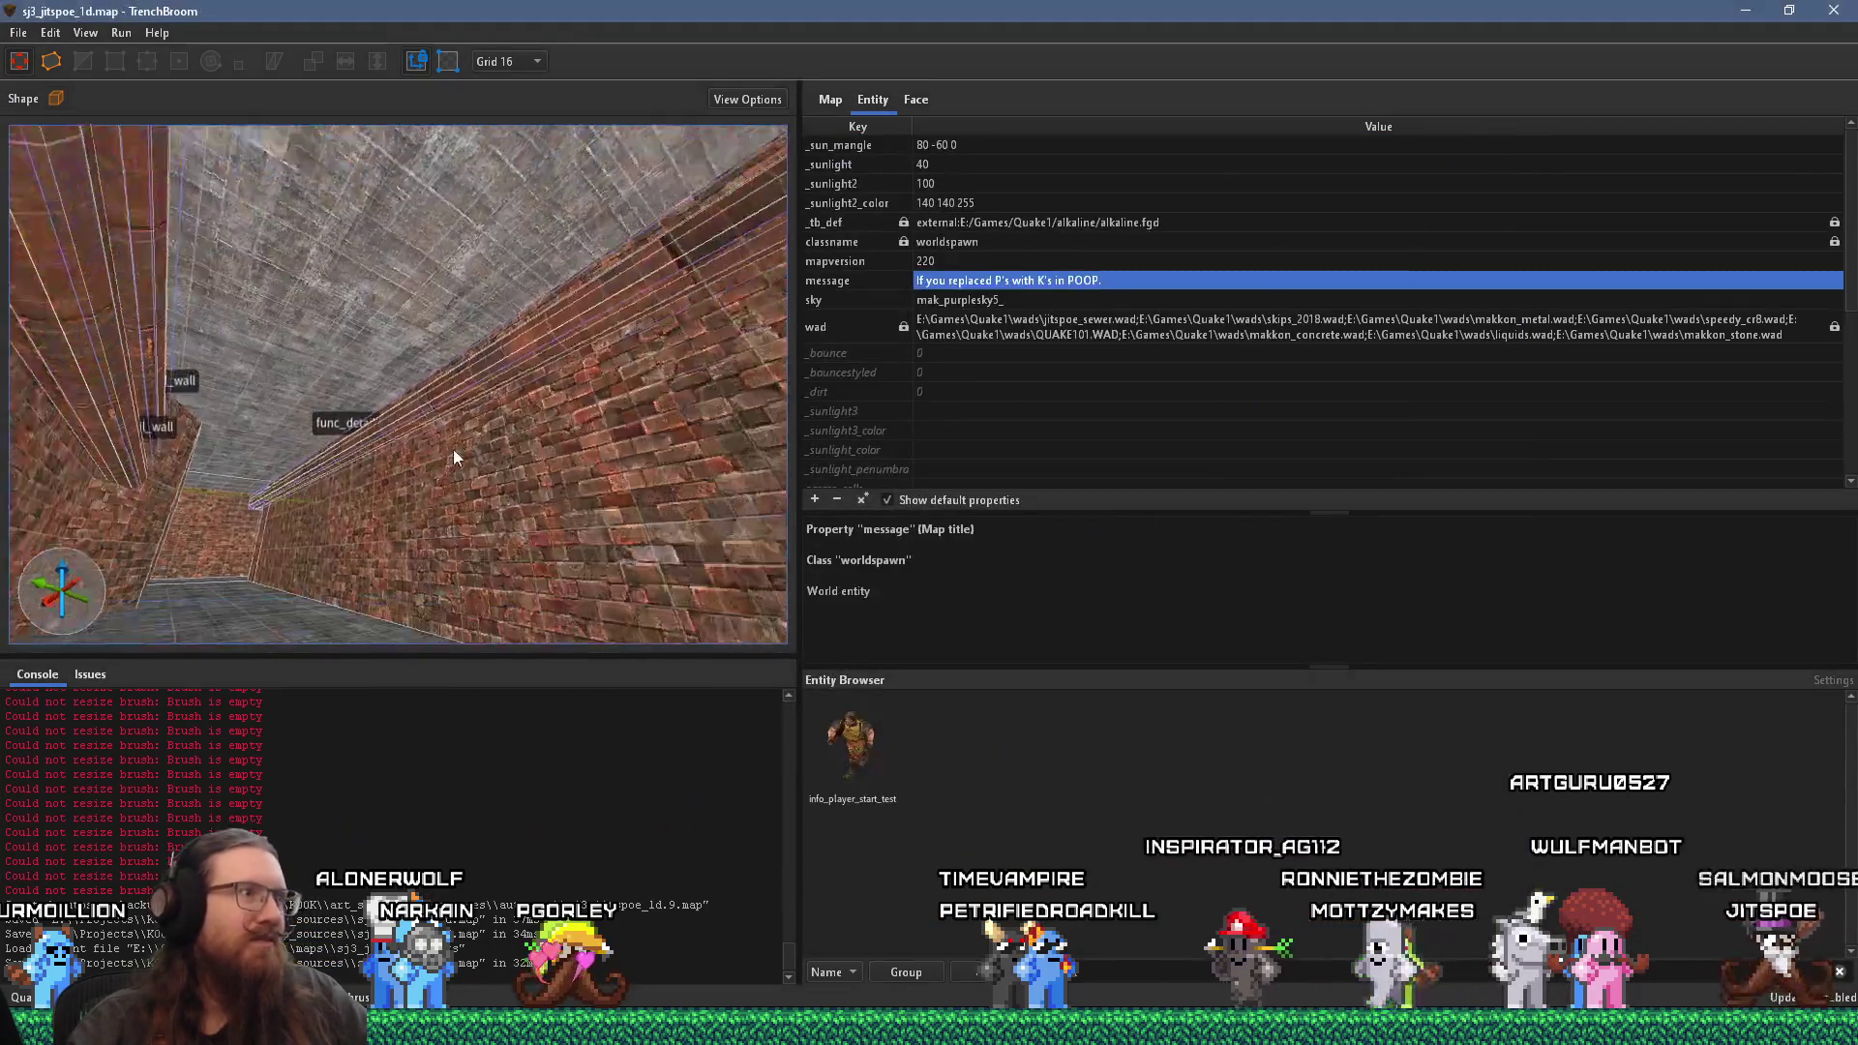
Step: Select the two func_detail_wall pipes along the left wall, dismissing the context menu without grouping
click(209, 414)
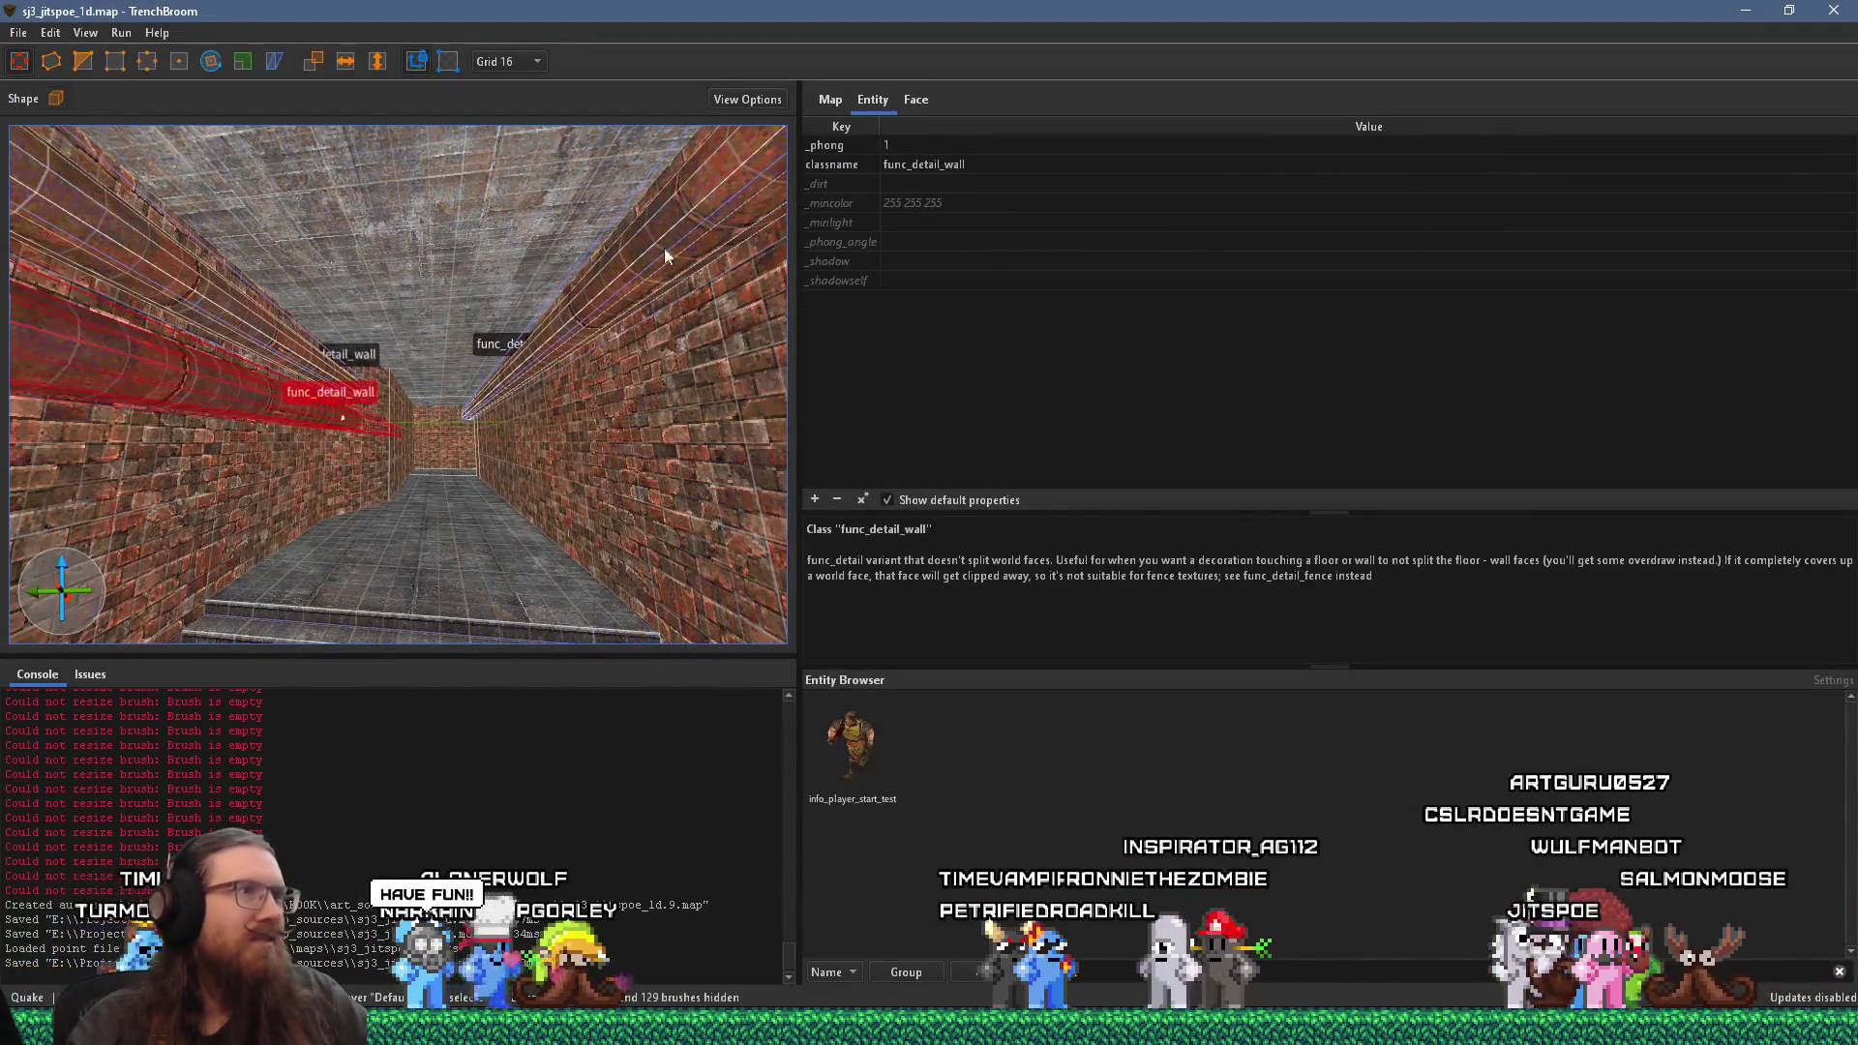
ctrl+click(282, 348)
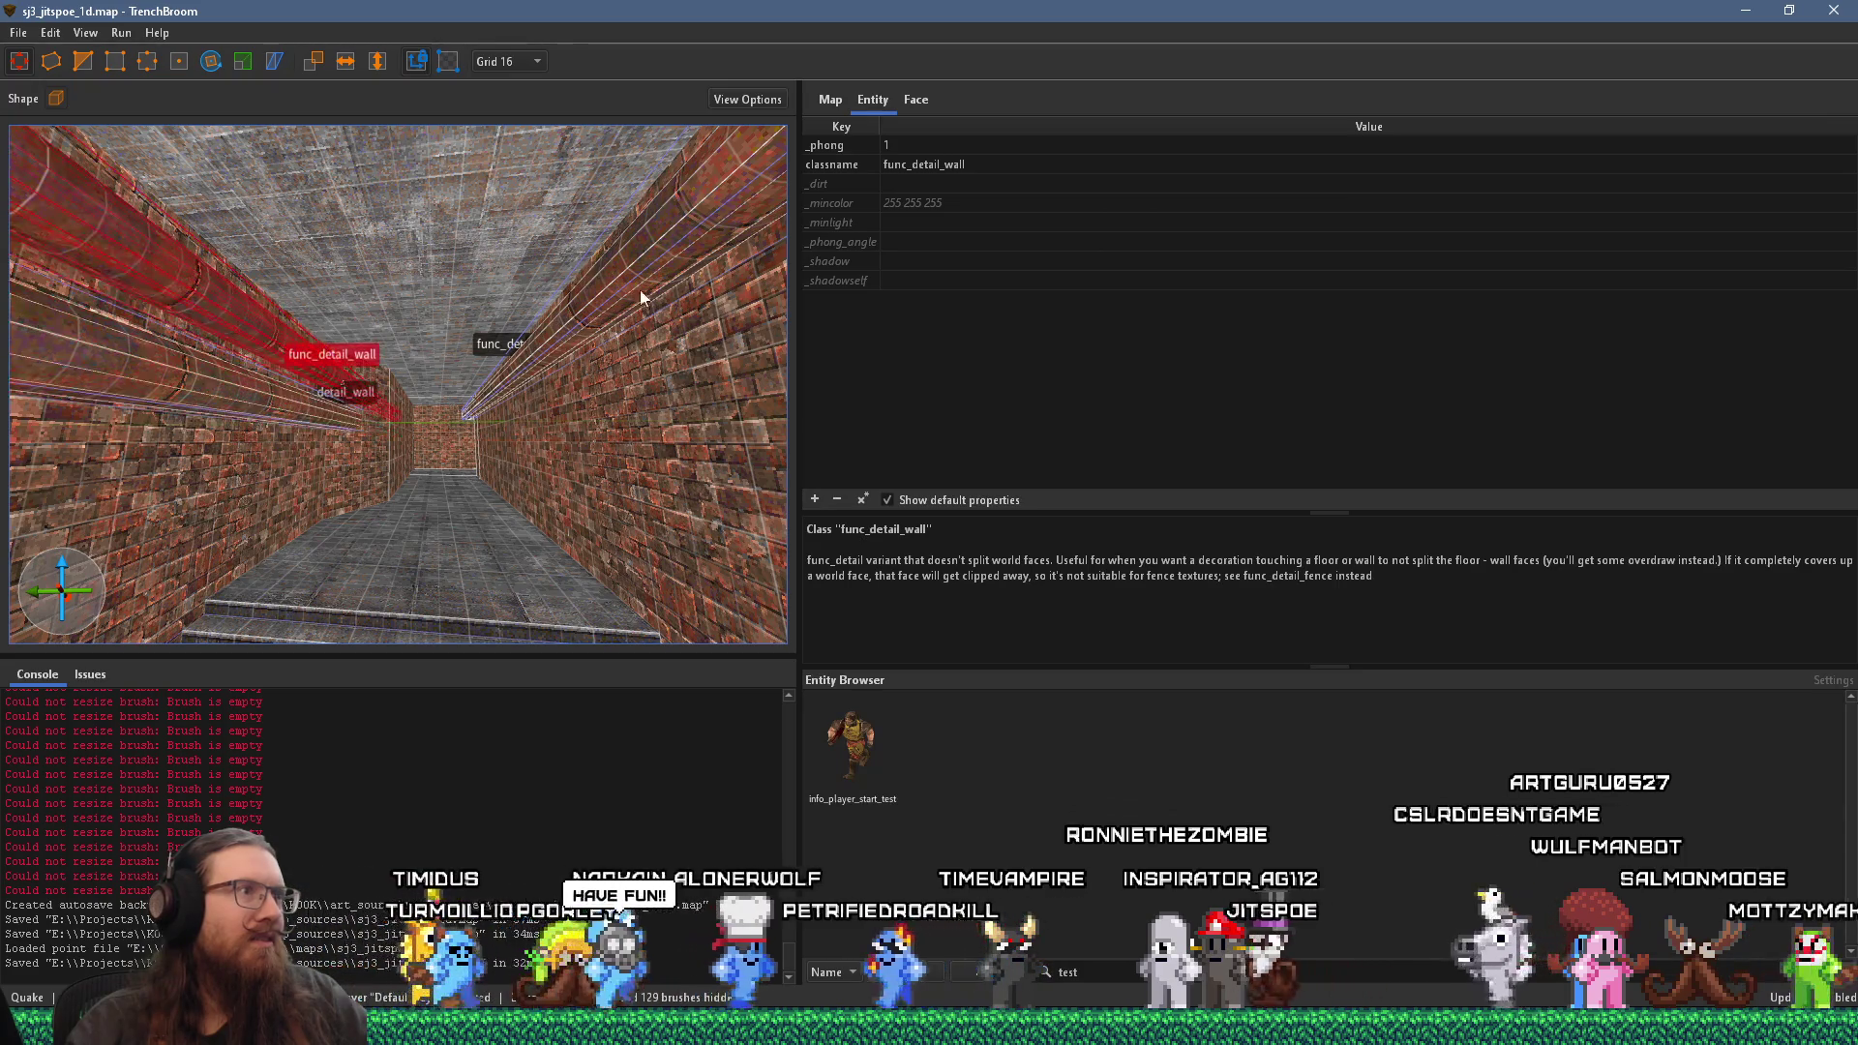
right_click(541, 309)
click(614, 285)
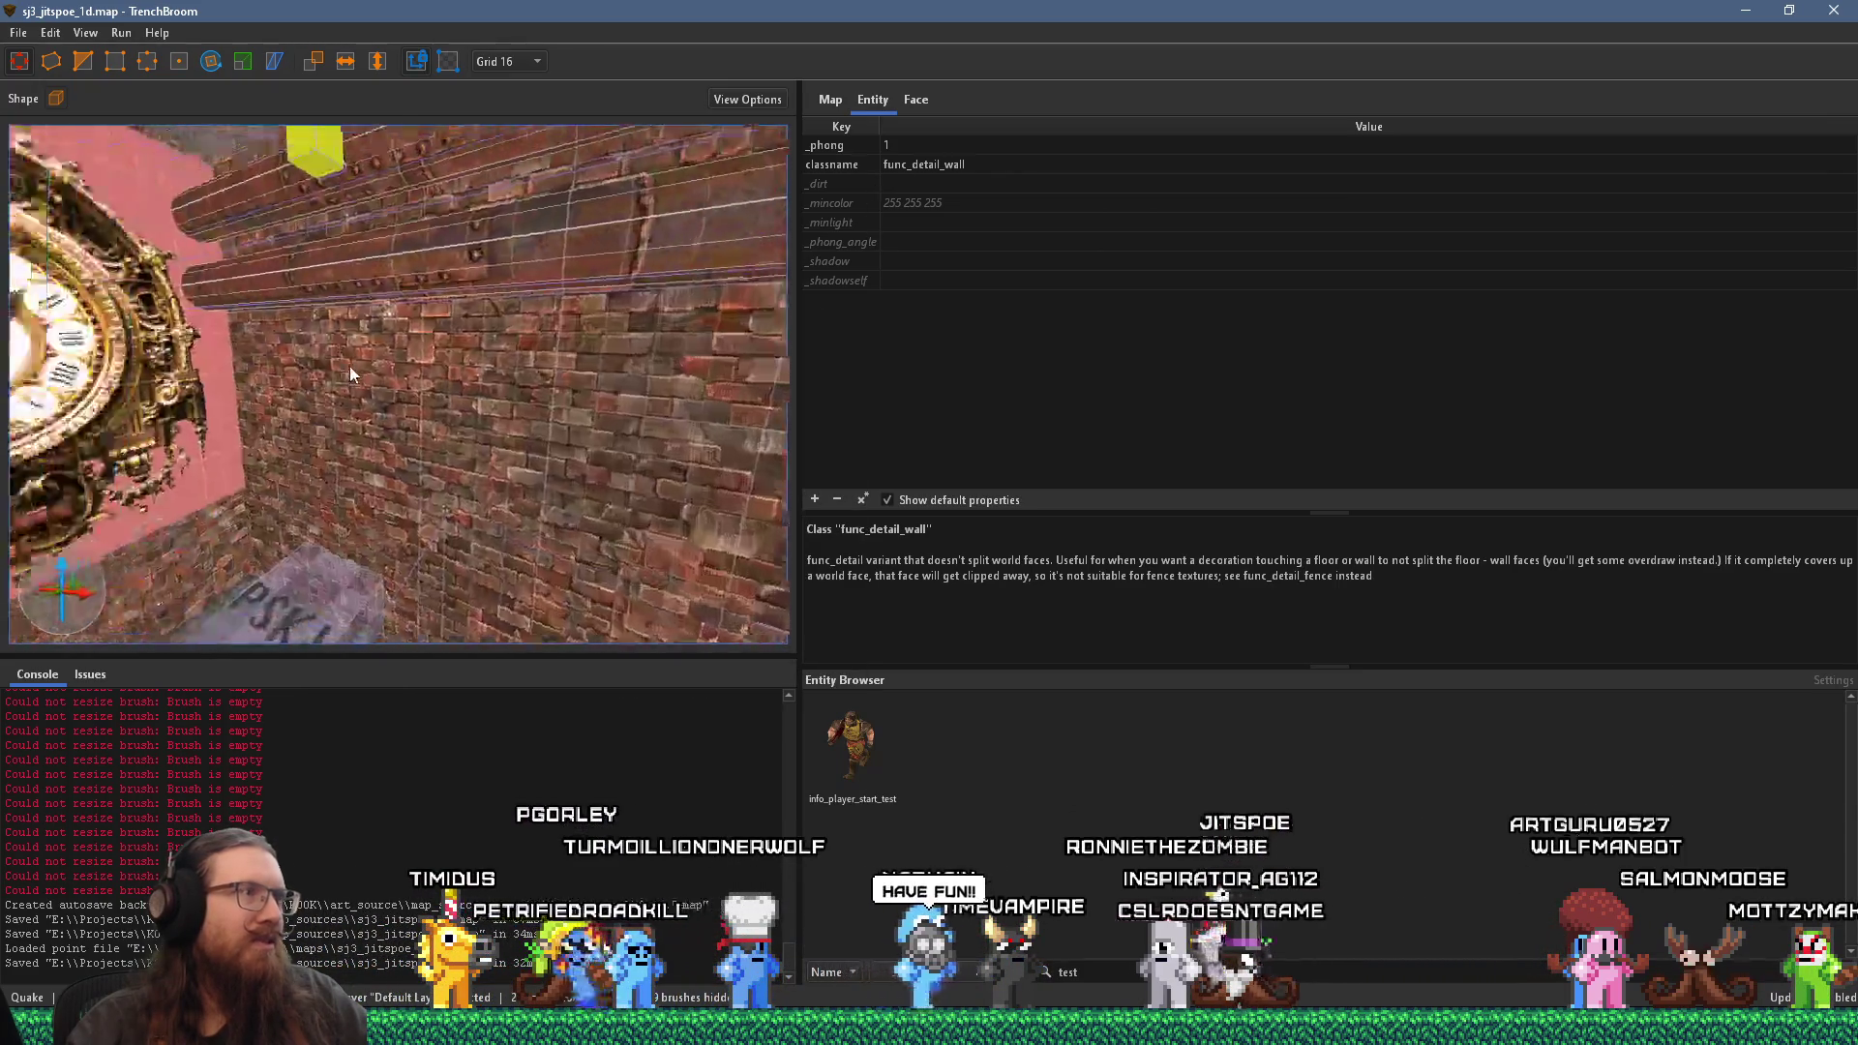
Step: Frame the clock wall and the trigger_textstory floor brush in the 3D view
key(Escape)
mouse_move(333, 374)
mouse_down()
mouse_move(334, 465)
mouse_move(356, 453)
mouse_up()
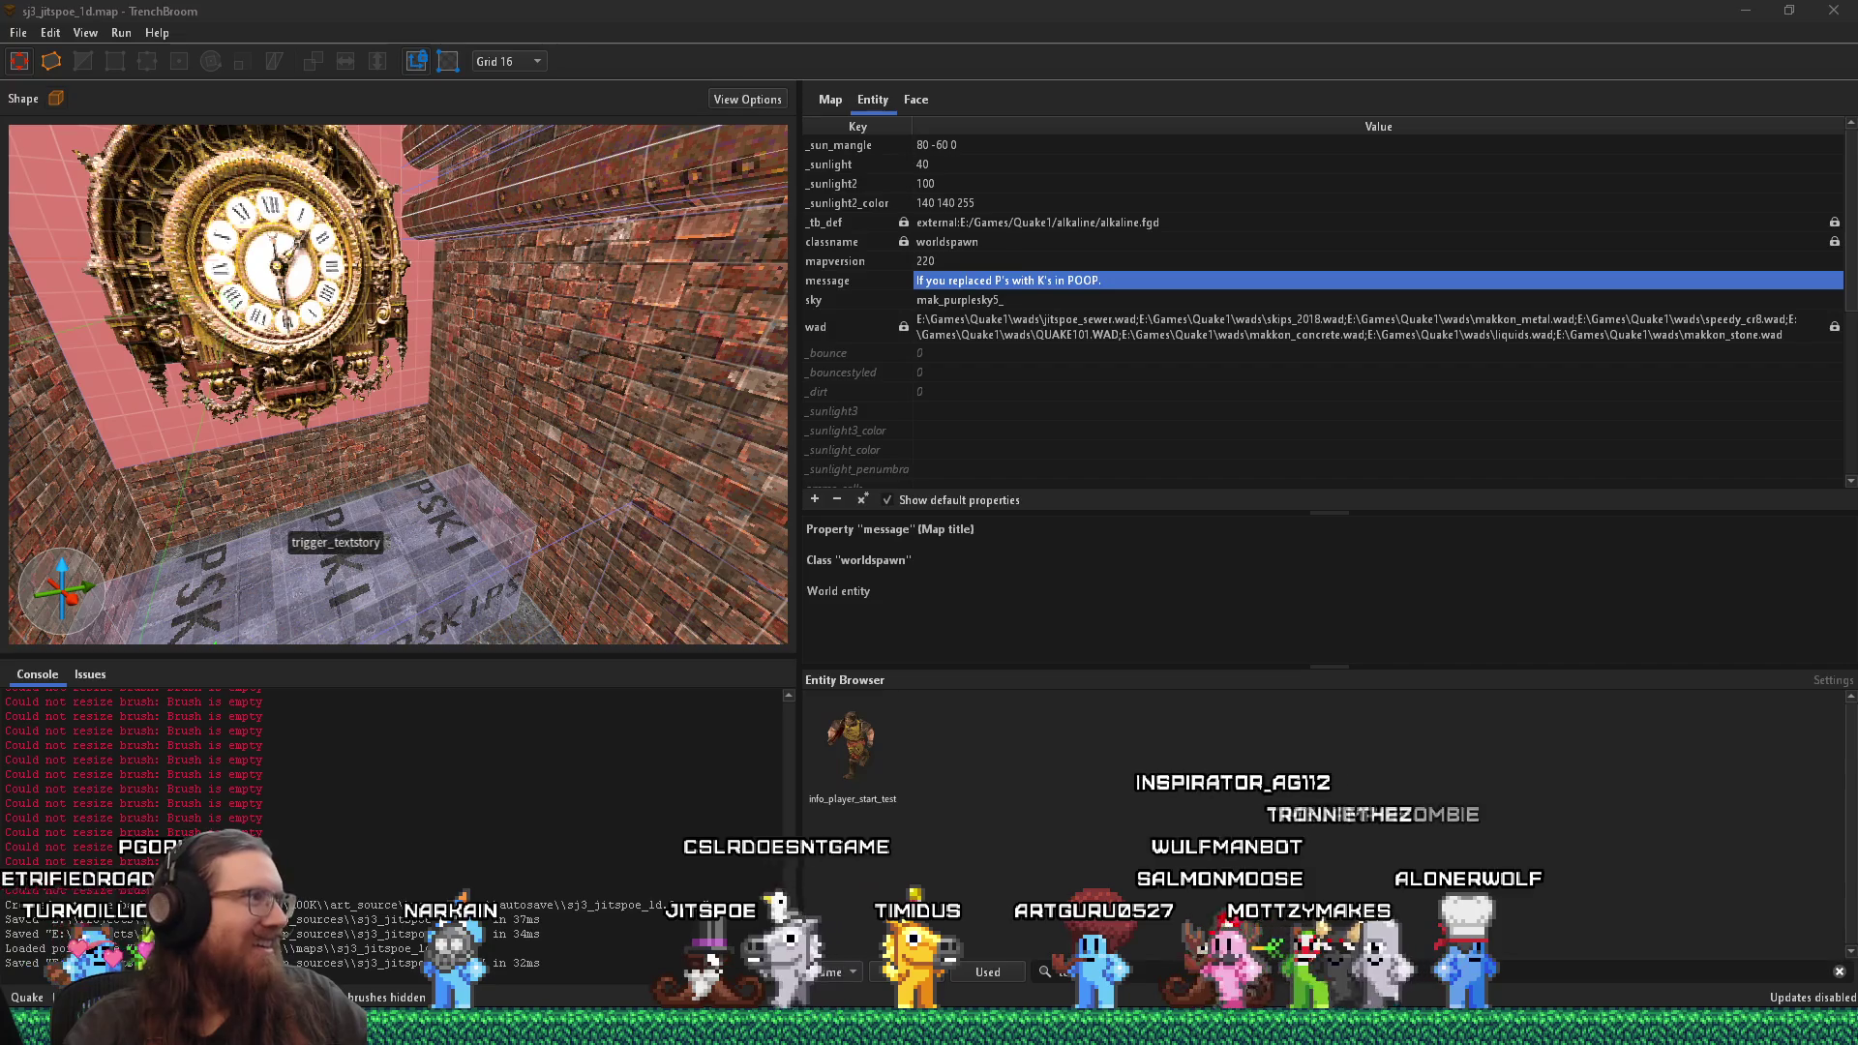
drag(316, 439, 377, 387)
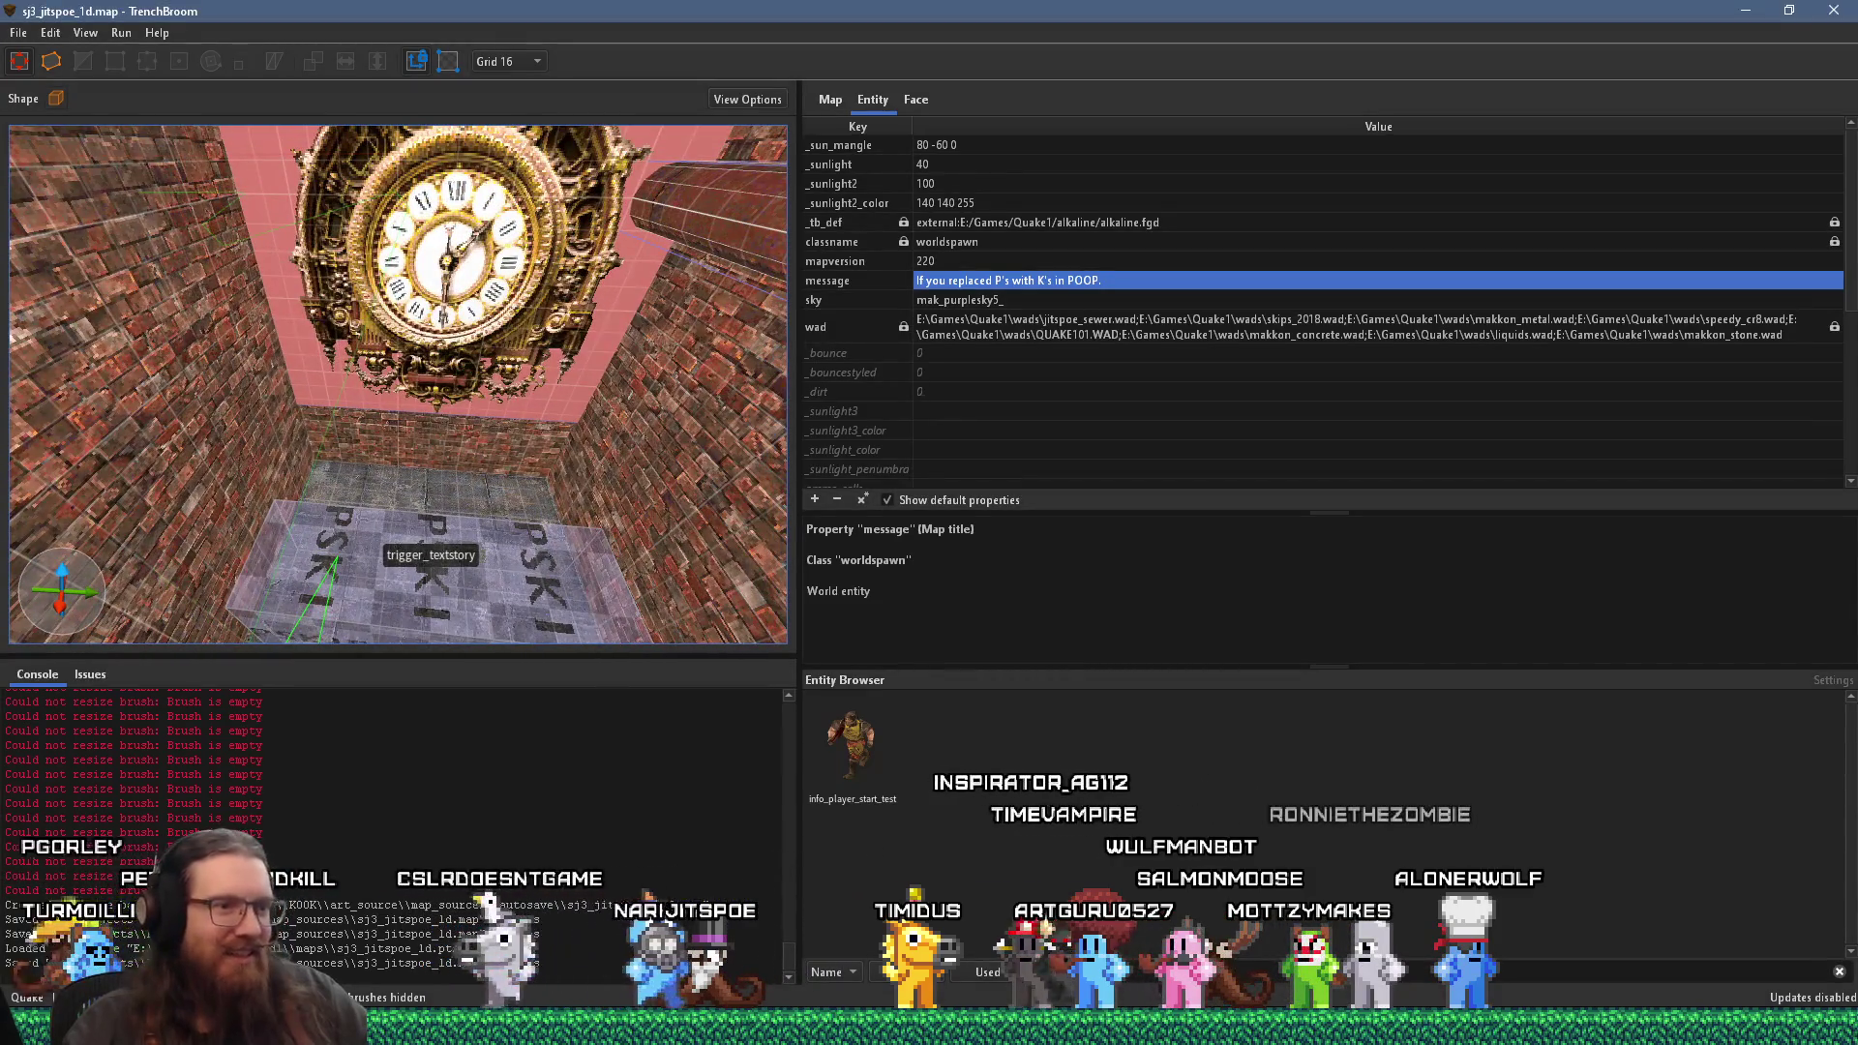
mouse_move(1397, 1028)
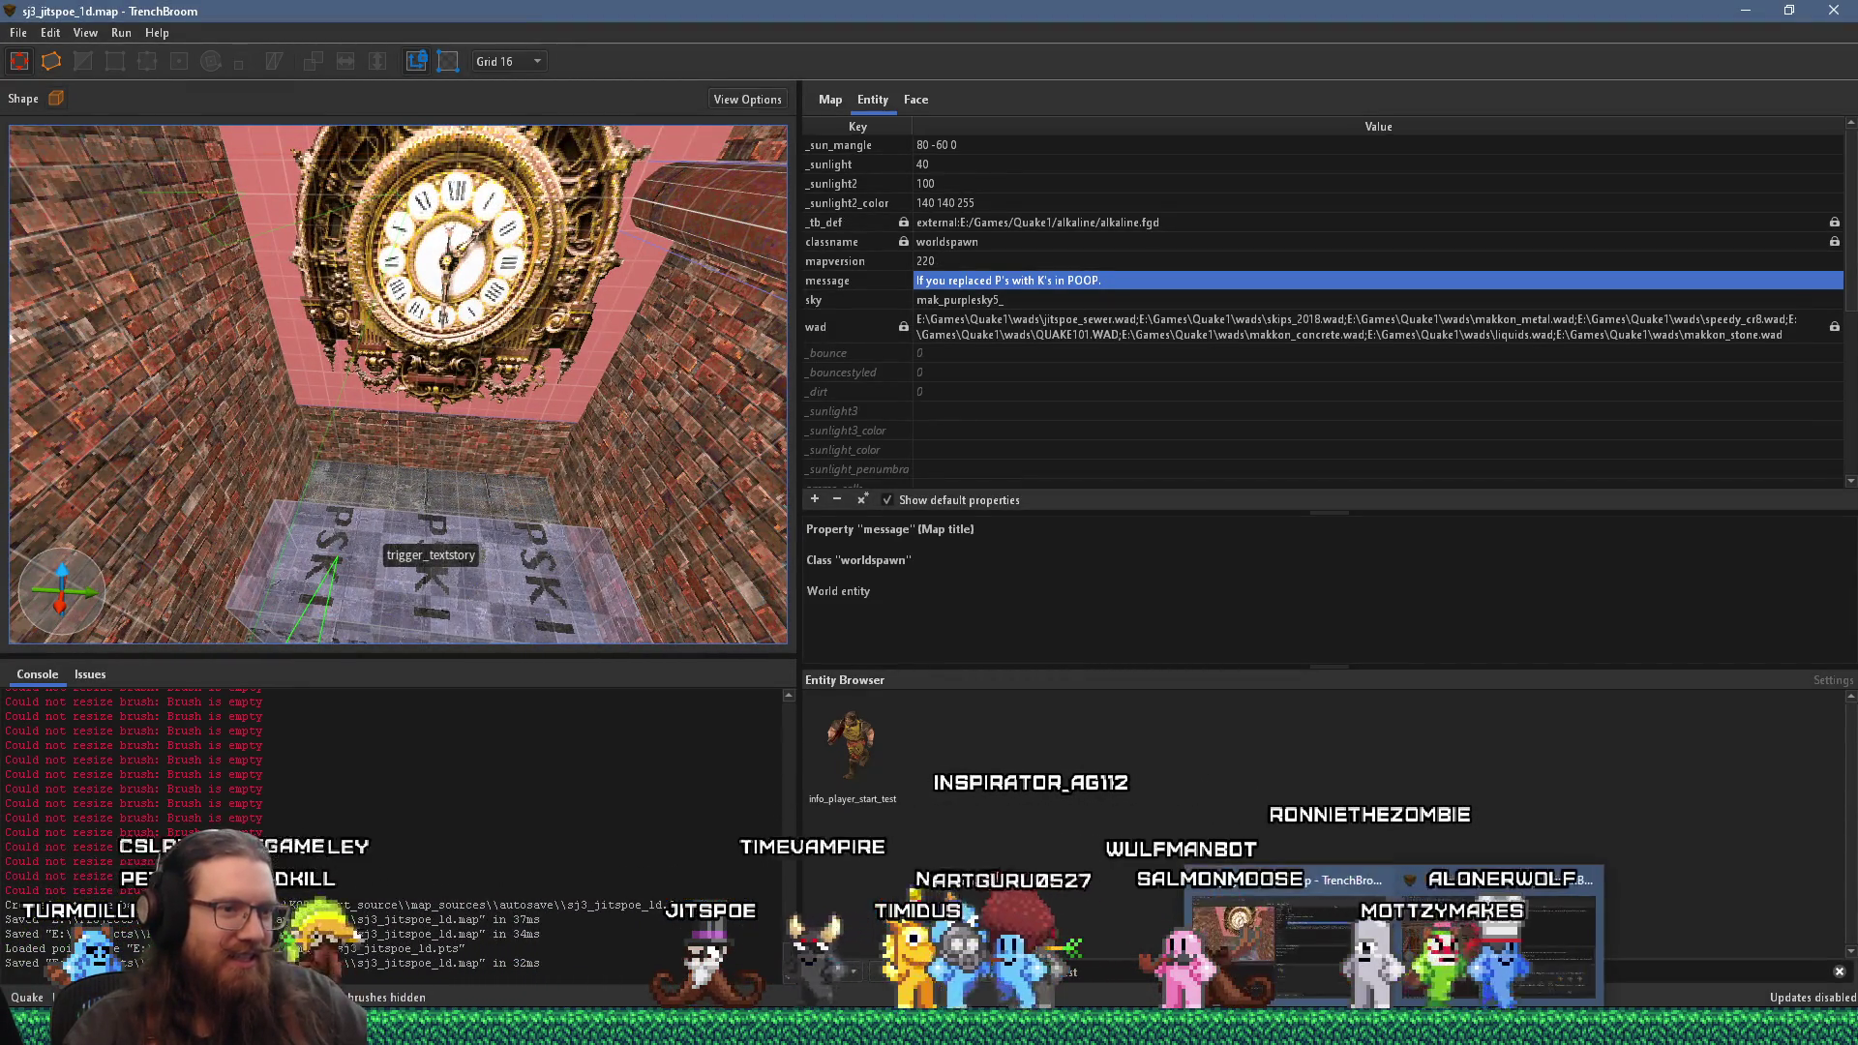
Step: In Wally's jitspoe_sewer.wad, rename yen_vu_clock to {yen_vu_clock
mouse_move(1007, 1028)
click(1007, 934)
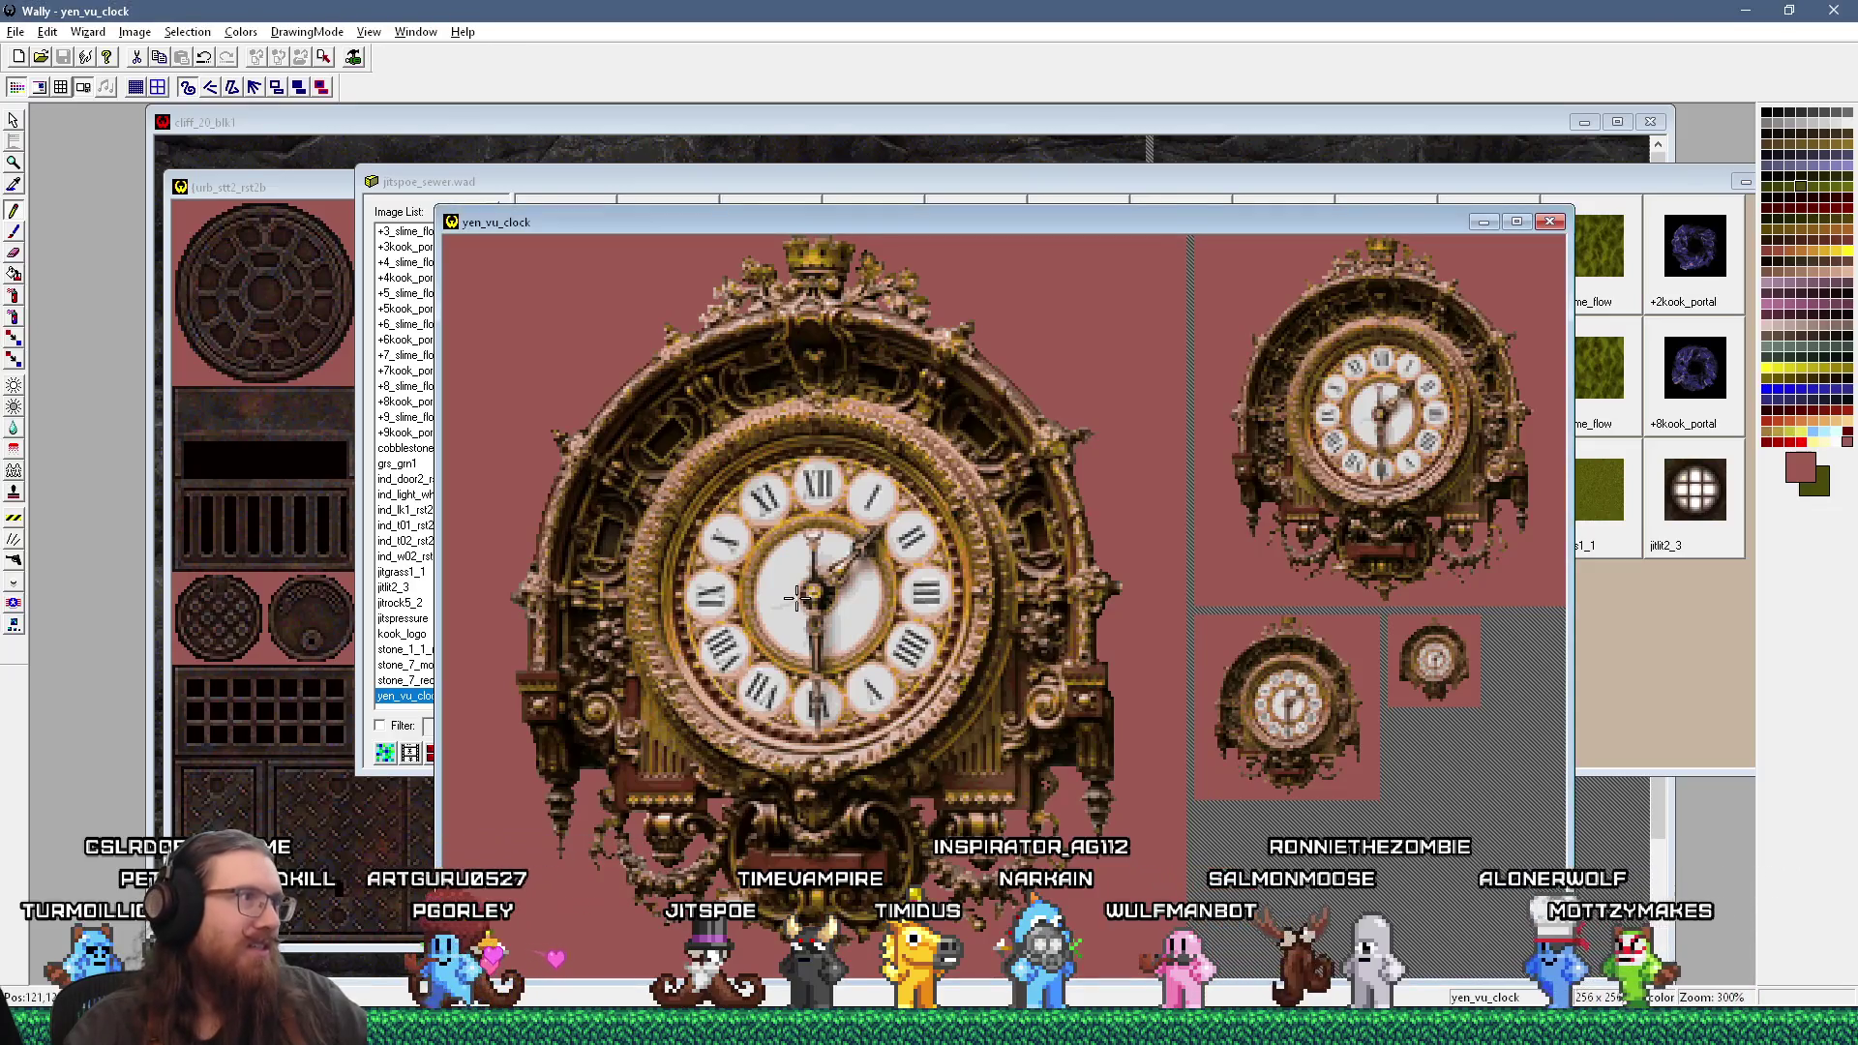
click(590, 183)
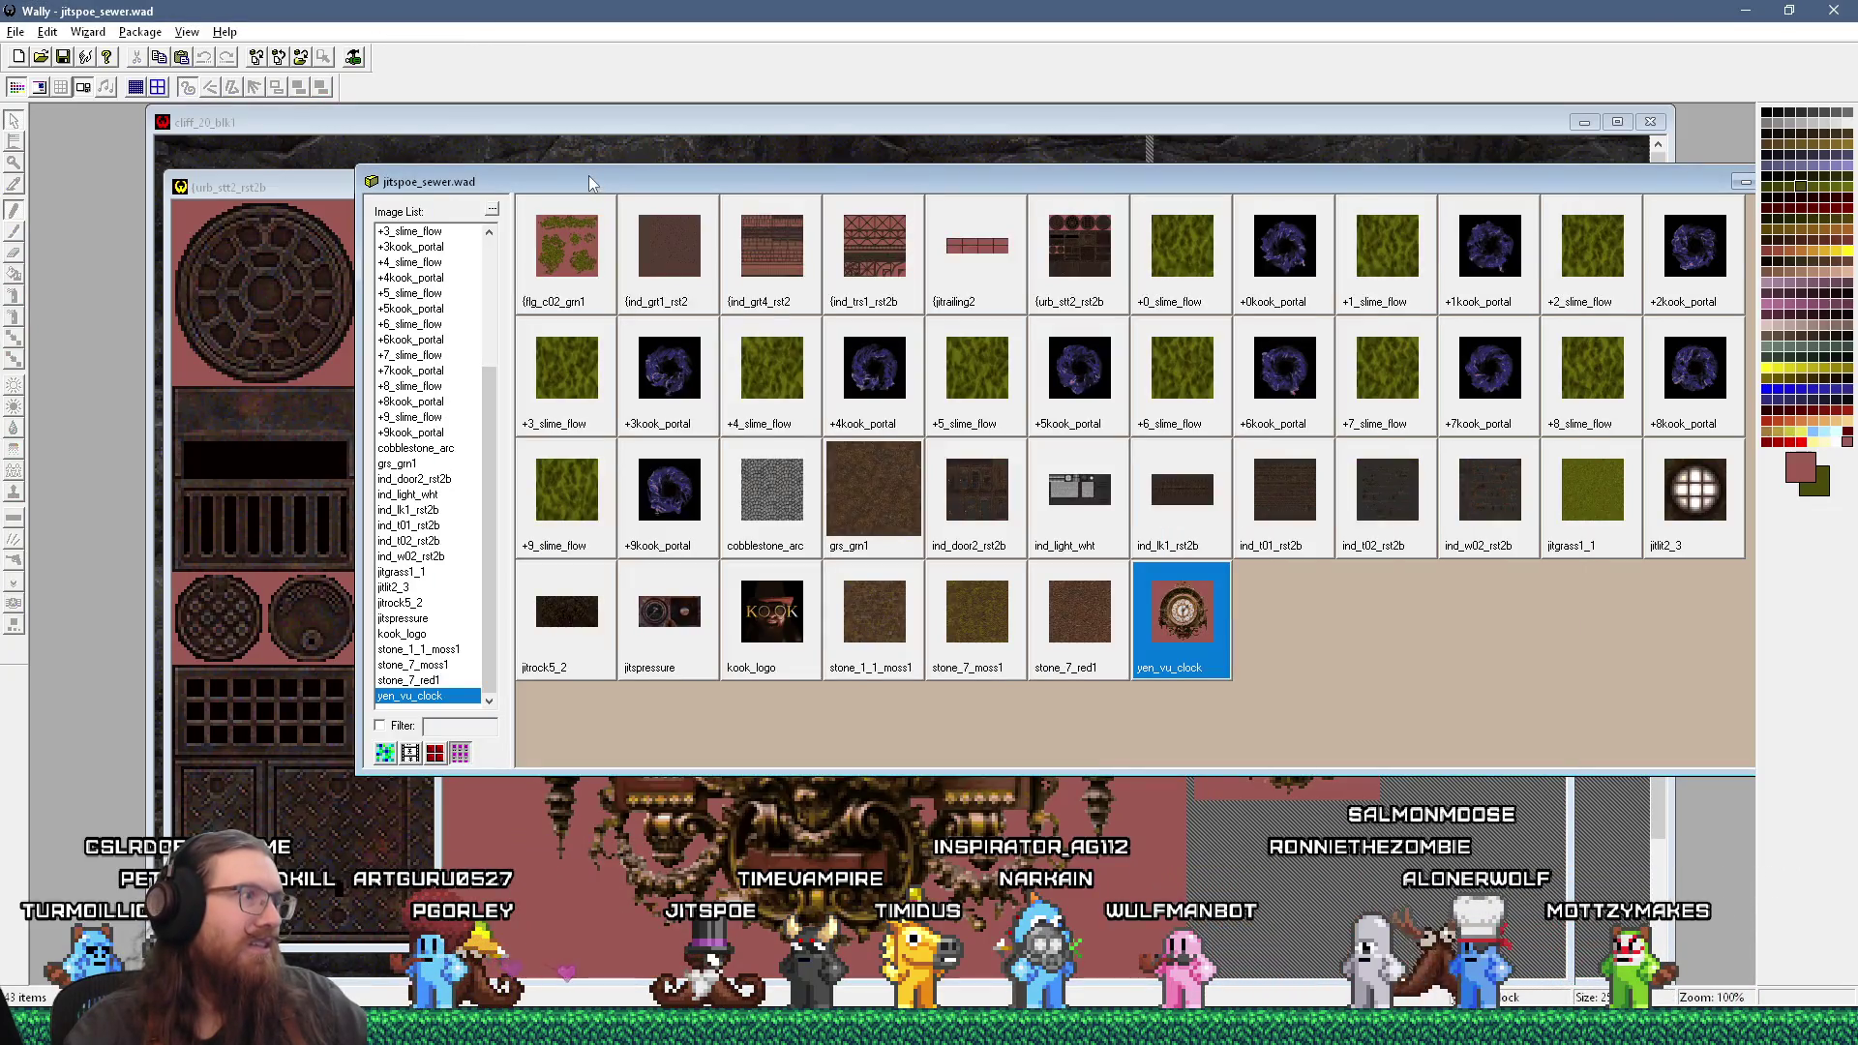
right_click(1159, 651)
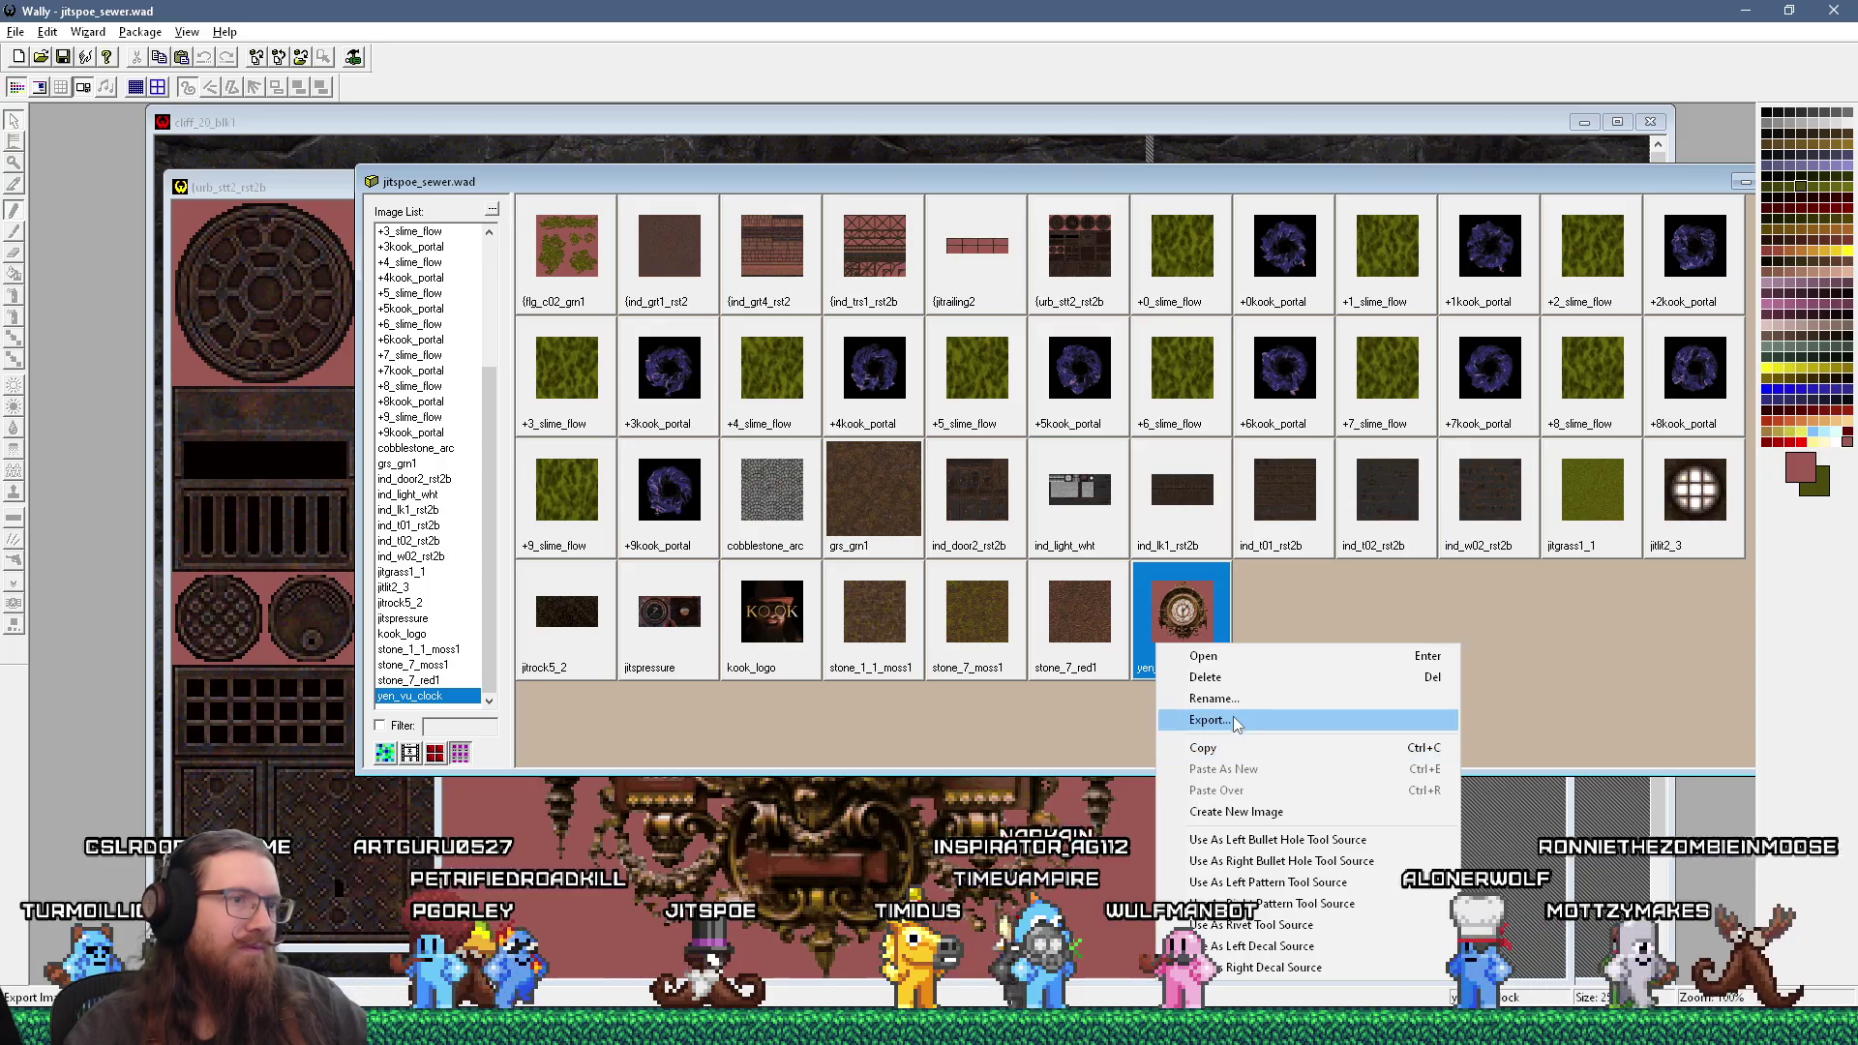
click(1214, 698)
key(Home)
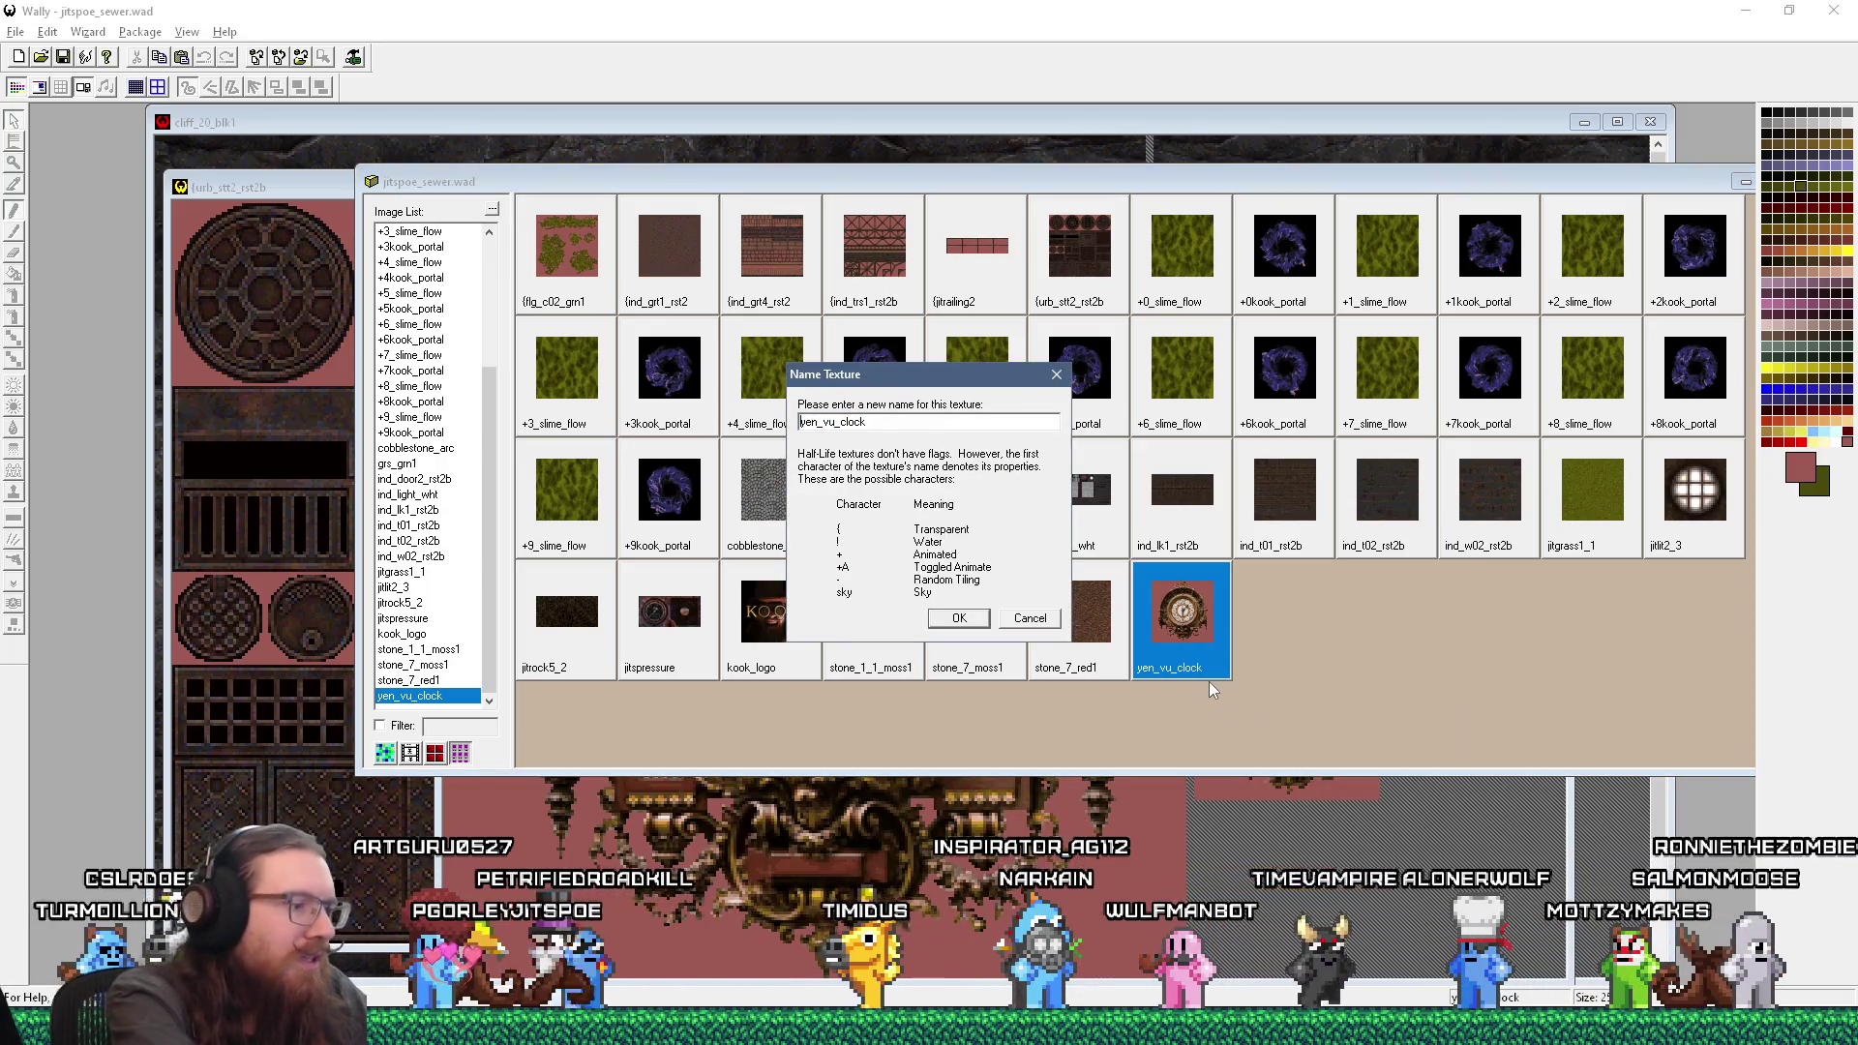
text({)
key(Return)
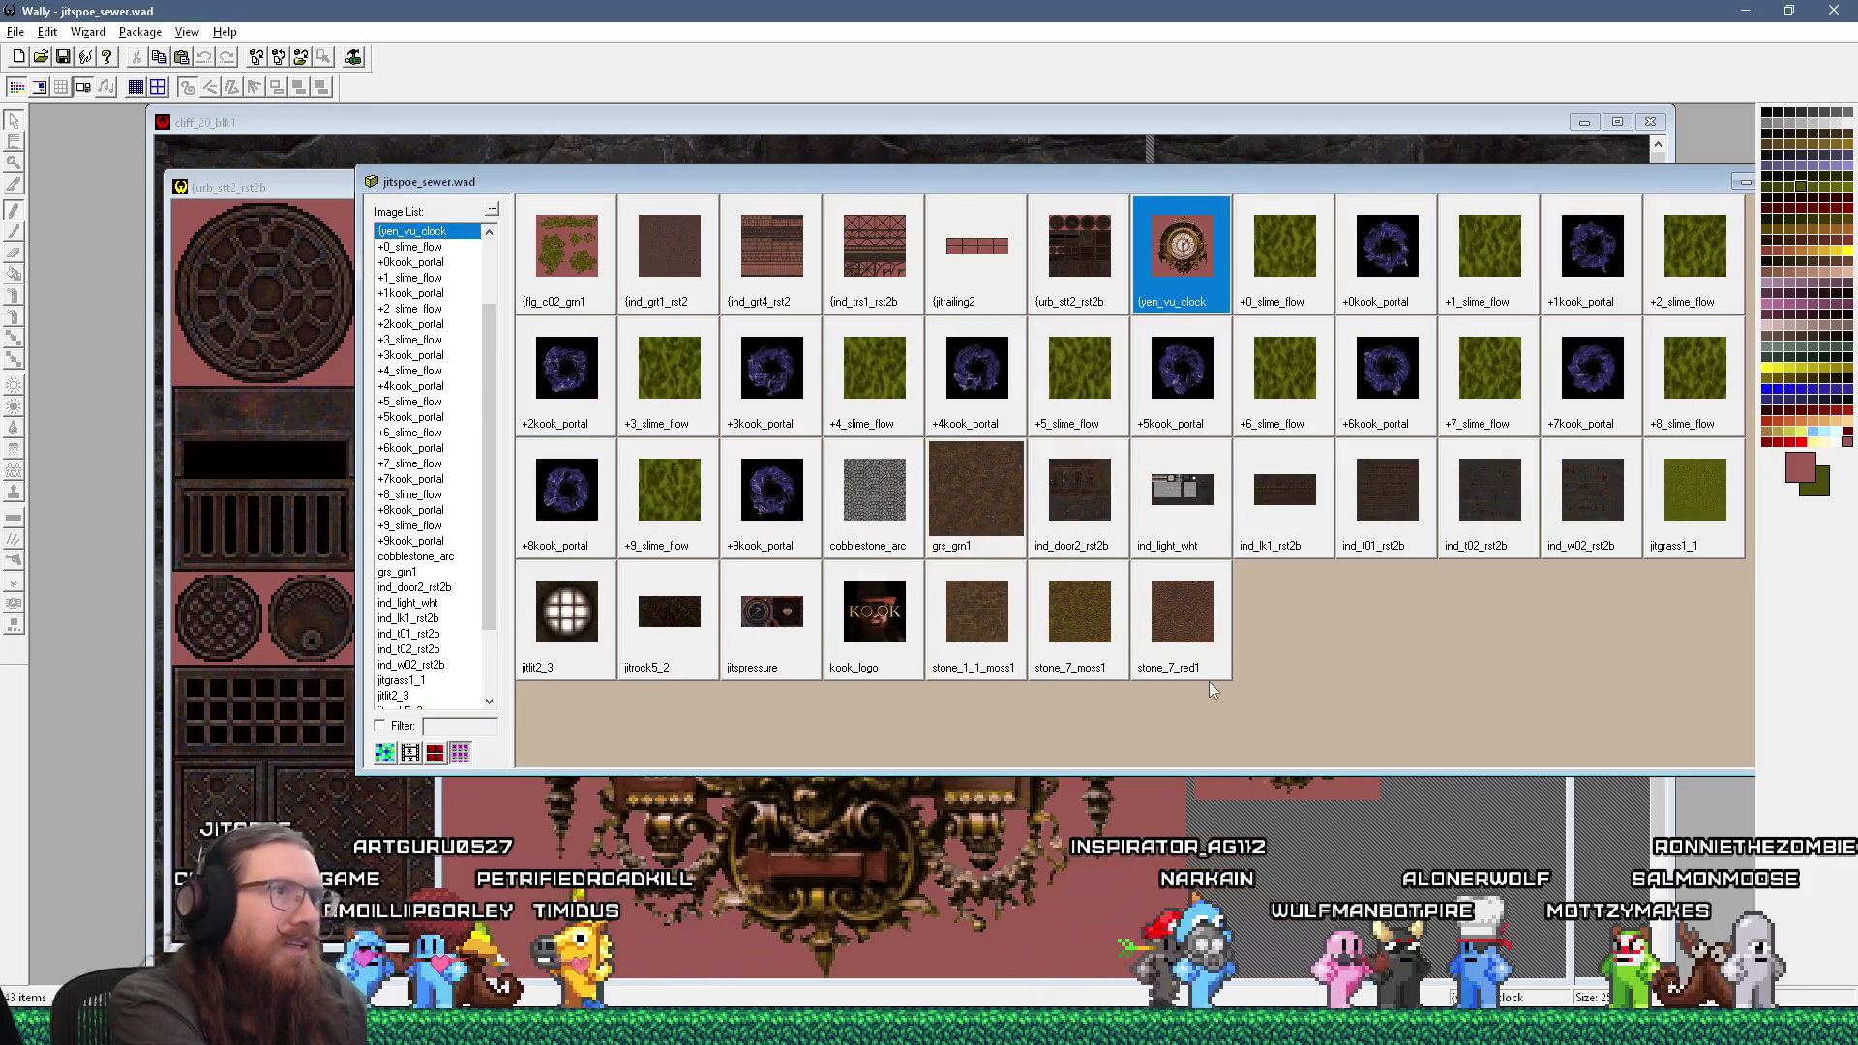
Step: In TrenchBroom, reload the map's textures via File > Reload Textures
key(alt+Tab)
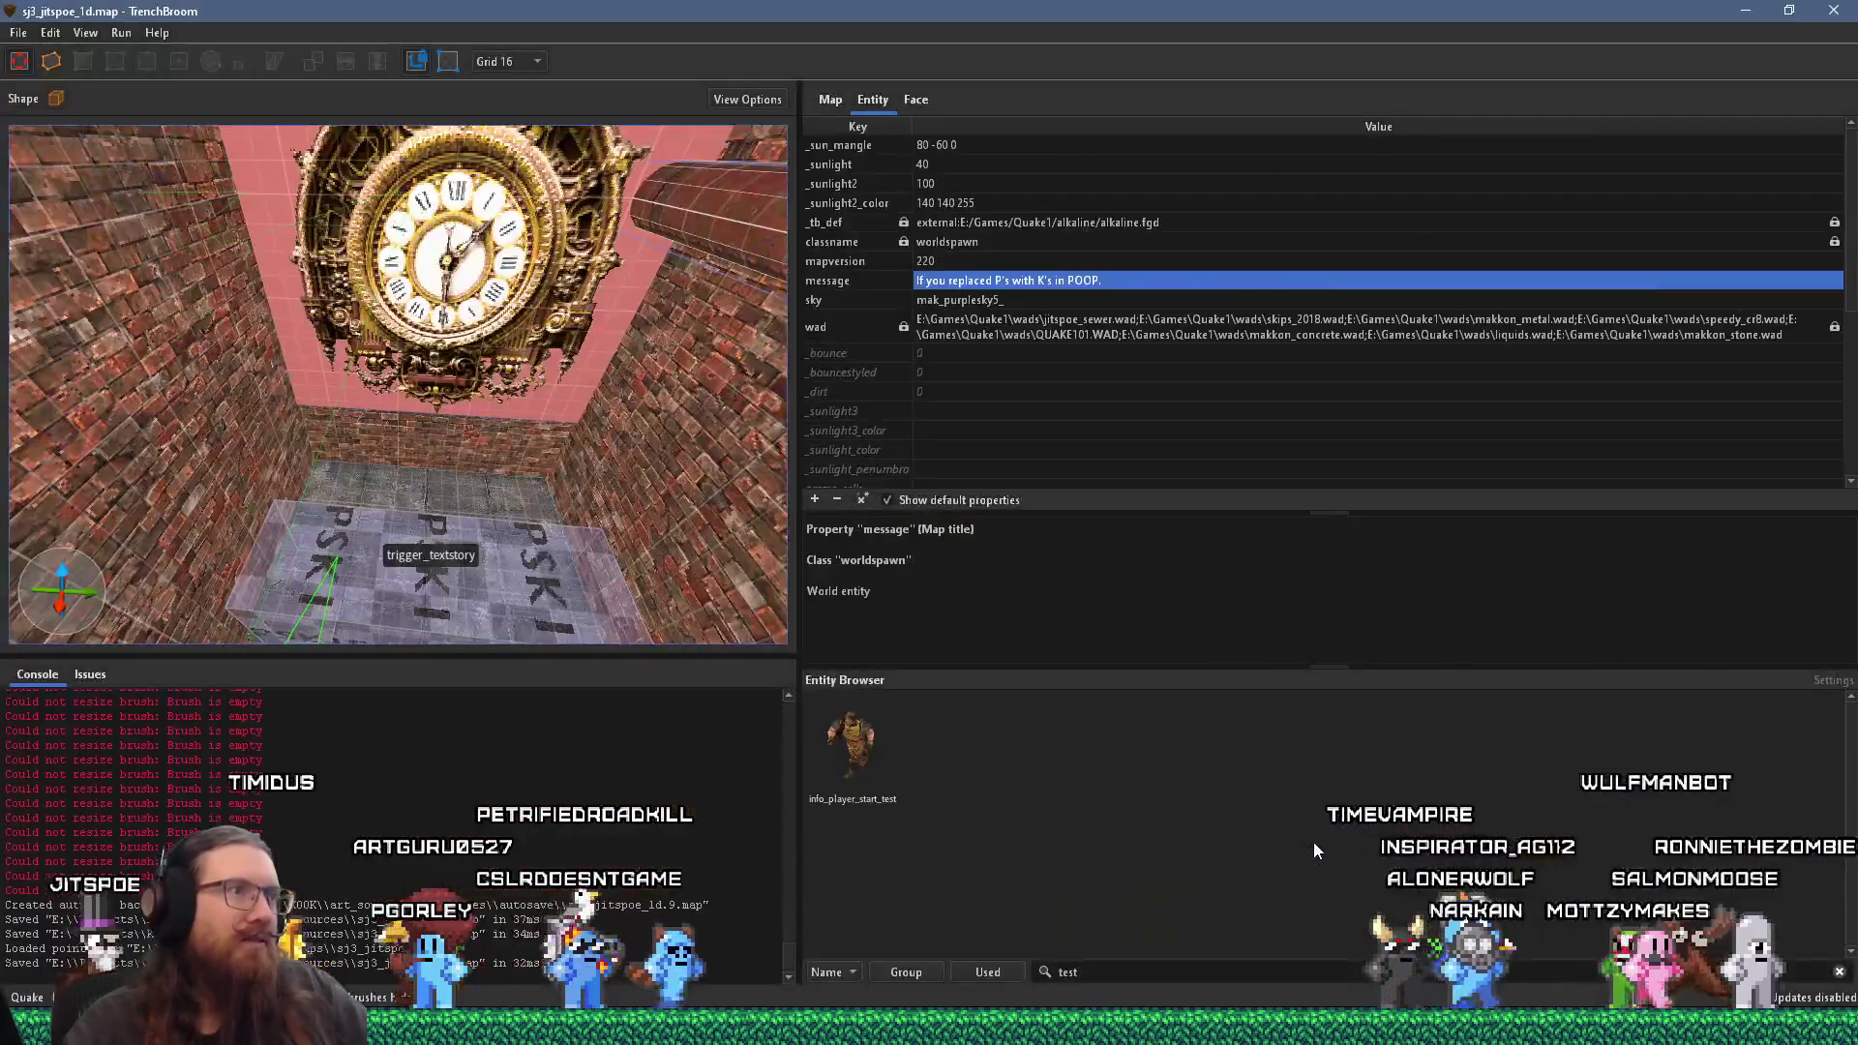
scroll(571, 539, down, 2)
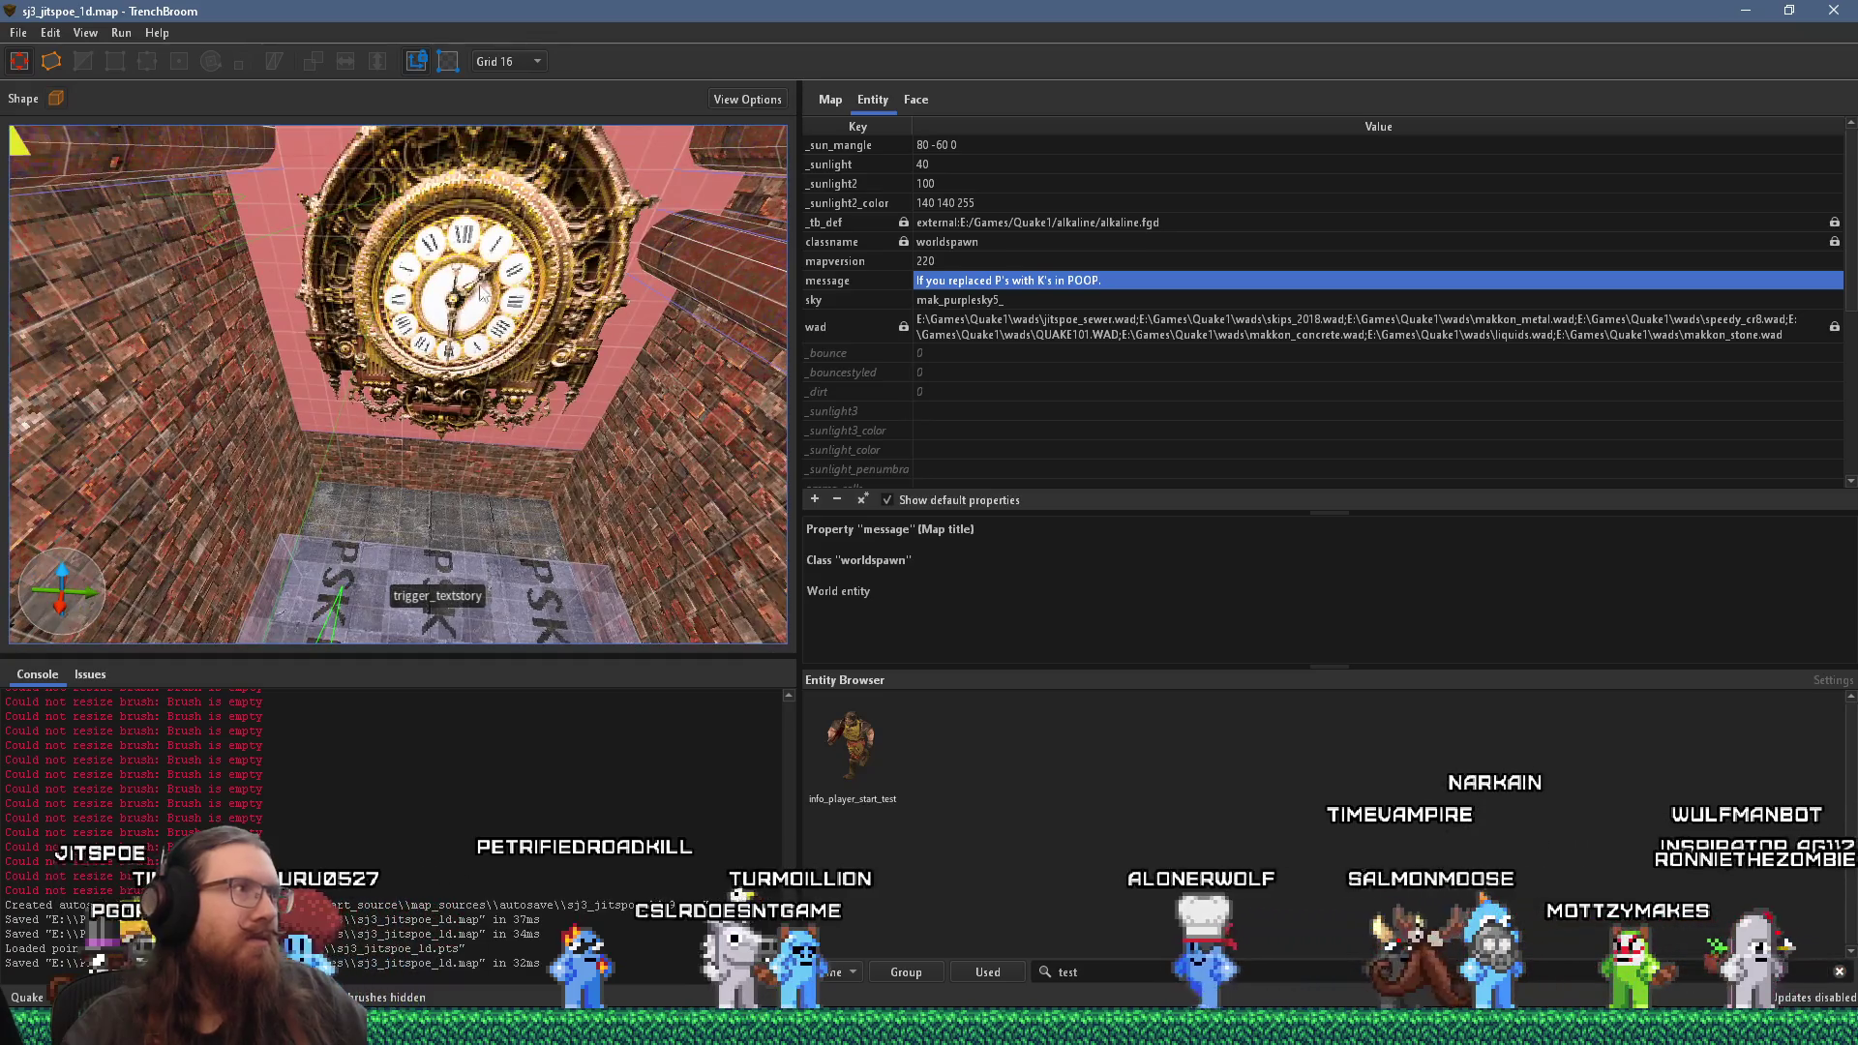
click(18, 31)
click(124, 353)
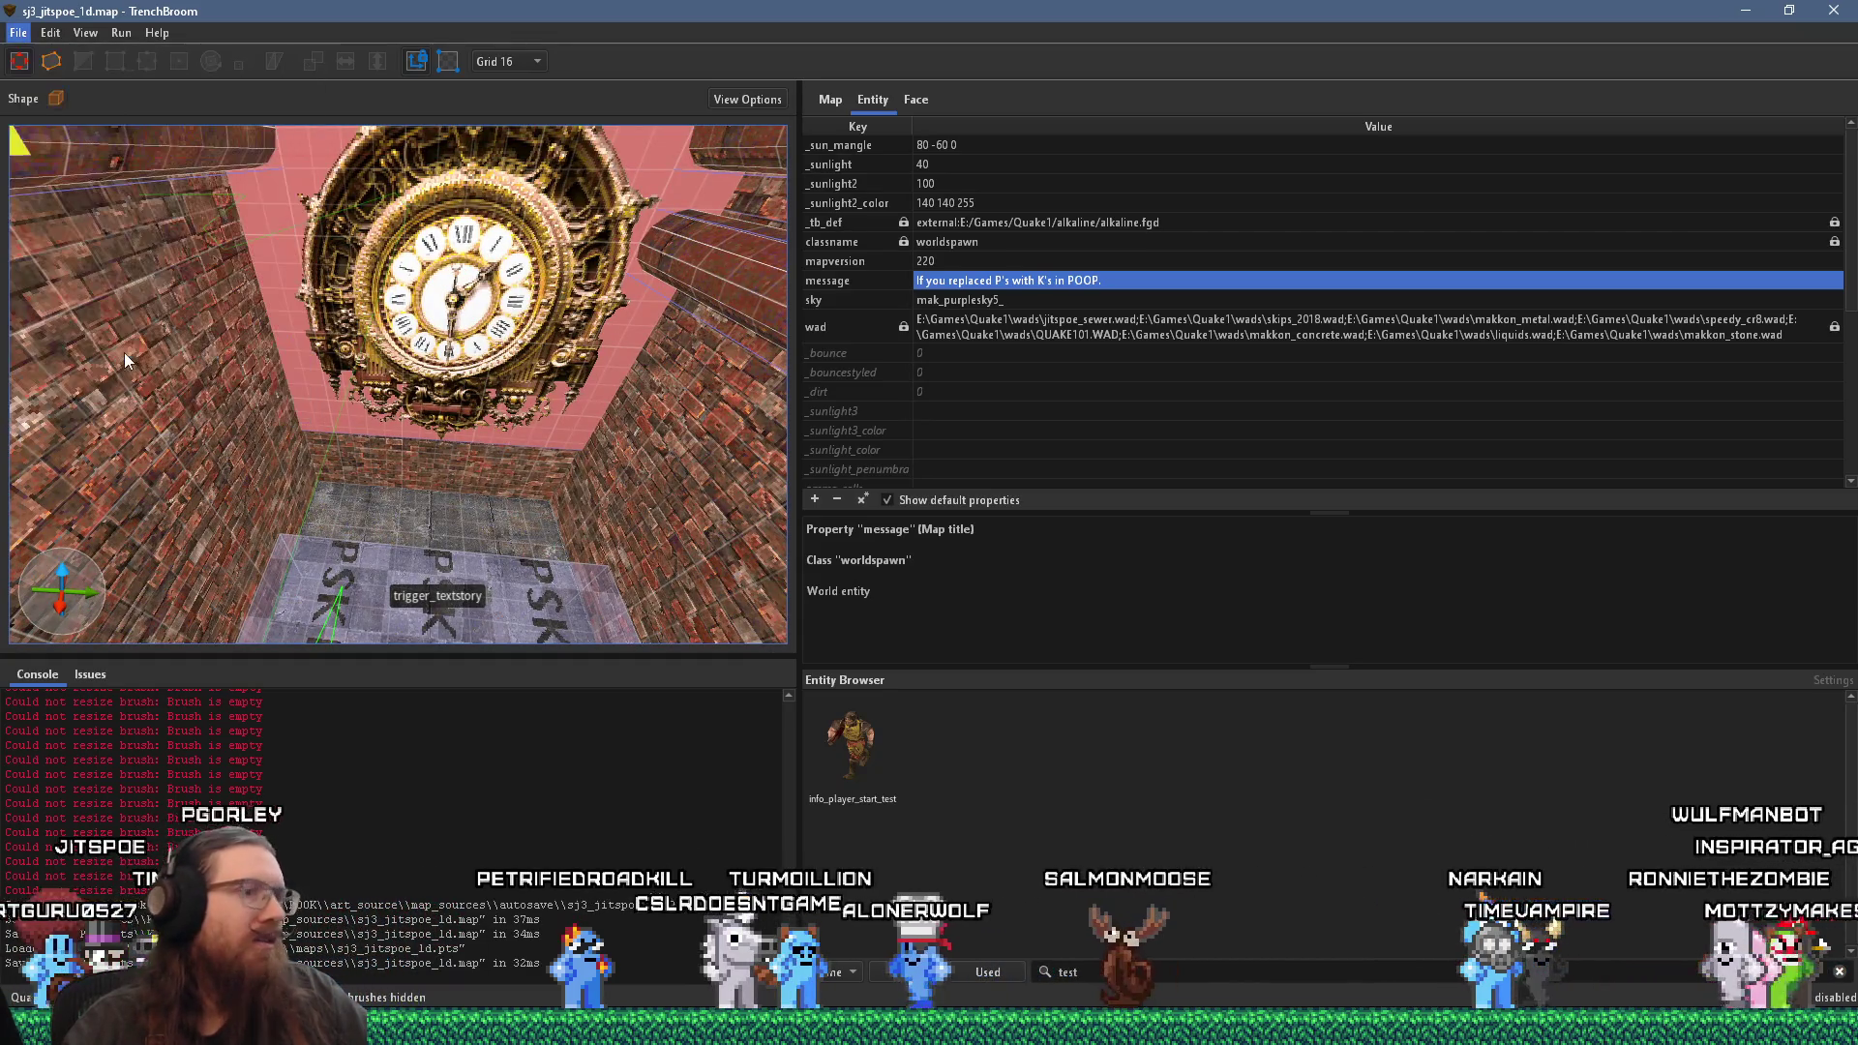
key(alt+Tab)
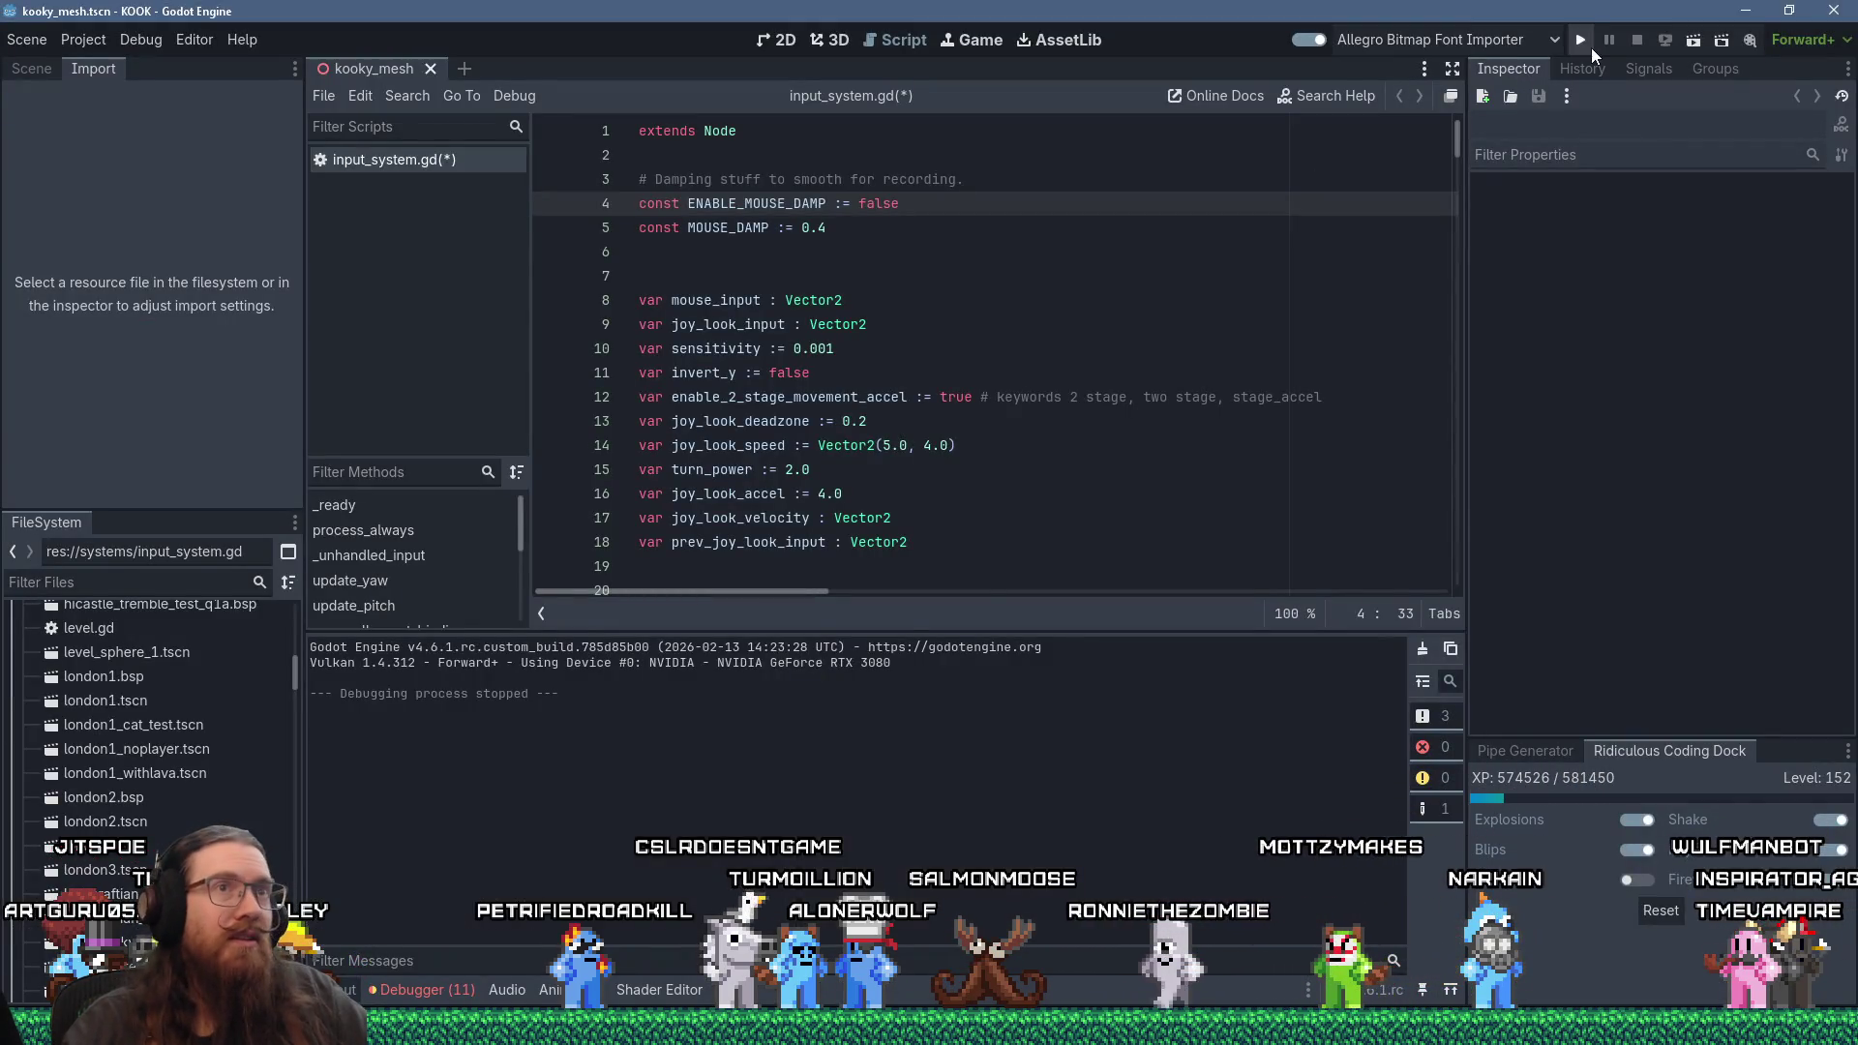
Step: Save the input script and run KOOK with F5, maximizing the game window
key(F5)
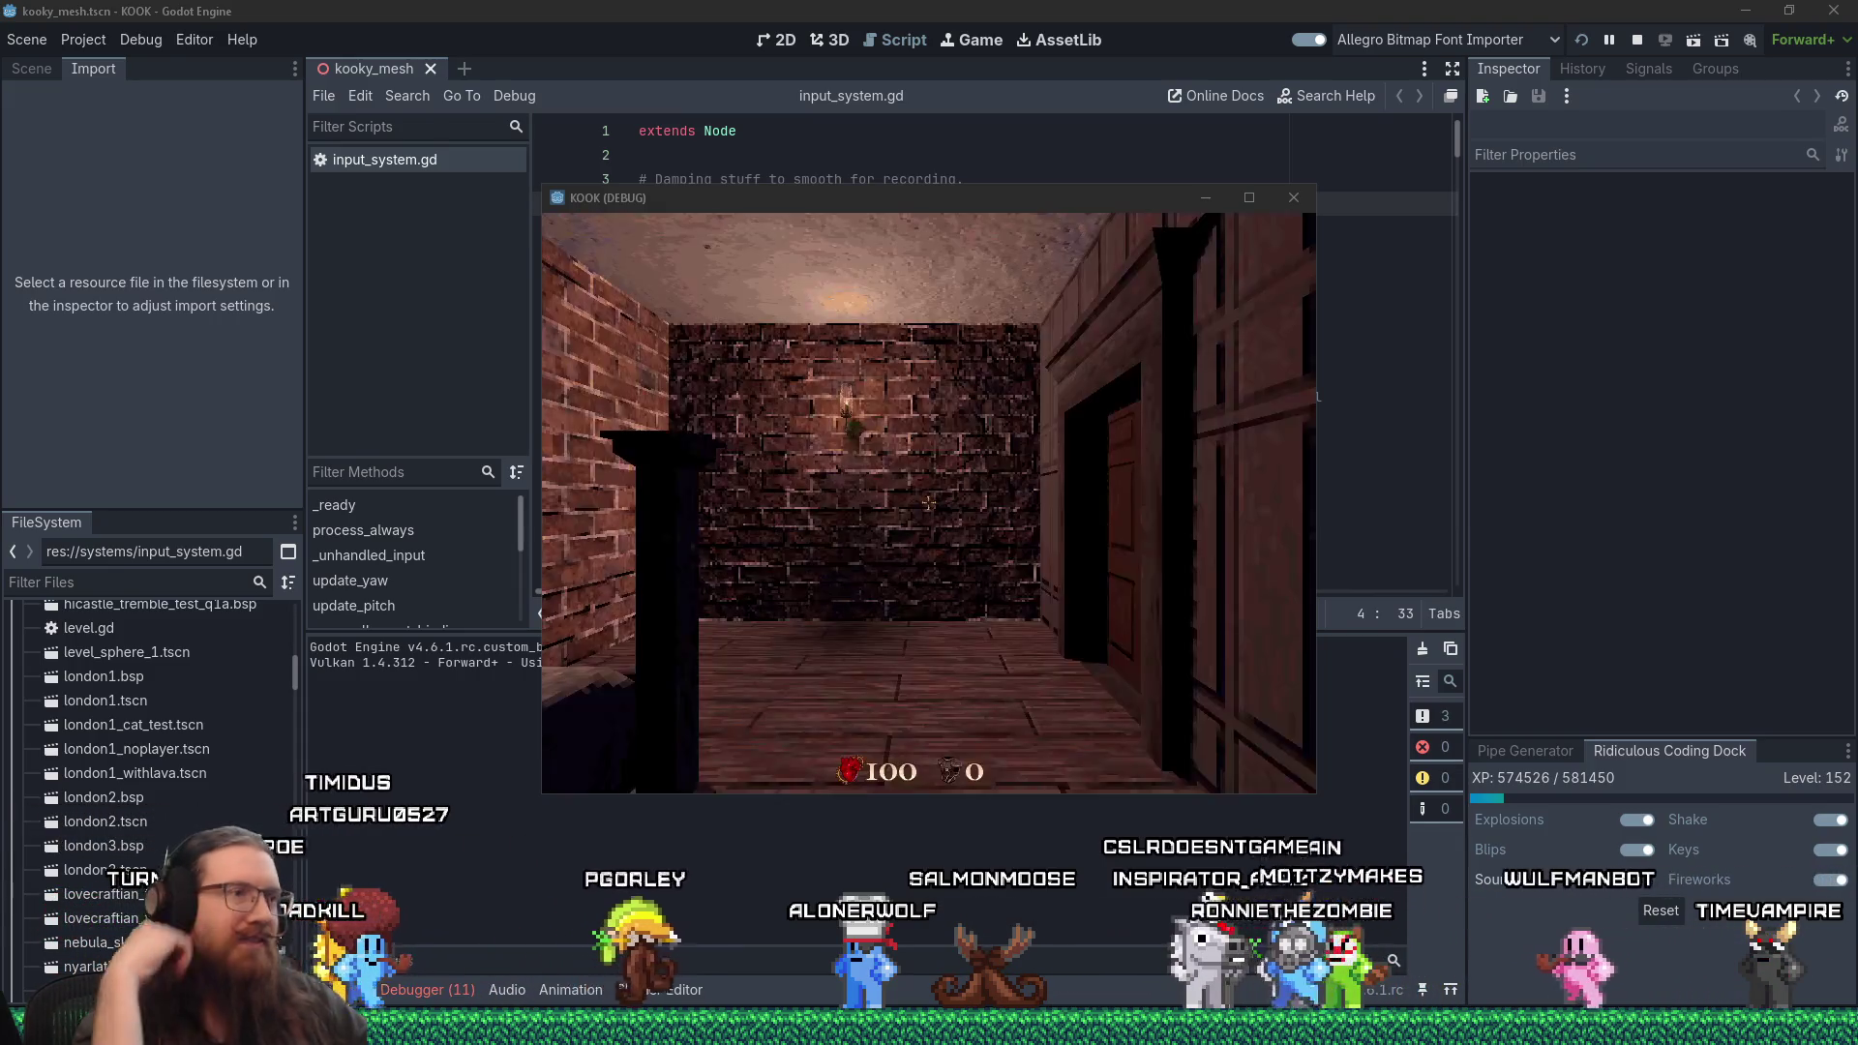
key(alt+Tab)
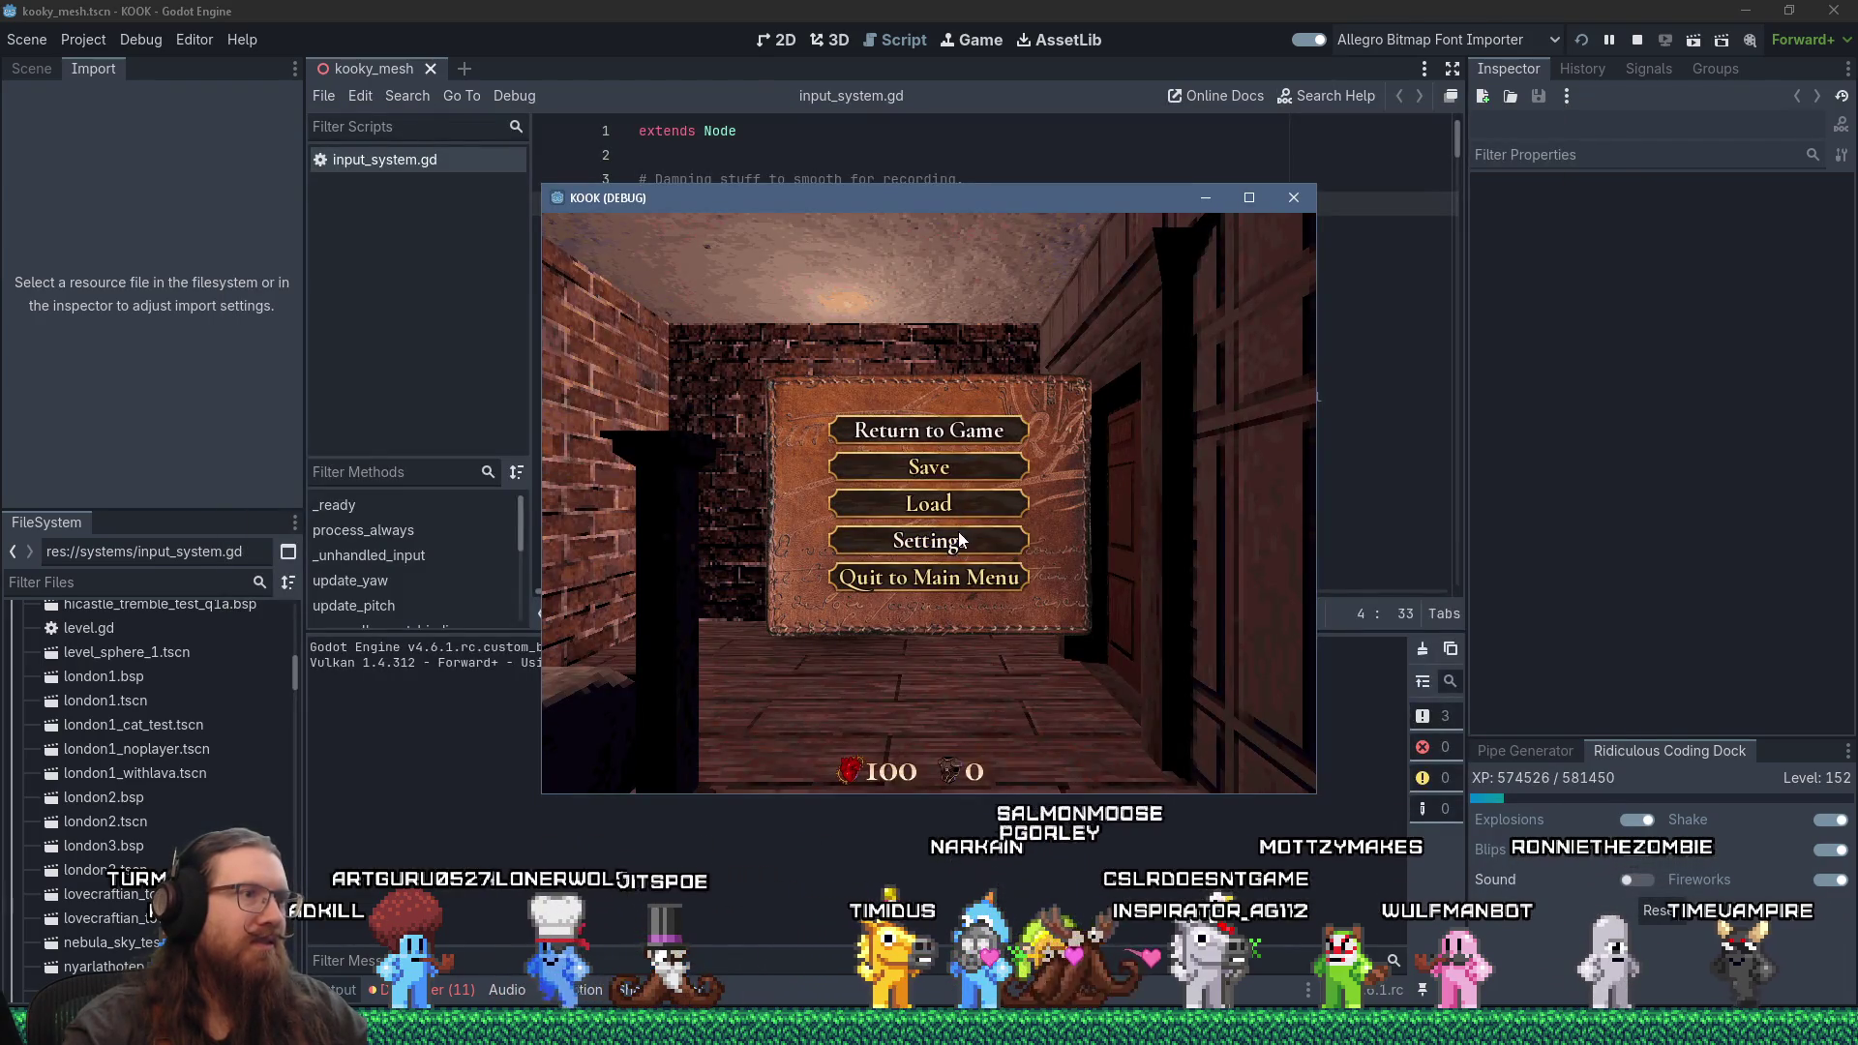
click(1249, 198)
key(Escape)
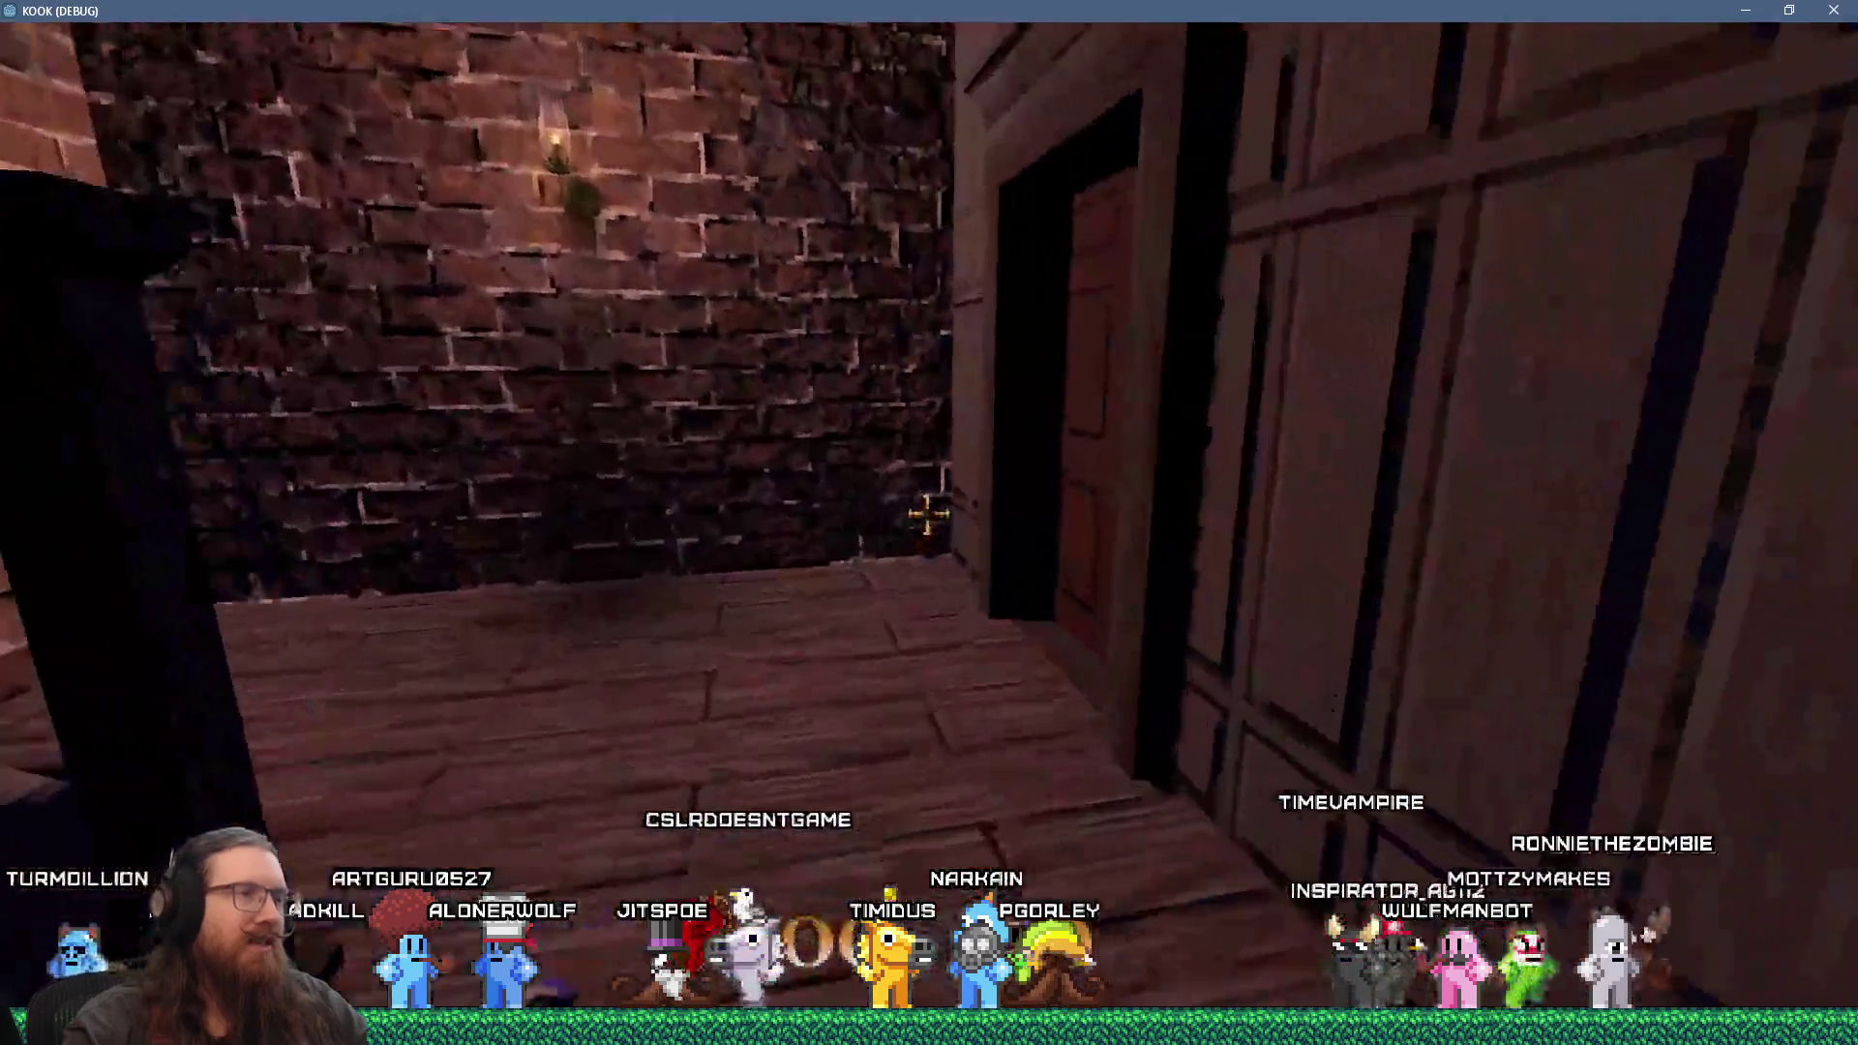
Step: Walk through the house, collect the revolver and desk book, then shoot the creature on the shelf
key(w)
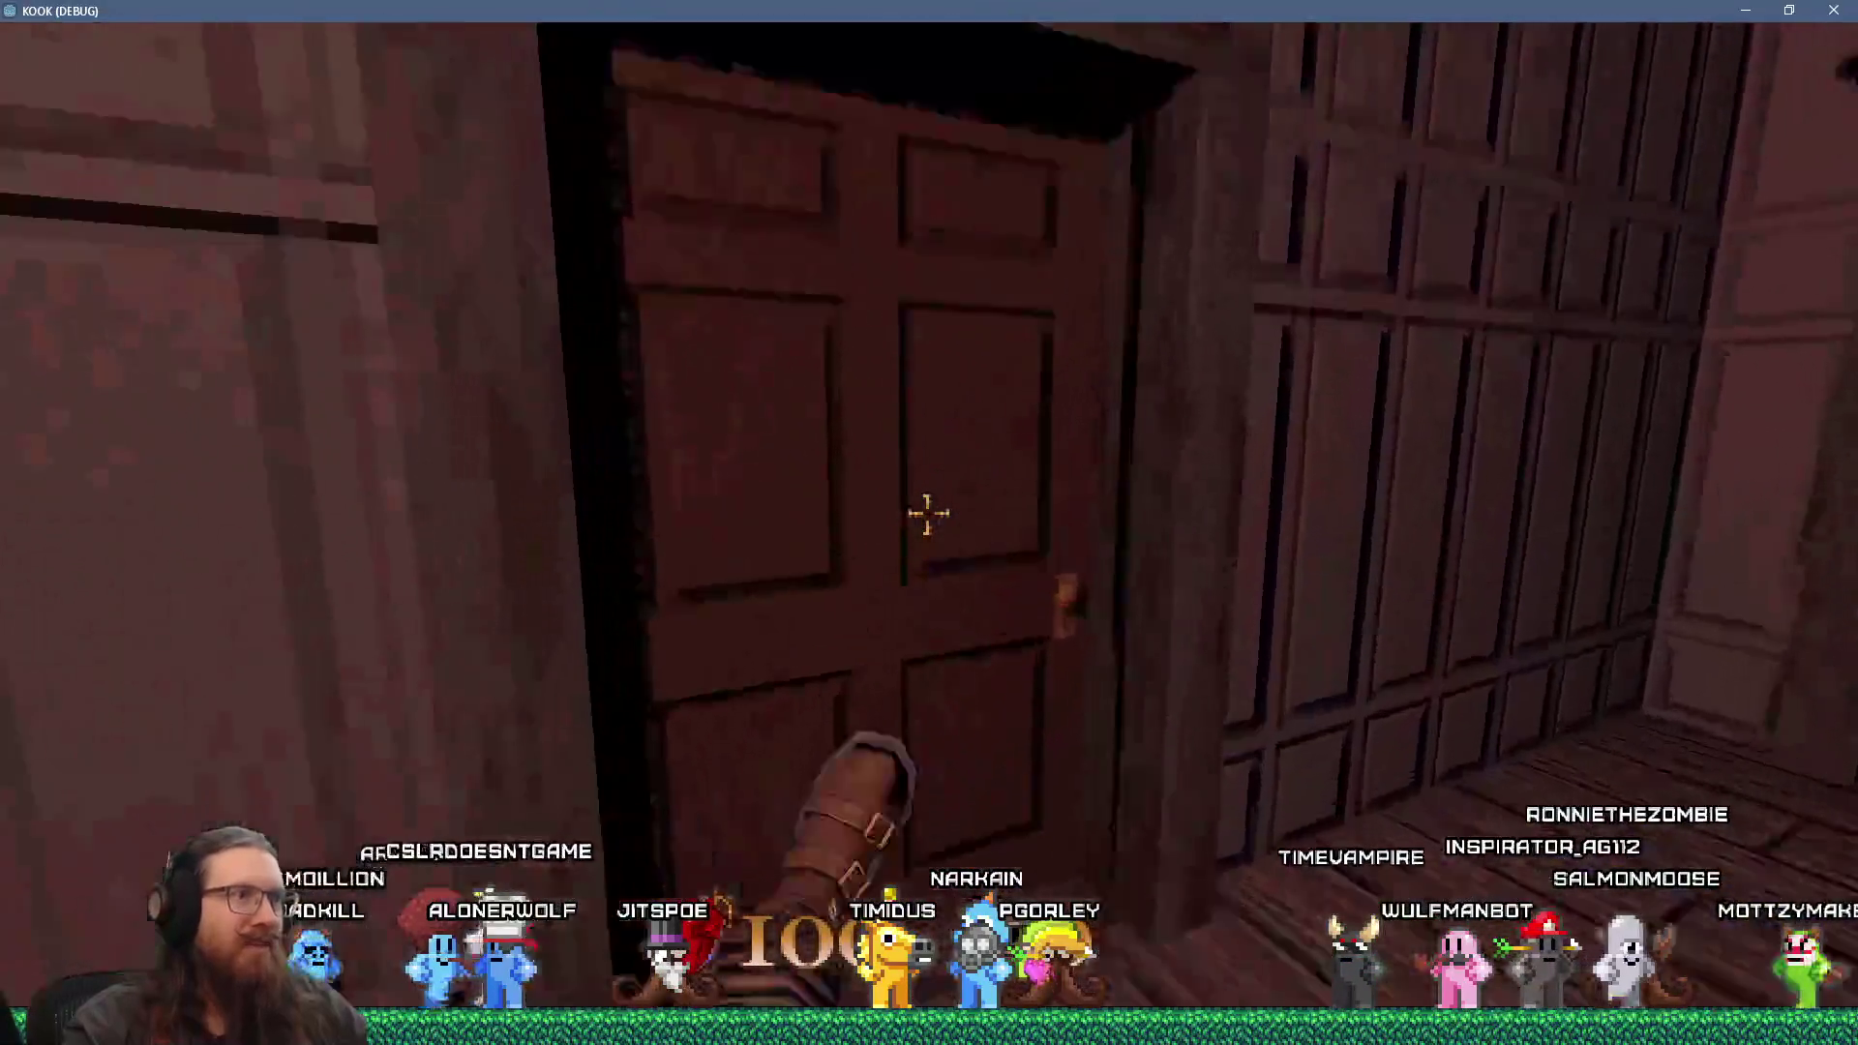
key(w)
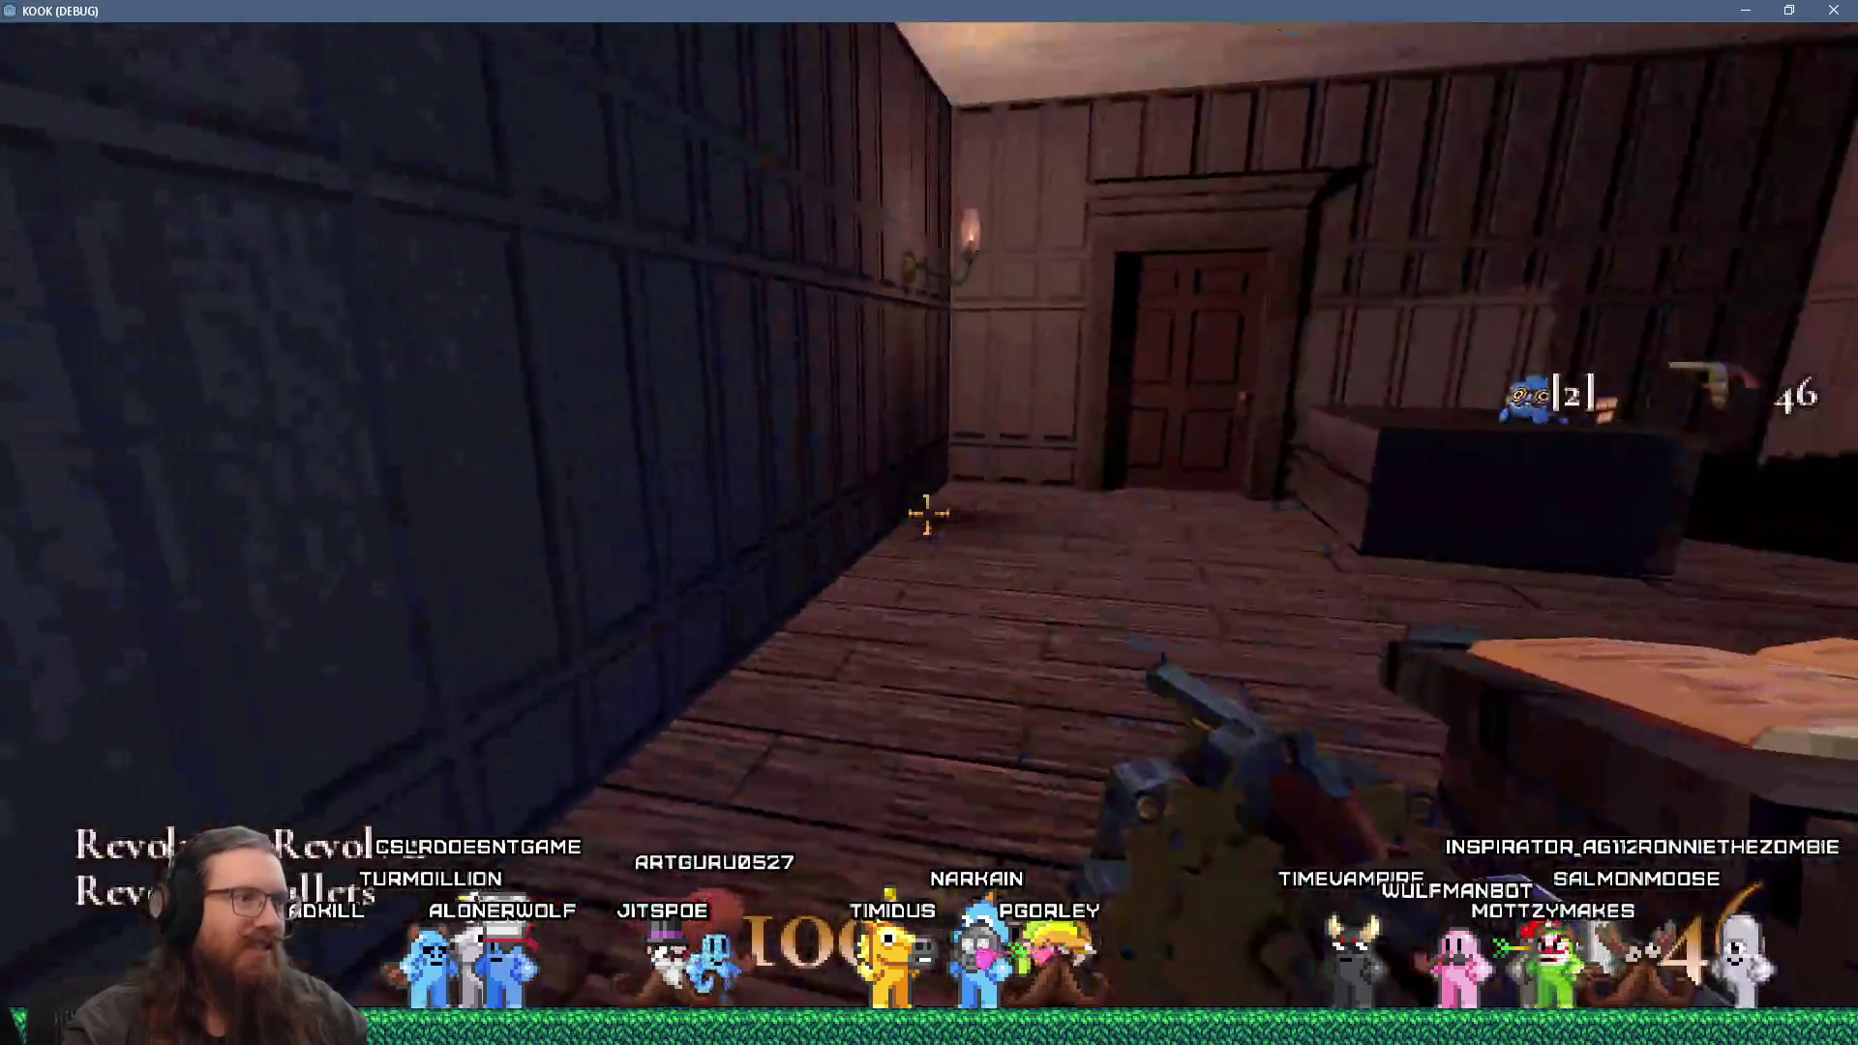
key(w)
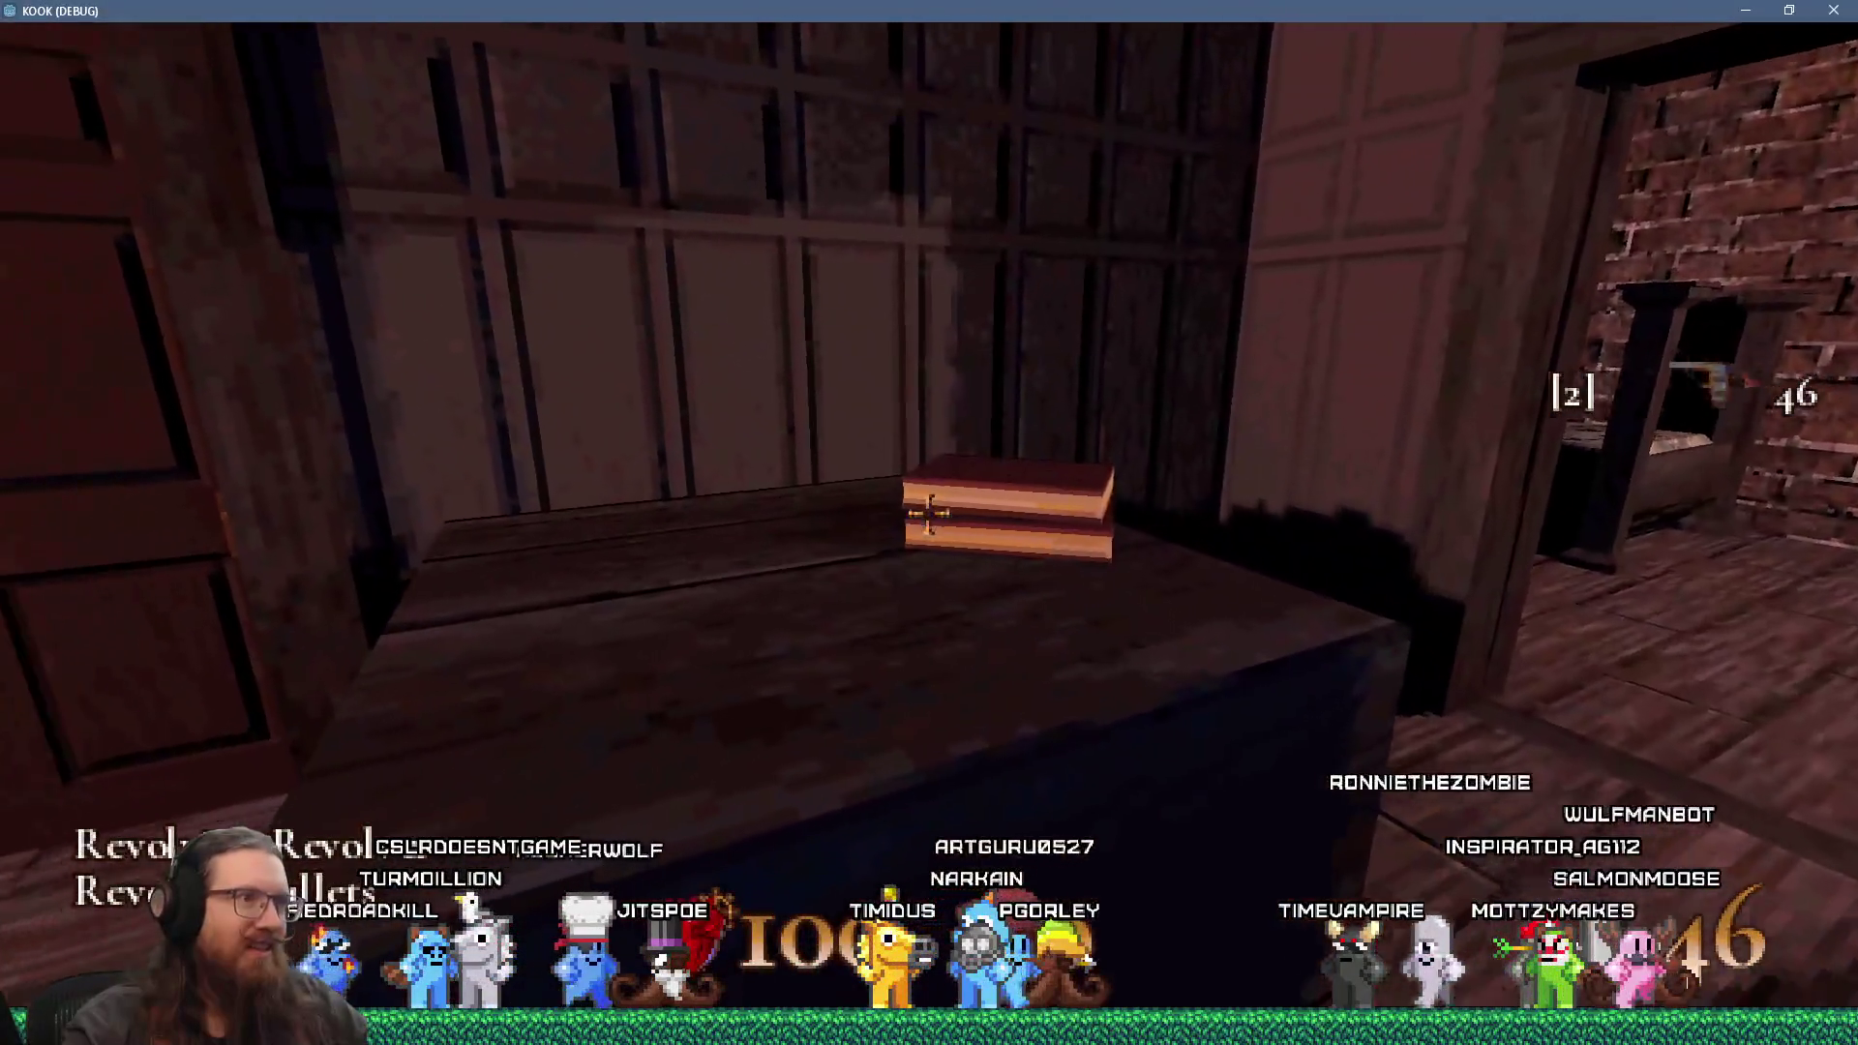
key(w)
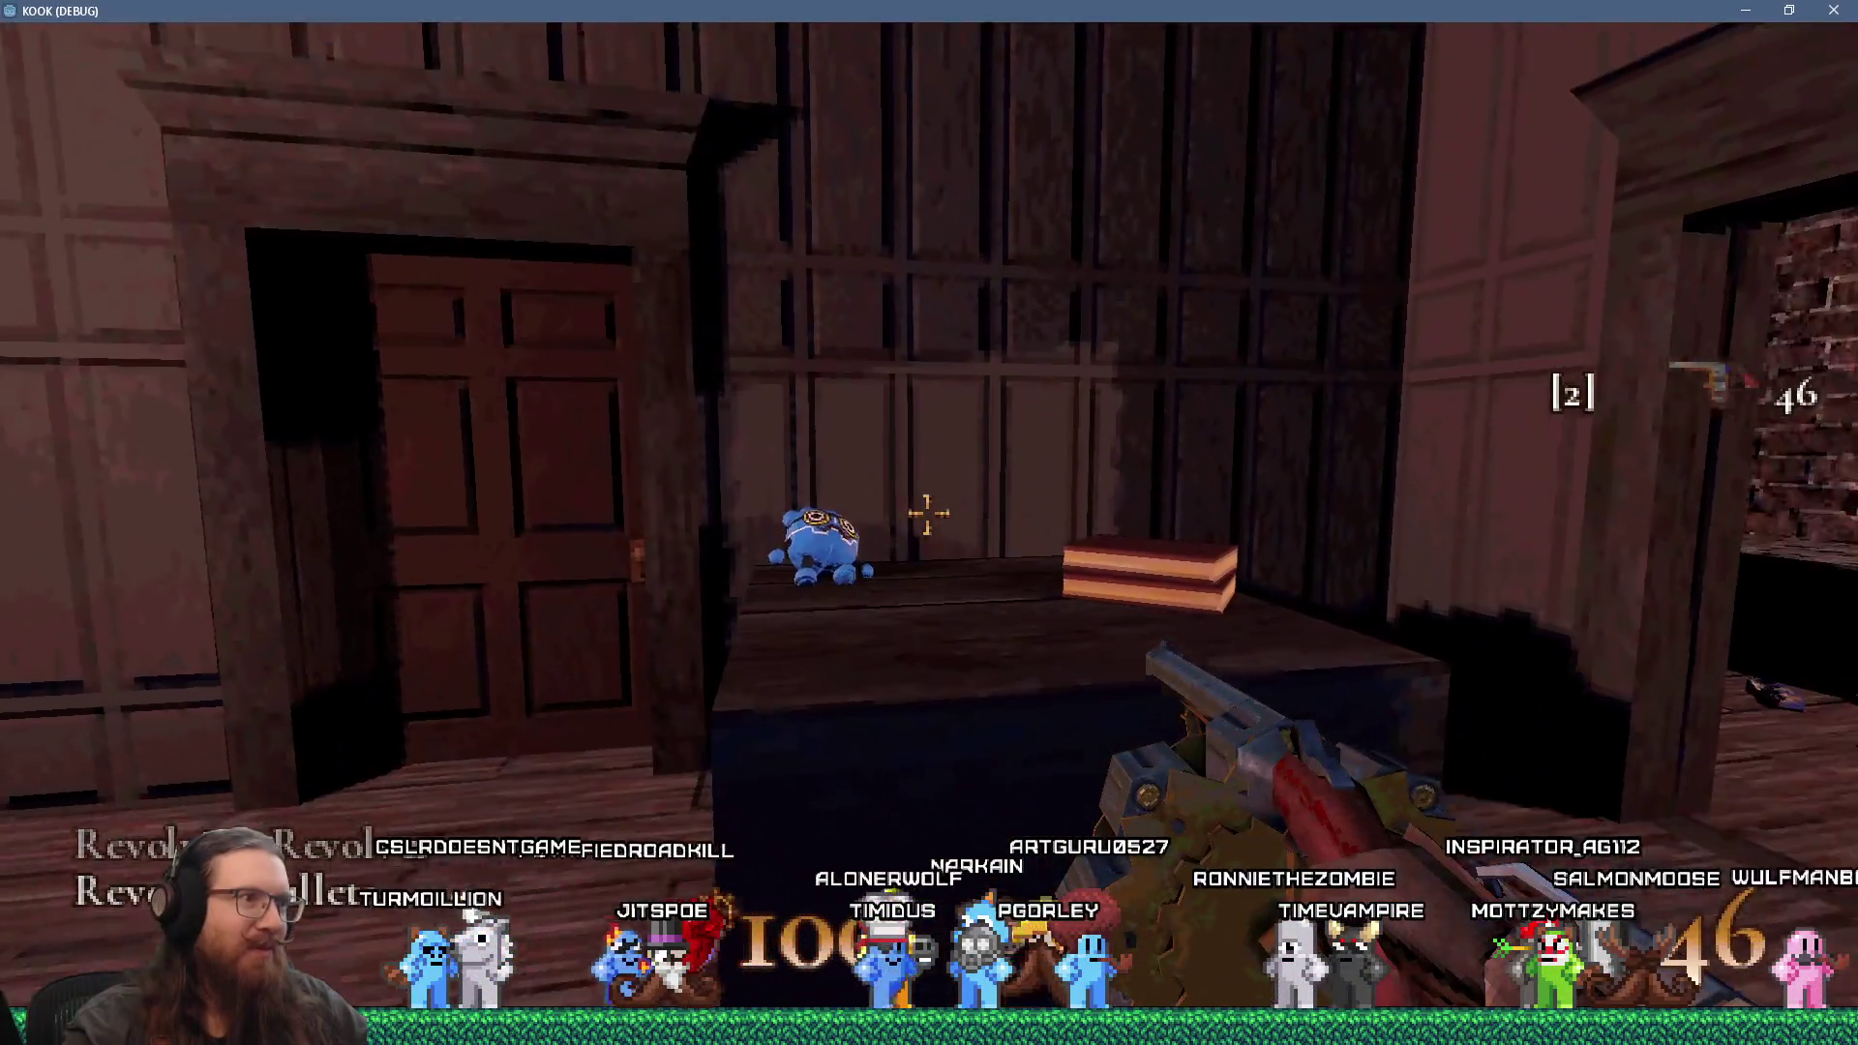
key(w)
key(period)
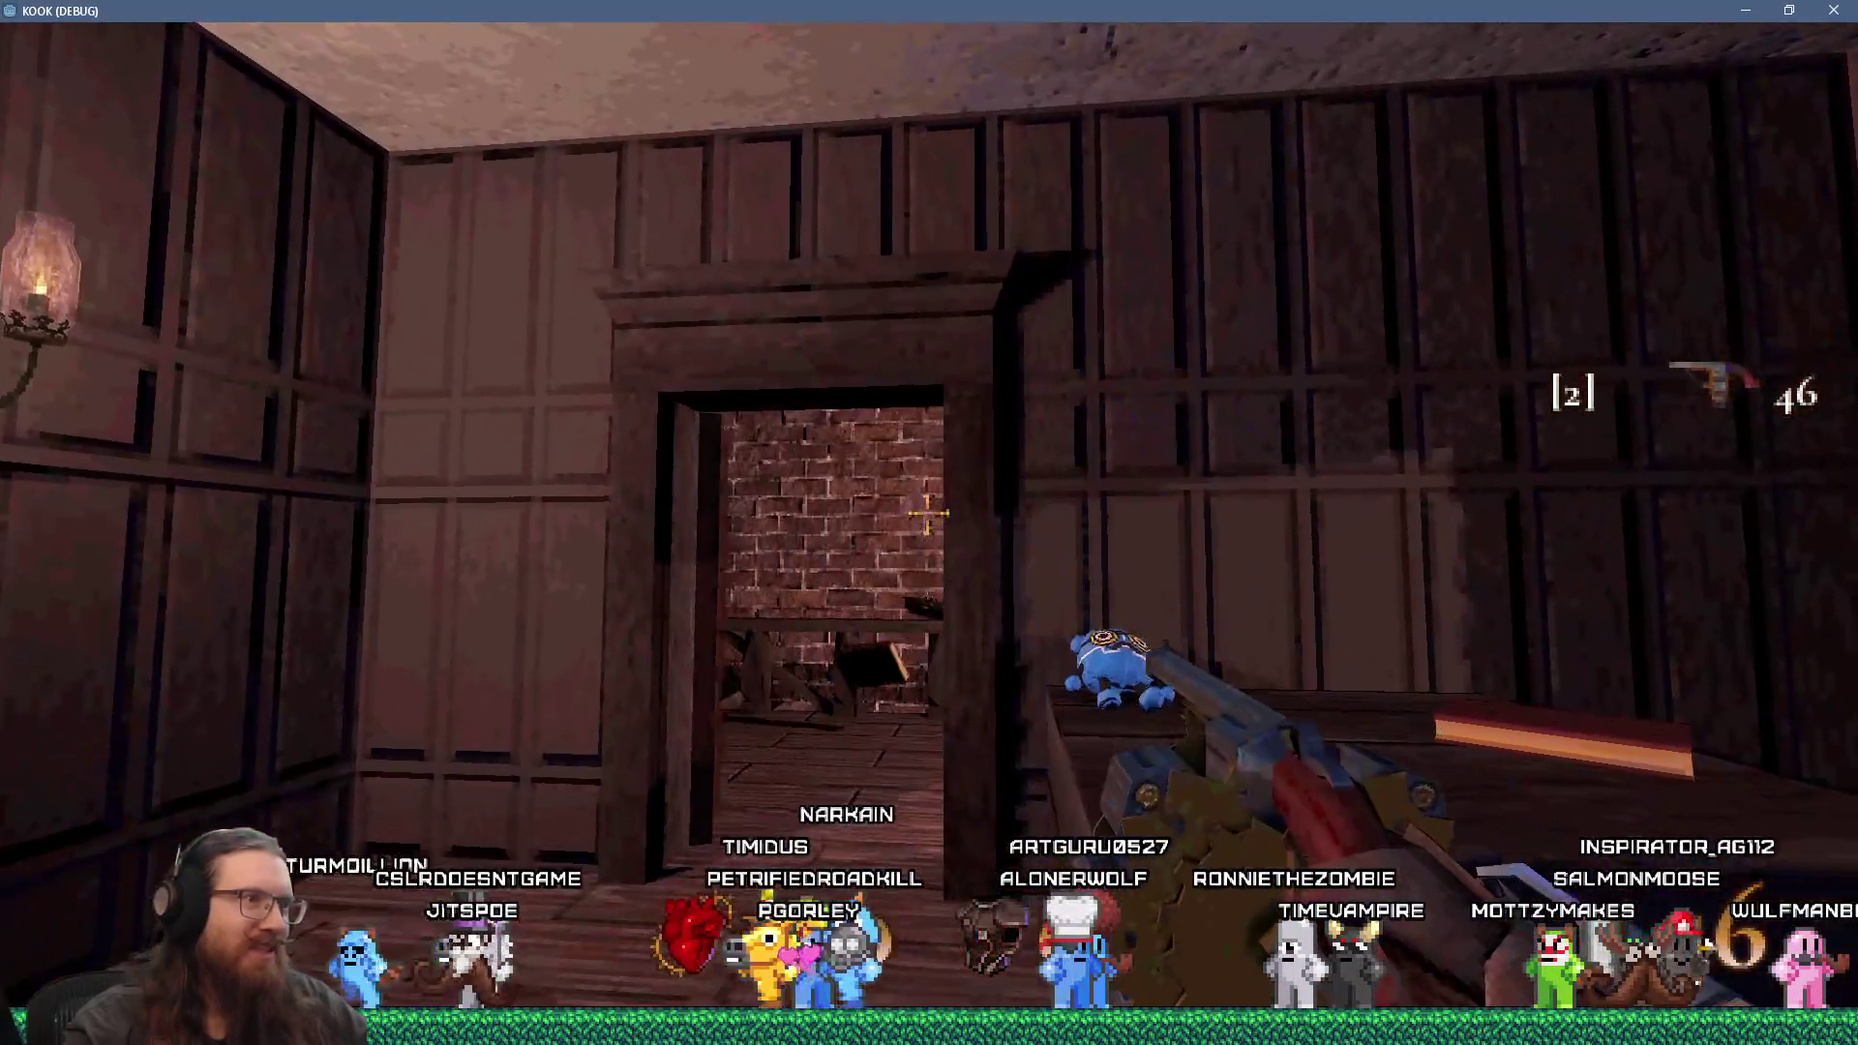
key(w)
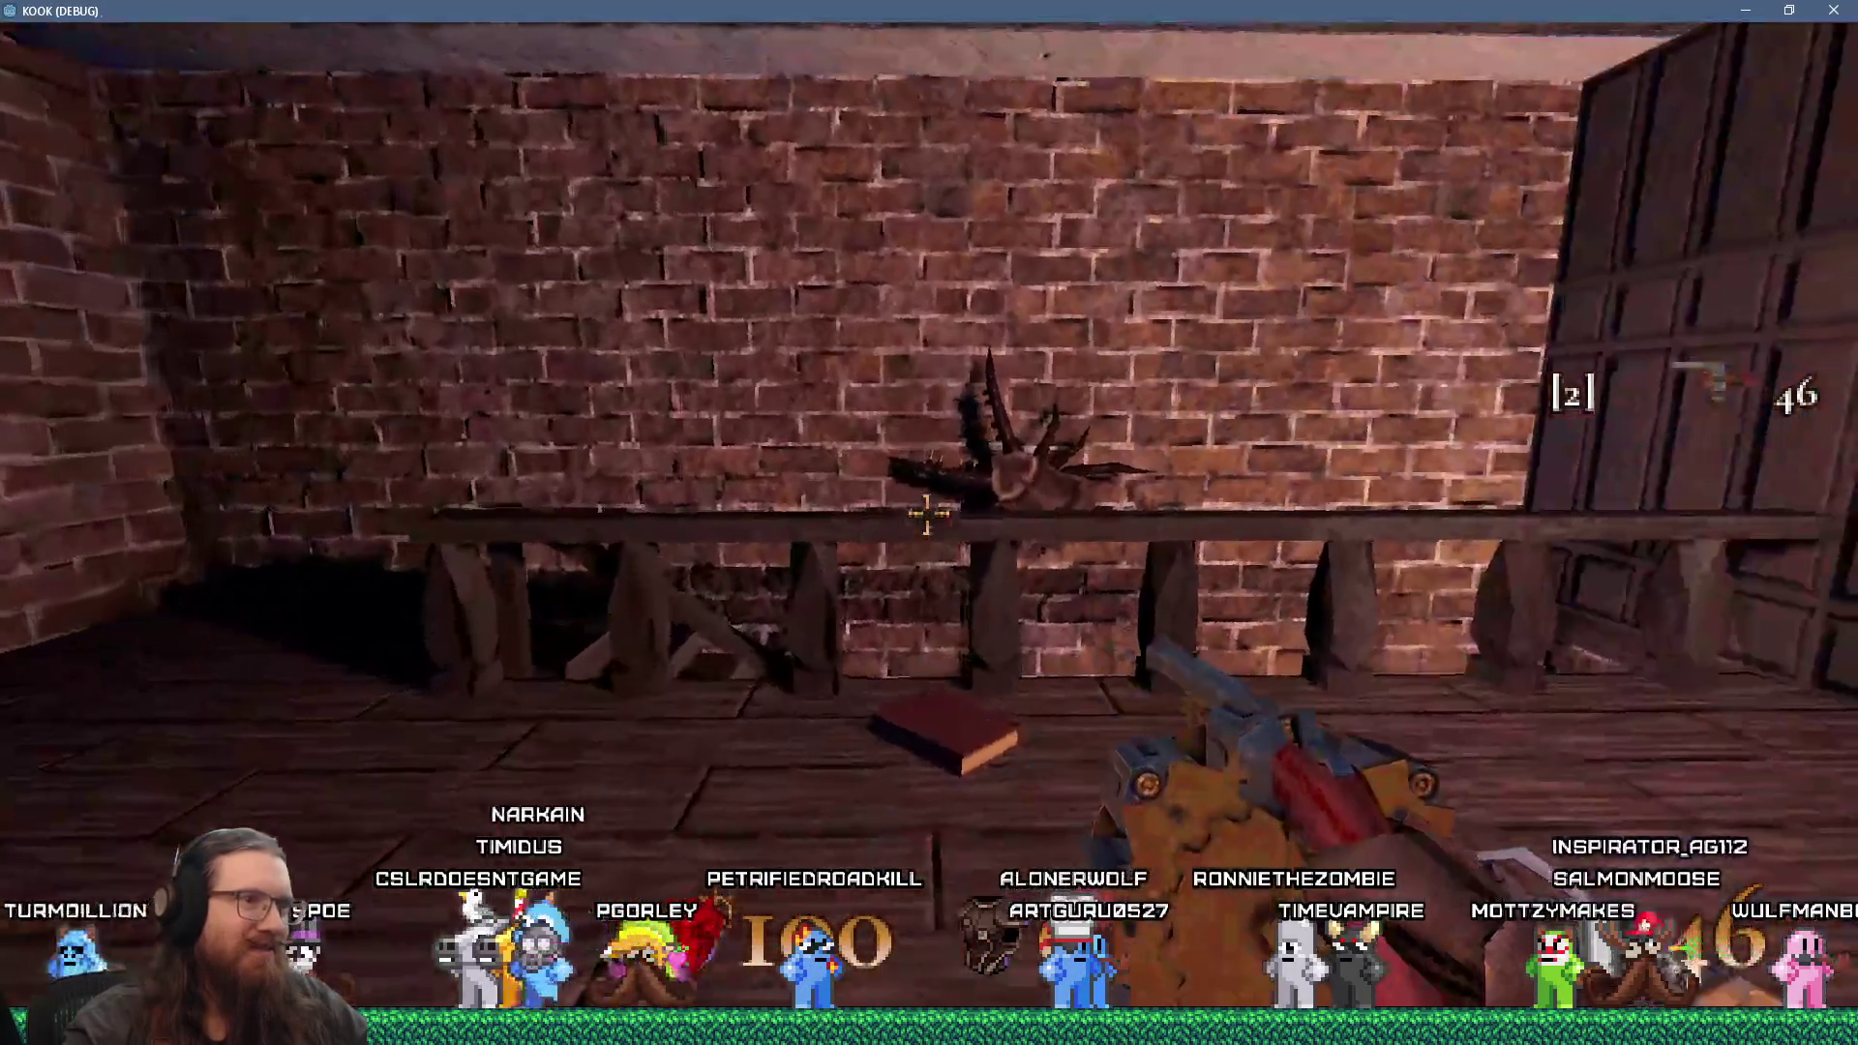
click(927, 515)
click(927, 515)
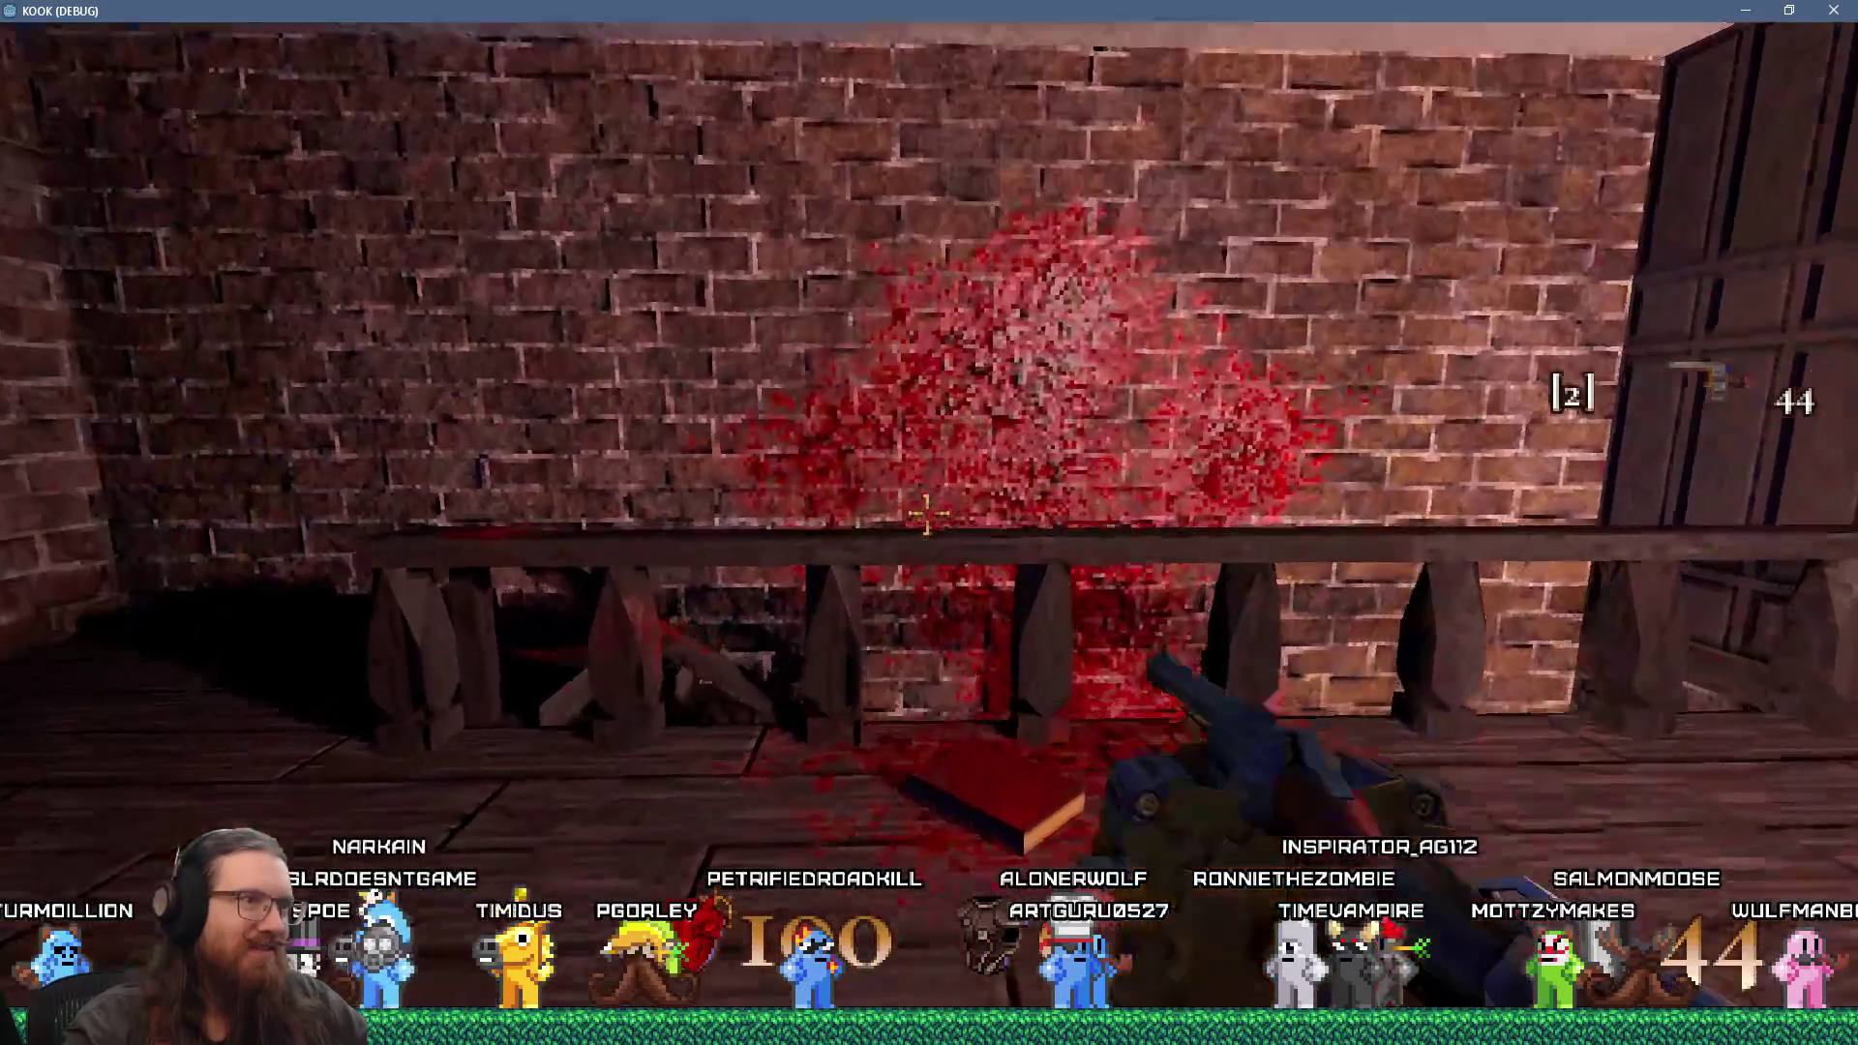